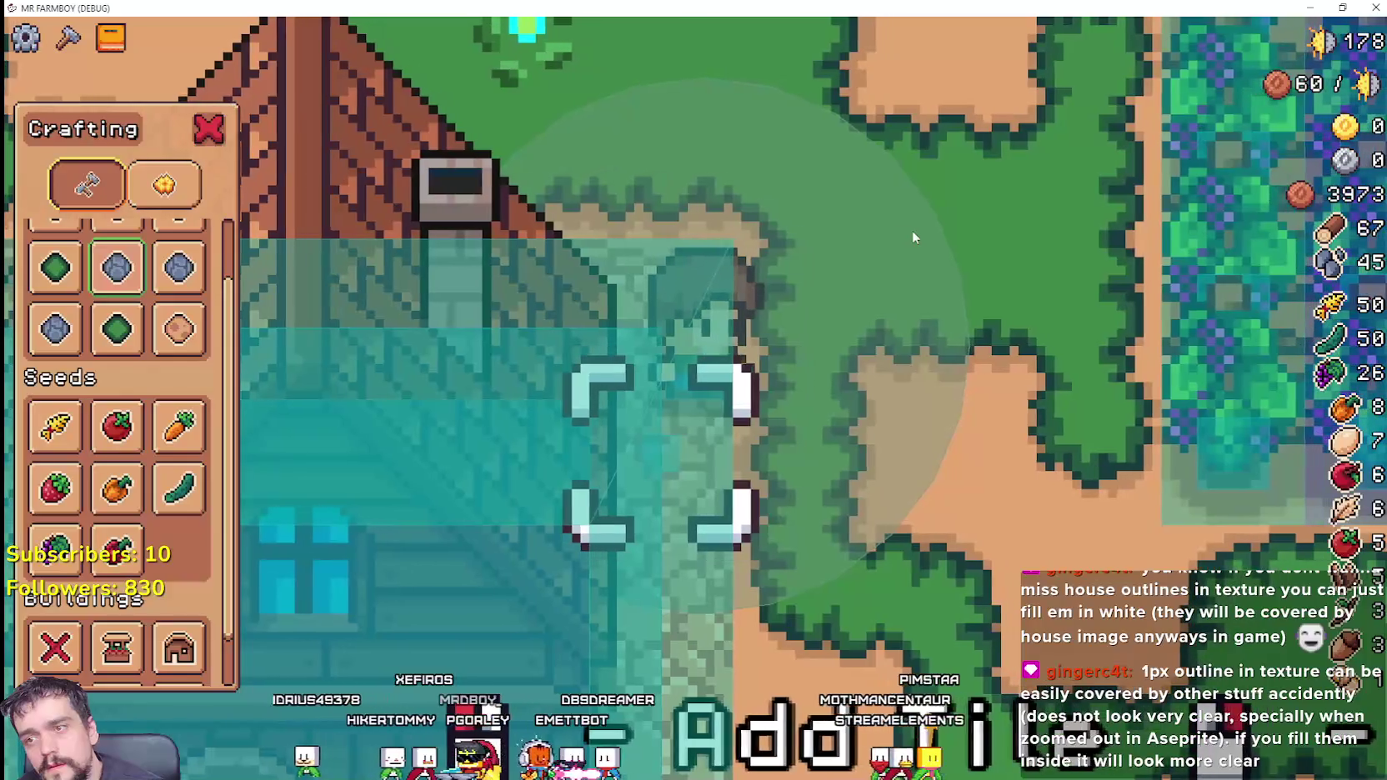
Step: Walk the farmer left, down, right and up around the house to probe its collision area
{"action": "key", "text": "a"}
{"action": "key", "text": "a"}
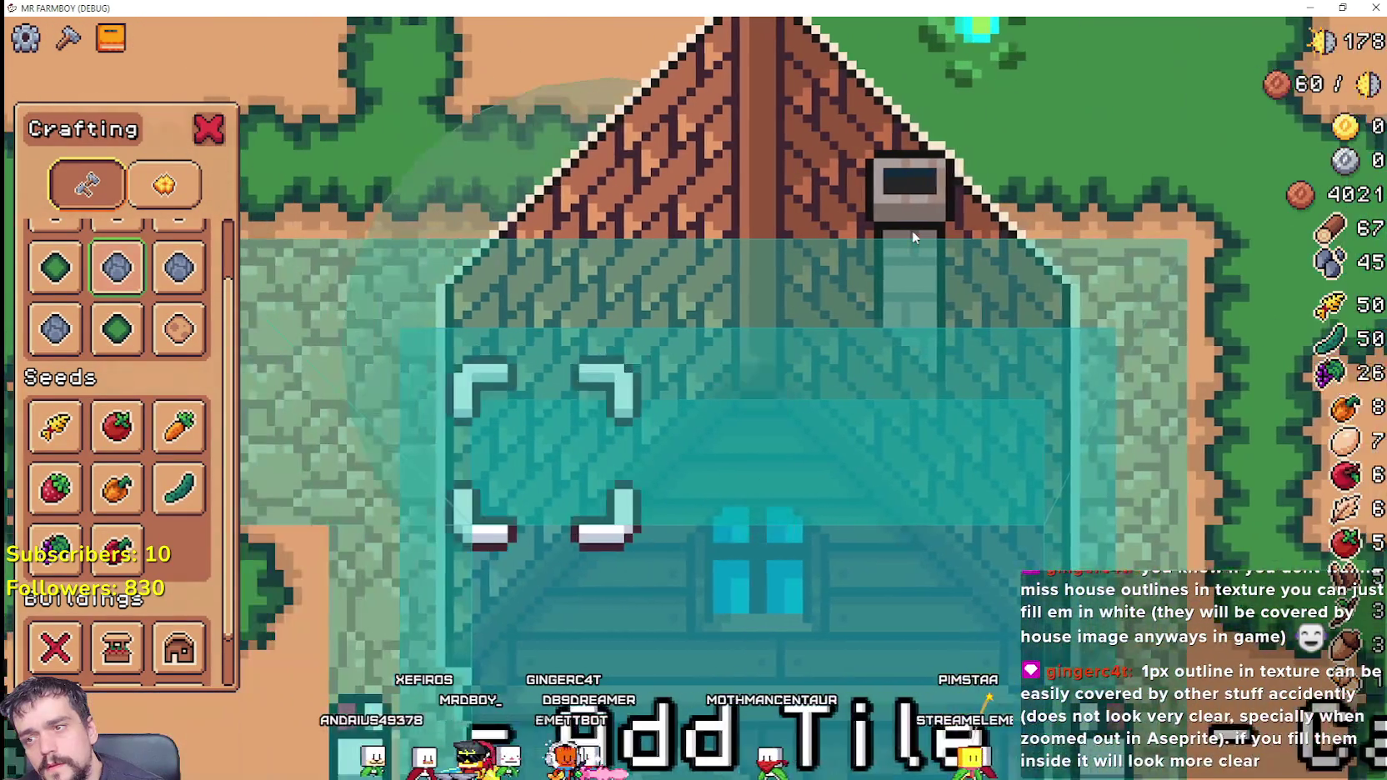
{"action": "key", "text": "s"}
{"action": "key", "text": "s"}
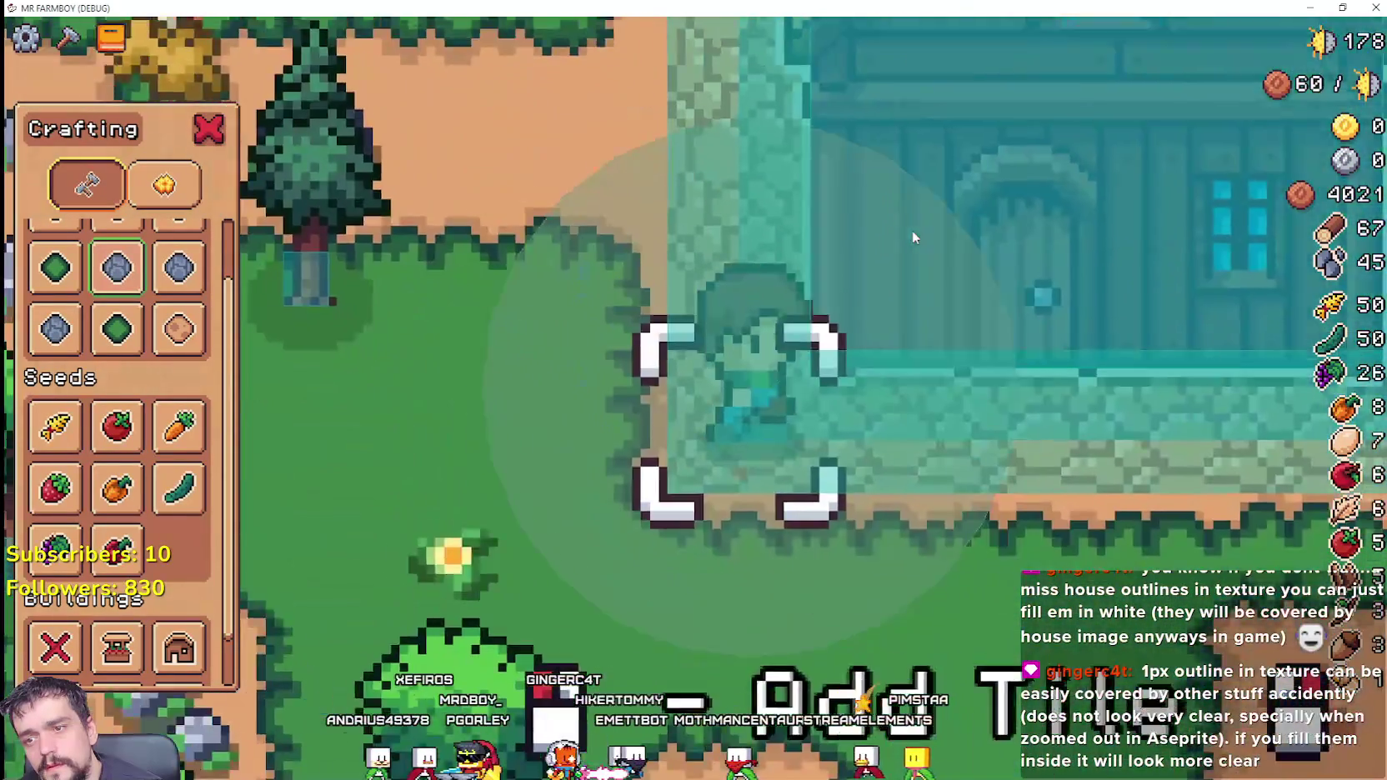
{"action": "key", "text": "d"}
{"action": "key", "text": "w"}
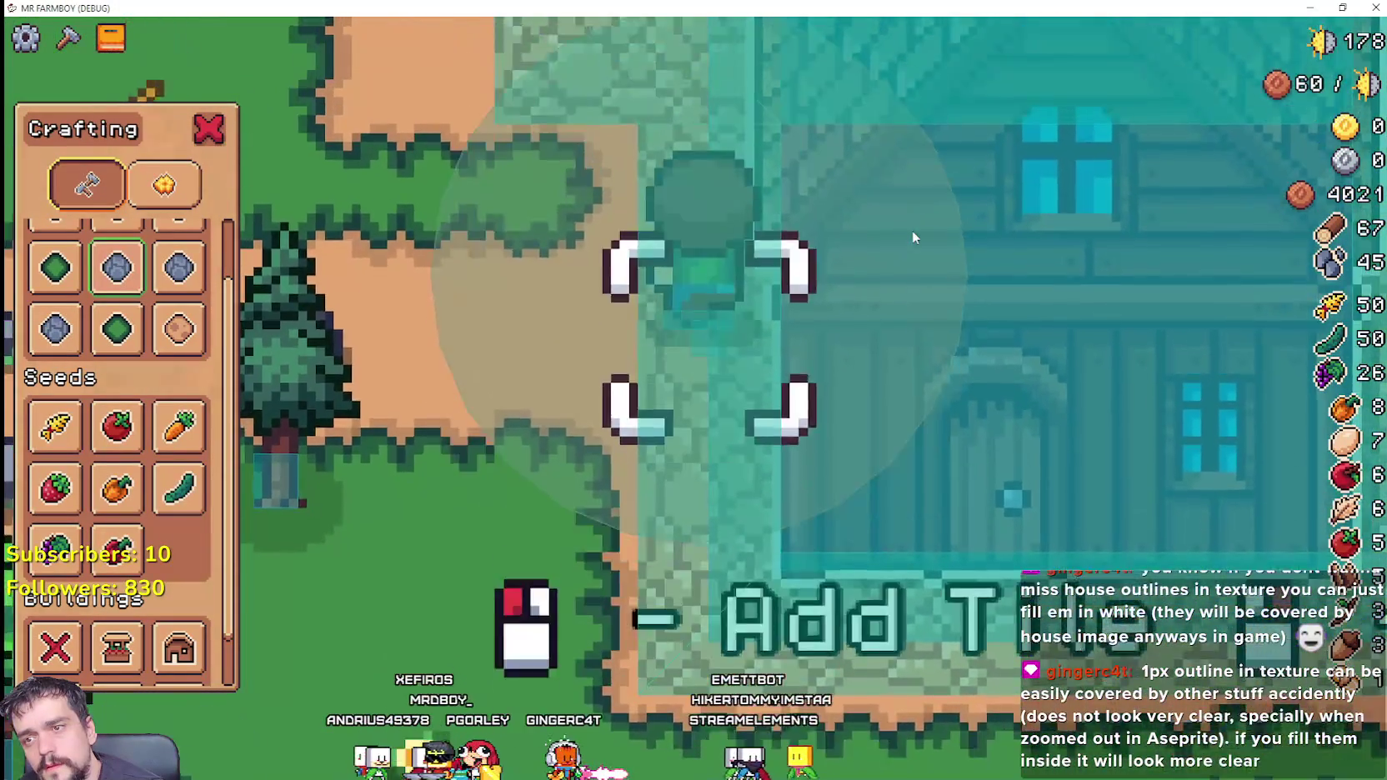
{"action": "key", "text": "d"}
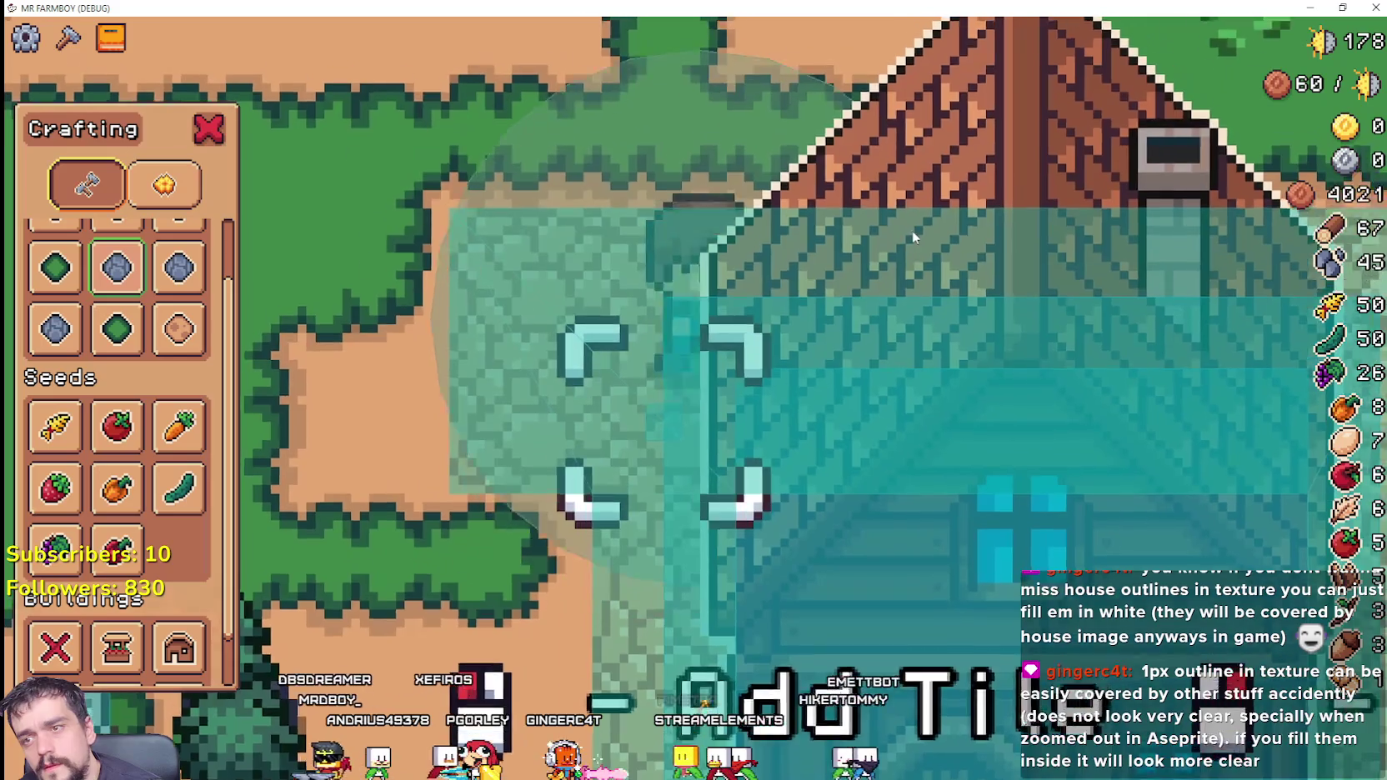
{"action": "key", "text": "a"}
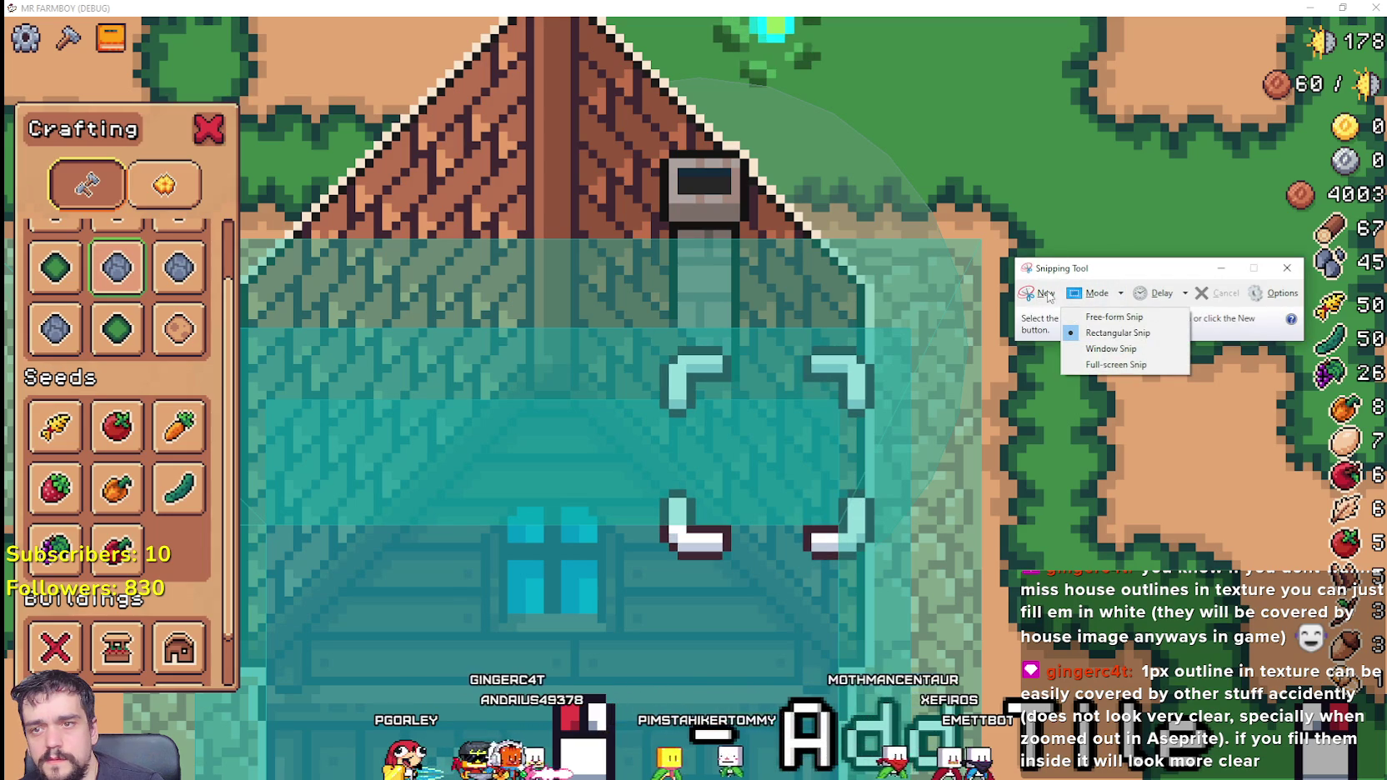
Step: Snip the house area of the game screen, then close the capture
{"action": "left_click", "coordinate": [1048, 297]}
{"action": "left_click_drag", "start_coordinate": [325, 140], "coordinate": [1094, 654]}
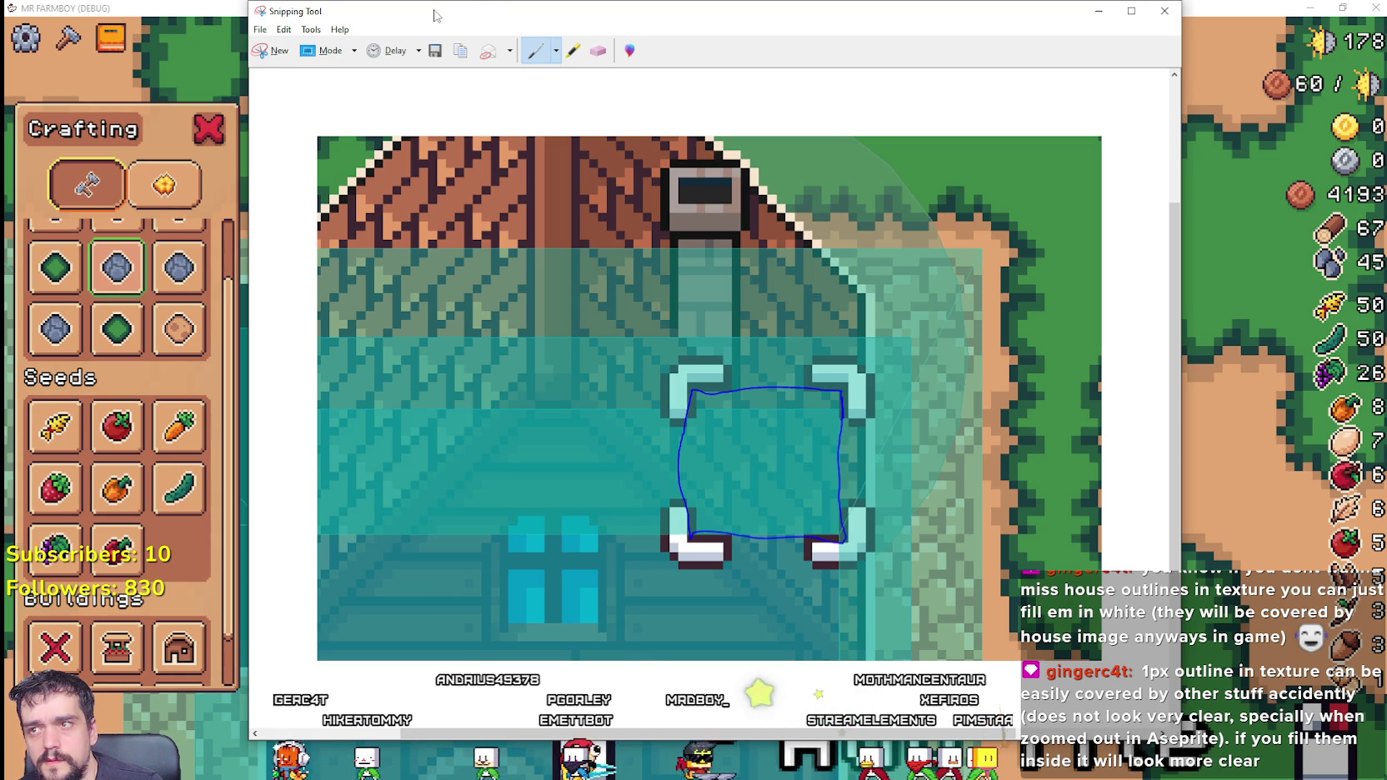
{"action": "left_click", "coordinate": [1233, 10]}
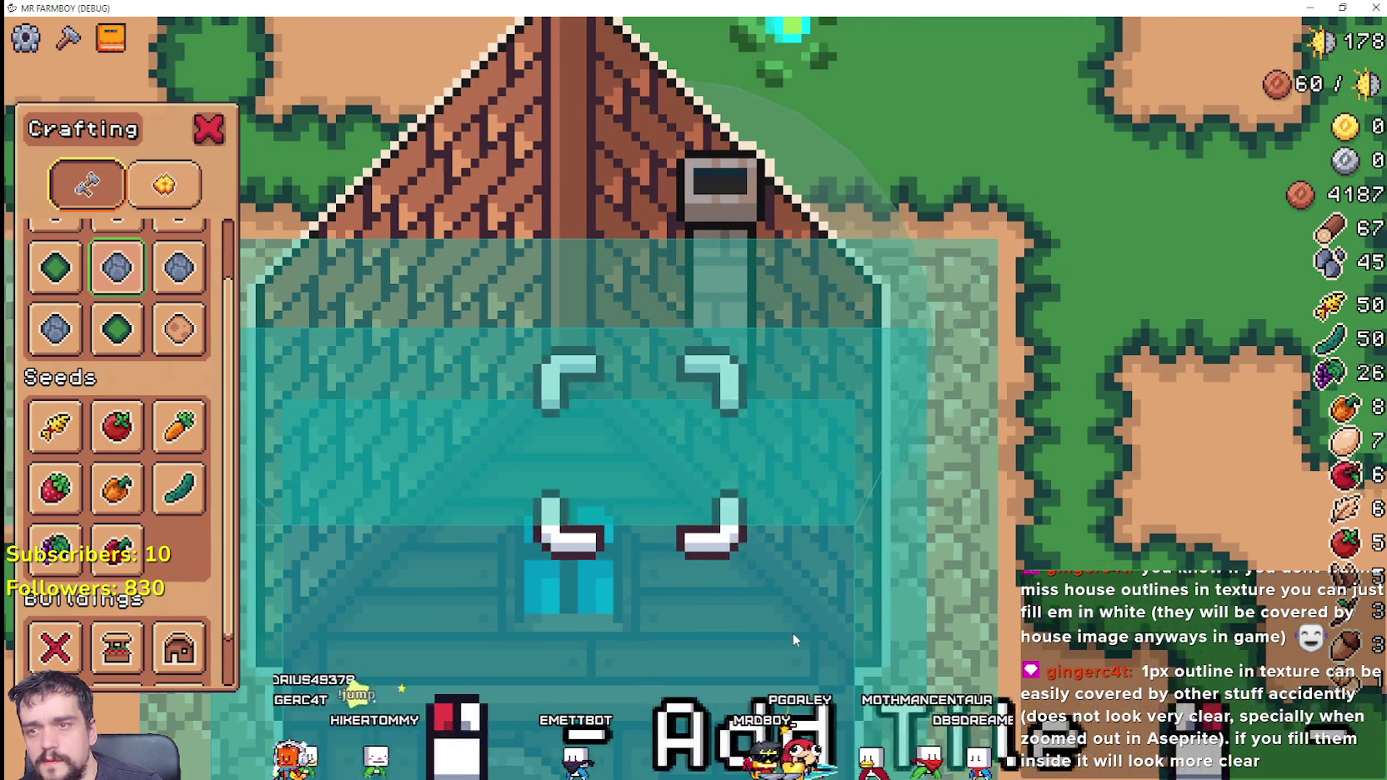
Step: Walk the farmer left and right beside the house and up into its area
{"action": "key", "text": "a"}
{"action": "key", "text": "d"}
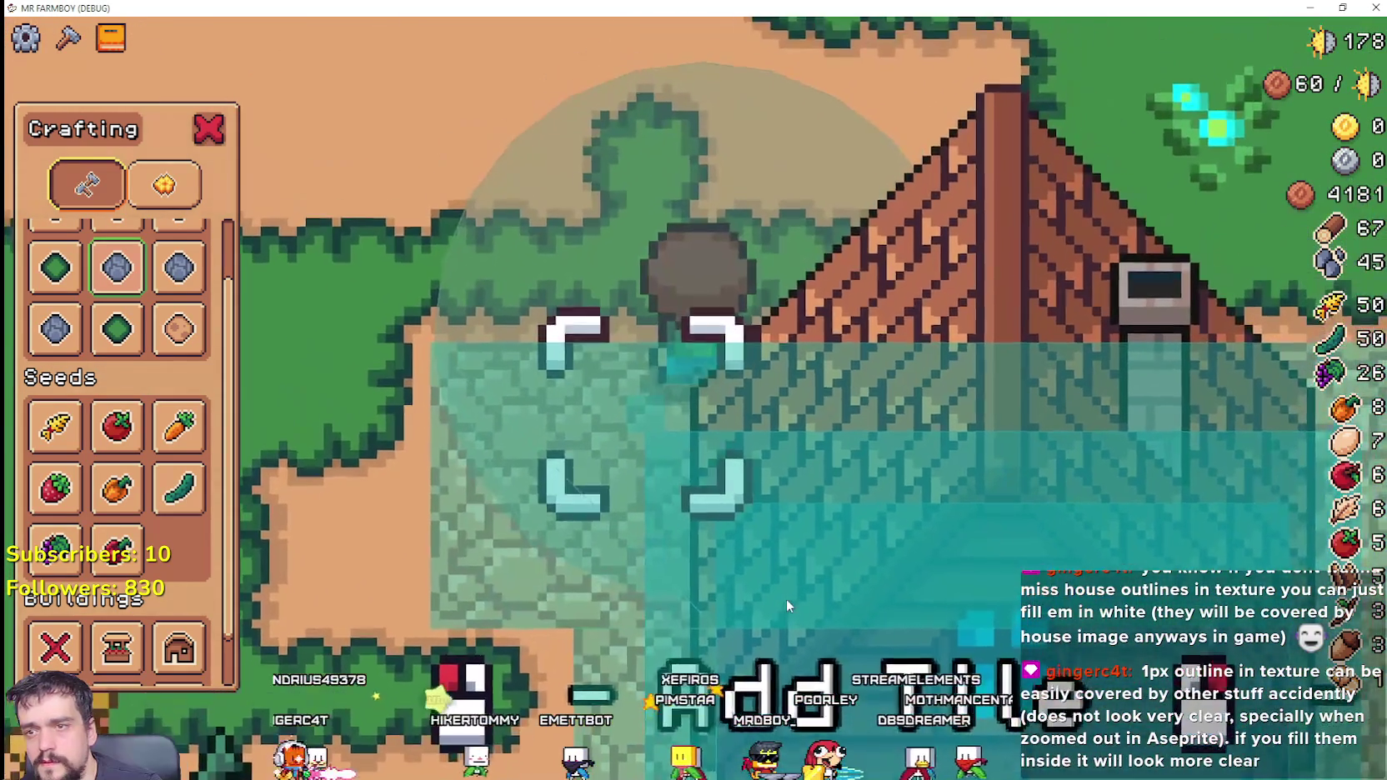
{"action": "key", "text": "a"}
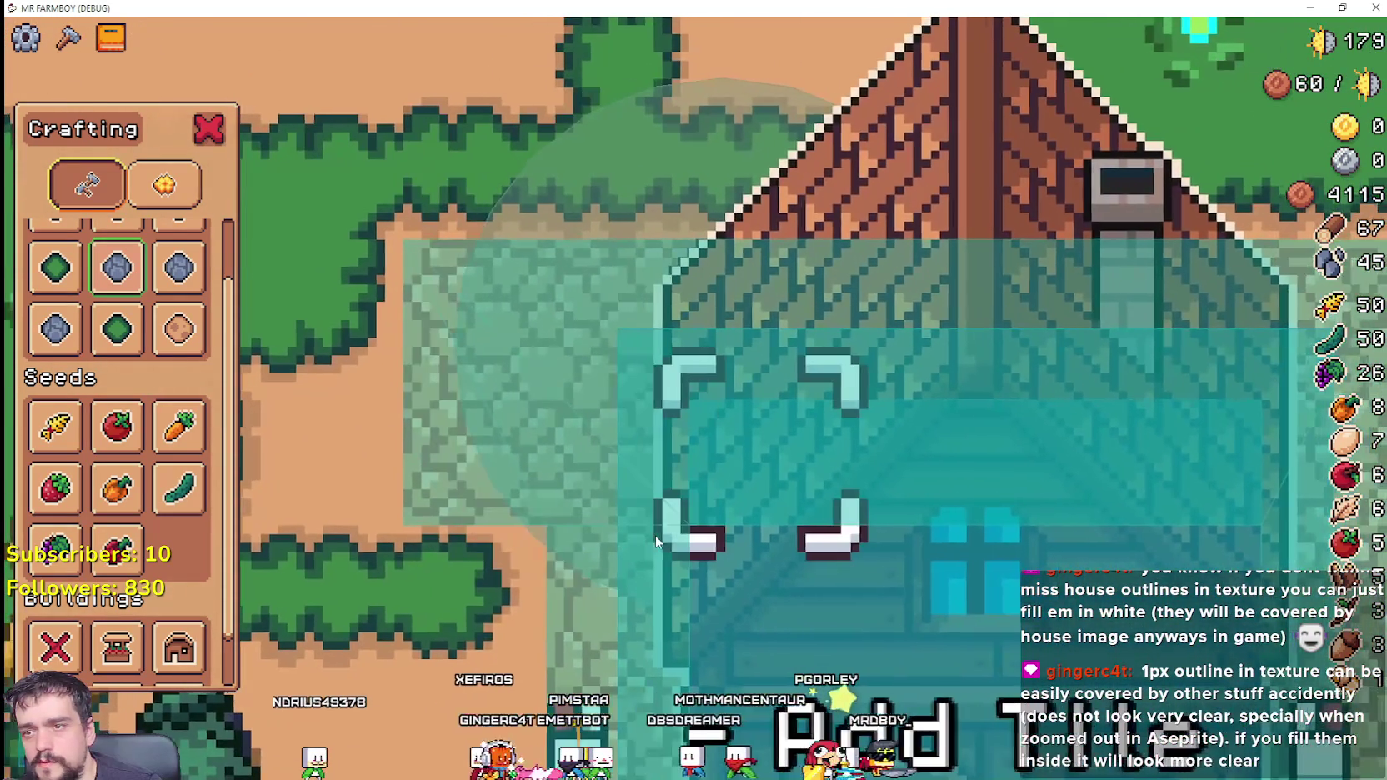
{"action": "key", "text": "a"}
{"action": "key", "text": "d"}
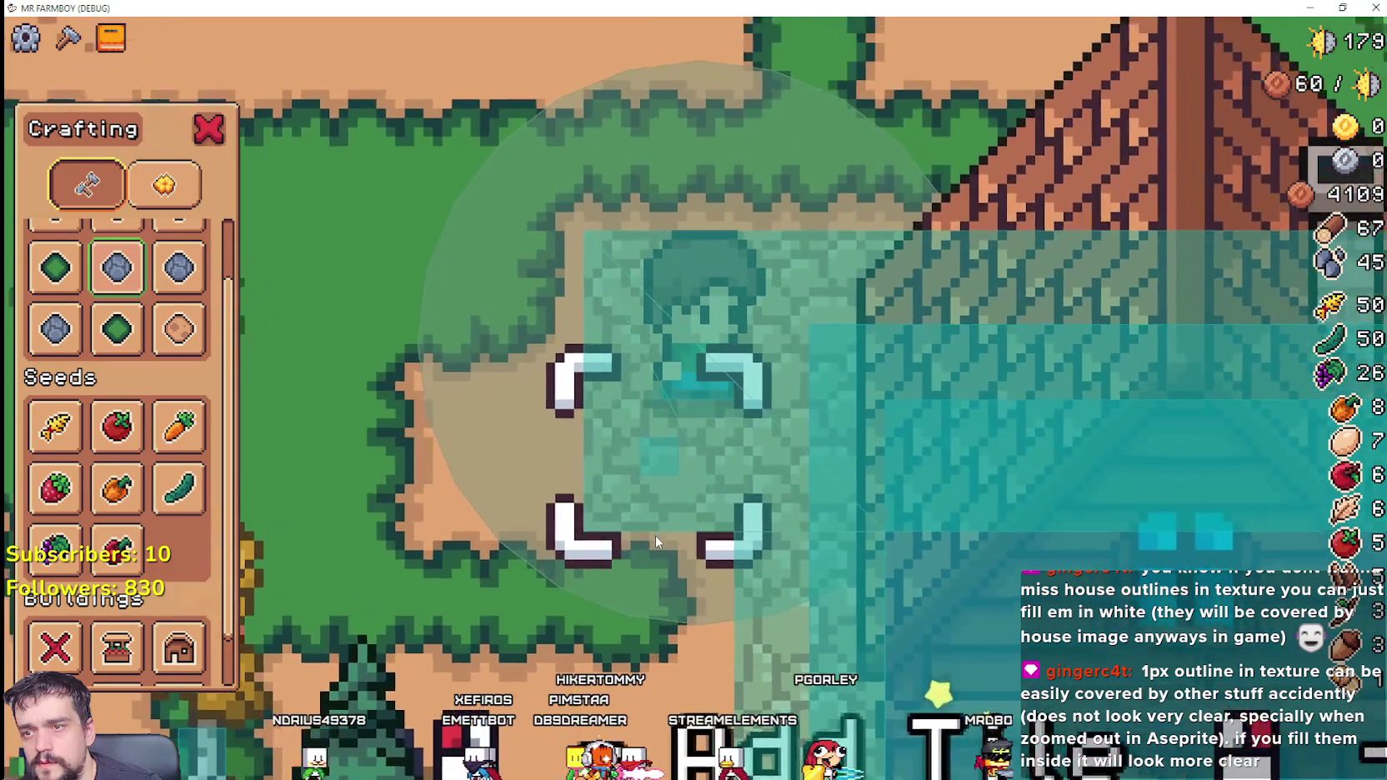
{"action": "key", "text": "w"}
{"action": "key", "text": "s"}
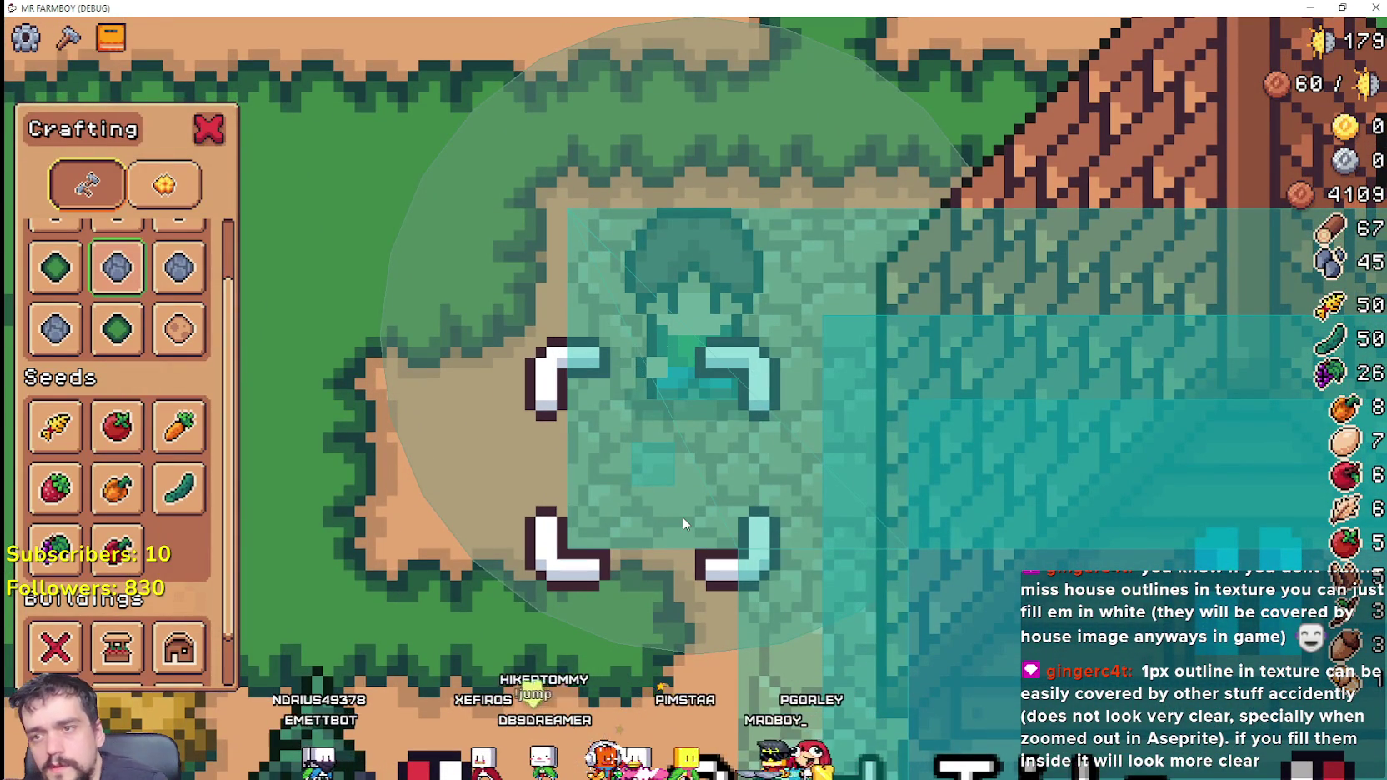
{"action": "key", "text": "d"}
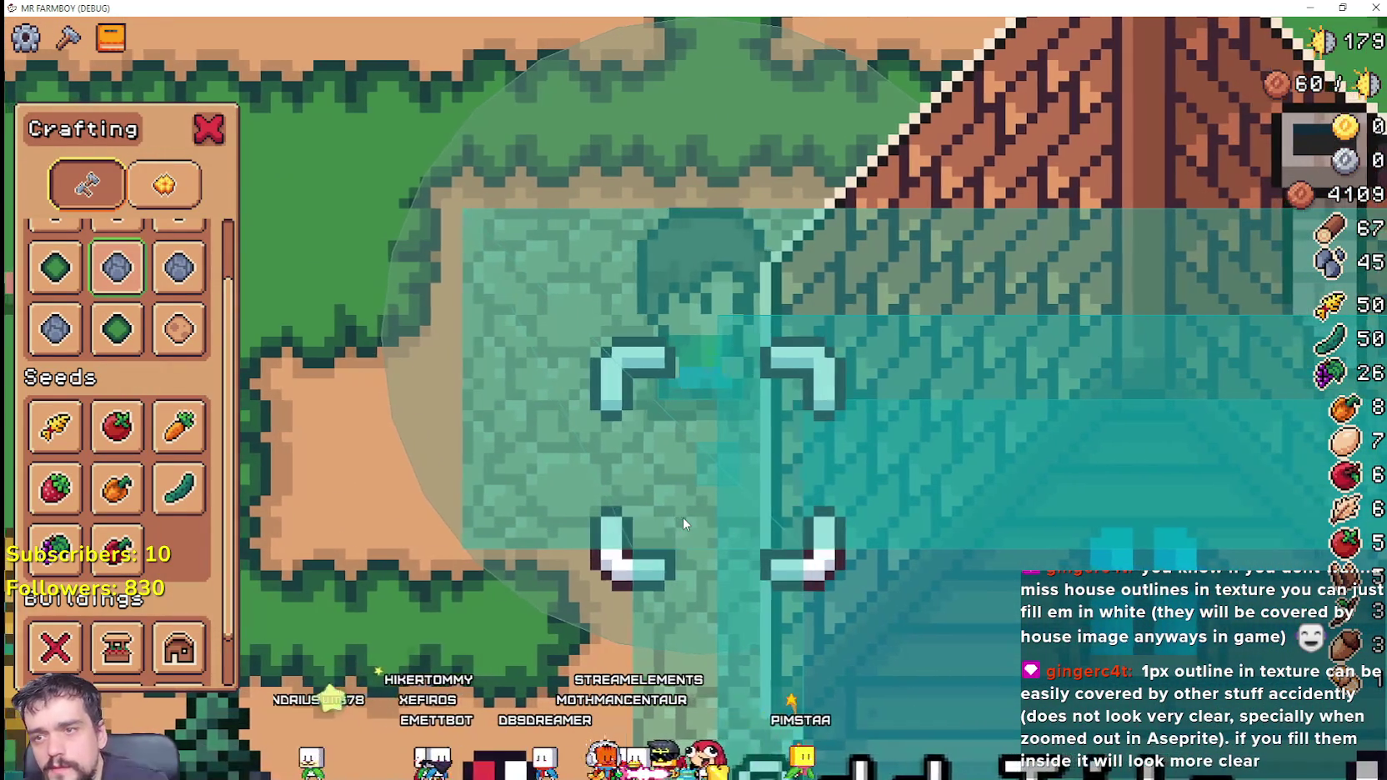
{"action": "key", "text": "d"}
{"action": "key", "text": "a"}
Step: Walk the farmer along the house front to its door, glance at Aseprite, then return to the game
{"action": "key", "text": "d"}
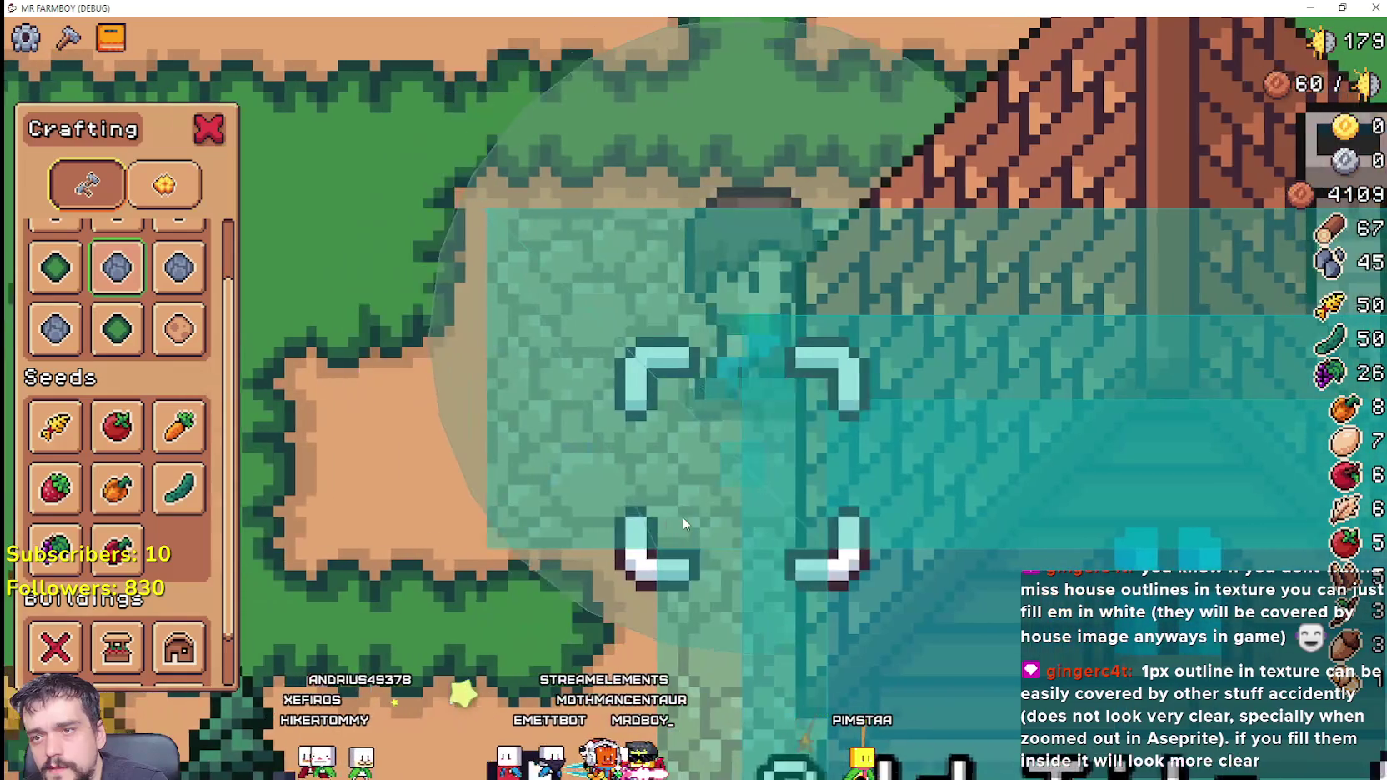
{"action": "key", "text": "d"}
{"action": "key", "text": "s"}
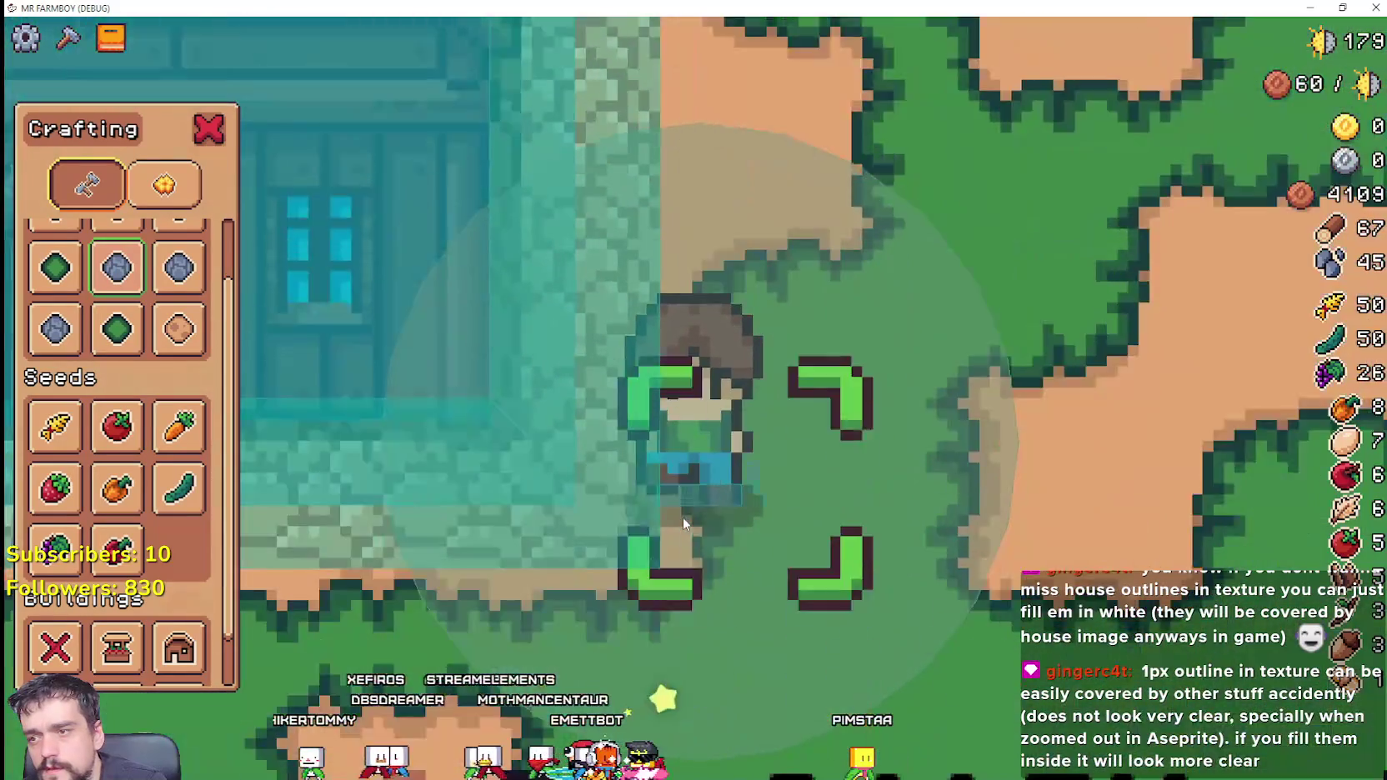
{"action": "key", "text": "w"}
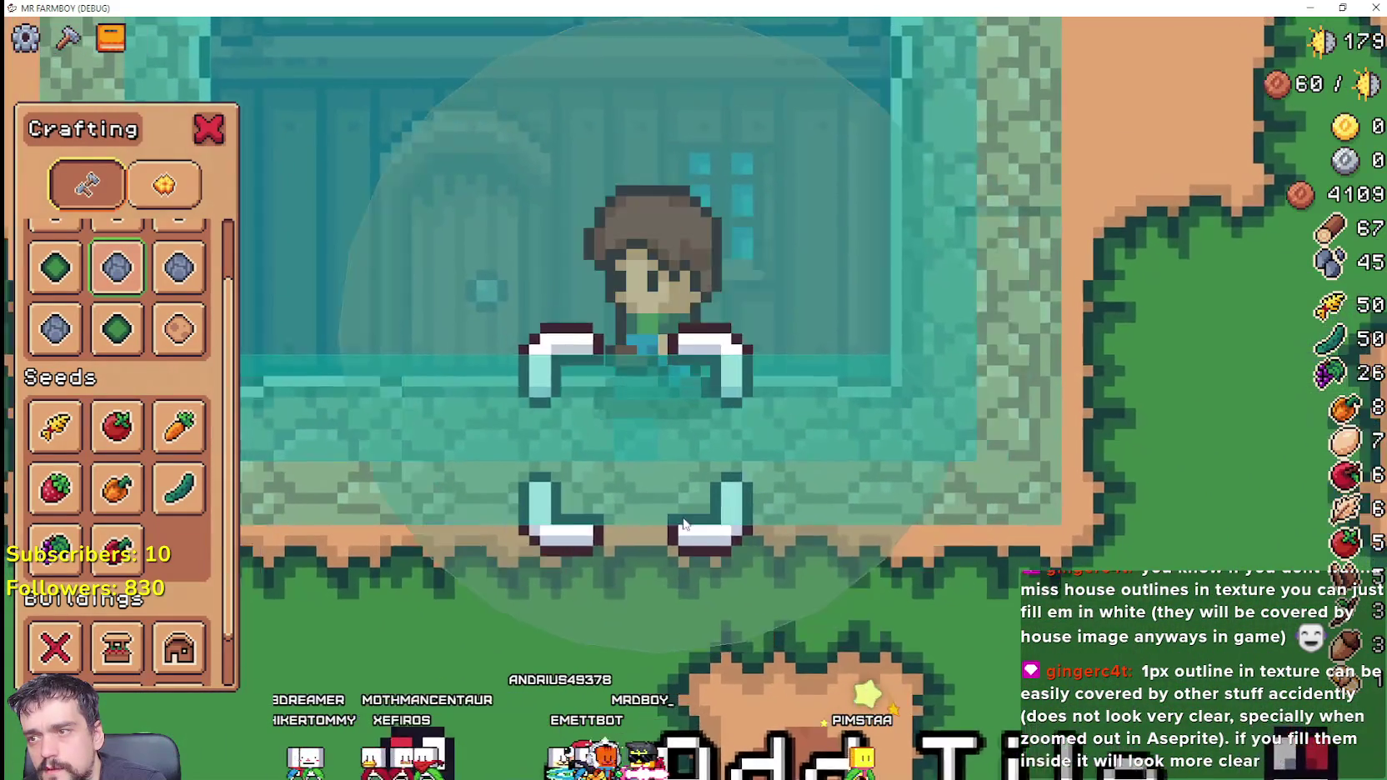
{"action": "key", "text": "a"}
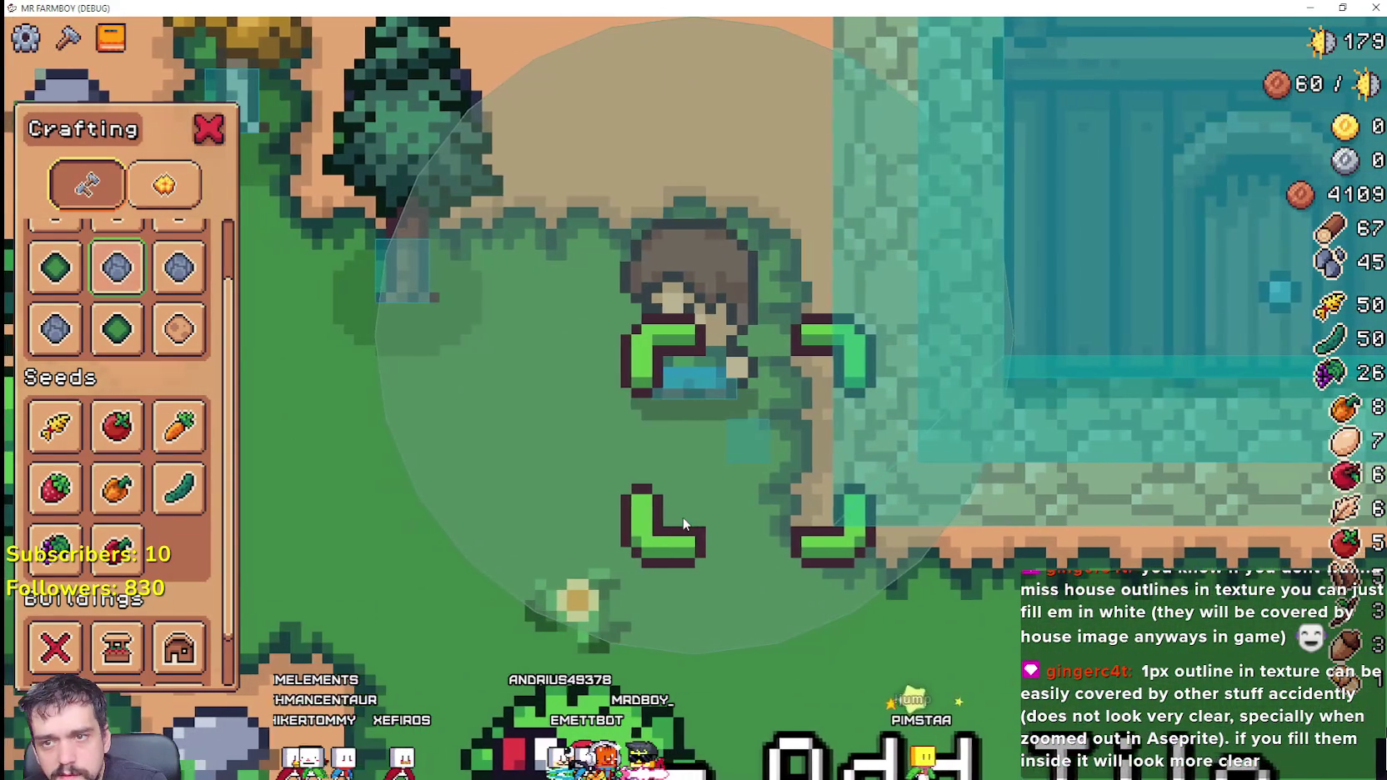
{"action": "key", "text": "d"}
{"action": "key", "text": "a"}
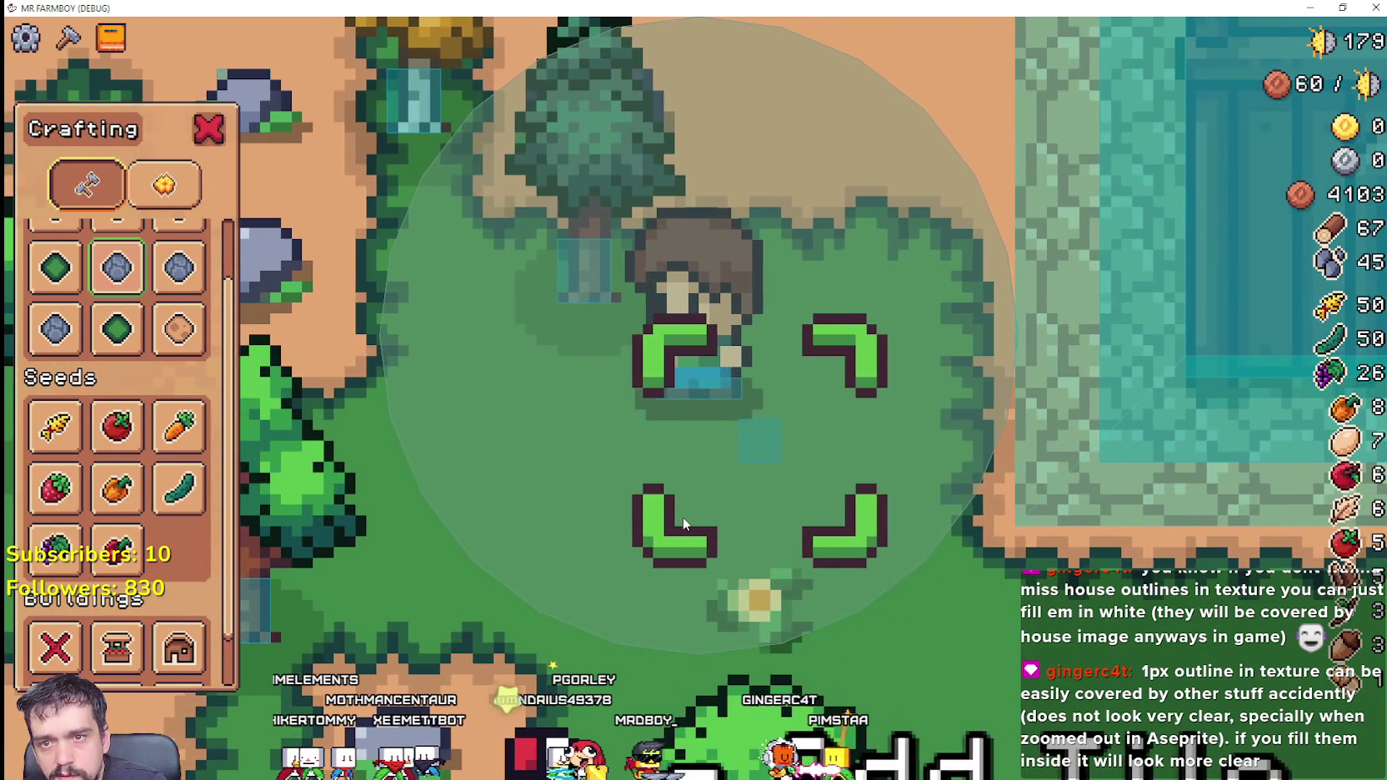
{"action": "key", "text": "d"}
{"action": "key", "text": "d"}
{"action": "key", "text": "w"}
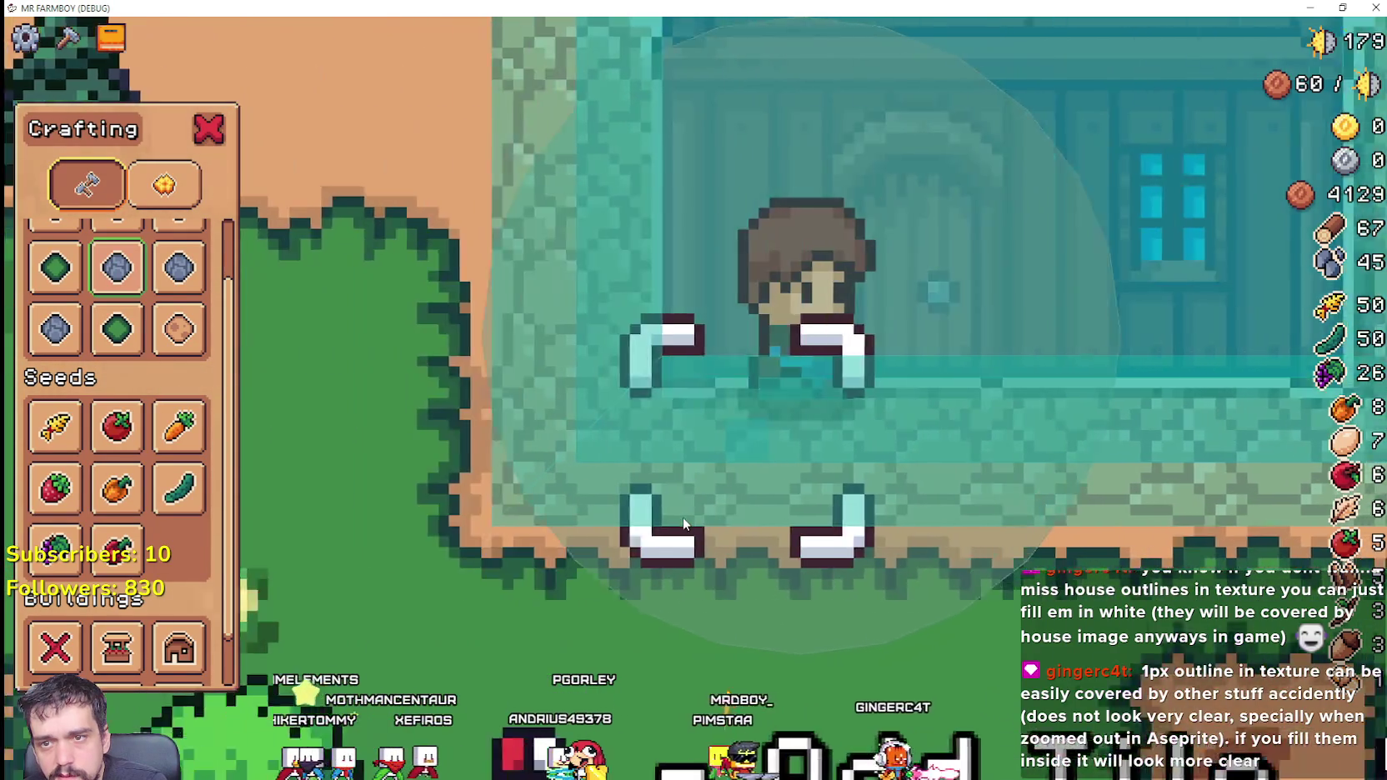
{"action": "key", "text": "d"}
{"action": "key", "text": "a"}
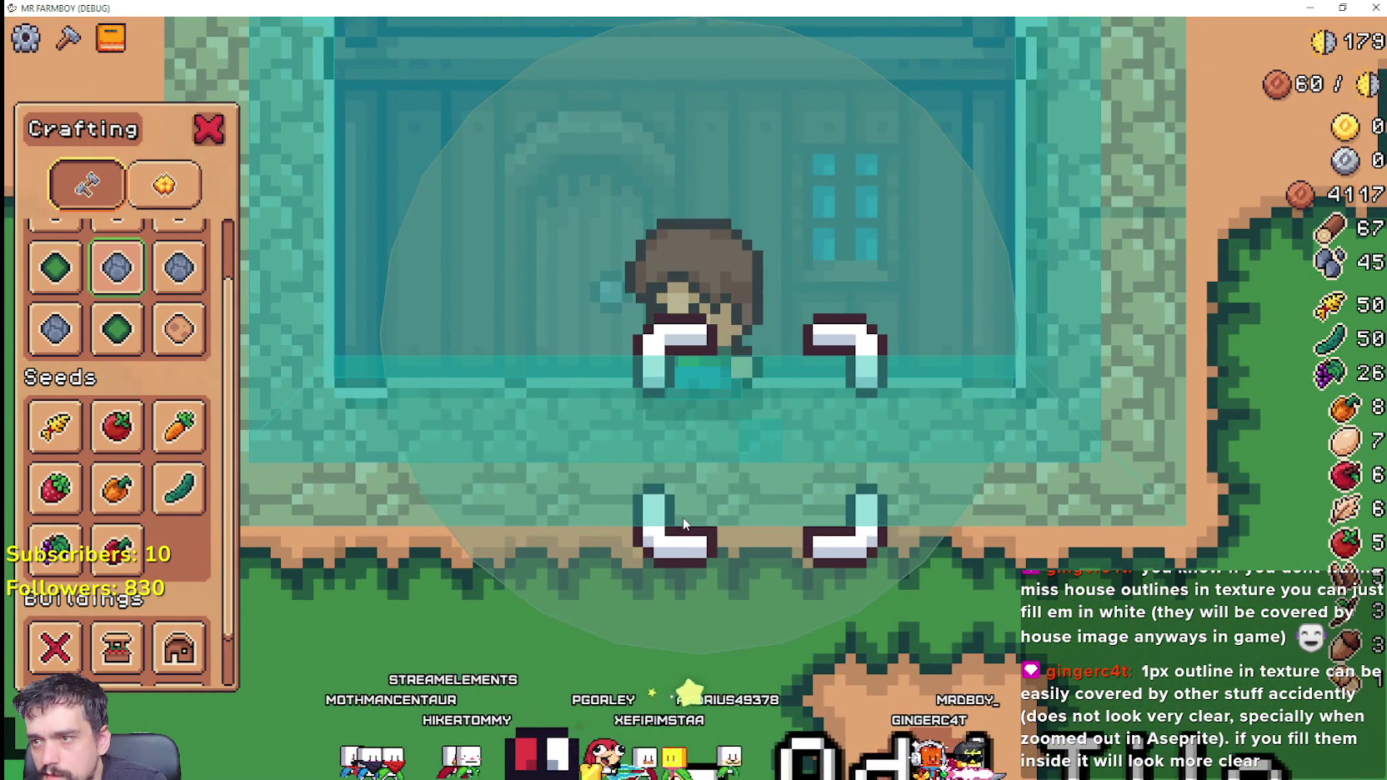
{"action": "key", "text": "alt+Tab"}
{"action": "key", "text": "alt+Tab"}
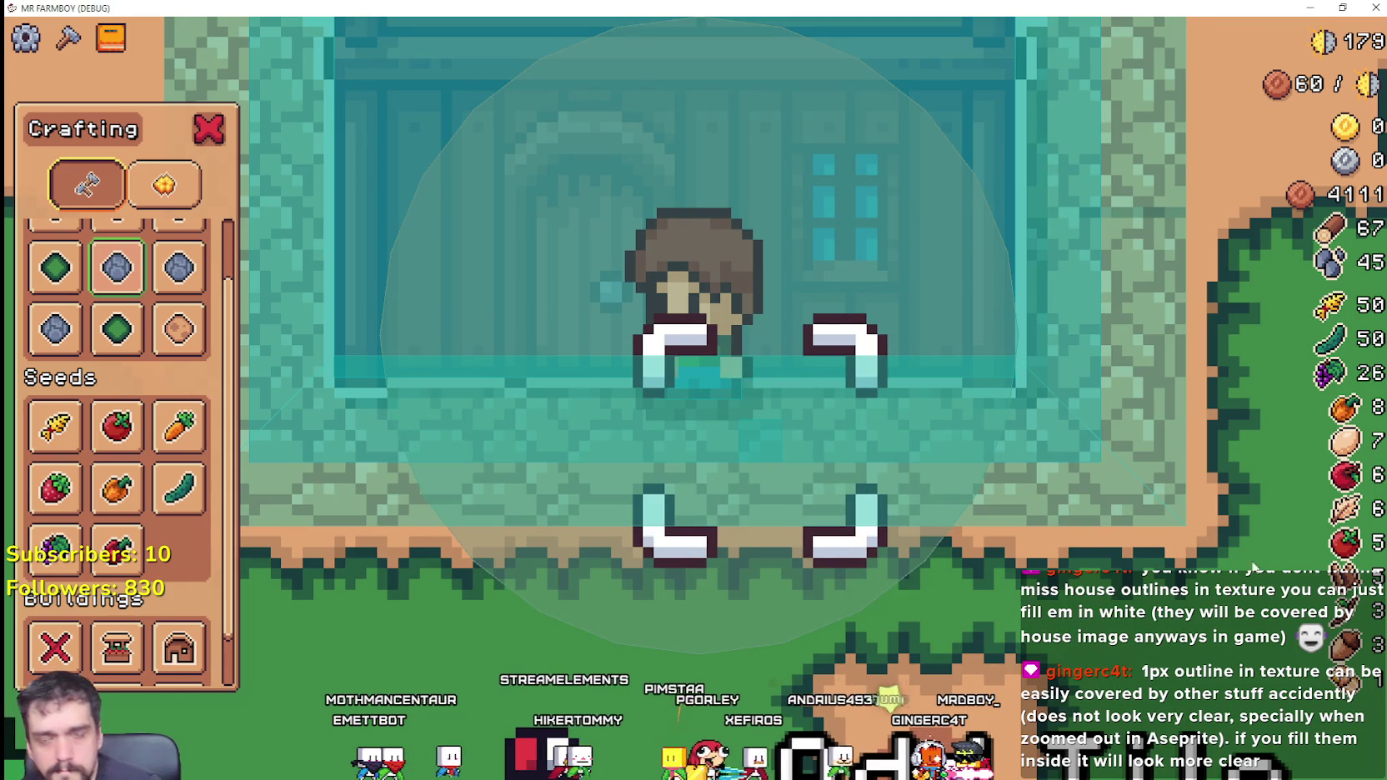
{"action": "key", "text": "alt+Tab"}
Step: Check the house's 64×64 RectangleShape2D collision, then test-run the game with F5 and stop it
{"action": "scroll", "coordinate": [1127, 524], "scroll_direction": "down", "scroll_amount": 2}
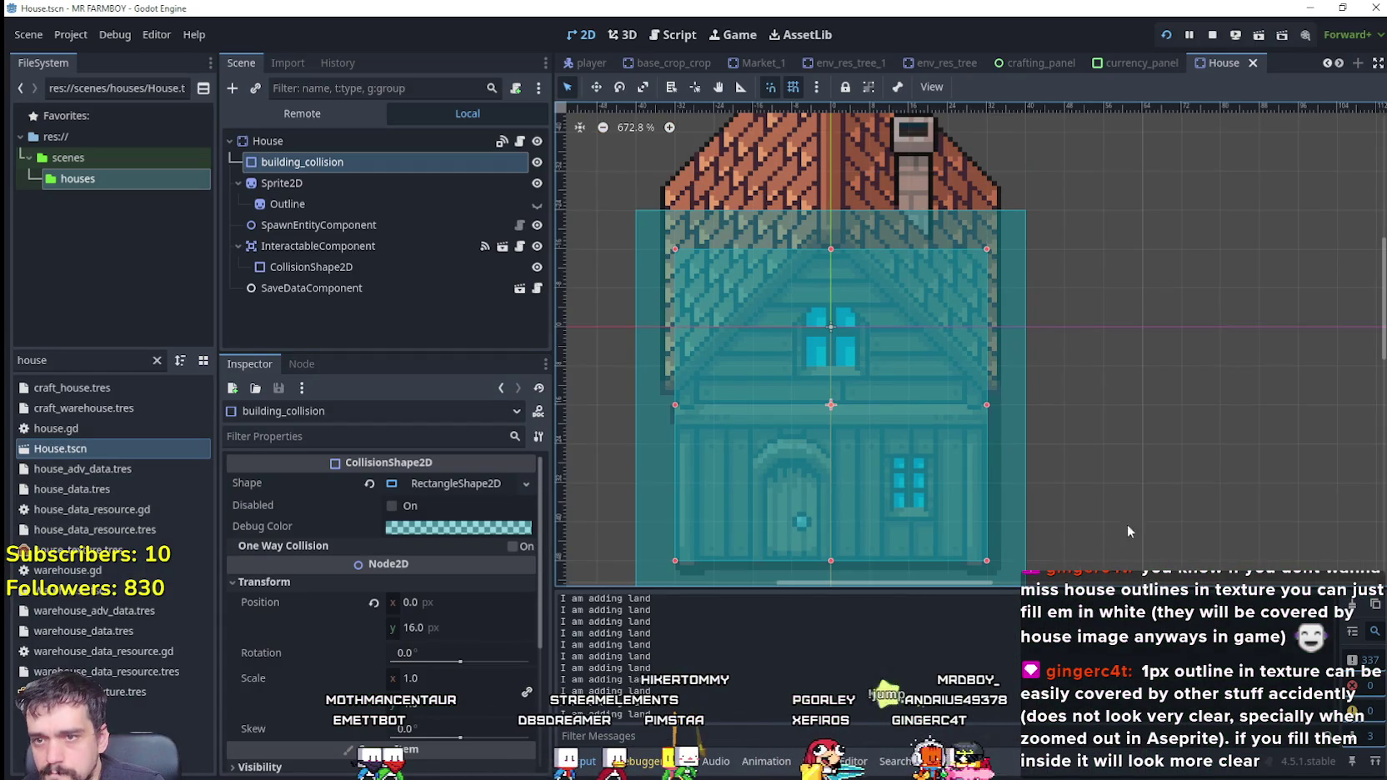
{"action": "left_click_drag", "start_coordinate": [1098, 511], "coordinate": [1115, 453]}
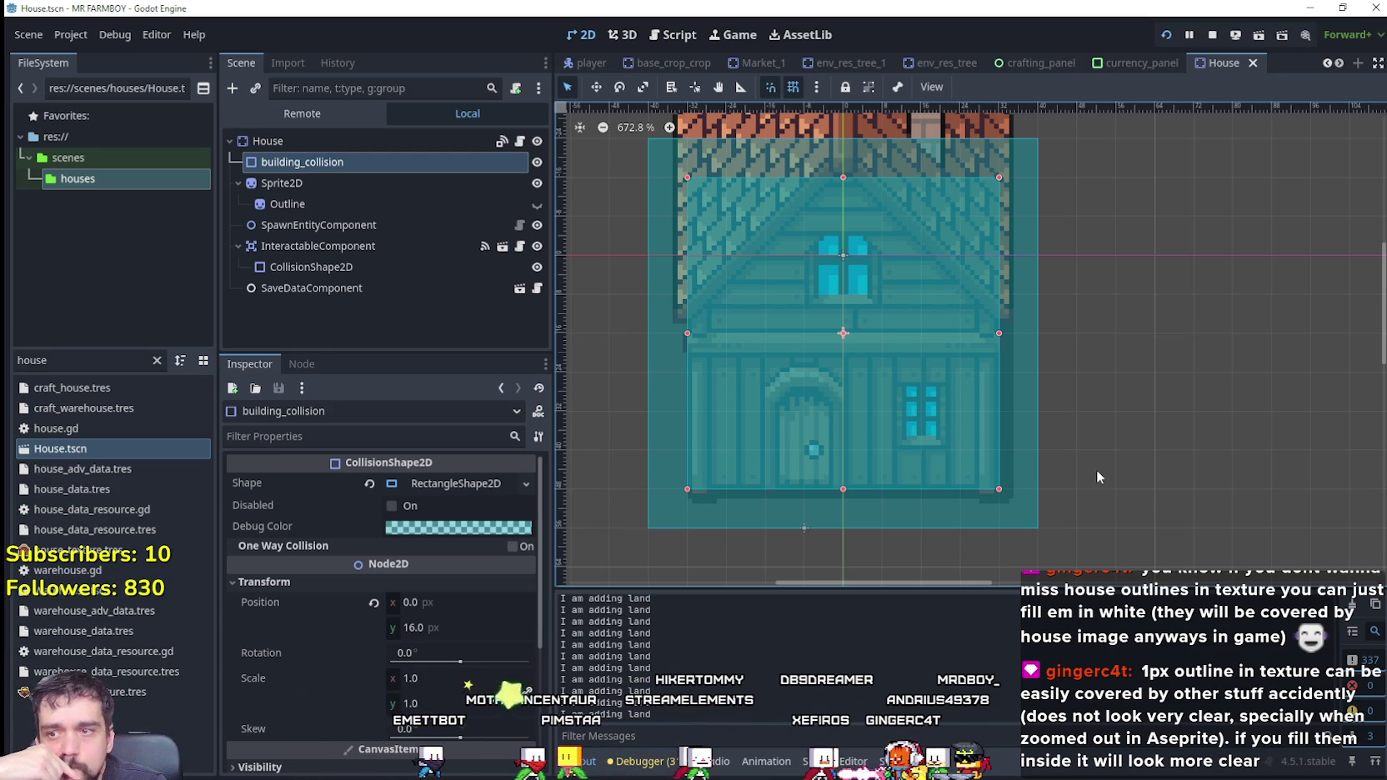
{"action": "scroll", "coordinate": [802, 525], "scroll_direction": "up", "scroll_amount": 3}
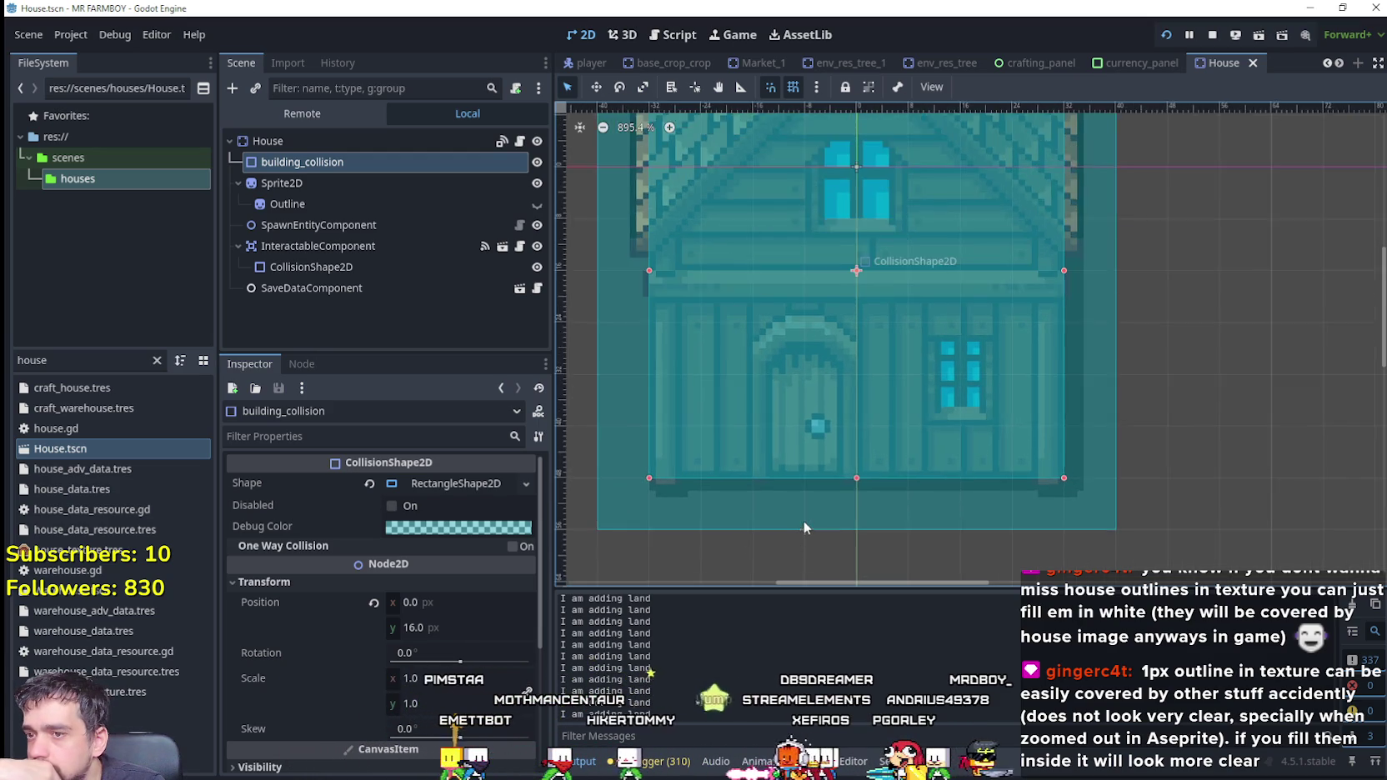
{"action": "scroll", "coordinate": [805, 521], "scroll_direction": "up", "scroll_amount": 3}
{"action": "scroll", "coordinate": [807, 518], "scroll_direction": "down", "scroll_amount": 3}
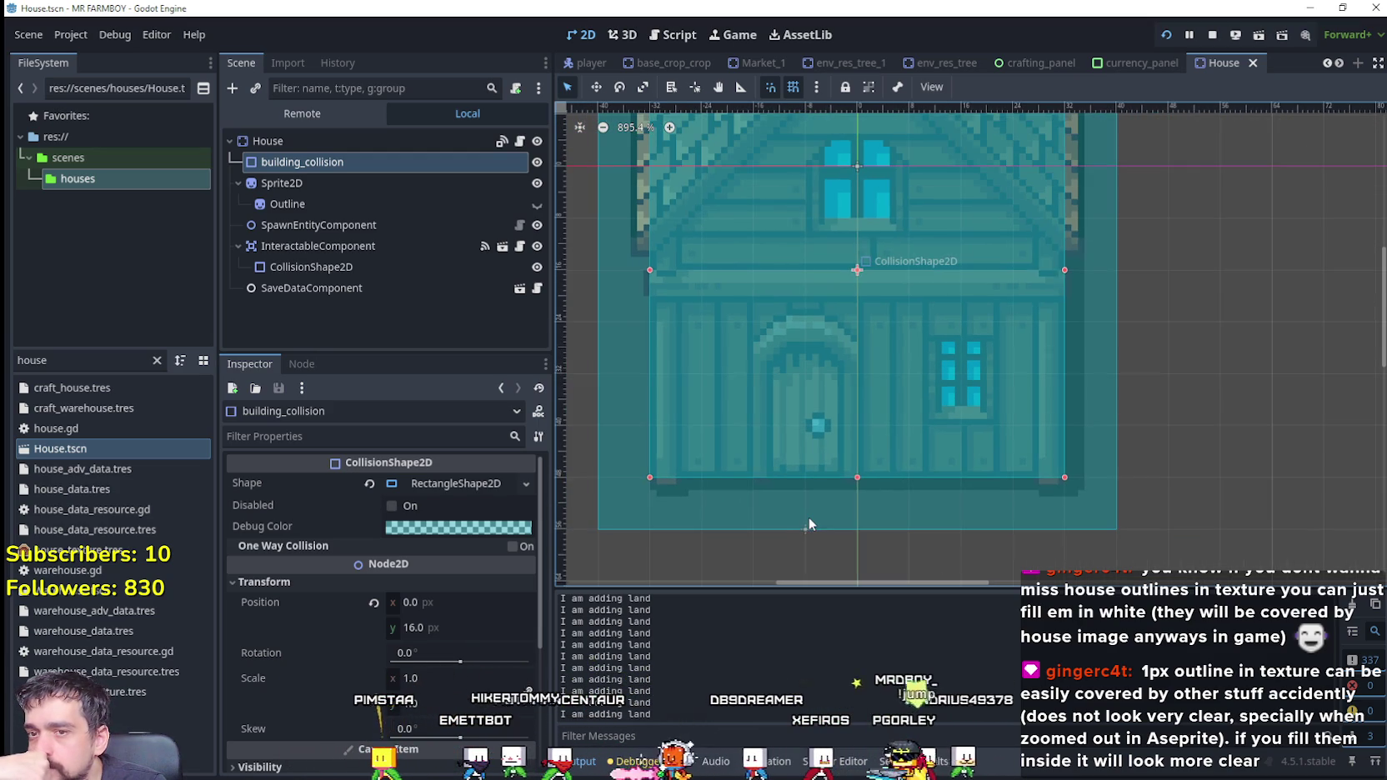
{"action": "left_click", "coordinate": [461, 483]}
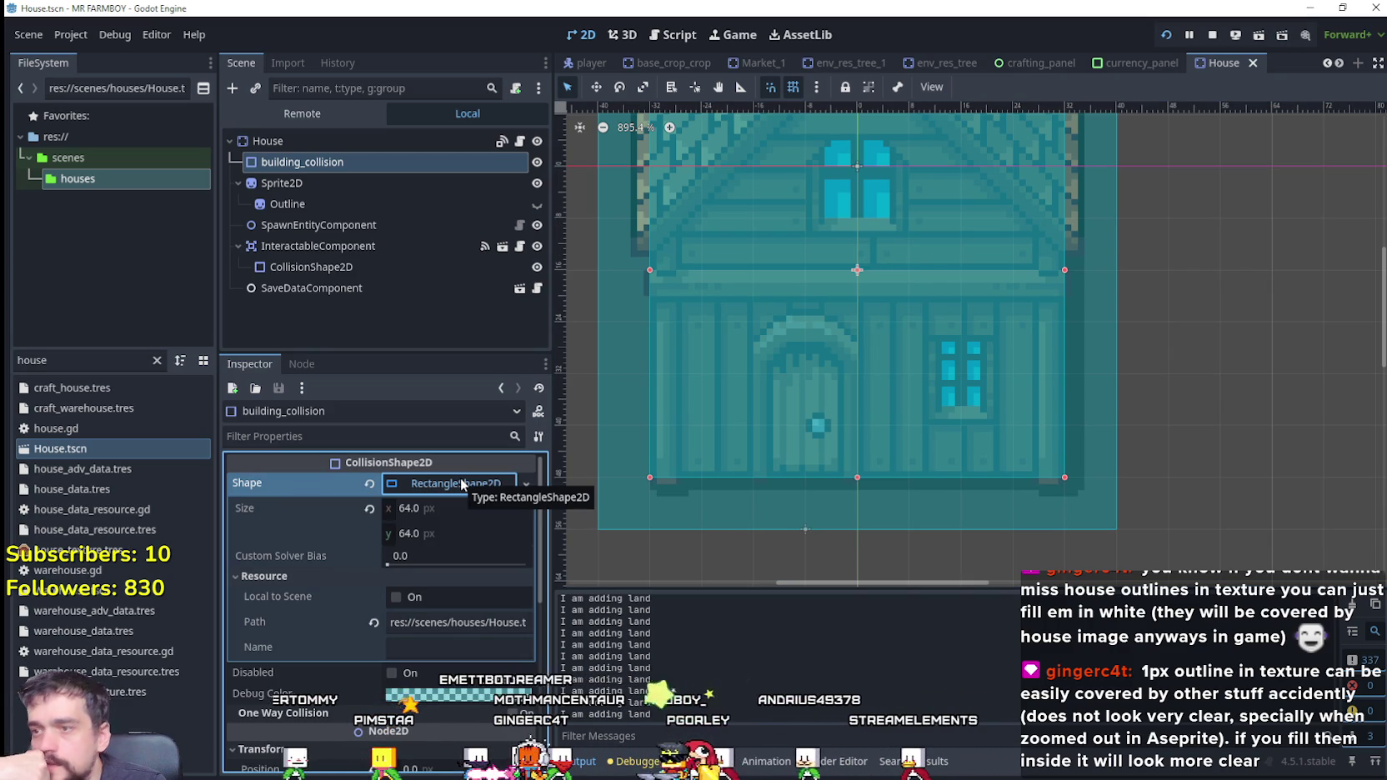
{"action": "left_click", "coordinate": [464, 491]}
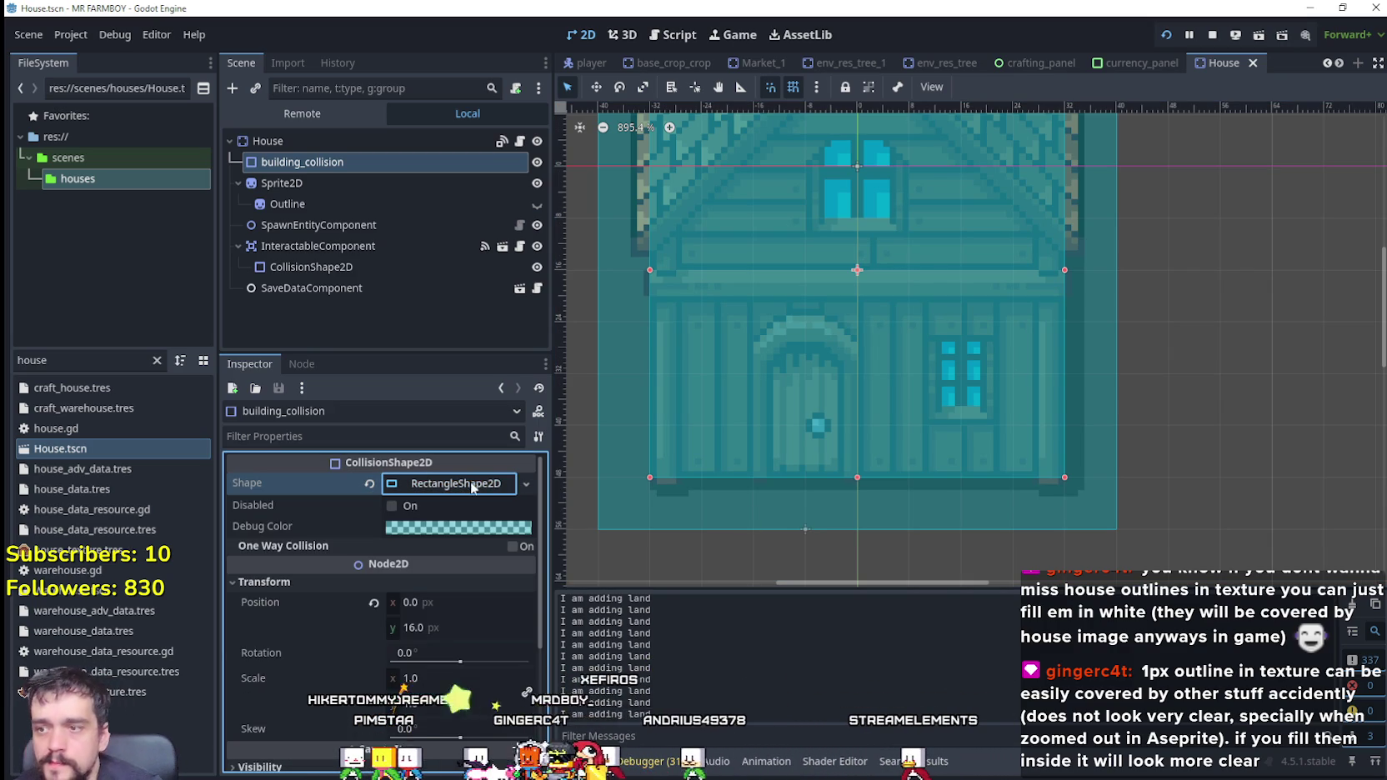
{"action": "key", "text": "F5"}
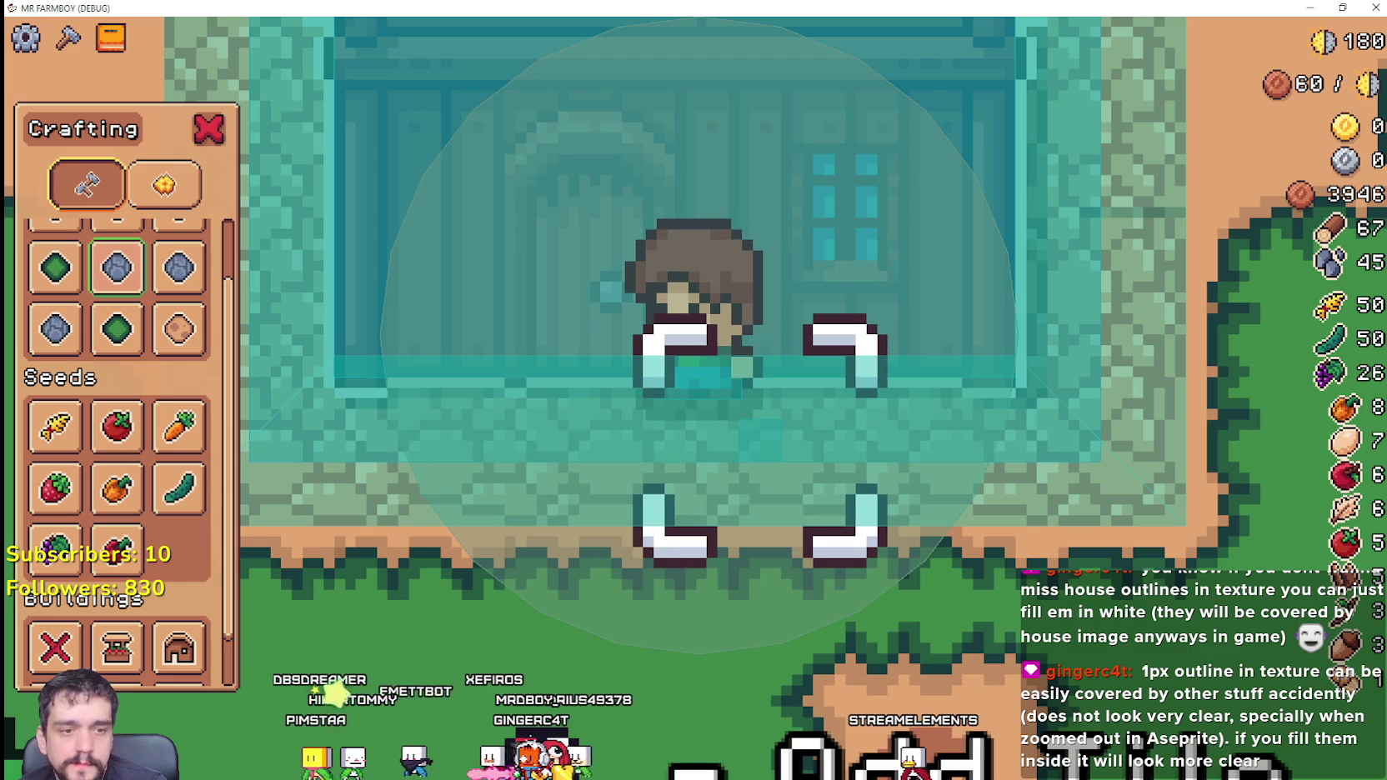
{"action": "key", "text": "F8"}
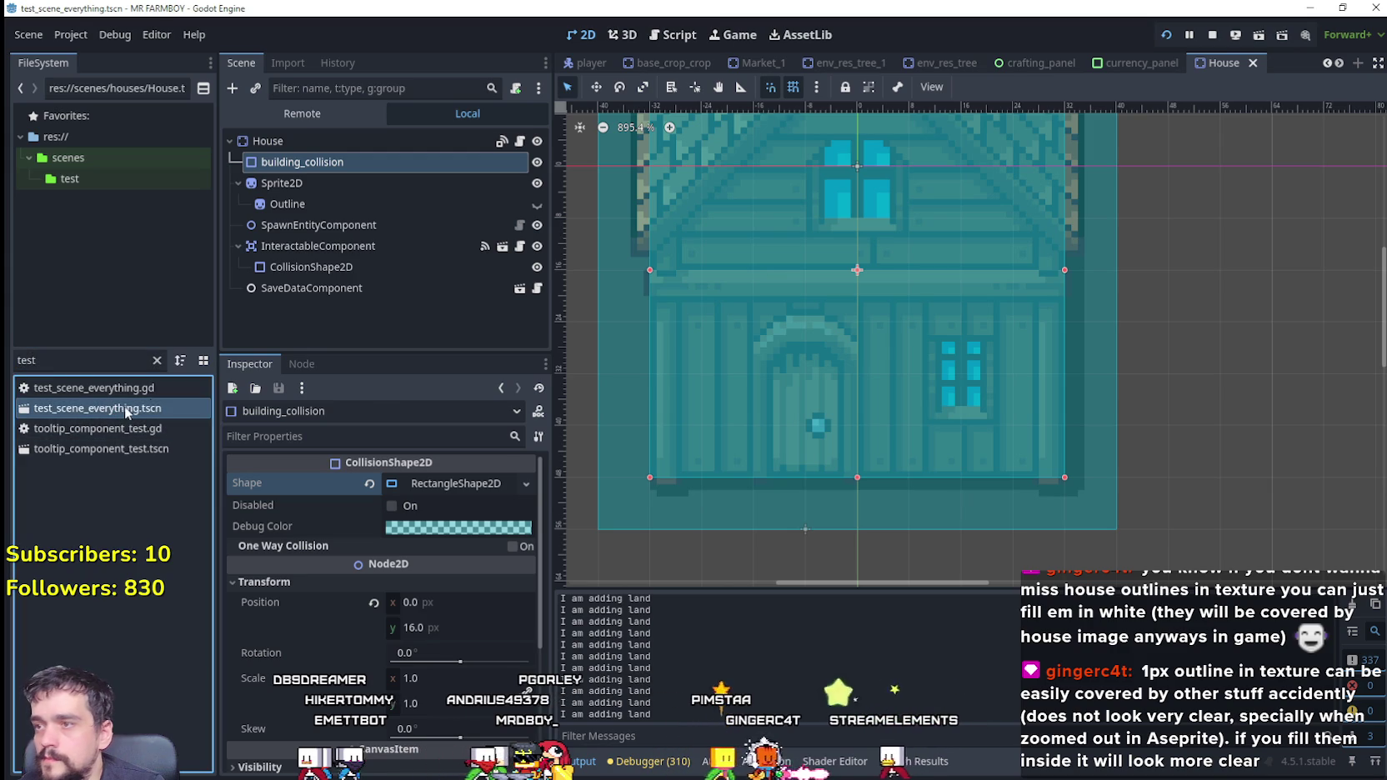
Step: Open test_scene_everything, jump to BaseCursorComponent's definition via Lookup Symbol, and save to run
{"action": "double_click", "coordinate": [127, 408]}
{"action": "scroll", "coordinate": [457, 267], "scroll_direction": "down", "scroll_amount": 2}
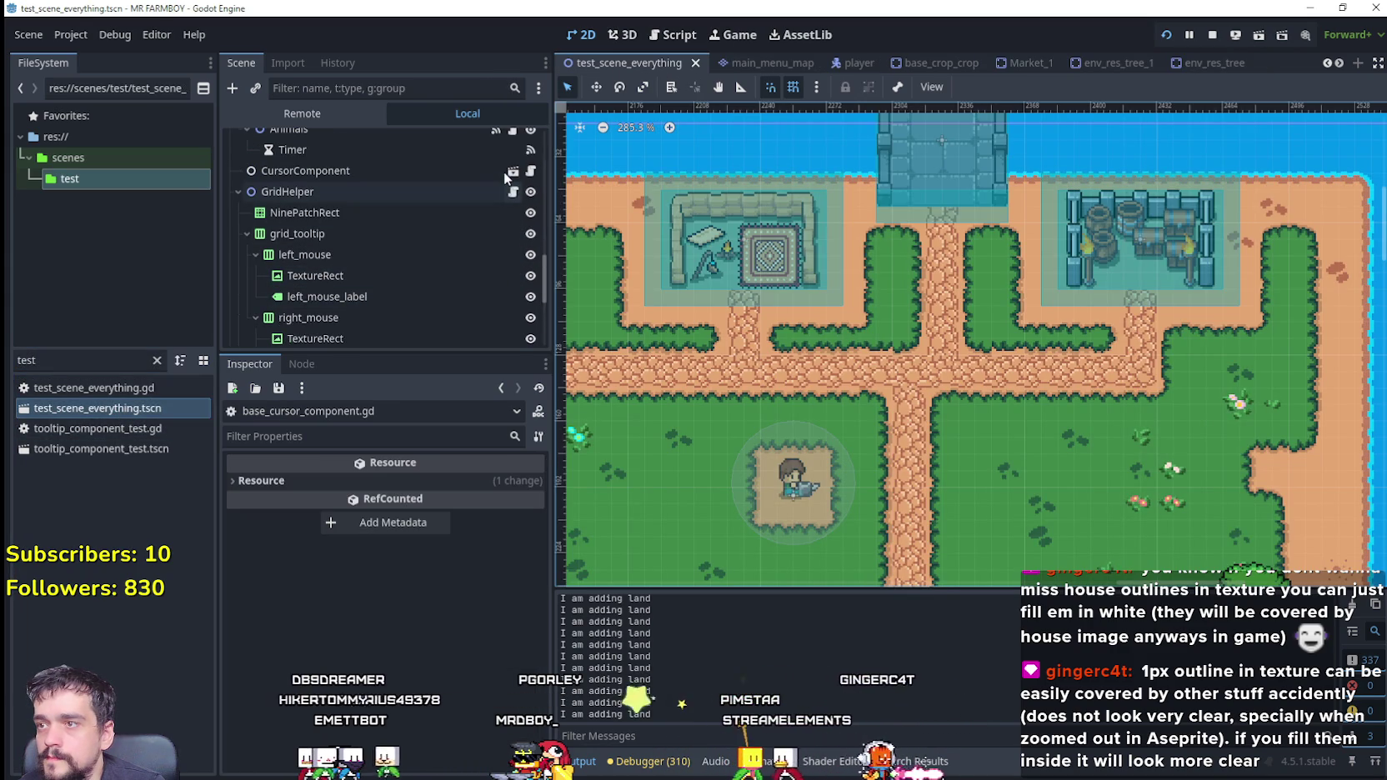
{"action": "left_click", "coordinate": [531, 171]}
{"action": "right_click", "coordinate": [908, 134]}
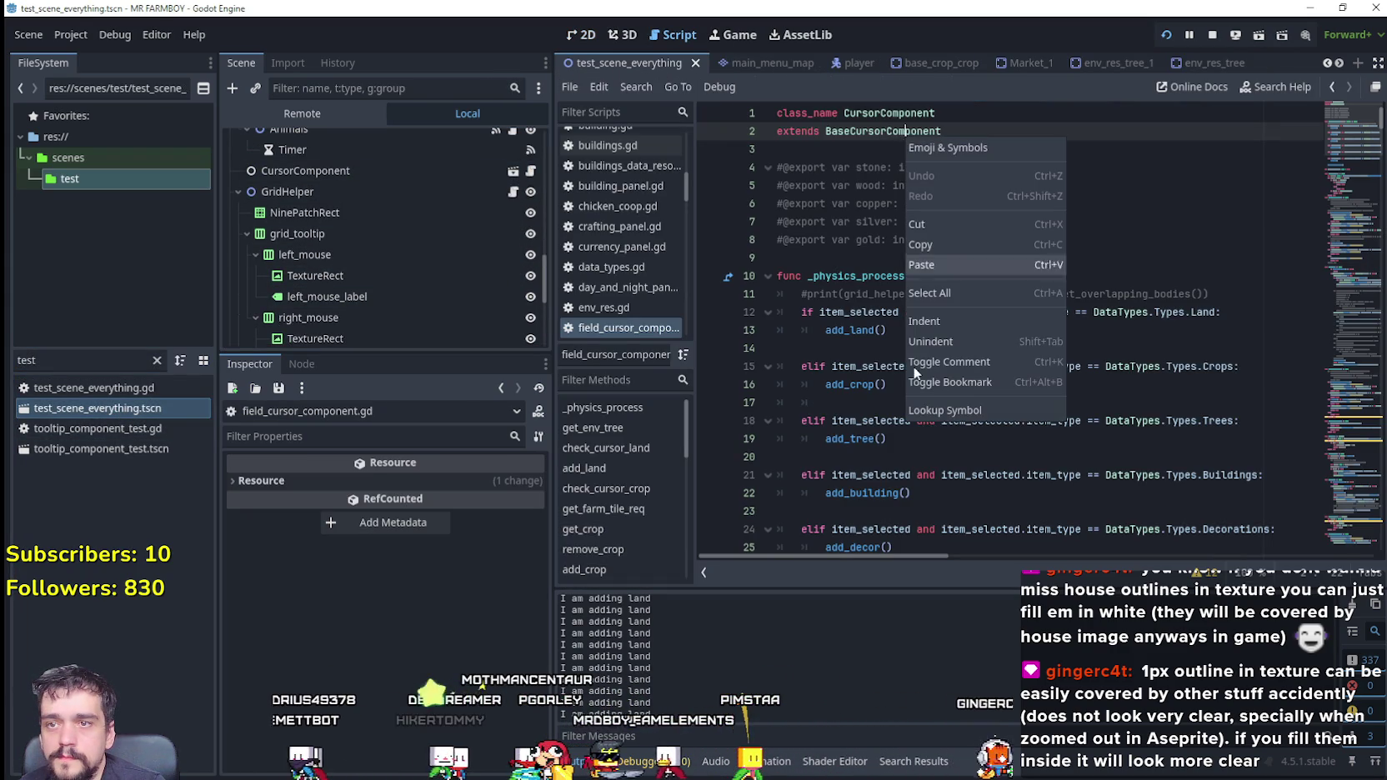
{"action": "left_click", "coordinate": [940, 410]}
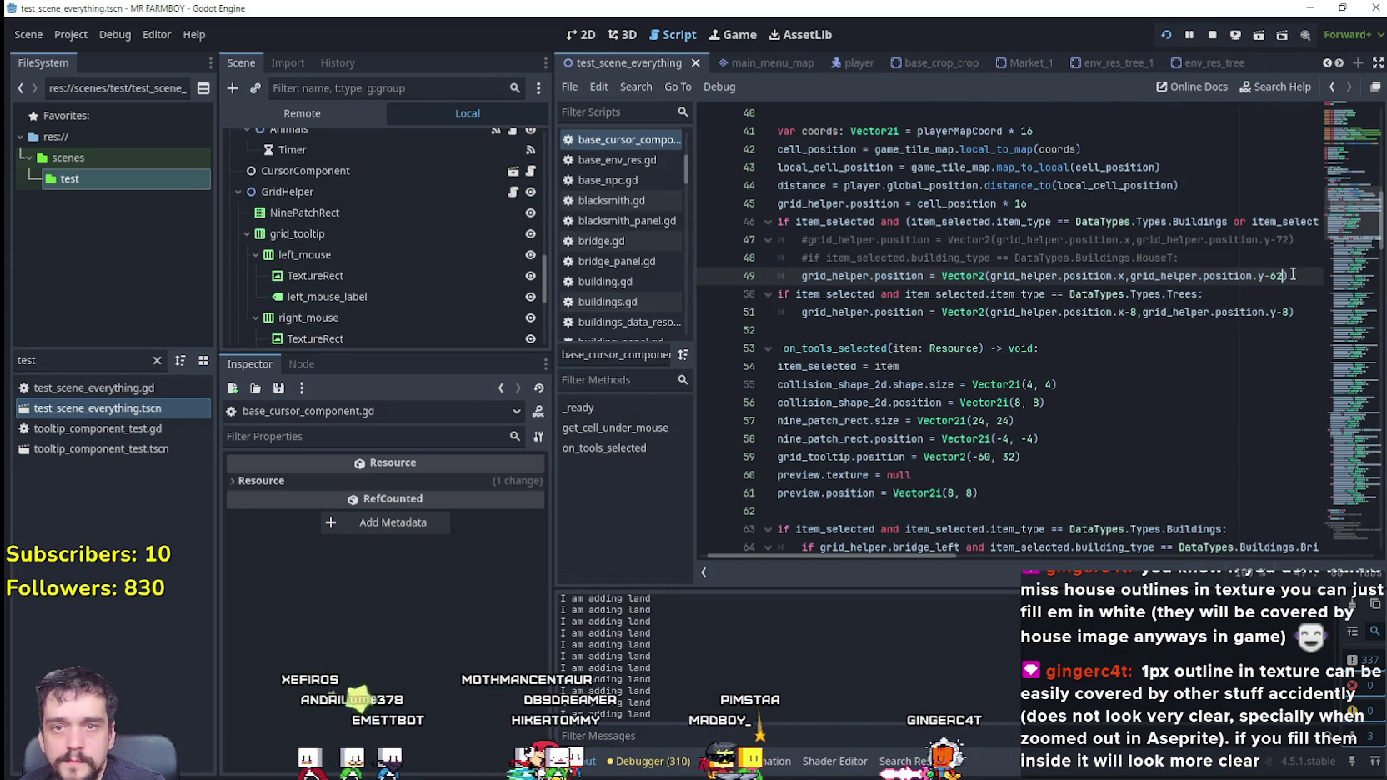
{"action": "key", "text": "ctrl+s"}
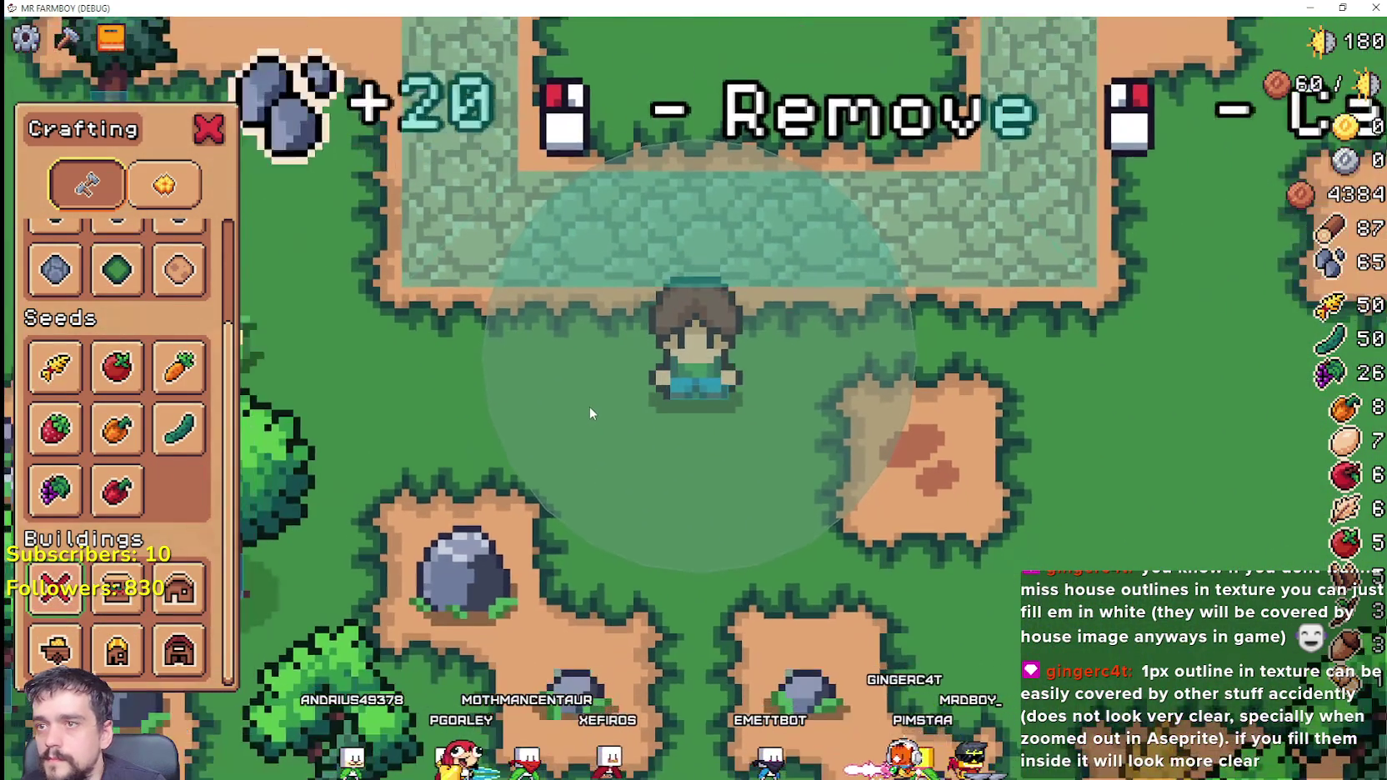
Step: Start placing a house from the crafting list, then cancel the placement
{"action": "scroll", "coordinate": [589, 413], "scroll_direction": "down", "scroll_amount": 3}
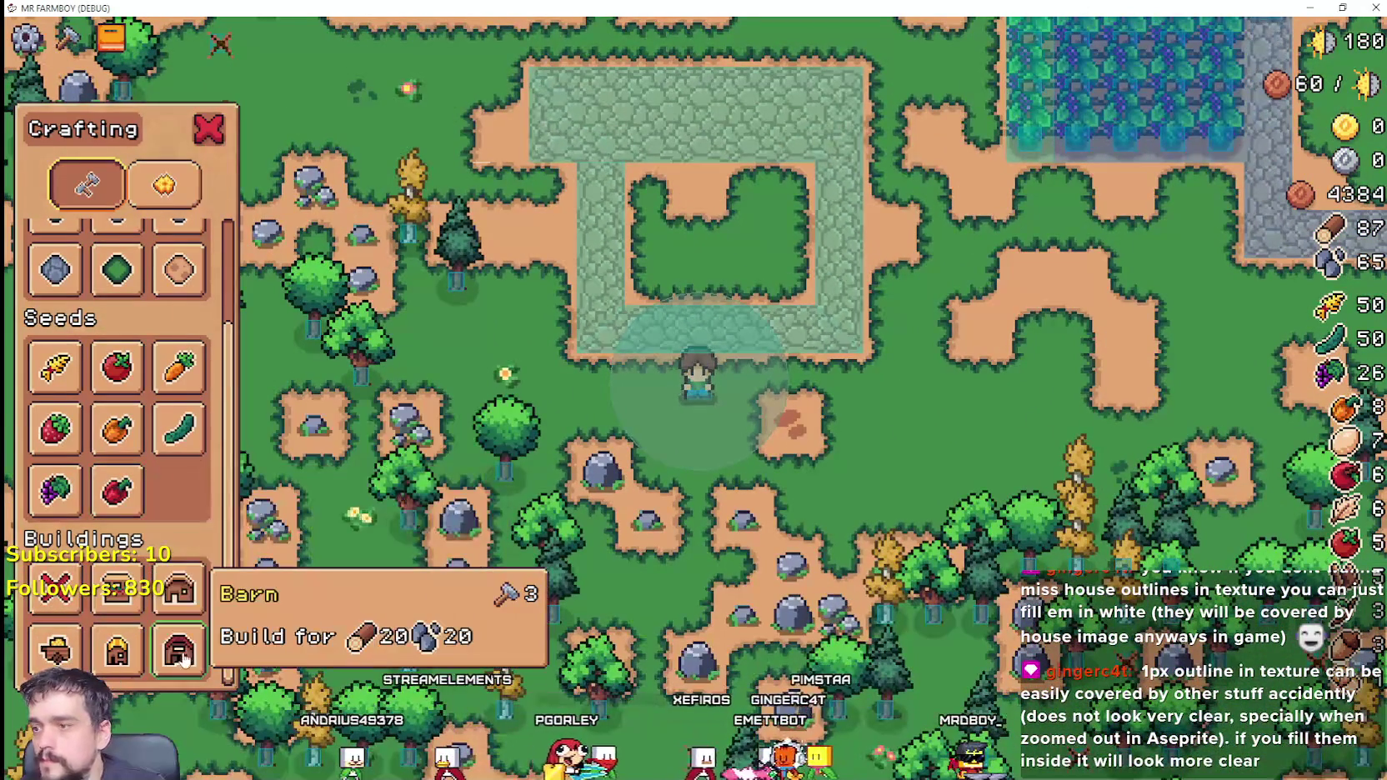
{"action": "left_click", "coordinate": [177, 599]}
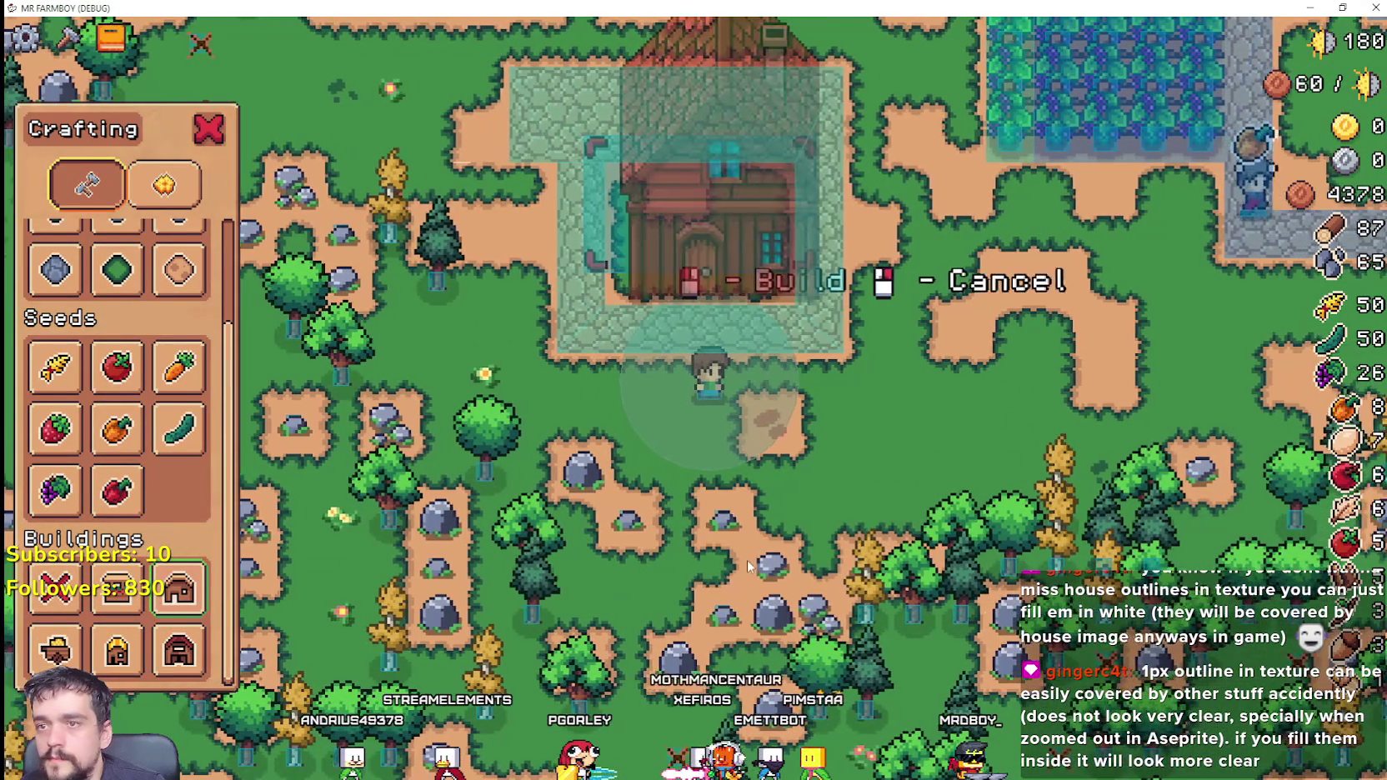
{"action": "right_click", "coordinate": [711, 217]}
{"action": "scroll", "coordinate": [162, 620], "scroll_direction": "up", "scroll_amount": 2}
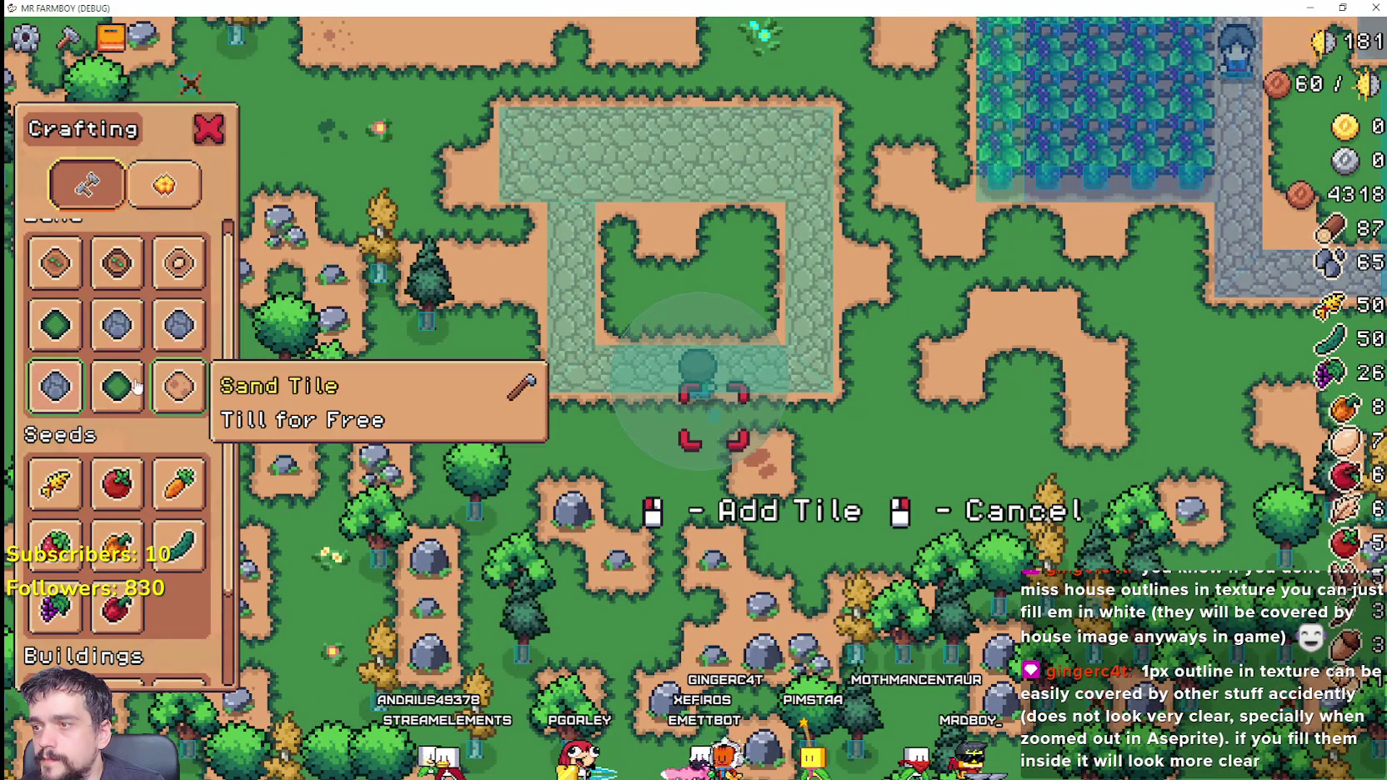
Step: Walk the farmer up, left, right and down around the house
{"action": "key", "text": "w"}
{"action": "key", "text": "a"}
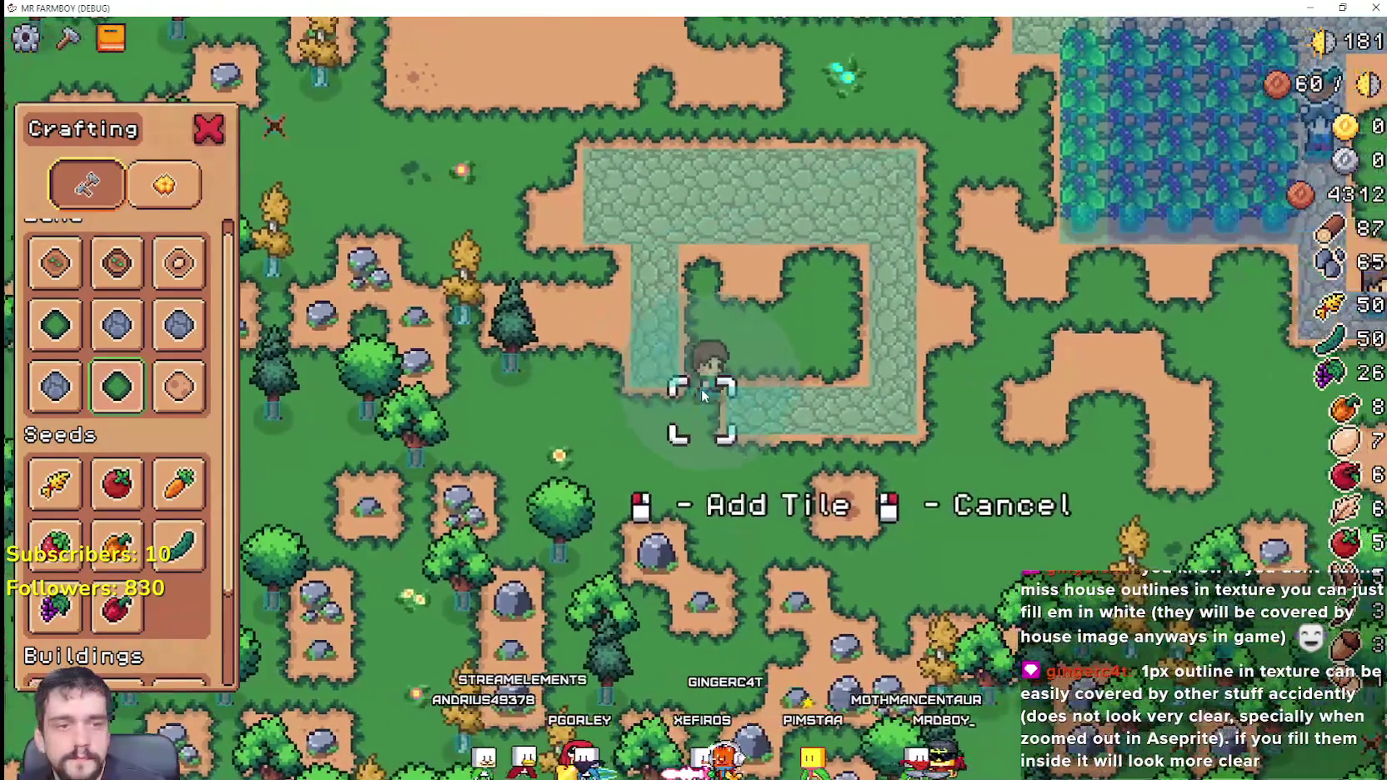
{"action": "key", "text": "d"}
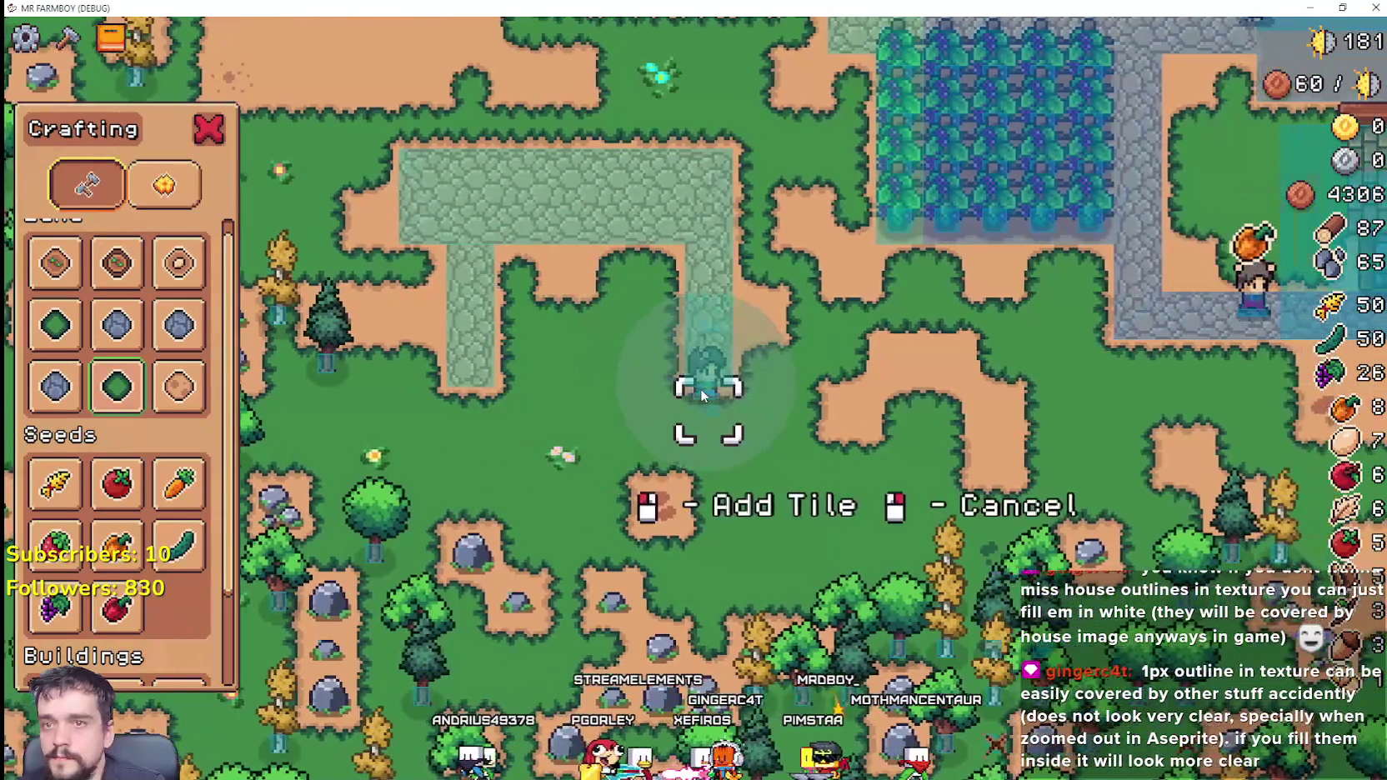
{"action": "key", "text": "w"}
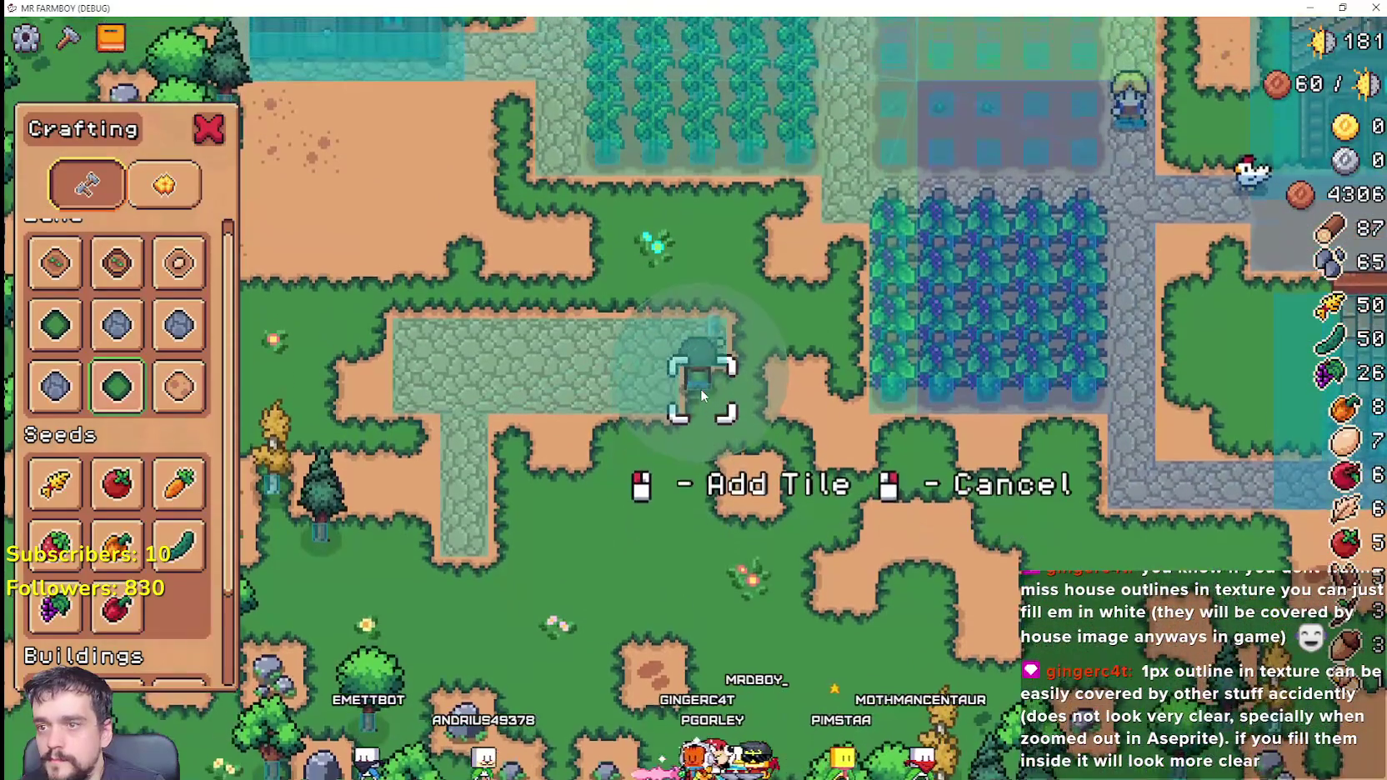
{"action": "key", "text": "a"}
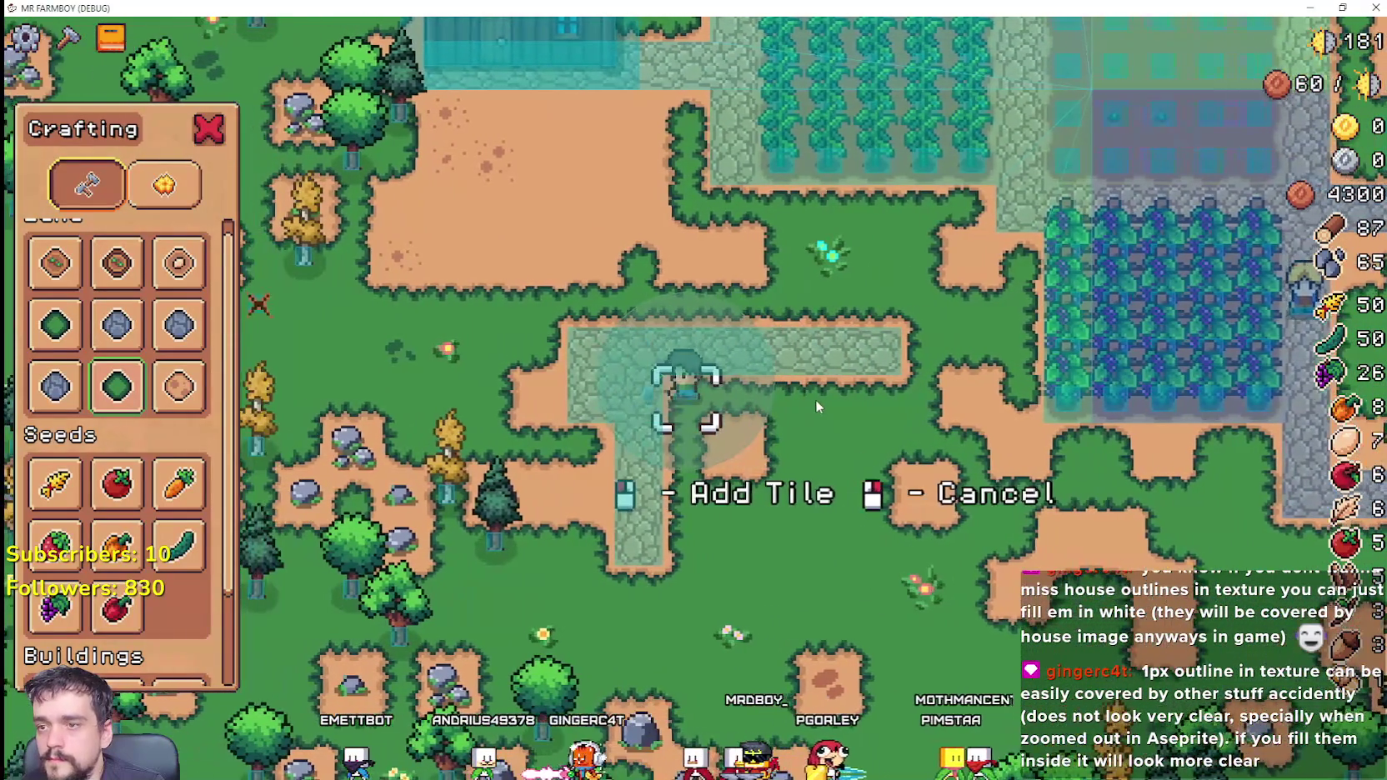
{"action": "key", "text": "a"}
{"action": "key", "text": "s"}
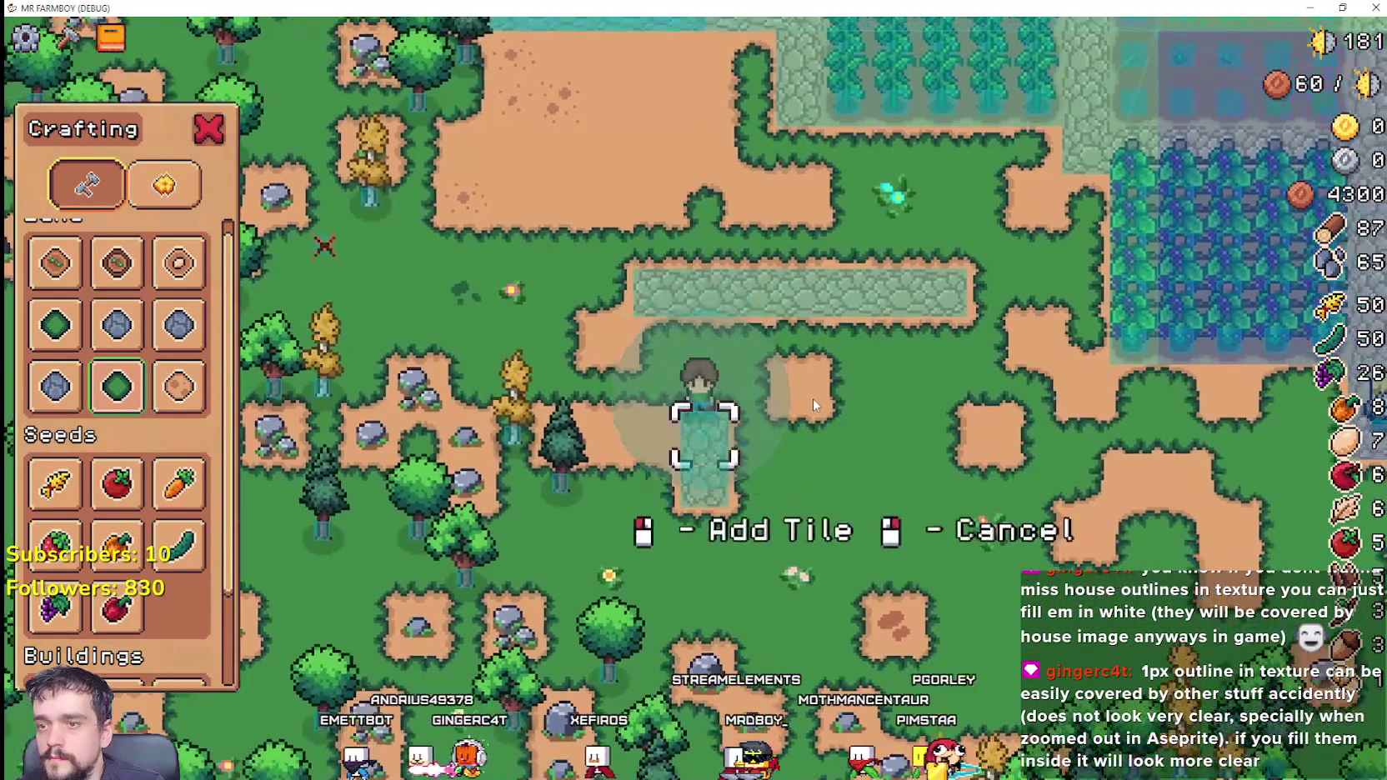
{"action": "key", "text": "s"}
{"action": "key", "text": "w"}
{"action": "key", "text": "a"}
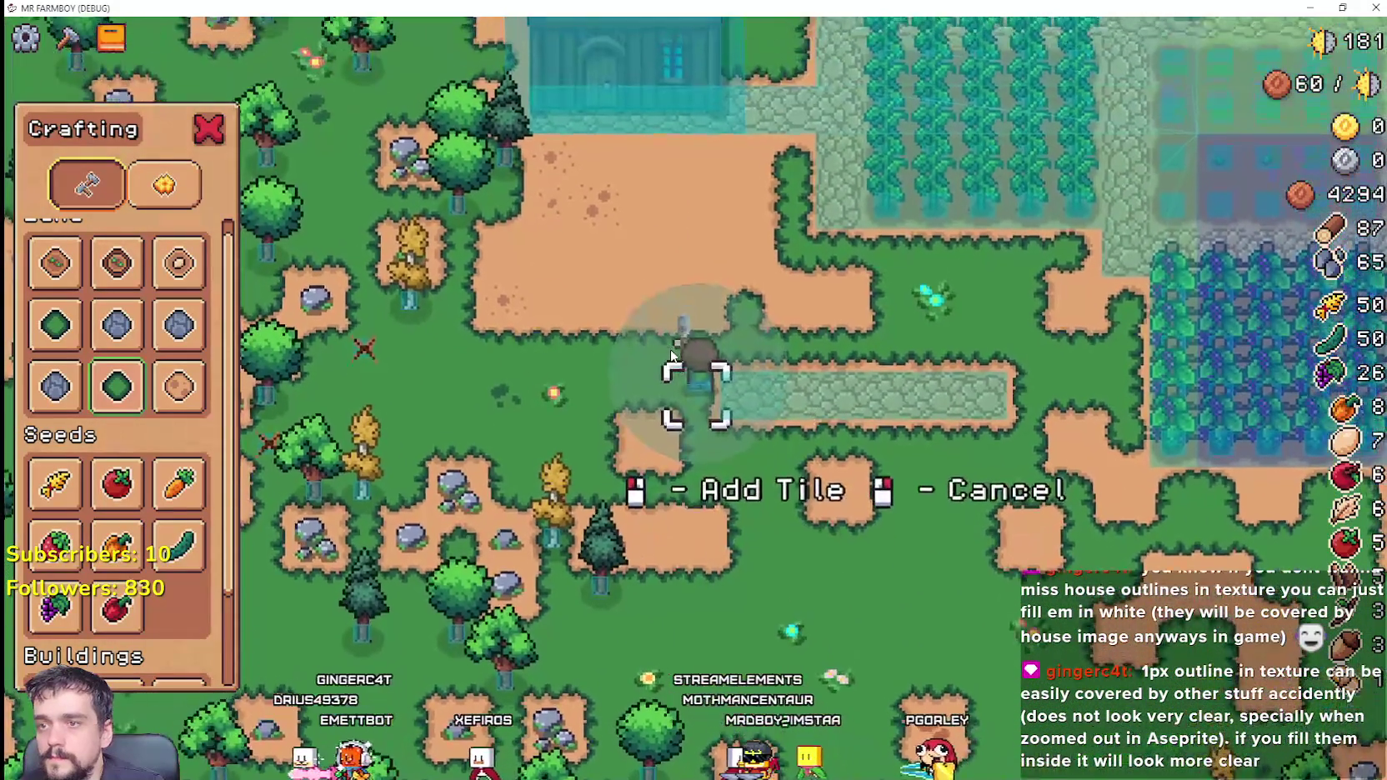
{"action": "key", "text": "d"}
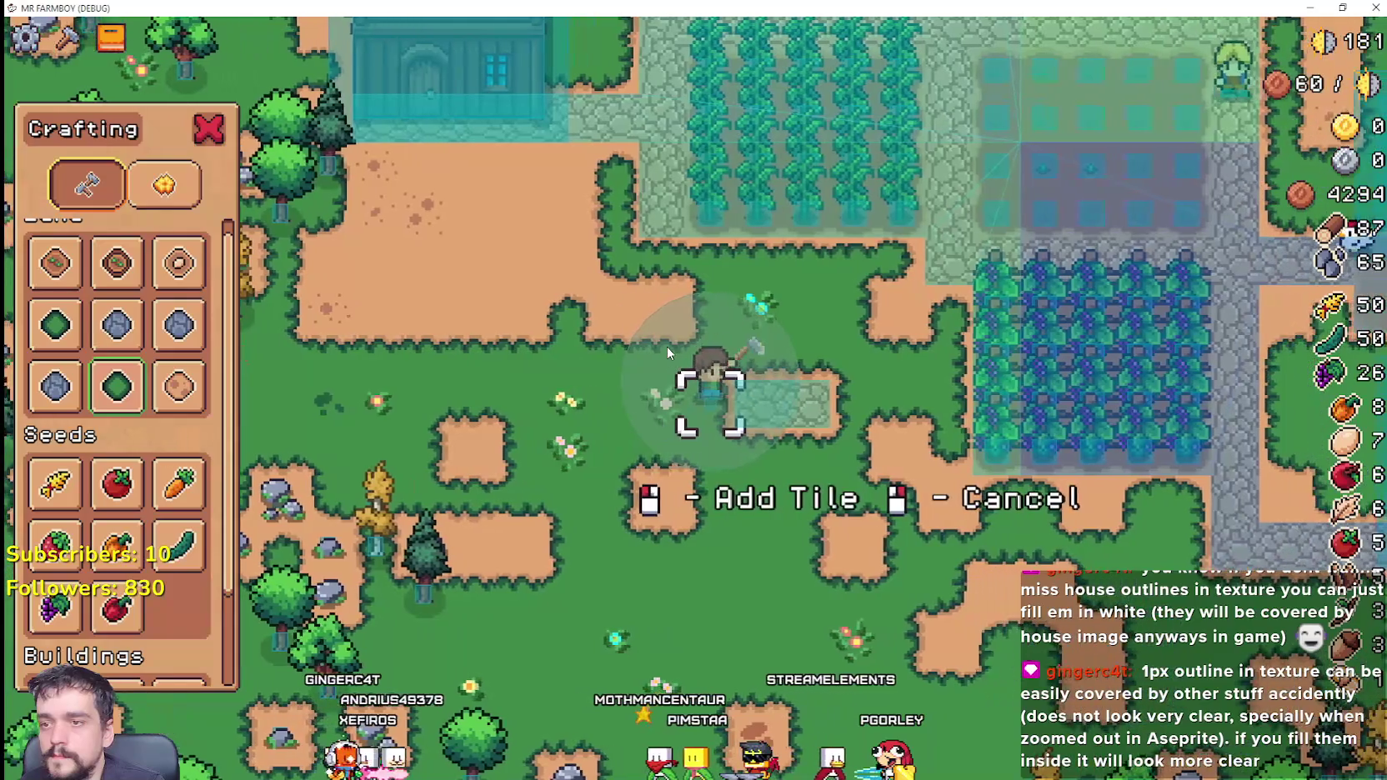
{"action": "key", "text": "s"}
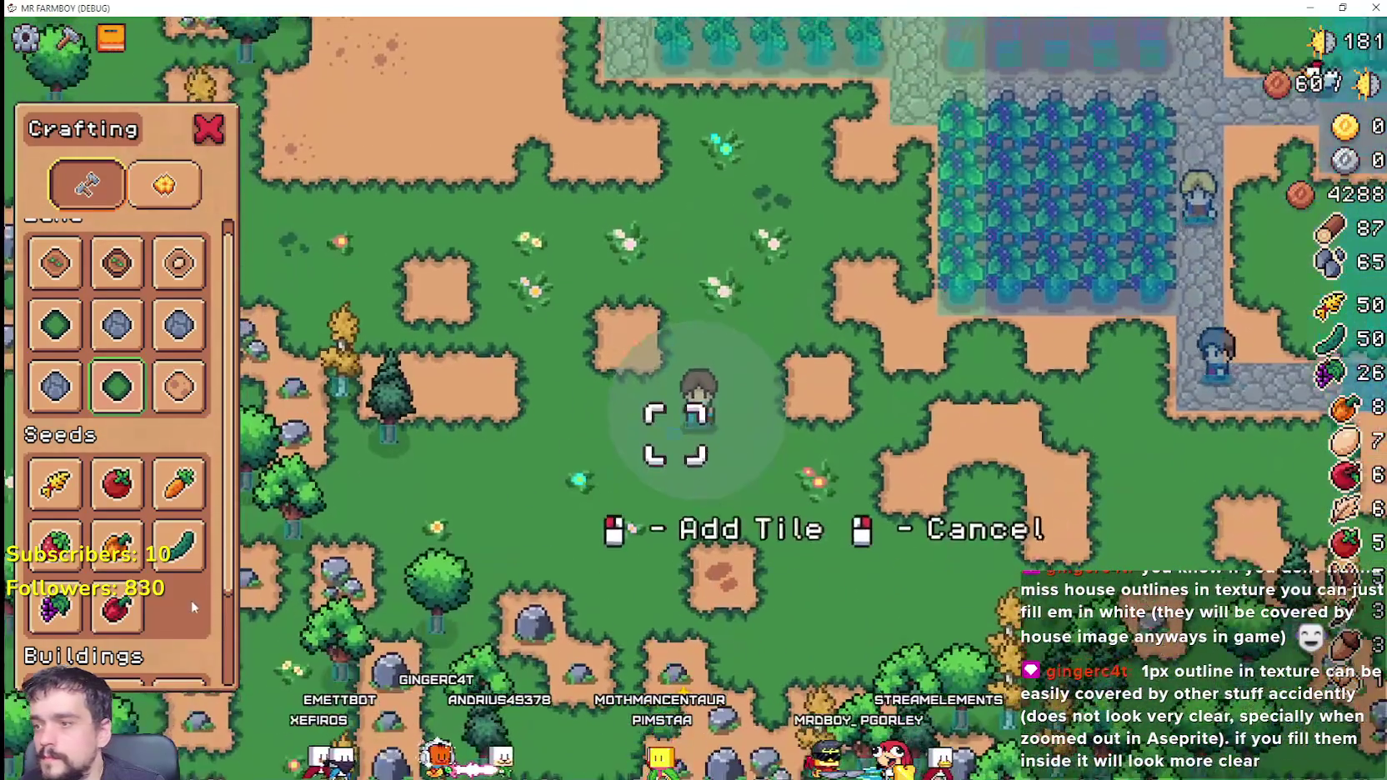
Step: Pick the house building and build it at the previewed spot
{"action": "scroll", "coordinate": [191, 600], "scroll_direction": "down", "scroll_amount": 3}
{"action": "left_click", "coordinate": [178, 588]}
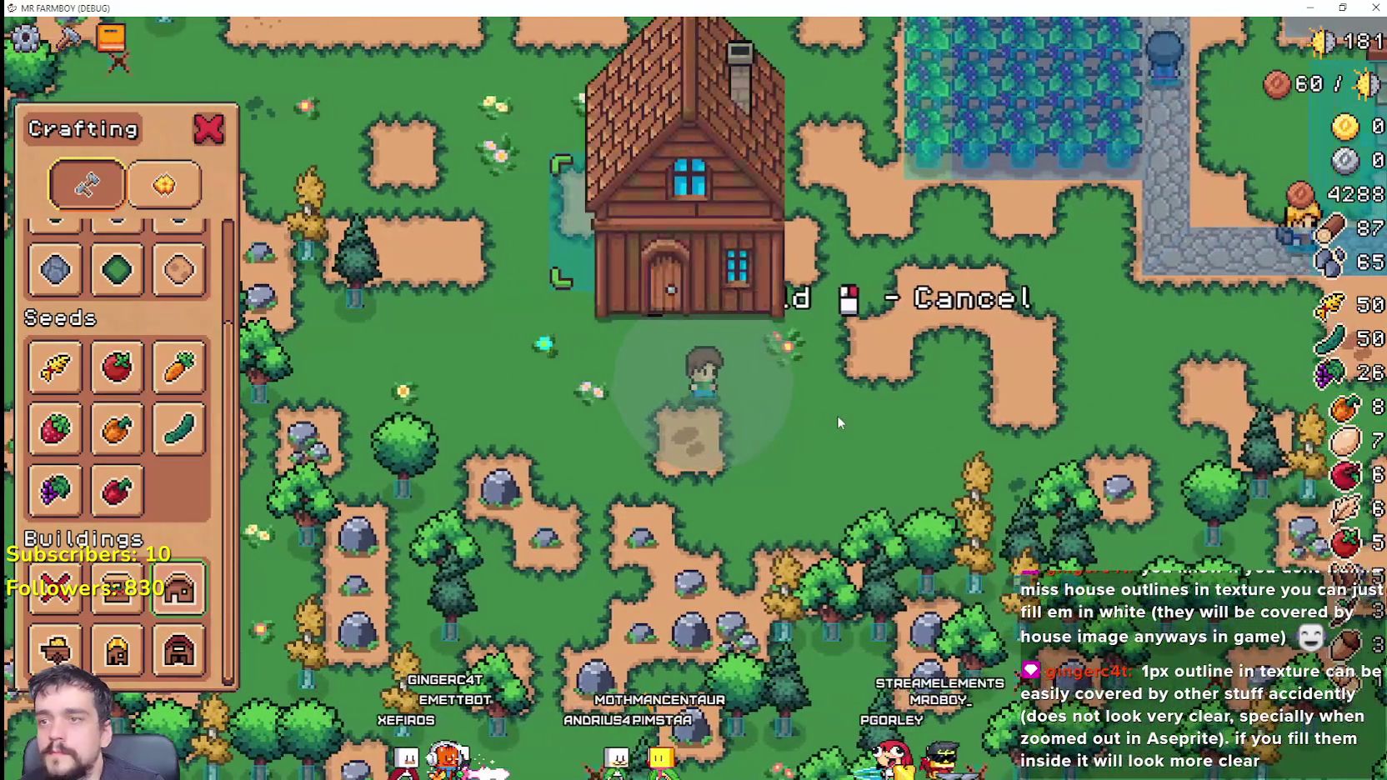
{"action": "key", "text": "a"}
{"action": "left_click", "coordinate": [838, 421]}
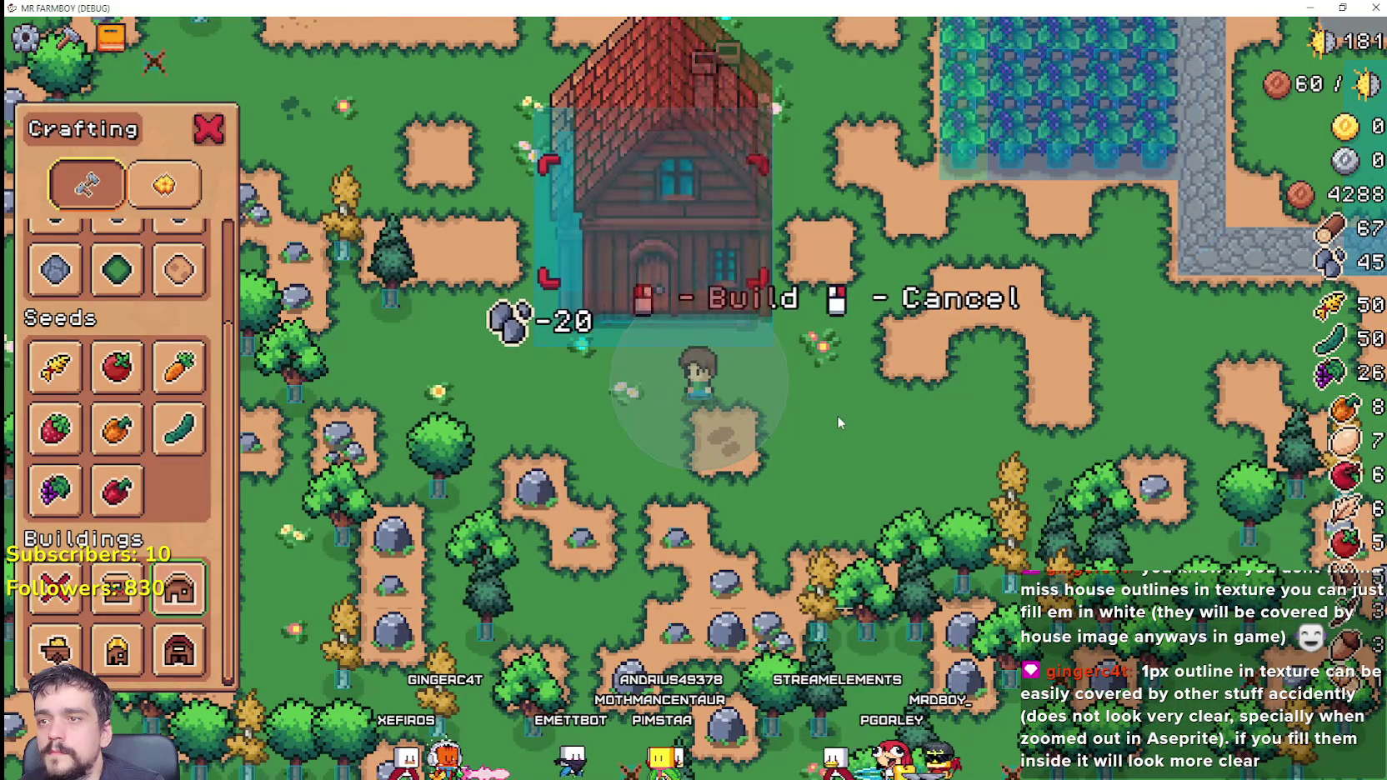
Step: Select Road Tile and lay road tiles in front of the house
{"action": "key", "text": "a"}
{"action": "scroll", "coordinate": [117, 492], "scroll_direction": "up", "scroll_amount": 3}
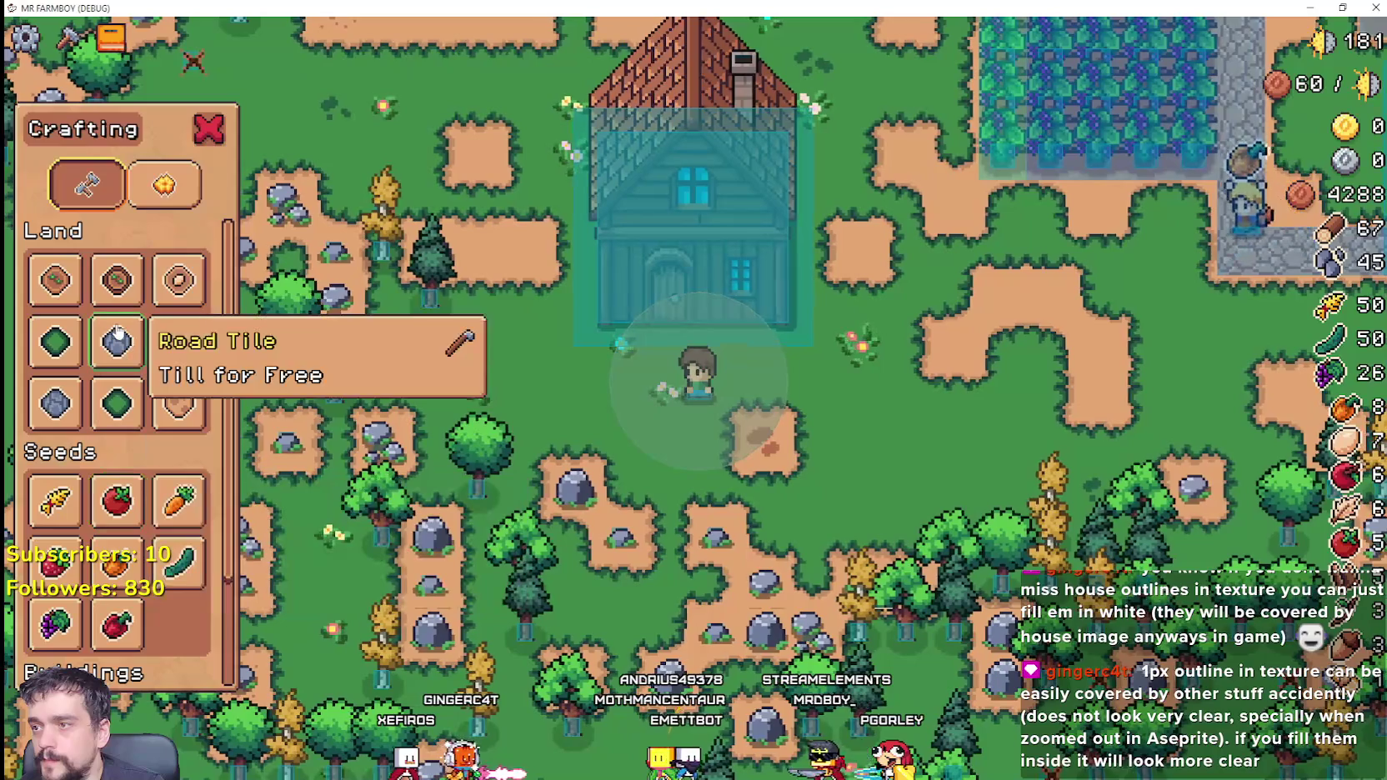
{"action": "left_click", "coordinate": [117, 337]}
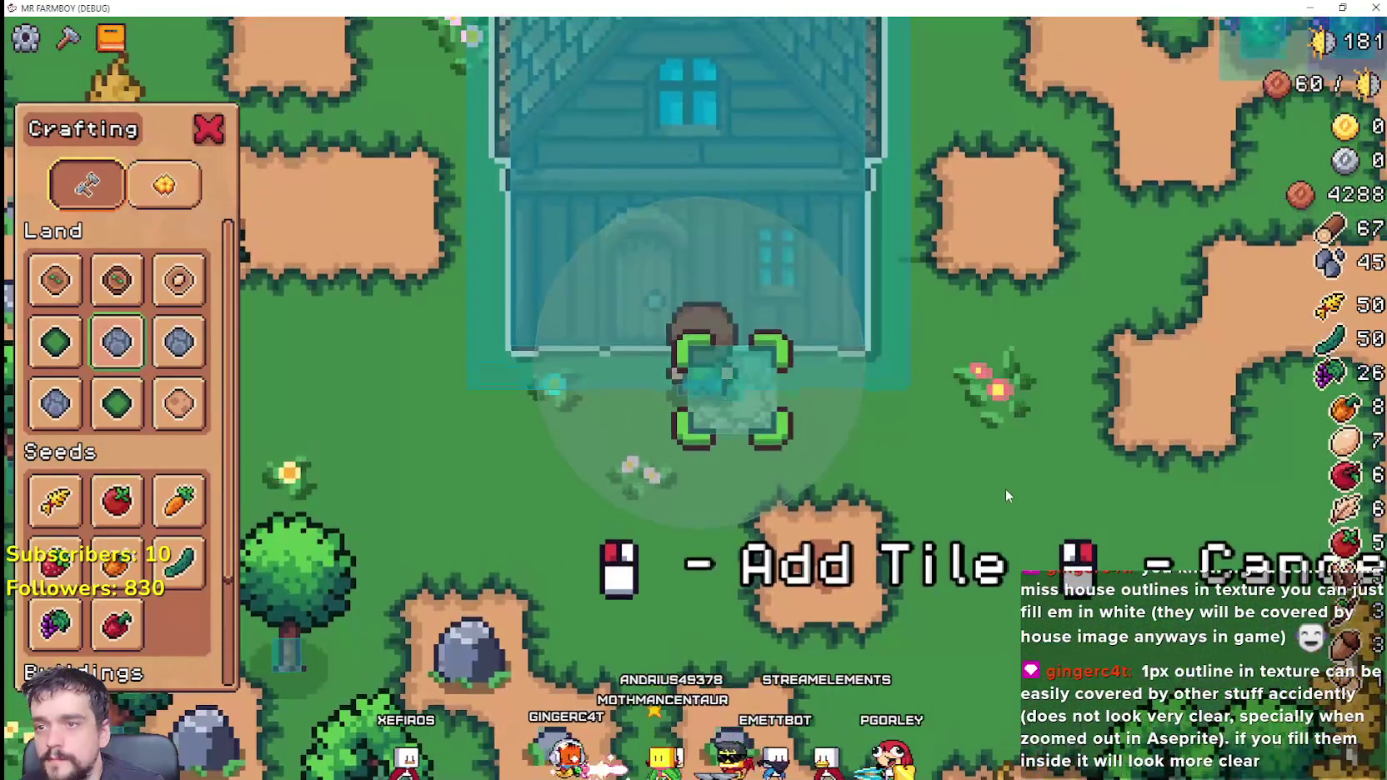
{"action": "left_click", "coordinate": [1004, 493]}
{"action": "key", "text": "a"}
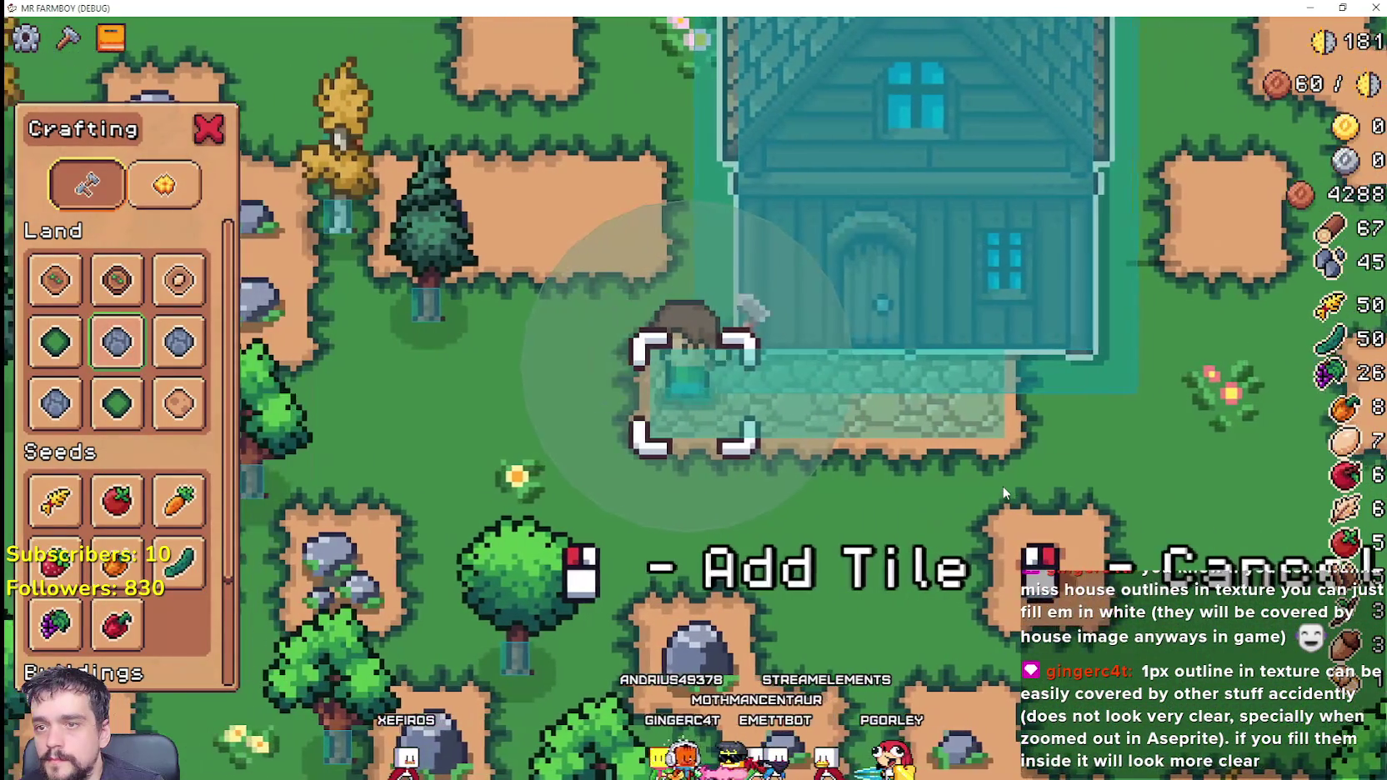
Step: Walk the farmer up past the house, around it, and in and out of its area
{"action": "key", "text": "d"}
{"action": "key", "text": "w"}
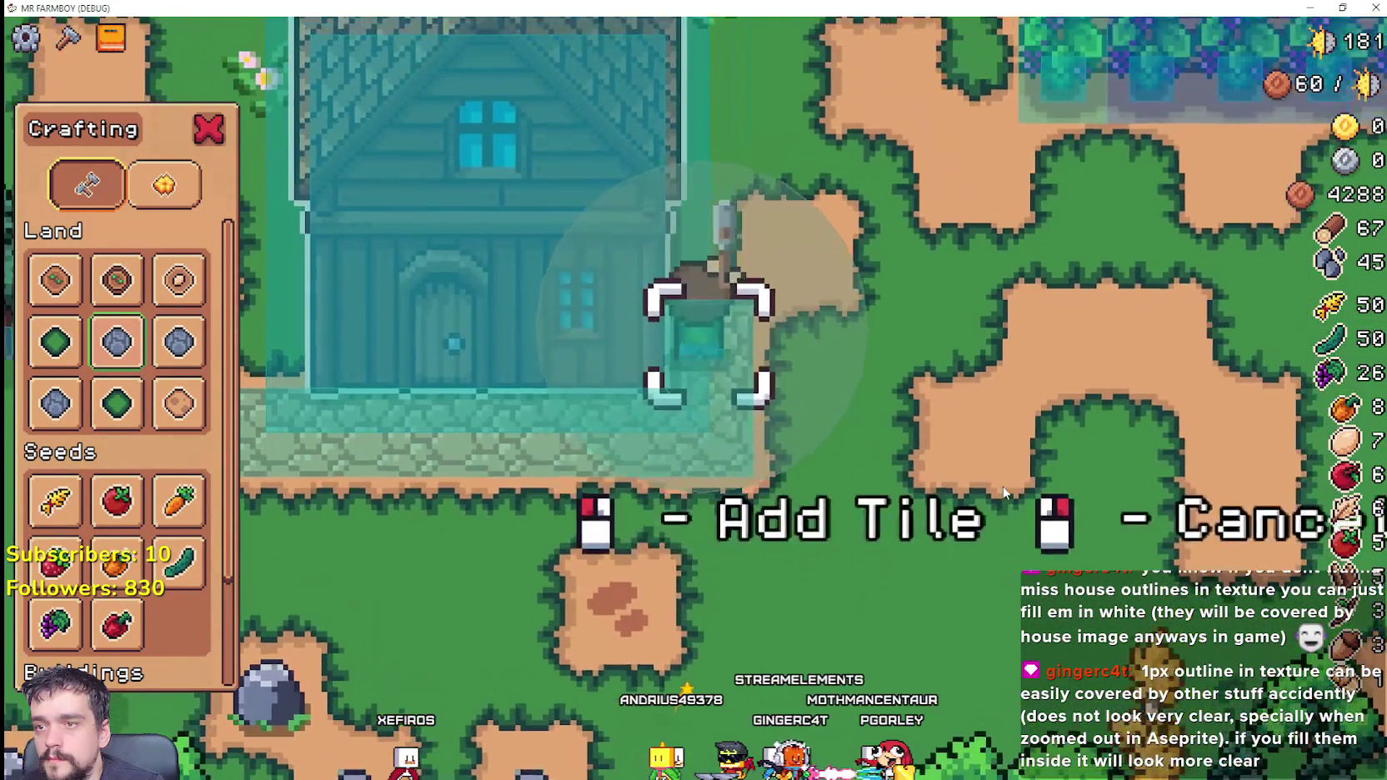
{"action": "key", "text": "w"}
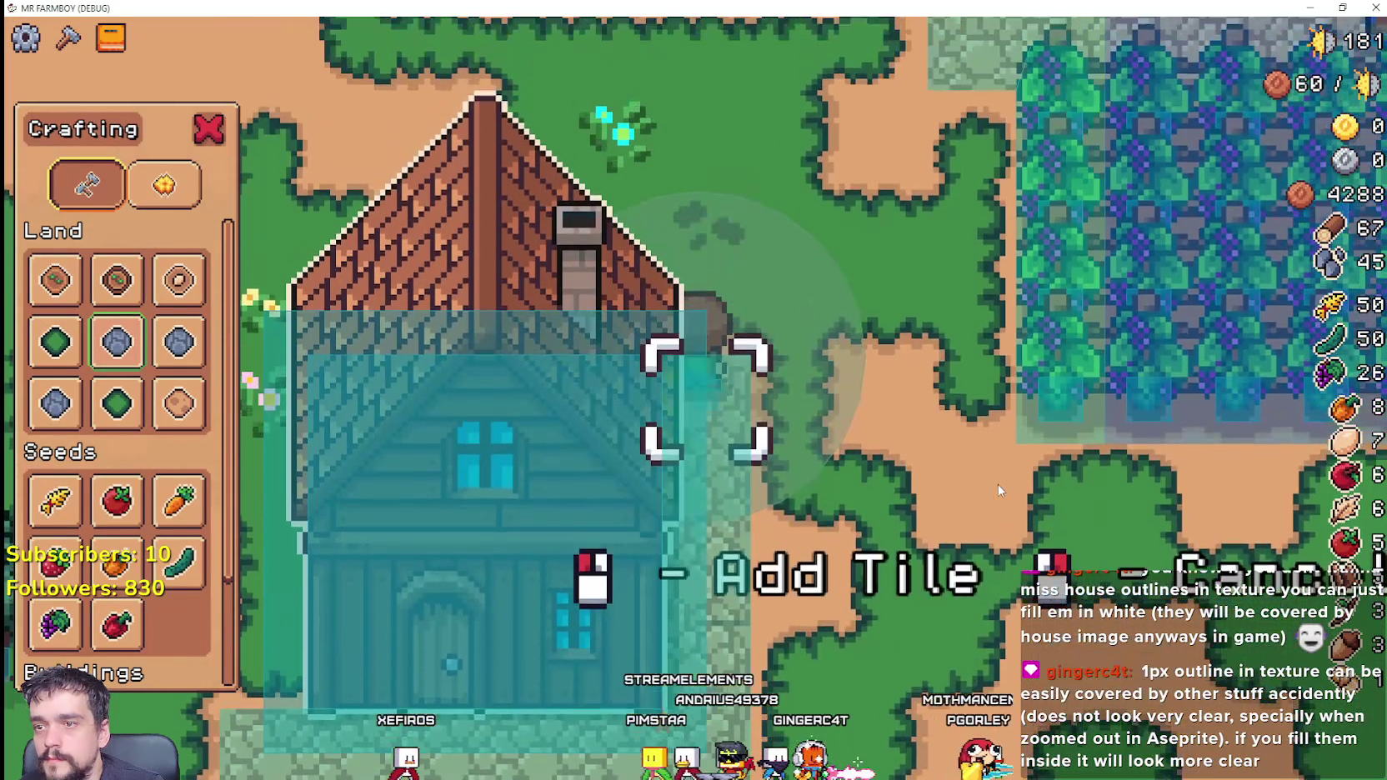
{"action": "key", "text": "w"}
{"action": "key", "text": "a"}
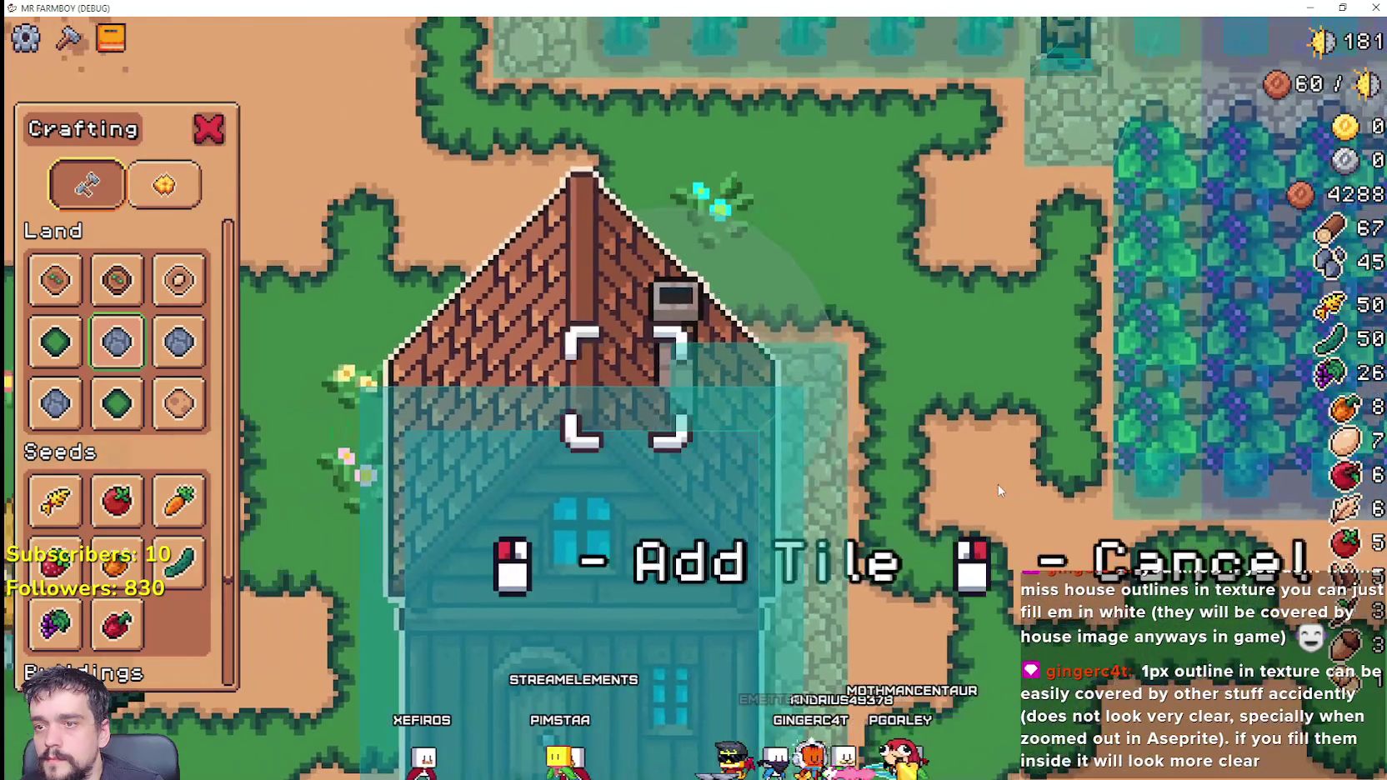
{"action": "key", "text": "a"}
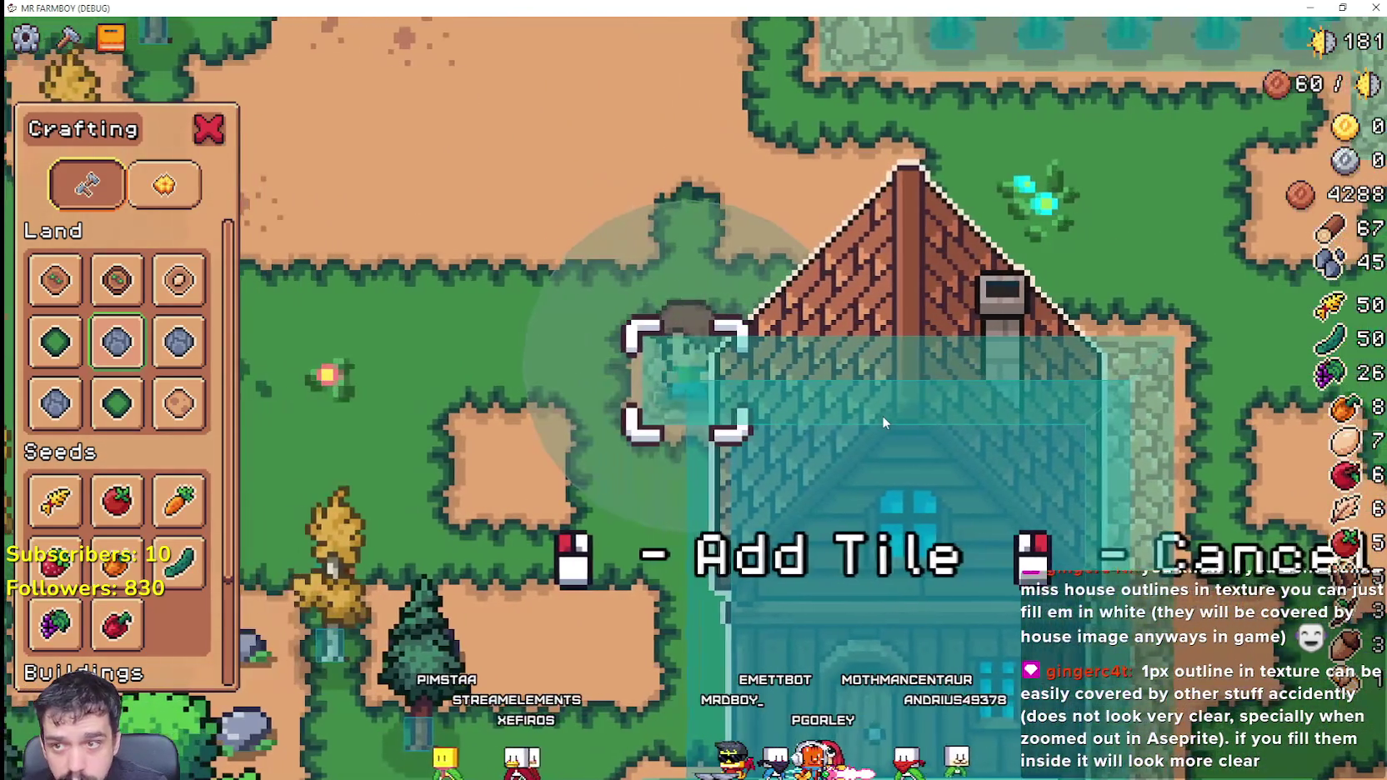
{"action": "key", "text": "s"}
{"action": "key", "text": "s"}
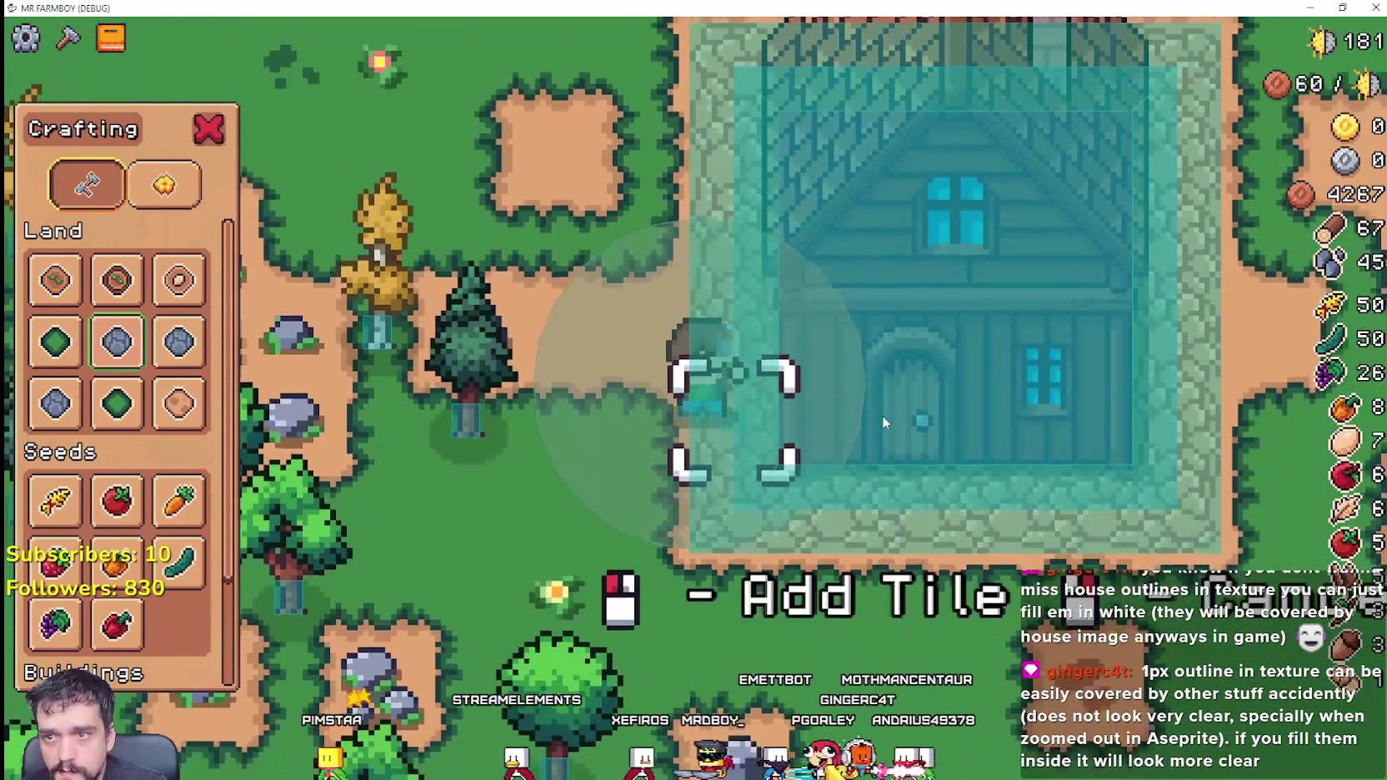
{"action": "key", "text": "d"}
{"action": "key", "text": "w"}
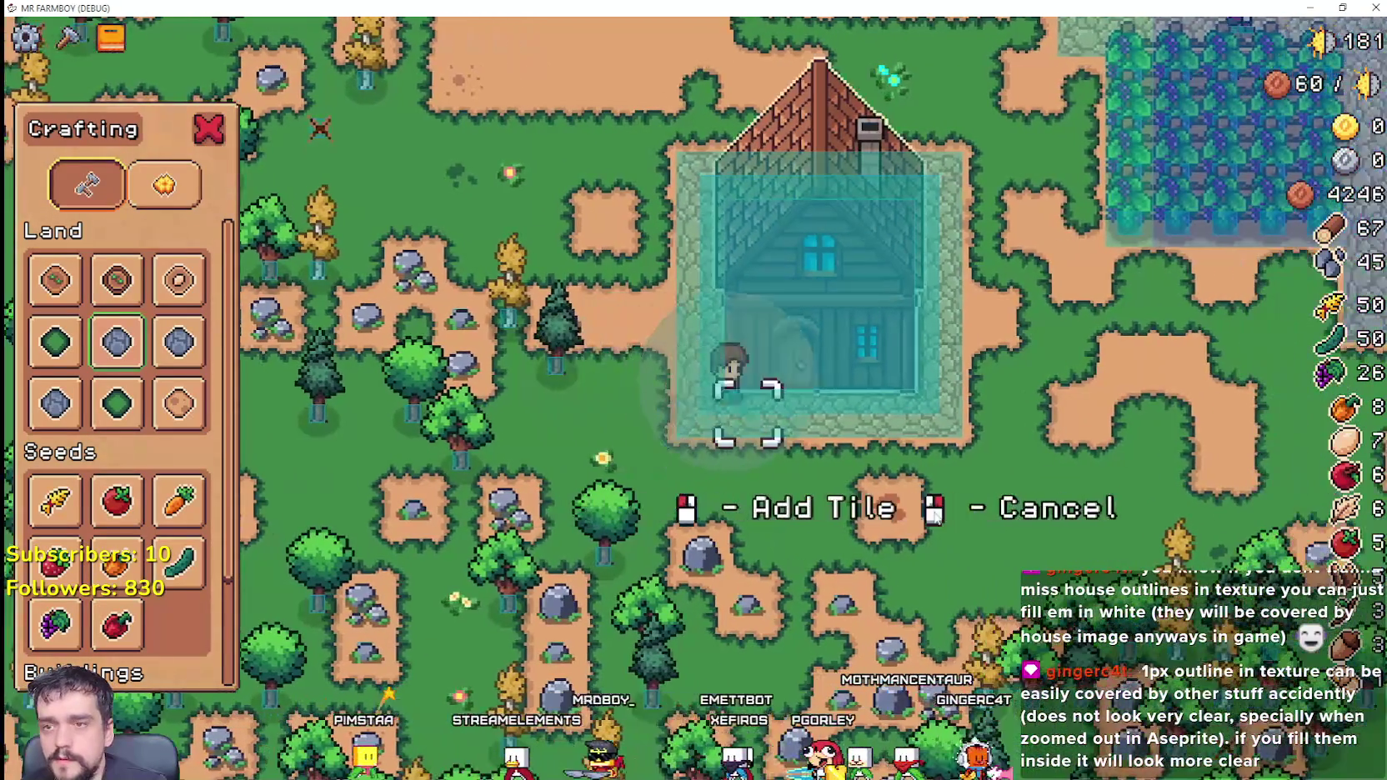
{"action": "key", "text": "a"}
{"action": "key", "text": "s"}
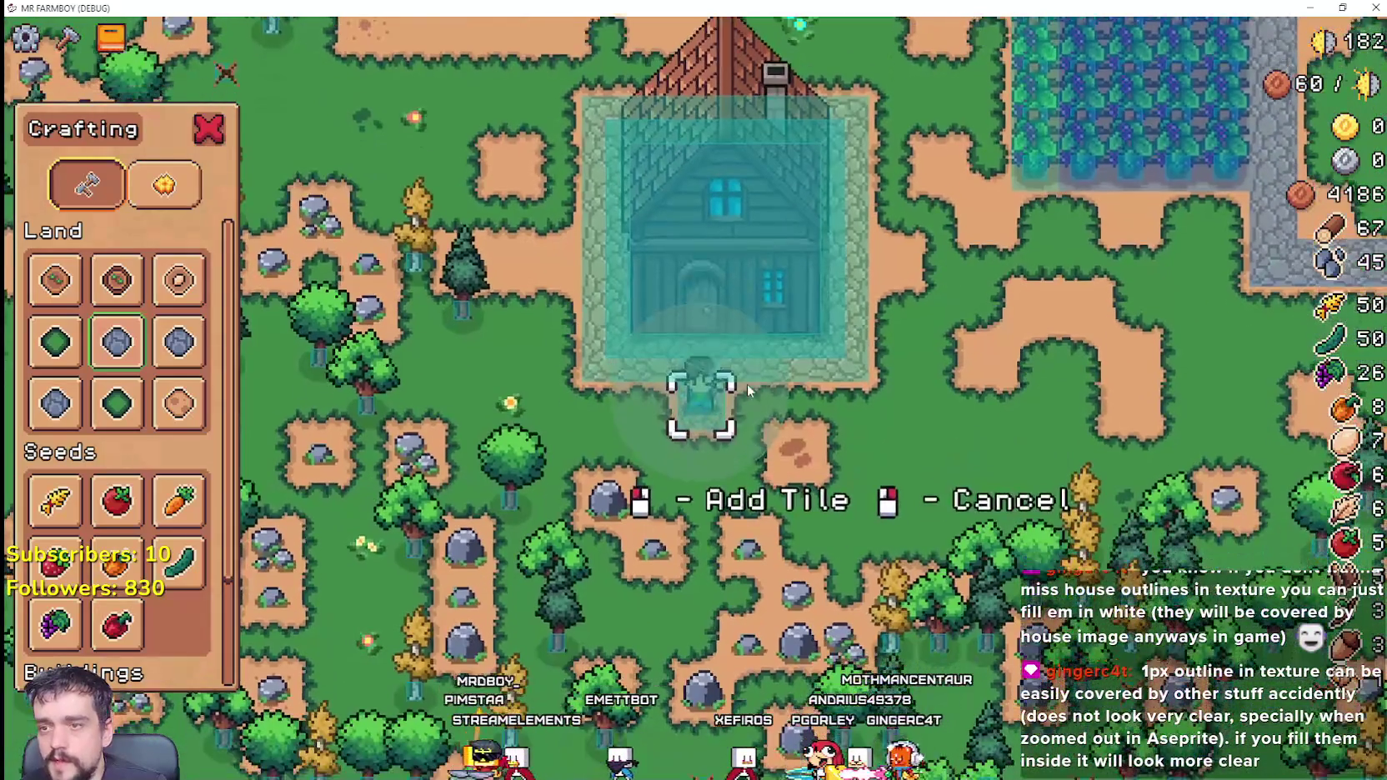
{"action": "key", "text": "s"}
{"action": "key", "text": "d"}
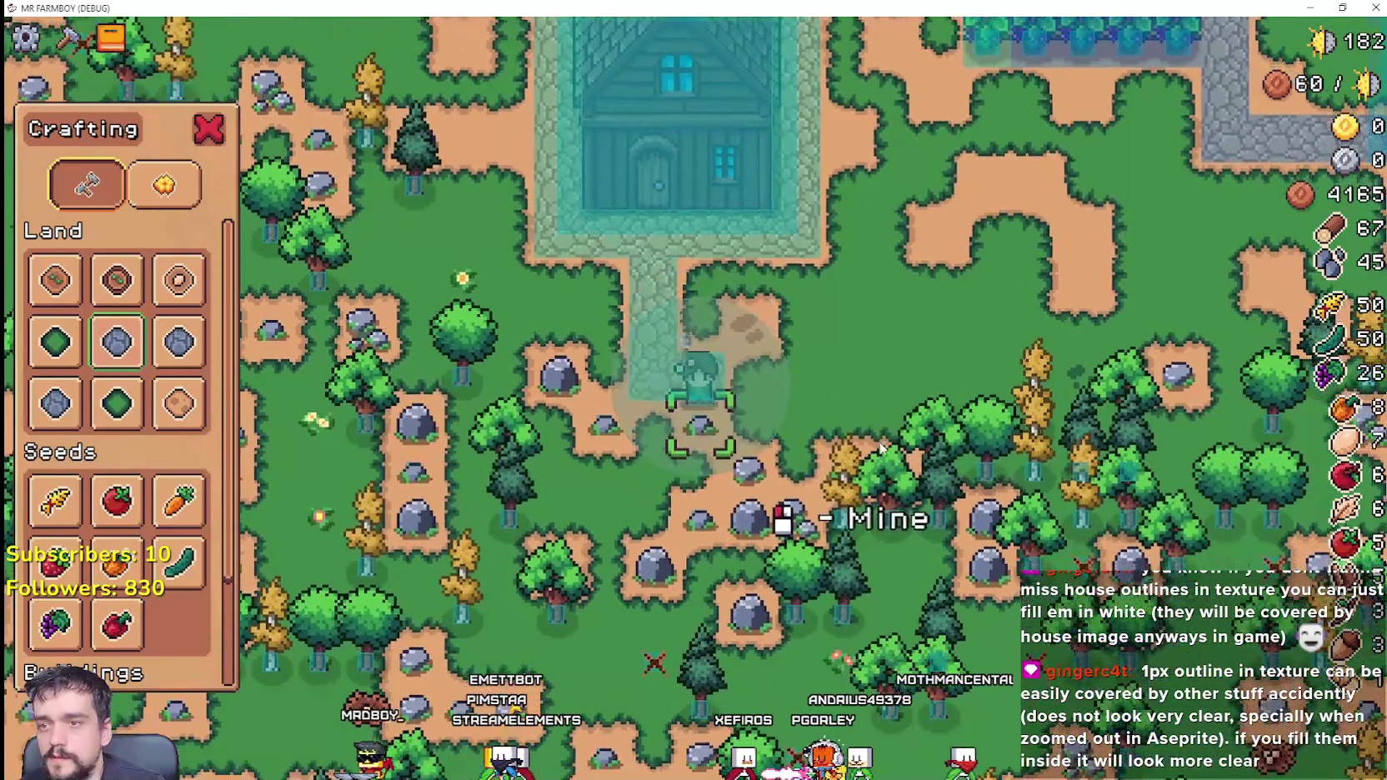
Step: Lay stone path tiles below the house, extending the path to the right
{"action": "key", "text": "a"}
{"action": "key", "text": "w"}
{"action": "left_click", "coordinate": [880, 448]}
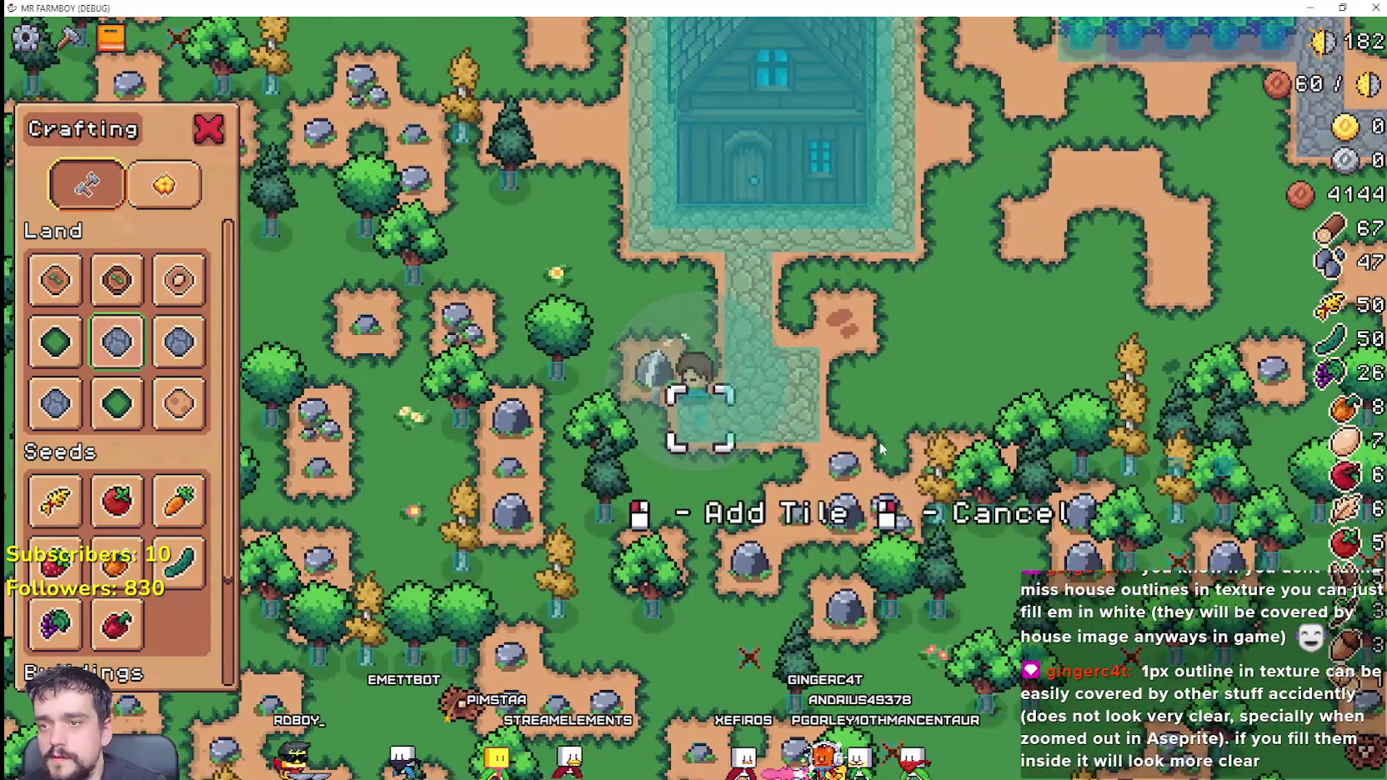
{"action": "key", "text": "s"}
{"action": "key", "text": "d"}
{"action": "left_click", "coordinate": [880, 447]}
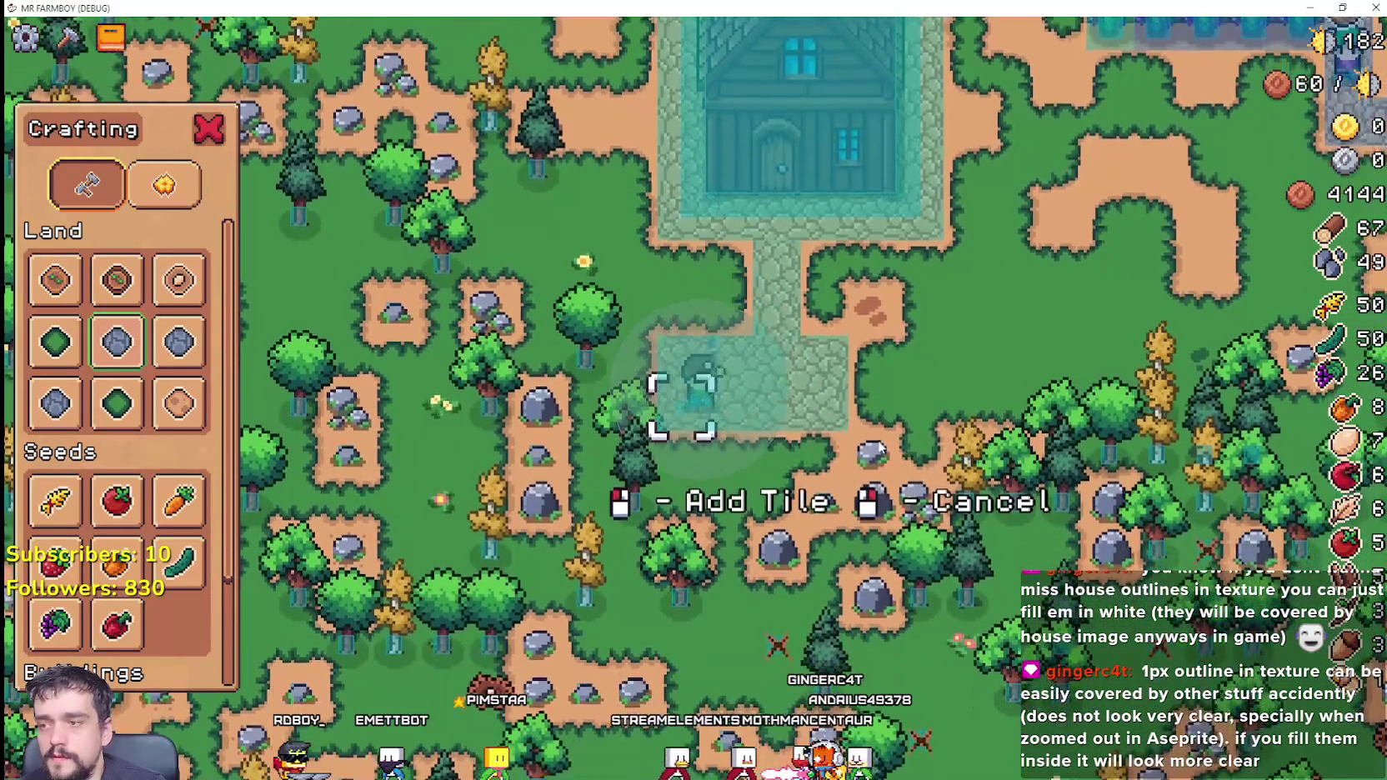
{"action": "key", "text": "d"}
{"action": "key", "text": "w"}
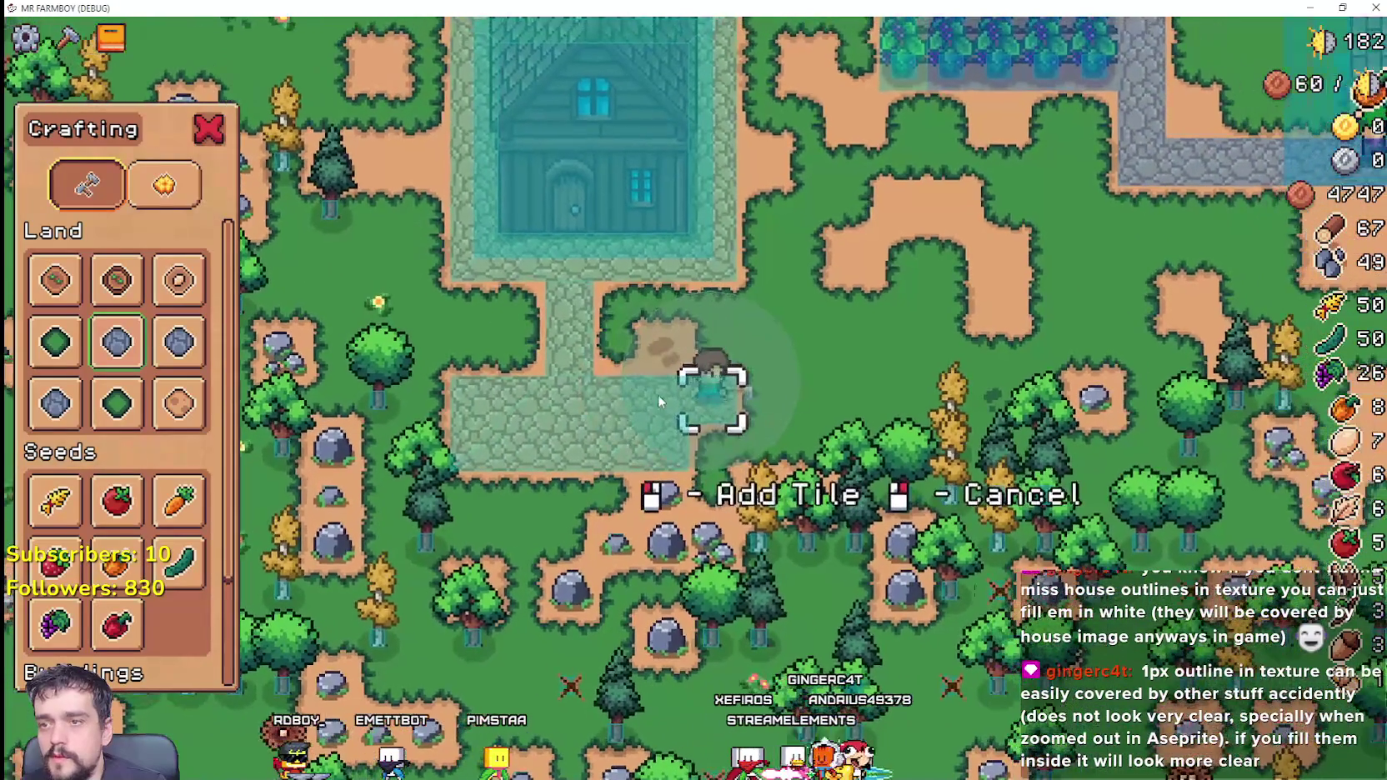
{"action": "key", "text": "a"}
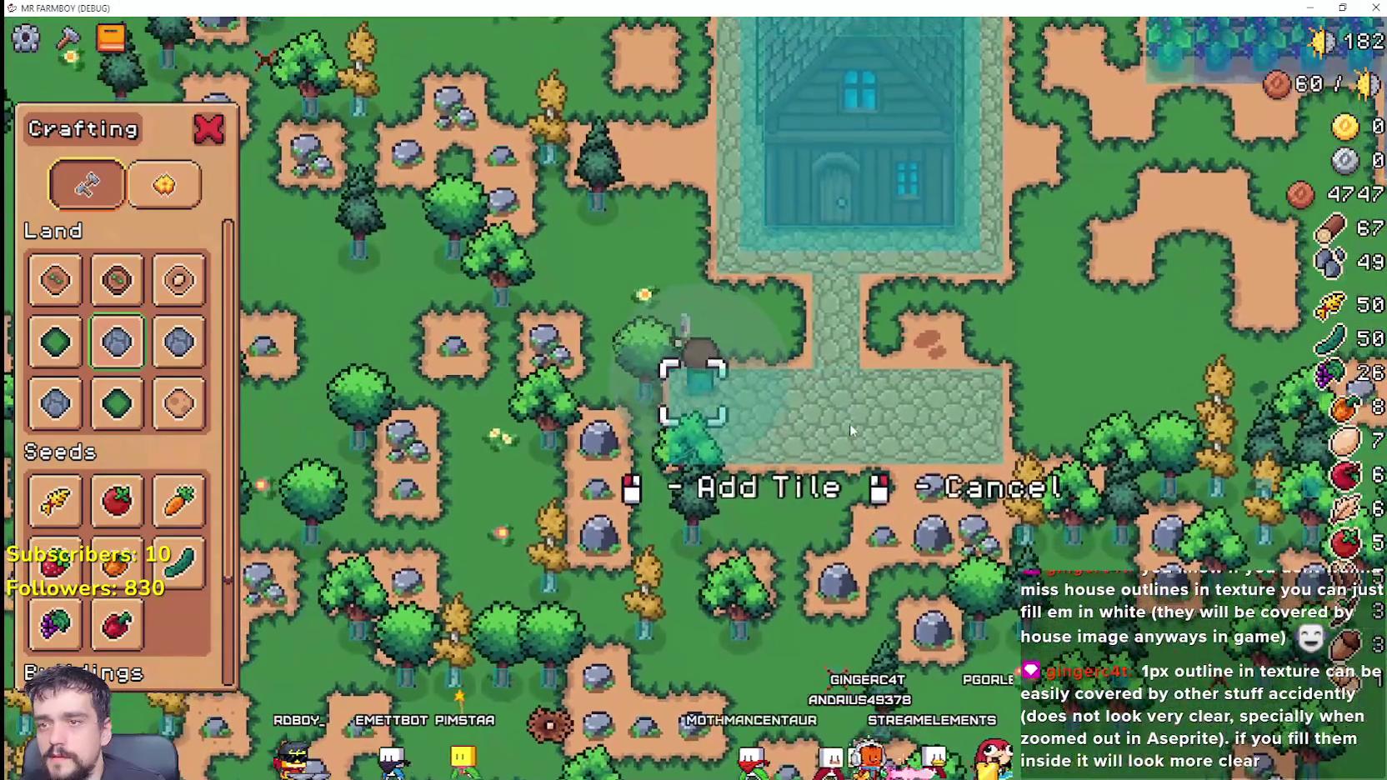
Step: Cancel tile placement, walk the farmer beside the house, and reopen the crafting panel
{"action": "right_click", "coordinate": [849, 423]}
{"action": "key", "text": "w"}
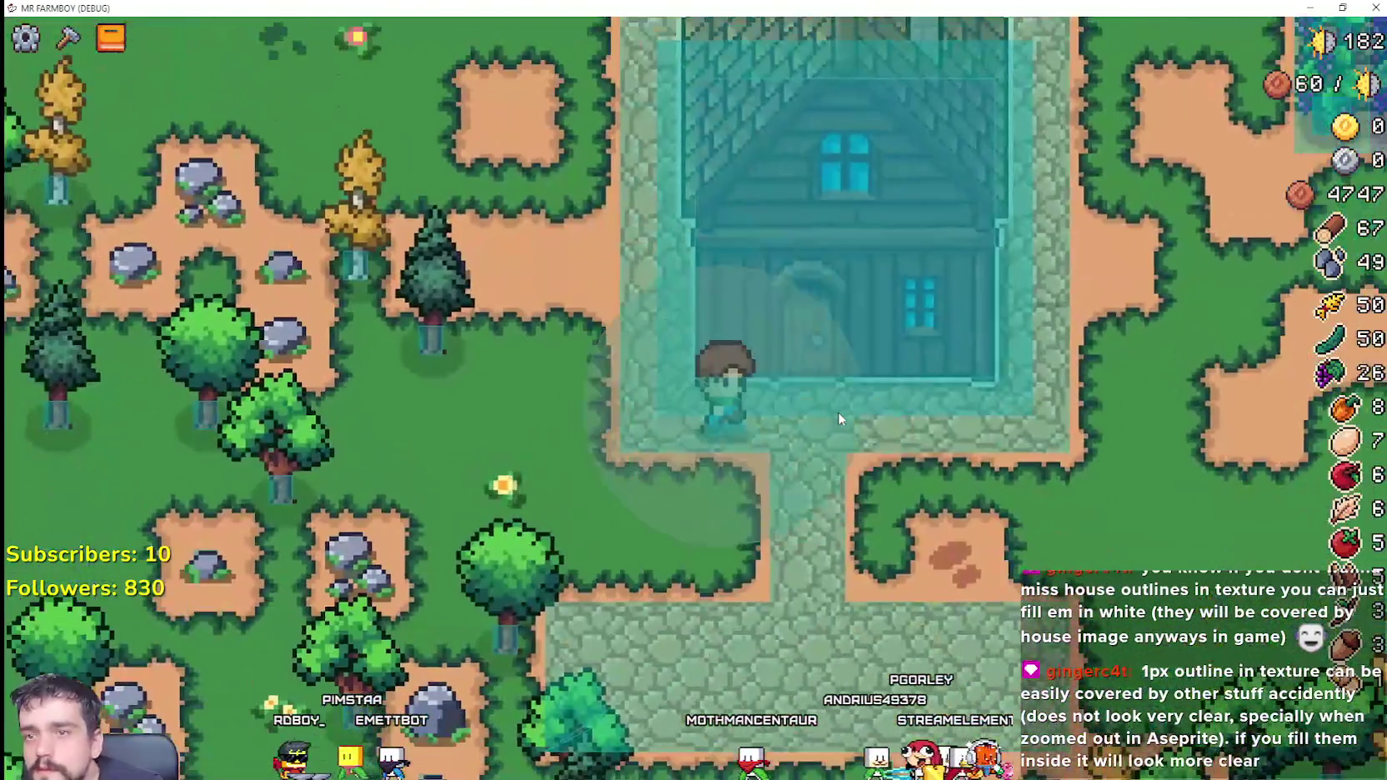
{"action": "key", "text": "d"}
{"action": "key", "text": "w"}
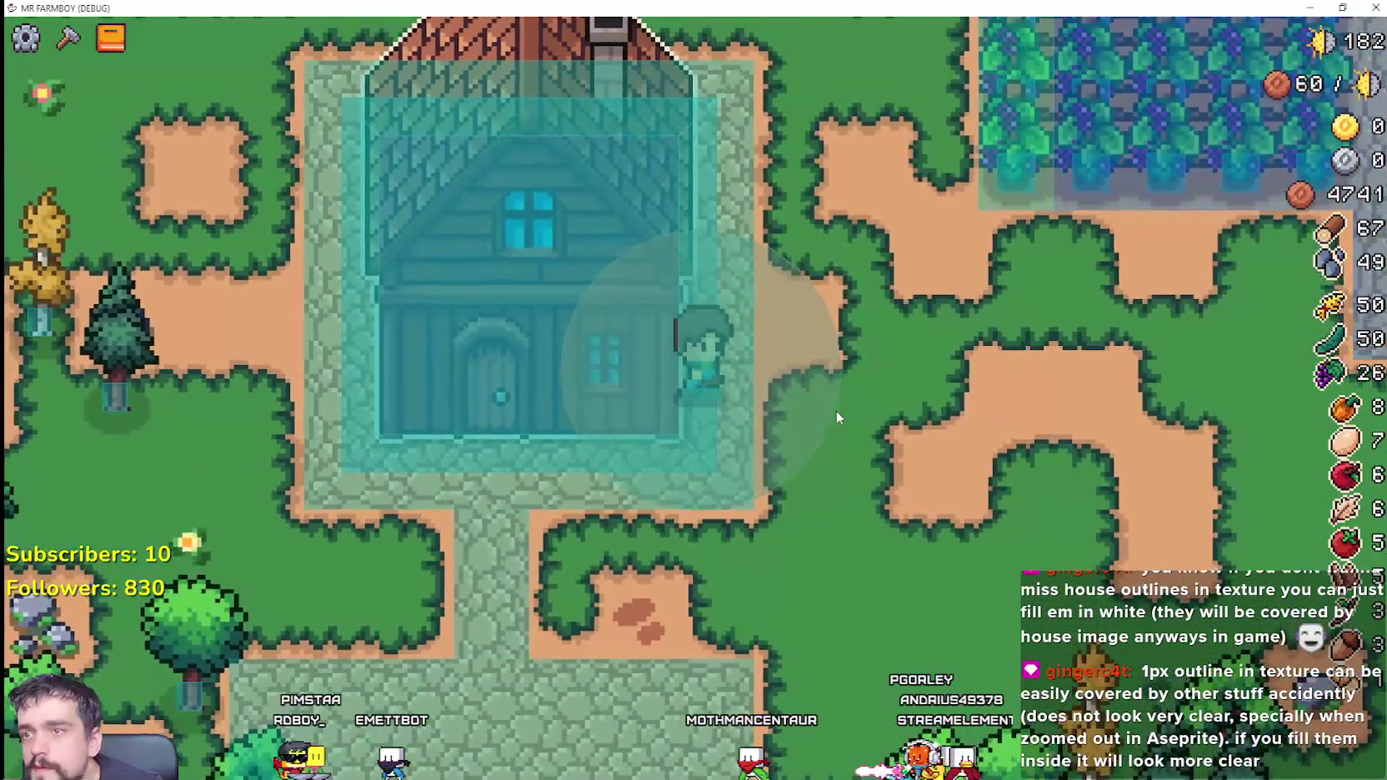
{"action": "key", "text": "a"}
{"action": "key", "text": "s"}
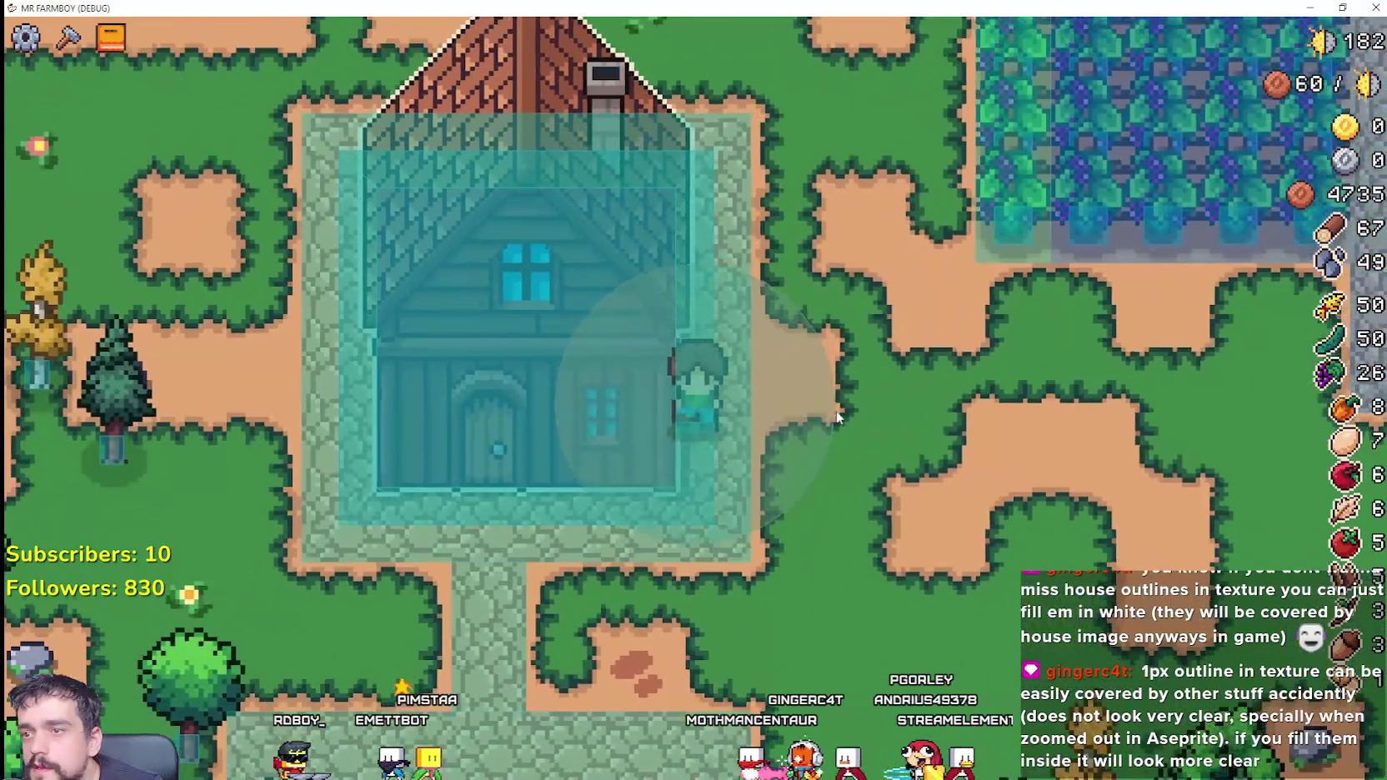
{"action": "key", "text": "c"}
{"action": "scroll", "coordinate": [125, 417], "scroll_direction": "down", "scroll_amount": 3}
Step: Walk the farmer toward the house, then bring Godot forward and look through its Debug menu
{"action": "key", "text": "w"}
{"action": "key", "text": "a"}
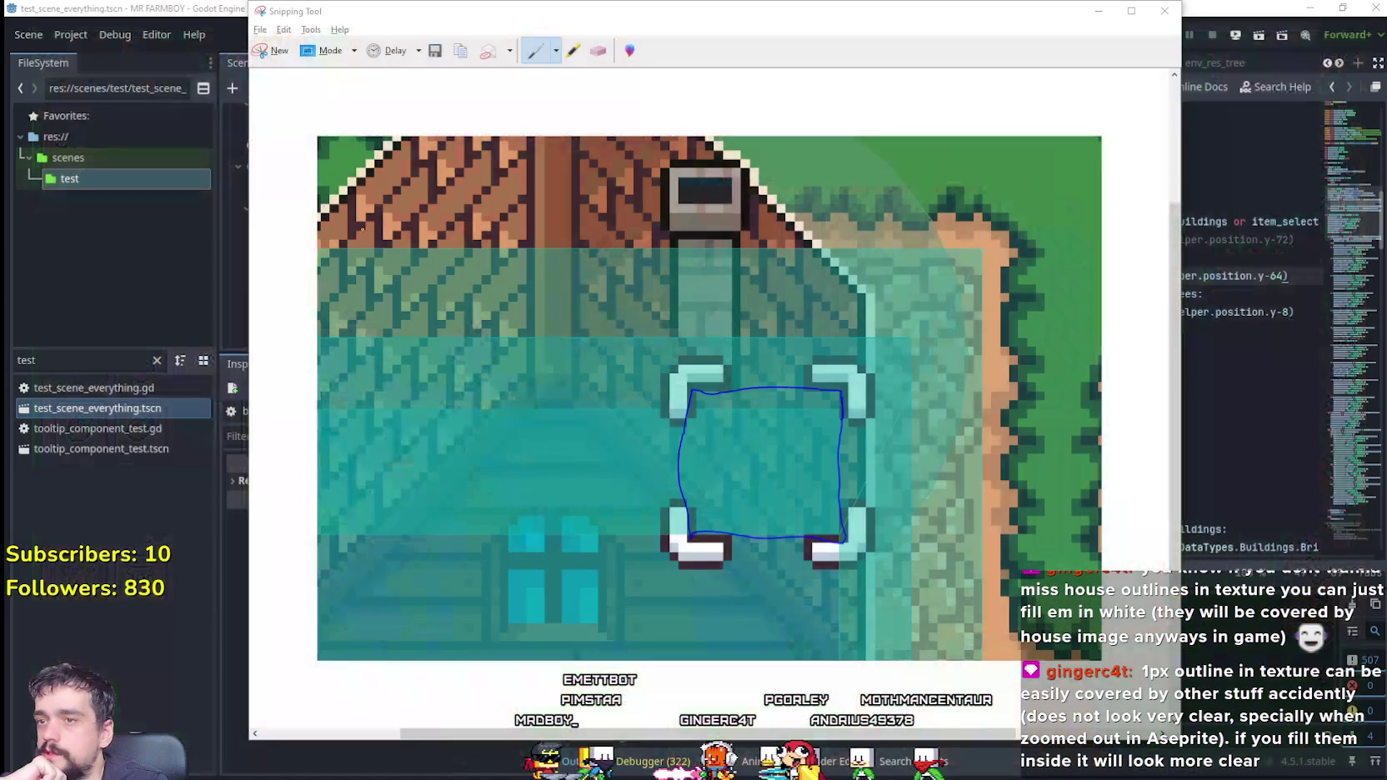
{"action": "left_click", "coordinate": [192, 7]}
{"action": "left_click", "coordinate": [80, 37]}
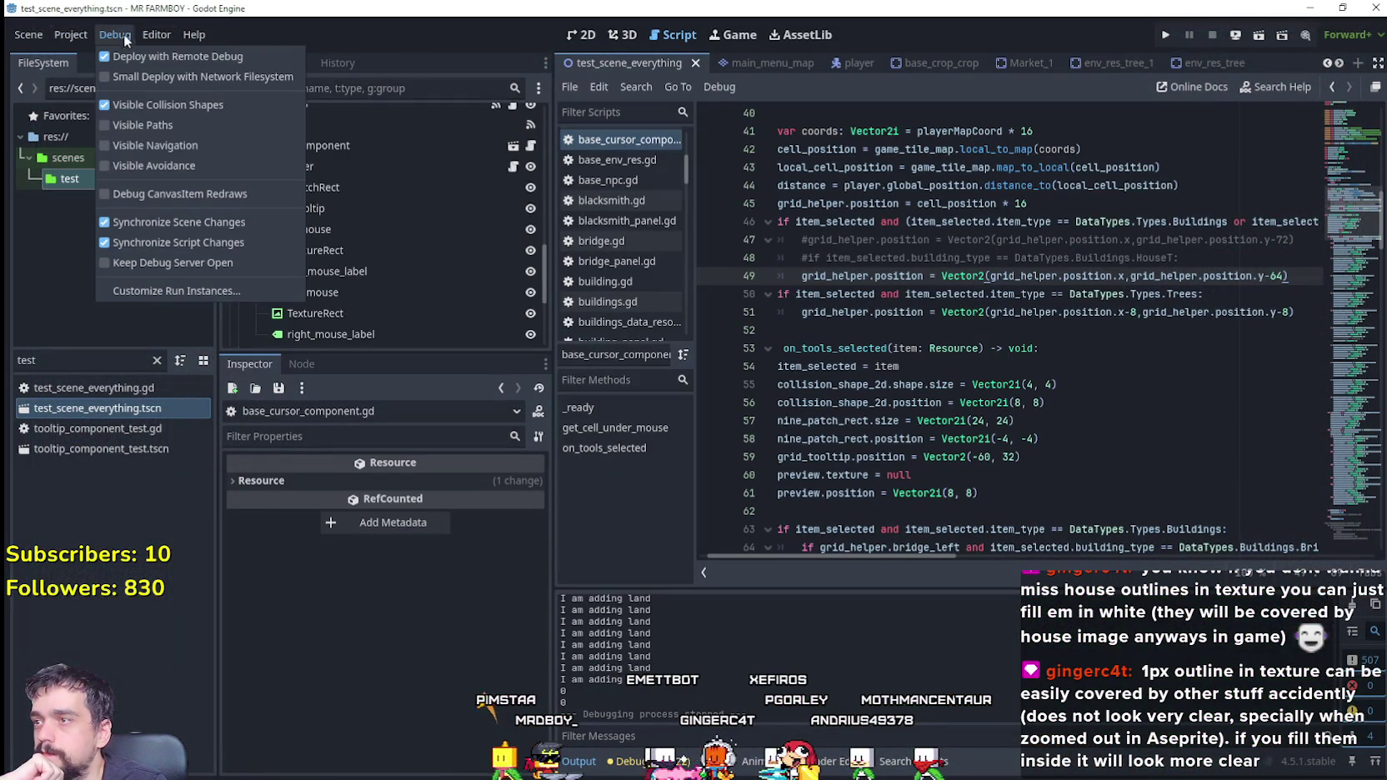
Step: Run the game project from the Godot editor toolbar
{"action": "left_click", "coordinate": [1168, 32]}
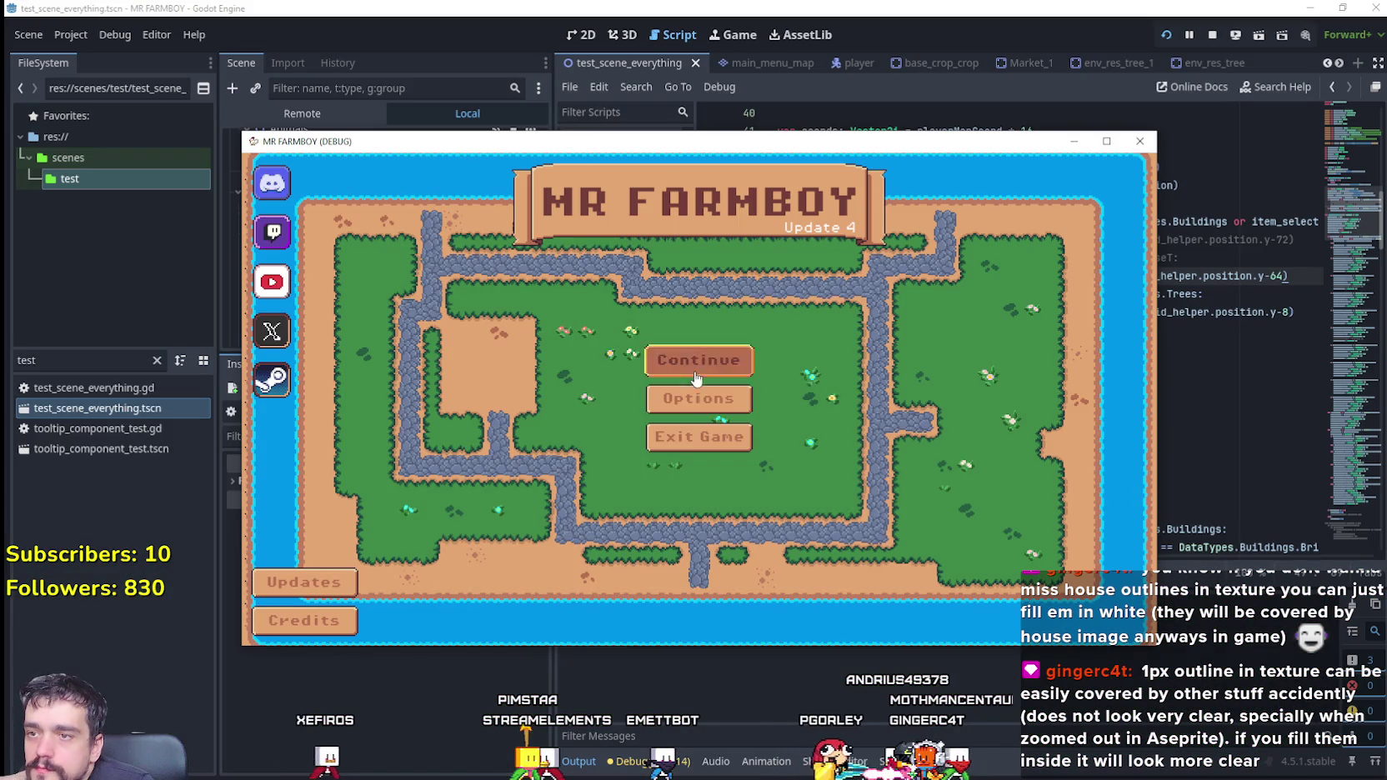
Step: Continue to the save list, load Save 3, and maximize the game window
{"action": "left_click", "coordinate": [697, 379]}
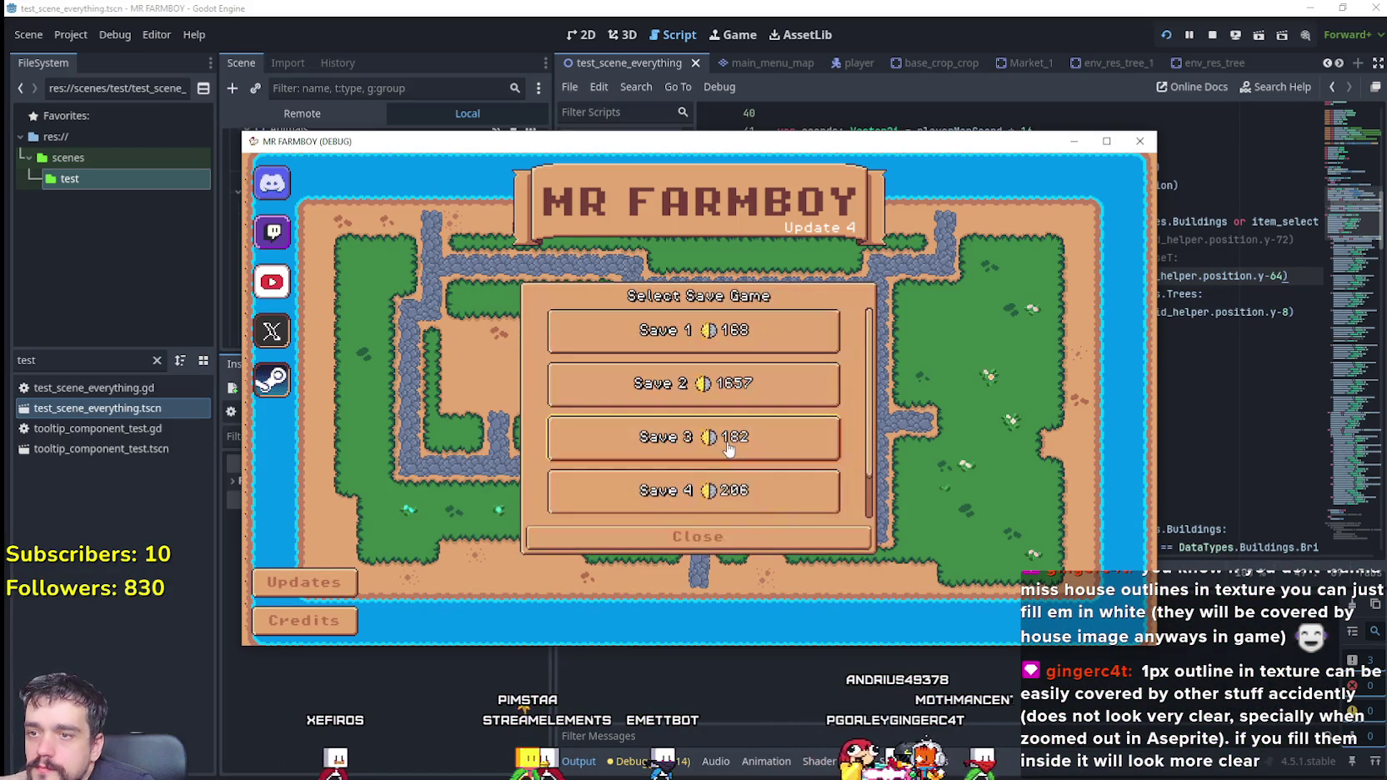
{"action": "left_click", "coordinate": [688, 448]}
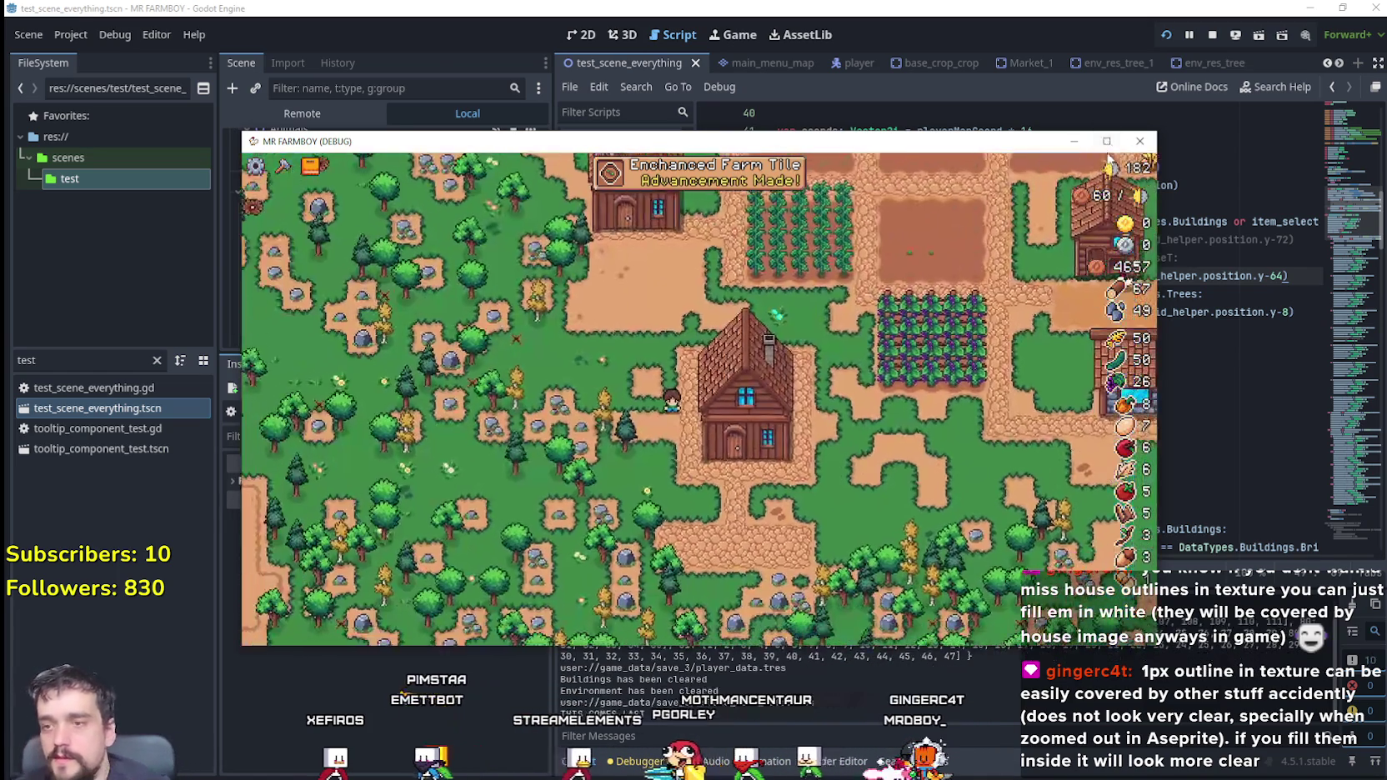
{"action": "left_click", "coordinate": [1107, 141]}
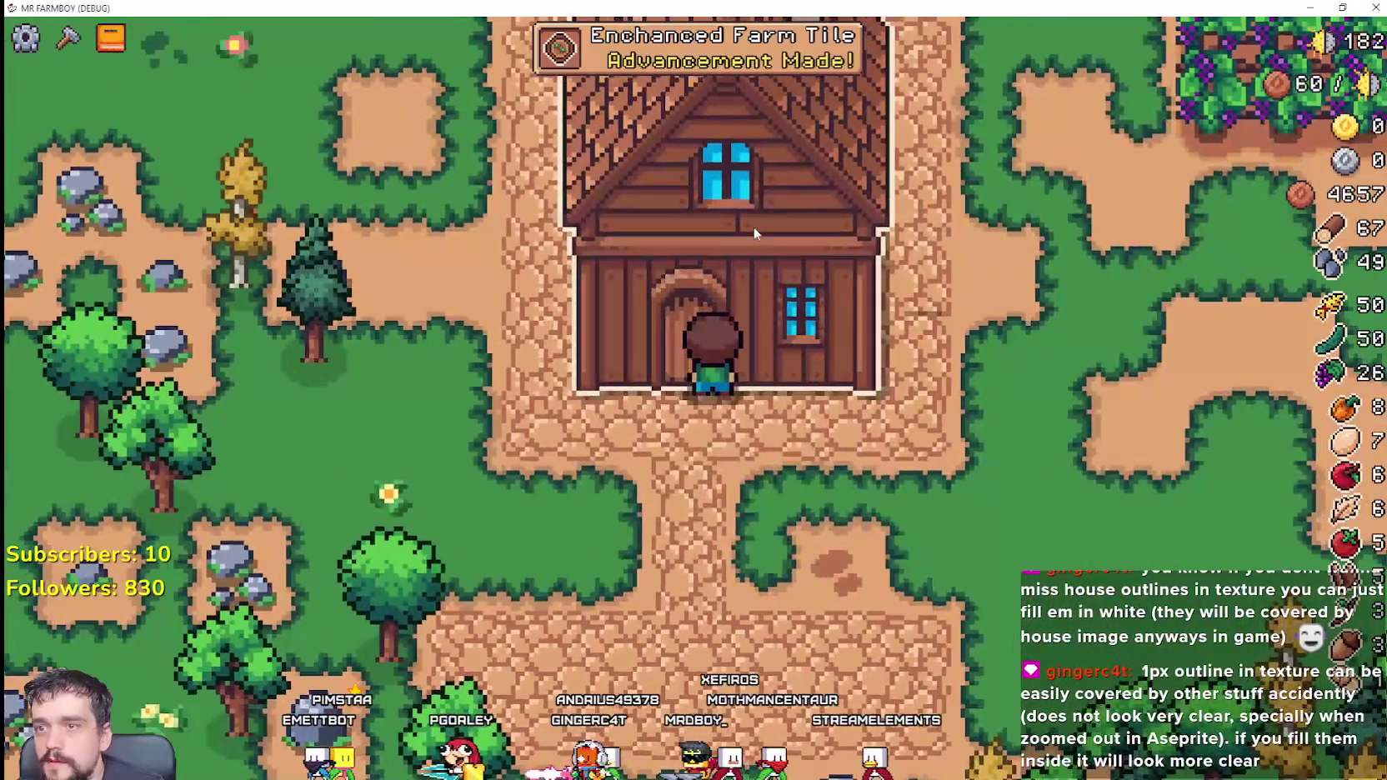
Step: Open and close the house's workers panel, zoom out, and open the crafting panel
{"action": "left_click", "coordinate": [754, 227]}
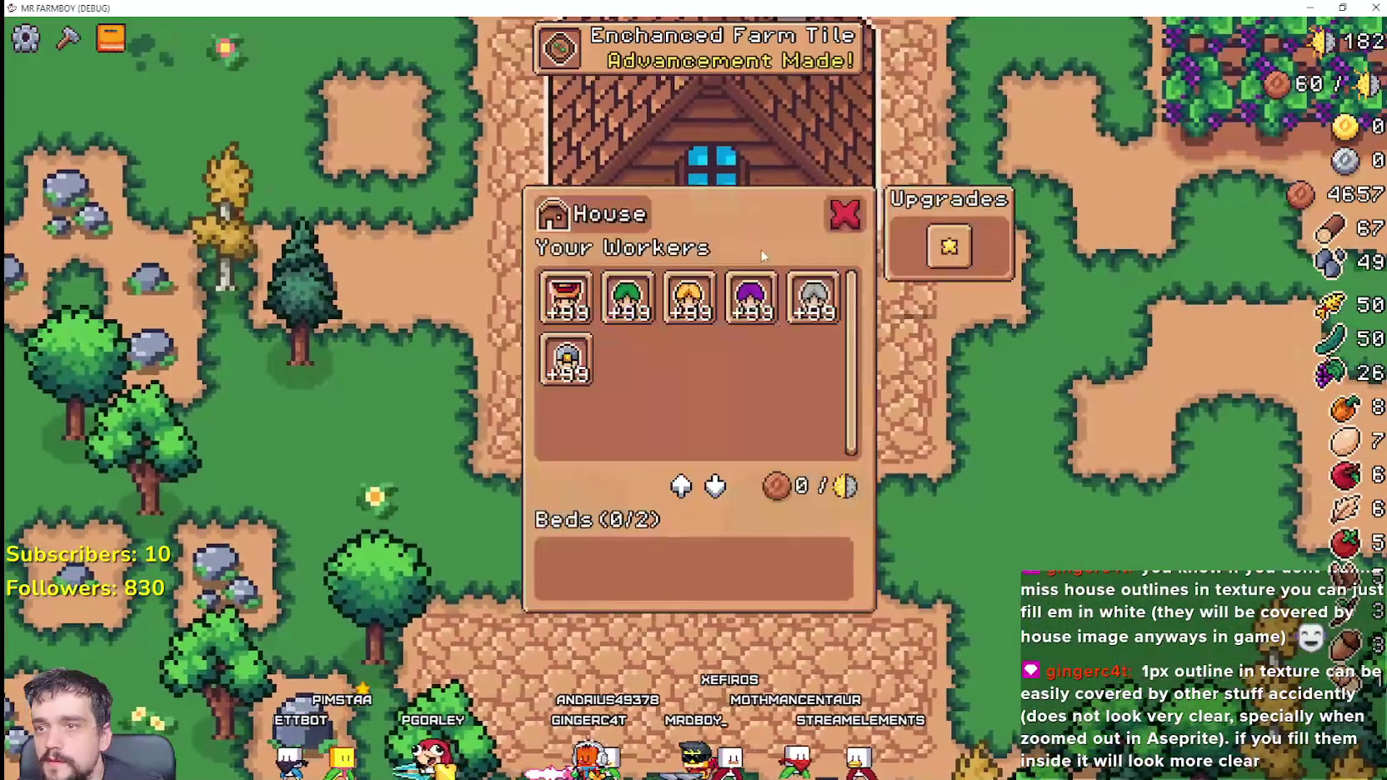
{"action": "left_click", "coordinate": [842, 211]}
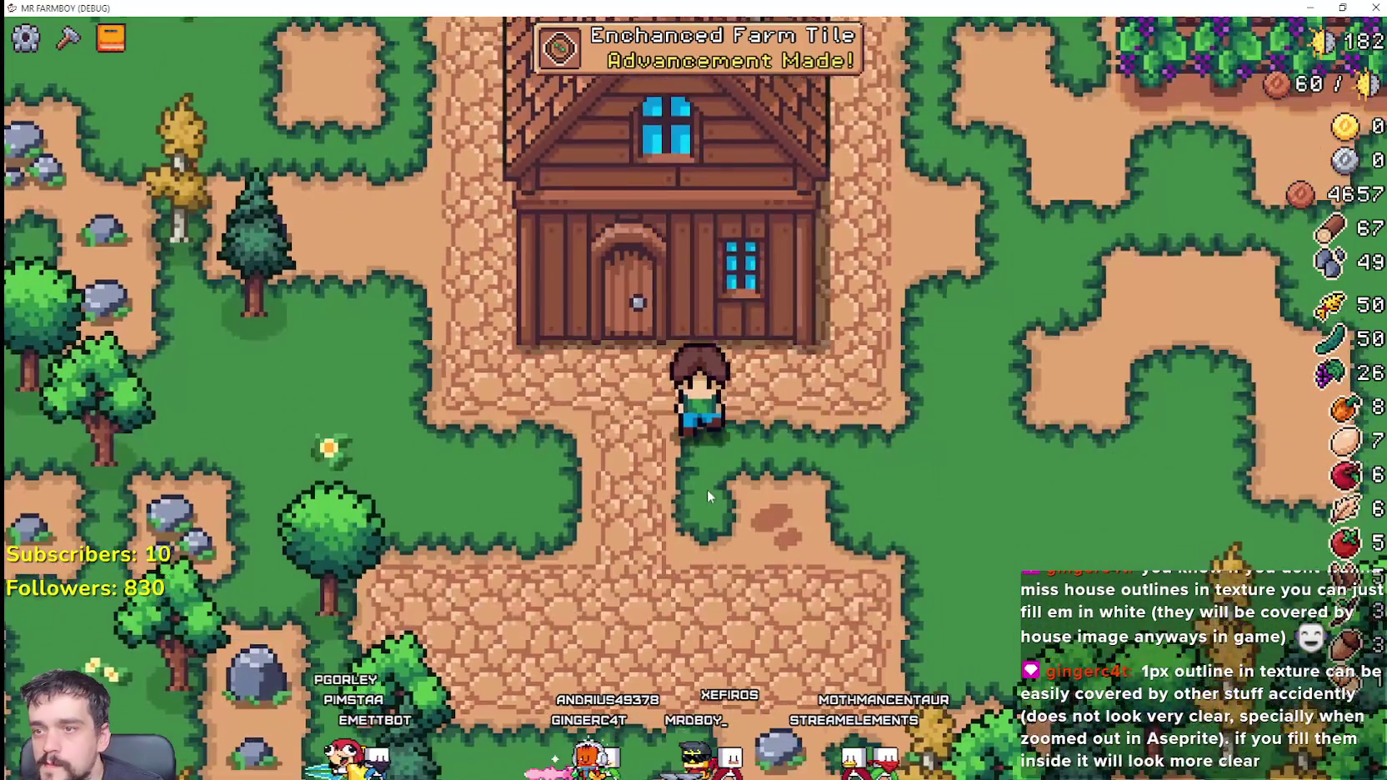
{"action": "scroll", "coordinate": [708, 491], "scroll_direction": "down", "scroll_amount": 2}
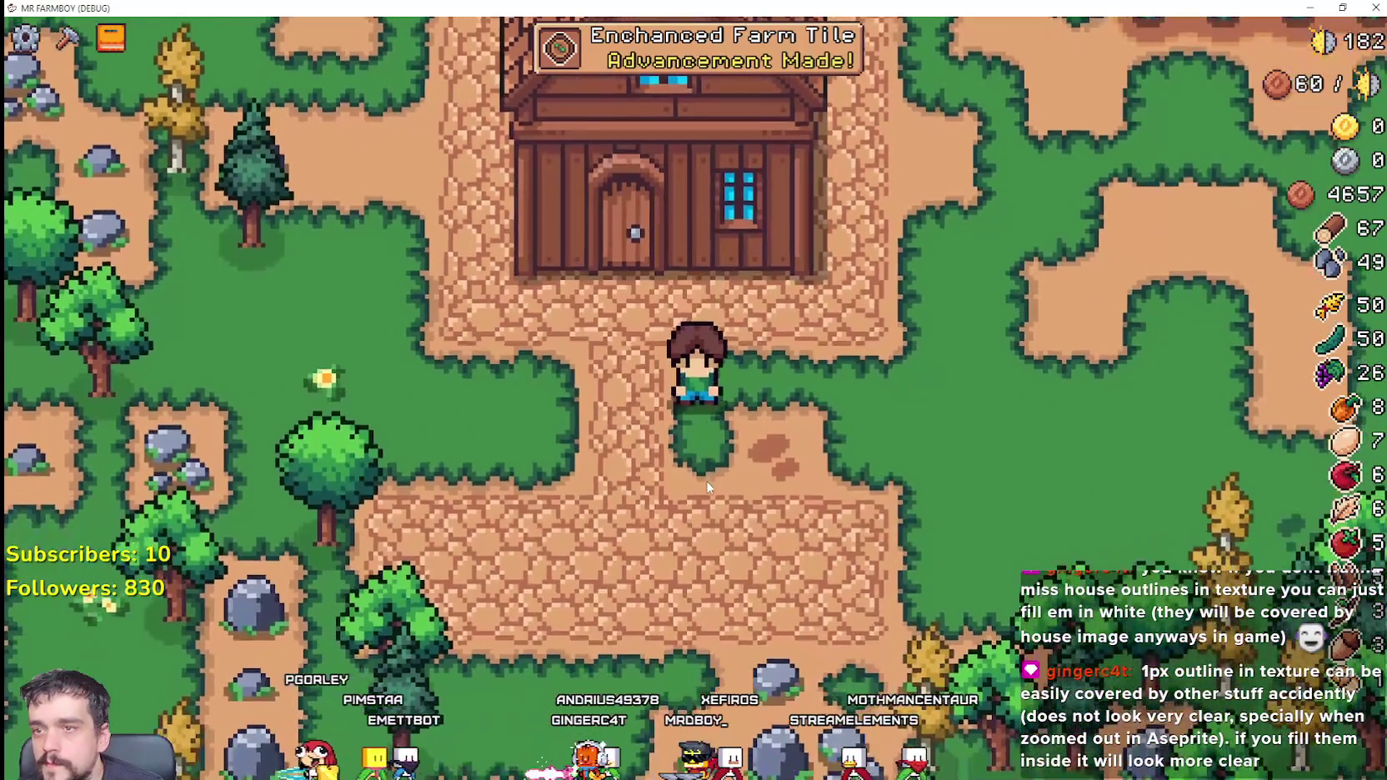
{"action": "scroll", "coordinate": [707, 480], "scroll_direction": "down", "scroll_amount": 2}
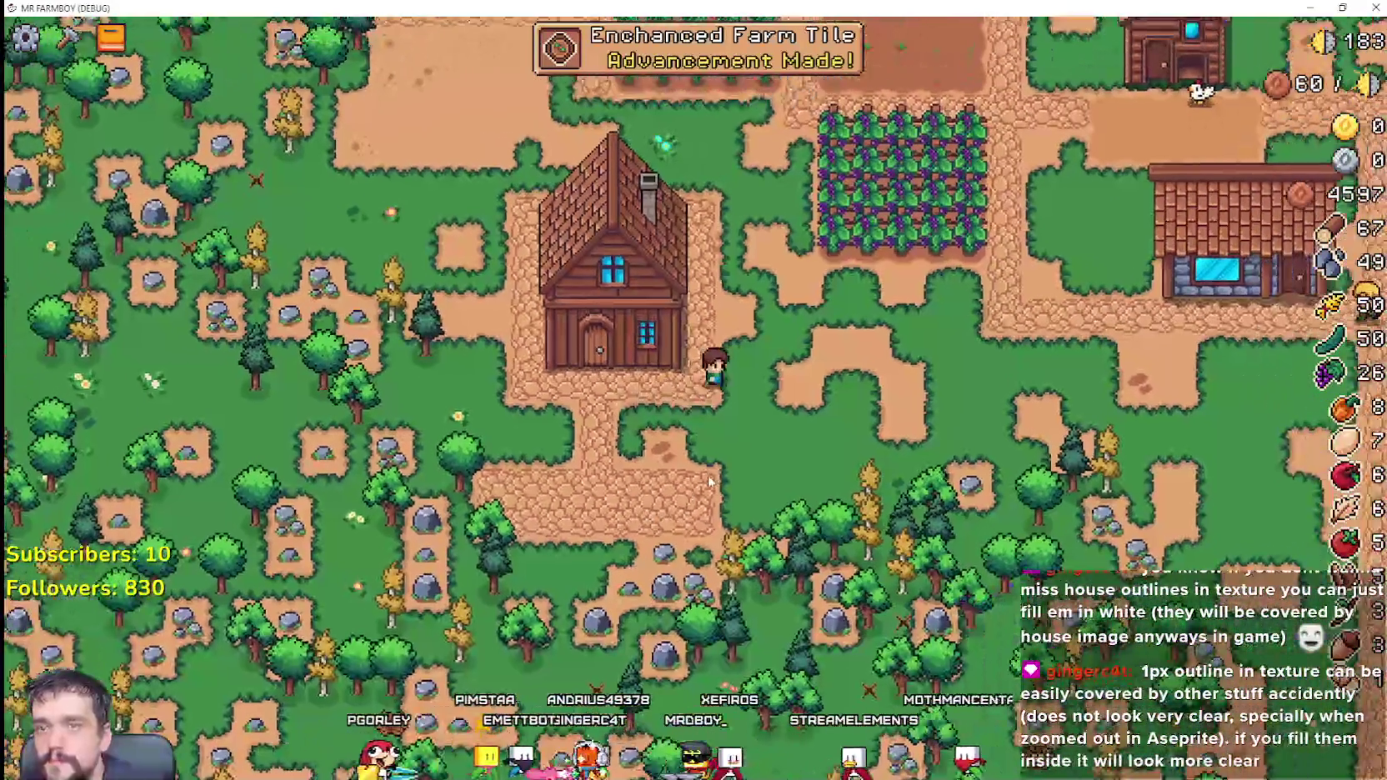
{"action": "key", "text": "c"}
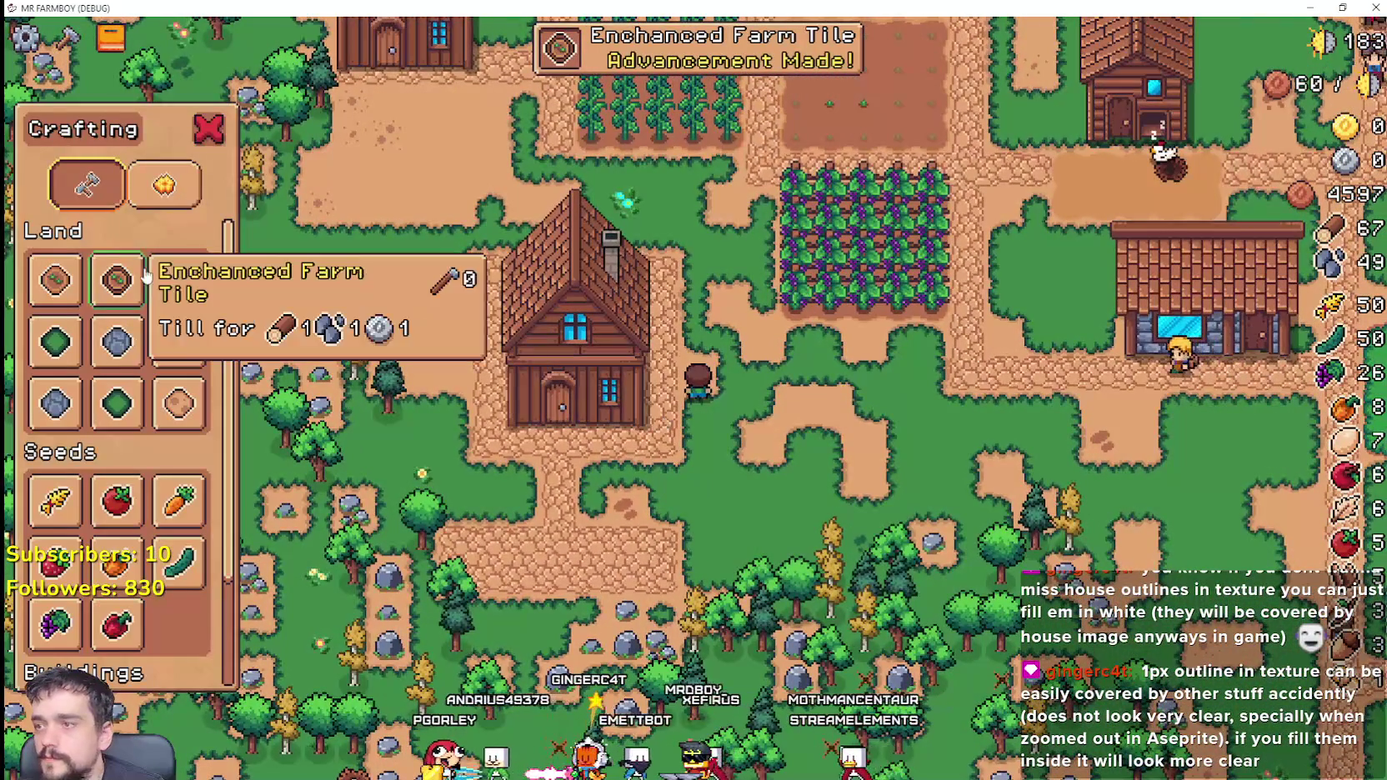
Step: Select the Road Tile and walk the farmer up-right past the grape field and house
{"action": "left_click", "coordinate": [116, 342]}
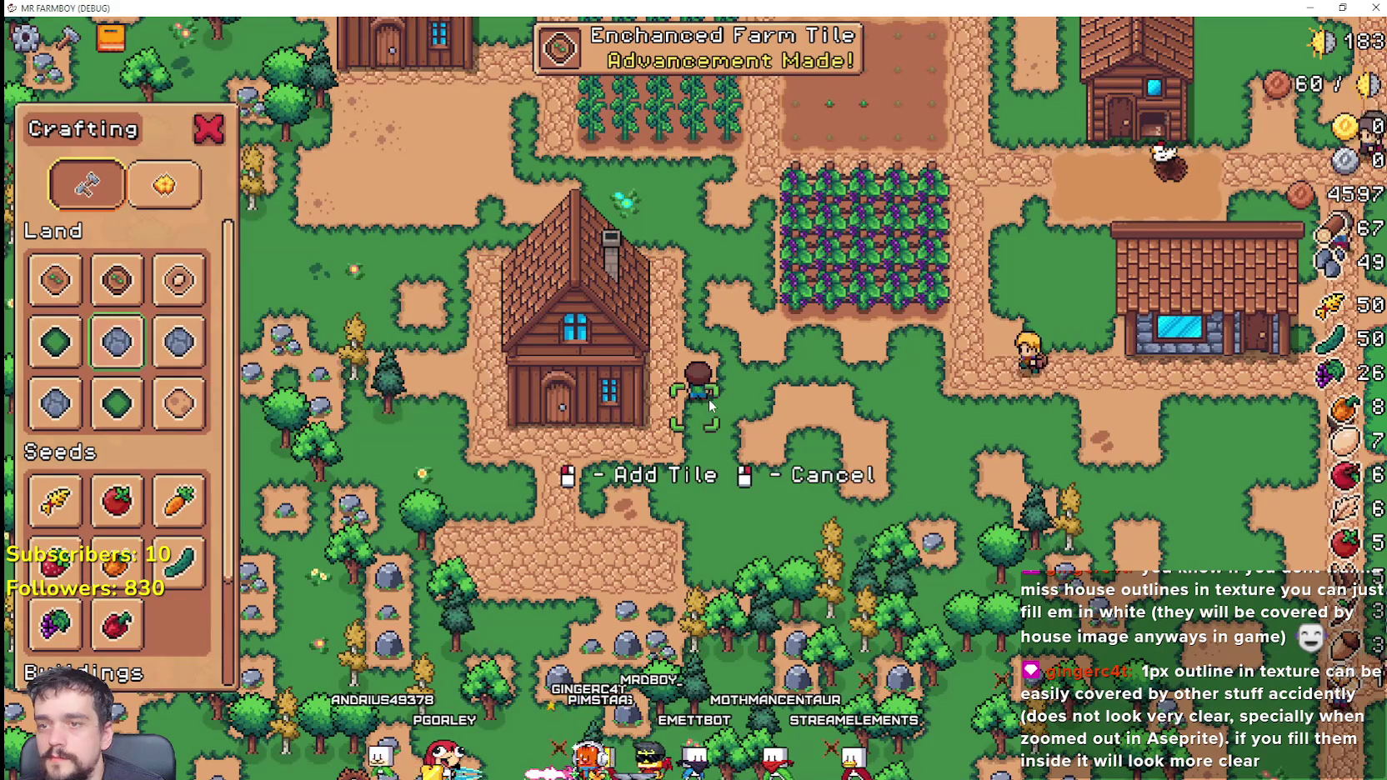
{"action": "key", "text": "w+d"}
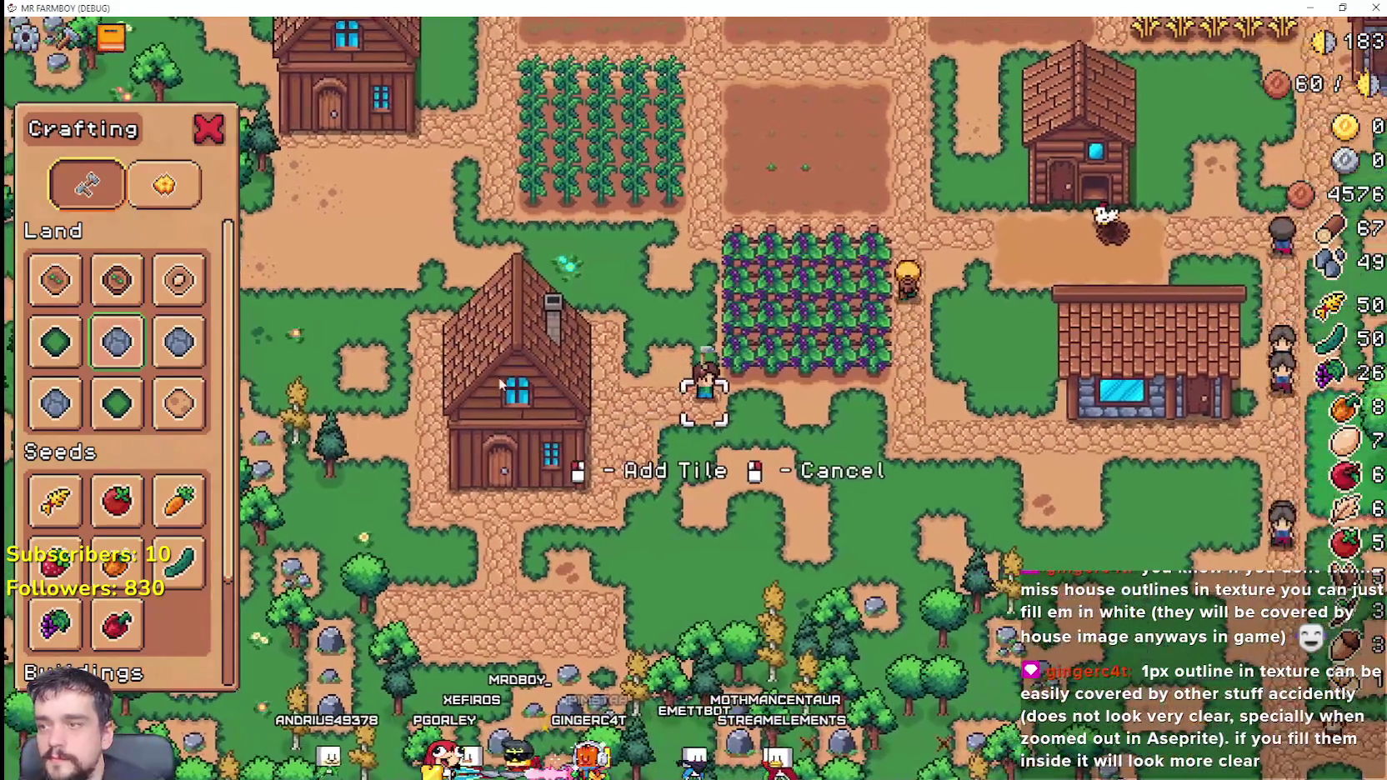
{"action": "left_click", "coordinate": [179, 342]}
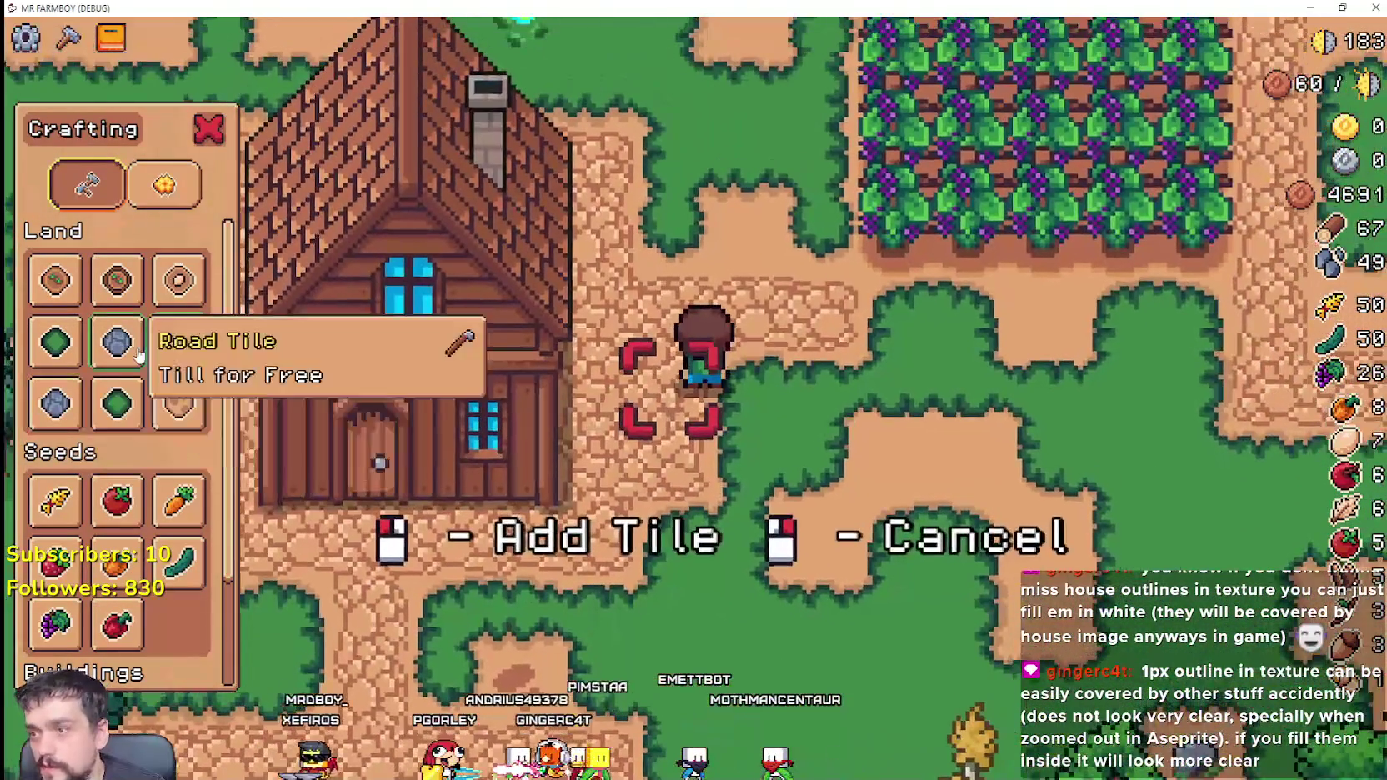
{"action": "left_click", "coordinate": [116, 341]}
{"action": "key", "text": "w+d"}
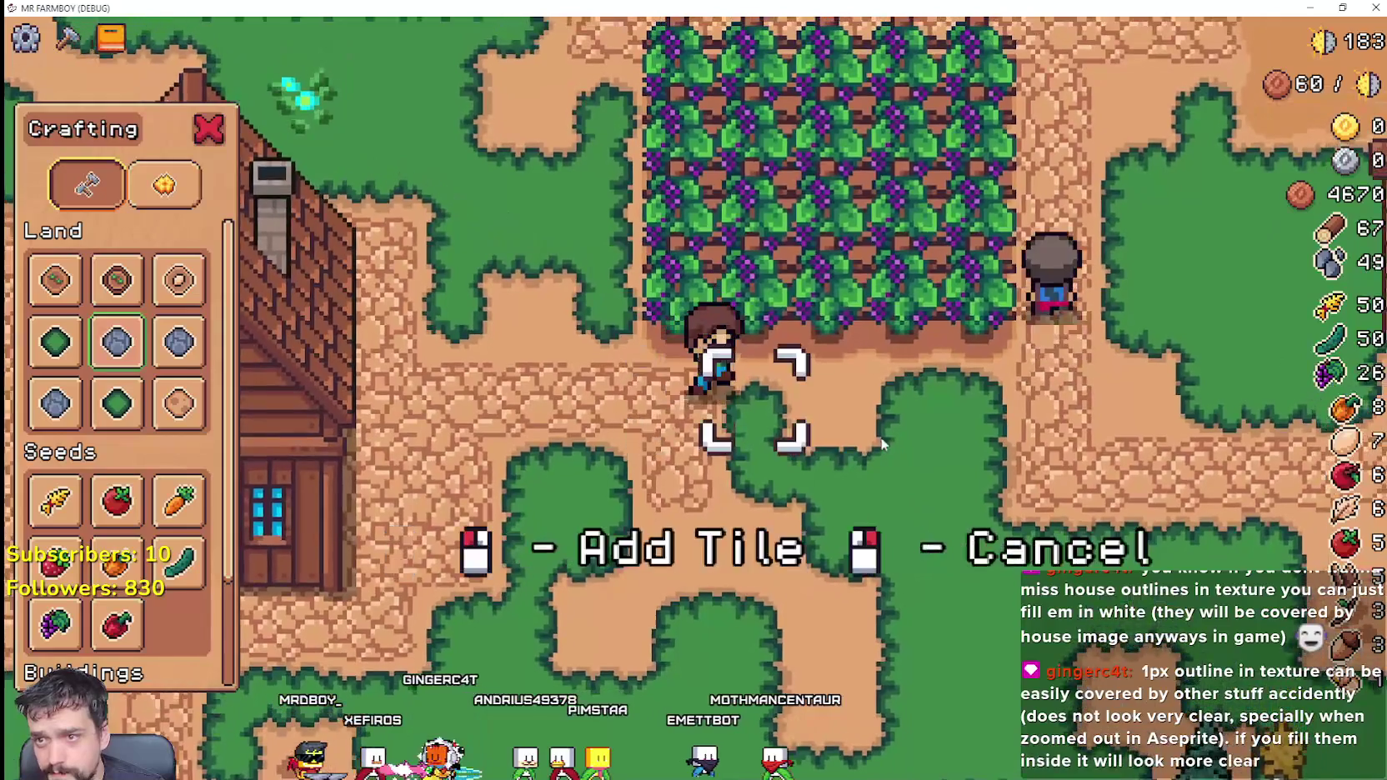
{"action": "scroll", "coordinate": [662, 389], "scroll_direction": "down", "scroll_amount": 3}
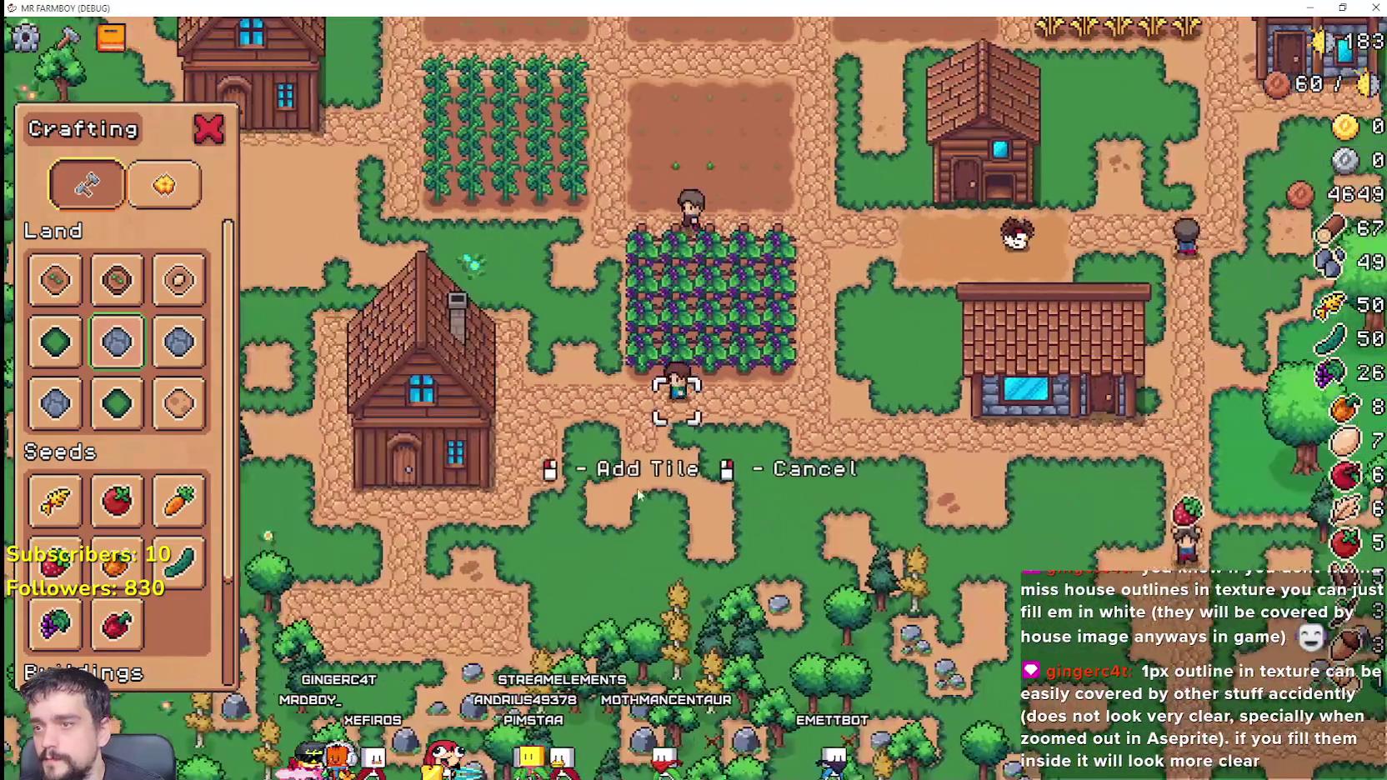
Step: Cancel placement, hire a farmer into the house to fill its beds 2/2, and reopen crafting
{"action": "right_click", "coordinate": [639, 495]}
{"action": "left_click", "coordinate": [664, 414]}
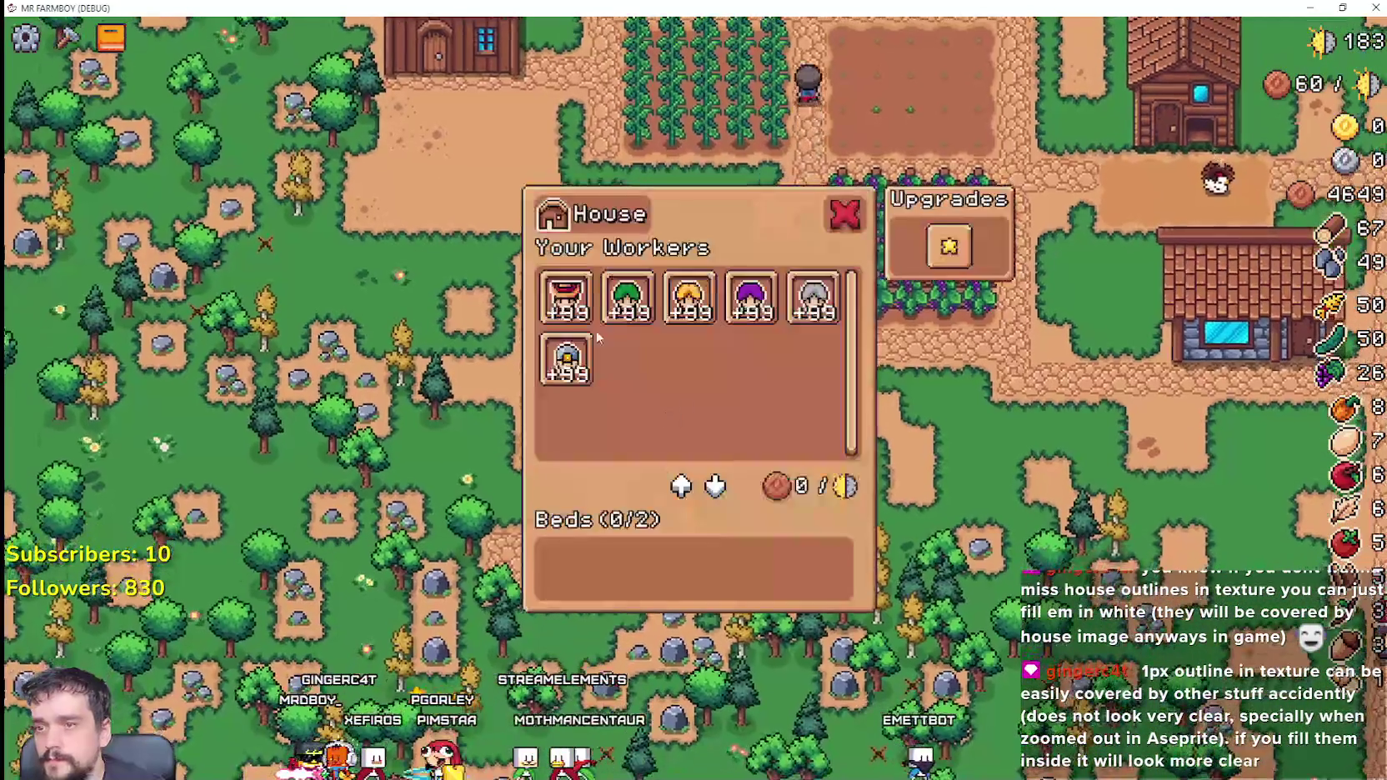
{"action": "left_click", "coordinate": [564, 310]}
{"action": "scroll", "coordinate": [1004, 542], "scroll_direction": "up", "scroll_amount": 3}
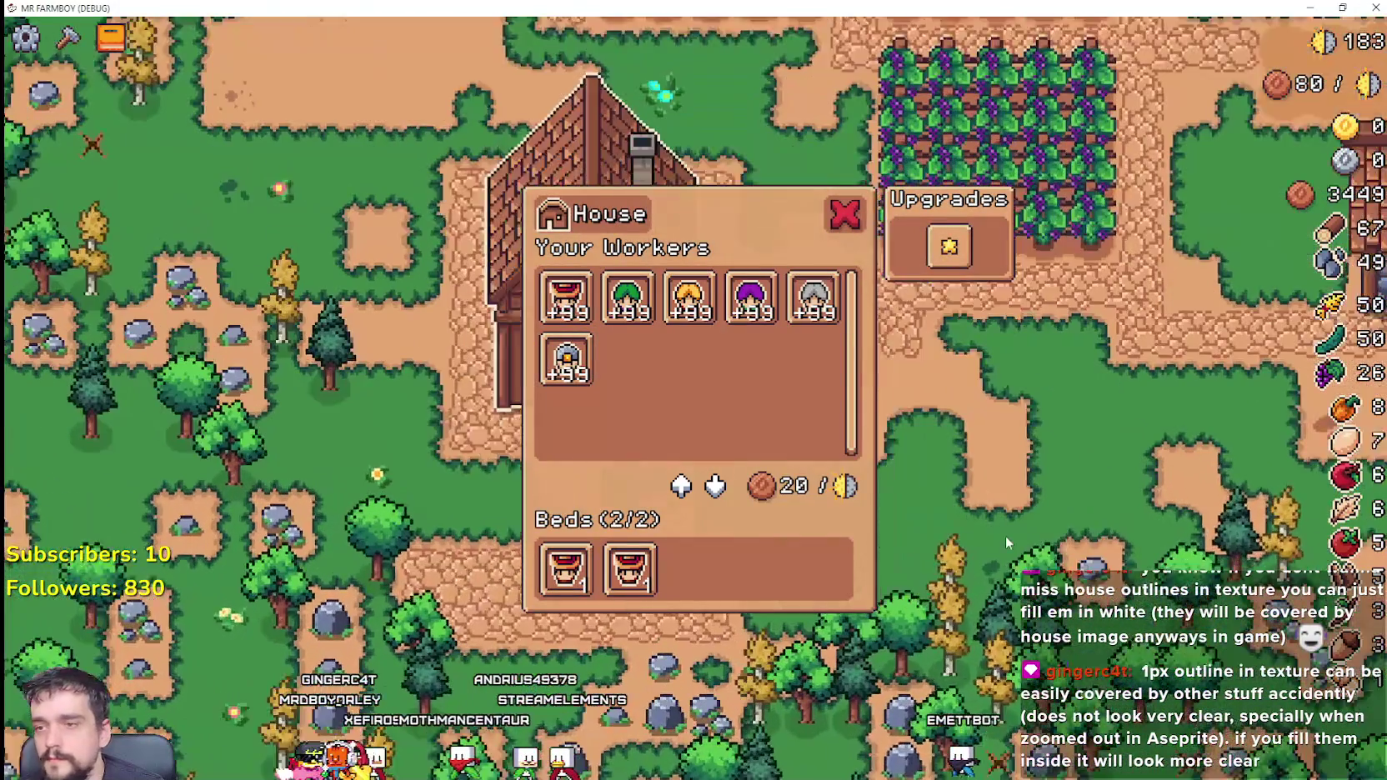
{"action": "key", "text": "Escape"}
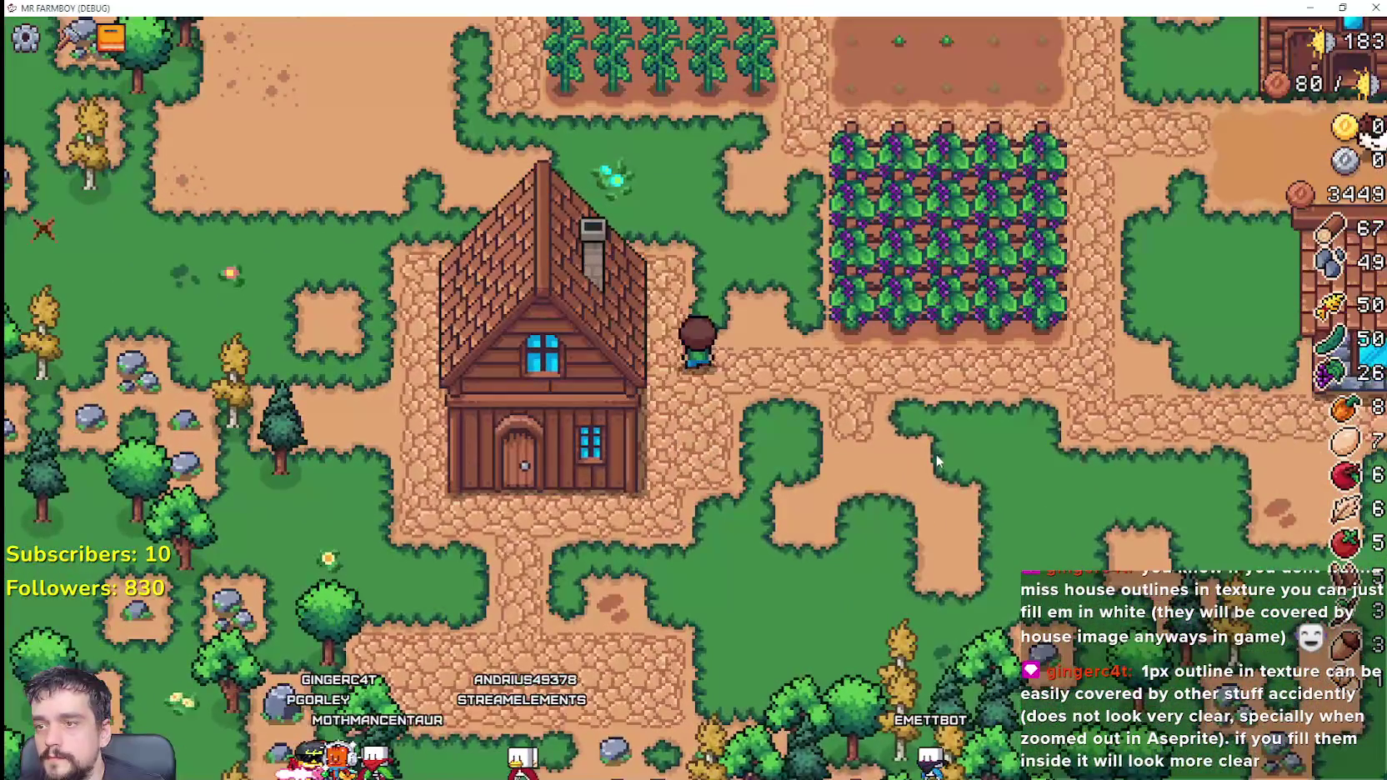
{"action": "key", "text": "s"}
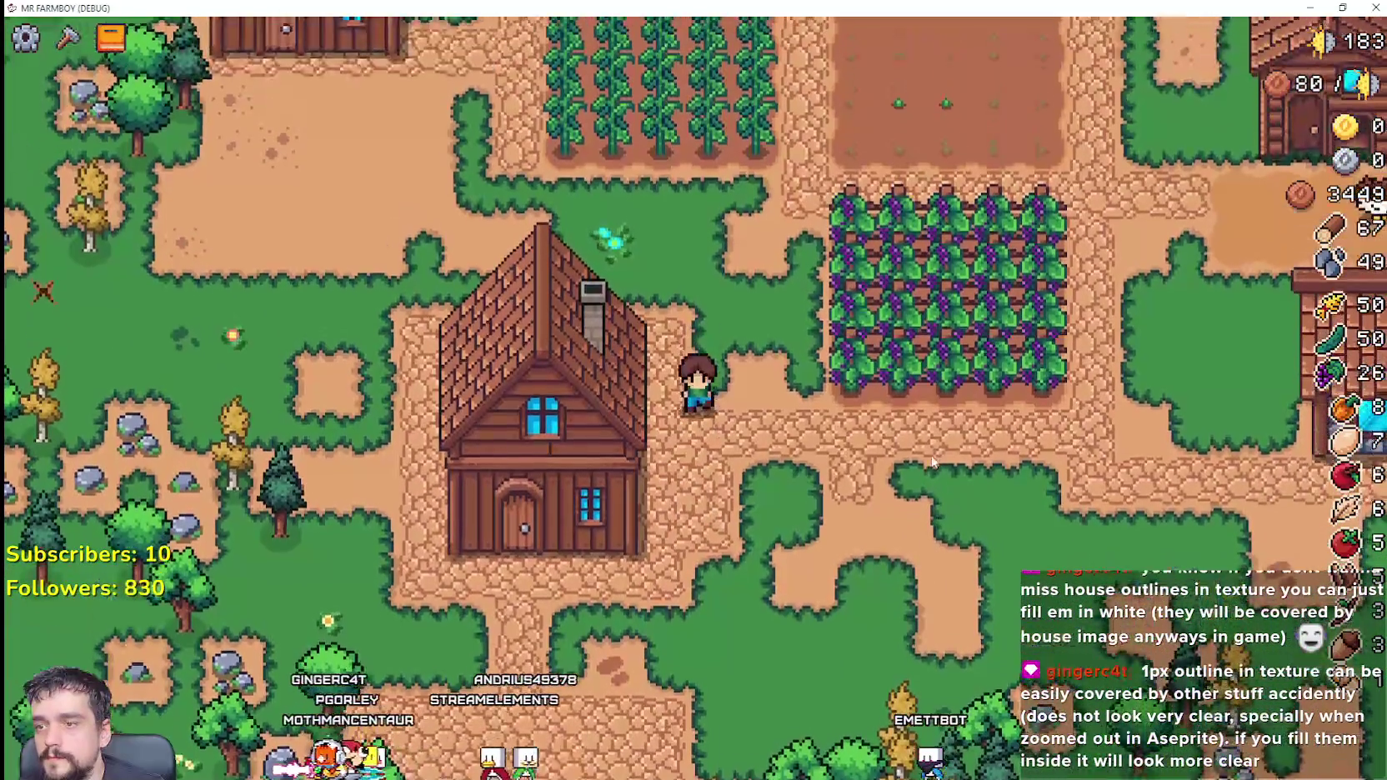
{"action": "left_click", "coordinate": [69, 37]}
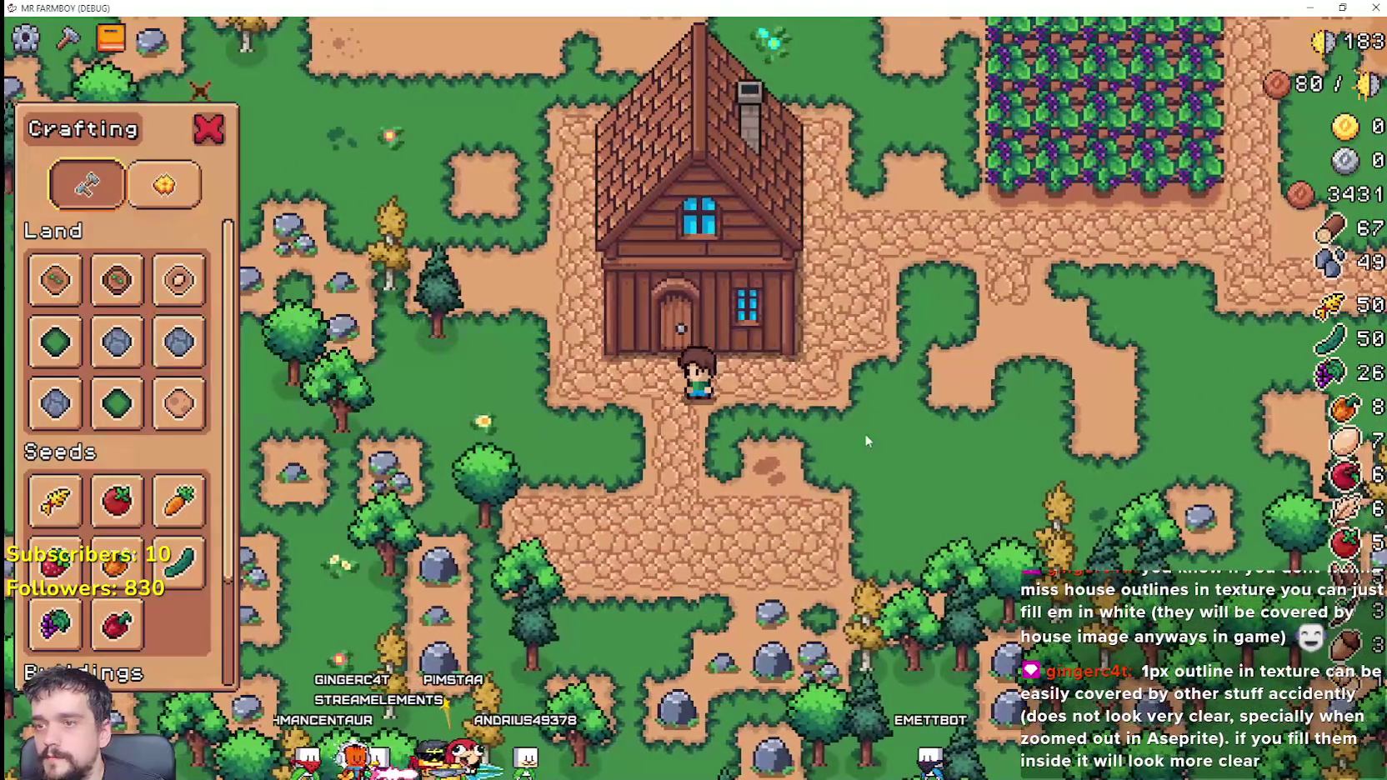
Step: Walk the farmer up and around the wooden house toward the second house
{"action": "key", "text": "d"}
{"action": "key", "text": "w"}
{"action": "scroll", "coordinate": [859, 433], "scroll_direction": "down", "scroll_amount": 2}
{"action": "key", "text": "a"}
{"action": "key", "text": "w"}
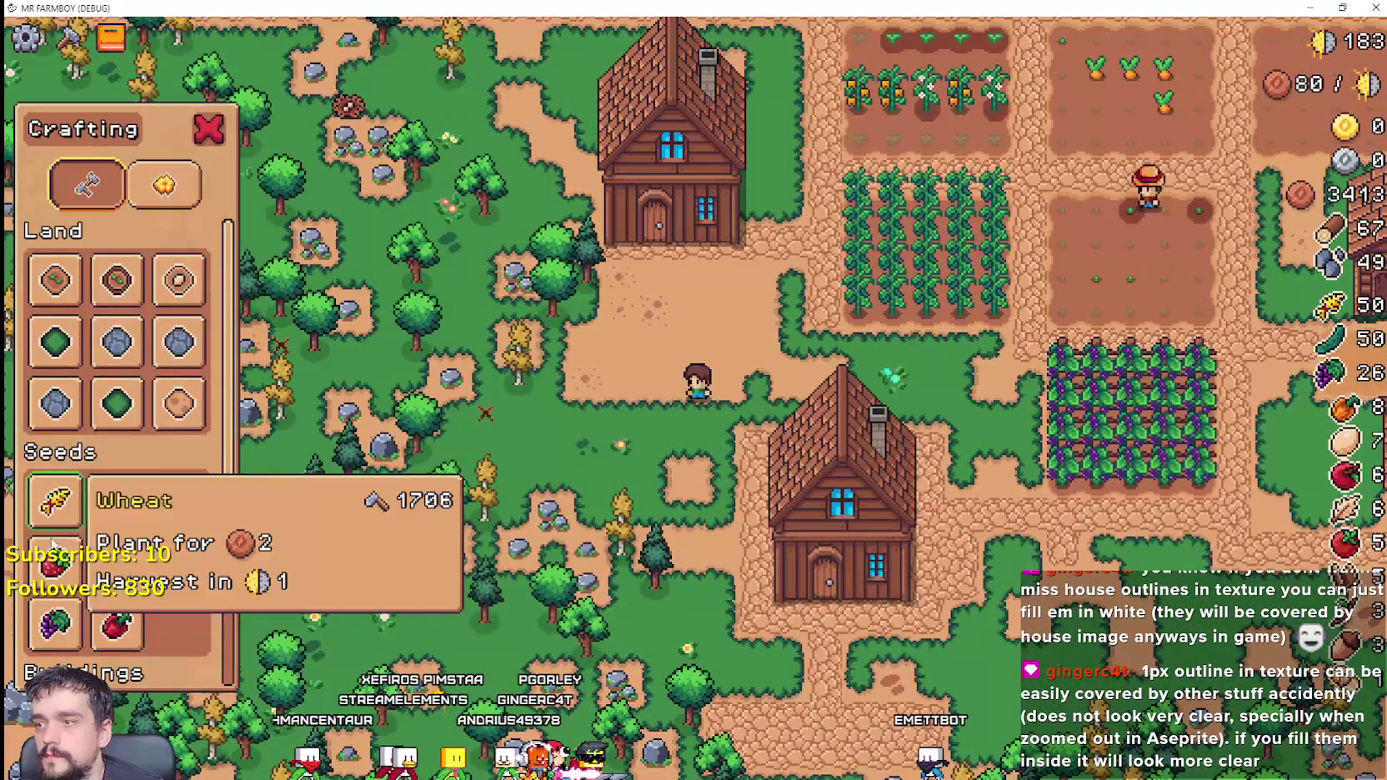
{"action": "scroll", "coordinate": [117, 517], "scroll_direction": "down", "scroll_amount": 2}
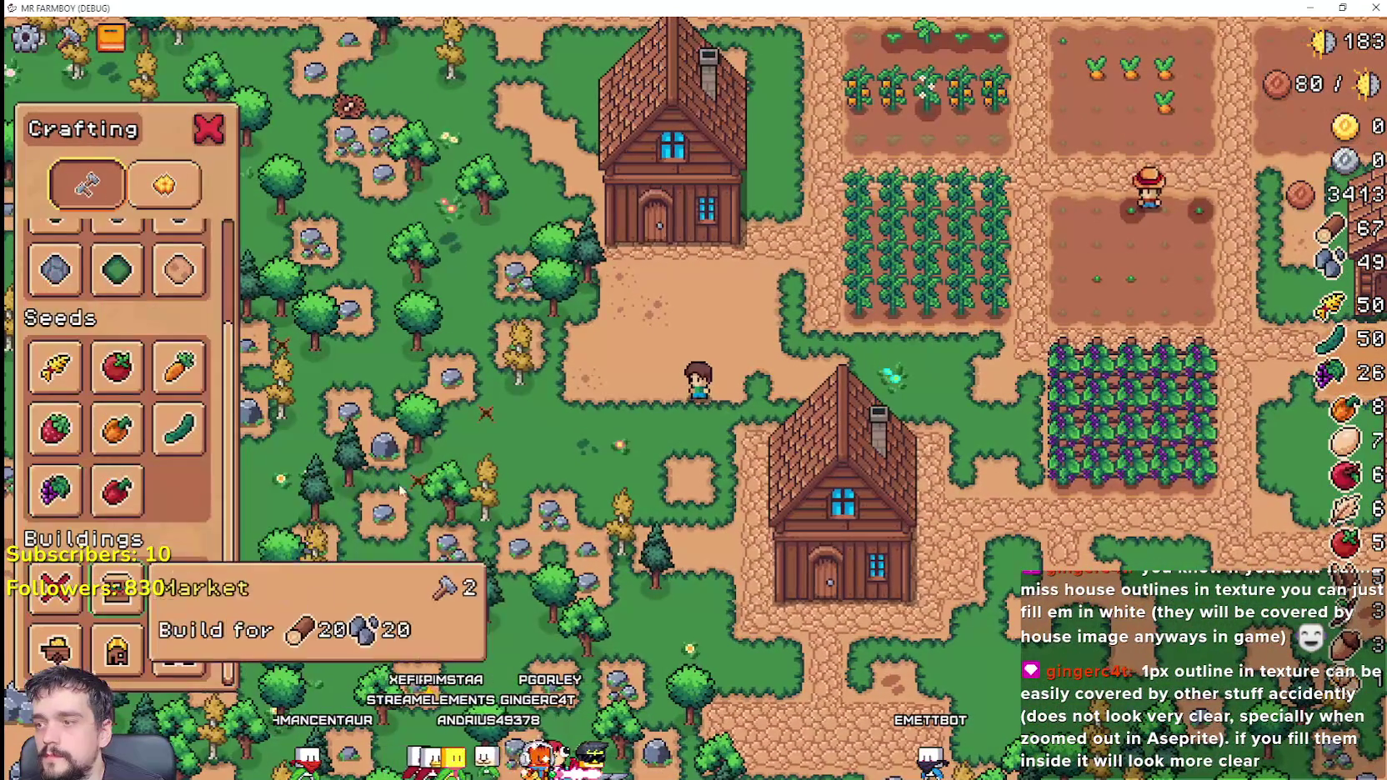
{"action": "key", "text": "w"}
{"action": "scroll", "coordinate": [115, 367], "scroll_direction": "up", "scroll_amount": 2}
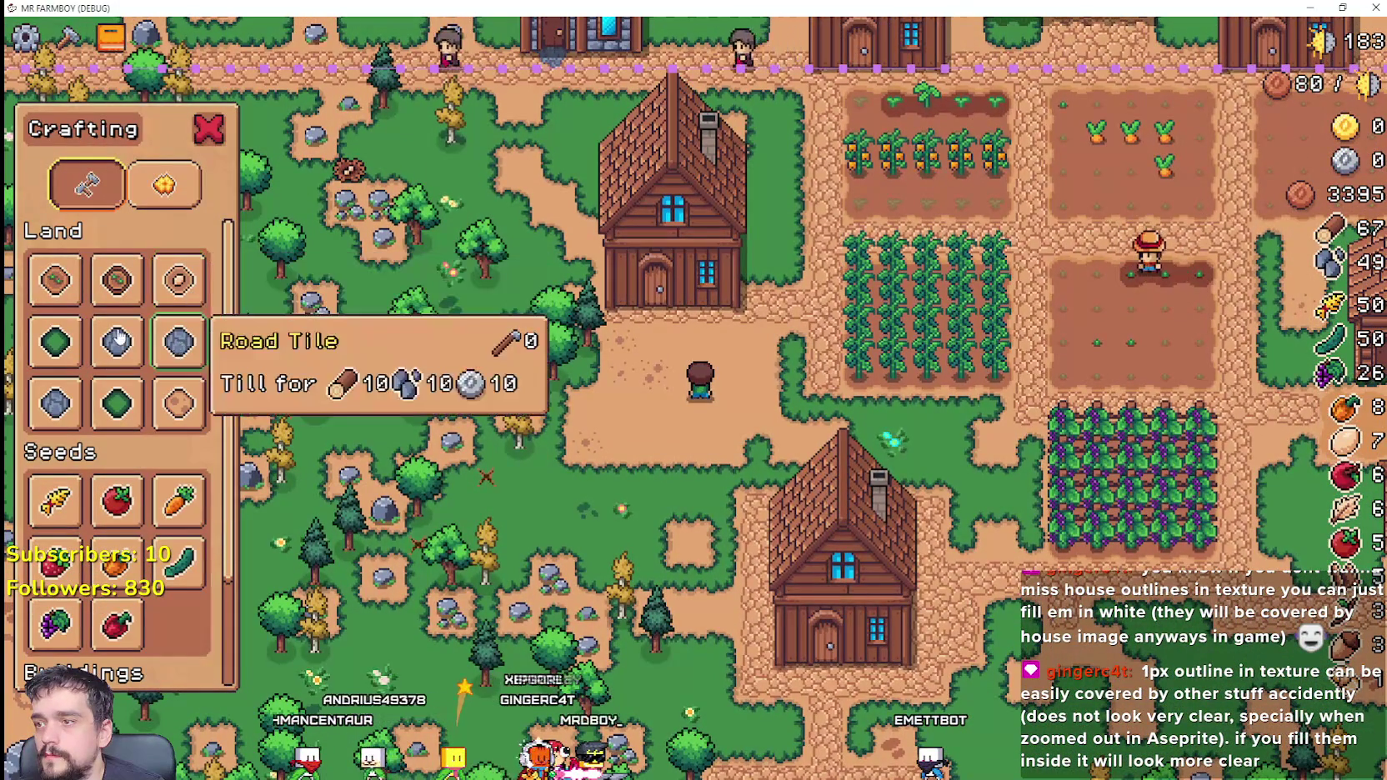
Step: Pick the Road Tile, then walk the farmer to the house window and onto the path
{"action": "left_click", "coordinate": [117, 340]}
{"action": "key", "text": "w"}
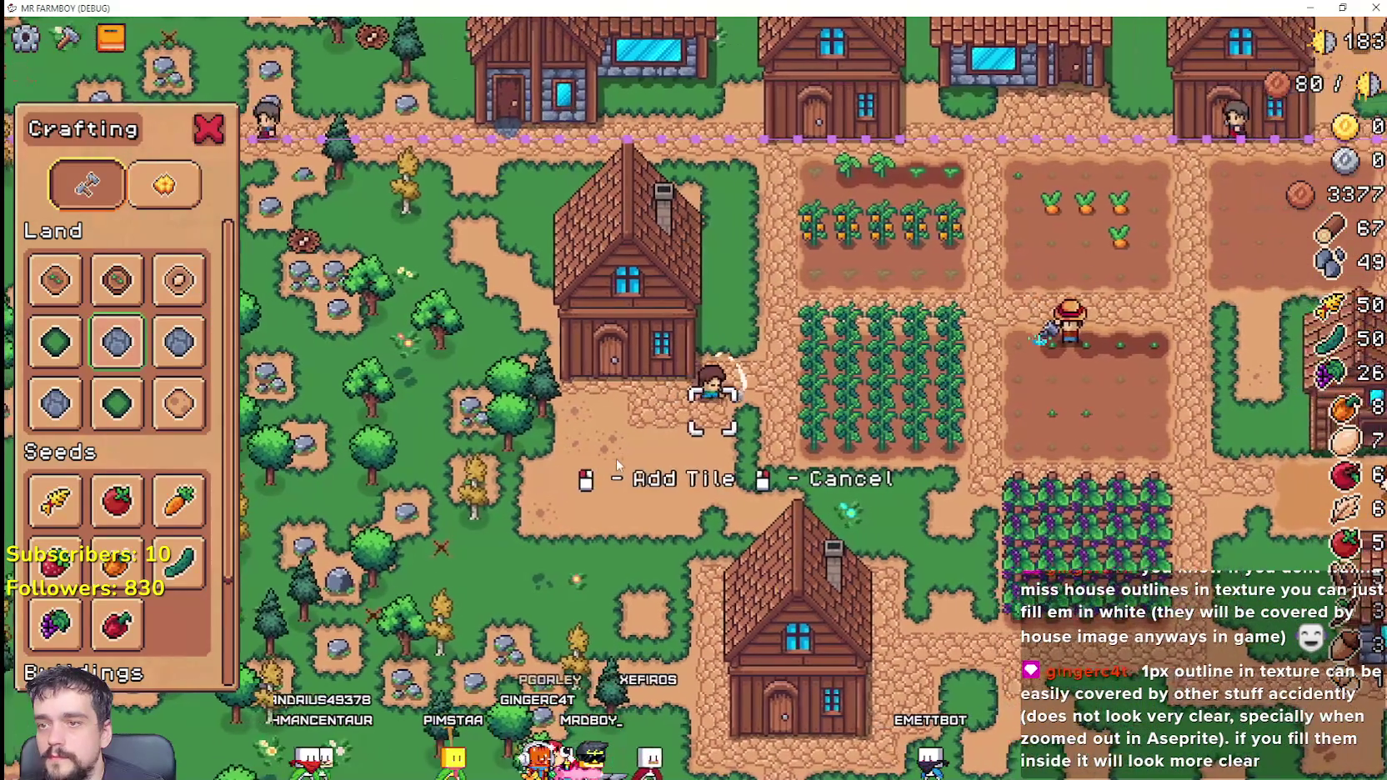
{"action": "key", "text": "a"}
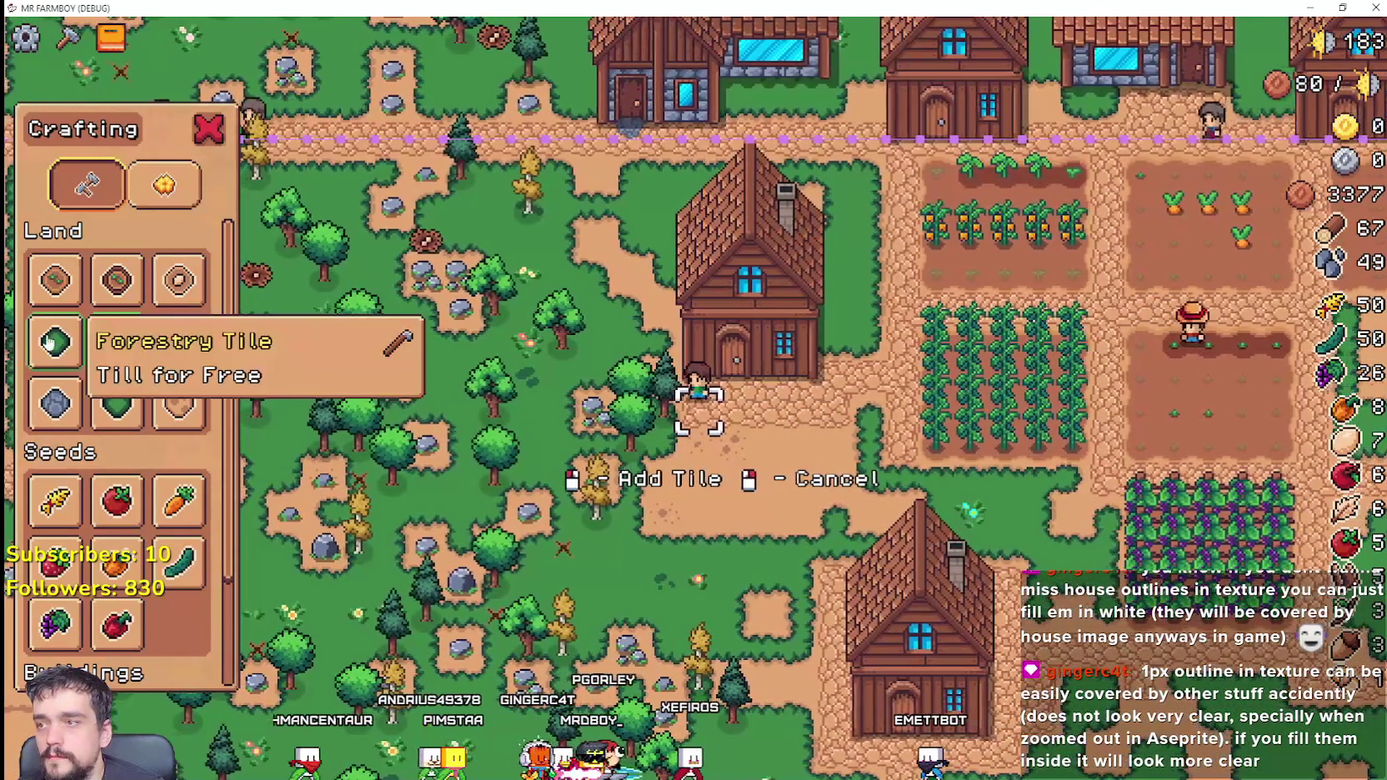
{"action": "scroll", "coordinate": [765, 499], "scroll_direction": "up", "scroll_amount": 3}
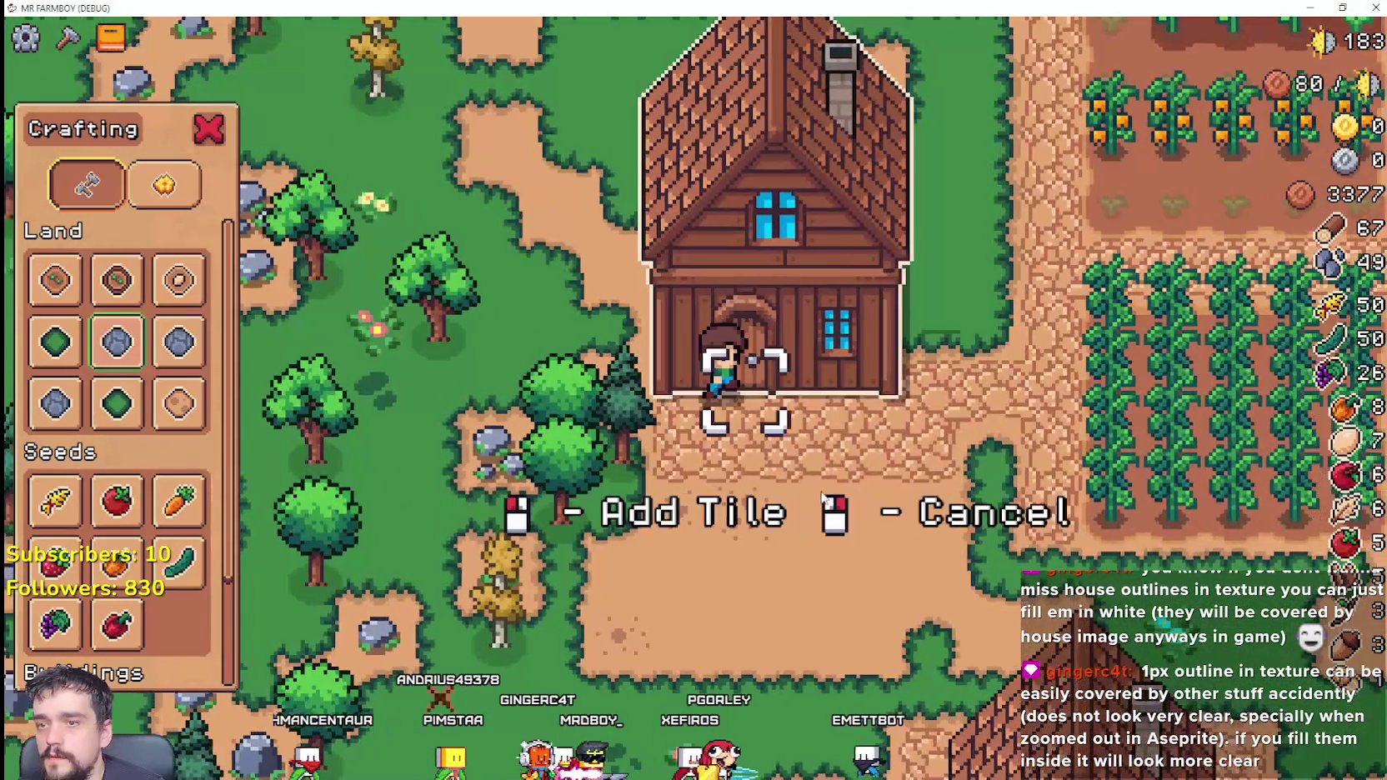
{"action": "key", "text": "d"}
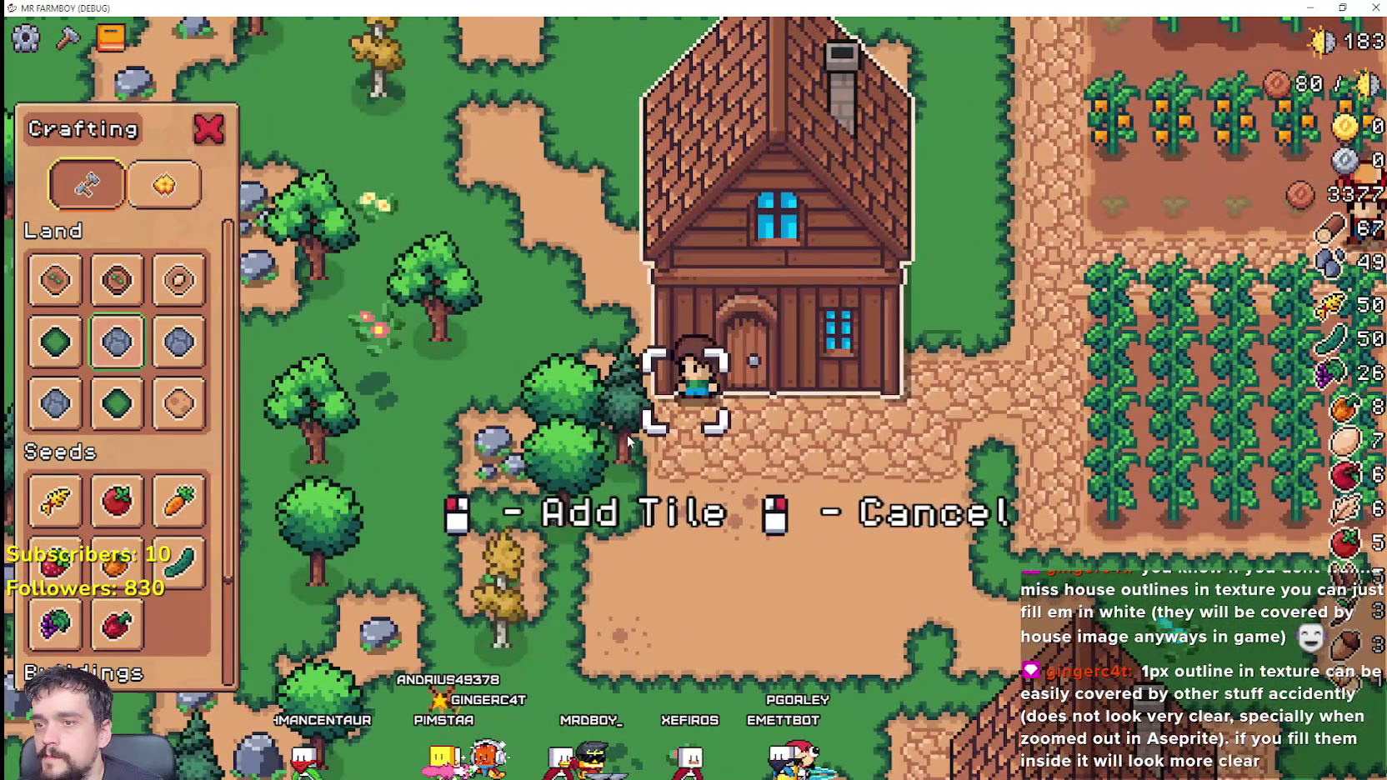
{"action": "scroll", "coordinate": [629, 440], "scroll_direction": "down", "scroll_amount": 2}
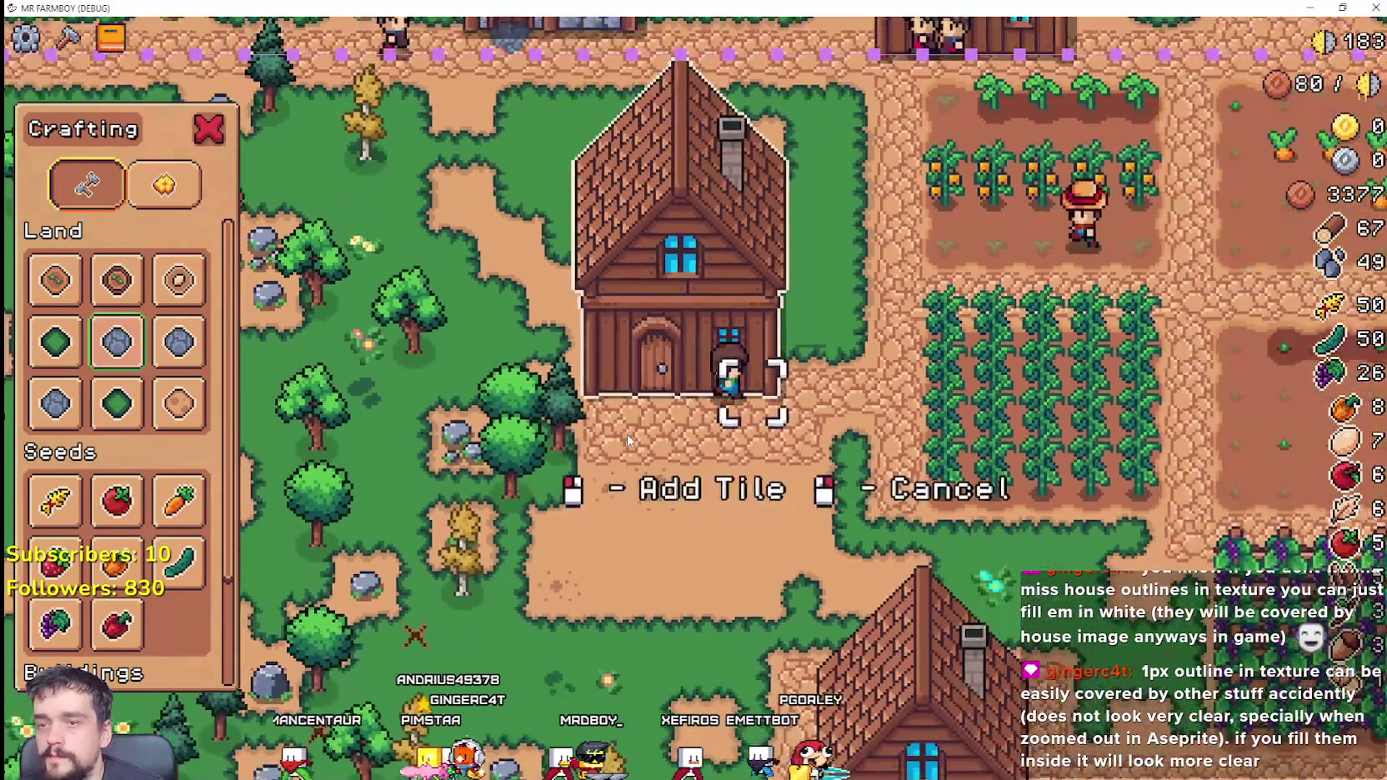
{"action": "scroll", "coordinate": [629, 440], "scroll_direction": "down", "scroll_amount": 2}
{"action": "key", "text": "s"}
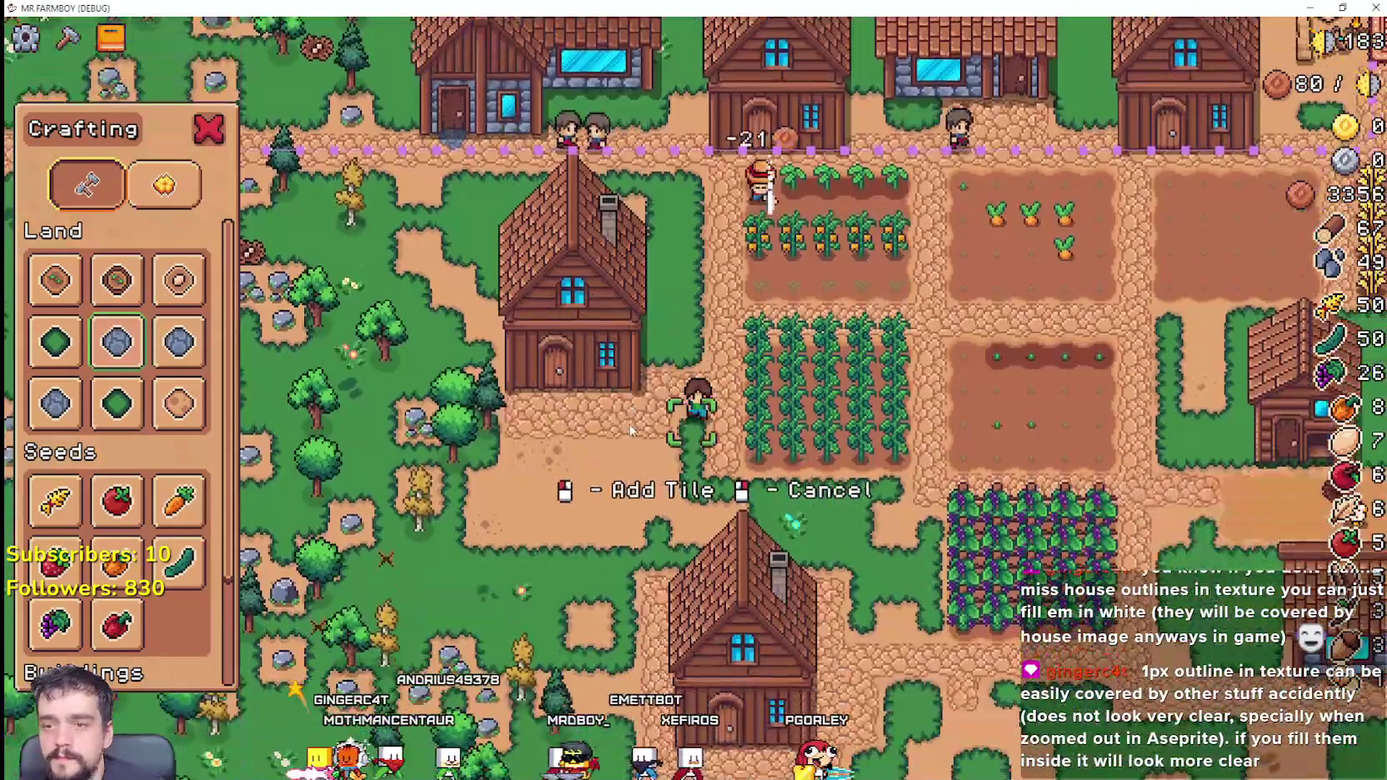
{"action": "key", "text": "w"}
Step: Cancel tile placement to close crafting, and walk the player to the house's front door
{"action": "right_click", "coordinate": [630, 431]}
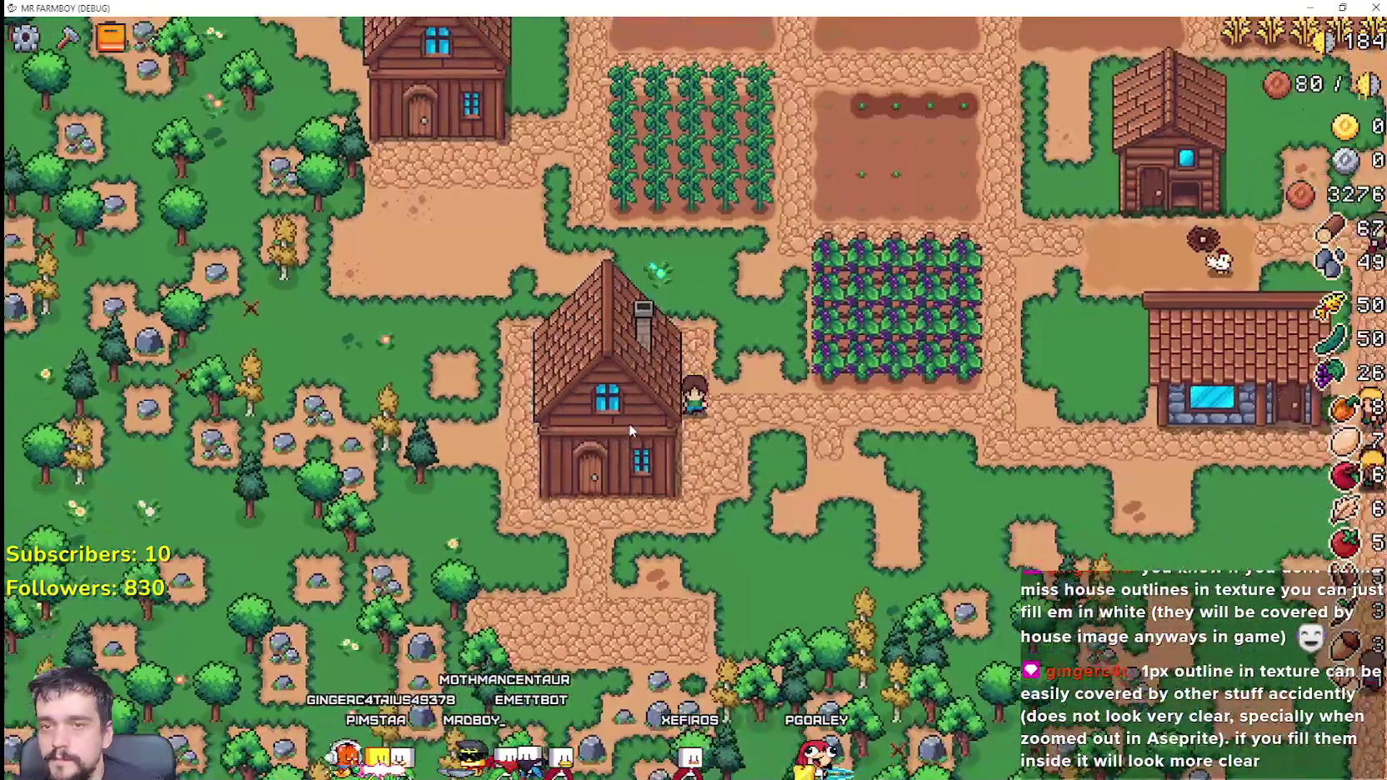
{"action": "scroll", "coordinate": [642, 417], "scroll_direction": "up", "scroll_amount": 2}
{"action": "key", "text": "s"}
{"action": "key", "text": "a"}
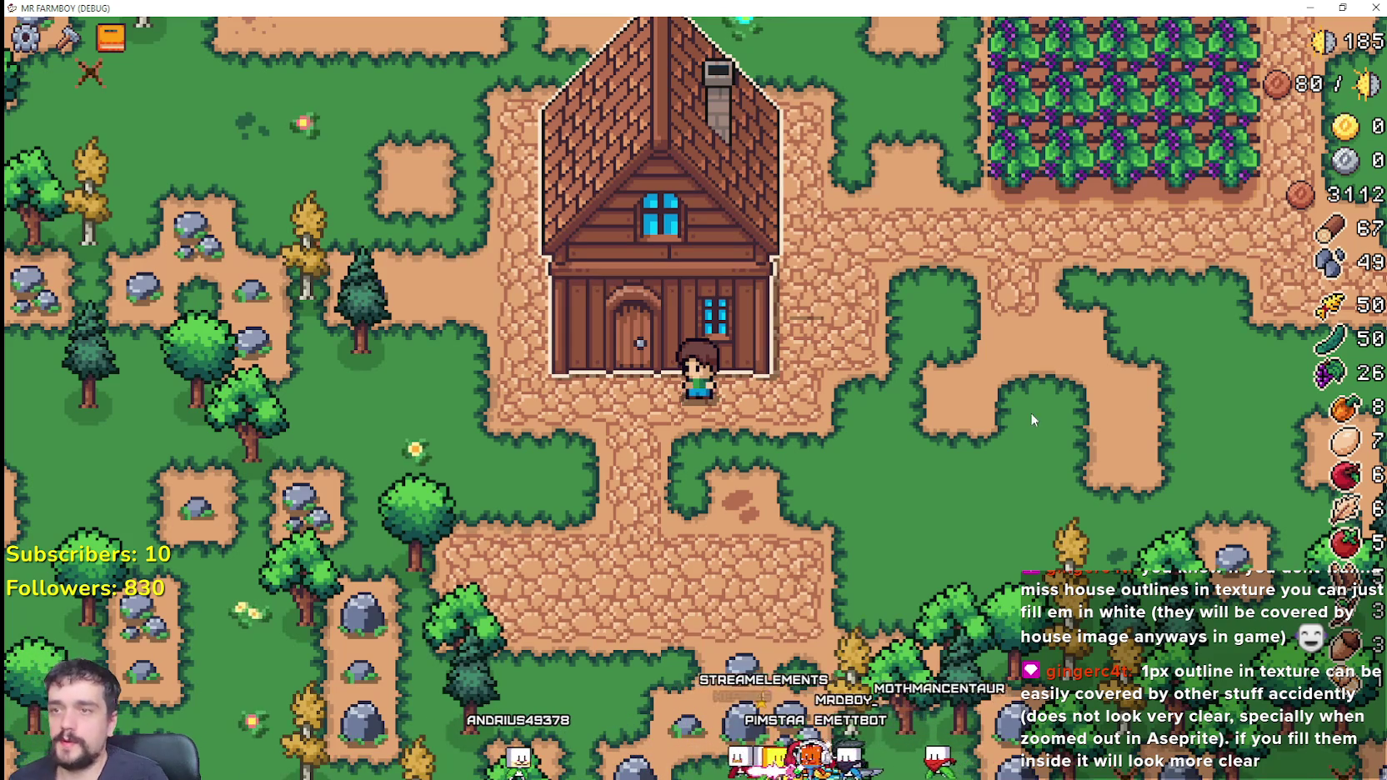
Step: Walk the player up, down and left beside the house, then north past it
{"action": "scroll", "coordinate": [827, 472], "scroll_direction": "down", "scroll_amount": 5}
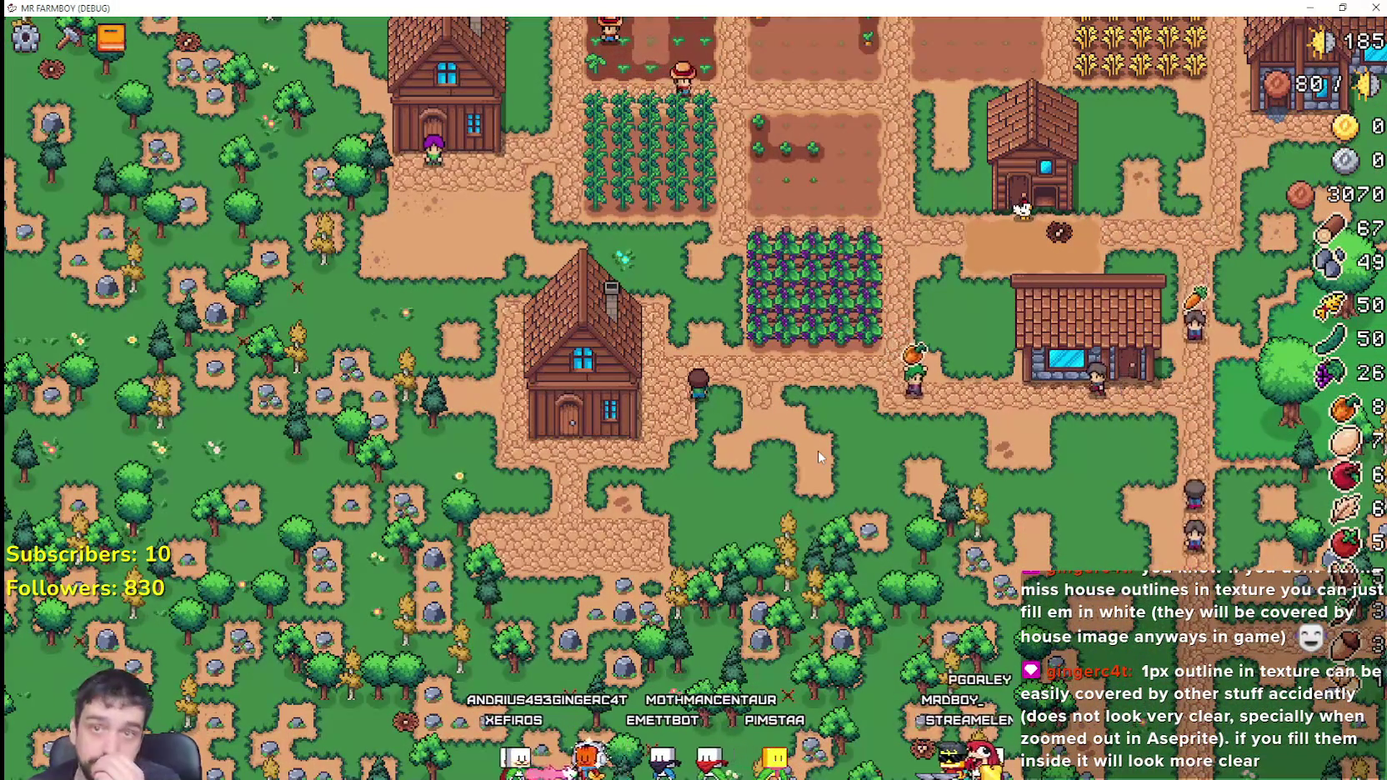
{"action": "key", "text": "w"}
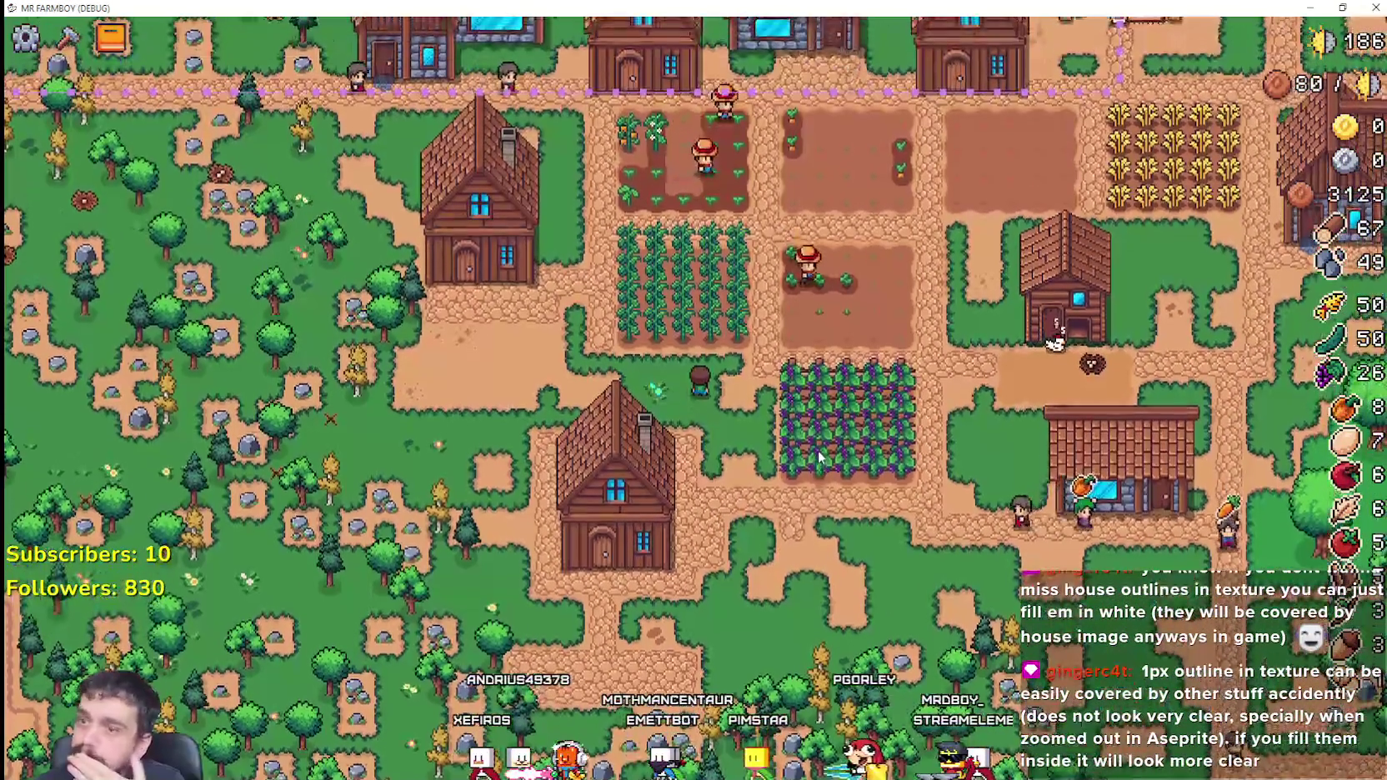
{"action": "key", "text": "s"}
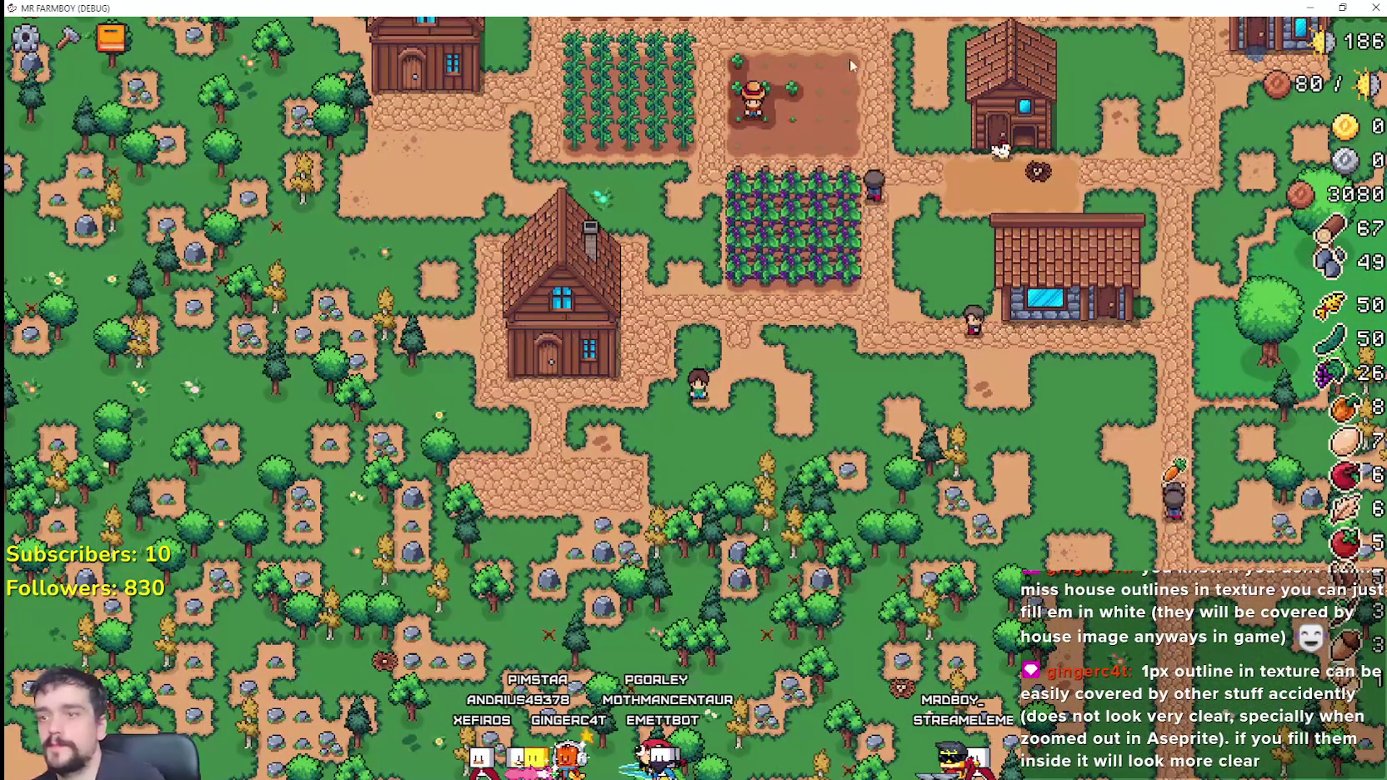
{"action": "scroll", "coordinate": [530, 415], "scroll_direction": "up", "scroll_amount": 2}
{"action": "key", "text": "a"}
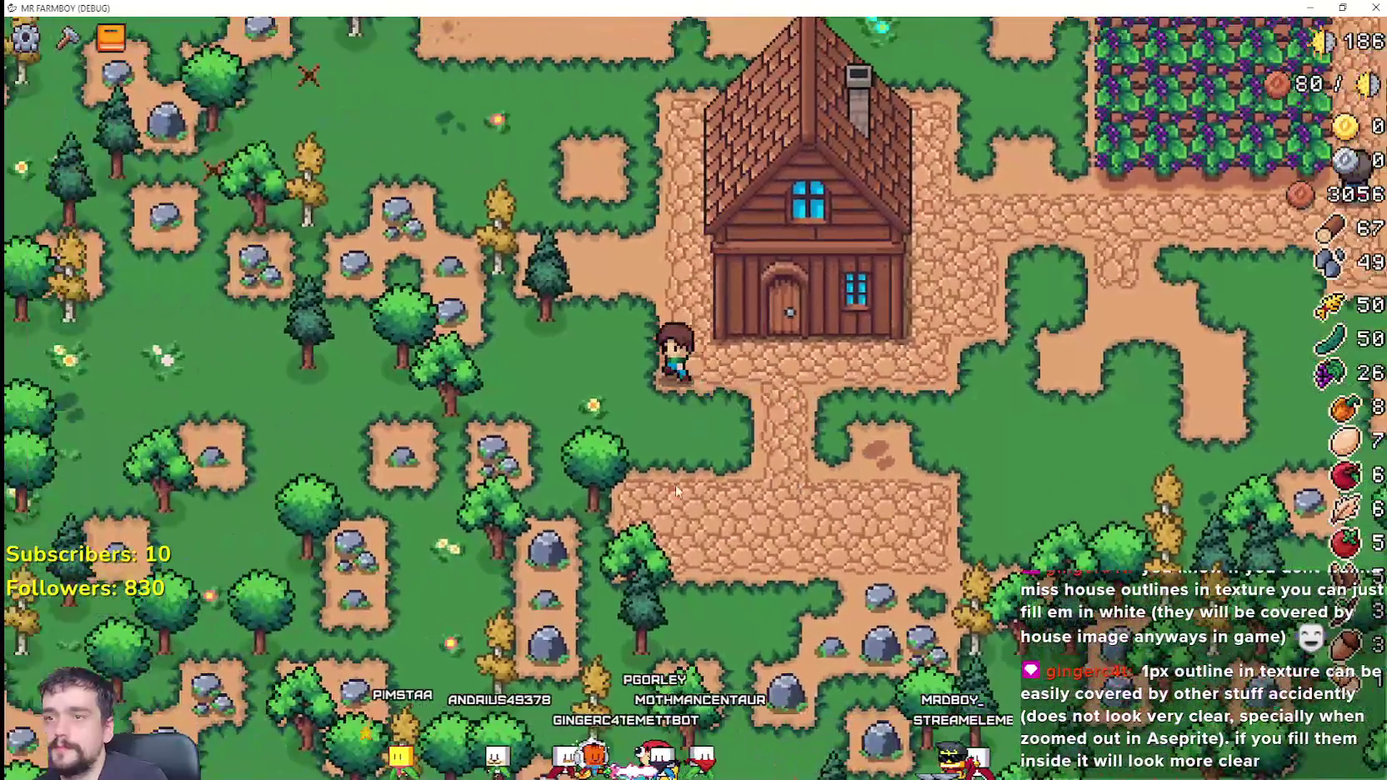
{"action": "key", "text": "w"}
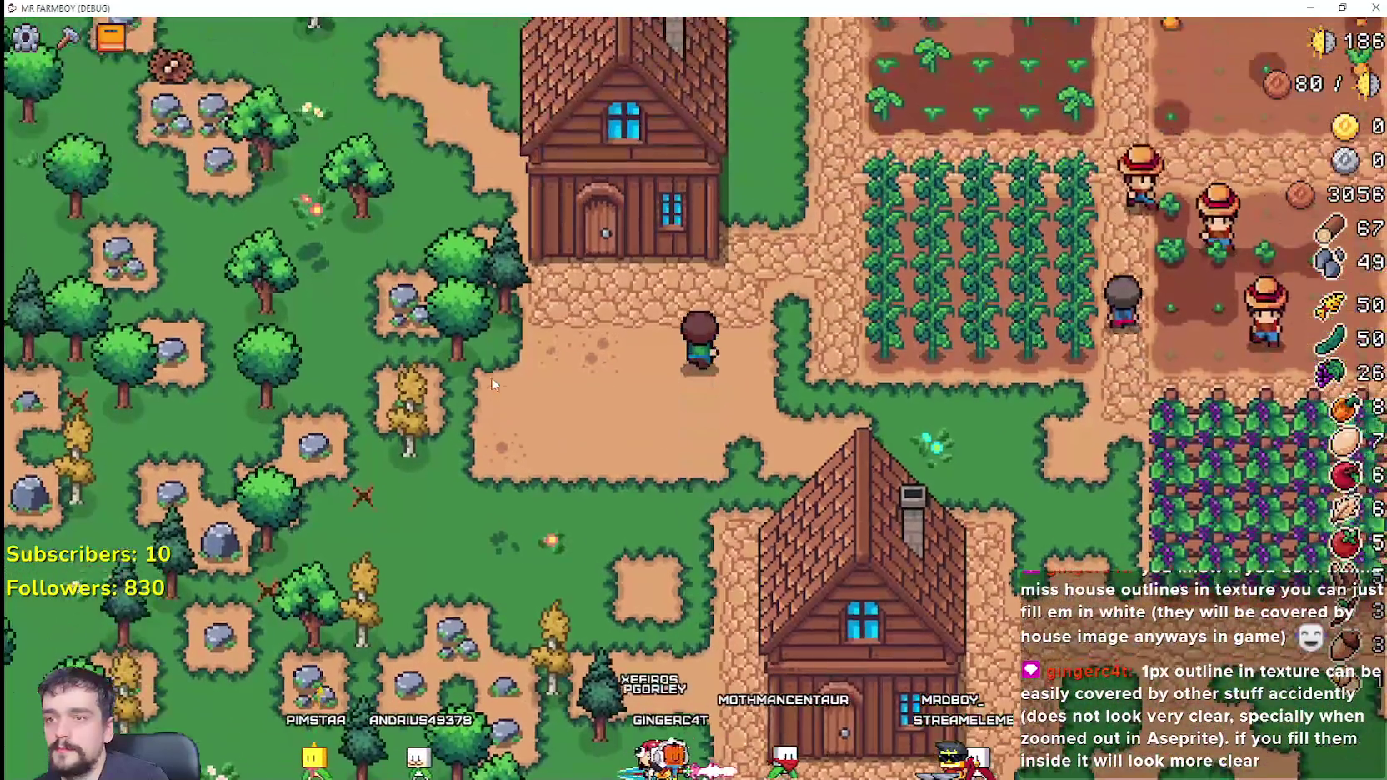
{"action": "scroll", "coordinate": [492, 380], "scroll_direction": "down", "scroll_amount": 1}
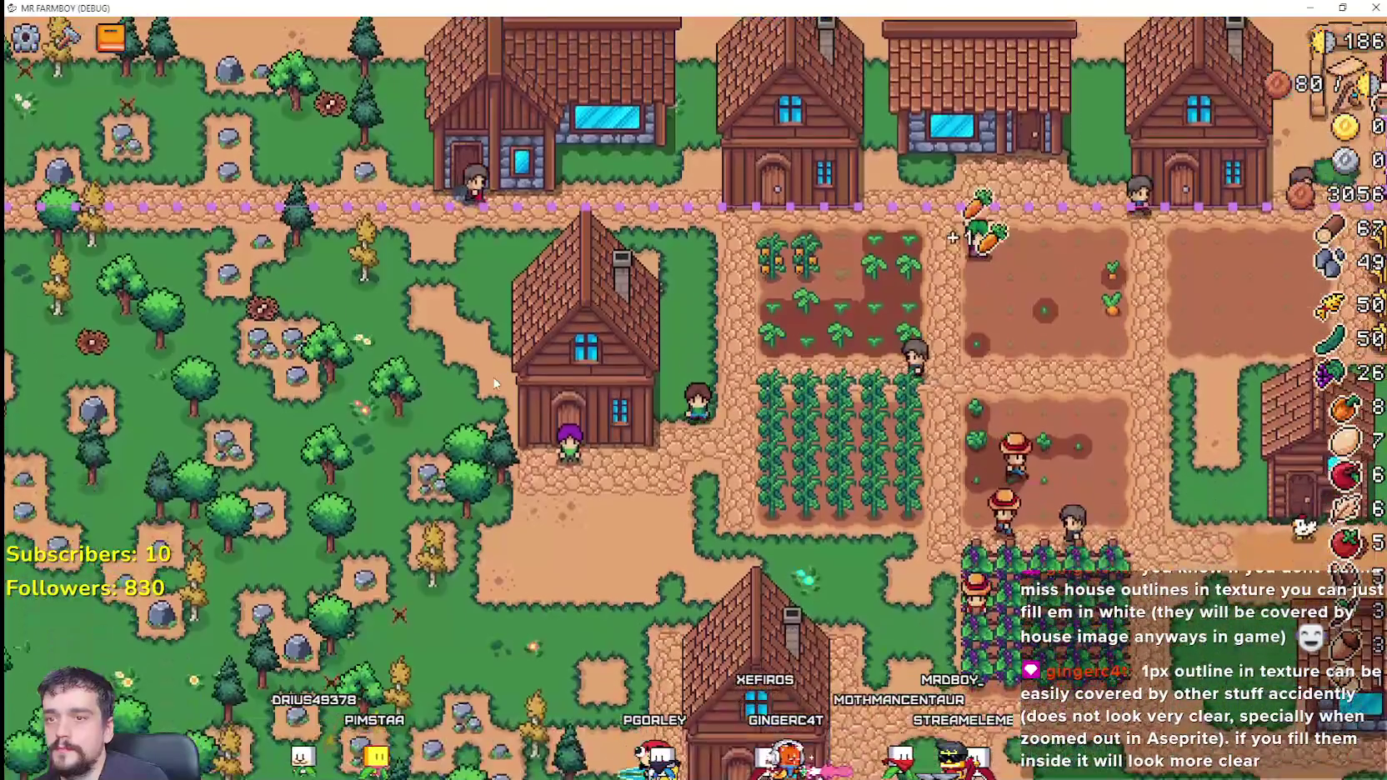
Step: Walk the player around the lower house and past its corner, then pause the game
{"action": "key", "text": "s"}
{"action": "key", "text": "d"}
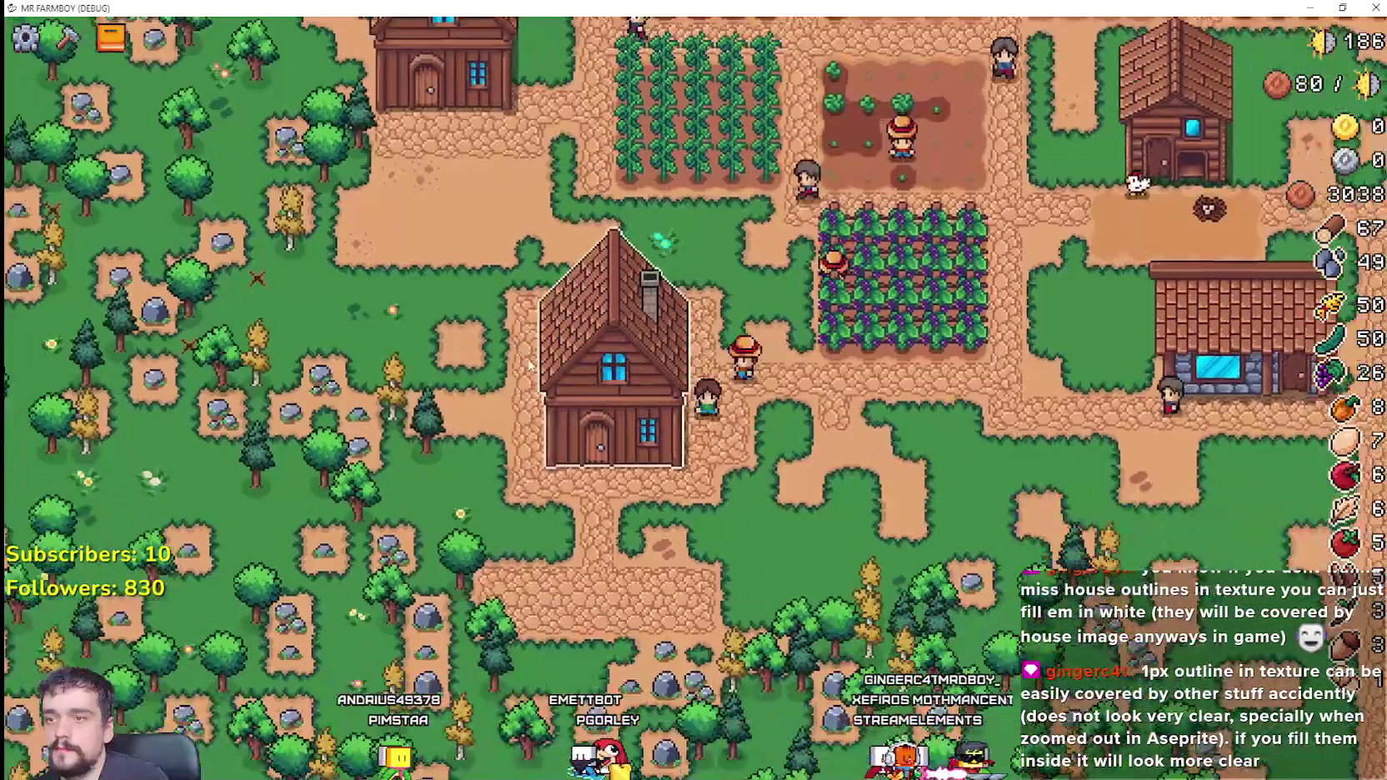
{"action": "key", "text": "d"}
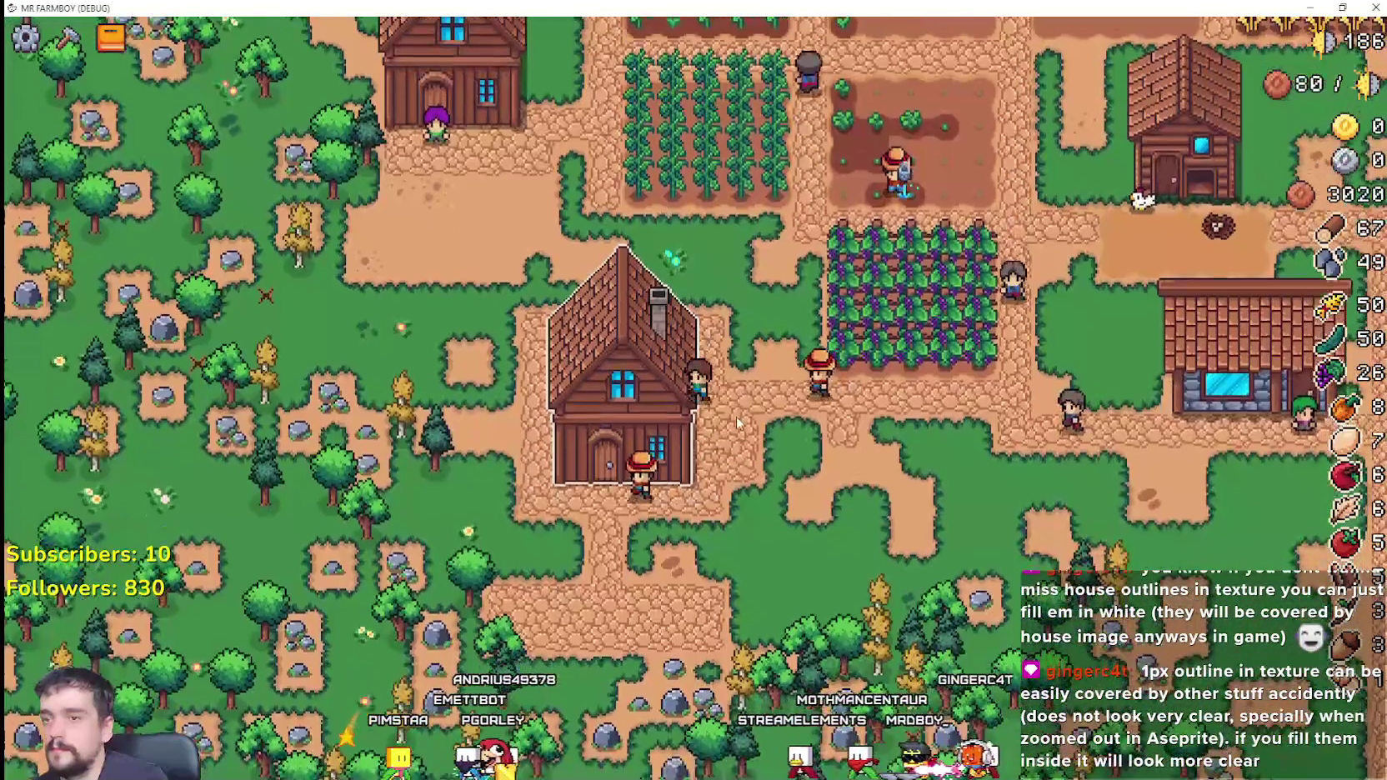
{"action": "key", "text": "s"}
{"action": "key", "text": "a"}
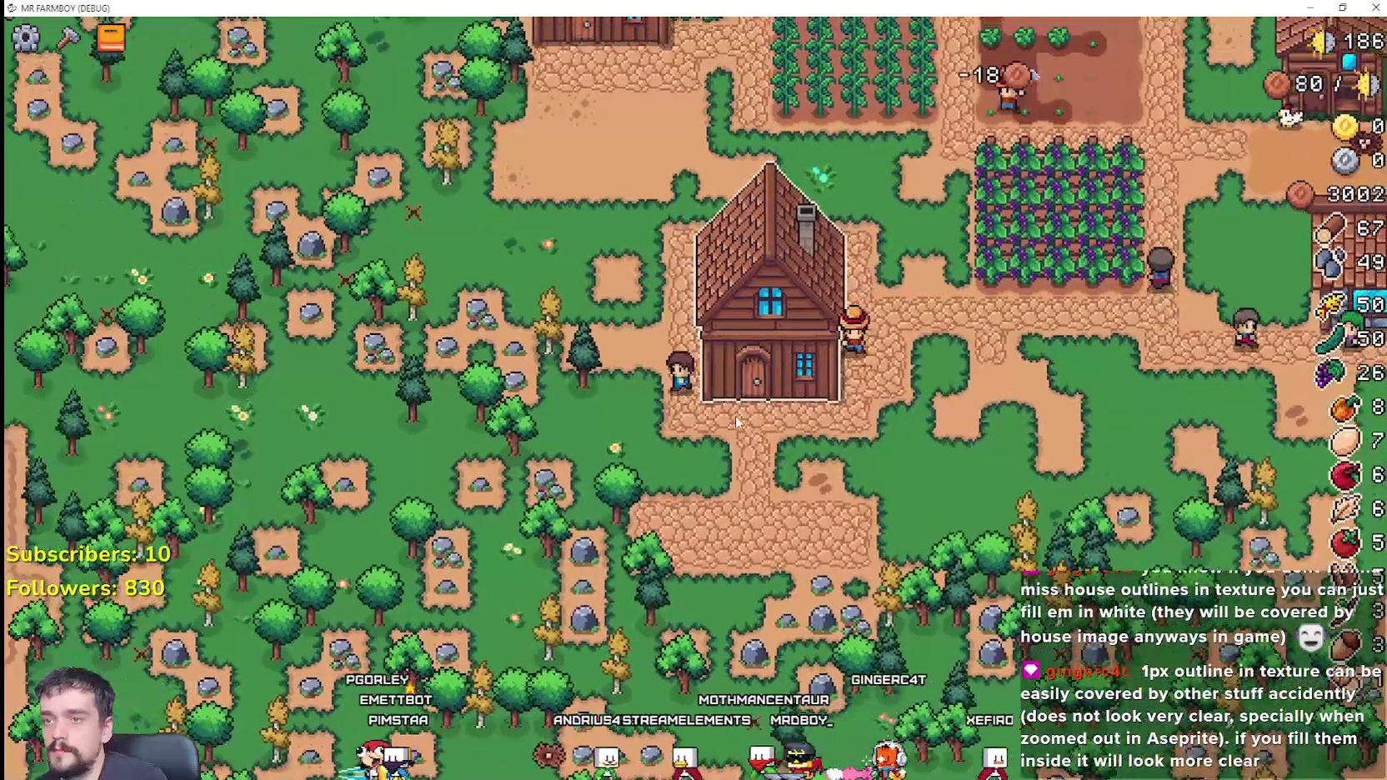
{"action": "key", "text": "w"}
{"action": "key", "text": "d"}
{"action": "key", "text": "s"}
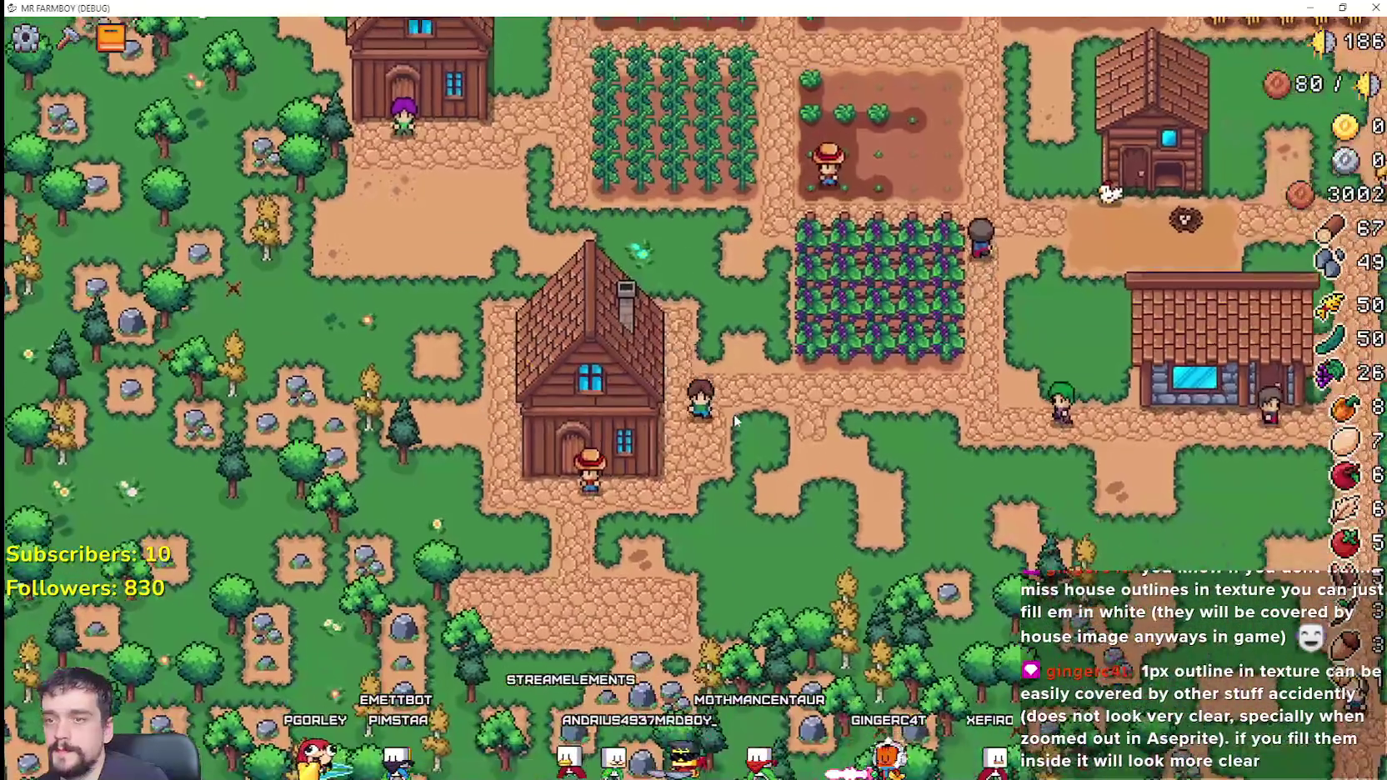
{"action": "key", "text": "d"}
{"action": "key", "text": "w"}
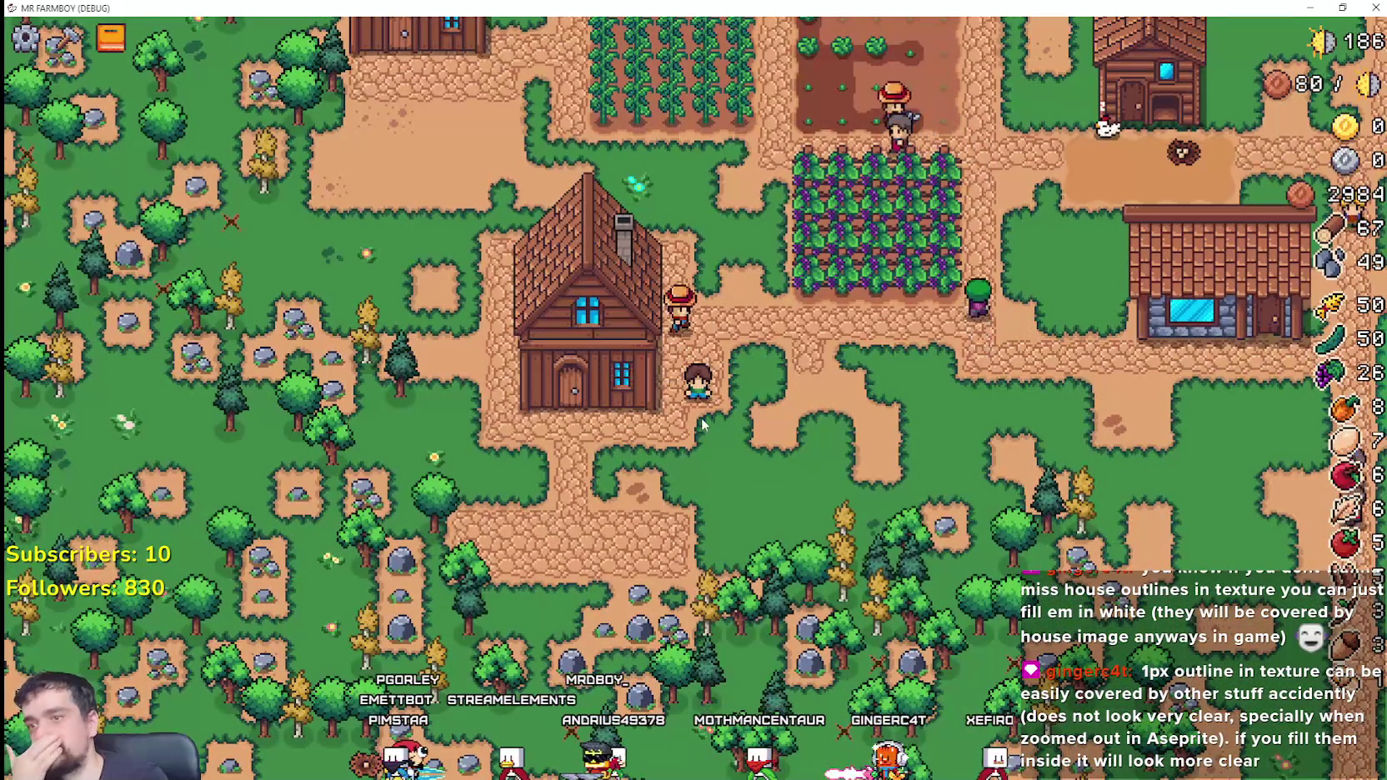
{"action": "key", "text": "Escape"}
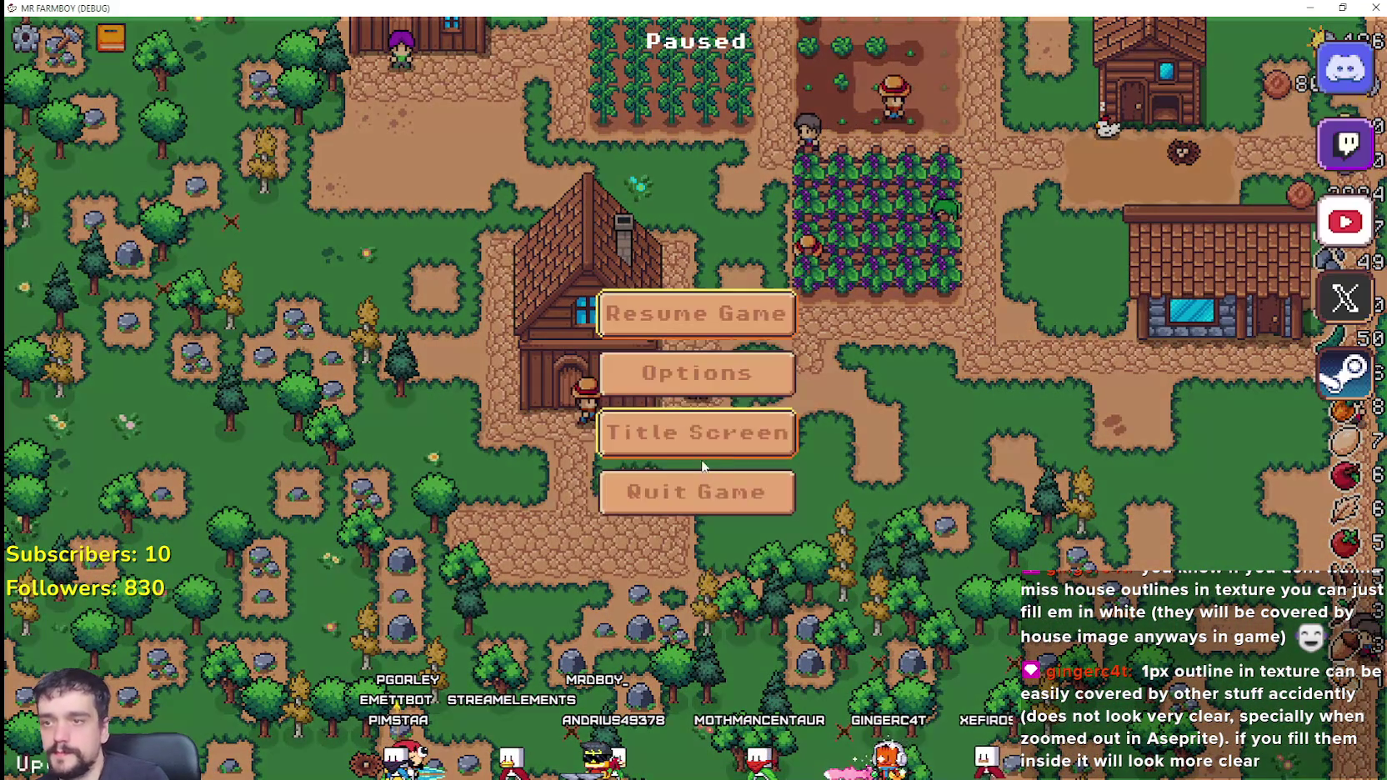
Step: Close the game, filter FileSystem for 'house' and open House.tscn
{"action": "left_click", "coordinate": [718, 495]}
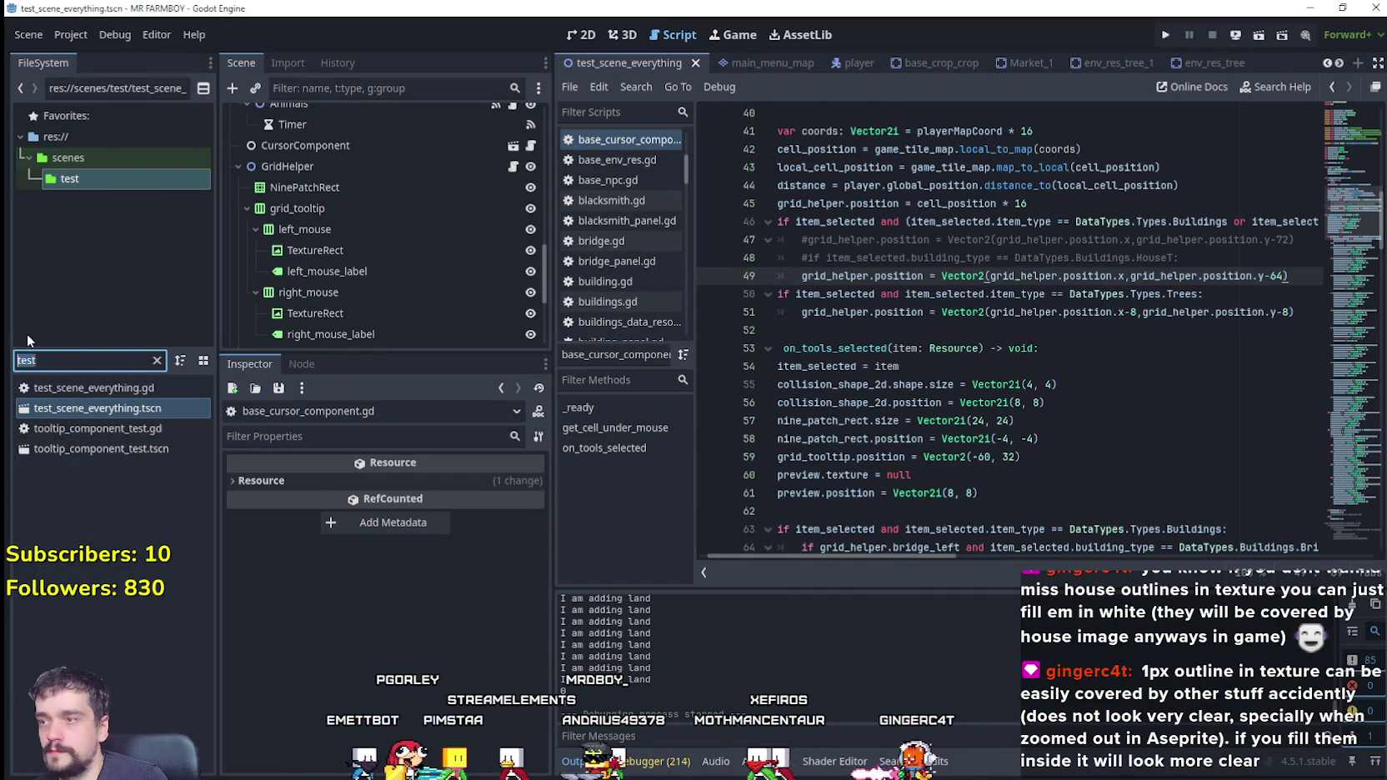
{"action": "type", "text": "house"}
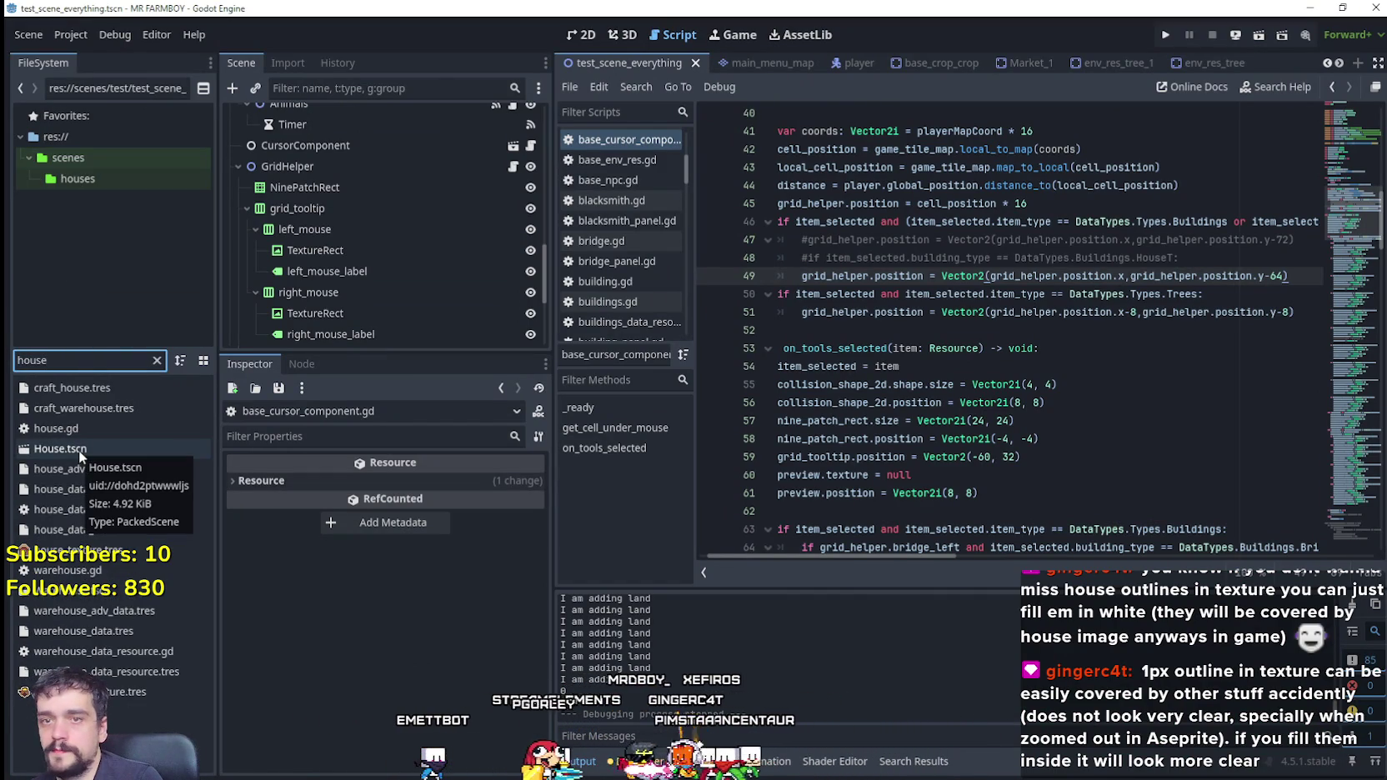
{"action": "left_click", "coordinate": [104, 453]}
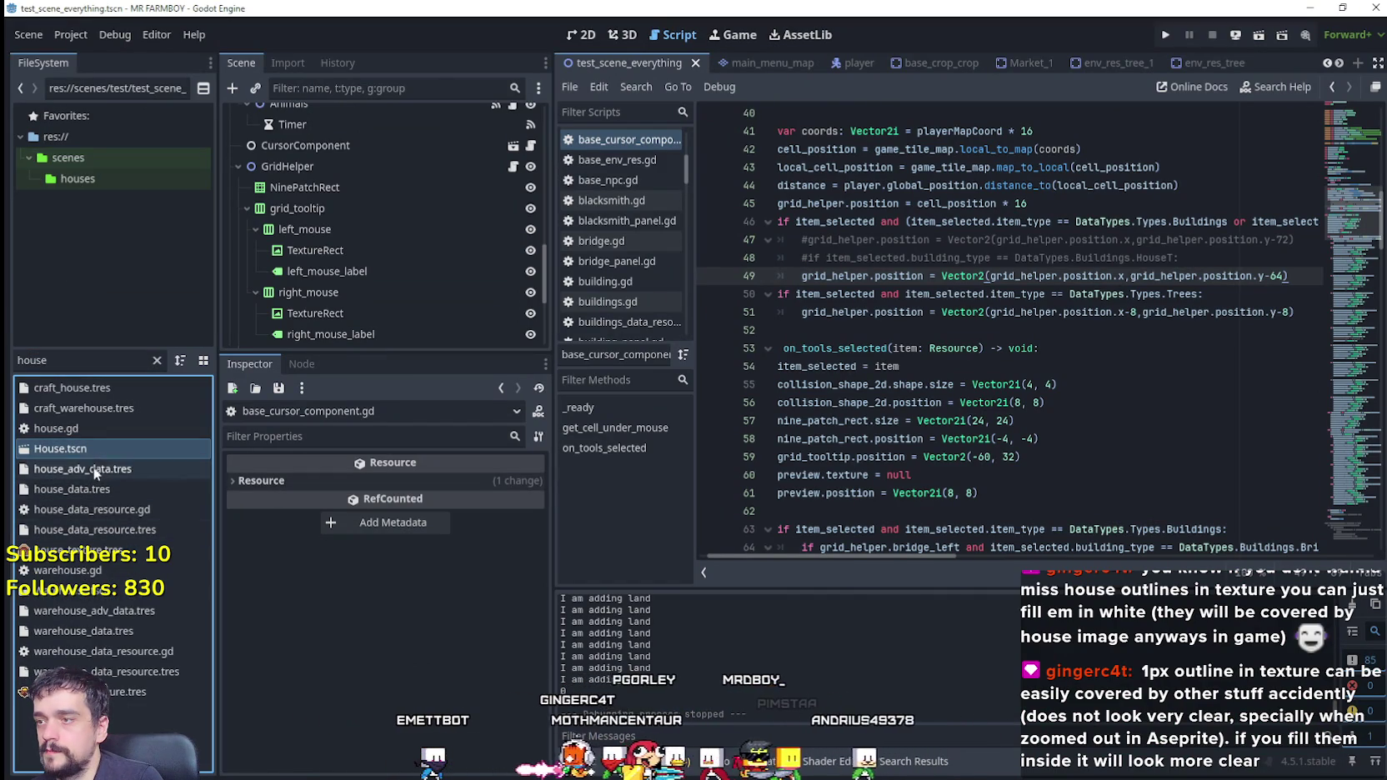
{"action": "double_click", "coordinate": [90, 451]}
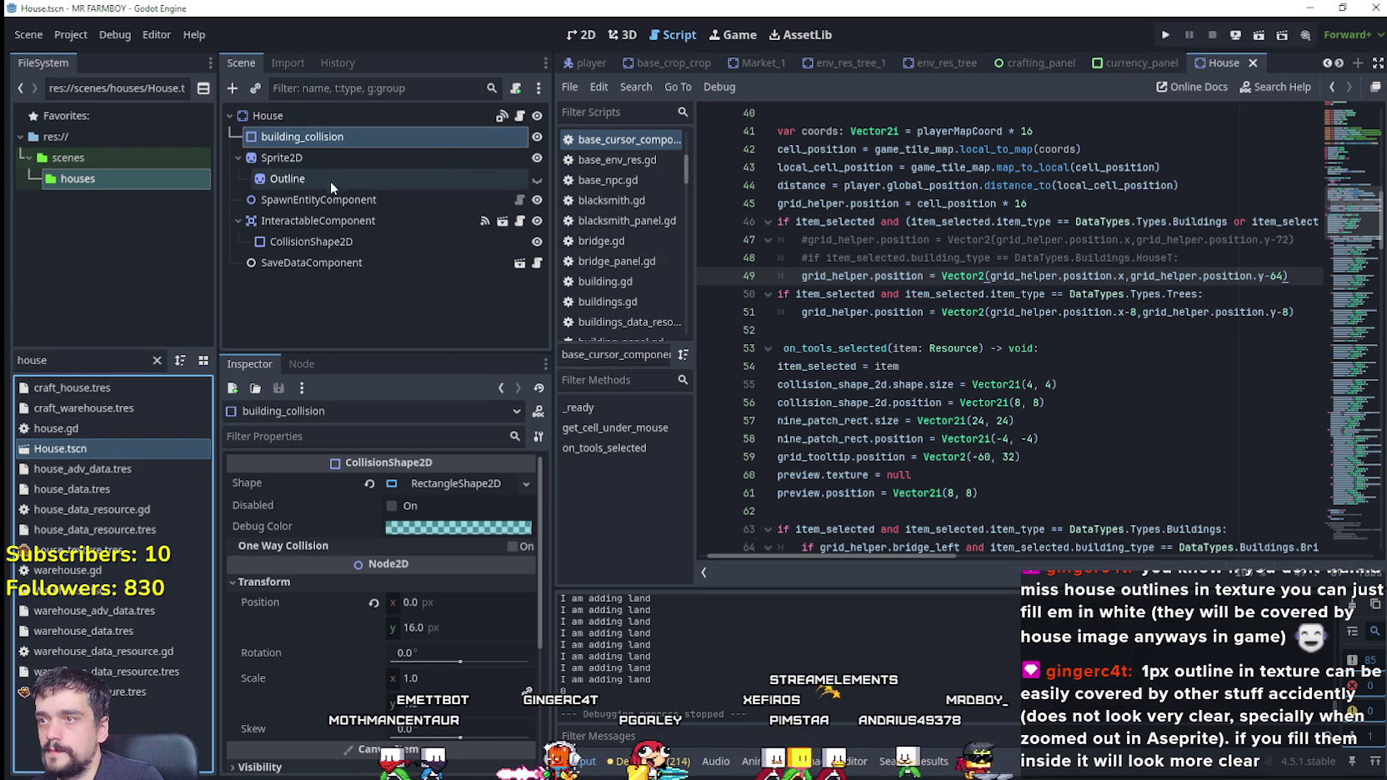
Step: Expand Upgrade Data > element 0 > Building Texture and open its atlas Region Editor
{"action": "left_click", "coordinate": [303, 117]}
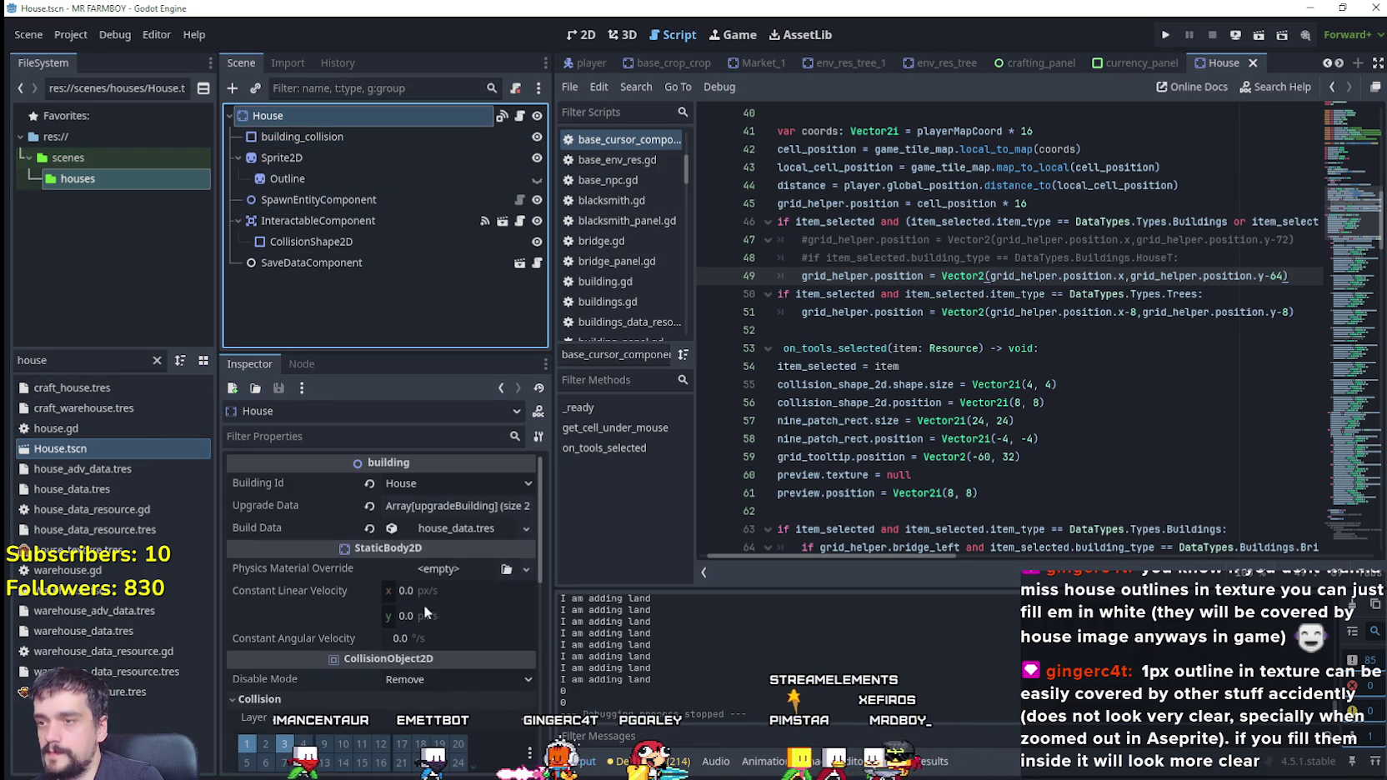
{"action": "left_click", "coordinate": [452, 499]}
{"action": "left_click", "coordinate": [444, 554]}
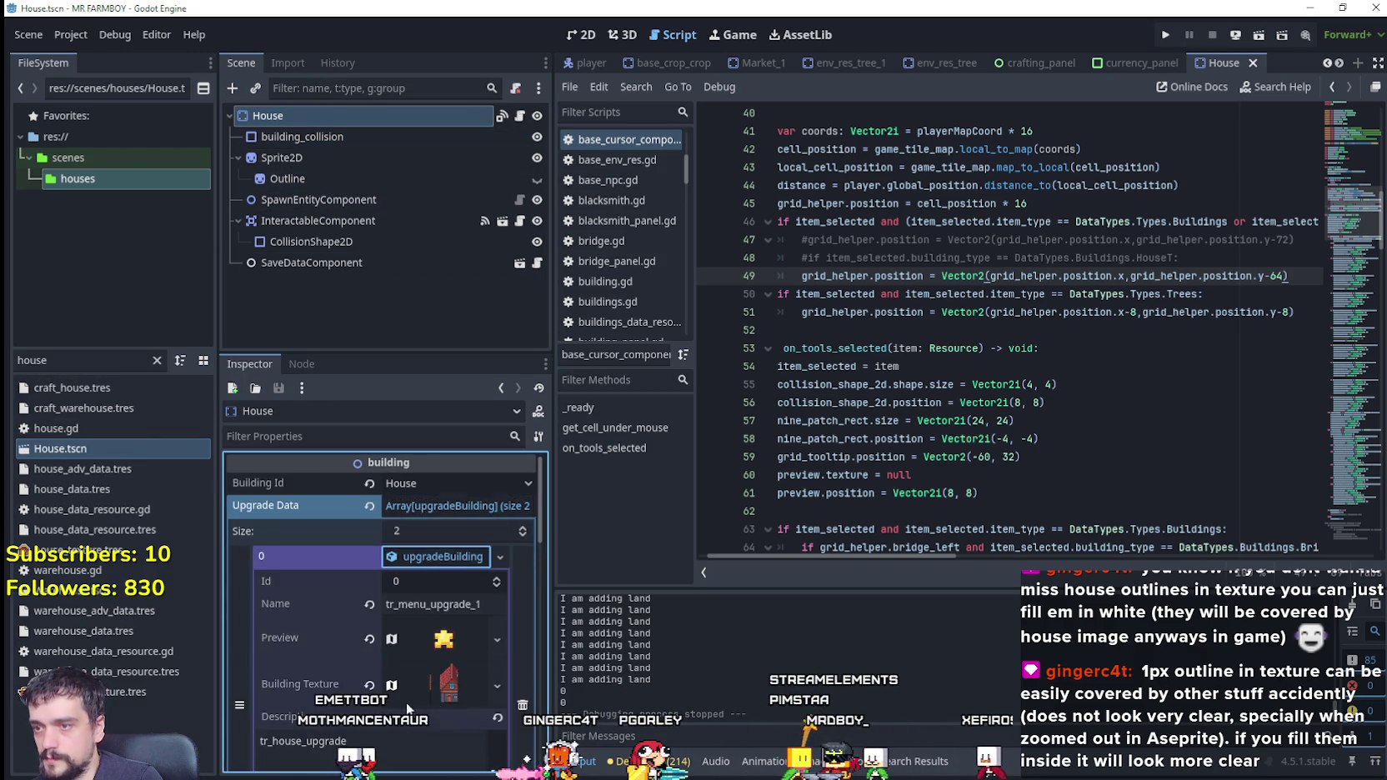
{"action": "scroll", "coordinate": [468, 581], "scroll_direction": "down", "scroll_amount": 3}
{"action": "left_click", "coordinate": [448, 567]}
{"action": "scroll", "coordinate": [409, 633], "scroll_direction": "down", "scroll_amount": 3}
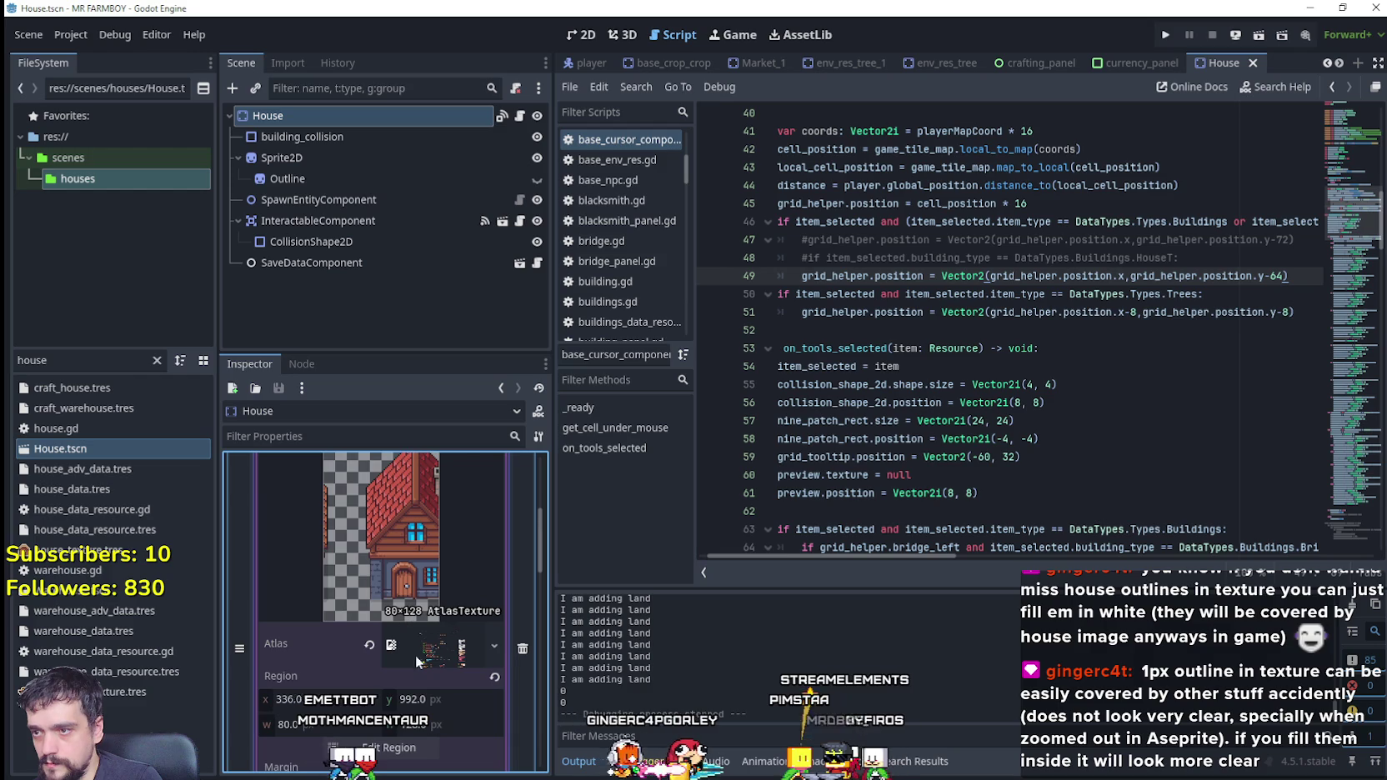
{"action": "left_click", "coordinate": [397, 748]}
{"action": "scroll", "coordinate": [694, 330], "scroll_direction": "down", "scroll_amount": 2}
Step: Drag the texture region's edges to fit the red house, then close the region editor
{"action": "scroll", "coordinate": [679, 395], "scroll_direction": "down", "scroll_amount": 2}
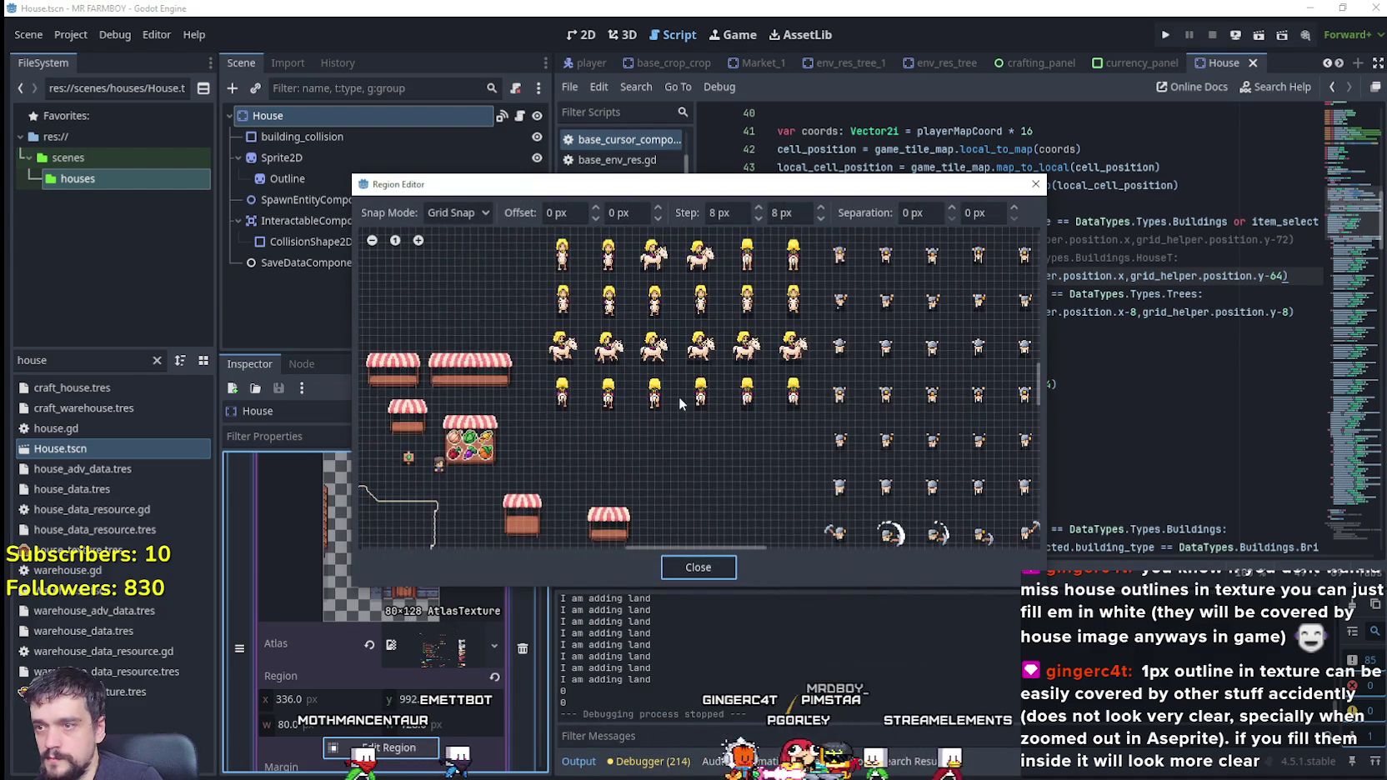
{"action": "scroll", "coordinate": [559, 437], "scroll_direction": "down", "scroll_amount": 2}
{"action": "scroll", "coordinate": [632, 421], "scroll_direction": "left", "scroll_amount": 5}
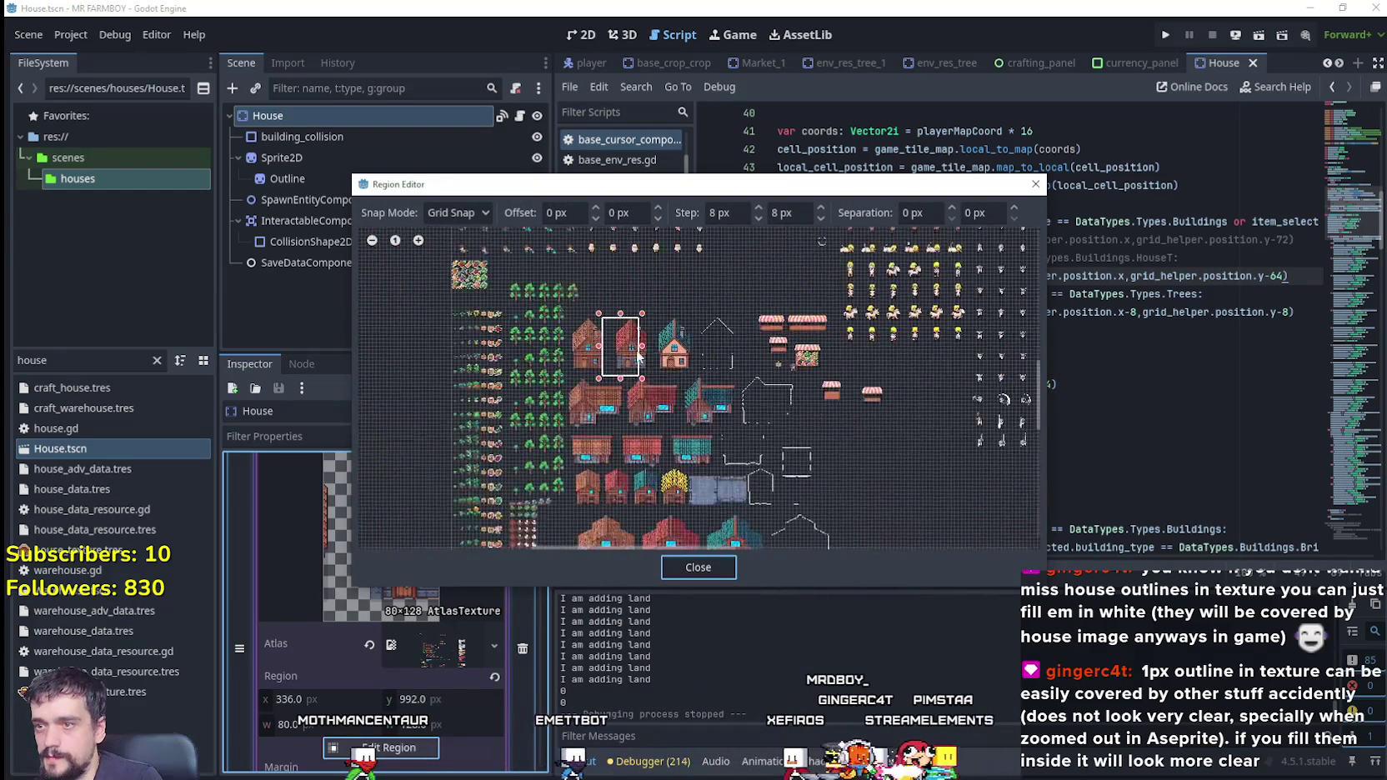
{"action": "scroll", "coordinate": [639, 398], "scroll_direction": "up", "scroll_amount": 1}
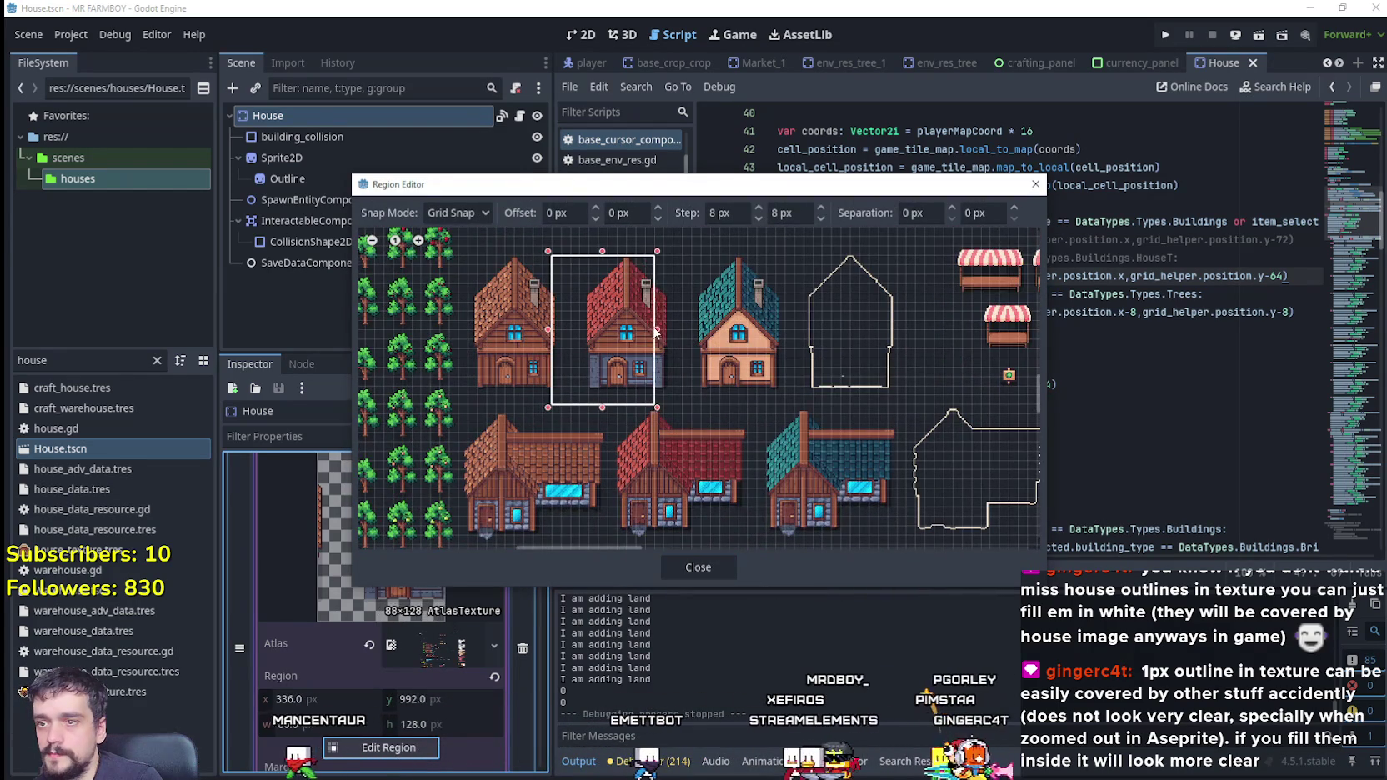
{"action": "left_click_drag", "start_coordinate": [648, 330], "coordinate": [688, 330]}
{"action": "scroll", "coordinate": [555, 330], "scroll_direction": "up", "scroll_amount": 1}
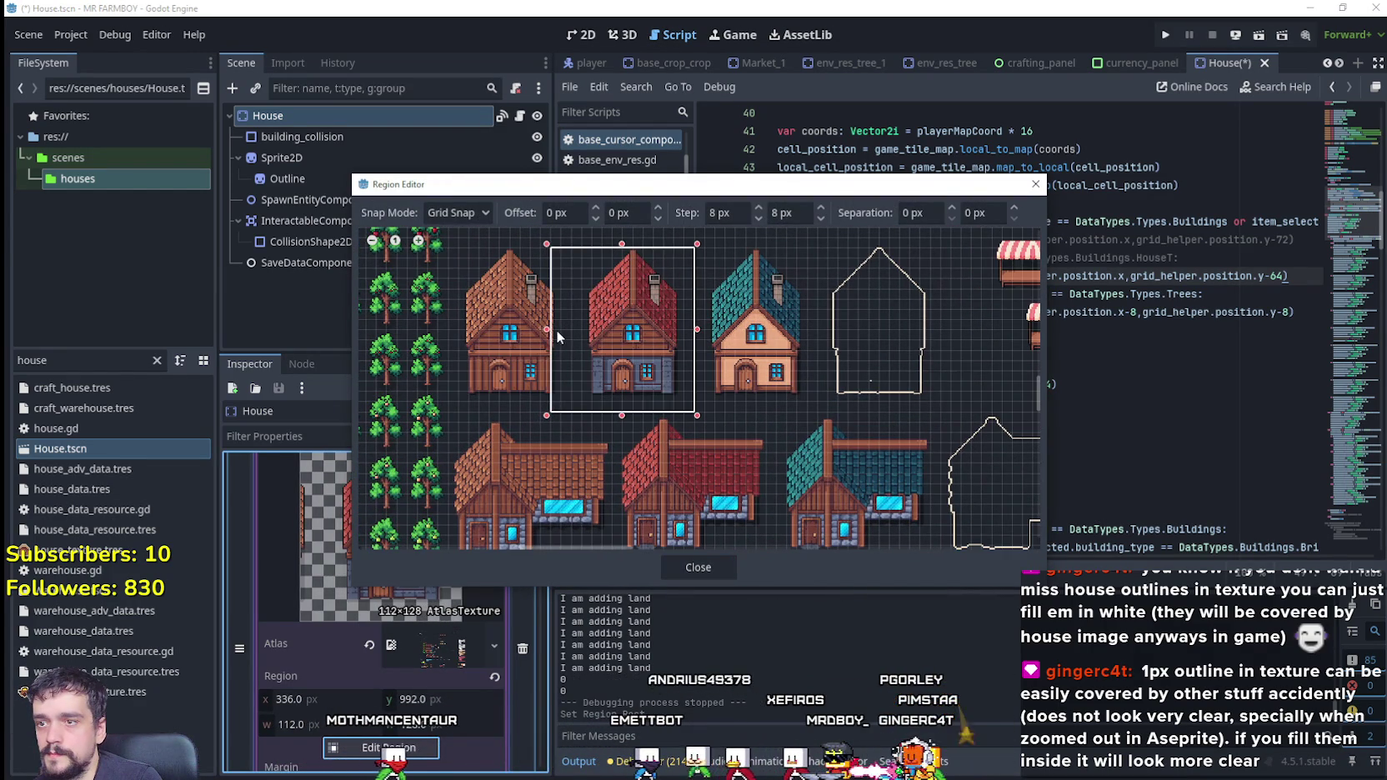
{"action": "left_click_drag", "start_coordinate": [556, 330], "coordinate": [573, 333]}
{"action": "scroll", "coordinate": [680, 346], "scroll_direction": "up", "scroll_amount": 1}
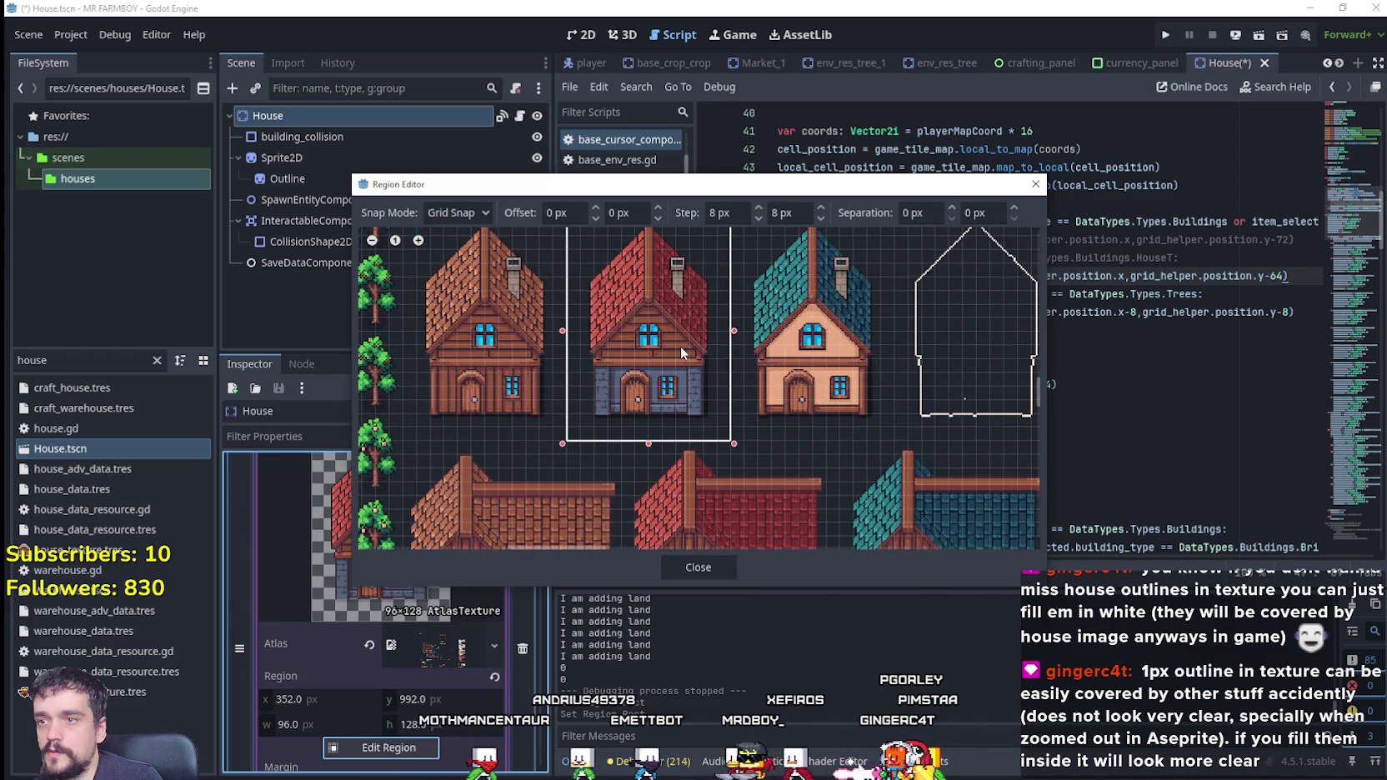
{"action": "scroll", "coordinate": [677, 459], "scroll_direction": "up", "scroll_amount": 1}
{"action": "left_click", "coordinate": [667, 567]}
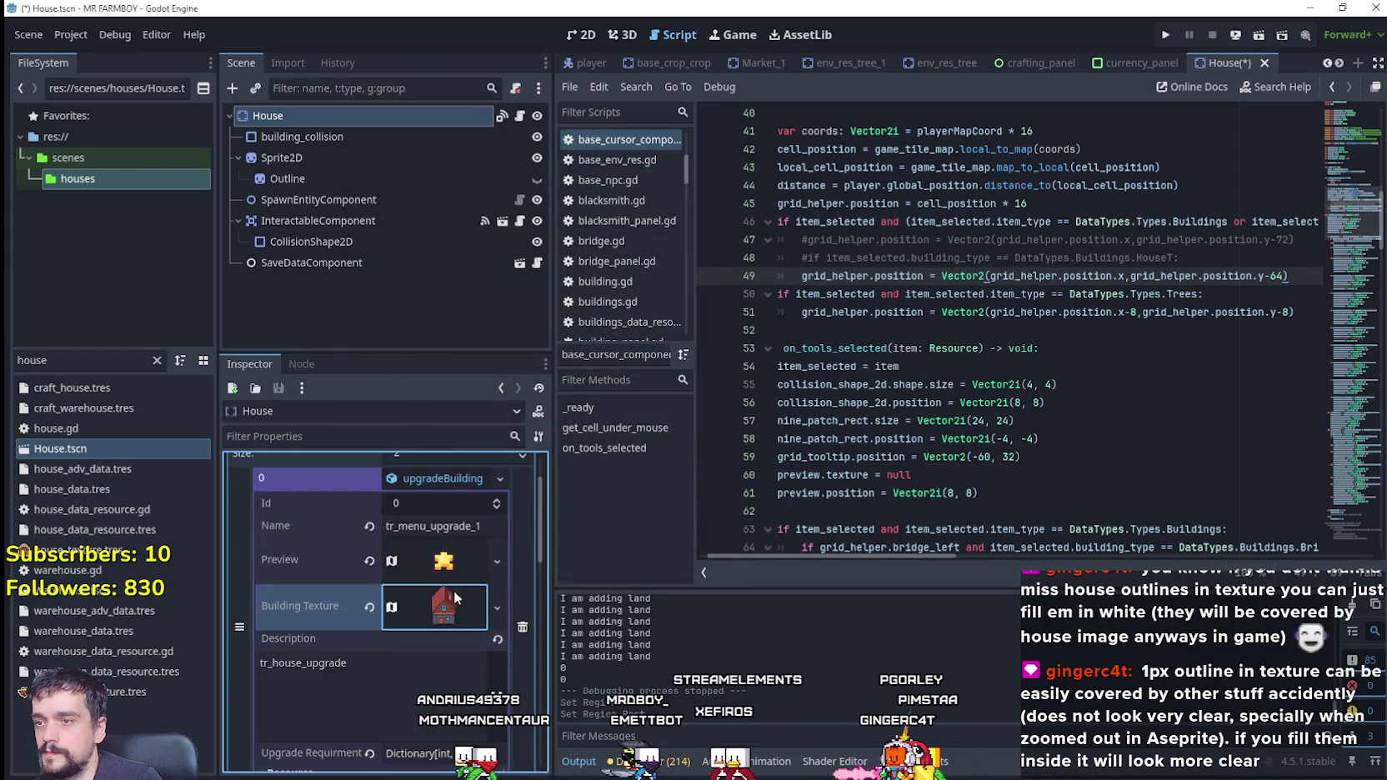
Step: Reopen the region editor and set the region to the 96 px wide teal house at x 448
{"action": "scroll", "coordinate": [453, 590], "scroll_direction": "down", "scroll_amount": 5}
{"action": "scroll", "coordinate": [429, 621], "scroll_direction": "down", "scroll_amount": 5}
{"action": "scroll", "coordinate": [448, 552], "scroll_direction": "up", "scroll_amount": 2}
{"action": "scroll", "coordinate": [431, 514], "scroll_direction": "up", "scroll_amount": 2}
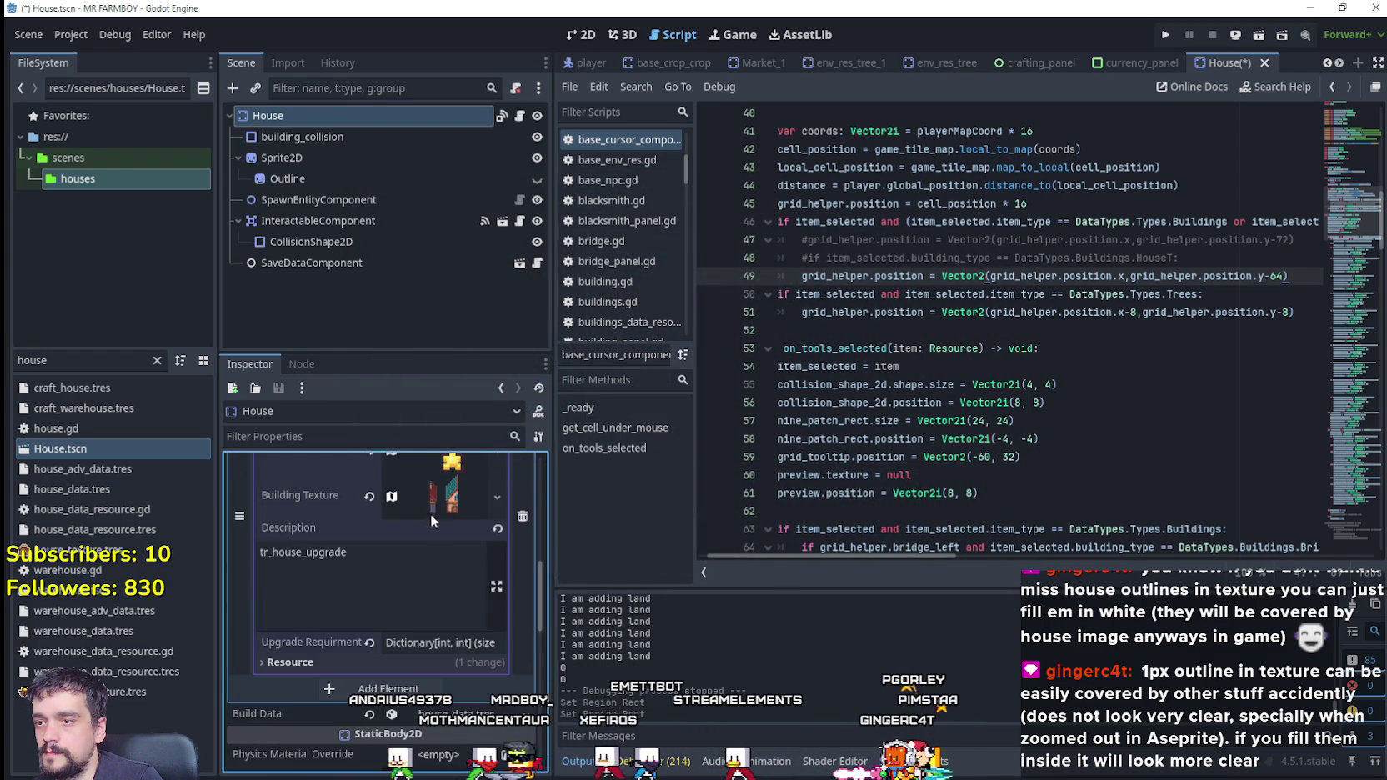
{"action": "scroll", "coordinate": [430, 514], "scroll_direction": "up", "scroll_amount": 3}
{"action": "scroll", "coordinate": [416, 611], "scroll_direction": "up", "scroll_amount": 3}
{"action": "left_click", "coordinate": [411, 635]}
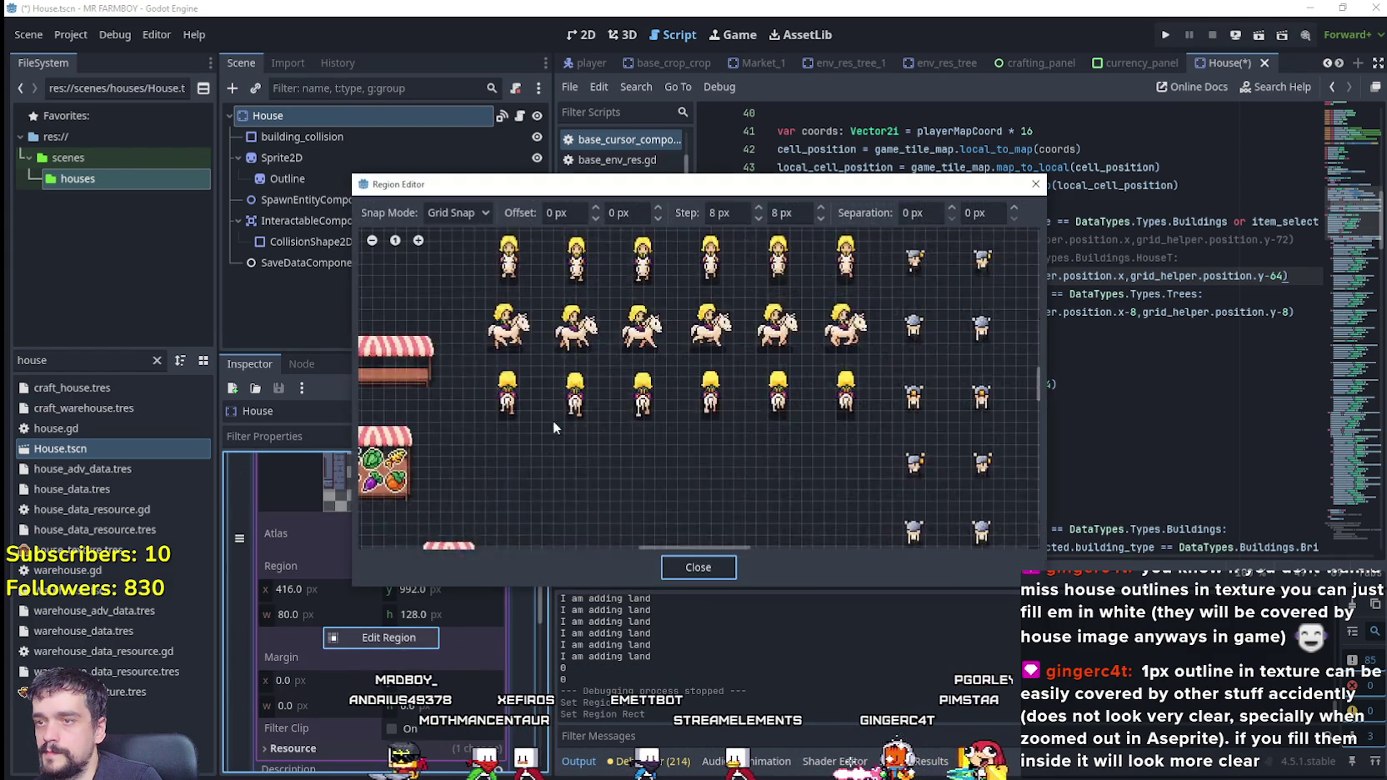
{"action": "scroll", "coordinate": [554, 421], "scroll_direction": "down", "scroll_amount": 3}
{"action": "scroll", "coordinate": [467, 454], "scroll_direction": "down", "scroll_amount": 1}
{"action": "scroll", "coordinate": [650, 453], "scroll_direction": "up", "scroll_amount": 2}
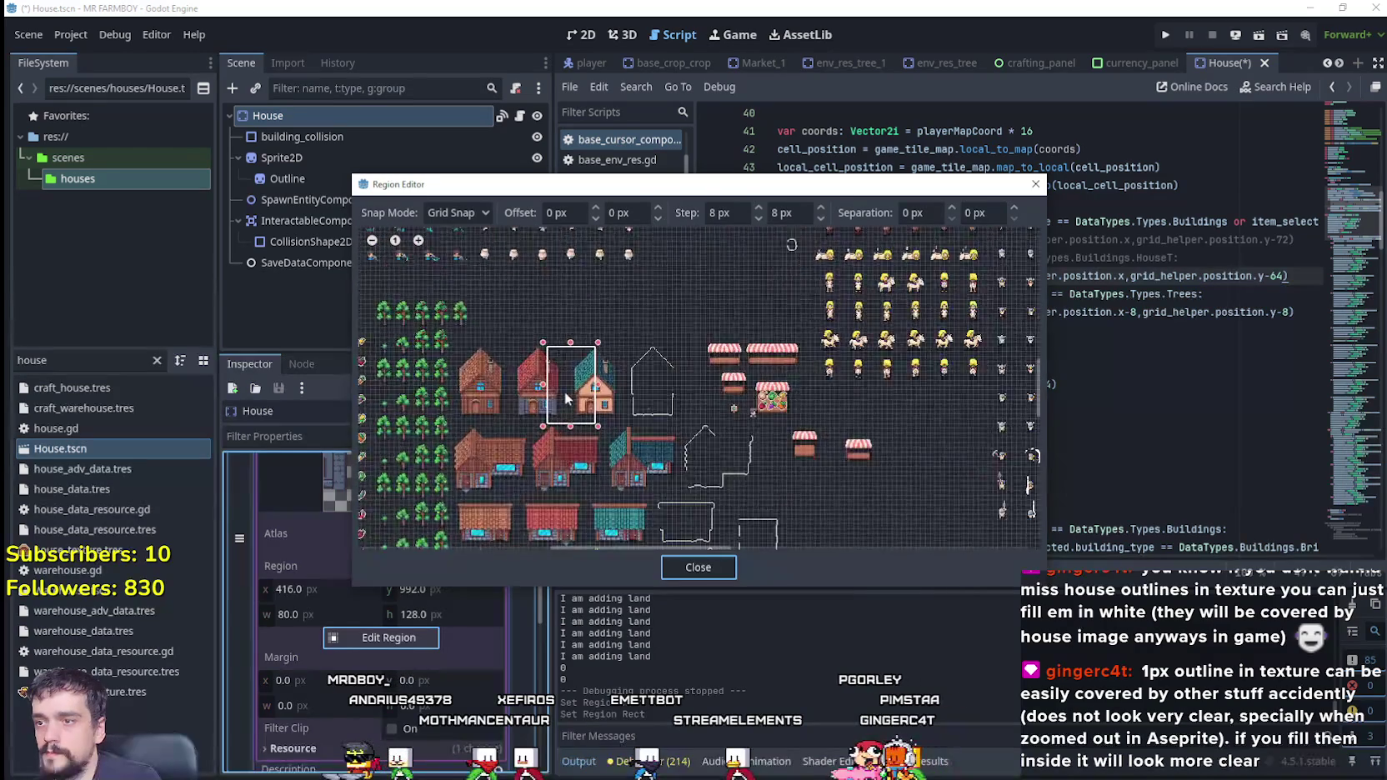
{"action": "scroll", "coordinate": [650, 417], "scroll_direction": "up", "scroll_amount": 2}
{"action": "scroll", "coordinate": [650, 384], "scroll_direction": "up", "scroll_amount": 2}
{"action": "left_click_drag", "start_coordinate": [617, 374], "coordinate": [665, 373]}
{"action": "left_click_drag", "start_coordinate": [464, 370], "coordinate": [508, 367]}
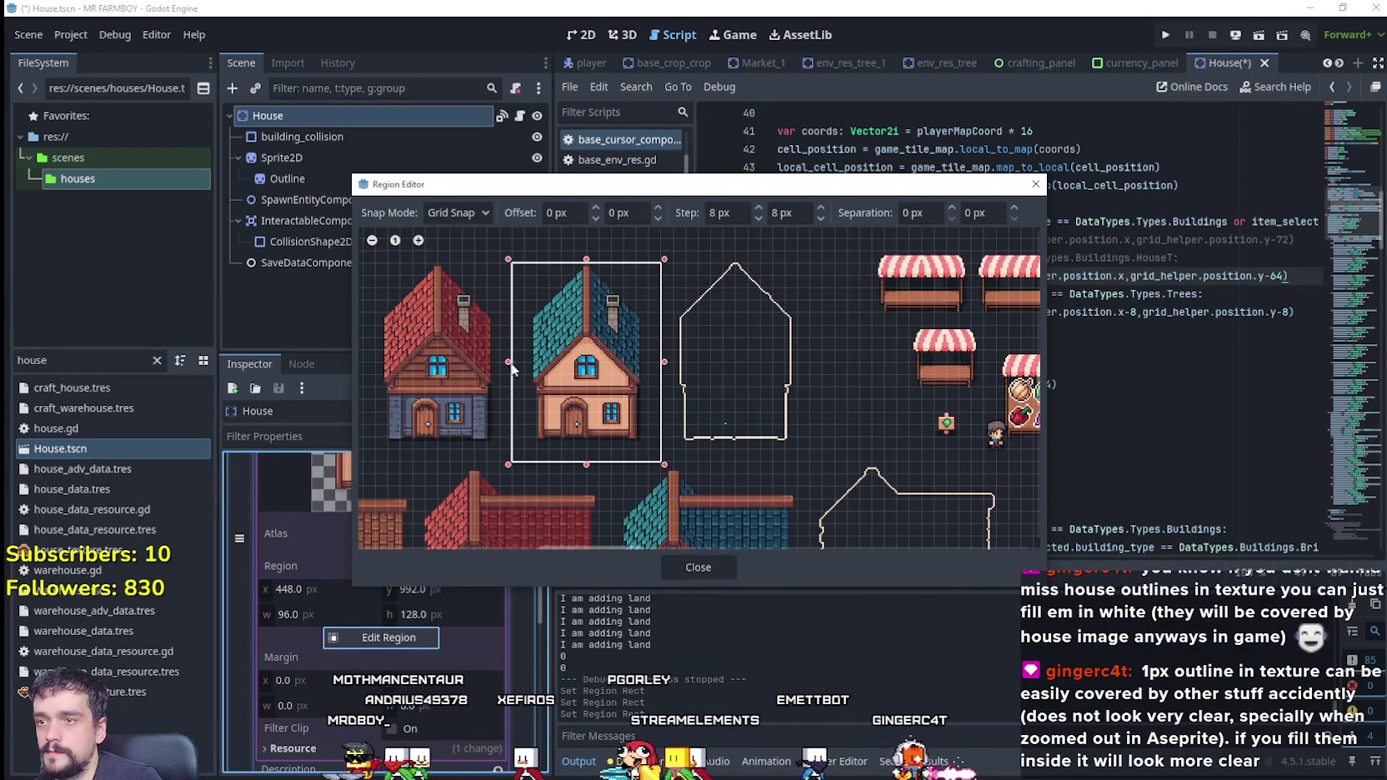
{"action": "left_click", "coordinate": [677, 570]}
Step: Collapse the building texture details and save House.tscn with Ctrl+S
{"action": "left_click", "coordinate": [444, 561]}
{"action": "left_click", "coordinate": [1094, 315]}
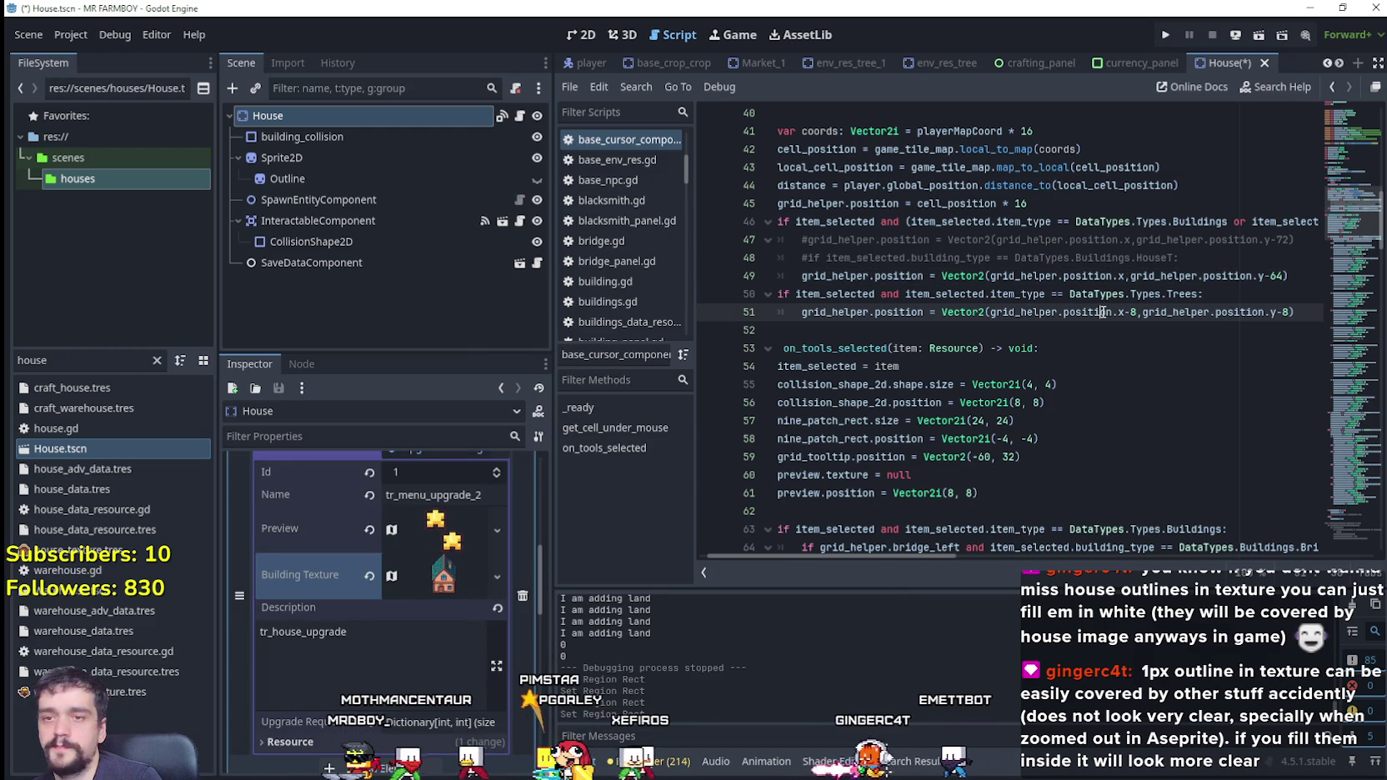
{"action": "key", "text": "ctrl+s"}
{"action": "left_click", "coordinate": [1057, 331]}
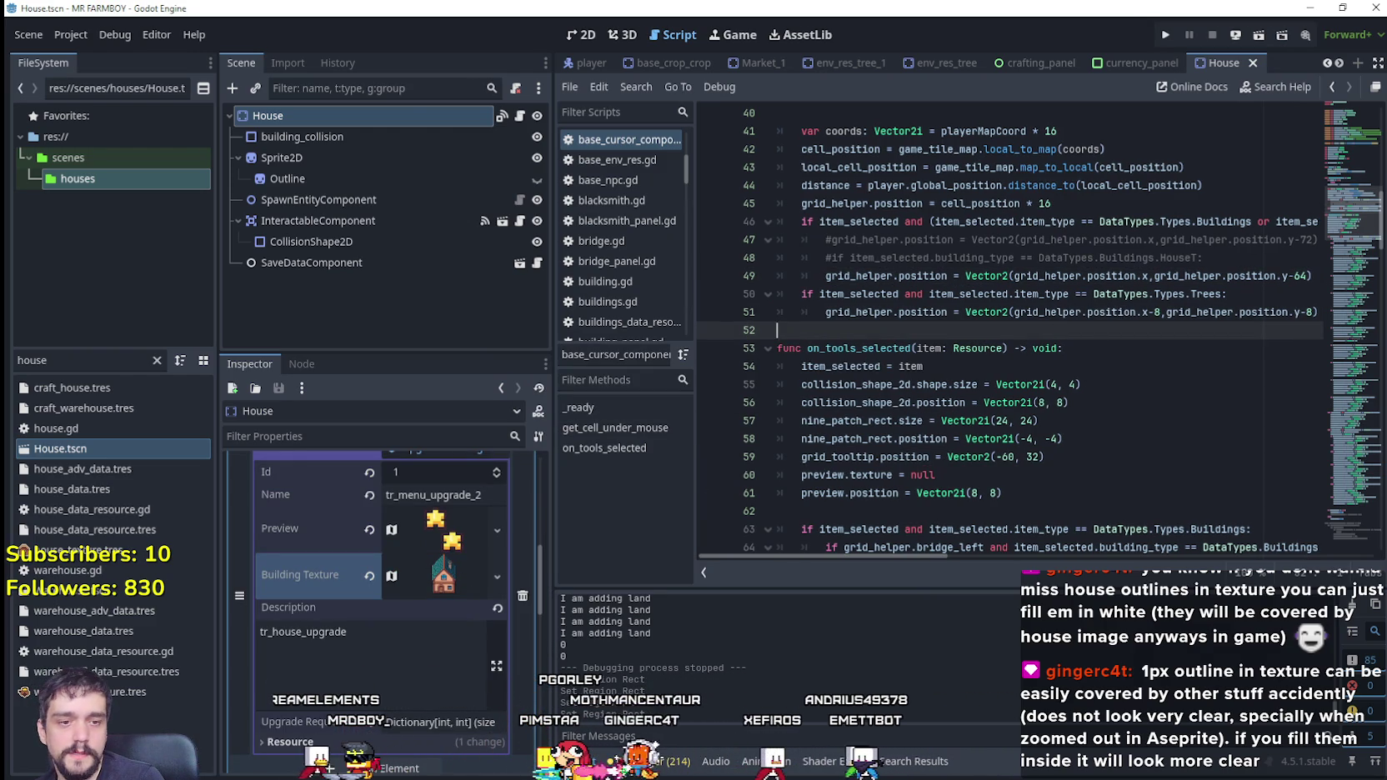
Step: Zoom around Player.png's house sprites, then bring up the Cute_Fantasy Limestone houses folder
{"action": "key", "text": "alt+Tab"}
{"action": "scroll", "coordinate": [748, 418], "scroll_direction": "down", "scroll_amount": 2}
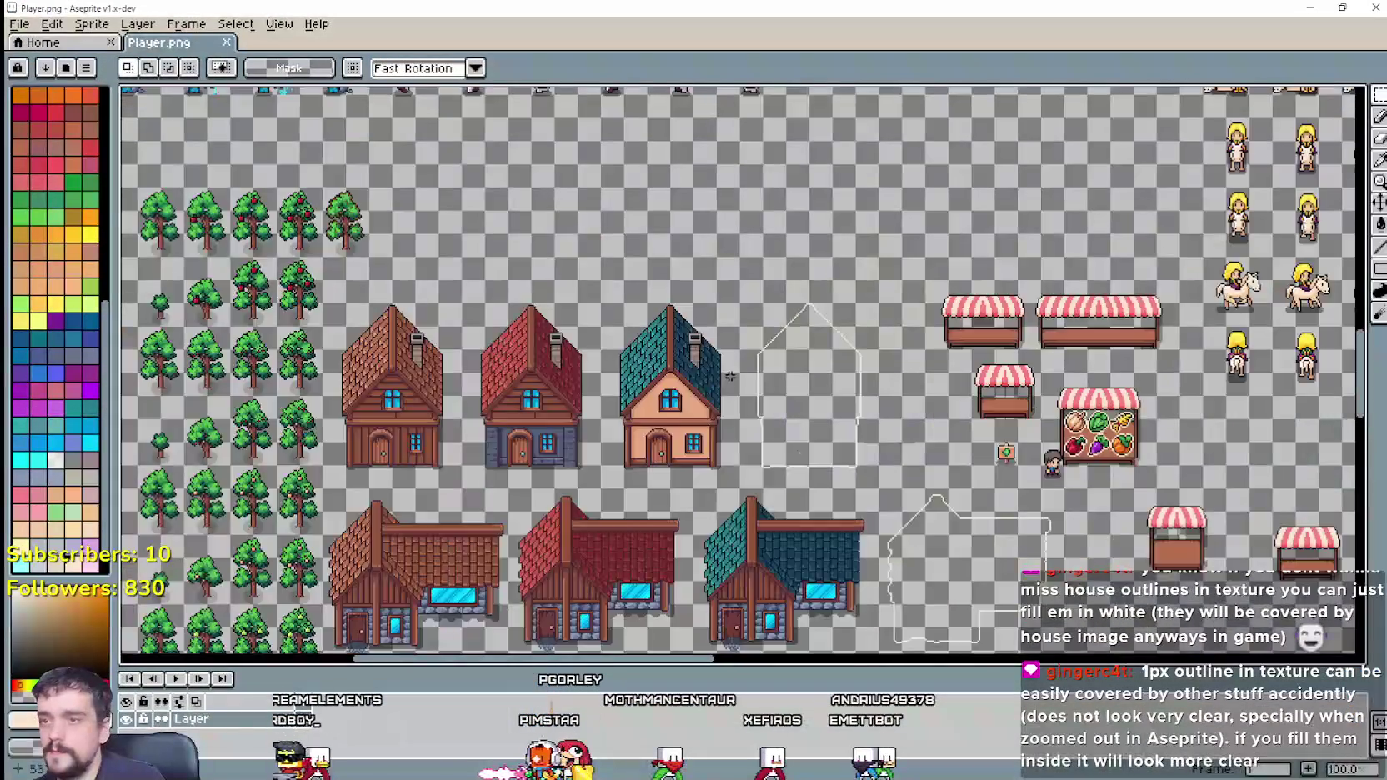
{"action": "scroll", "coordinate": [748, 418], "scroll_direction": "down", "scroll_amount": 2}
{"action": "scroll", "coordinate": [748, 419], "scroll_direction": "up", "scroll_amount": 1}
{"action": "scroll", "coordinate": [709, 376], "scroll_direction": "up", "scroll_amount": 1}
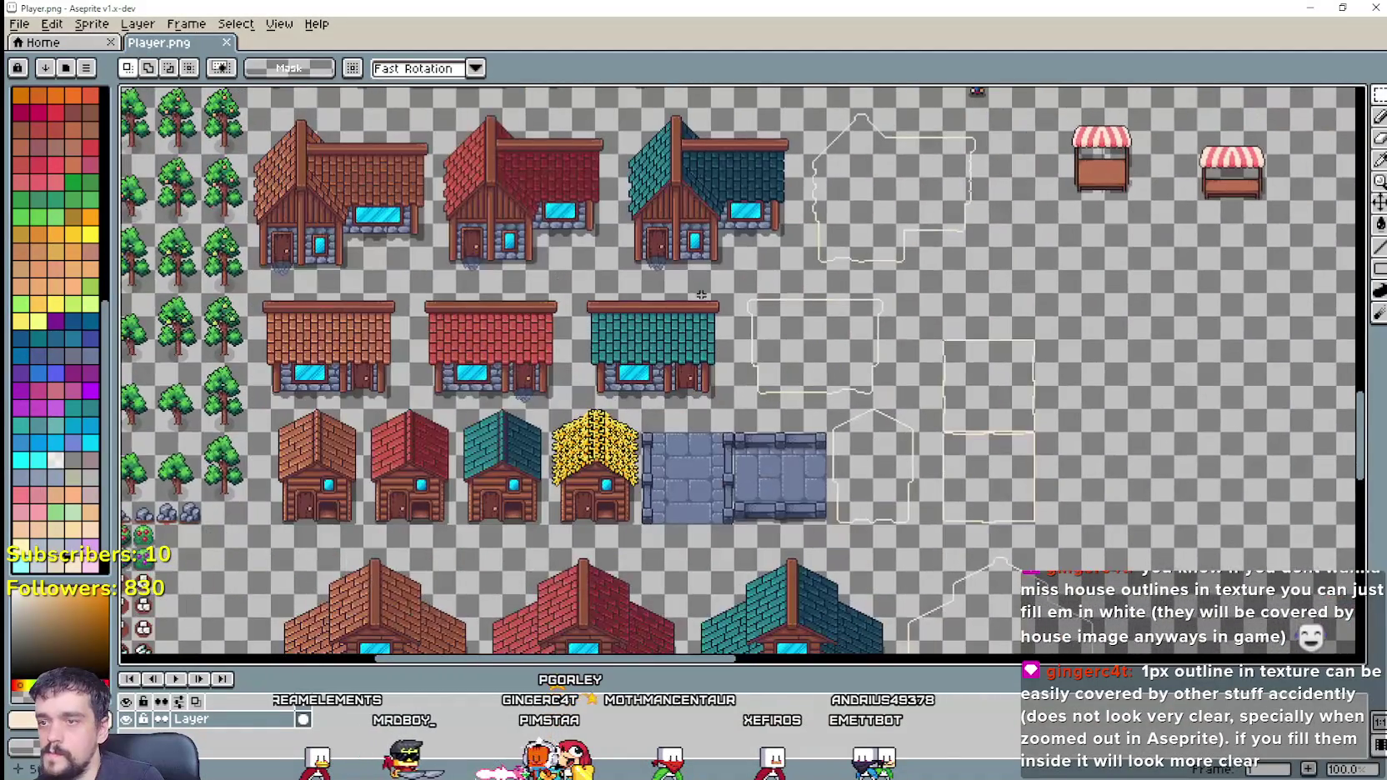
{"action": "scroll", "coordinate": [677, 341], "scroll_direction": "up", "scroll_amount": 1}
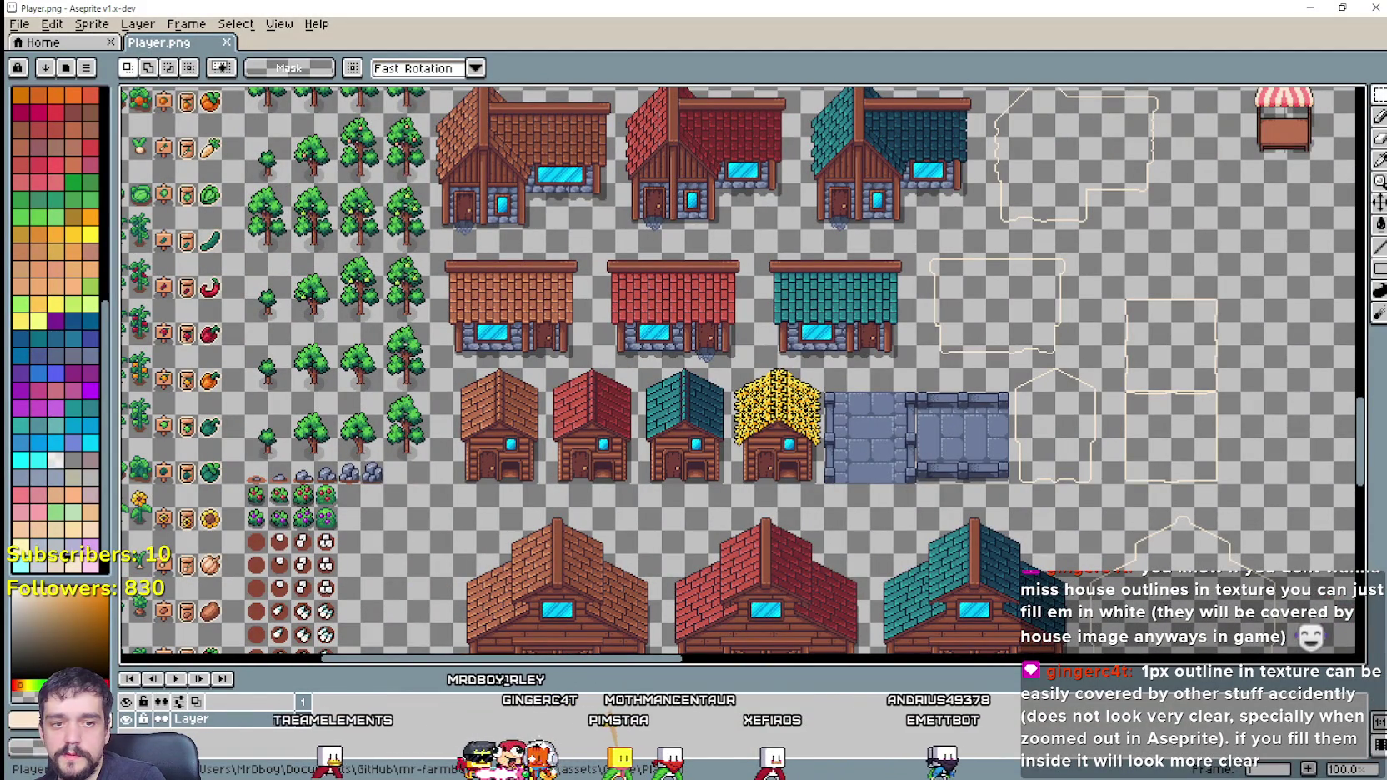
{"action": "key", "text": "alt+Tab"}
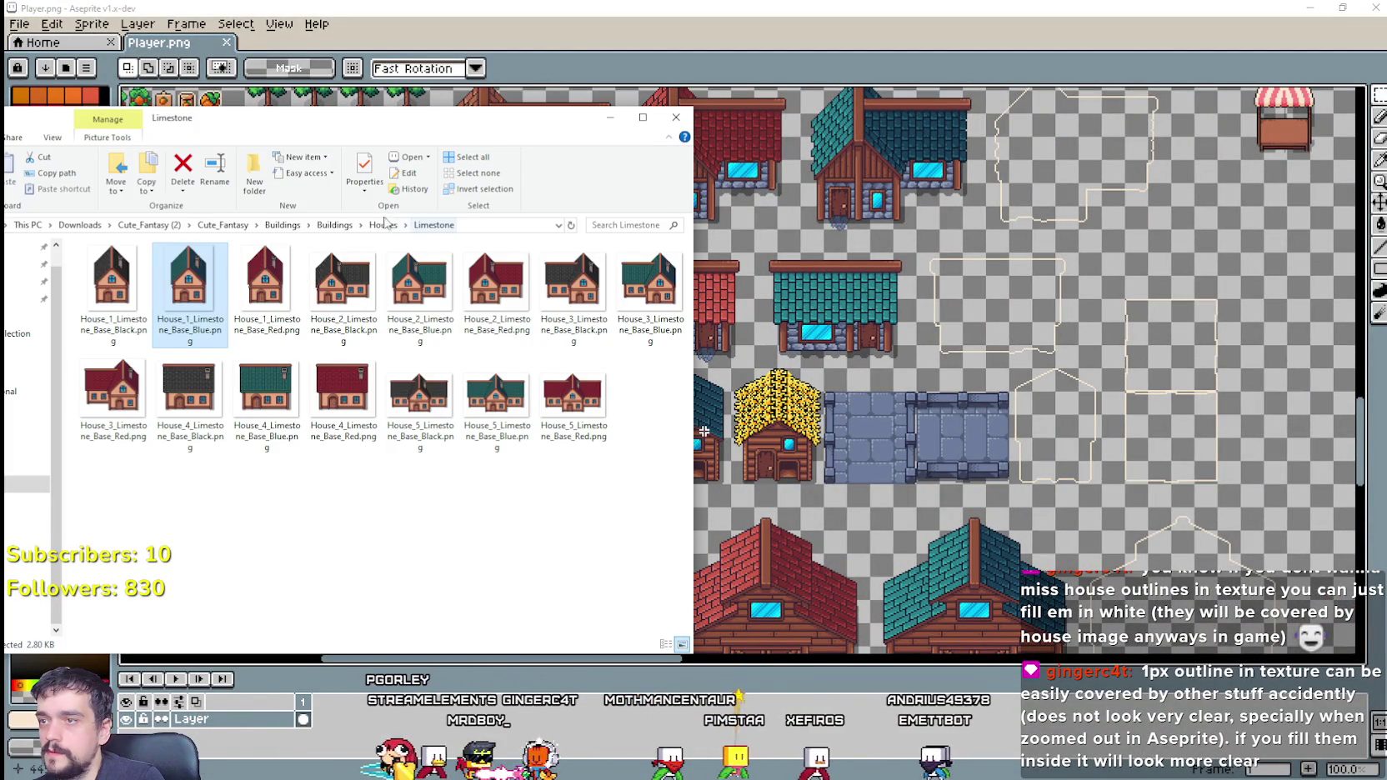
Step: Navigate up to Cute_Fantasy Buildings, into Unique_Buildings > Shed, and select Shed_Base_Black.png
{"action": "left_click", "coordinate": [335, 226]}
{"action": "left_click", "coordinate": [282, 225]}
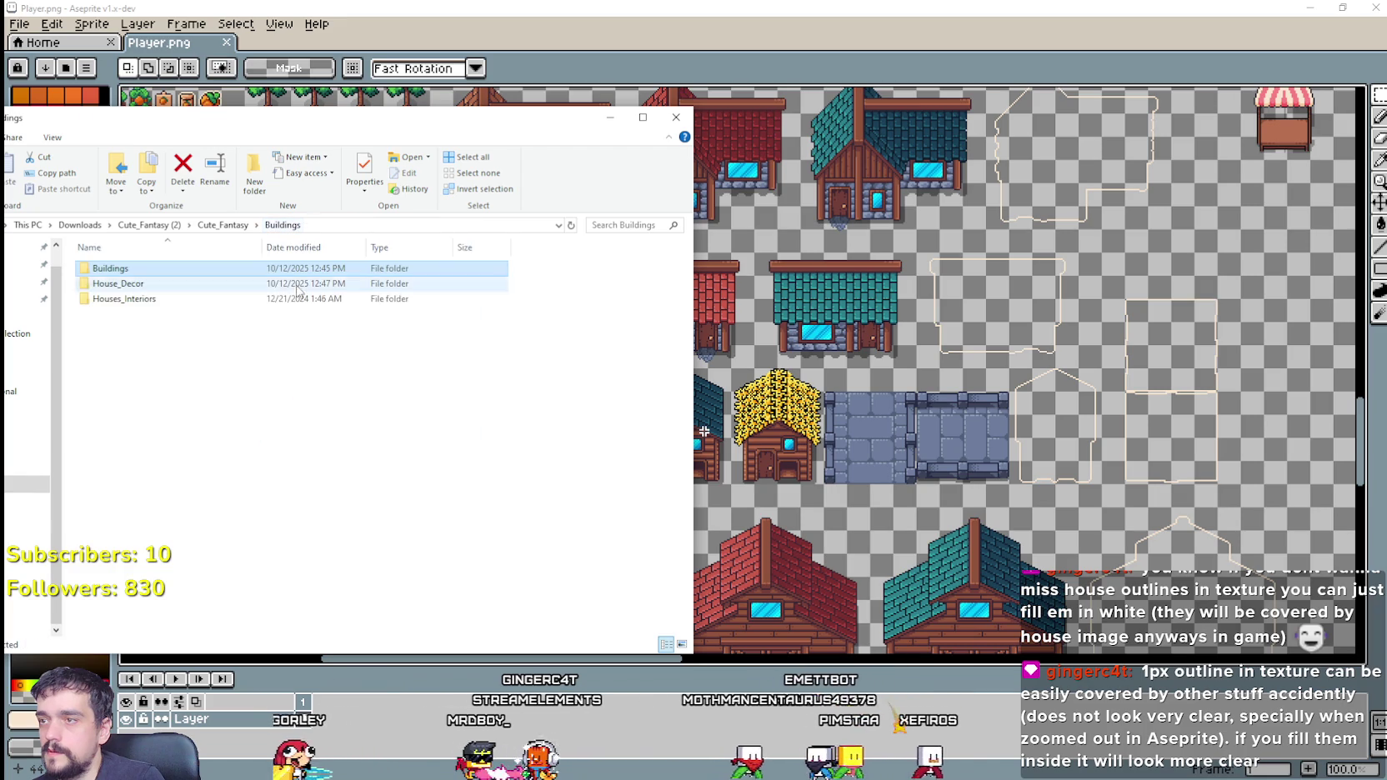
{"action": "left_click", "coordinate": [175, 265]}
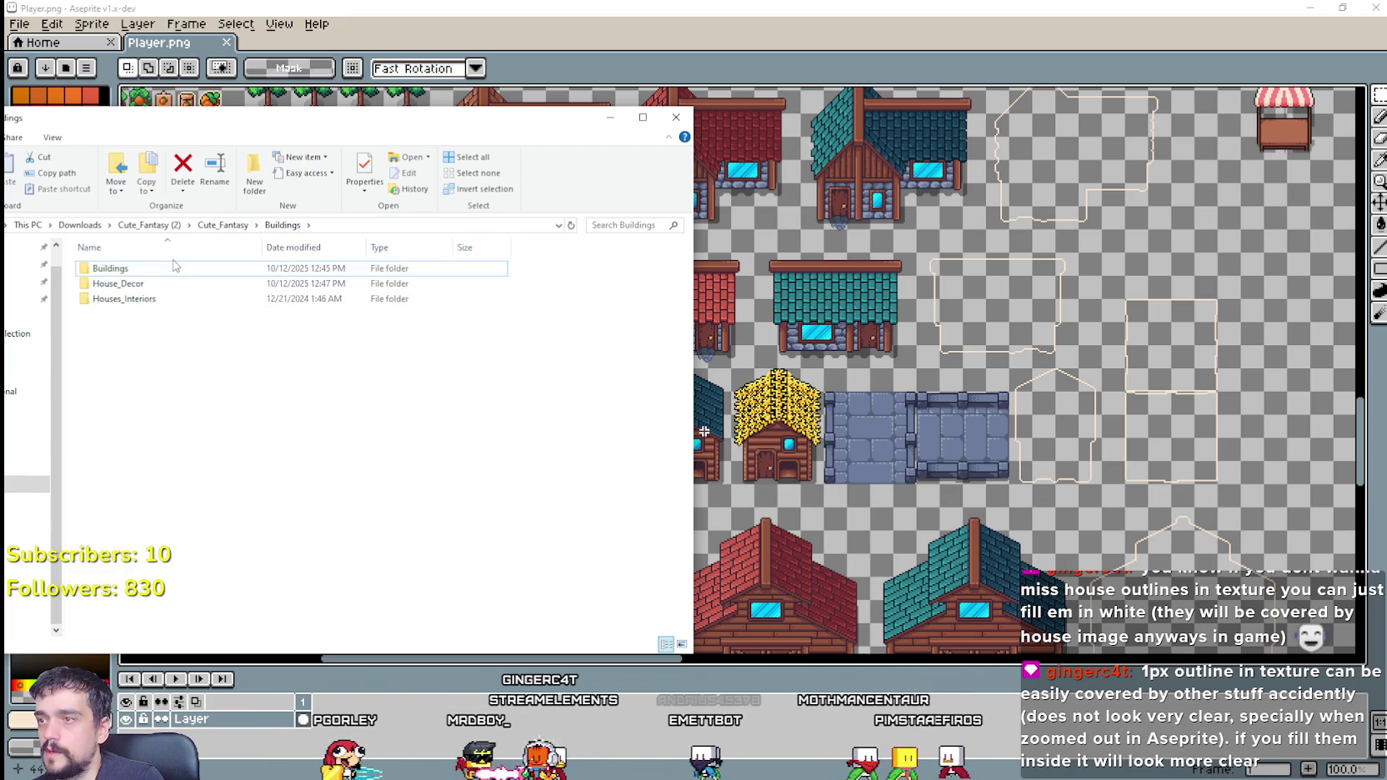
{"action": "double_click", "coordinate": [179, 268]}
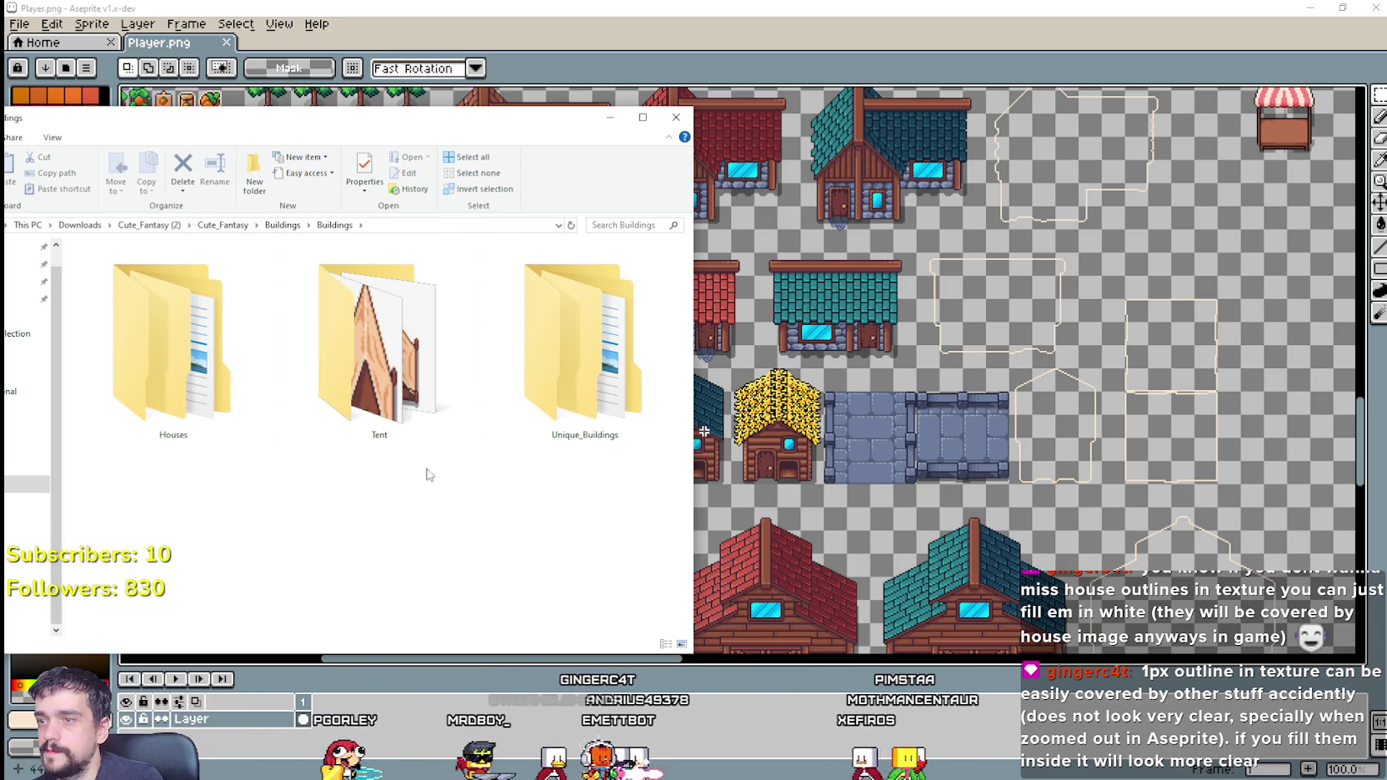
{"action": "double_click", "coordinate": [550, 409]}
{"action": "scroll", "coordinate": [543, 525], "scroll_direction": "down", "scroll_amount": 5}
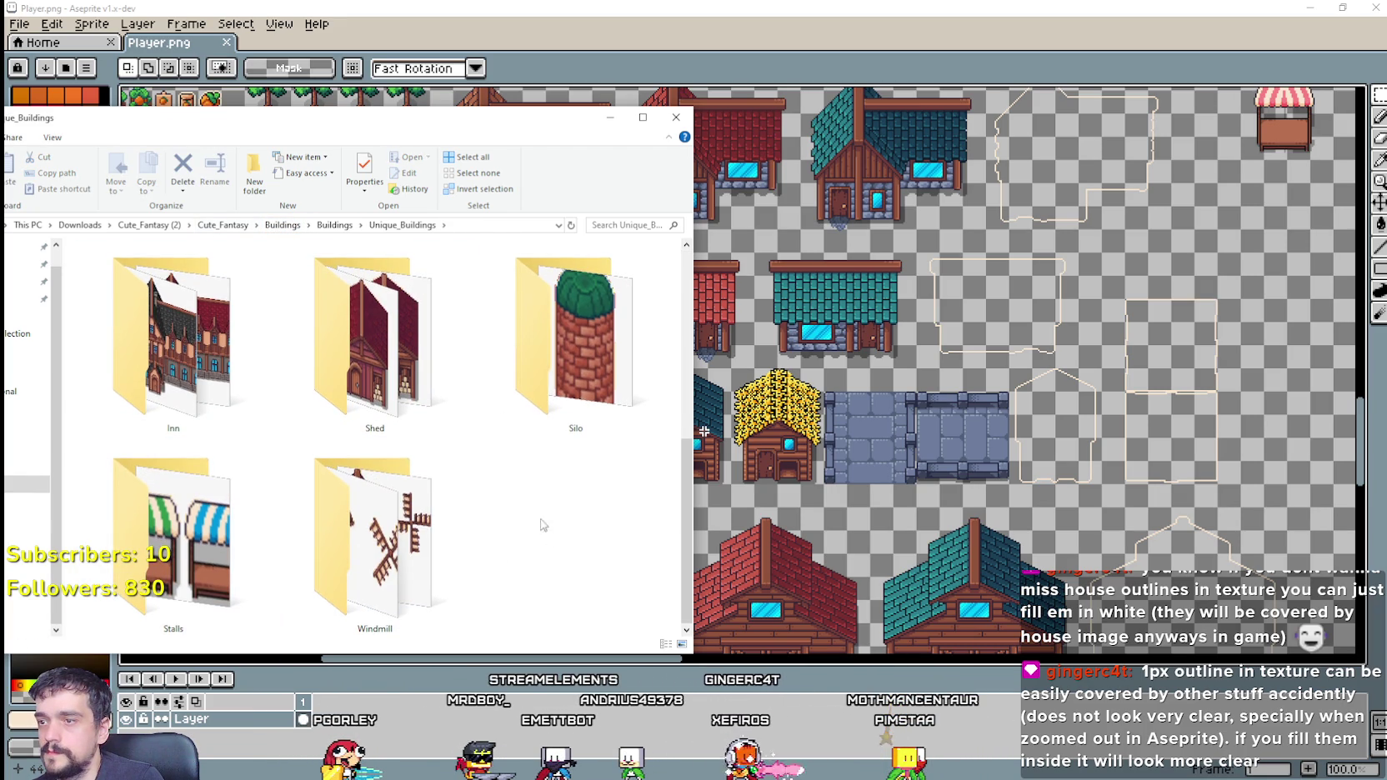
{"action": "double_click", "coordinate": [376, 350]}
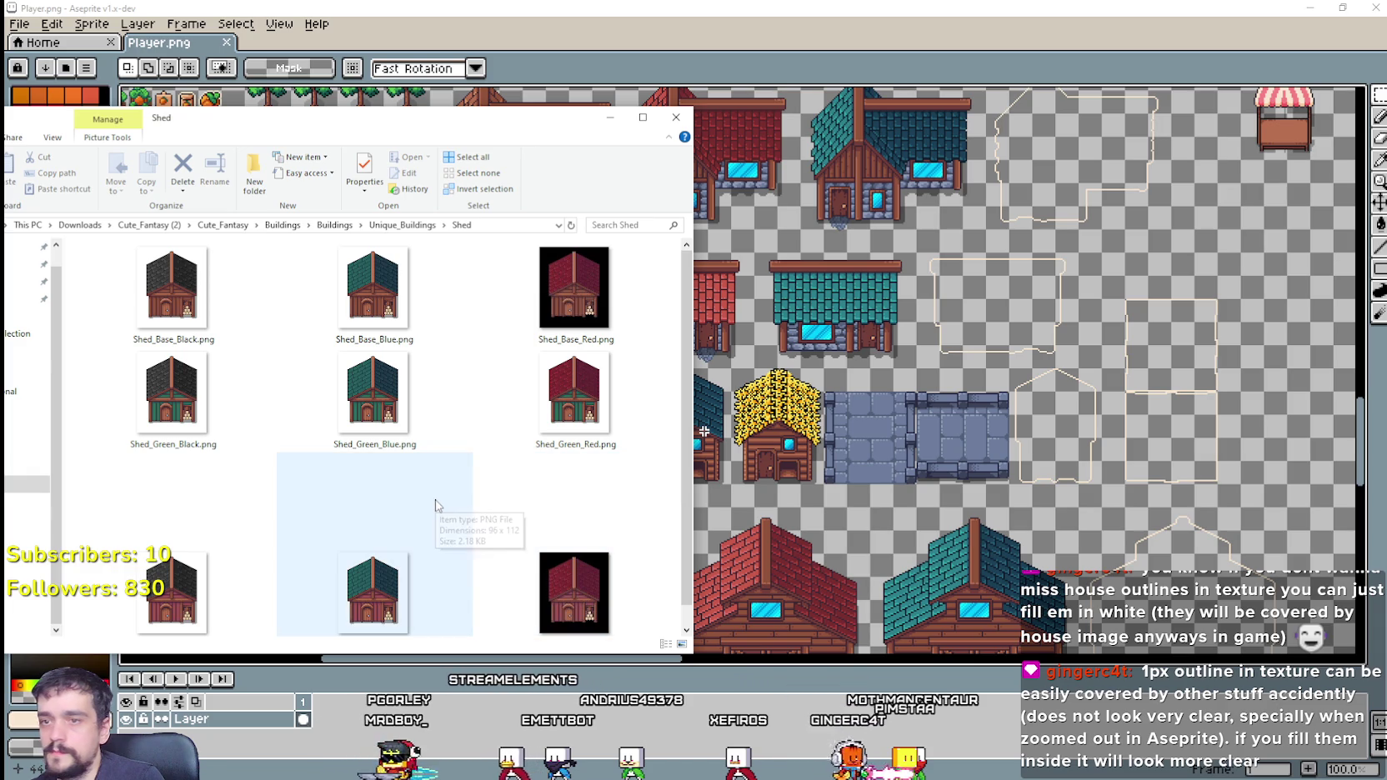
{"action": "left_click", "coordinate": [171, 288]}
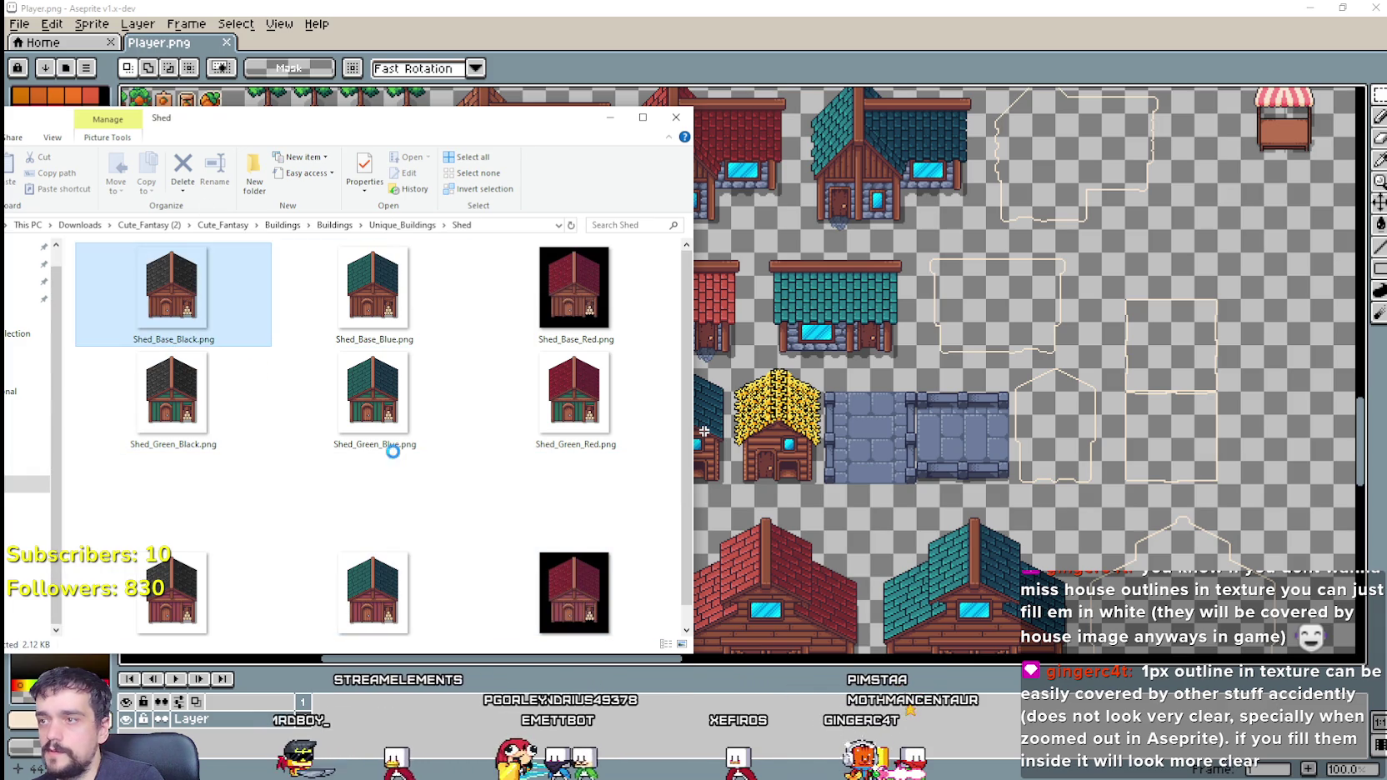
Step: Peek into the Coop folder, reopen the Shed folder, and go back to Aseprite
{"action": "scroll", "coordinate": [588, 564], "scroll_direction": "down", "scroll_amount": 1}
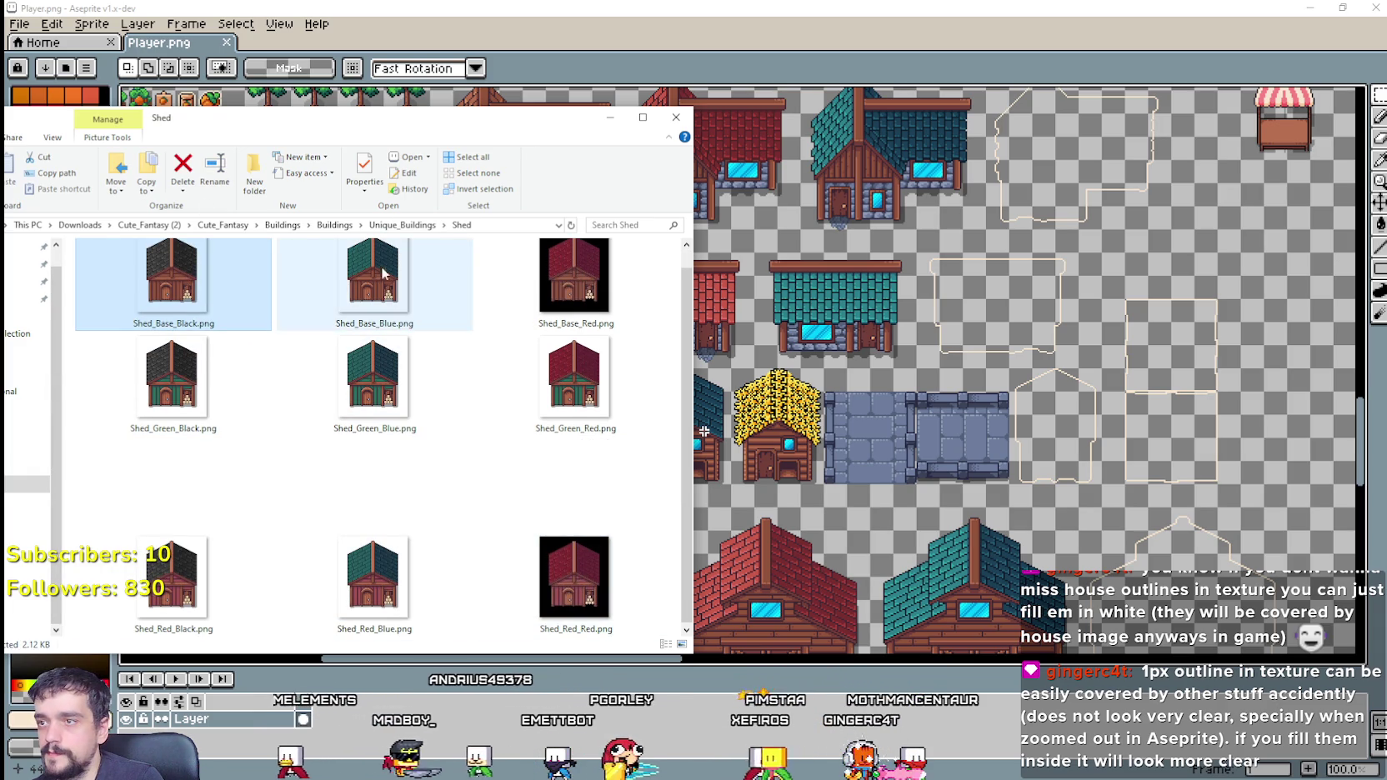
{"action": "left_click", "coordinate": [403, 225]}
{"action": "double_click", "coordinate": [175, 325]}
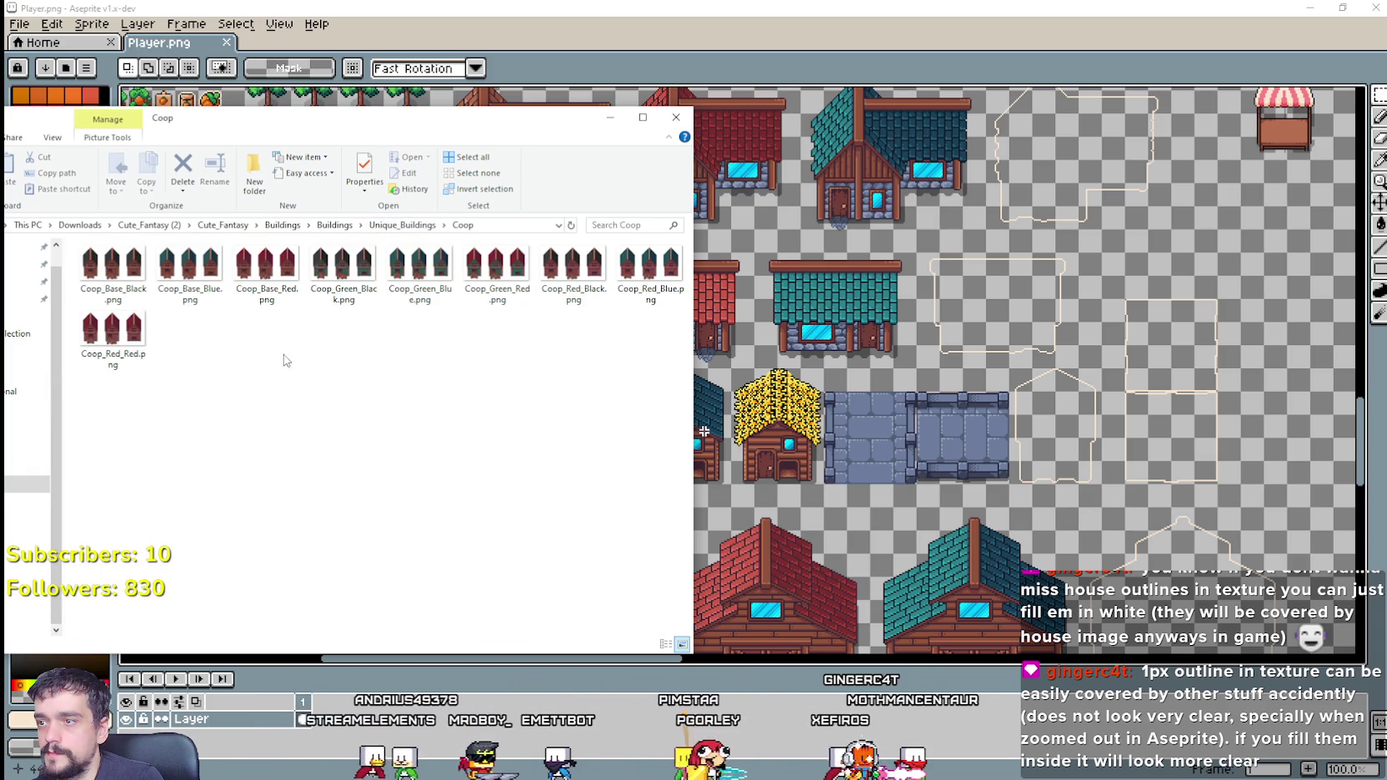
{"action": "left_click", "coordinate": [406, 225]}
{"action": "scroll", "coordinate": [376, 517], "scroll_direction": "down", "scroll_amount": 5}
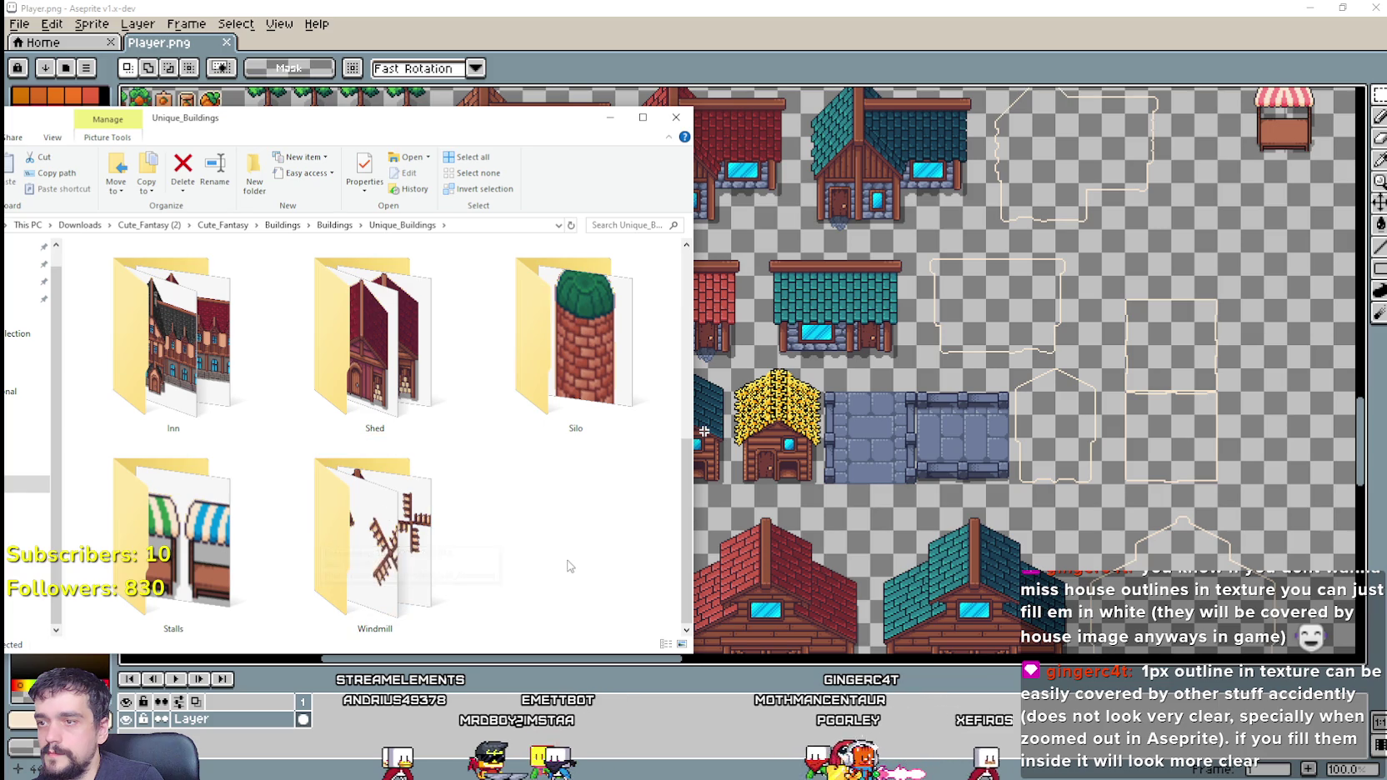
{"action": "scroll", "coordinate": [517, 525], "scroll_direction": "up", "scroll_amount": 5}
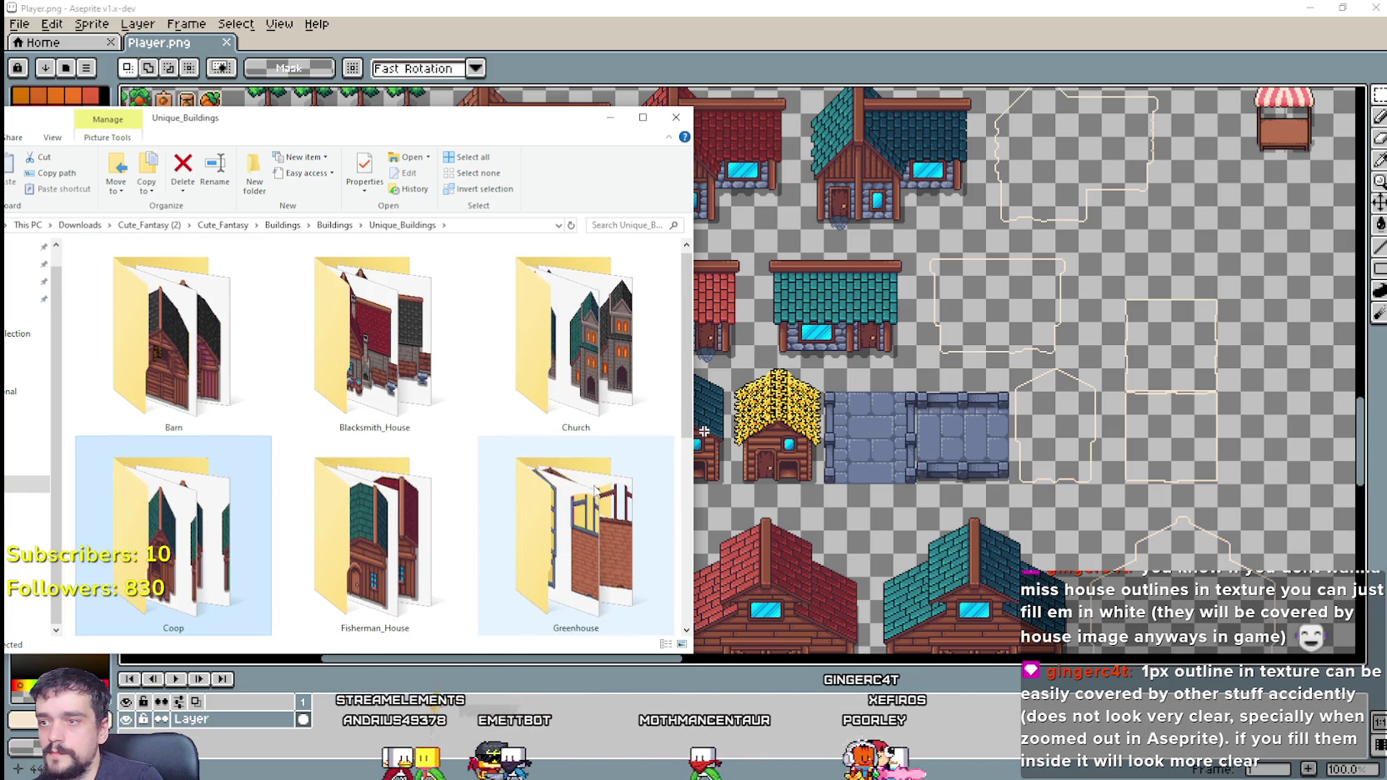
{"action": "scroll", "coordinate": [602, 498], "scroll_direction": "down", "scroll_amount": 2}
{"action": "left_click", "coordinate": [375, 350]}
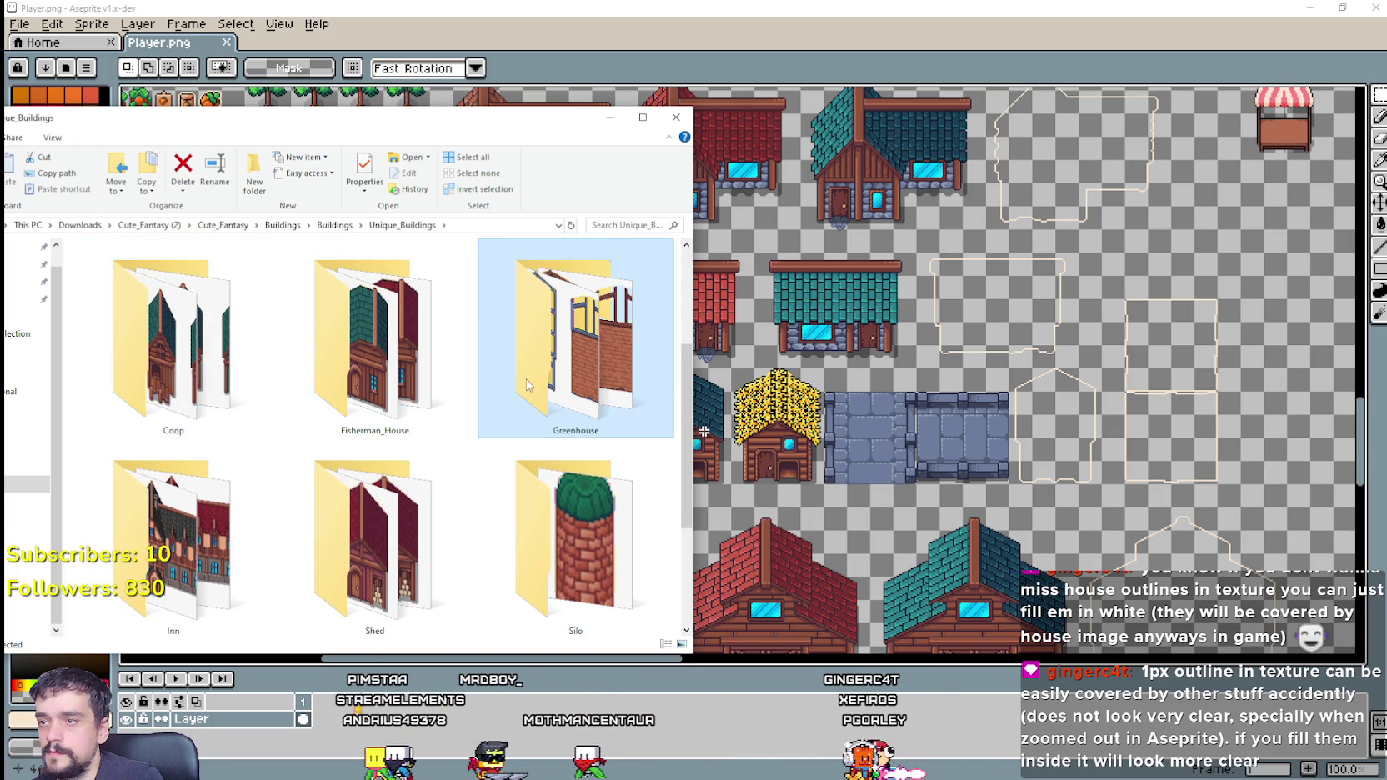
{"action": "left_click", "coordinate": [327, 548]}
{"action": "double_click", "coordinate": [327, 547]}
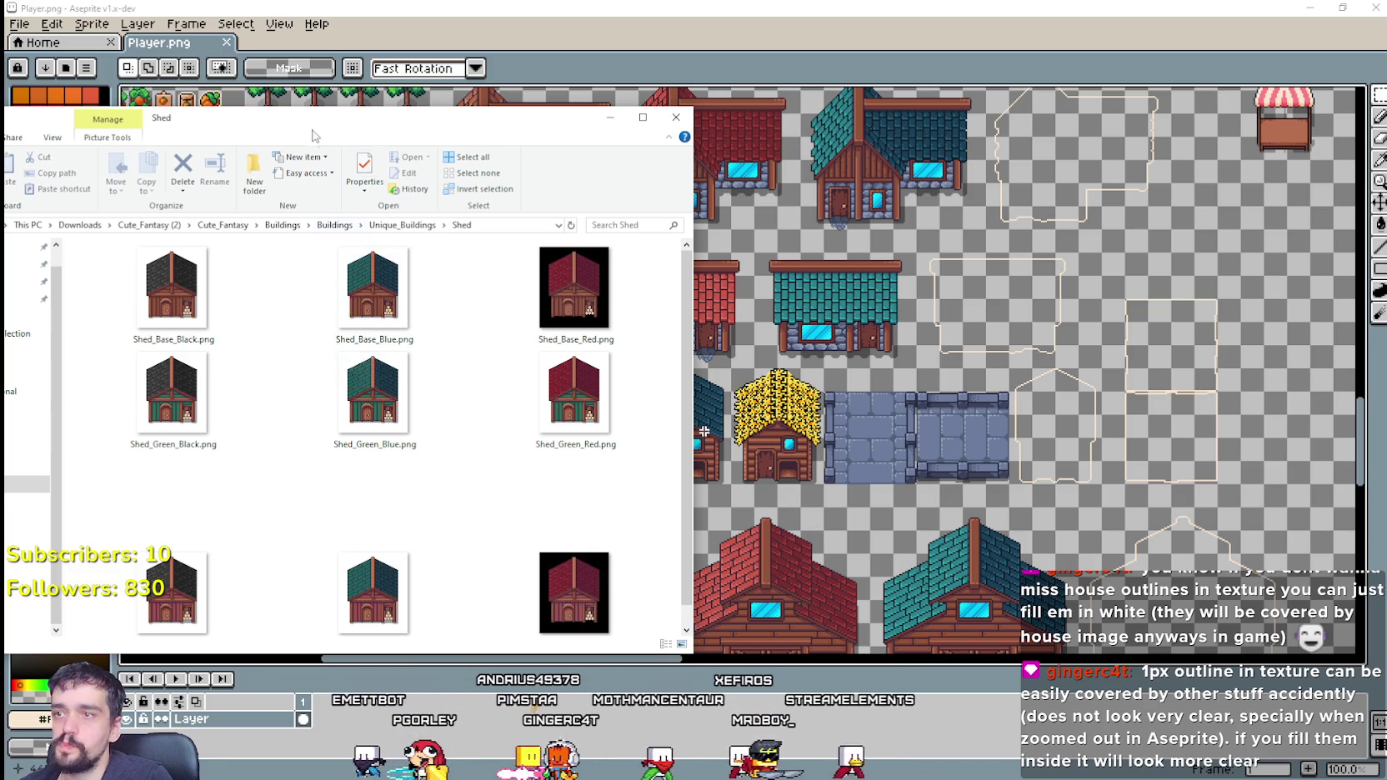
{"action": "left_click", "coordinate": [610, 117]}
Step: Bring the house sprites of the Player spritesheet into view
{"action": "scroll", "coordinate": [867, 275], "scroll_direction": "up", "scroll_amount": 3}
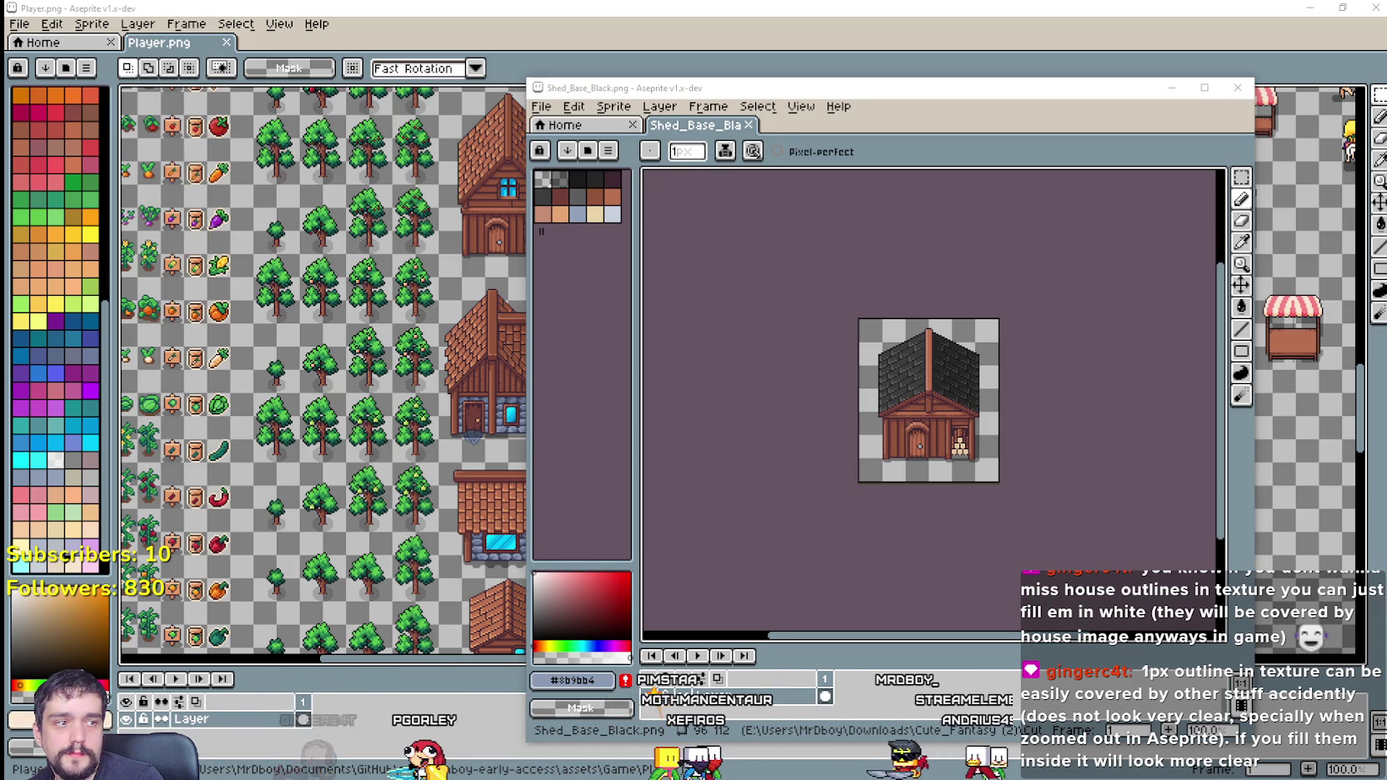
{"action": "scroll", "coordinate": [998, 482], "scroll_direction": "up", "scroll_amount": 1}
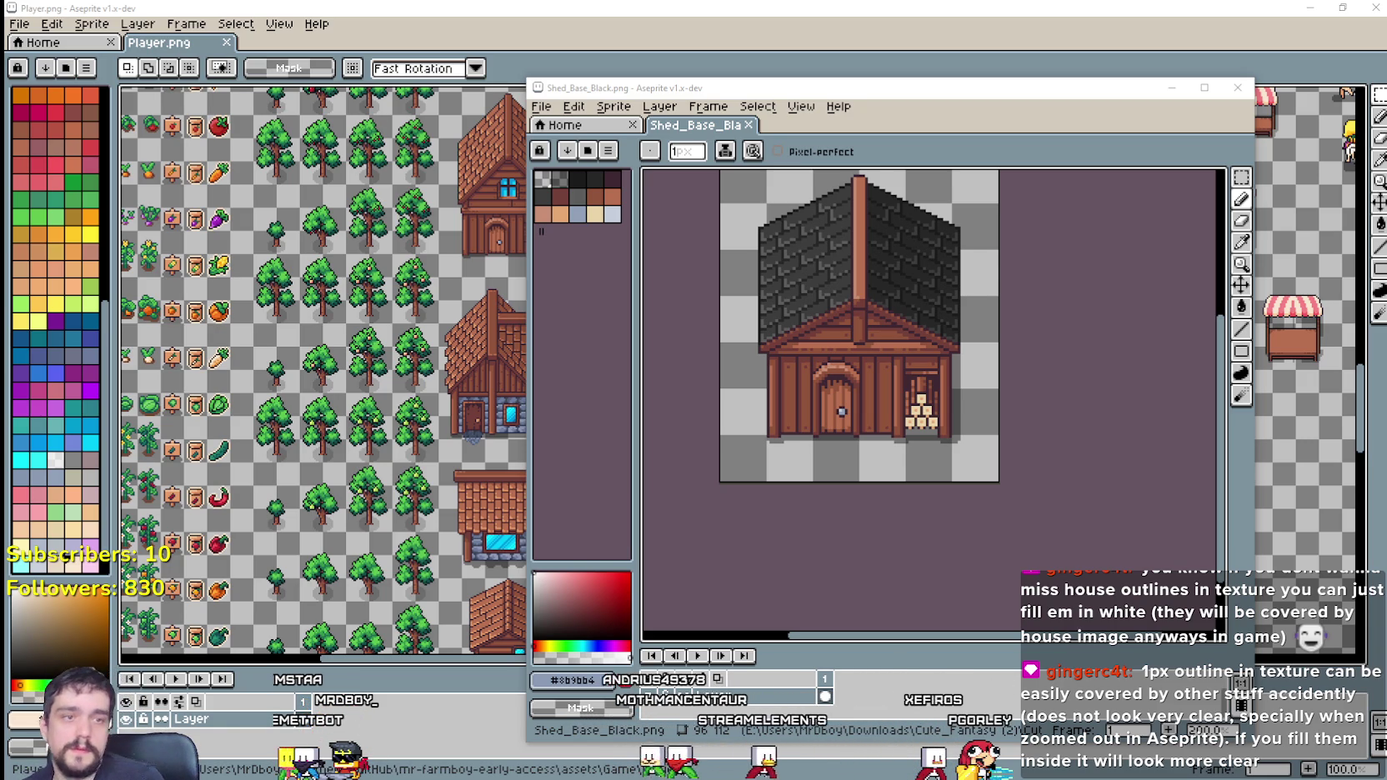
{"action": "key", "text": "alt+Tab"}
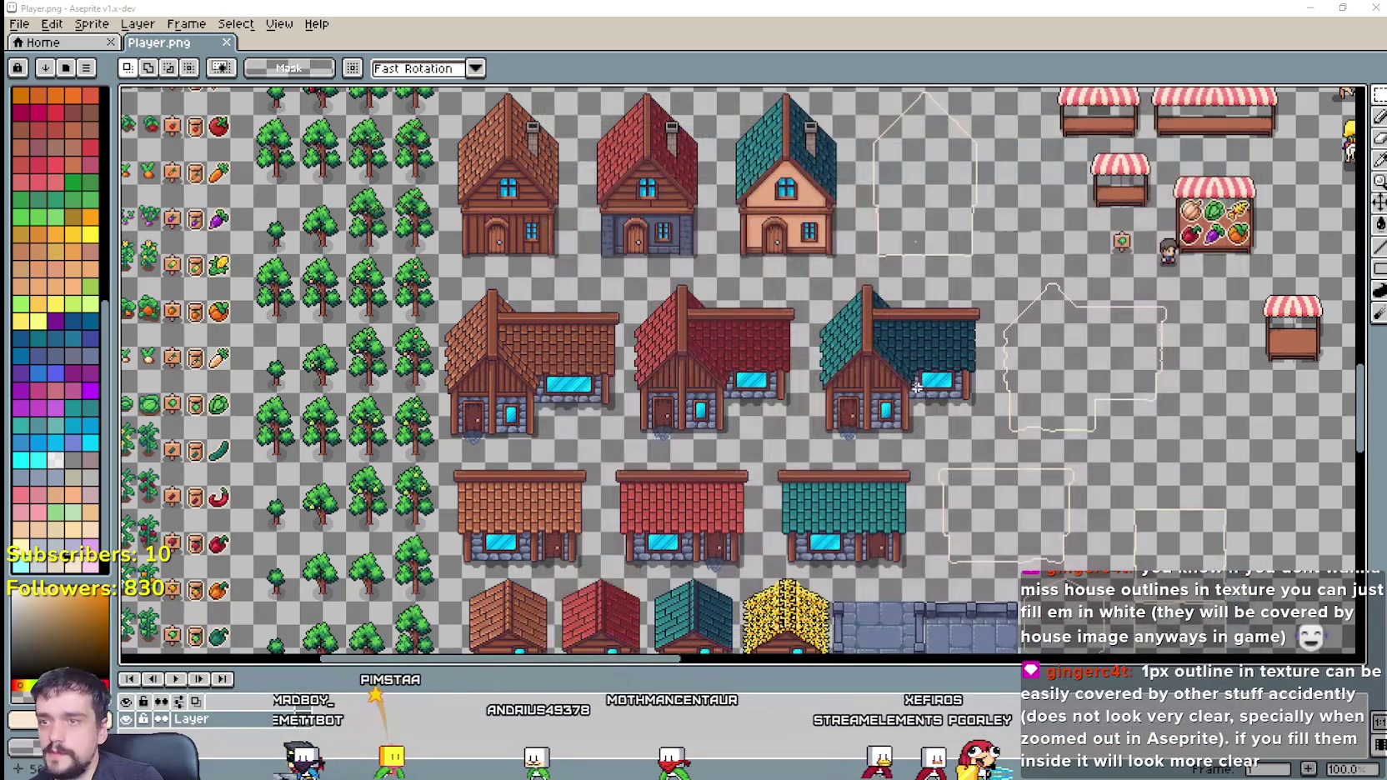
{"action": "mouse_move", "coordinate": [1088, 432]}
{"action": "left_mouse_down"}
{"action": "mouse_move", "coordinate": [379, 176]}
{"action": "mouse_move", "coordinate": [259, 148]}
{"action": "left_mouse_up"}
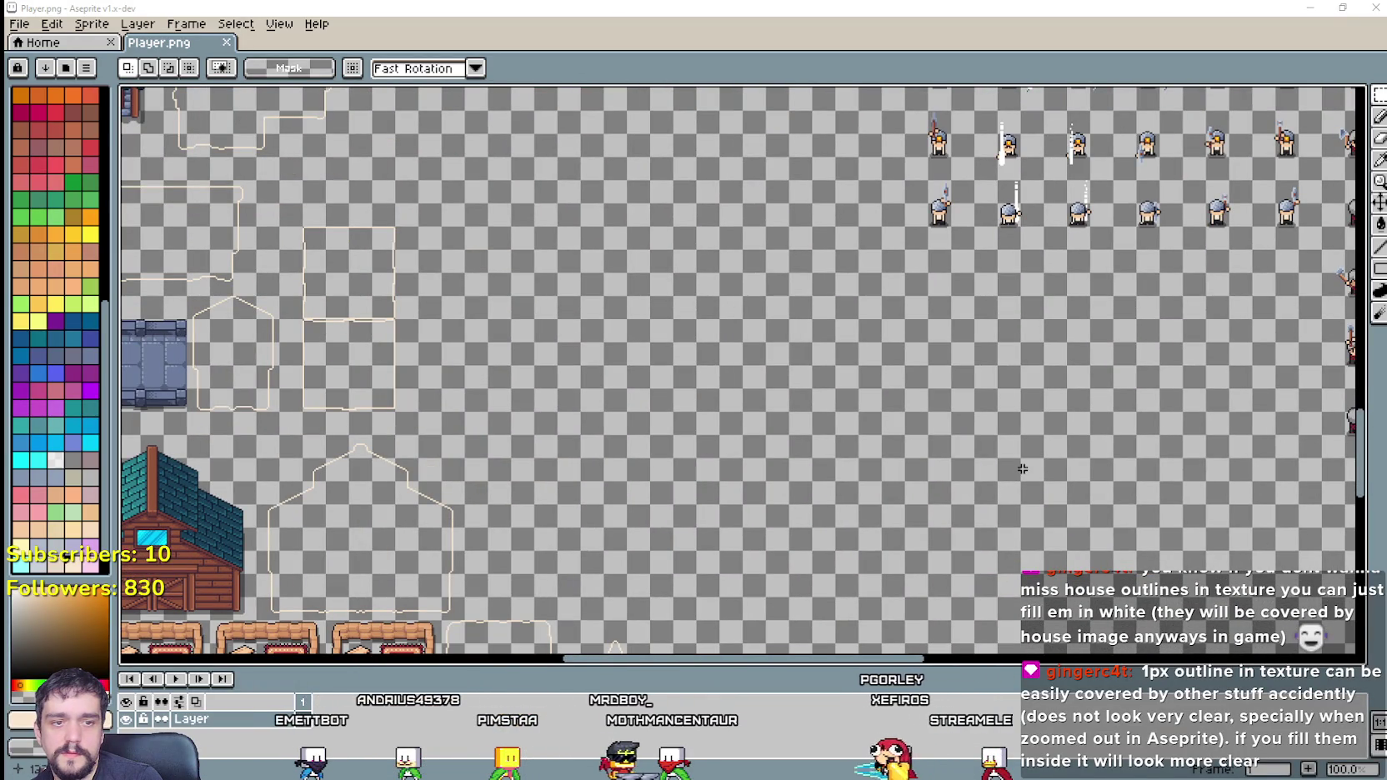
Step: Select the whole teal-roofed shed in Shed_Green_Blue.png with the Rectangular Marquee
{"action": "key", "text": "alt+Tab"}
{"action": "scroll", "coordinate": [876, 348], "scroll_direction": "up", "scroll_amount": 4}
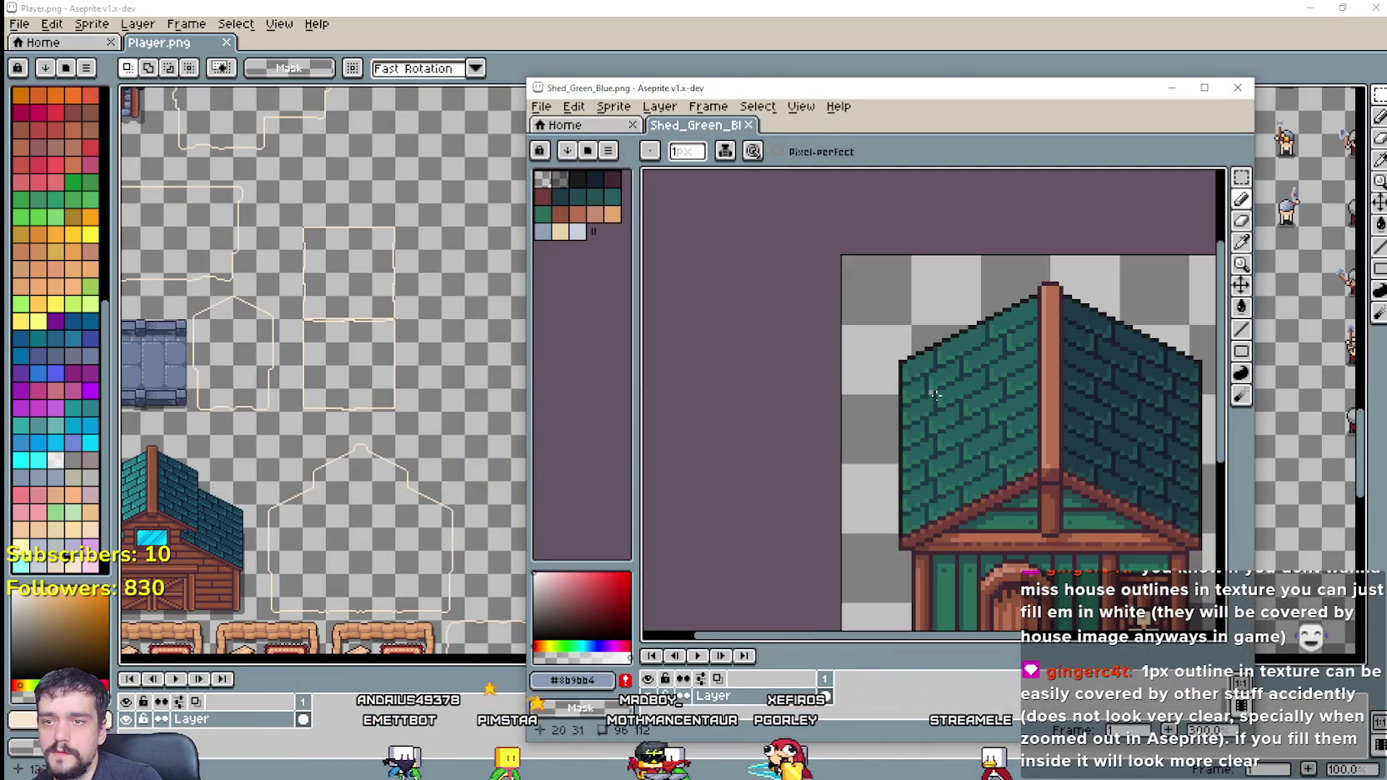
{"action": "scroll", "coordinate": [1106, 361], "scroll_direction": "down", "scroll_amount": 2}
{"action": "left_click", "coordinate": [1241, 178]}
{"action": "mouse_move", "coordinate": [905, 375]}
{"action": "left_mouse_down"}
{"action": "mouse_move", "coordinate": [723, 287]}
{"action": "mouse_move", "coordinate": [984, 548]}
{"action": "left_mouse_up"}
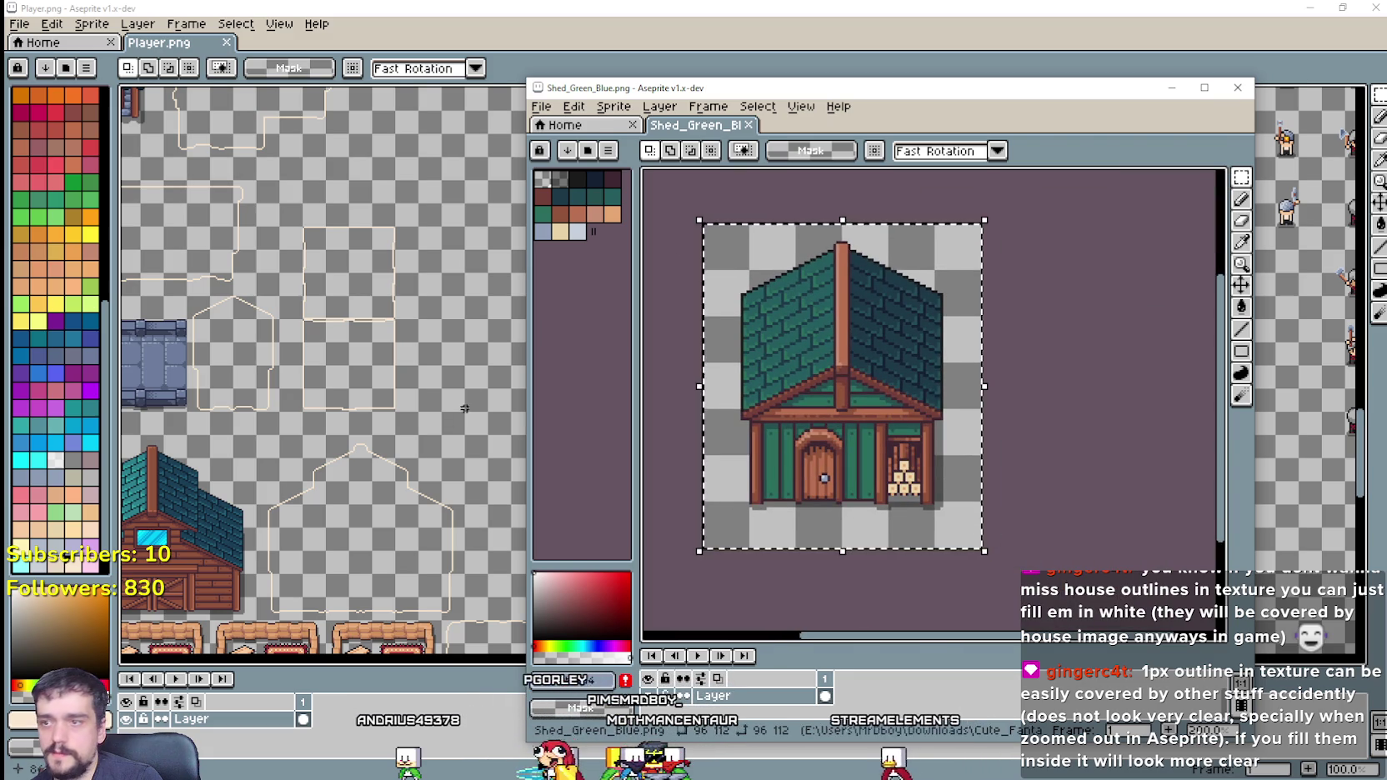
Step: Paste the shed into Player.png and commit it in an empty area of the sheet
{"action": "key", "text": "alt+Tab"}
{"action": "key", "text": "ctrl+v"}
{"action": "left_click_drag", "start_coordinate": [739, 375], "coordinate": [832, 430]}
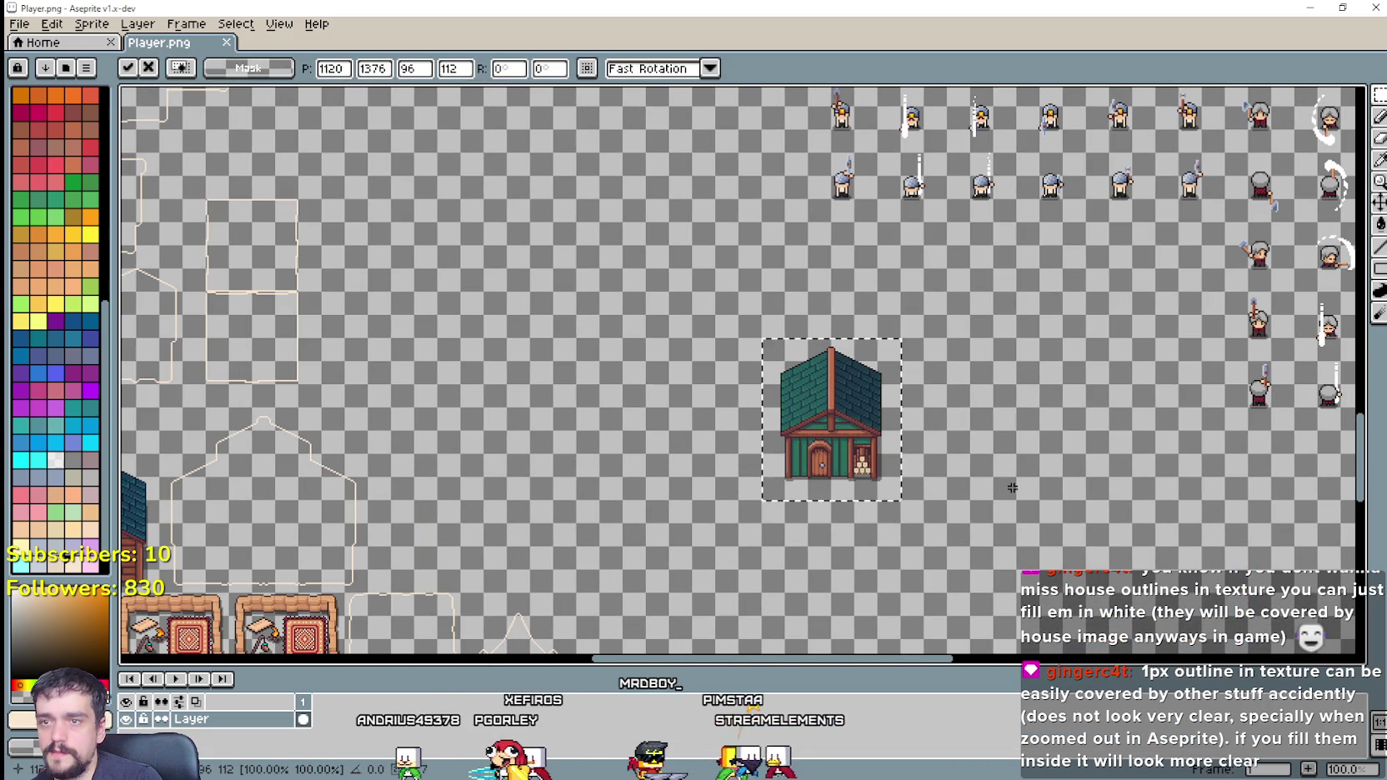
{"action": "scroll", "coordinate": [1029, 520], "scroll_direction": "down", "scroll_amount": 2}
{"action": "scroll", "coordinate": [1083, 564], "scroll_direction": "up", "scroll_amount": 2}
{"action": "left_click_drag", "start_coordinate": [753, 372], "coordinate": [801, 471]}
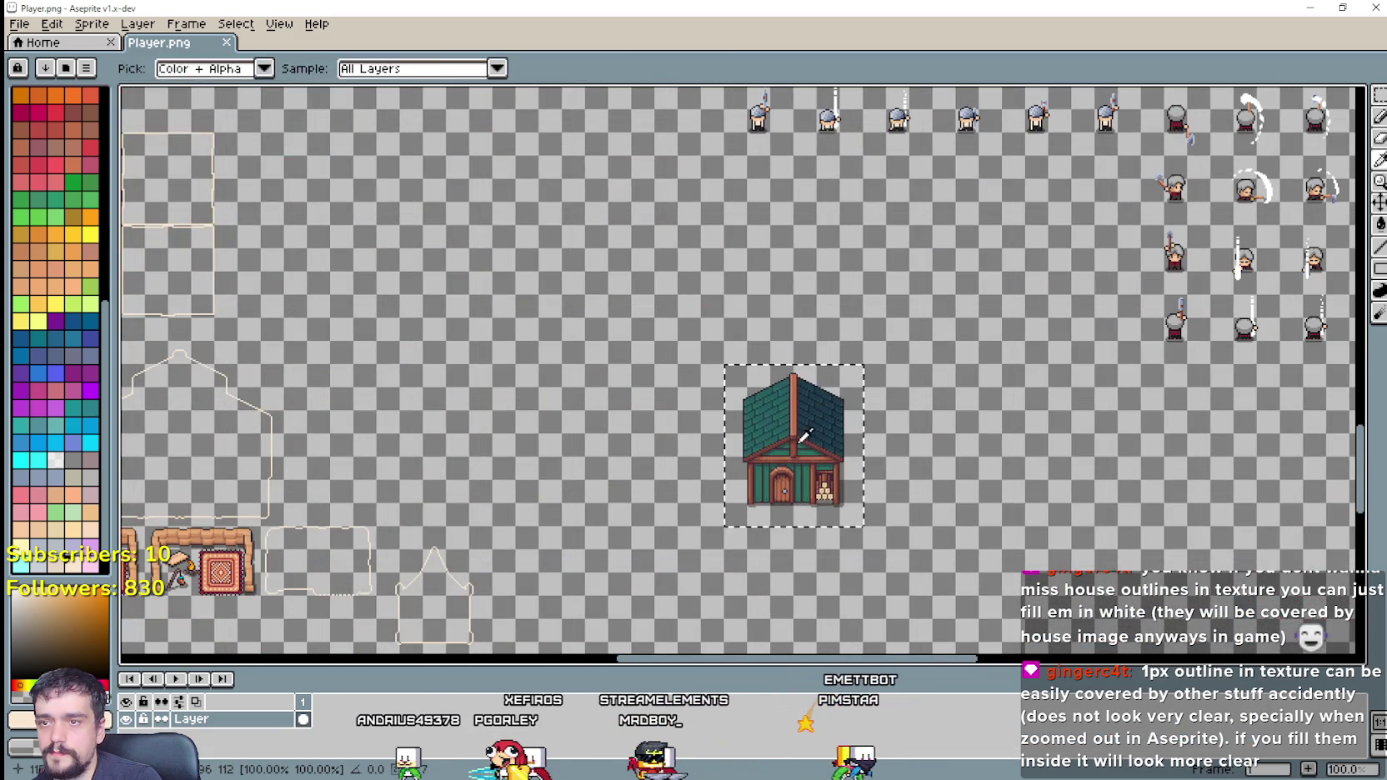
{"action": "left_click", "coordinate": [998, 478]}
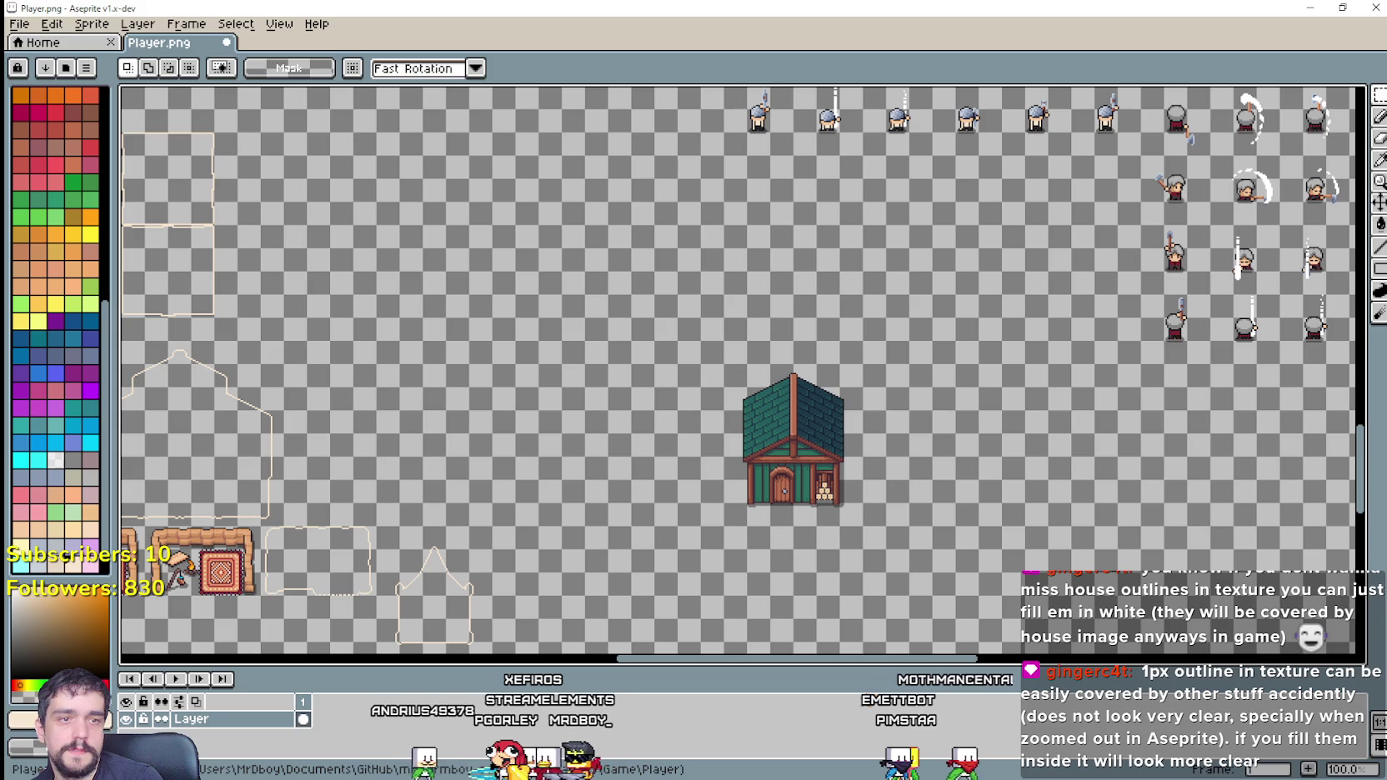
{"action": "key", "text": "alt+Tab"}
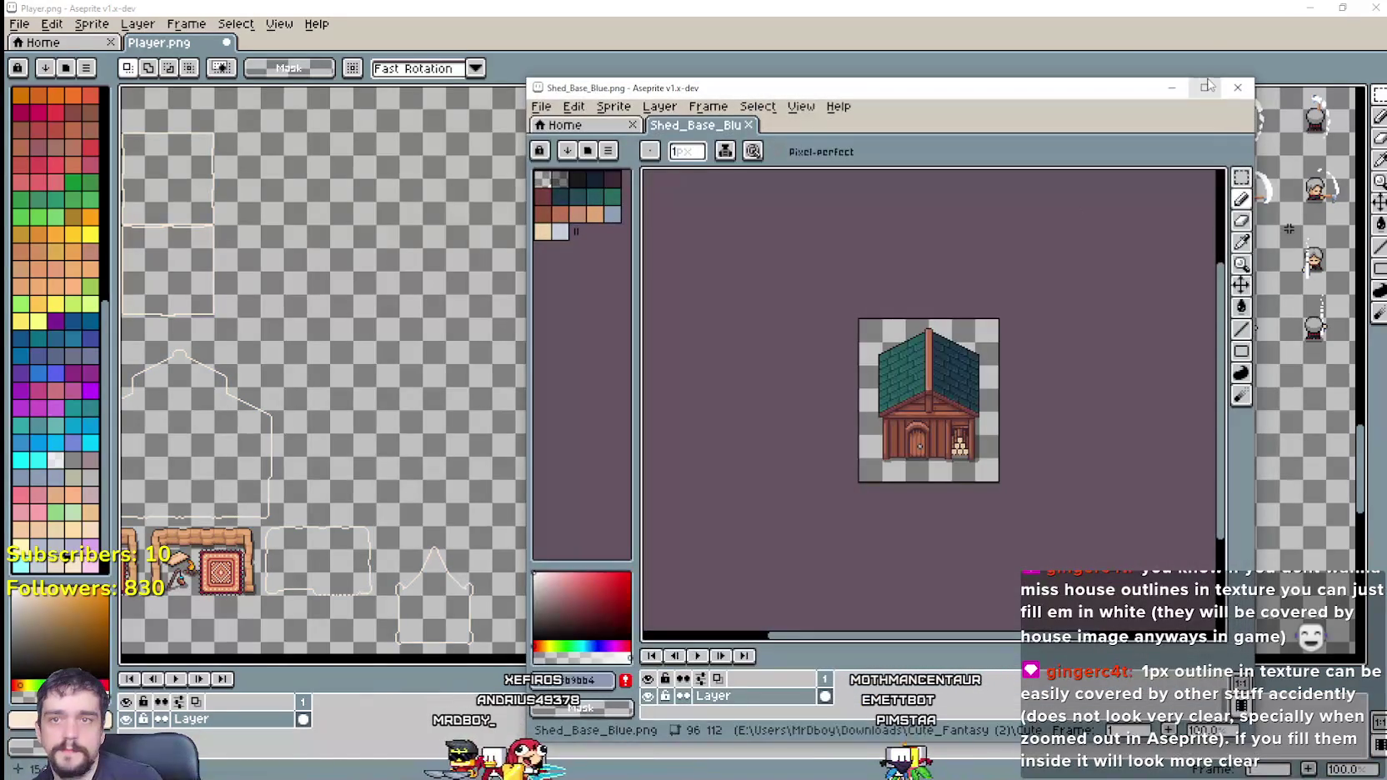
Step: Copy the red-roofed shed from its Shed_Base image and paste it beside the teal shed in Player.png
{"action": "left_click", "coordinate": [1235, 88]}
{"action": "key", "text": "alt+Tab"}
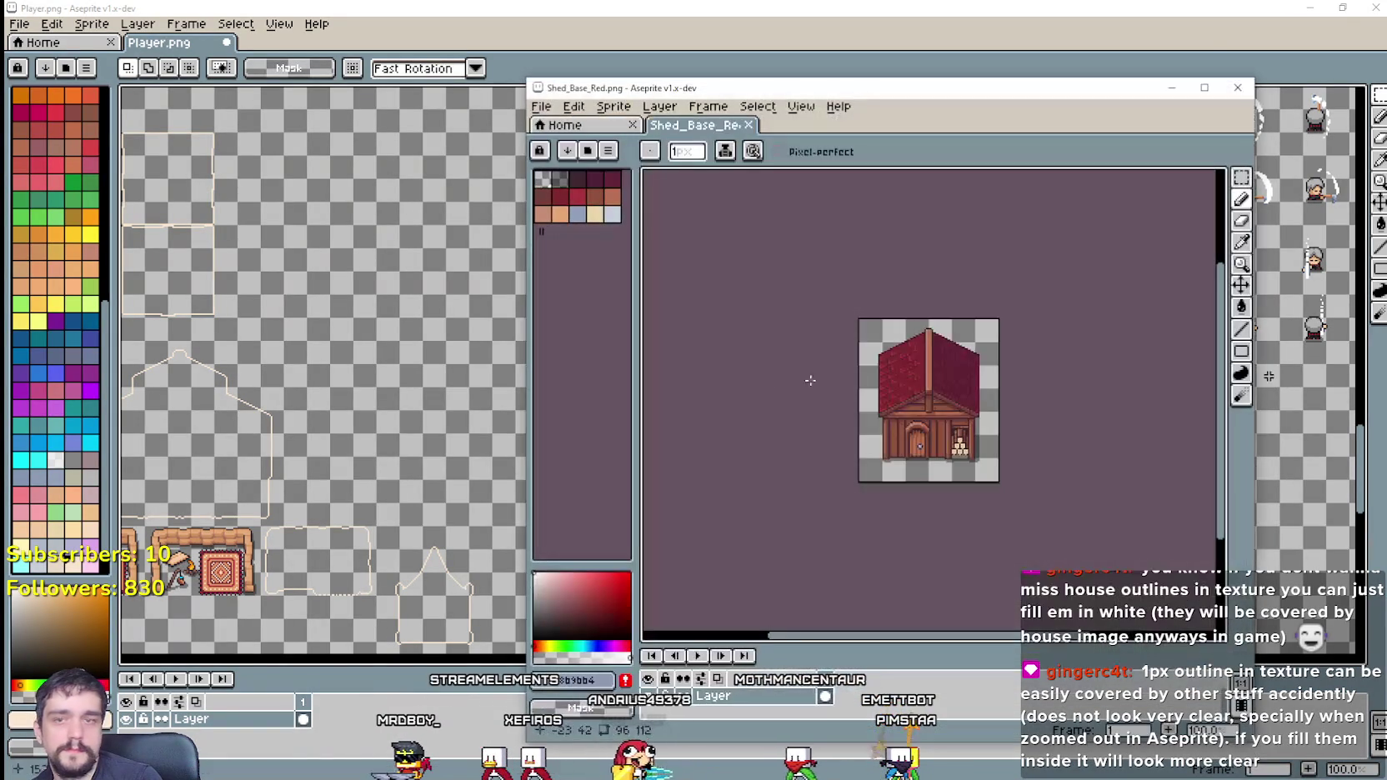
{"action": "left_click", "coordinate": [1242, 178]}
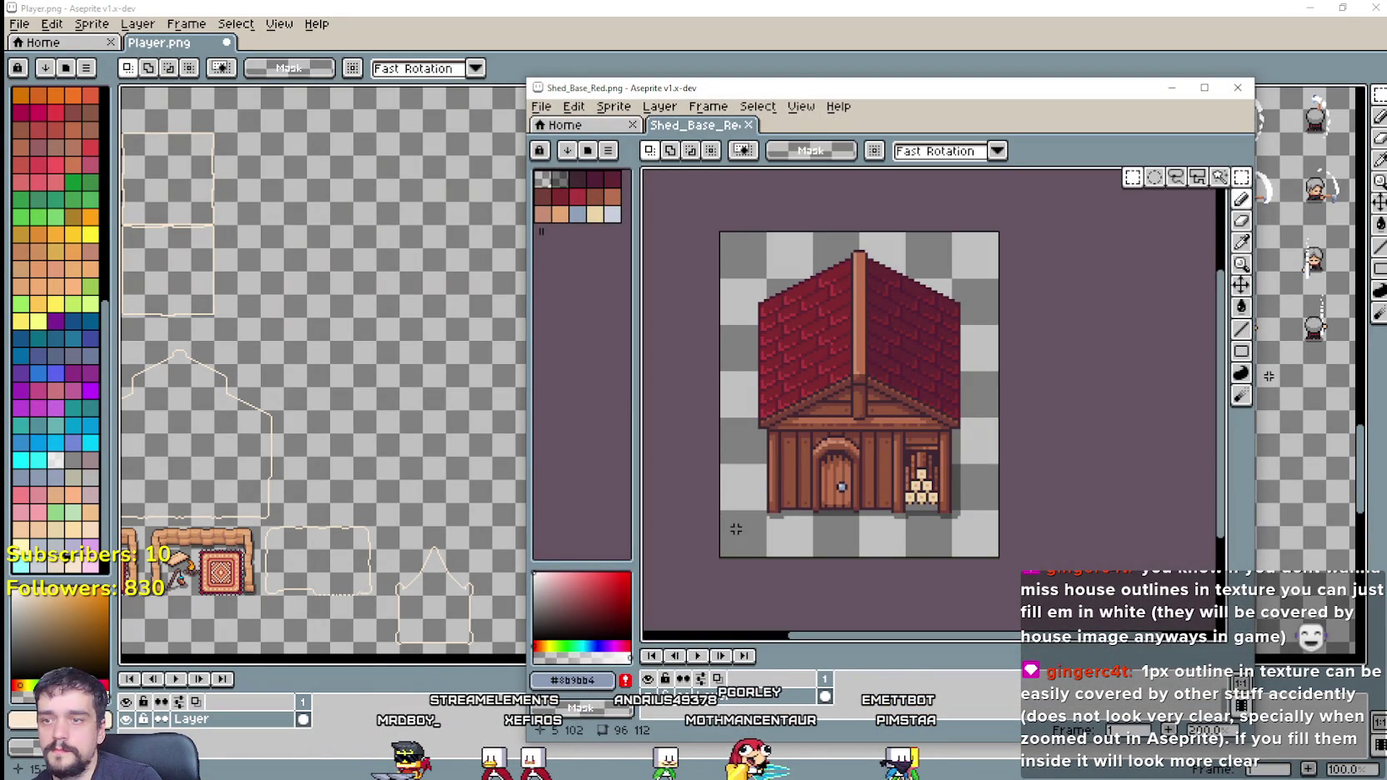
{"action": "left_click_drag", "start_coordinate": [719, 561], "coordinate": [1003, 228]}
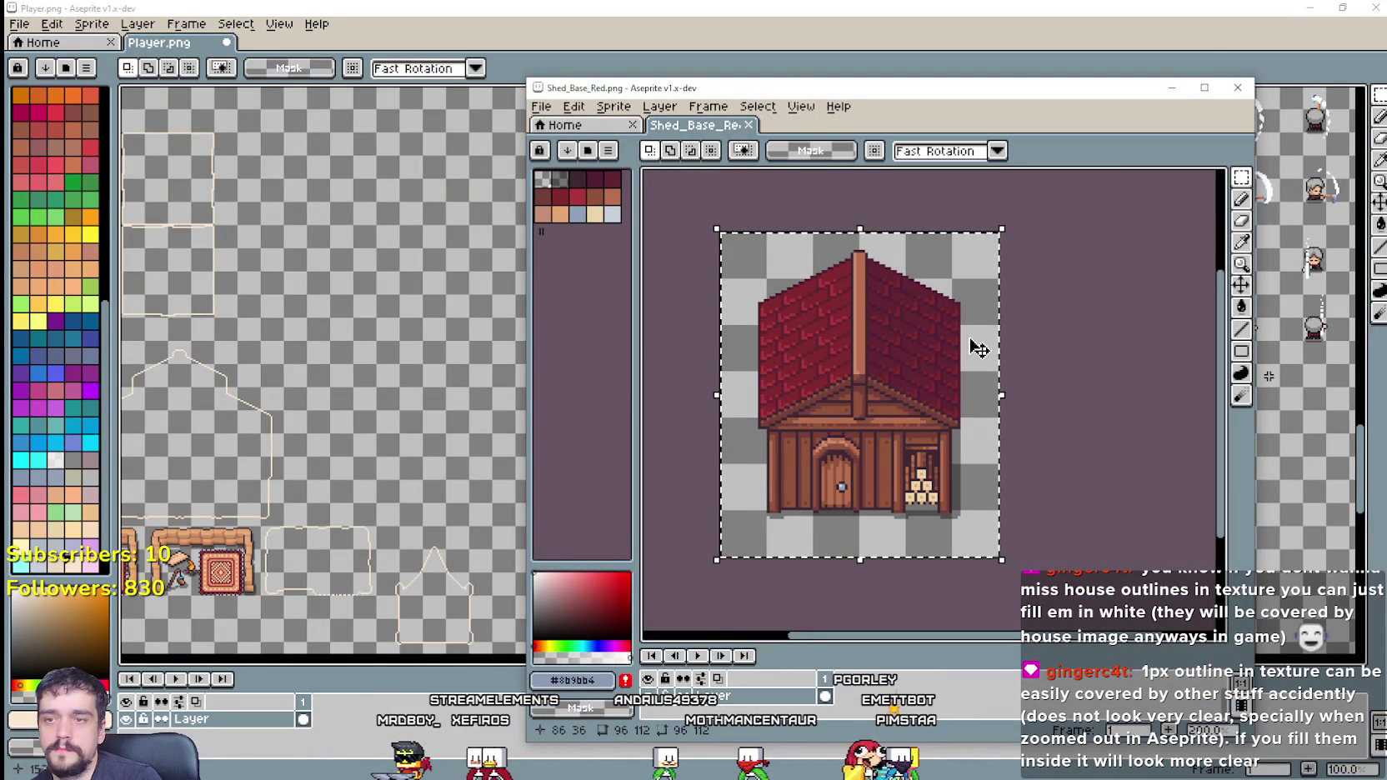
{"action": "left_click", "coordinate": [1159, 369]}
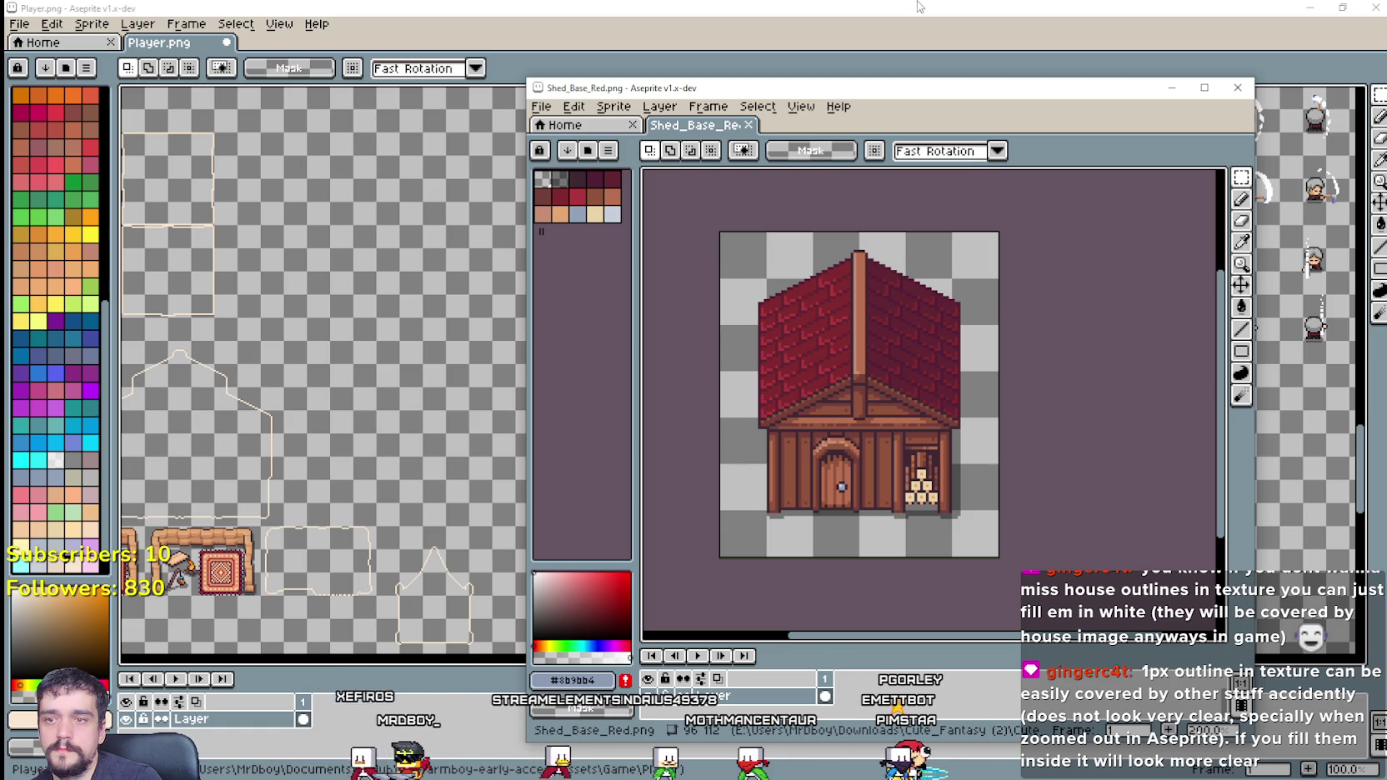
{"action": "left_click", "coordinate": [913, 14]}
{"action": "scroll", "coordinate": [729, 467], "scroll_direction": "up", "scroll_amount": 1}
{"action": "key", "text": "ctrl+v"}
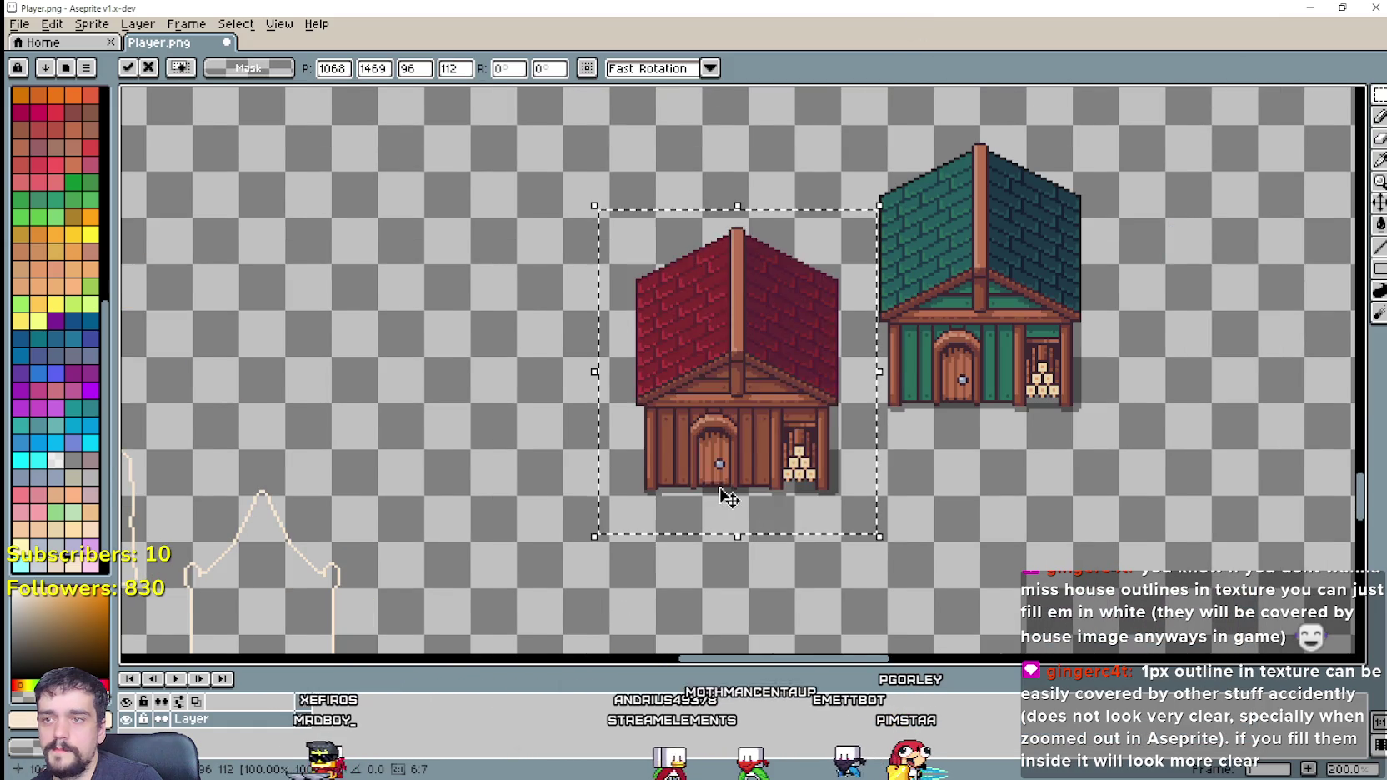
{"action": "scroll", "coordinate": [730, 467], "scroll_direction": "down", "scroll_amount": 1}
{"action": "left_click_drag", "start_coordinate": [730, 466], "coordinate": [711, 424]}
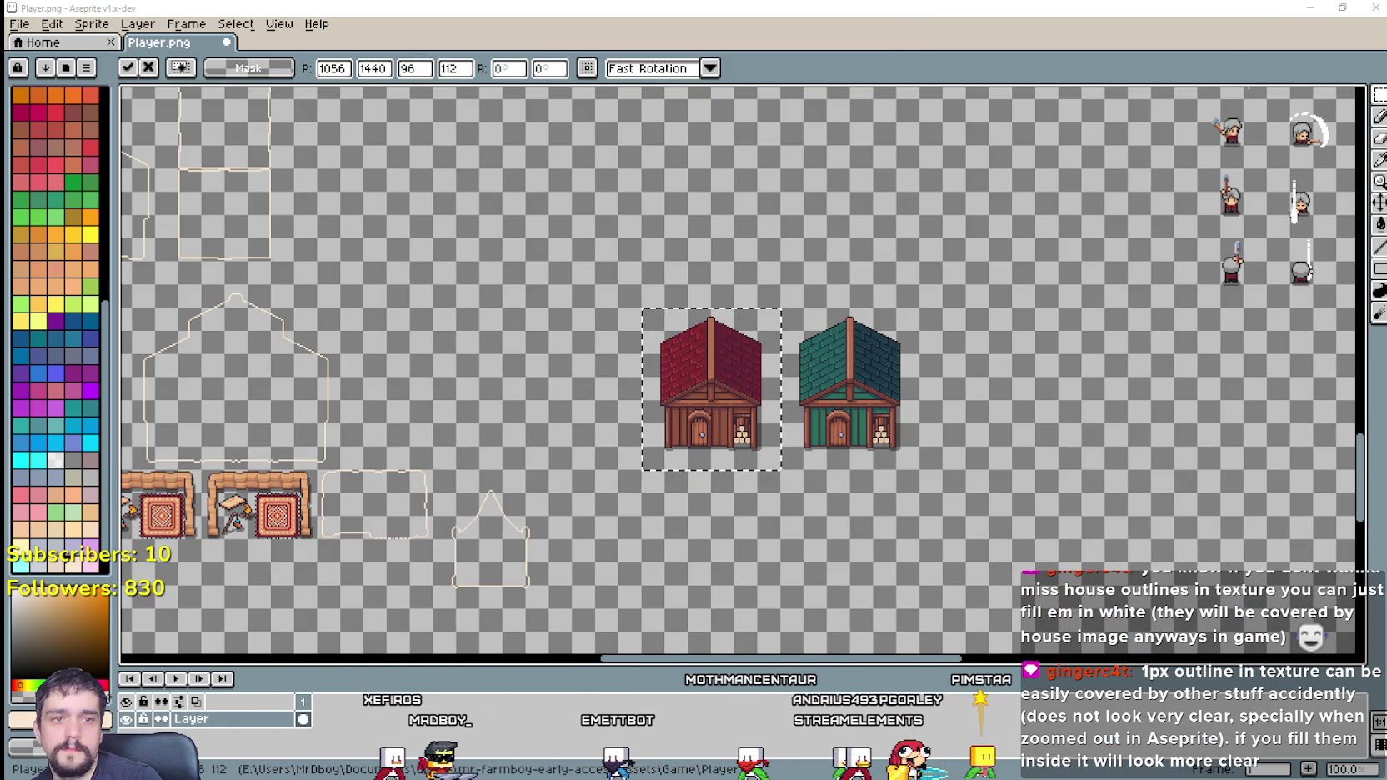
Step: Paste the black-roofed shed into the sheet, line it up with the other sheds, and deselect
{"action": "key", "text": "alt+Tab"}
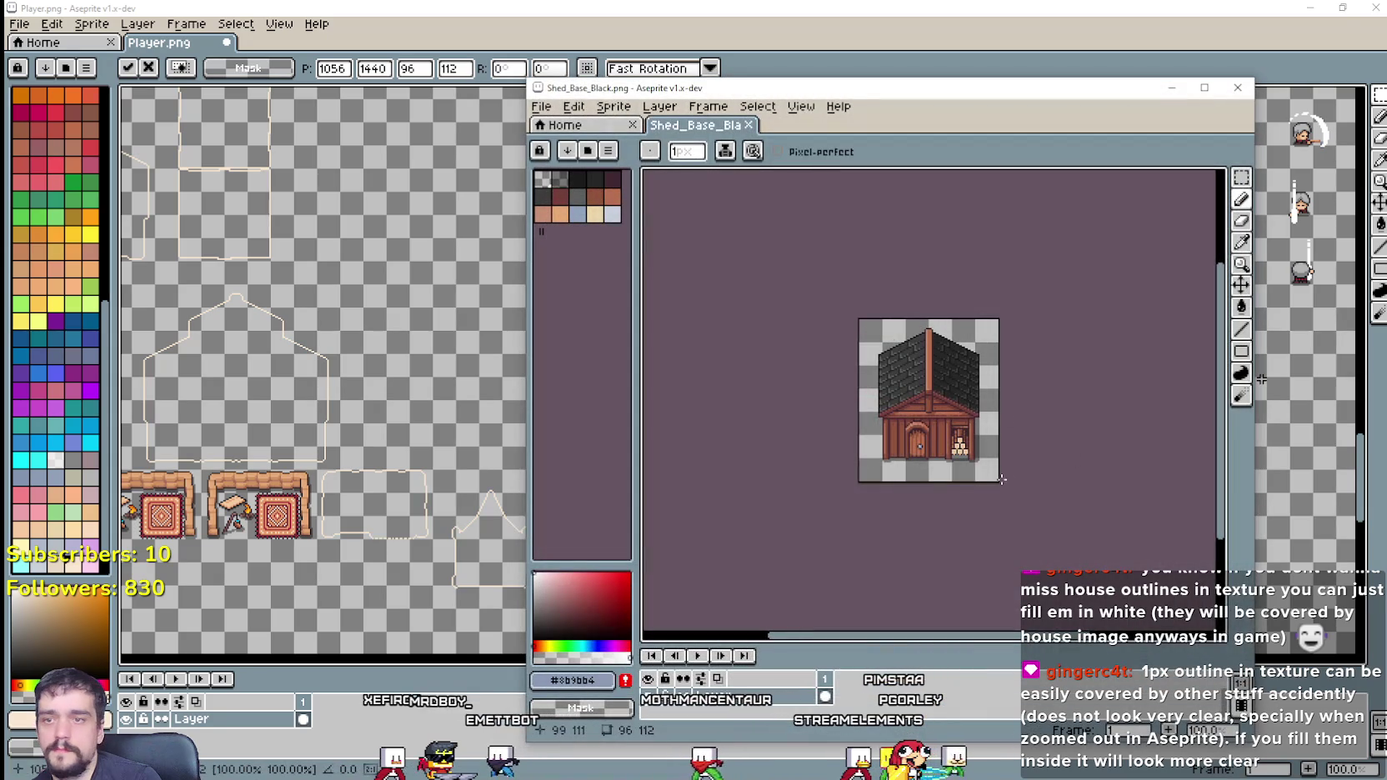
{"action": "key", "text": "m"}
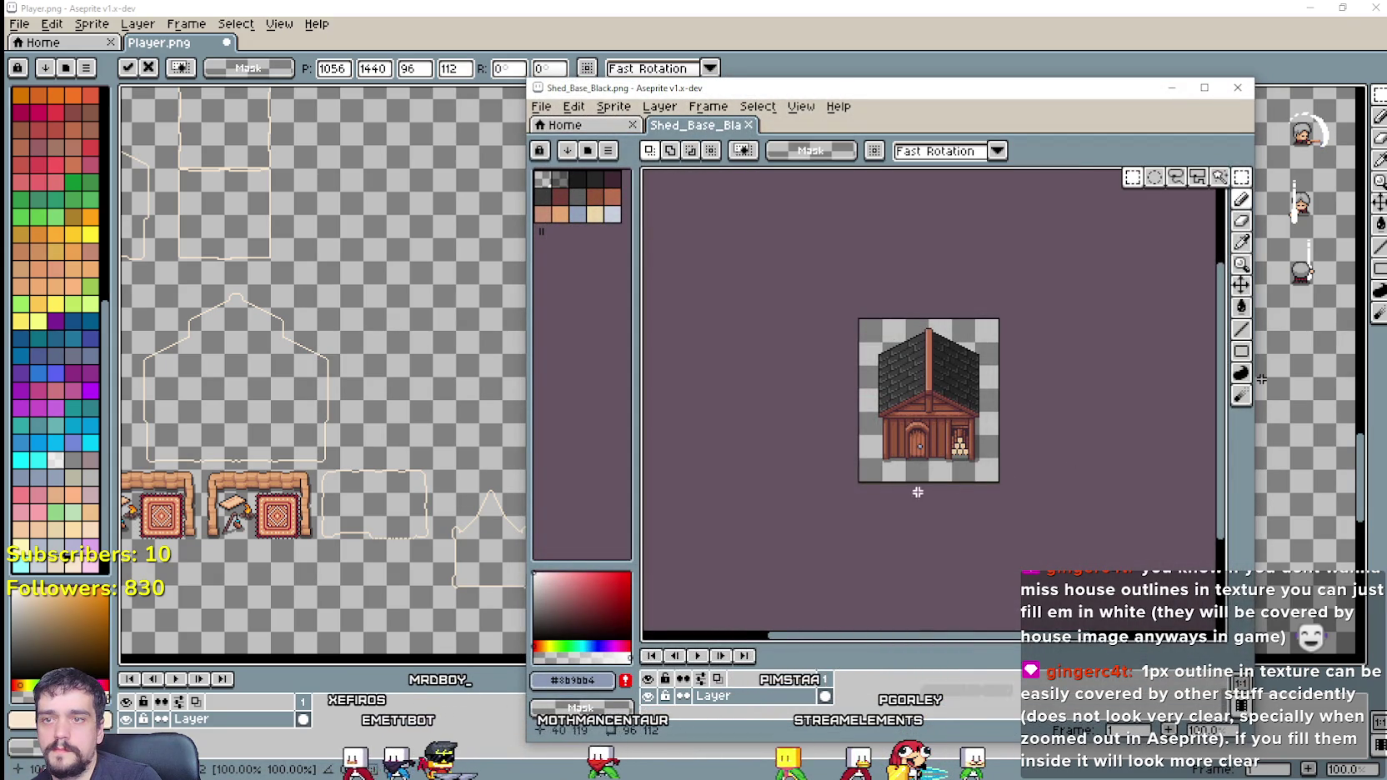
{"action": "scroll", "coordinate": [917, 486], "scroll_direction": "up", "scroll_amount": 1}
{"action": "scroll", "coordinate": [829, 448], "scroll_direction": "down", "scroll_amount": 1}
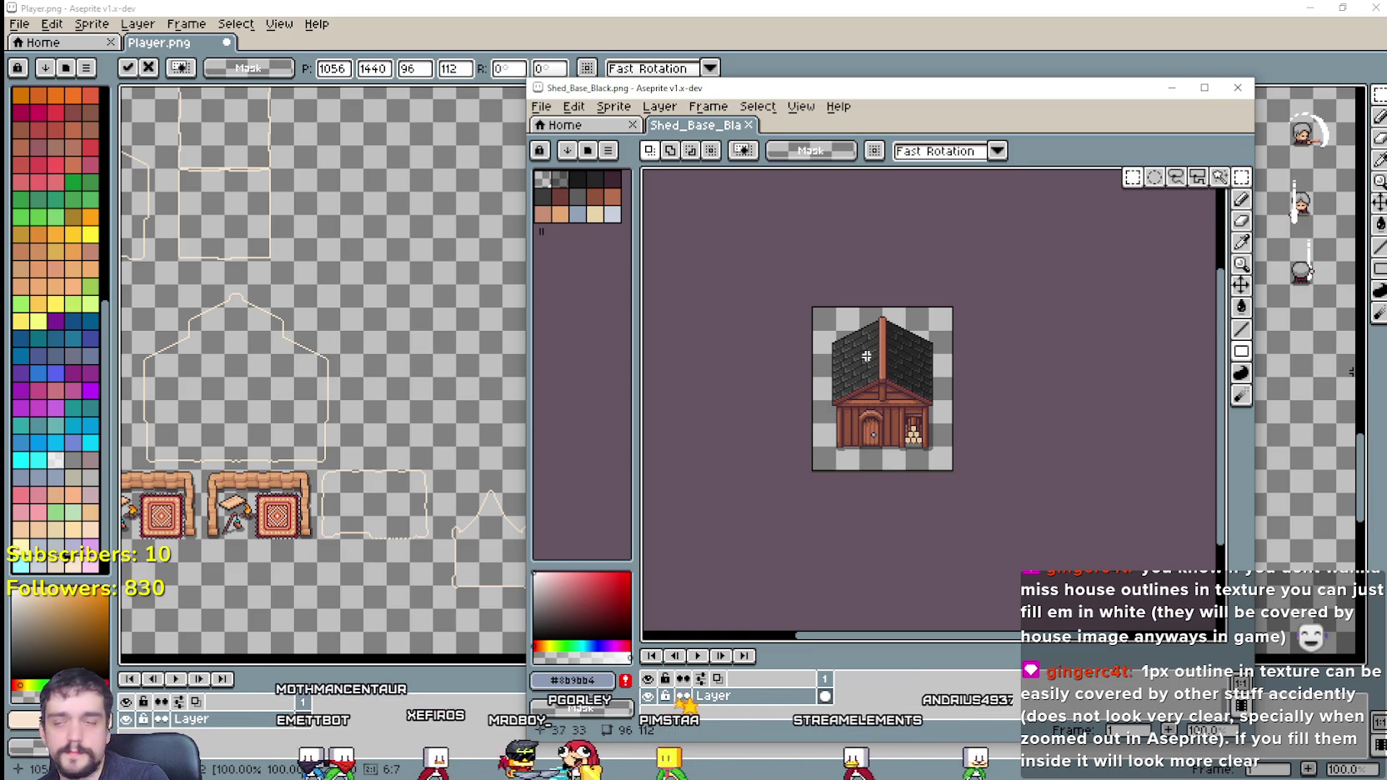
{"action": "scroll", "coordinate": [889, 471], "scroll_direction": "up", "scroll_amount": 1}
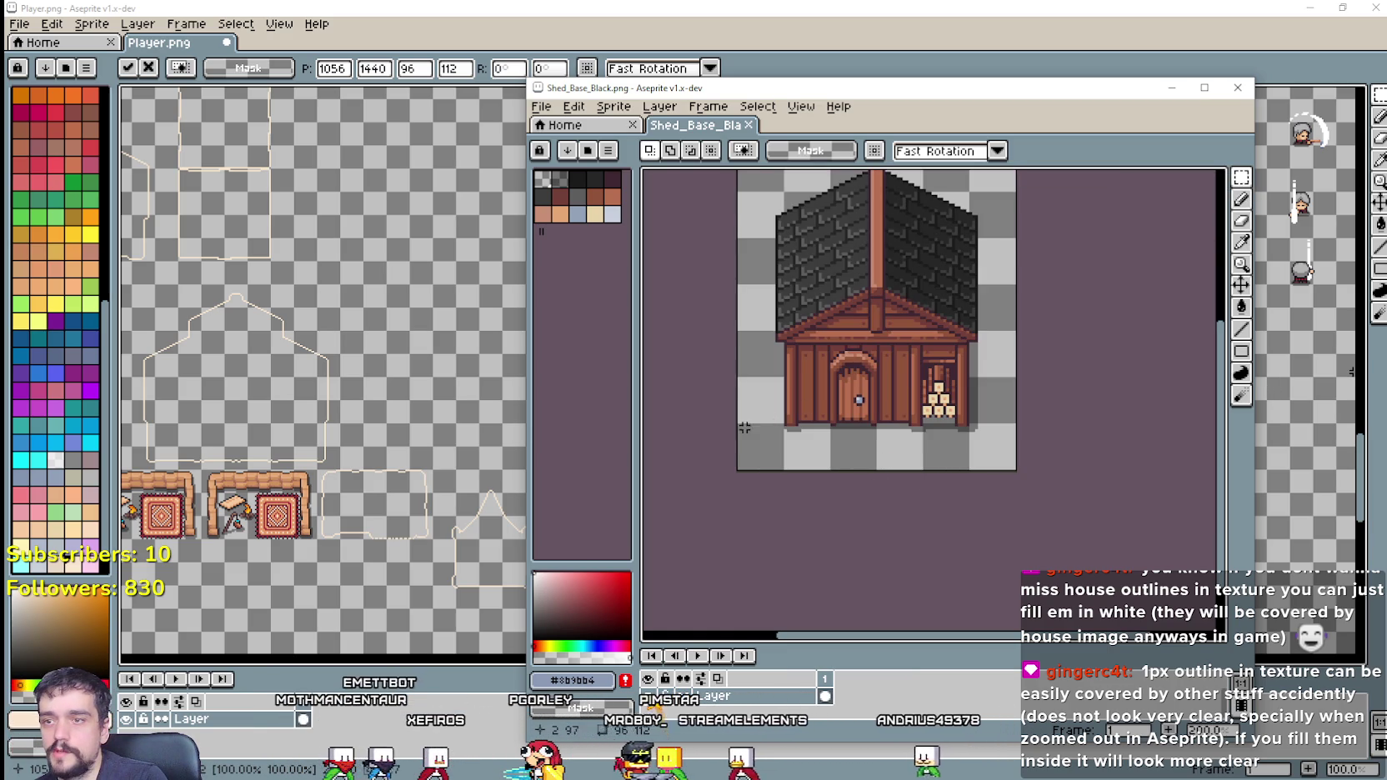
{"action": "scroll", "coordinate": [753, 433], "scroll_direction": "up", "scroll_amount": 3}
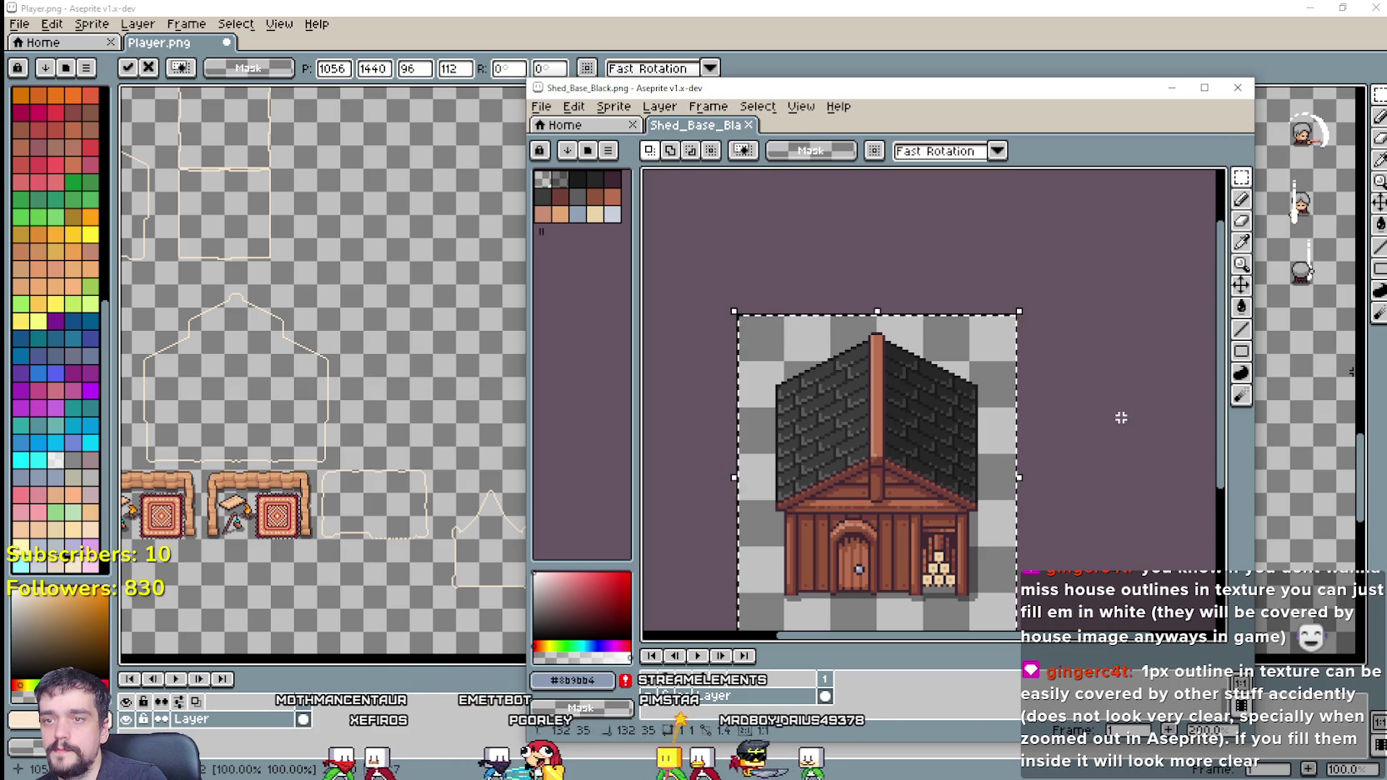
{"action": "left_click", "coordinate": [1239, 88]}
{"action": "key", "text": "ctrl+v"}
{"action": "mouse_move", "coordinate": [744, 392]}
{"action": "left_mouse_down"}
{"action": "mouse_move", "coordinate": [497, 446]}
{"action": "mouse_move", "coordinate": [618, 393]}
{"action": "left_mouse_up"}
{"action": "key", "text": "Return"}
{"action": "key", "text": "ctrl+d"}
Step: Paste the row of brown, red and teal chimney houses above the sheds
{"action": "left_click_drag", "start_coordinate": [708, 427], "coordinate": [794, 446]}
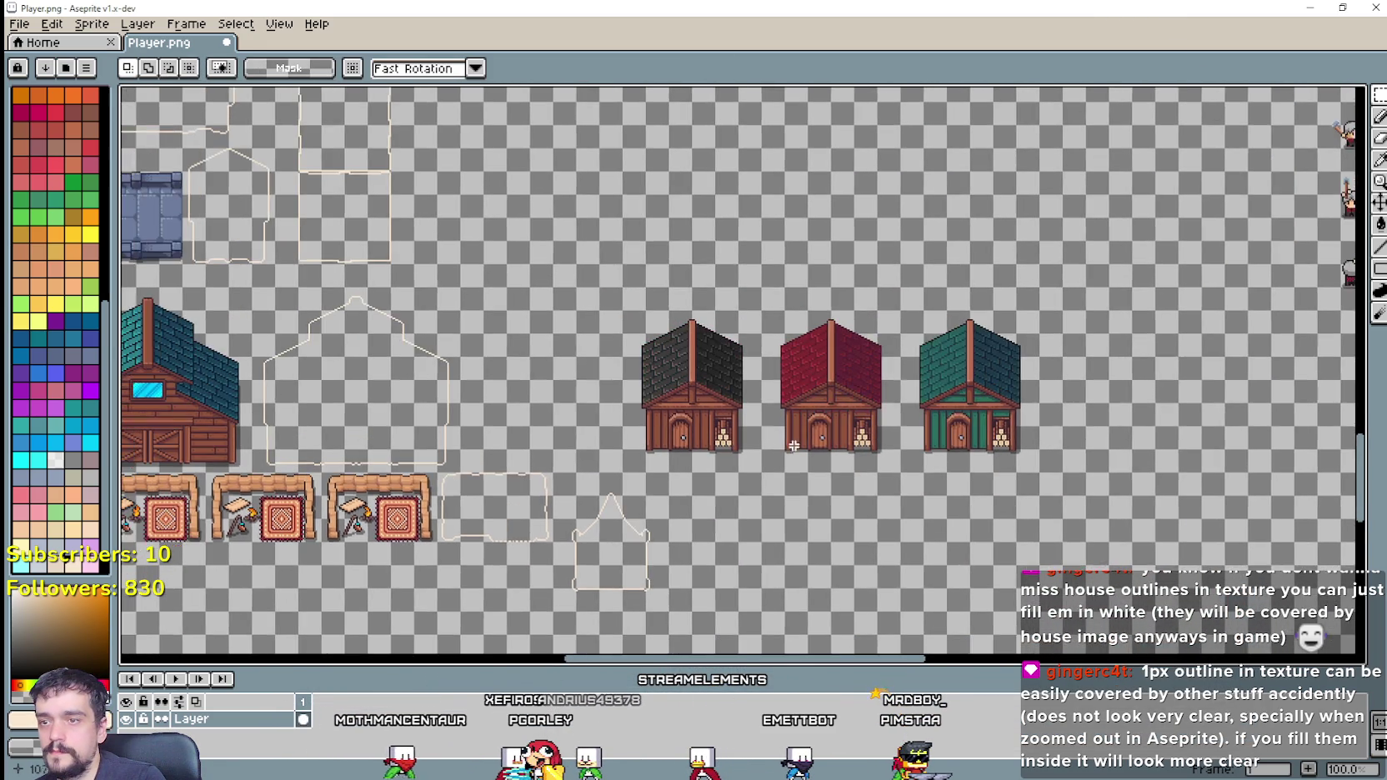
{"action": "scroll", "coordinate": [794, 446], "scroll_direction": "up", "scroll_amount": 1}
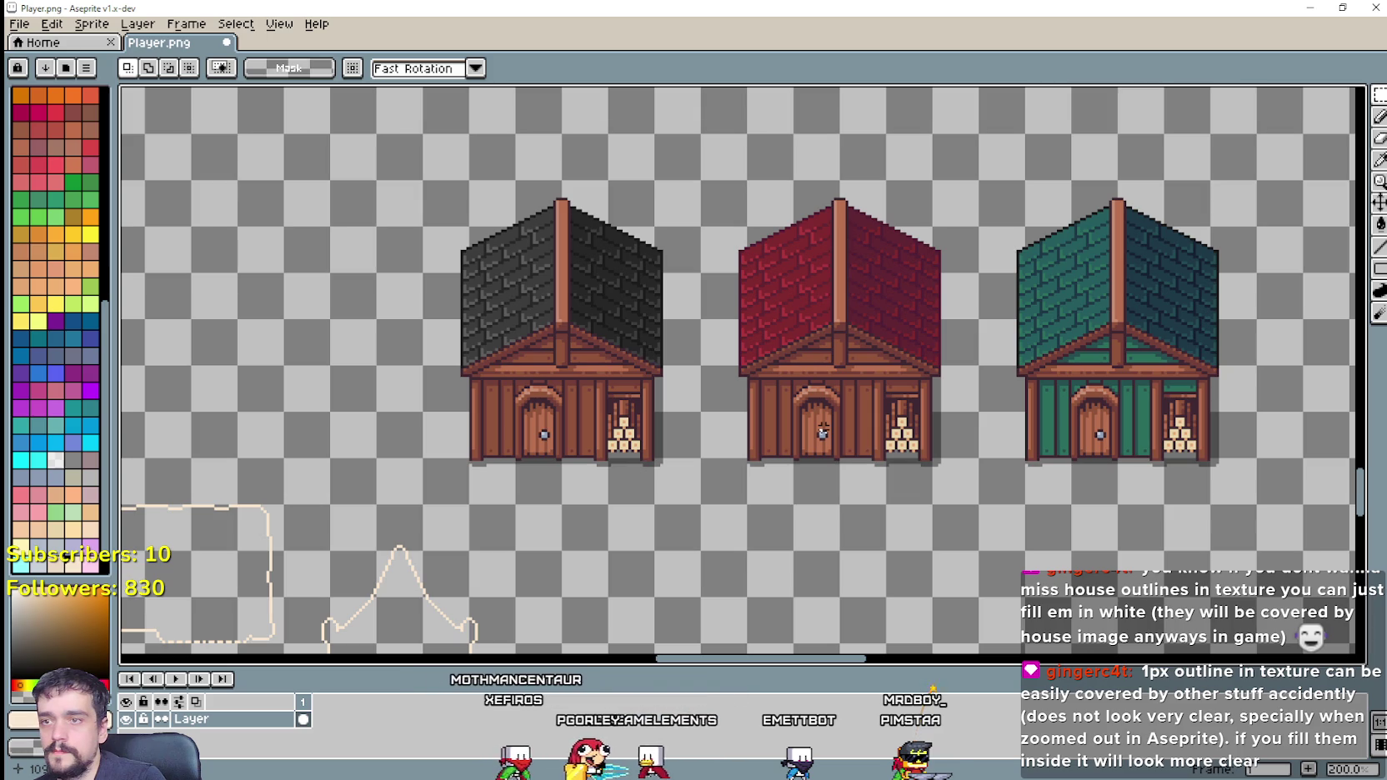
{"action": "scroll", "coordinate": [823, 432], "scroll_direction": "down", "scroll_amount": 1}
{"action": "scroll", "coordinate": [708, 376], "scroll_direction": "down", "scroll_amount": 3}
{"action": "scroll", "coordinate": [577, 327], "scroll_direction": "up", "scroll_amount": 1}
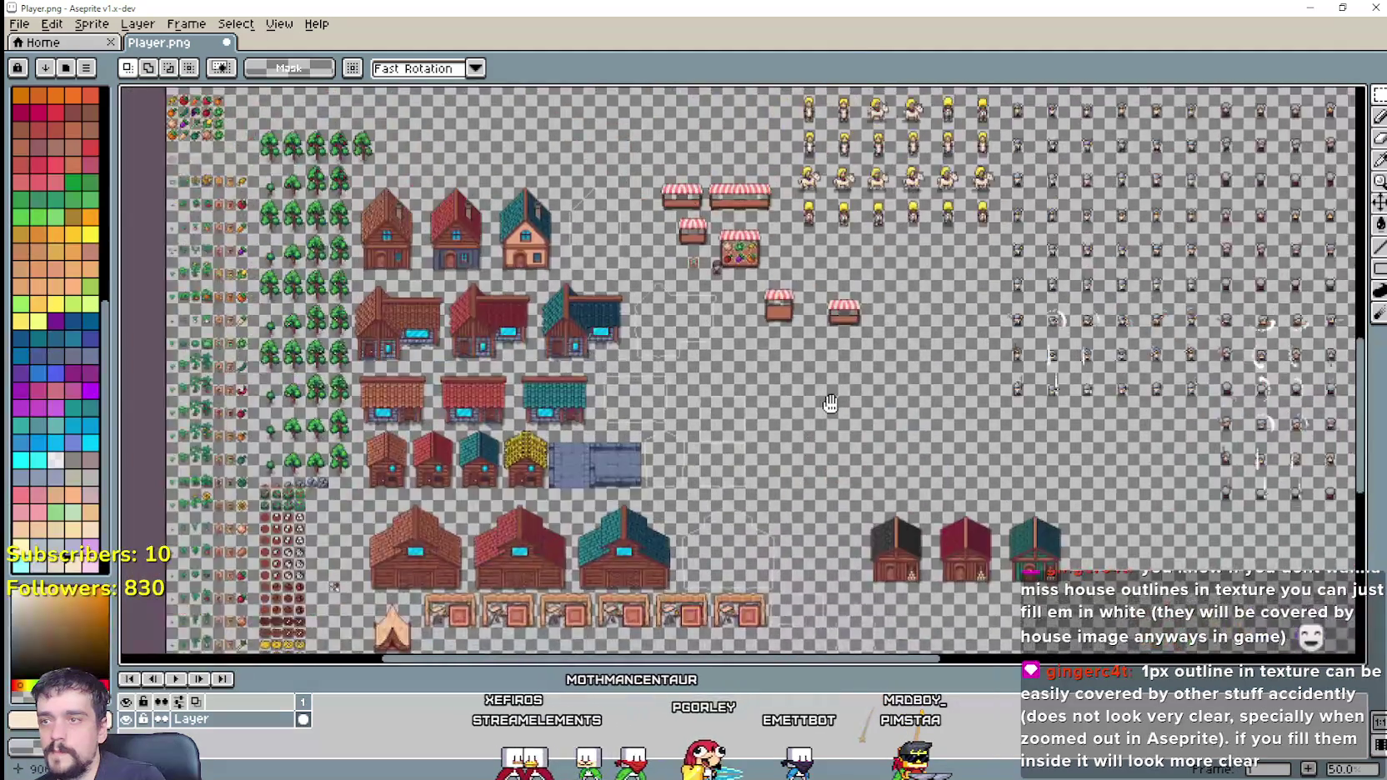
{"action": "scroll", "coordinate": [577, 328], "scroll_direction": "up", "scroll_amount": 1}
{"action": "scroll", "coordinate": [577, 328], "scroll_direction": "up", "scroll_amount": 1}
{"action": "scroll", "coordinate": [708, 381], "scroll_direction": "up", "scroll_amount": 1}
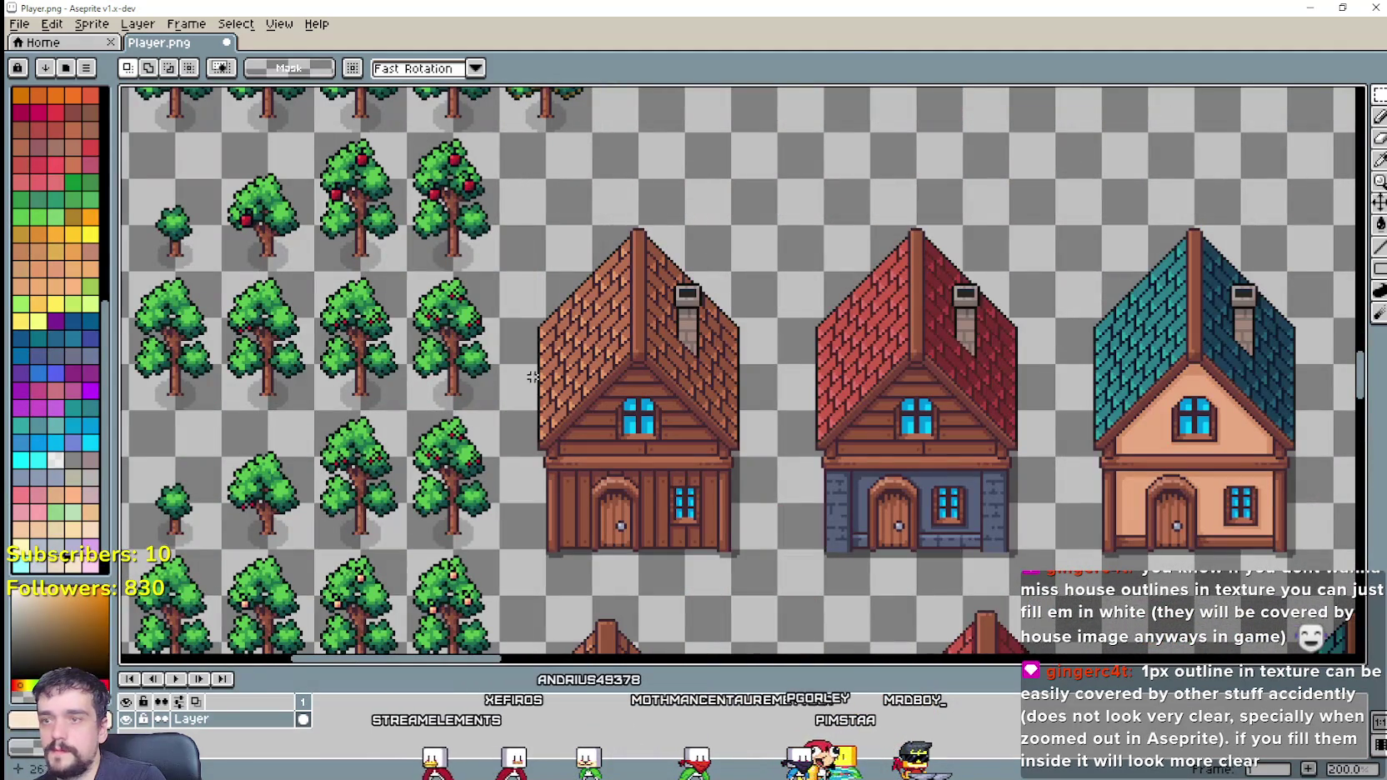
{"action": "scroll", "coordinate": [550, 415], "scroll_direction": "down", "scroll_amount": 1}
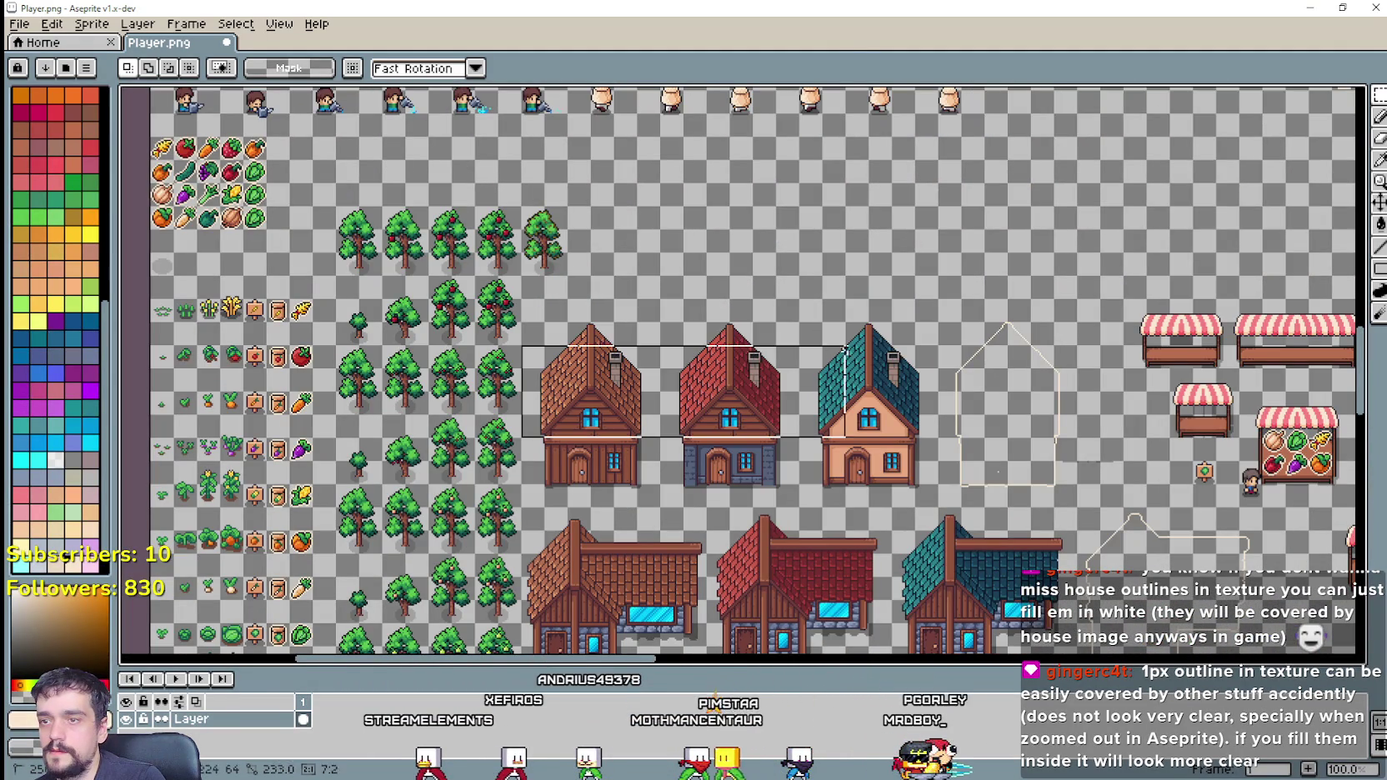
{"action": "scroll", "coordinate": [928, 343], "scroll_direction": "down", "scroll_amount": 1}
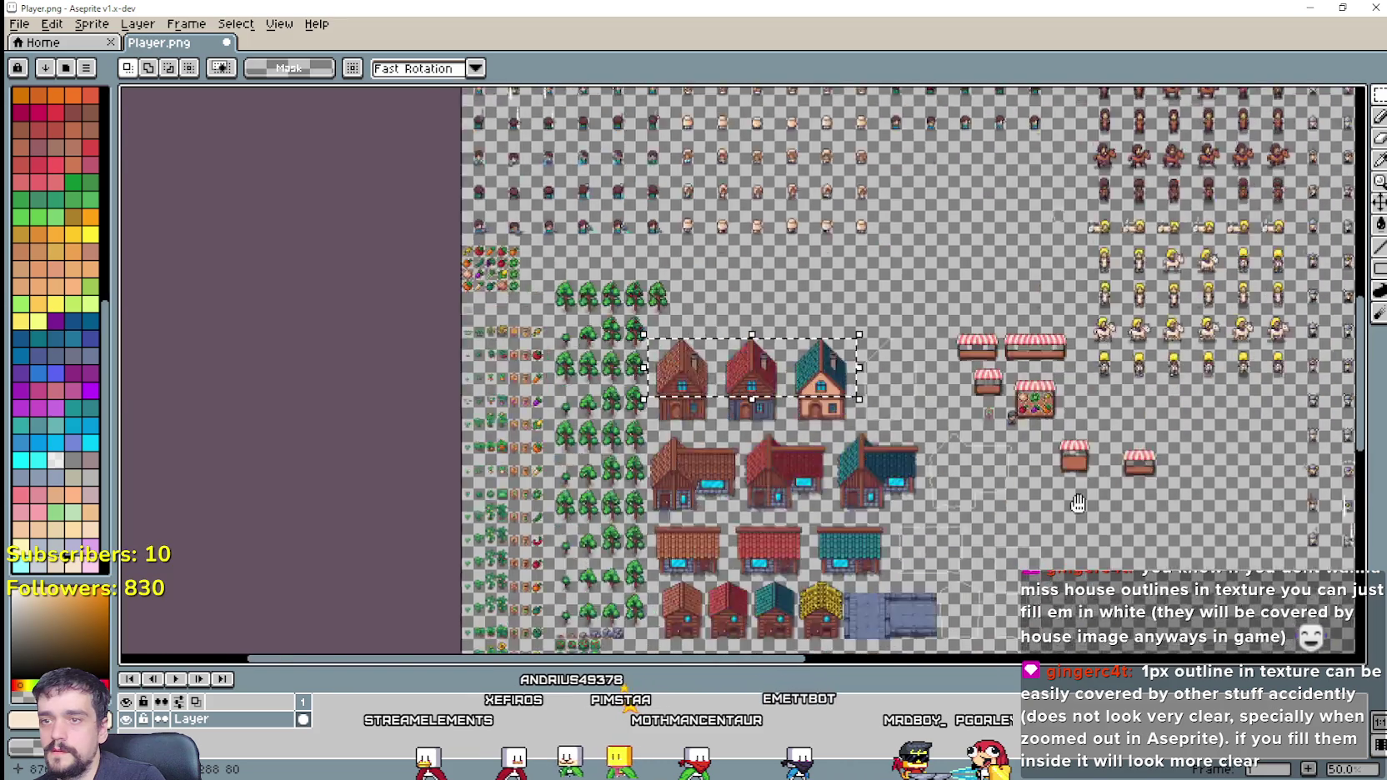
{"action": "scroll", "coordinate": [774, 360], "scroll_direction": "up", "scroll_amount": 1}
{"action": "scroll", "coordinate": [775, 360], "scroll_direction": "up", "scroll_amount": 1}
{"action": "scroll", "coordinate": [775, 360], "scroll_direction": "down", "scroll_amount": 1}
{"action": "key", "text": "ctrl+v"}
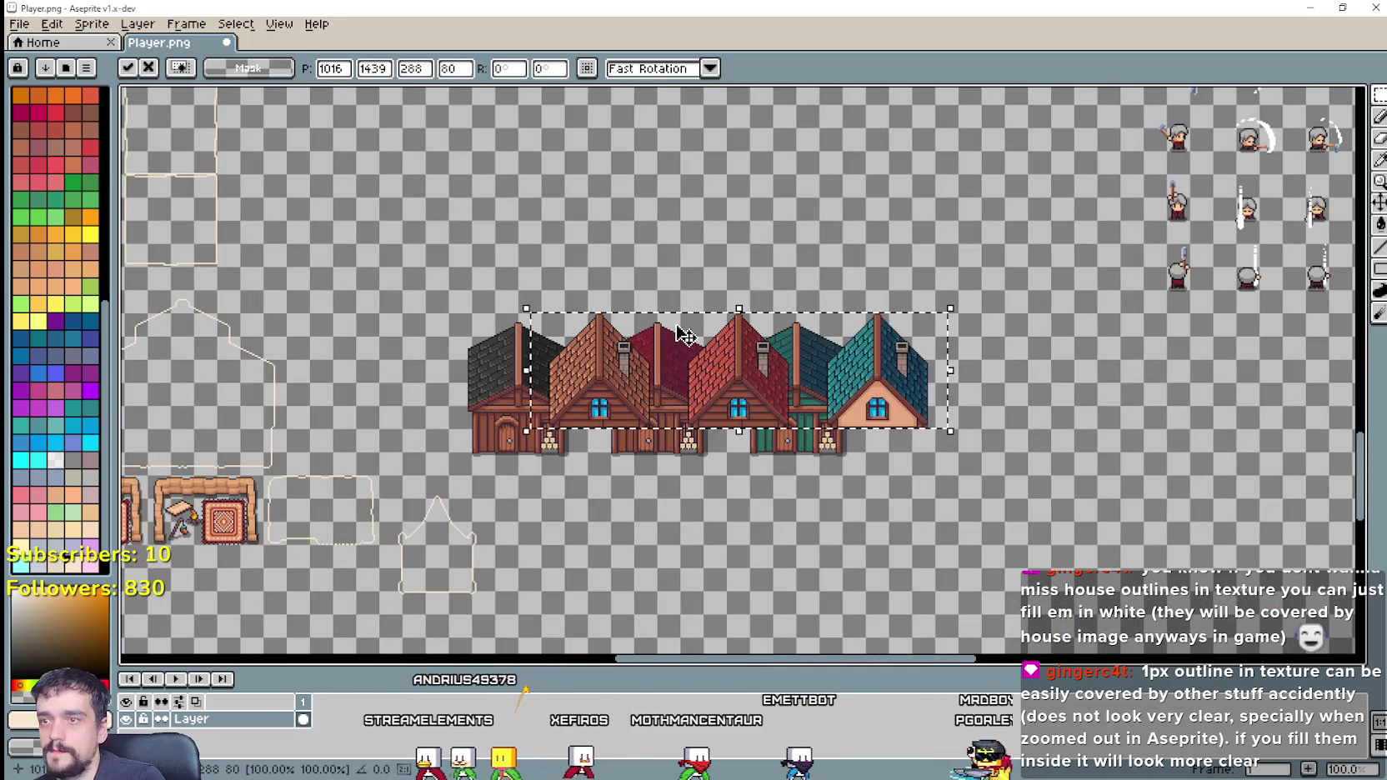
{"action": "left_click_drag", "start_coordinate": [675, 392], "coordinate": [668, 231]}
Step: Align the house row directly above the three sheds and commit the paste
{"action": "scroll", "coordinate": [669, 232], "scroll_direction": "up", "scroll_amount": 2}
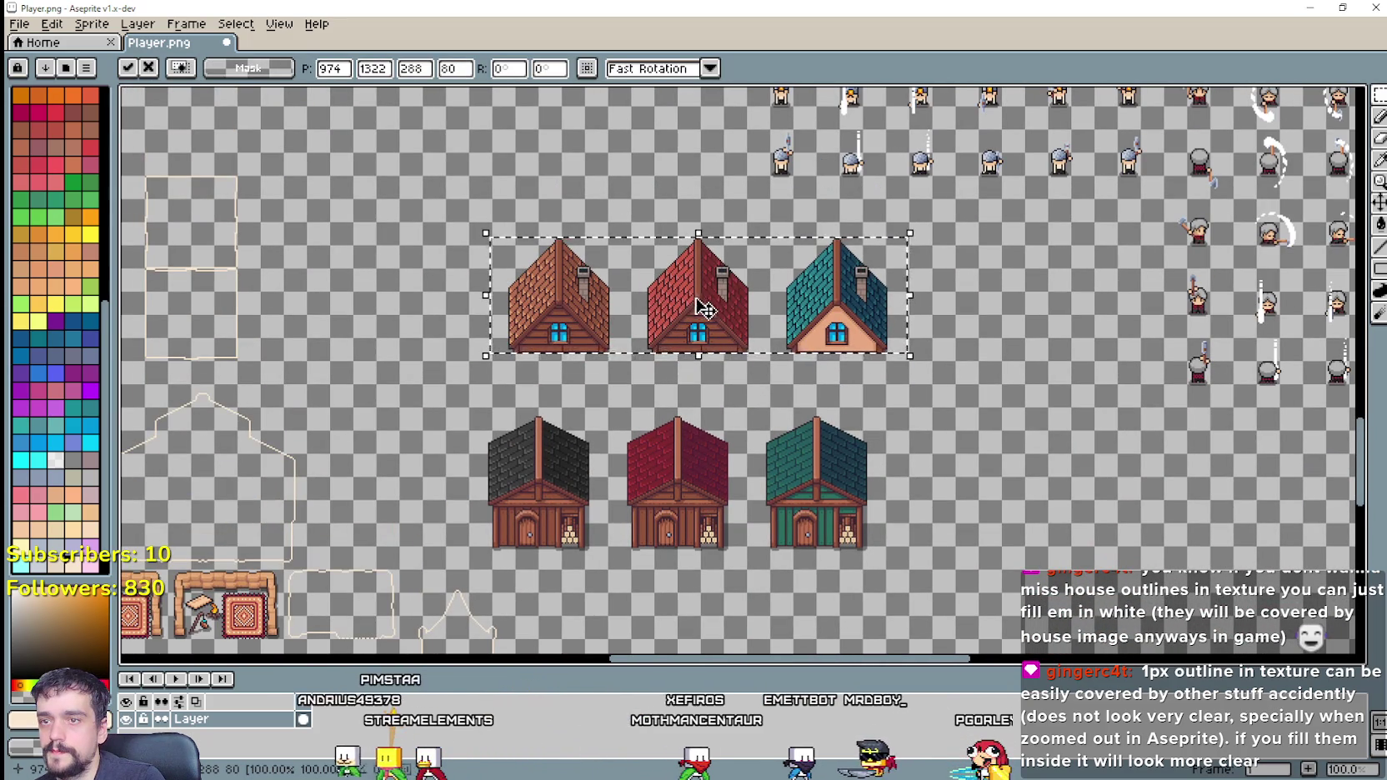
{"action": "left_click_drag", "start_coordinate": [667, 326], "coordinate": [647, 357]}
{"action": "scroll", "coordinate": [624, 528], "scroll_direction": "up", "scroll_amount": 1}
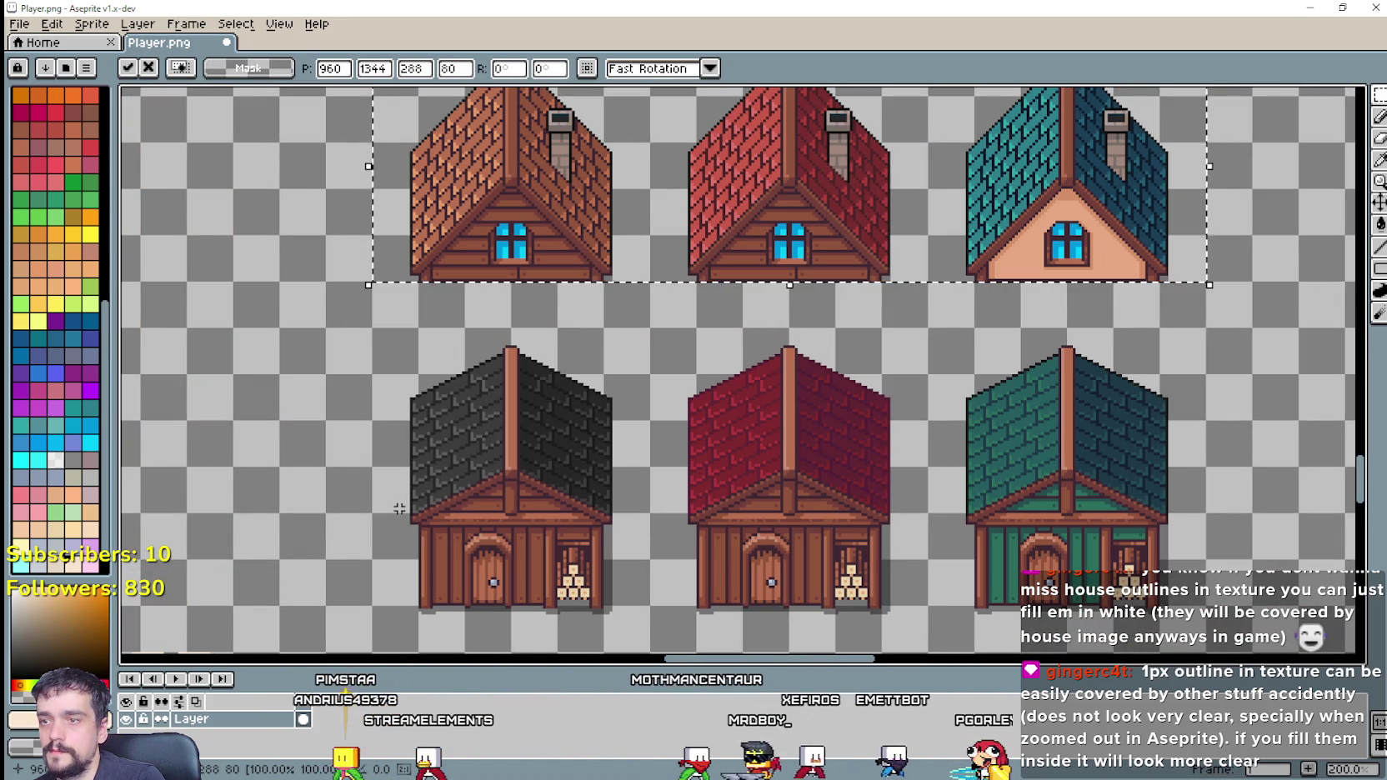
{"action": "left_click", "coordinate": [498, 462]}
Step: Select the left half of the black shed's roof
{"action": "left_click_drag", "start_coordinate": [498, 462], "coordinate": [563, 421]}
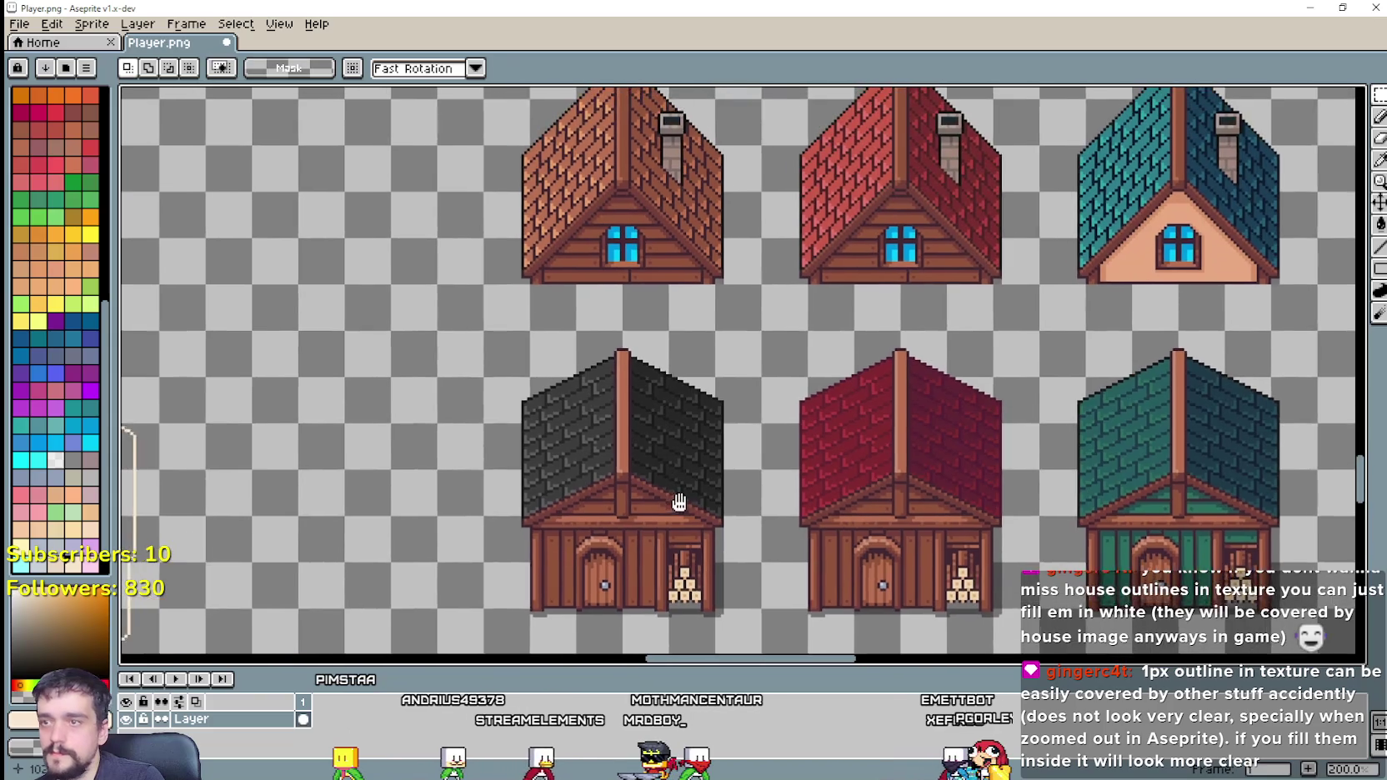
{"action": "left_click_drag", "start_coordinate": [675, 481], "coordinate": [634, 550]}
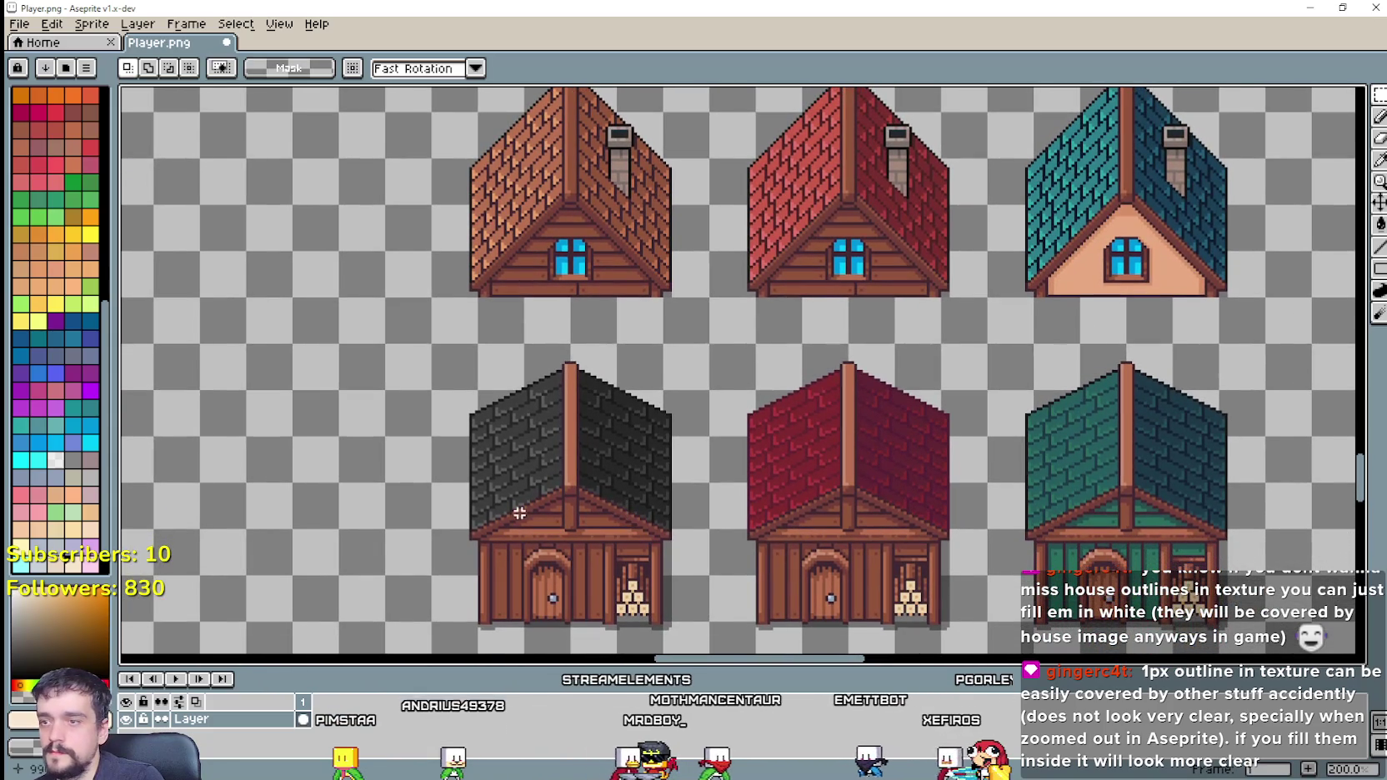
{"action": "mouse_move", "coordinate": [431, 578]}
{"action": "left_mouse_down"}
{"action": "mouse_move", "coordinate": [574, 341]}
{"action": "mouse_move", "coordinate": [538, 415]}
{"action": "left_mouse_up"}
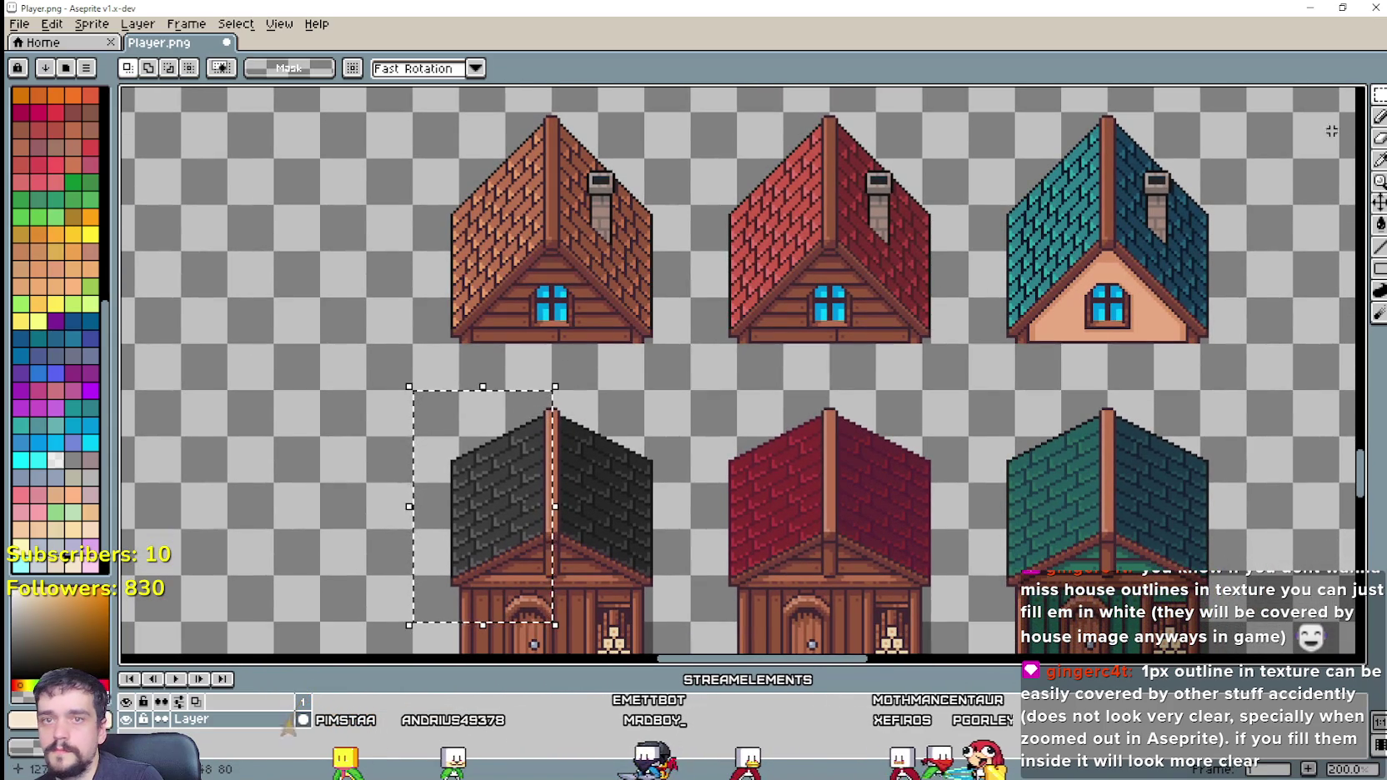
Step: Pick the brown roof colour from the chimney house and fill the shed roof's left face with it
{"action": "left_click", "coordinate": [1379, 161]}
{"action": "scroll", "coordinate": [500, 233], "scroll_direction": "up", "scroll_amount": 1}
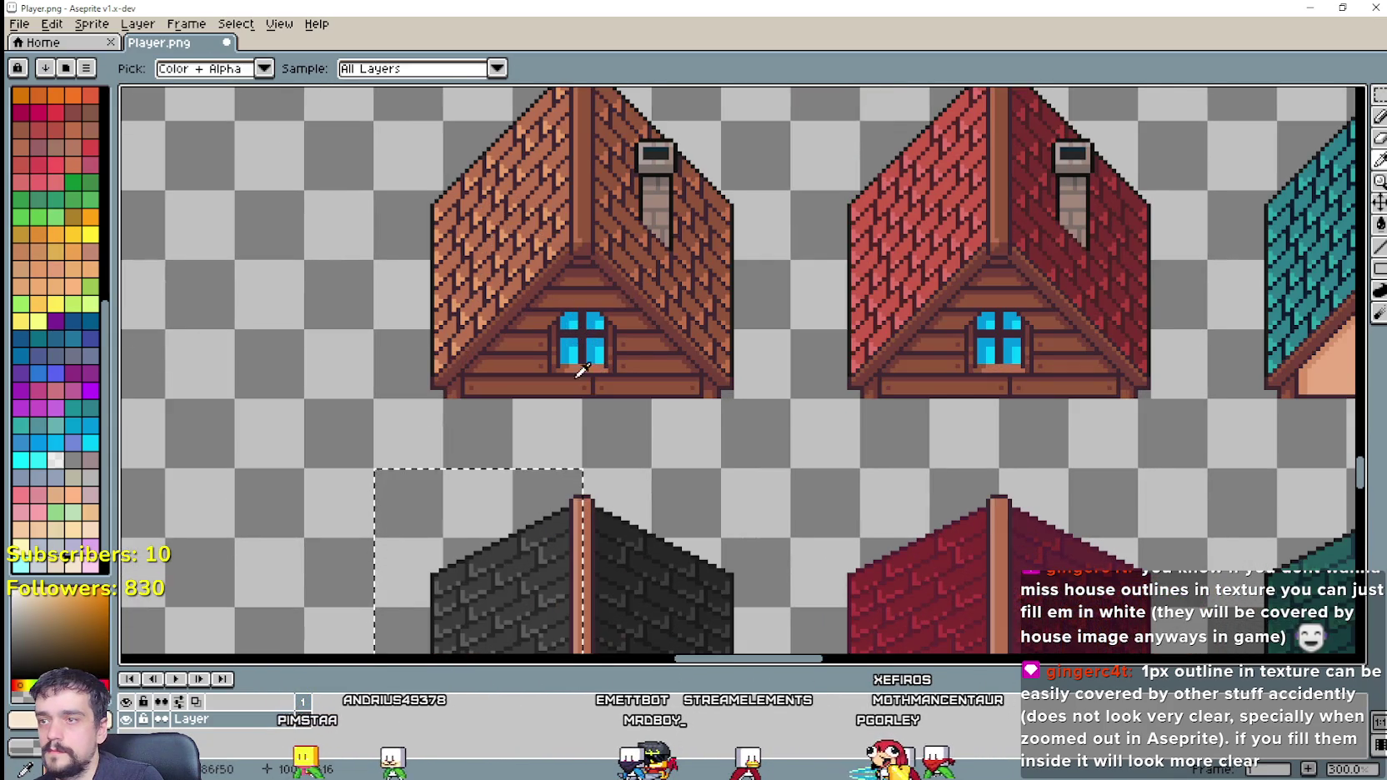
{"action": "left_click", "coordinate": [541, 149]}
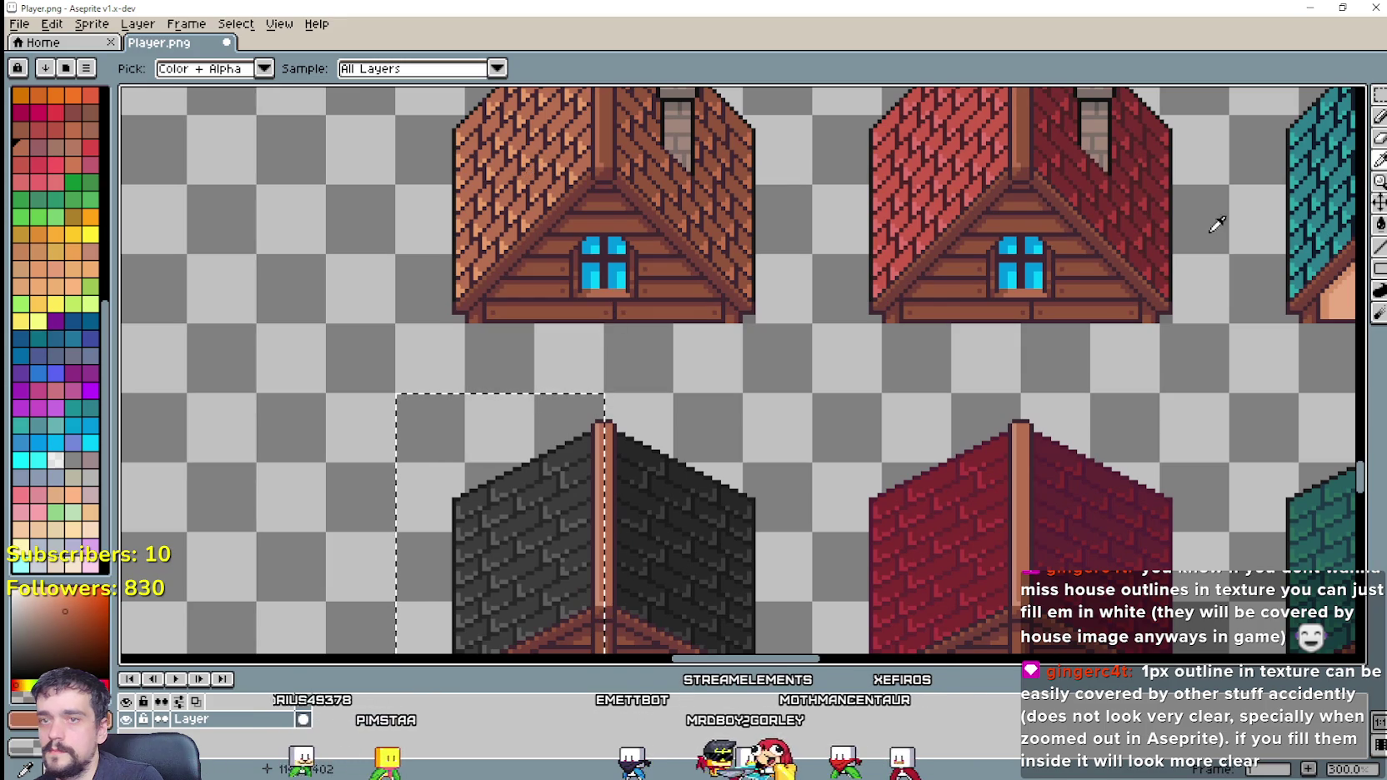
{"action": "left_click", "coordinate": [1379, 224]}
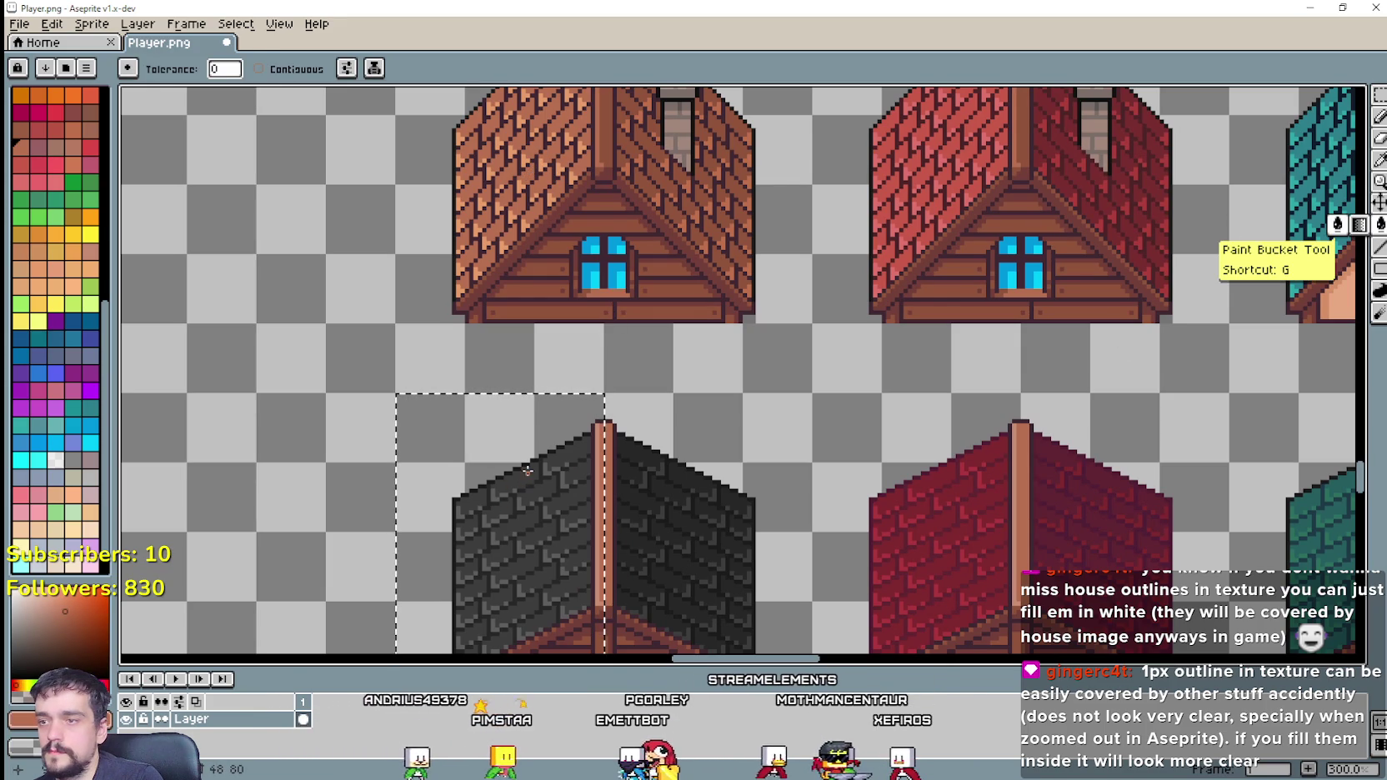
{"action": "left_click", "coordinate": [526, 476]}
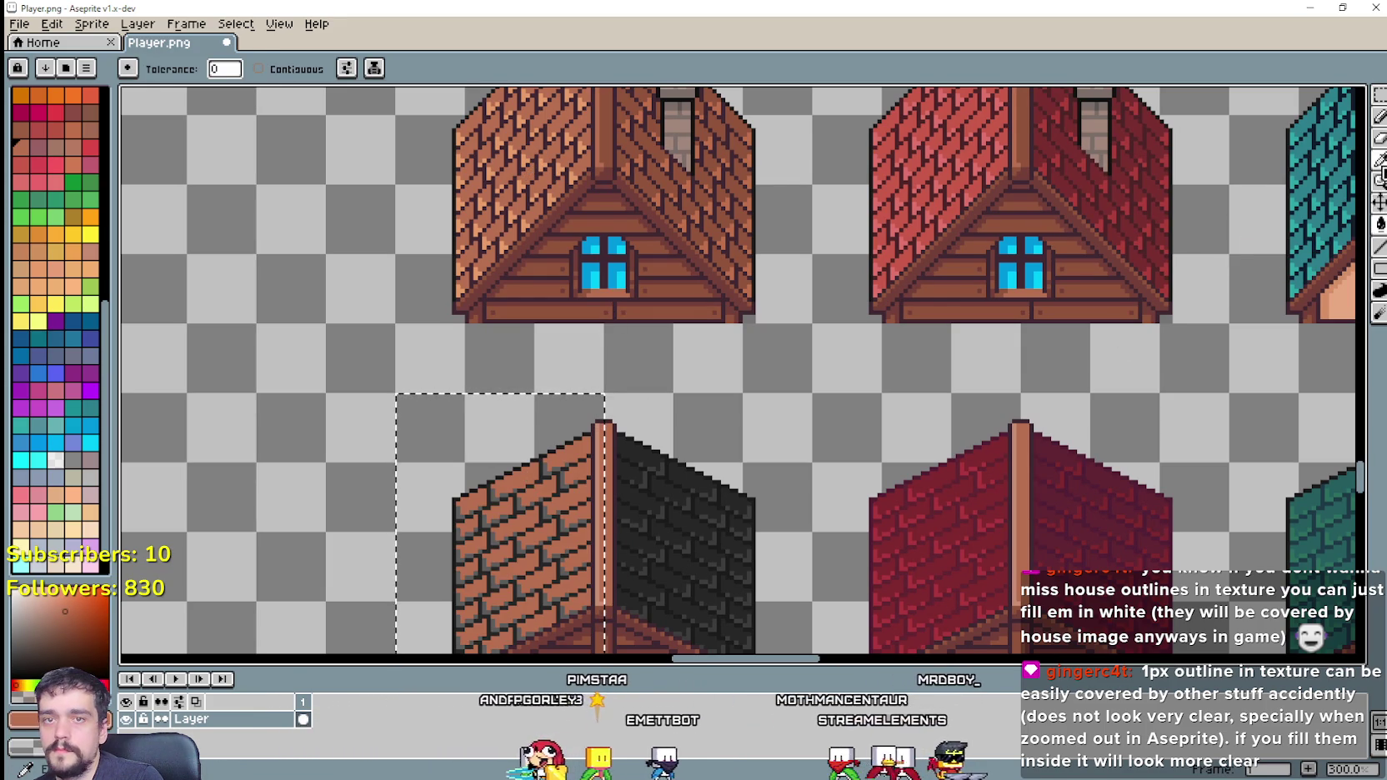
Step: Resample a roof colour from the houses and return to the Paint Bucket
{"action": "left_click", "coordinate": [1381, 166]}
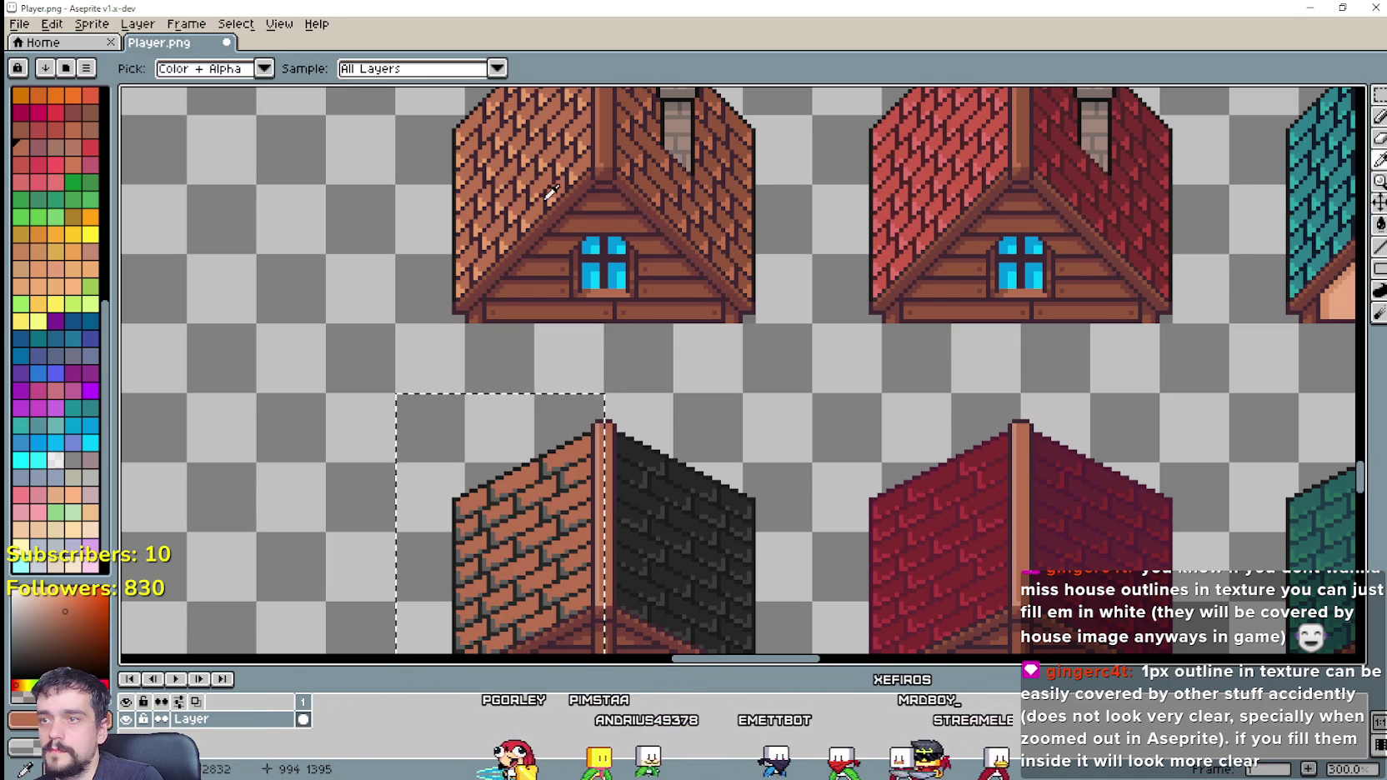
{"action": "left_click", "coordinate": [1378, 228]}
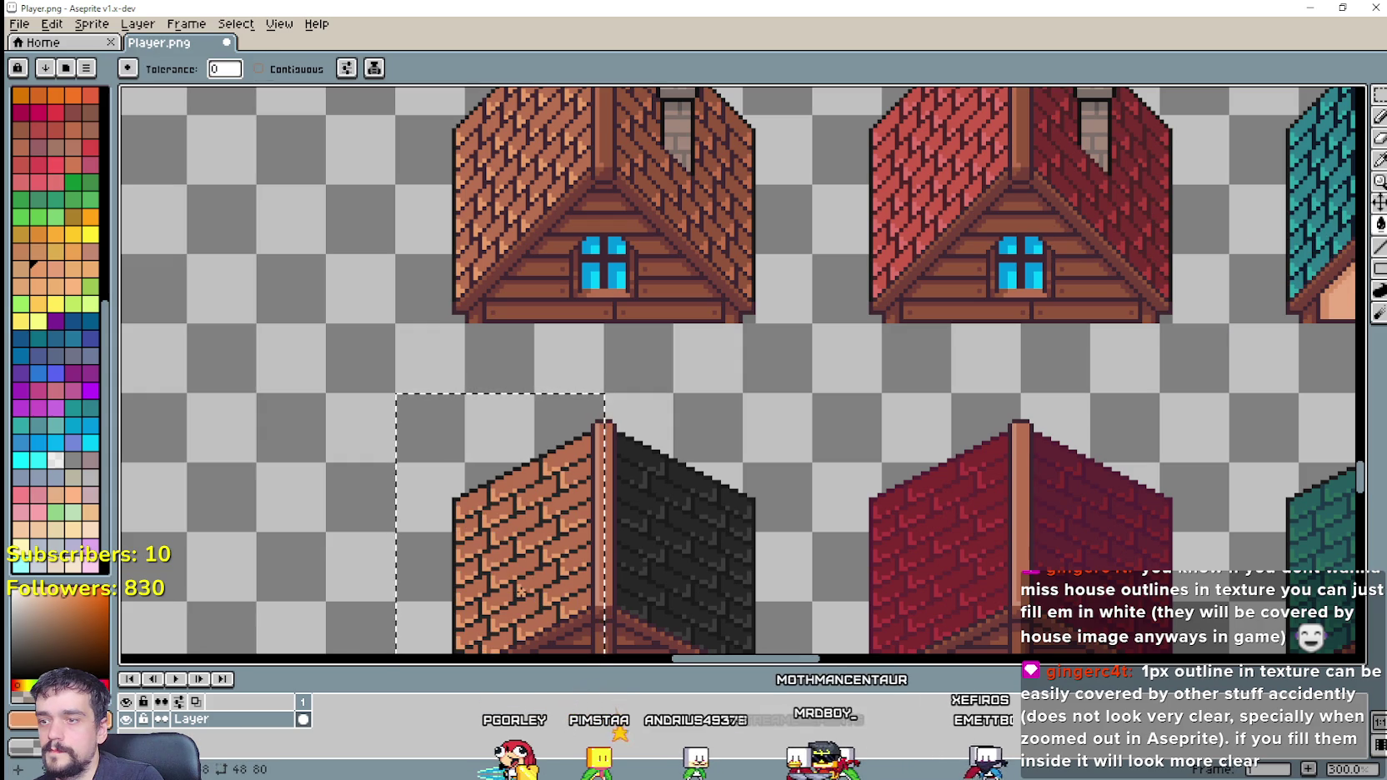
{"action": "key", "text": "i"}
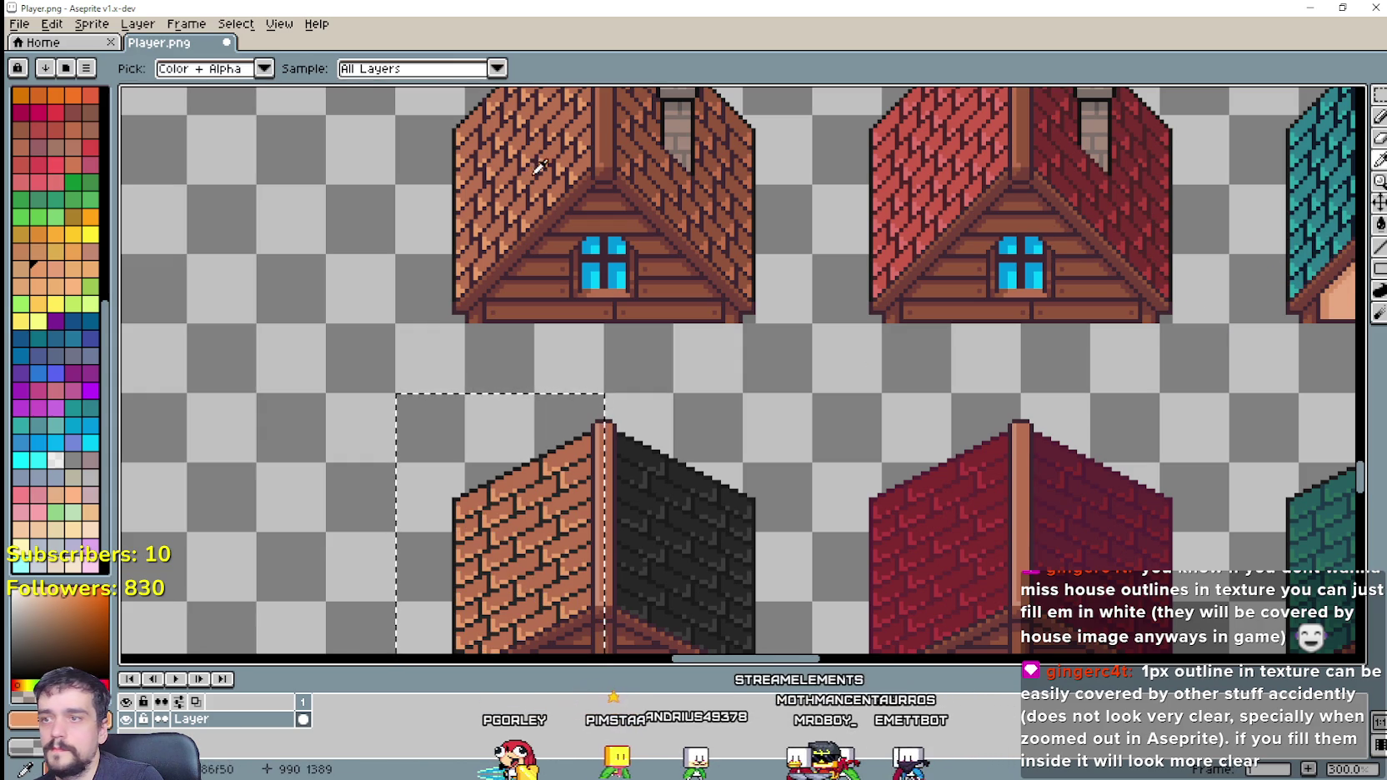
{"action": "scroll", "coordinate": [533, 196], "scroll_direction": "up", "scroll_amount": 3}
{"action": "left_click", "coordinate": [534, 204]}
{"action": "scroll", "coordinate": [534, 204], "scroll_direction": "down", "scroll_amount": 4}
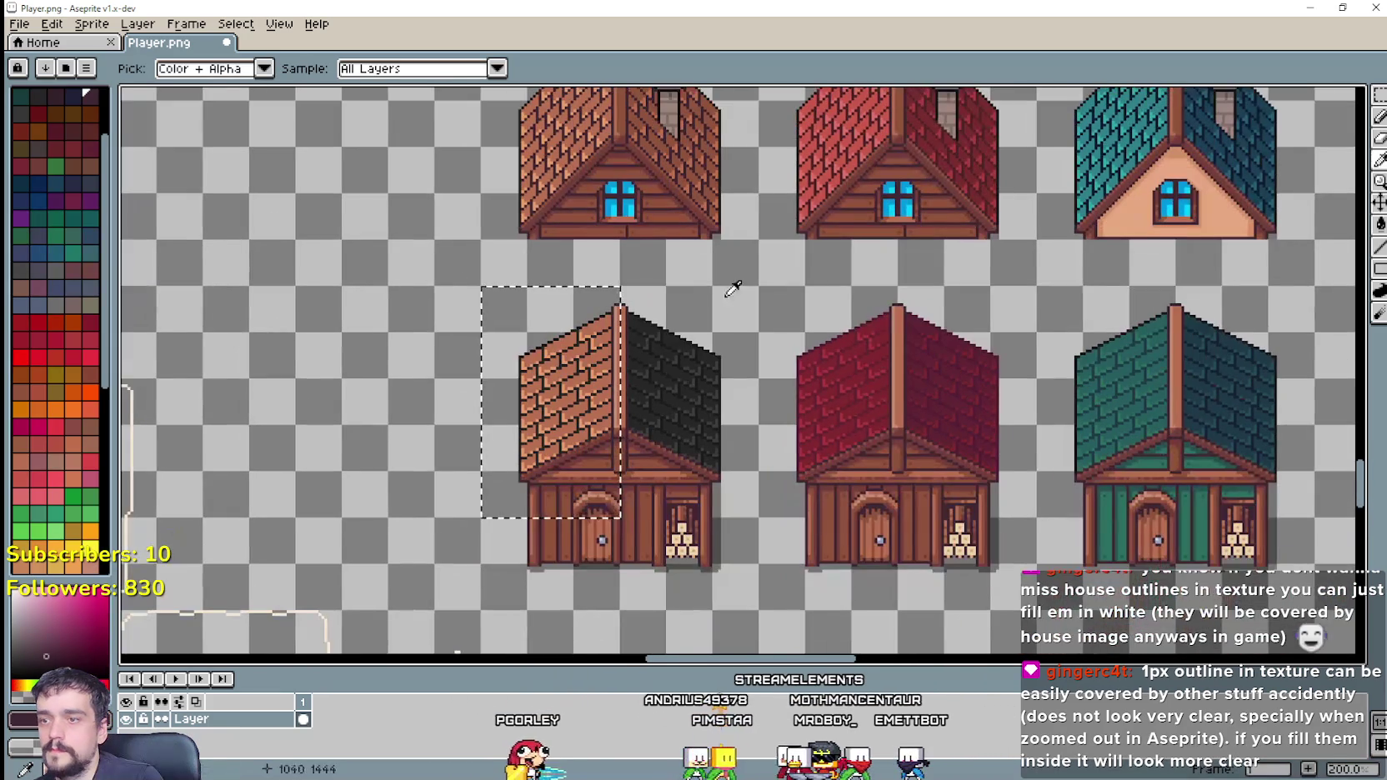
{"action": "key", "text": "g"}
{"action": "scroll", "coordinate": [542, 436], "scroll_direction": "up", "scroll_amount": 3}
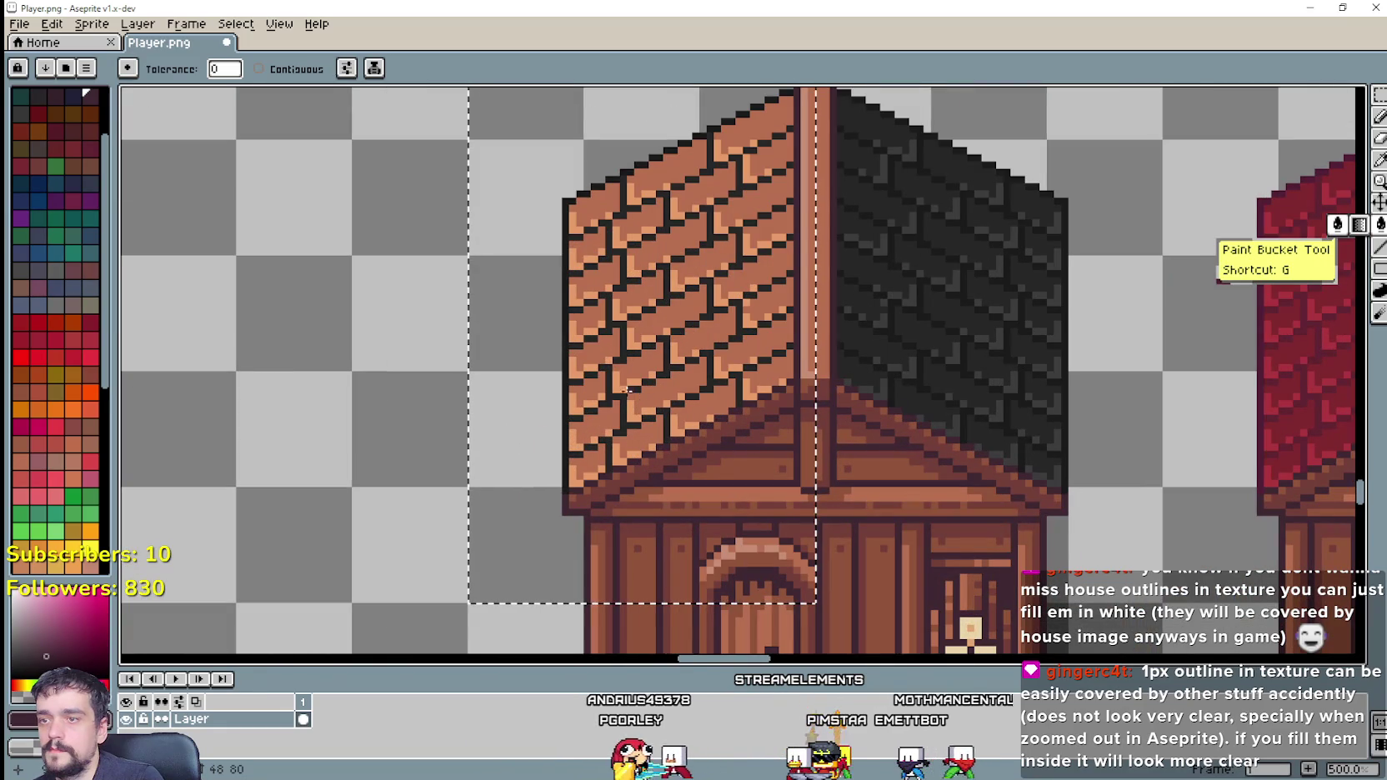
{"action": "scroll", "coordinate": [621, 397], "scroll_direction": "down", "scroll_amount": 1}
{"action": "scroll", "coordinate": [621, 398], "scroll_direction": "down", "scroll_amount": 1}
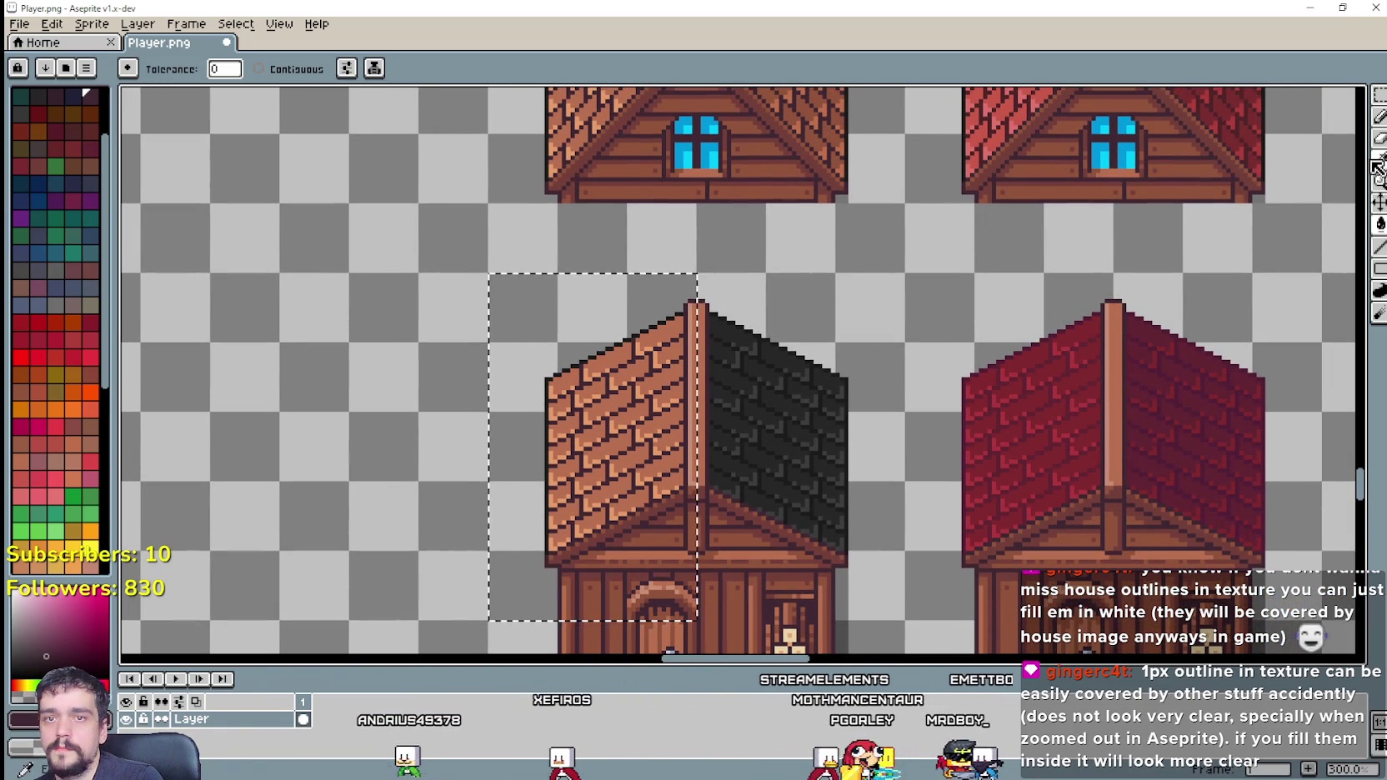
Step: Marquee-select the dark right half of the left shed's roof
{"action": "left_click_drag", "start_coordinate": [826, 267], "coordinate": [738, 342]}
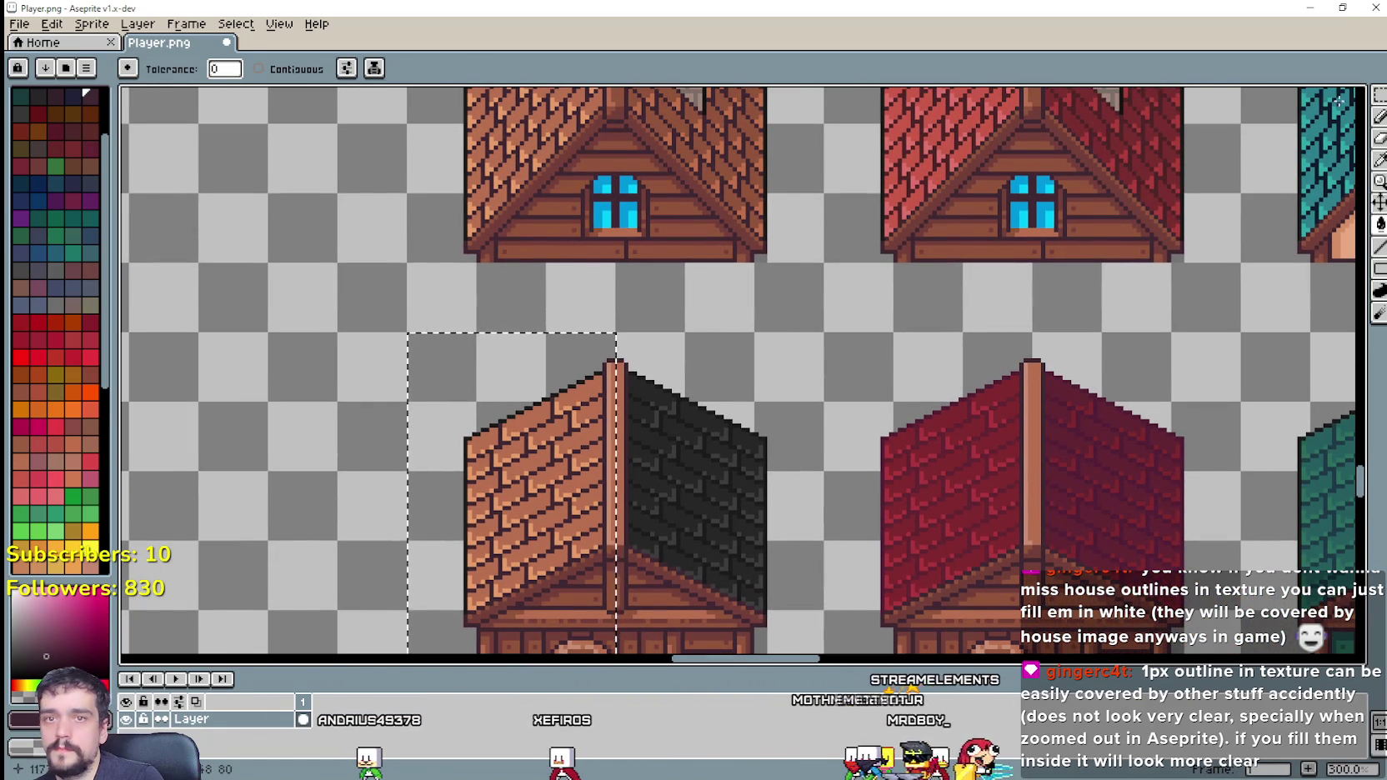
{"action": "key", "text": "m"}
{"action": "left_click_drag", "start_coordinate": [891, 436], "coordinate": [853, 393]}
{"action": "left_click", "coordinate": [603, 582]}
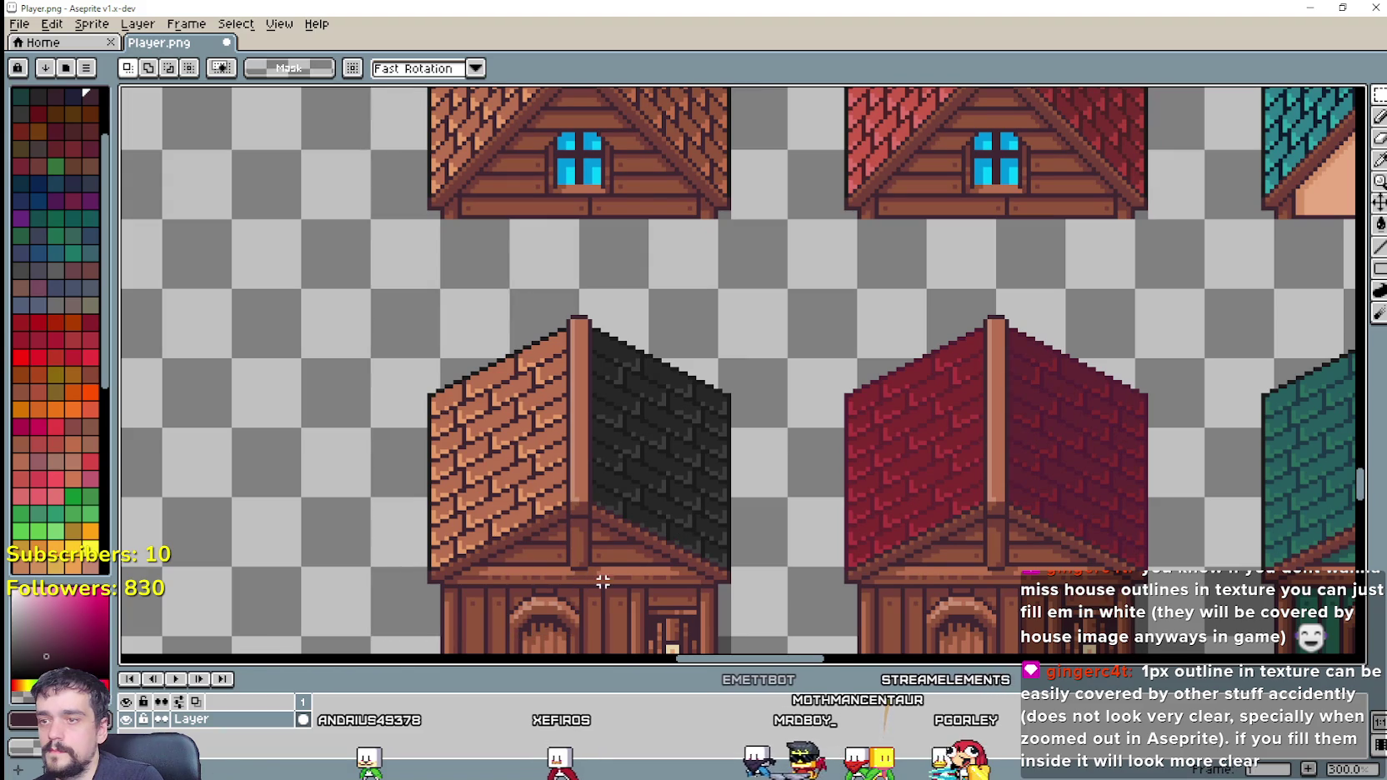
{"action": "left_click_drag", "start_coordinate": [582, 565], "coordinate": [759, 369]}
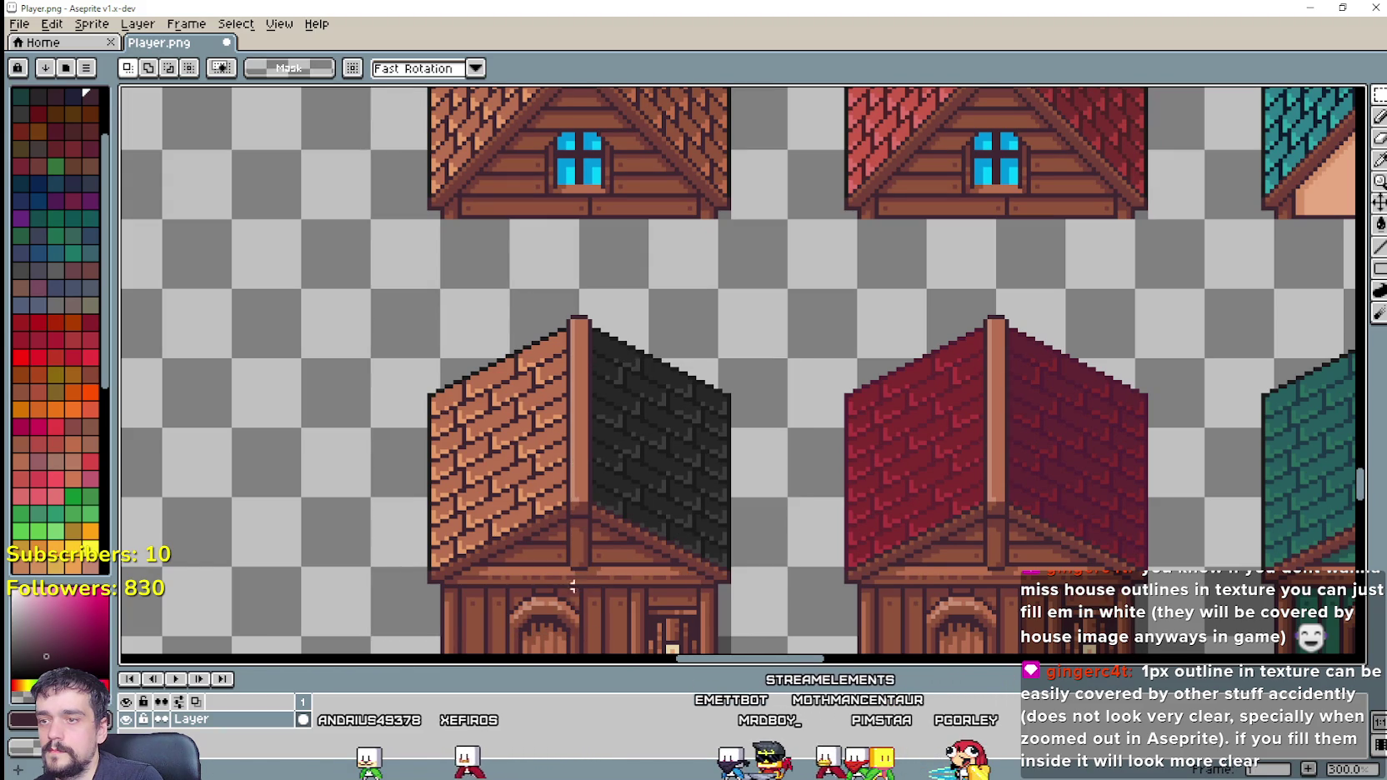
Step: Sample the brown roof colour from the house above the shed
{"action": "scroll", "coordinate": [724, 333], "scroll_direction": "up", "scroll_amount": 3}
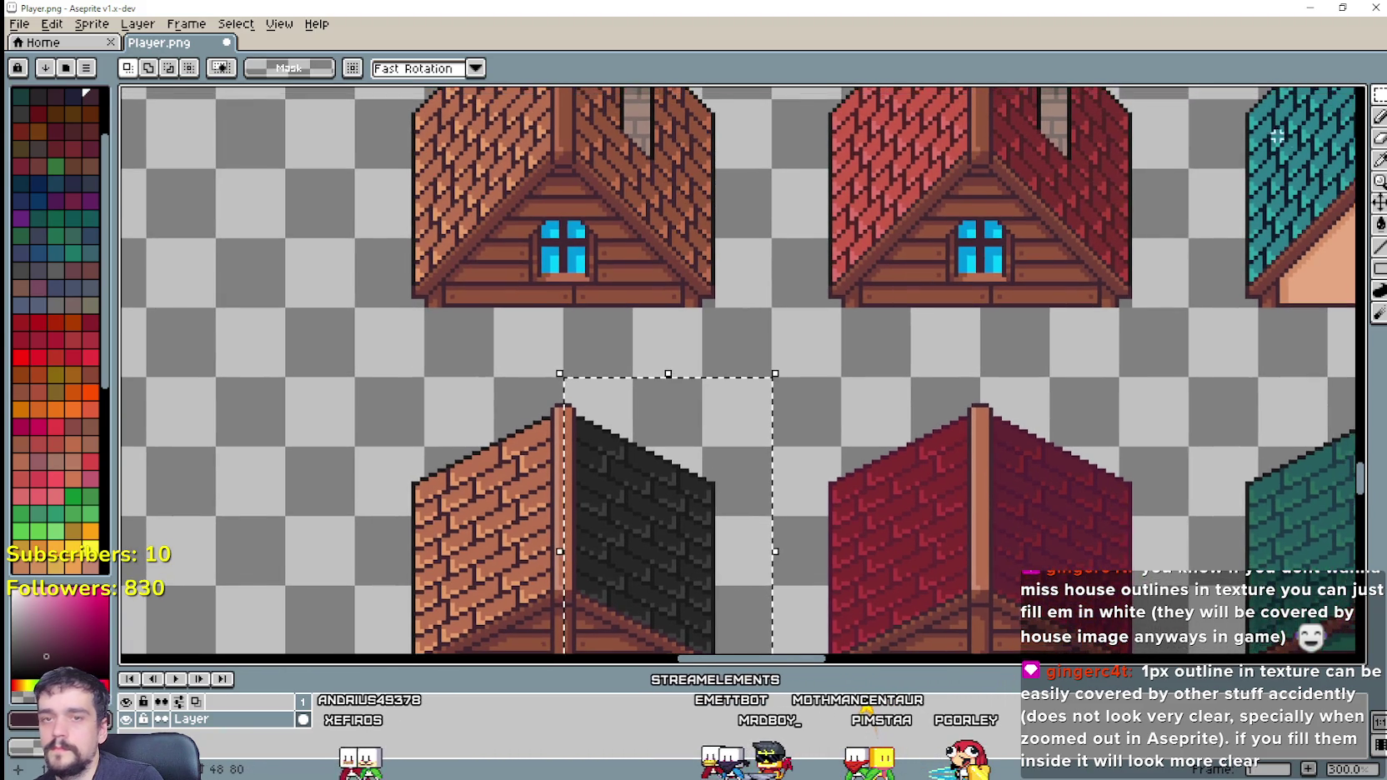
{"action": "scroll", "coordinate": [1022, 367], "scroll_direction": "down", "scroll_amount": 5}
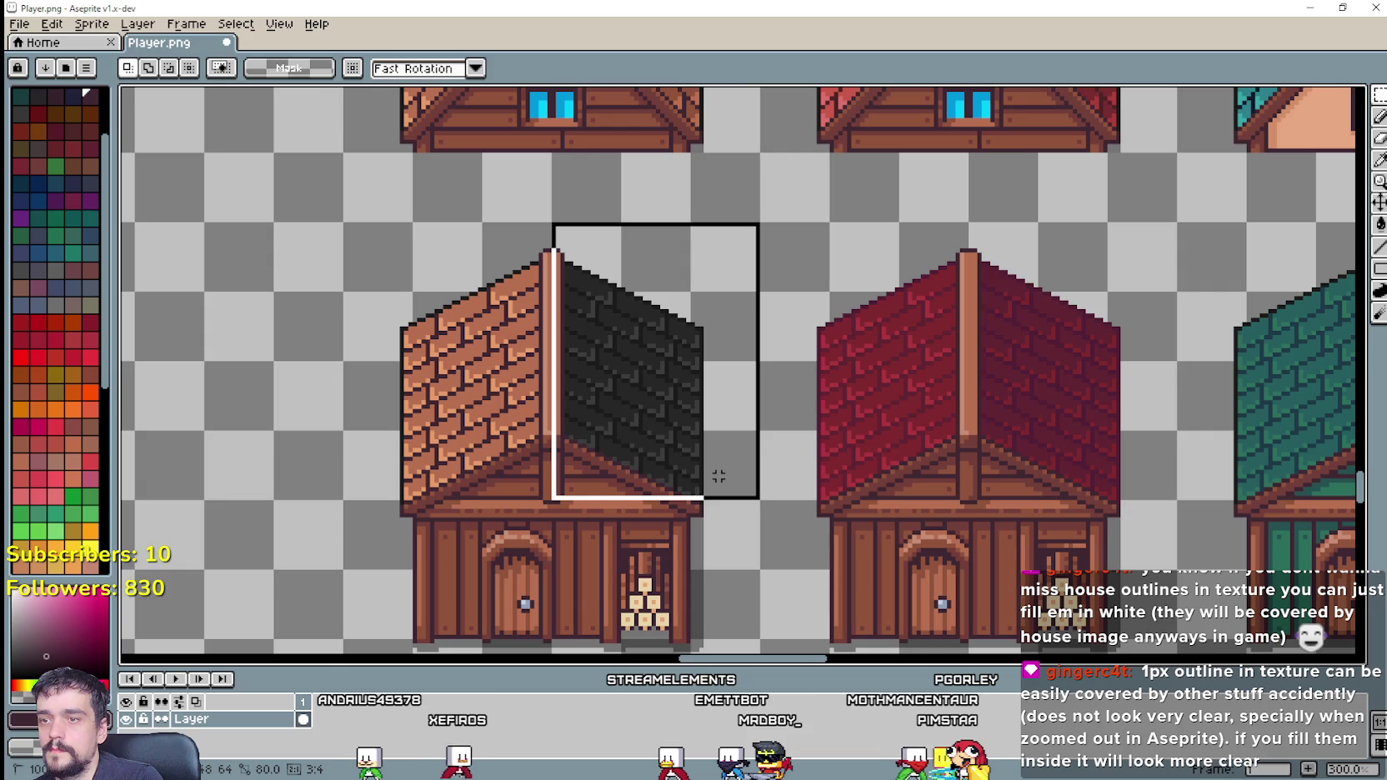
{"action": "scroll", "coordinate": [718, 476], "scroll_direction": "up", "scroll_amount": 1}
{"action": "scroll", "coordinate": [725, 378], "scroll_direction": "up", "scroll_amount": 2}
{"action": "scroll", "coordinate": [668, 441], "scroll_direction": "down", "scroll_amount": 3}
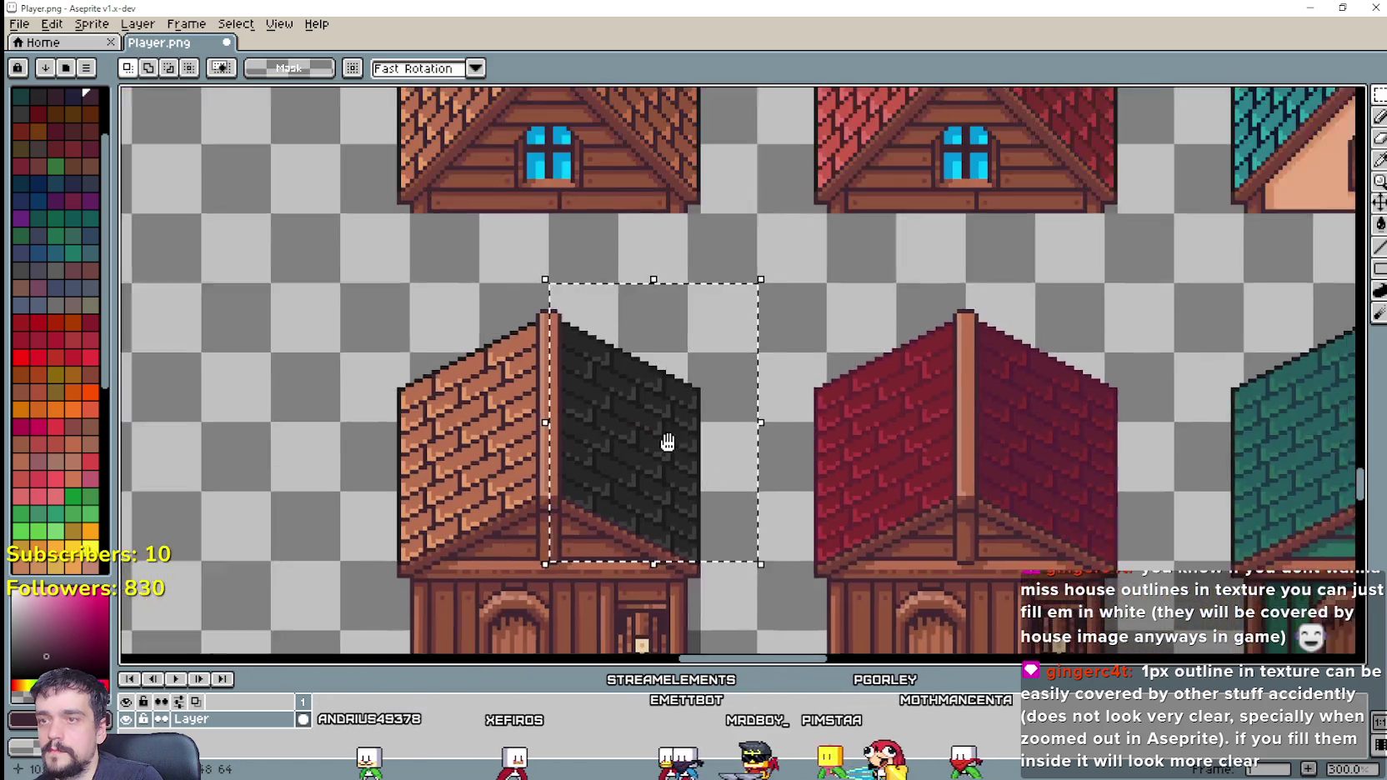
{"action": "scroll", "coordinate": [668, 442], "scroll_direction": "down", "scroll_amount": 1}
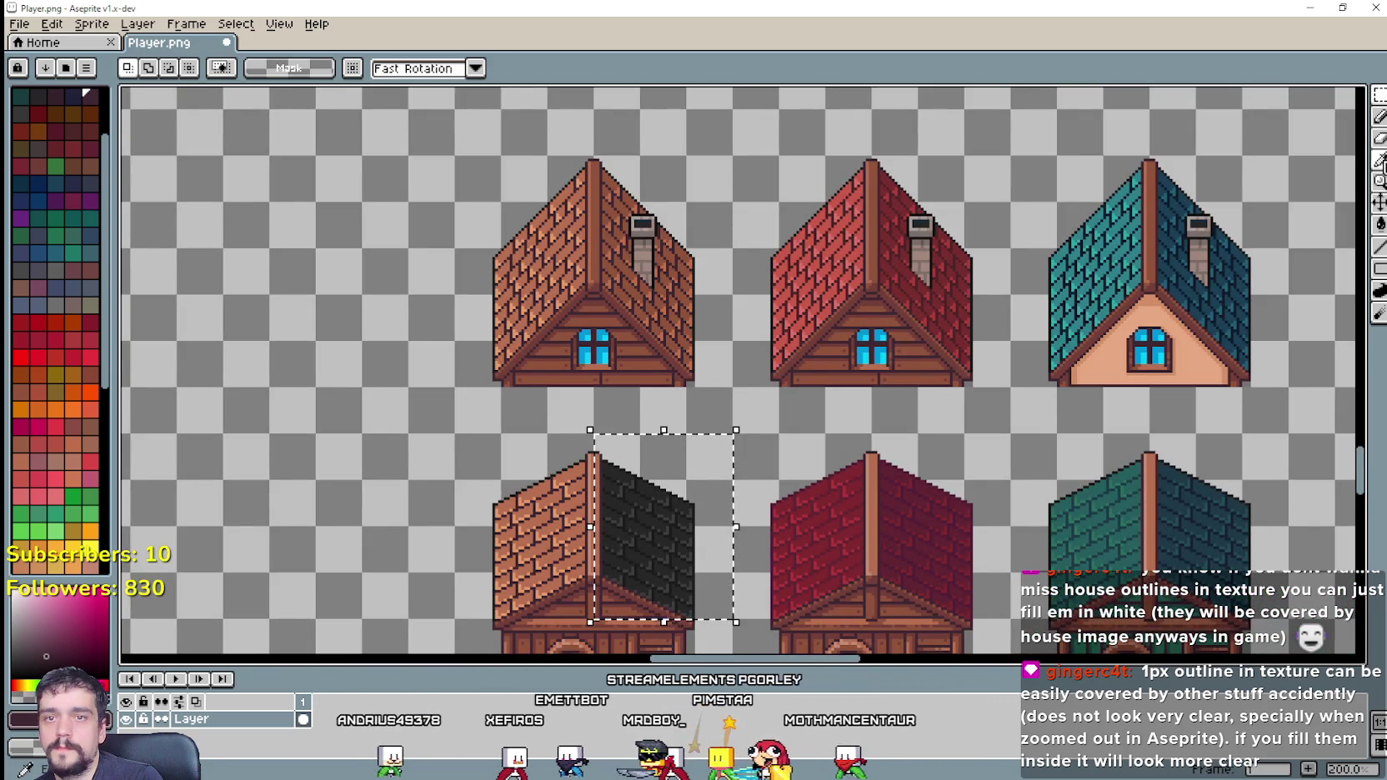
{"action": "left_click", "coordinate": [1380, 160]}
{"action": "scroll", "coordinate": [659, 291], "scroll_direction": "up", "scroll_amount": 1}
{"action": "scroll", "coordinate": [653, 295], "scroll_direction": "up", "scroll_amount": 1}
{"action": "scroll", "coordinate": [663, 285], "scroll_direction": "up", "scroll_amount": 1}
{"action": "scroll", "coordinate": [849, 477], "scroll_direction": "down", "scroll_amount": 2}
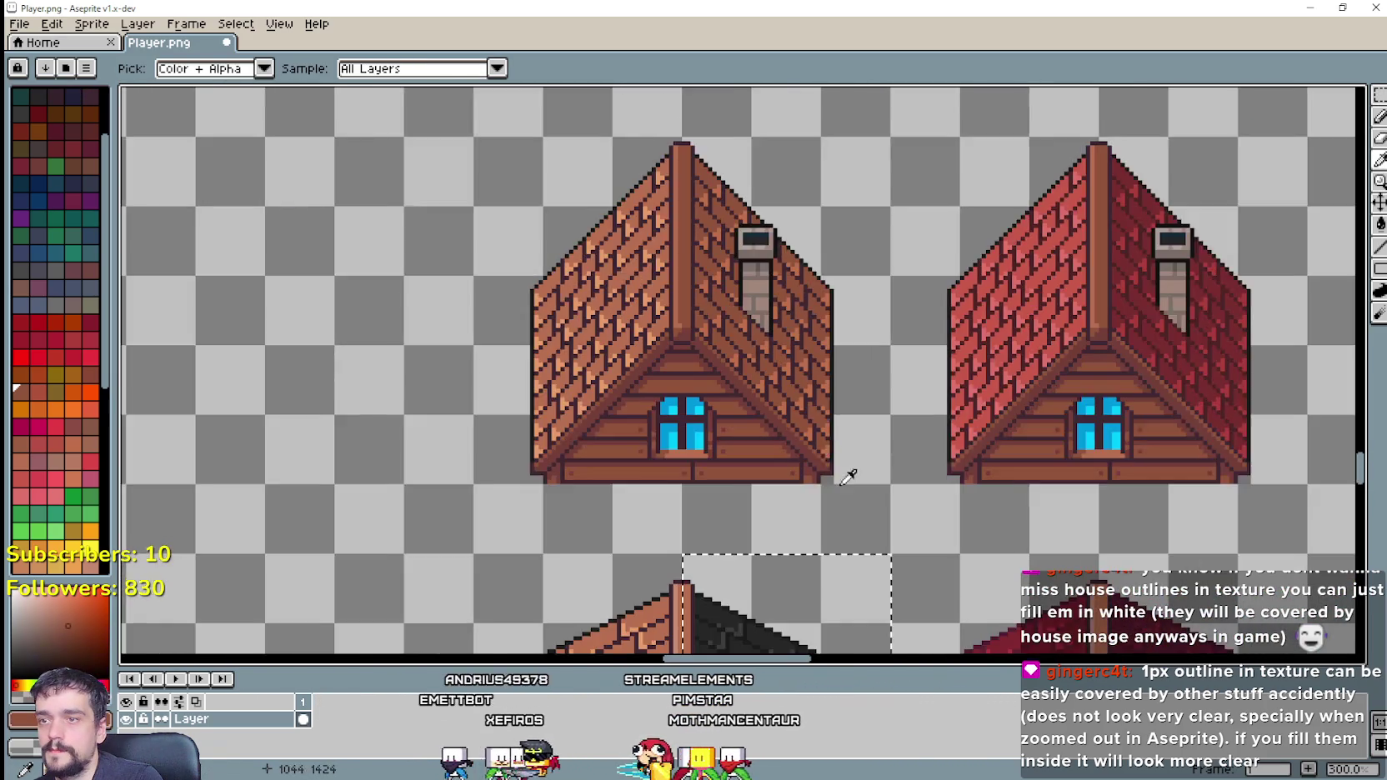
{"action": "left_click_drag", "start_coordinate": [849, 477], "coordinate": [788, 301]}
Step: Fill the dark right half of the shed roof with brown
{"action": "left_click", "coordinate": [1380, 223]}
{"action": "scroll", "coordinate": [695, 473], "scroll_direction": "up", "scroll_amount": 2}
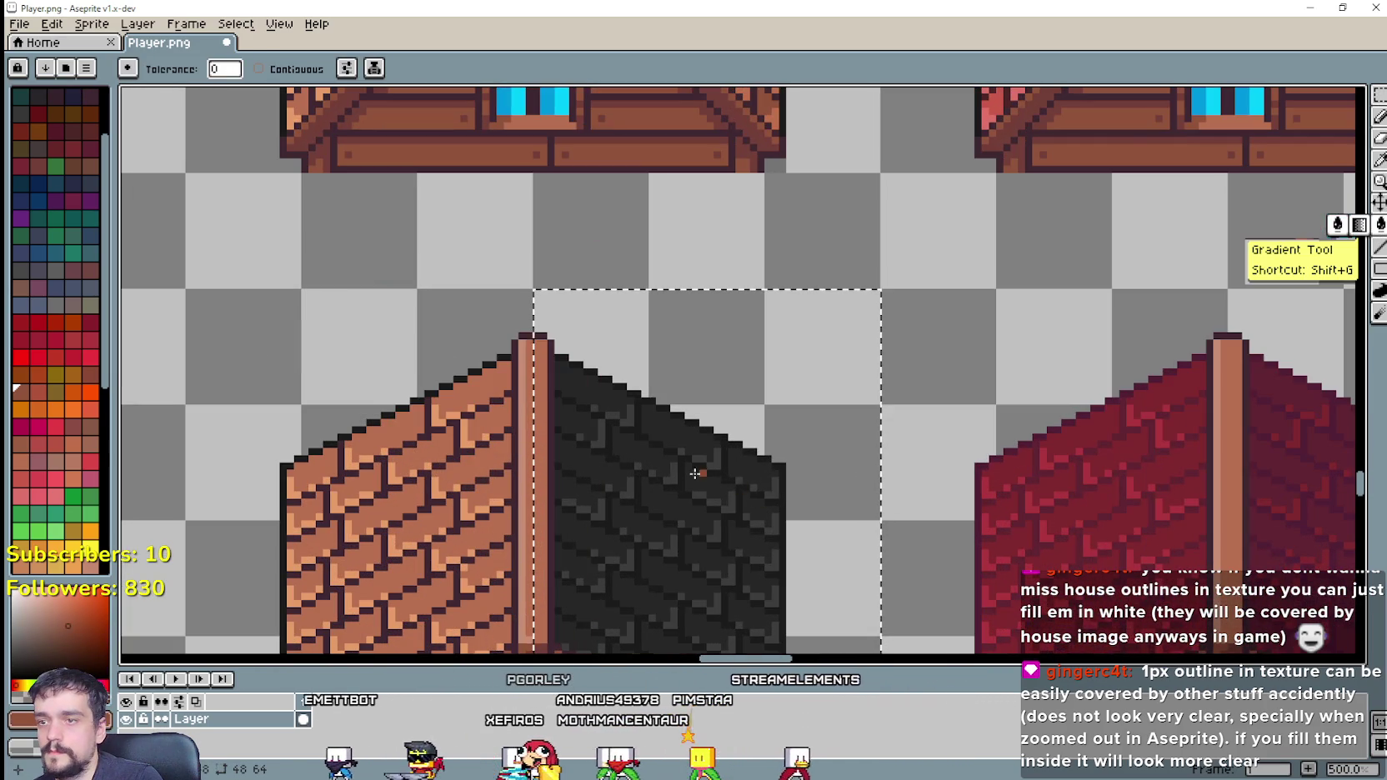
{"action": "left_click", "coordinate": [695, 474]}
{"action": "scroll", "coordinate": [694, 473], "scroll_direction": "down", "scroll_amount": 2}
Step: Zoom in on the houses and try filling the roof's black brick outlines brown, then undo it
{"action": "key", "text": "z"}
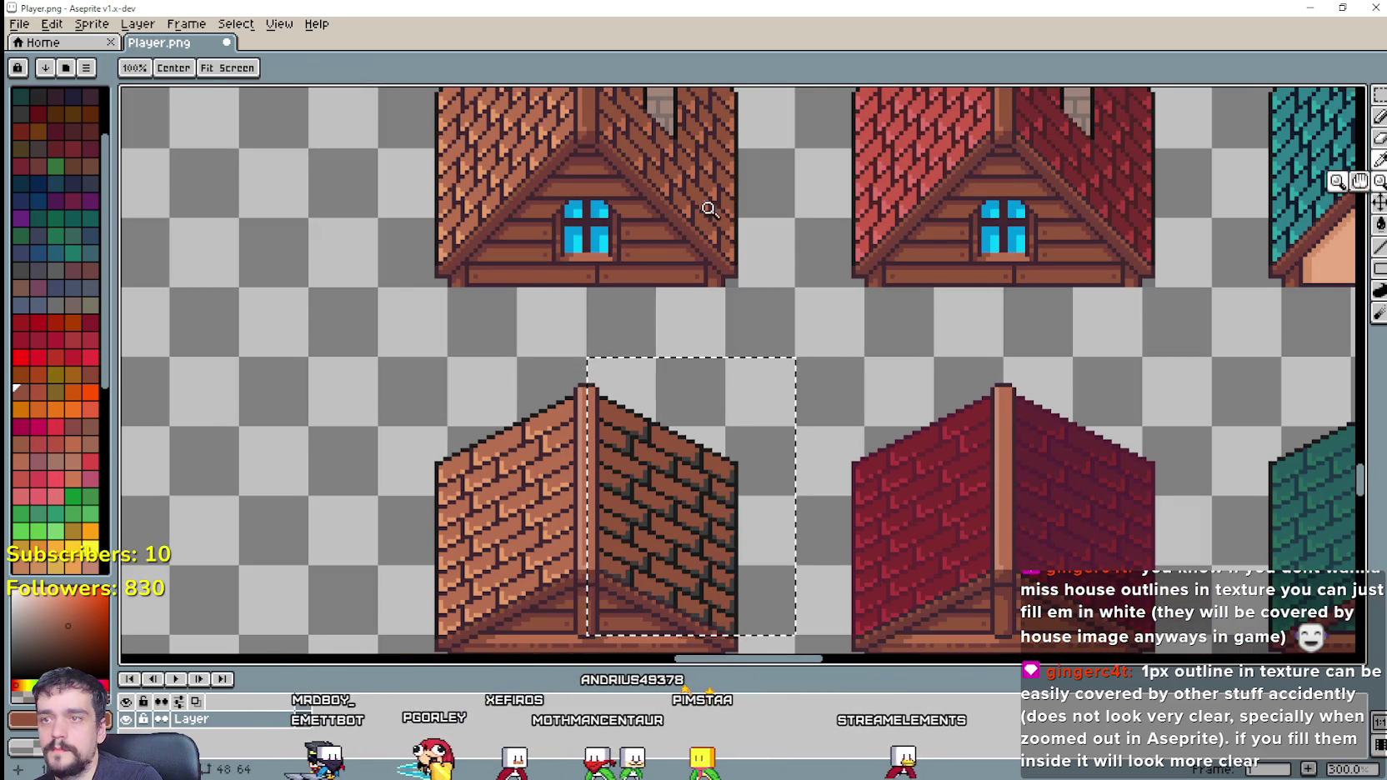
{"action": "left_click", "coordinate": [682, 187]}
{"action": "key", "text": "i"}
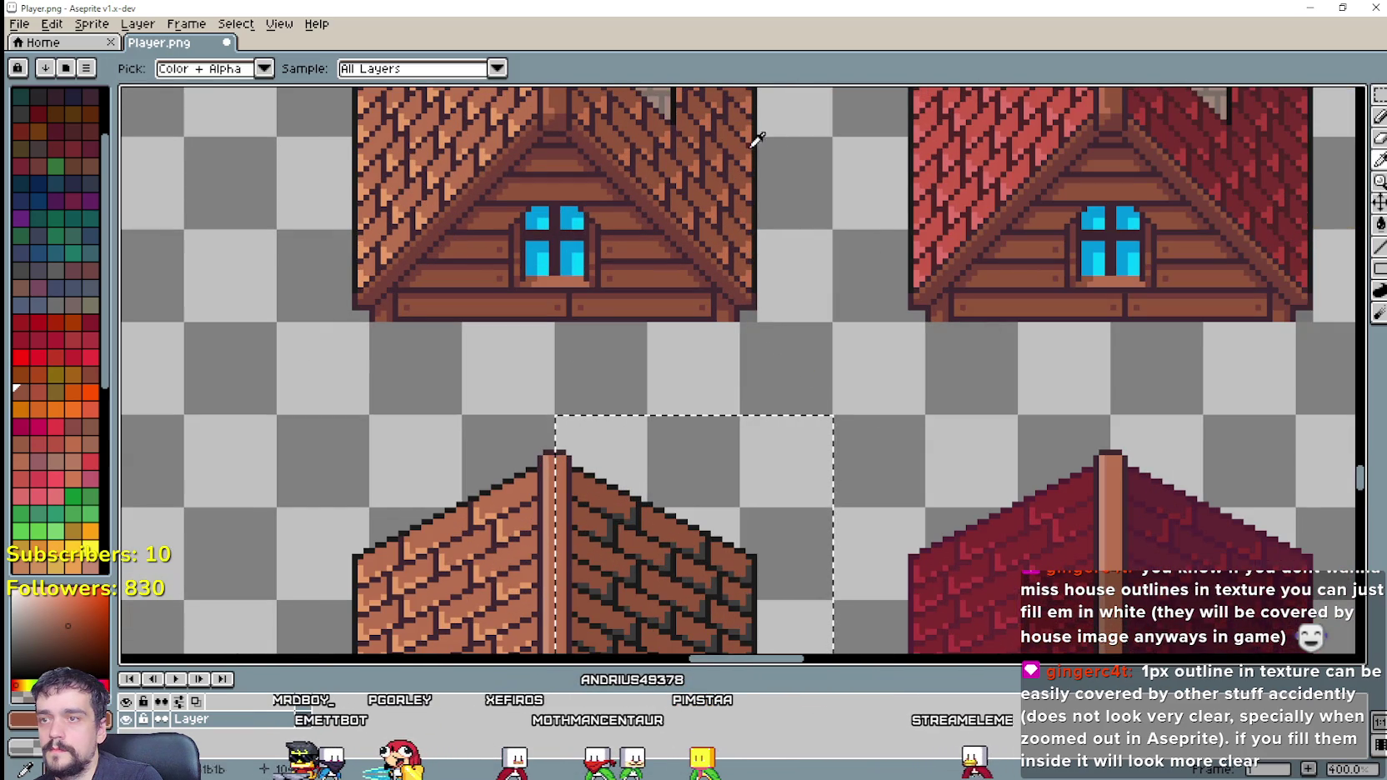
{"action": "scroll", "coordinate": [685, 172], "scroll_direction": "down", "scroll_amount": 1}
{"action": "scroll", "coordinate": [686, 275], "scroll_direction": "down", "scroll_amount": 1}
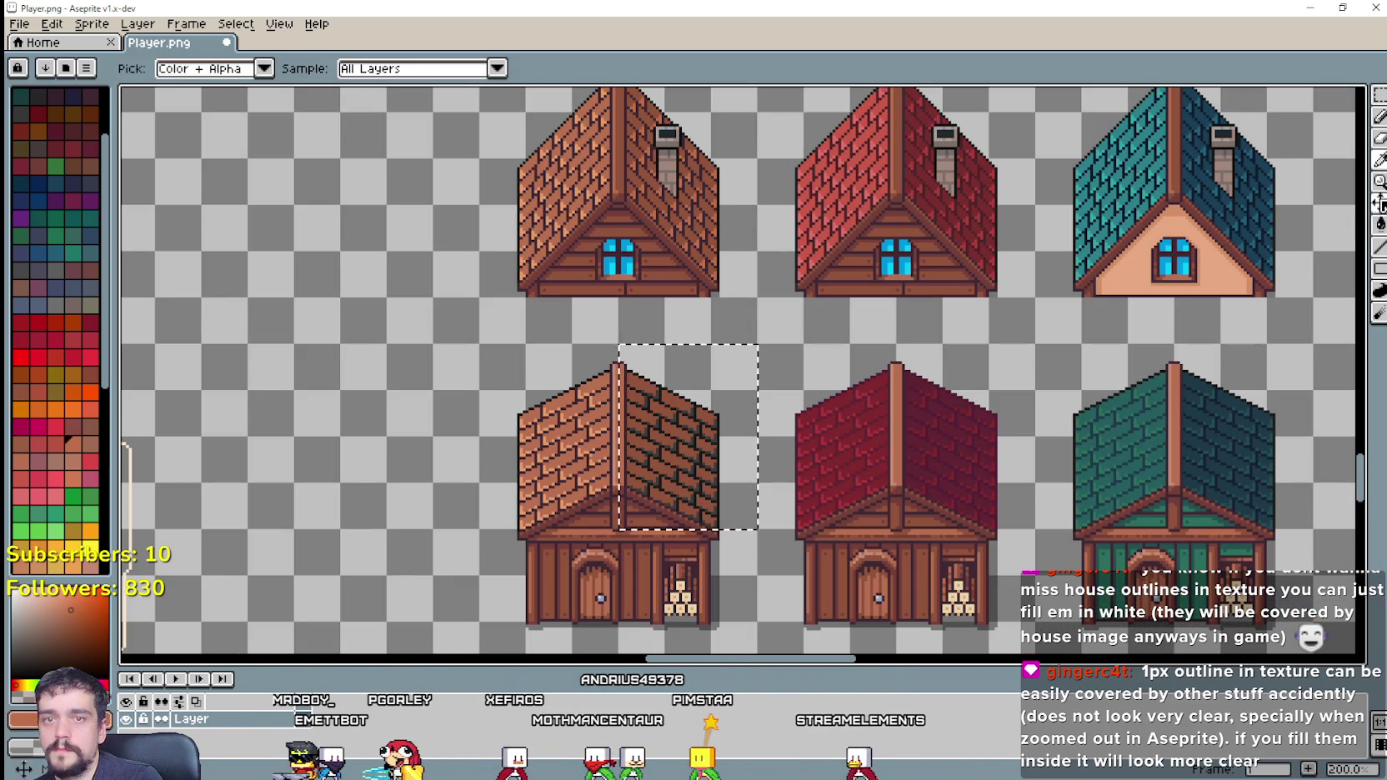
{"action": "key", "text": "g"}
{"action": "scroll", "coordinate": [726, 381], "scroll_direction": "up", "scroll_amount": 3}
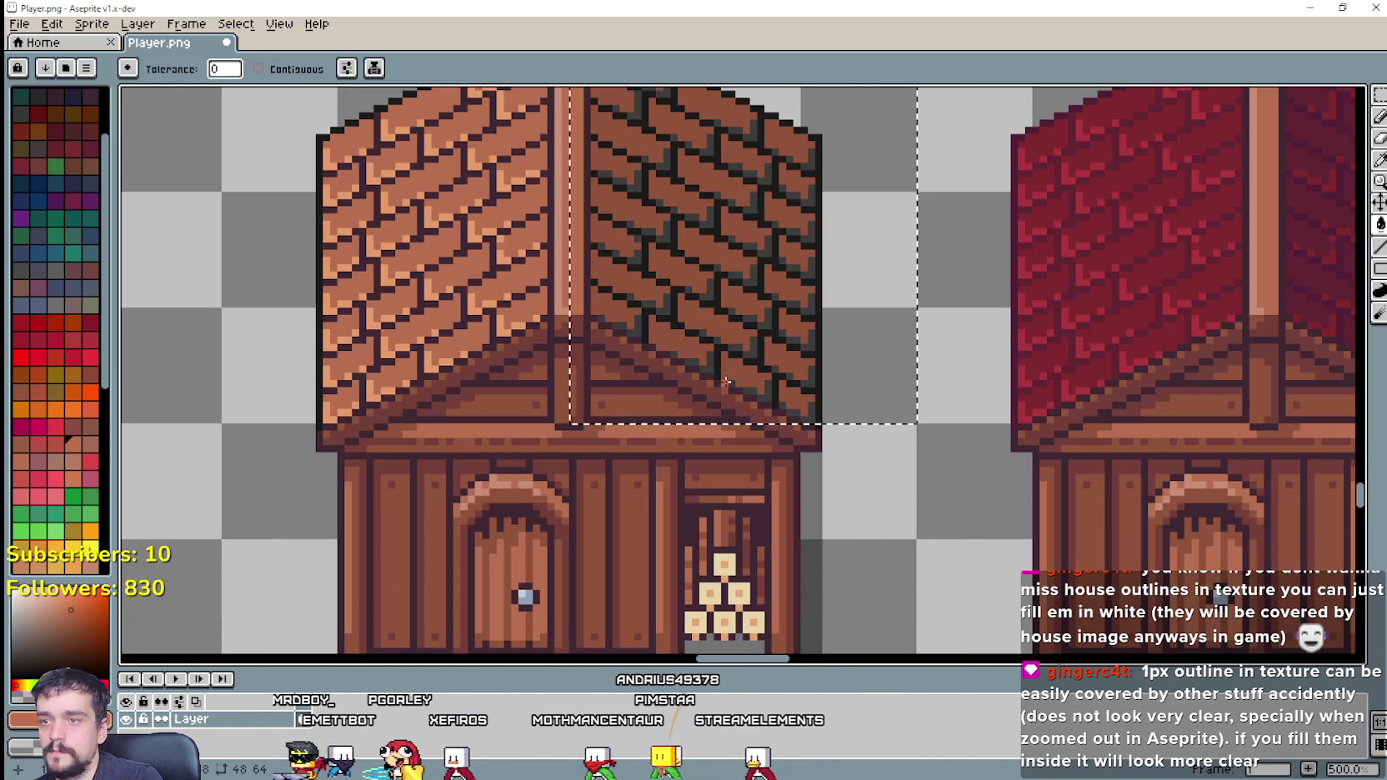
{"action": "left_click", "coordinate": [714, 357]}
{"action": "key", "text": "ctrl+z"}
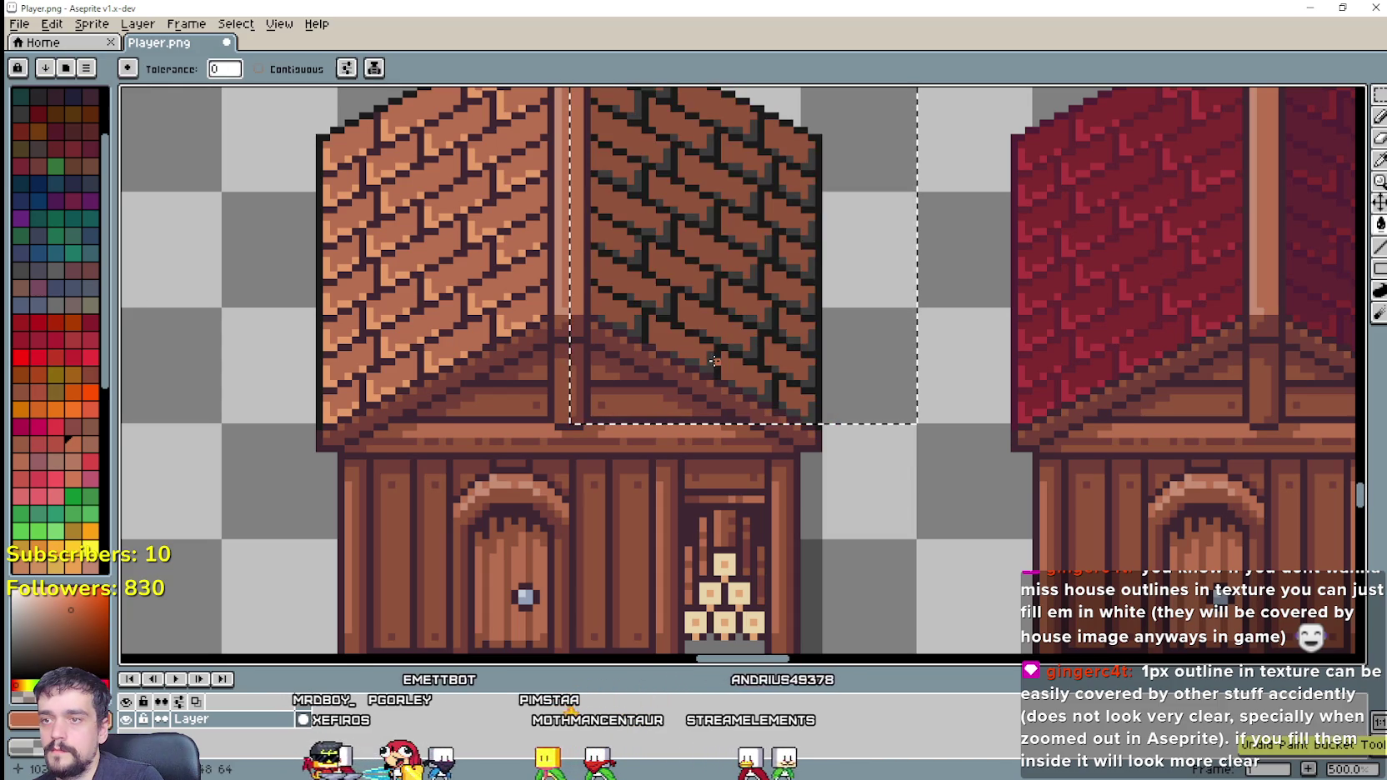
{"action": "key", "text": "ctrl+y"}
{"action": "key", "text": "ctrl+z"}
{"action": "scroll", "coordinate": [713, 363], "scroll_direction": "down", "scroll_amount": 2}
{"action": "scroll", "coordinate": [849, 296], "scroll_direction": "up", "scroll_amount": 3}
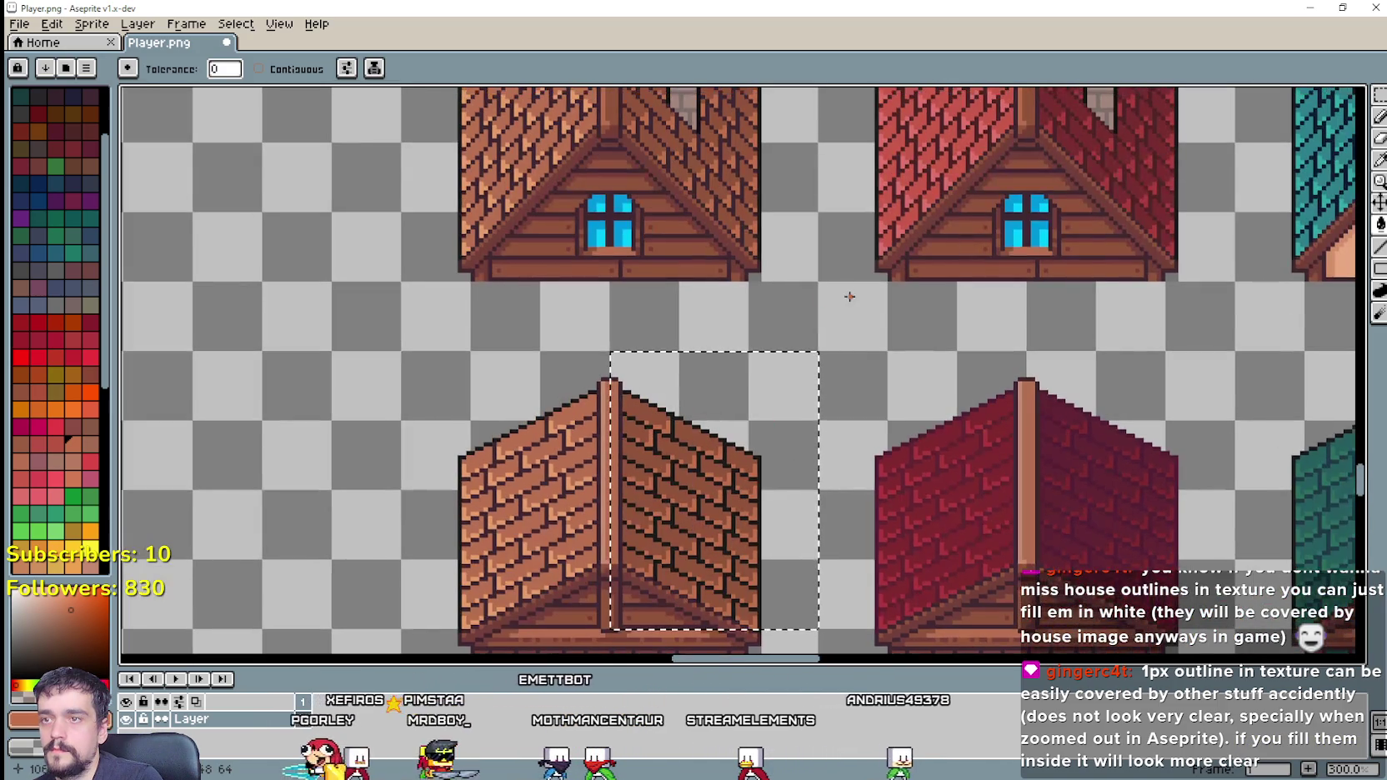
Step: Resample roof colours and set the Paint Bucket to fill connected pixels only
{"action": "key", "text": "i"}
{"action": "scroll", "coordinate": [788, 132], "scroll_direction": "up", "scroll_amount": 4}
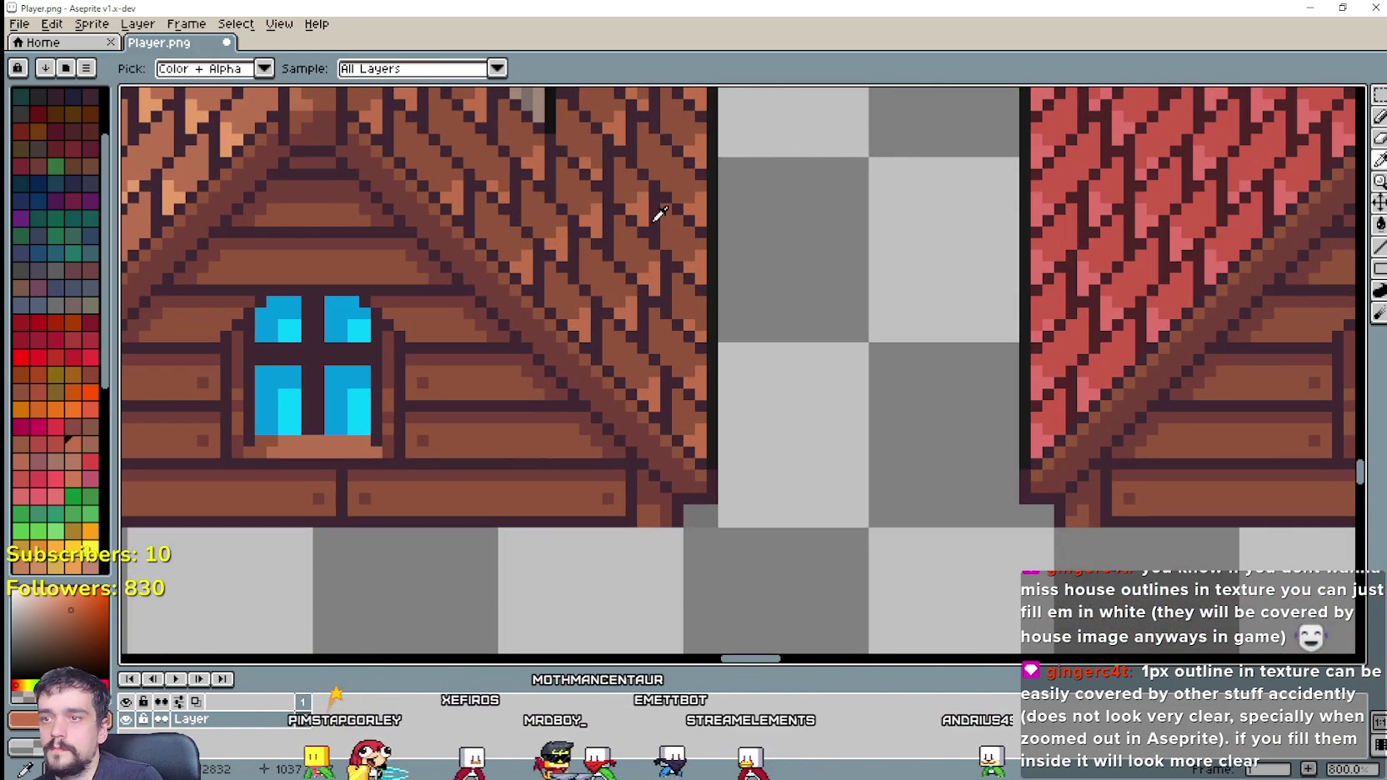
{"action": "scroll", "coordinate": [658, 214], "scroll_direction": "down", "scroll_amount": 1}
{"action": "scroll", "coordinate": [656, 236], "scroll_direction": "down", "scroll_amount": 4}
{"action": "left_click", "coordinate": [1380, 225]}
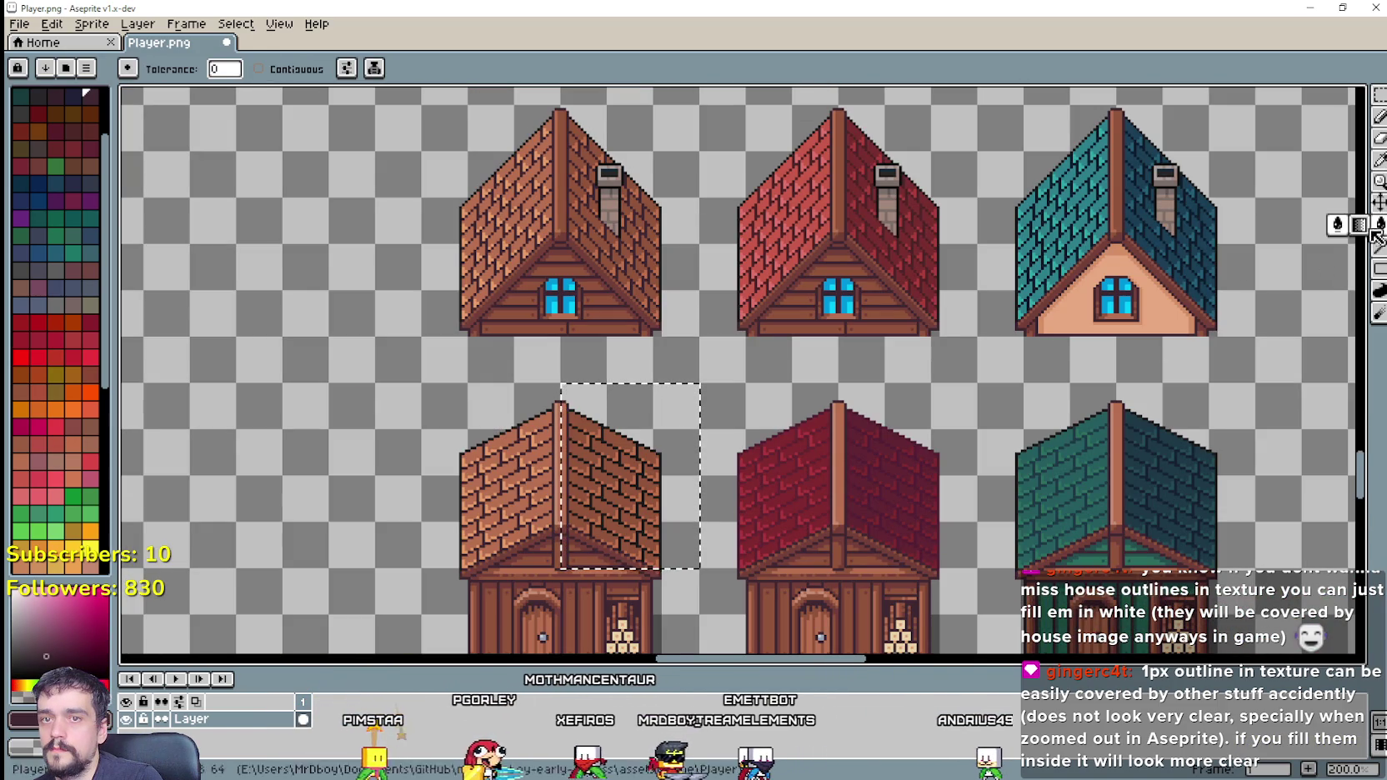
{"action": "scroll", "coordinate": [600, 488], "scroll_direction": "up", "scroll_amount": 2}
{"action": "scroll", "coordinate": [601, 488], "scroll_direction": "up", "scroll_amount": 2}
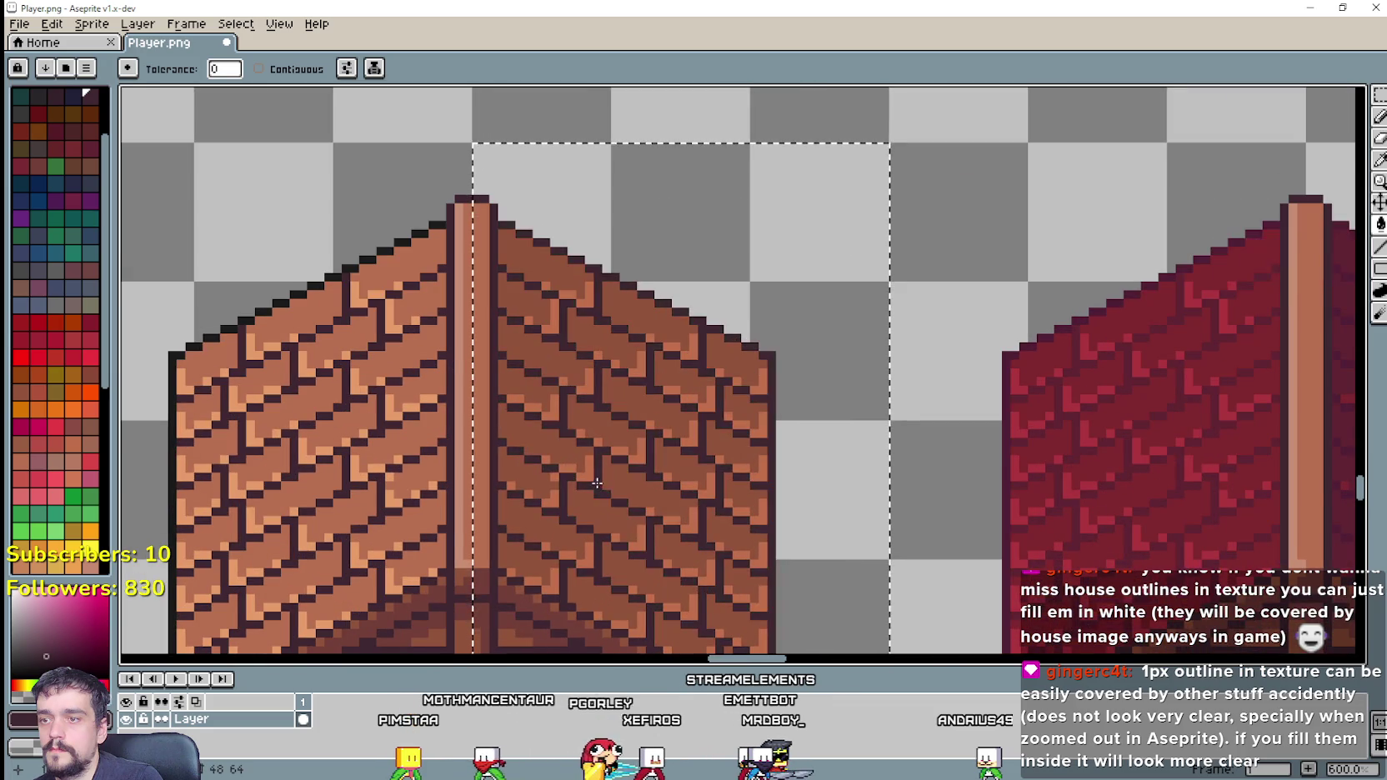
{"action": "scroll", "coordinate": [734, 459], "scroll_direction": "down", "scroll_amount": 4}
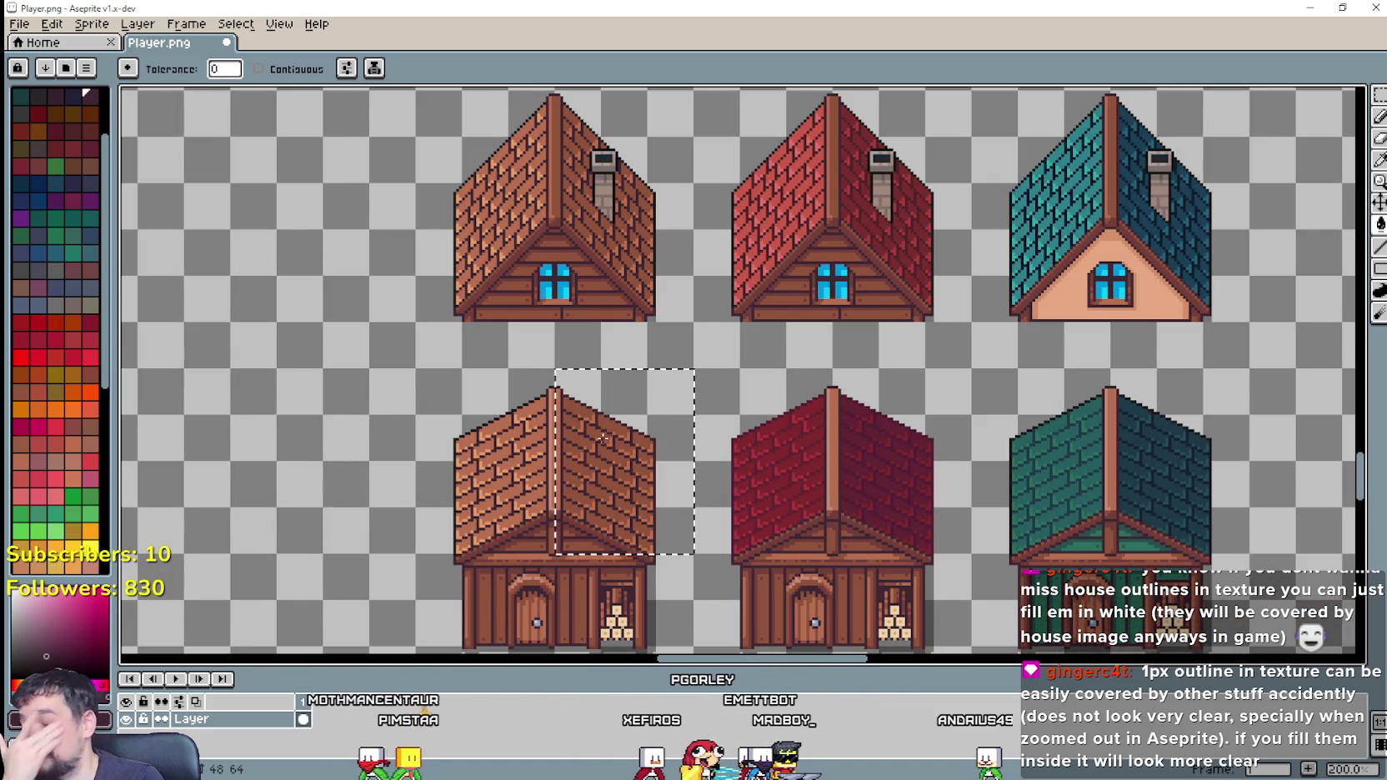
{"action": "scroll", "coordinate": [526, 404], "scroll_direction": "up", "scroll_amount": 1}
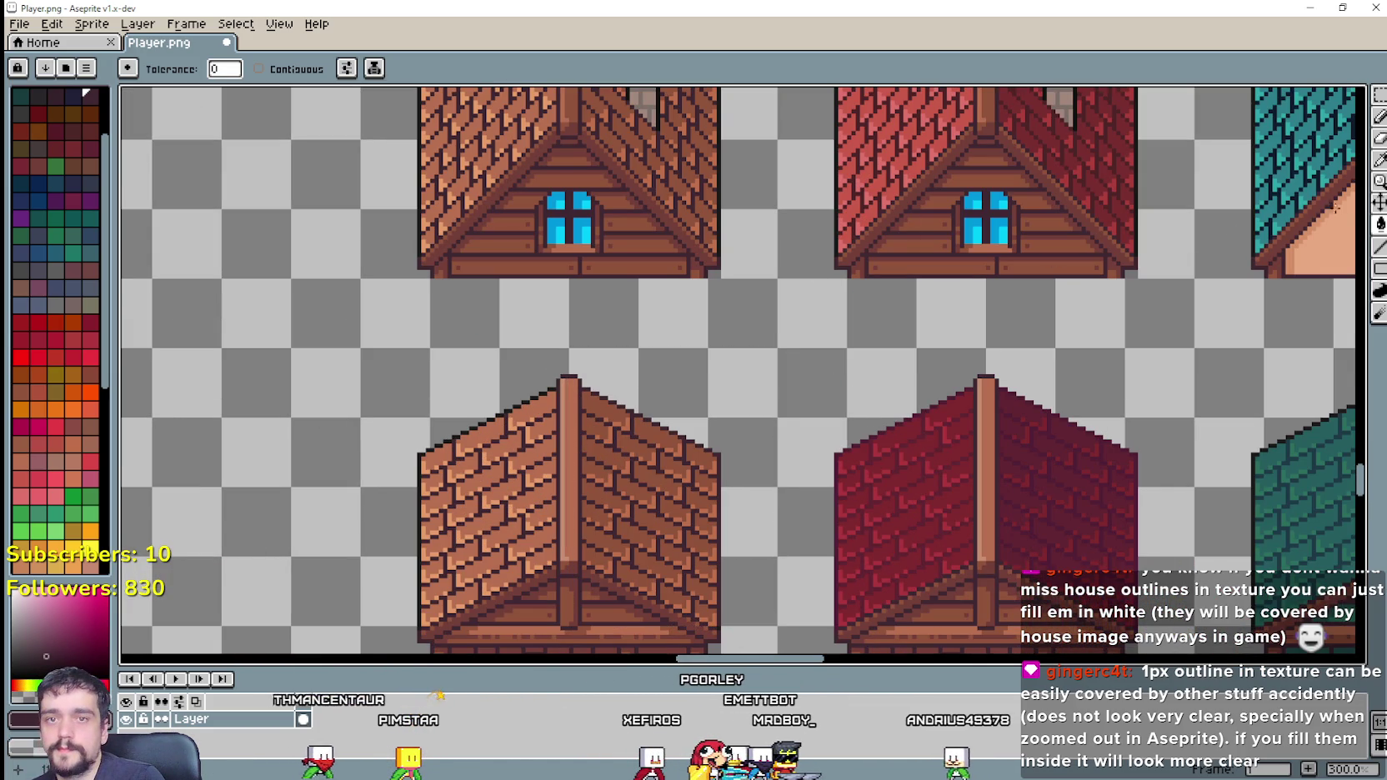
{"action": "left_click", "coordinate": [1379, 160]}
{"action": "scroll", "coordinate": [626, 200], "scroll_direction": "up", "scroll_amount": 1}
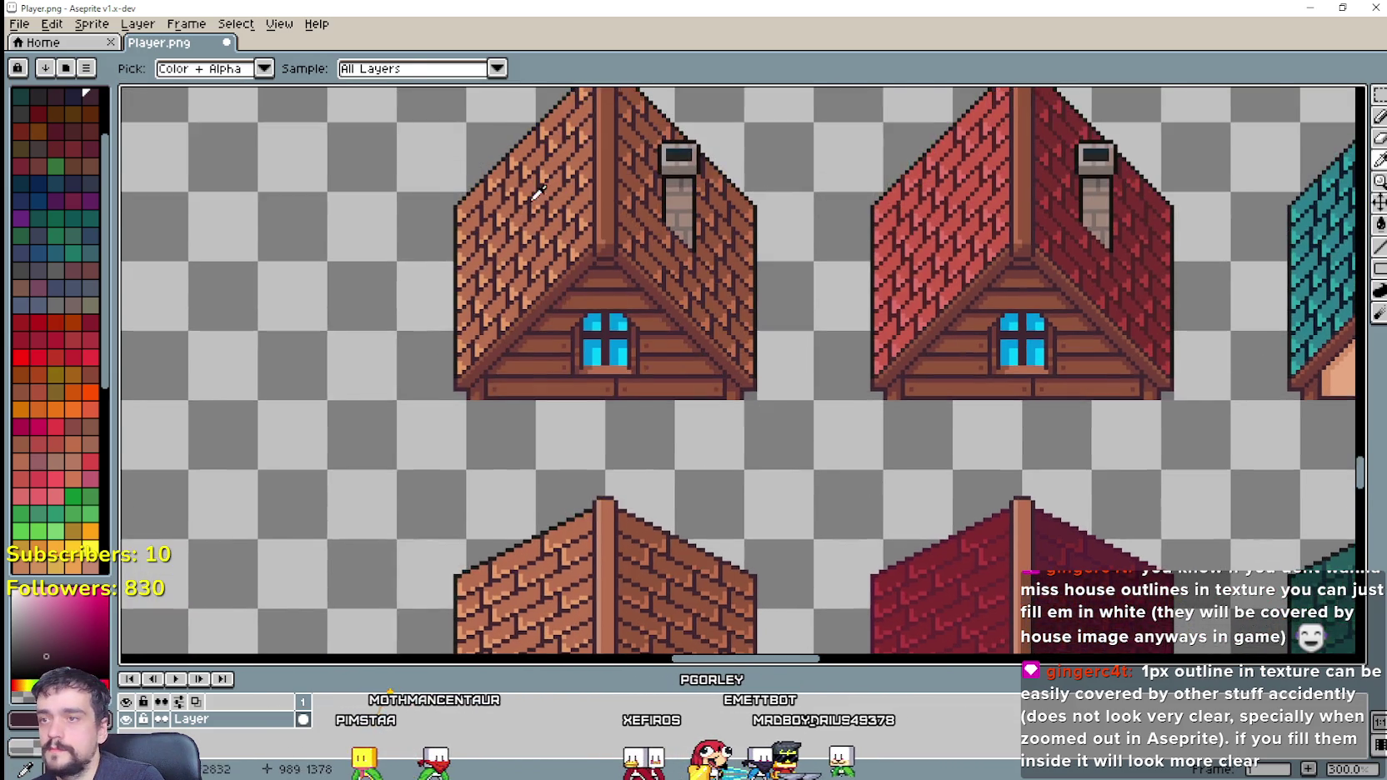
{"action": "scroll", "coordinate": [625, 200], "scroll_direction": "up", "scroll_amount": 1}
{"action": "scroll", "coordinate": [693, 283], "scroll_direction": "down", "scroll_amount": 2}
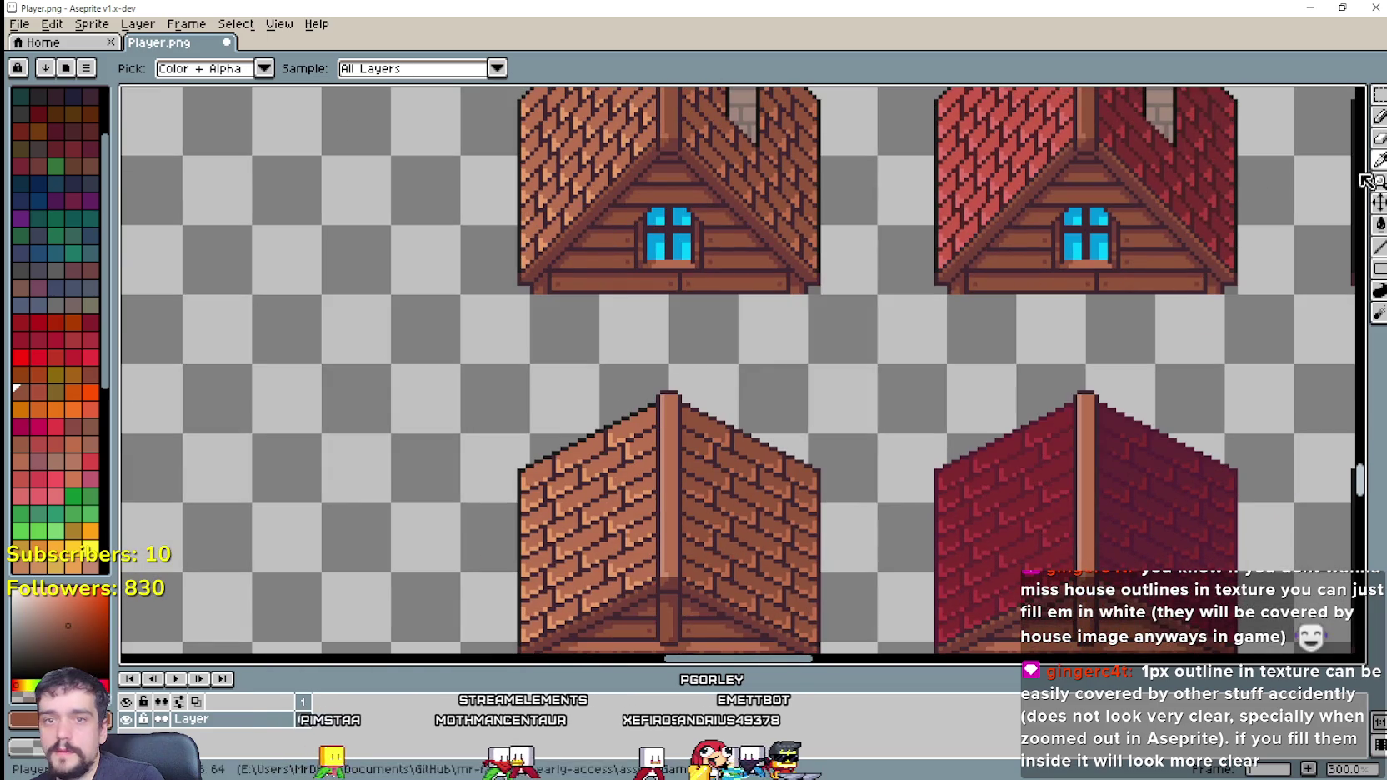
{"action": "key", "text": "g"}
{"action": "left_click", "coordinate": [289, 74]}
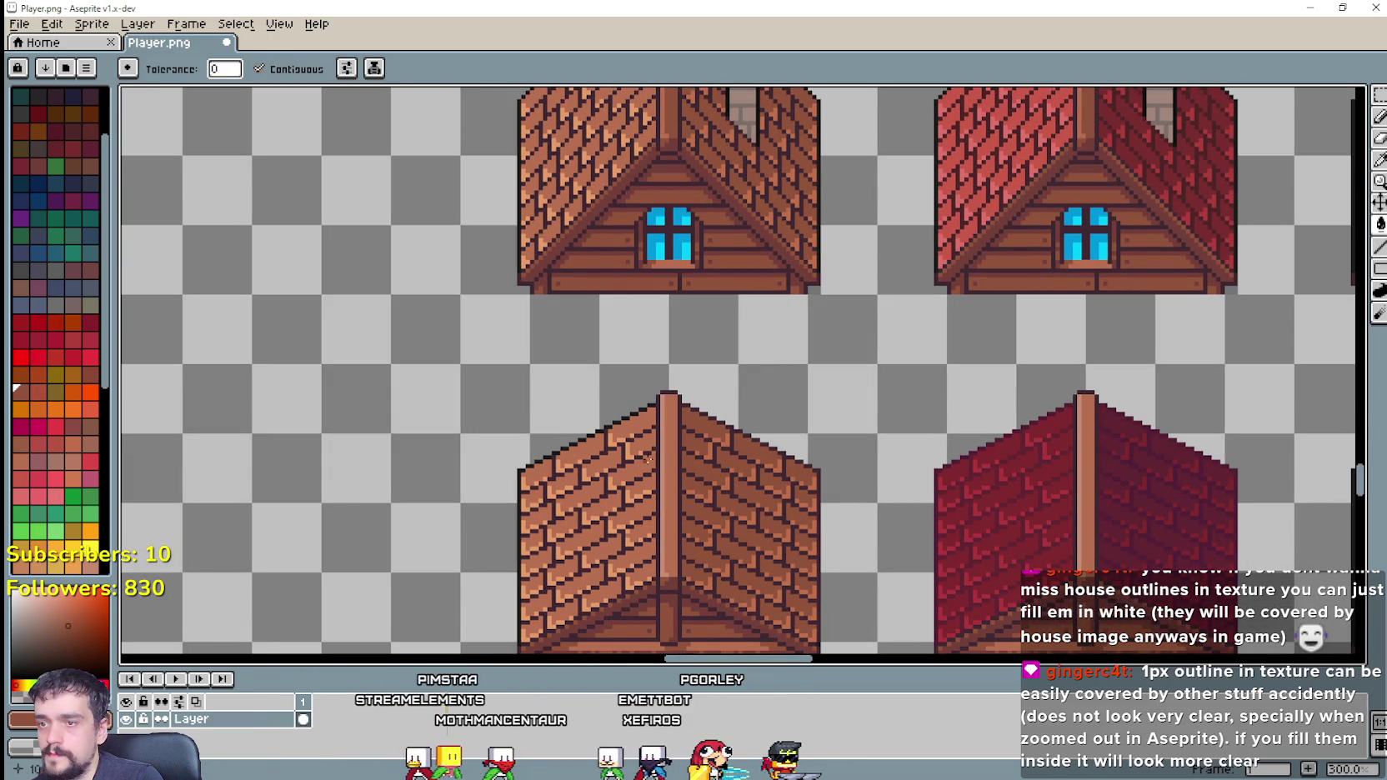
Step: Sample another roof colour, check the recoloured shed roofs, and pick the Rectangular Marquee tool
{"action": "left_click", "coordinate": [1380, 160]}
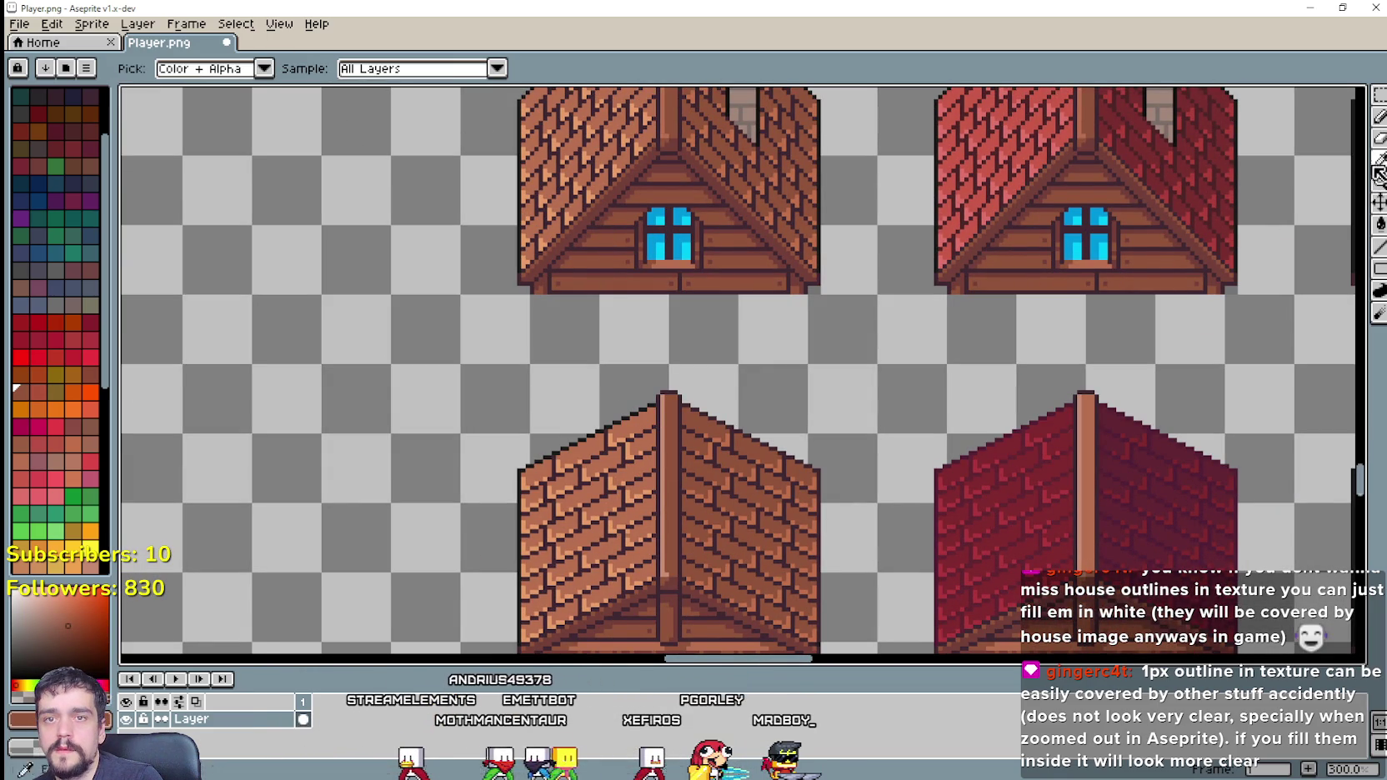
{"action": "scroll", "coordinate": [634, 141], "scroll_direction": "up", "scroll_amount": 1}
{"action": "scroll", "coordinate": [699, 123], "scroll_direction": "up", "scroll_amount": 1}
{"action": "scroll", "coordinate": [1177, 260], "scroll_direction": "down", "scroll_amount": 2}
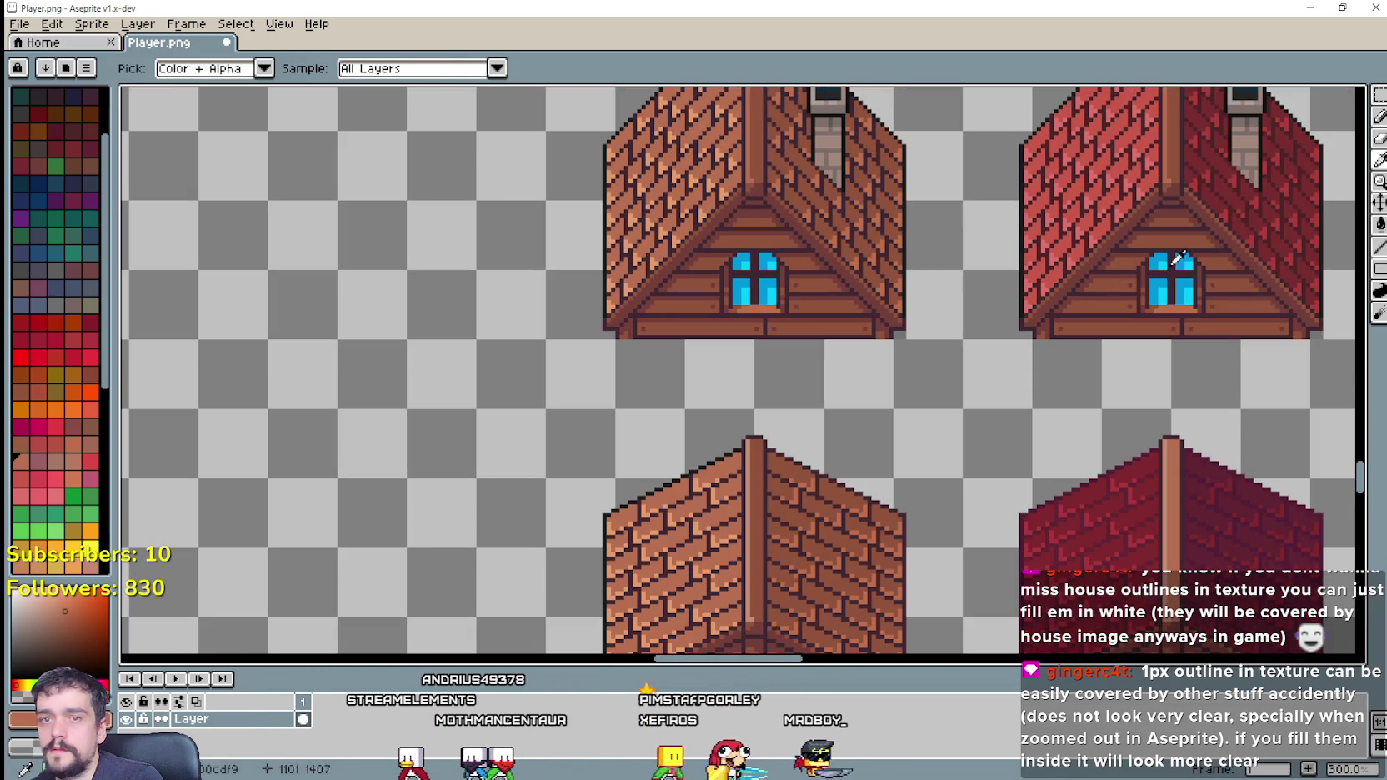
{"action": "left_click", "coordinate": [1380, 224]}
{"action": "scroll", "coordinate": [748, 563], "scroll_direction": "up", "scroll_amount": 1}
{"action": "scroll", "coordinate": [748, 563], "scroll_direction": "up", "scroll_amount": 2}
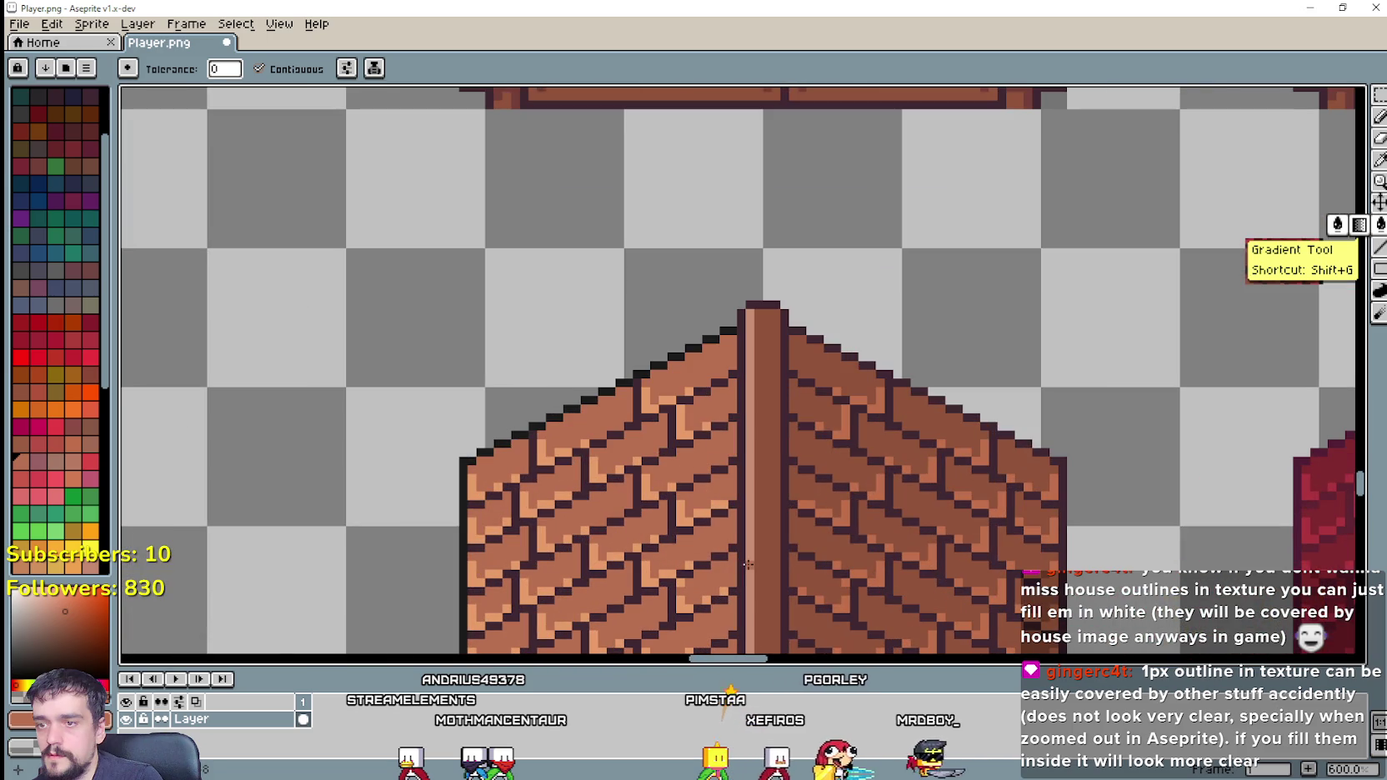
{"action": "scroll", "coordinate": [748, 563], "scroll_direction": "down", "scroll_amount": 2}
{"action": "scroll", "coordinate": [780, 471], "scroll_direction": "down", "scroll_amount": 1}
{"action": "scroll", "coordinate": [717, 400], "scroll_direction": "down", "scroll_amount": 1}
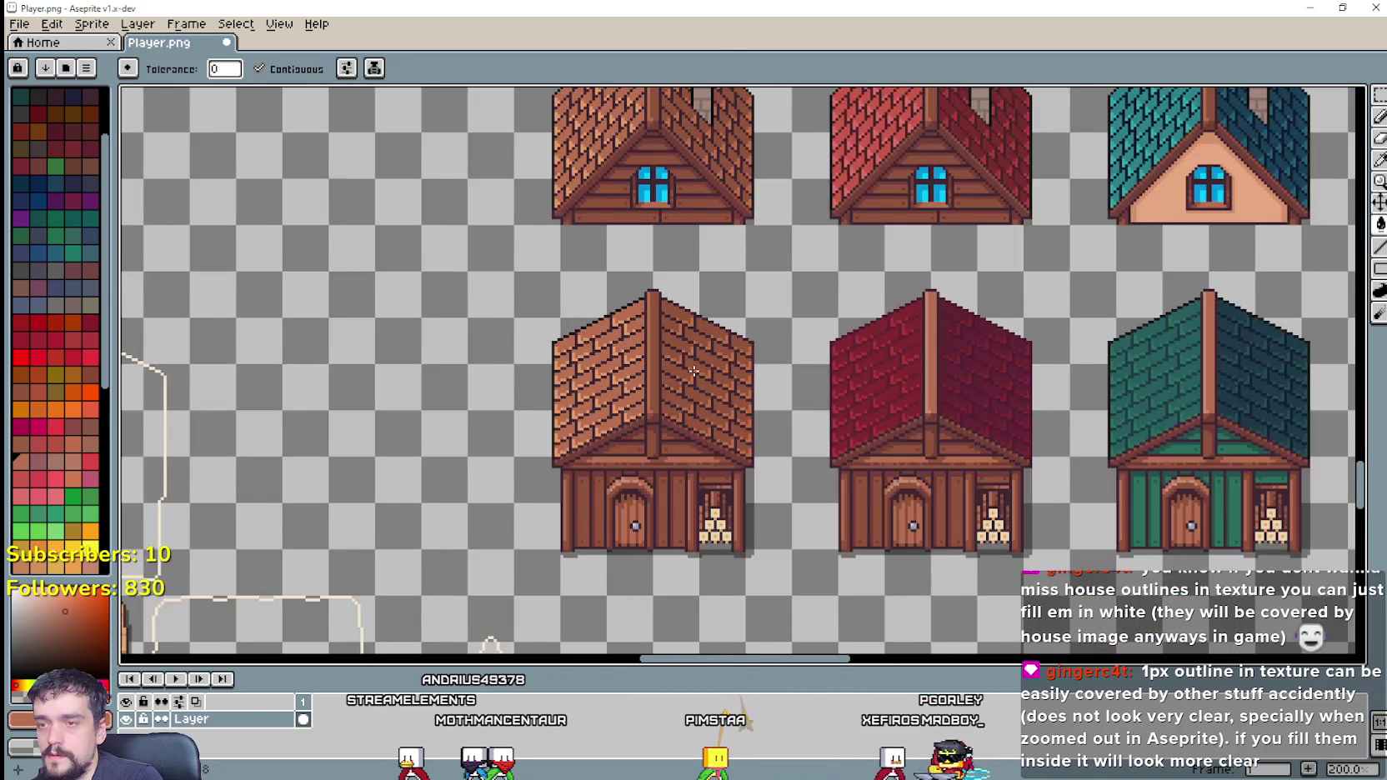
{"action": "scroll", "coordinate": [693, 367], "scroll_direction": "down", "scroll_amount": 1}
{"action": "scroll", "coordinate": [693, 367], "scroll_direction": "up", "scroll_amount": 1}
{"action": "scroll", "coordinate": [706, 385], "scroll_direction": "up", "scroll_amount": 5}
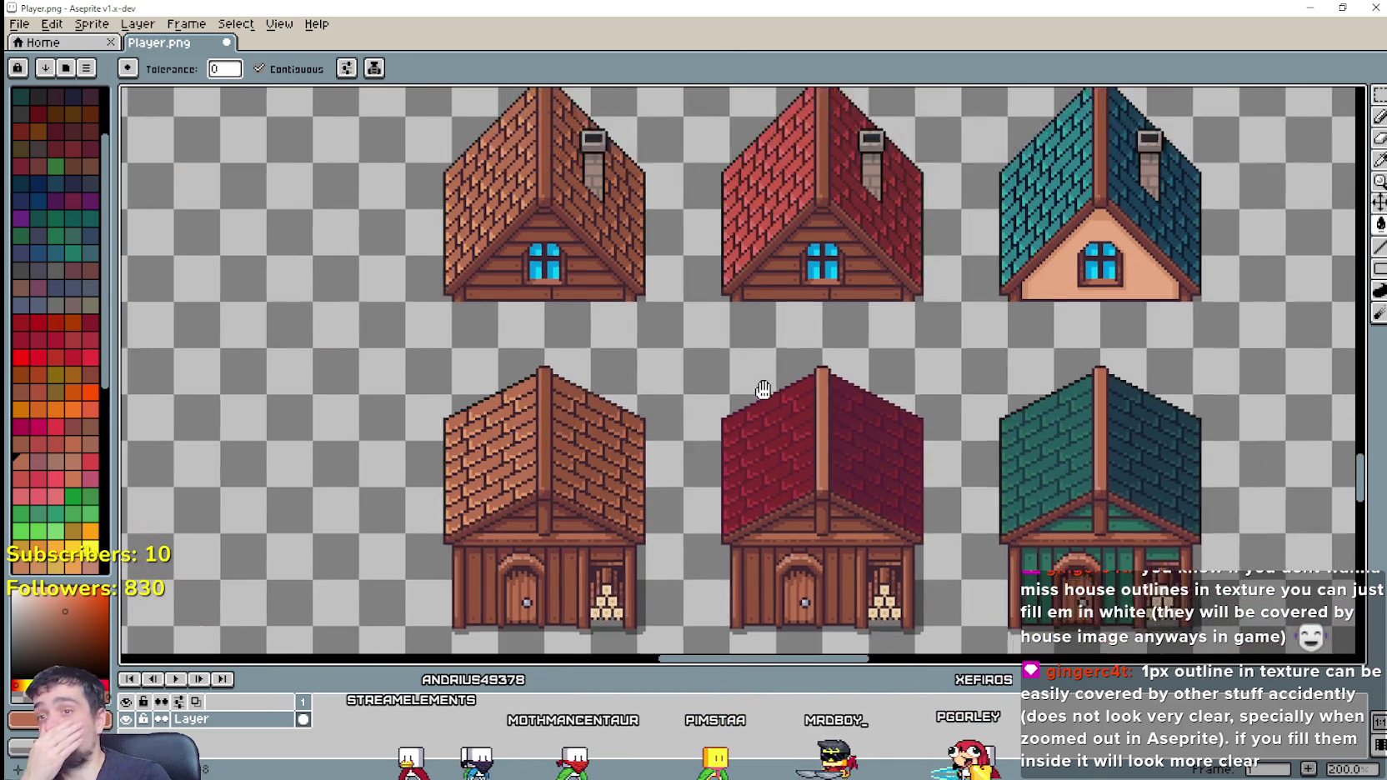
{"action": "scroll", "coordinate": [706, 385], "scroll_direction": "right", "scroll_amount": 5}
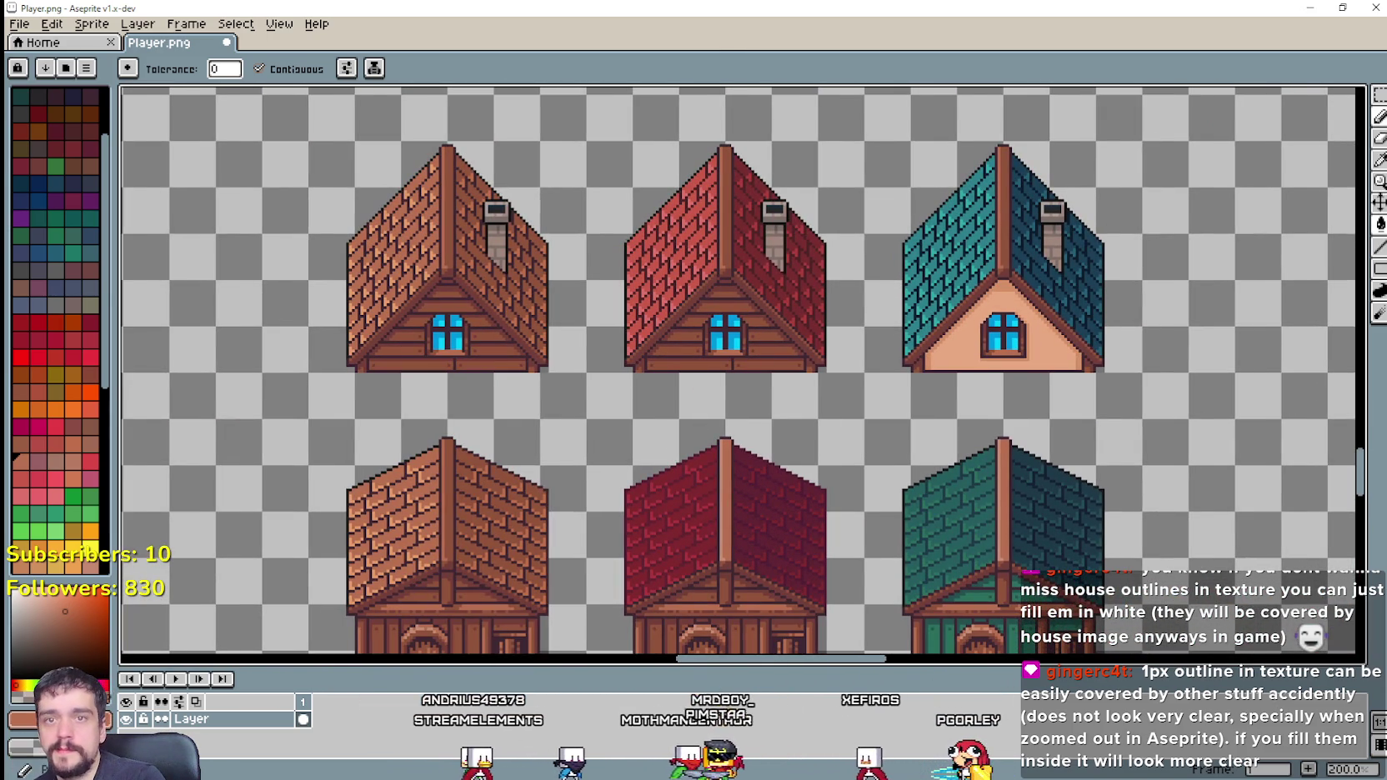
{"action": "left_click", "coordinate": [1379, 95]}
Step: Select the left half of the red shed roof and recolour it lighter red with a non-contiguous fill
{"action": "left_click", "coordinate": [605, 615]}
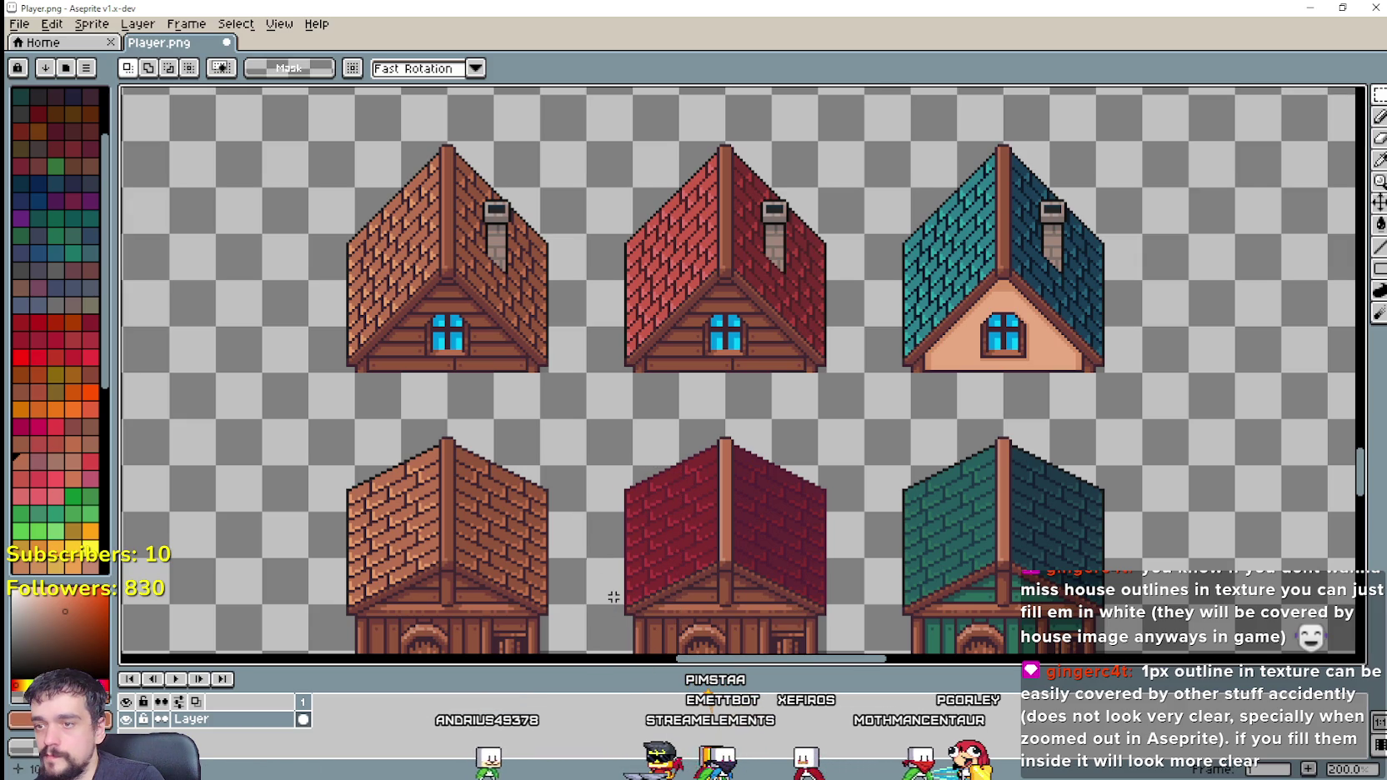
{"action": "key", "text": "i"}
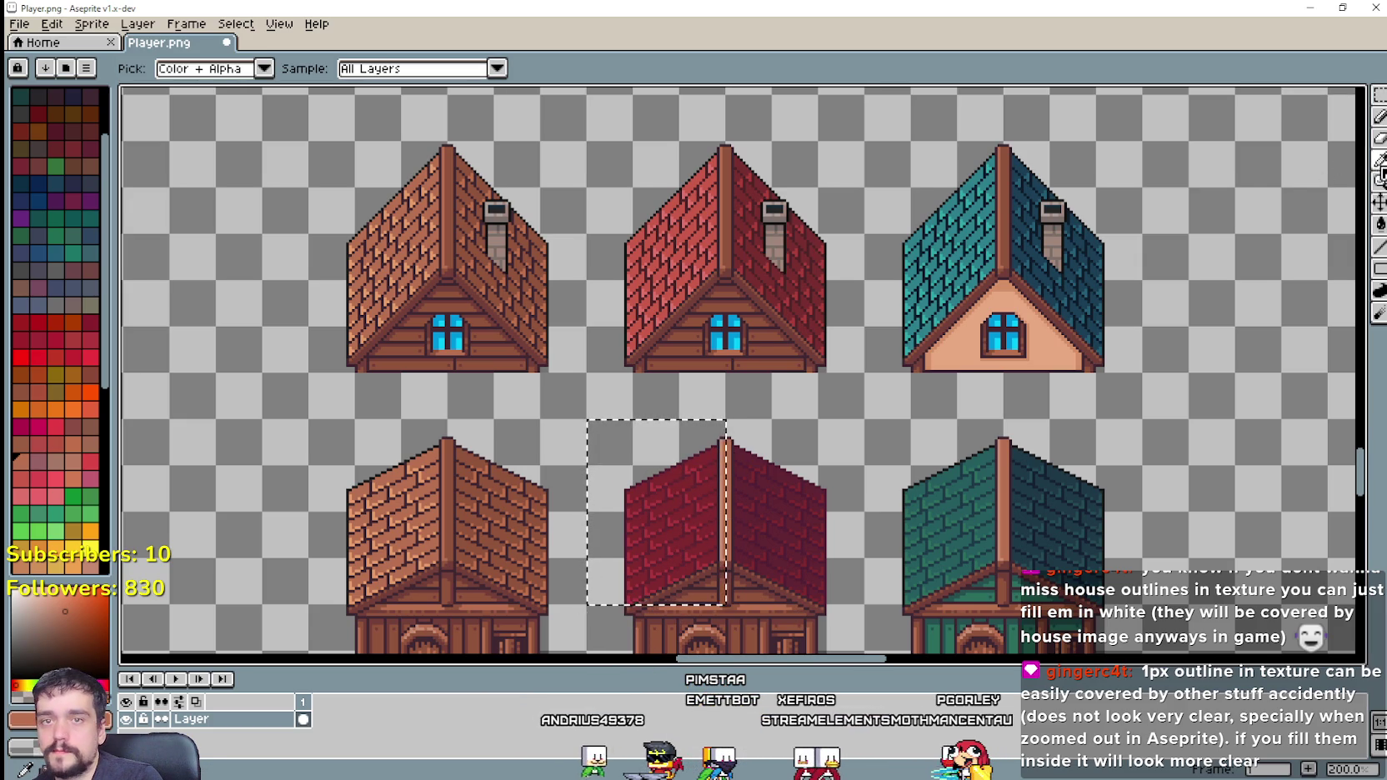
{"action": "scroll", "coordinate": [674, 243], "scroll_direction": "up", "scroll_amount": 1}
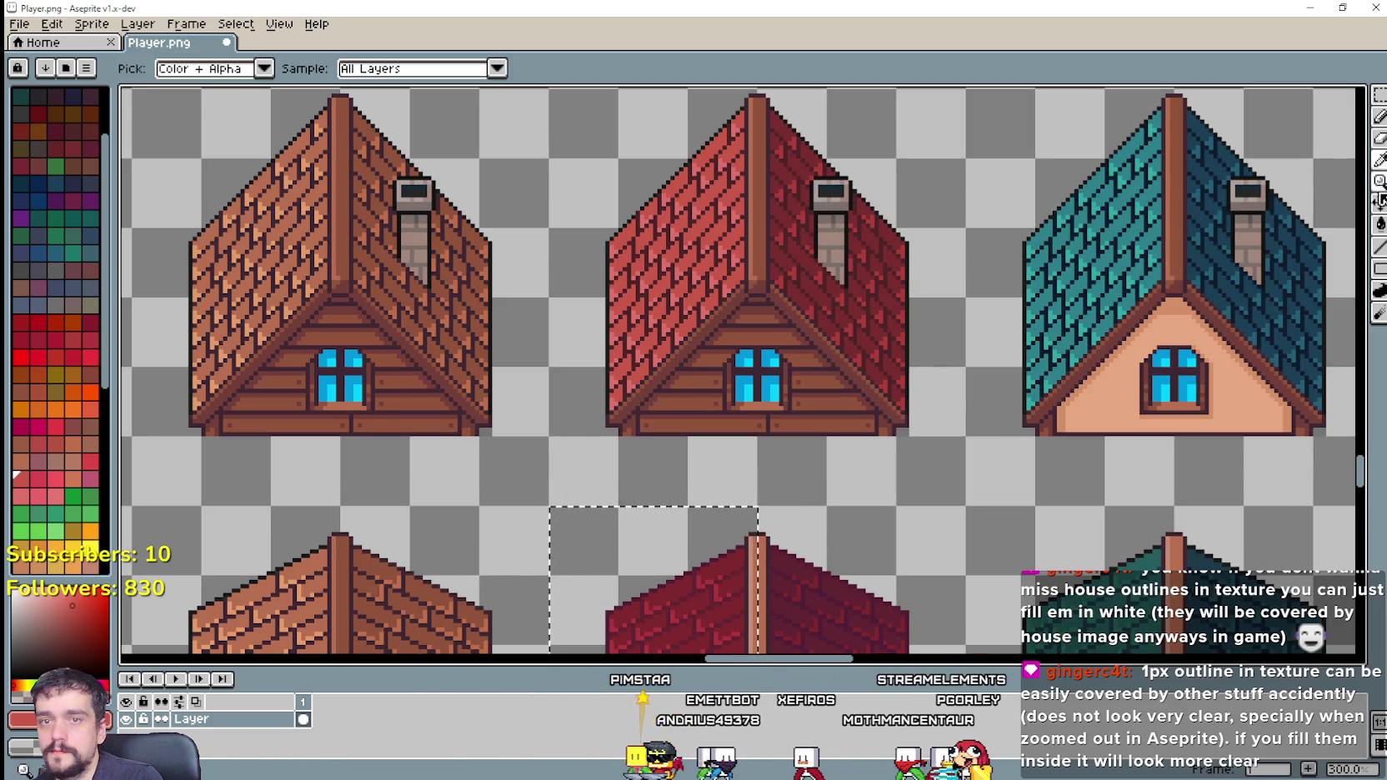
{"action": "key", "text": "w"}
{"action": "left_click_drag", "start_coordinate": [633, 553], "coordinate": [665, 475]}
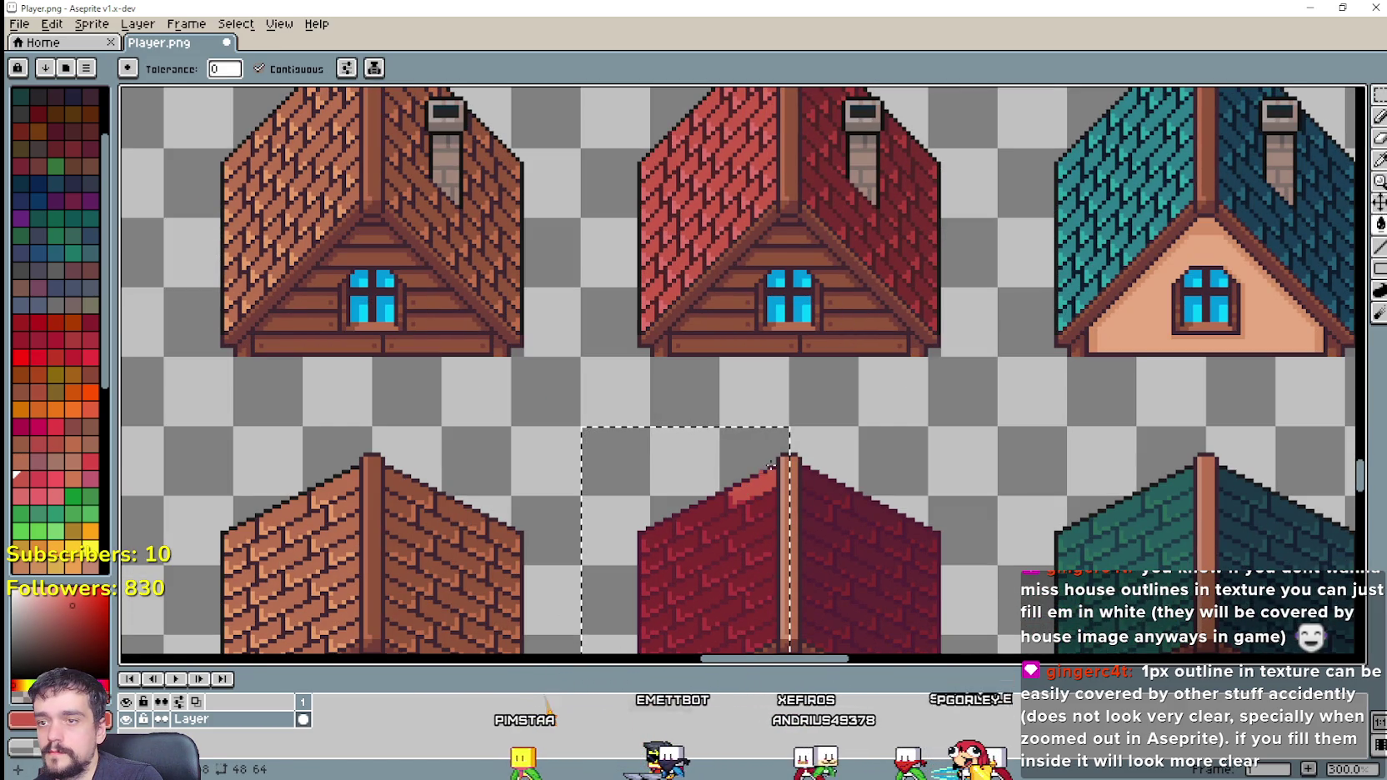
{"action": "mouse_move", "coordinate": [1380, 223]}
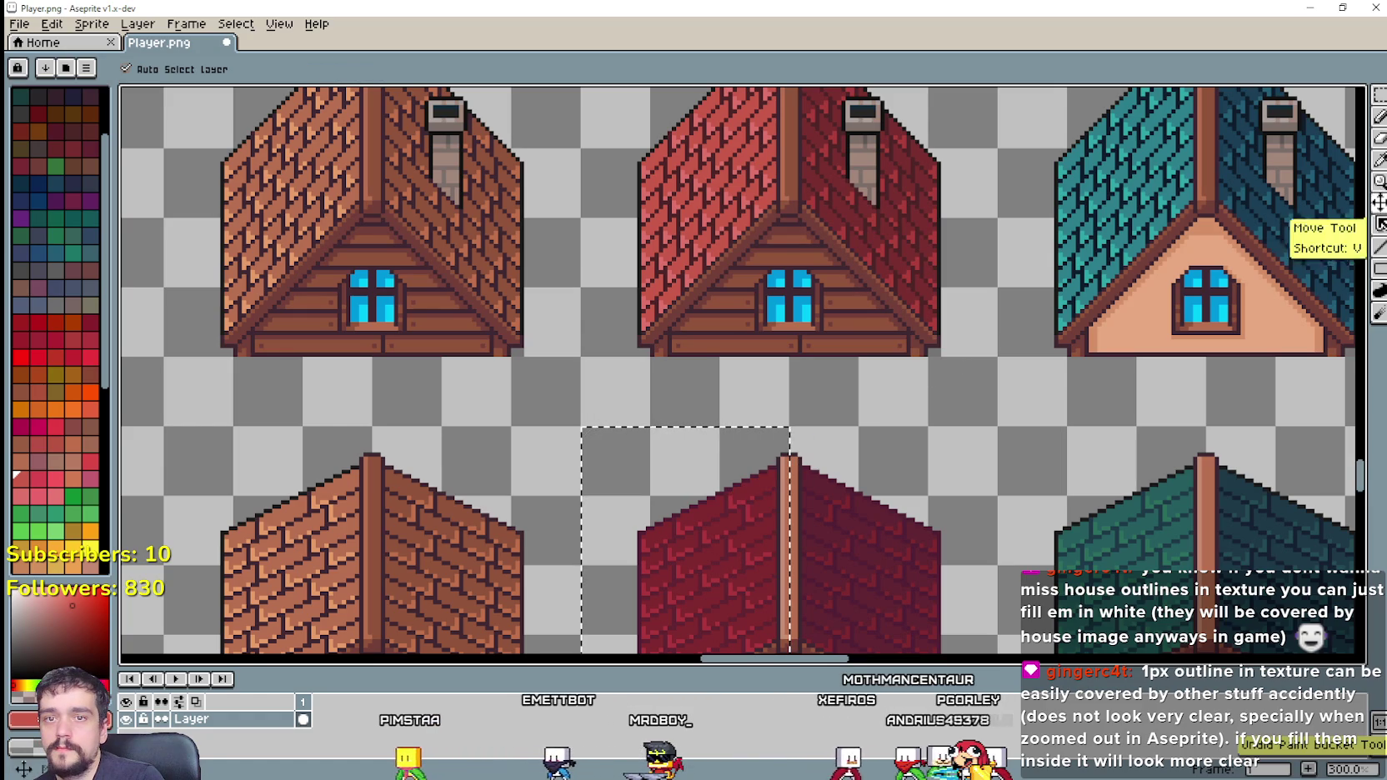
{"action": "left_click", "coordinate": [750, 484]}
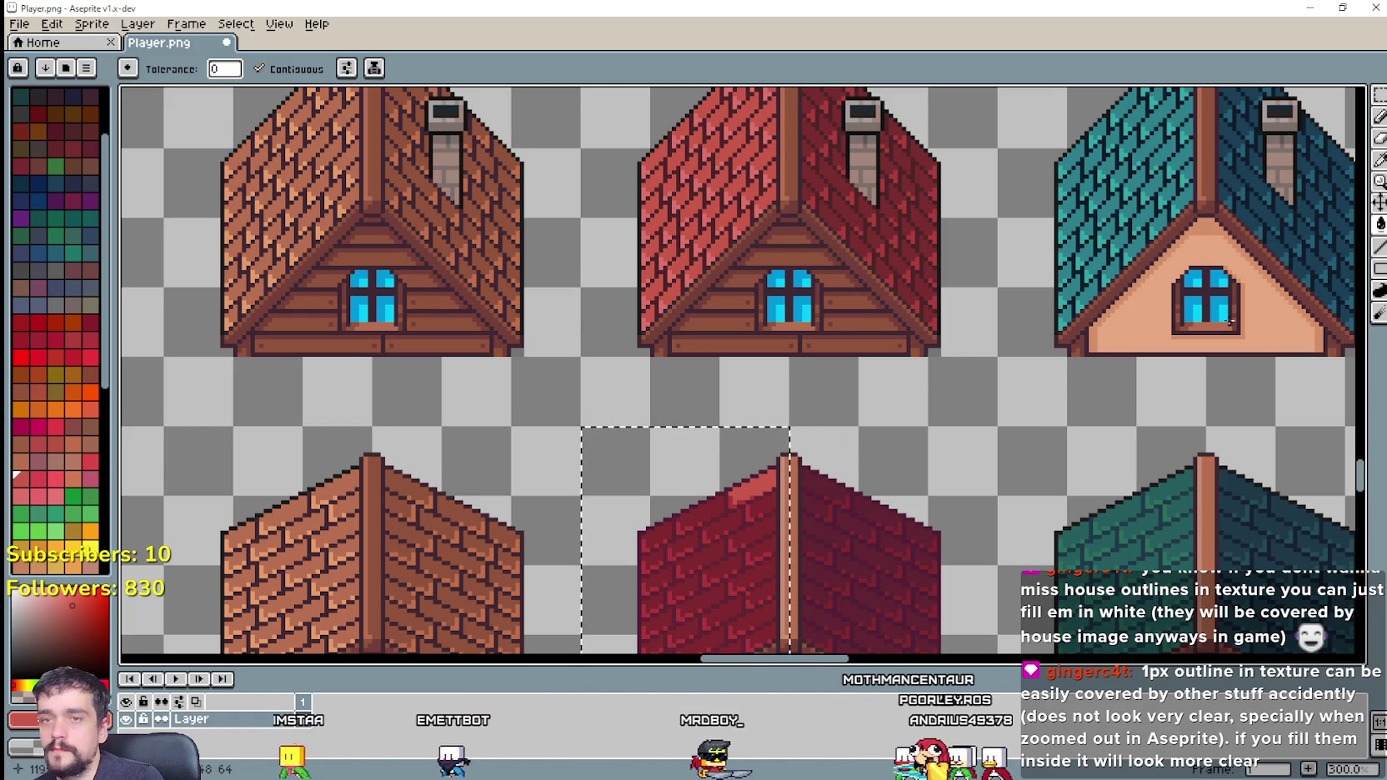
{"action": "key", "text": "ctrl+z"}
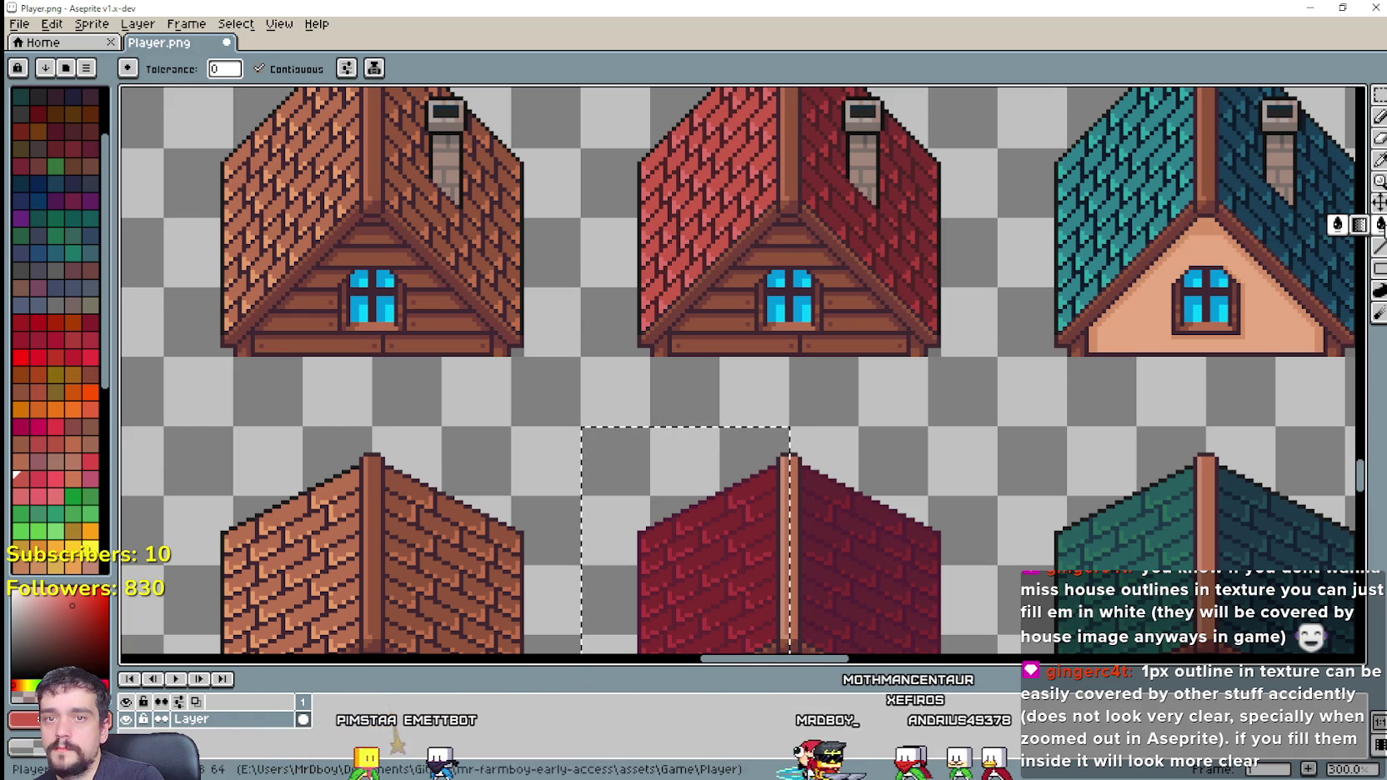
{"action": "left_click", "coordinate": [258, 68]}
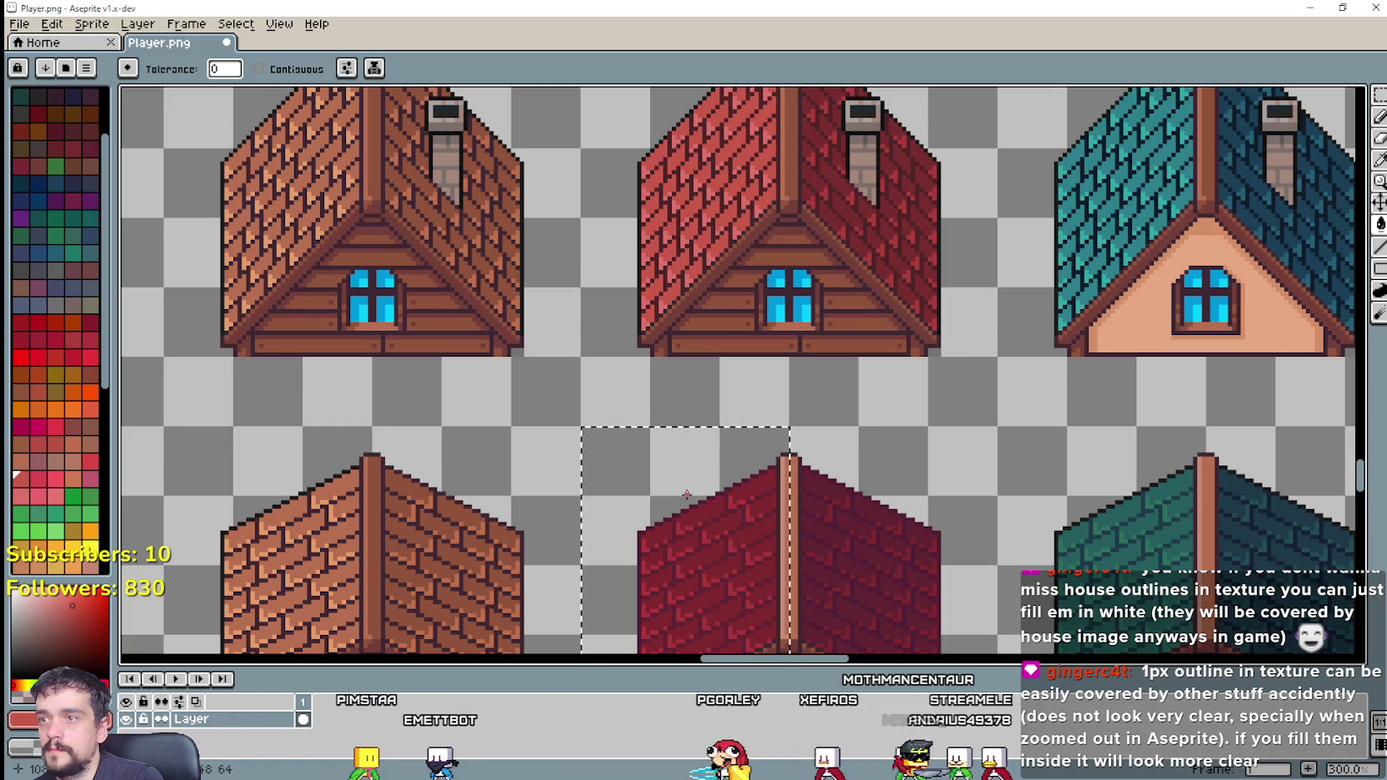
{"action": "left_click", "coordinate": [748, 487]}
Step: Compare the lightened shed roof against the red house roof, panning across the house rows
{"action": "key", "text": "alt"}
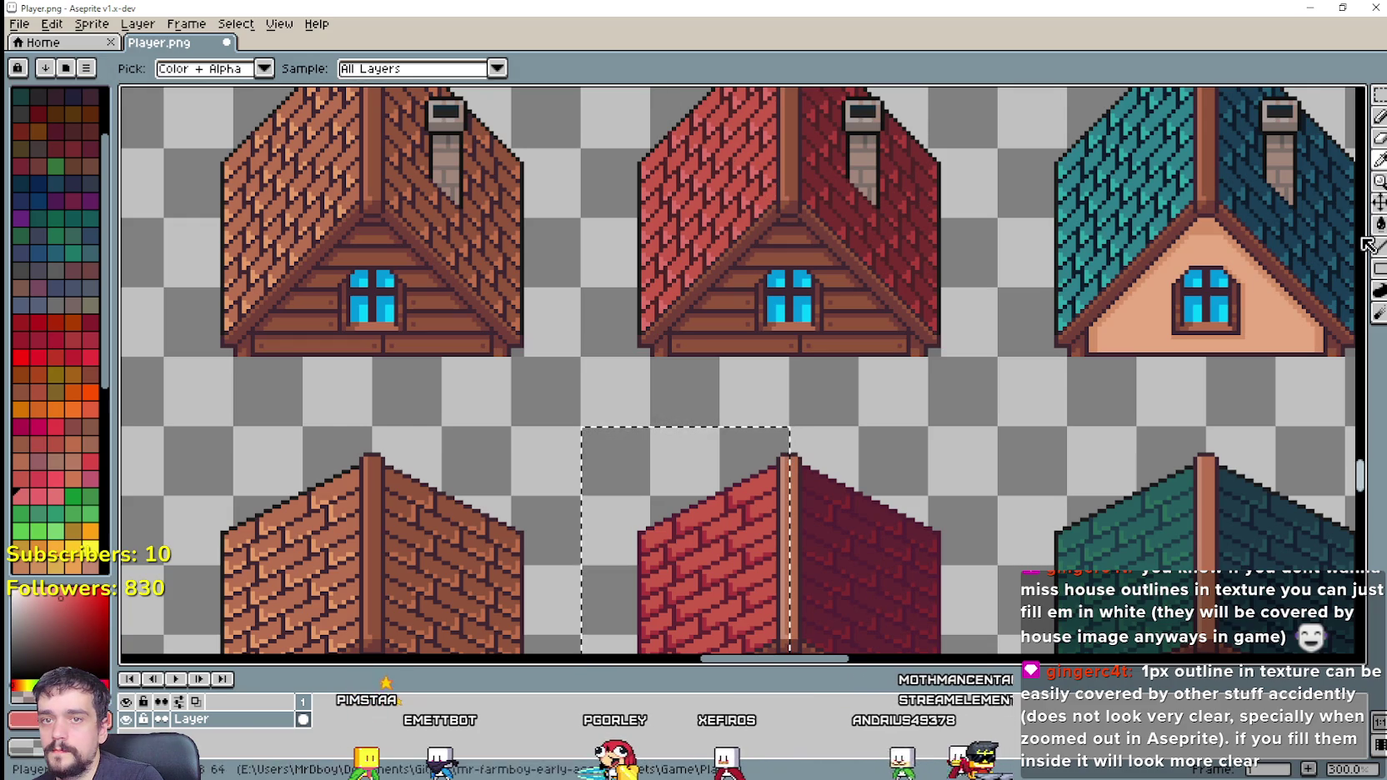
{"action": "scroll", "coordinate": [736, 589], "scroll_direction": "up", "scroll_amount": 1}
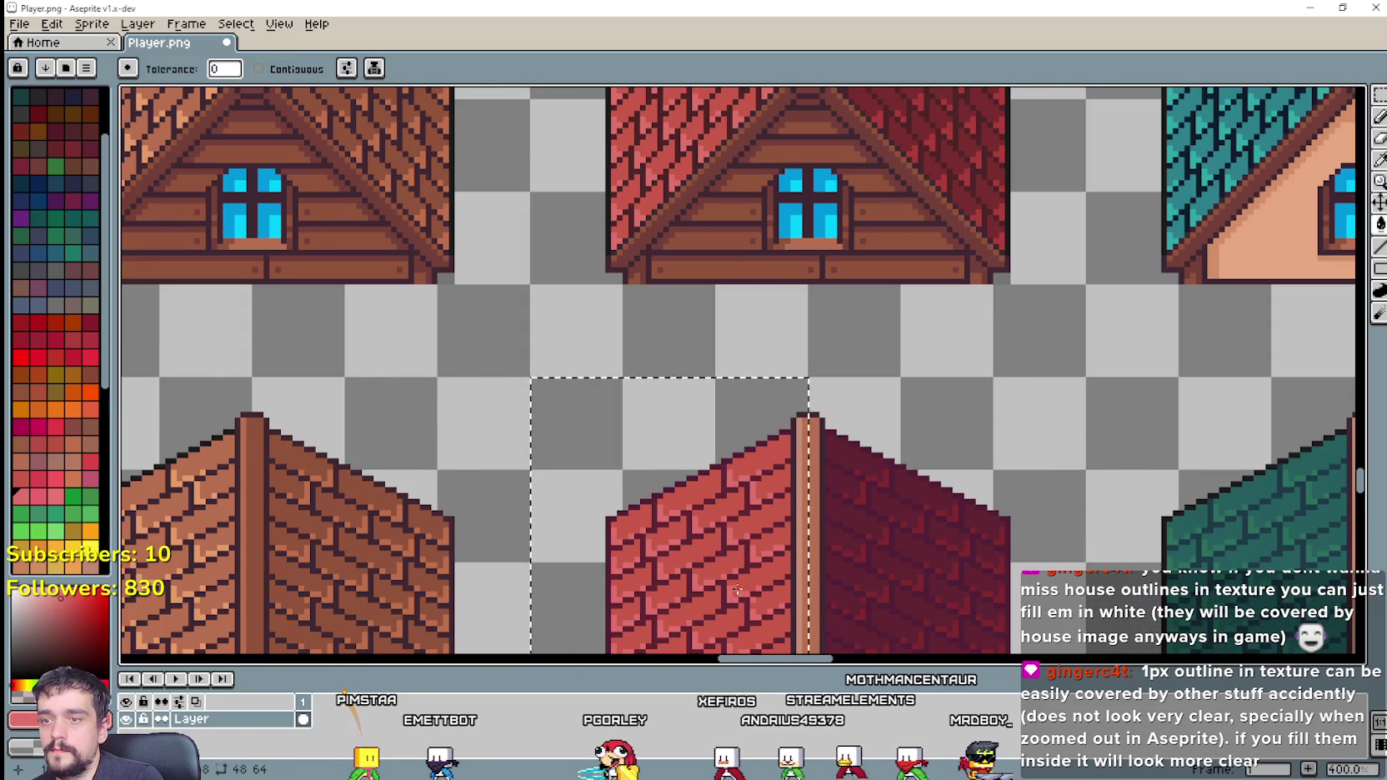
{"action": "scroll", "coordinate": [750, 576], "scroll_direction": "down", "scroll_amount": 2}
{"action": "scroll", "coordinate": [825, 238], "scroll_direction": "up", "scroll_amount": 1}
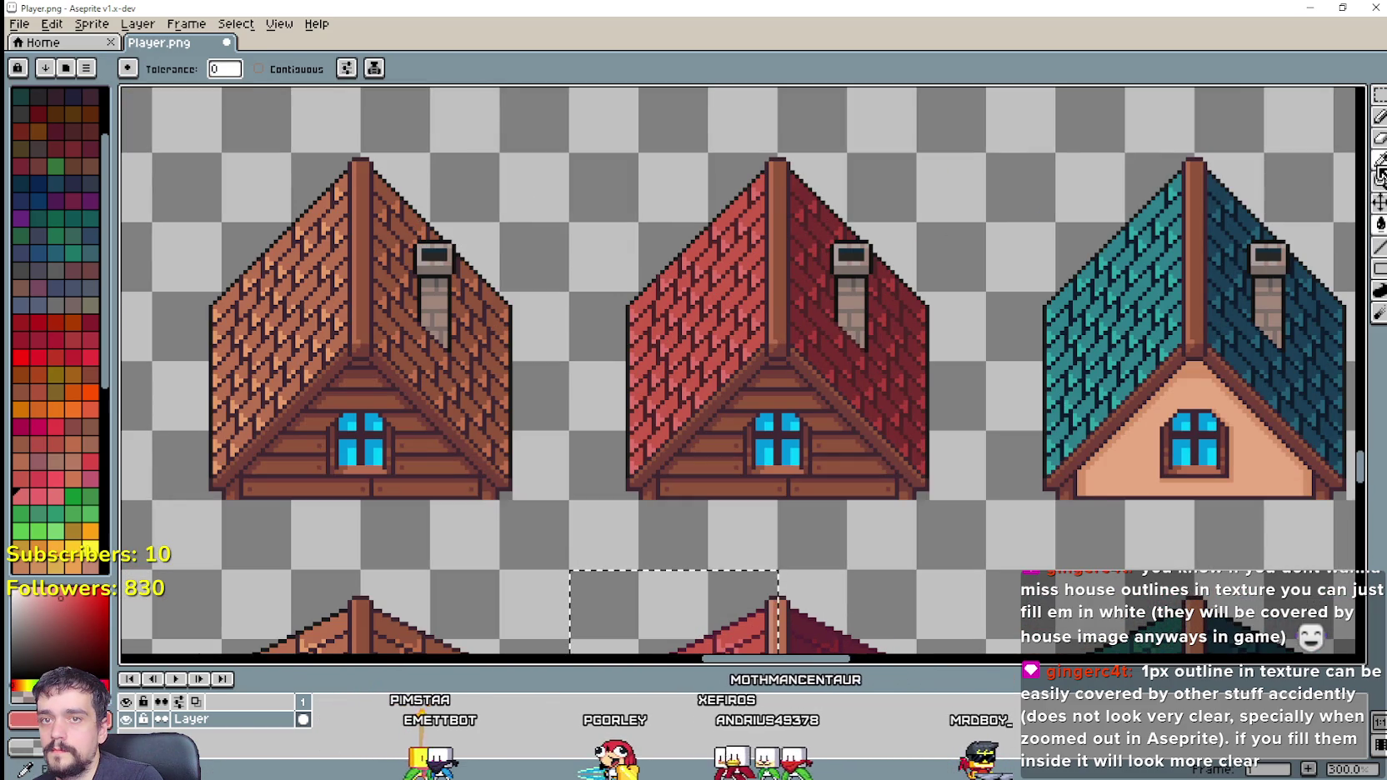
{"action": "scroll", "coordinate": [706, 300], "scroll_direction": "up", "scroll_amount": 1}
{"action": "scroll", "coordinate": [759, 318], "scroll_direction": "up", "scroll_amount": 2}
{"action": "scroll", "coordinate": [746, 315], "scroll_direction": "down", "scroll_amount": 3}
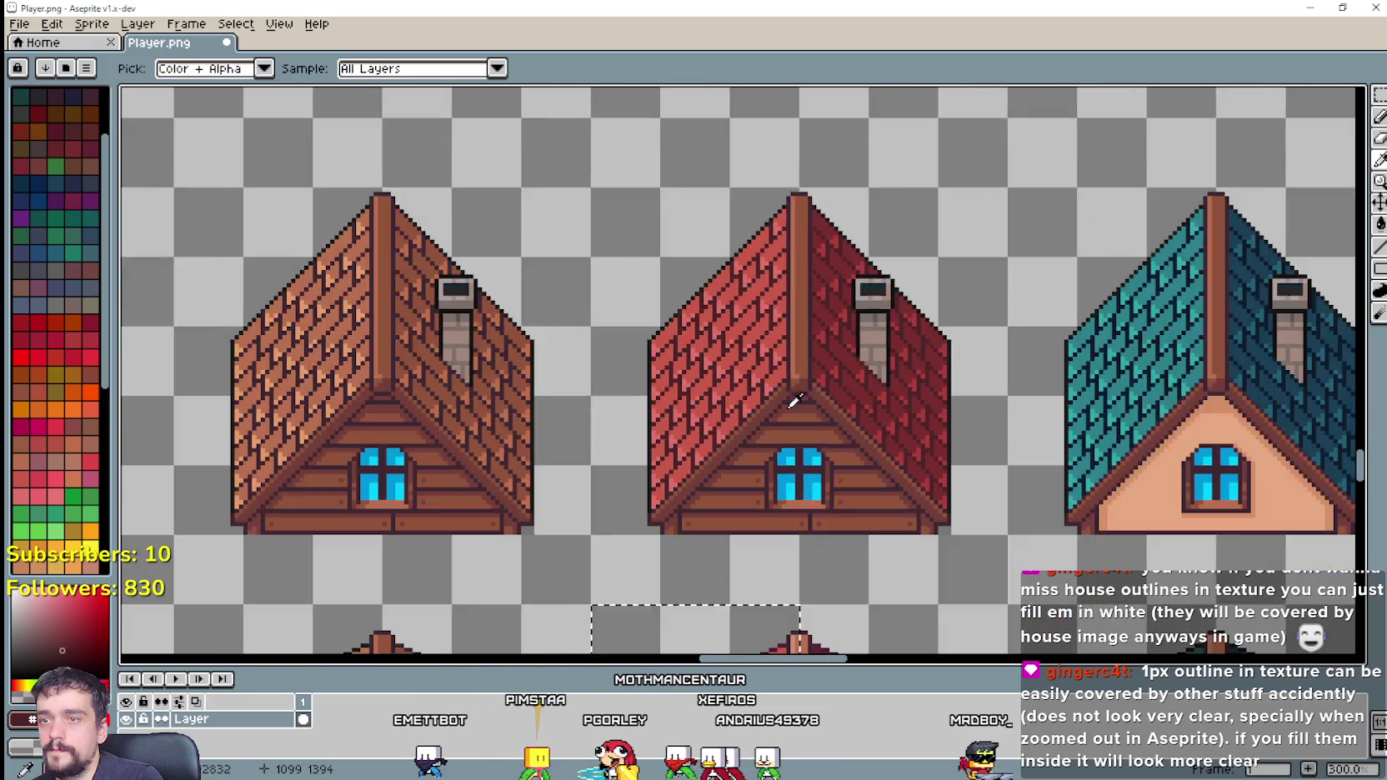
{"action": "scroll", "coordinate": [834, 400], "scroll_direction": "down", "scroll_amount": 2}
{"action": "scroll", "coordinate": [857, 418], "scroll_direction": "up", "scroll_amount": 2}
{"action": "left_click", "coordinate": [1380, 225]}
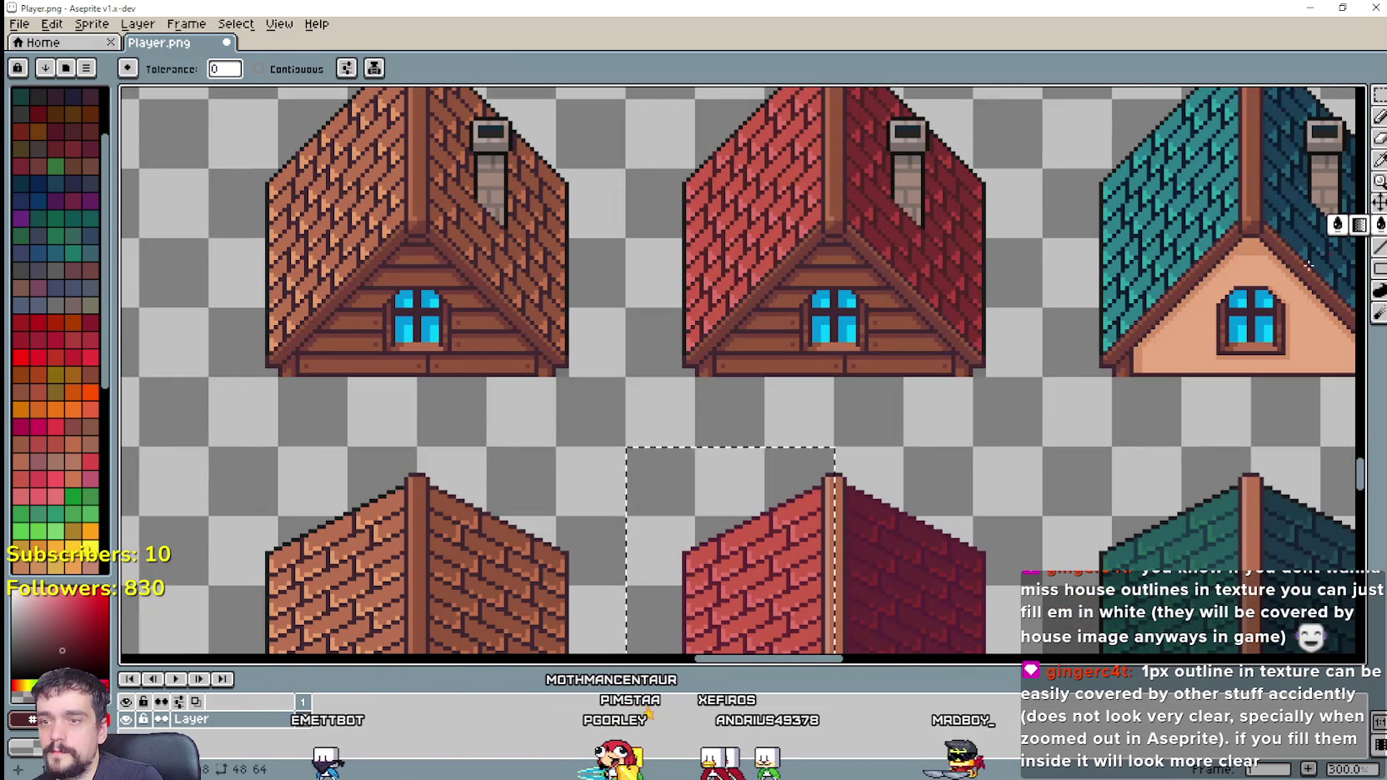
{"action": "scroll", "coordinate": [767, 571], "scroll_direction": "up", "scroll_amount": 2}
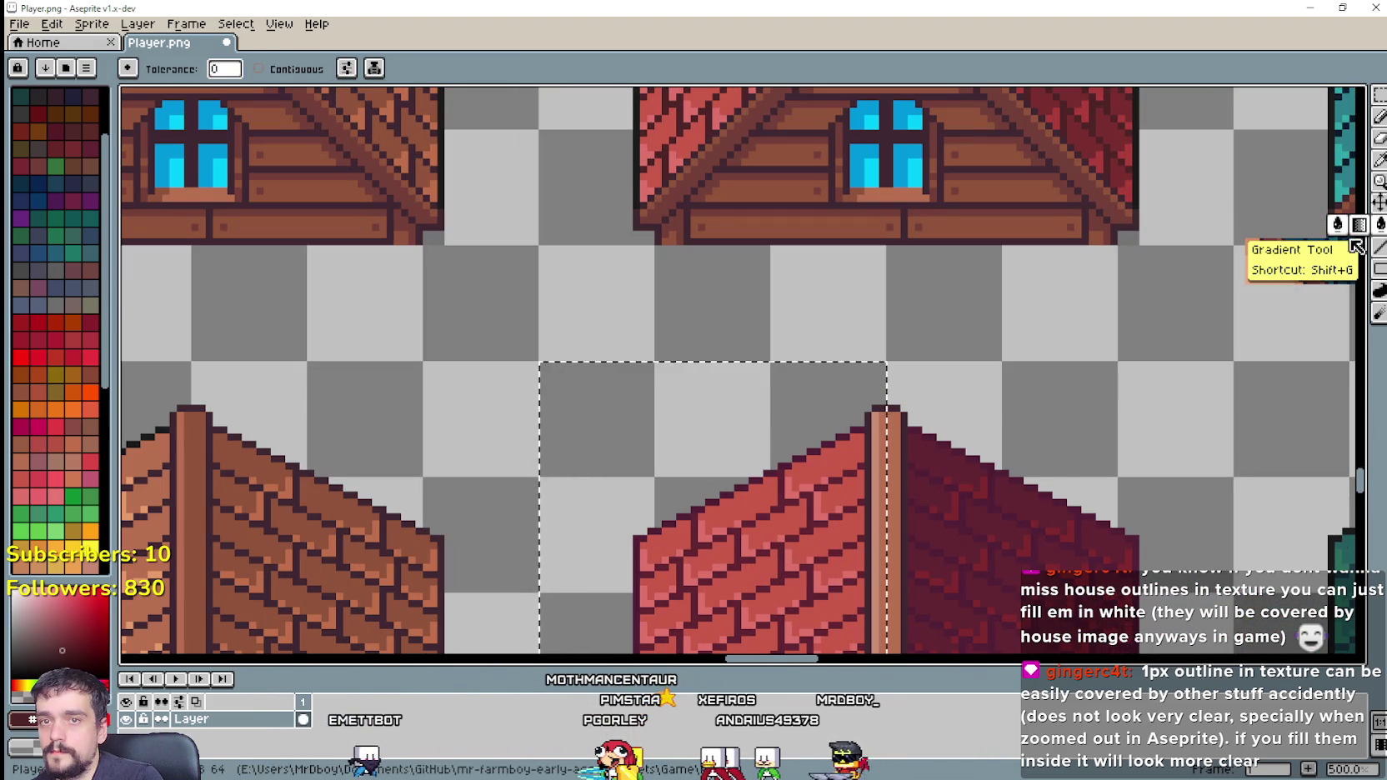
{"action": "scroll", "coordinate": [761, 571], "scroll_direction": "down", "scroll_amount": 1}
{"action": "scroll", "coordinate": [761, 571], "scroll_direction": "up", "scroll_amount": 2}
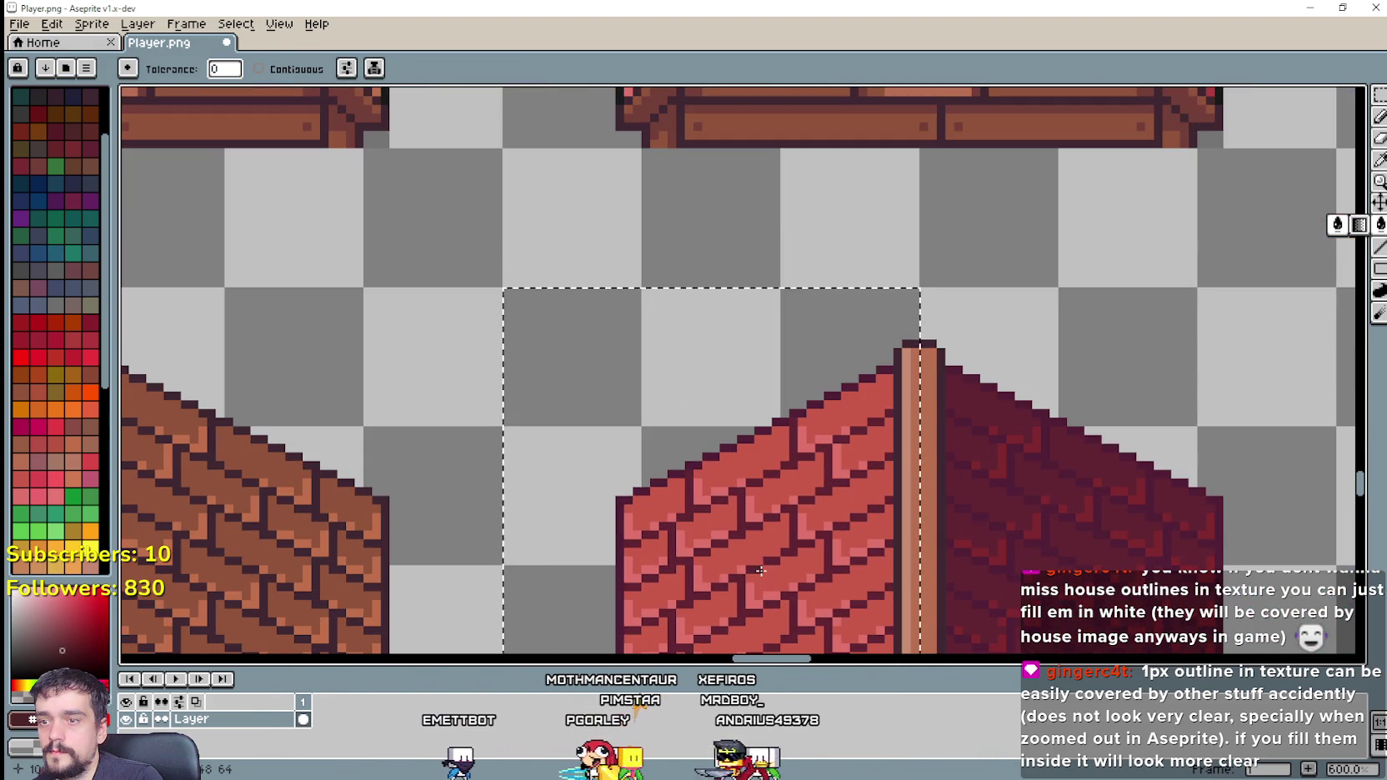
{"action": "scroll", "coordinate": [761, 571], "scroll_direction": "down", "scroll_amount": 3}
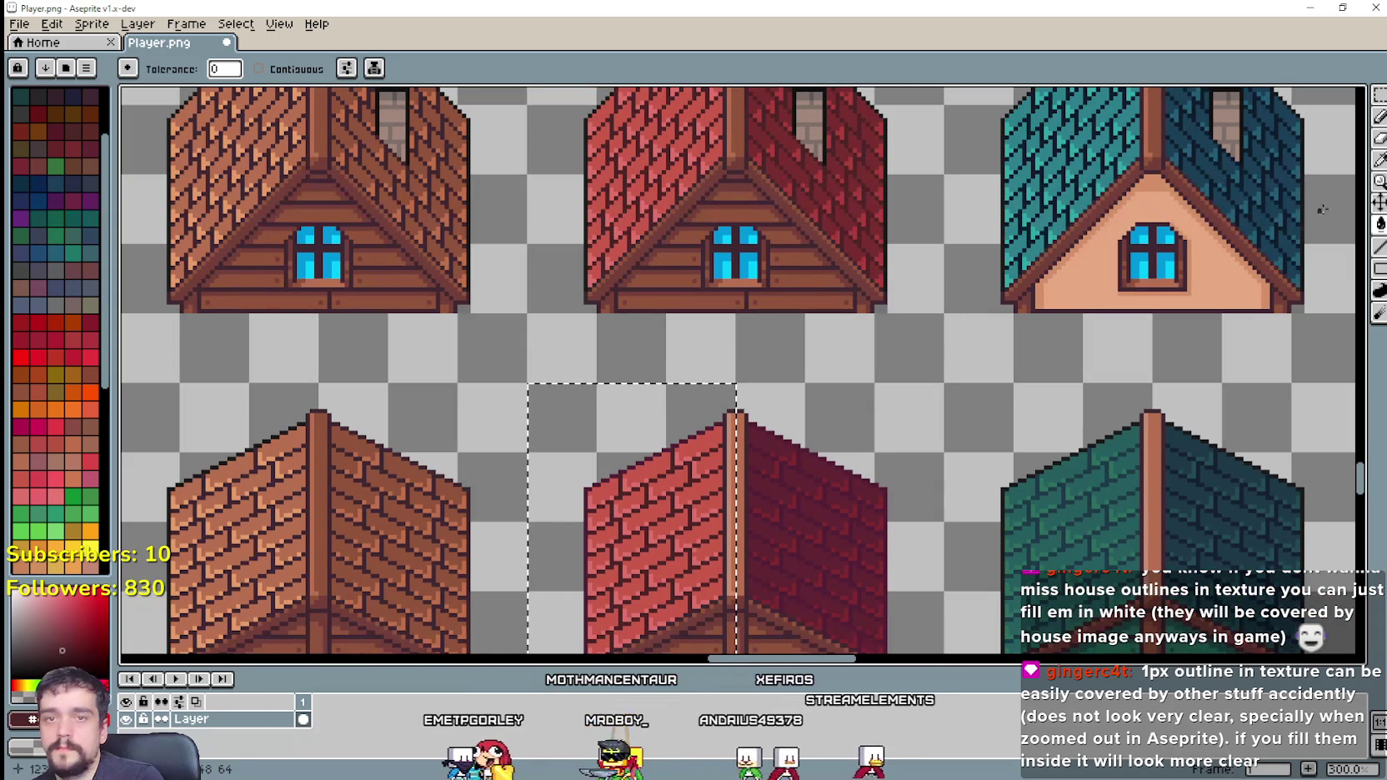
{"action": "key", "text": "i"}
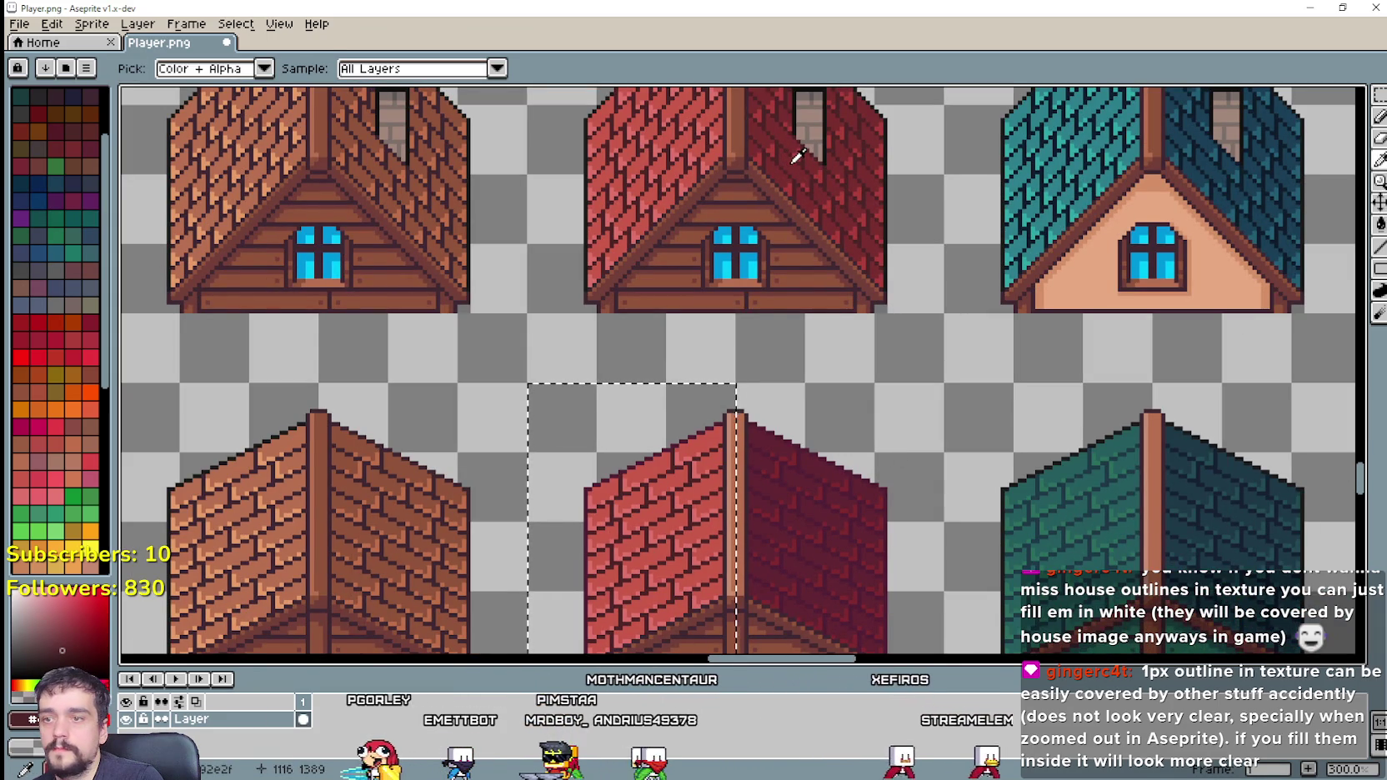
{"action": "mouse_move", "coordinate": [796, 328]}
{"action": "left_mouse_down"}
{"action": "mouse_move", "coordinate": [708, 344]}
{"action": "mouse_move", "coordinate": [619, 260]}
{"action": "mouse_move", "coordinate": [632, 247]}
{"action": "mouse_move", "coordinate": [660, 437]}
{"action": "mouse_move", "coordinate": [607, 179]}
{"action": "mouse_move", "coordinate": [616, 329]}
{"action": "left_mouse_up"}
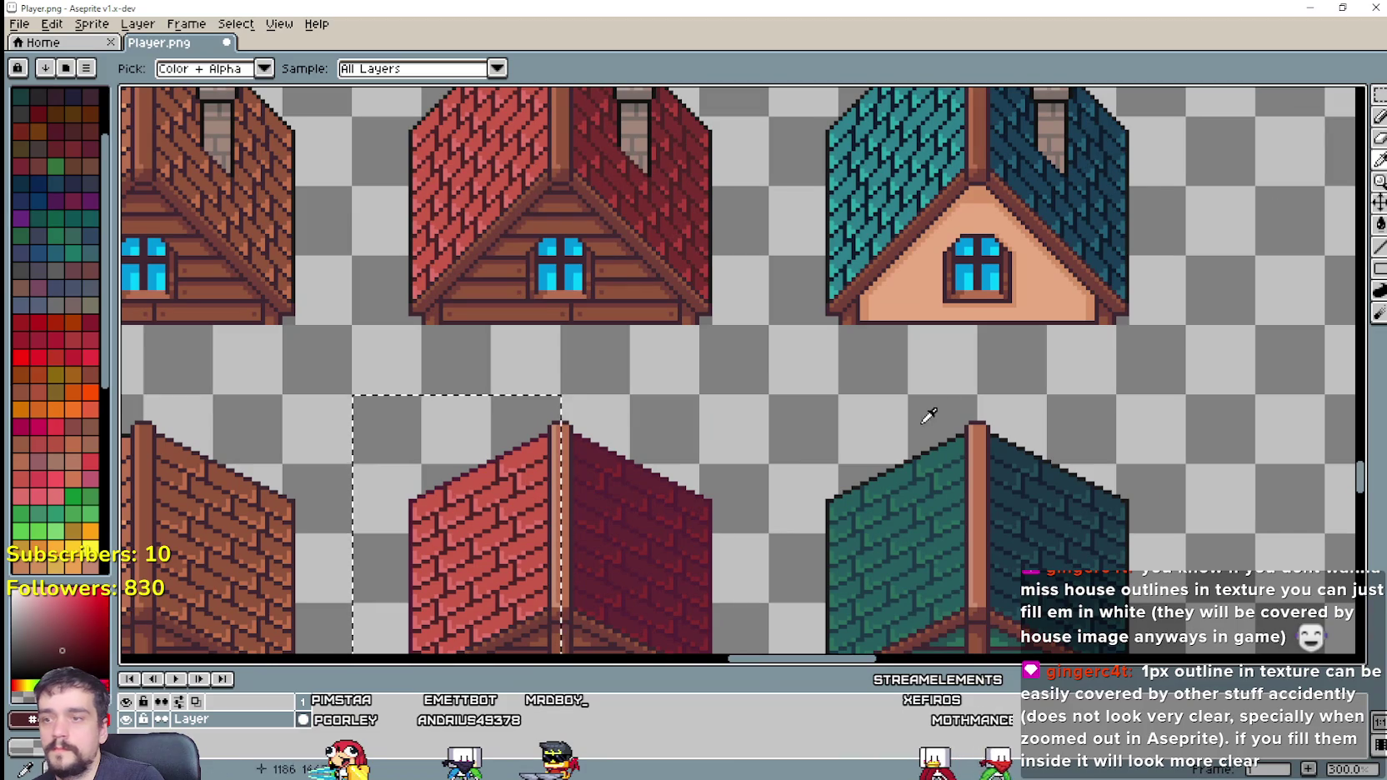
{"action": "left_click", "coordinate": [1379, 98]}
Step: Move the selection marquee onto the right half of the red shed roof
{"action": "scroll", "coordinate": [838, 493], "scroll_direction": "down", "scroll_amount": 1}
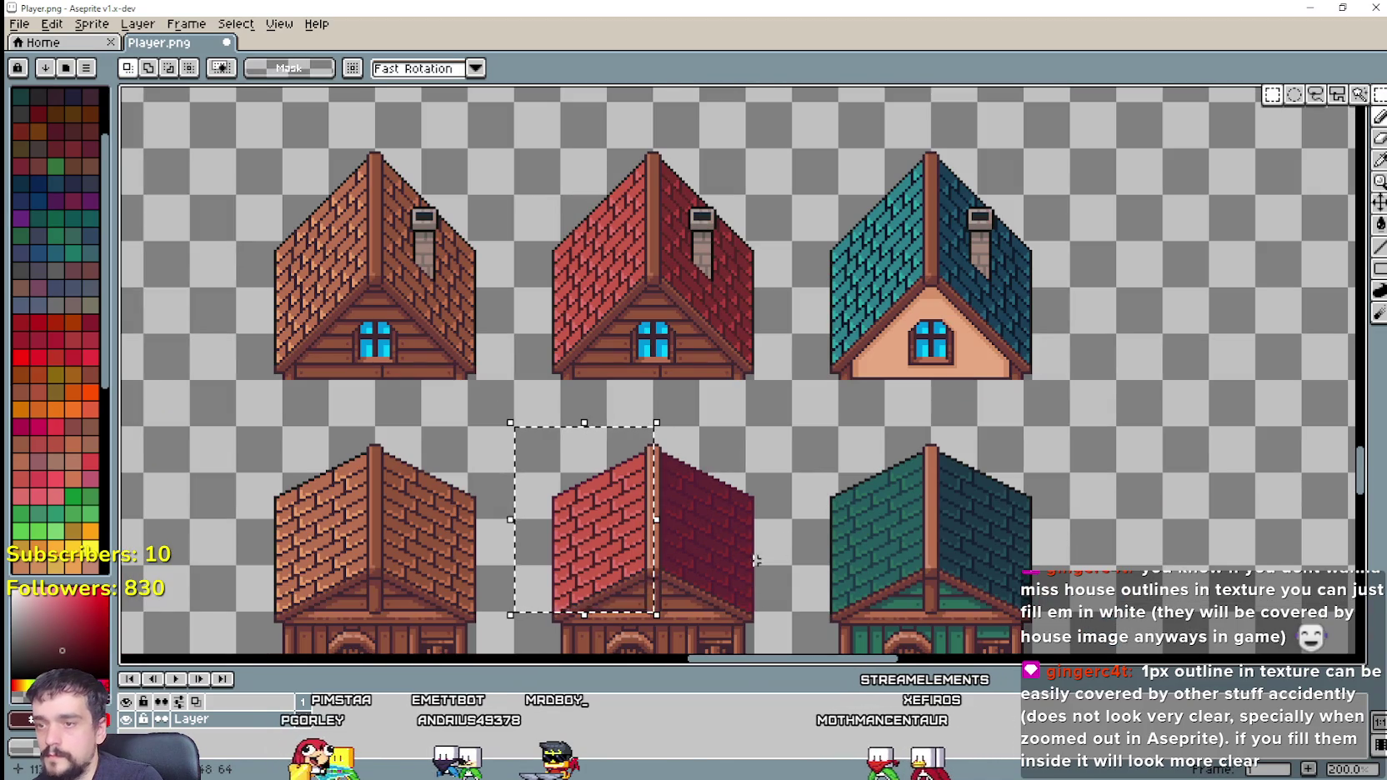
{"action": "left_click_drag", "start_coordinate": [797, 615], "coordinate": [649, 422]}
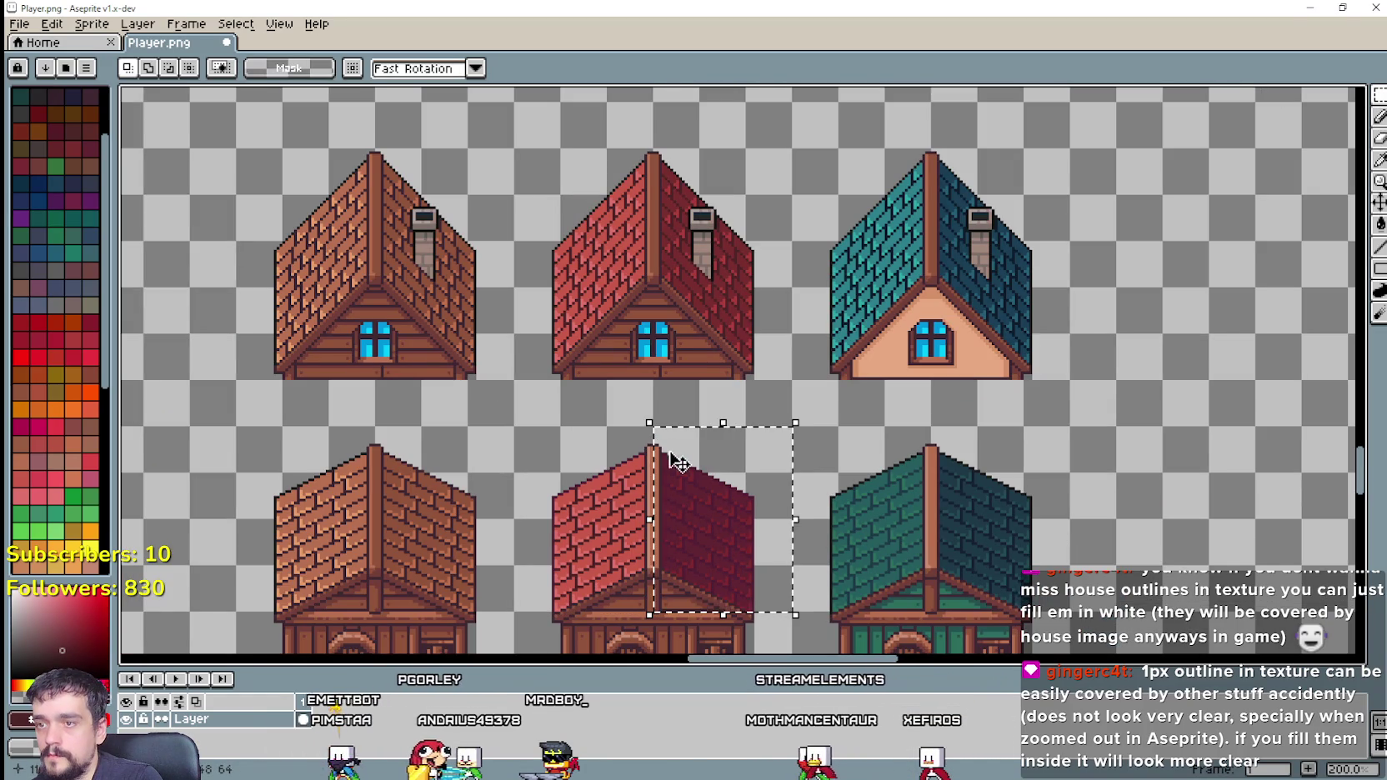
{"action": "left_click", "coordinate": [1380, 159]}
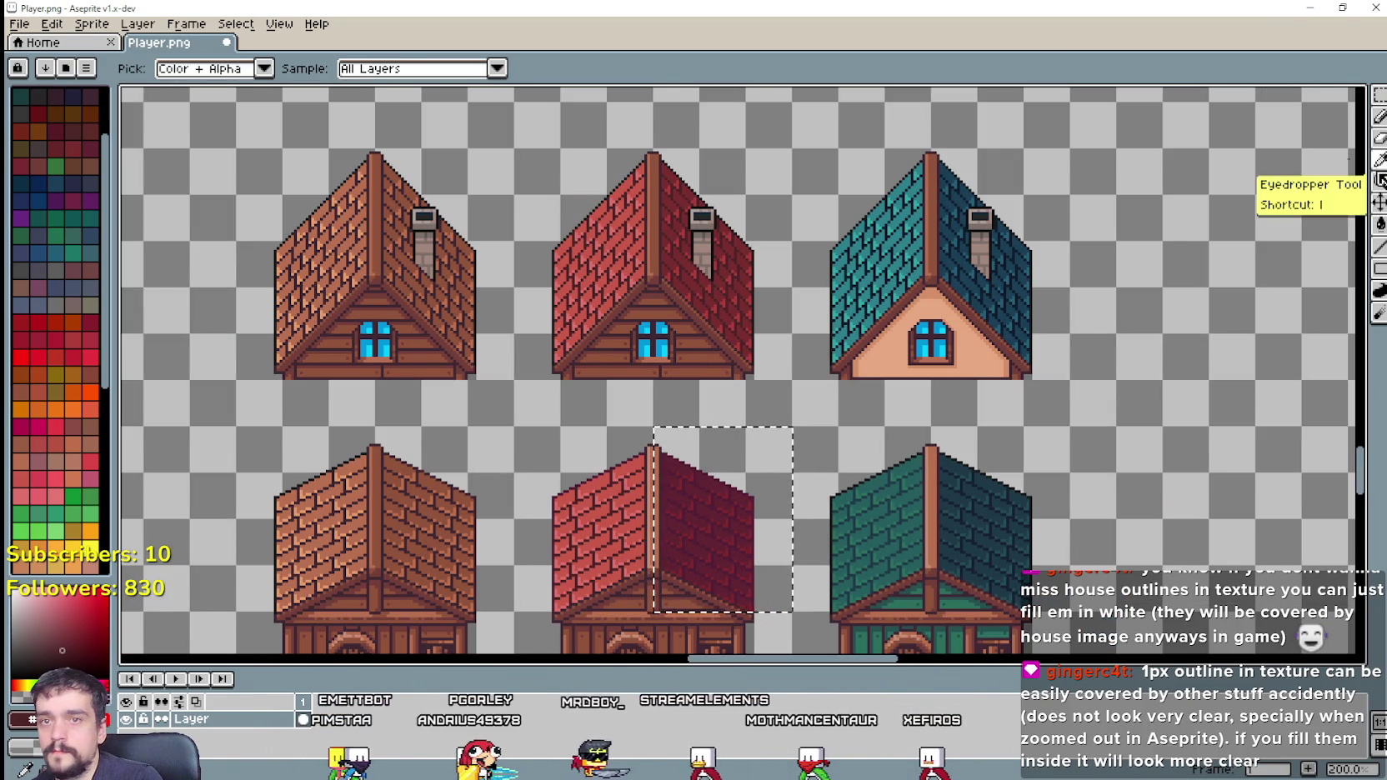
{"action": "scroll", "coordinate": [715, 310], "scroll_direction": "up", "scroll_amount": 2}
{"action": "scroll", "coordinate": [727, 297], "scroll_direction": "up", "scroll_amount": 1}
{"action": "scroll", "coordinate": [727, 297], "scroll_direction": "down", "scroll_amount": 1}
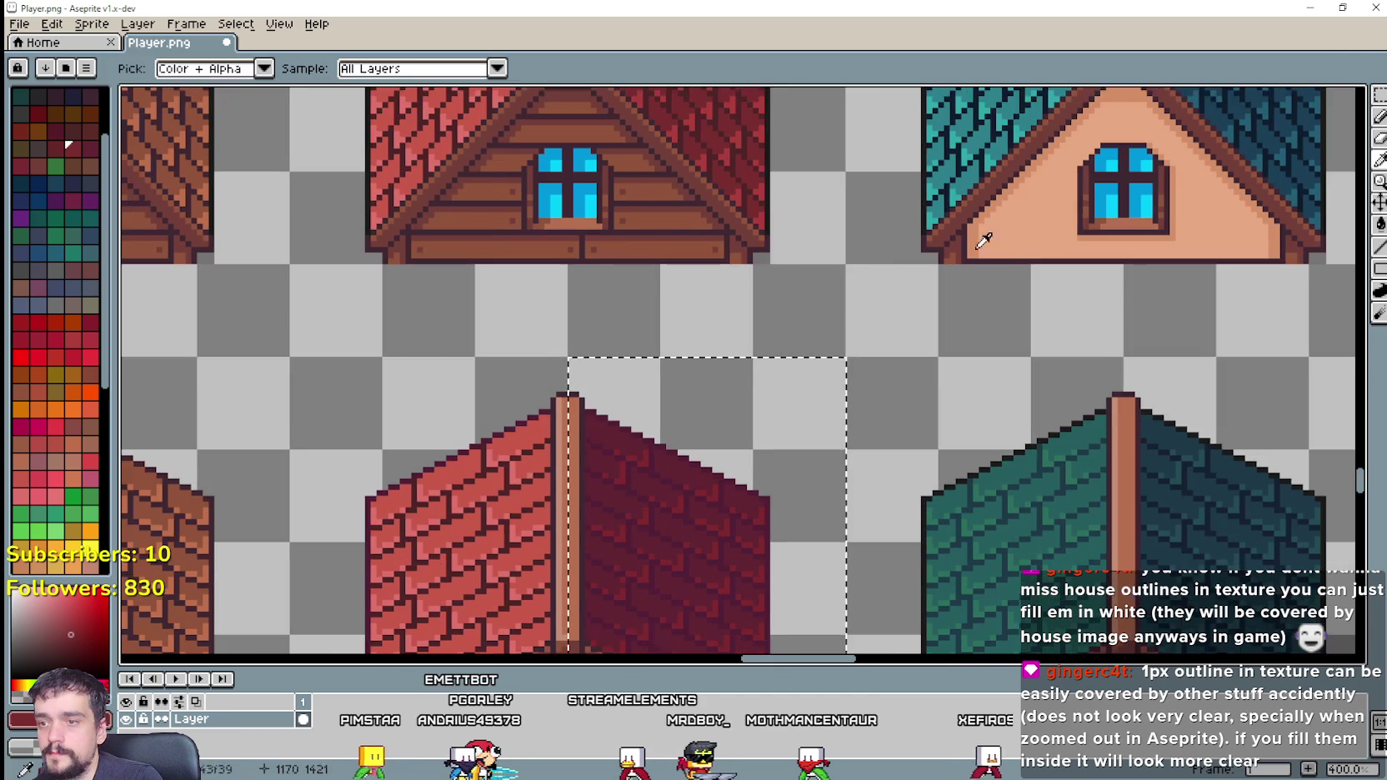
{"action": "key", "text": "g"}
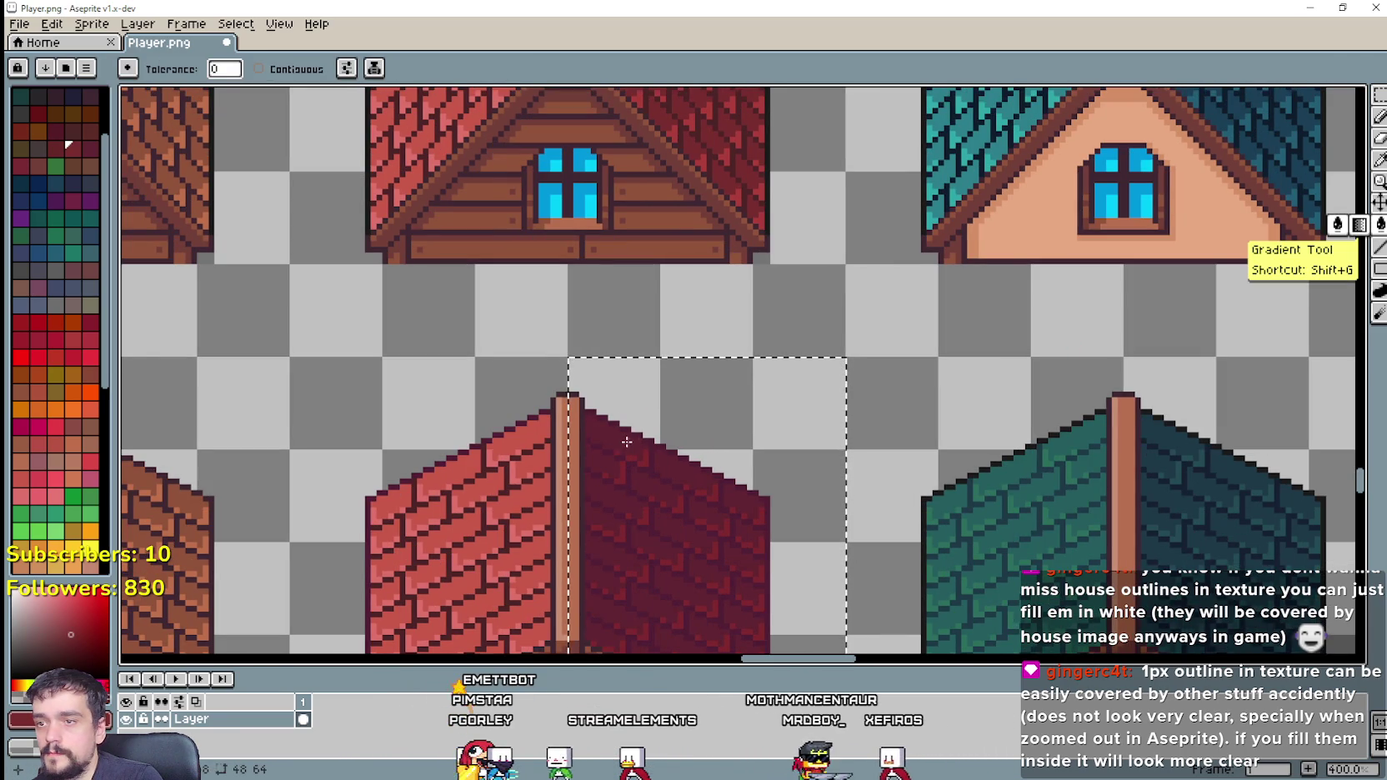
Step: Pick the red house's darker shaded roof red for the right roof face, with all six sprites in view
{"action": "scroll", "coordinate": [1285, 156], "scroll_direction": "up", "scroll_amount": 3}
{"action": "key", "text": "i"}
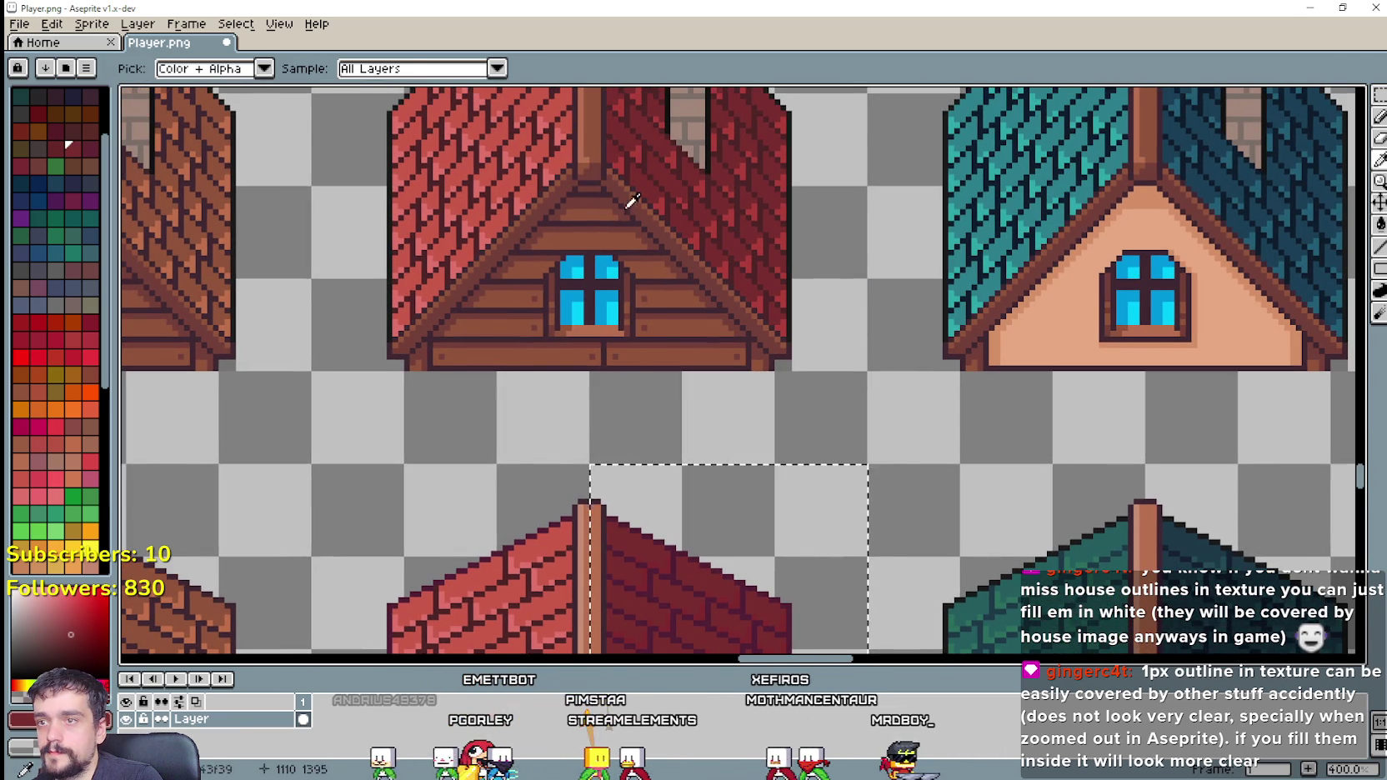
{"action": "scroll", "coordinate": [632, 203], "scroll_direction": "up", "scroll_amount": 2}
{"action": "left_click", "coordinate": [753, 292]}
{"action": "scroll", "coordinate": [752, 291], "scroll_direction": "down", "scroll_amount": 3}
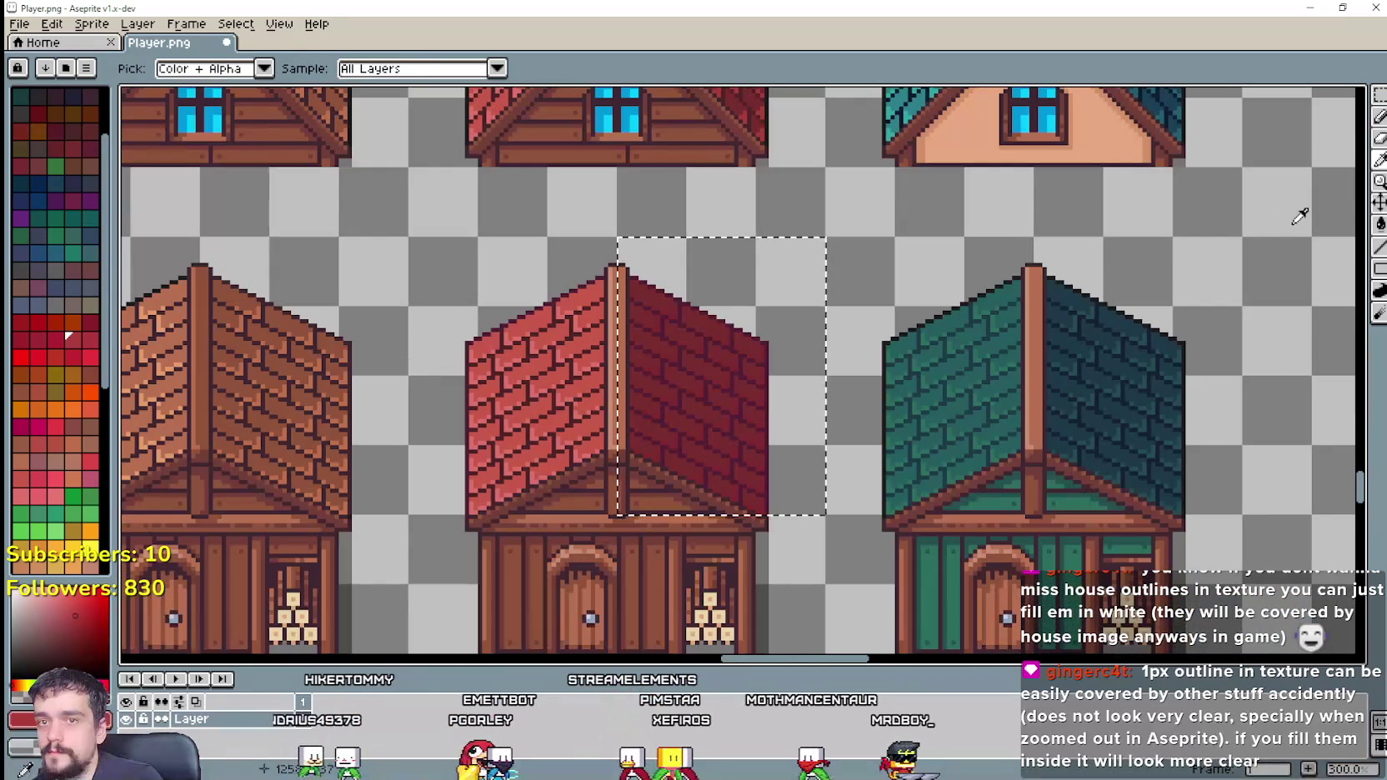
{"action": "left_click", "coordinate": [1380, 225]}
{"action": "scroll", "coordinate": [641, 425], "scroll_direction": "up", "scroll_amount": 3}
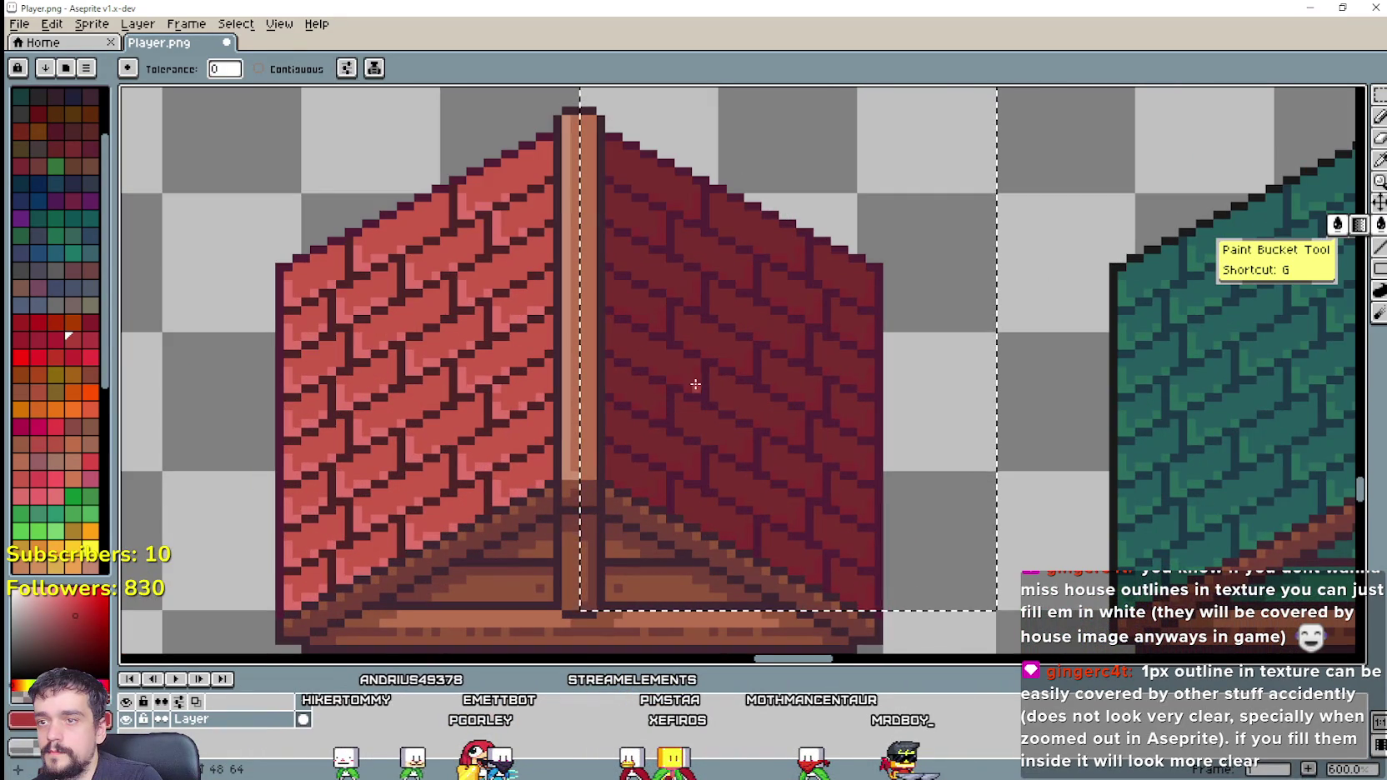
{"action": "scroll", "coordinate": [695, 384], "scroll_direction": "down", "scroll_amount": 4}
{"action": "left_click_drag", "start_coordinate": [764, 251], "coordinate": [750, 286]}
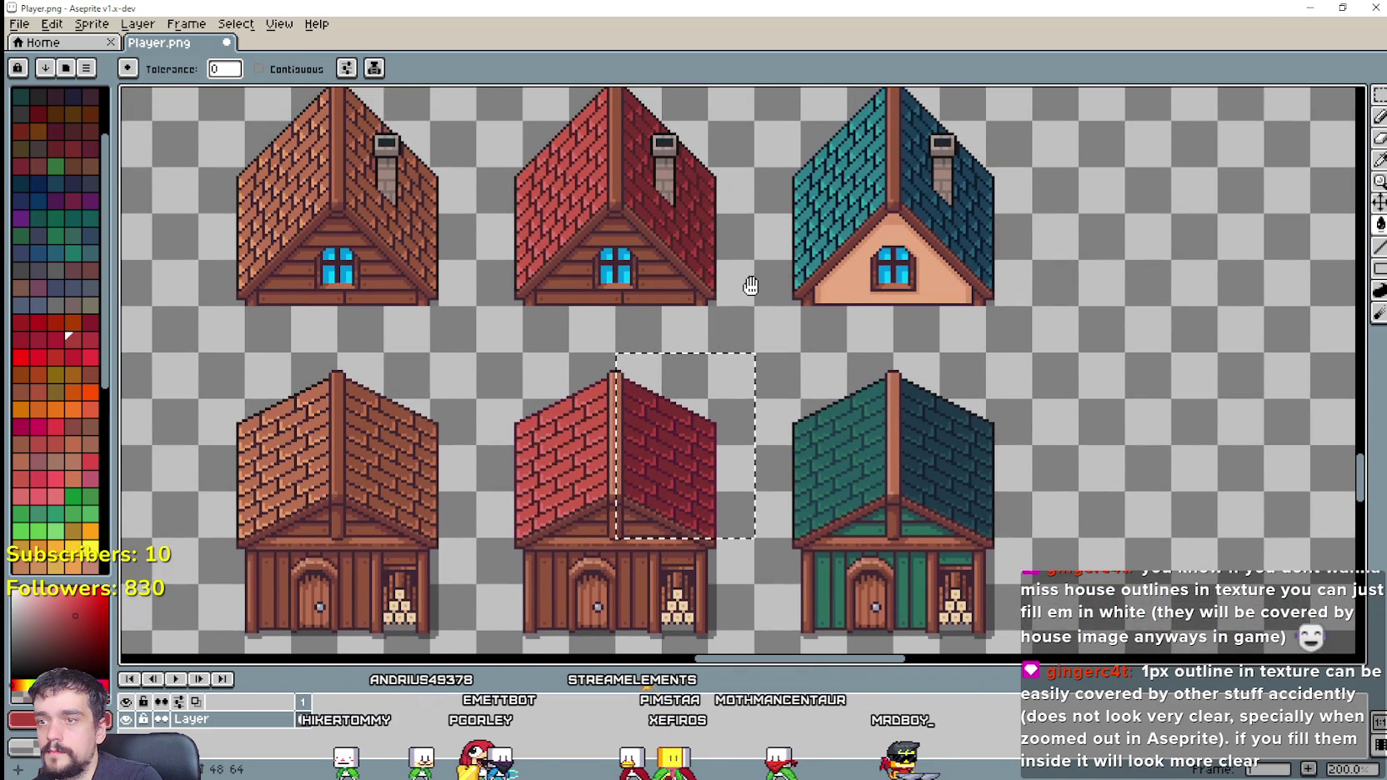
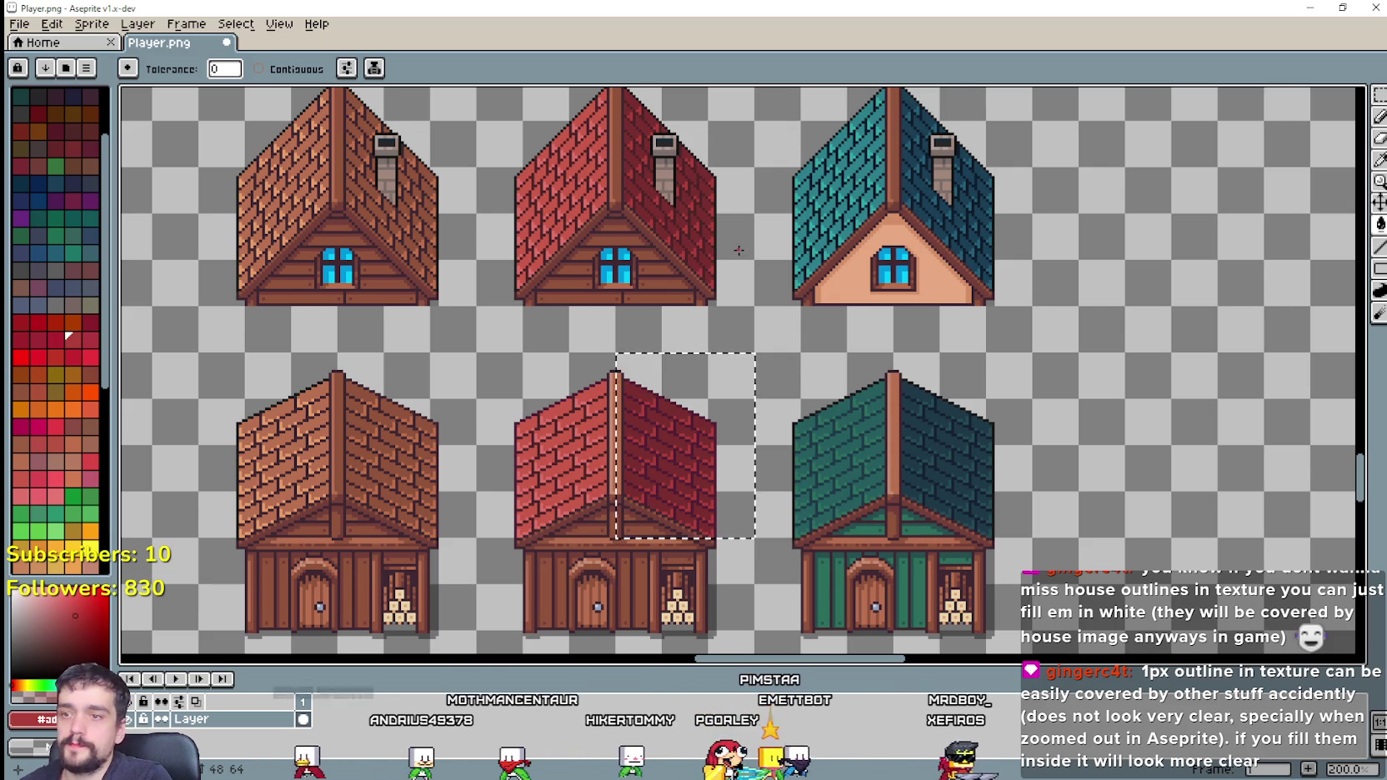
Step: Fill the lower red house's ridge post with the darker brown sampled from the upper red house
{"action": "scroll", "coordinate": [576, 509], "scroll_direction": "up", "scroll_amount": 1}
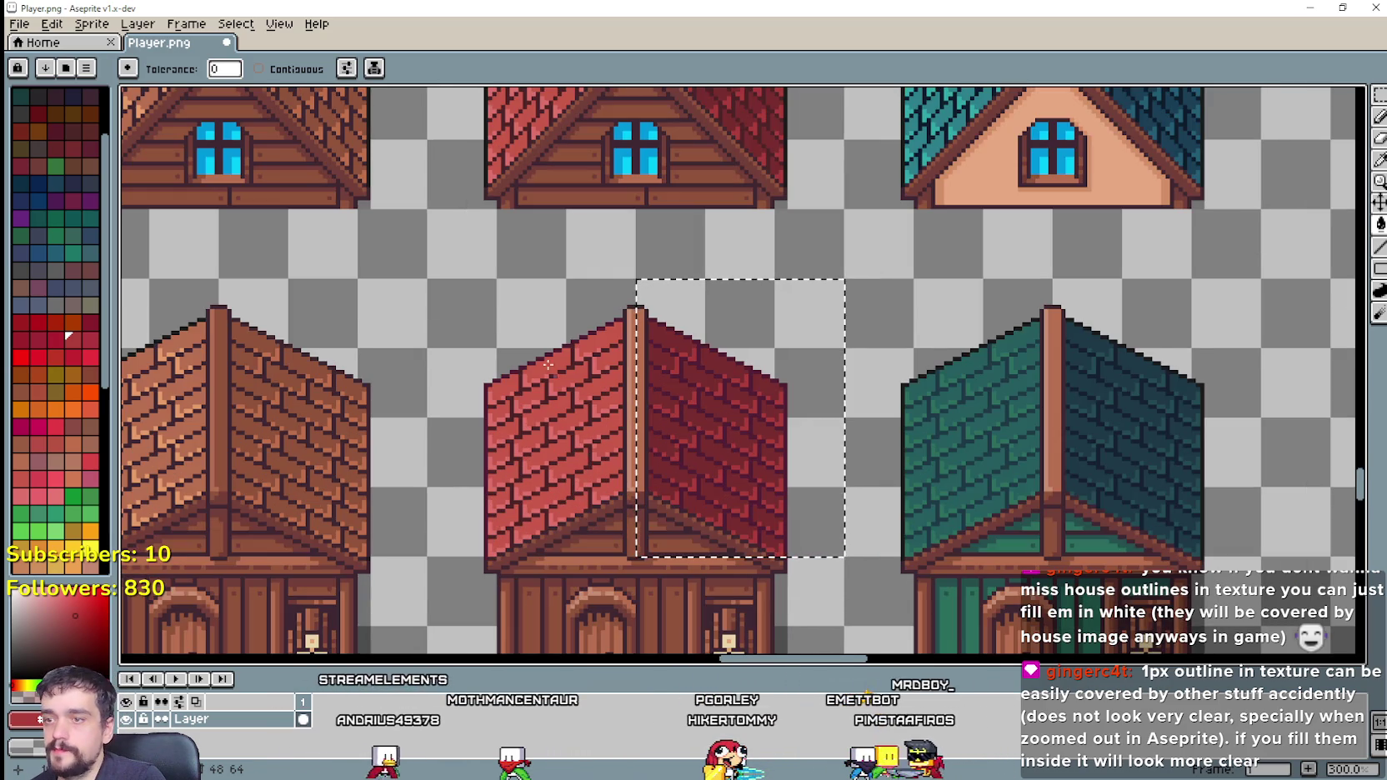
{"action": "mouse_move", "coordinate": [504, 292]}
{"action": "left_mouse_down"}
{"action": "mouse_move", "coordinate": [607, 333]}
{"action": "mouse_move", "coordinate": [520, 179]}
{"action": "mouse_move", "coordinate": [526, 319]}
{"action": "mouse_move", "coordinate": [564, 474]}
{"action": "mouse_move", "coordinate": [537, 222]}
{"action": "left_mouse_up"}
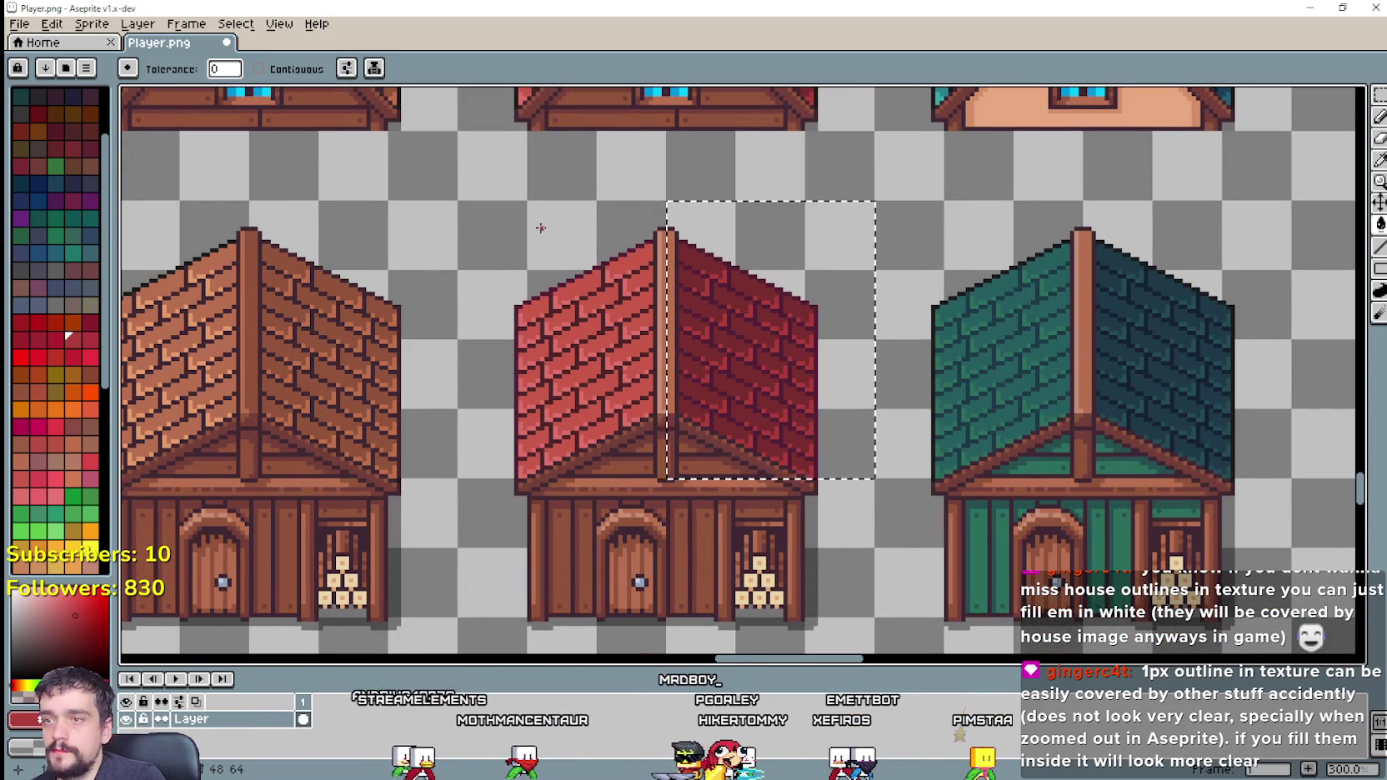
{"action": "left_click_drag", "start_coordinate": [957, 277], "coordinate": [943, 363]}
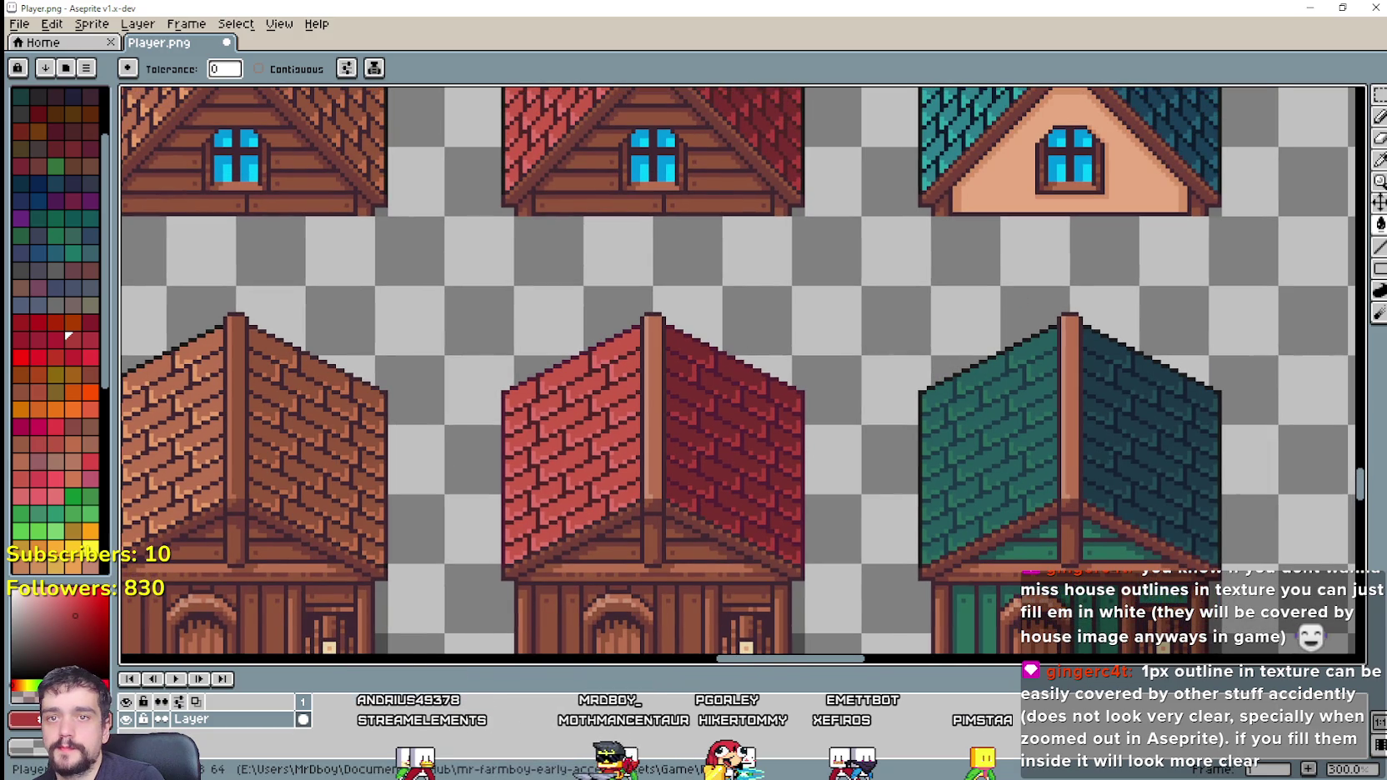
{"action": "left_click", "coordinate": [1380, 181]}
{"action": "scroll", "coordinate": [948, 321], "scroll_direction": "up", "scroll_amount": 2}
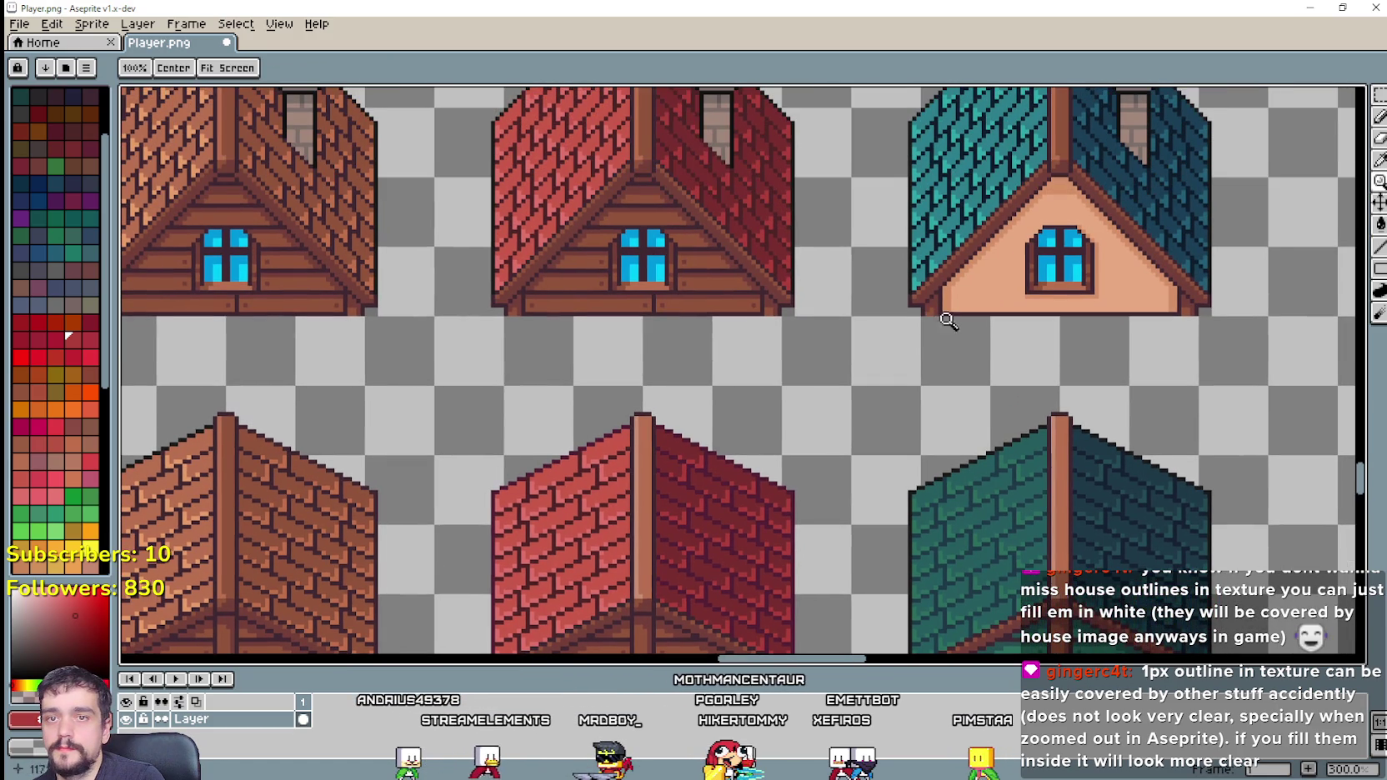
{"action": "left_click", "coordinate": [1380, 160]}
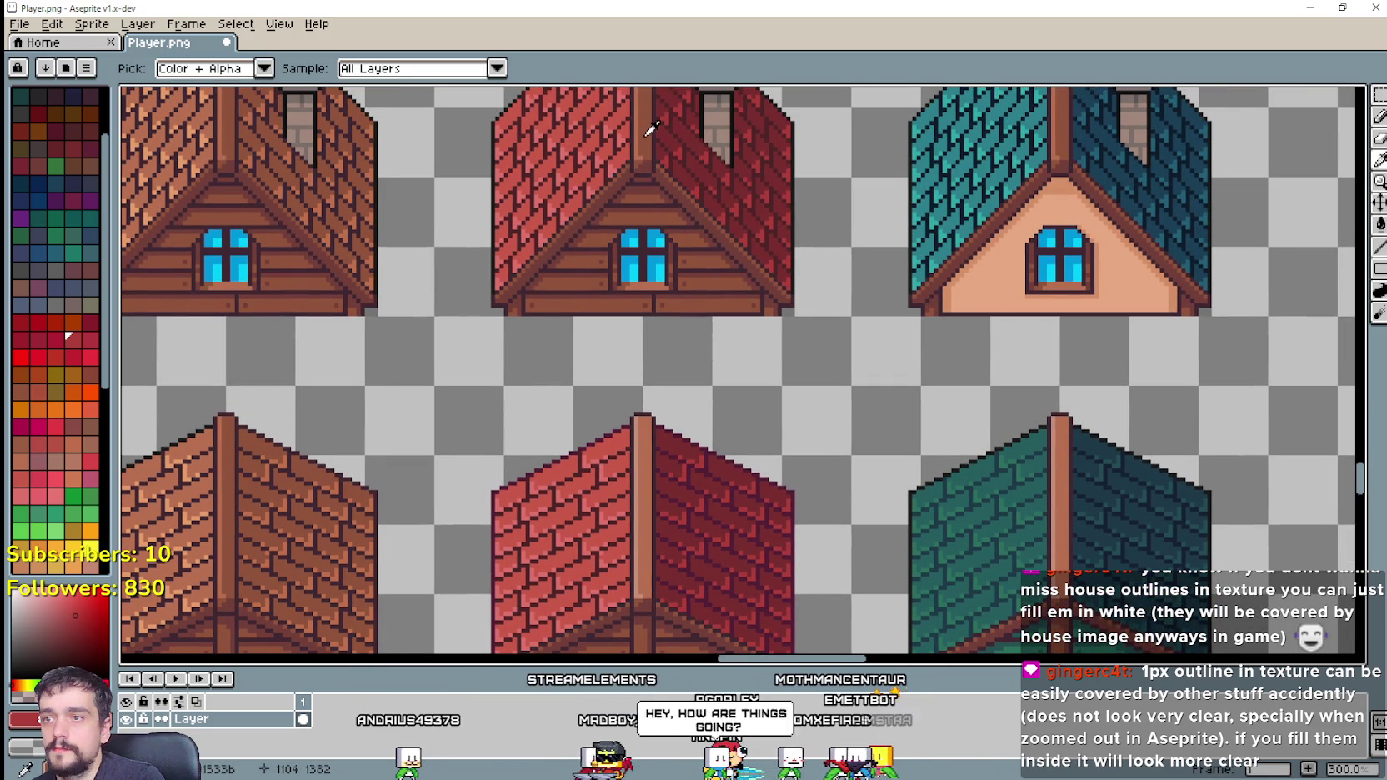
{"action": "left_click", "coordinate": [1086, 269]}
{"action": "left_click", "coordinate": [1380, 269]}
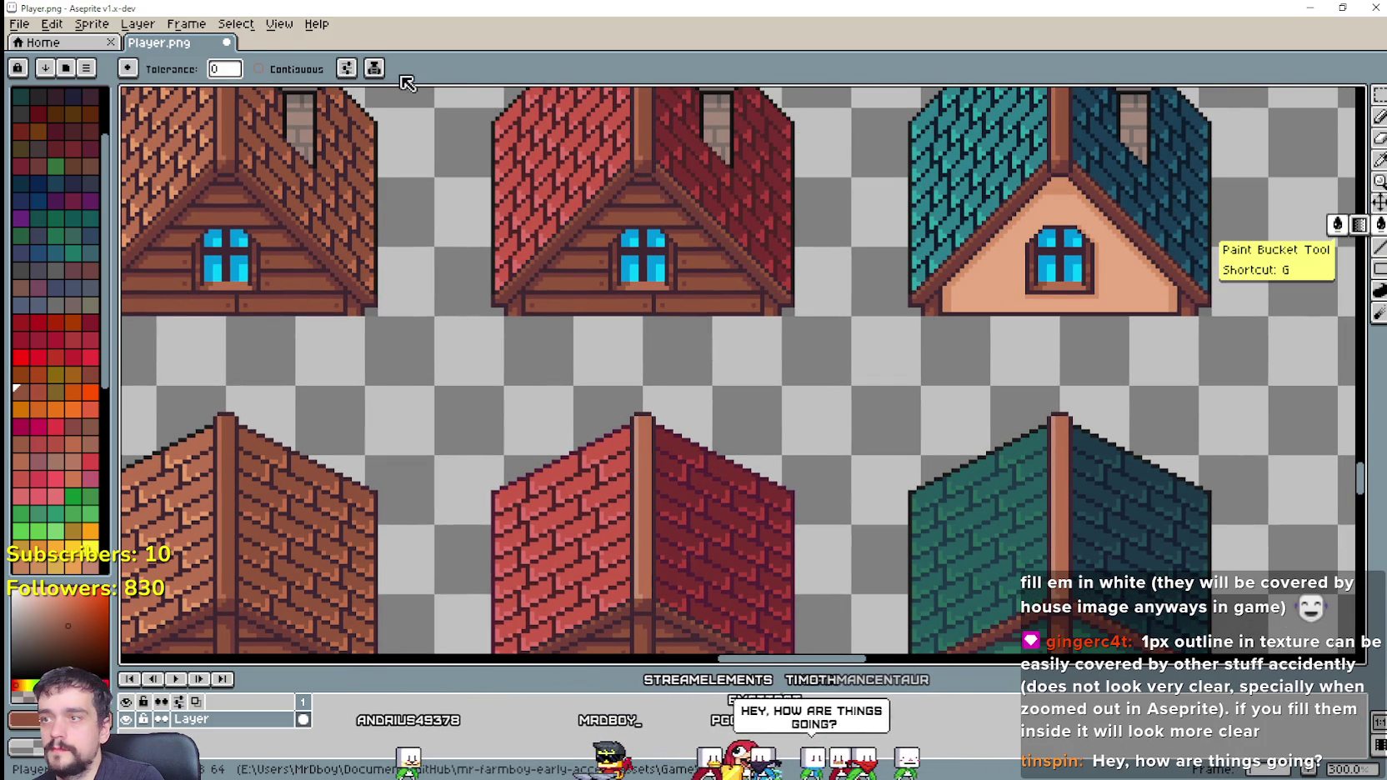
{"action": "left_click", "coordinate": [641, 482]}
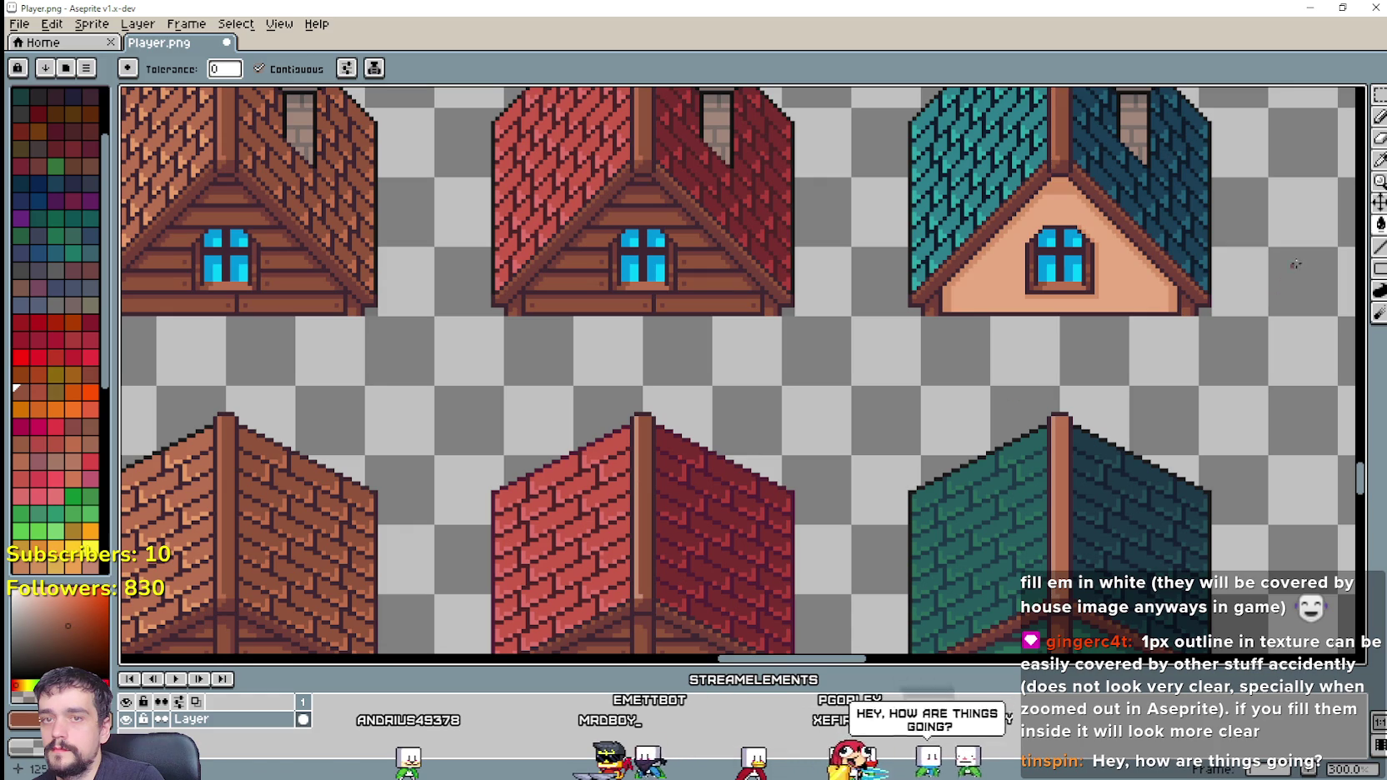
Step: Marquee-select the right half of the lower red house's roof
{"action": "left_click", "coordinate": [1380, 160]}
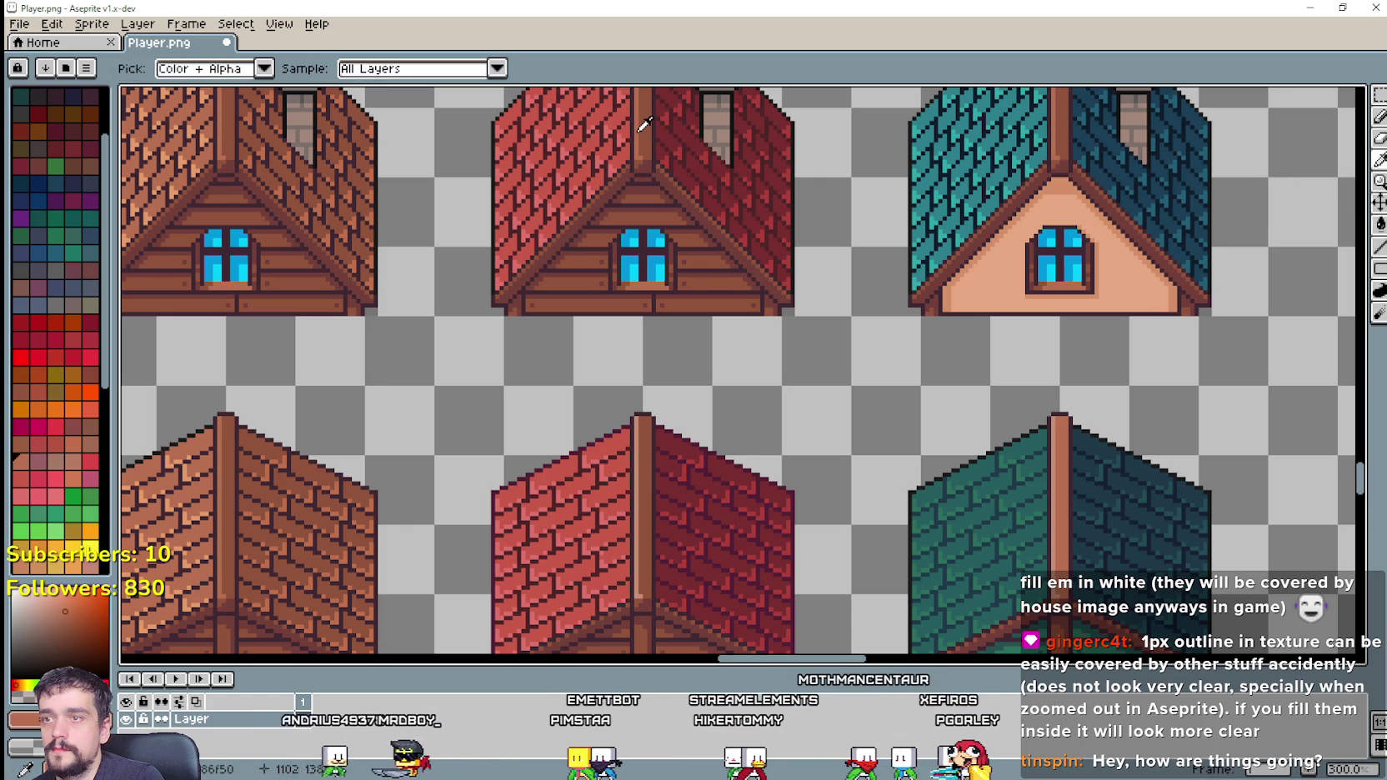
{"action": "key", "text": "g"}
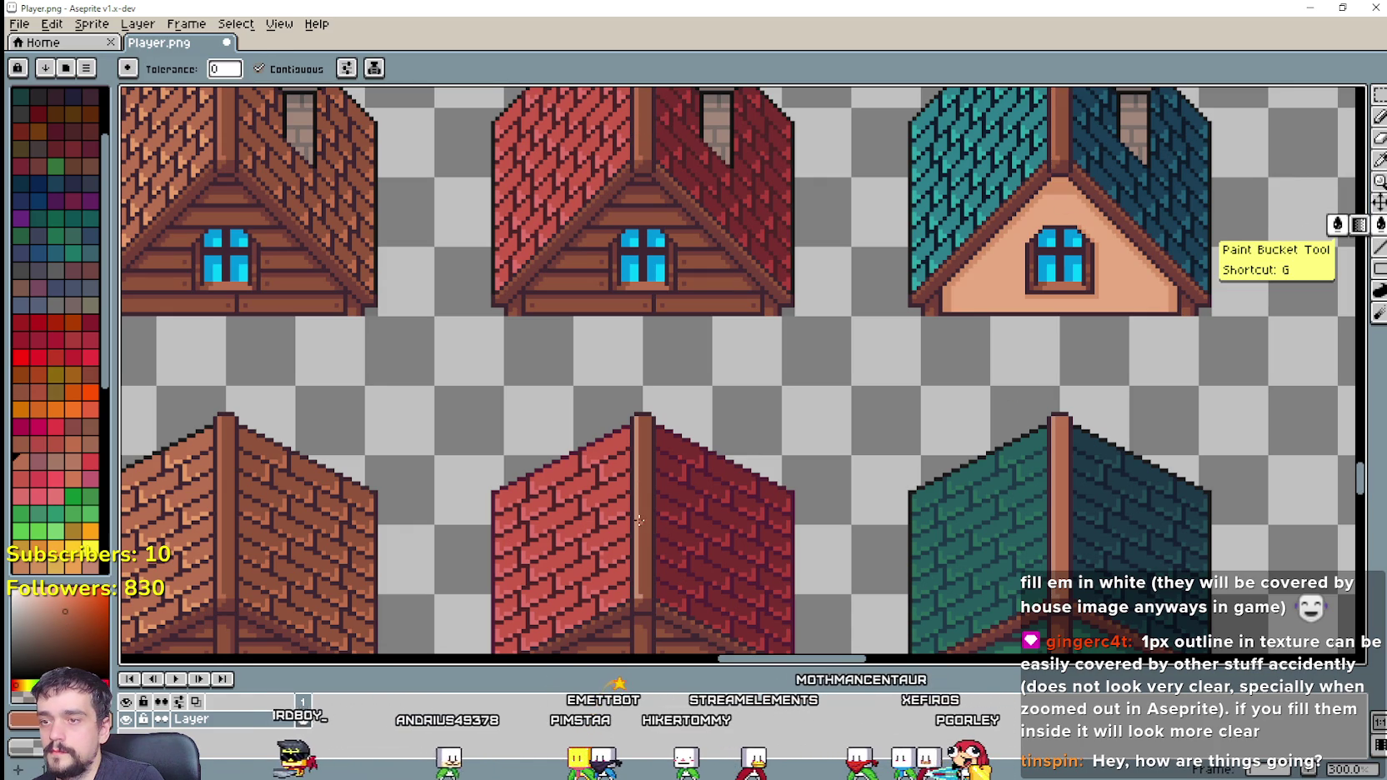
{"action": "scroll", "coordinate": [633, 521], "scroll_direction": "down", "scroll_amount": 1}
{"action": "left_click_drag", "start_coordinate": [753, 517], "coordinate": [488, 420]}
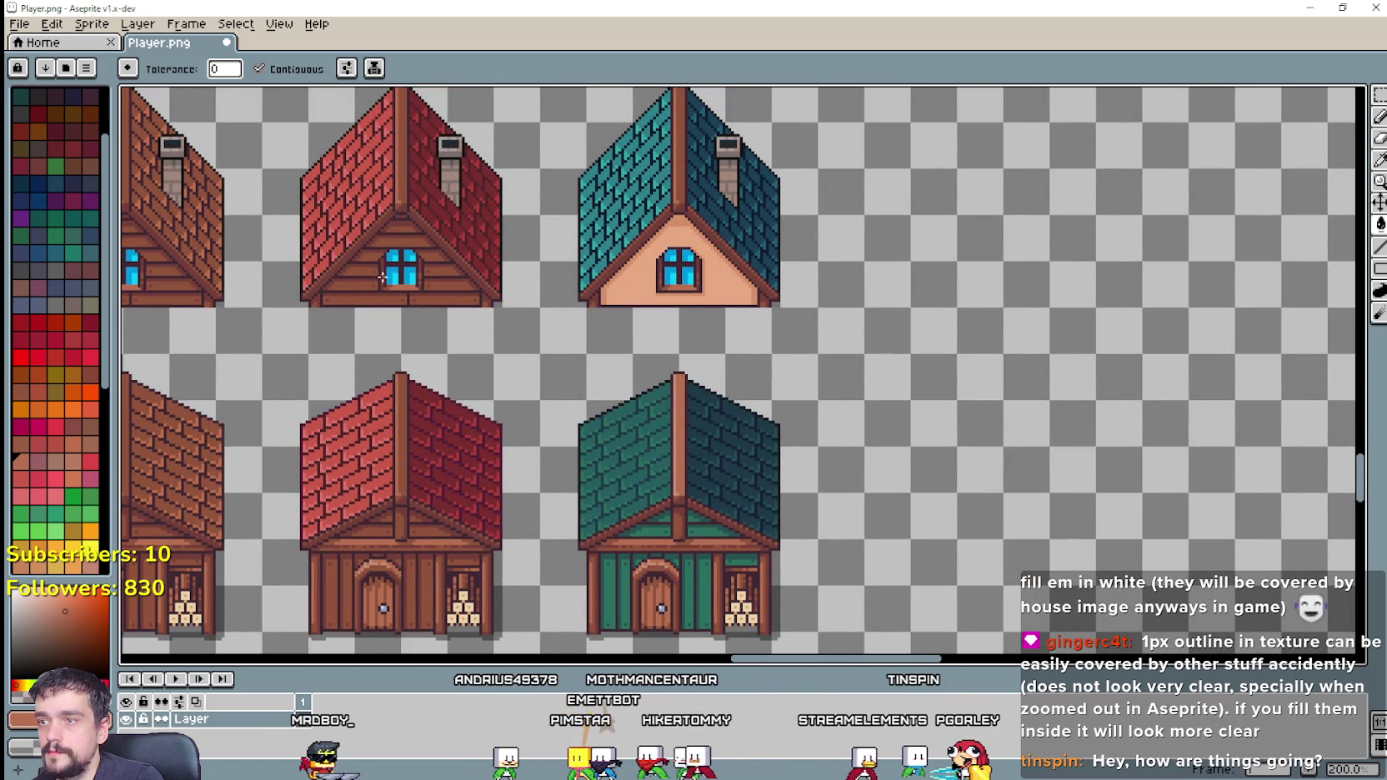
{"action": "scroll", "coordinate": [381, 277], "scroll_direction": "up", "scroll_amount": 2}
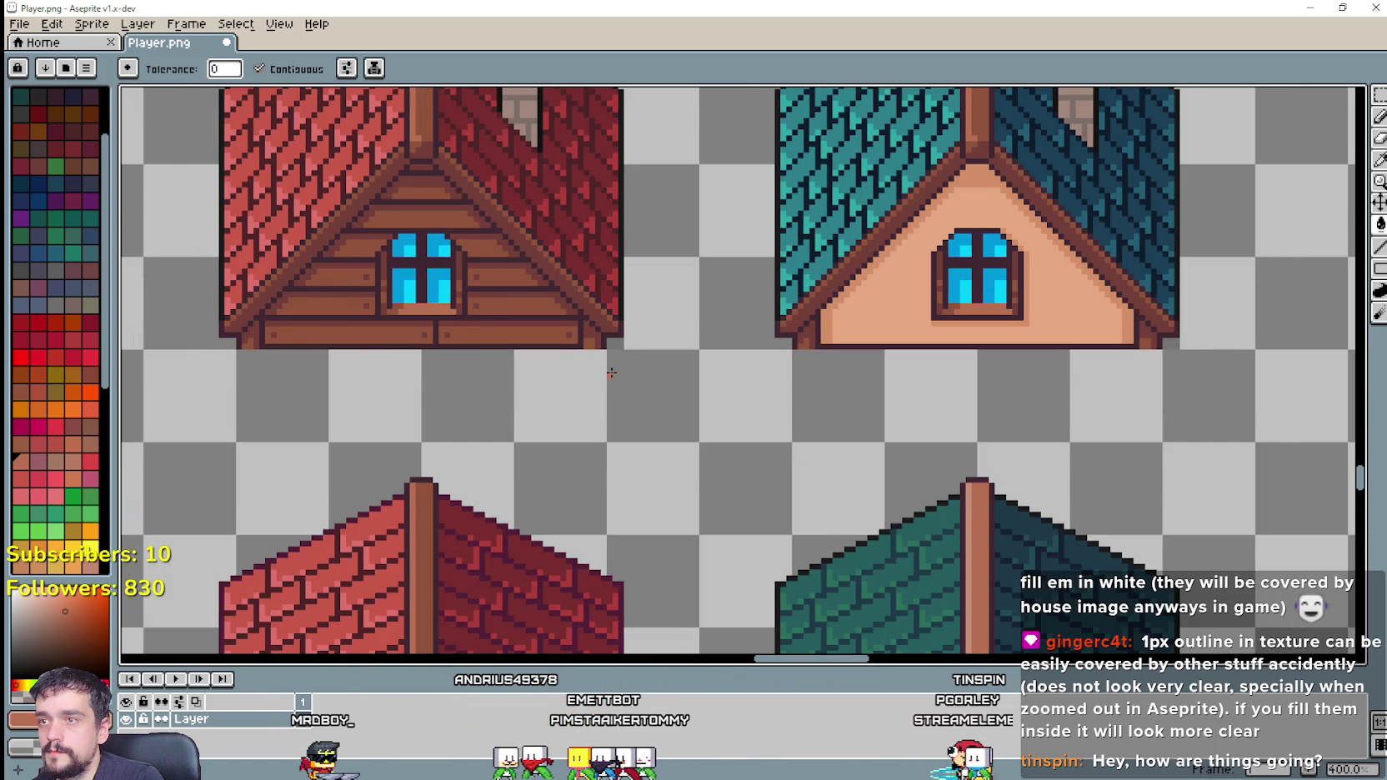
{"action": "scroll", "coordinate": [611, 373], "scroll_direction": "down", "scroll_amount": 1}
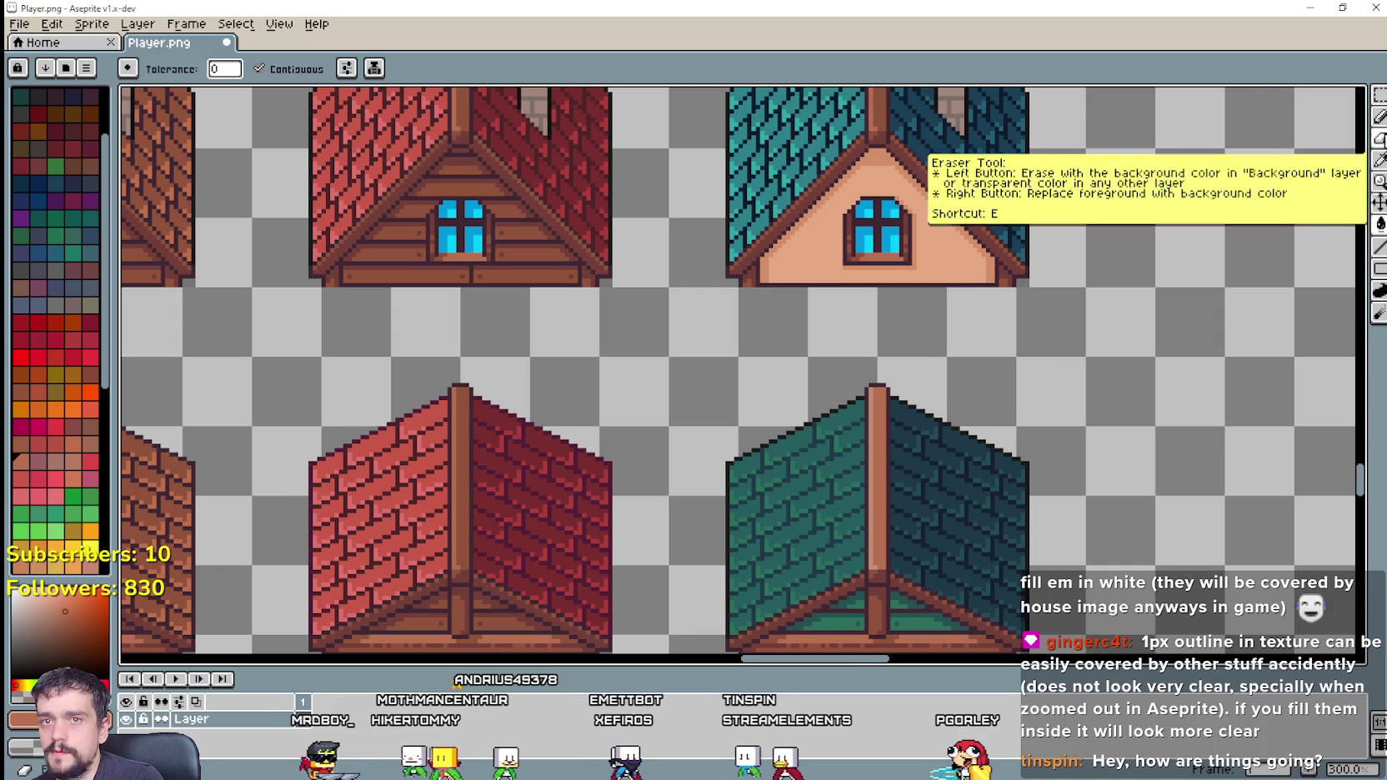
{"action": "left_click", "coordinate": [1380, 94]}
{"action": "left_click_drag", "start_coordinate": [672, 638], "coordinate": [457, 353]}
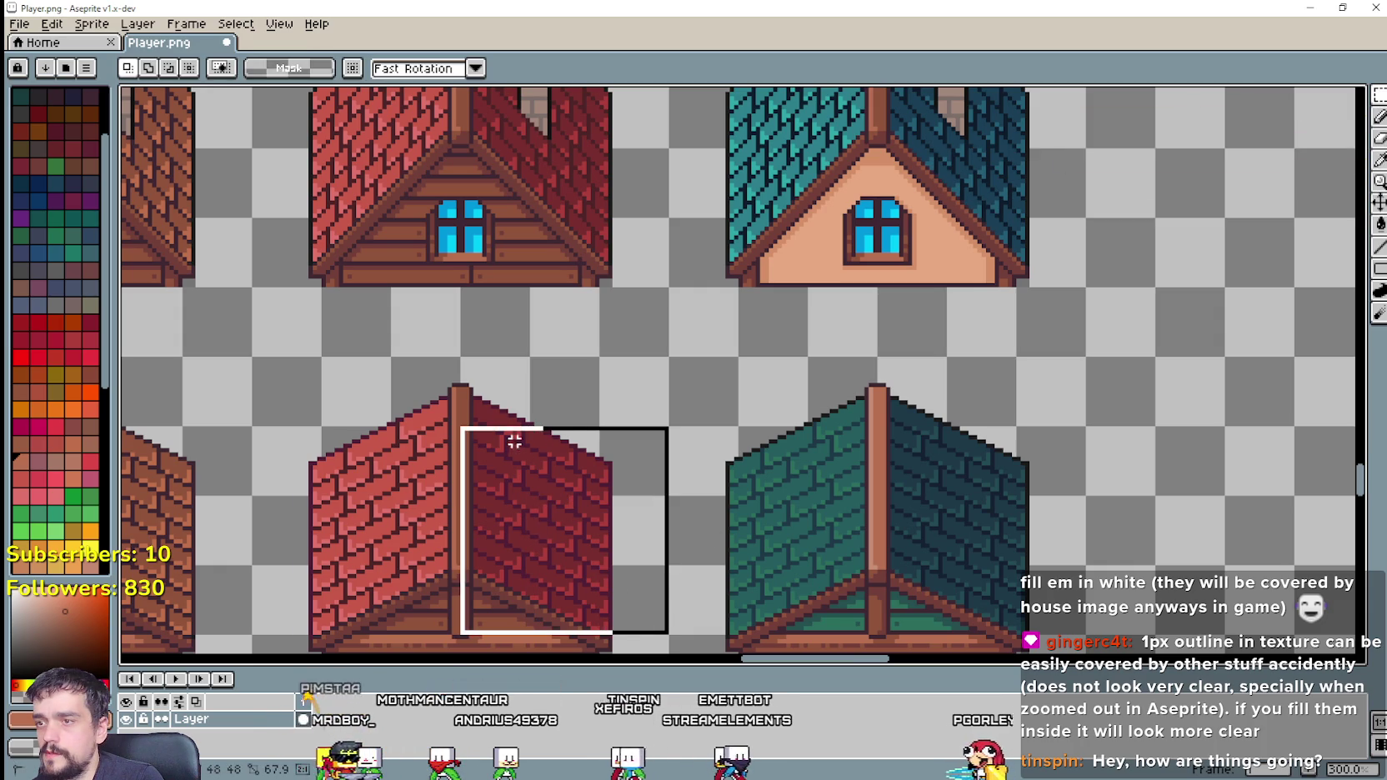
{"action": "key", "text": "i"}
{"action": "scroll", "coordinate": [500, 177], "scroll_direction": "up", "scroll_amount": 3}
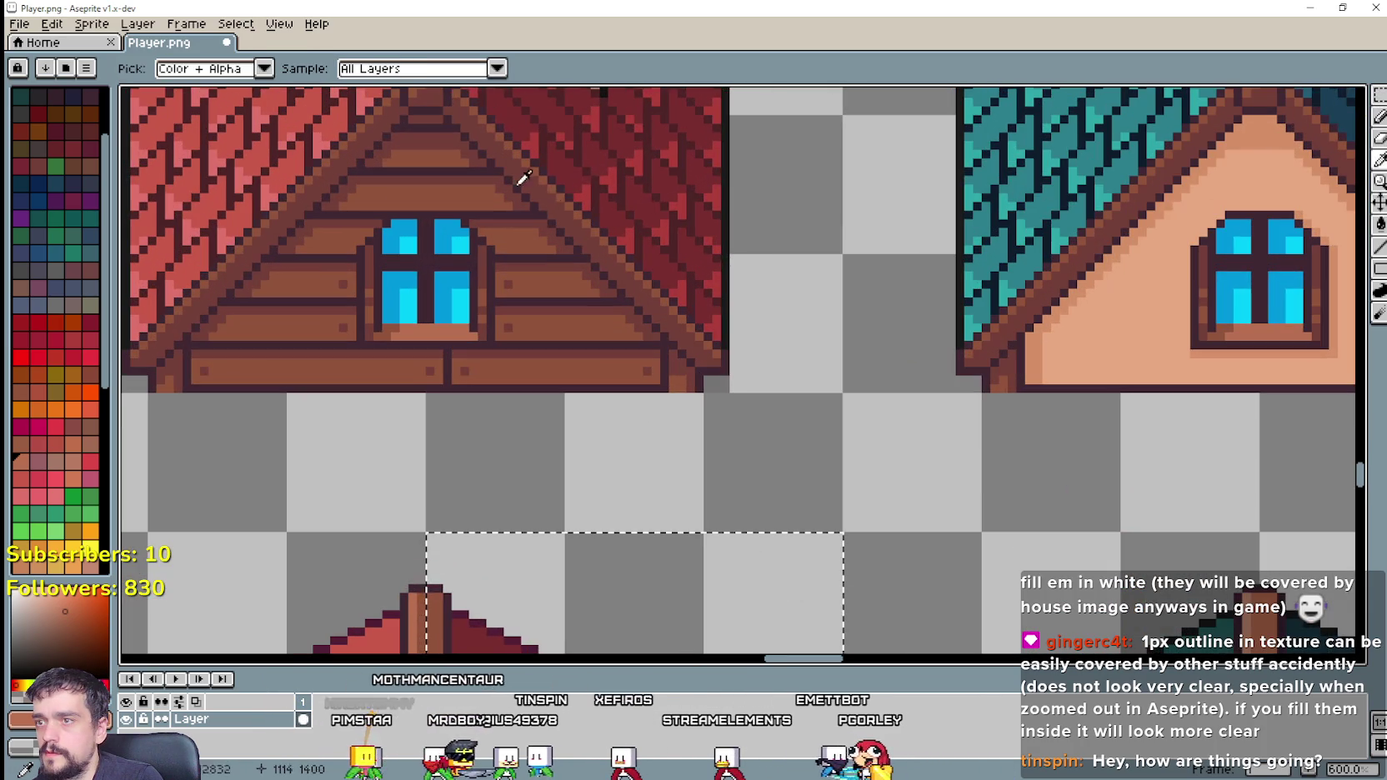
{"action": "scroll", "coordinate": [592, 190], "scroll_direction": "down", "scroll_amount": 4}
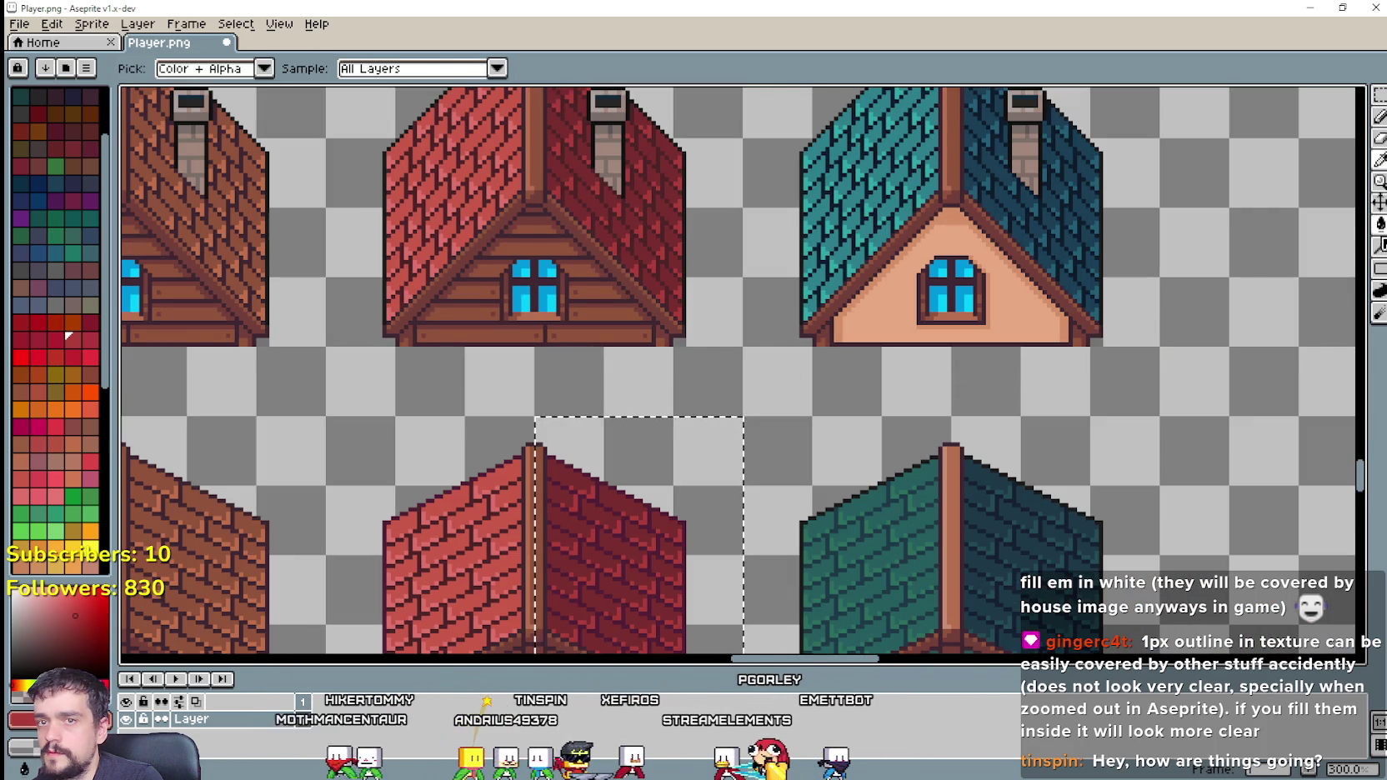
{"action": "key", "text": "g"}
{"action": "scroll", "coordinate": [651, 531], "scroll_direction": "up", "scroll_amount": 5}
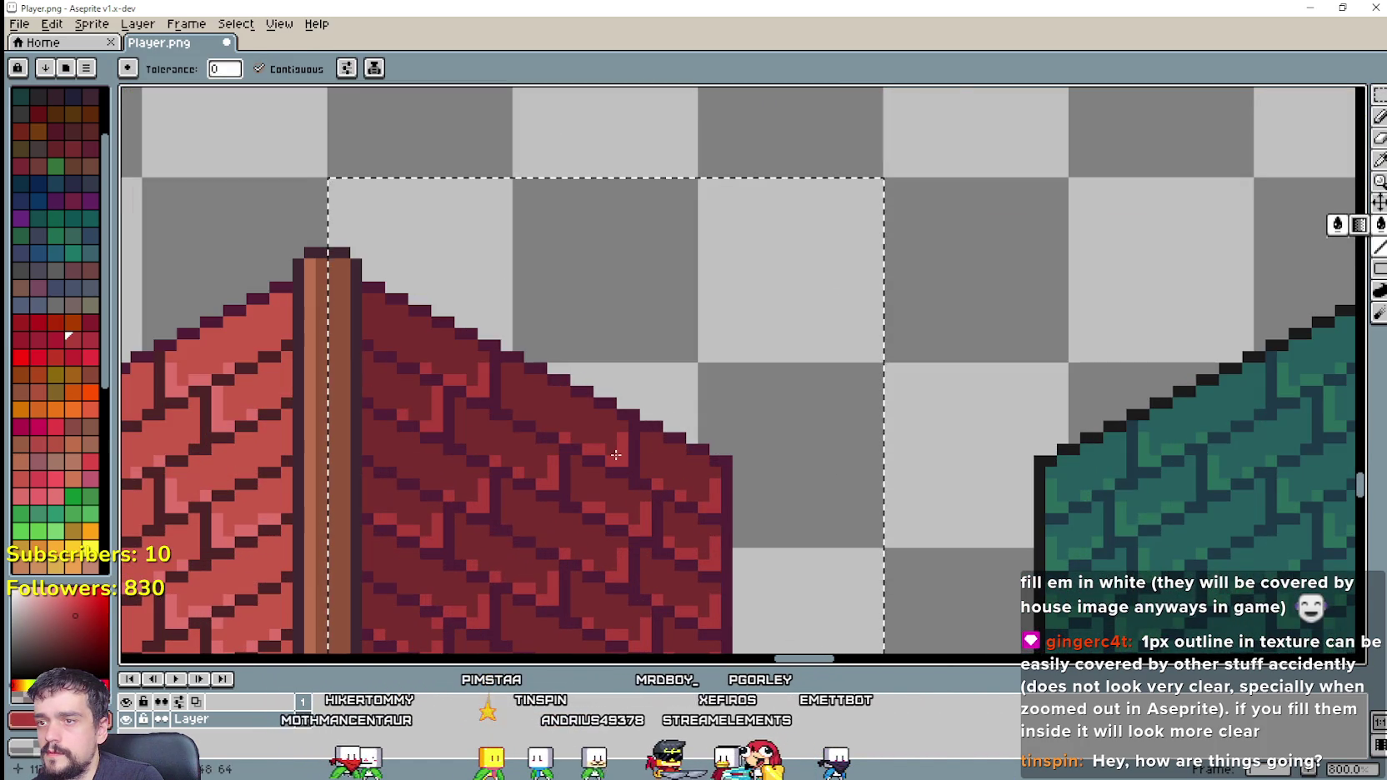
{"action": "scroll", "coordinate": [651, 532], "scroll_direction": "down", "scroll_amount": 3}
{"action": "scroll", "coordinate": [758, 450], "scroll_direction": "down", "scroll_amount": 1}
{"action": "scroll", "coordinate": [807, 347], "scroll_direction": "right", "scroll_amount": 2}
{"action": "scroll", "coordinate": [1001, 208], "scroll_direction": "right", "scroll_amount": 5}
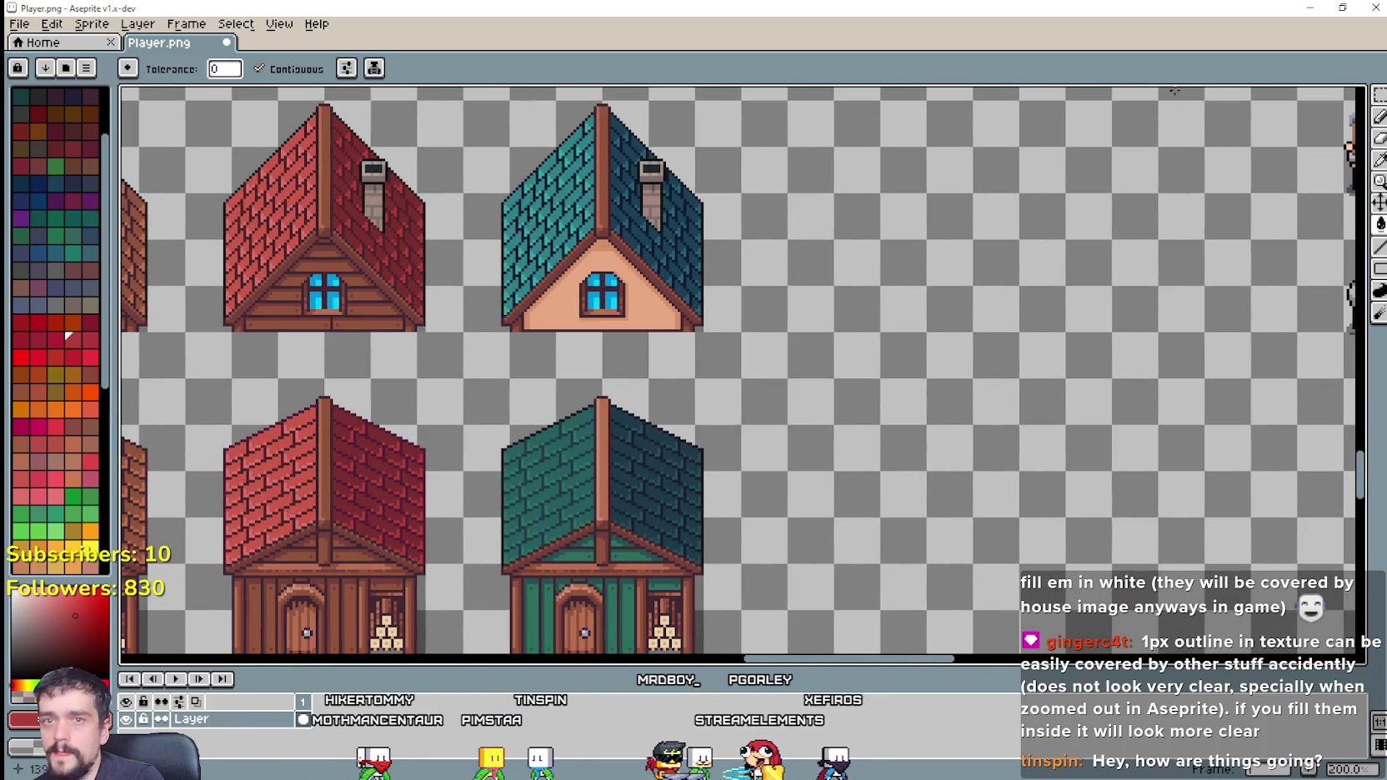
{"action": "left_click", "coordinate": [1380, 94]}
{"action": "scroll", "coordinate": [467, 515], "scroll_direction": "up", "scroll_amount": 1}
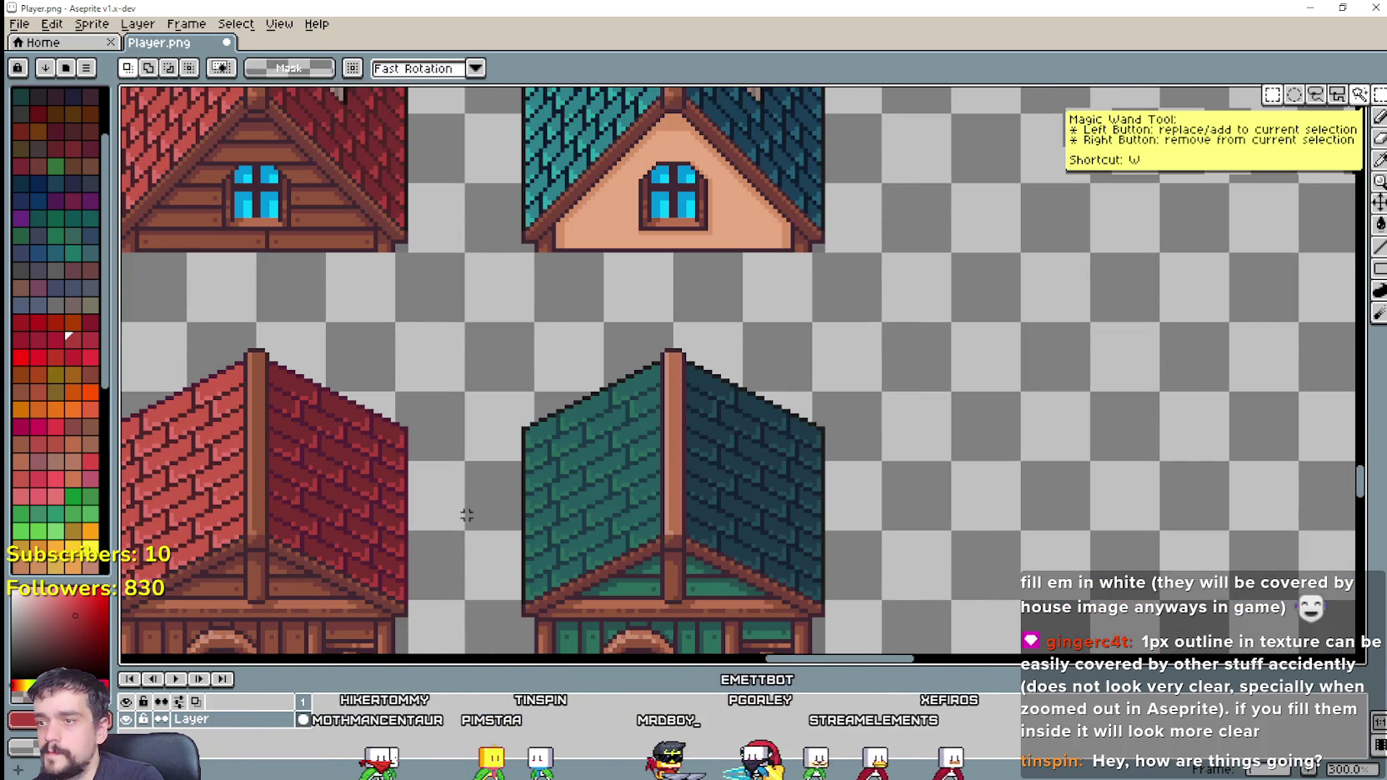
{"action": "left_click_drag", "start_coordinate": [451, 593], "coordinate": [664, 306]}
{"action": "scroll", "coordinate": [1068, 163], "scroll_direction": "up", "scroll_amount": 5}
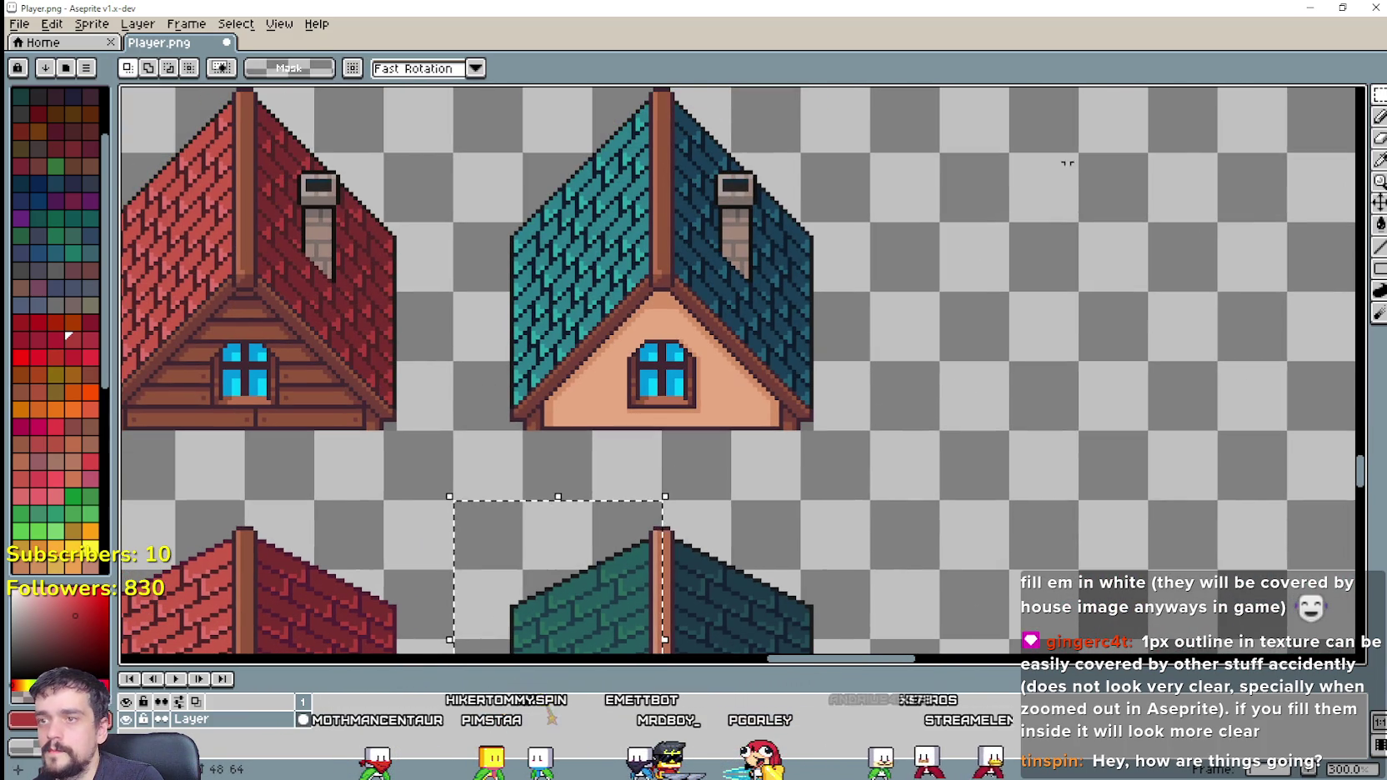
{"action": "left_click", "coordinate": [1380, 160]}
{"action": "scroll", "coordinate": [602, 346], "scroll_direction": "up", "scroll_amount": 3}
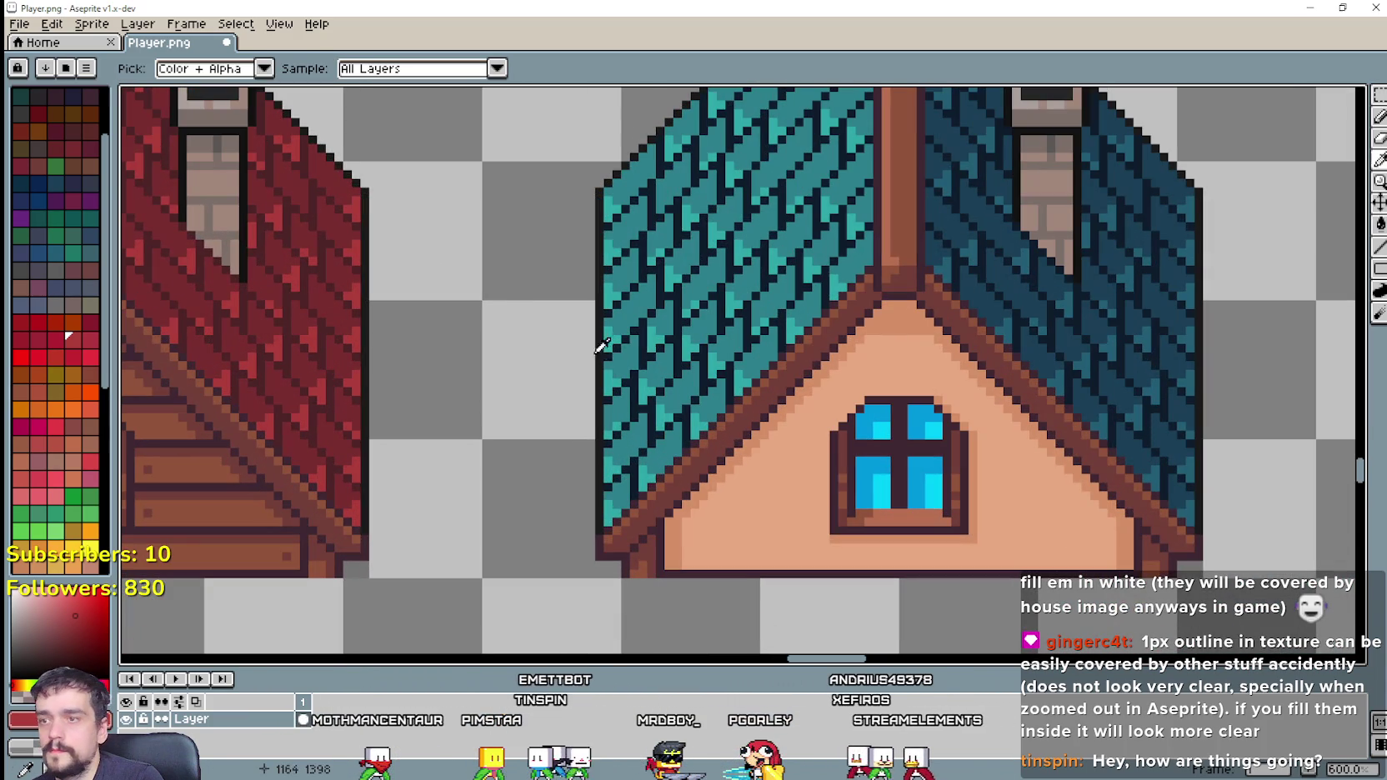
{"action": "left_click", "coordinate": [660, 322]}
{"action": "scroll", "coordinate": [660, 321], "scroll_direction": "down", "scroll_amount": 2}
{"action": "scroll", "coordinate": [829, 454], "scroll_direction": "down", "scroll_amount": 5}
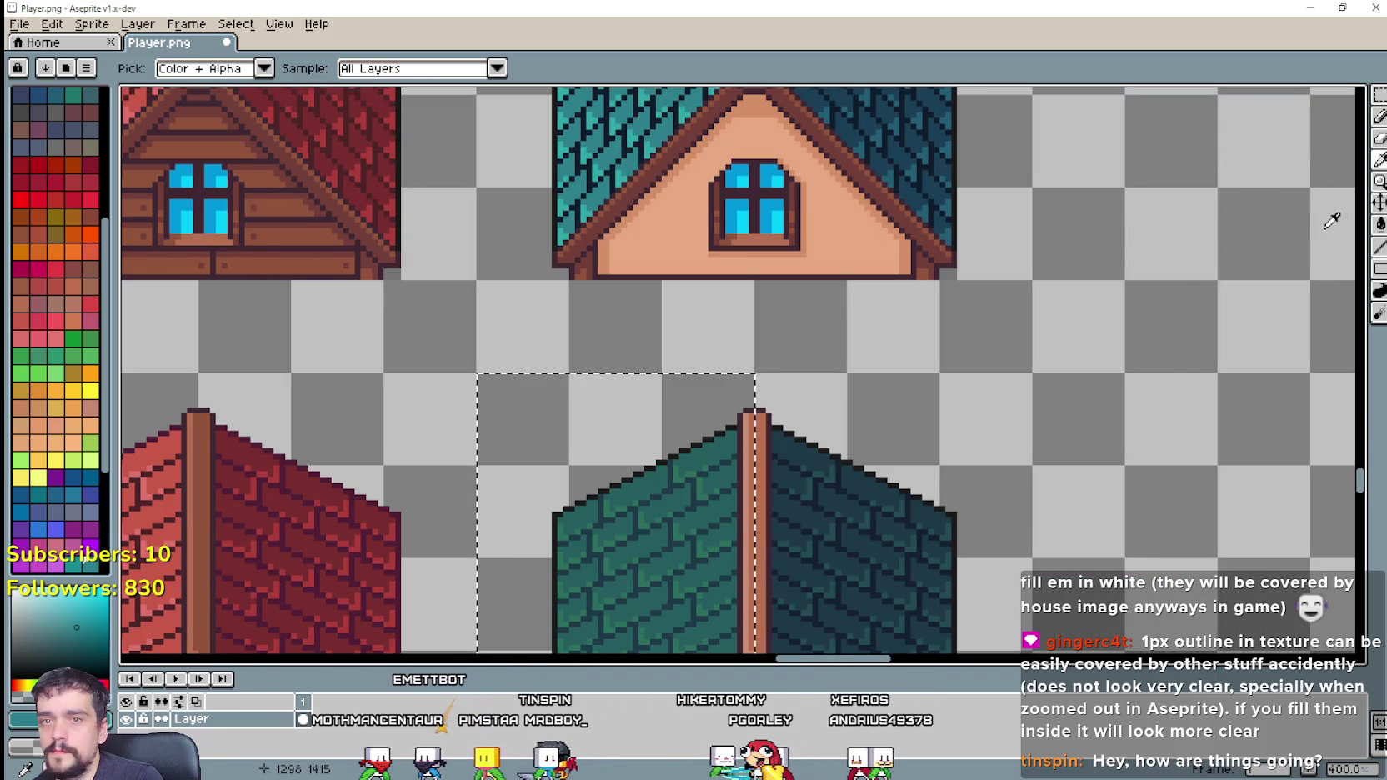
{"action": "left_click", "coordinate": [1379, 227]}
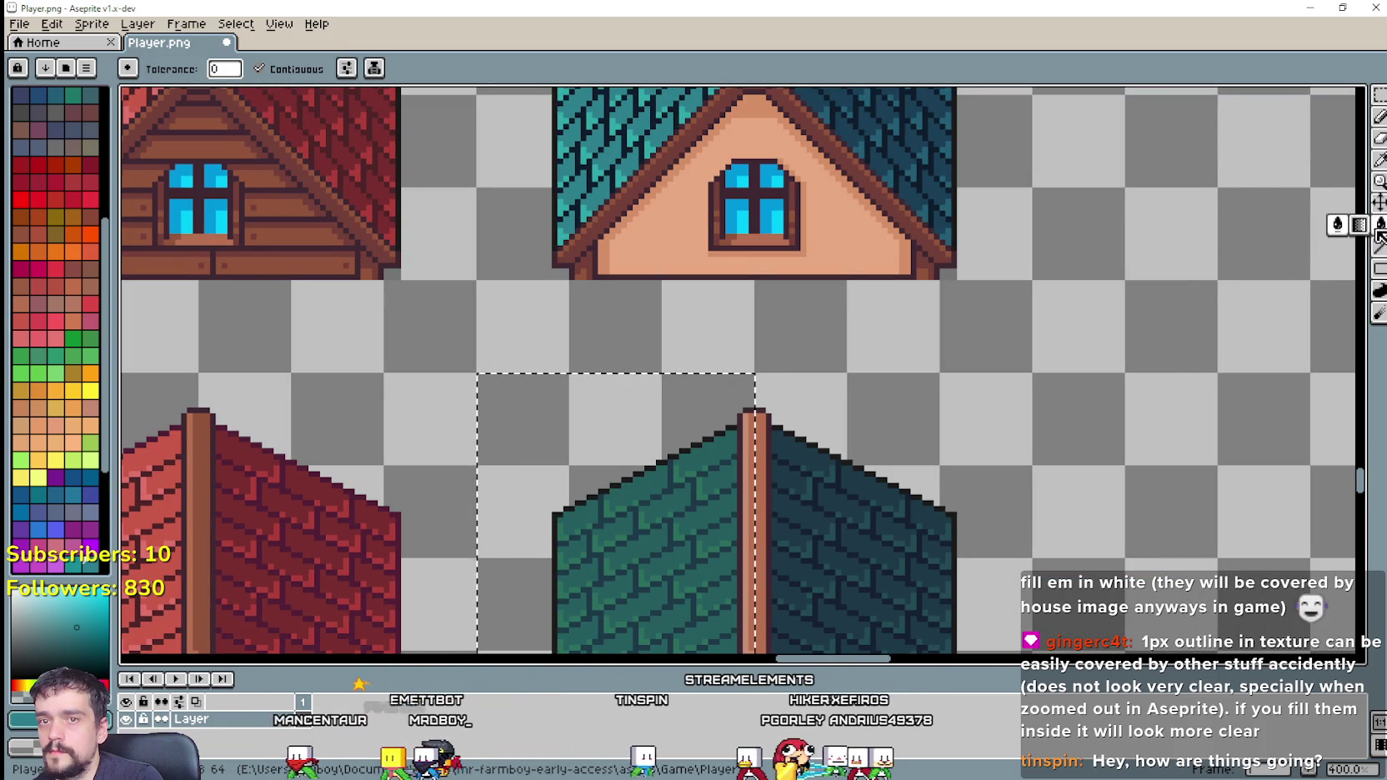
{"action": "left_click", "coordinate": [284, 68]}
{"action": "scroll", "coordinate": [650, 392], "scroll_direction": "down", "scroll_amount": 3}
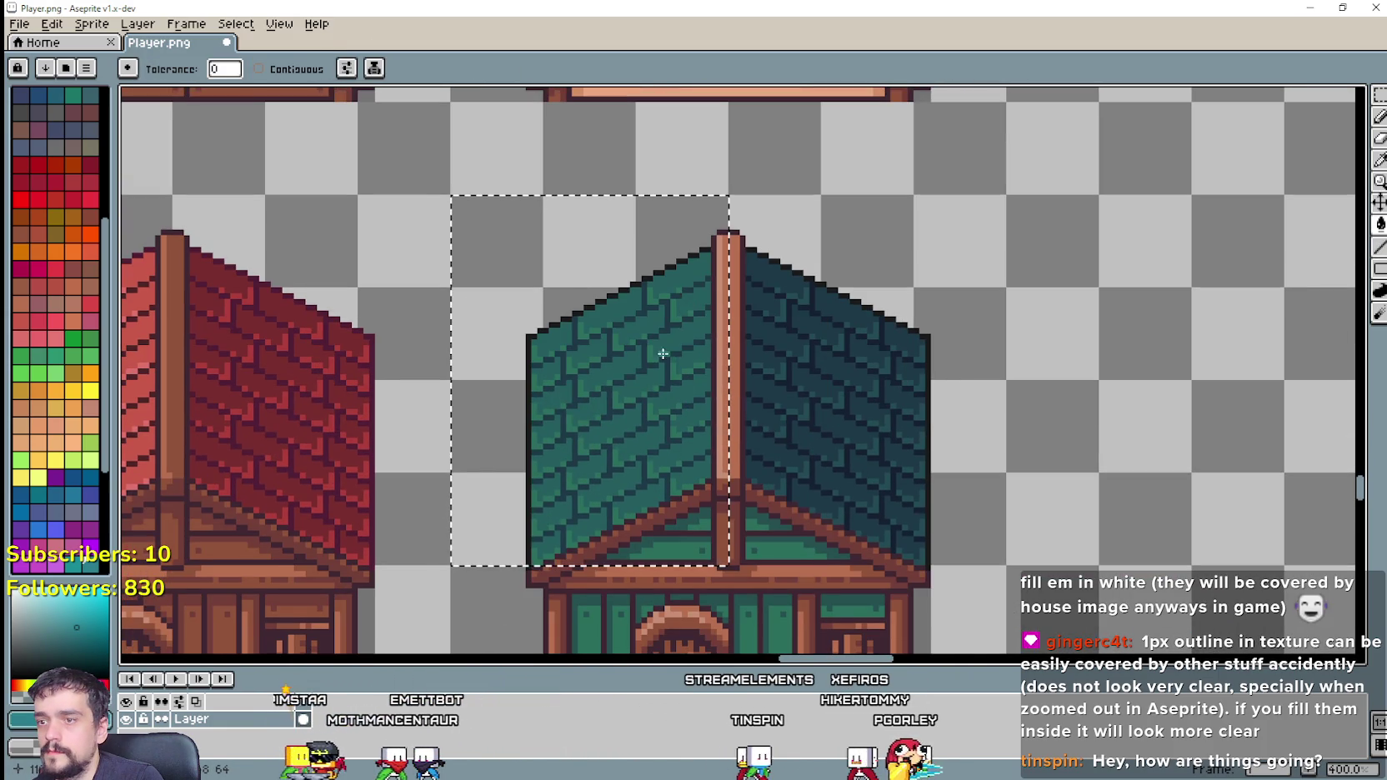
{"action": "left_click", "coordinate": [663, 353]}
{"action": "scroll", "coordinate": [663, 353], "scroll_direction": "down", "scroll_amount": 1}
{"action": "scroll", "coordinate": [1001, 250], "scroll_direction": "up", "scroll_amount": 5}
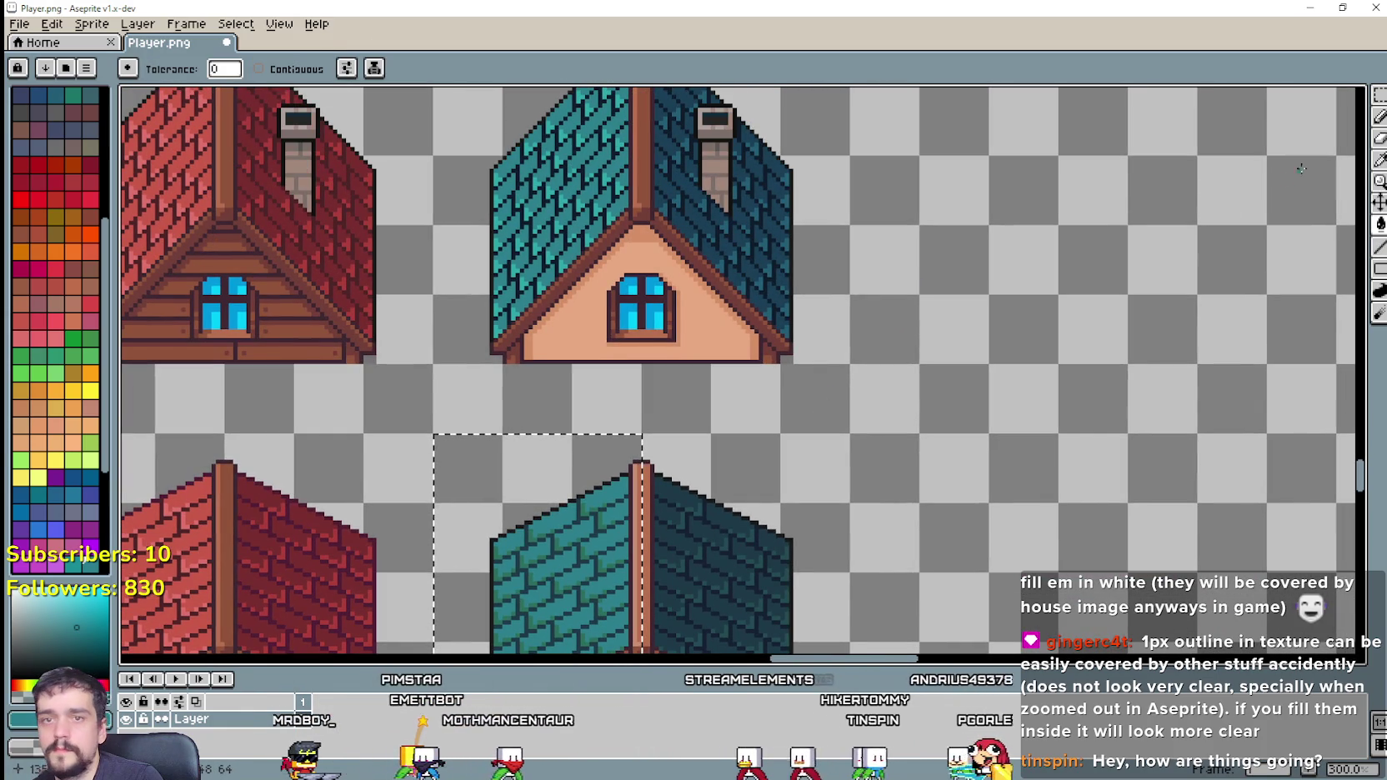
{"action": "key", "text": "i"}
{"action": "scroll", "coordinate": [536, 246], "scroll_direction": "up", "scroll_amount": 3}
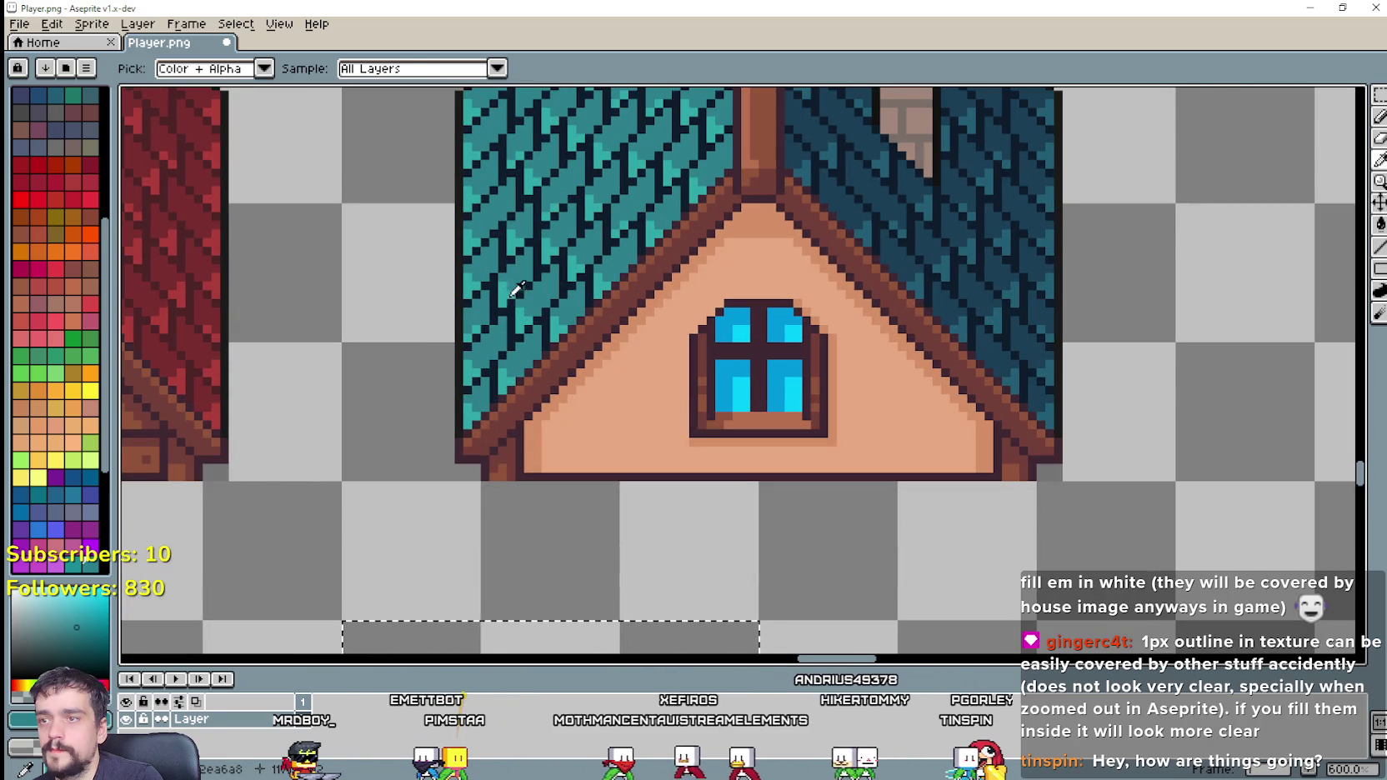
{"action": "left_click", "coordinate": [517, 289]}
{"action": "scroll", "coordinate": [781, 387], "scroll_direction": "down", "scroll_amount": 3}
{"action": "scroll", "coordinate": [1000, 334], "scroll_direction": "down", "scroll_amount": 1}
{"action": "left_click", "coordinate": [1380, 225]}
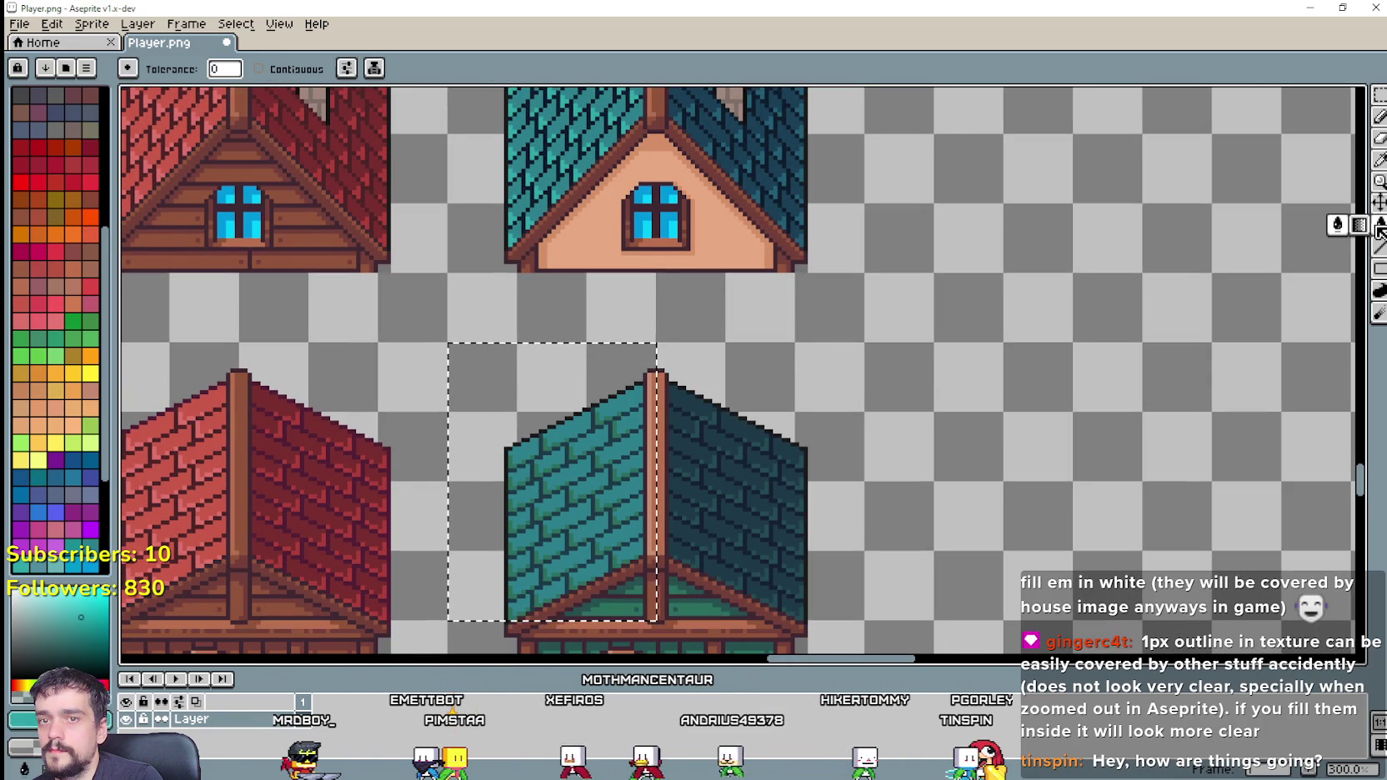
{"action": "scroll", "coordinate": [492, 513], "scroll_direction": "up", "scroll_amount": 2}
{"action": "scroll", "coordinate": [586, 473], "scroll_direction": "down", "scroll_amount": 3}
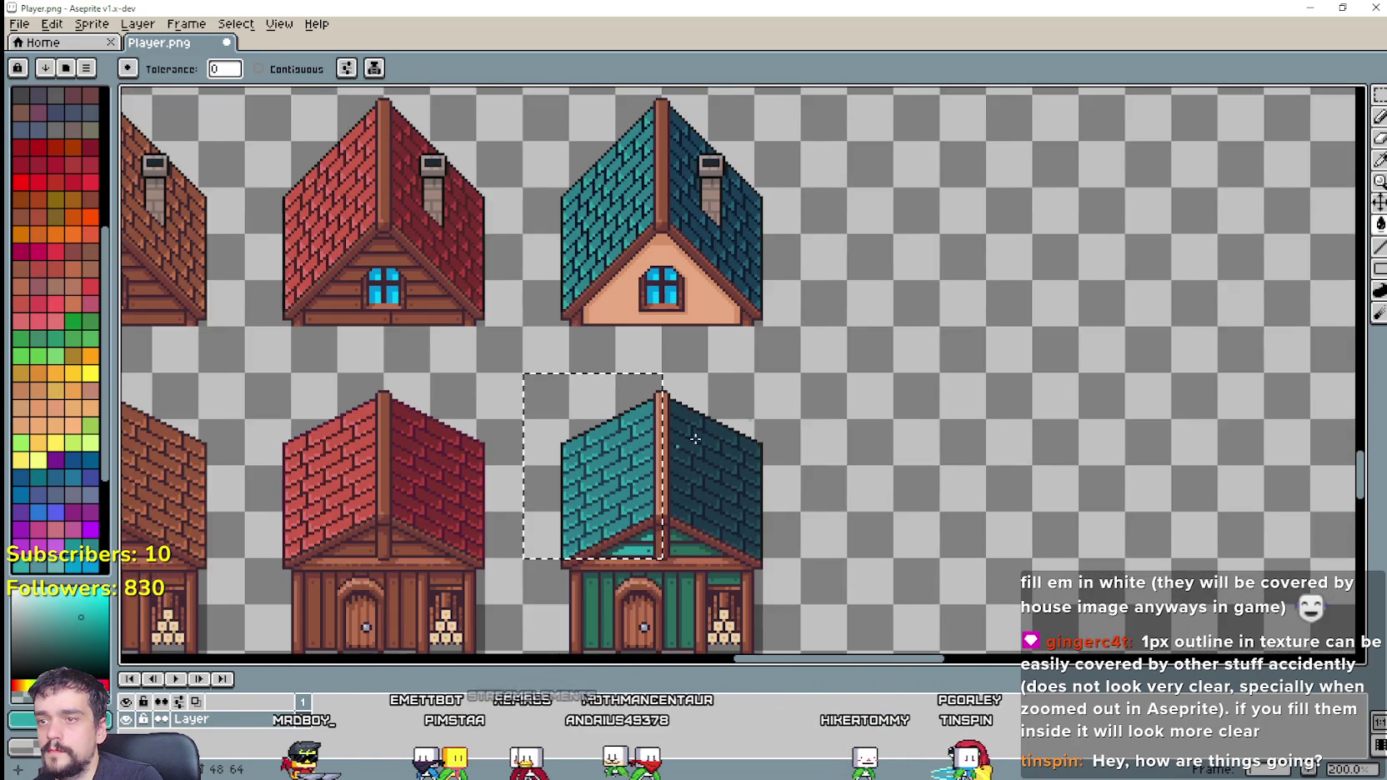
{"action": "scroll", "coordinate": [675, 381], "scroll_direction": "up", "scroll_amount": 1}
{"action": "mouse_move", "coordinate": [772, 474]}
{"action": "left_mouse_down"}
{"action": "mouse_move", "coordinate": [813, 140]}
{"action": "mouse_move", "coordinate": [922, 173]}
{"action": "left_mouse_up"}
{"action": "scroll", "coordinate": [775, 356], "scroll_direction": "up", "scroll_amount": 2}
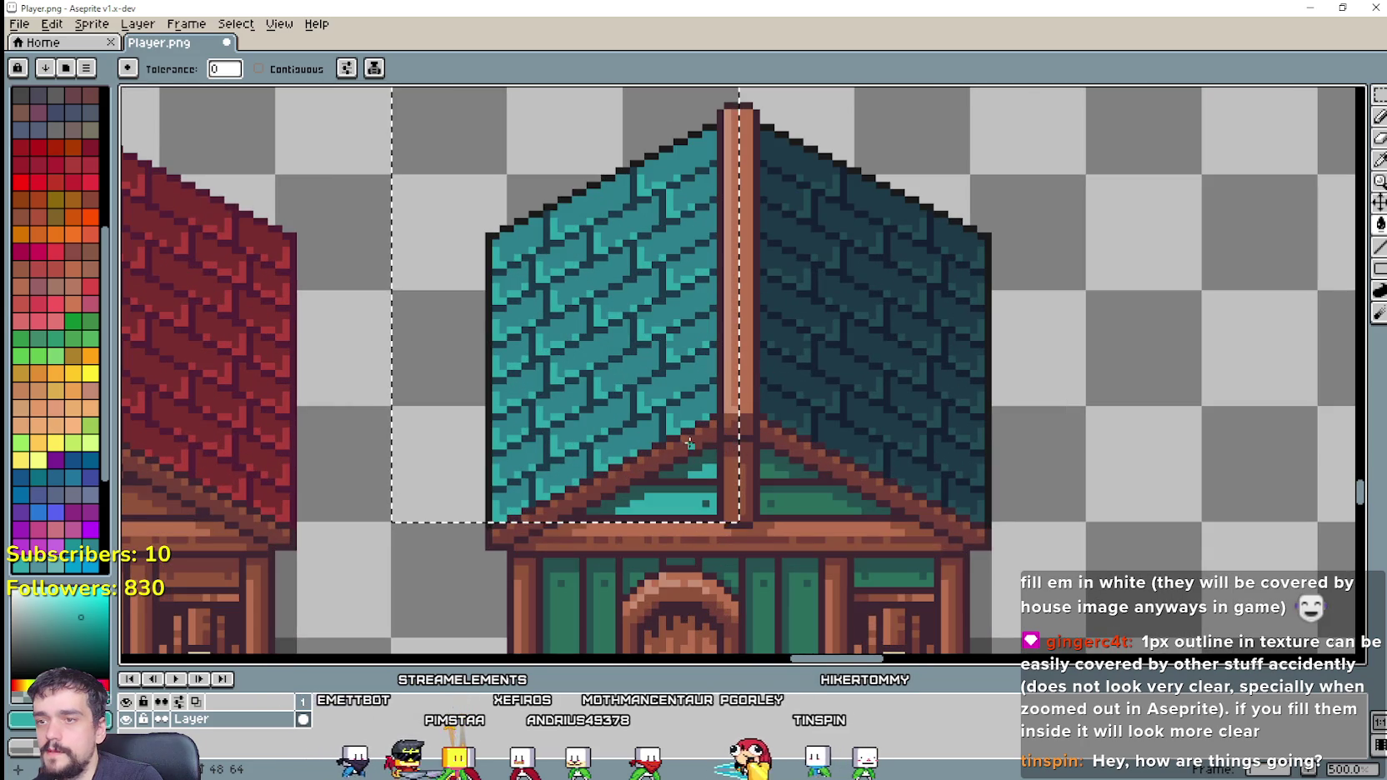
{"action": "key", "text": "ctrl+z"}
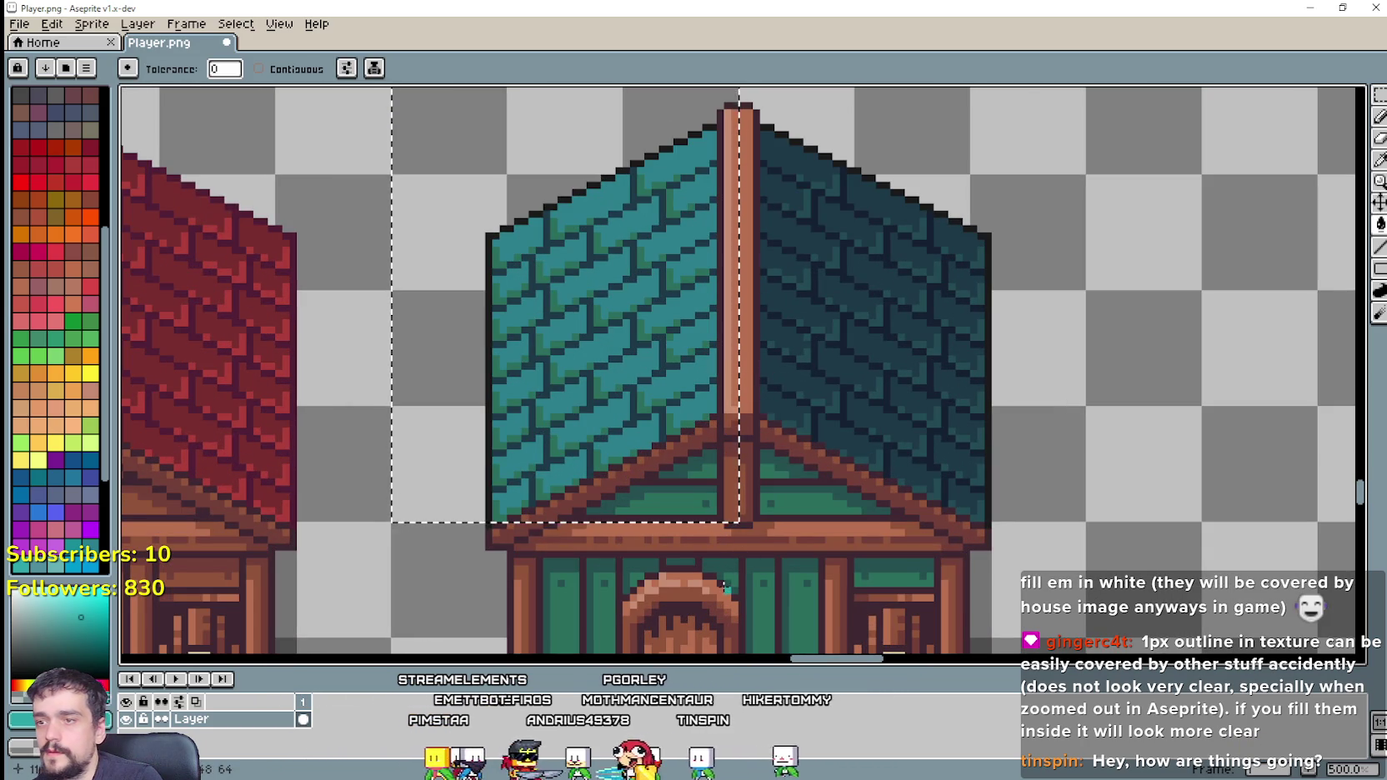
{"action": "scroll", "coordinate": [717, 567], "scroll_direction": "down", "scroll_amount": 3}
{"action": "scroll", "coordinate": [647, 357], "scroll_direction": "up", "scroll_amount": 1}
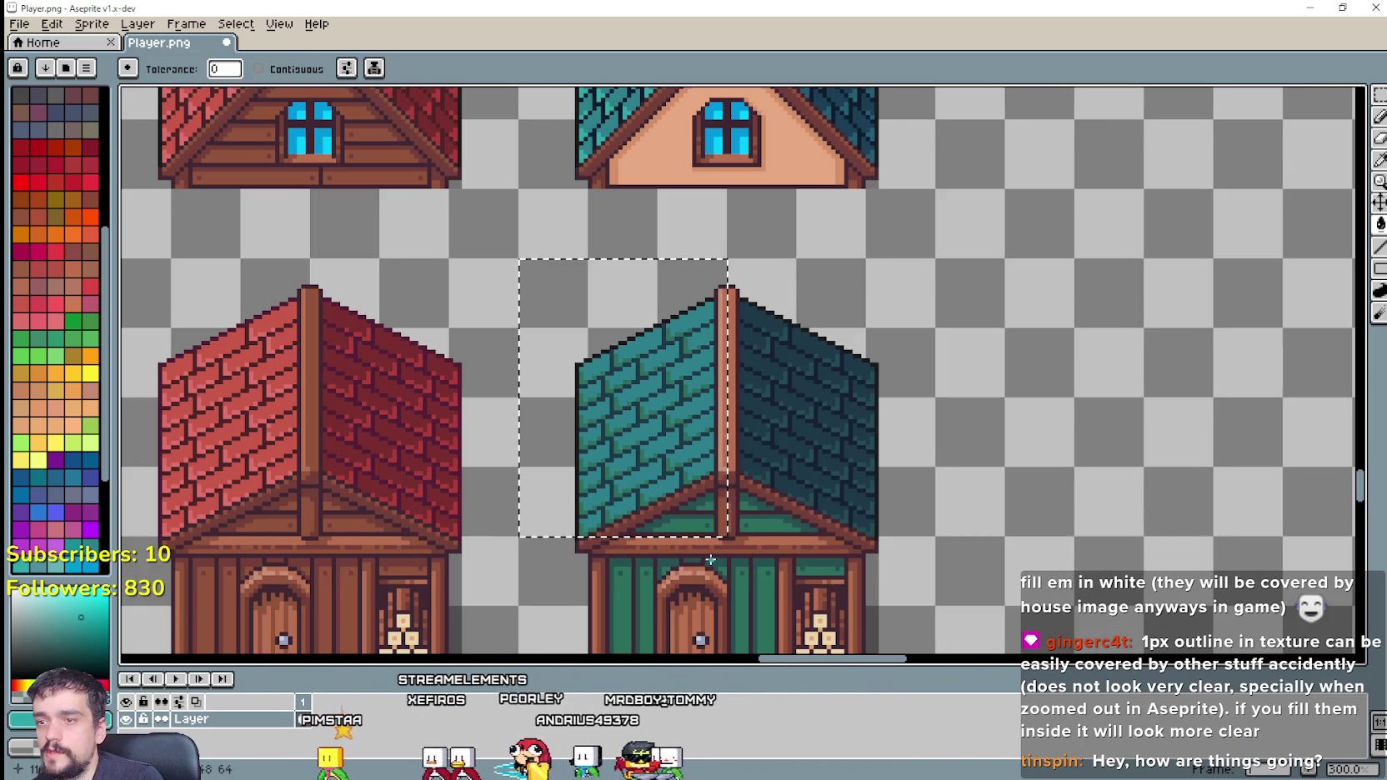
{"action": "scroll", "coordinate": [753, 498], "scroll_direction": "down", "scroll_amount": 1}
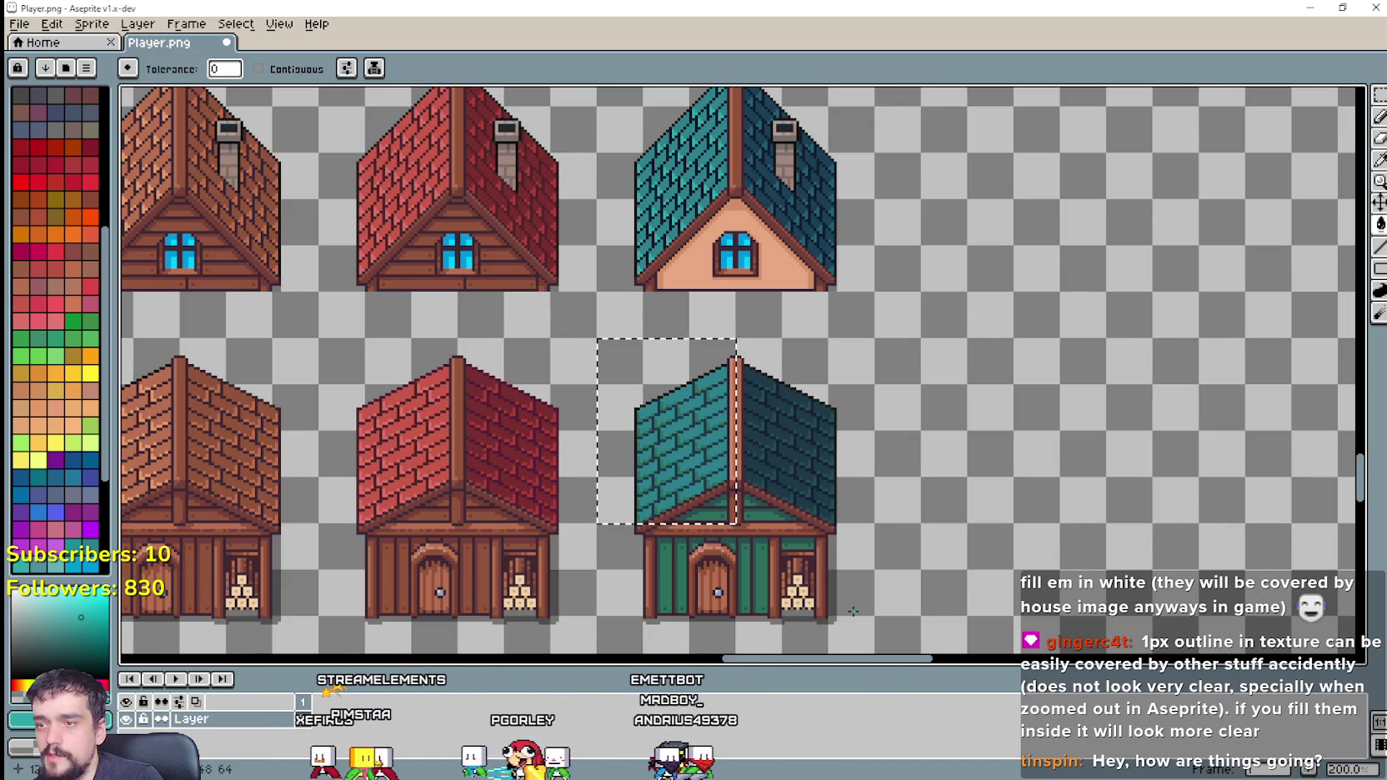
{"action": "scroll", "coordinate": [778, 587], "scroll_direction": "up", "scroll_amount": 1}
{"action": "scroll", "coordinate": [668, 505], "scroll_direction": "up", "scroll_amount": 1}
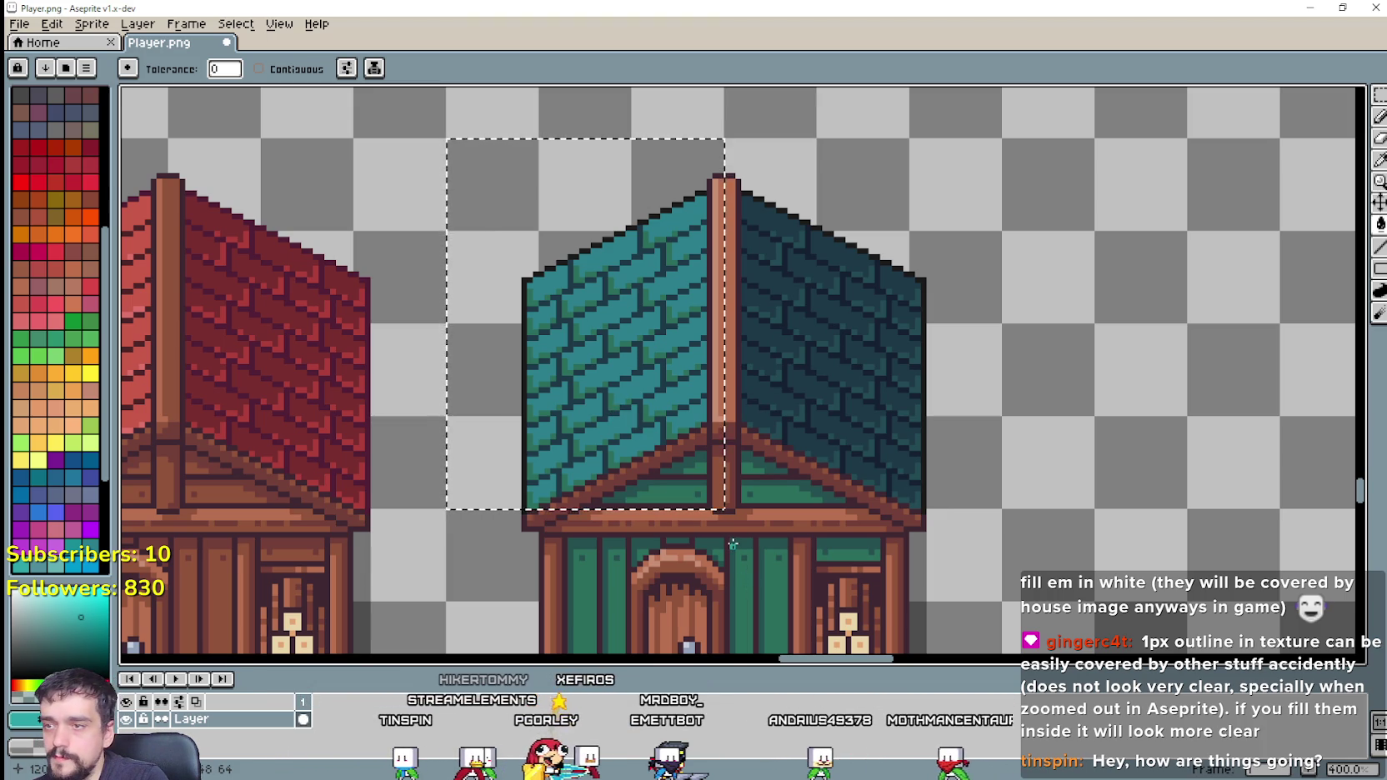
{"action": "scroll", "coordinate": [688, 436], "scroll_direction": "down", "scroll_amount": 1}
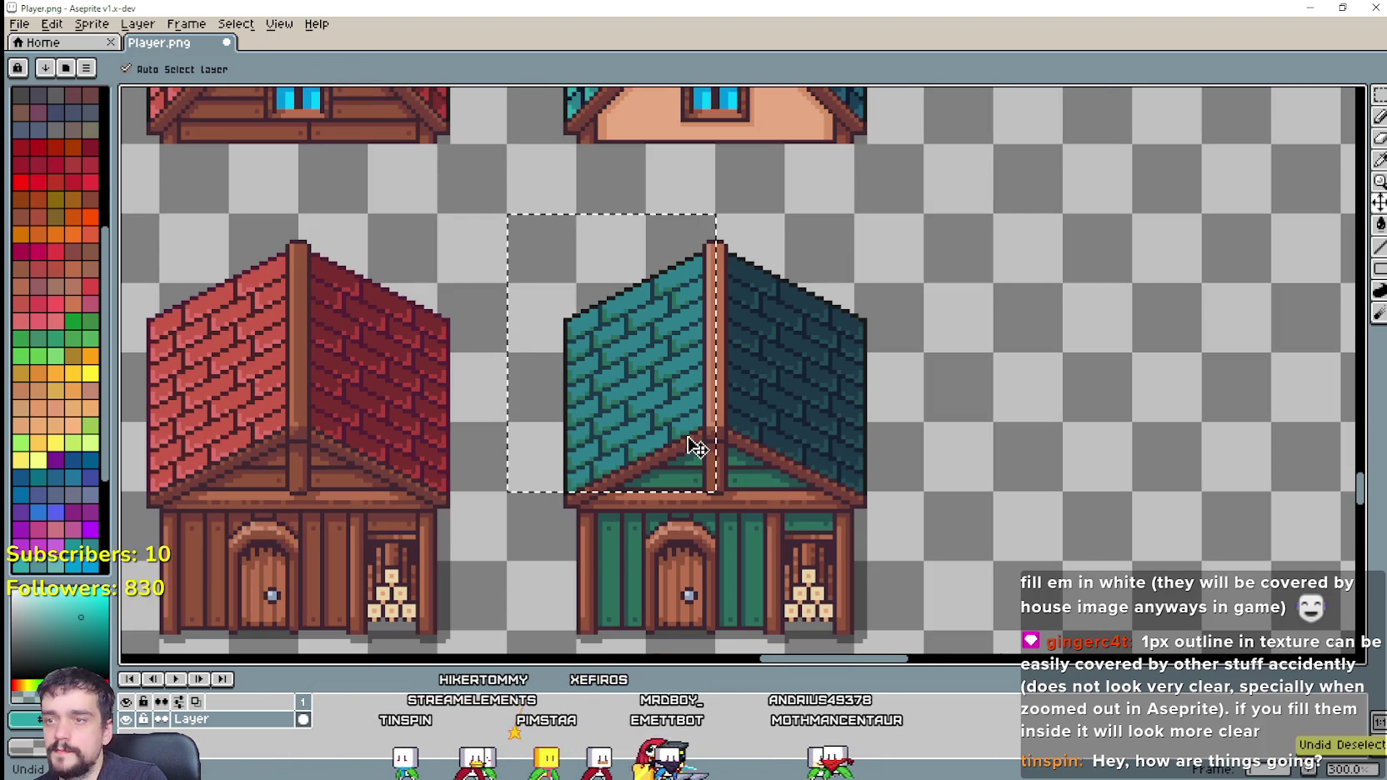
Step: Fill the lower teal house's left roof slope dark teal, then marquee-select that slope
{"action": "key", "text": "g"}
{"action": "left_click", "coordinate": [689, 437]}
{"action": "left_click_drag", "start_coordinate": [821, 360], "coordinate": [866, 397]}
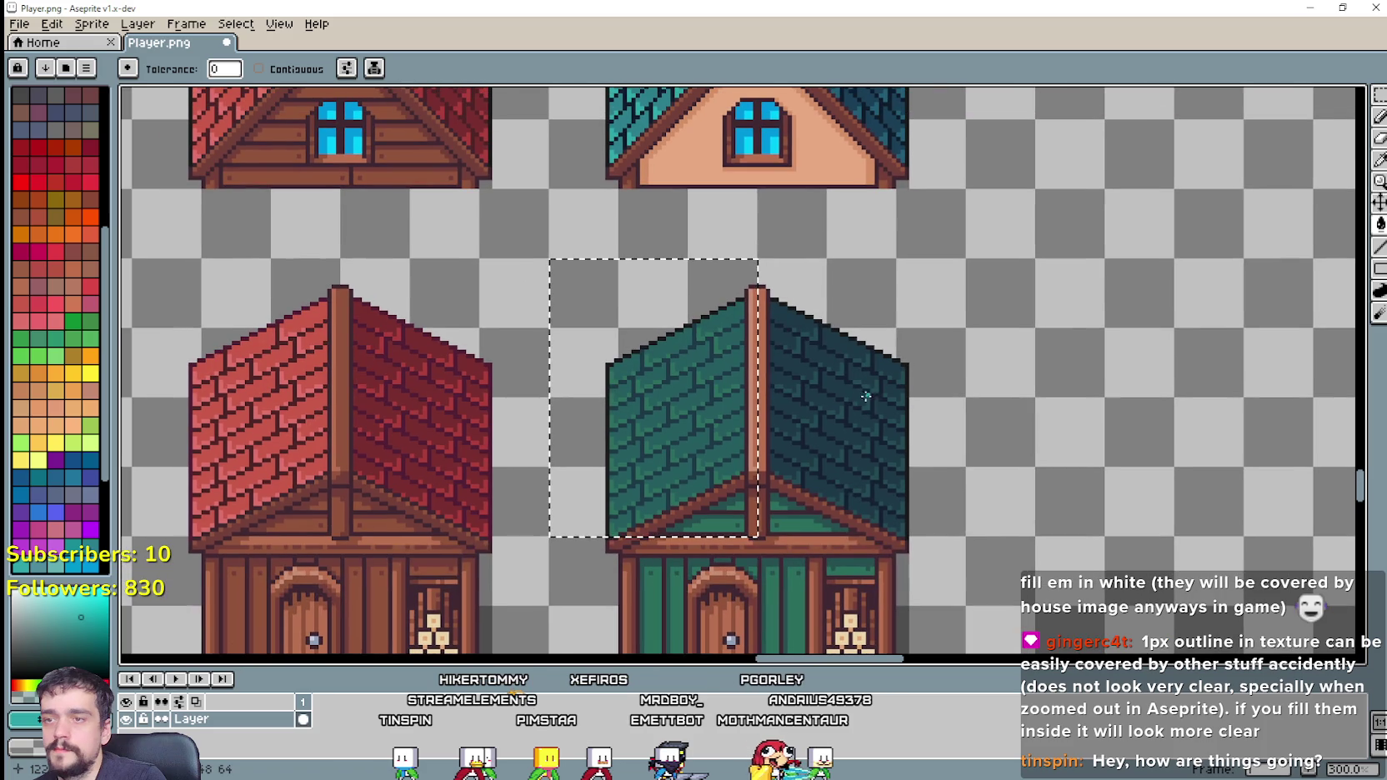
{"action": "key", "text": "m"}
{"action": "left_click", "coordinate": [699, 477]}
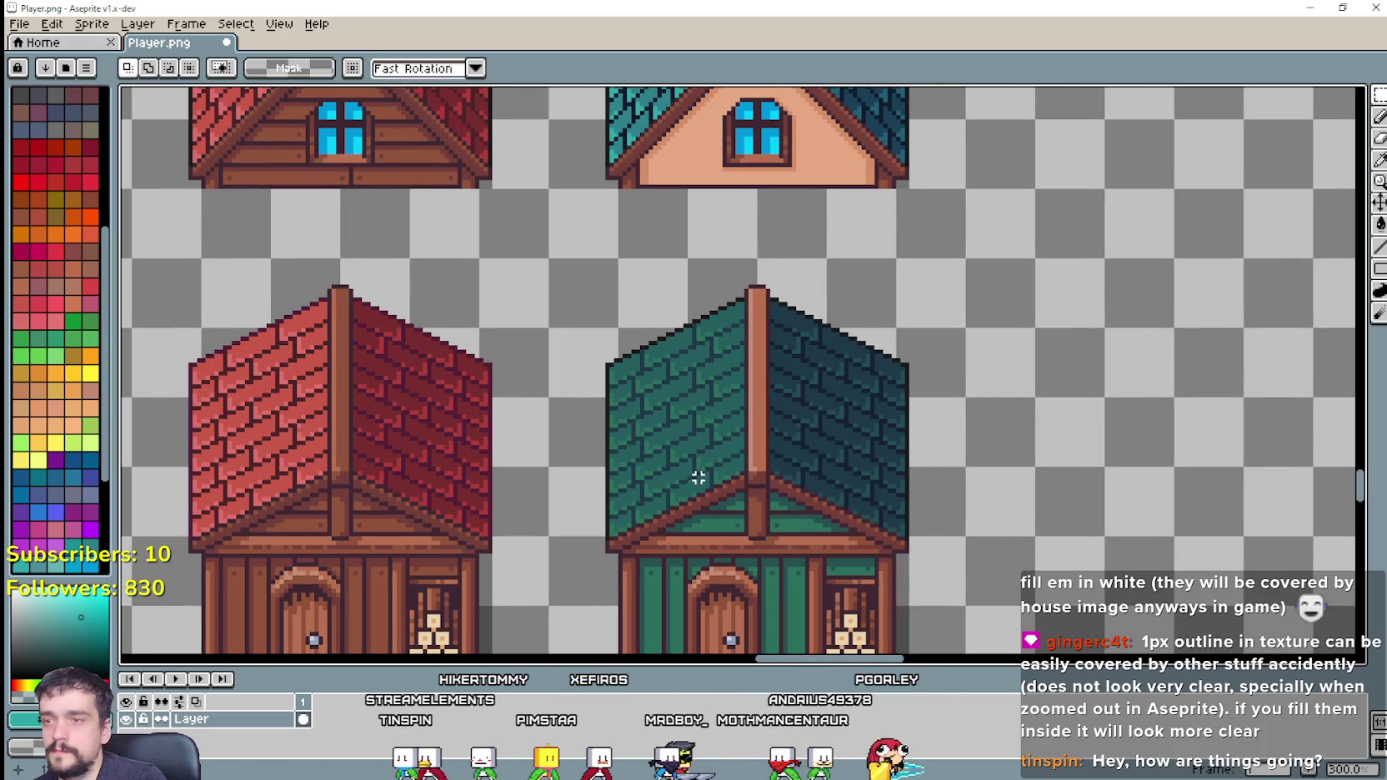
{"action": "left_click_drag", "start_coordinate": [551, 534], "coordinate": [757, 326]}
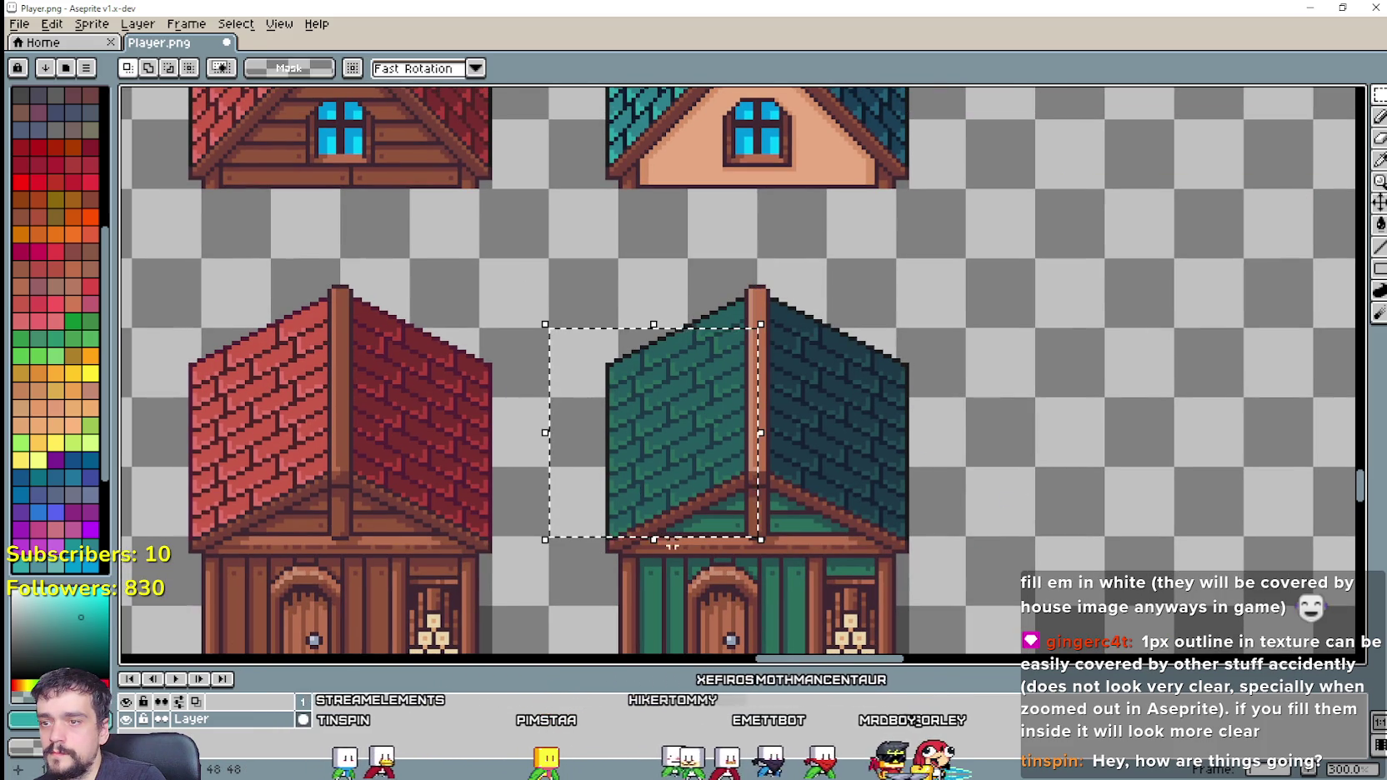
{"action": "left_click", "coordinate": [602, 599]}
{"action": "mouse_move", "coordinate": [550, 465]}
{"action": "left_mouse_down"}
{"action": "mouse_move", "coordinate": [744, 352]}
{"action": "mouse_move", "coordinate": [757, 258]}
{"action": "left_mouse_up"}
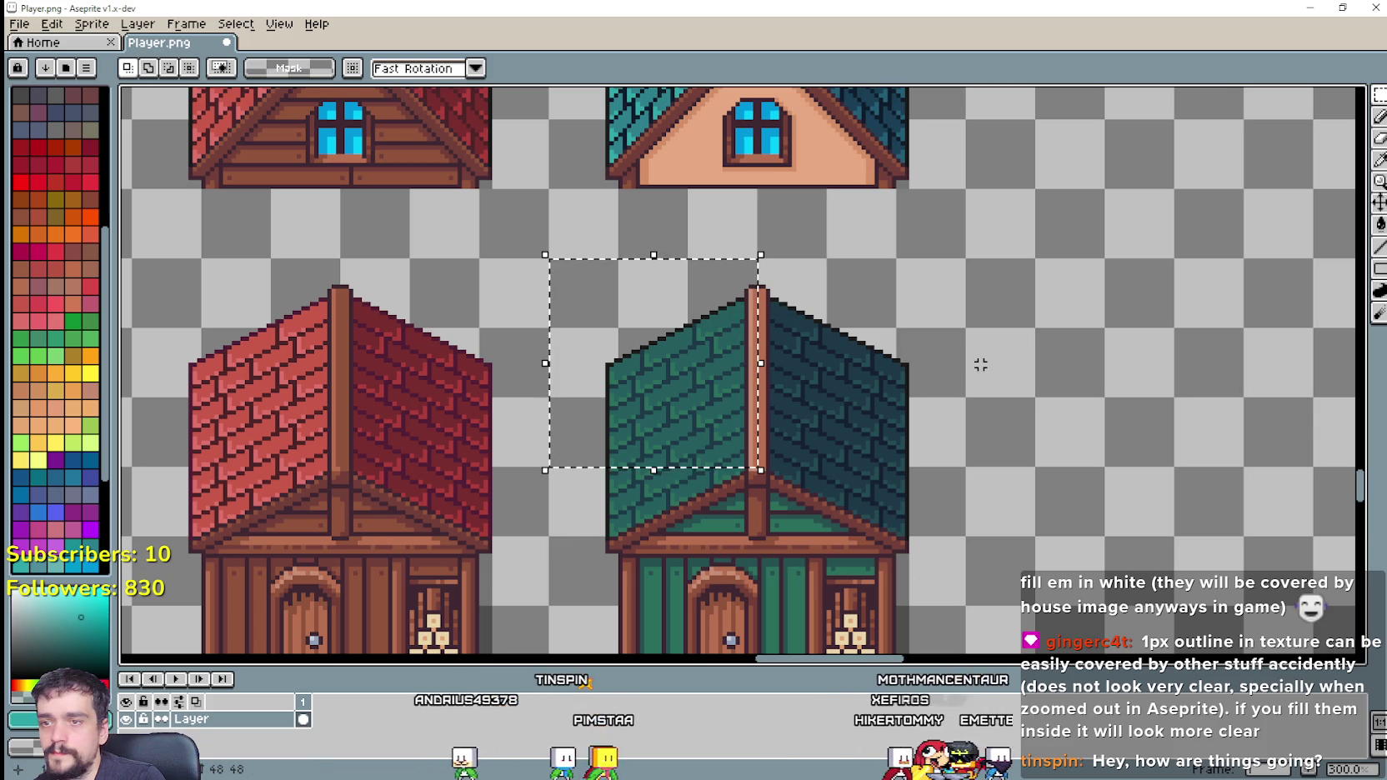
Step: Refill the selected left slope with the brighter teal sampled from the upper house's roof
{"action": "key", "text": "i"}
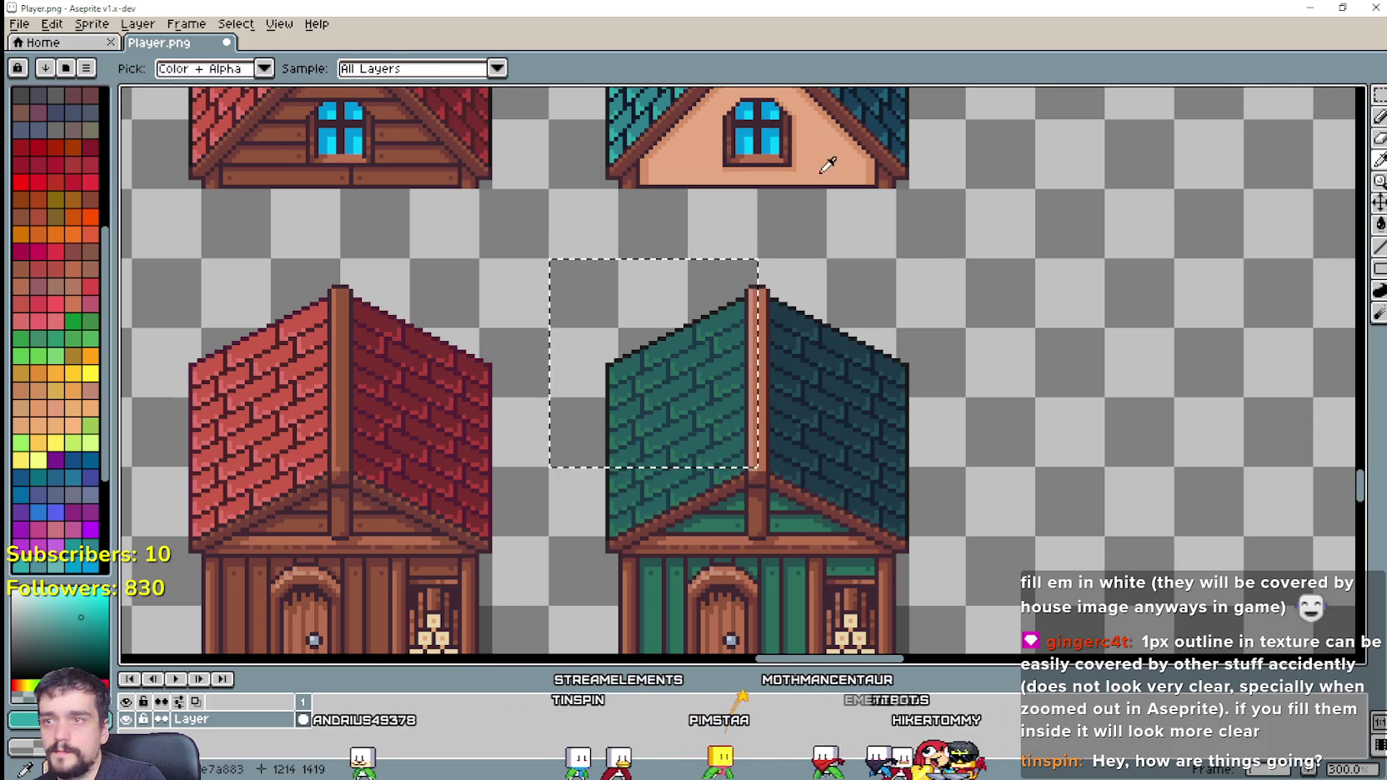
{"action": "left_click_drag", "start_coordinate": [680, 110], "coordinate": [699, 154]}
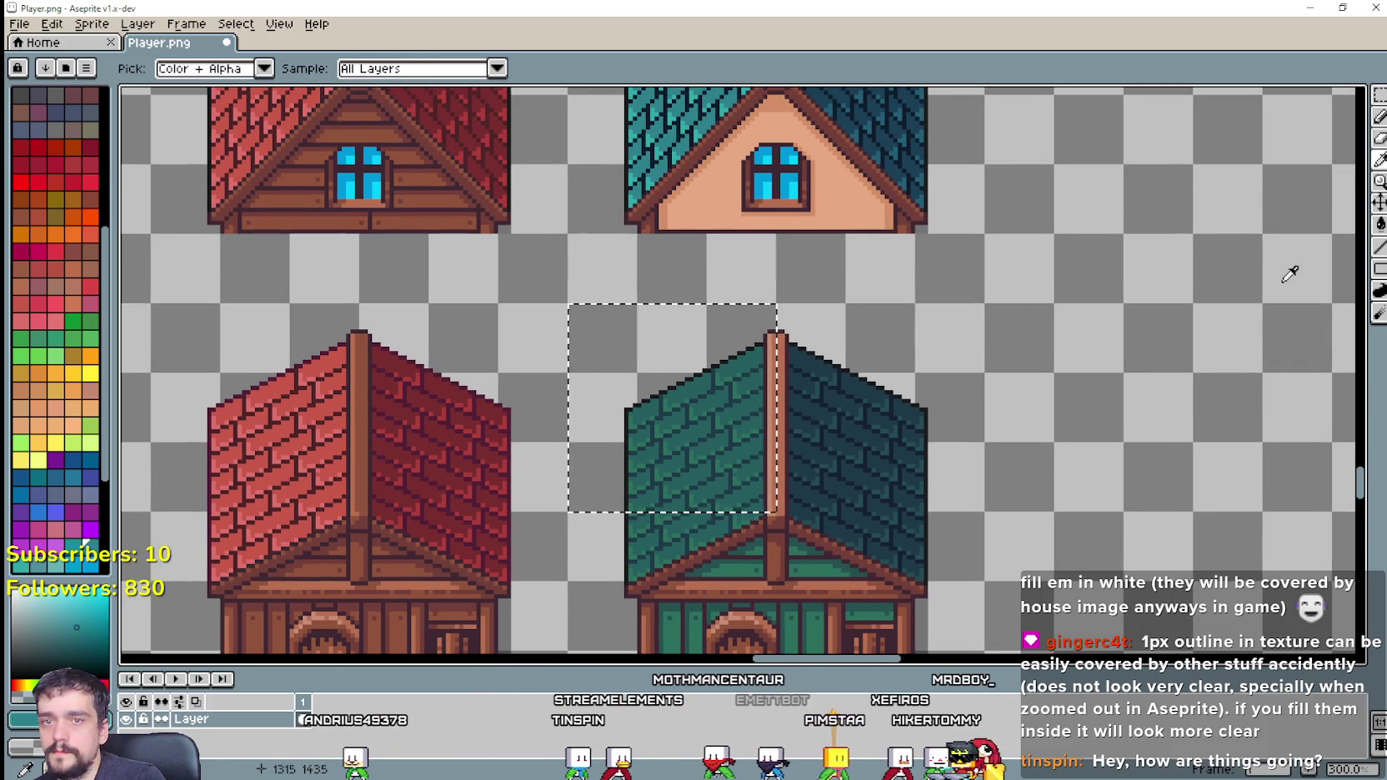
{"action": "key", "text": "g"}
{"action": "left_click", "coordinate": [752, 420]}
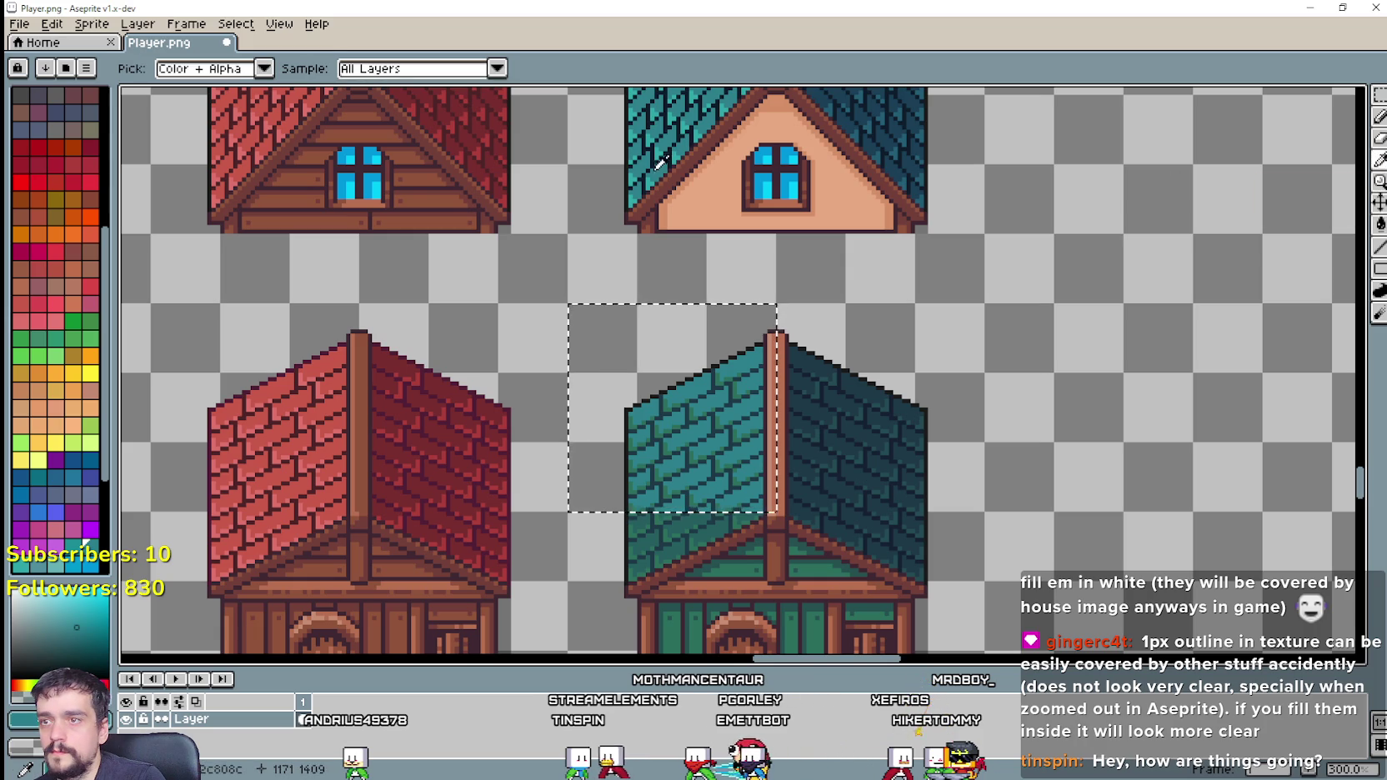
{"action": "key", "text": "g"}
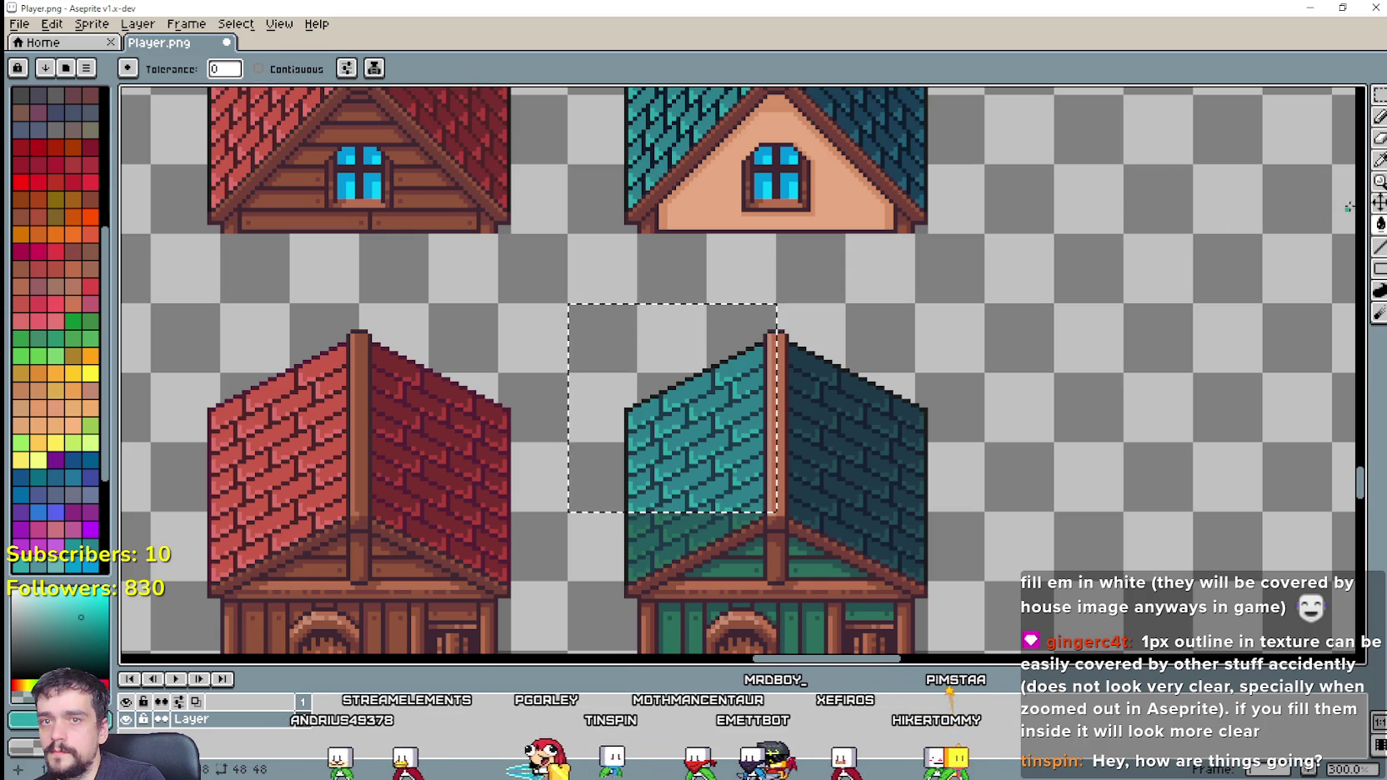
{"action": "left_click", "coordinate": [1380, 163]}
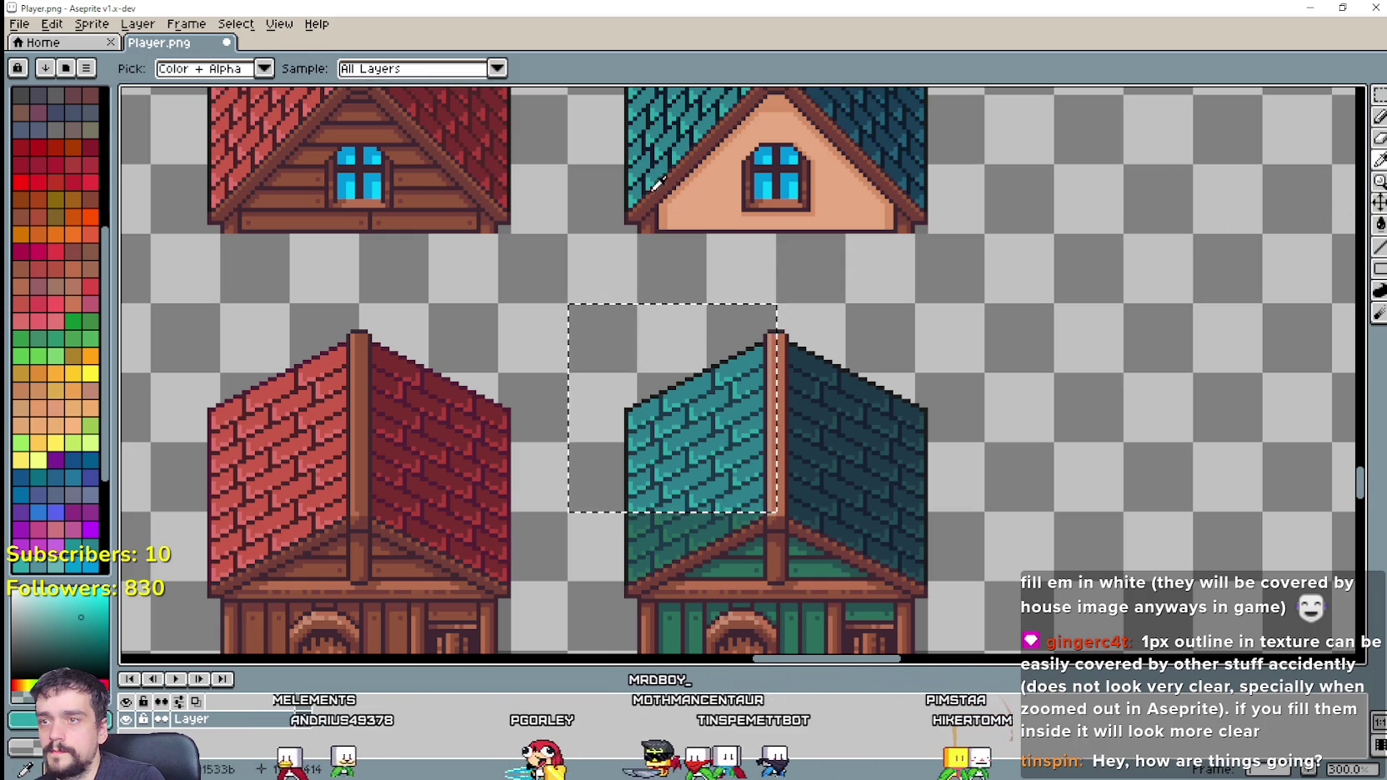
{"action": "scroll", "coordinate": [671, 149], "scroll_direction": "up", "scroll_amount": 4}
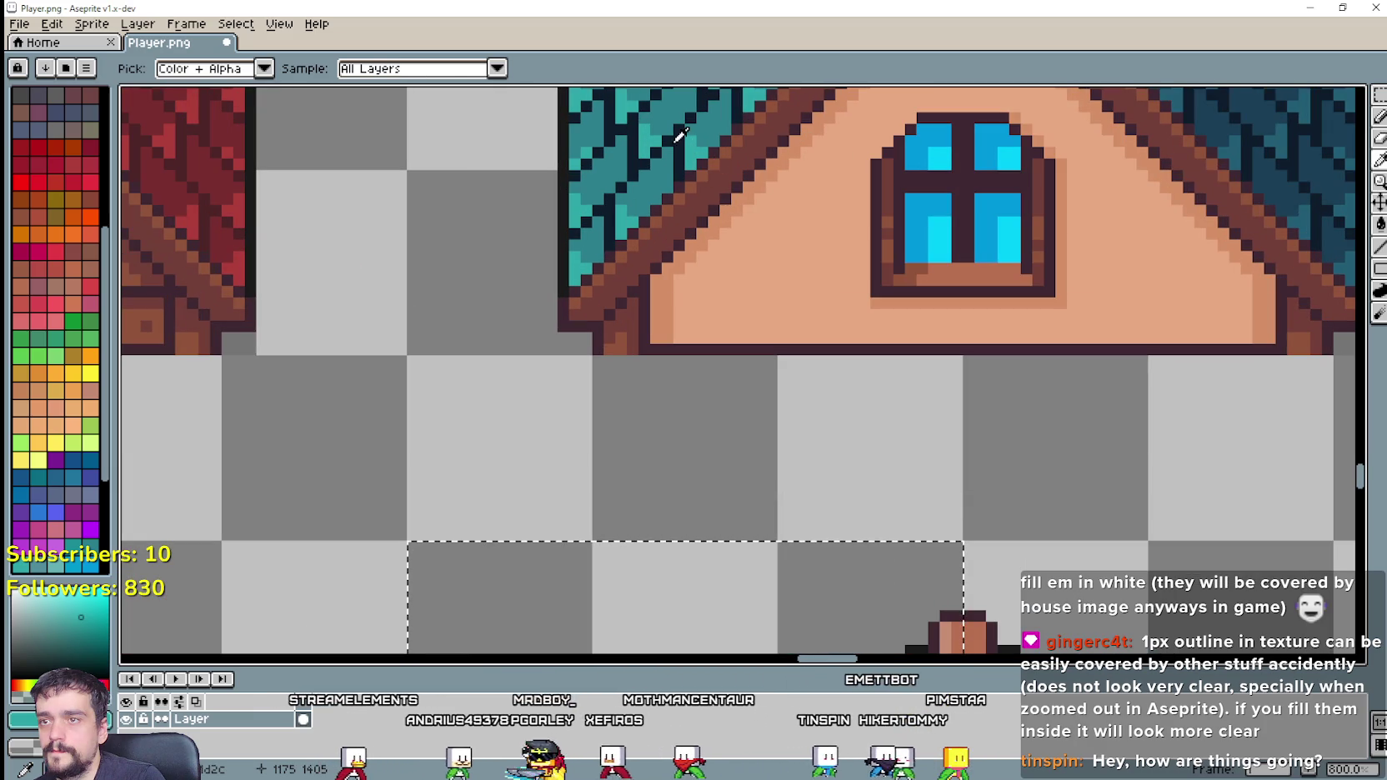
Step: Sample the dark teal from the upper house's roof
{"action": "left_click", "coordinate": [697, 191]}
{"action": "scroll", "coordinate": [792, 323], "scroll_direction": "down", "scroll_amount": 4}
{"action": "key", "text": "g"}
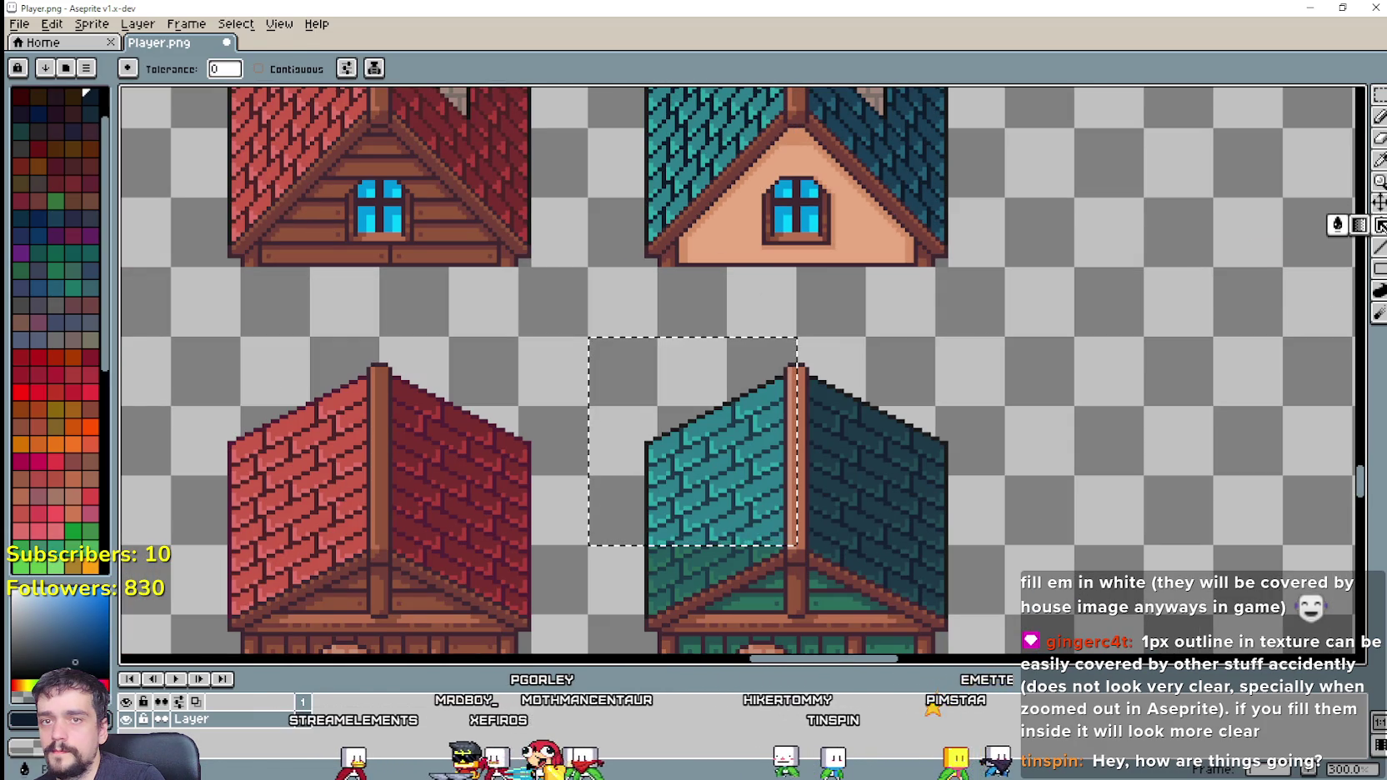
{"action": "scroll", "coordinate": [632, 512], "scroll_direction": "up", "scroll_amount": 1}
{"action": "scroll", "coordinate": [634, 513], "scroll_direction": "up", "scroll_amount": 2}
{"action": "scroll", "coordinate": [751, 467], "scroll_direction": "down", "scroll_amount": 3}
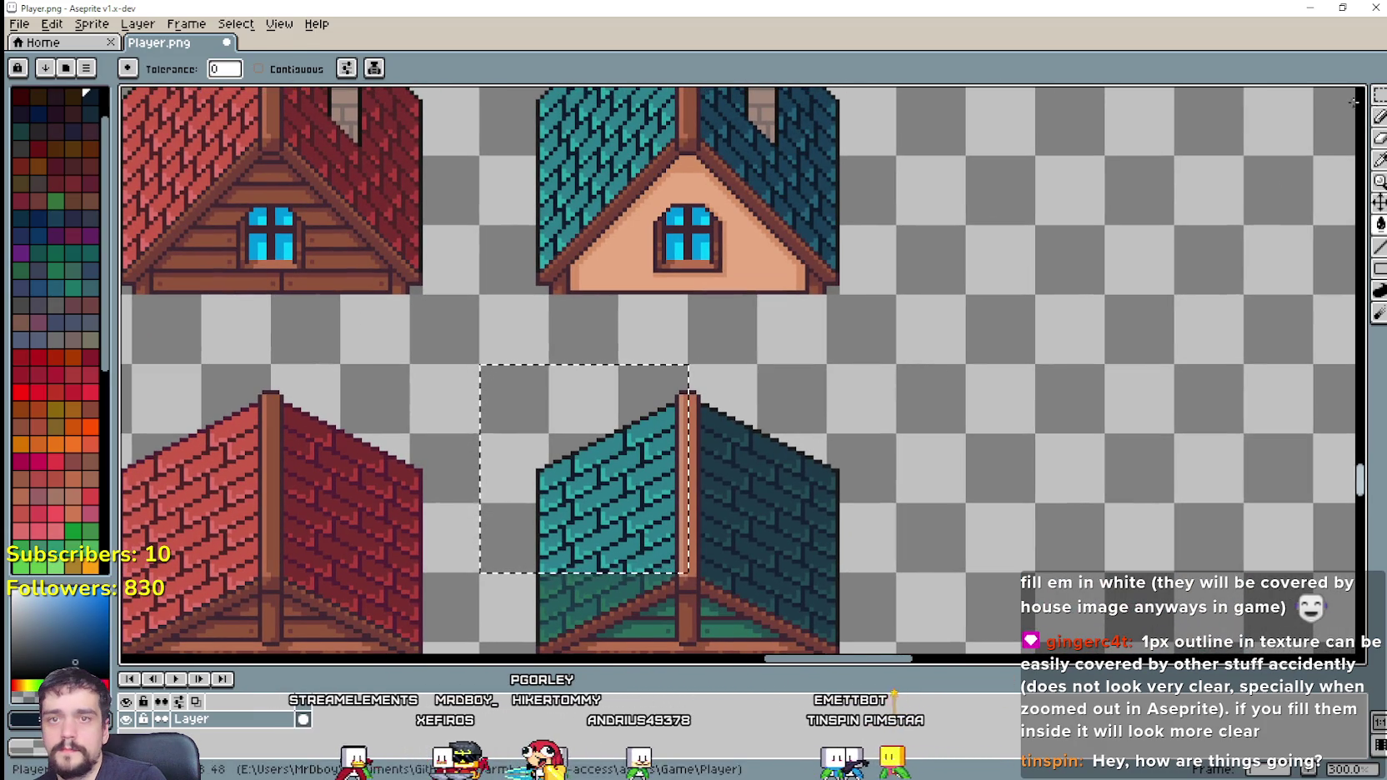
Step: Marquee-select the right roof slope of the lower teal house
{"action": "key", "text": "m"}
{"action": "left_click_drag", "start_coordinate": [862, 379], "coordinate": [725, 527]}
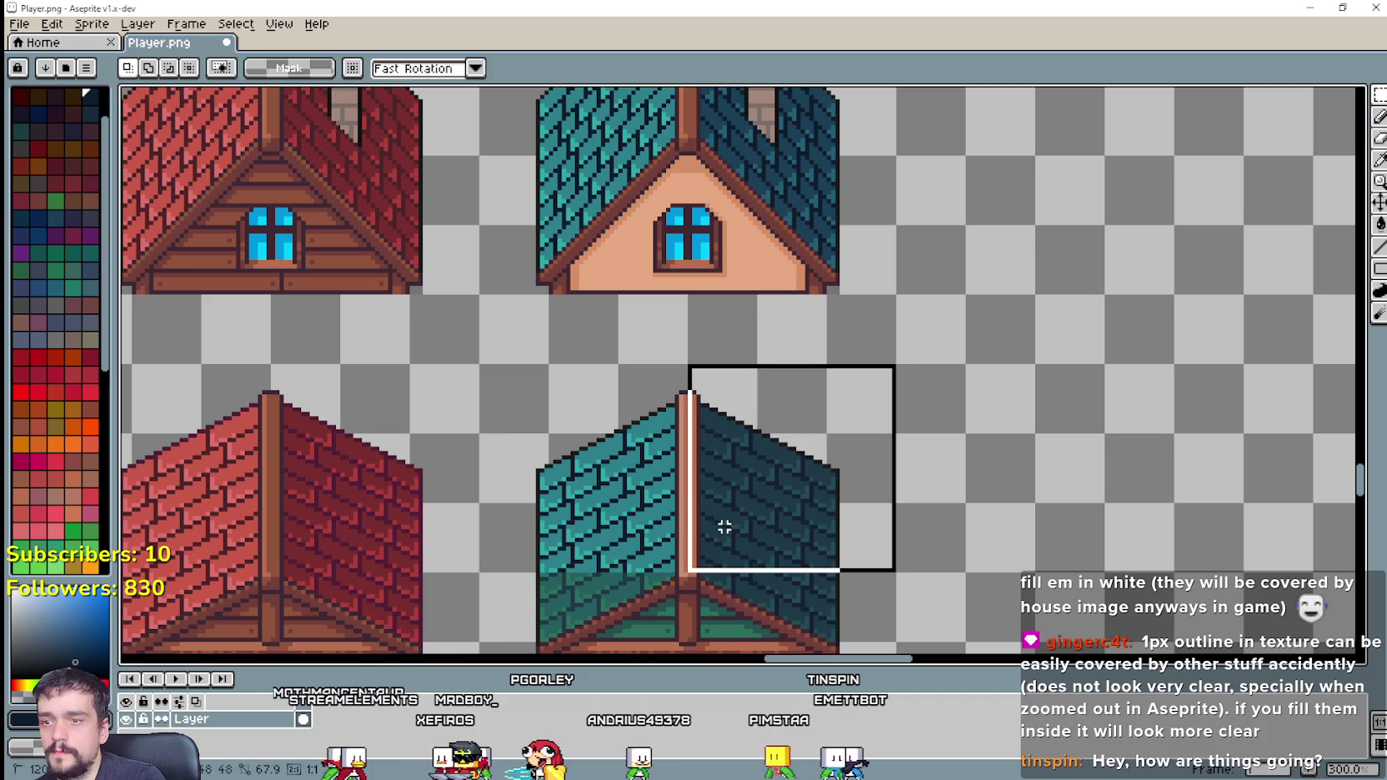
{"action": "key", "text": "i"}
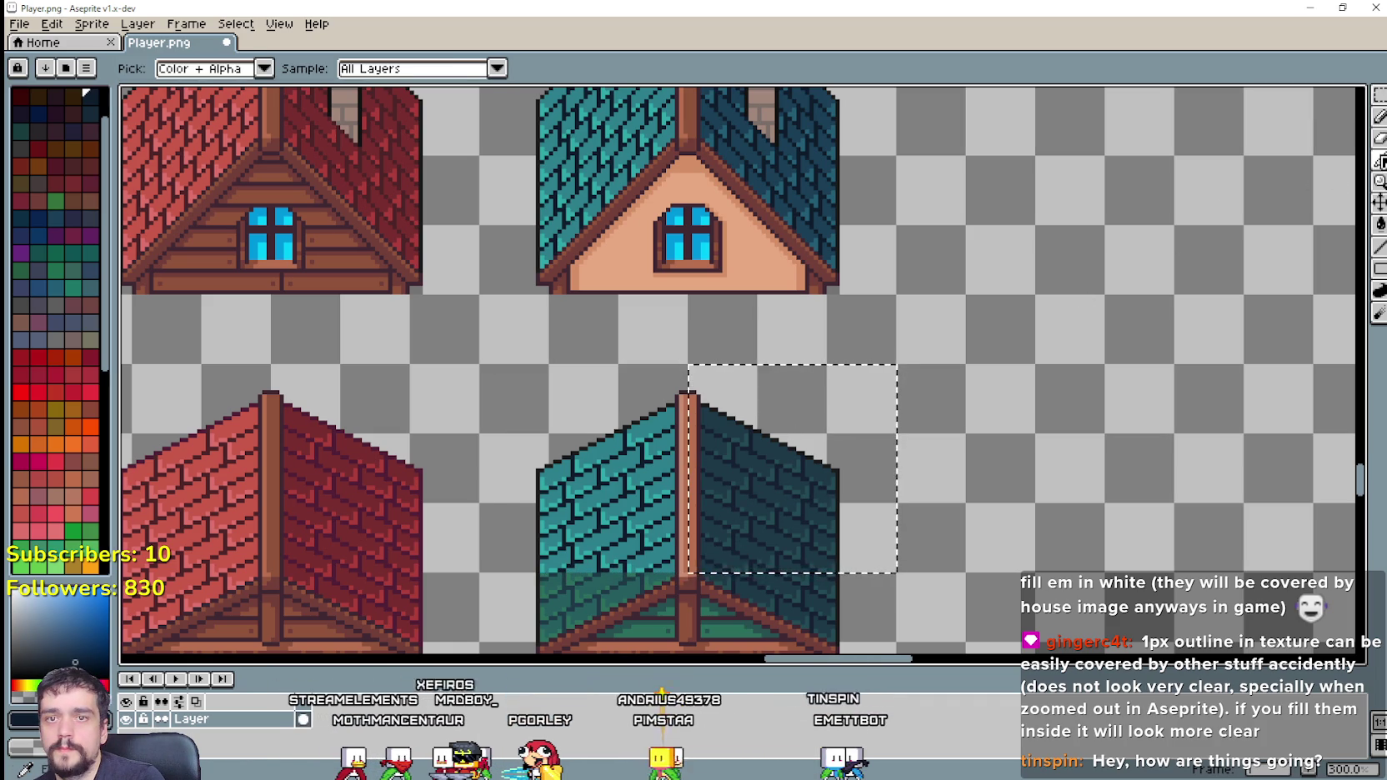
{"action": "scroll", "coordinate": [833, 267], "scroll_direction": "up", "scroll_amount": 1}
{"action": "scroll", "coordinate": [833, 267], "scroll_direction": "up", "scroll_amount": 1}
{"action": "scroll", "coordinate": [867, 325], "scroll_direction": "down", "scroll_amount": 2}
{"action": "scroll", "coordinate": [867, 325], "scroll_direction": "down", "scroll_amount": 1}
{"action": "scroll", "coordinate": [928, 382], "scroll_direction": "up", "scroll_amount": 1}
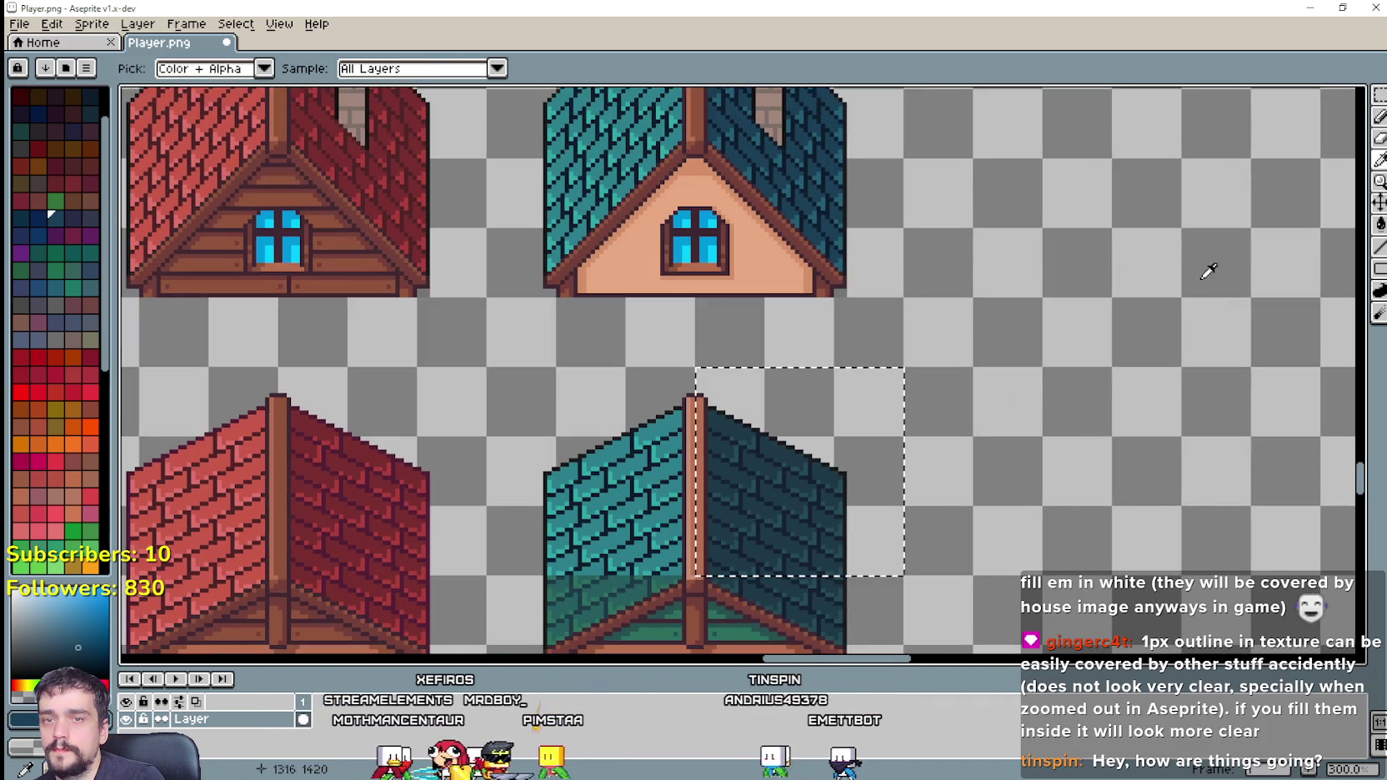
Step: Trial-fill the right roof slope with the dark teal, then undo the fill
{"action": "left_click", "coordinate": [1380, 224]}
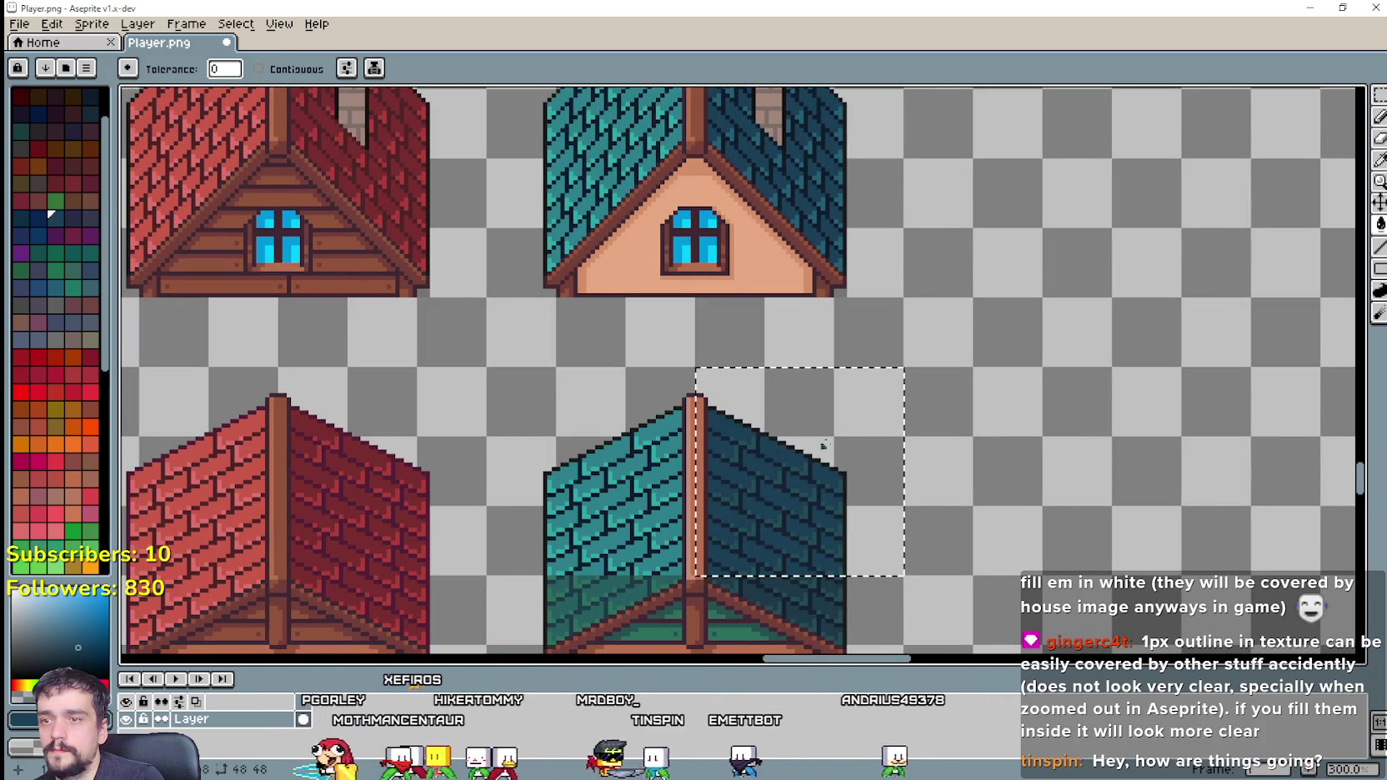
{"action": "left_click", "coordinate": [1380, 159]}
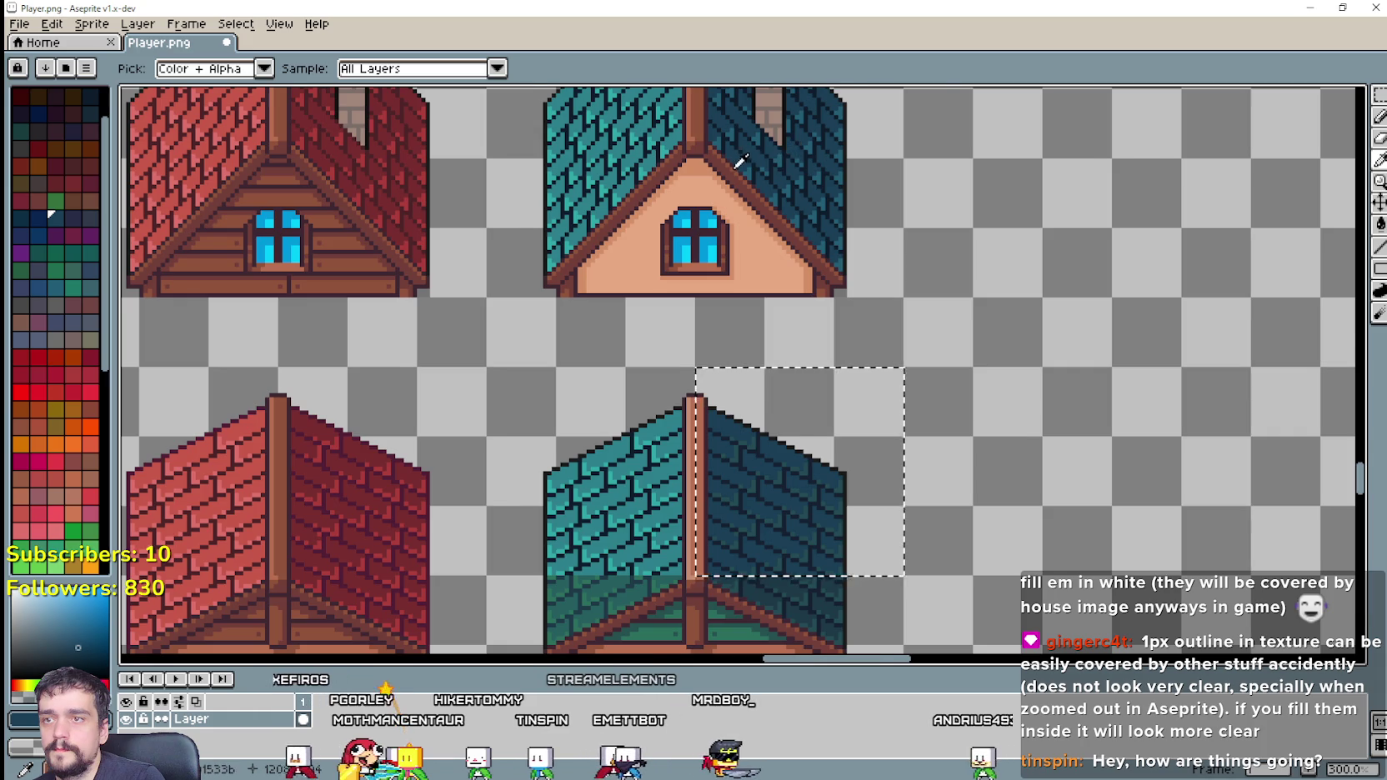
{"action": "scroll", "coordinate": [757, 169], "scroll_direction": "up", "scroll_amount": 1}
{"action": "left_click", "coordinate": [1380, 225]}
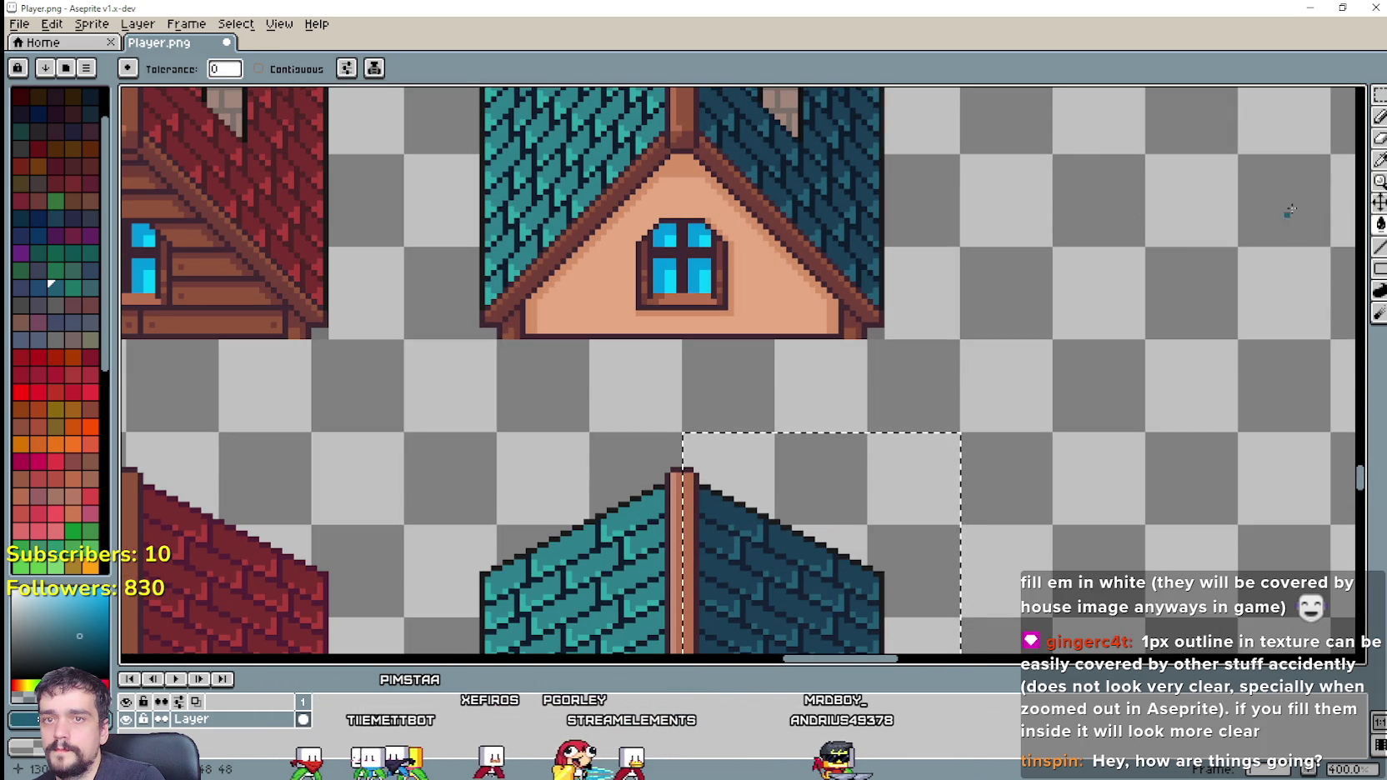
{"action": "left_click", "coordinate": [1380, 159]}
{"action": "scroll", "coordinate": [884, 187], "scroll_direction": "up", "scroll_amount": 1}
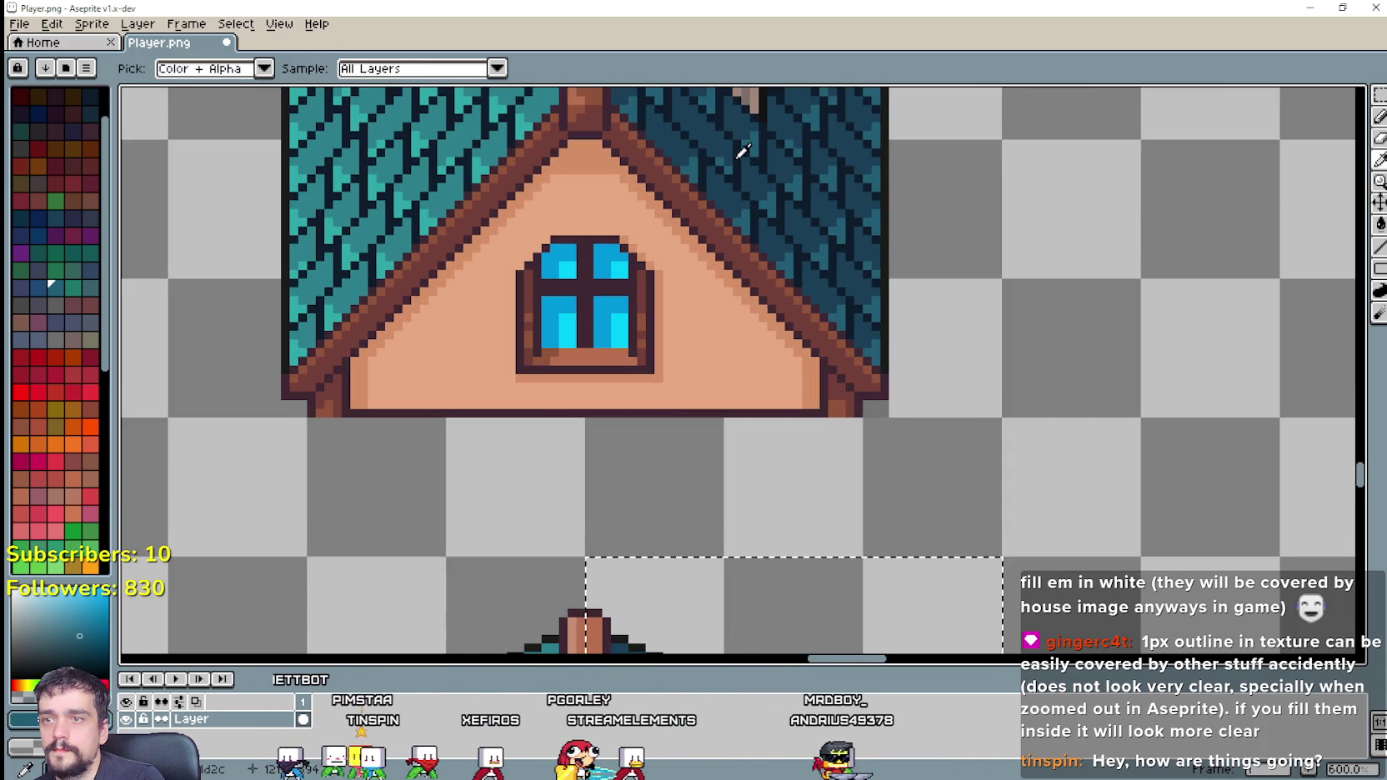
{"action": "scroll", "coordinate": [768, 171], "scroll_direction": "down", "scroll_amount": 1}
{"action": "key", "text": "g"}
{"action": "scroll", "coordinate": [876, 248], "scroll_direction": "down", "scroll_amount": 2}
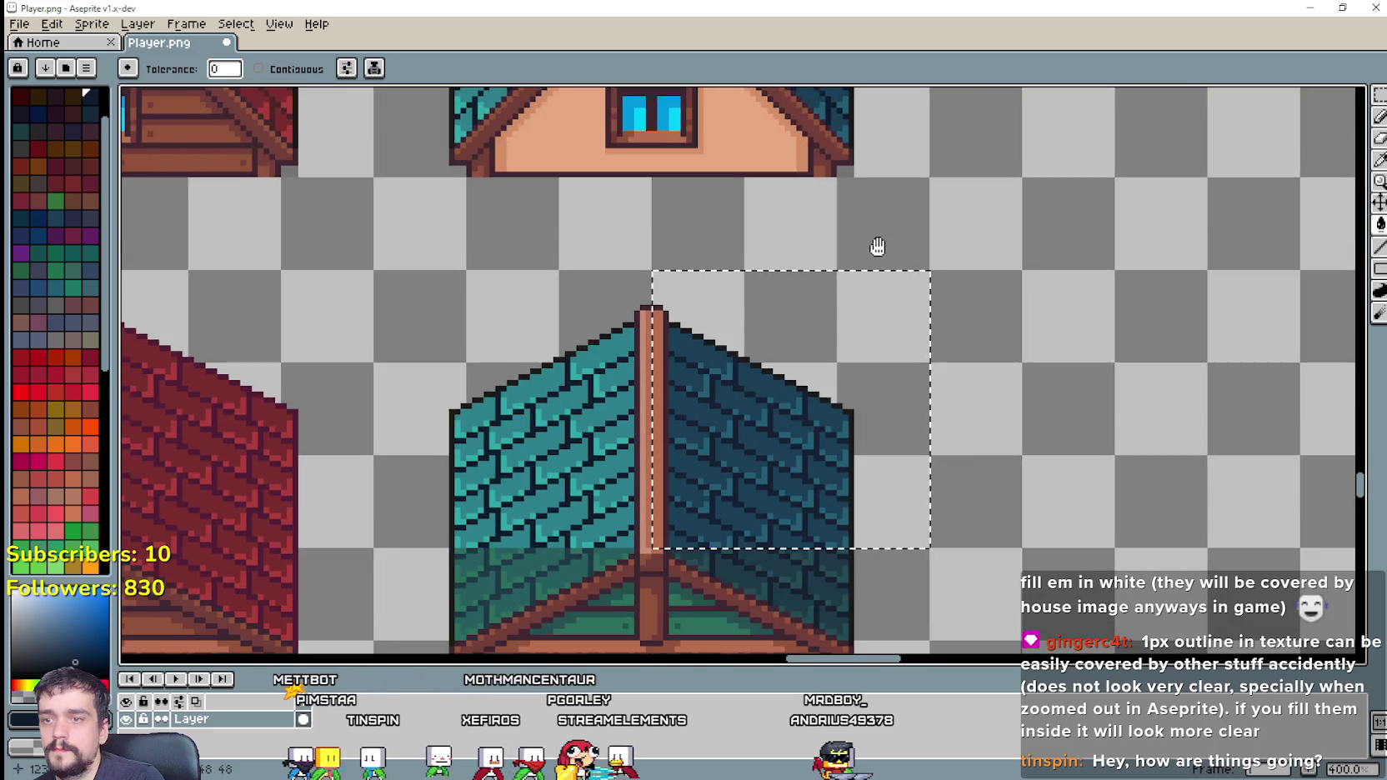
{"action": "scroll", "coordinate": [767, 499], "scroll_direction": "up", "scroll_amount": 1}
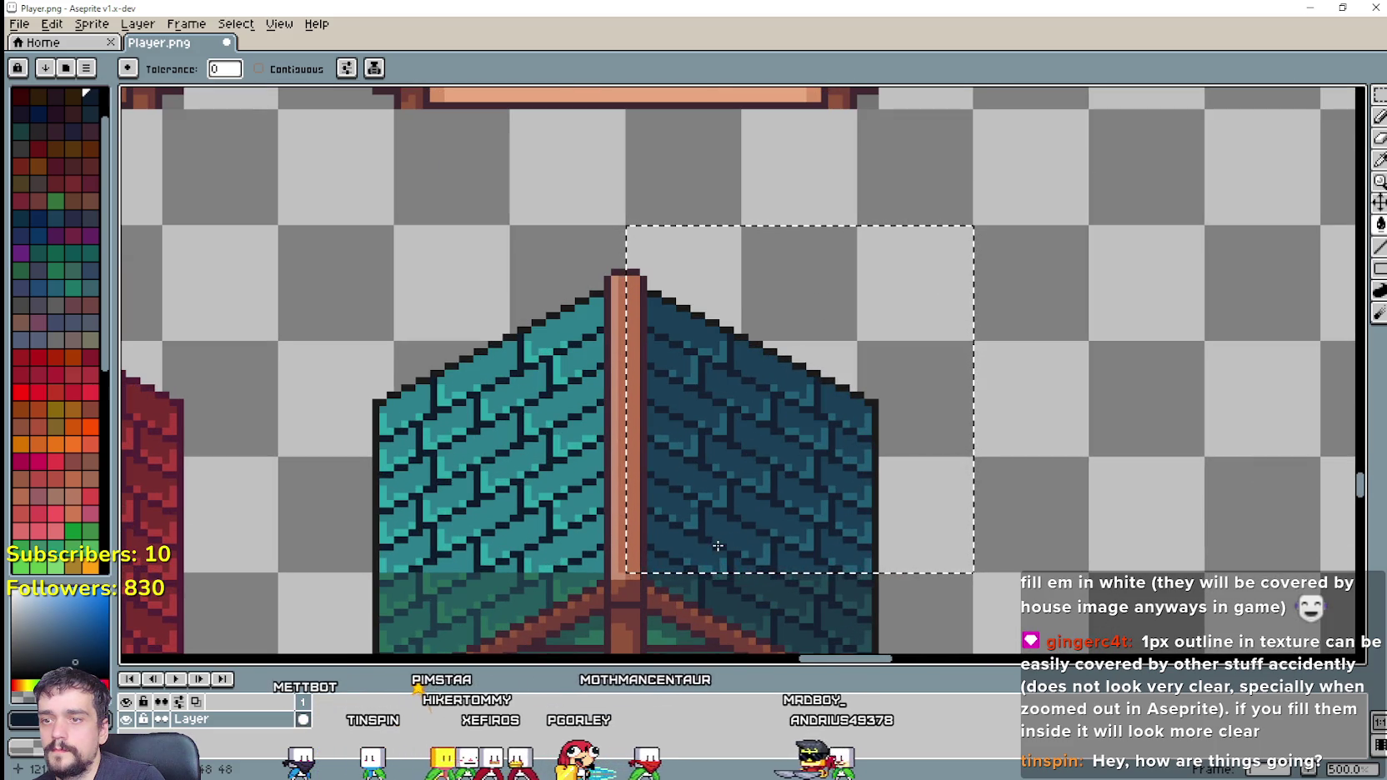
{"action": "scroll", "coordinate": [738, 517], "scroll_direction": "down", "scroll_amount": 1}
{"action": "scroll", "coordinate": [757, 461], "scroll_direction": "down", "scroll_amount": 1}
{"action": "scroll", "coordinate": [757, 461], "scroll_direction": "up", "scroll_amount": 2}
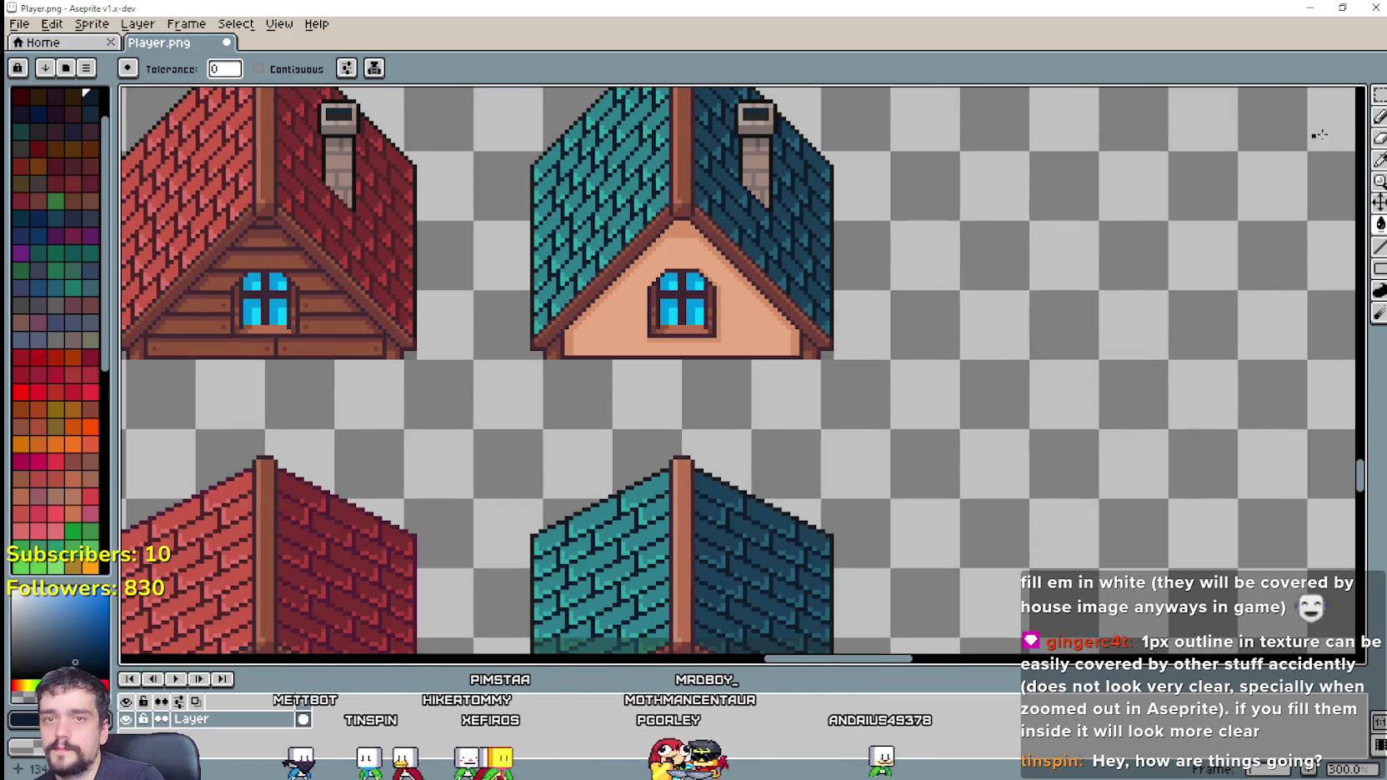
{"action": "key", "text": "i"}
{"action": "scroll", "coordinate": [767, 166], "scroll_direction": "up", "scroll_amount": 1}
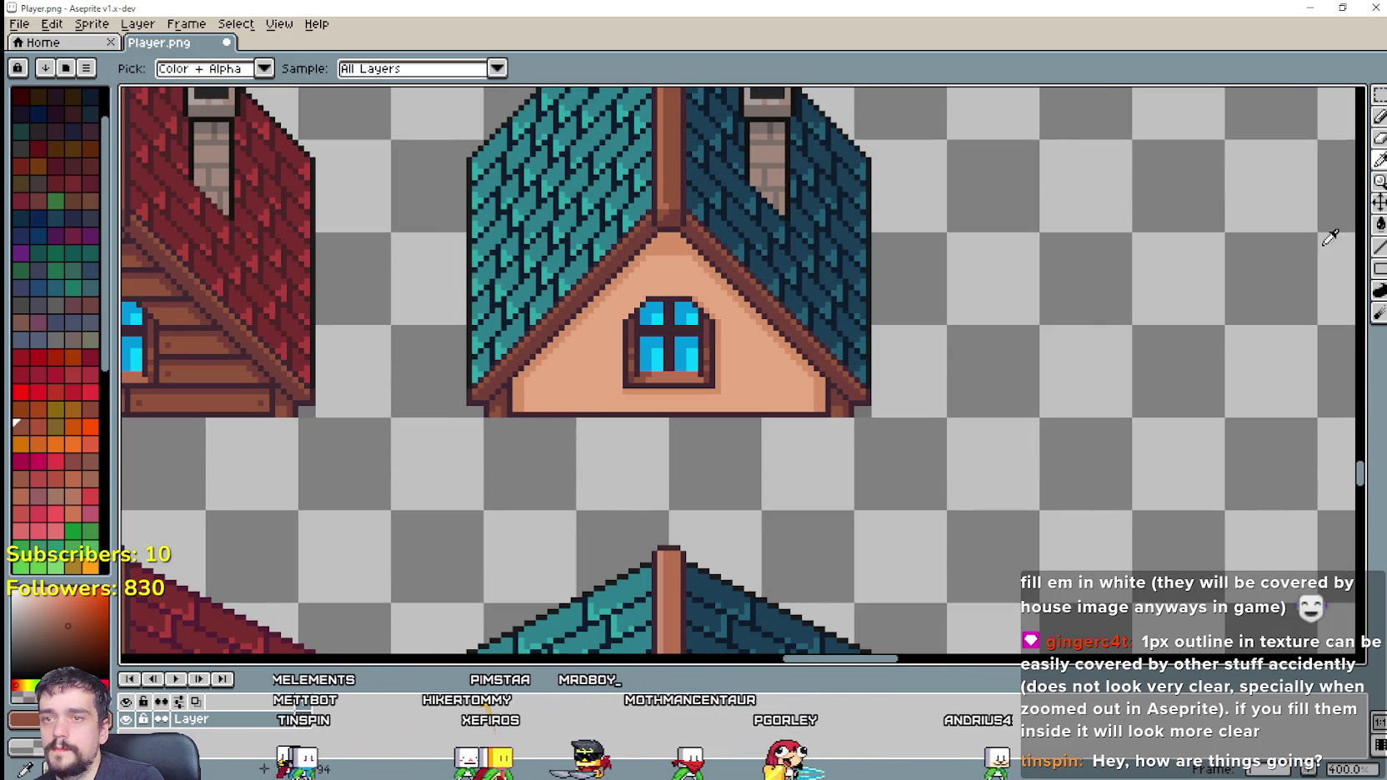
{"action": "key", "text": "g"}
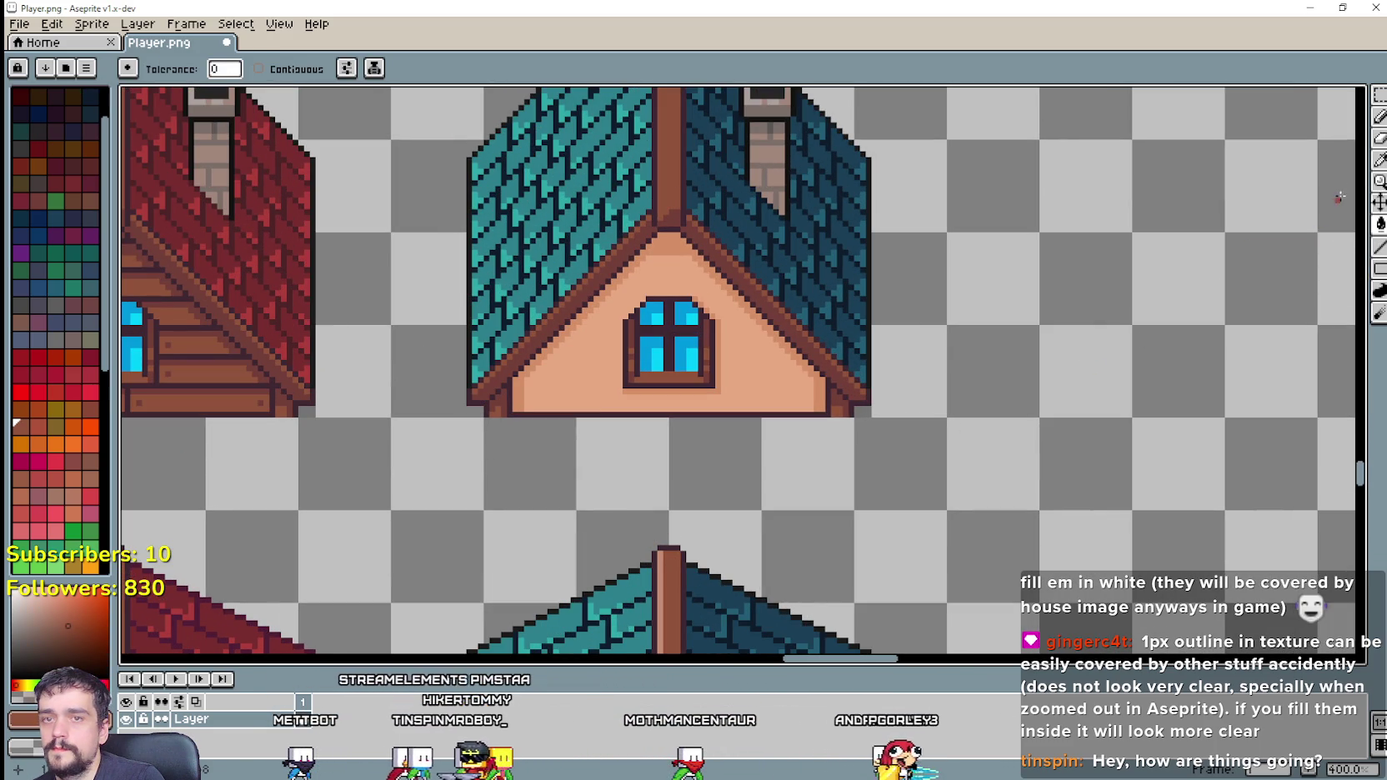
{"action": "scroll", "coordinate": [808, 216], "scroll_direction": "down", "scroll_amount": 3}
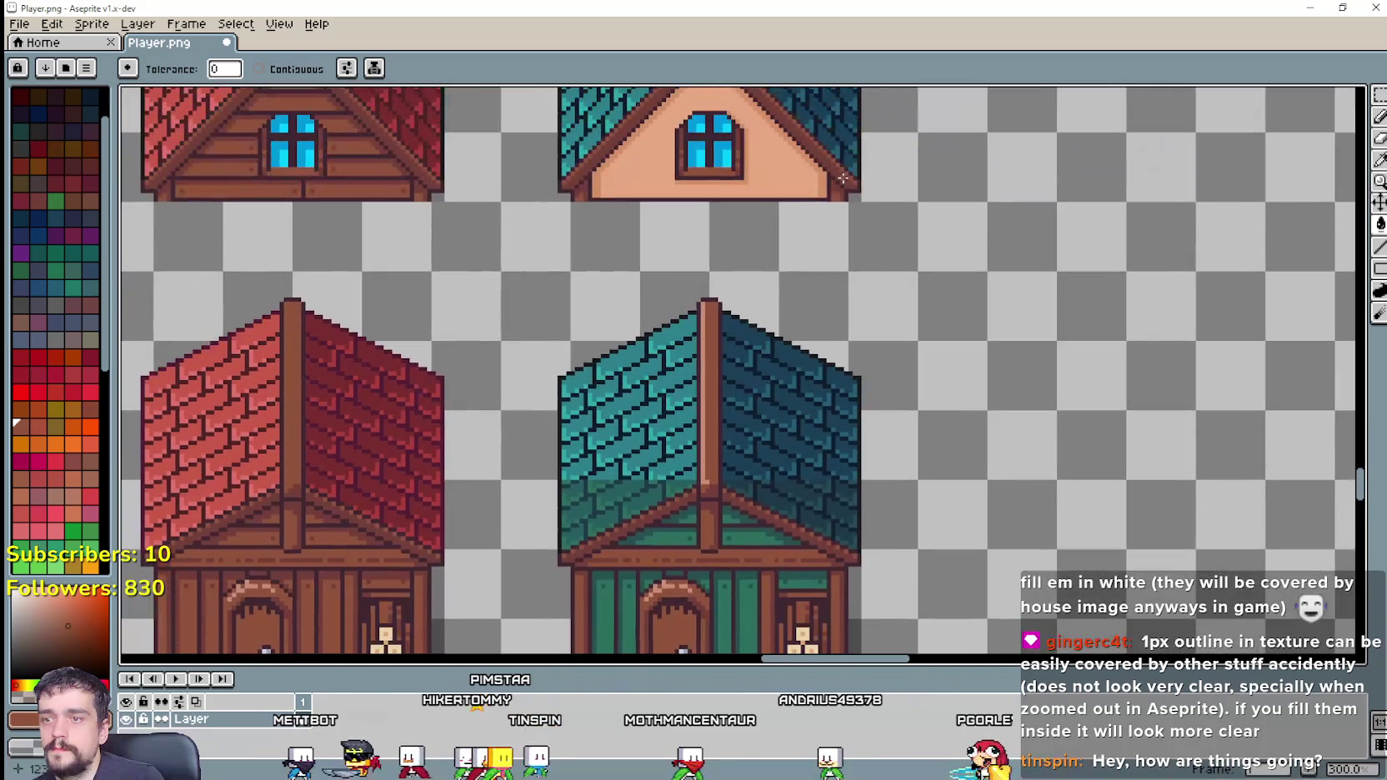
{"action": "key", "text": "ctrl+z"}
{"action": "scroll", "coordinate": [808, 216], "scroll_direction": "up", "scroll_amount": 1}
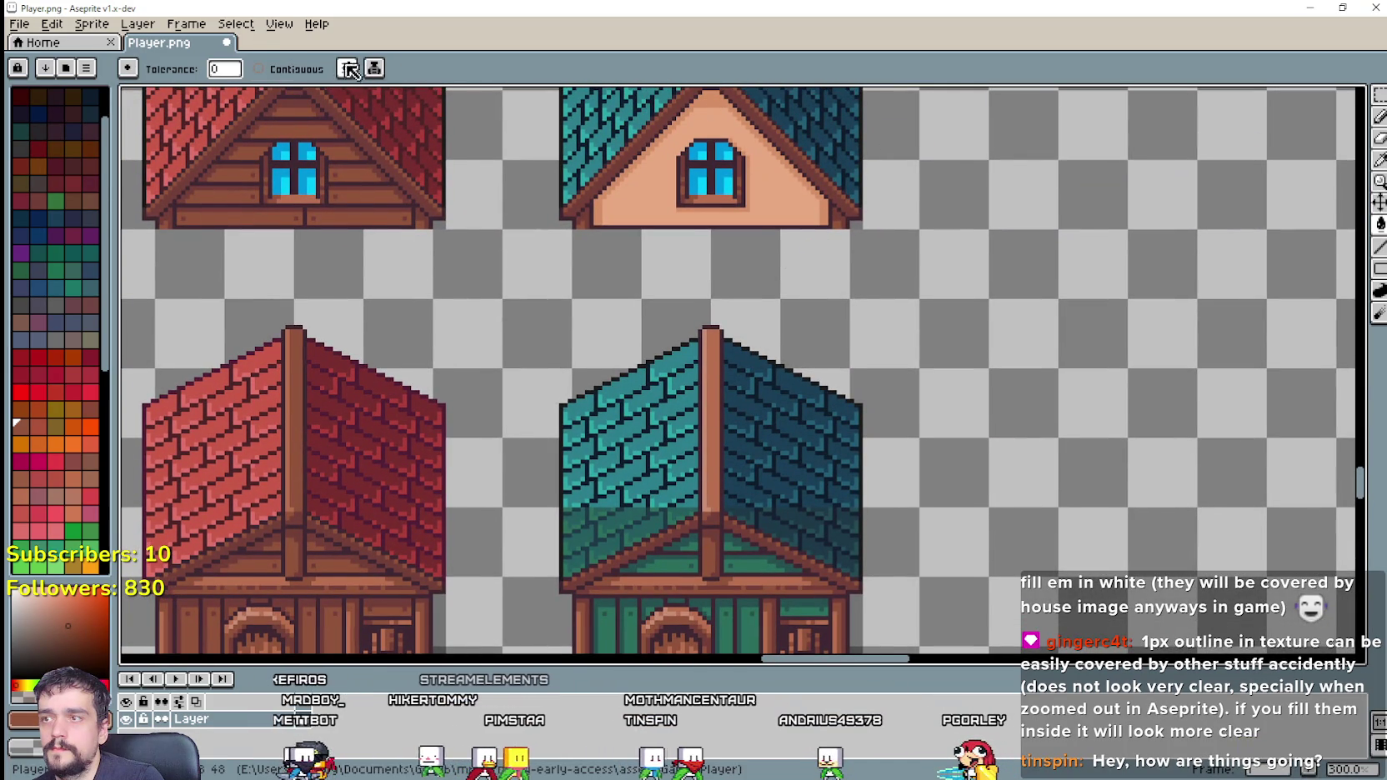
Step: Turn on Contiguous fill and fill the ridge post with a darker shade
{"action": "left_click", "coordinate": [259, 68]}
{"action": "left_click", "coordinate": [708, 388]}
{"action": "scroll", "coordinate": [708, 387], "scroll_direction": "up", "scroll_amount": 3}
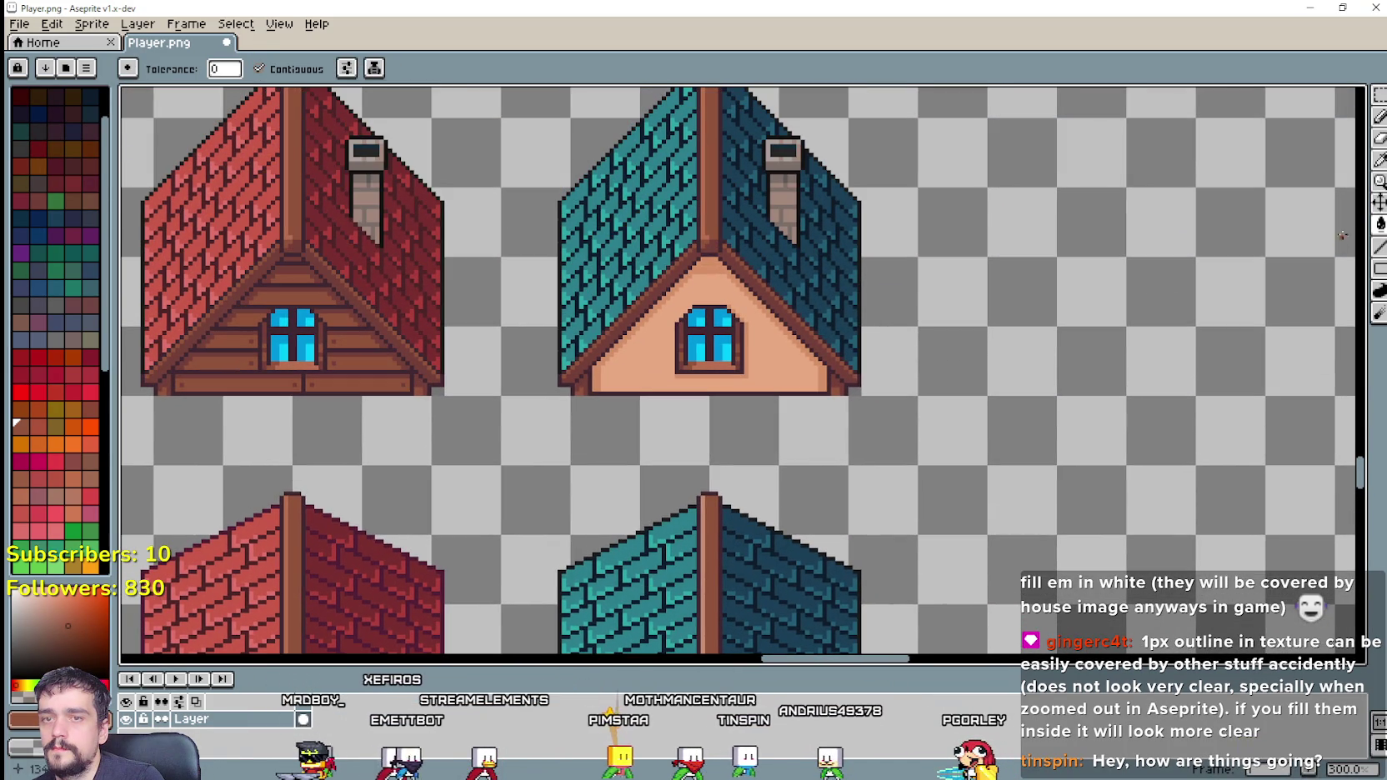
{"action": "key", "text": "i"}
{"action": "scroll", "coordinate": [735, 222], "scroll_direction": "up", "scroll_amount": 1}
{"action": "scroll", "coordinate": [735, 222], "scroll_direction": "up", "scroll_amount": 1}
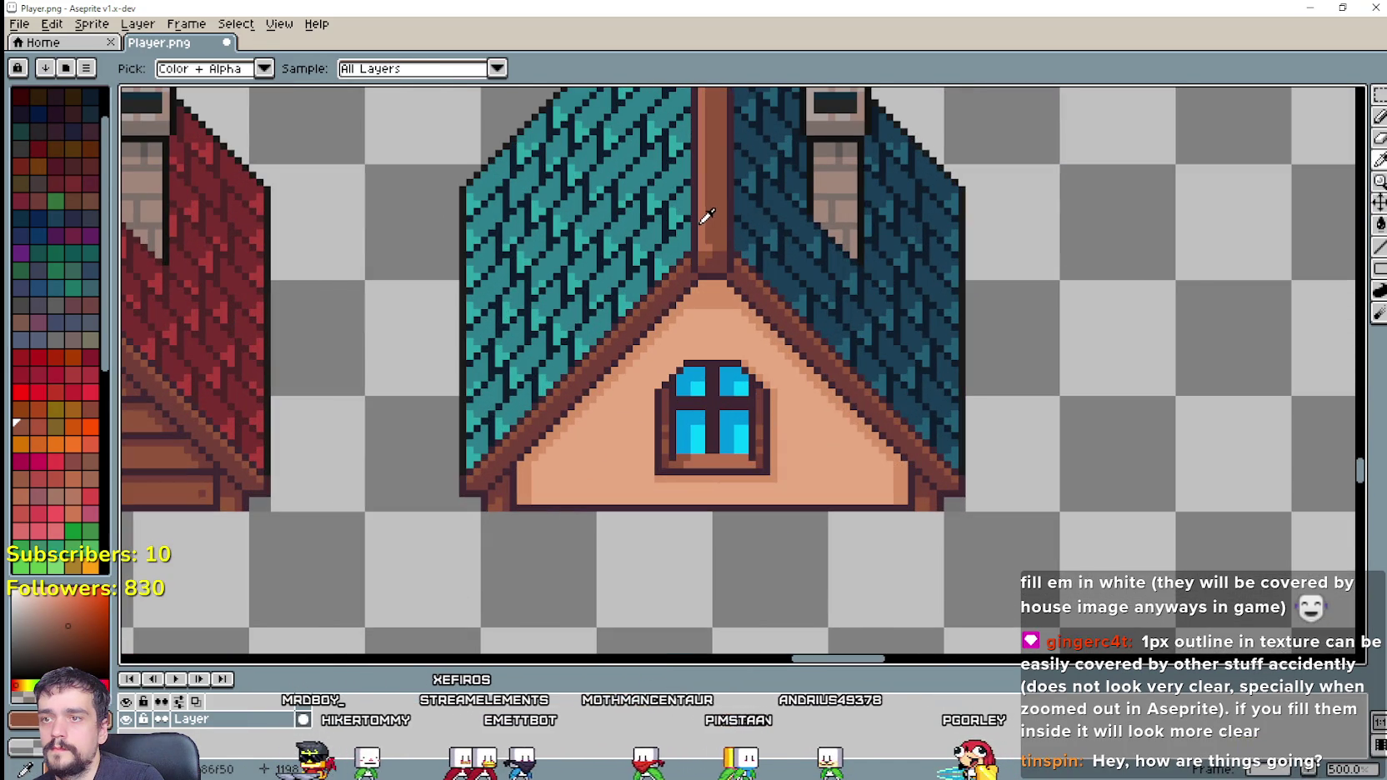
{"action": "scroll", "coordinate": [709, 218], "scroll_direction": "down", "scroll_amount": 2}
{"action": "key", "text": "g"}
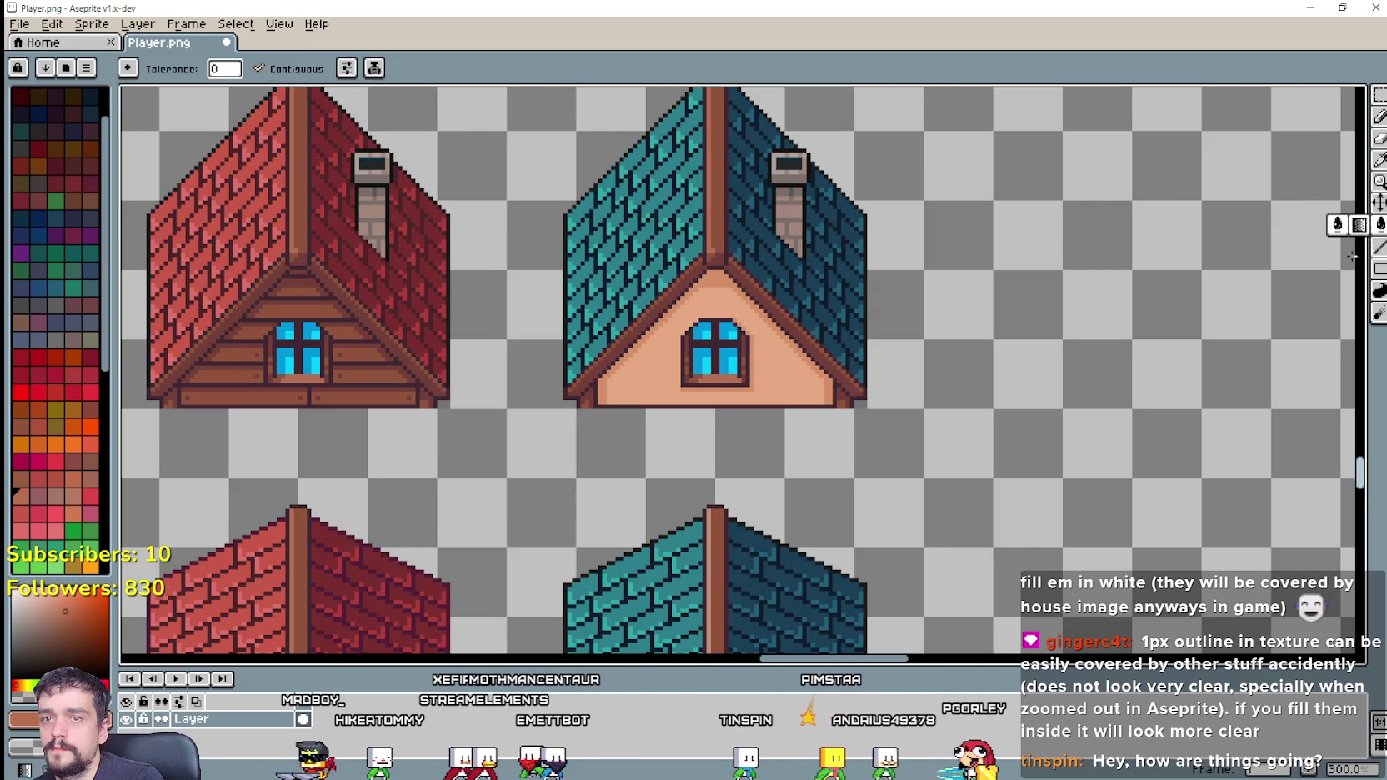
Step: Zoom to 800% on the lower teal house's roof where the green tint overlaps
{"action": "scroll", "coordinate": [577, 392], "scroll_direction": "down", "scroll_amount": 3}
{"action": "scroll", "coordinate": [576, 392], "scroll_direction": "up", "scroll_amount": 2}
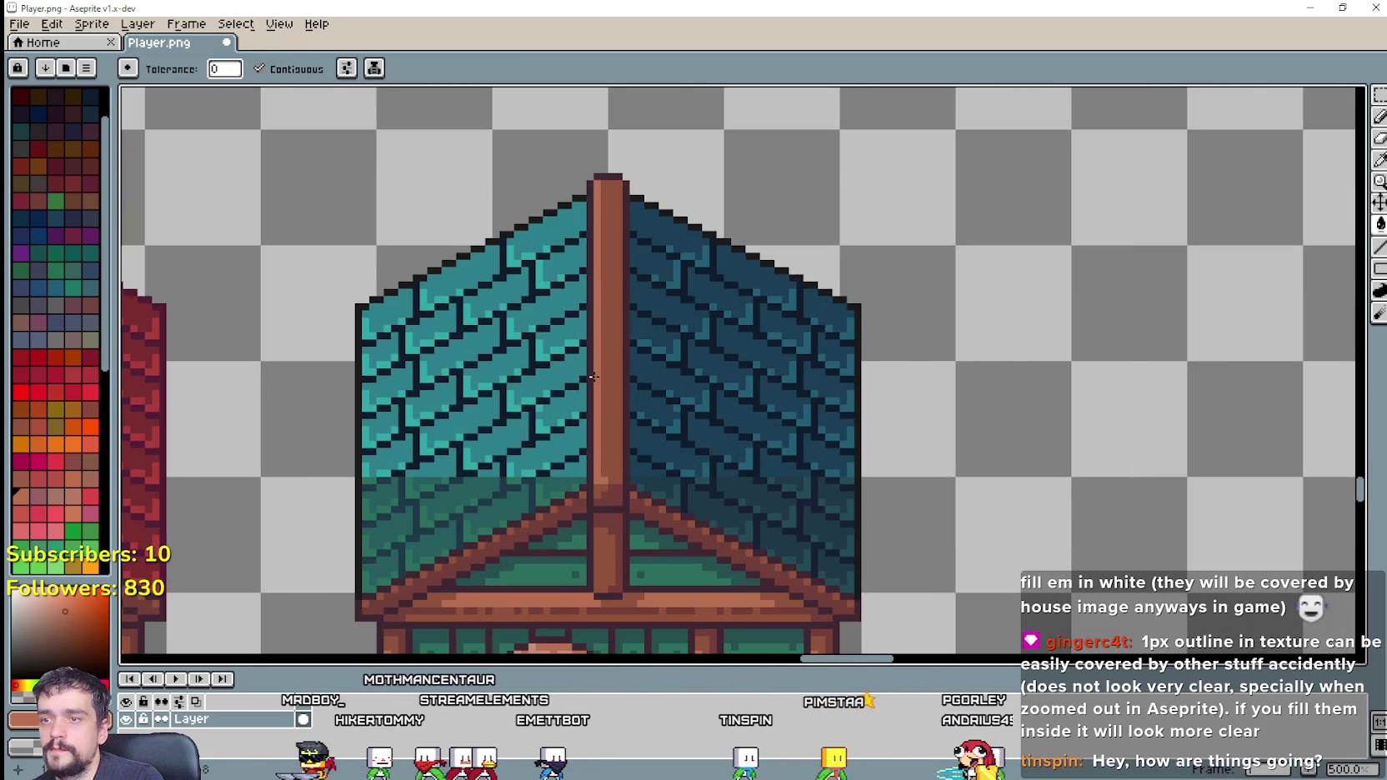
{"action": "scroll", "coordinate": [593, 377], "scroll_direction": "down", "scroll_amount": 2}
{"action": "scroll", "coordinate": [750, 317], "scroll_direction": "down", "scroll_amount": 2}
{"action": "scroll", "coordinate": [658, 372], "scroll_direction": "up", "scroll_amount": 1}
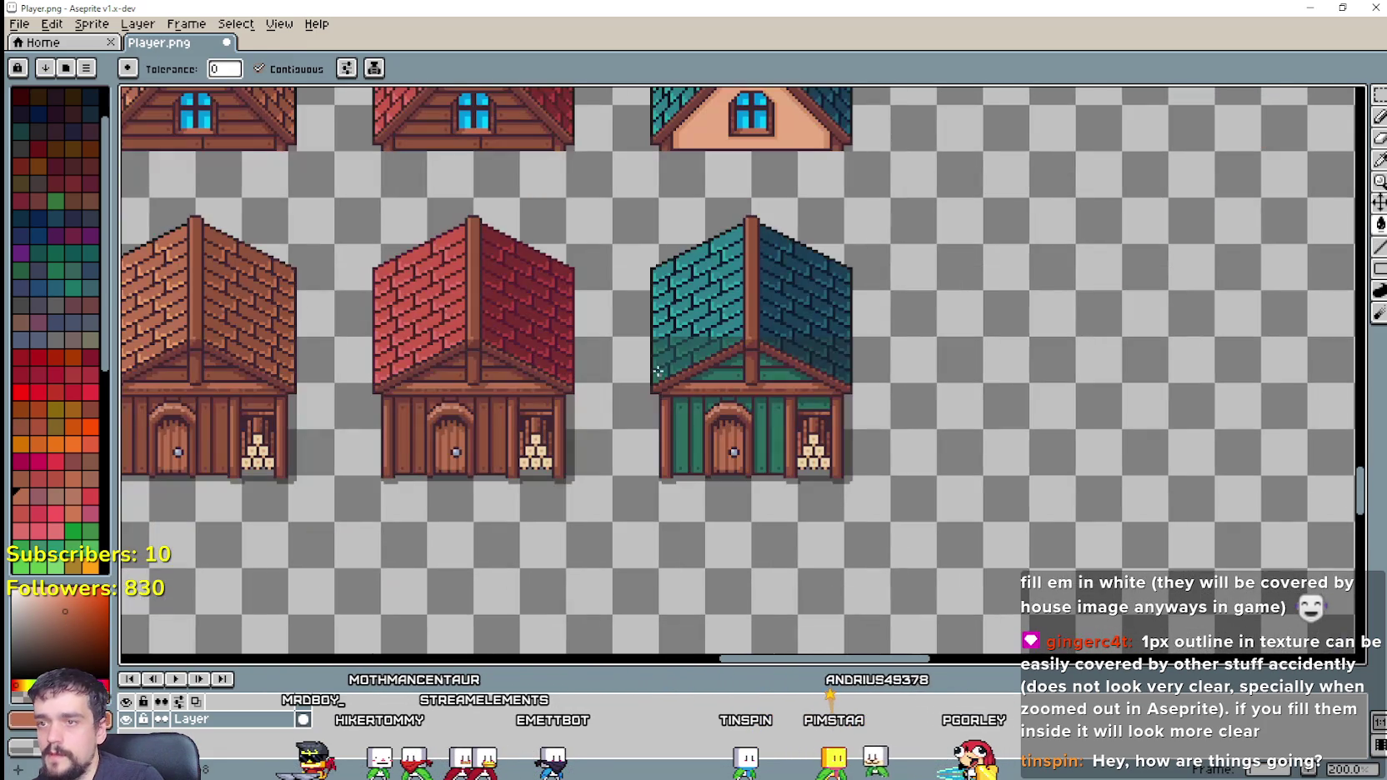
{"action": "scroll", "coordinate": [700, 344], "scroll_direction": "up", "scroll_amount": 2}
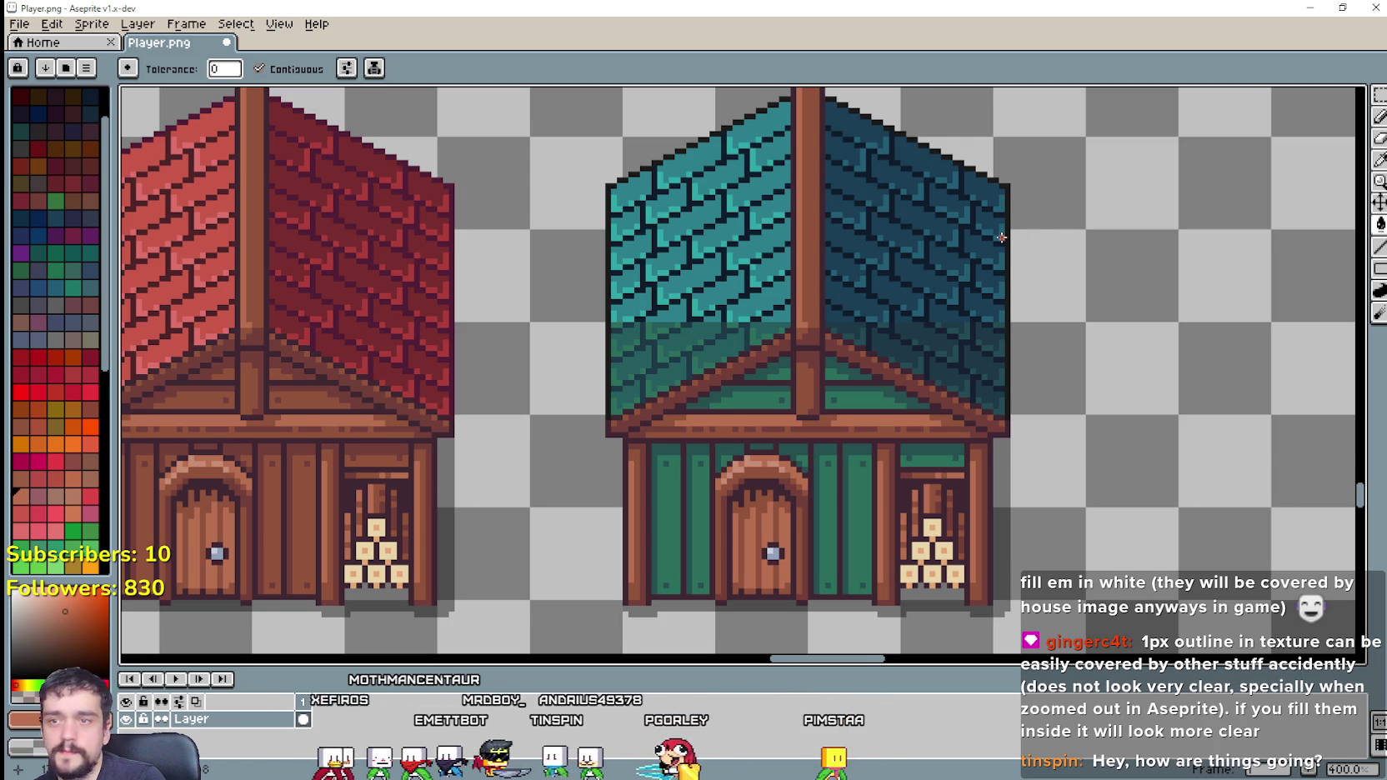
{"action": "scroll", "coordinate": [813, 266], "scroll_direction": "up", "scroll_amount": 1}
{"action": "scroll", "coordinate": [719, 286], "scroll_direction": "up", "scroll_amount": 1}
{"action": "scroll", "coordinate": [566, 332], "scroll_direction": "up", "scroll_amount": 1}
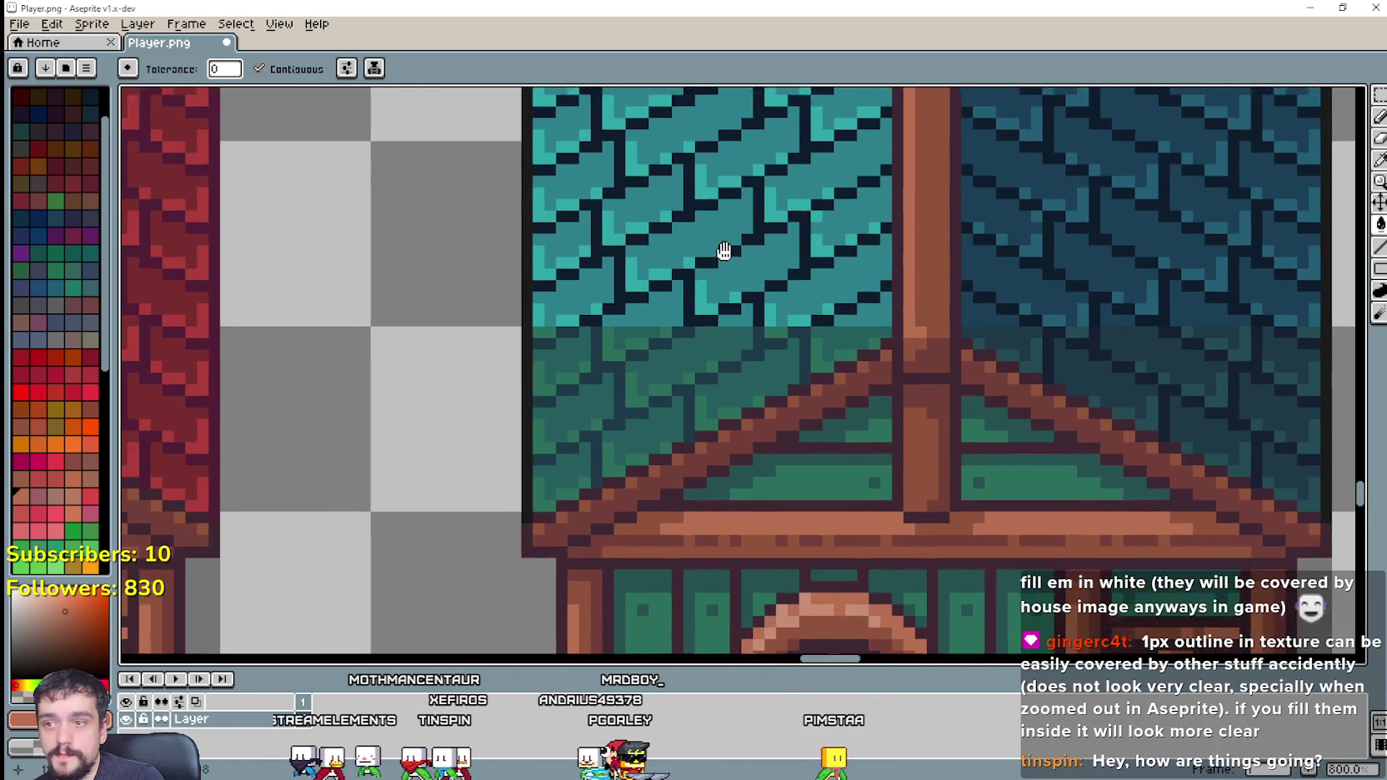
Step: Sample the teal roof colour and fill the green roof patches with teal
{"action": "left_click_drag", "start_coordinate": [671, 287], "coordinate": [777, 236]}
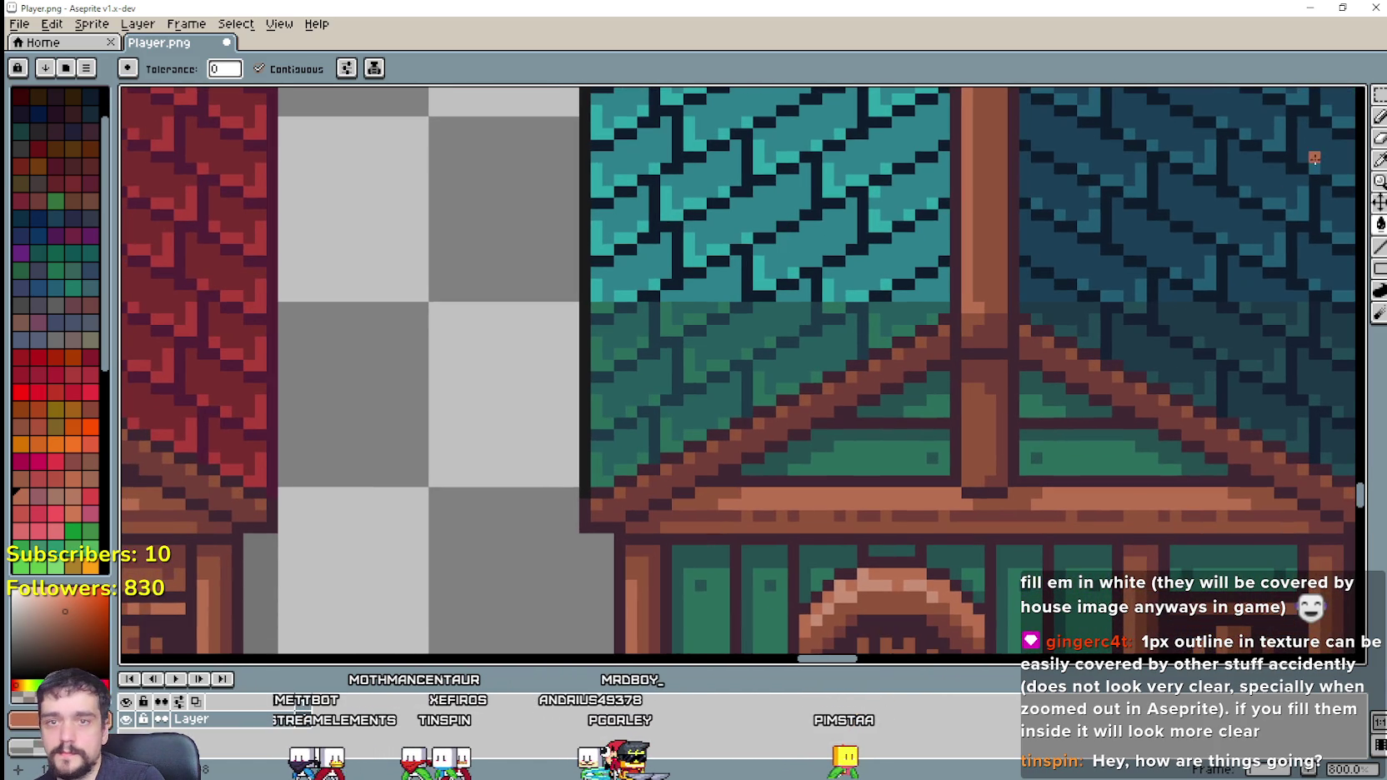
{"action": "left_click", "coordinate": [1379, 160]}
{"action": "left_click", "coordinate": [923, 223]}
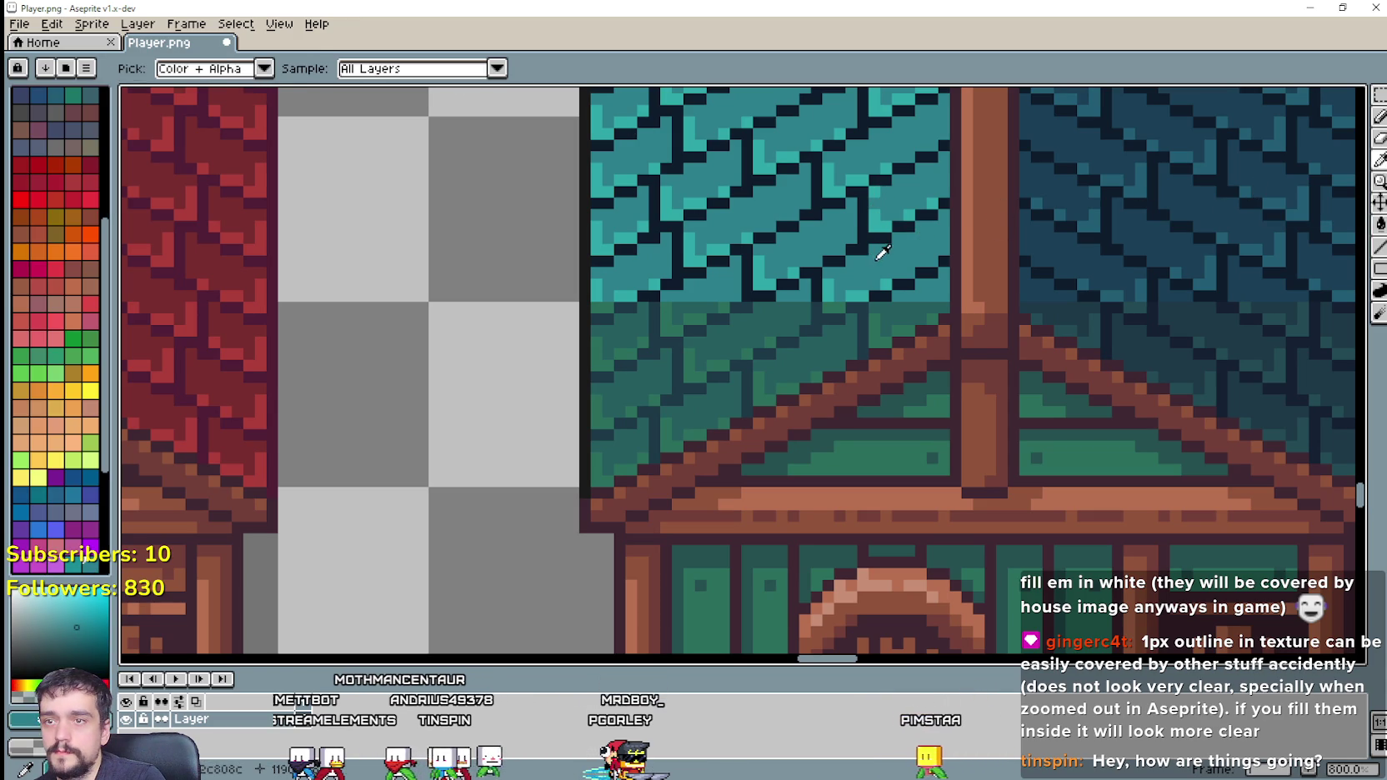
{"action": "left_click", "coordinate": [1379, 224]}
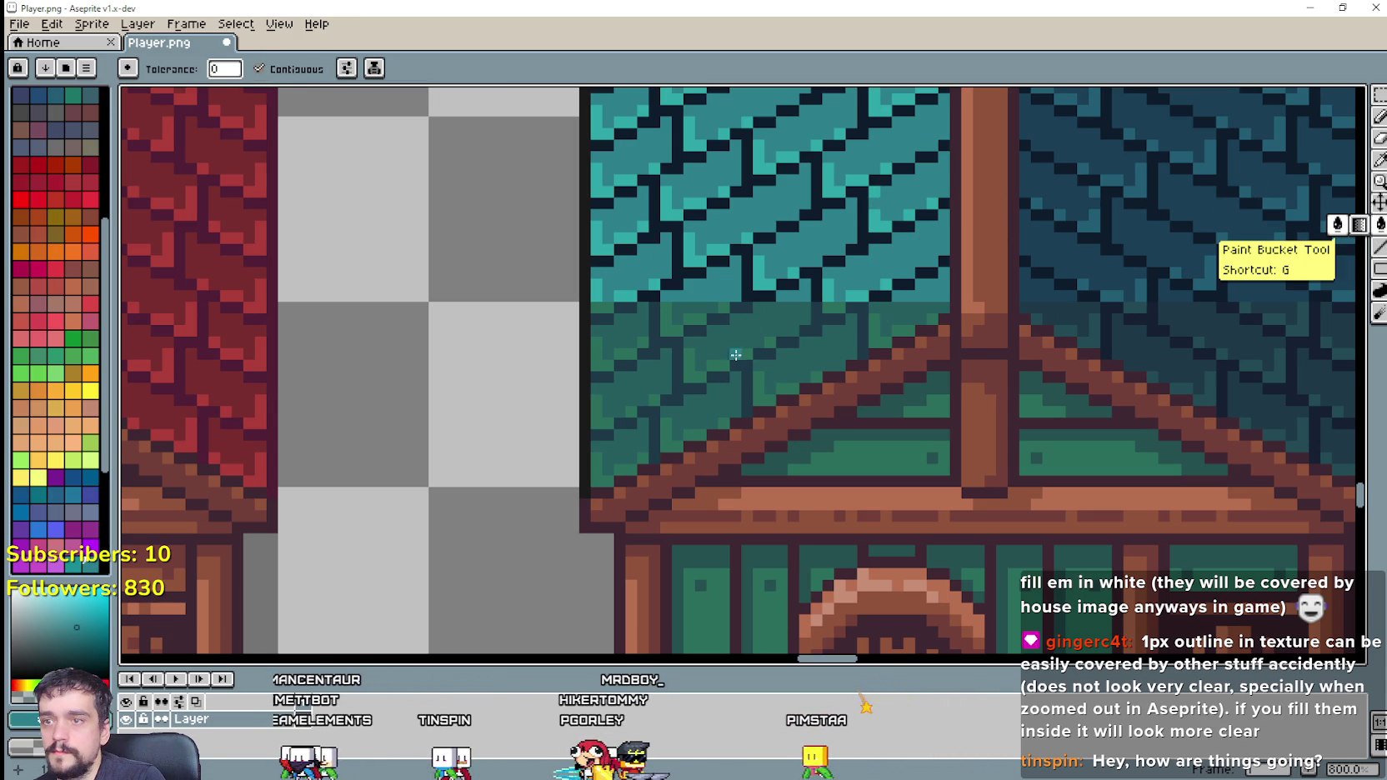
{"action": "left_click", "coordinate": [752, 330]}
{"action": "left_click", "coordinate": [800, 333]}
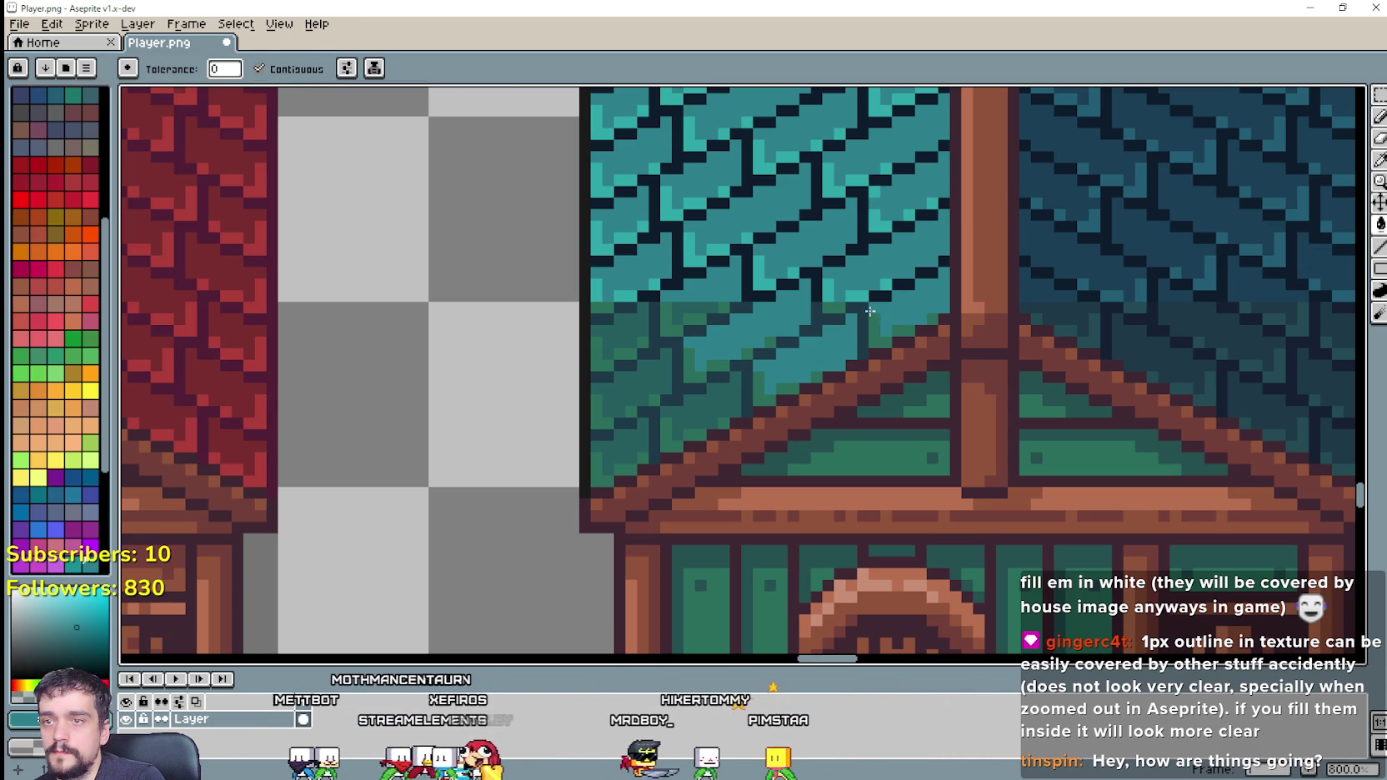
{"action": "scroll", "coordinate": [811, 297], "scroll_direction": "up", "scroll_amount": 1}
{"action": "scroll", "coordinate": [509, 281], "scroll_direction": "up", "scroll_amount": 1}
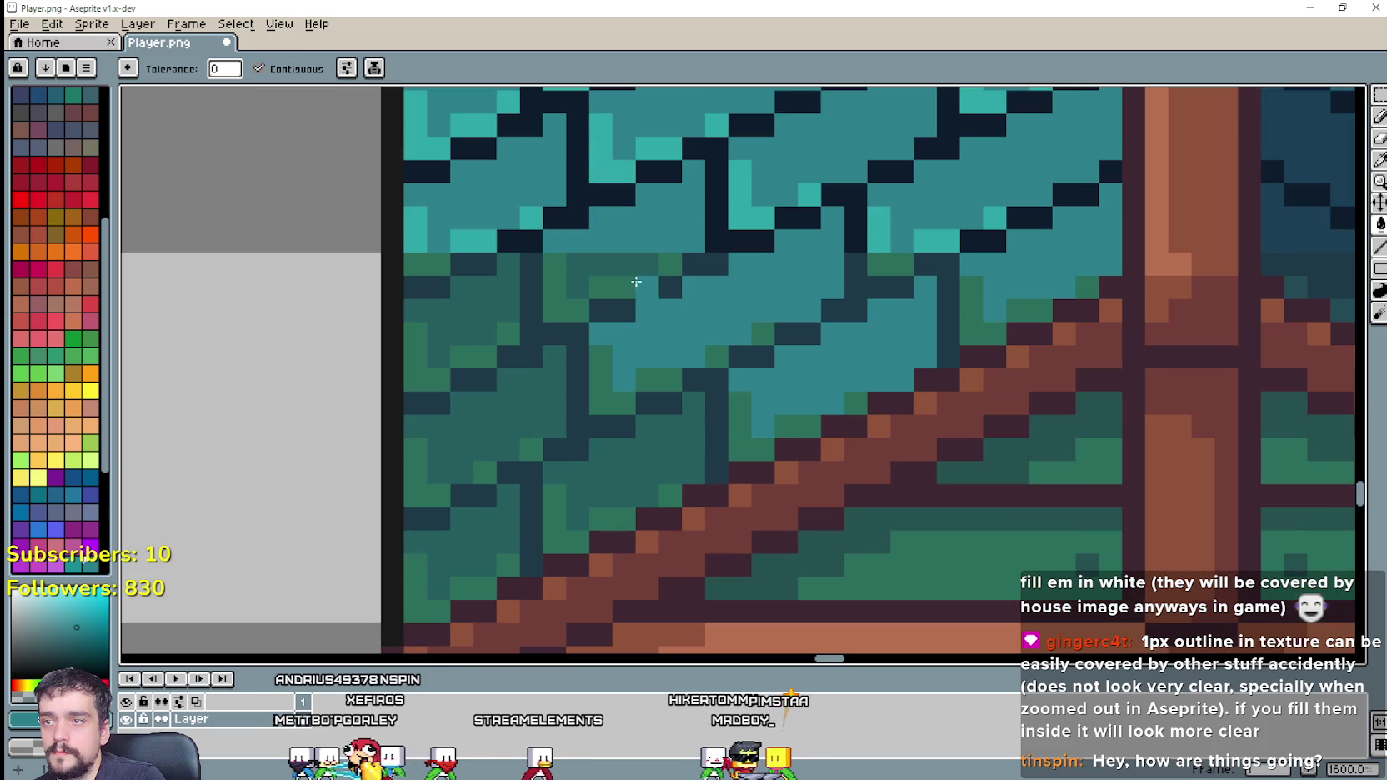
{"action": "left_click", "coordinate": [508, 281]}
{"action": "left_click", "coordinate": [644, 450]}
{"action": "left_click", "coordinate": [480, 396]}
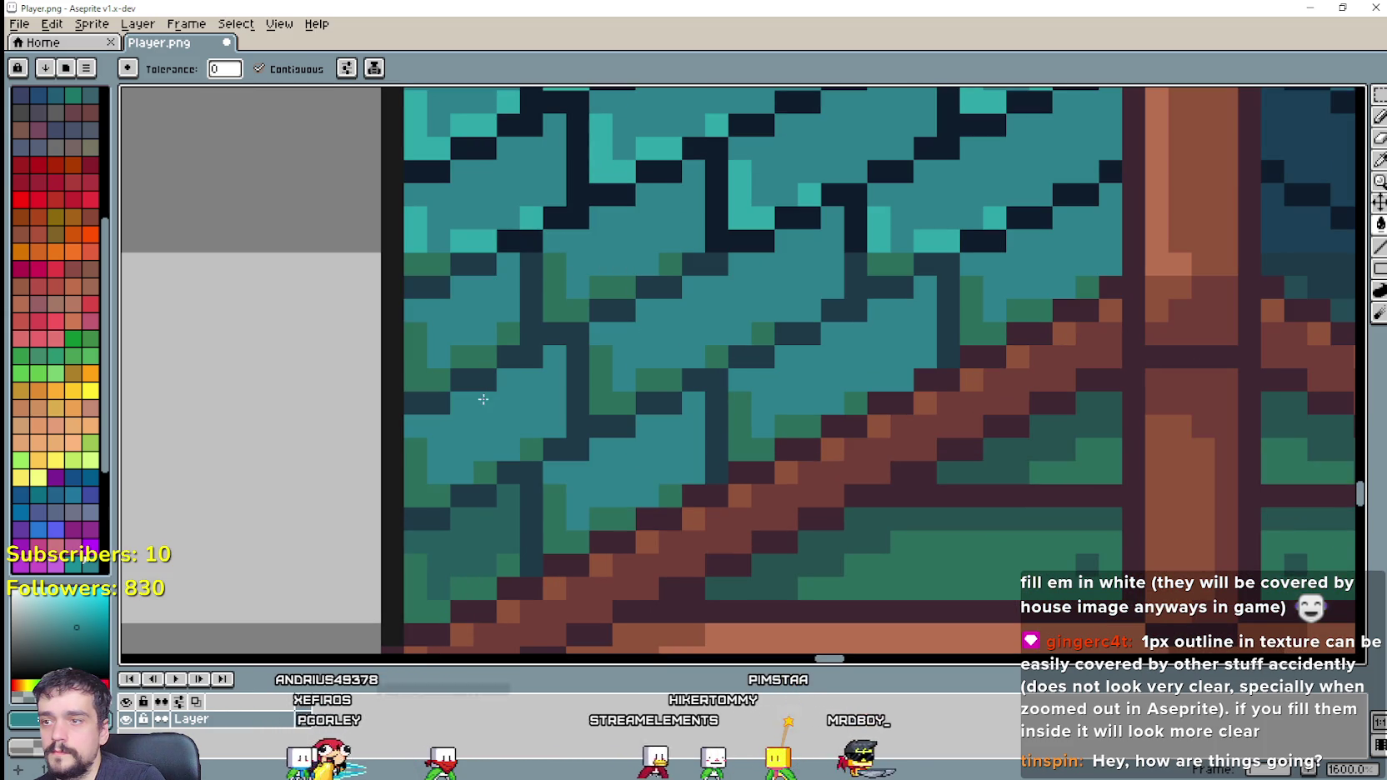
{"action": "left_click", "coordinate": [471, 527]}
{"action": "left_click", "coordinate": [471, 527]}
{"action": "scroll", "coordinate": [527, 463], "scroll_direction": "down", "scroll_amount": 1}
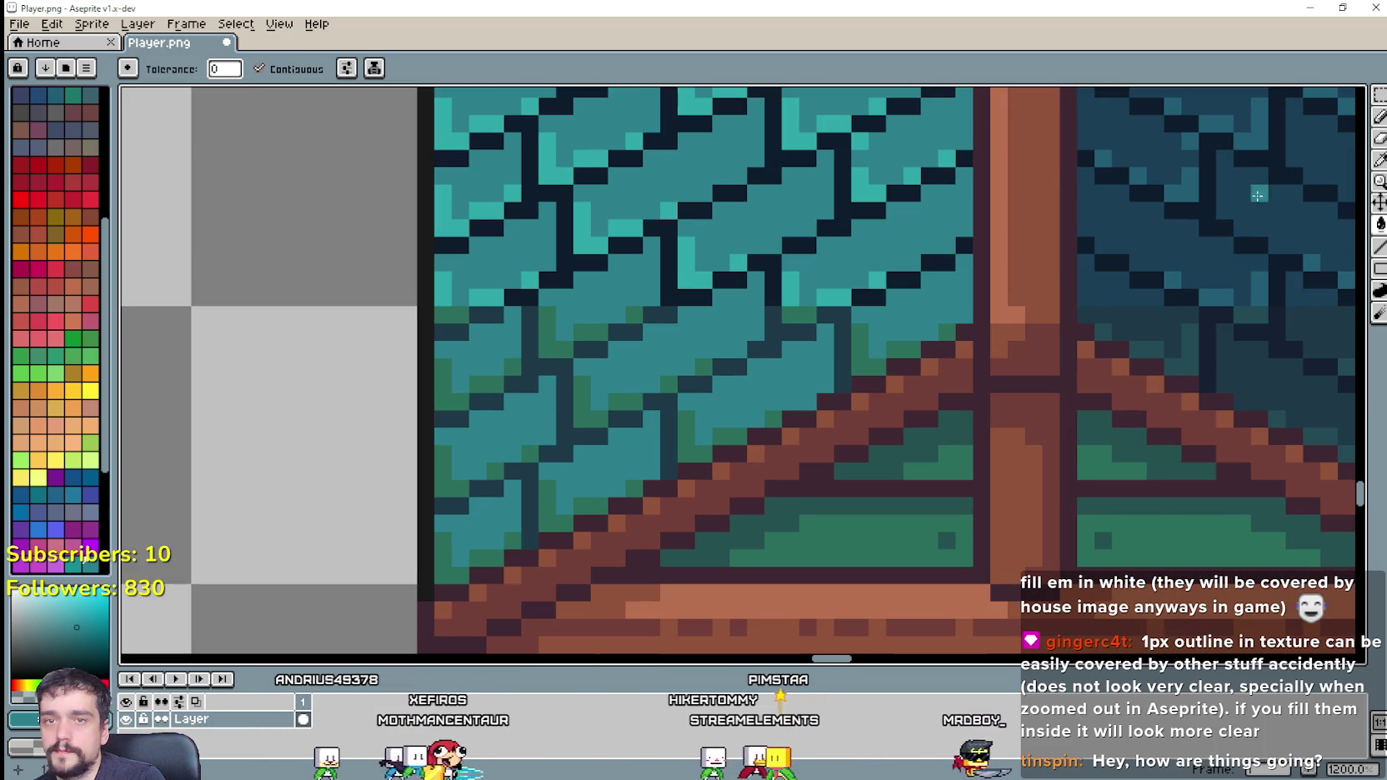
Step: Sample the lighter teal tile colour and fill the darker roof patches with it
{"action": "left_click", "coordinate": [1379, 163]}
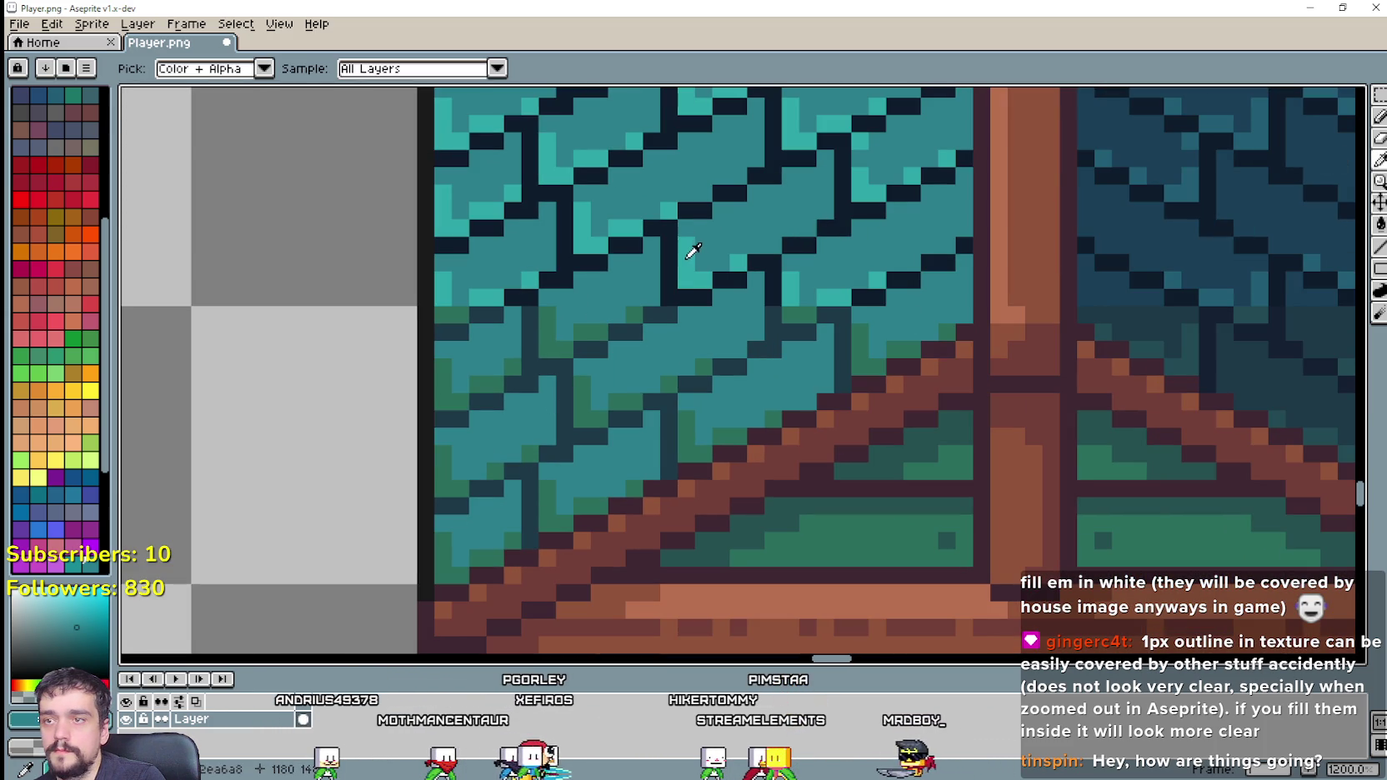
{"action": "left_click", "coordinate": [693, 251]}
{"action": "left_click", "coordinate": [1380, 224]}
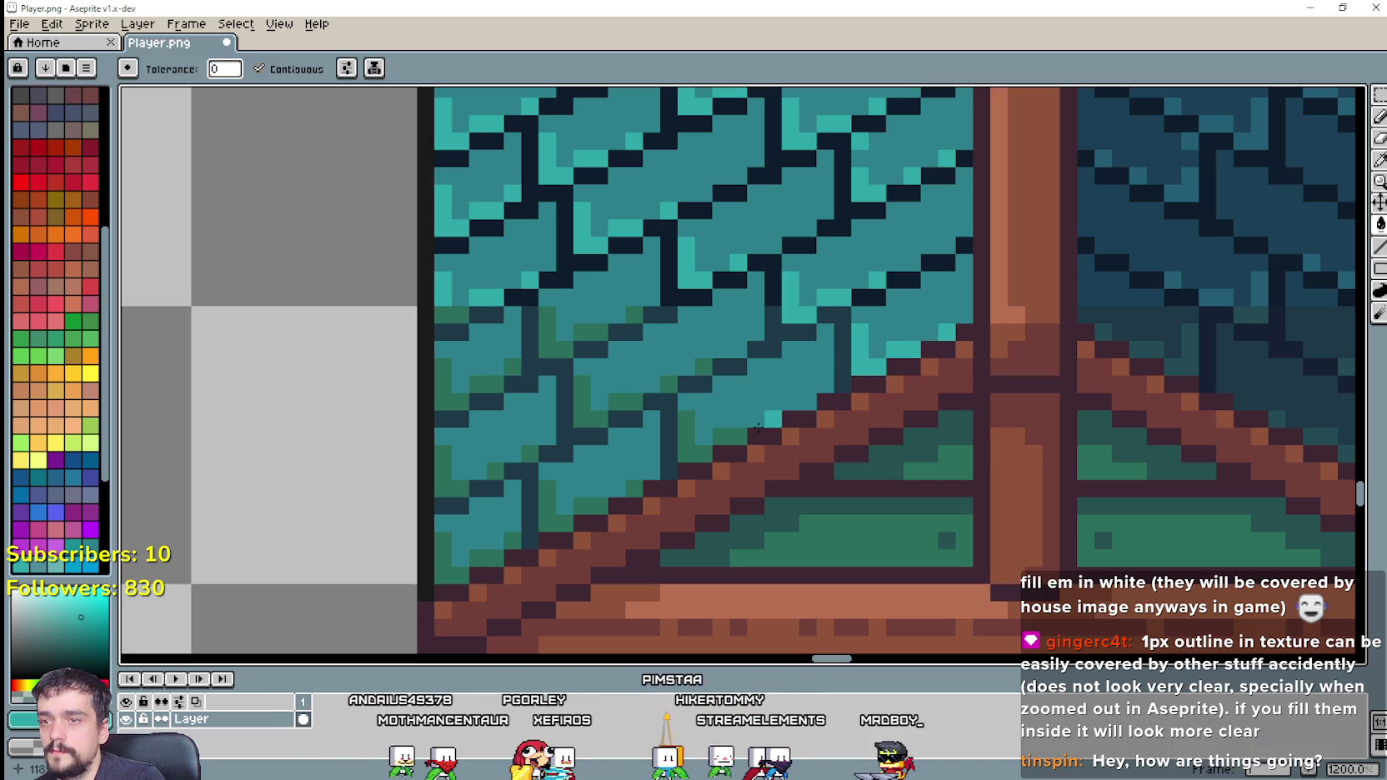
{"action": "left_click", "coordinate": [685, 434]}
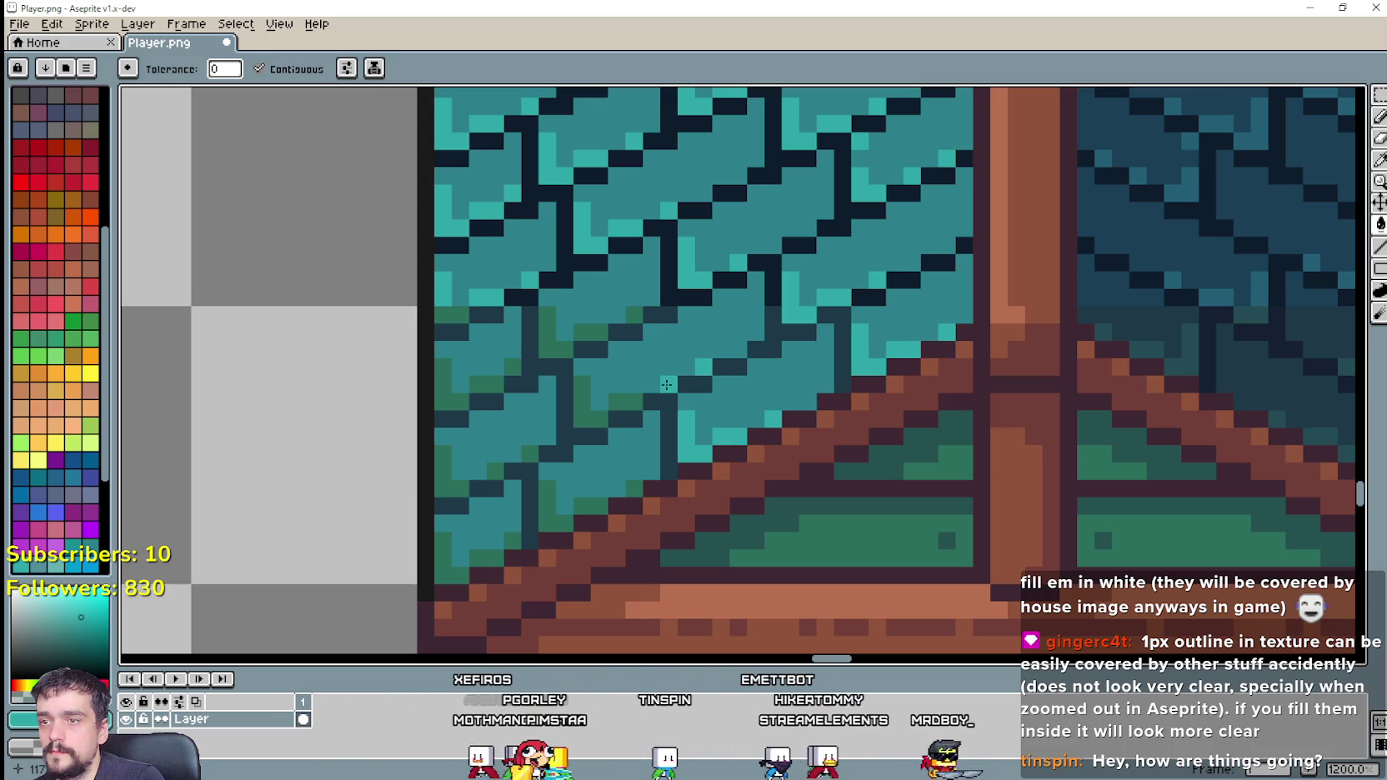
{"action": "left_click", "coordinate": [617, 401]}
{"action": "left_click", "coordinate": [592, 408]}
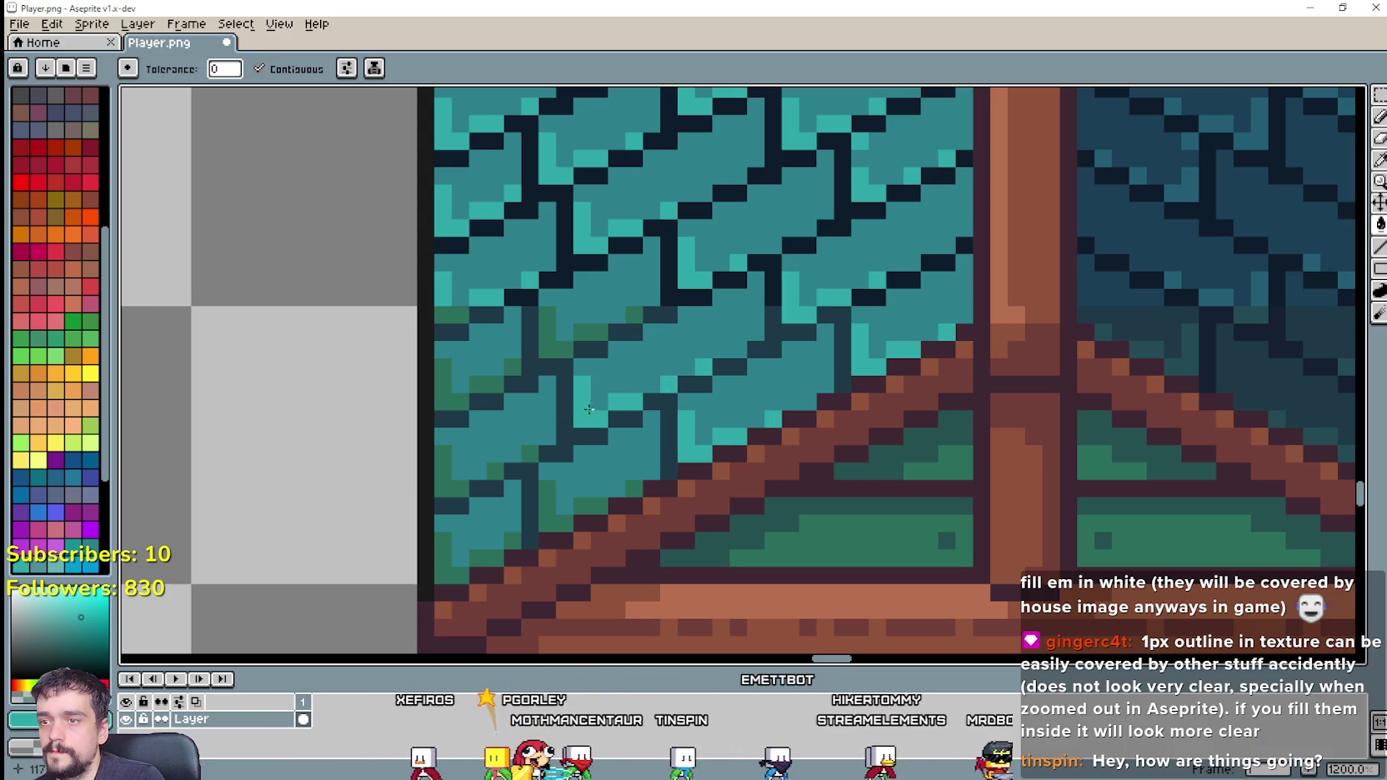
{"action": "left_click", "coordinate": [584, 505]}
{"action": "left_click", "coordinate": [546, 508]}
{"action": "left_click", "coordinate": [486, 561]}
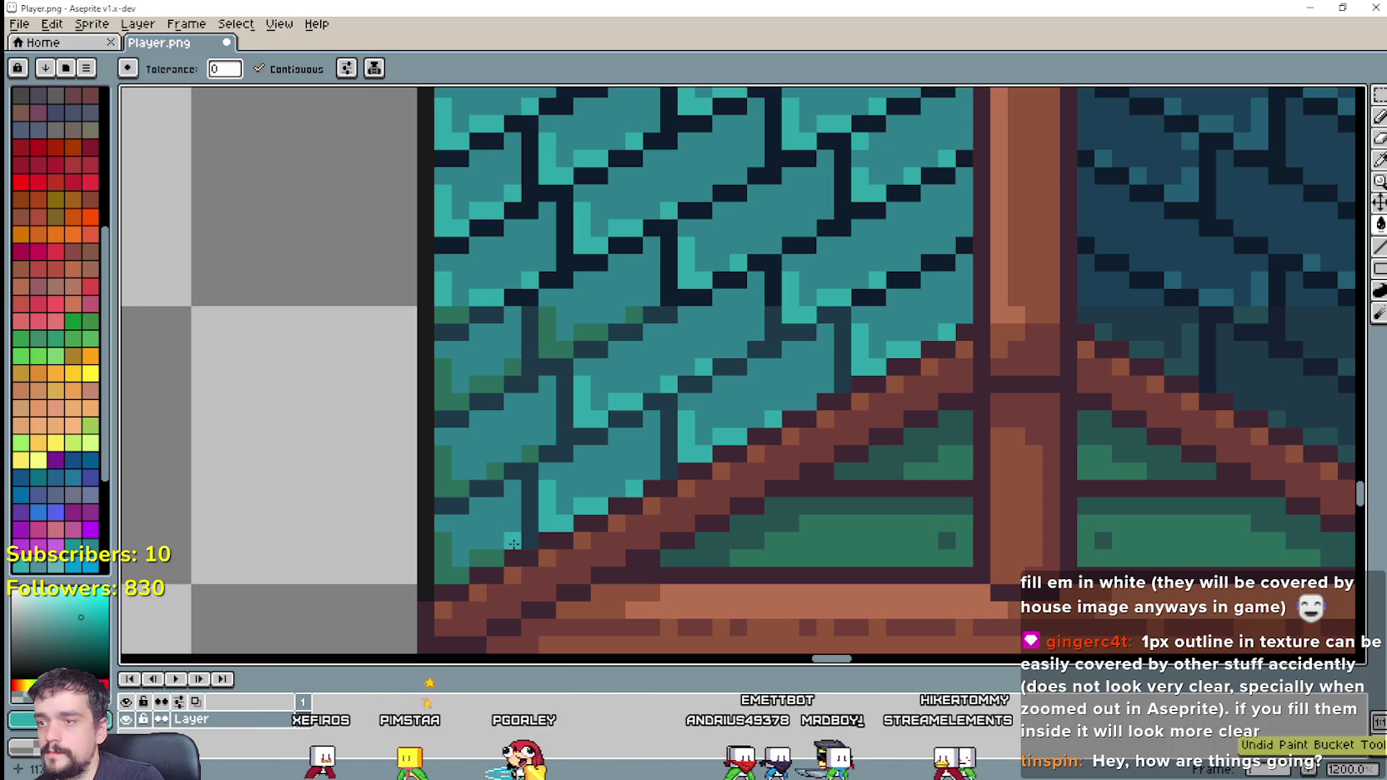
{"action": "left_click", "coordinate": [454, 567]}
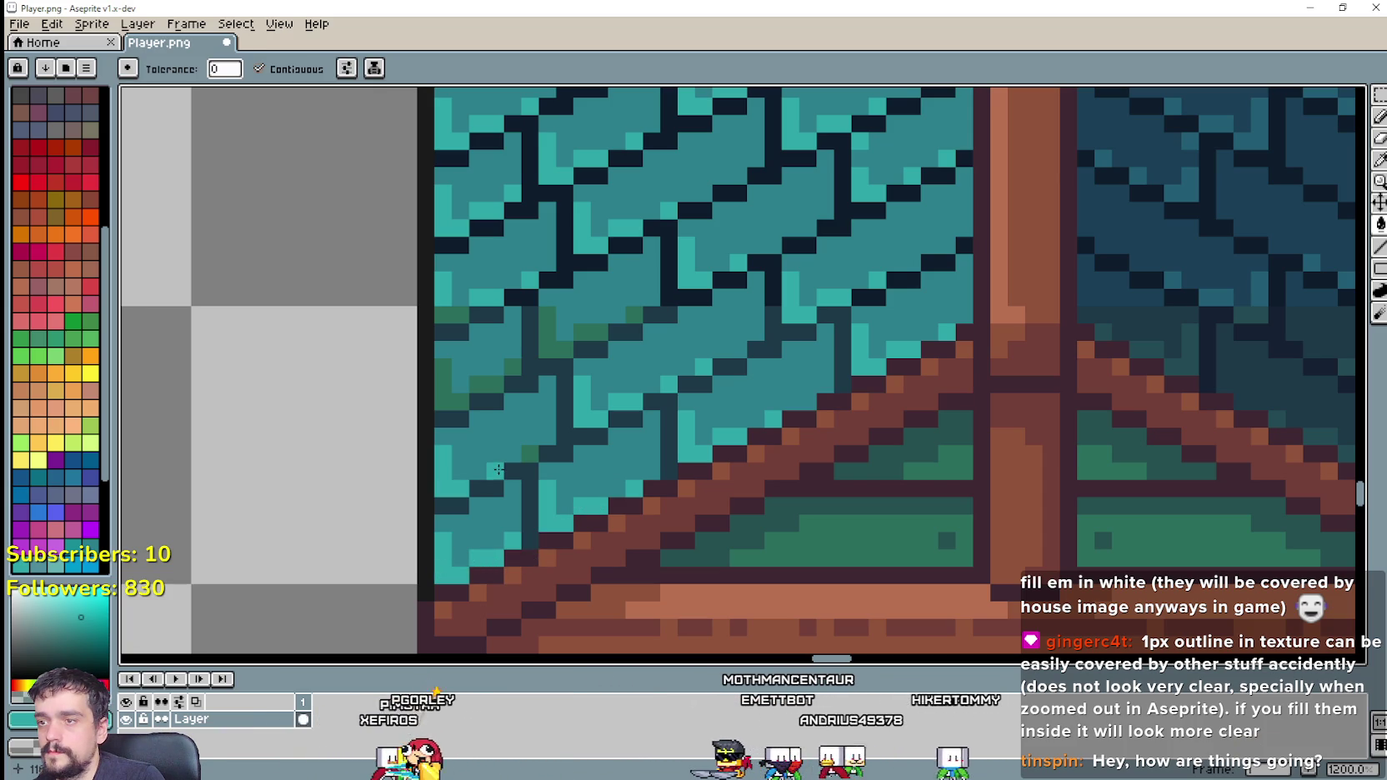
{"action": "left_click", "coordinate": [527, 449]}
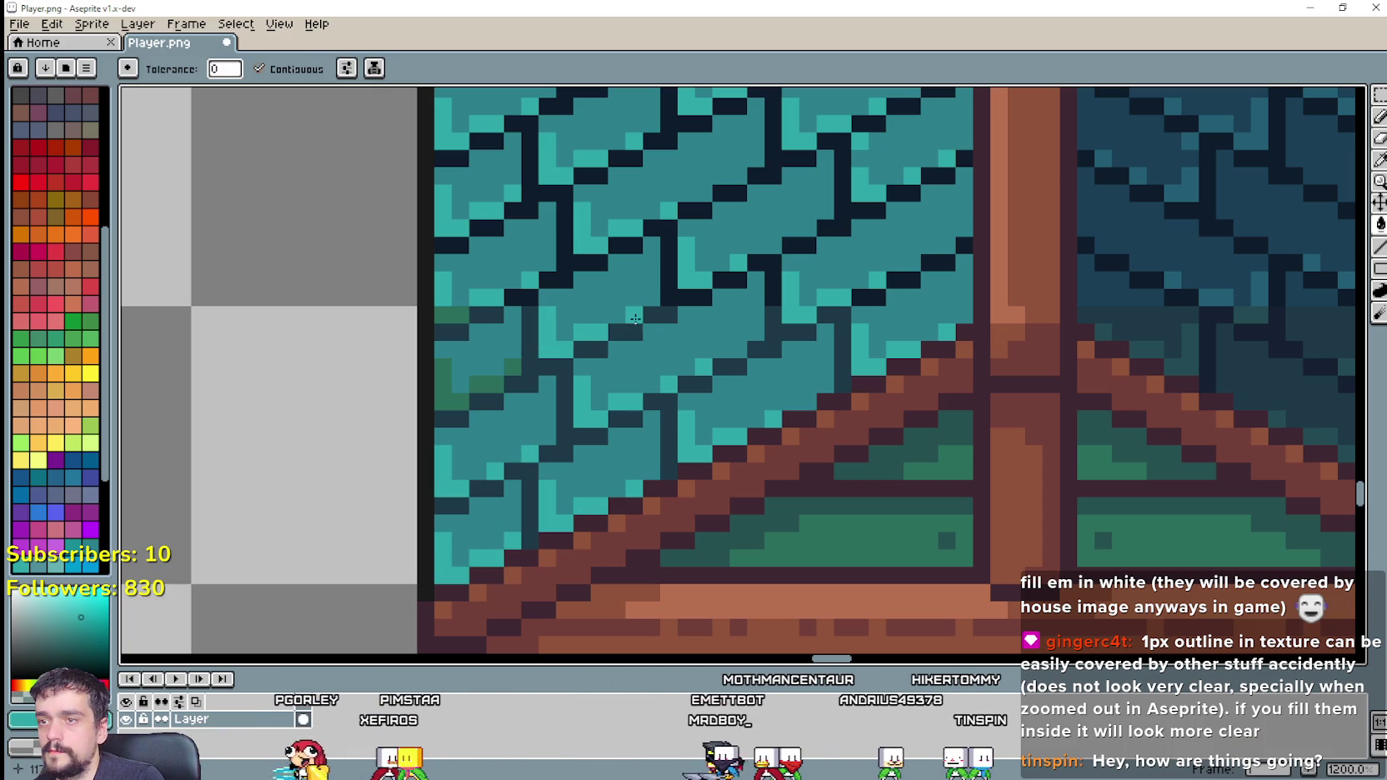
{"action": "left_click", "coordinate": [489, 388]}
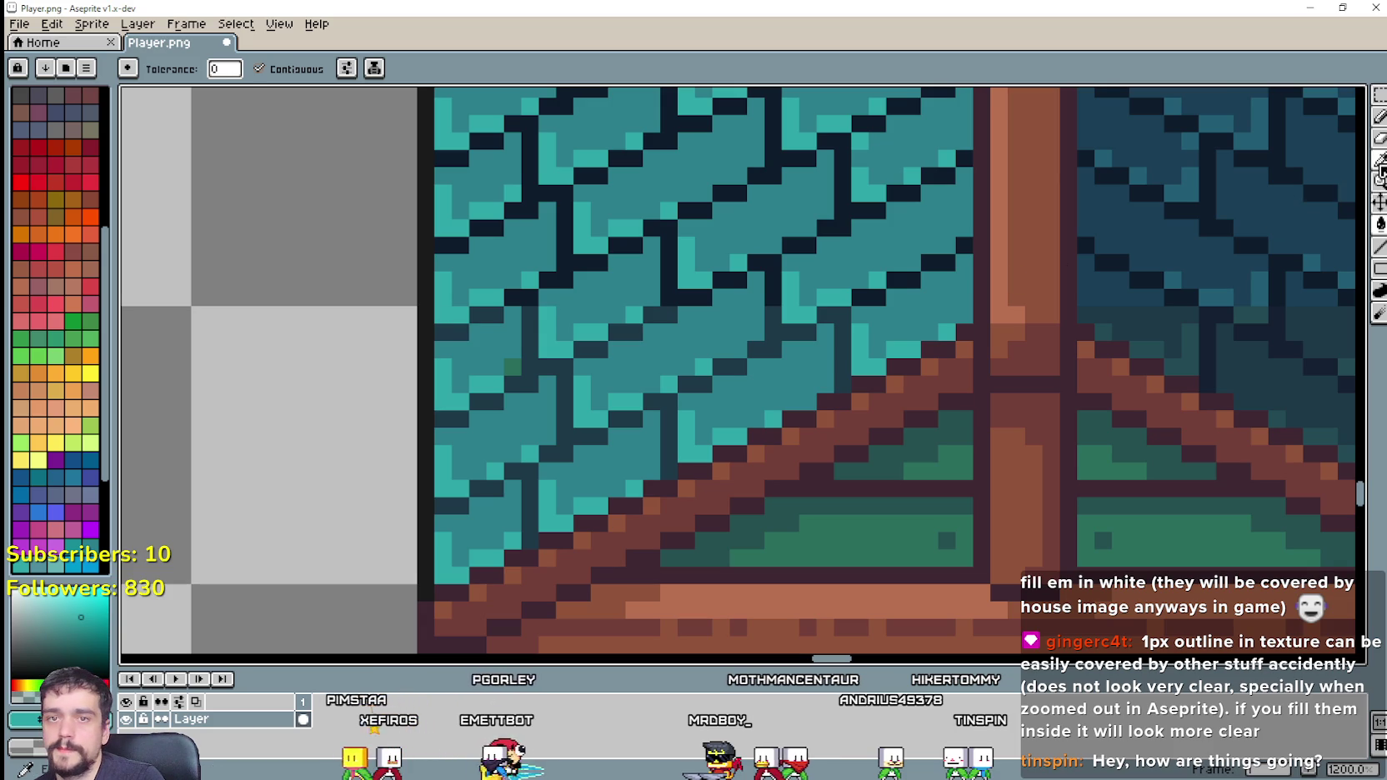
Step: Recolour a teal outline segment dark navy and draw a thin diagonal tile outline
{"action": "key", "text": "i"}
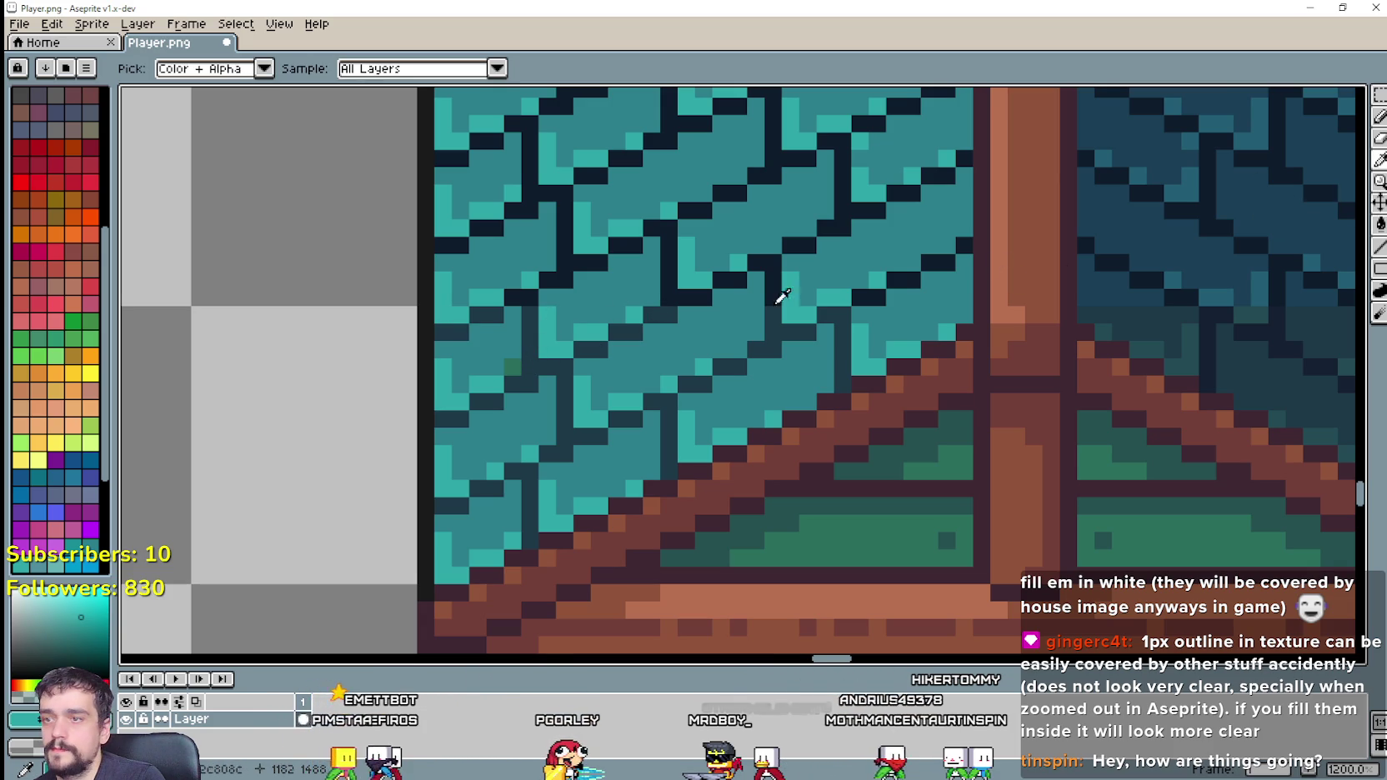
{"action": "left_click", "coordinate": [1379, 223]}
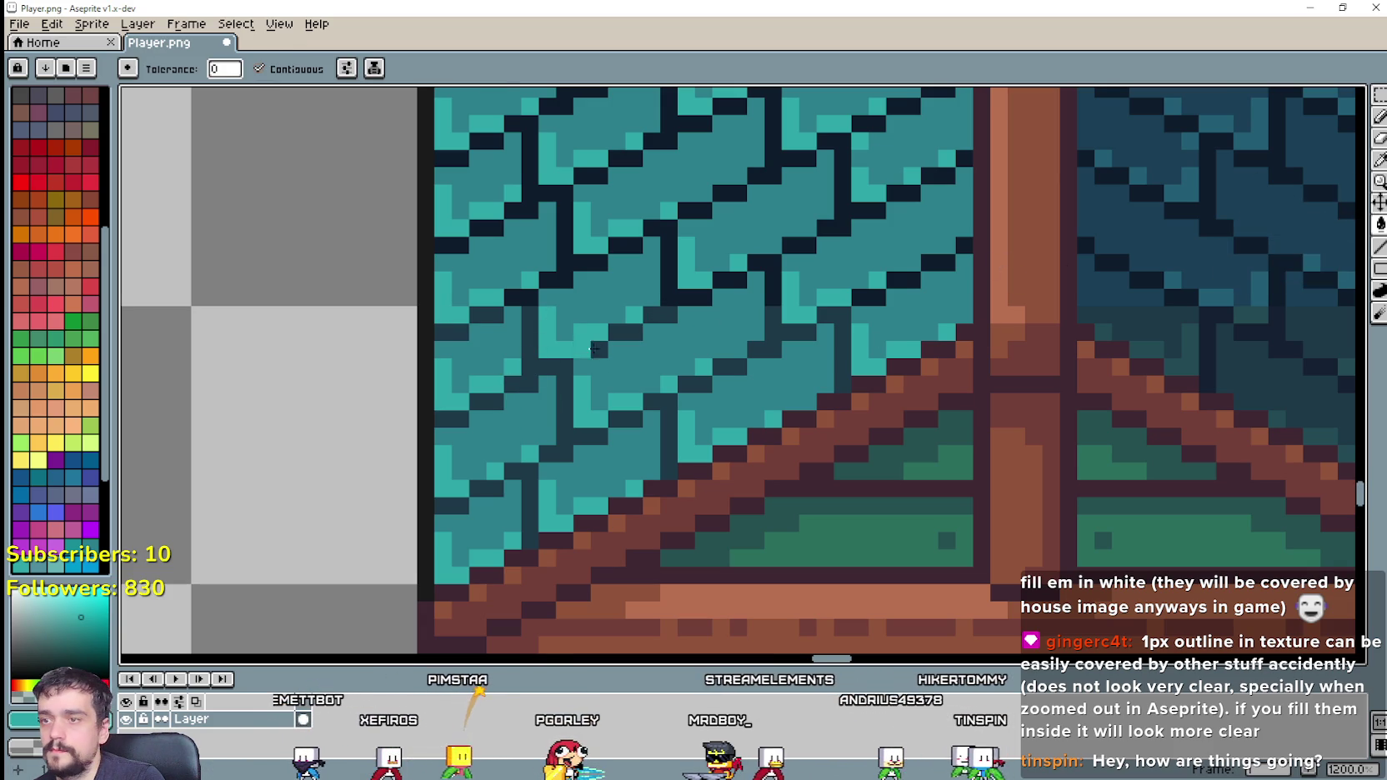
{"action": "key", "text": "i"}
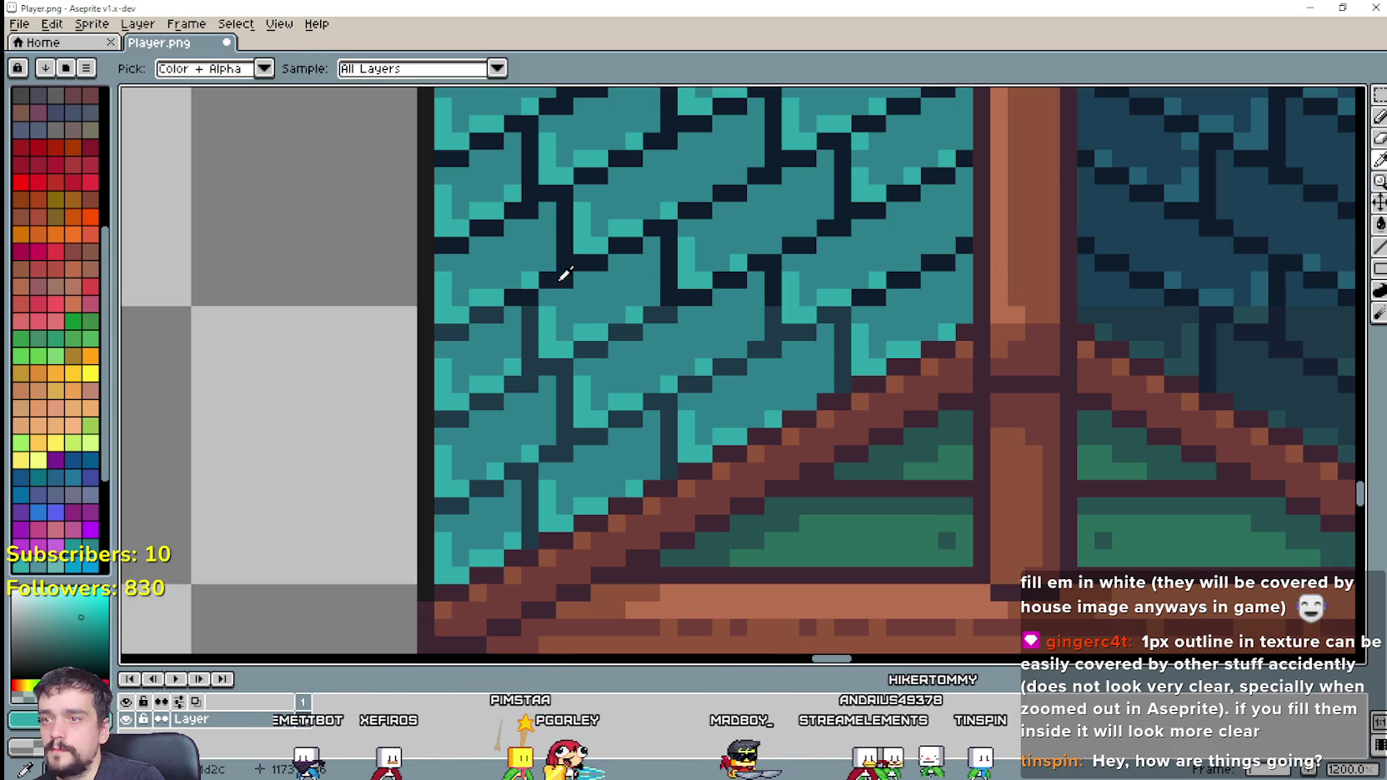
{"action": "left_click", "coordinate": [566, 274]}
{"action": "left_click", "coordinate": [1380, 225]}
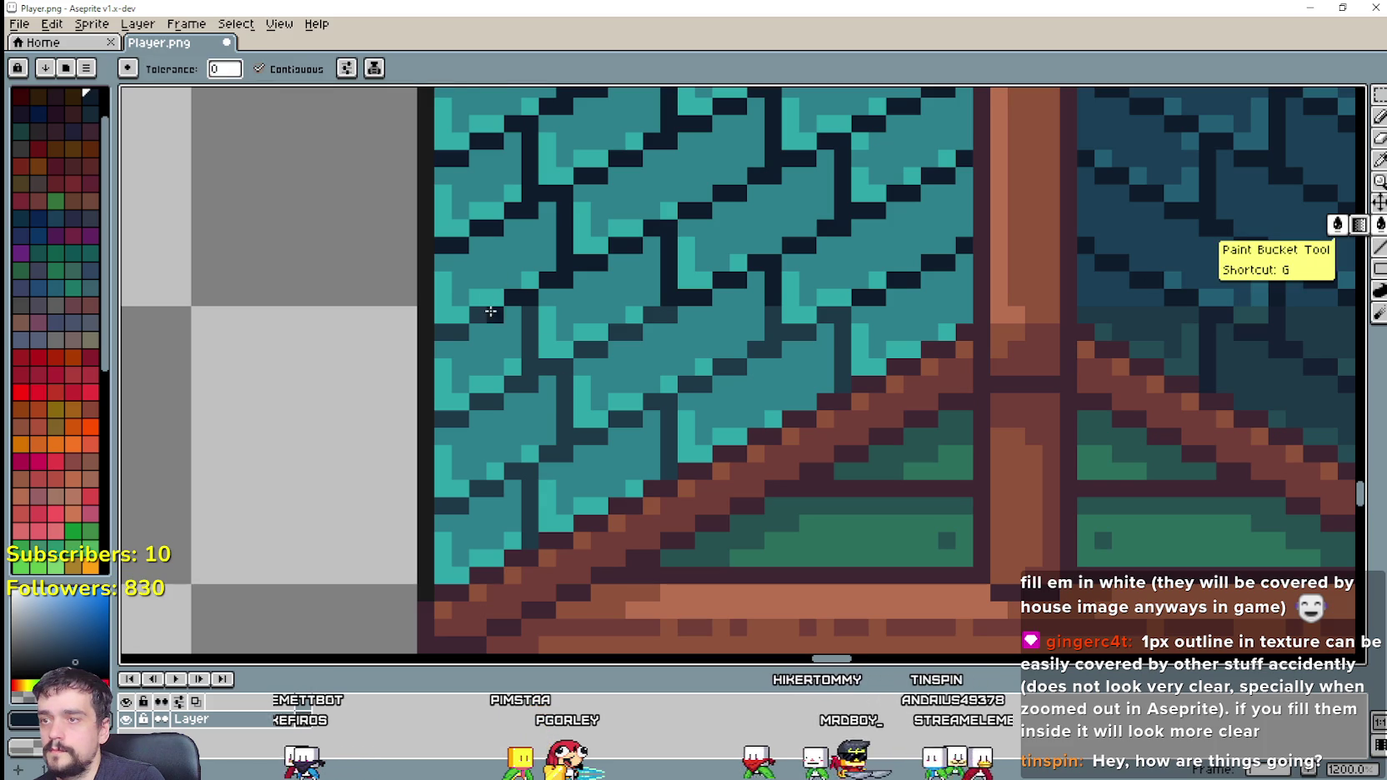
{"action": "left_click", "coordinate": [530, 329]}
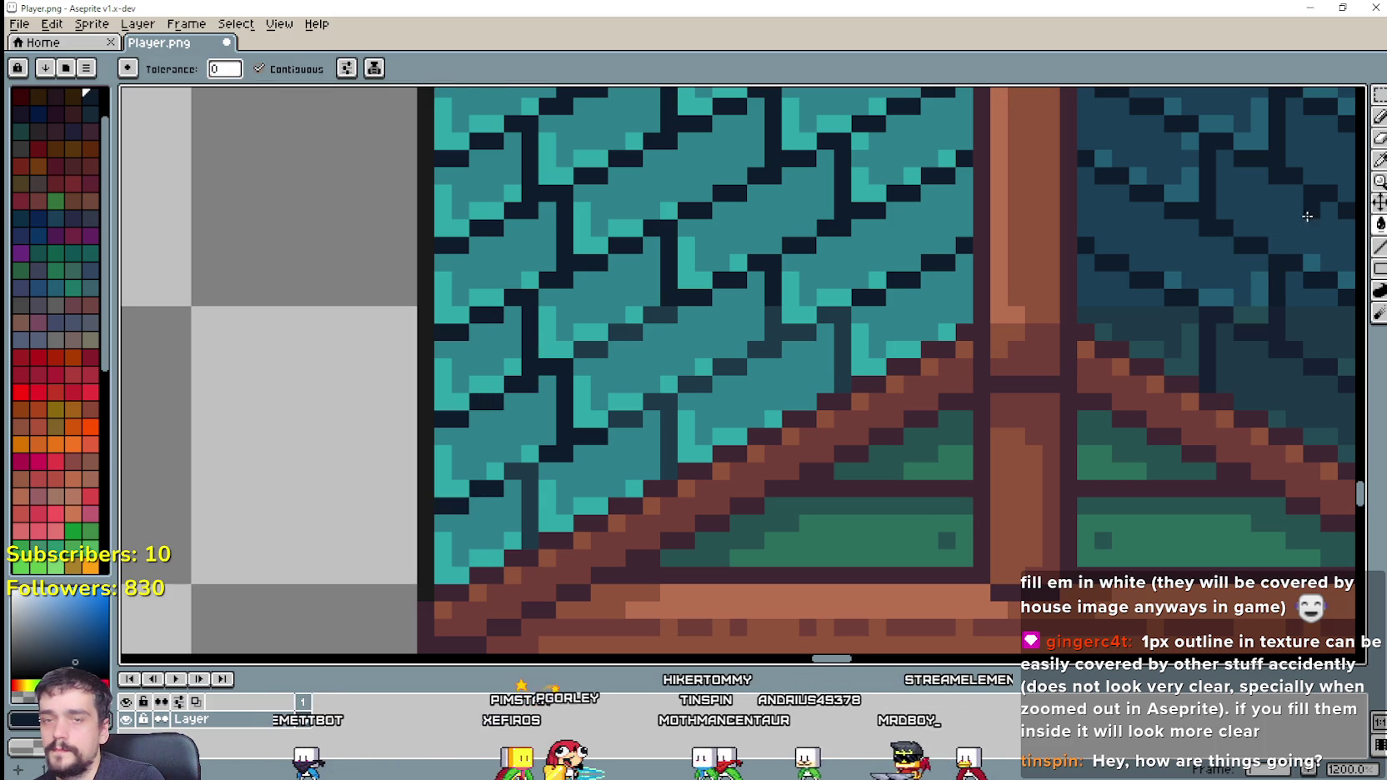
{"action": "left_click", "coordinate": [1379, 246]}
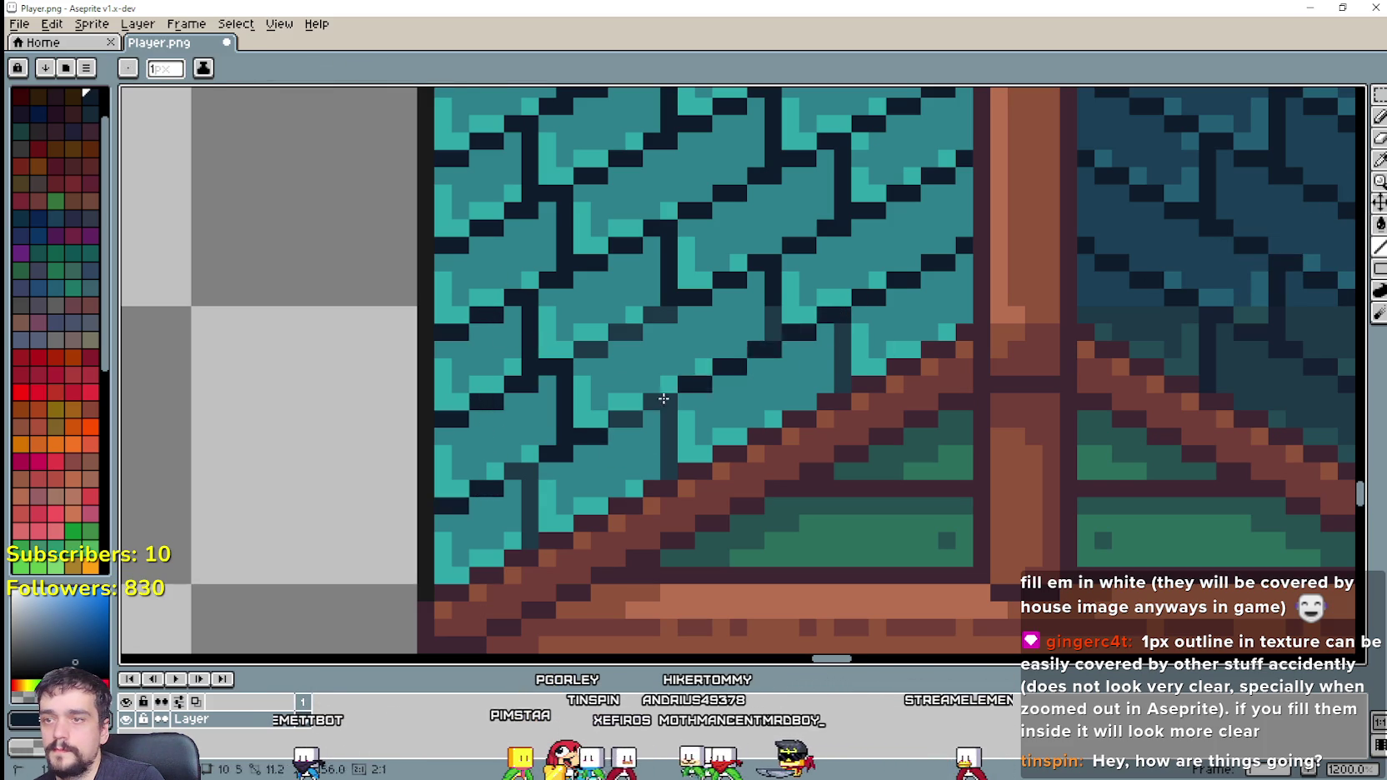
{"action": "left_click_drag", "start_coordinate": [555, 428], "coordinate": [480, 485]}
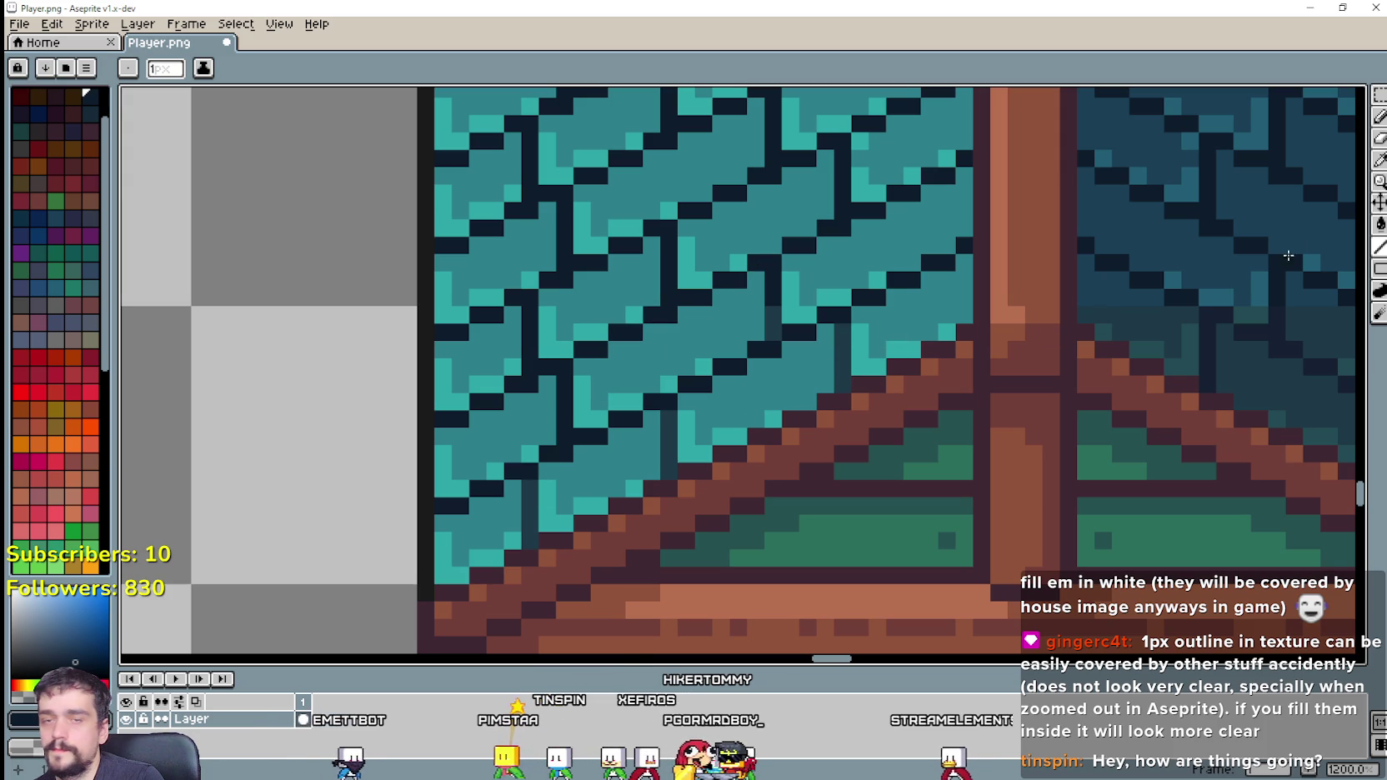
{"action": "left_click", "coordinate": [1380, 225]}
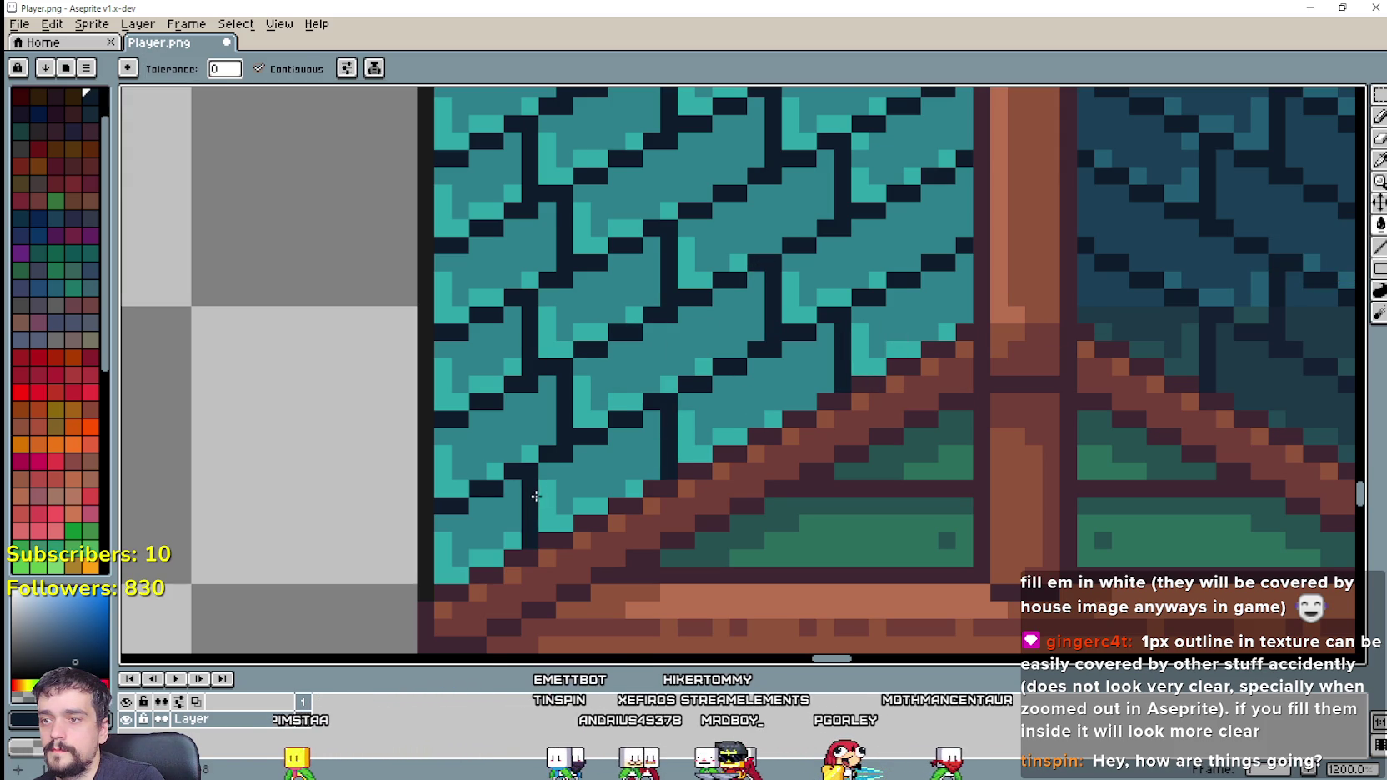
Step: Sample the darker roof blue and fill the greenish patches near the roof's lower right edge
{"action": "scroll", "coordinate": [536, 496], "scroll_direction": "down", "scroll_amount": 3}
{"action": "scroll", "coordinate": [858, 325], "scroll_direction": "up", "scroll_amount": 2}
{"action": "left_click_drag", "start_coordinate": [544, 326], "coordinate": [670, 367]}
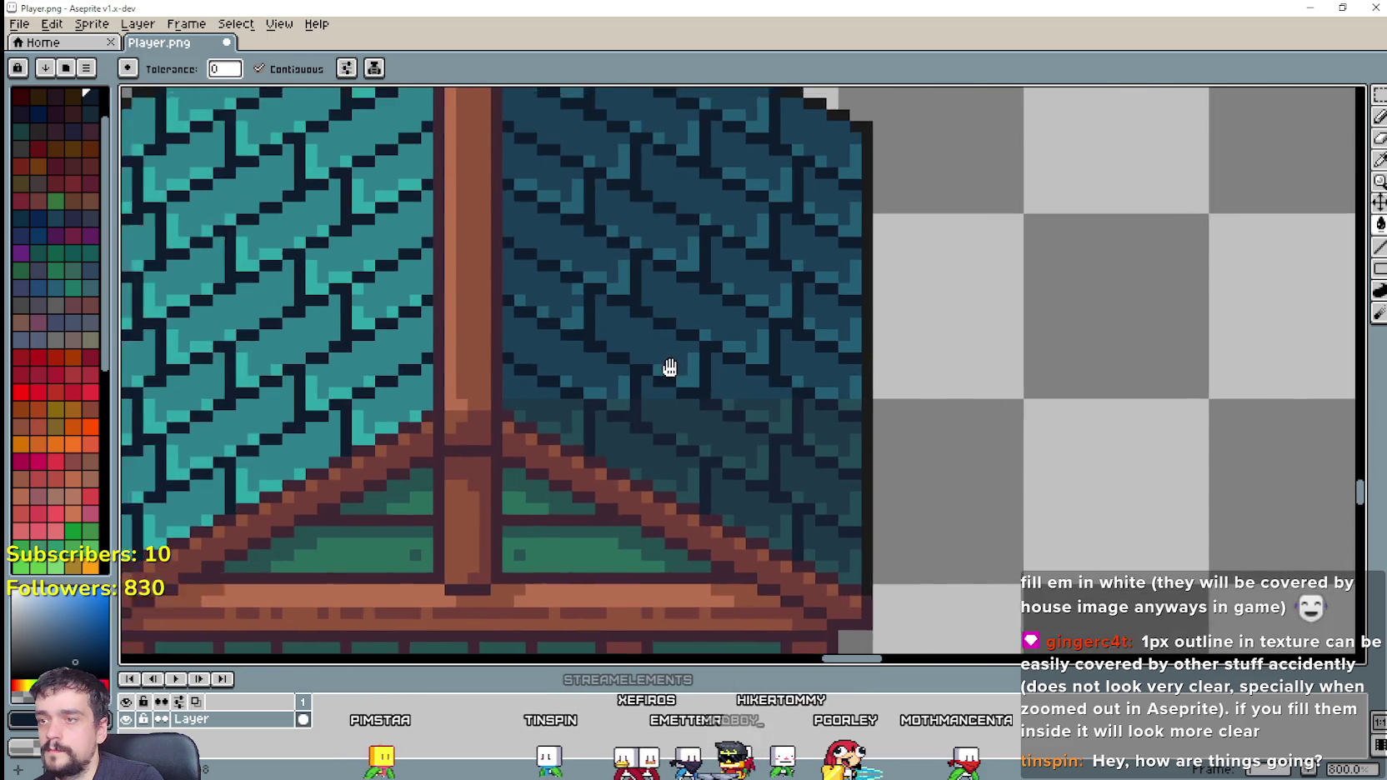
{"action": "scroll", "coordinate": [670, 368], "scroll_direction": "down", "scroll_amount": 3}
{"action": "scroll", "coordinate": [641, 366], "scroll_direction": "up", "scroll_amount": 3}
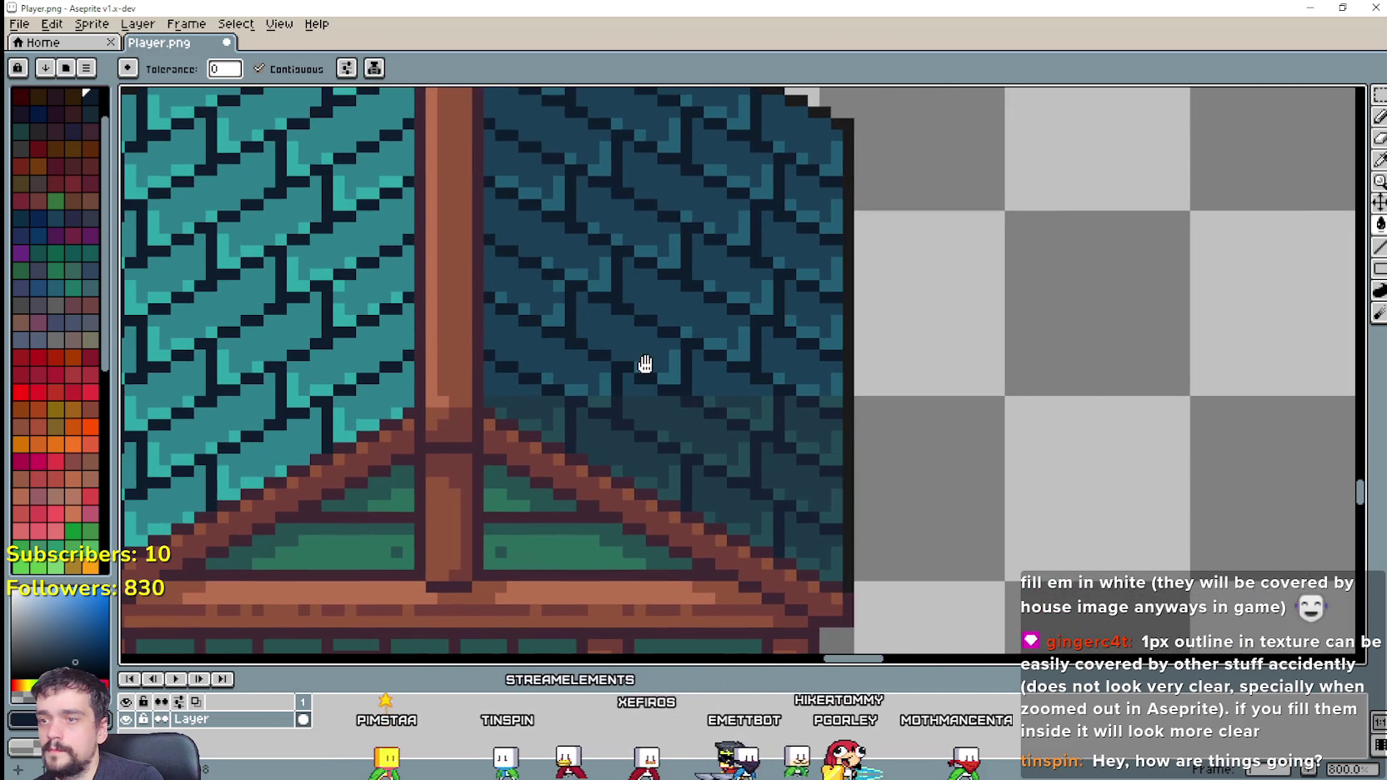
{"action": "left_click", "coordinate": [1380, 162]}
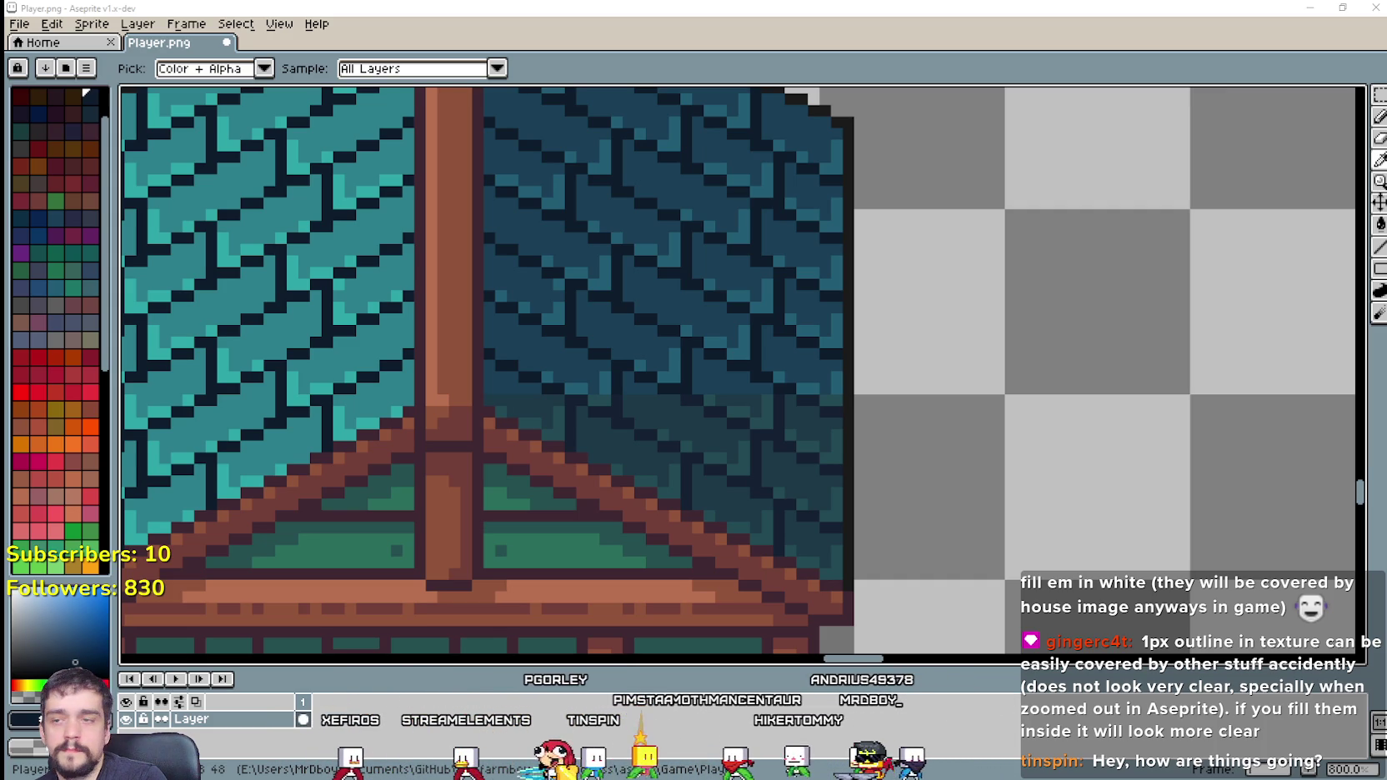
{"action": "left_click", "coordinate": [829, 433], "text": "alt"}
{"action": "scroll", "coordinate": [928, 381], "scroll_direction": "up", "scroll_amount": 2}
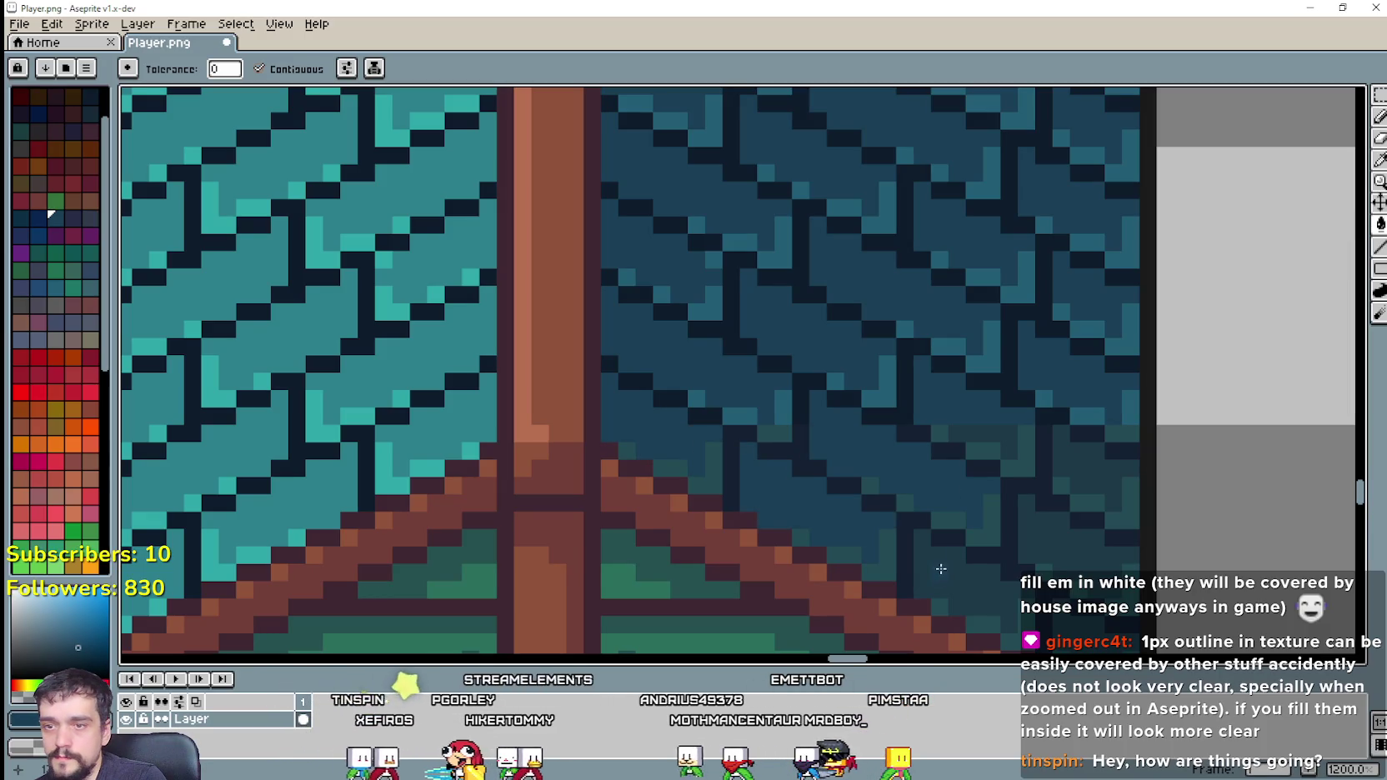
{"action": "left_click_drag", "start_coordinate": [1081, 483], "coordinate": [1020, 391]}
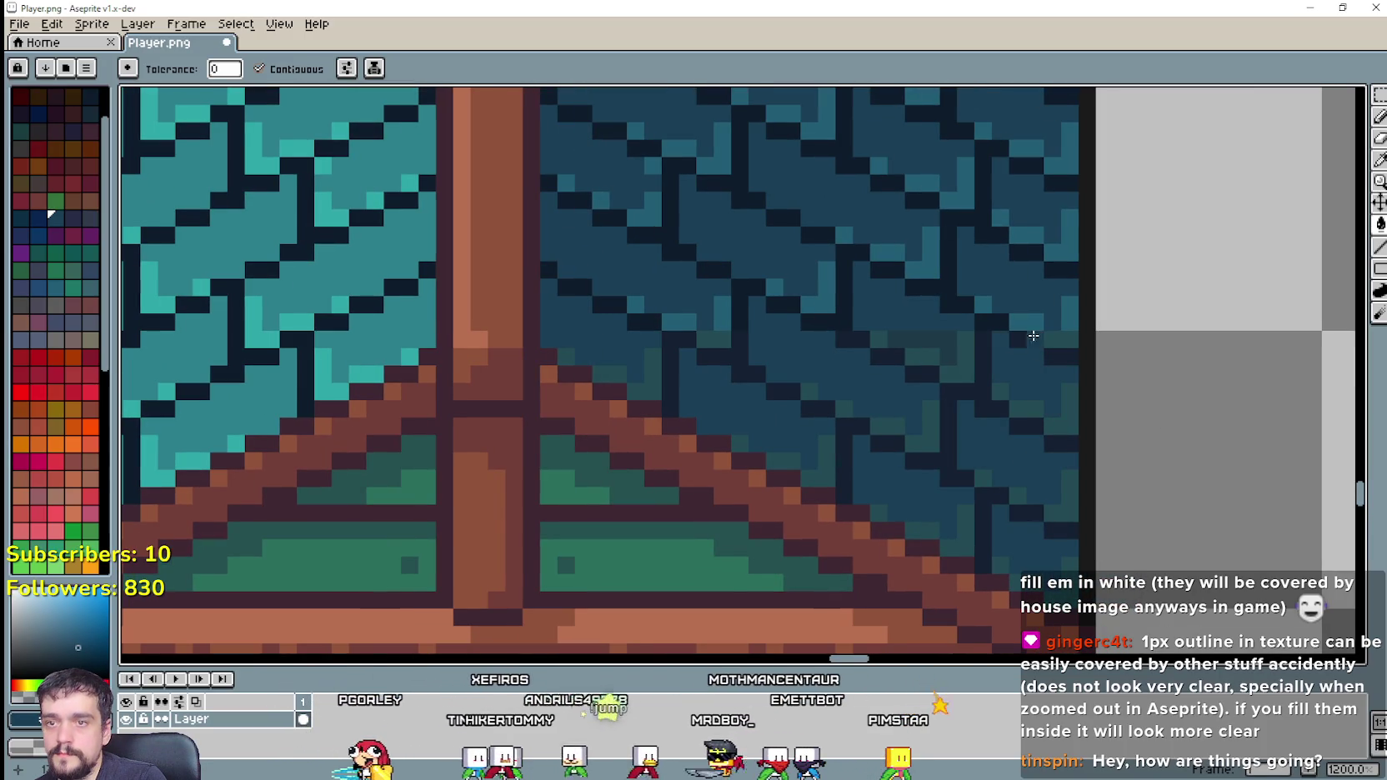
{"action": "left_click", "coordinate": [1380, 165]}
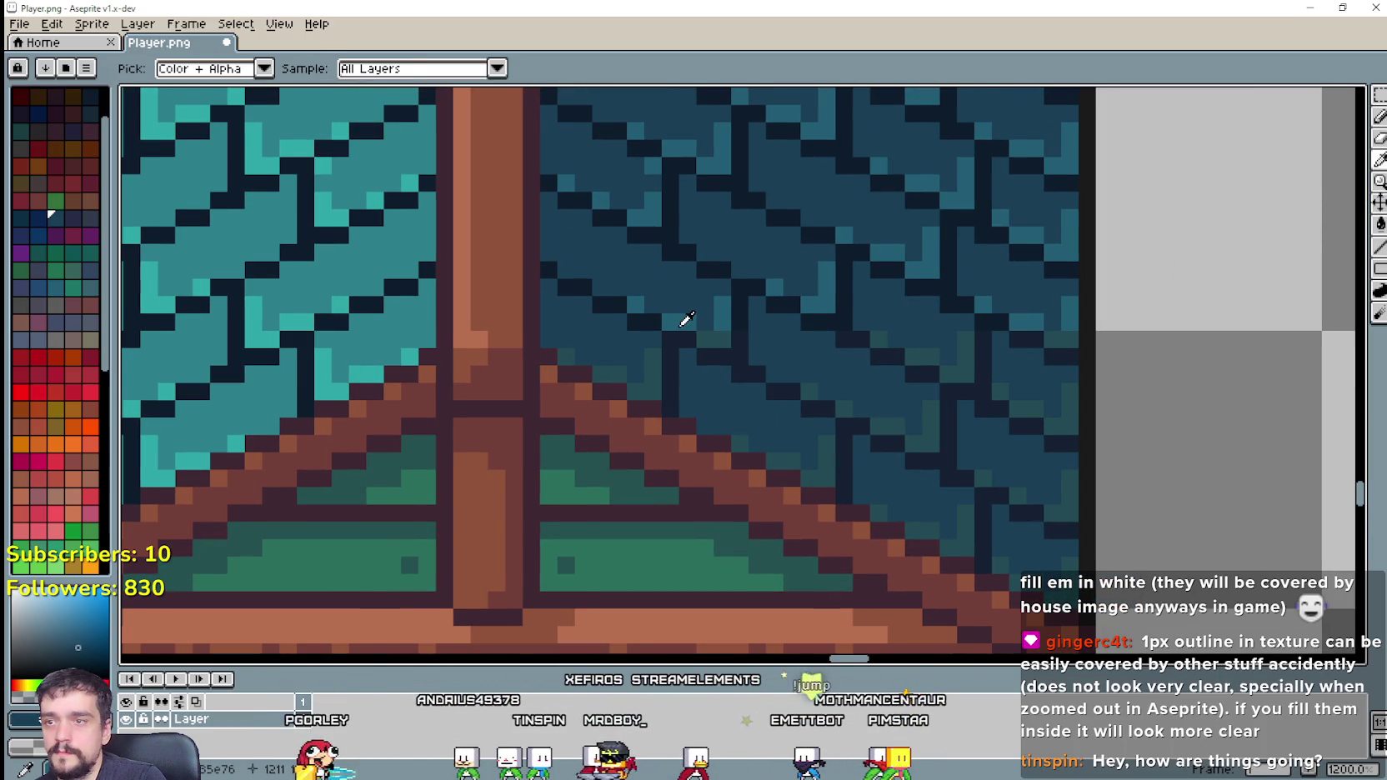
{"action": "scroll", "coordinate": [683, 319], "scroll_direction": "up", "scroll_amount": 1}
{"action": "left_click", "coordinate": [693, 319]}
{"action": "key", "text": "g"}
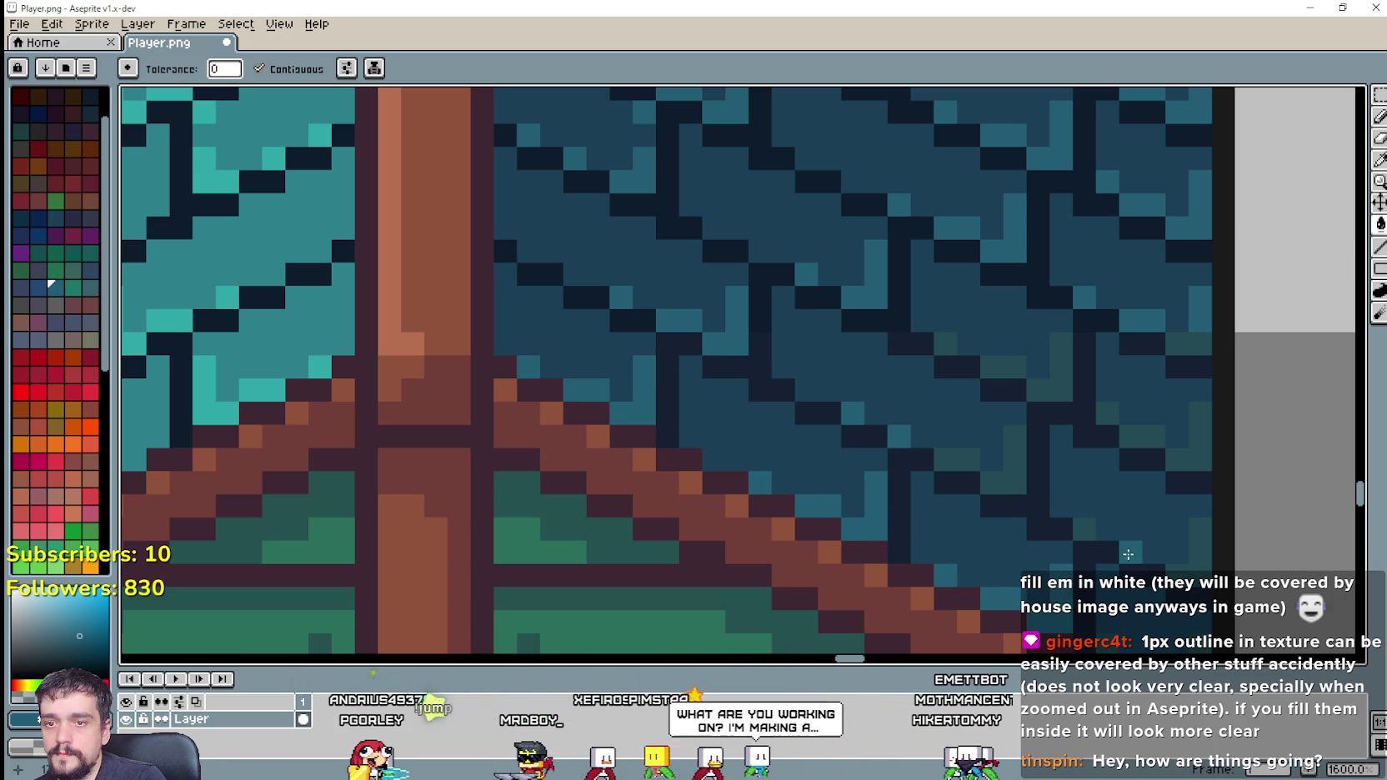
{"action": "left_click", "coordinate": [1060, 378]}
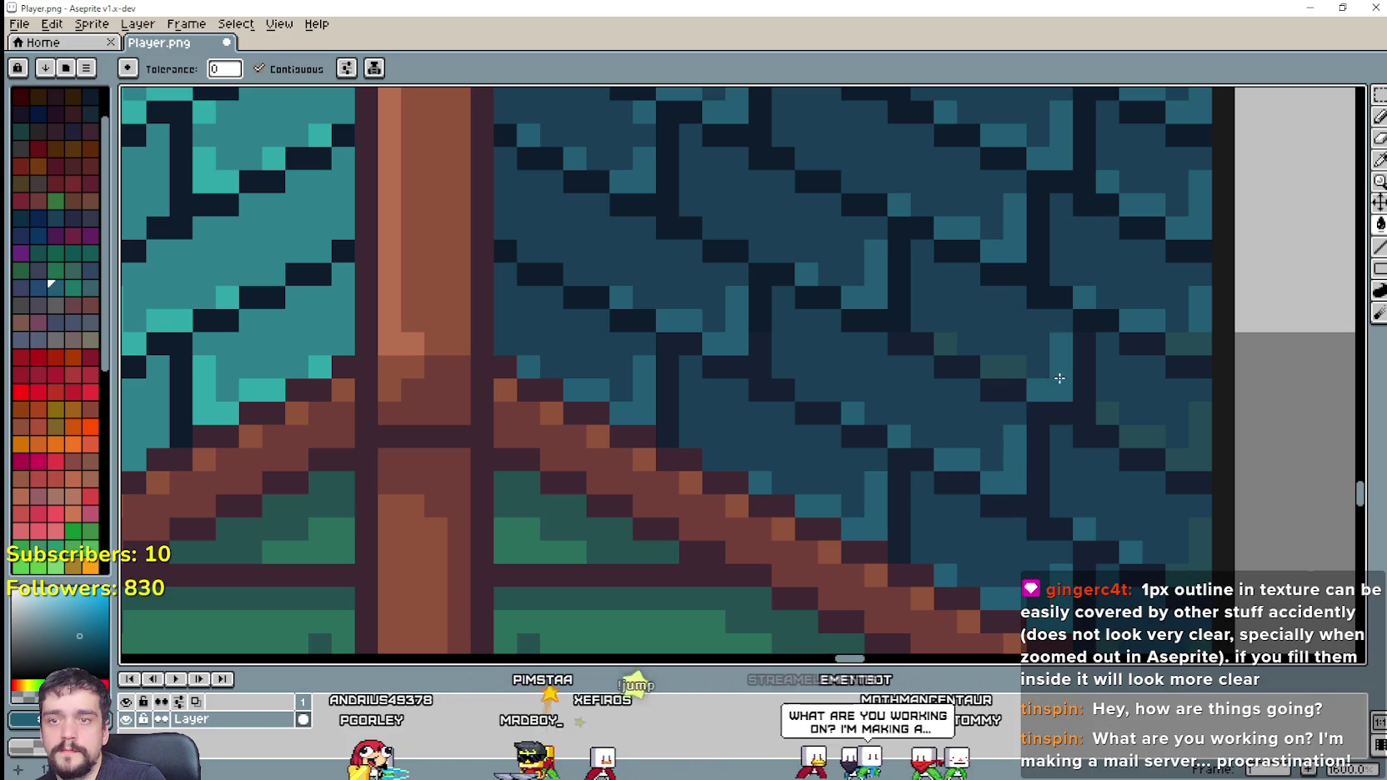
{"action": "left_click", "coordinate": [1009, 366]}
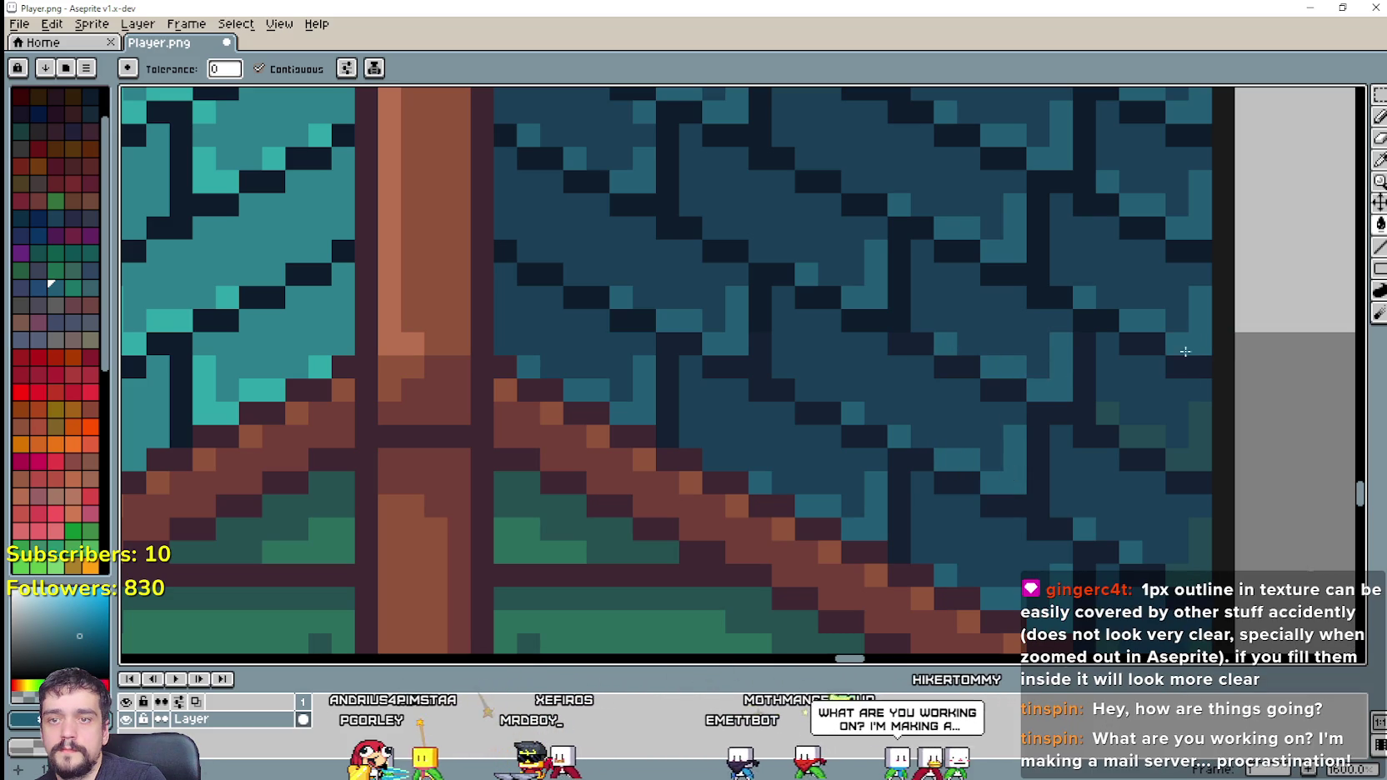
{"action": "left_click", "coordinate": [1183, 553]}
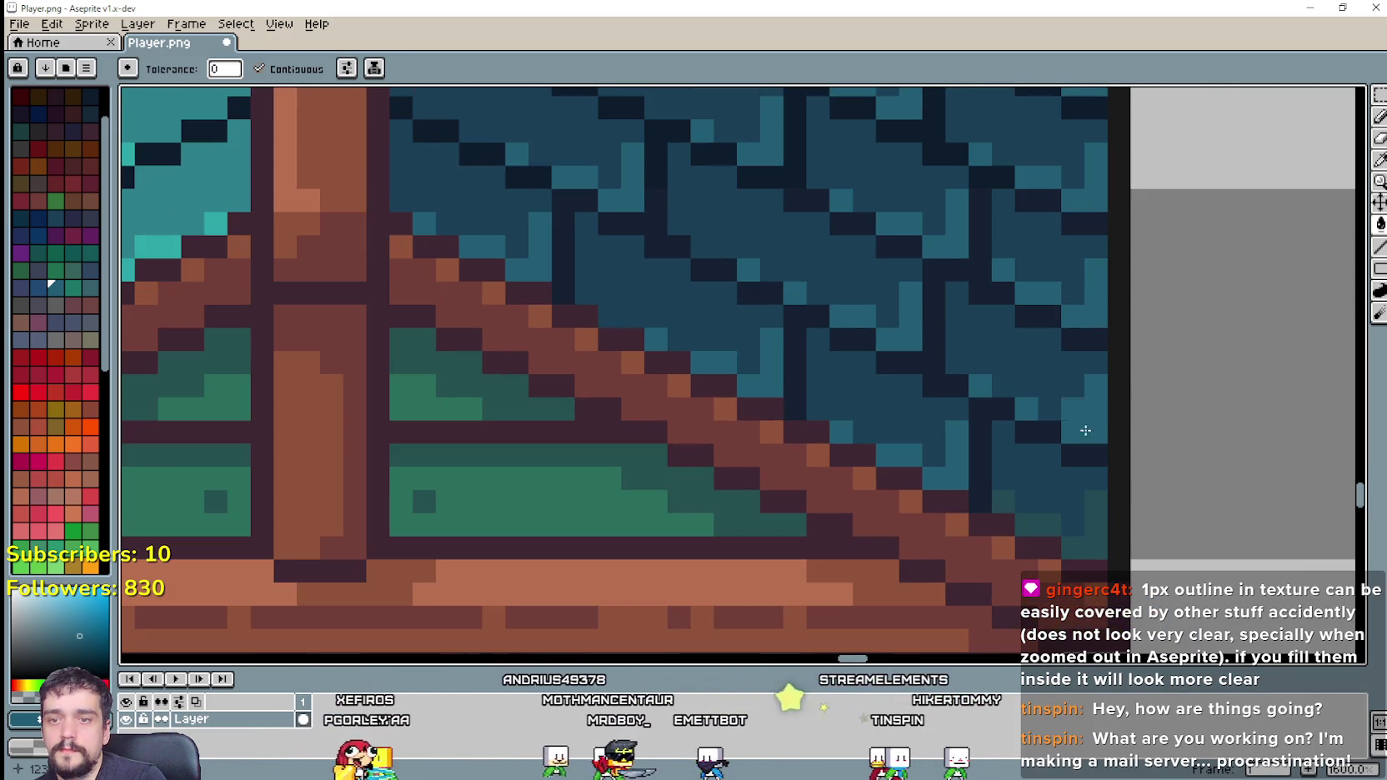
{"action": "left_click_drag", "start_coordinate": [1183, 553], "coordinate": [1078, 411]}
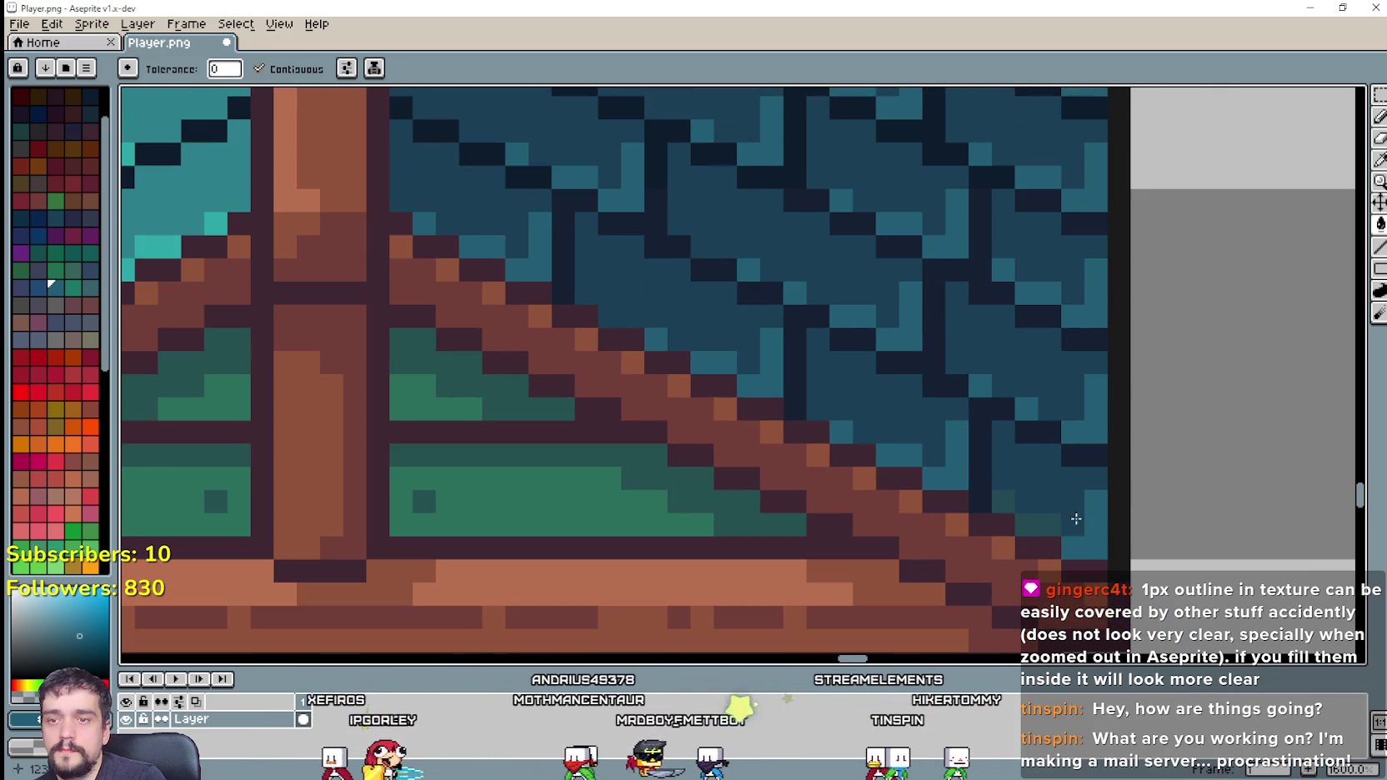
{"action": "scroll", "coordinate": [1034, 467], "scroll_direction": "down", "scroll_amount": 3}
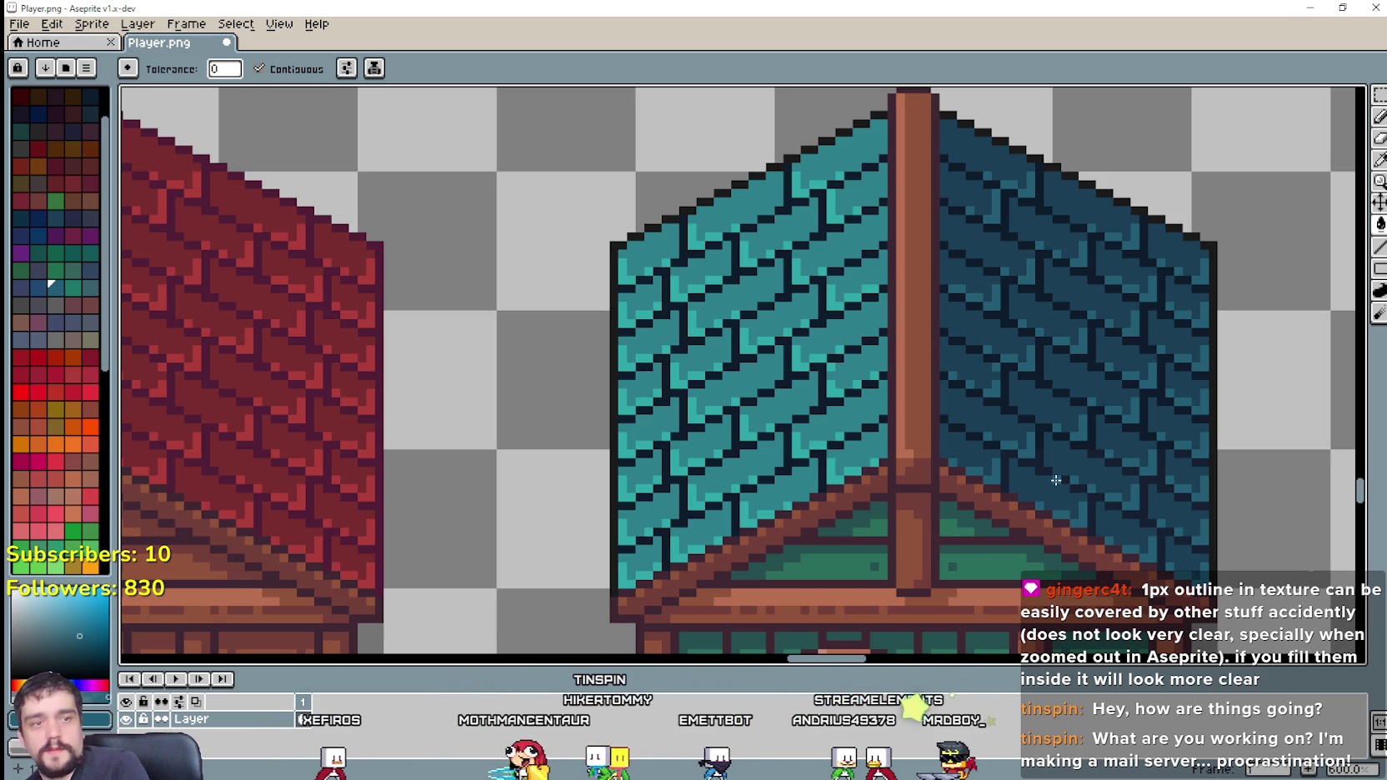
{"action": "scroll", "coordinate": [1057, 480], "scroll_direction": "down", "scroll_amount": 2}
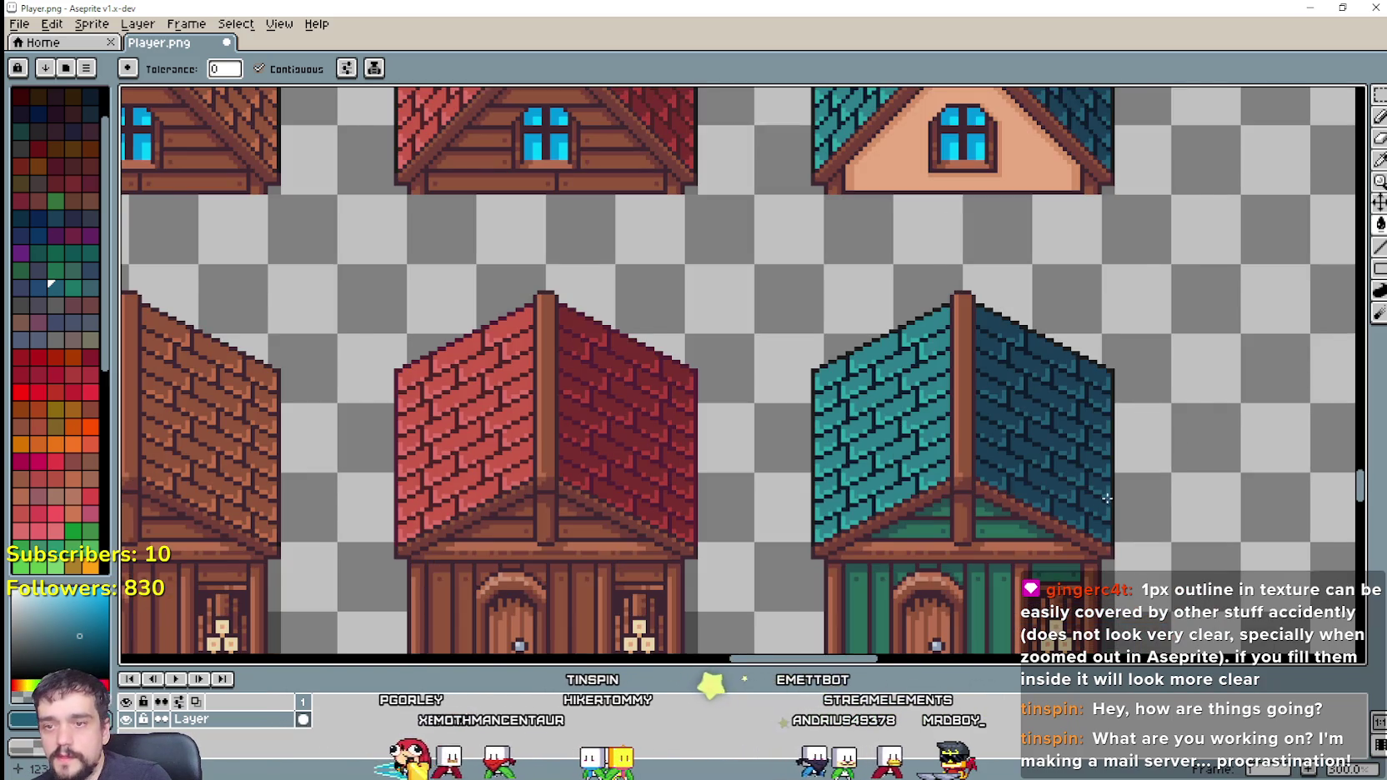
{"action": "scroll", "coordinate": [1058, 487], "scroll_direction": "down", "scroll_amount": 2}
{"action": "scroll", "coordinate": [1063, 498], "scroll_direction": "up", "scroll_amount": 1}
{"action": "mouse_move", "coordinate": [1063, 498]}
{"action": "left_mouse_down"}
{"action": "mouse_move", "coordinate": [941, 340]}
{"action": "mouse_move", "coordinate": [947, 307]}
{"action": "left_mouse_up"}
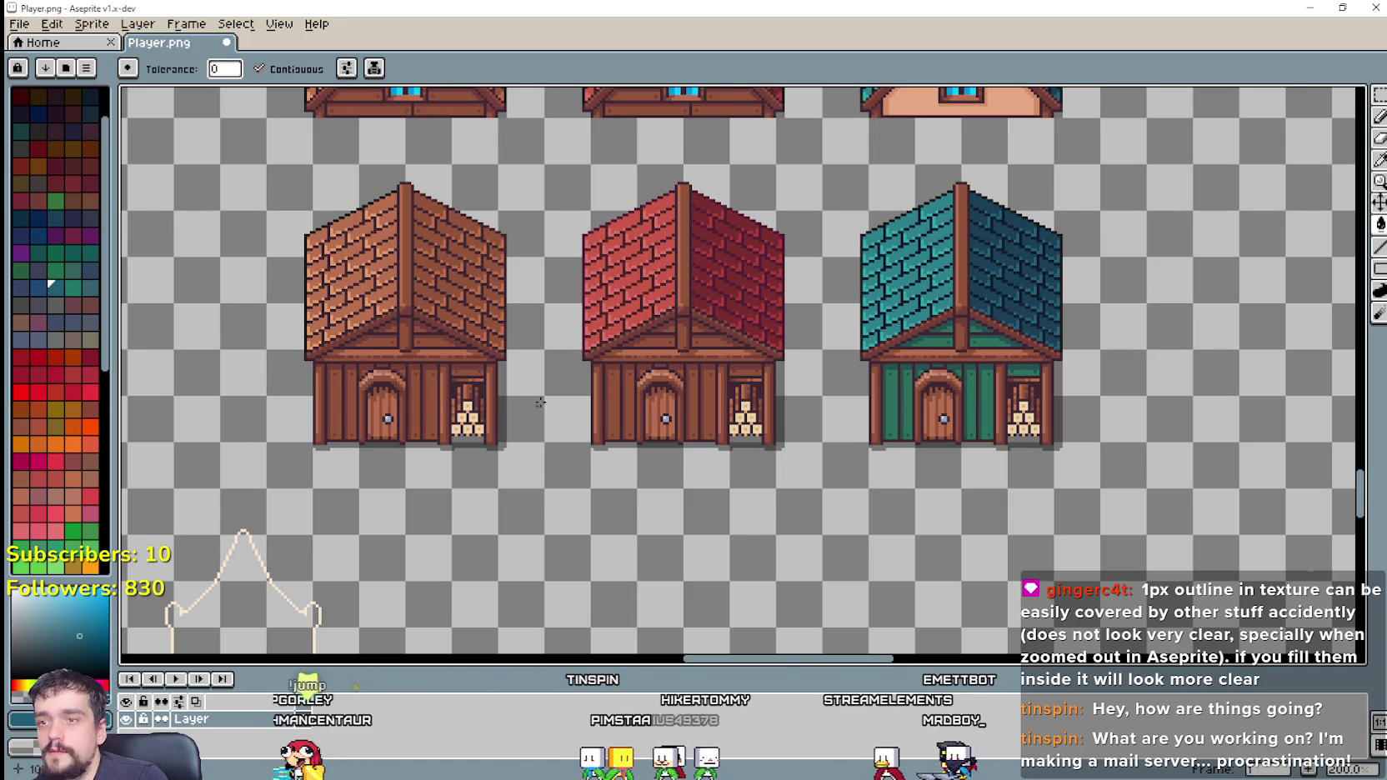
{"action": "scroll", "coordinate": [942, 257], "scroll_direction": "up", "scroll_amount": 3}
{"action": "scroll", "coordinate": [1020, 257], "scroll_direction": "down", "scroll_amount": 3}
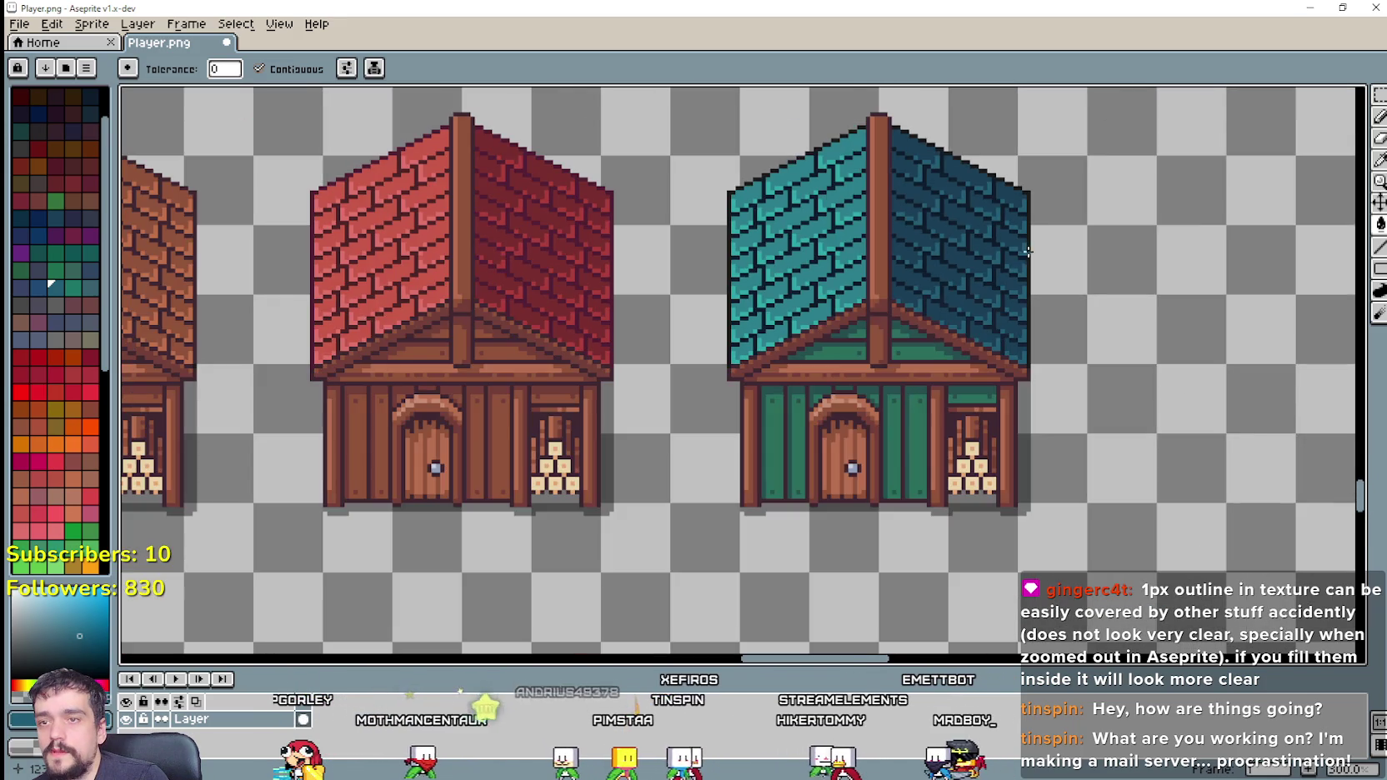
{"action": "left_click_drag", "start_coordinate": [1021, 257], "coordinate": [833, 333]}
{"action": "scroll", "coordinate": [825, 428], "scroll_direction": "up", "scroll_amount": 3}
{"action": "scroll", "coordinate": [850, 376], "scroll_direction": "down", "scroll_amount": 2}
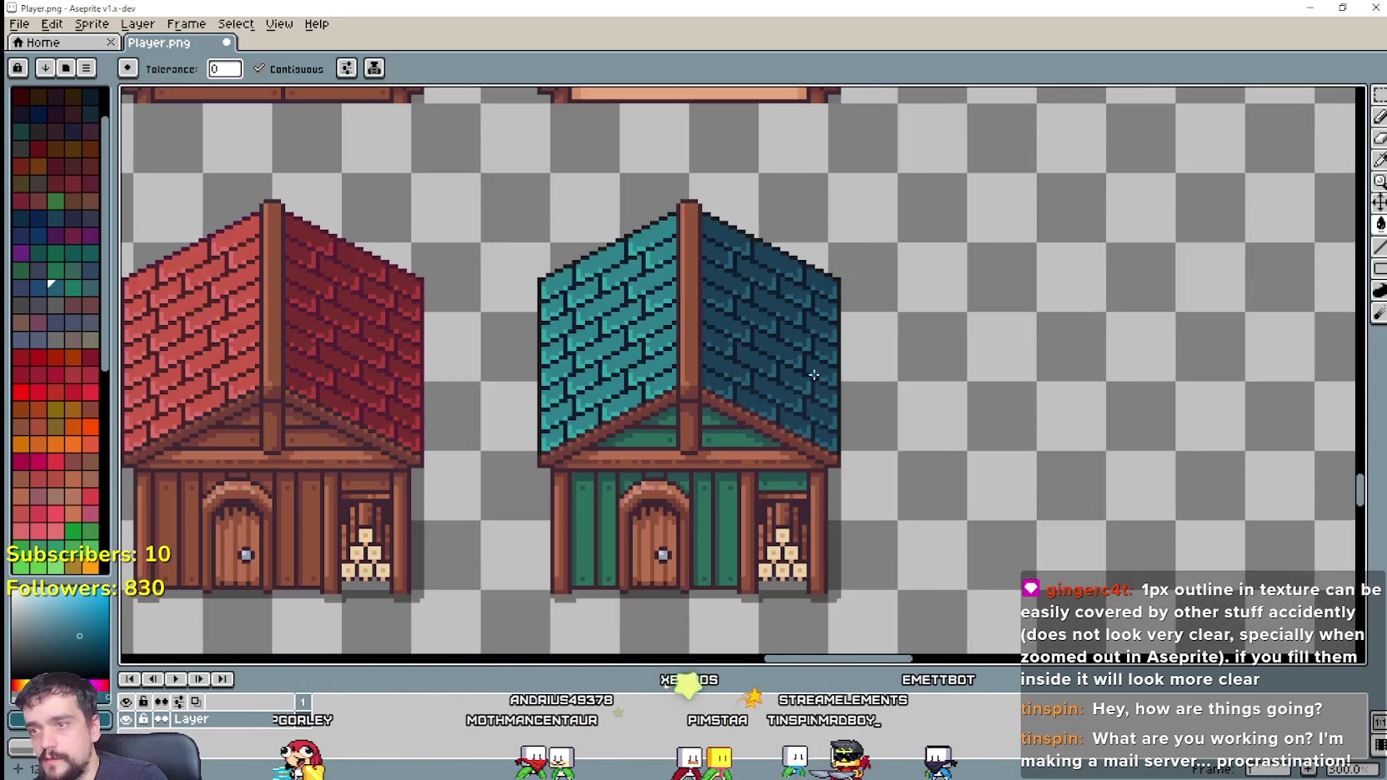
{"action": "scroll", "coordinate": [835, 264], "scroll_direction": "up", "scroll_amount": 3}
{"action": "left_click_drag", "start_coordinate": [717, 158], "coordinate": [867, 333]}
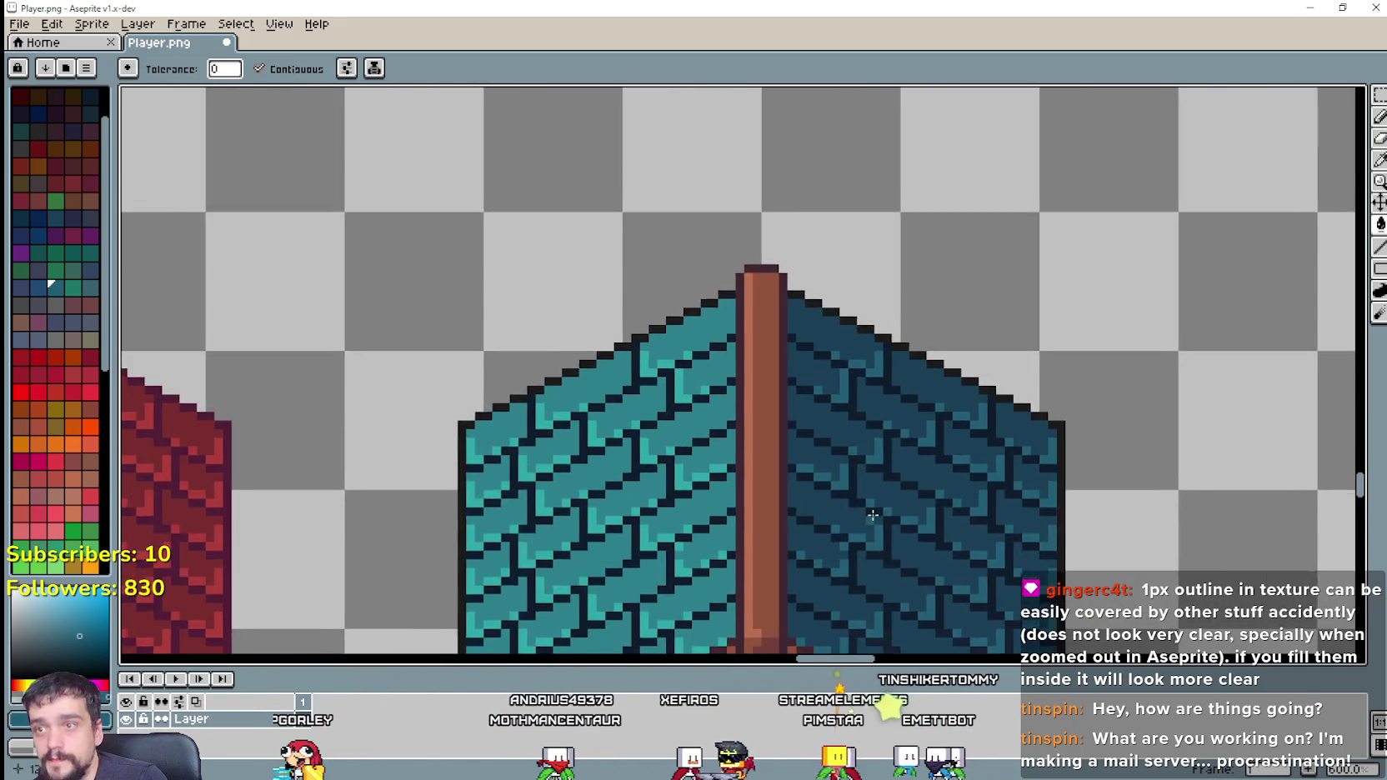
{"action": "scroll", "coordinate": [867, 334], "scroll_direction": "down", "scroll_amount": 2}
{"action": "mouse_move", "coordinate": [884, 280]}
{"action": "left_mouse_down"}
{"action": "mouse_move", "coordinate": [861, 323]}
{"action": "mouse_move", "coordinate": [783, 367]}
{"action": "left_mouse_up"}
{"action": "scroll", "coordinate": [782, 419], "scroll_direction": "down", "scroll_amount": 1}
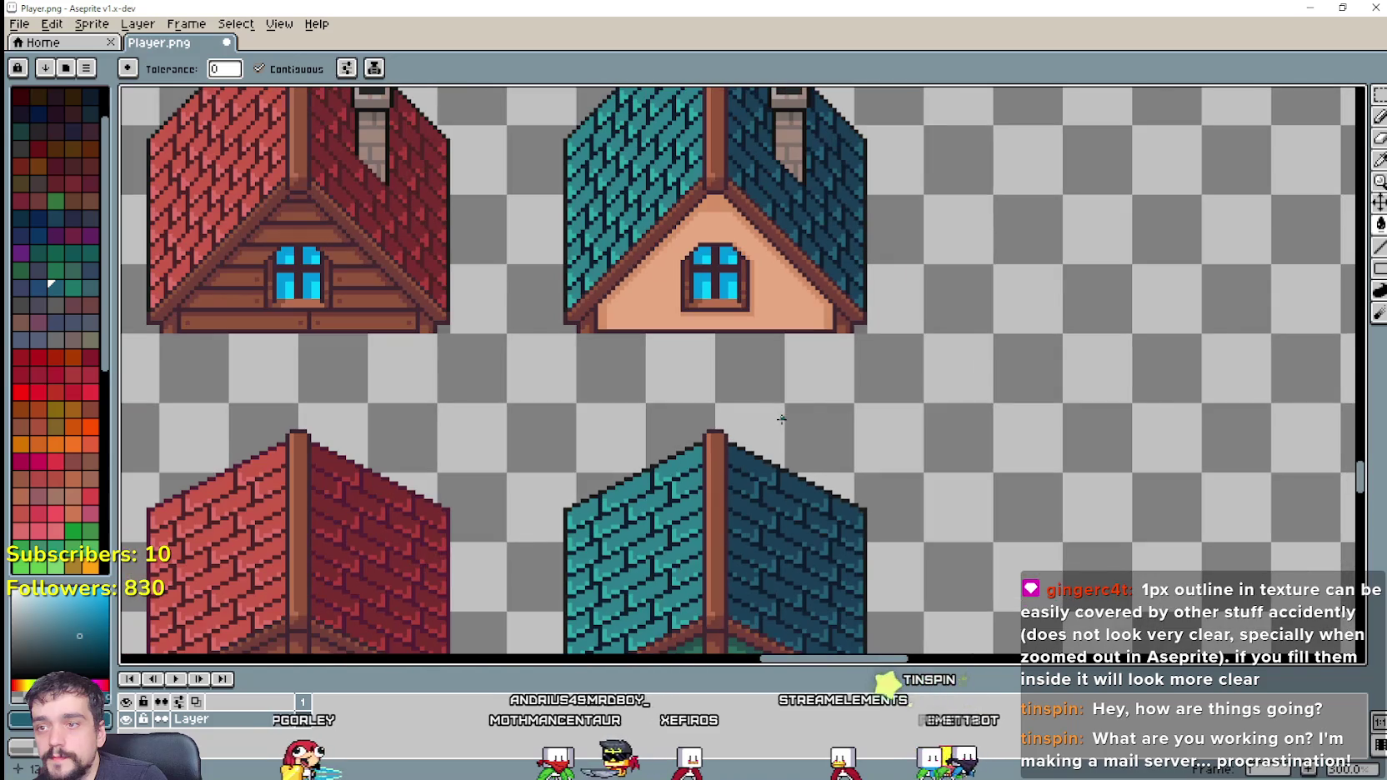
{"action": "key", "text": "i"}
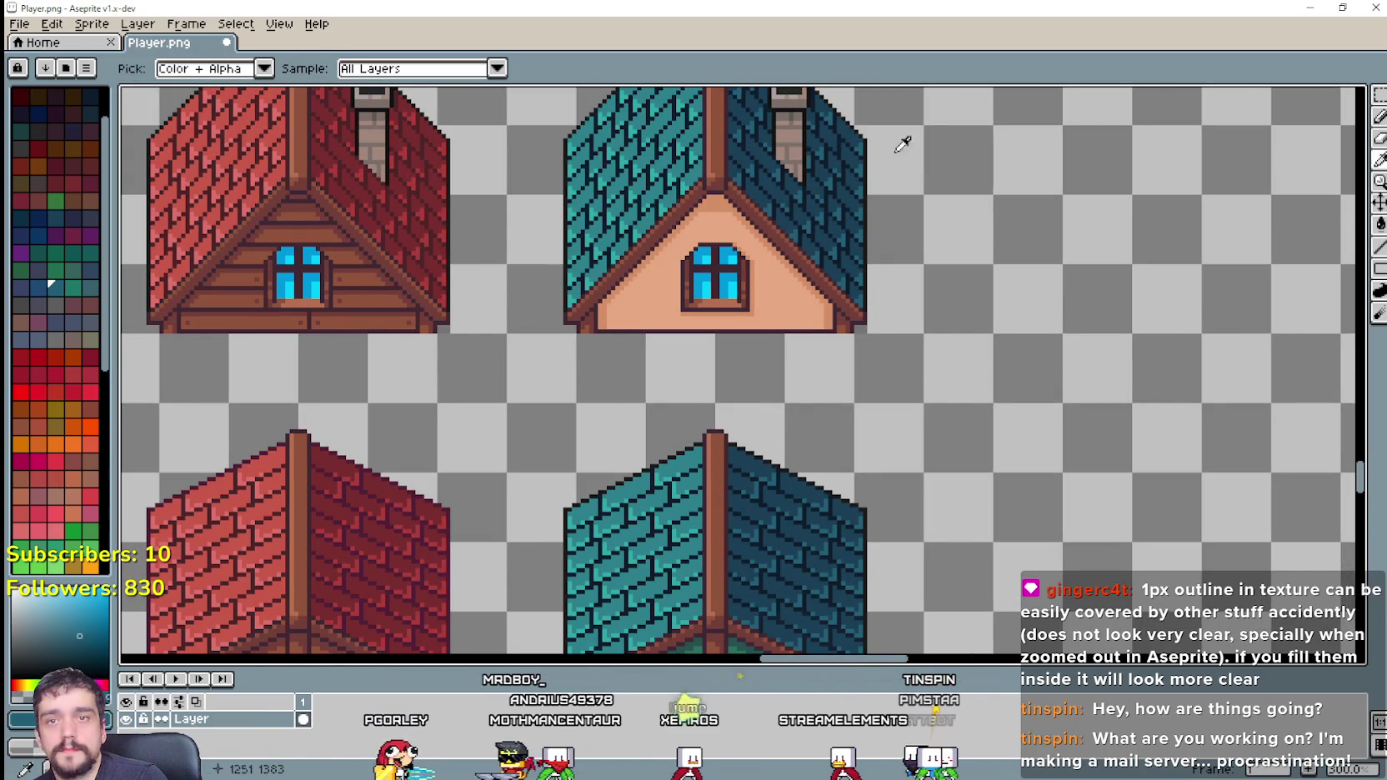
{"action": "left_click", "coordinate": [1382, 226]}
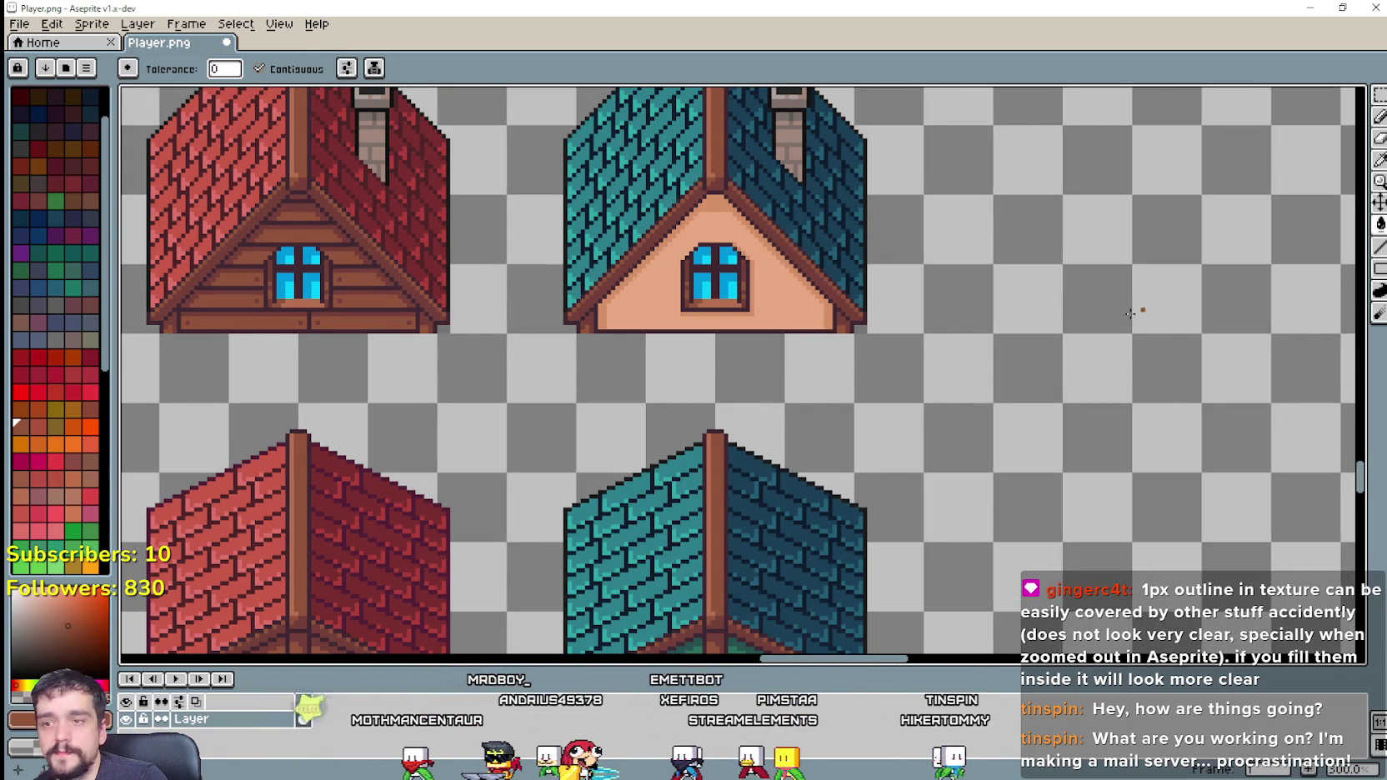
{"action": "scroll", "coordinate": [957, 430], "scroll_direction": "up", "scroll_amount": 1}
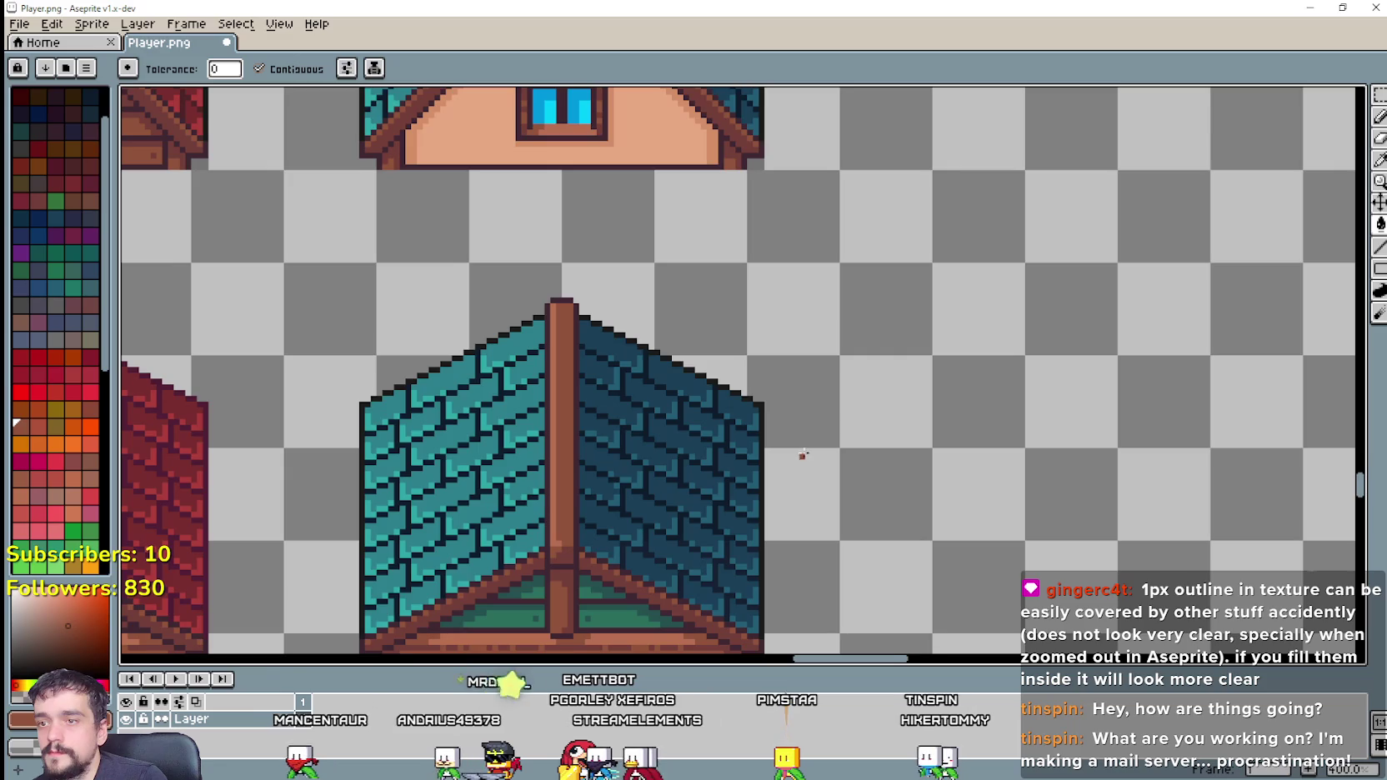
{"action": "left_click_drag", "start_coordinate": [803, 455], "coordinate": [888, 331]}
{"action": "scroll", "coordinate": [739, 420], "scroll_direction": "up", "scroll_amount": 2}
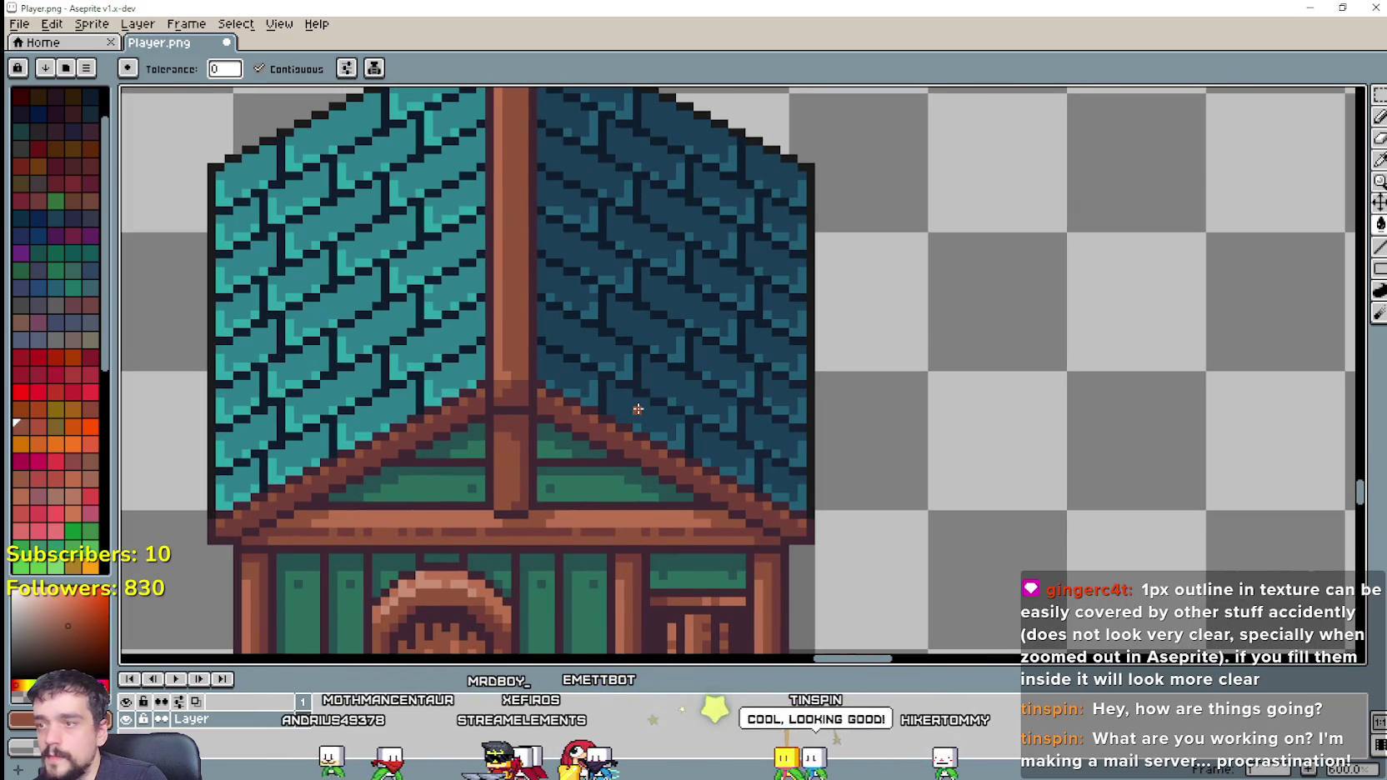
{"action": "scroll", "coordinate": [638, 409], "scroll_direction": "up", "scroll_amount": 1}
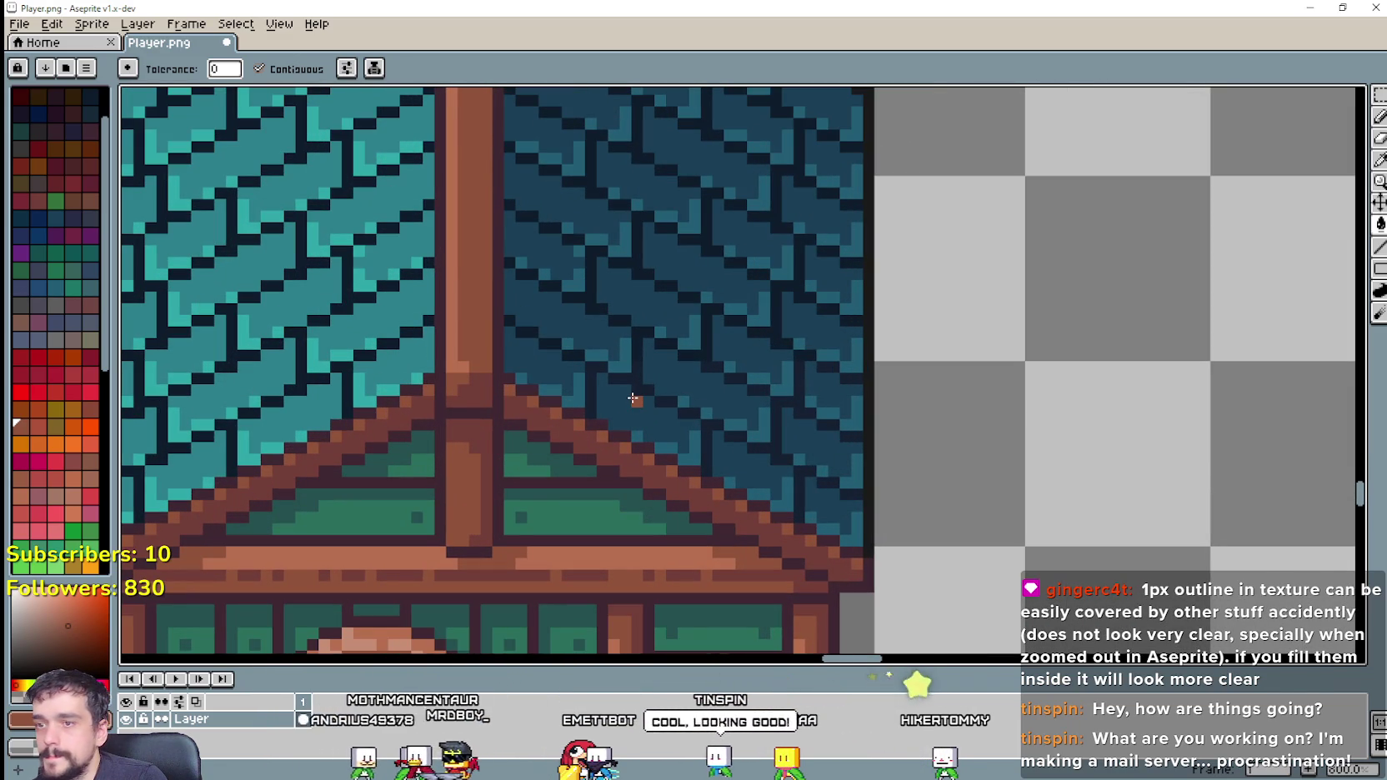
{"action": "scroll", "coordinate": [634, 399], "scroll_direction": "down", "scroll_amount": 2}
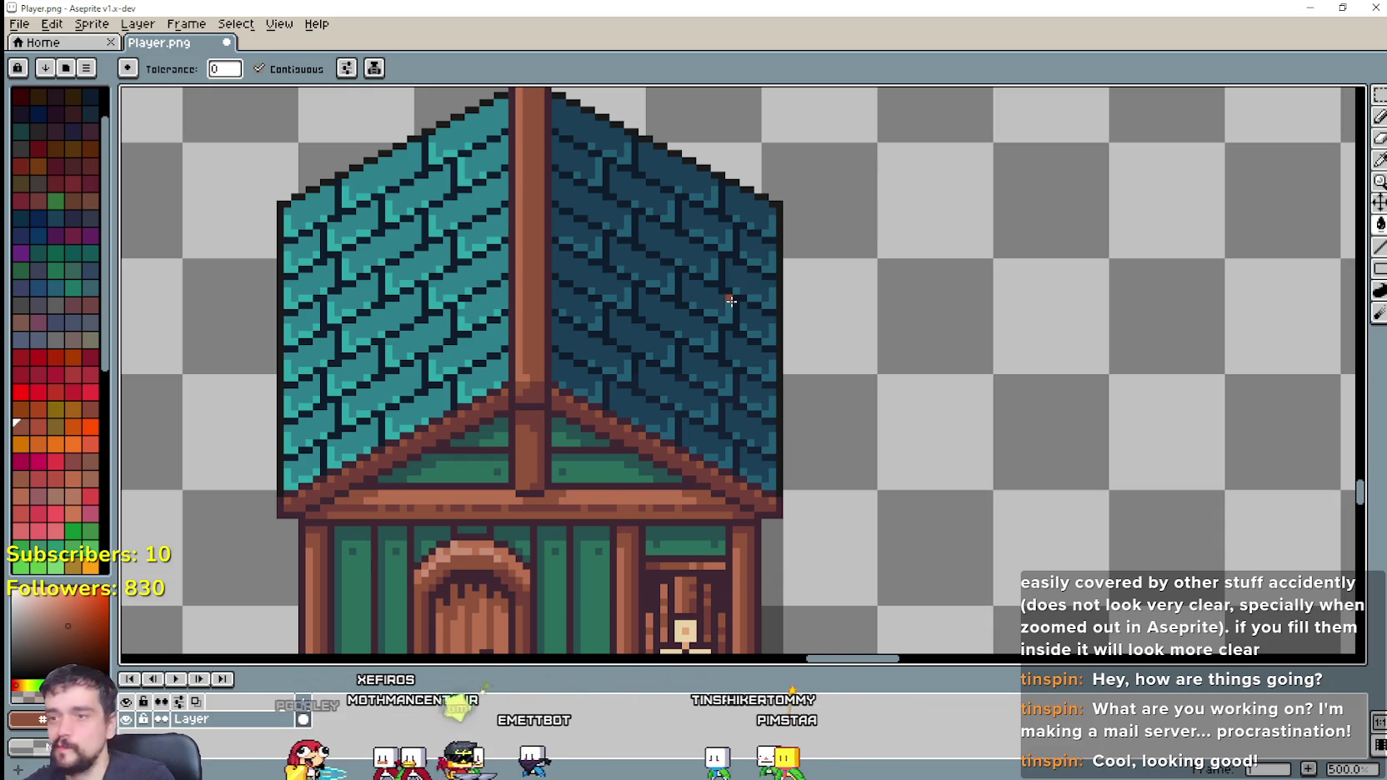
{"action": "scroll", "coordinate": [732, 300], "scroll_direction": "down", "scroll_amount": 2}
{"action": "scroll", "coordinate": [852, 446], "scroll_direction": "down", "scroll_amount": 2}
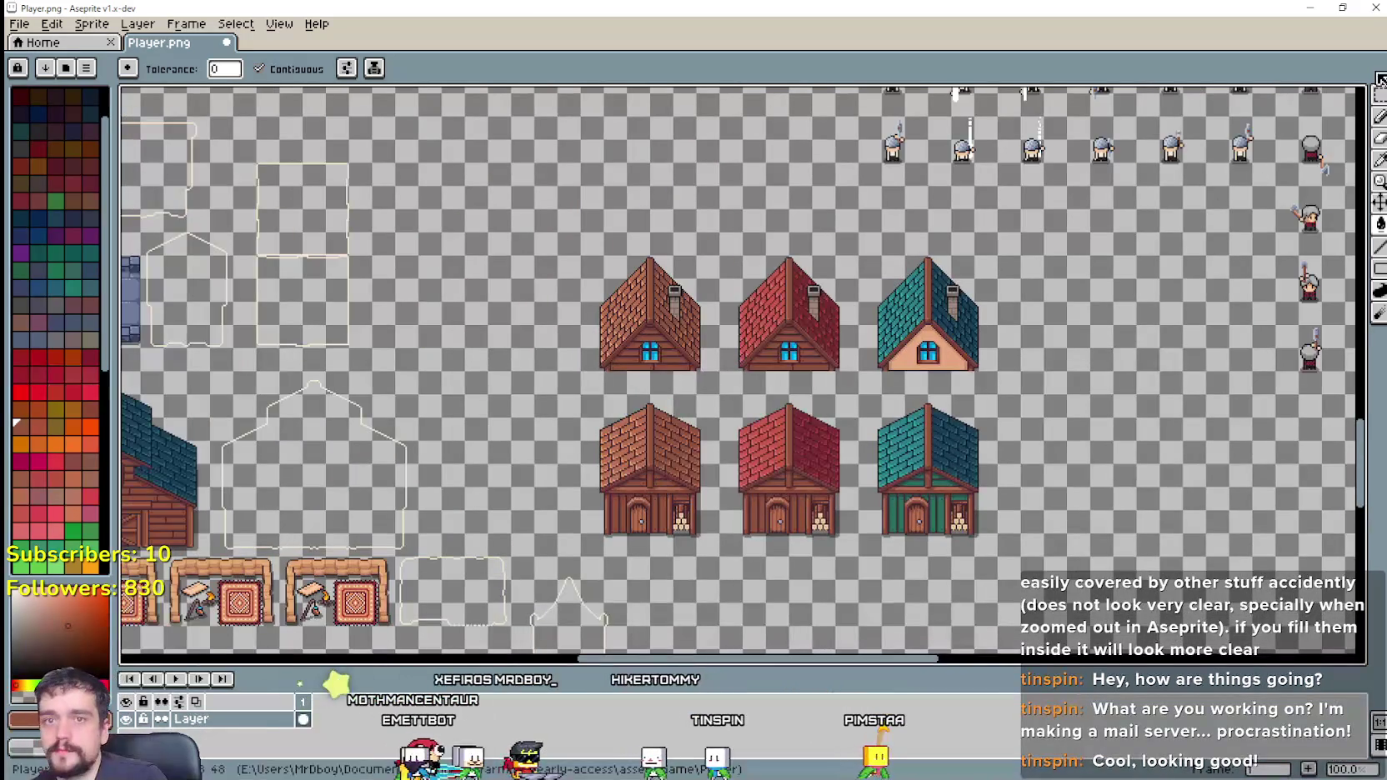
Step: Marquee-select the top row of three houses and delete it
{"action": "left_click", "coordinate": [1381, 79]}
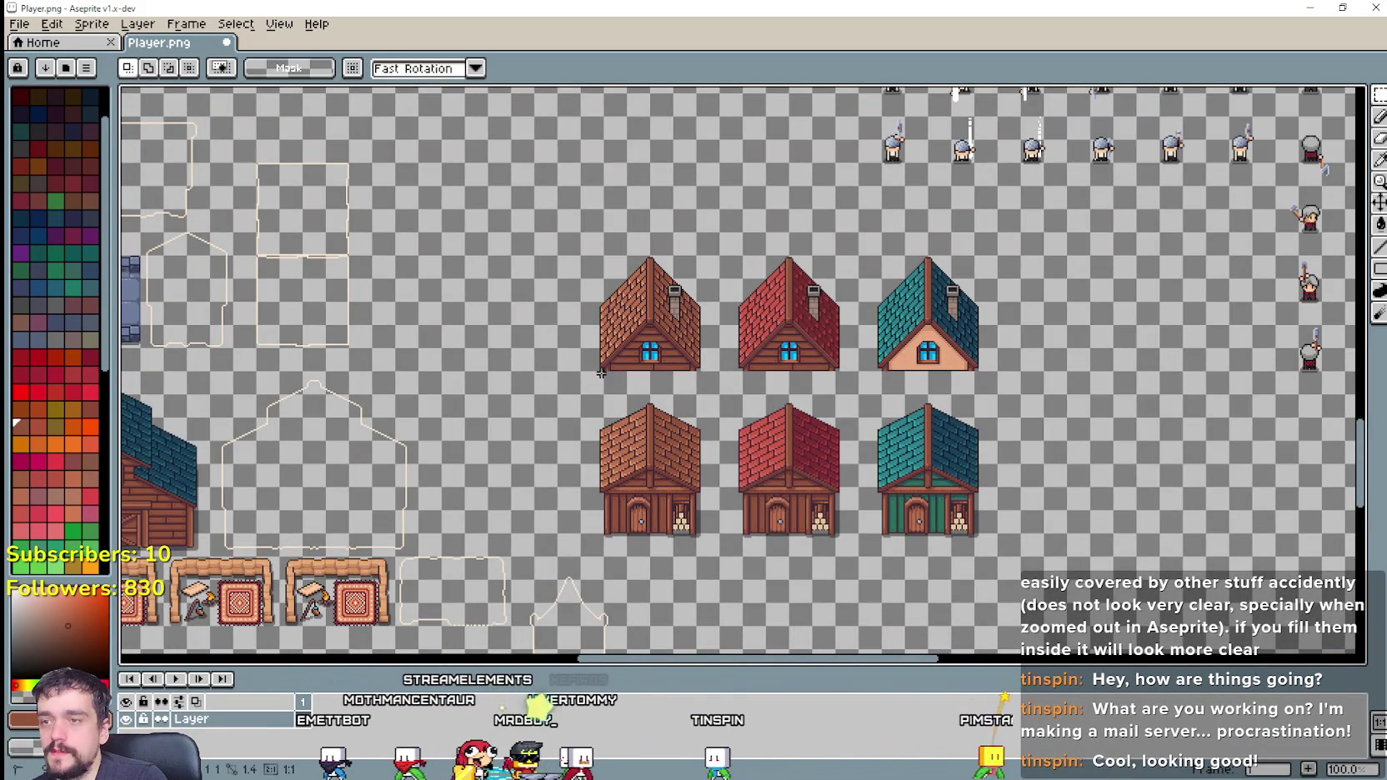
{"action": "left_click_drag", "start_coordinate": [582, 393], "coordinate": [951, 233]}
{"action": "key", "text": "Delete"}
{"action": "scroll", "coordinate": [971, 288], "scroll_direction": "up", "scroll_amount": 2}
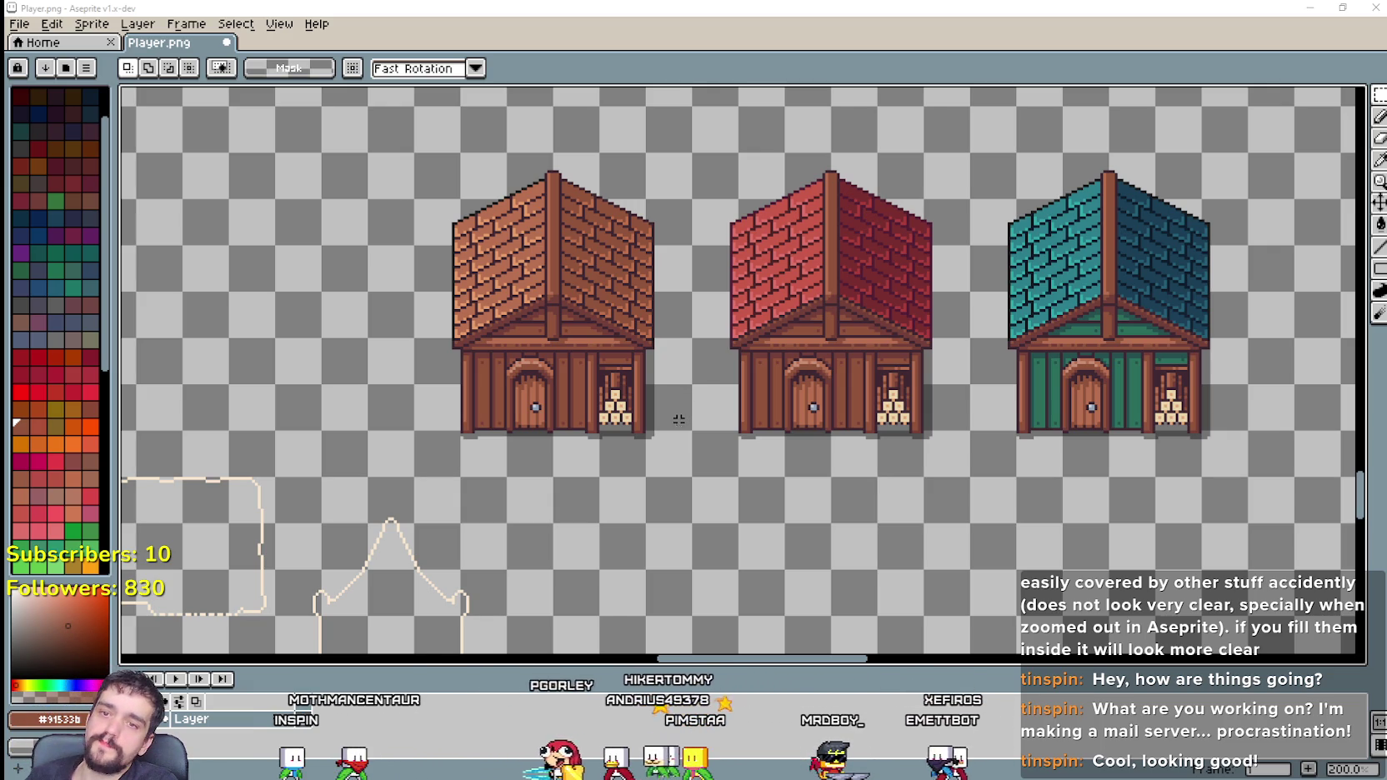
Step: Try marquee selections around the brown houses and the orange shed
{"action": "scroll", "coordinate": [370, 401], "scroll_direction": "down", "scroll_amount": 2}
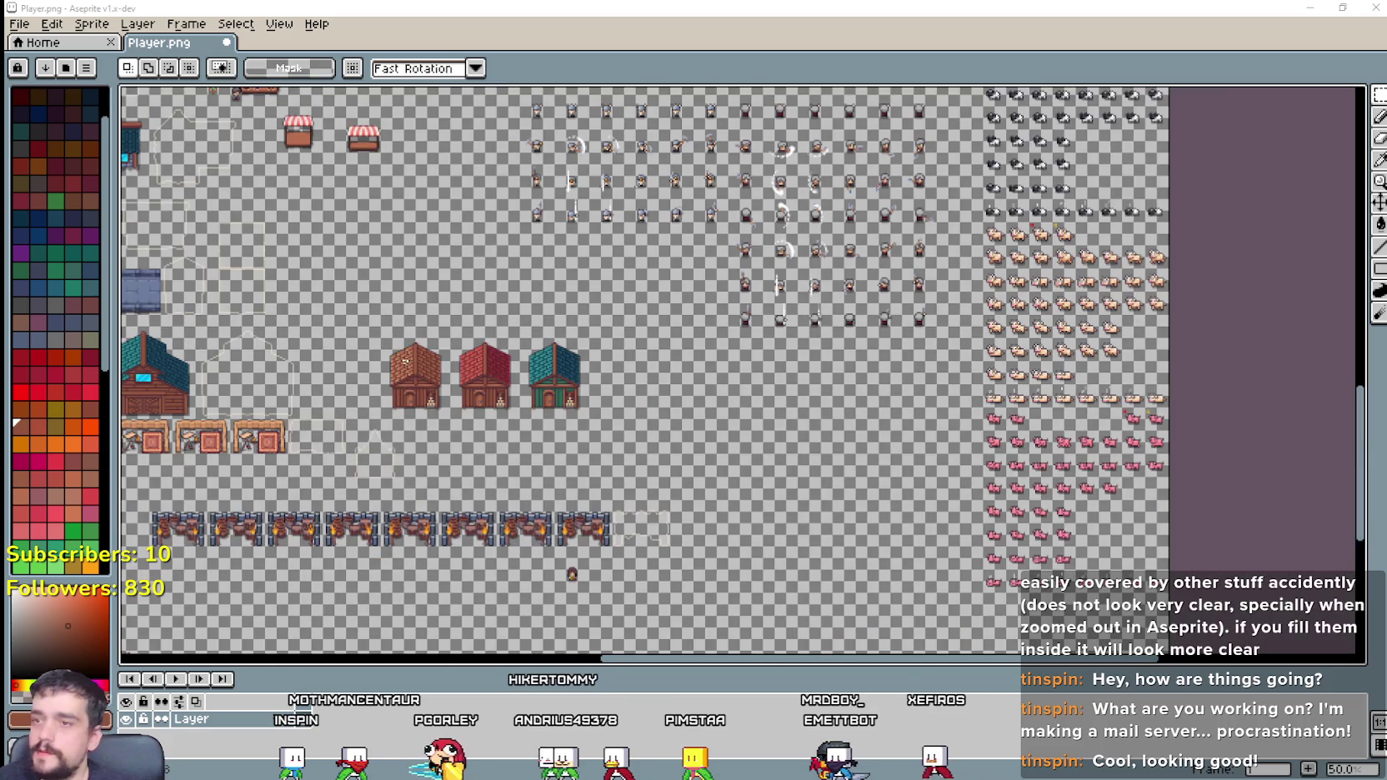
{"action": "scroll", "coordinate": [413, 242], "scroll_direction": "up", "scroll_amount": 1}
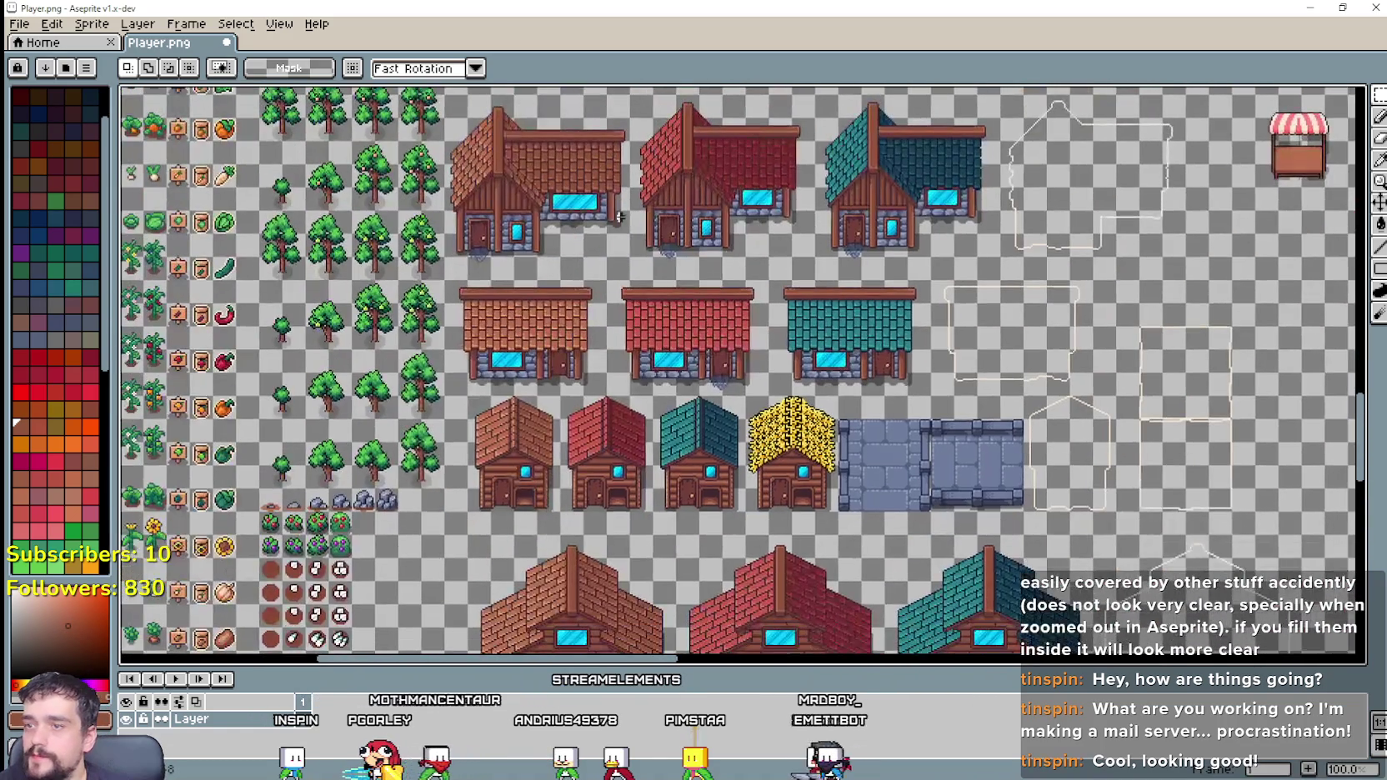
{"action": "left_click_drag", "start_coordinate": [724, 272], "coordinate": [420, 249]}
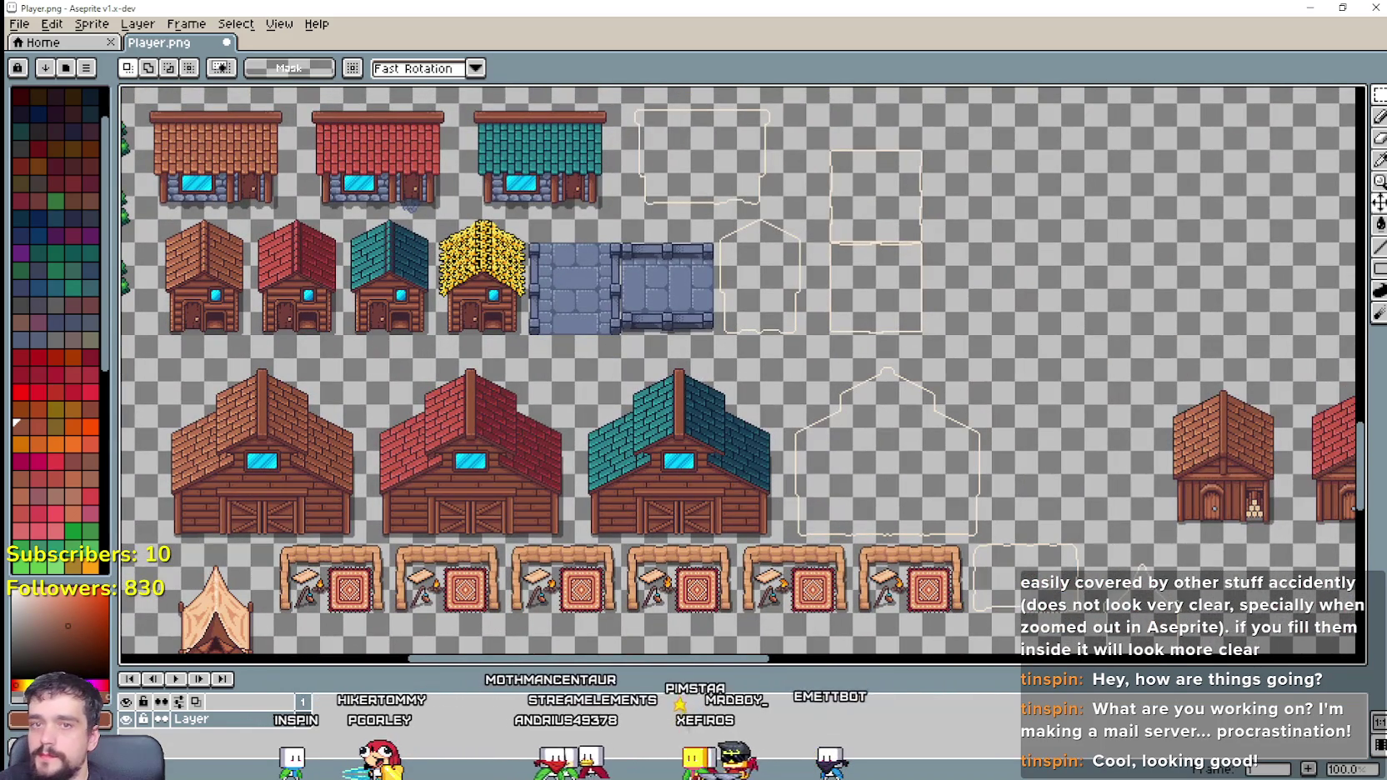
{"action": "mouse_move", "coordinate": [1183, 511]}
{"action": "left_mouse_down"}
{"action": "mouse_move", "coordinate": [1118, 499]}
{"action": "mouse_move", "coordinate": [1210, 394]}
{"action": "left_mouse_up"}
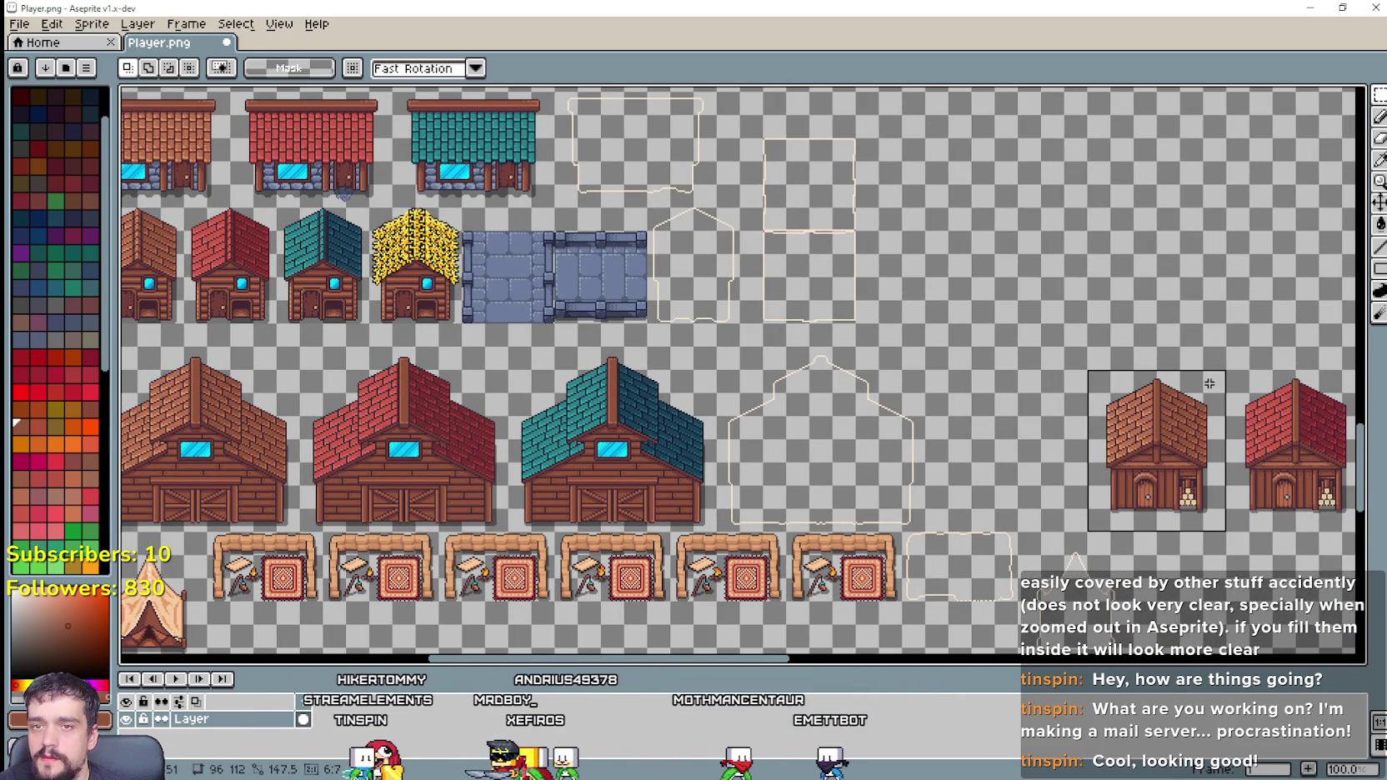
{"action": "left_click", "coordinate": [1027, 517]}
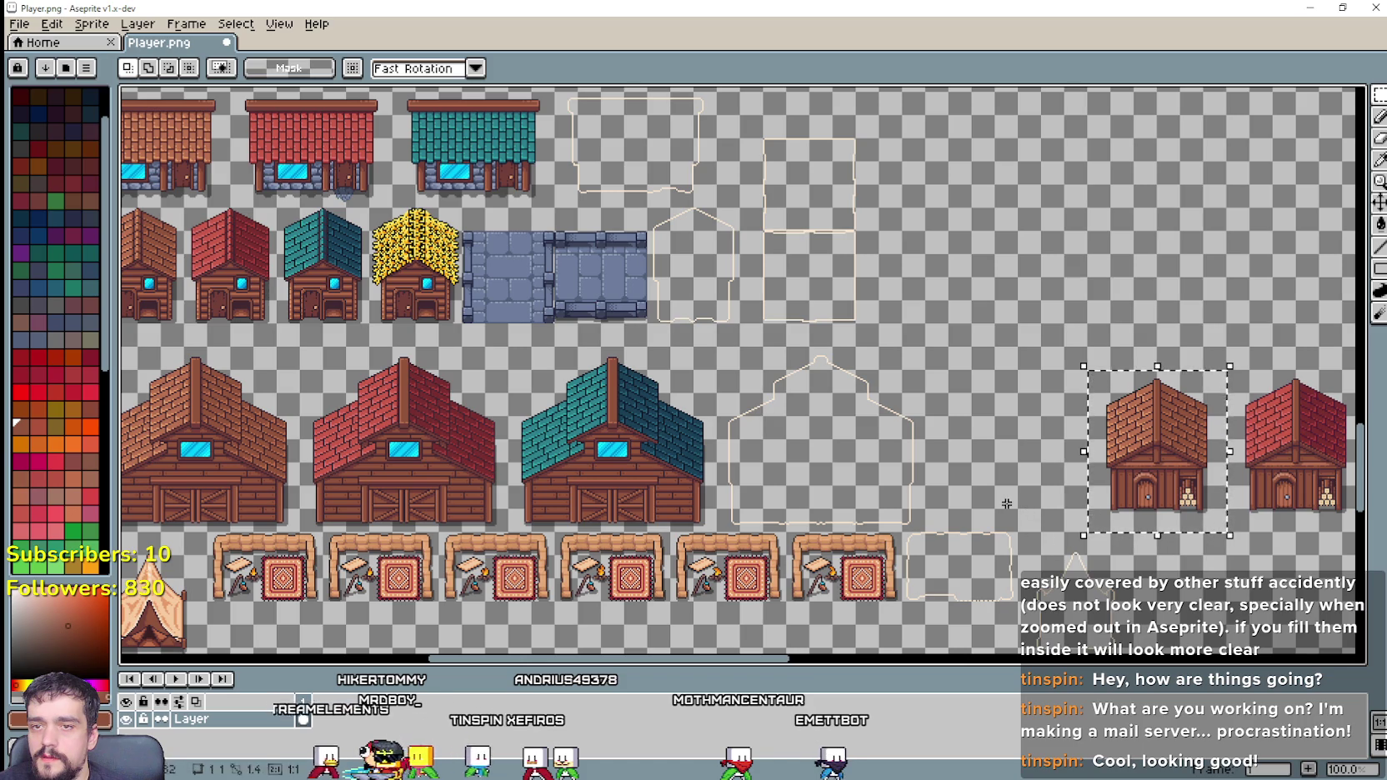
{"action": "left_click_drag", "start_coordinate": [1120, 501], "coordinate": [1151, 482]}
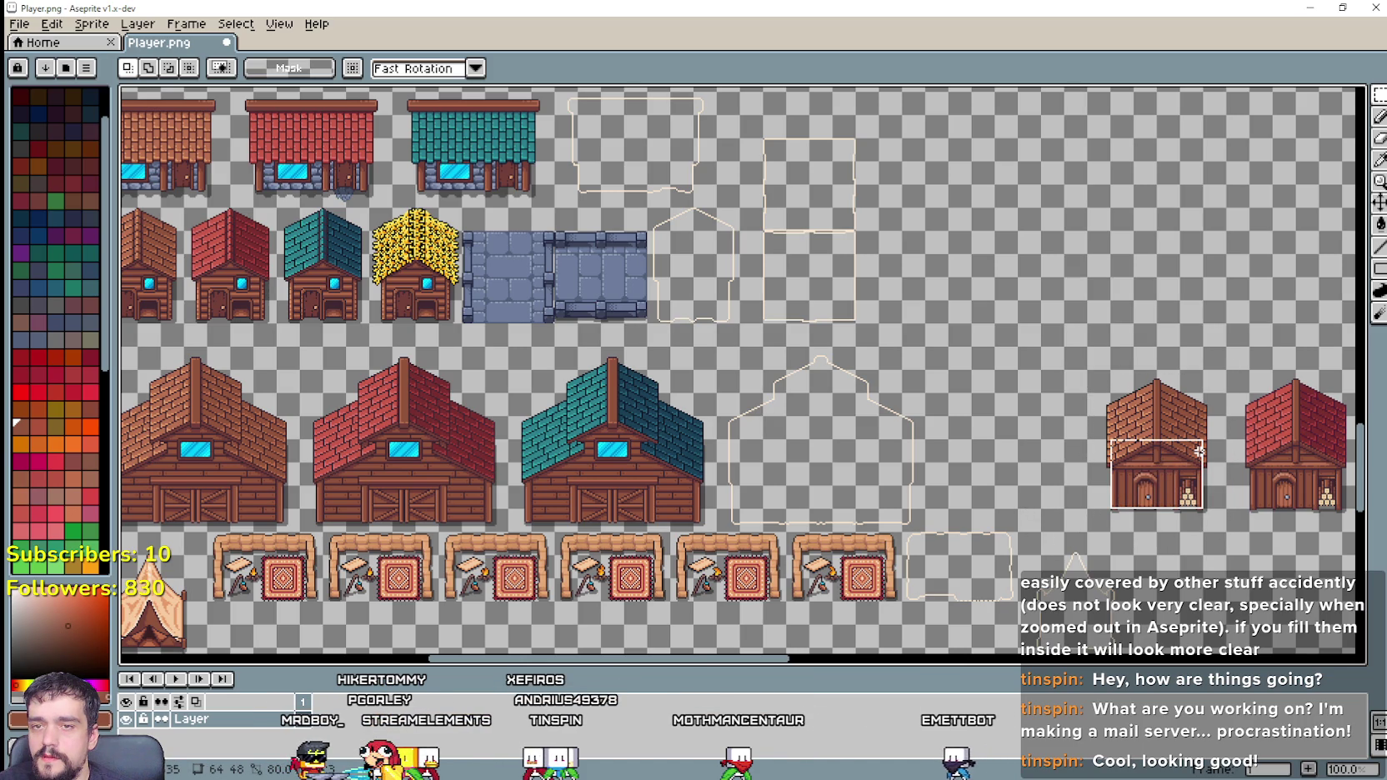
{"action": "left_click_drag", "start_coordinate": [1200, 429], "coordinate": [1203, 426]}
{"action": "scroll", "coordinate": [1209, 477], "scroll_direction": "up", "scroll_amount": 1}
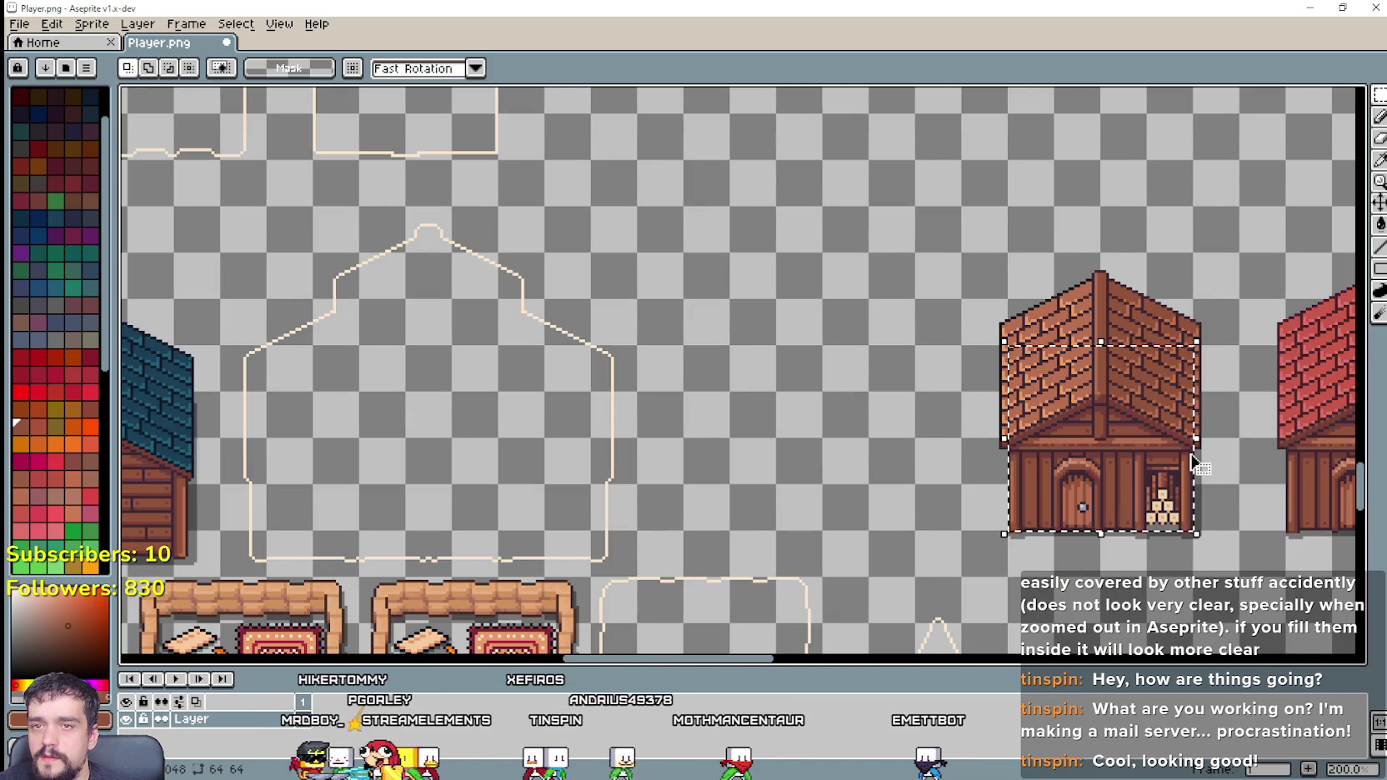
{"action": "scroll", "coordinate": [1193, 461], "scroll_direction": "down", "scroll_amount": 2}
{"action": "scroll", "coordinate": [629, 201], "scroll_direction": "up", "scroll_amount": 1}
{"action": "scroll", "coordinate": [683, 291], "scroll_direction": "up", "scroll_amount": 1}
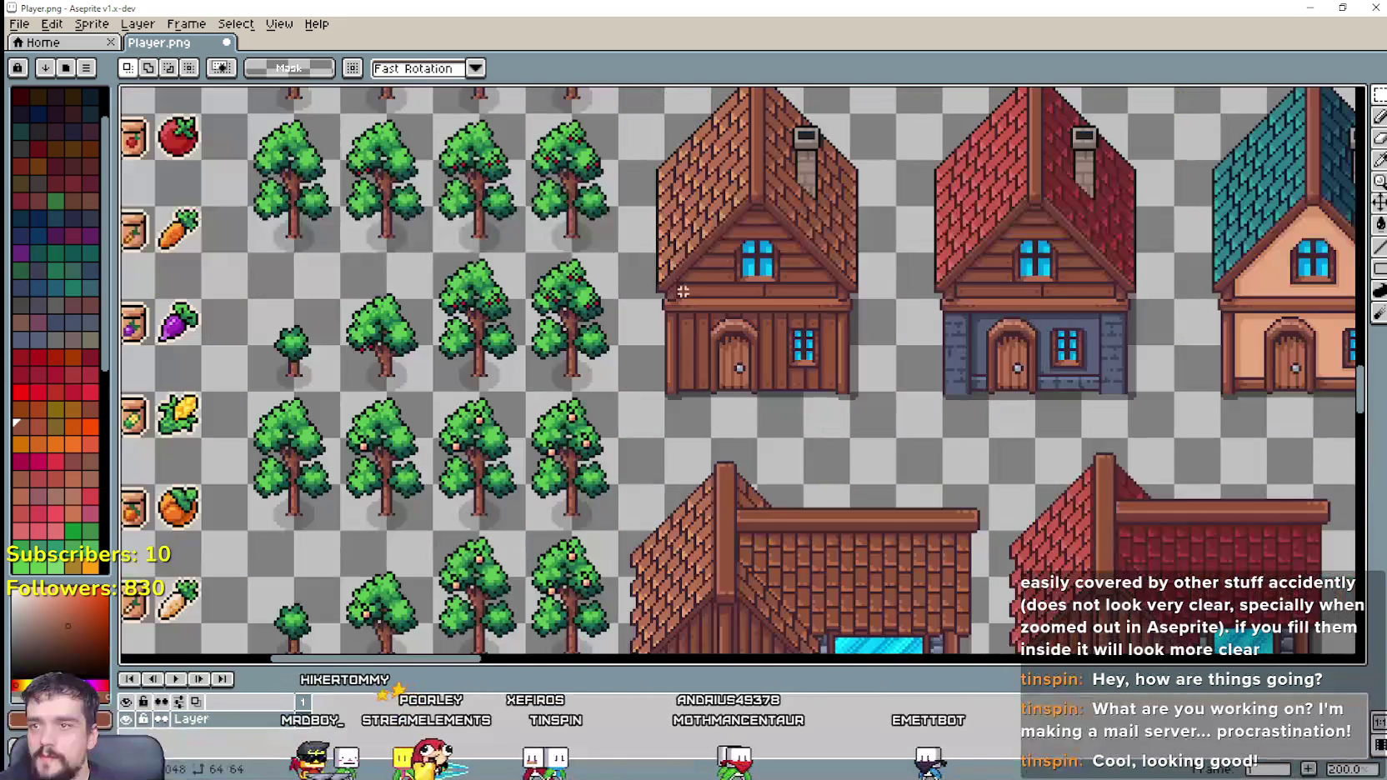
{"action": "left_click_drag", "start_coordinate": [681, 387], "coordinate": [834, 230]}
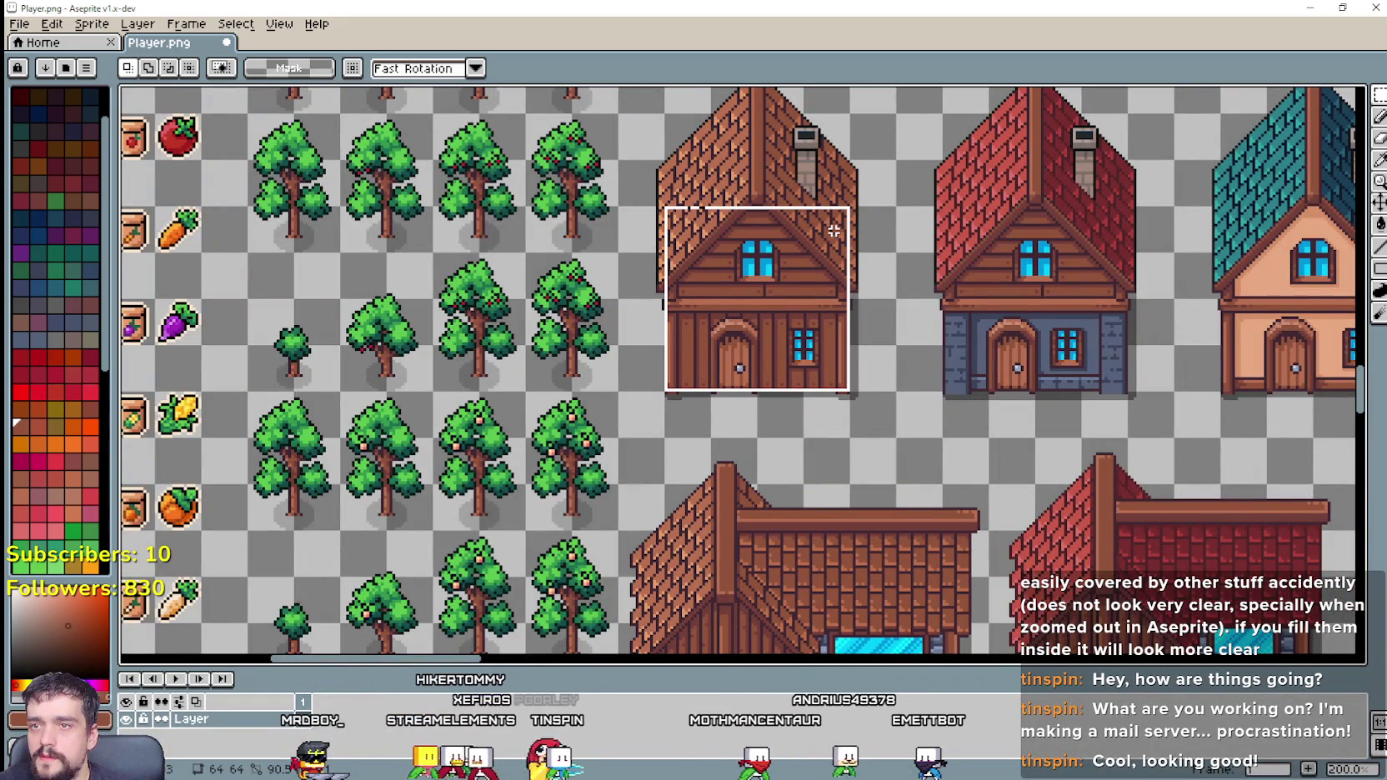
{"action": "scroll", "coordinate": [834, 230], "scroll_direction": "down", "scroll_amount": 1}
{"action": "mouse_move", "coordinate": [1126, 417]}
{"action": "left_mouse_down"}
{"action": "mouse_move", "coordinate": [711, 357]}
{"action": "mouse_move", "coordinate": [589, 217]}
{"action": "mouse_move", "coordinate": [472, 124]}
{"action": "left_mouse_up"}
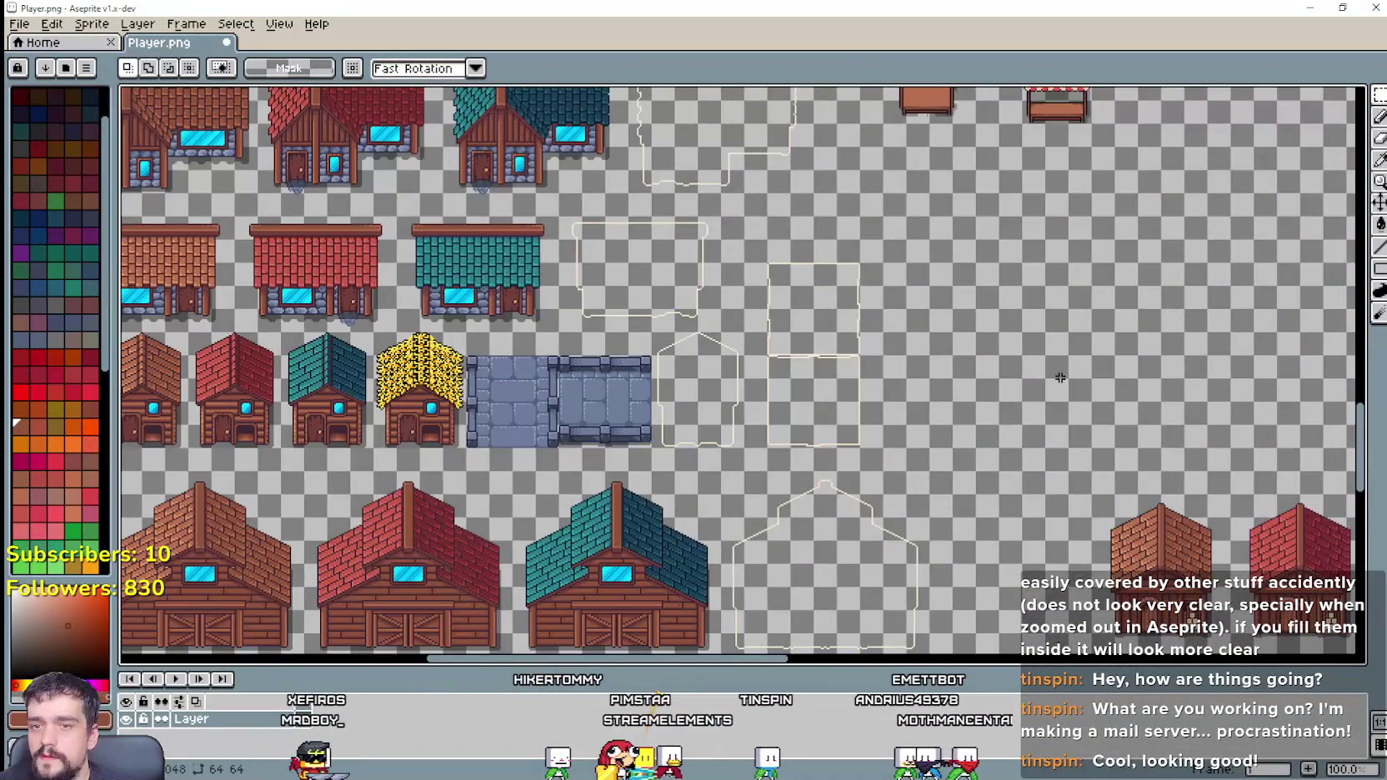
{"action": "left_click_drag", "start_coordinate": [1073, 385], "coordinate": [134, 87]}
{"action": "mouse_move", "coordinate": [1108, 605]}
{"action": "left_mouse_down"}
{"action": "mouse_move", "coordinate": [1216, 650]}
{"action": "mouse_move", "coordinate": [1099, 484]}
{"action": "mouse_move", "coordinate": [666, 265]}
{"action": "left_mouse_up"}
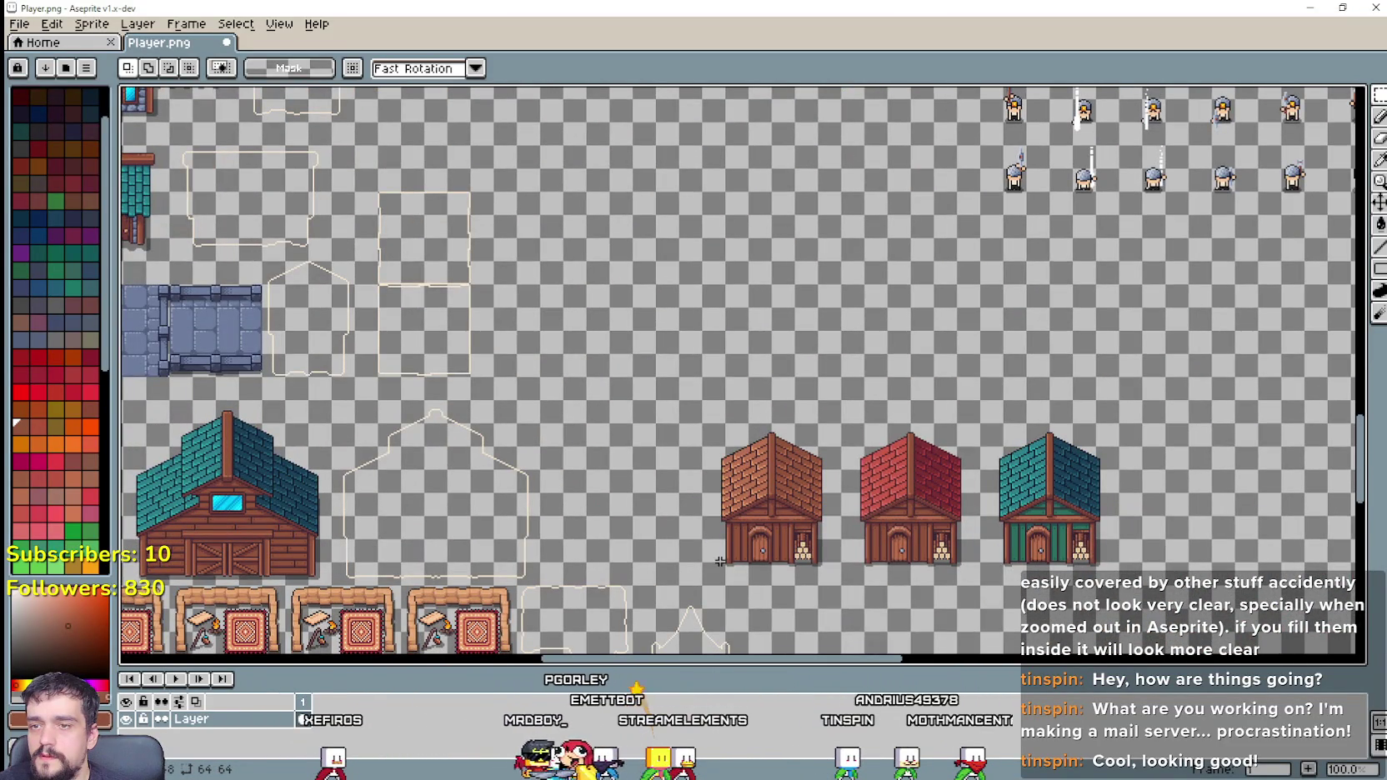
{"action": "left_click_drag", "start_coordinate": [728, 542], "coordinate": [739, 552]}
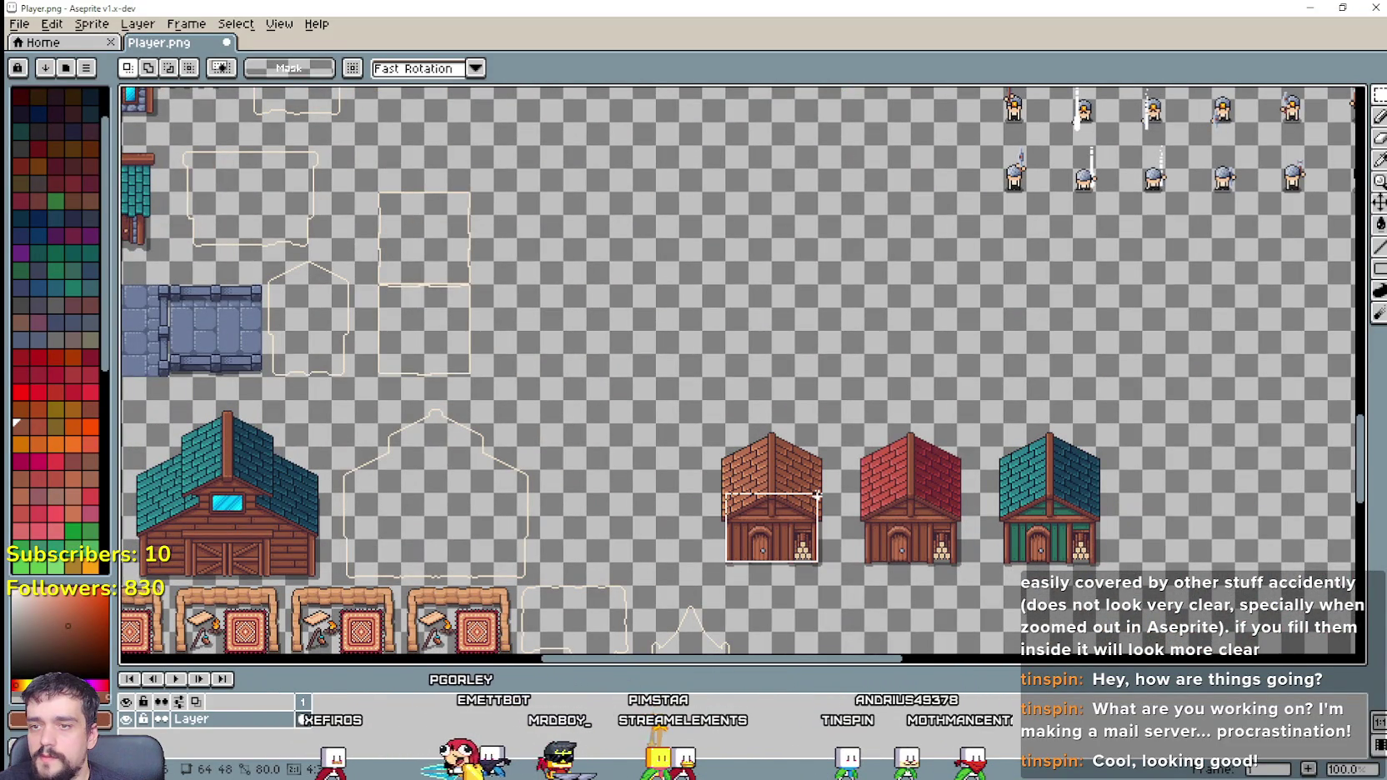
{"action": "left_click_drag", "start_coordinate": [818, 495], "coordinate": [819, 495]}
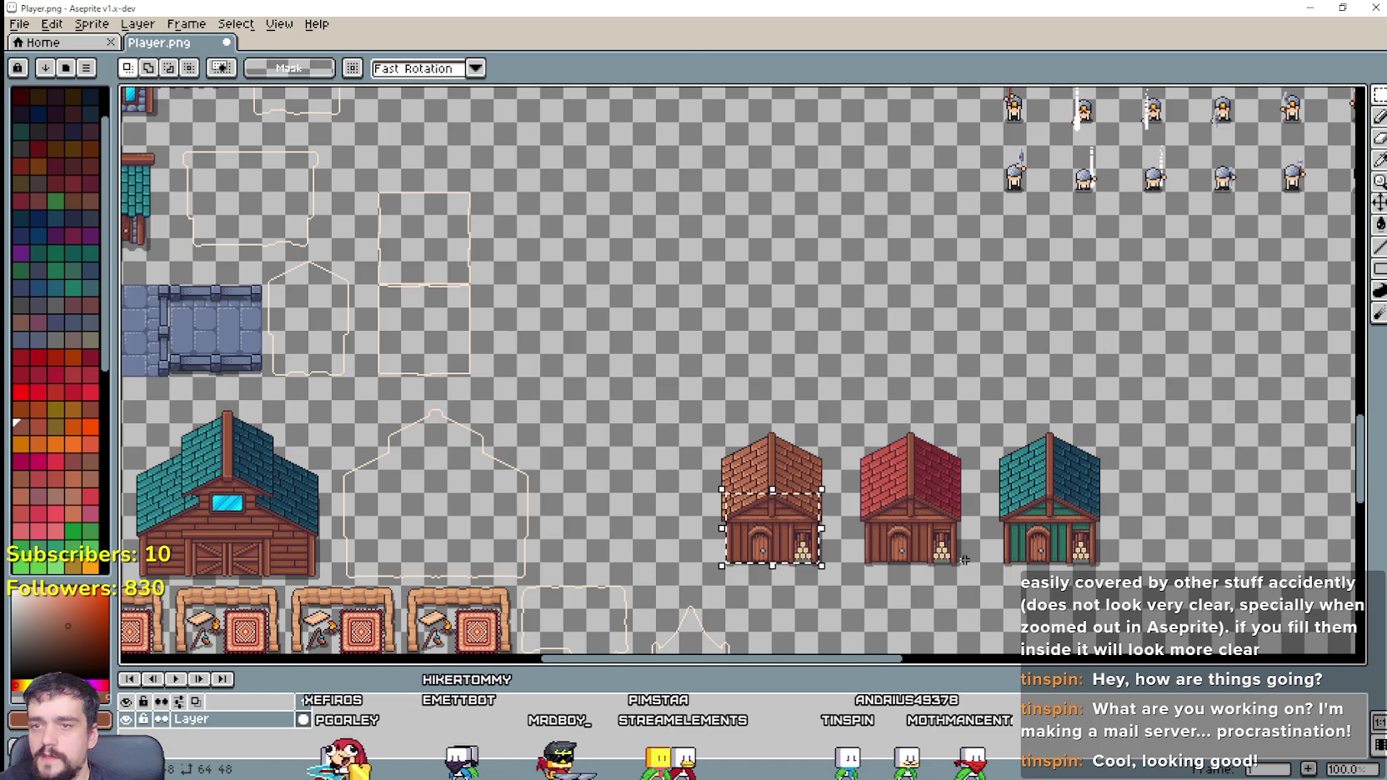
{"action": "scroll", "coordinate": [967, 567], "scroll_direction": "down", "scroll_amount": 2}
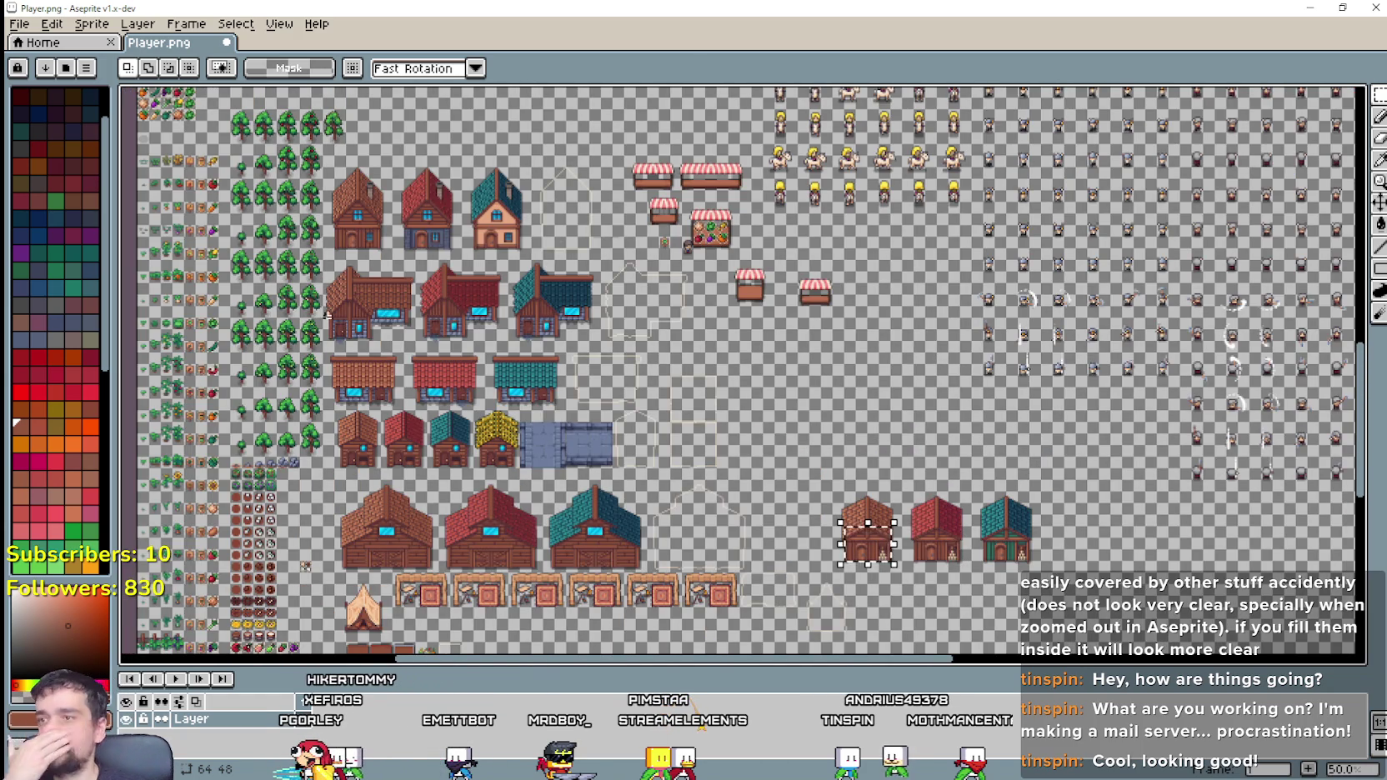
{"action": "scroll", "coordinate": [363, 392], "scroll_direction": "up", "scroll_amount": 1}
{"action": "scroll", "coordinate": [366, 392], "scroll_direction": "up", "scroll_amount": 2}
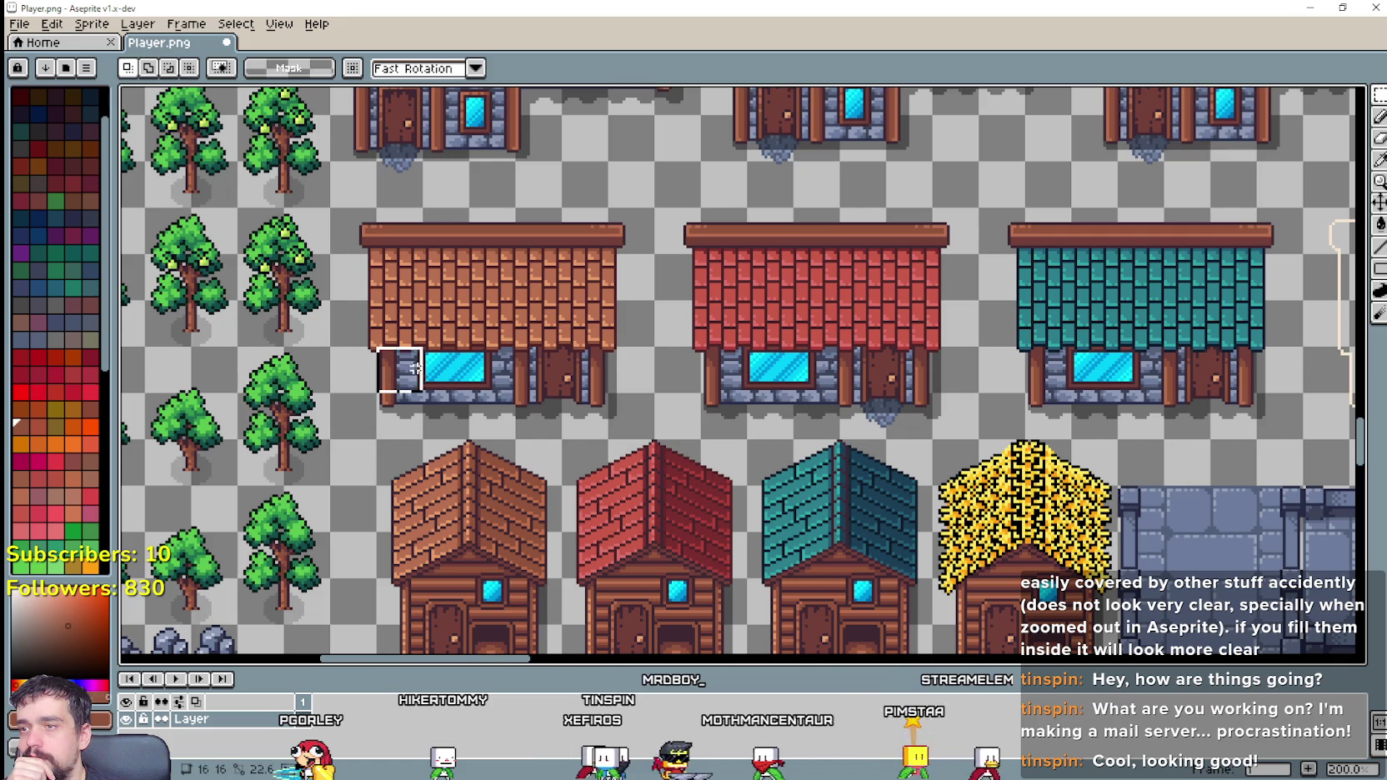
{"action": "mouse_move", "coordinate": [378, 392]}
{"action": "left_mouse_down"}
{"action": "mouse_move", "coordinate": [607, 302]}
{"action": "mouse_move", "coordinate": [592, 292]}
{"action": "left_mouse_up"}
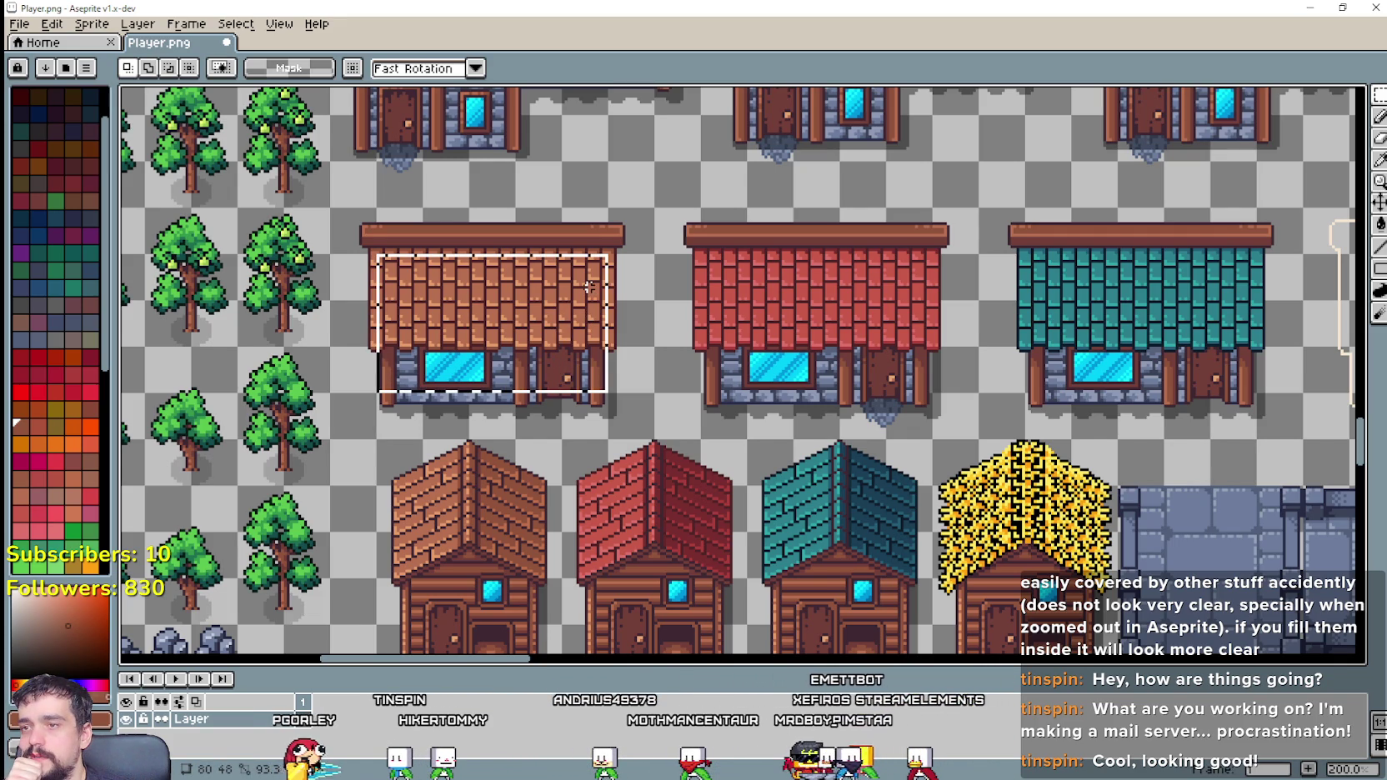
Step: Find the row of small houses and marquee-select the whole small brown house
{"action": "scroll", "coordinate": [693, 437], "scroll_direction": "down", "scroll_amount": 2}
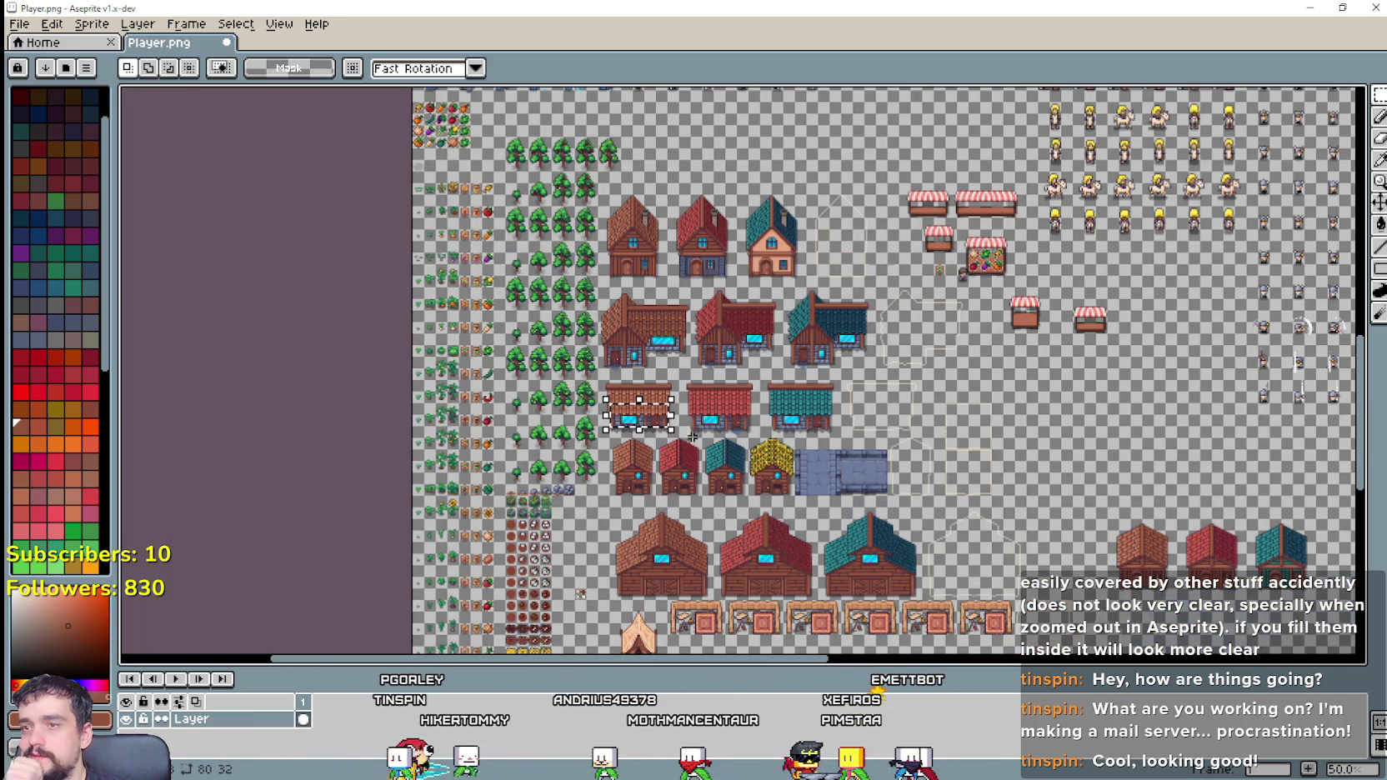
{"action": "mouse_move", "coordinate": [730, 427]}
{"action": "left_mouse_down"}
{"action": "mouse_move", "coordinate": [573, 332]}
{"action": "mouse_move", "coordinate": [912, 399]}
{"action": "left_mouse_up"}
{"action": "scroll", "coordinate": [911, 399], "scroll_direction": "up", "scroll_amount": 1}
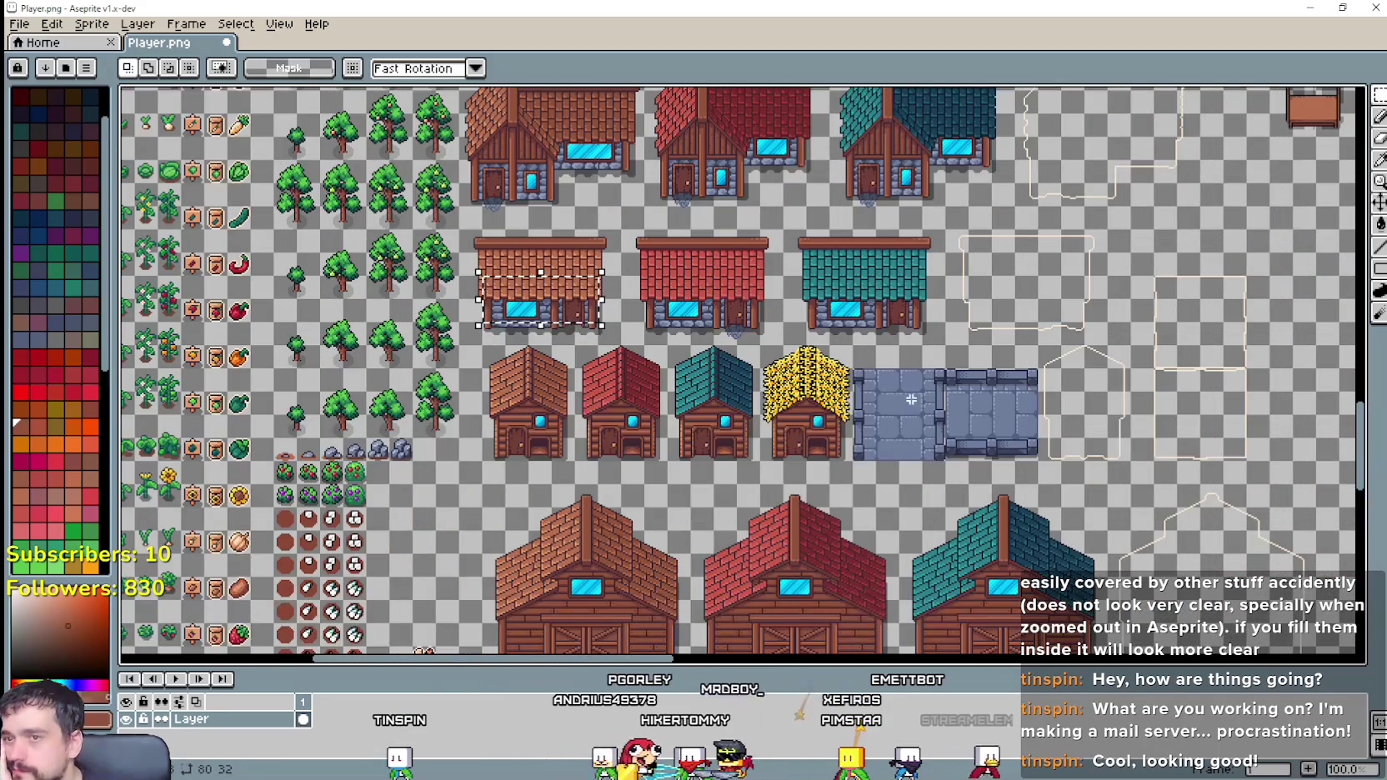
{"action": "left_click_drag", "start_coordinate": [799, 326], "coordinate": [605, 332]}
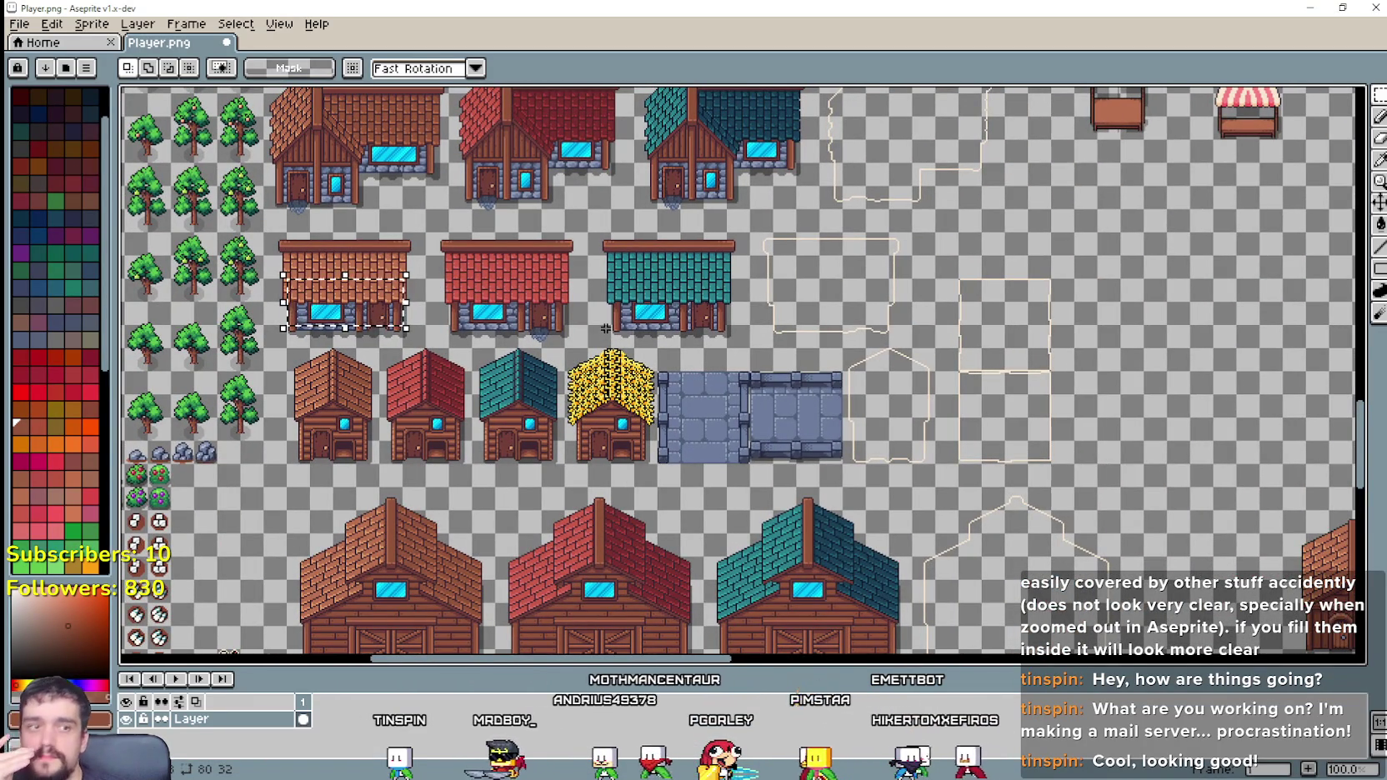
{"action": "left_click_drag", "start_coordinate": [851, 442], "coordinate": [657, 379]}
{"action": "left_click_drag", "start_coordinate": [1040, 507], "coordinate": [728, 424]}
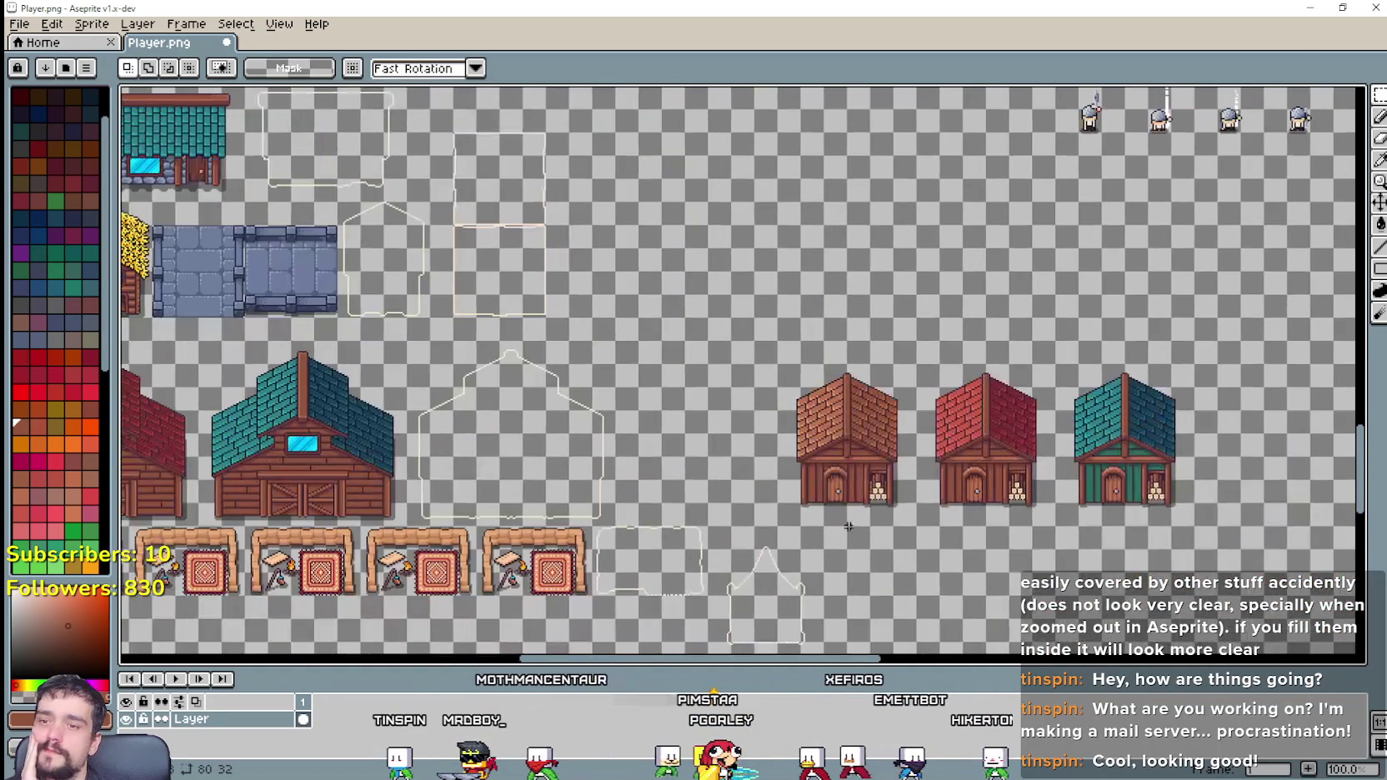
{"action": "left_click_drag", "start_coordinate": [190, 207], "coordinate": [648, 356]}
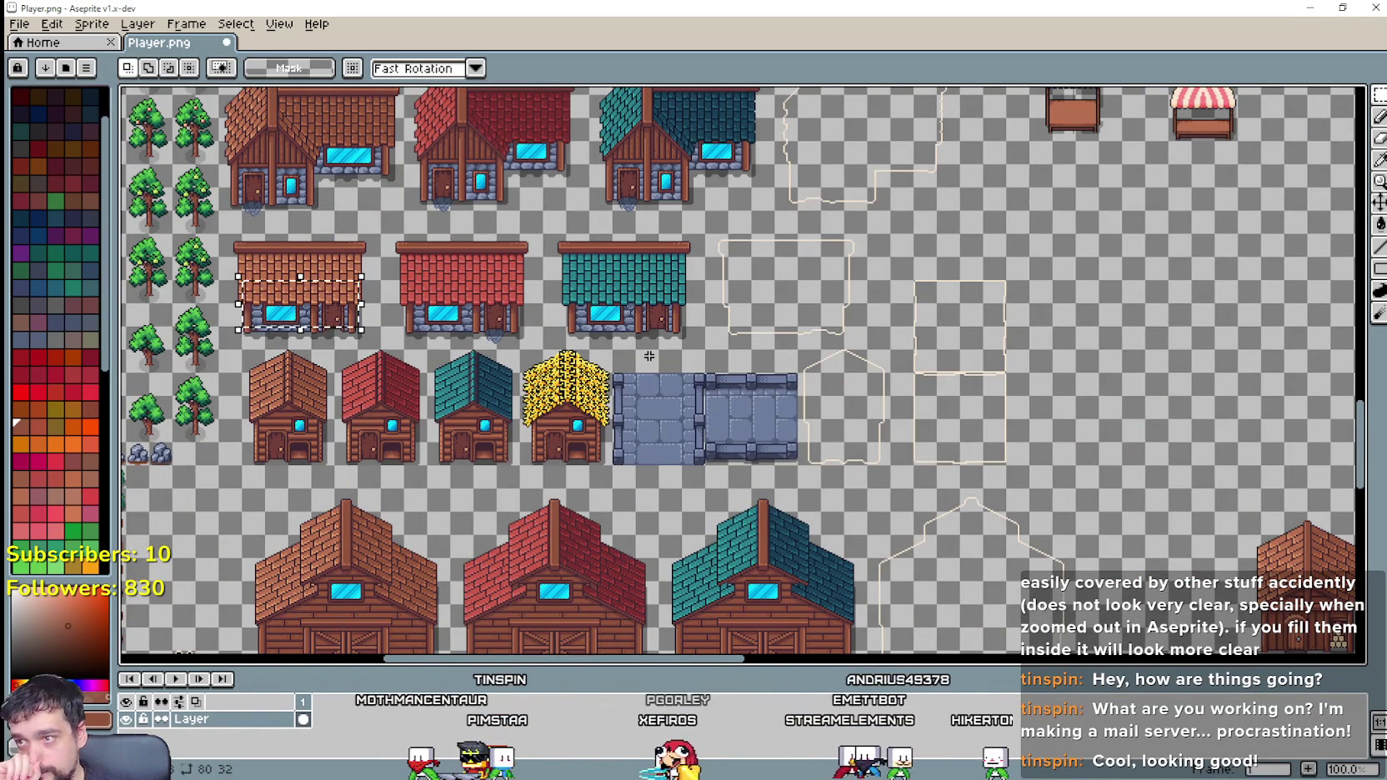
{"action": "scroll", "coordinate": [597, 368], "scroll_direction": "up", "scroll_amount": 1}
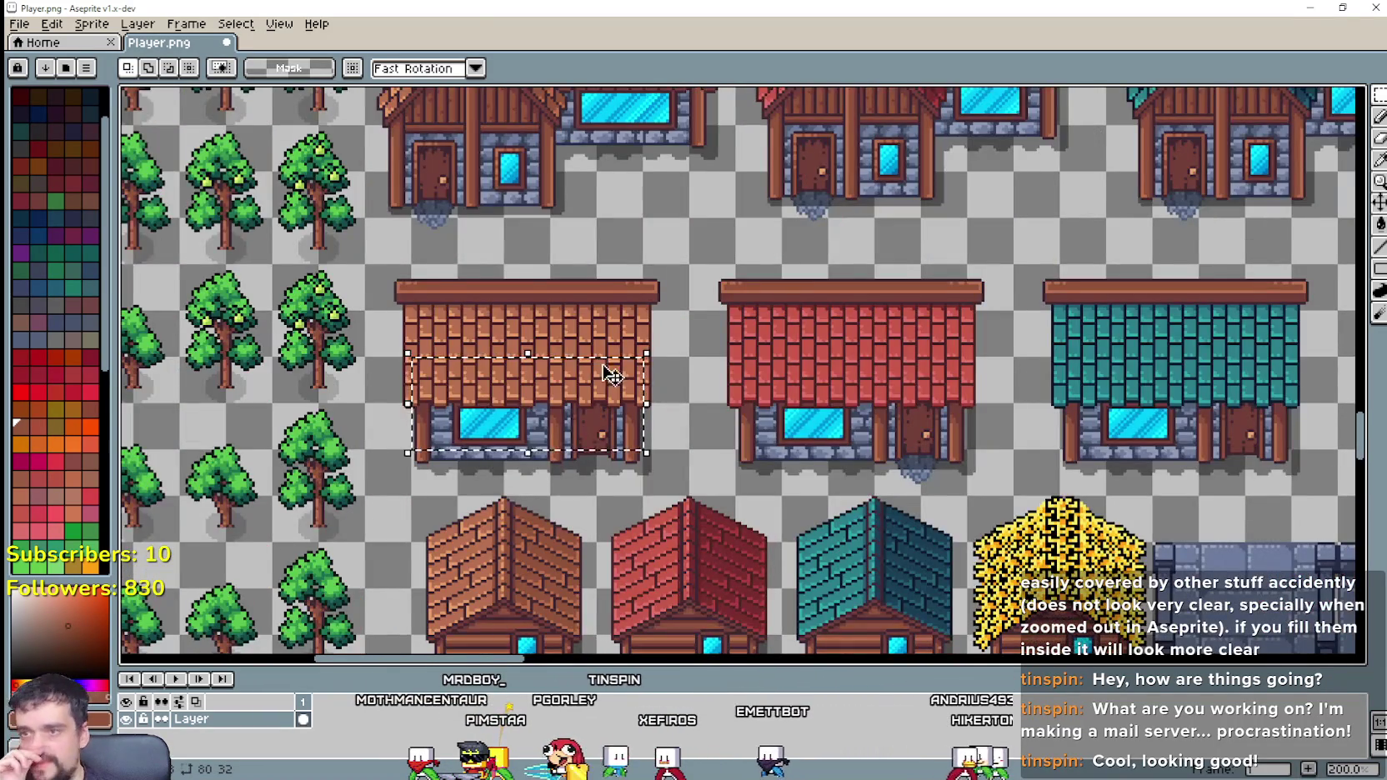
{"action": "scroll", "coordinate": [765, 417], "scroll_direction": "down", "scroll_amount": 1}
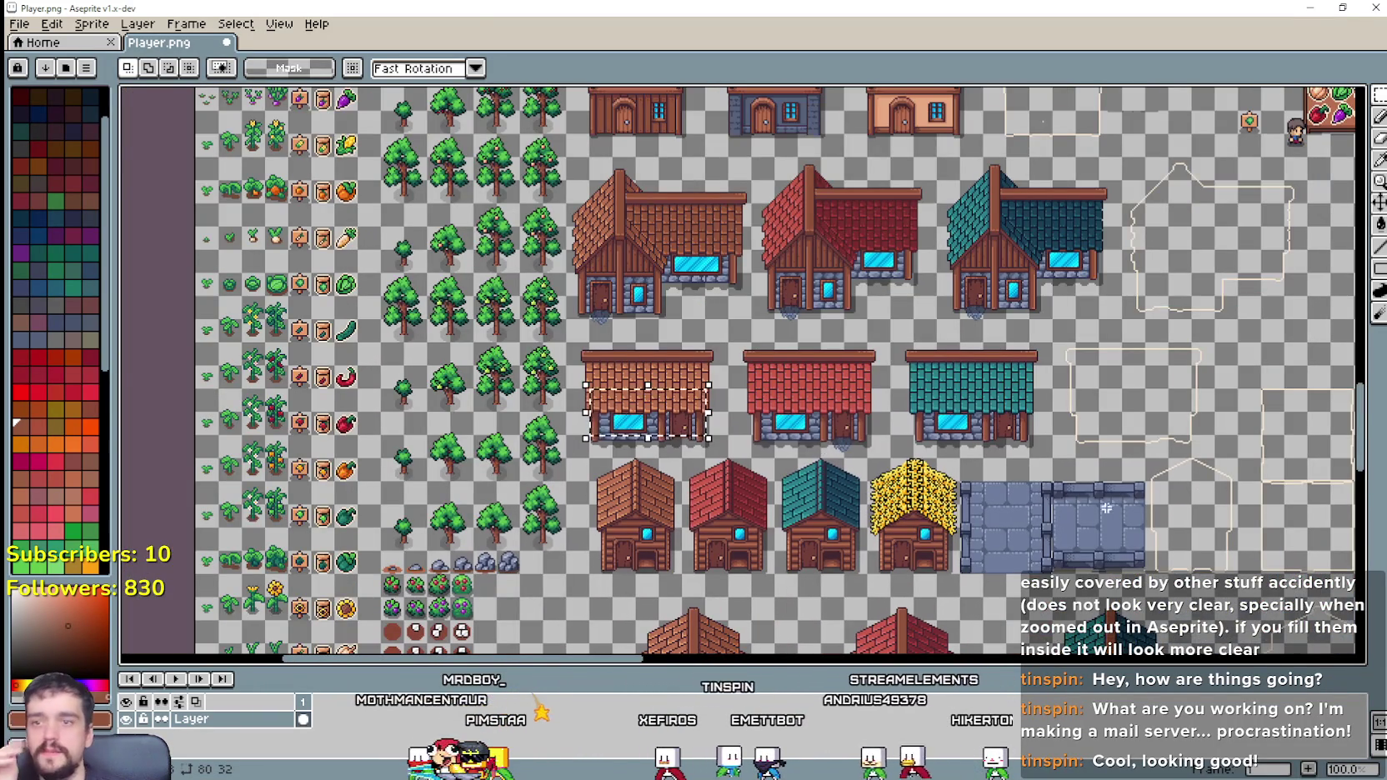
{"action": "mouse_move", "coordinate": [1107, 508]}
{"action": "left_mouse_down"}
{"action": "mouse_move", "coordinate": [606, 278]}
{"action": "mouse_move", "coordinate": [264, 179]}
{"action": "left_mouse_up"}
{"action": "scroll", "coordinate": [704, 423], "scroll_direction": "up", "scroll_amount": 1}
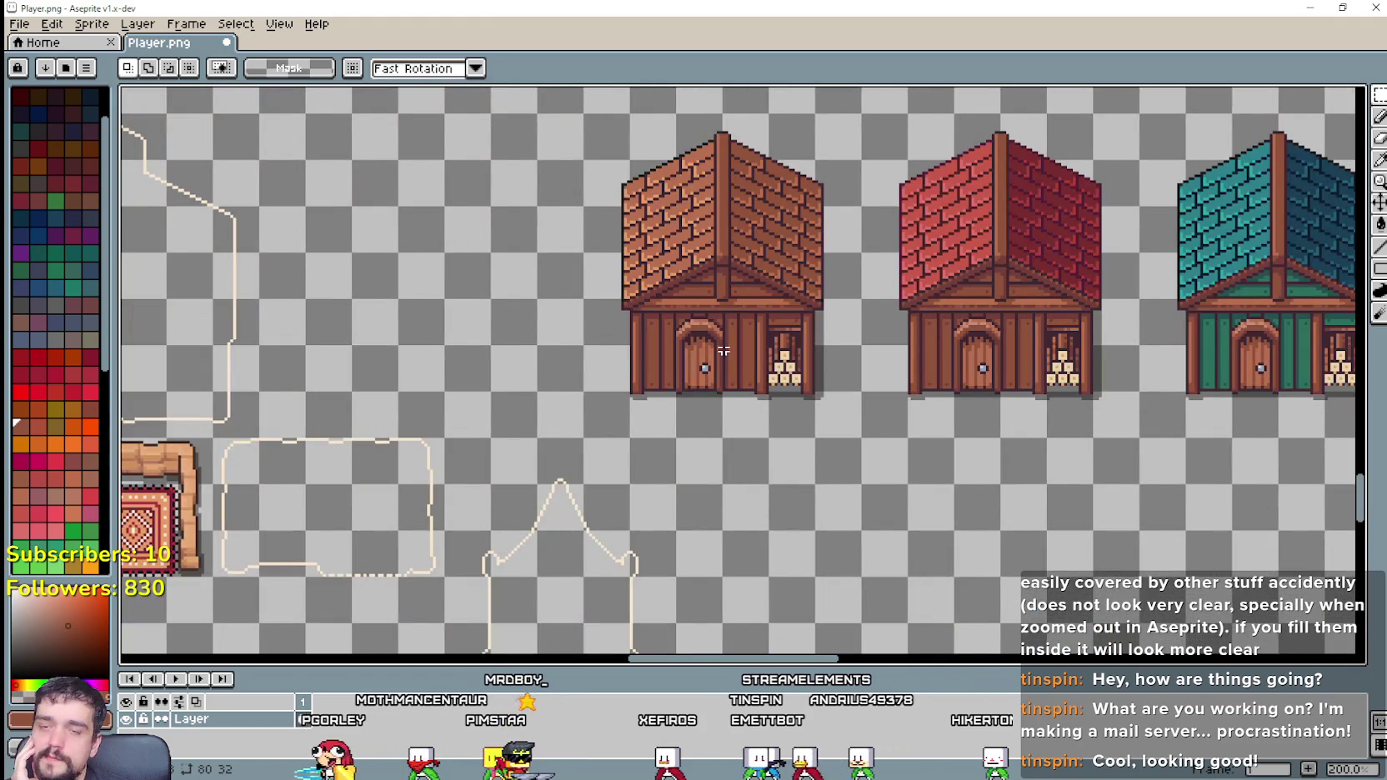
{"action": "scroll", "coordinate": [724, 351], "scroll_direction": "down", "scroll_amount": 1}
{"action": "scroll", "coordinate": [596, 420], "scroll_direction": "up", "scroll_amount": 1}
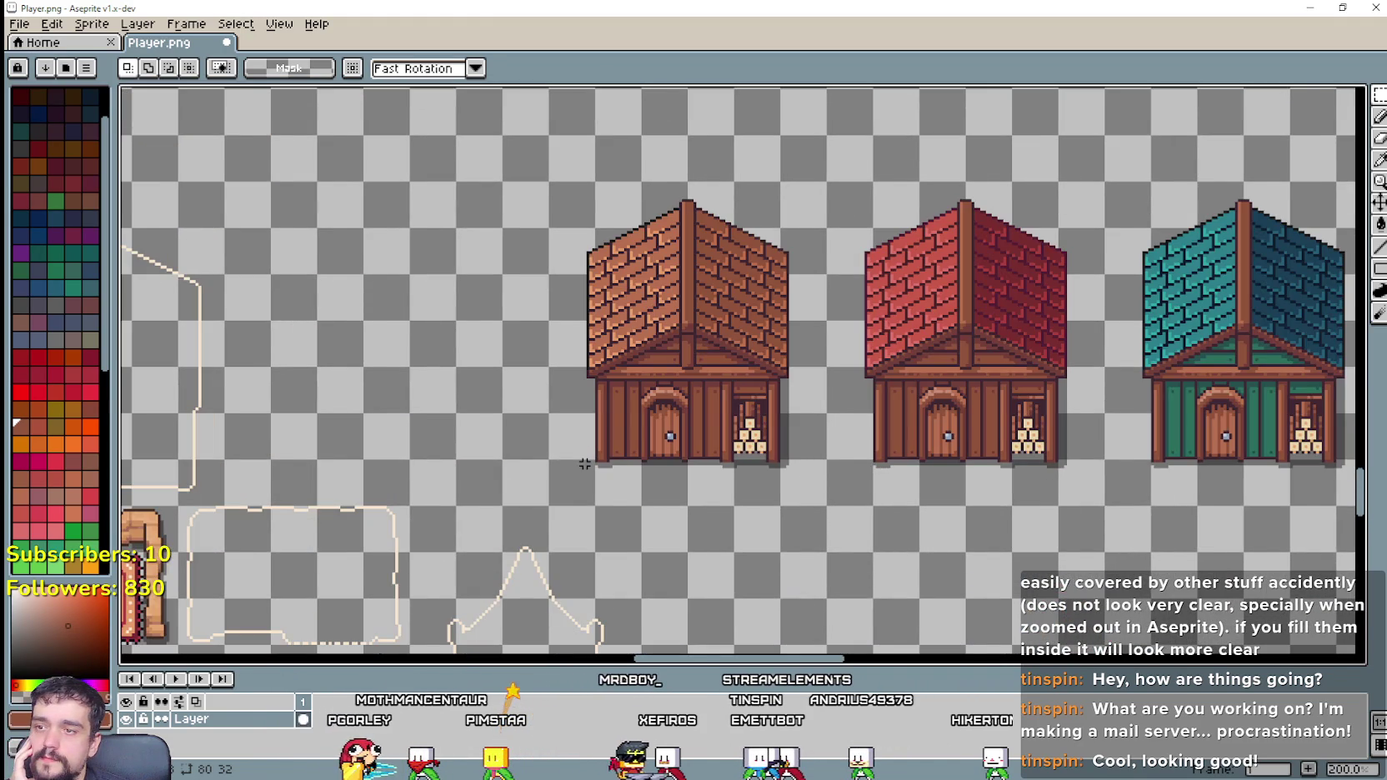
{"action": "scroll", "coordinate": [585, 464], "scroll_direction": "down", "scroll_amount": 1}
{"action": "left_click_drag", "start_coordinate": [585, 464], "coordinate": [877, 495]}
{"action": "left_click_drag", "start_coordinate": [1209, 432], "coordinate": [650, 386]}
{"action": "scroll", "coordinate": [650, 386], "scroll_direction": "up", "scroll_amount": 1}
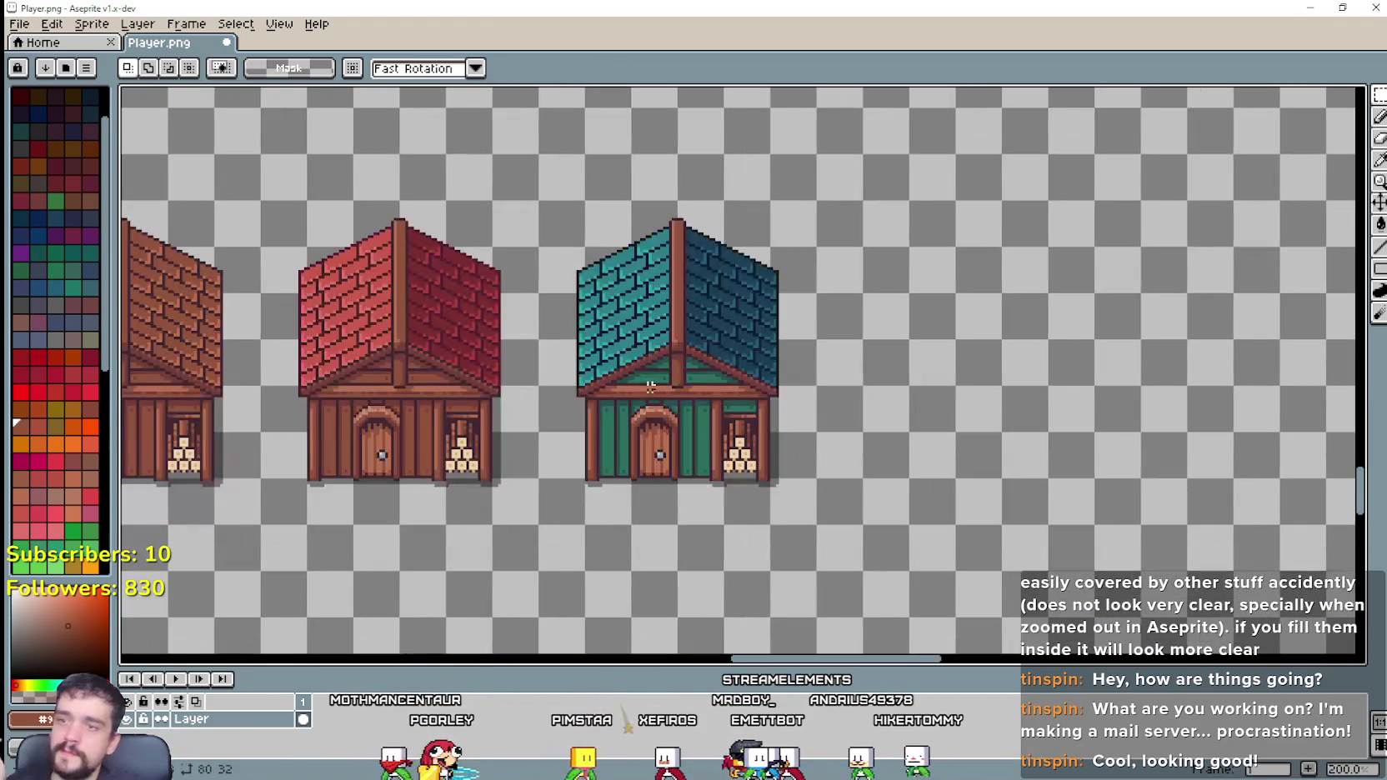
{"action": "scroll", "coordinate": [578, 426], "scroll_direction": "up", "scroll_amount": 1}
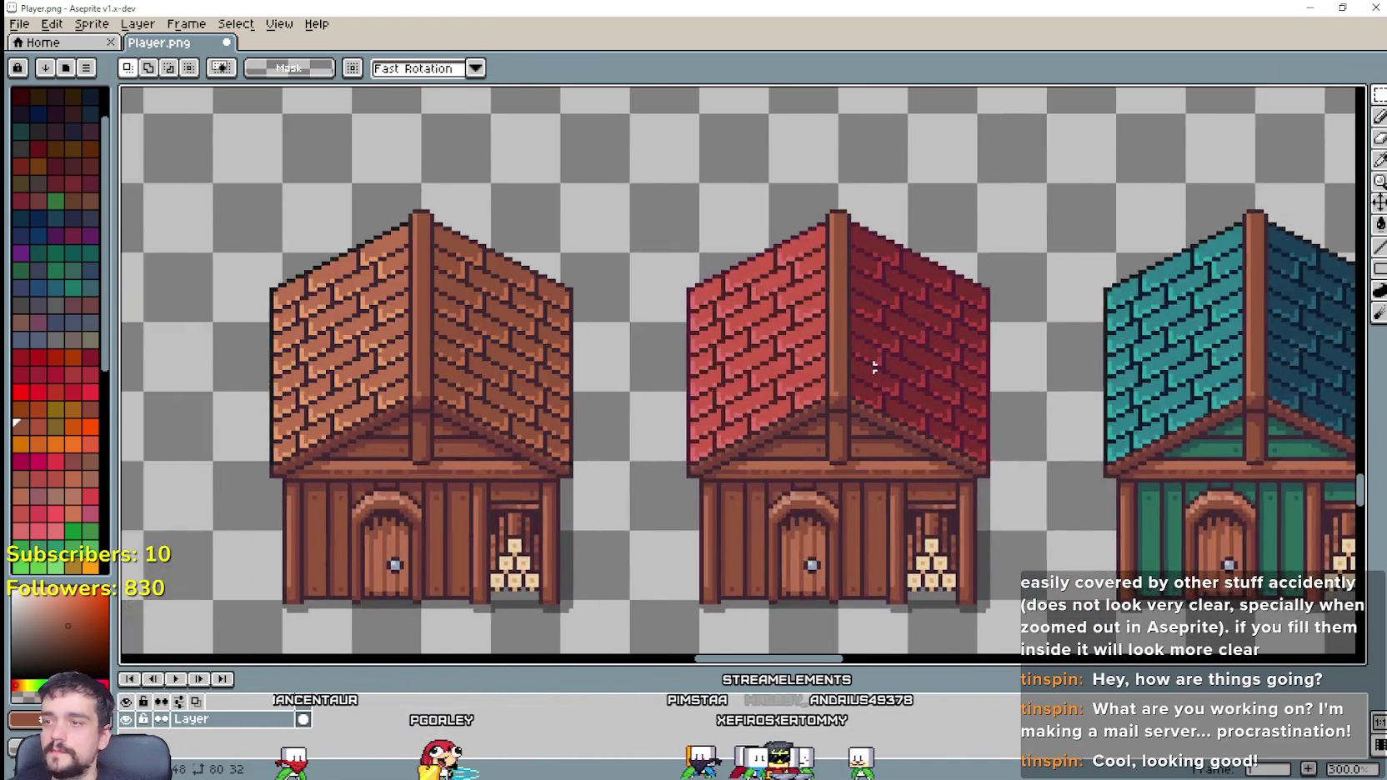
{"action": "scroll", "coordinate": [578, 426], "scroll_direction": "down", "scroll_amount": 2}
{"action": "scroll", "coordinate": [500, 485], "scroll_direction": "up", "scroll_amount": 2}
{"action": "scroll", "coordinate": [532, 485], "scroll_direction": "down", "scroll_amount": 1}
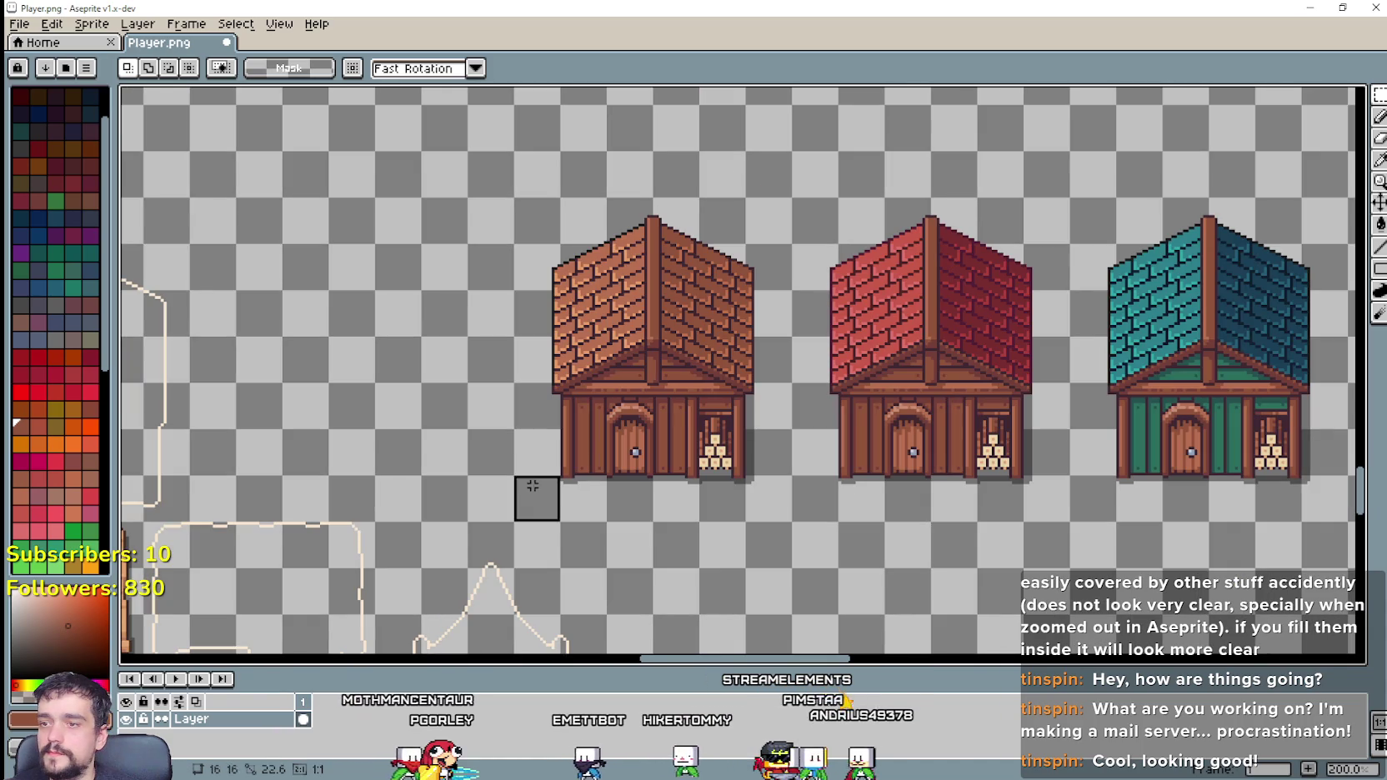
{"action": "left_click_drag", "start_coordinate": [533, 485], "coordinate": [754, 240]}
{"action": "scroll", "coordinate": [755, 240], "scroll_direction": "down", "scroll_amount": 1}
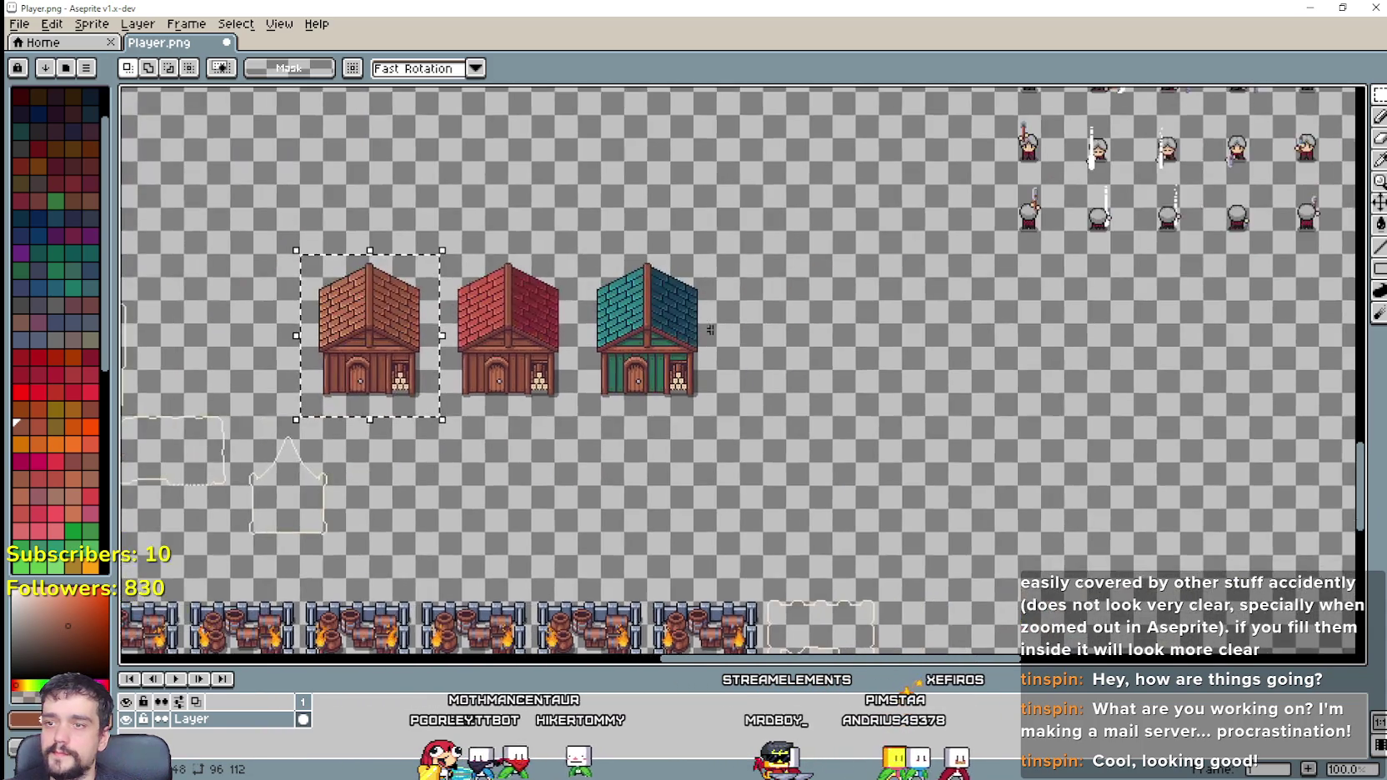
{"action": "scroll", "coordinate": [709, 330], "scroll_direction": "up", "scroll_amount": 2}
{"action": "key", "text": "ctrl+c"}
{"action": "key", "text": "ctrl+v"}
{"action": "scroll", "coordinate": [717, 400], "scroll_direction": "down", "scroll_amount": 1}
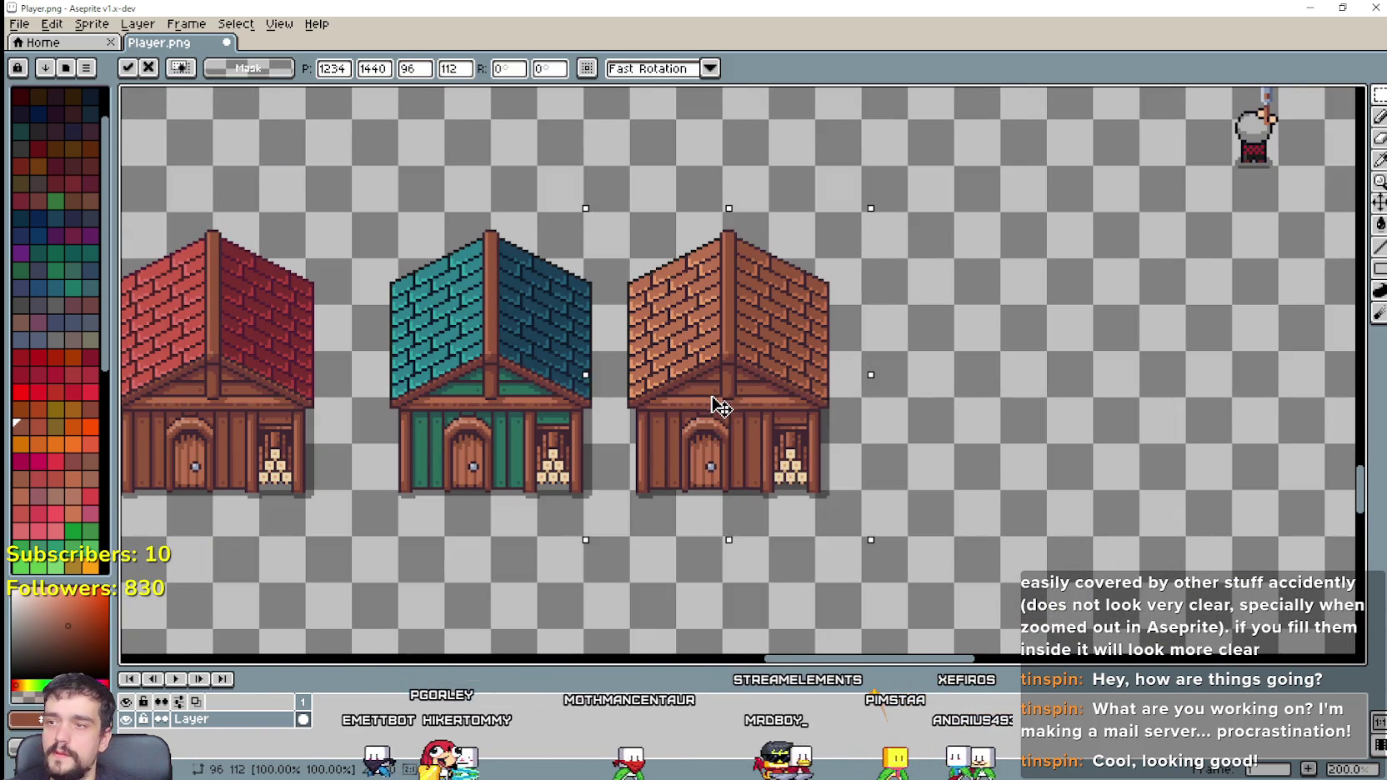
{"action": "left_click_drag", "start_coordinate": [719, 406], "coordinate": [758, 396]}
{"action": "key", "text": "Return"}
{"action": "scroll", "coordinate": [535, 453], "scroll_direction": "down", "scroll_amount": 1}
{"action": "scroll", "coordinate": [535, 454], "scroll_direction": "up", "scroll_amount": 1}
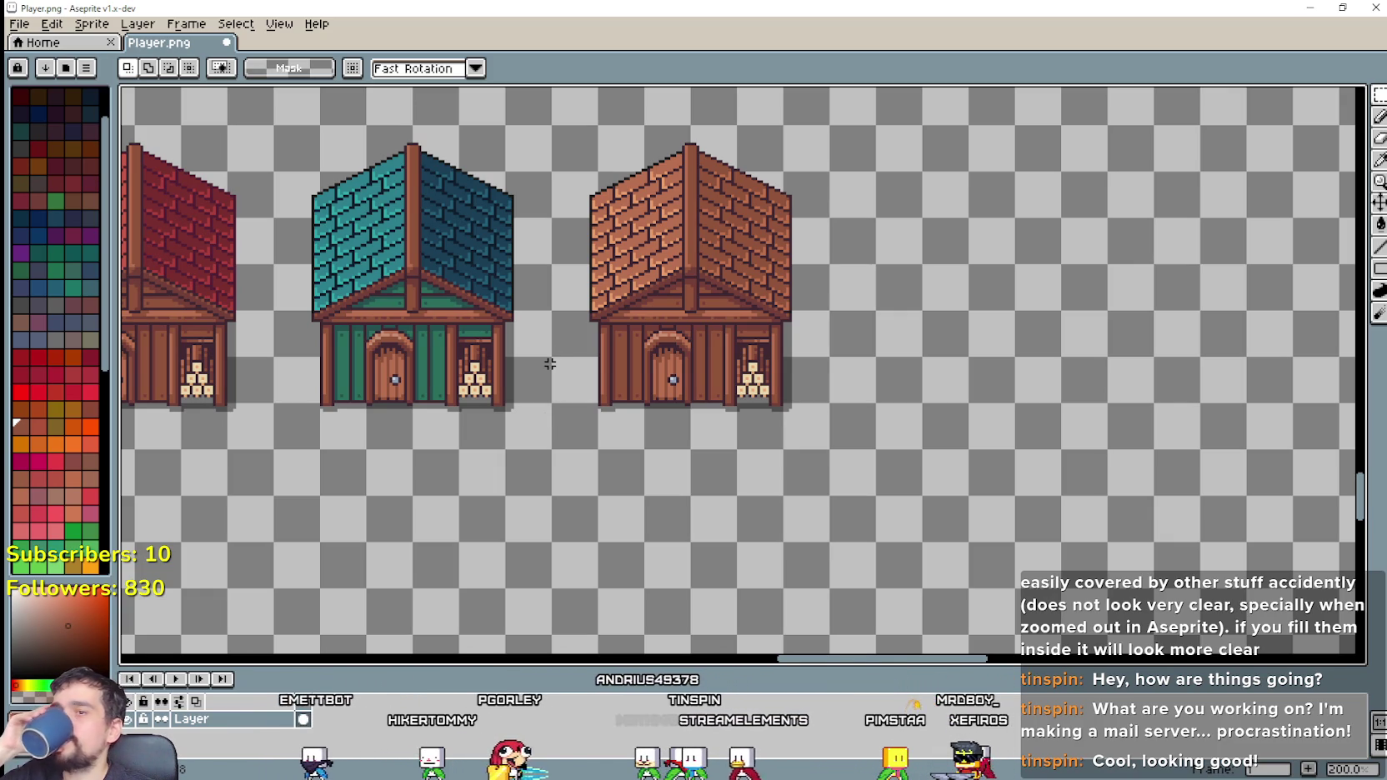
{"action": "scroll", "coordinate": [549, 363], "scroll_direction": "down", "scroll_amount": 1}
{"action": "left_click_drag", "start_coordinate": [549, 363], "coordinate": [766, 385]}
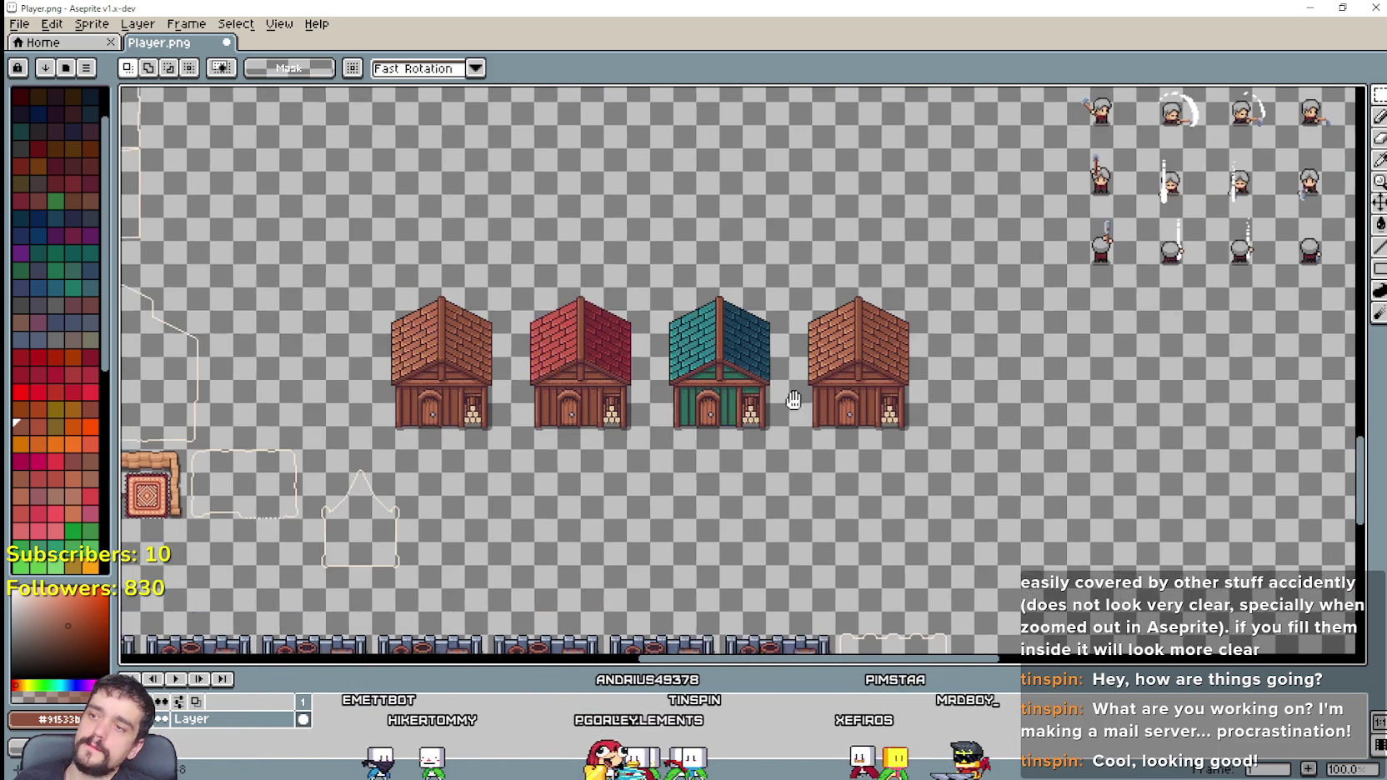
{"action": "scroll", "coordinate": [947, 360], "scroll_direction": "up", "scroll_amount": 1}
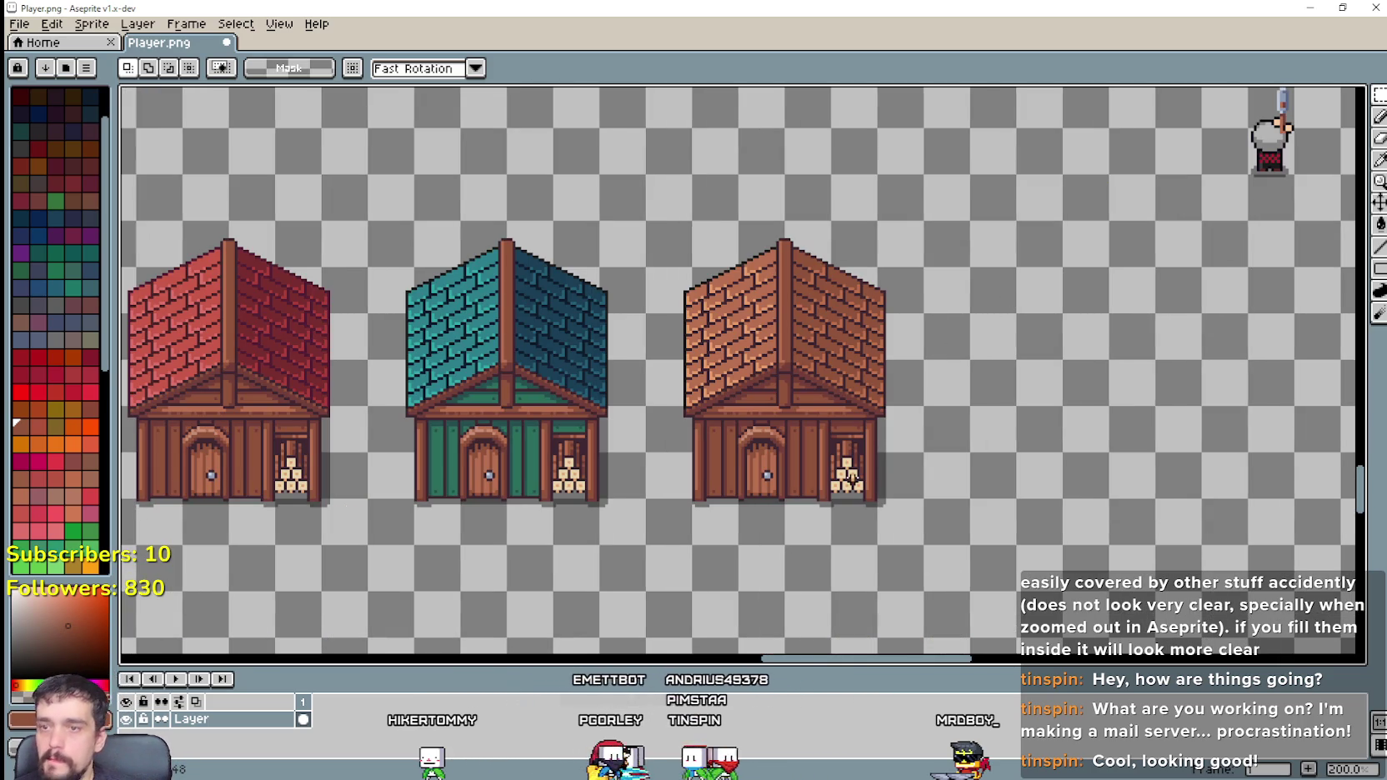
{"action": "scroll", "coordinate": [896, 471], "scroll_direction": "down", "scroll_amount": 1}
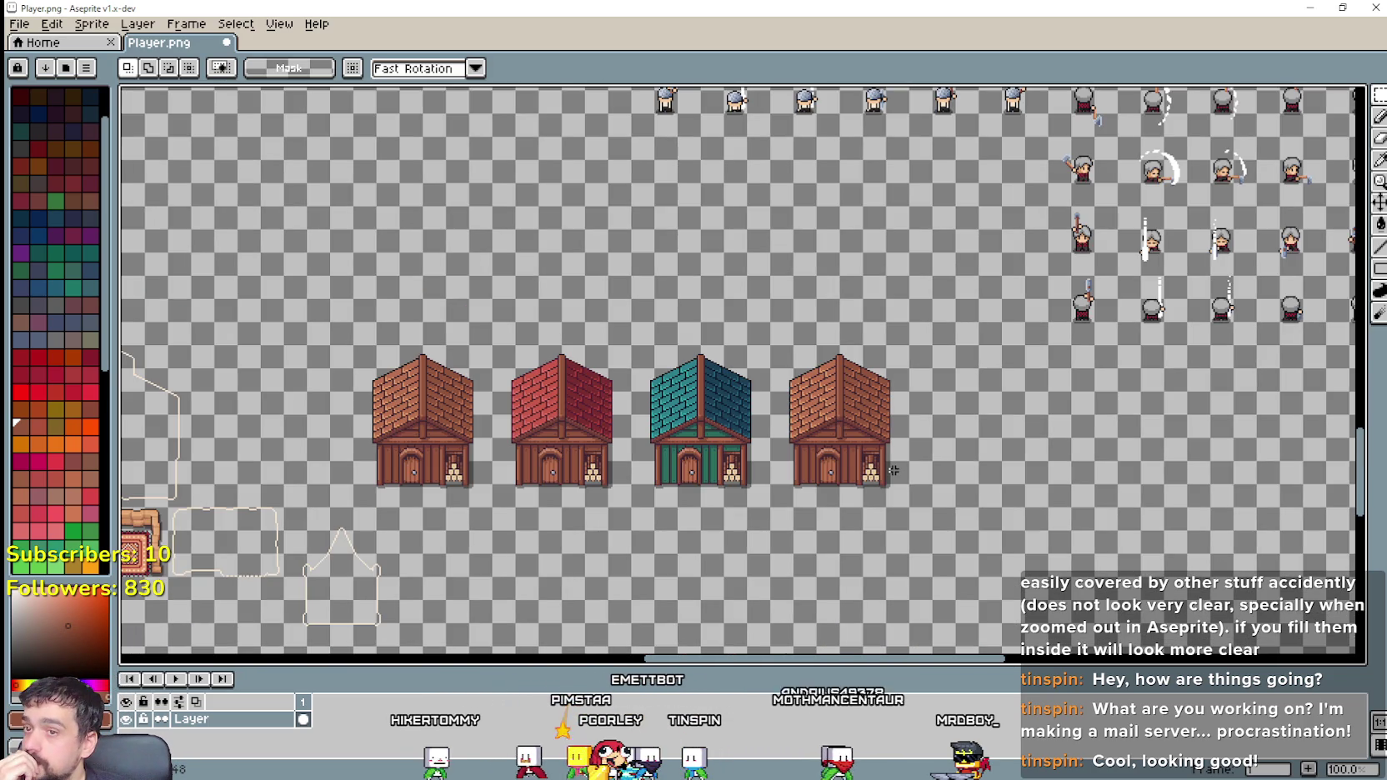
{"action": "scroll", "coordinate": [893, 471], "scroll_direction": "up", "scroll_amount": 1}
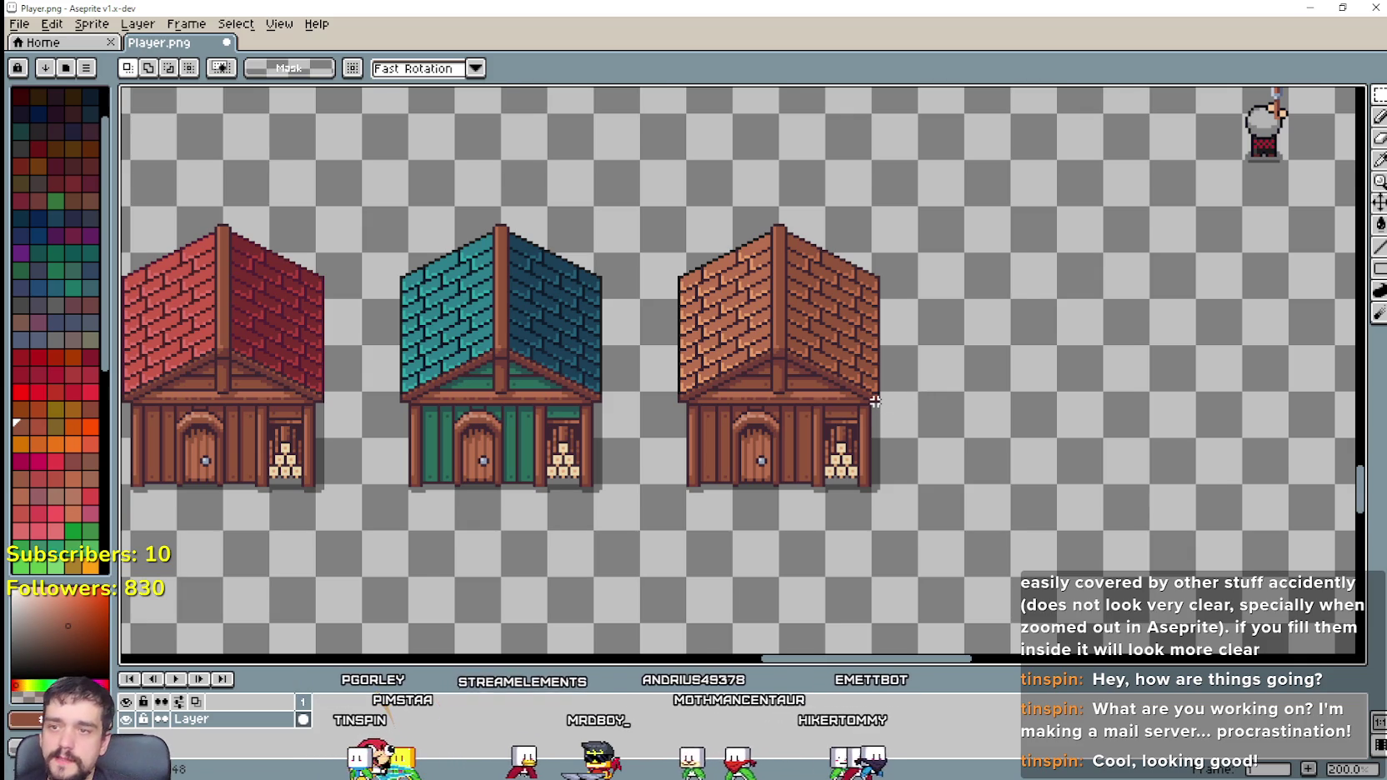
{"action": "scroll", "coordinate": [874, 401], "scroll_direction": "up", "scroll_amount": 1}
{"action": "scroll", "coordinate": [875, 401], "scroll_direction": "up", "scroll_amount": 1}
{"action": "scroll", "coordinate": [875, 401], "scroll_direction": "down", "scroll_amount": 2}
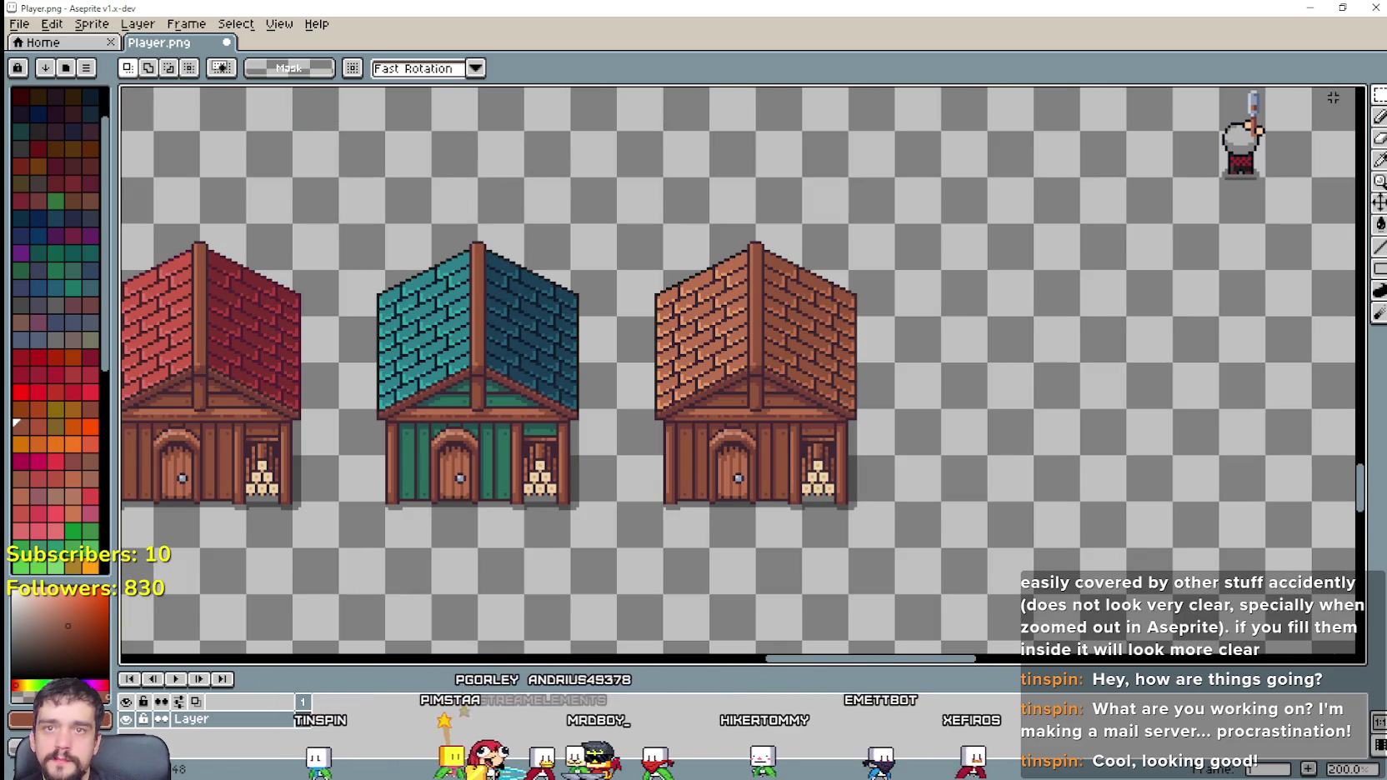
{"action": "scroll", "coordinate": [799, 384], "scroll_direction": "down", "scroll_amount": 1}
{"action": "scroll", "coordinate": [617, 409], "scroll_direction": "down", "scroll_amount": 1}
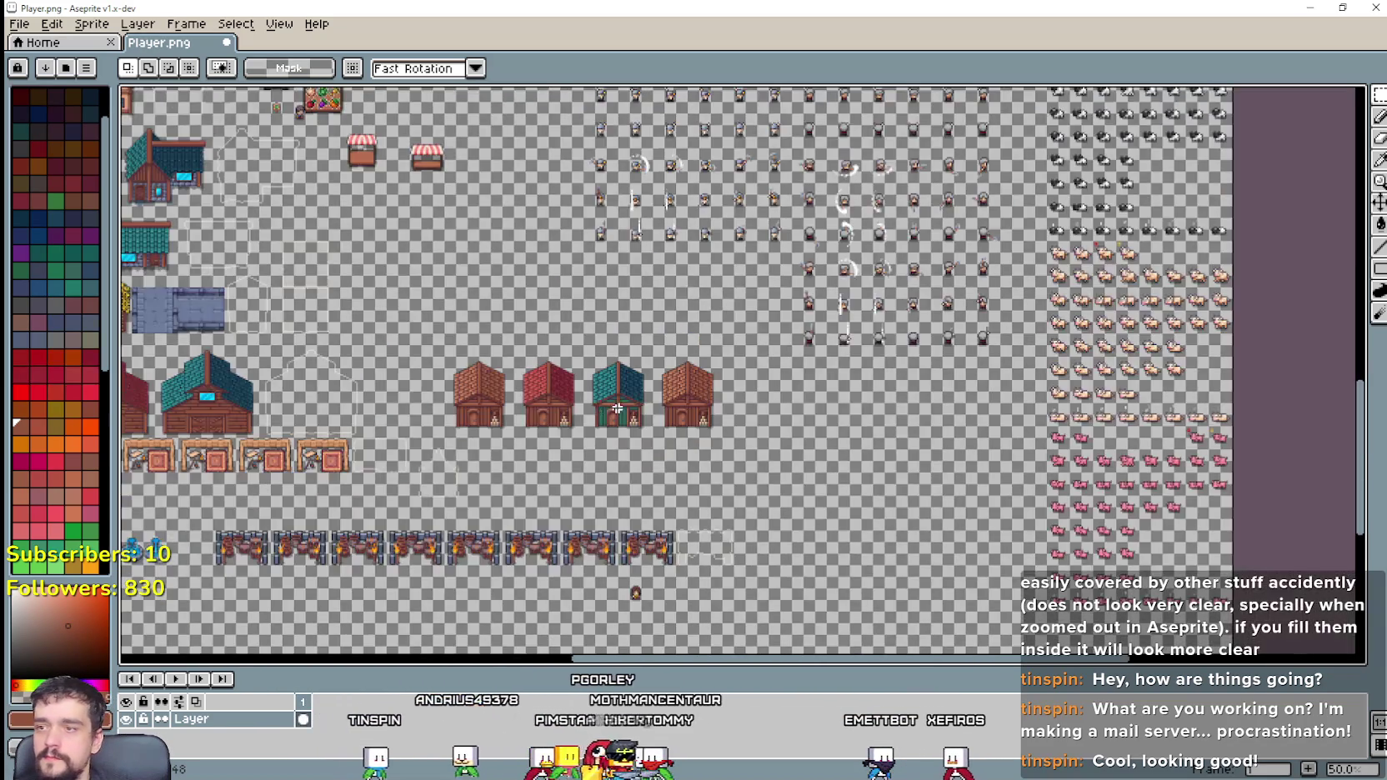
{"action": "scroll", "coordinate": [605, 393], "scroll_direction": "up", "scroll_amount": 5}
Step: Sample the cream colour and draw cream lines along the roof peak and both roof edges
{"action": "key", "text": "i"}
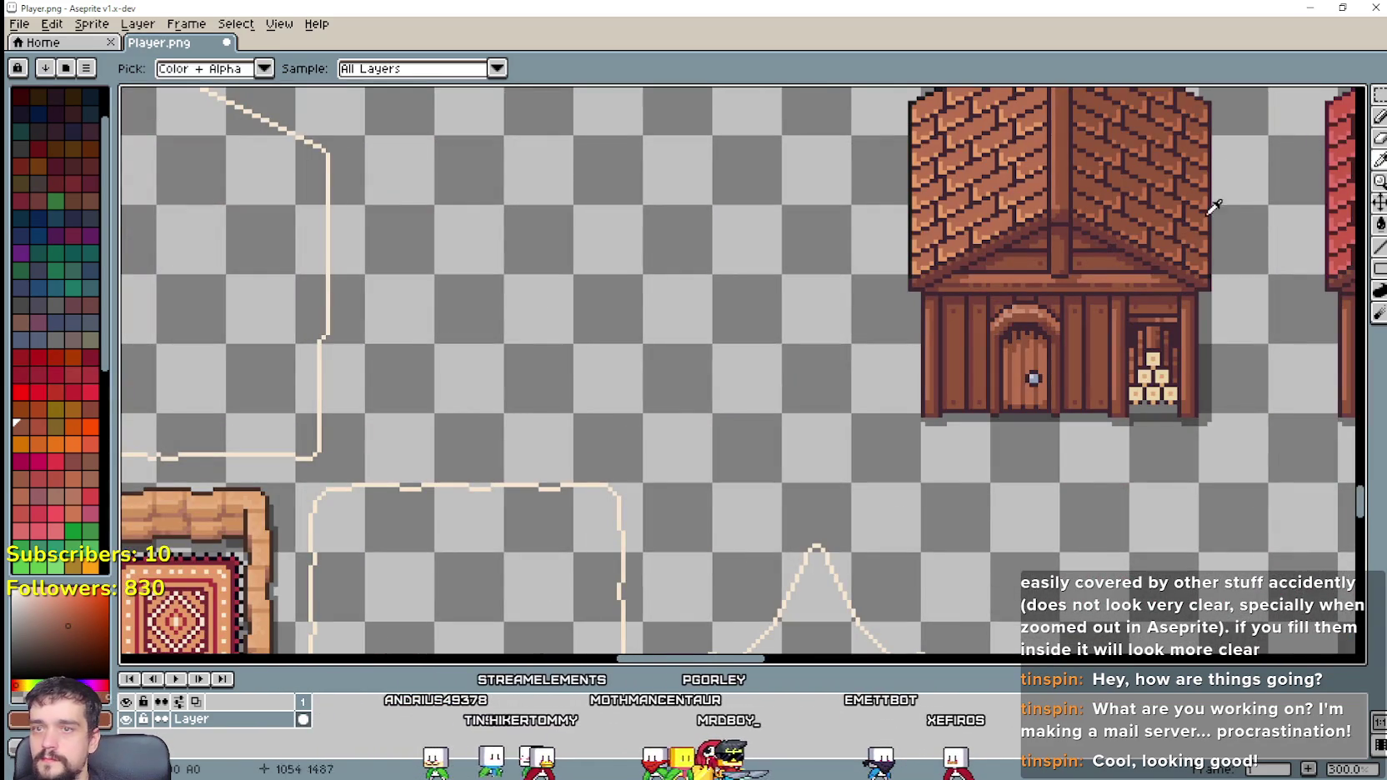
{"action": "scroll", "coordinate": [469, 368], "scroll_direction": "up", "scroll_amount": 2}
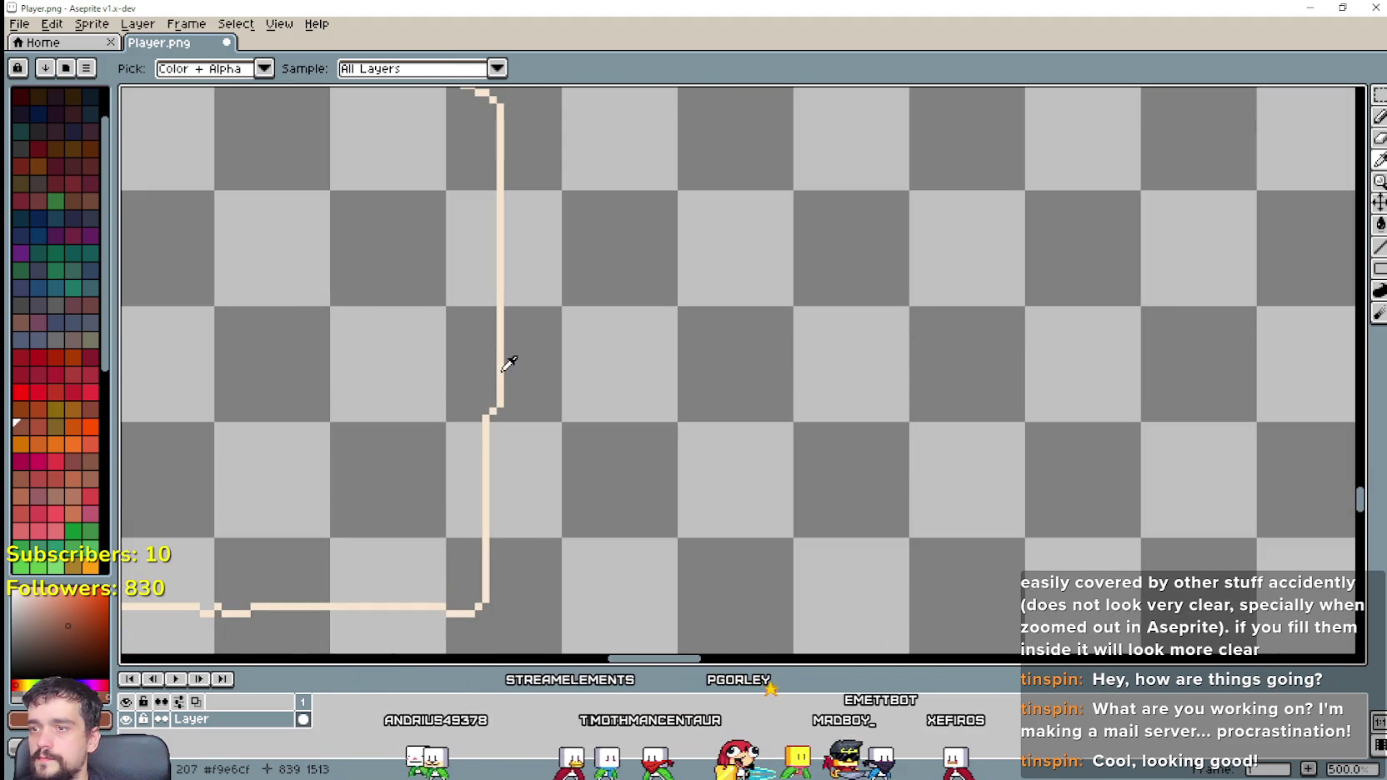
{"action": "left_click", "coordinate": [499, 372]}
{"action": "scroll", "coordinate": [508, 359], "scroll_direction": "down", "scroll_amount": 2}
{"action": "scroll", "coordinate": [508, 359], "scroll_direction": "down", "scroll_amount": 2}
{"action": "scroll", "coordinate": [820, 286], "scroll_direction": "up", "scroll_amount": 3}
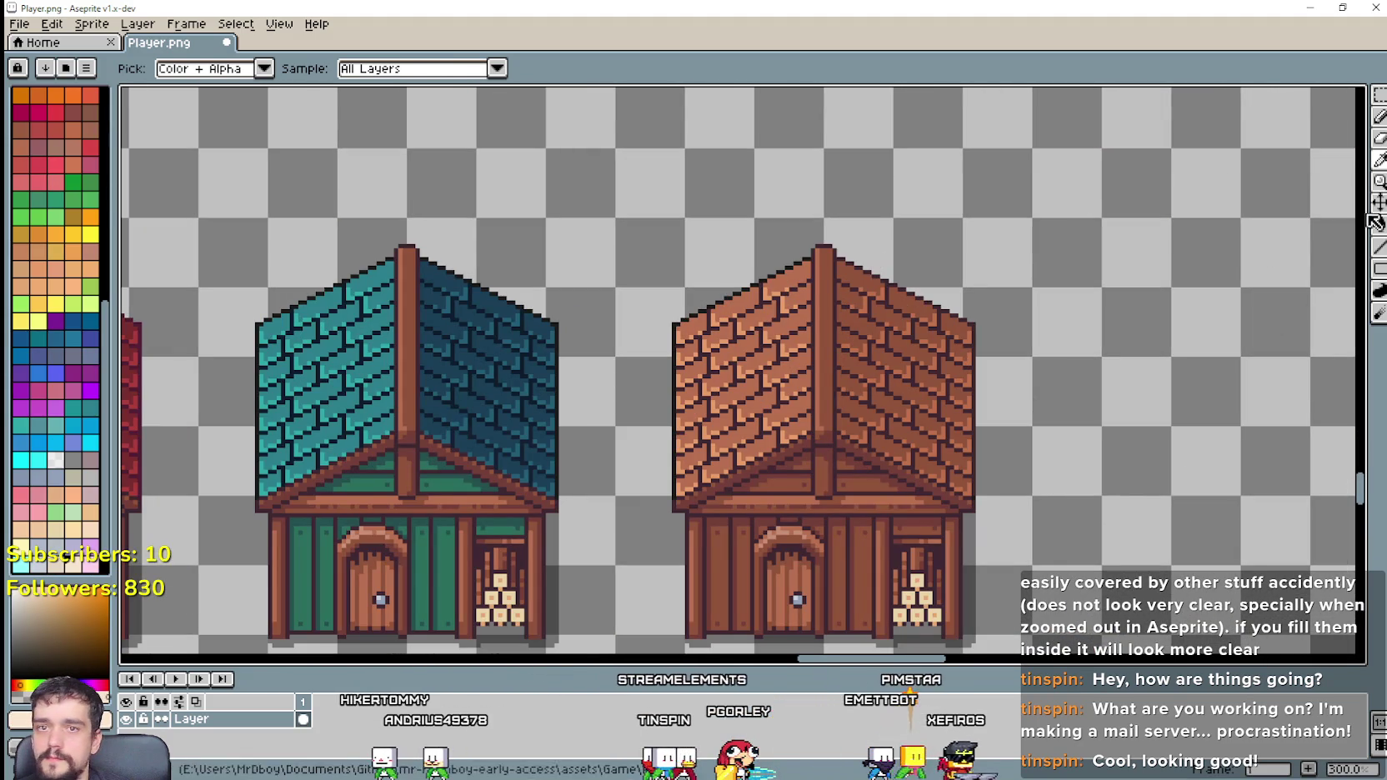
{"action": "left_click", "coordinate": [1380, 247]}
{"action": "scroll", "coordinate": [923, 250], "scroll_direction": "up", "scroll_amount": 1}
{"action": "scroll", "coordinate": [923, 250], "scroll_direction": "up", "scroll_amount": 1}
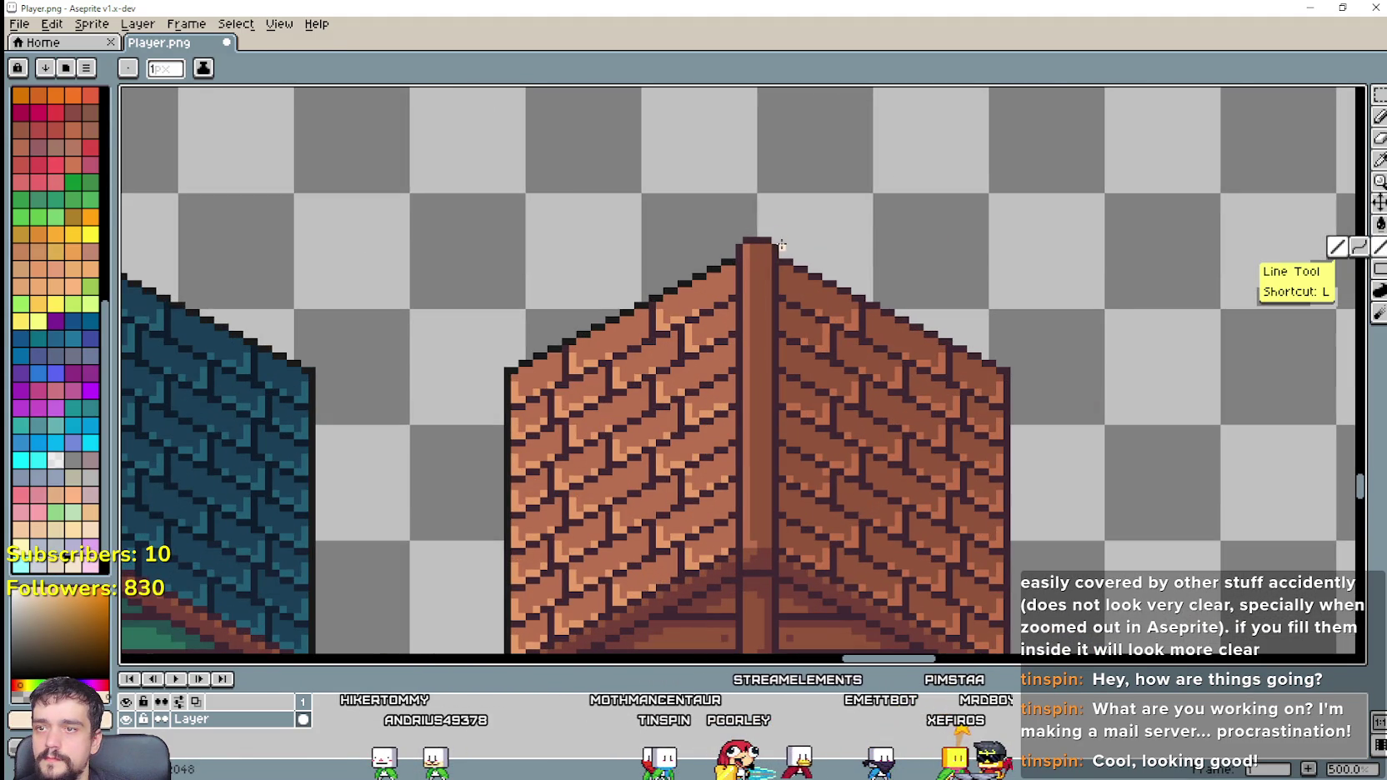
{"action": "left_click", "coordinate": [776, 242]}
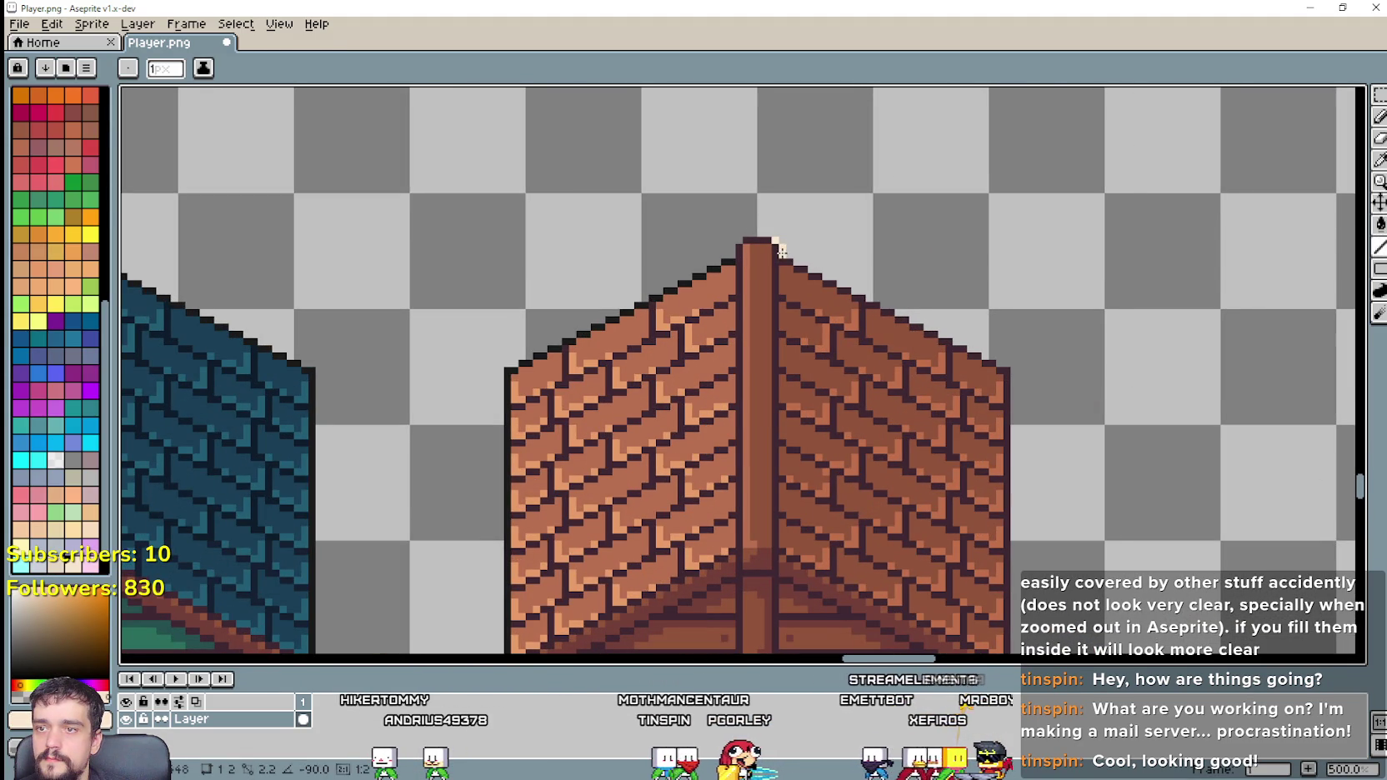
{"action": "scroll", "coordinate": [782, 252], "scroll_direction": "up", "scroll_amount": 2}
{"action": "left_click_drag", "start_coordinate": [1022, 305], "coordinate": [1134, 421]}
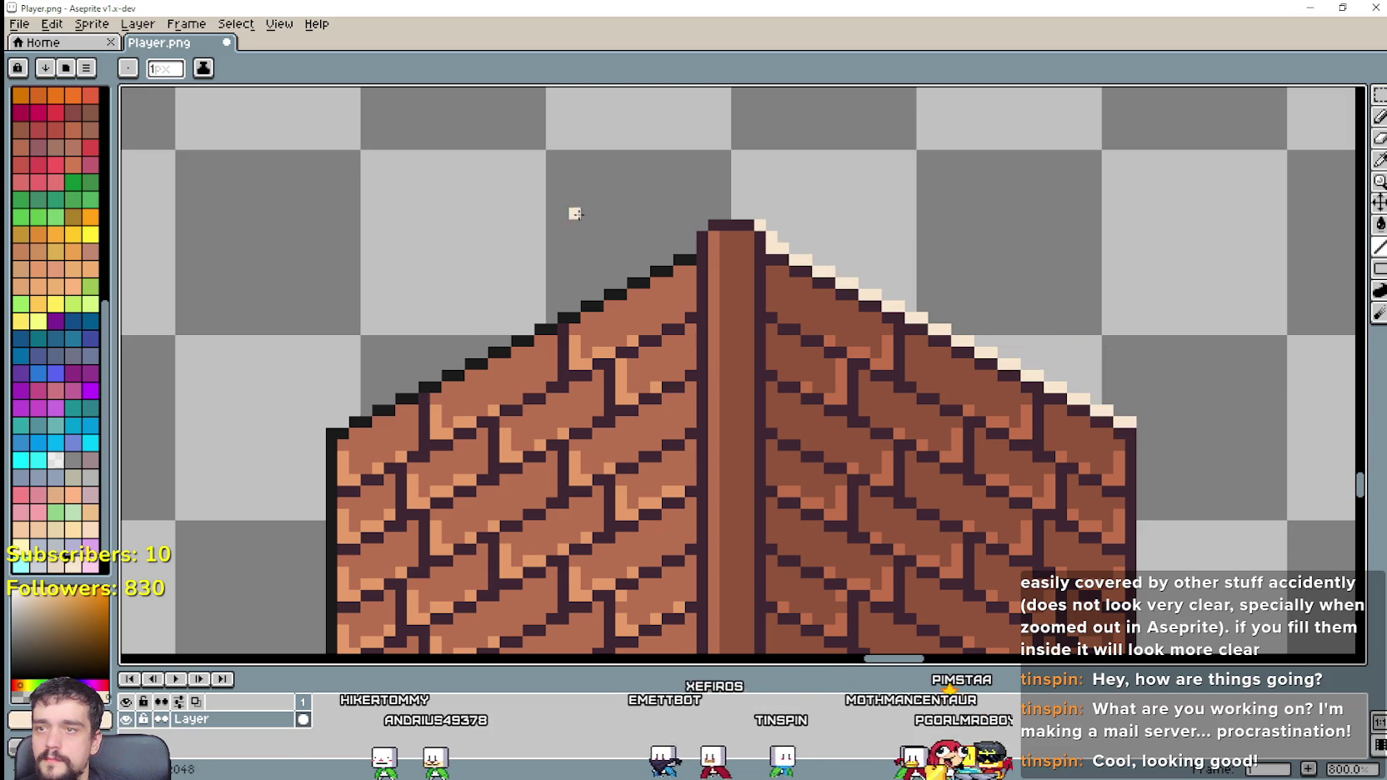
{"action": "left_click_drag", "start_coordinate": [723, 213], "coordinate": [713, 213]}
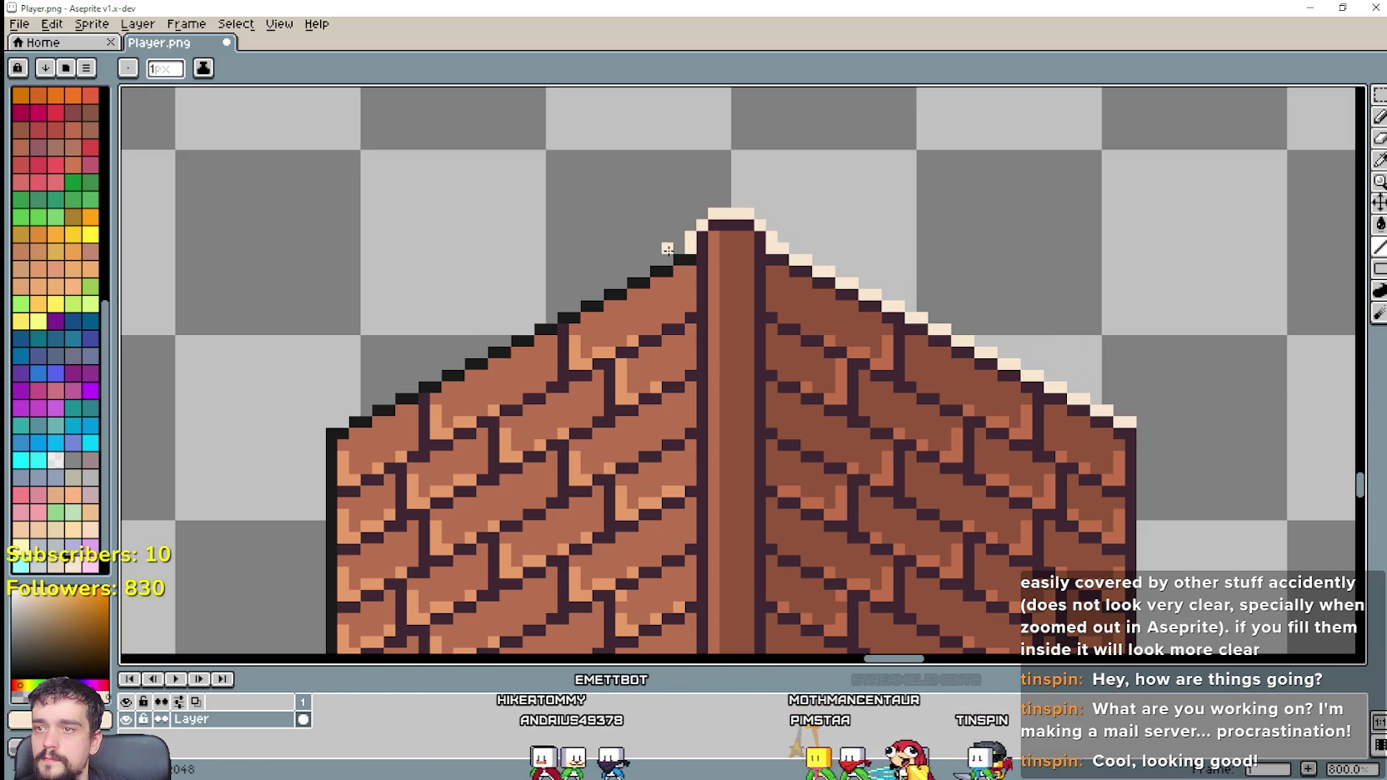
{"action": "mouse_move", "coordinate": [586, 278]}
{"action": "left_mouse_down"}
{"action": "mouse_move", "coordinate": [327, 415]}
{"action": "mouse_move", "coordinate": [349, 224]}
{"action": "left_mouse_up"}
{"action": "scroll", "coordinate": [329, 421], "scroll_direction": "down", "scroll_amount": 1}
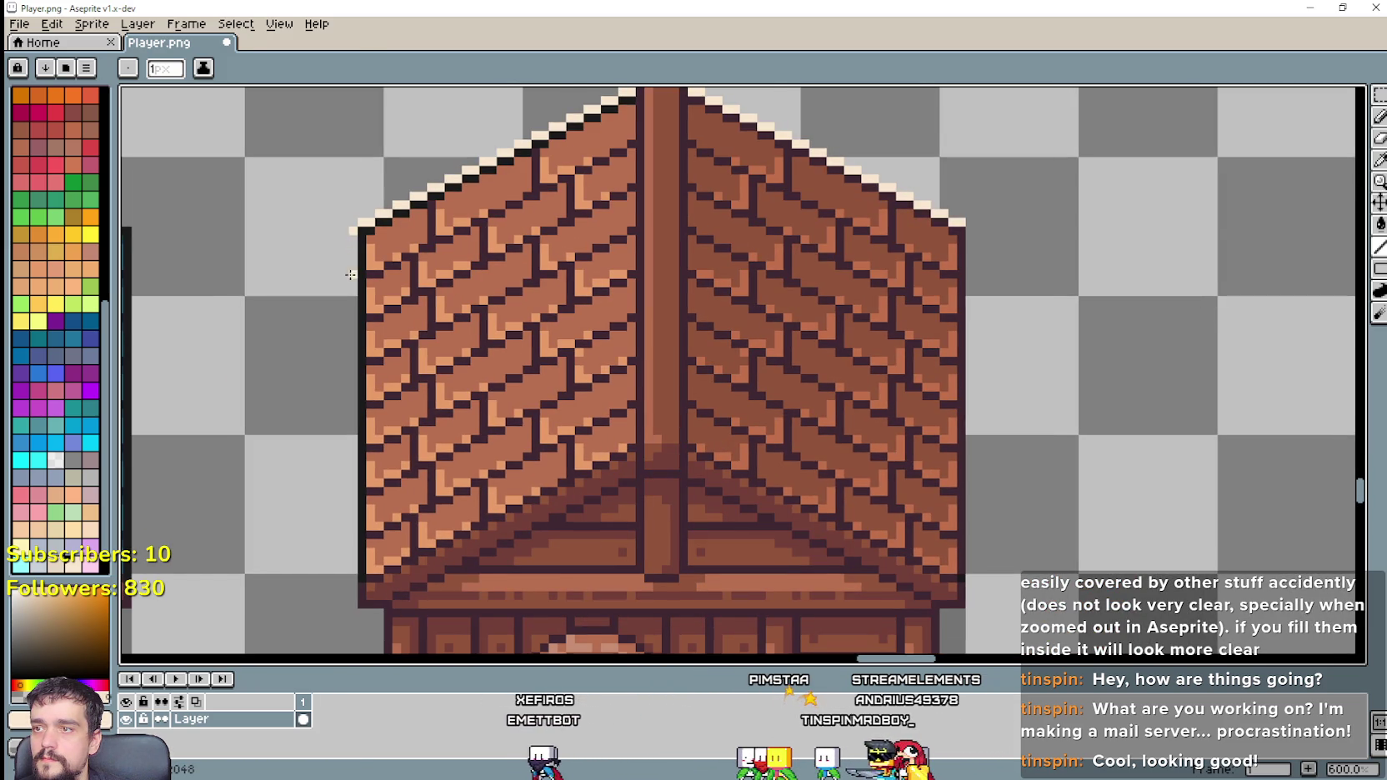
Step: Extend the cream outline down the left wall and along the base, undoing one stray stroke
{"action": "mouse_move", "coordinate": [340, 367]}
{"action": "left_mouse_down"}
{"action": "mouse_move", "coordinate": [340, 557]}
{"action": "mouse_move", "coordinate": [340, 430]}
{"action": "mouse_move", "coordinate": [357, 451]}
{"action": "left_mouse_up"}
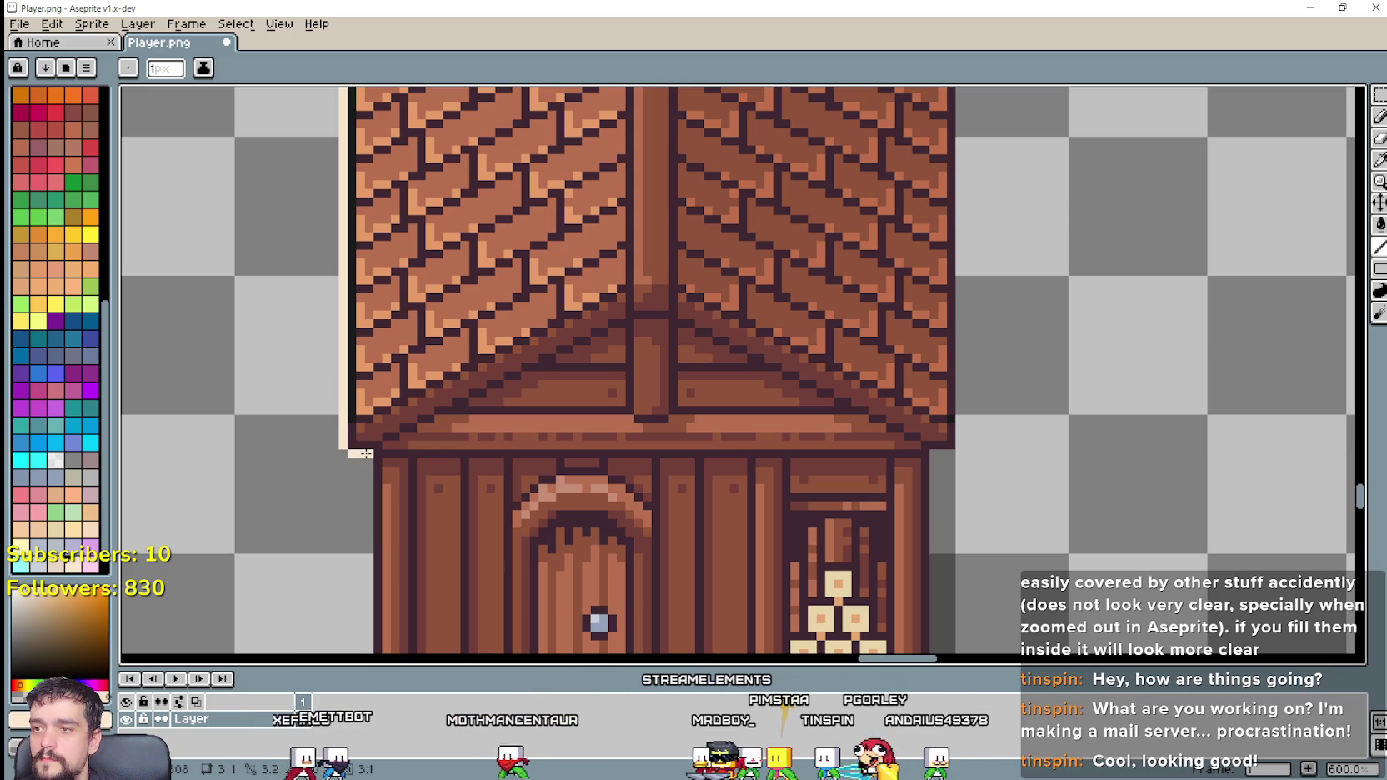
{"action": "scroll", "coordinate": [364, 454], "scroll_direction": "down", "scroll_amount": 2}
{"action": "scroll", "coordinate": [363, 363], "scroll_direction": "up", "scroll_amount": 1}
{"action": "scroll", "coordinate": [367, 367], "scroll_direction": "up", "scroll_amount": 1}
{"action": "mouse_move", "coordinate": [383, 342]}
{"action": "left_mouse_down"}
{"action": "mouse_move", "coordinate": [389, 588]}
{"action": "mouse_move", "coordinate": [435, 594]}
{"action": "left_mouse_up"}
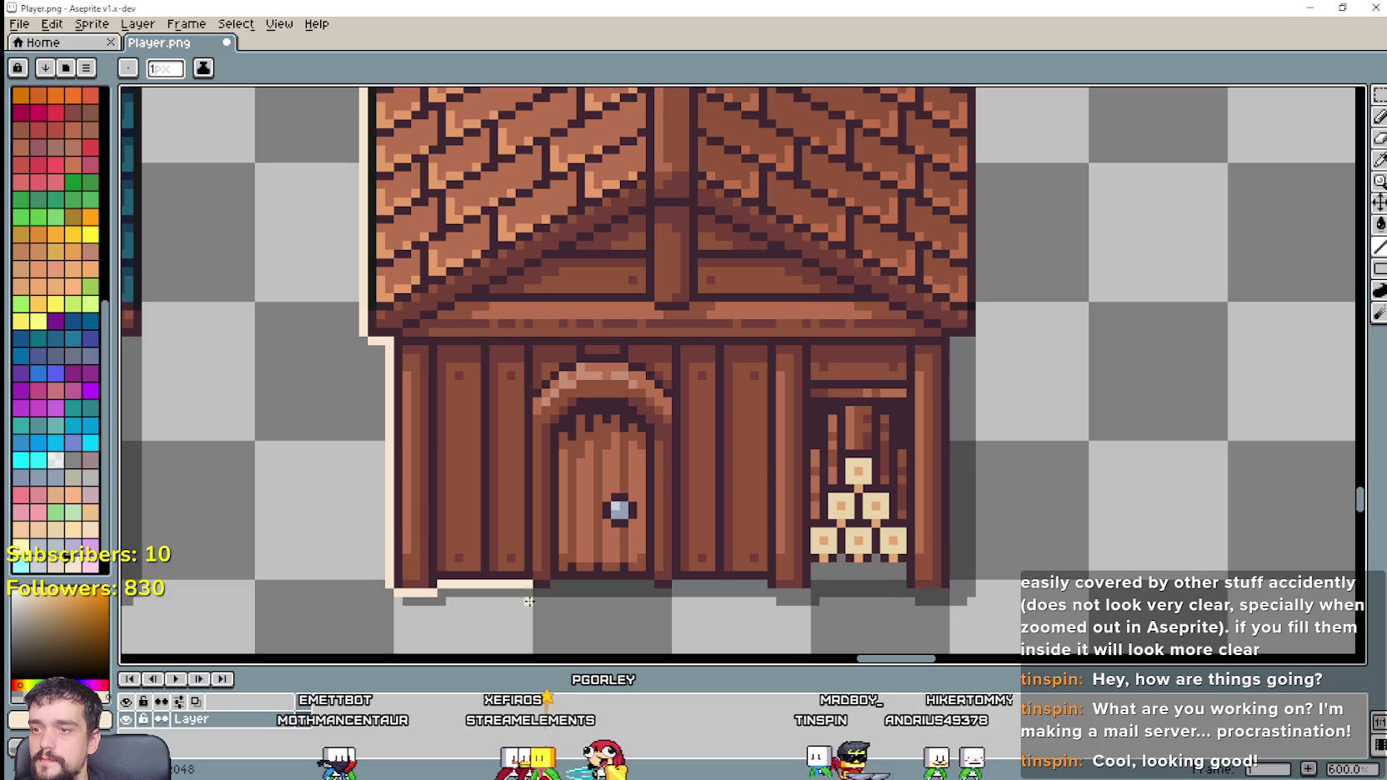
{"action": "left_click_drag", "start_coordinate": [557, 589], "coordinate": [652, 586]}
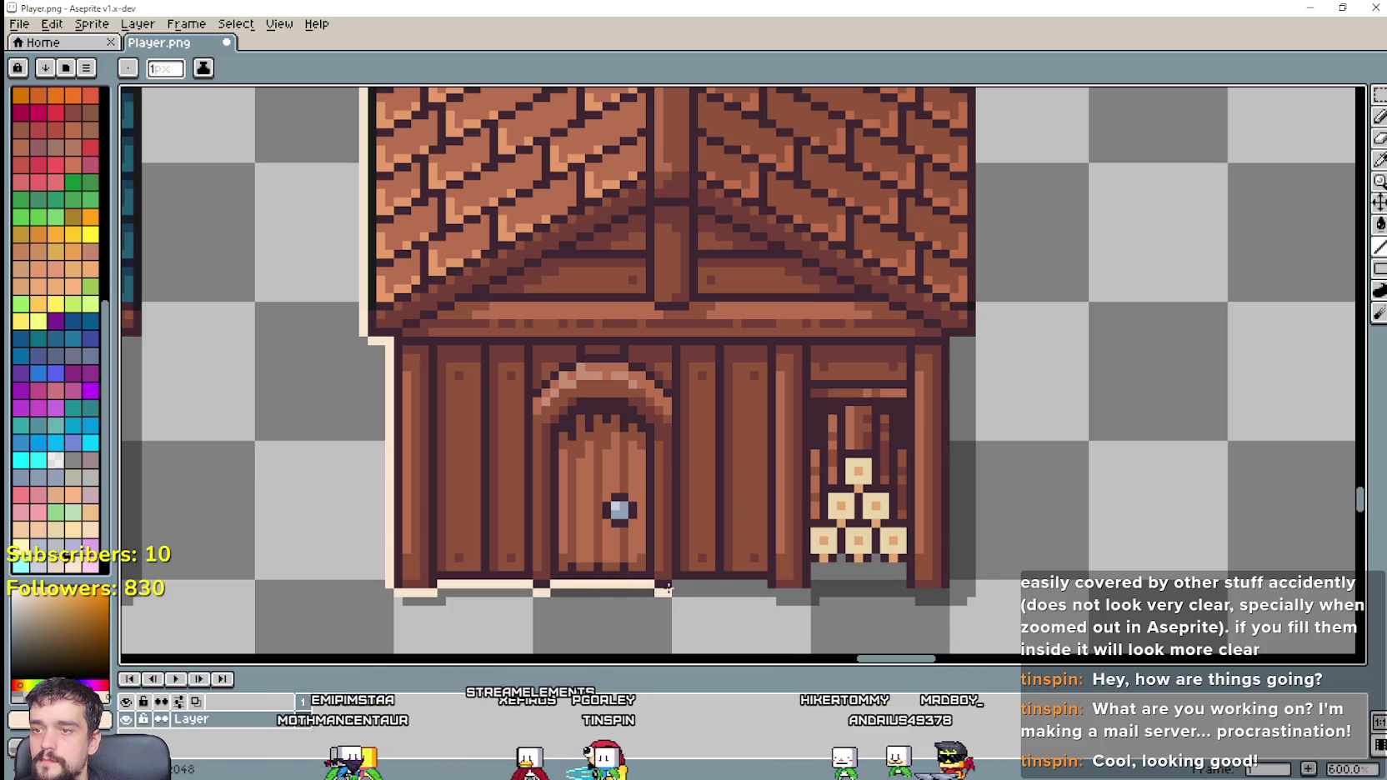
{"action": "scroll", "coordinate": [716, 586], "scroll_direction": "up", "scroll_amount": 1}
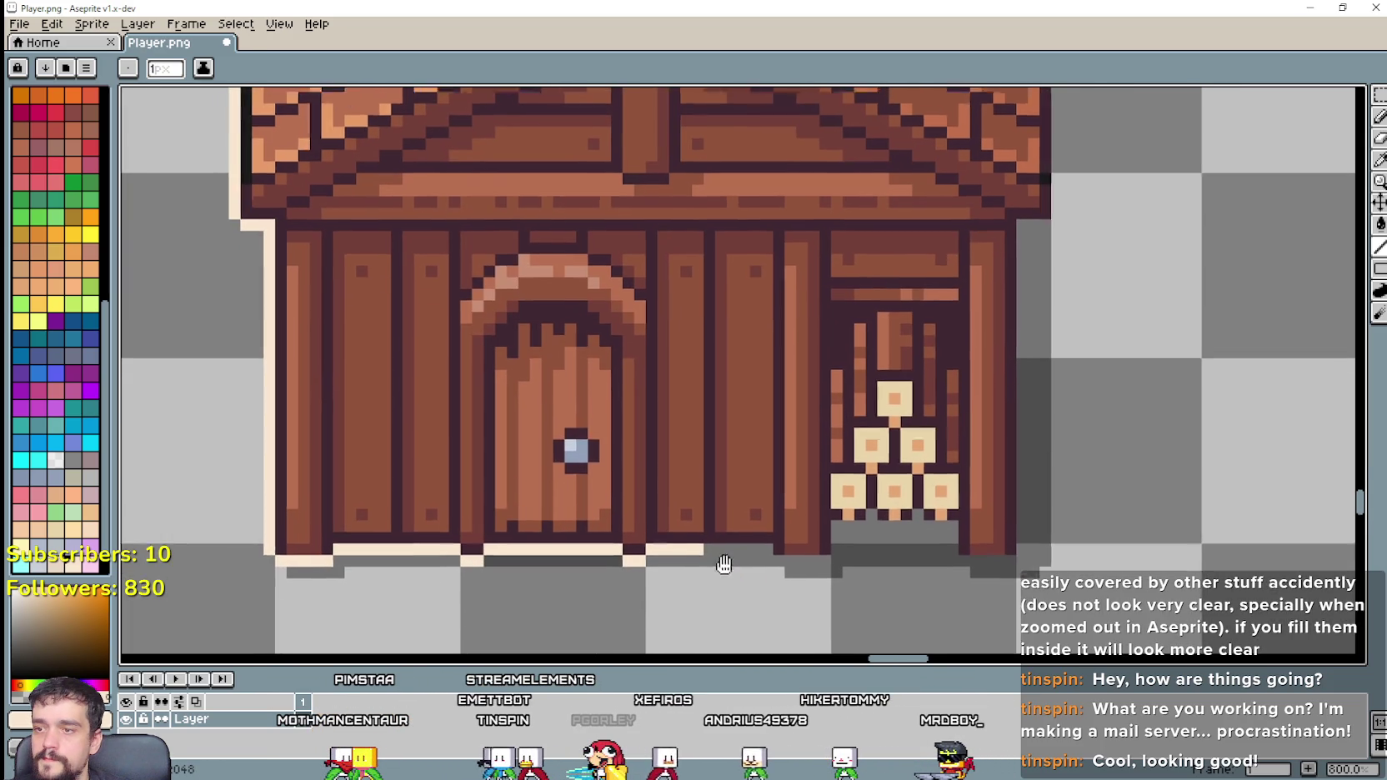
{"action": "scroll", "coordinate": [711, 548], "scroll_direction": "up", "scroll_amount": 2}
{"action": "left_click_drag", "start_coordinate": [695, 531], "coordinate": [786, 530]}
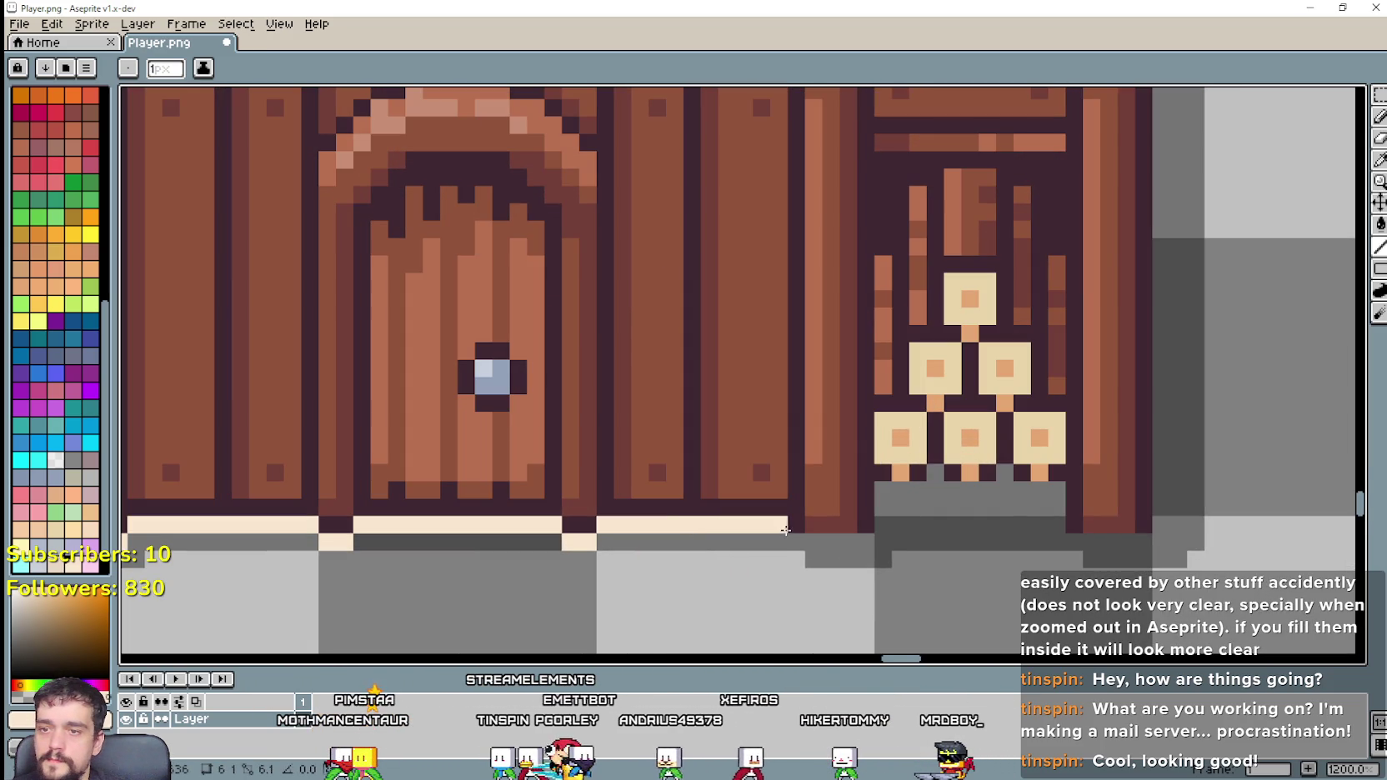
{"action": "scroll", "coordinate": [885, 507], "scroll_direction": "down", "scroll_amount": 2}
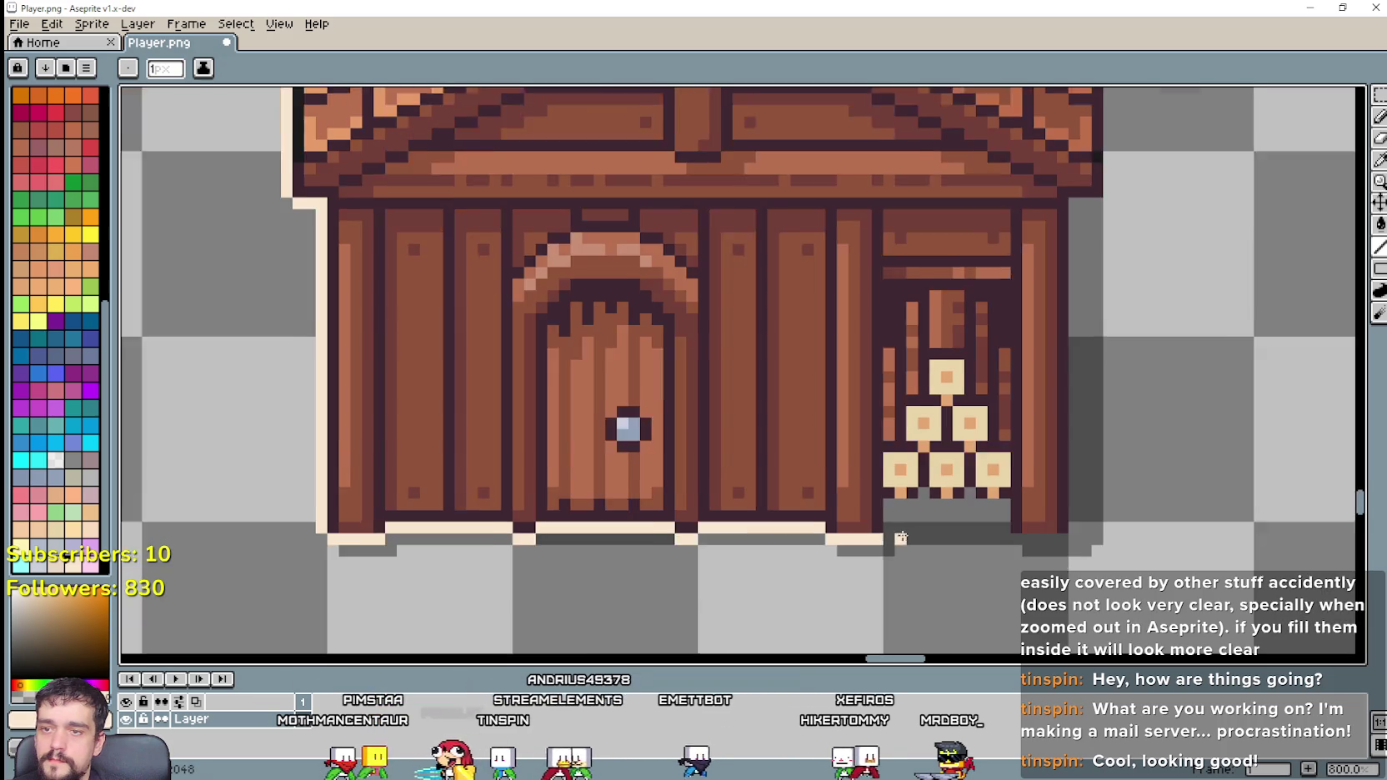
{"action": "left_click_drag", "start_coordinate": [762, 483], "coordinate": [764, 498]}
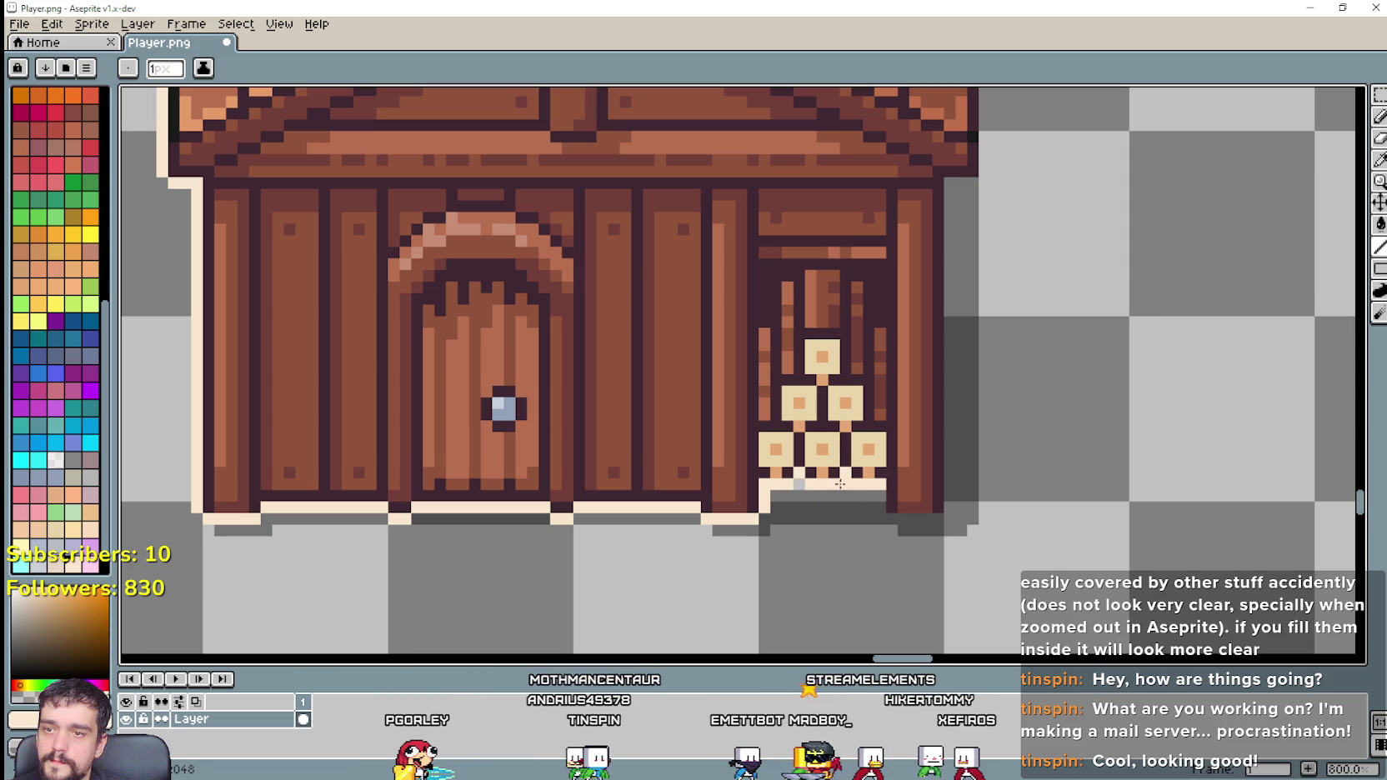
{"action": "key", "text": "ctrl+z"}
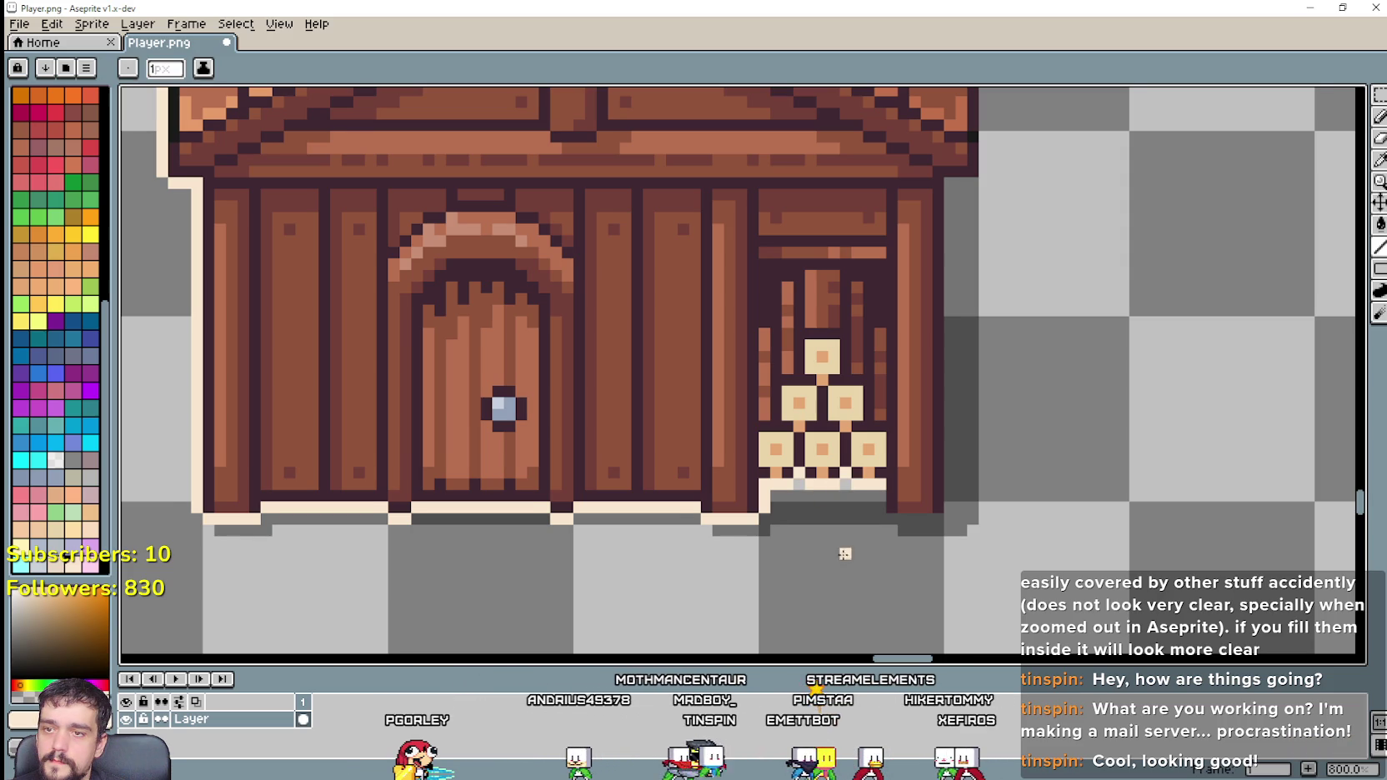
Step: Pan and zoom around the house to review the finished cream outline
{"action": "left_click_drag", "start_coordinate": [845, 554], "coordinate": [831, 482]}
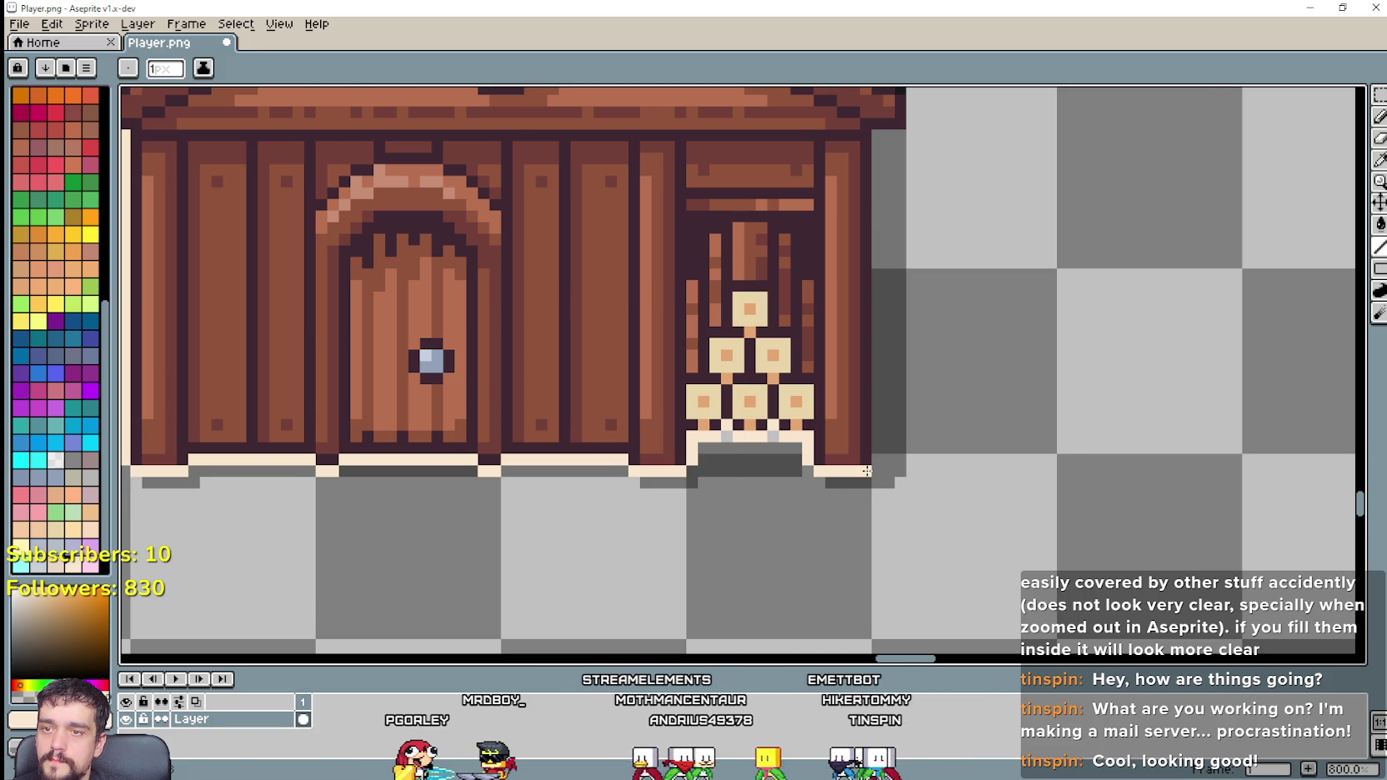
{"action": "scroll", "coordinate": [867, 471], "scroll_direction": "down", "scroll_amount": 1}
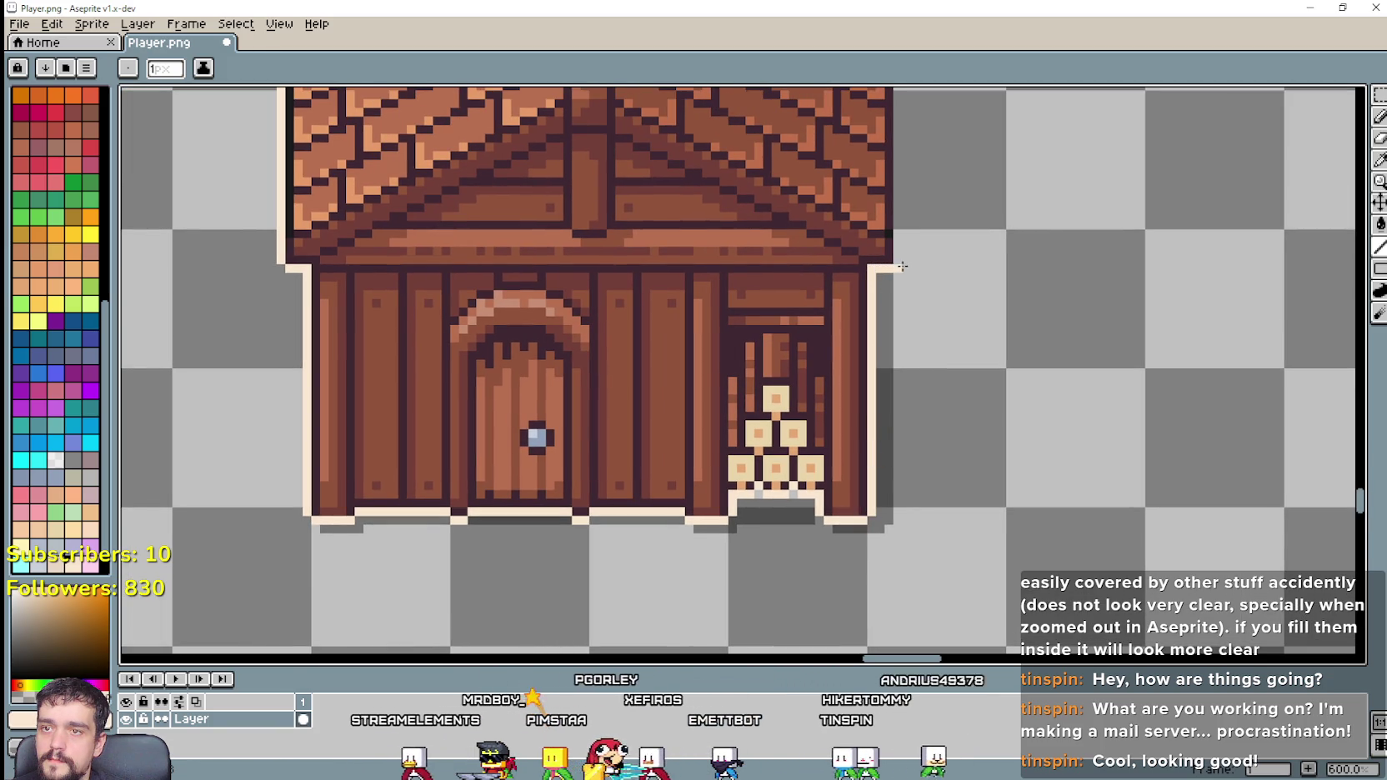
{"action": "left_click_drag", "start_coordinate": [905, 265], "coordinate": [874, 456]}
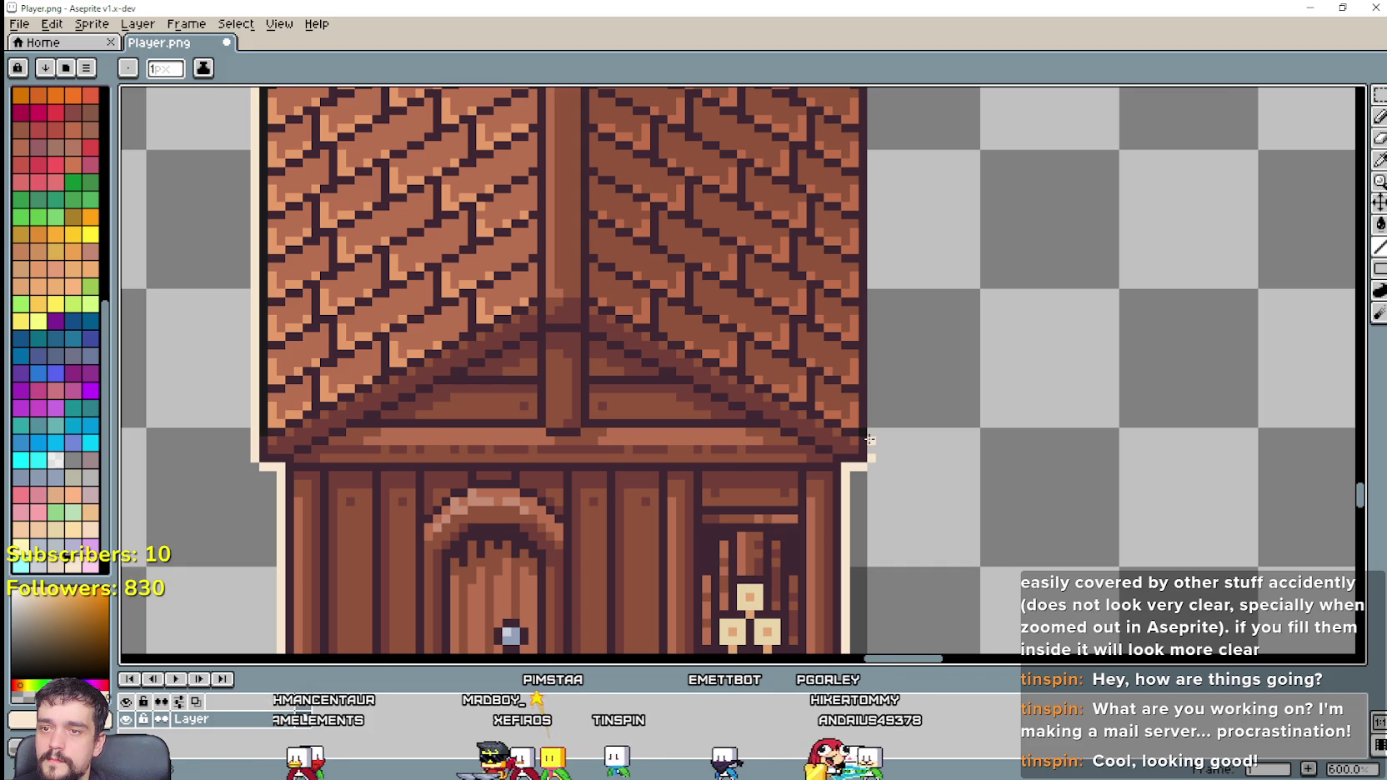
{"action": "scroll", "coordinate": [872, 317], "scroll_direction": "up", "scroll_amount": 3}
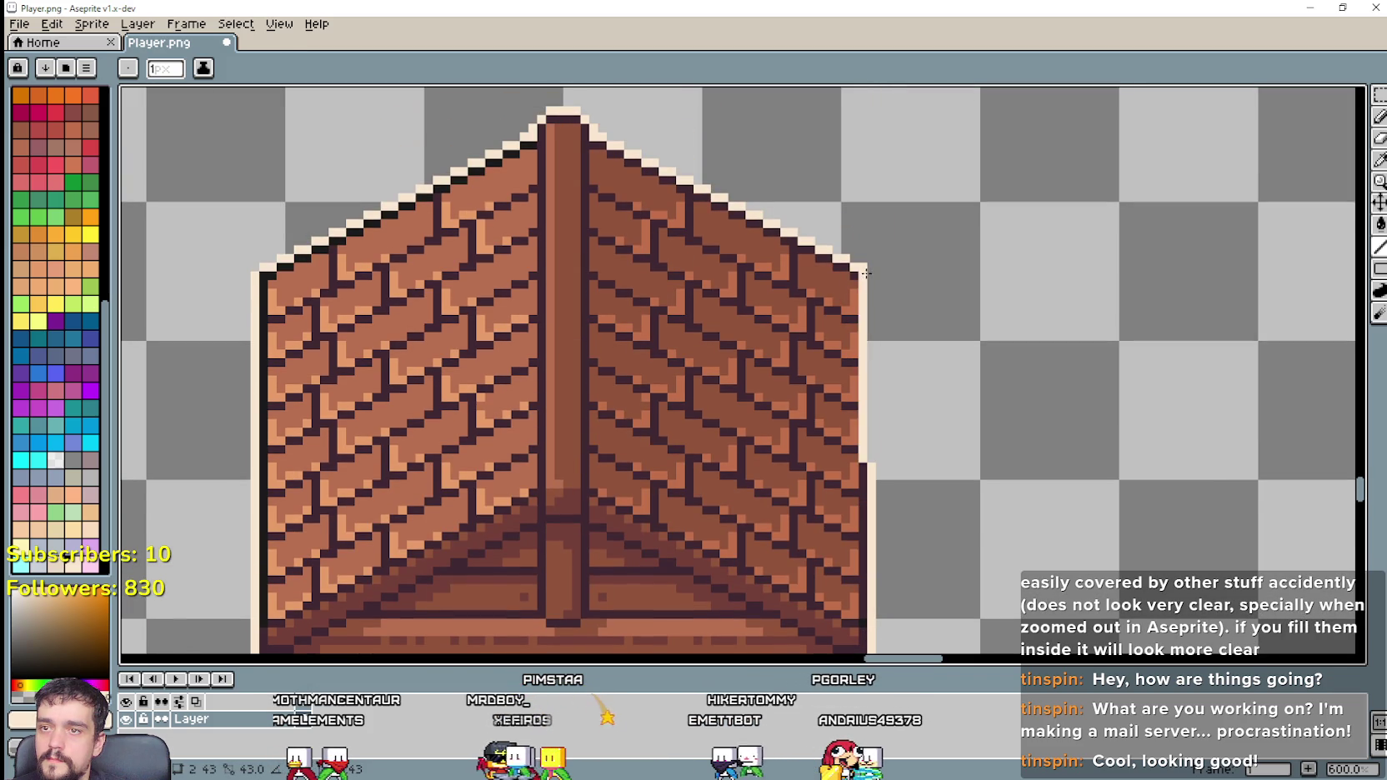
{"action": "scroll", "coordinate": [958, 371], "scroll_direction": "down", "scroll_amount": 2}
{"action": "scroll", "coordinate": [967, 389], "scroll_direction": "down", "scroll_amount": 2}
{"action": "scroll", "coordinate": [959, 388], "scroll_direction": "up", "scroll_amount": 1}
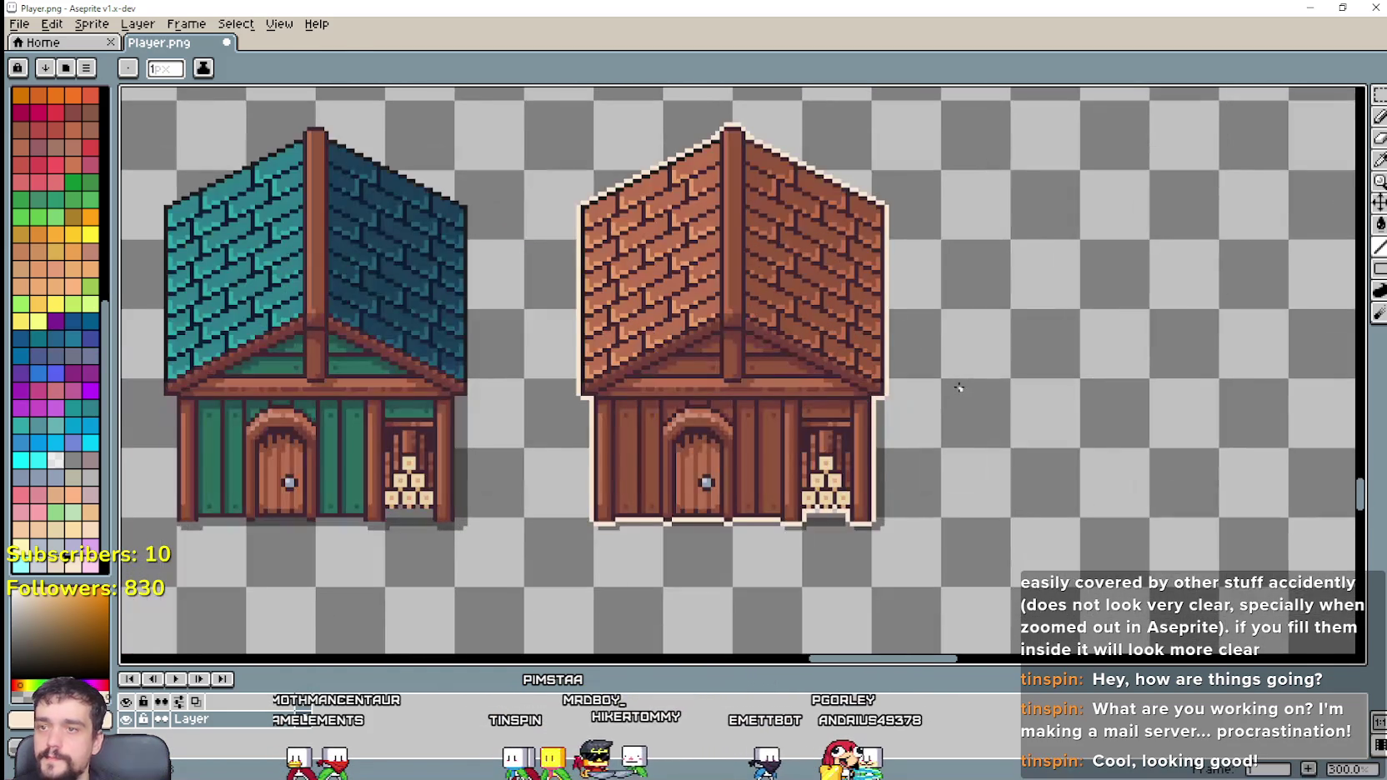
{"action": "left_click", "coordinate": [1379, 98]}
Step: Select the copied brown house and set the fill tool to replace all matching pixels
{"action": "scroll", "coordinate": [723, 241], "scroll_direction": "down", "scroll_amount": 1}
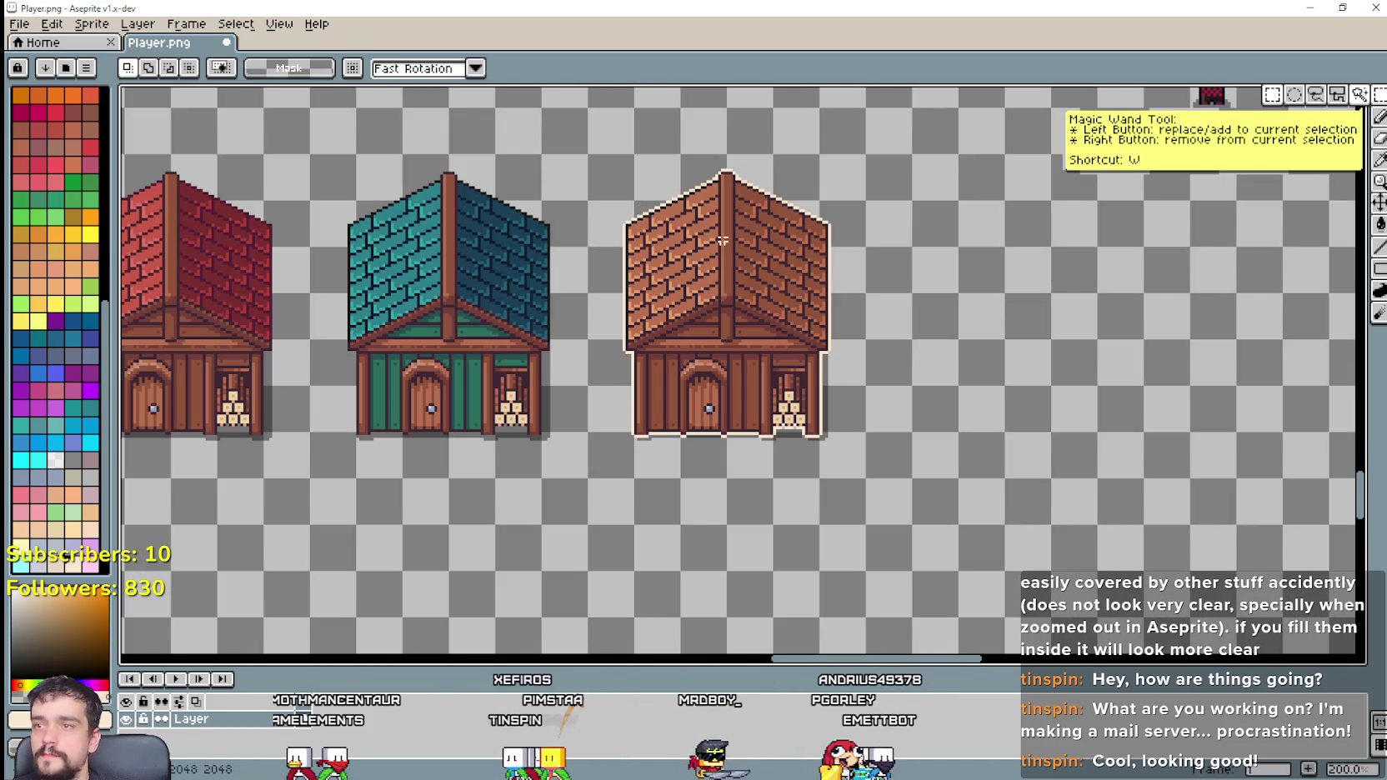
{"action": "left_click_drag", "start_coordinate": [588, 154], "coordinate": [867, 479]}
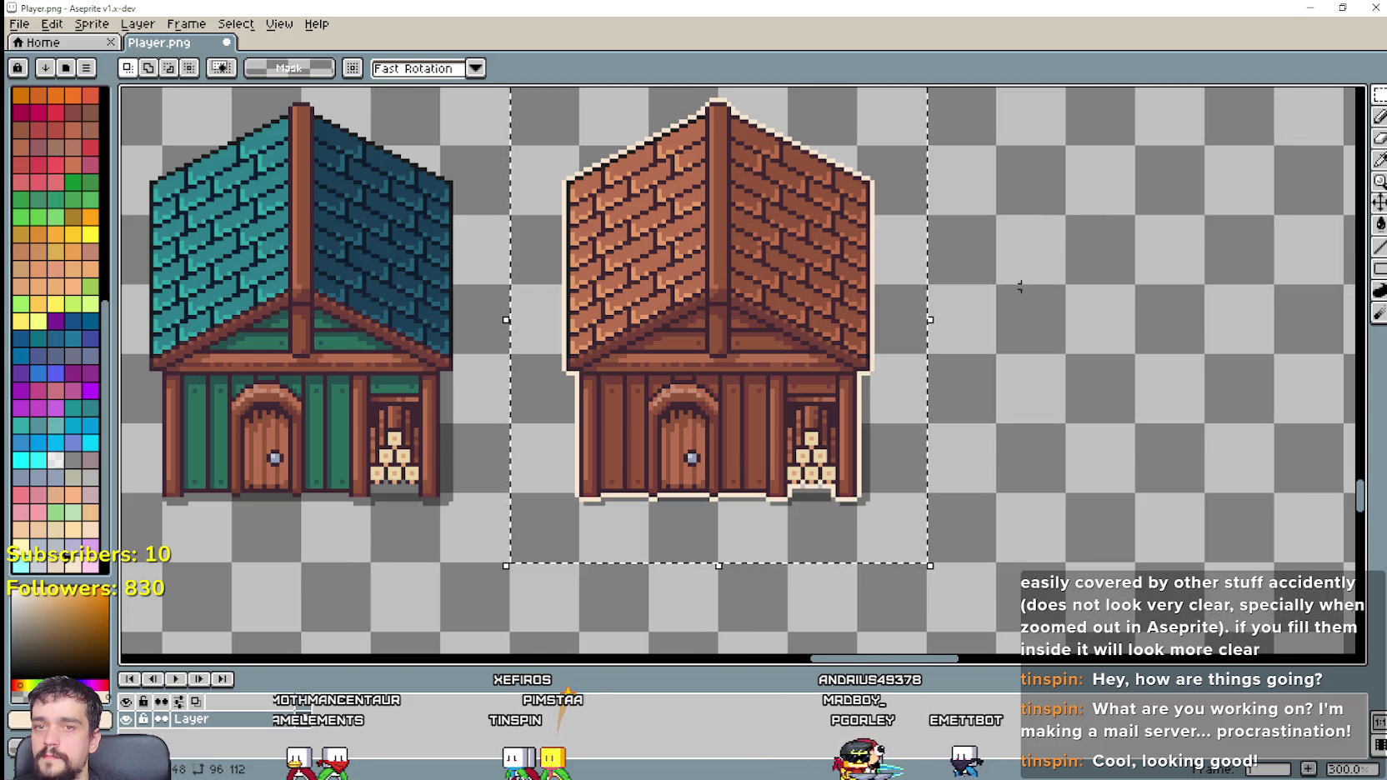
{"action": "scroll", "coordinate": [742, 313], "scroll_direction": "up", "scroll_amount": 1}
{"action": "left_click", "coordinate": [1379, 225]}
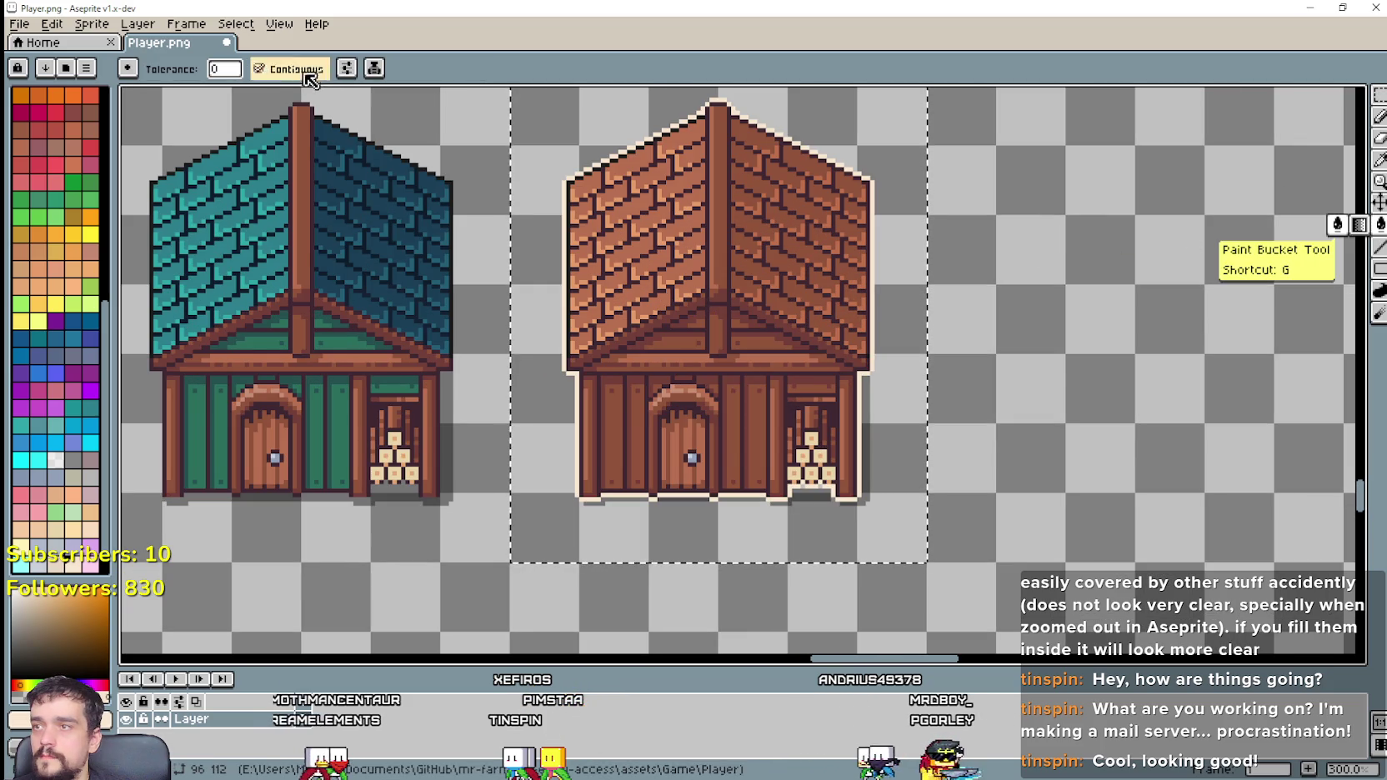
{"action": "scroll", "coordinate": [692, 315], "scroll_direction": "up", "scroll_amount": 1}
{"action": "left_click", "coordinate": [707, 286]}
Step: Clear the brown walls, roof bricks, orange marks, dark outline pixels and crate pile, leaving the cream outline
{"action": "left_click", "coordinate": [706, 286]}
{"action": "left_click", "coordinate": [645, 295]}
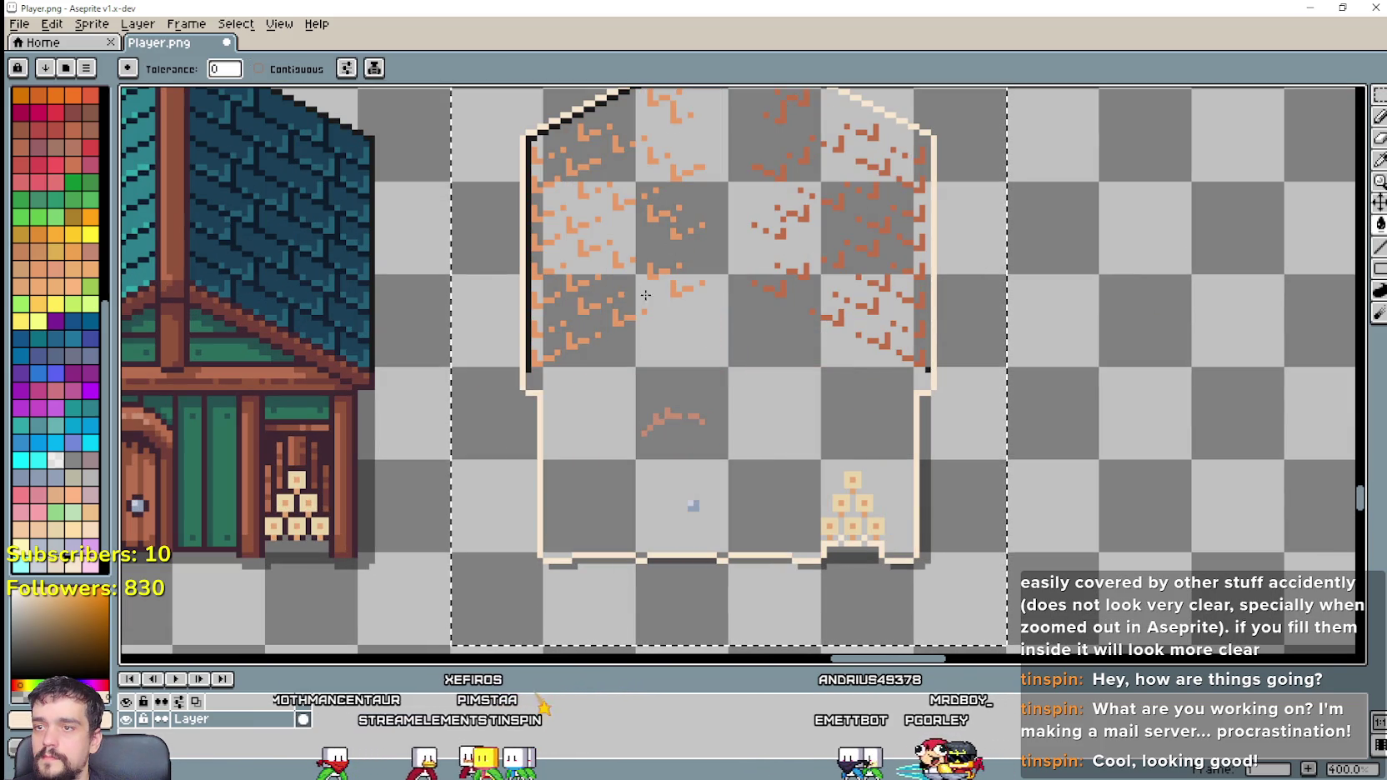
{"action": "left_click", "coordinate": [626, 321]}
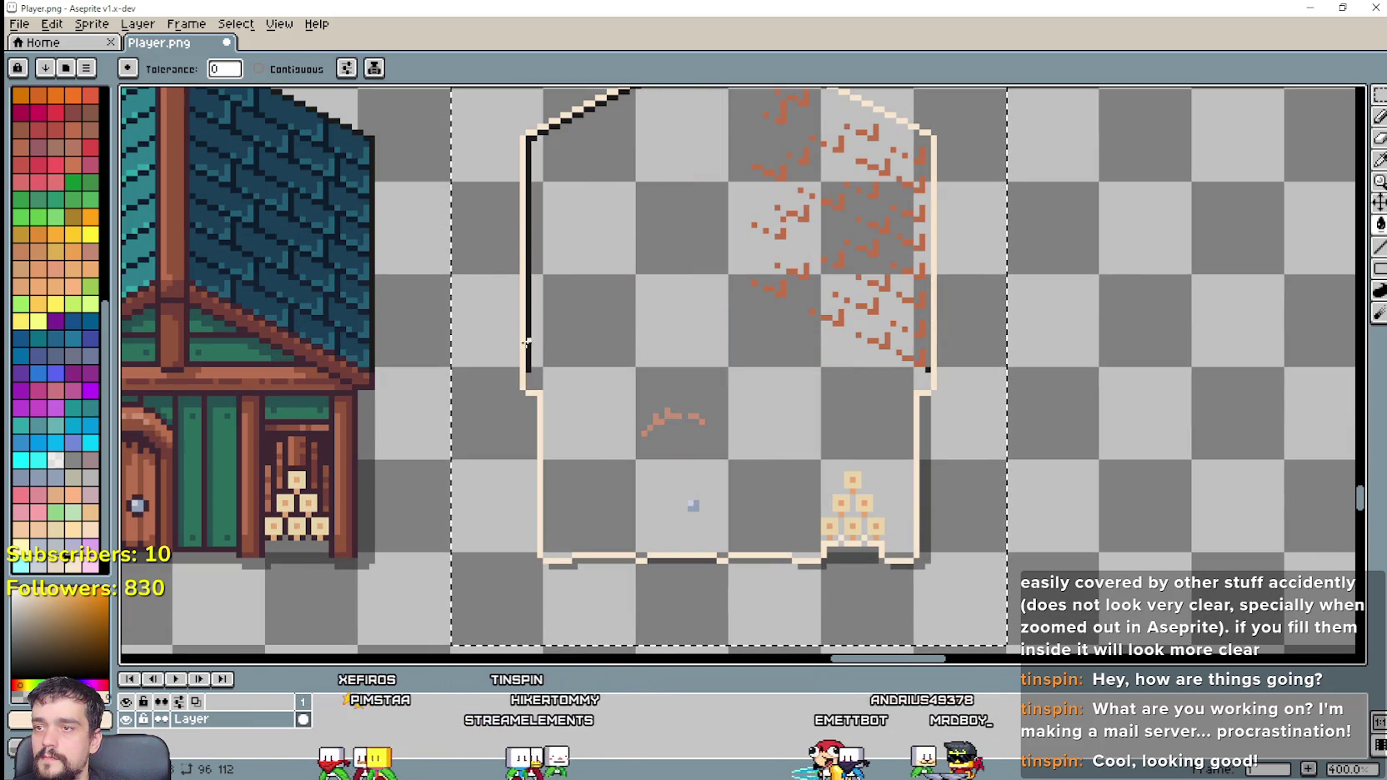
{"action": "left_click", "coordinate": [530, 344]}
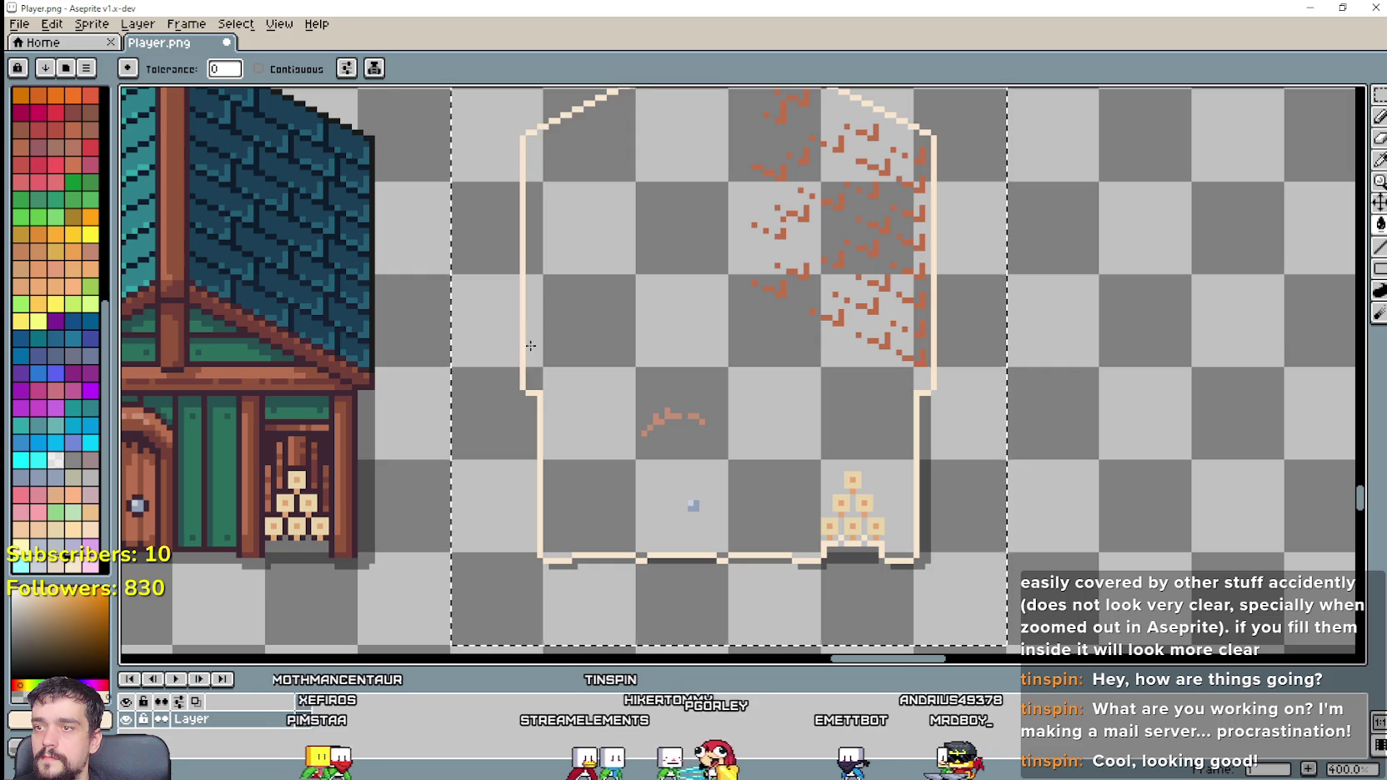
{"action": "left_click", "coordinate": [823, 308]}
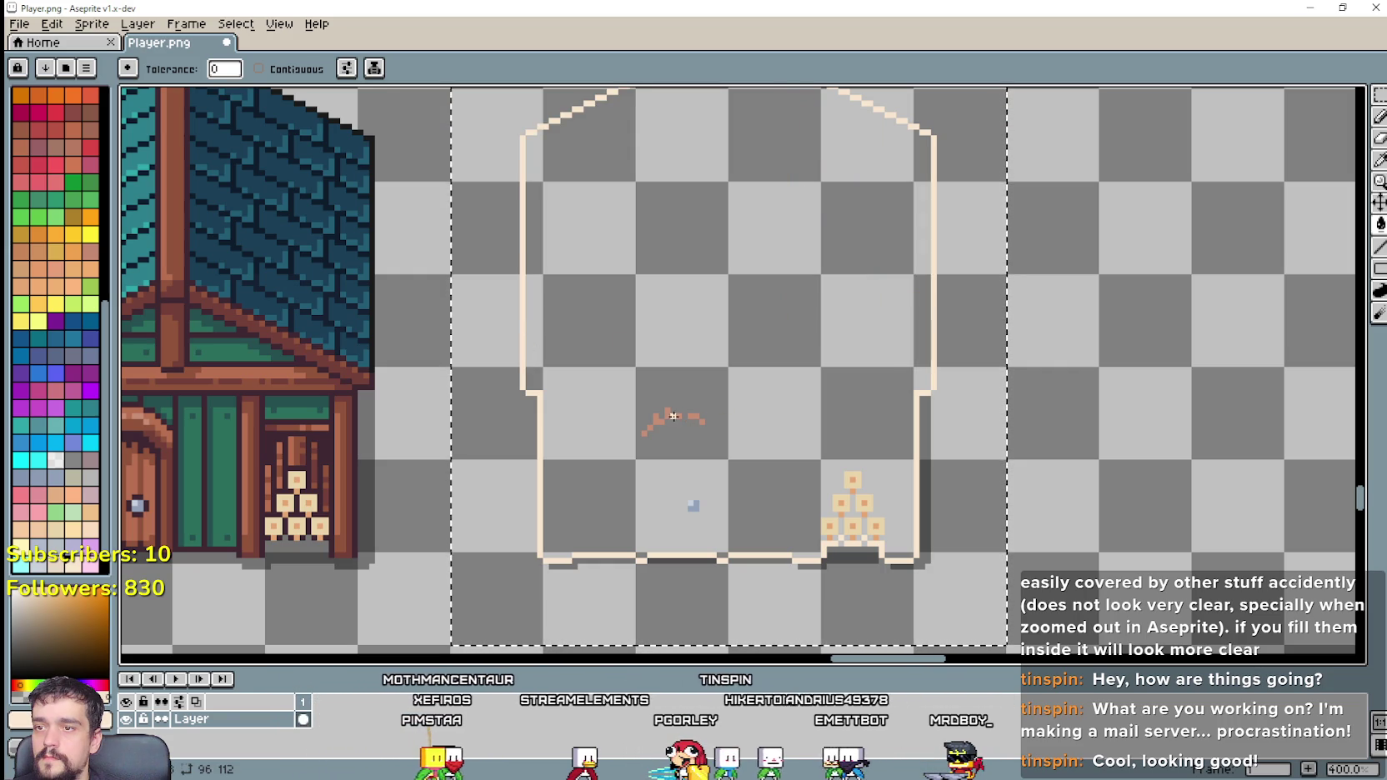
{"action": "left_click", "coordinate": [843, 515]}
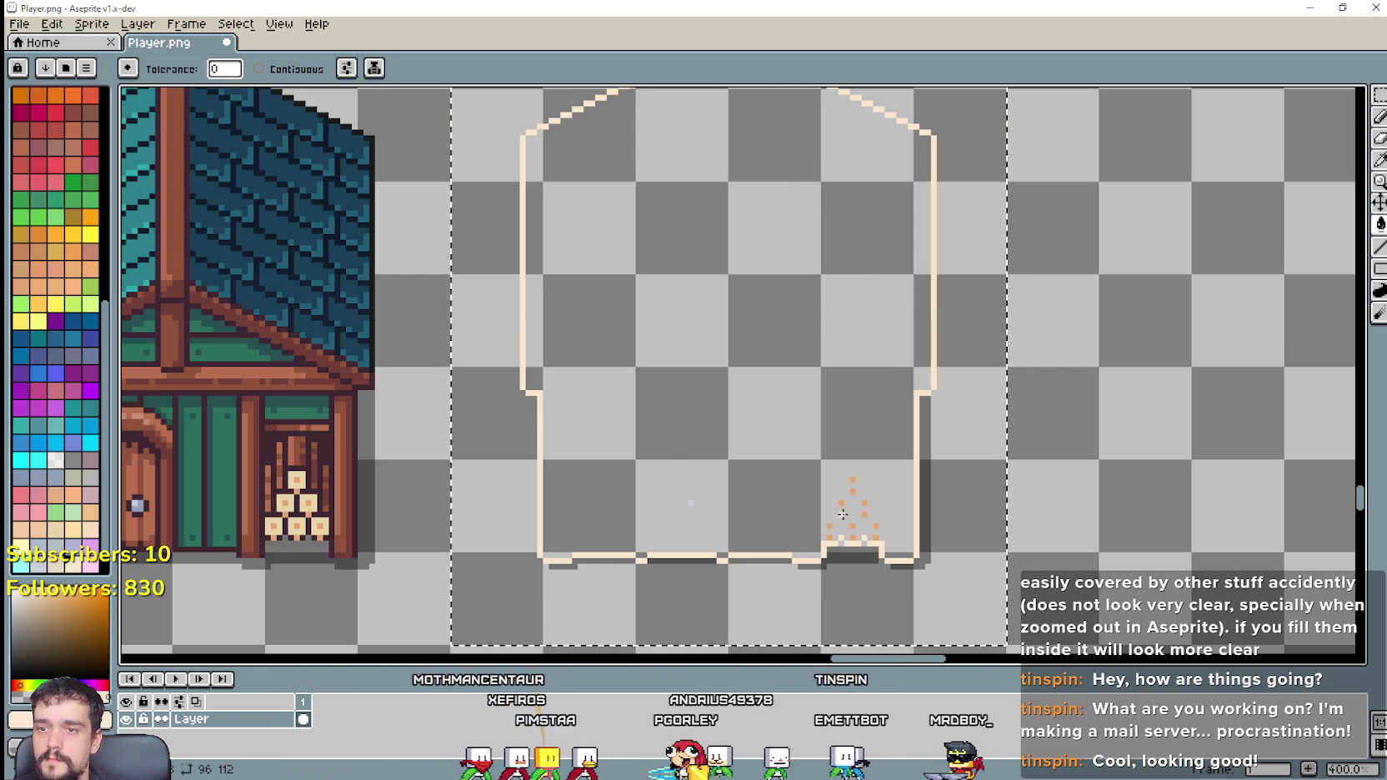
{"action": "scroll", "coordinate": [824, 566], "scroll_direction": "up", "scroll_amount": 1}
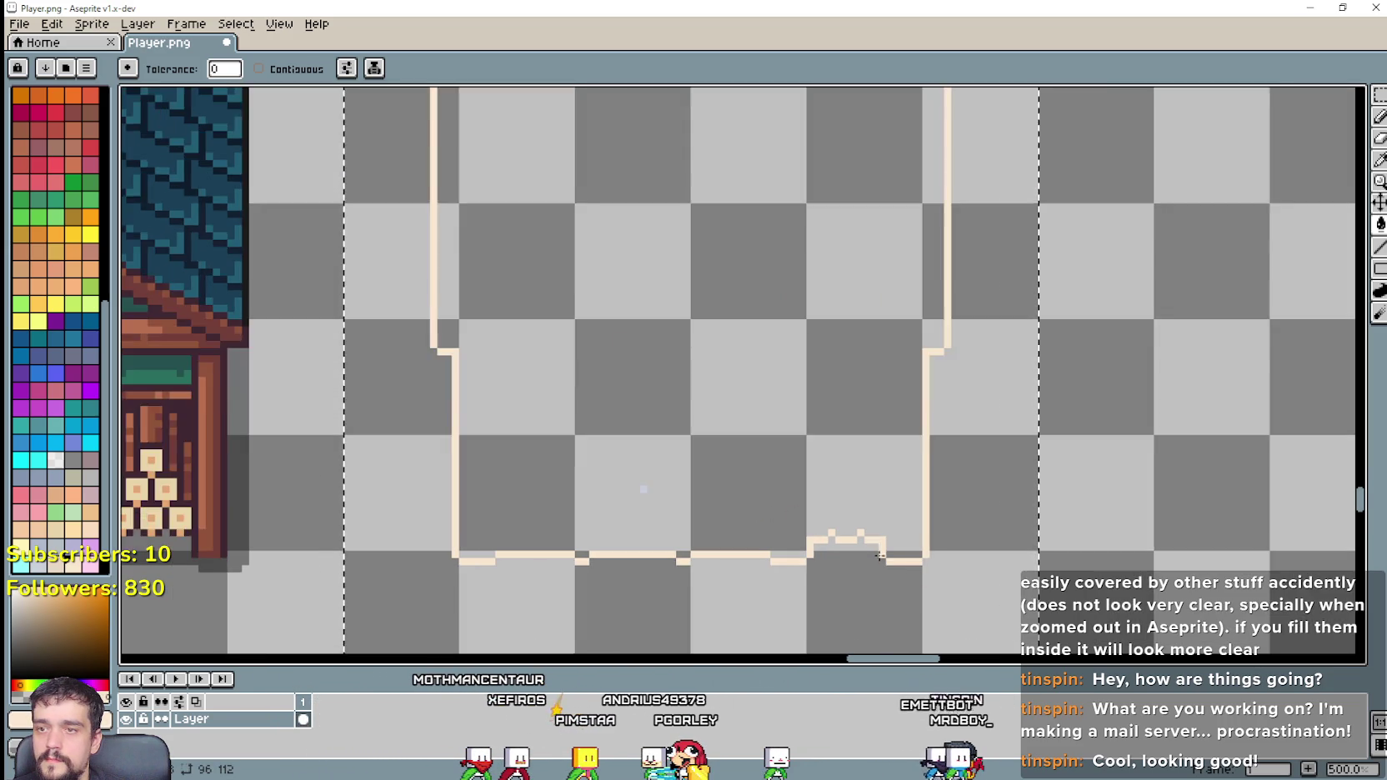
{"action": "scroll", "coordinate": [874, 484], "scroll_direction": "down", "scroll_amount": 1}
{"action": "scroll", "coordinate": [874, 483], "scroll_direction": "down", "scroll_amount": 2}
{"action": "scroll", "coordinate": [875, 484], "scroll_direction": "down", "scroll_amount": 2}
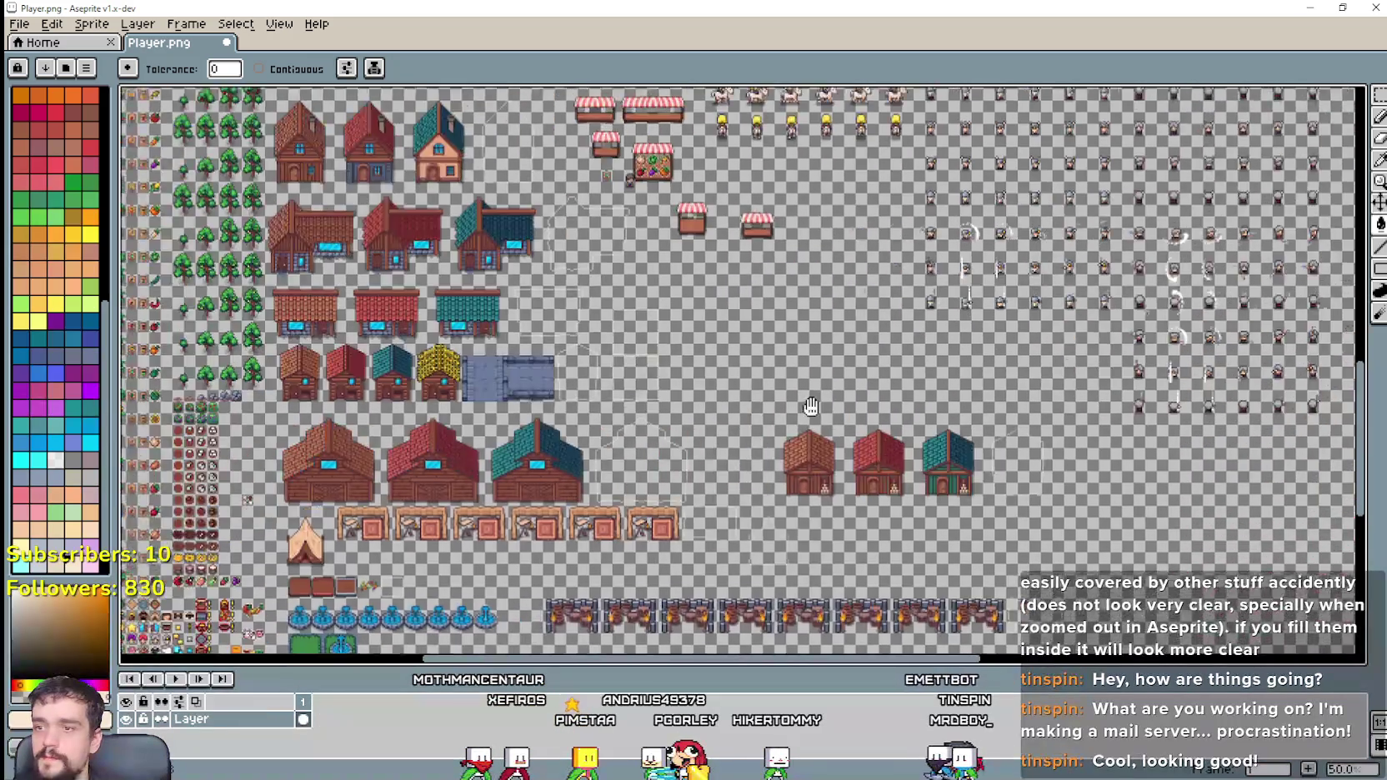
{"action": "scroll", "coordinate": [764, 356], "scroll_direction": "down", "scroll_amount": 1}
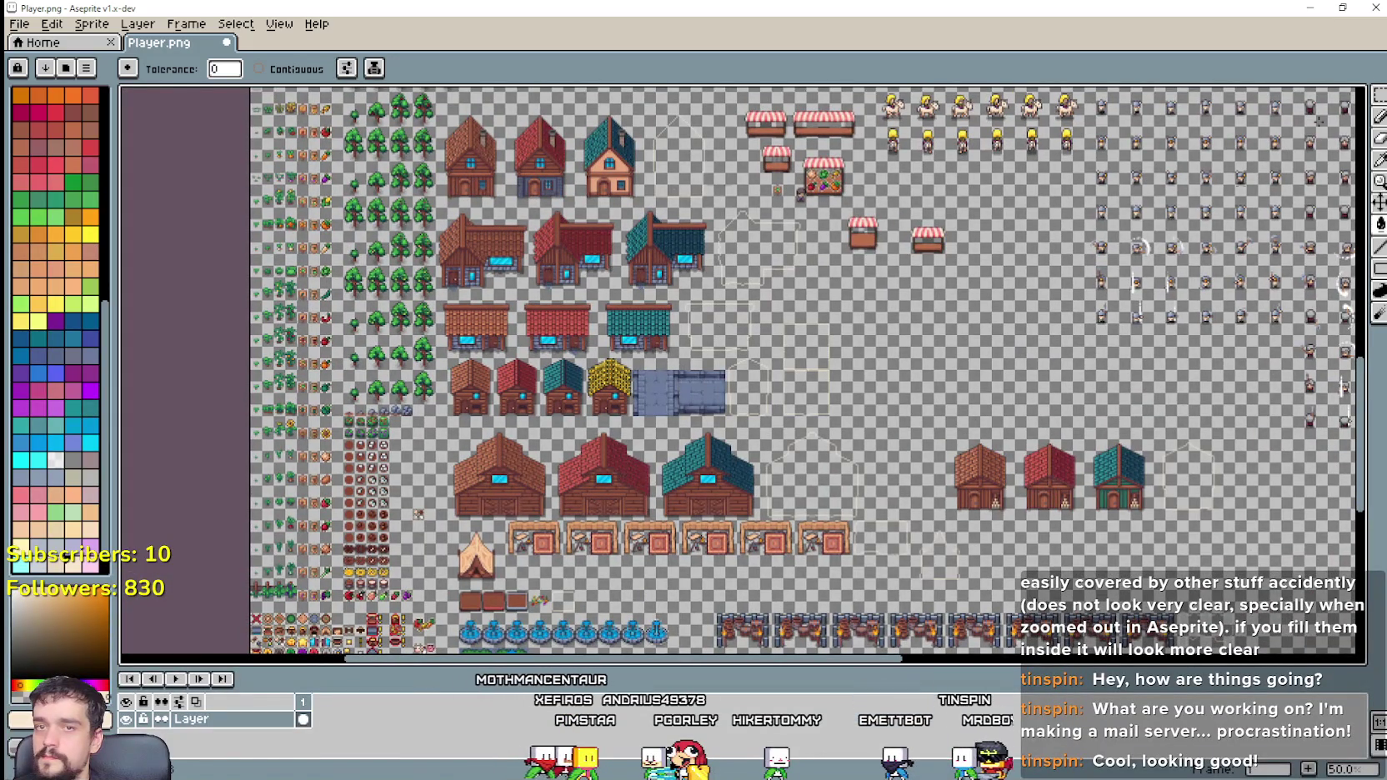
{"action": "left_click", "coordinate": [1380, 94]}
{"action": "scroll", "coordinate": [762, 484], "scroll_direction": "up", "scroll_amount": 1}
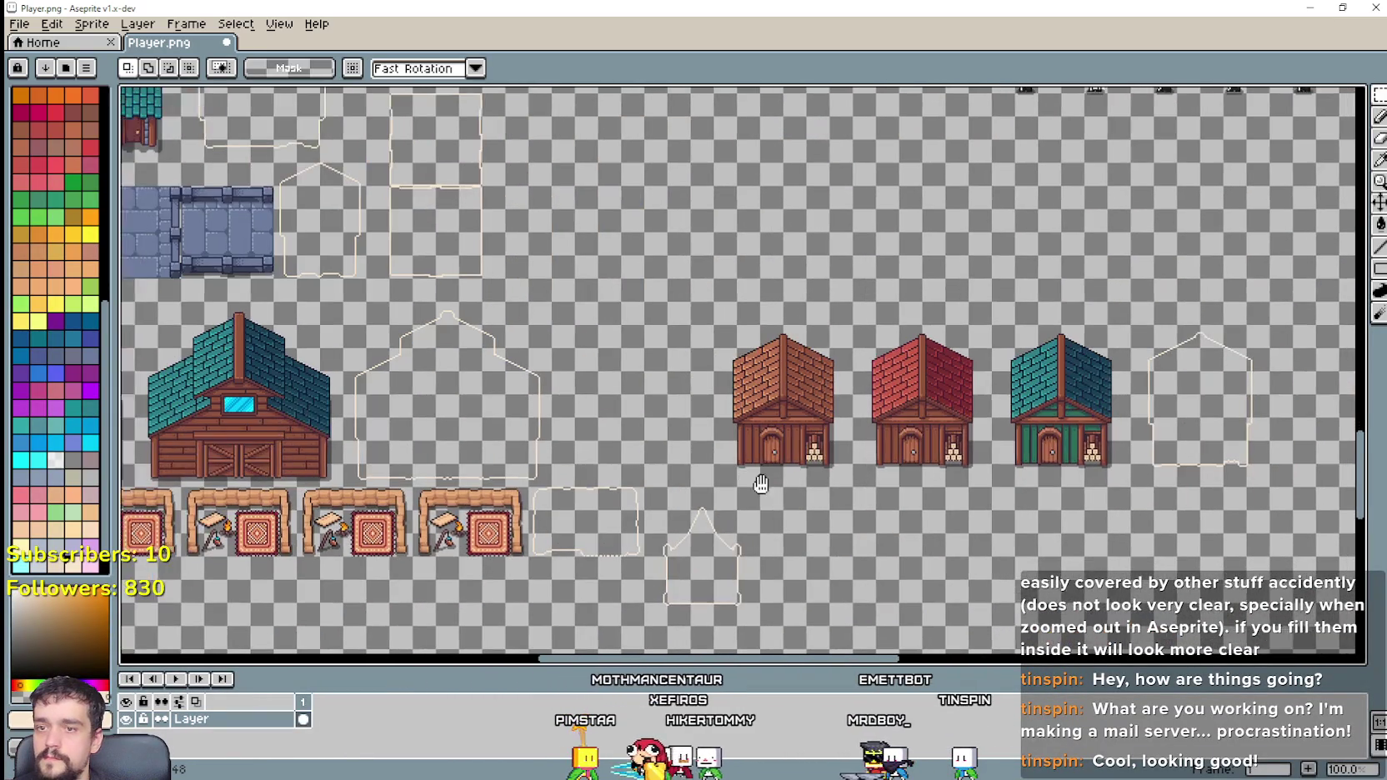
{"action": "mouse_move", "coordinate": [762, 484]}
{"action": "left_mouse_down"}
{"action": "mouse_move", "coordinate": [747, 481]}
{"action": "mouse_move", "coordinate": [1254, 302]}
{"action": "left_mouse_up"}
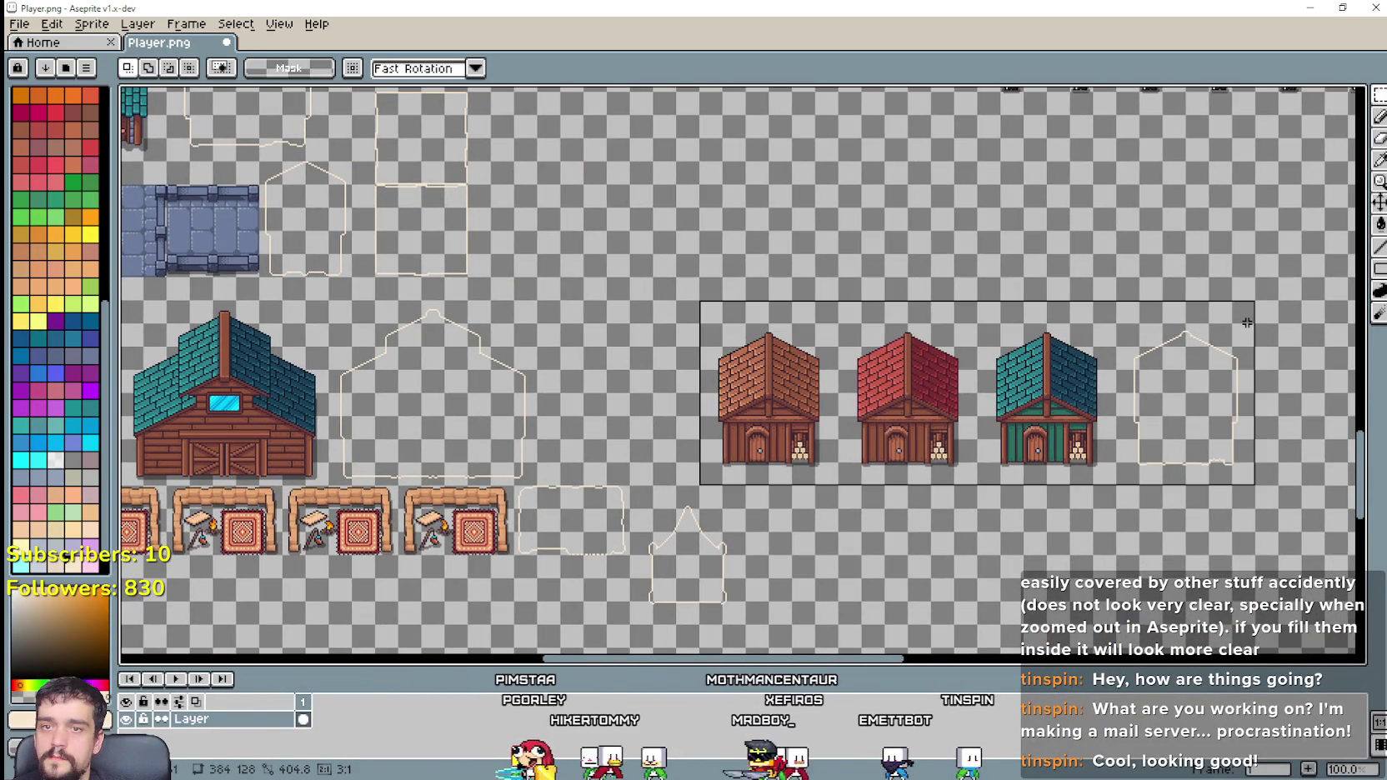
{"action": "mouse_move", "coordinate": [736, 365]}
{"action": "left_mouse_down"}
{"action": "mouse_move", "coordinate": [1092, 474]}
{"action": "mouse_move", "coordinate": [263, 210]}
{"action": "mouse_move", "coordinate": [636, 327]}
{"action": "mouse_move", "coordinate": [577, 305]}
{"action": "left_mouse_up"}
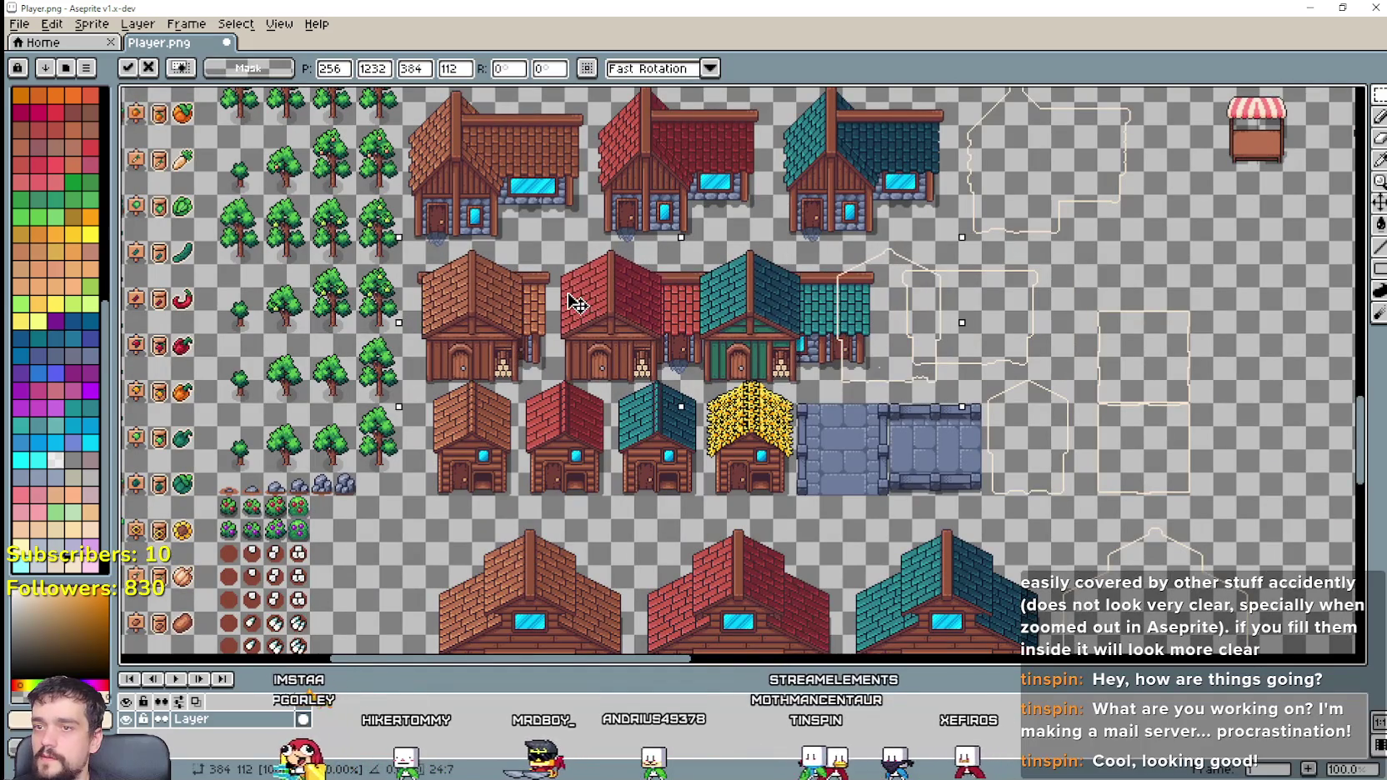
{"action": "scroll", "coordinate": [600, 322], "scroll_direction": "down", "scroll_amount": 1}
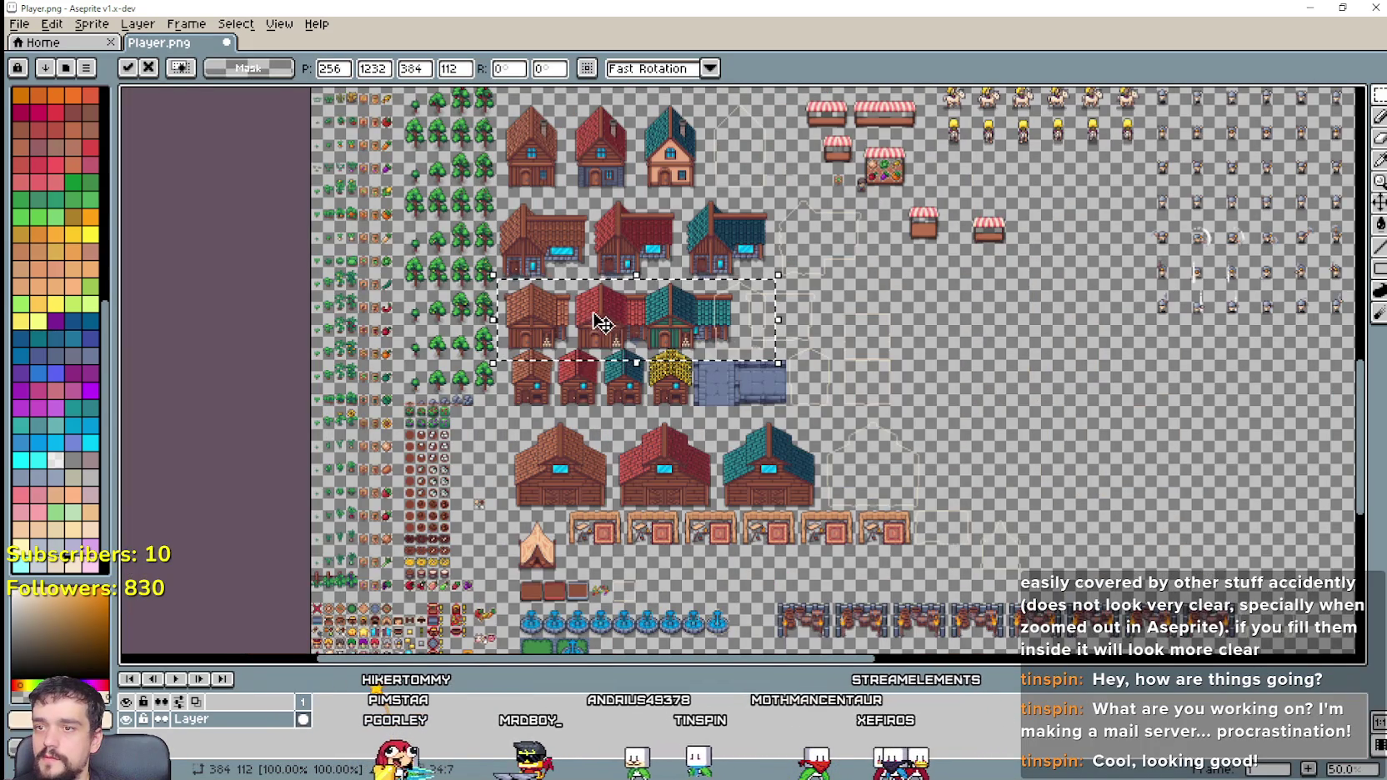
{"action": "left_click_drag", "start_coordinate": [601, 321], "coordinate": [1111, 389]}
{"action": "left_click_drag", "start_coordinate": [1116, 532], "coordinate": [766, 465]}
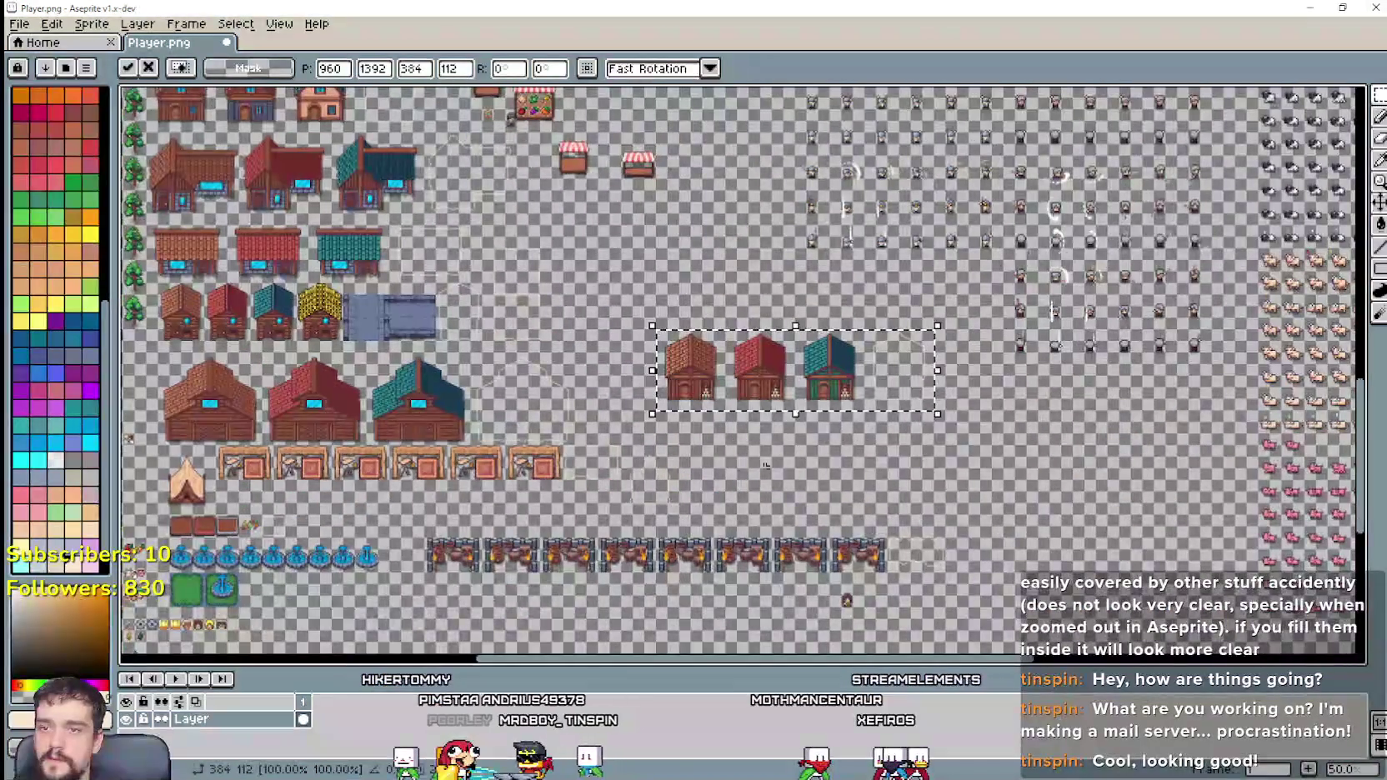
{"action": "scroll", "coordinate": [709, 455], "scroll_direction": "up", "scroll_amount": 1}
{"action": "key", "text": "Return"}
{"action": "scroll", "coordinate": [542, 401], "scroll_direction": "down", "scroll_amount": 1}
{"action": "left_click_drag", "start_coordinate": [542, 400], "coordinate": [1009, 567]}
{"action": "left_click_drag", "start_coordinate": [558, 347], "coordinate": [641, 439]}
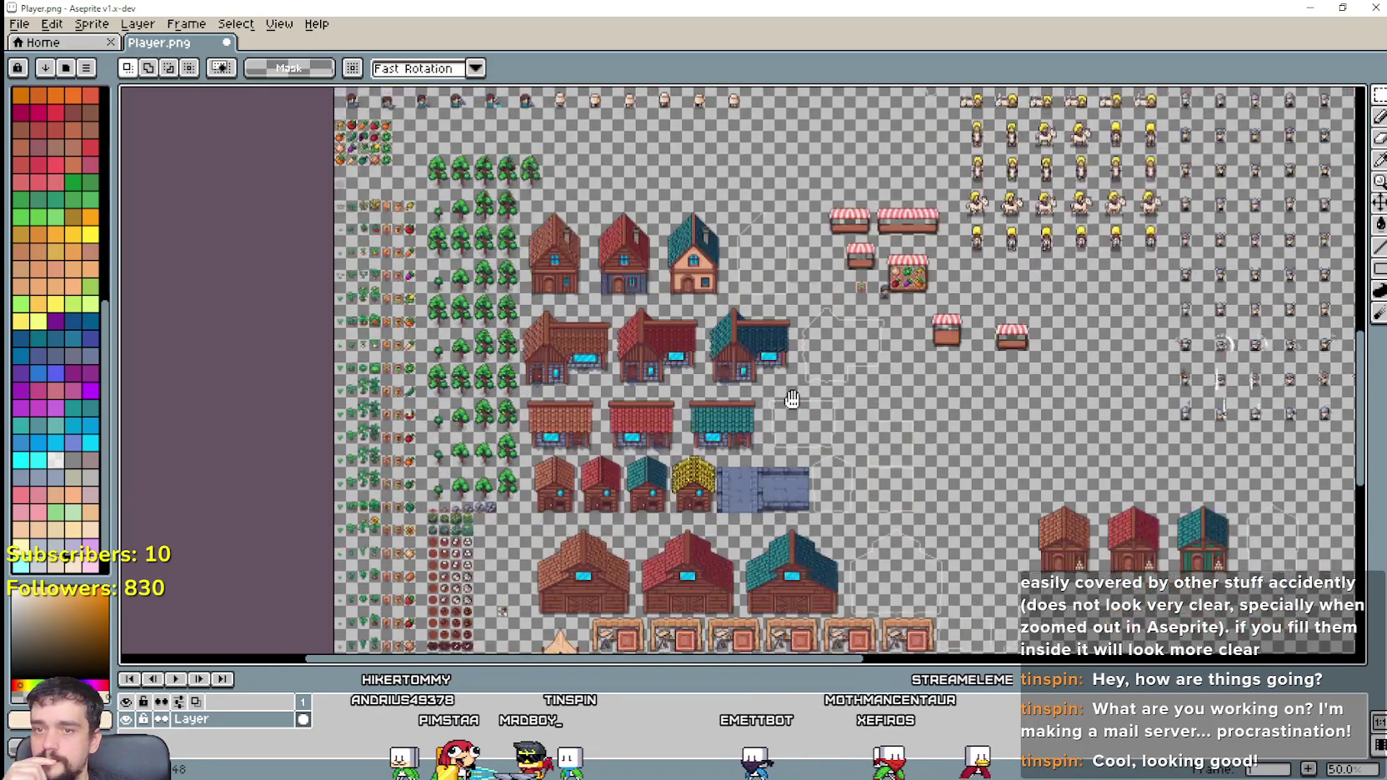
Step: Pan to the house rows and marquee the three wide stone-based houses with their empty outline
{"action": "mouse_move", "coordinate": [643, 412]}
{"action": "left_mouse_down"}
{"action": "mouse_move", "coordinate": [275, 192]}
{"action": "mouse_move", "coordinate": [717, 384]}
{"action": "left_mouse_up"}
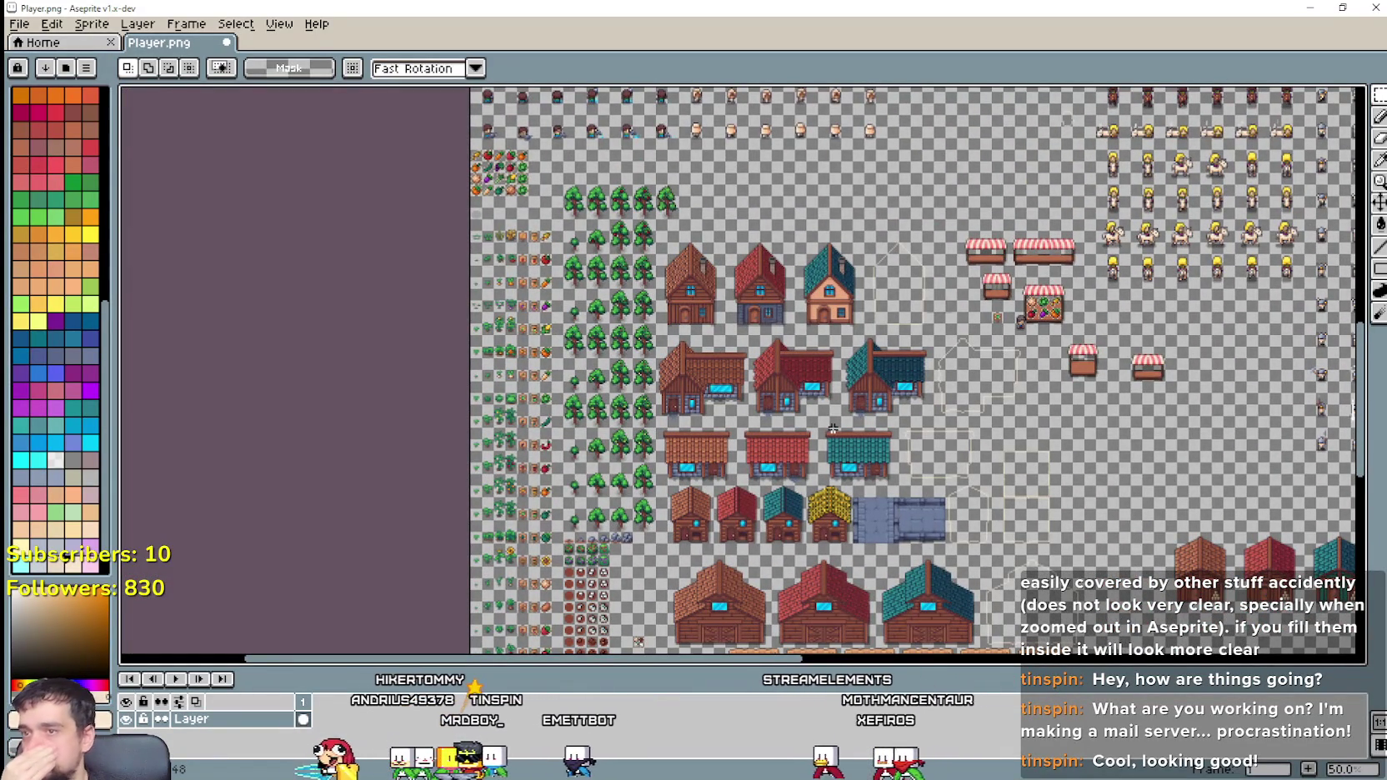
{"action": "left_click_drag", "start_coordinate": [833, 429], "coordinate": [719, 271]}
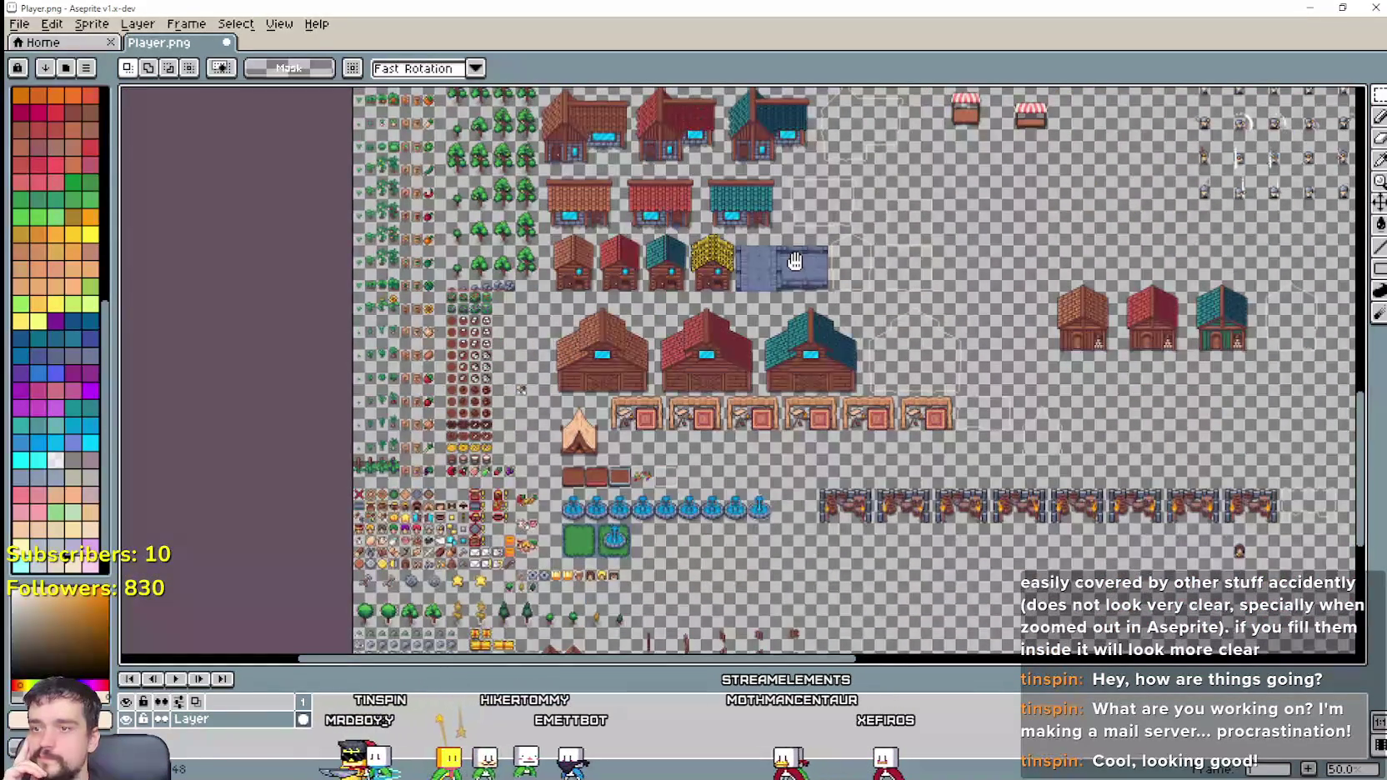
{"action": "mouse_move", "coordinate": [798, 356]}
{"action": "left_mouse_down"}
{"action": "mouse_move", "coordinate": [926, 481]}
{"action": "mouse_move", "coordinate": [650, 431]}
{"action": "mouse_move", "coordinate": [819, 501]}
{"action": "left_mouse_up"}
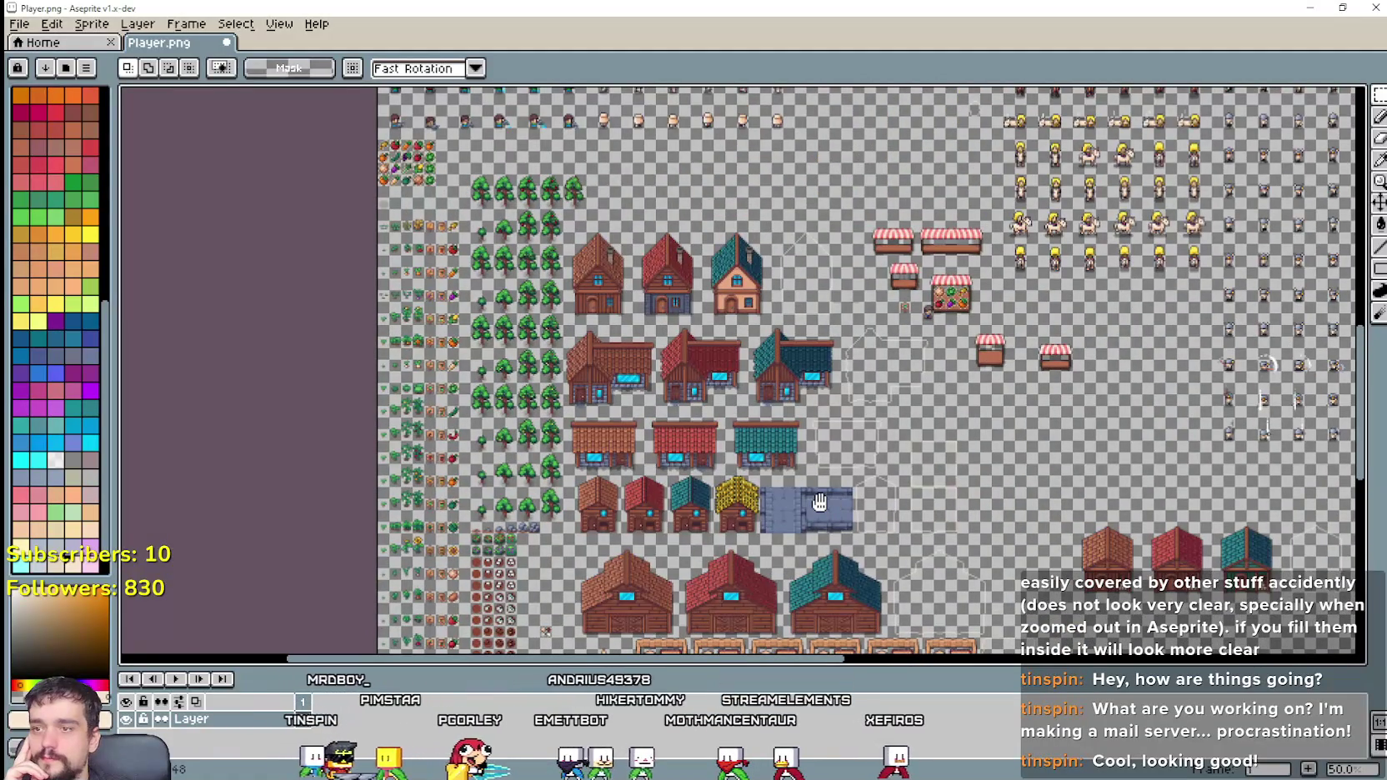
{"action": "scroll", "coordinate": [656, 455], "scroll_direction": "up", "scroll_amount": 1}
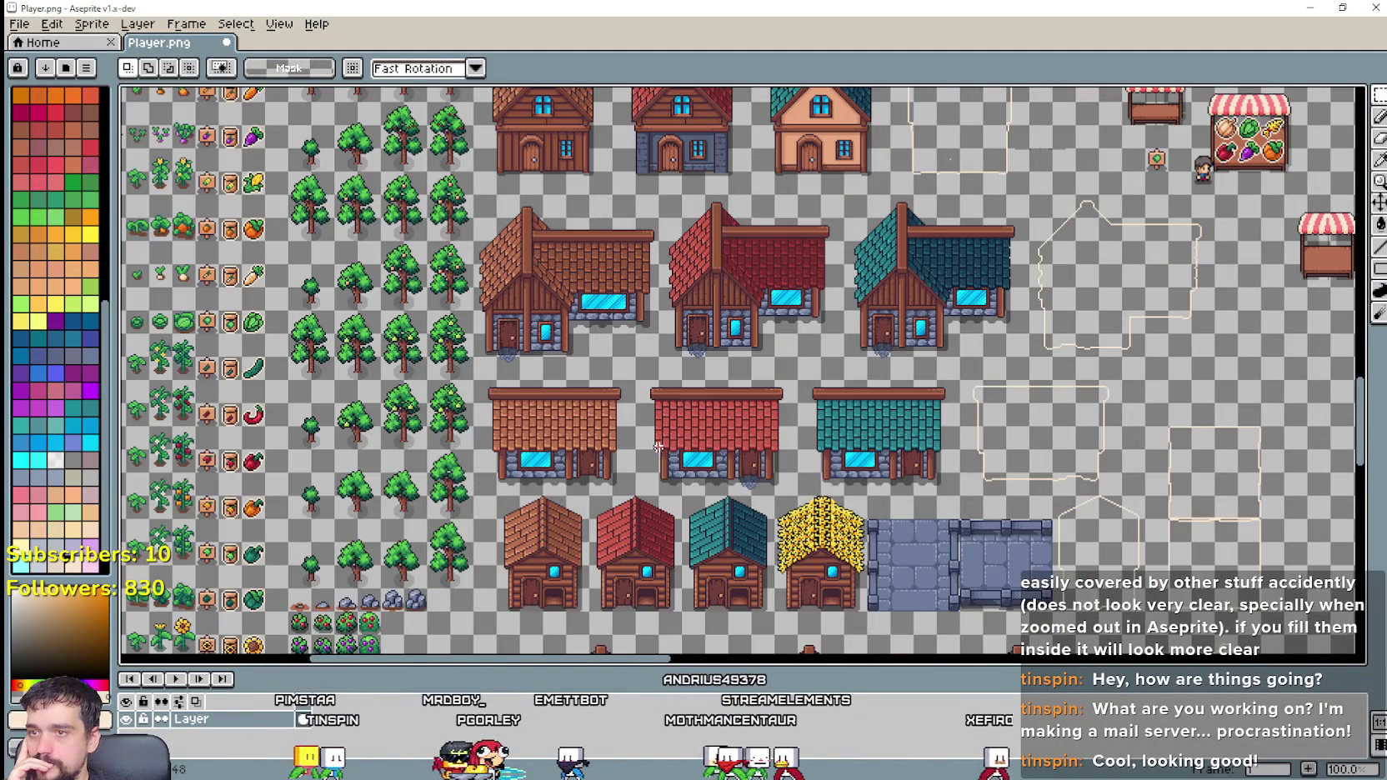
{"action": "scroll", "coordinate": [659, 447], "scroll_direction": "down", "scroll_amount": 1}
{"action": "mouse_move", "coordinate": [939, 526]}
{"action": "left_mouse_down"}
{"action": "mouse_move", "coordinate": [742, 450]}
{"action": "mouse_move", "coordinate": [962, 553]}
{"action": "mouse_move", "coordinate": [631, 358]}
{"action": "mouse_move", "coordinate": [884, 544]}
{"action": "left_mouse_up"}
{"action": "scroll", "coordinate": [493, 423], "scroll_direction": "up", "scroll_amount": 1}
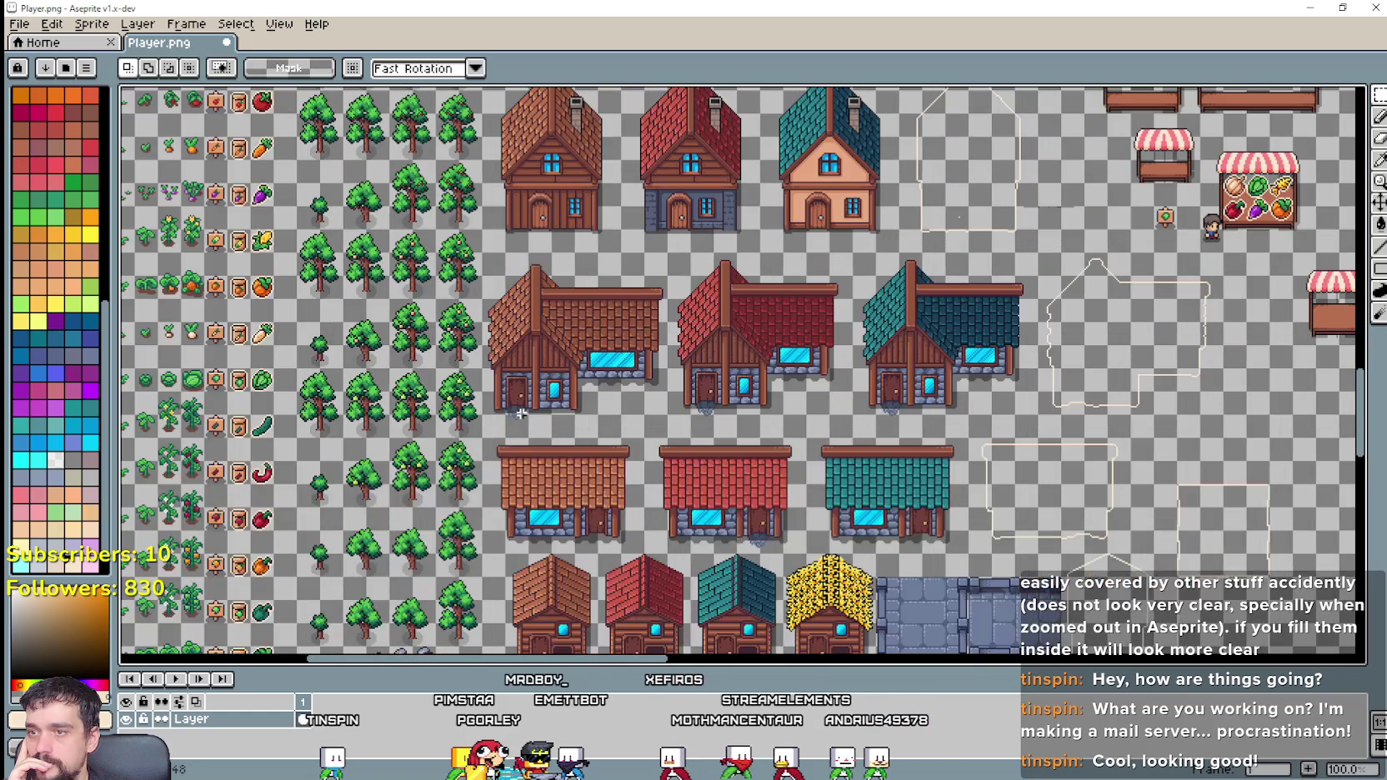
{"action": "left_click_drag", "start_coordinate": [480, 440], "coordinate": [1226, 250]}
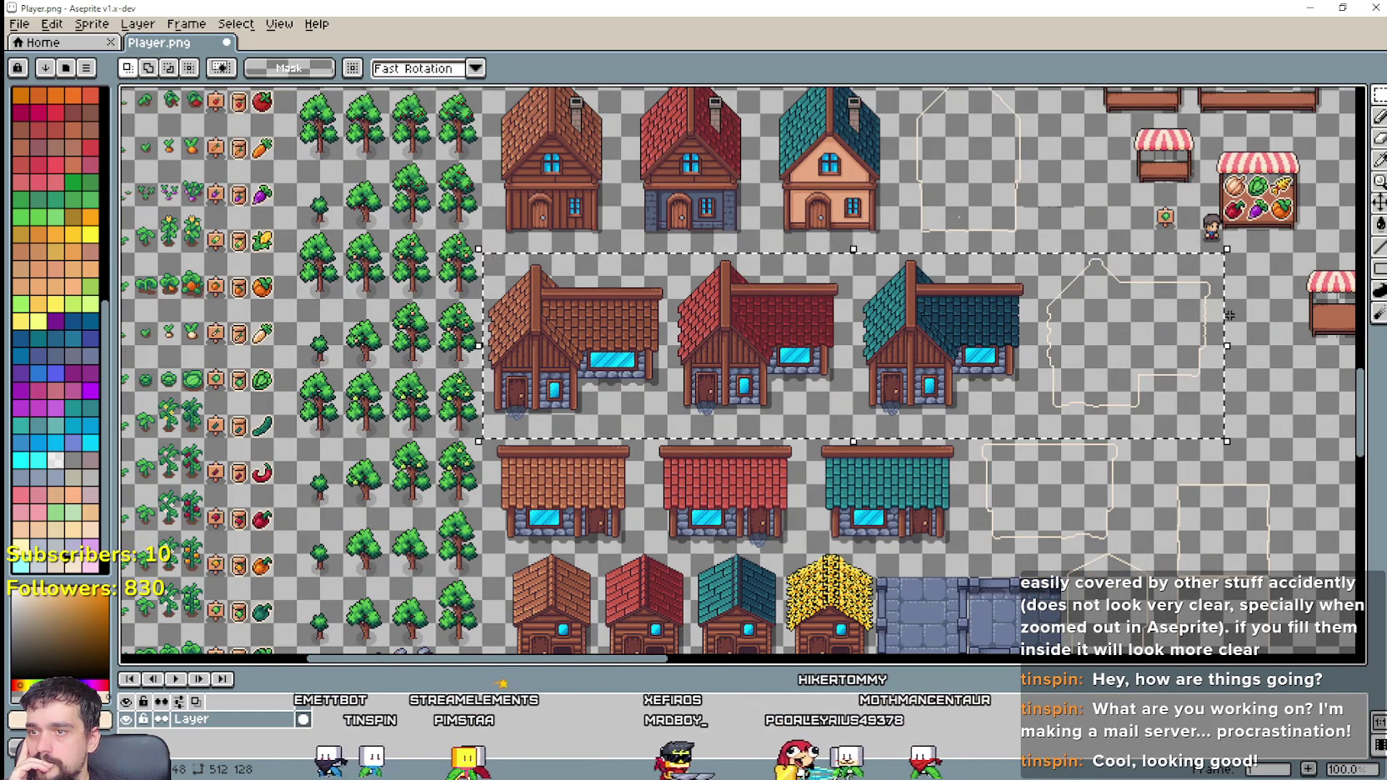
Step: Delete the selected row of wide stone-based houses from the sheet
{"action": "key", "text": "Delete"}
{"action": "scroll", "coordinate": [1233, 330], "scroll_direction": "down", "scroll_amount": 3}
{"action": "scroll", "coordinate": [1233, 330], "scroll_direction": "right", "scroll_amount": 5}
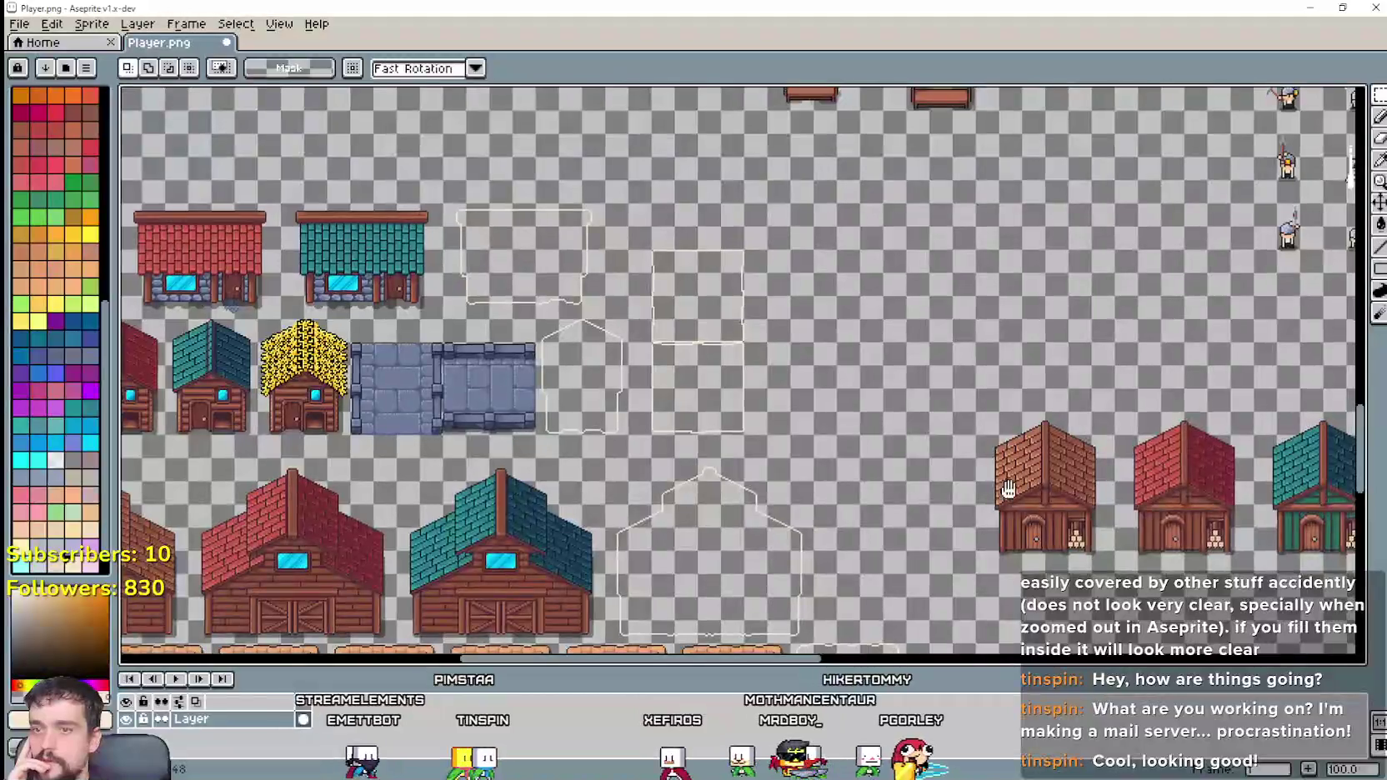
{"action": "scroll", "coordinate": [737, 505], "scroll_direction": "right", "scroll_amount": 3}
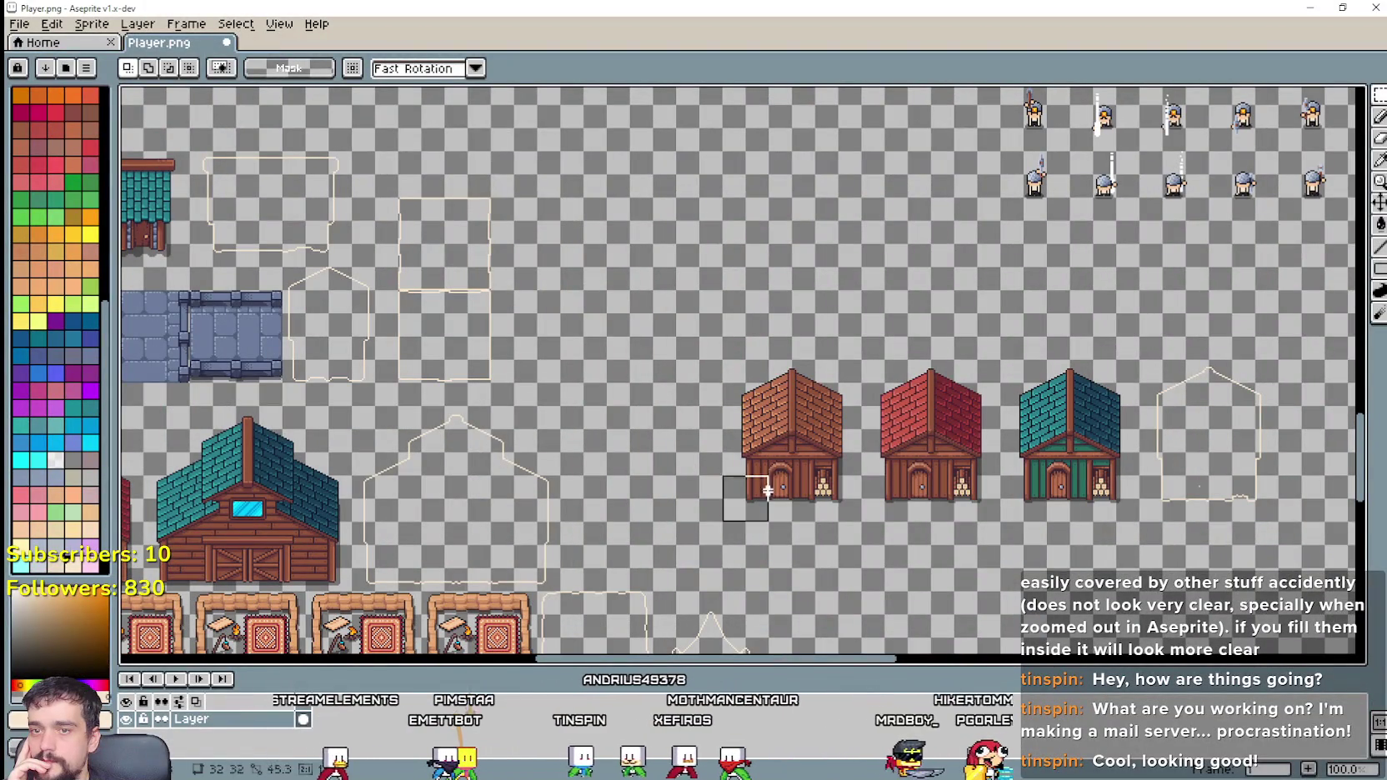
Step: Marquee the three new brown, red and teal gabled houses together with their empty outline
{"action": "left_click_drag", "start_coordinate": [723, 520], "coordinate": [1299, 370]}
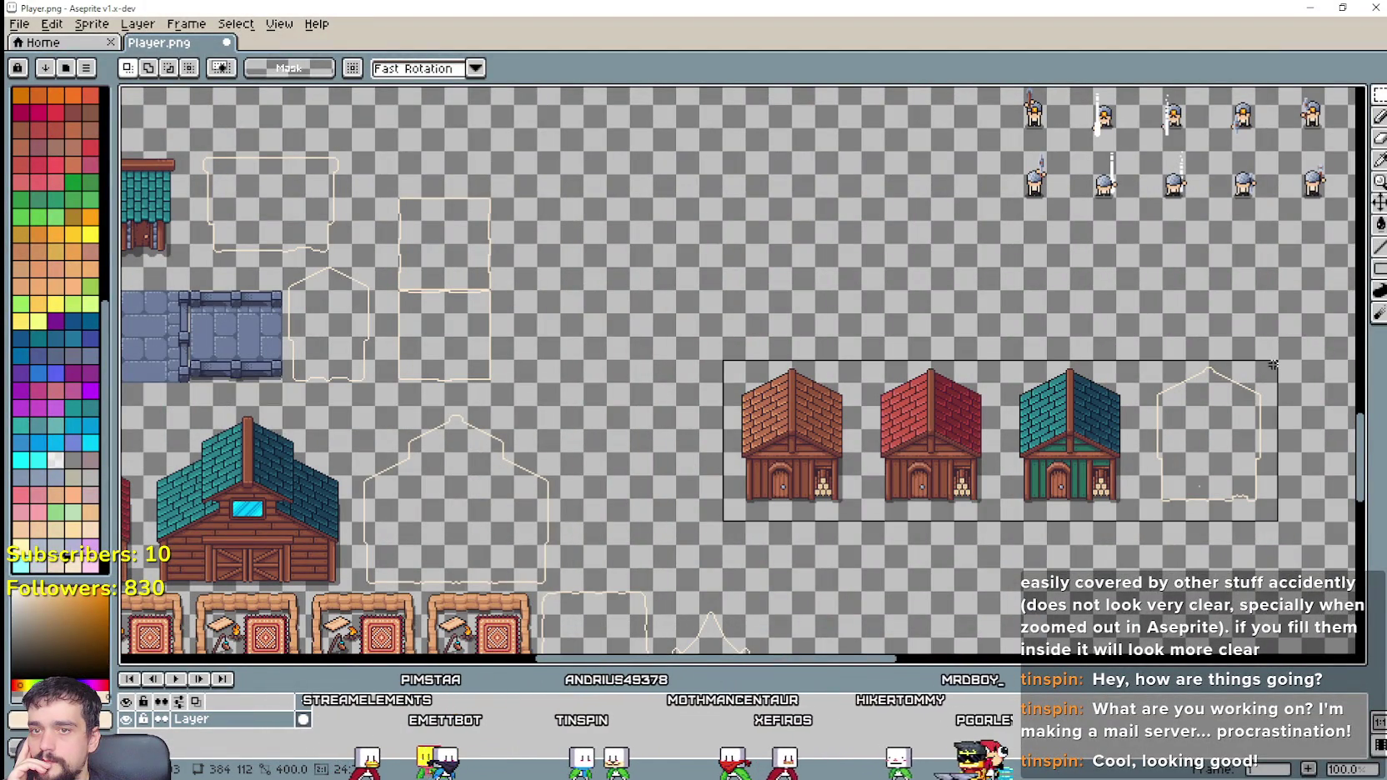
{"action": "scroll", "coordinate": [1254, 495], "scroll_direction": "up", "scroll_amount": 1}
{"action": "scroll", "coordinate": [1186, 449], "scroll_direction": "up", "scroll_amount": 3}
{"action": "scroll", "coordinate": [799, 325], "scroll_direction": "up", "scroll_amount": 3}
{"action": "scroll", "coordinate": [727, 389], "scroll_direction": "down", "scroll_amount": 2}
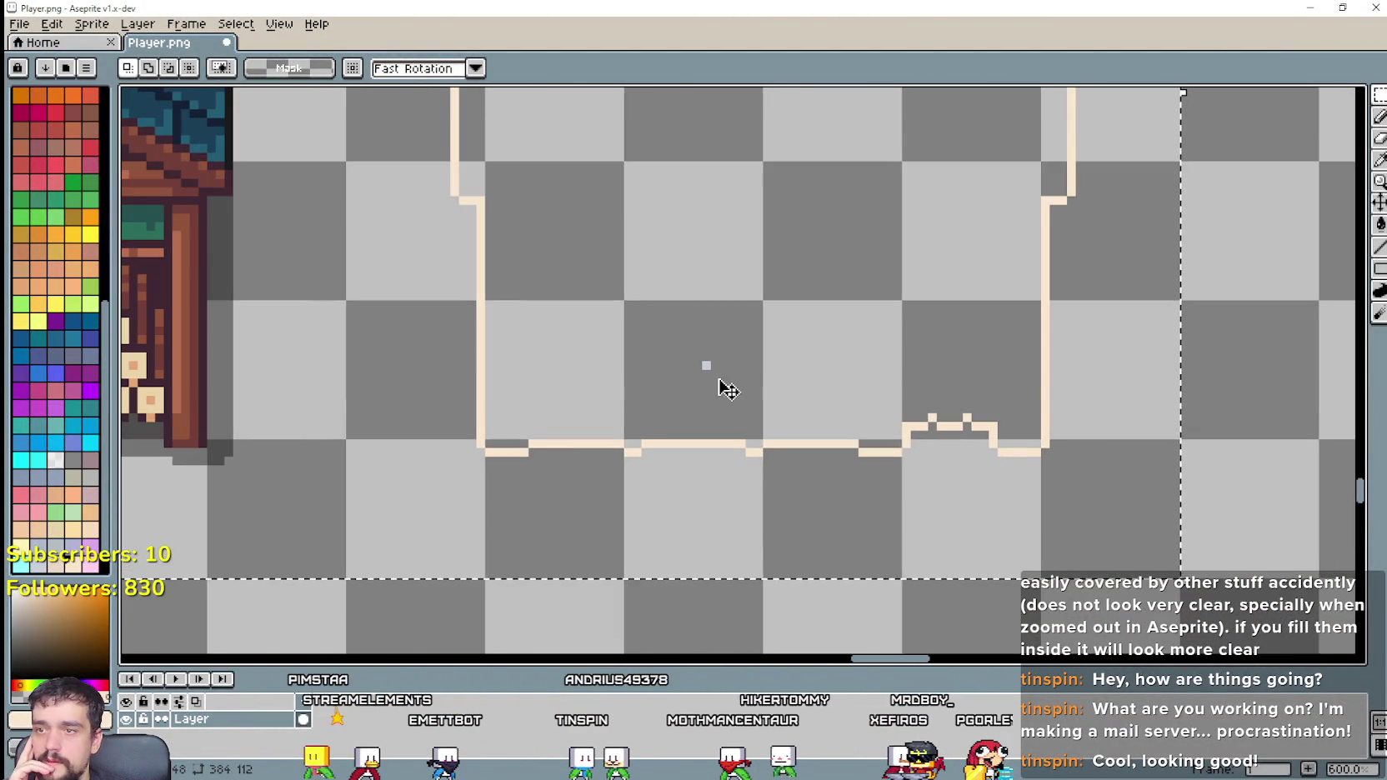
{"action": "scroll", "coordinate": [708, 367], "scroll_direction": "up", "scroll_amount": 1}
{"action": "key", "text": "b"}
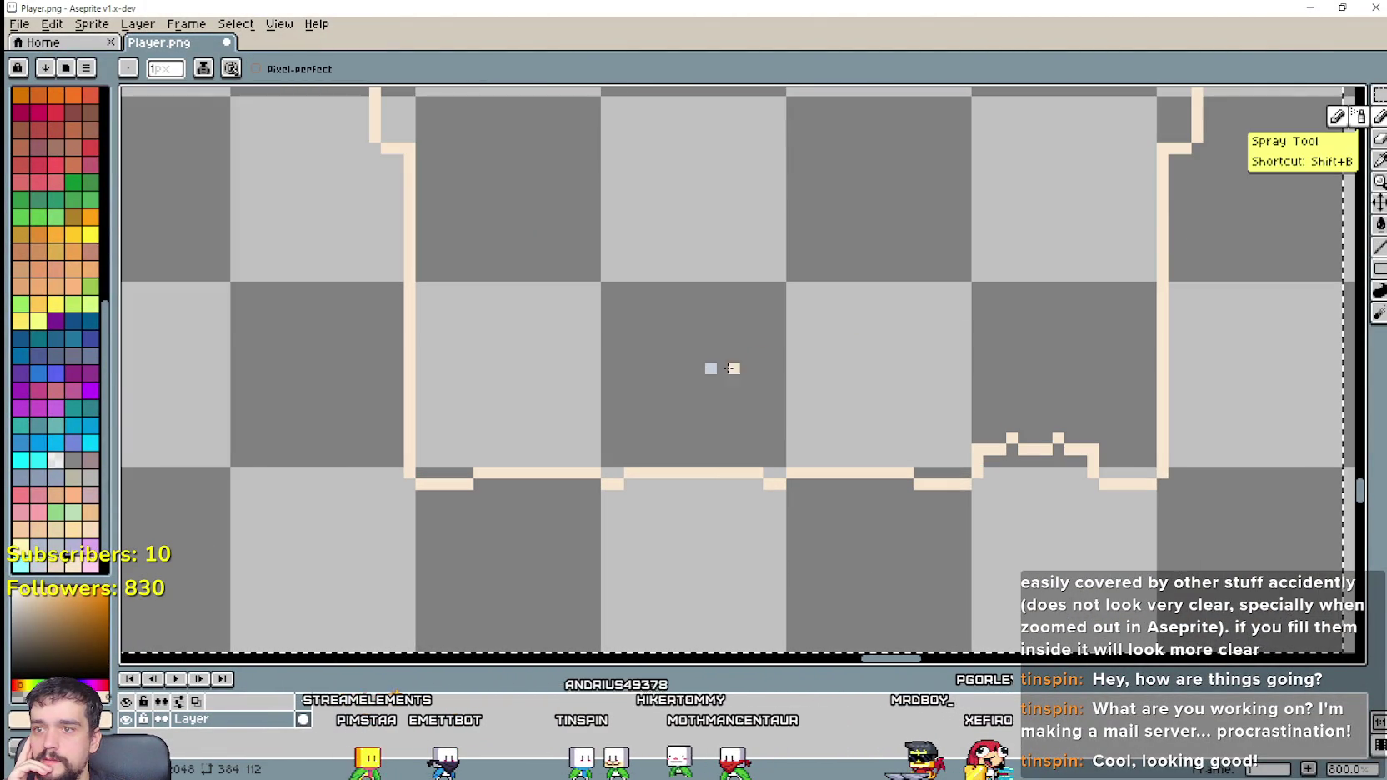
{"action": "scroll", "coordinate": [734, 380], "scroll_direction": "down", "scroll_amount": 5}
{"action": "scroll", "coordinate": [825, 451], "scroll_direction": "down", "scroll_amount": 2}
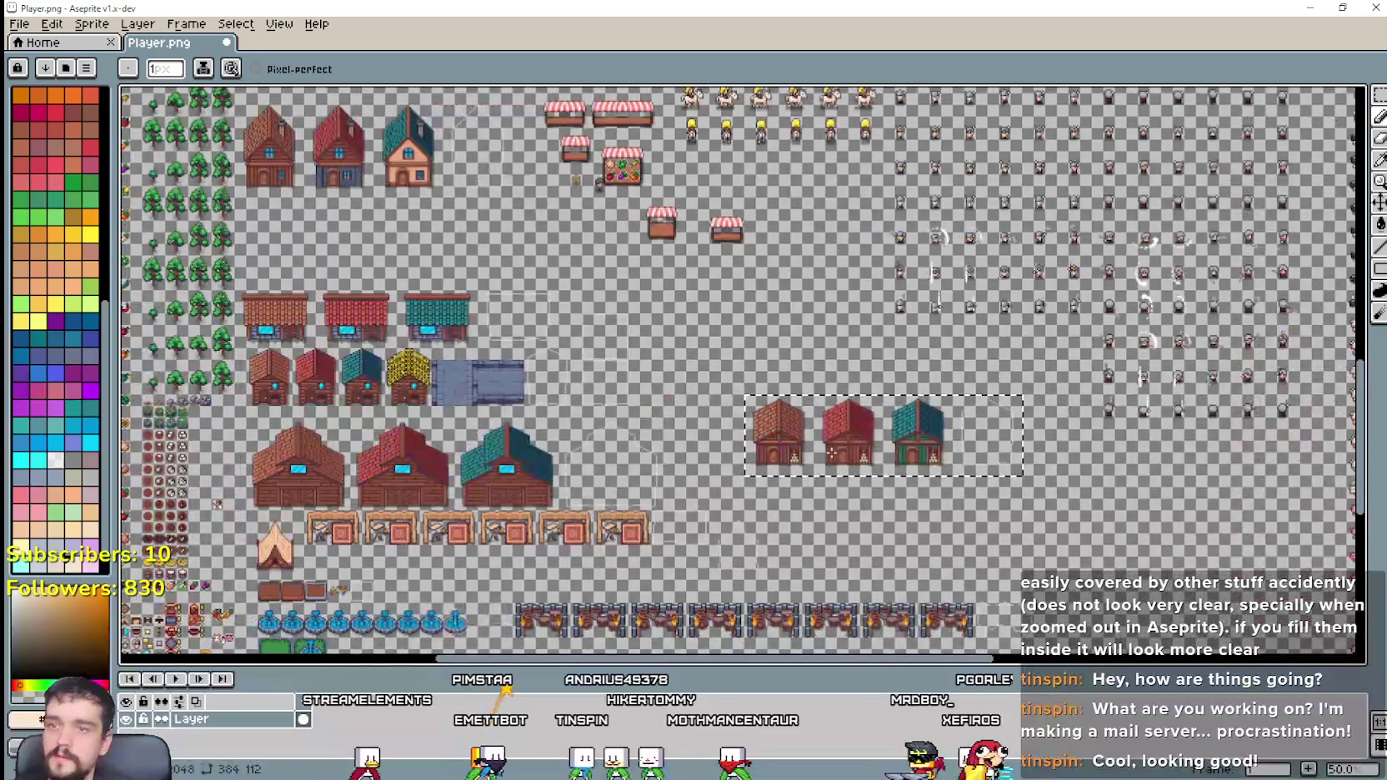
Step: Move the new house row up beside the trees and drop it into exact alignment
{"action": "left_click", "coordinate": [1380, 94]}
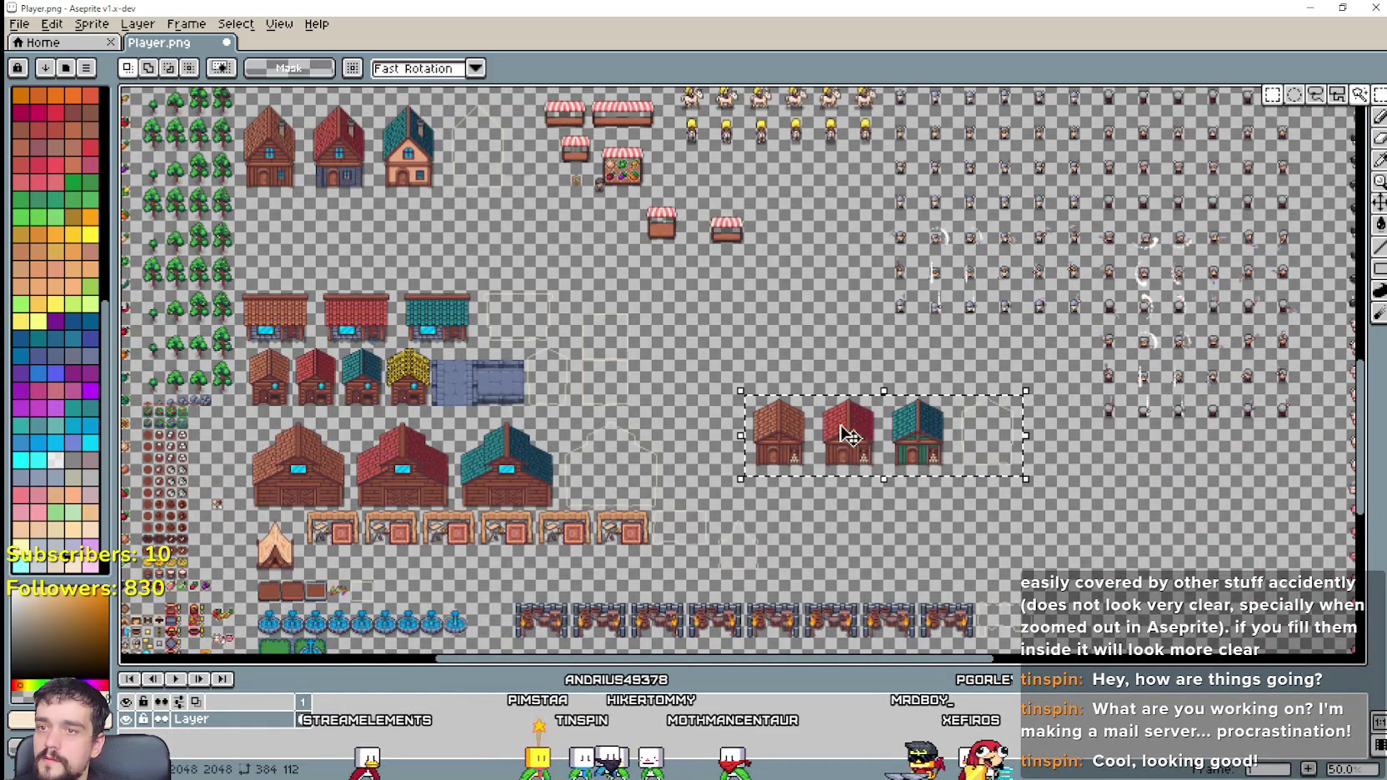
{"action": "scroll", "coordinate": [890, 442], "scroll_direction": "down", "scroll_amount": 1}
{"action": "scroll", "coordinate": [890, 442], "scroll_direction": "up", "scroll_amount": 1}
{"action": "left_click_drag", "start_coordinate": [890, 442], "coordinate": [375, 255]}
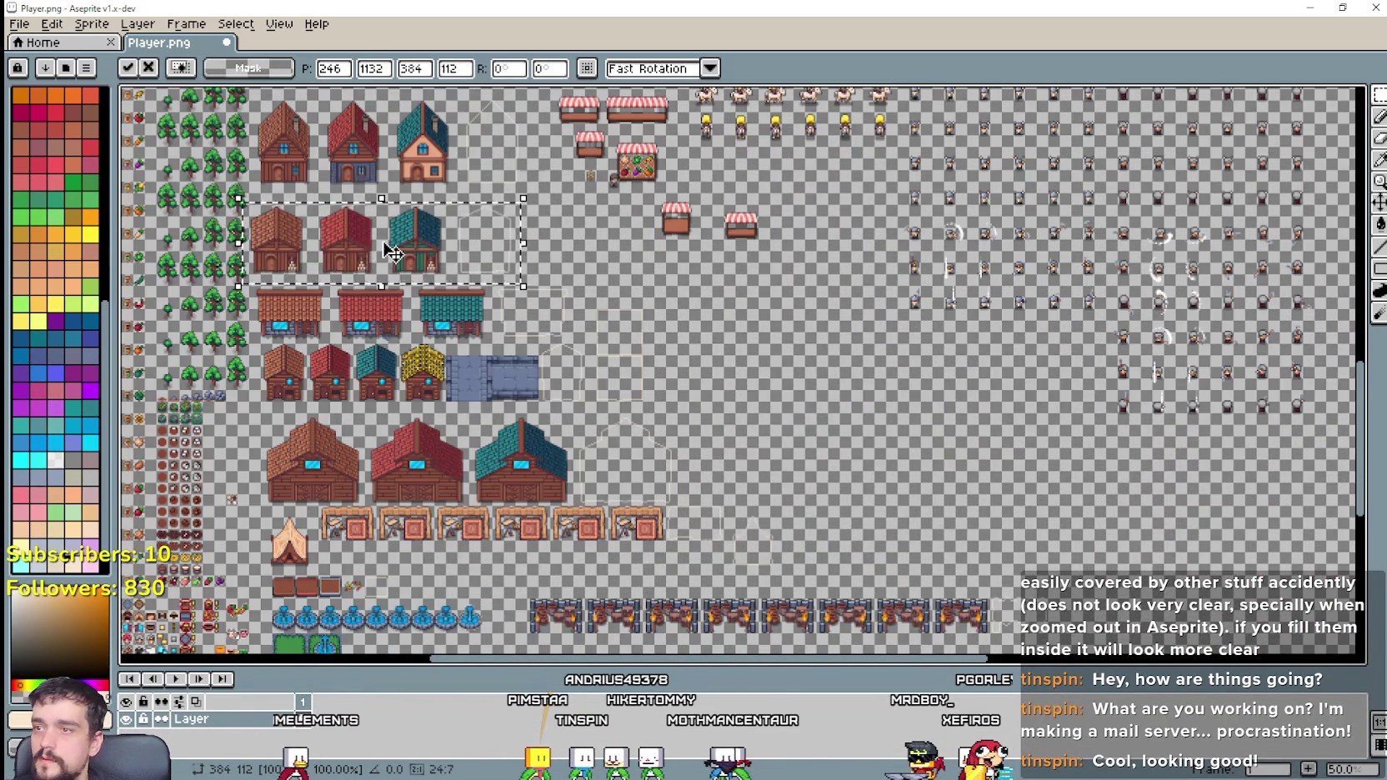
{"action": "scroll", "coordinate": [588, 317], "scroll_direction": "up", "scroll_amount": 1}
{"action": "left_click_drag", "start_coordinate": [588, 316], "coordinate": [596, 307]}
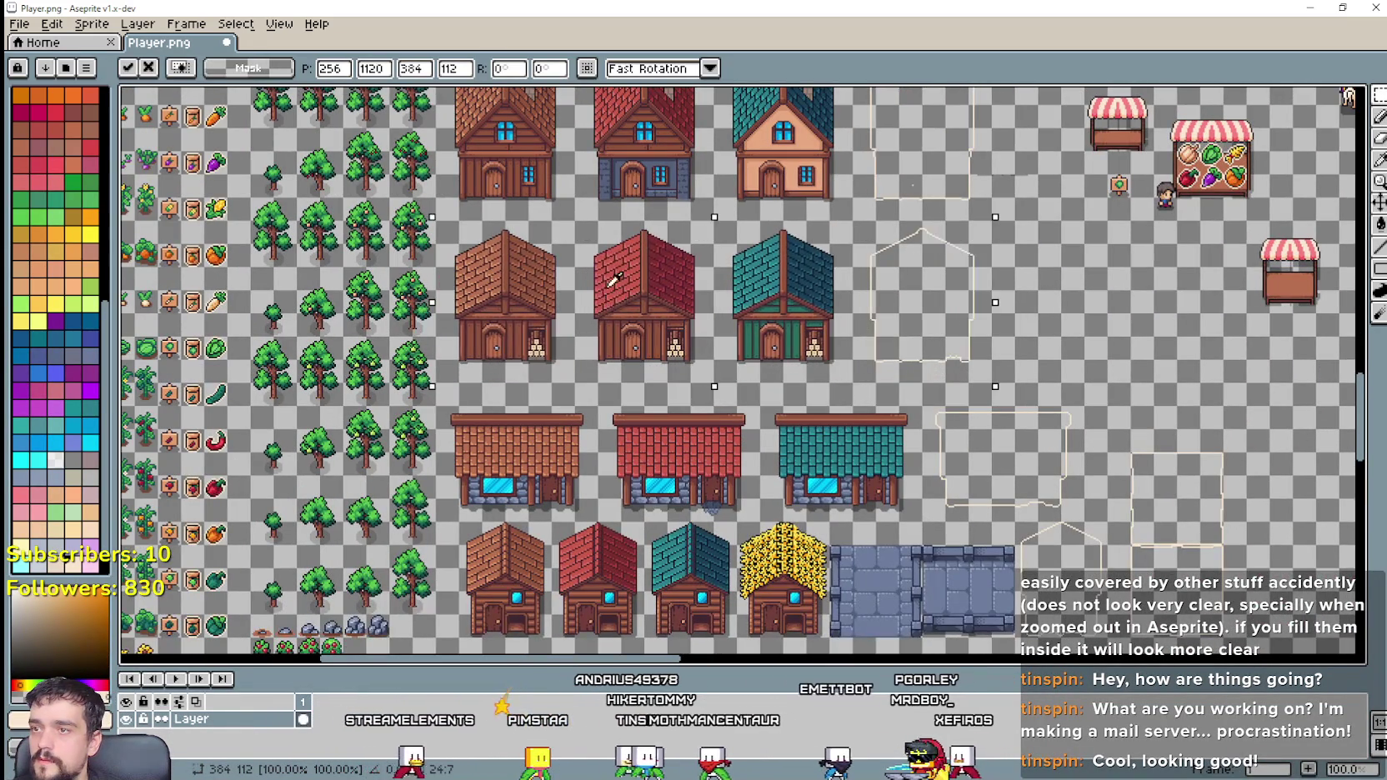
{"action": "scroll", "coordinate": [529, 267], "scroll_direction": "up", "scroll_amount": 1}
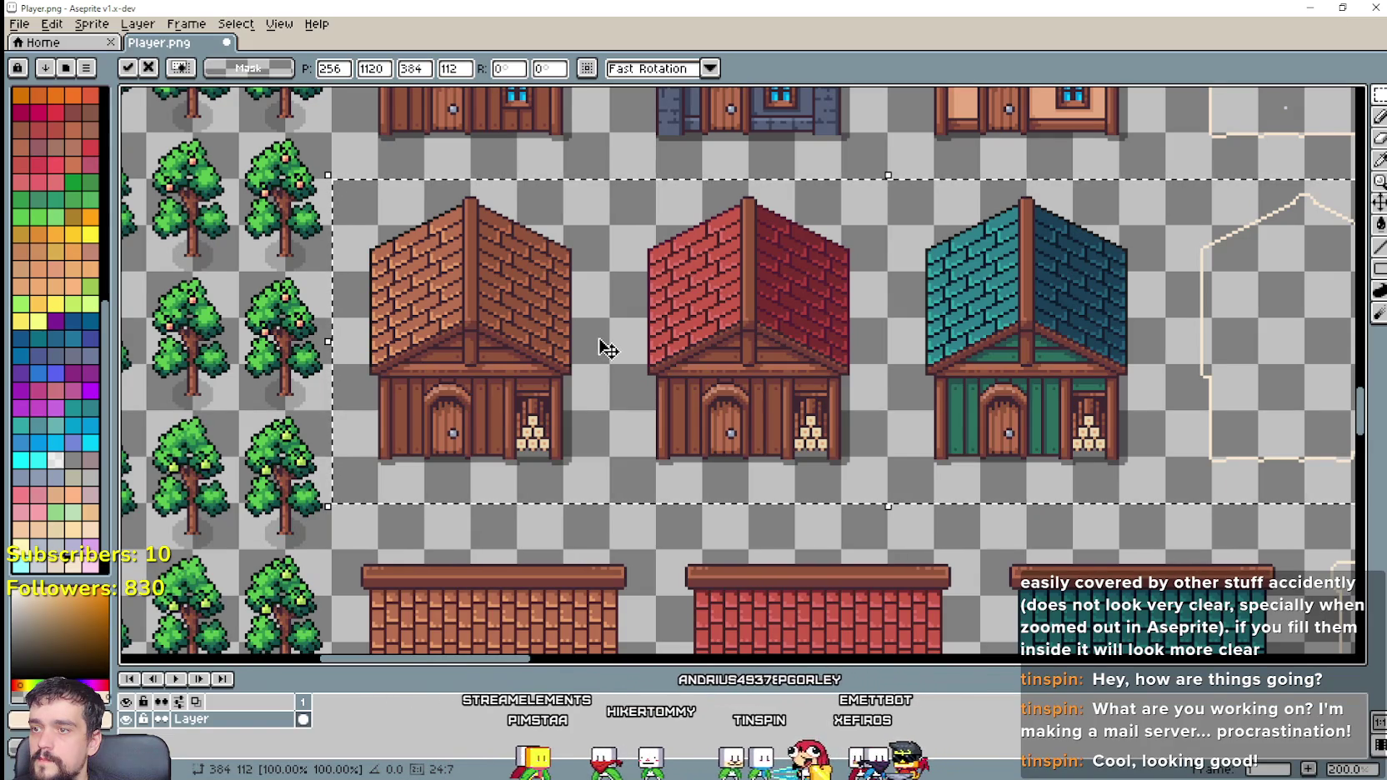
{"action": "scroll", "coordinate": [611, 336], "scroll_direction": "down", "scroll_amount": 1}
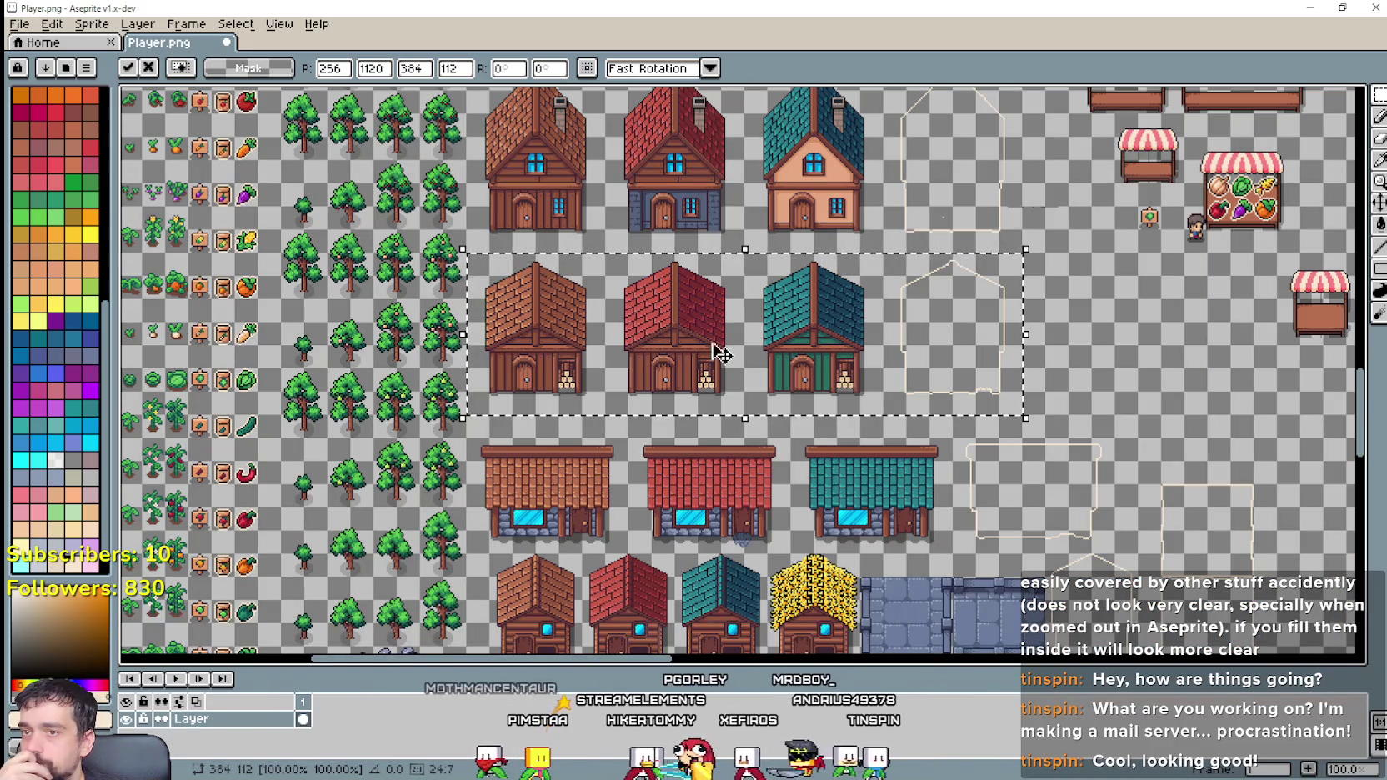
{"action": "left_click_drag", "start_coordinate": [758, 353], "coordinate": [648, 392]}
{"action": "scroll", "coordinate": [648, 392], "scroll_direction": "up", "scroll_amount": 1}
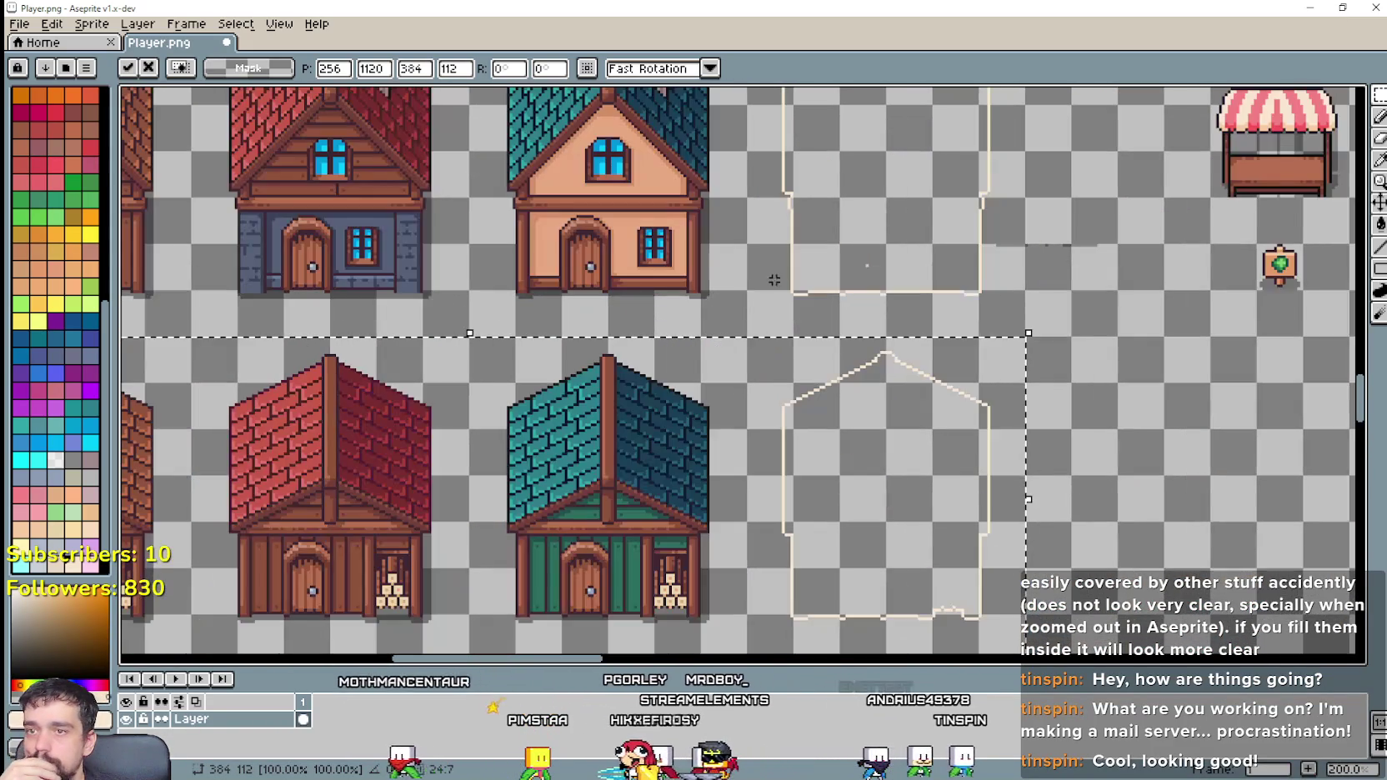
{"action": "left_click", "coordinate": [871, 256]}
{"action": "scroll", "coordinate": [871, 256], "scroll_direction": "up", "scroll_amount": 2}
{"action": "scroll", "coordinate": [854, 272], "scroll_direction": "up", "scroll_amount": 2}
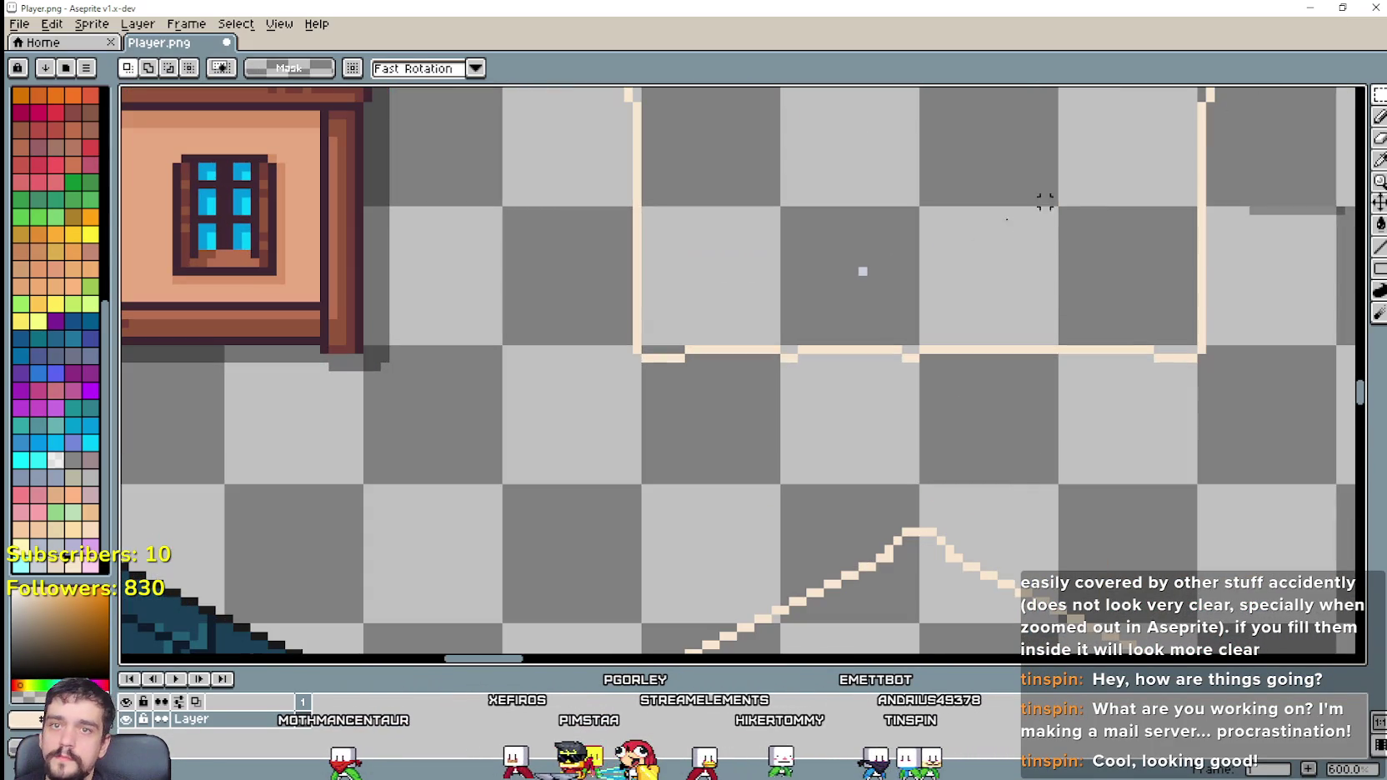
Step: Select the row of flat-roofed blue-windowed houses and their outline, and delete them
{"action": "left_click", "coordinate": [1380, 116]}
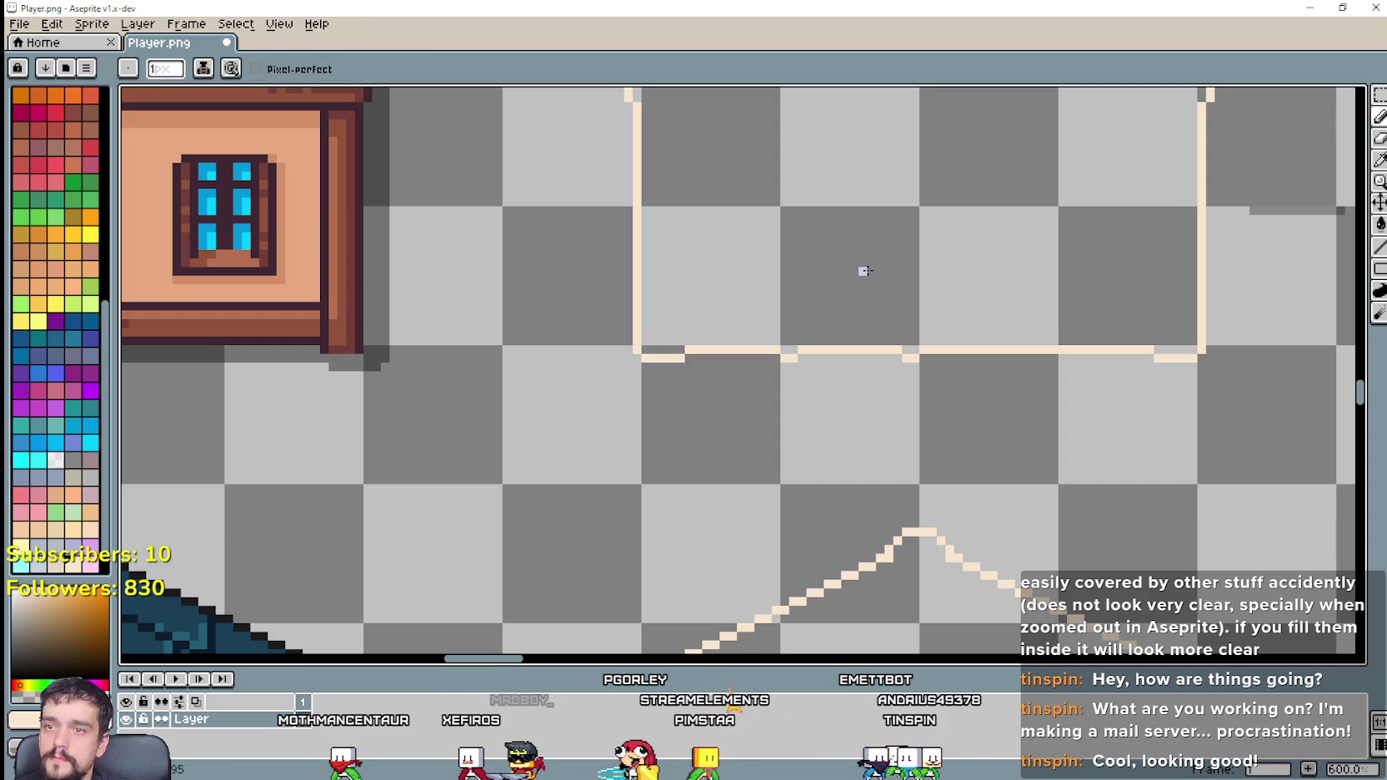
{"action": "scroll", "coordinate": [863, 272], "scroll_direction": "down", "scroll_amount": 3}
{"action": "scroll", "coordinate": [709, 303], "scroll_direction": "down", "scroll_amount": 2}
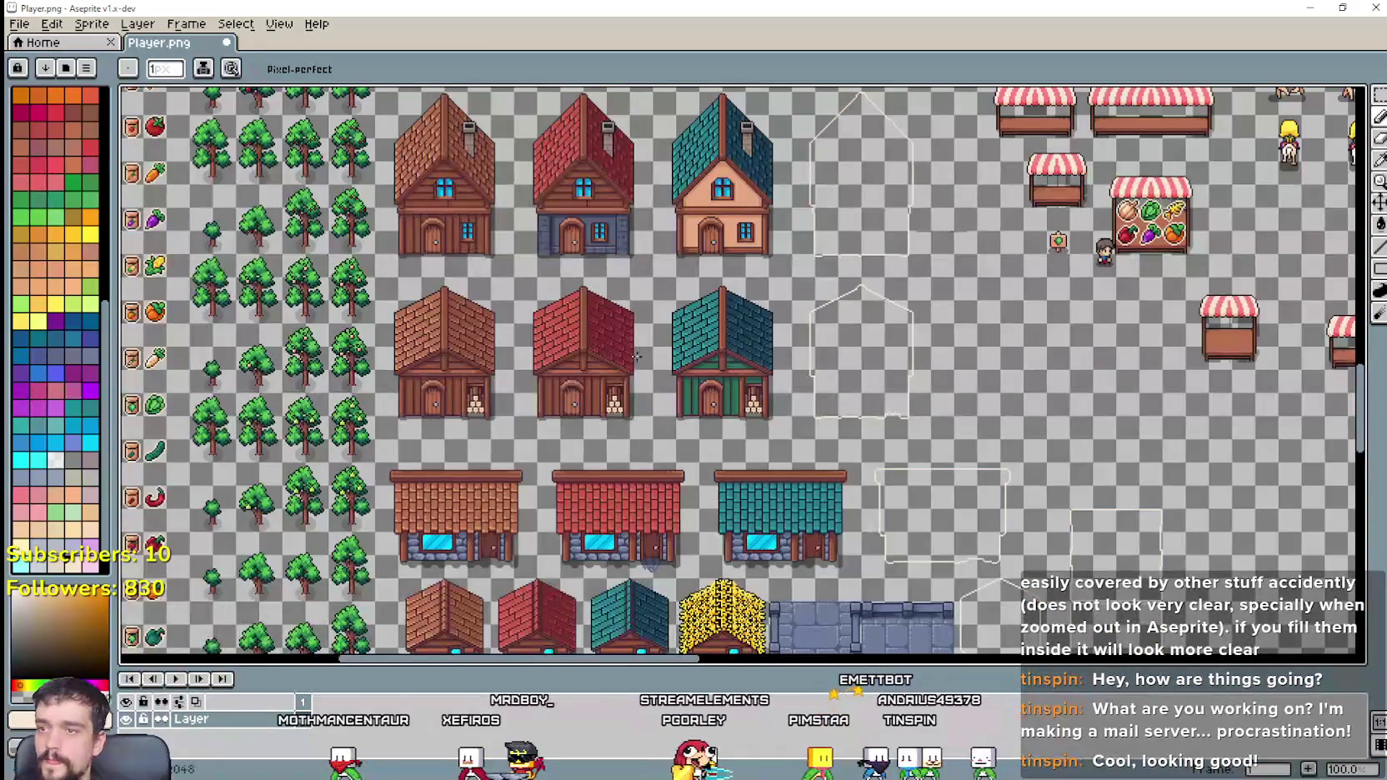
{"action": "scroll", "coordinate": [636, 357], "scroll_direction": "down", "scroll_amount": 2}
{"action": "scroll", "coordinate": [678, 452], "scroll_direction": "left", "scroll_amount": 2}
{"action": "left_click", "coordinate": [1376, 100]}
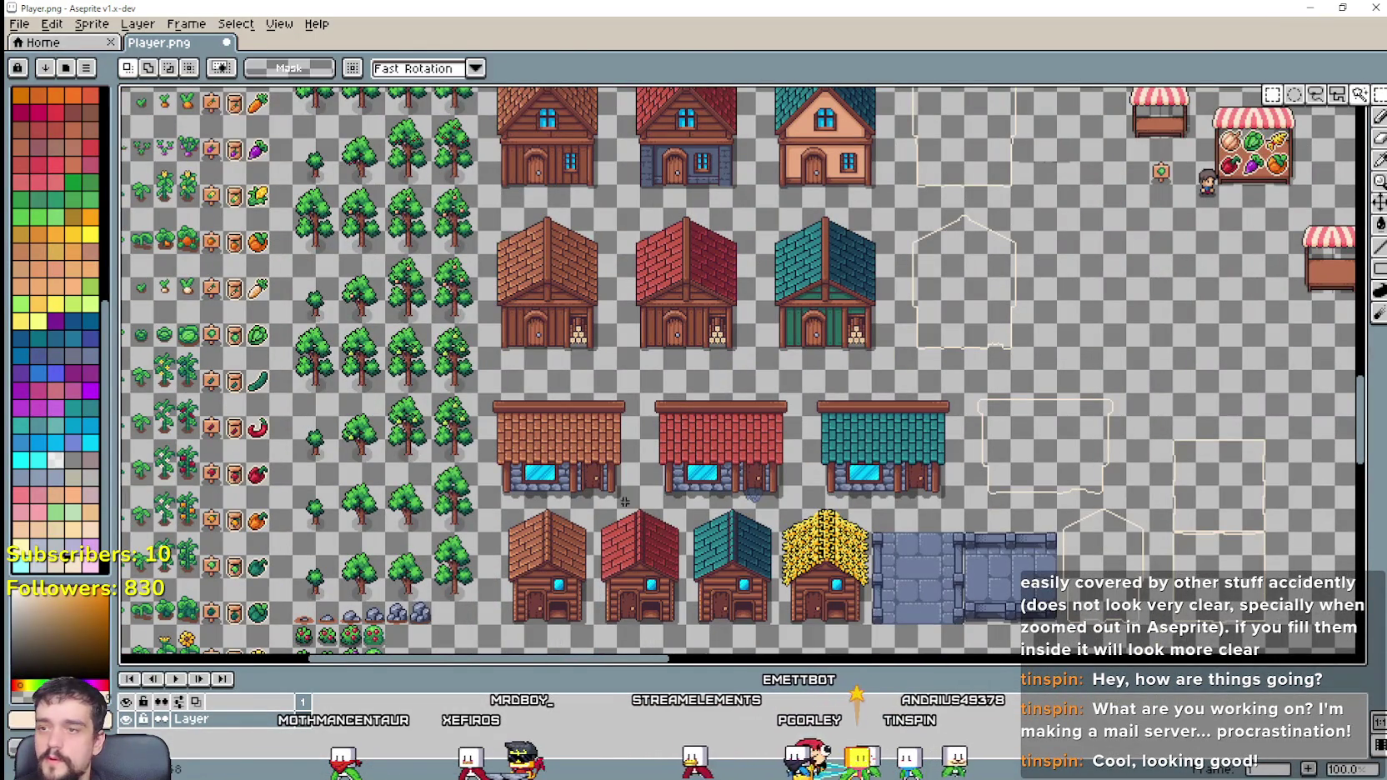
{"action": "left_click_drag", "start_coordinate": [479, 509], "coordinate": [1149, 371]}
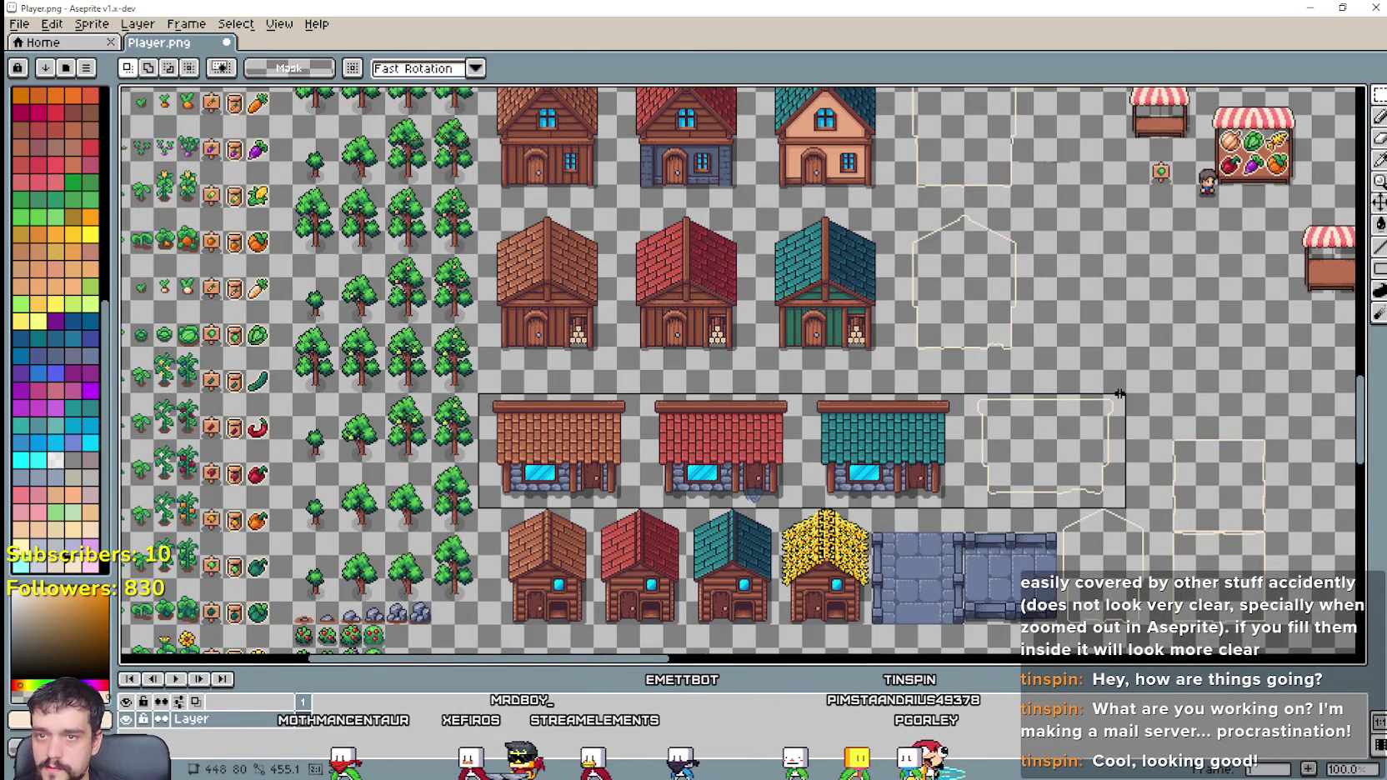
{"action": "key", "text": "Delete"}
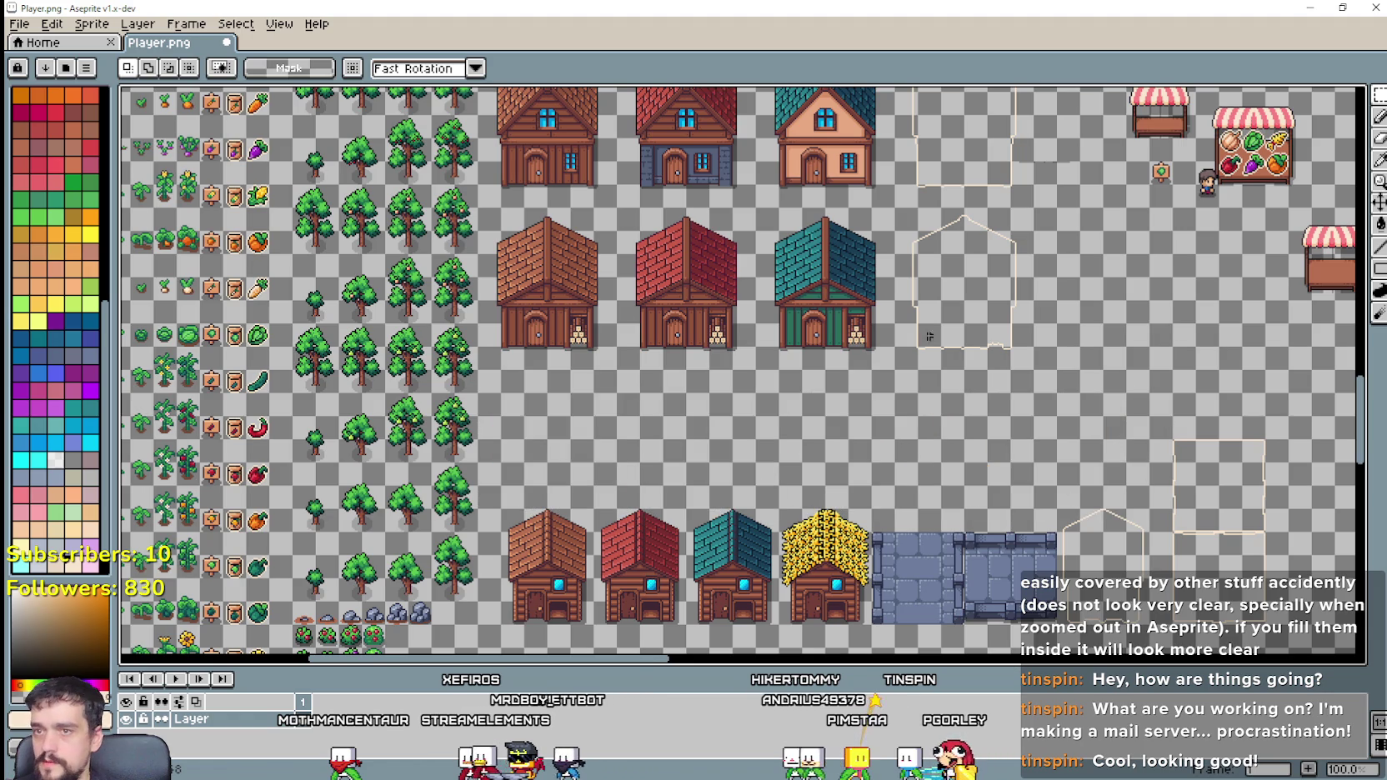
{"action": "scroll", "coordinate": [930, 336], "scroll_direction": "up", "scroll_amount": 4}
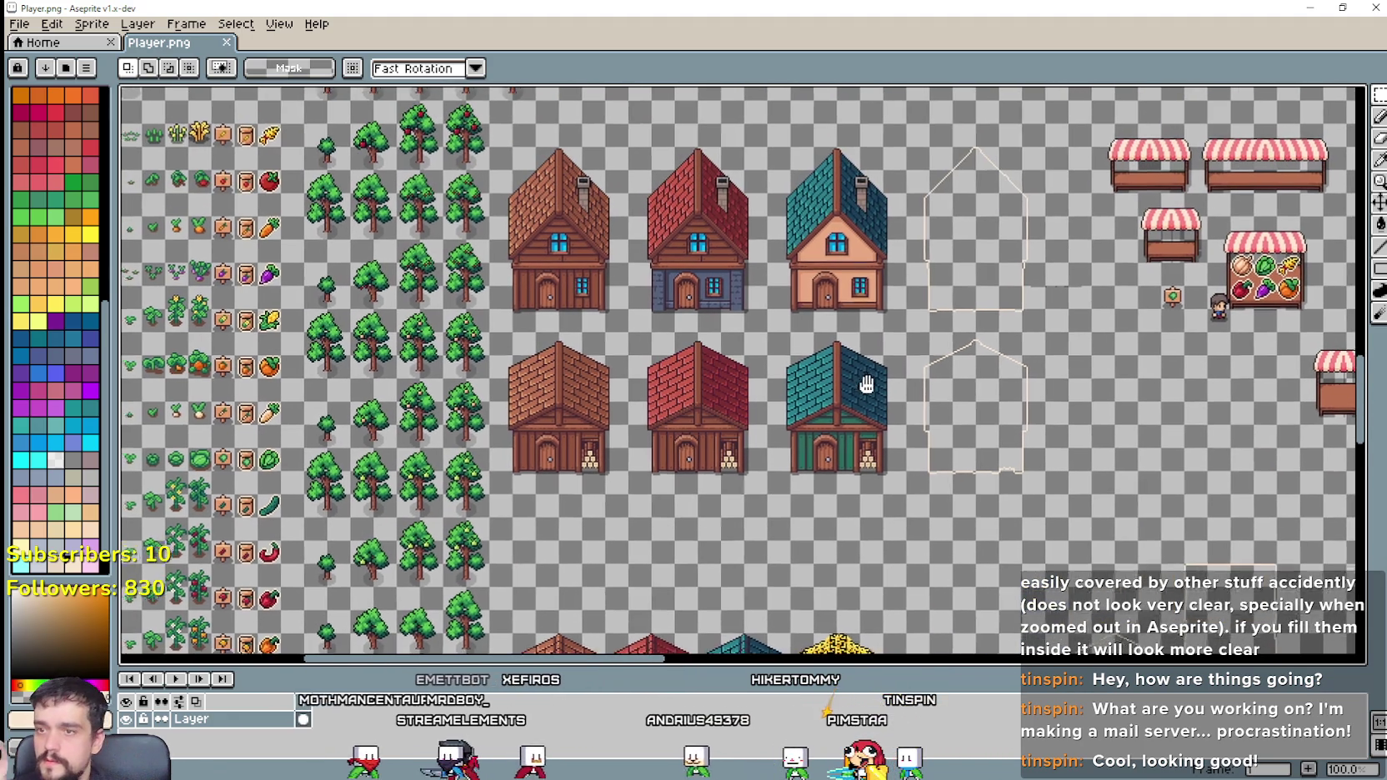
{"action": "scroll", "coordinate": [867, 385], "scroll_direction": "down", "scroll_amount": 2}
{"action": "scroll", "coordinate": [644, 351], "scroll_direction": "up", "scroll_amount": 1}
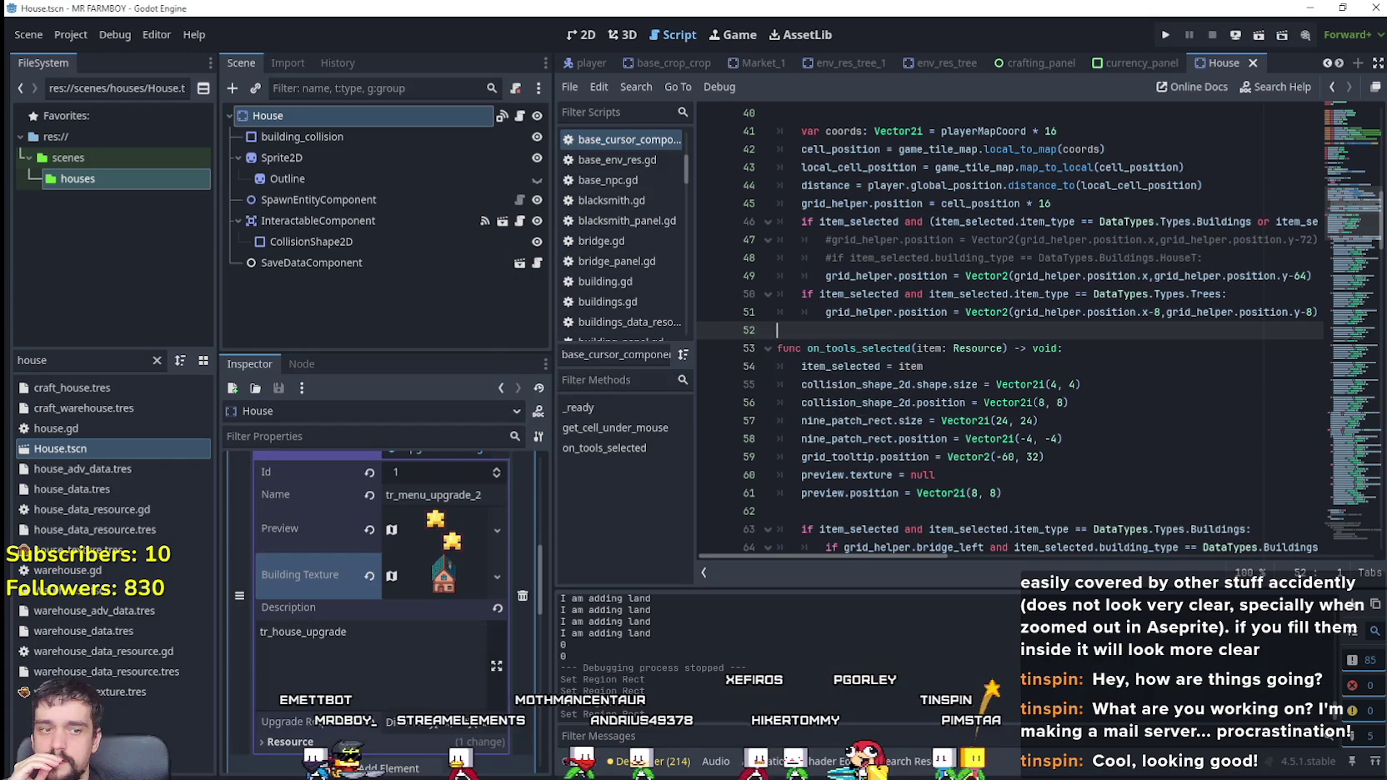
Step: In Godot, filter FileSystem for 'warehouse', open Warehouse.tscn in 2D and select its Sprite2D
{"action": "key", "text": "alt+Tab"}
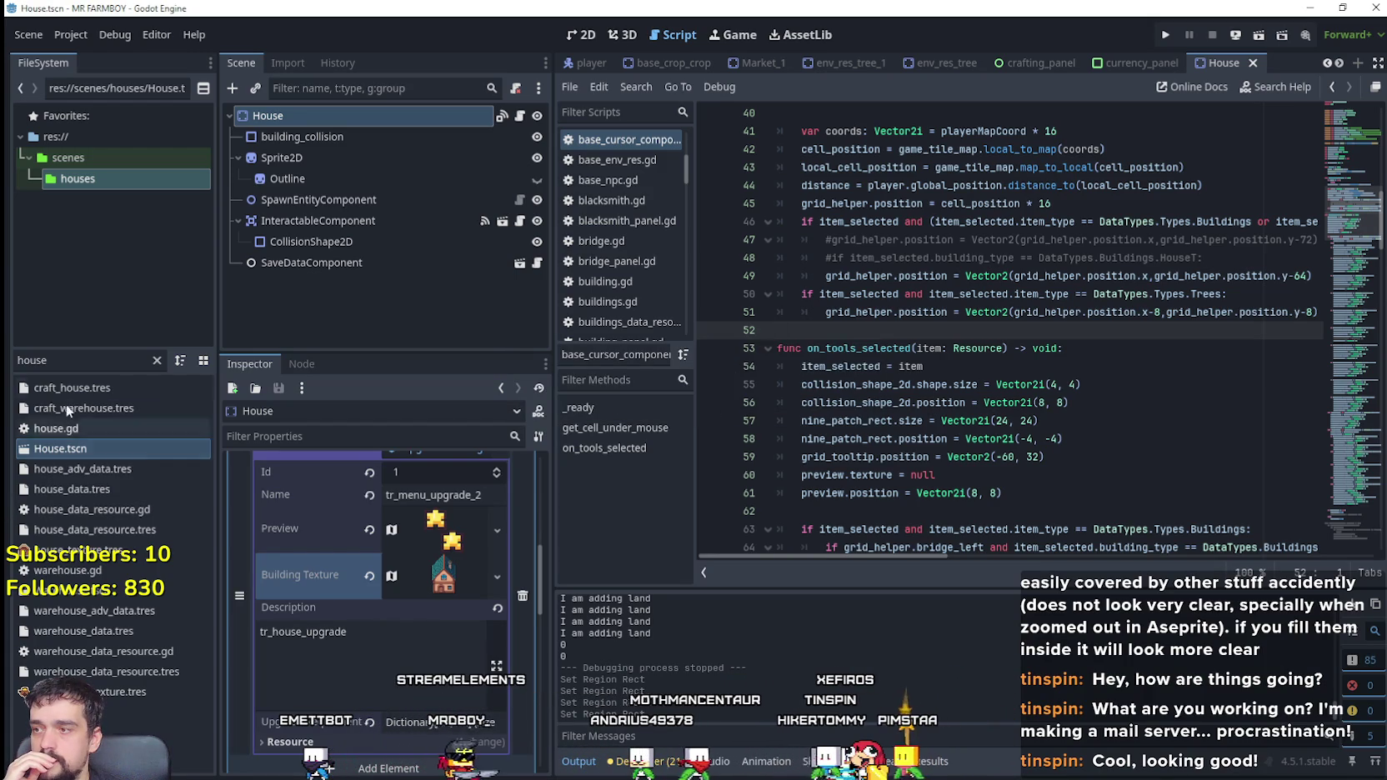
{"action": "type", "text": "ware"}
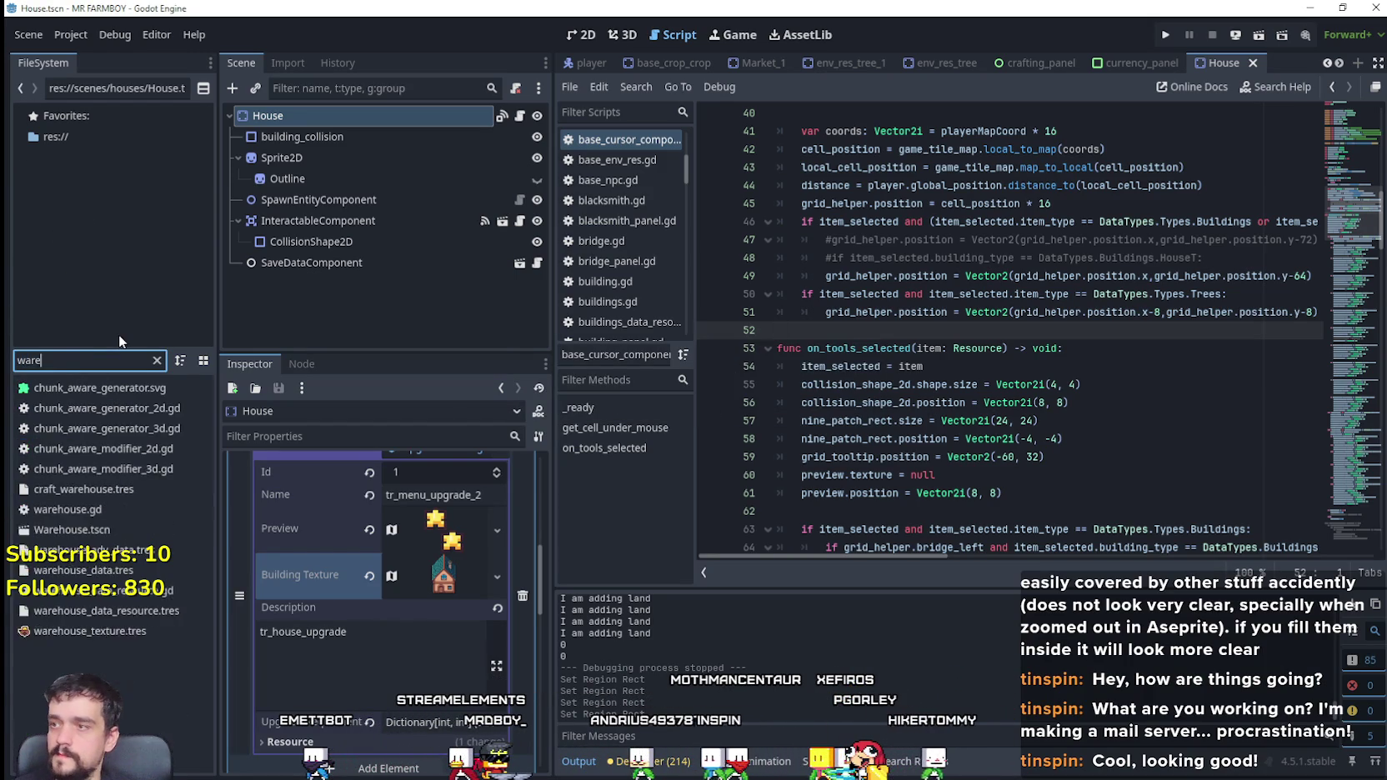
{"action": "type", "text": "hou8se"}
{"action": "key", "text": "BackSpace"}
{"action": "key", "text": "BackSpace"}
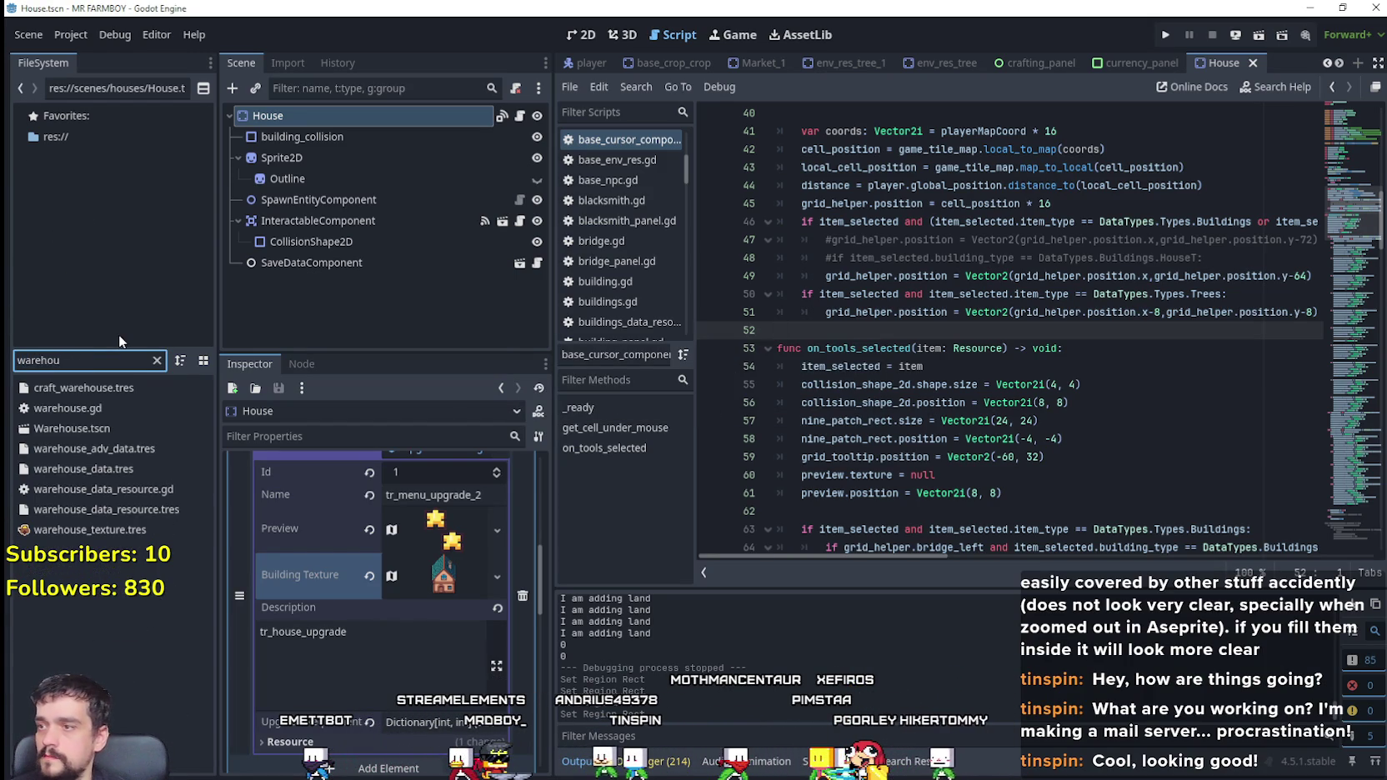
{"action": "double_click", "coordinate": [117, 428]}
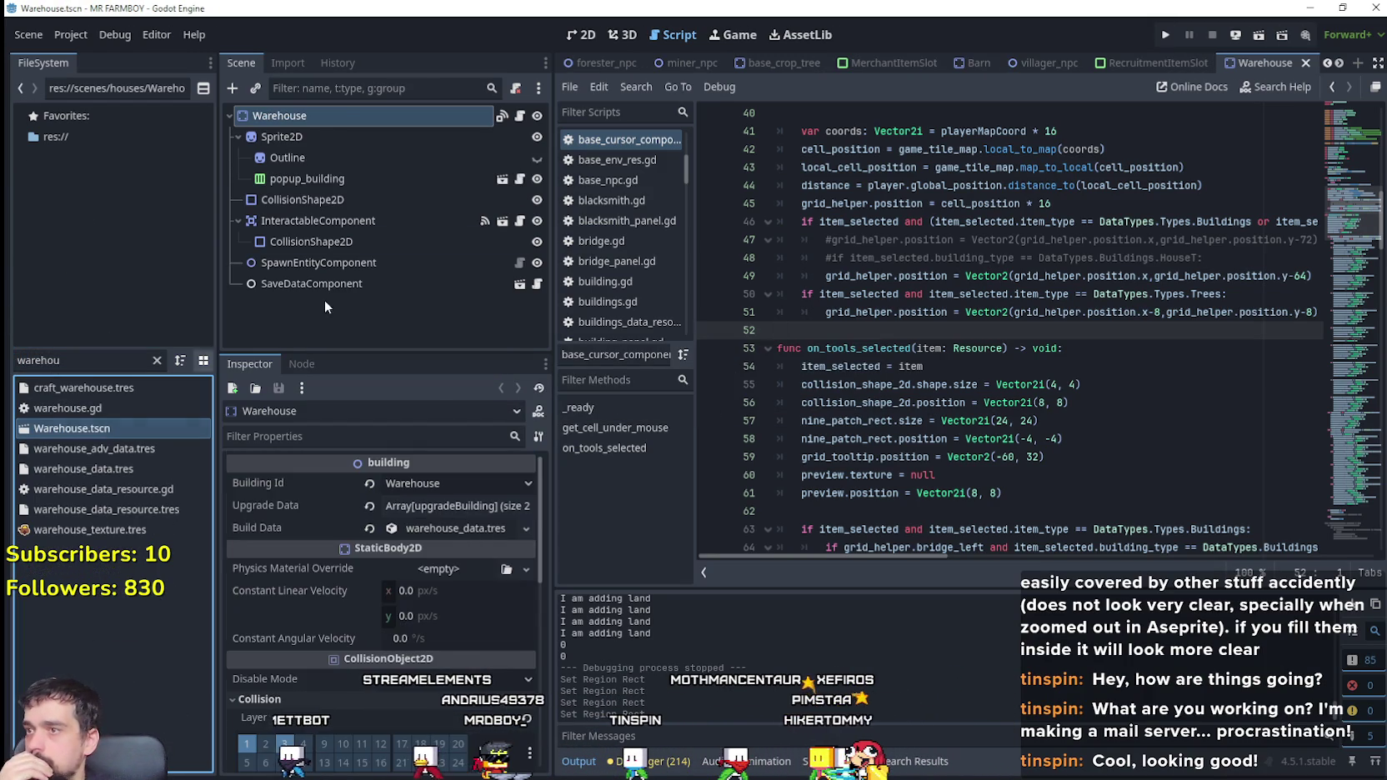
{"action": "left_click", "coordinate": [584, 35]}
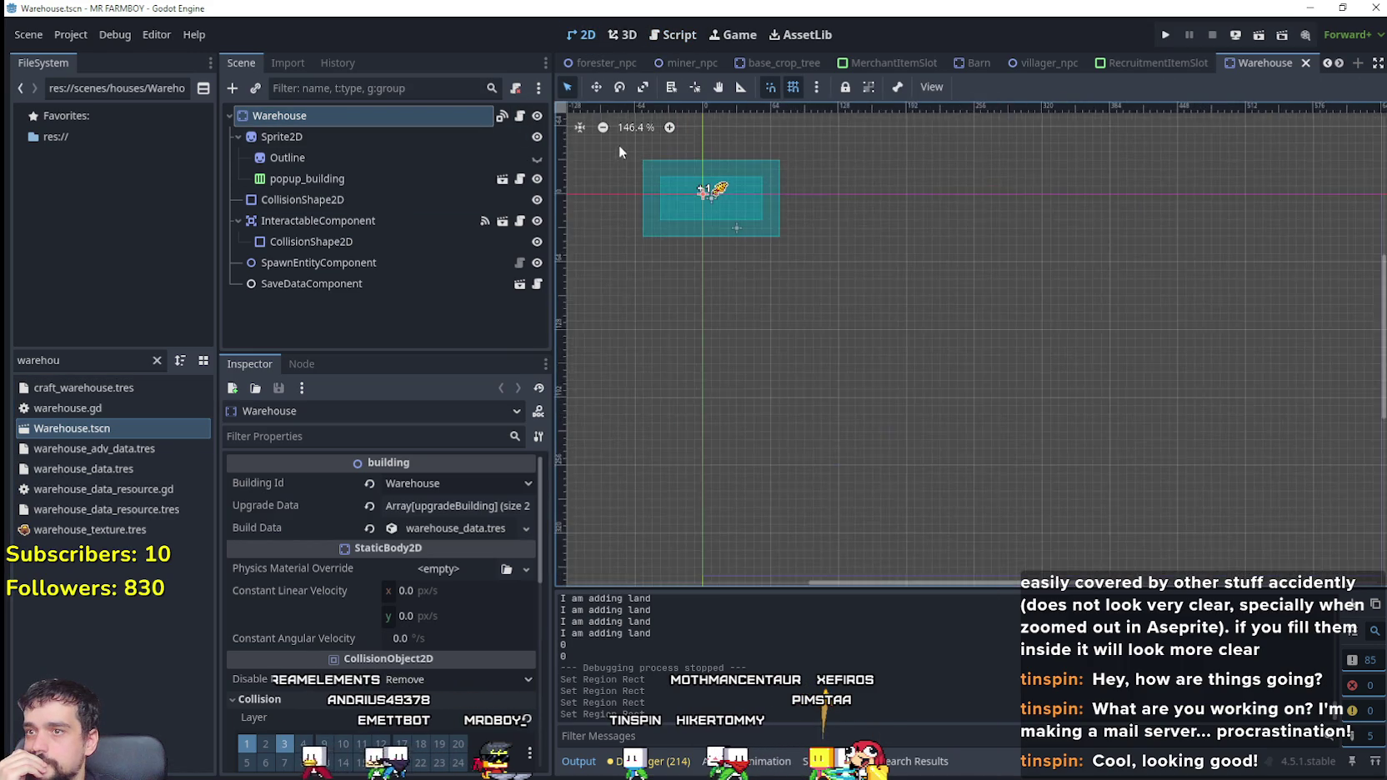
{"action": "scroll", "coordinate": [679, 143], "scroll_direction": "up", "scroll_amount": 6}
{"action": "scroll", "coordinate": [689, 141], "scroll_direction": "up", "scroll_amount": 2}
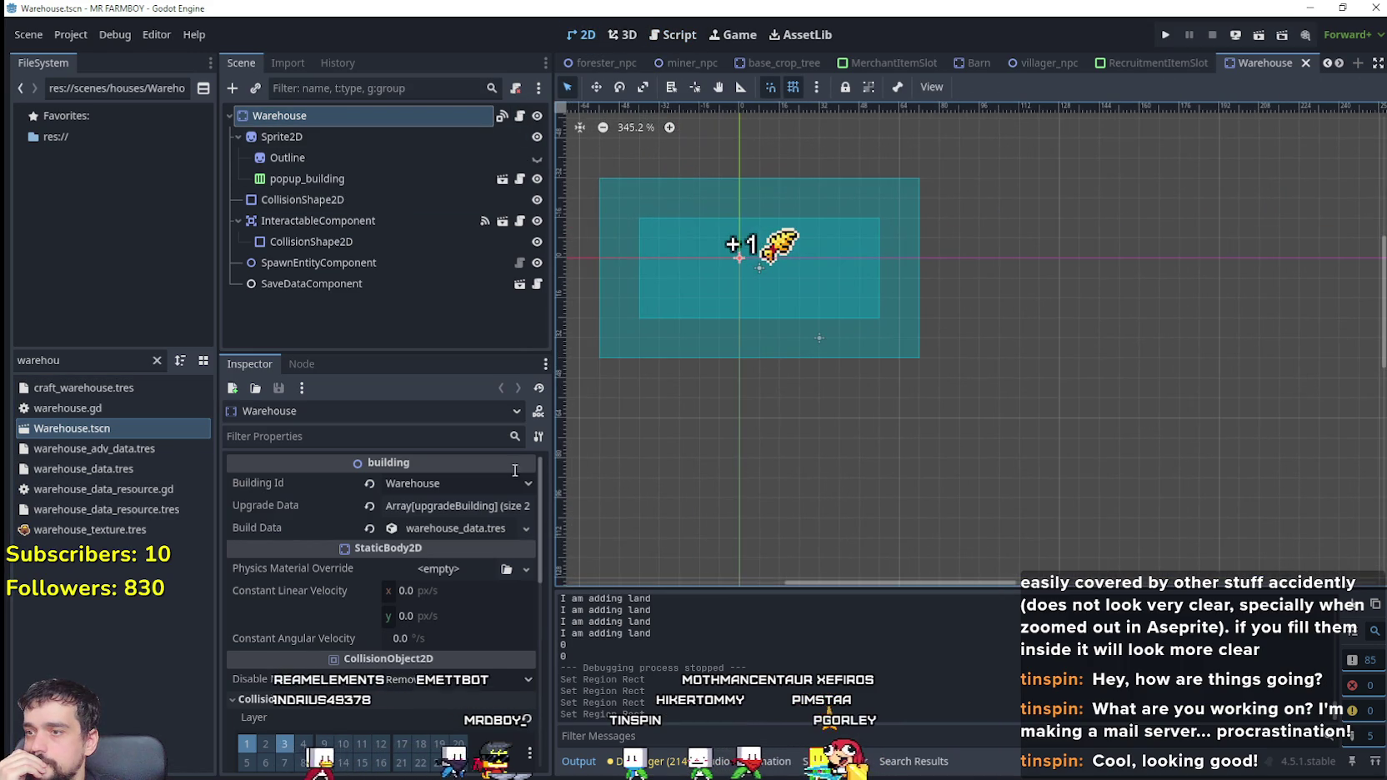
{"action": "left_click", "coordinate": [371, 140]}
Step: Reset the Sprite2D position to 0,0 and open its texture's region editor
{"action": "left_click", "coordinate": [379, 620]}
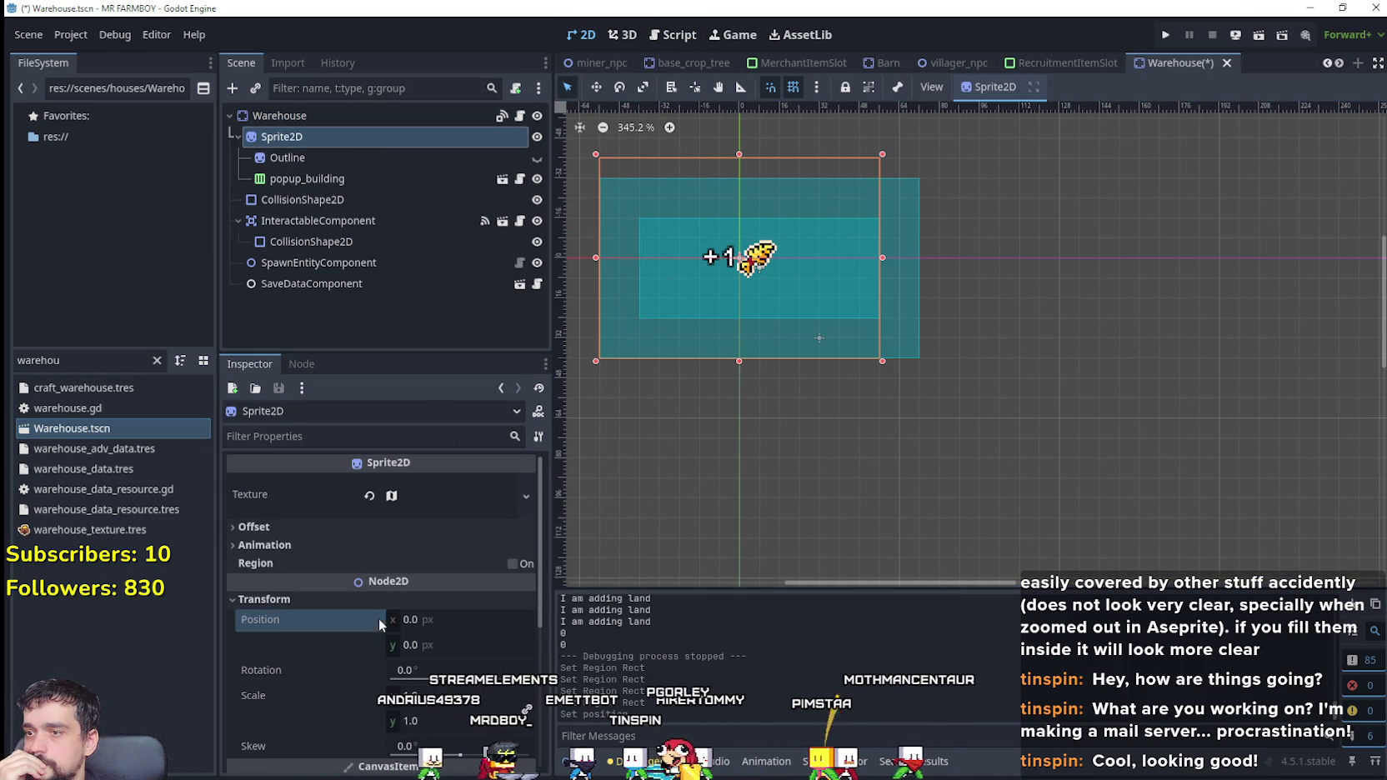
{"action": "left_click", "coordinate": [425, 494]}
{"action": "left_click", "coordinate": [385, 637]}
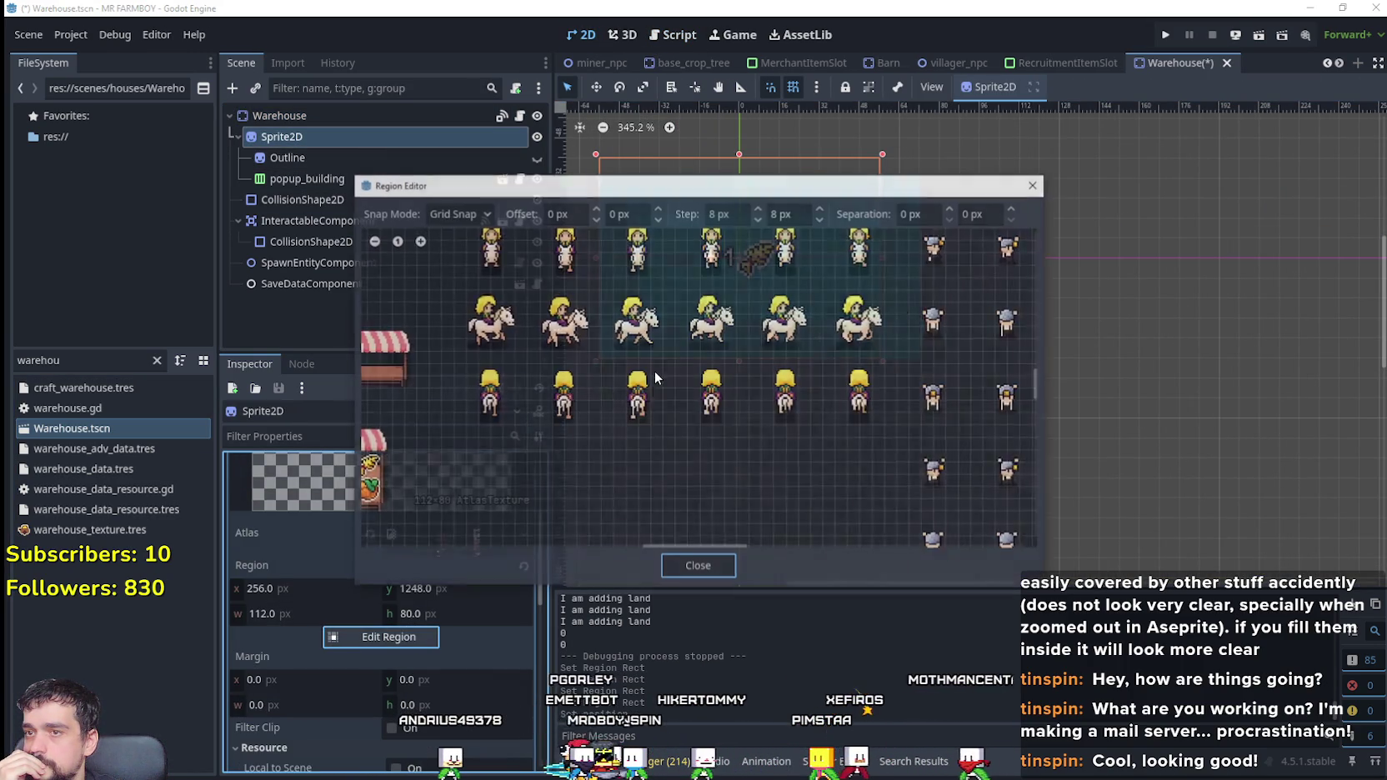
{"action": "scroll", "coordinate": [655, 371], "scroll_direction": "down", "scroll_amount": 3}
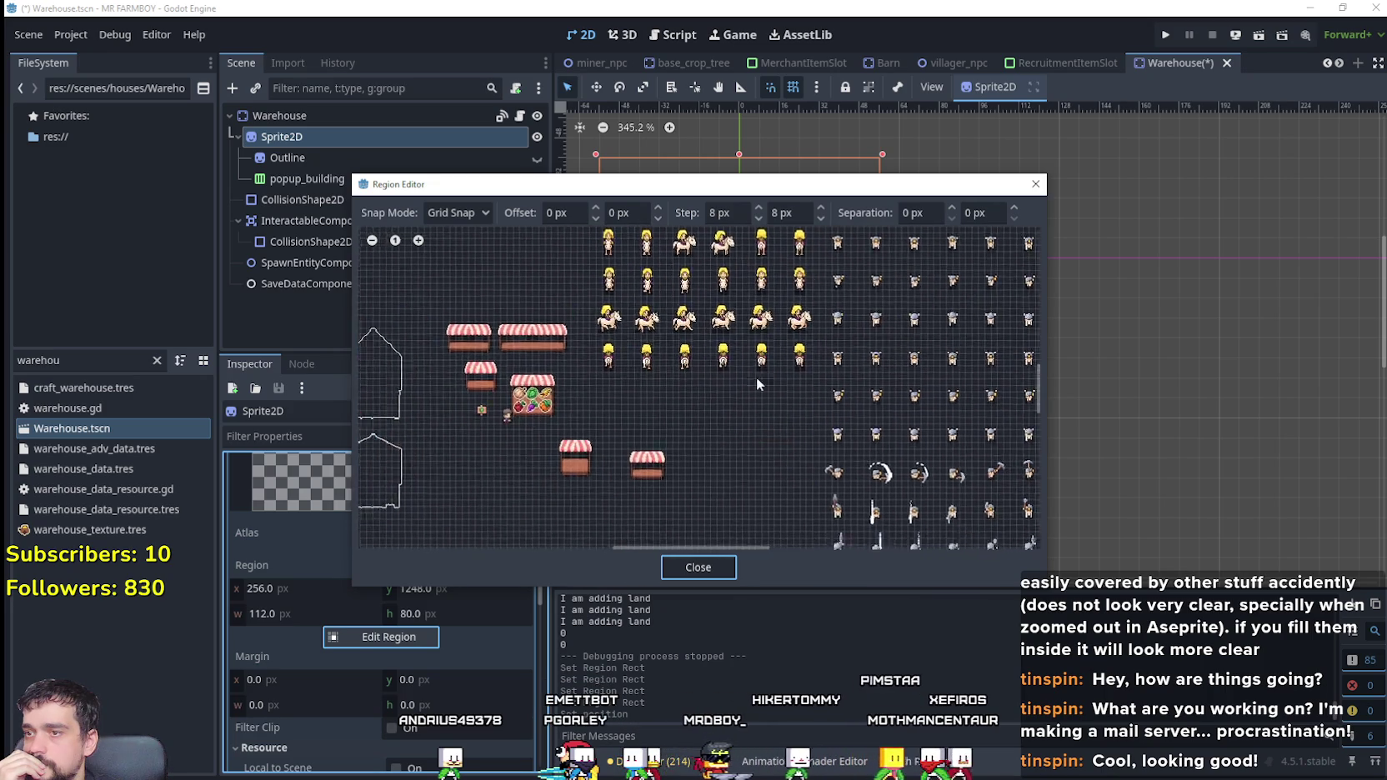
{"action": "scroll", "coordinate": [599, 406], "scroll_direction": "left", "scroll_amount": 5}
{"action": "scroll", "coordinate": [648, 304], "scroll_direction": "up", "scroll_amount": 3}
{"action": "scroll", "coordinate": [626, 350], "scroll_direction": "down", "scroll_amount": 3}
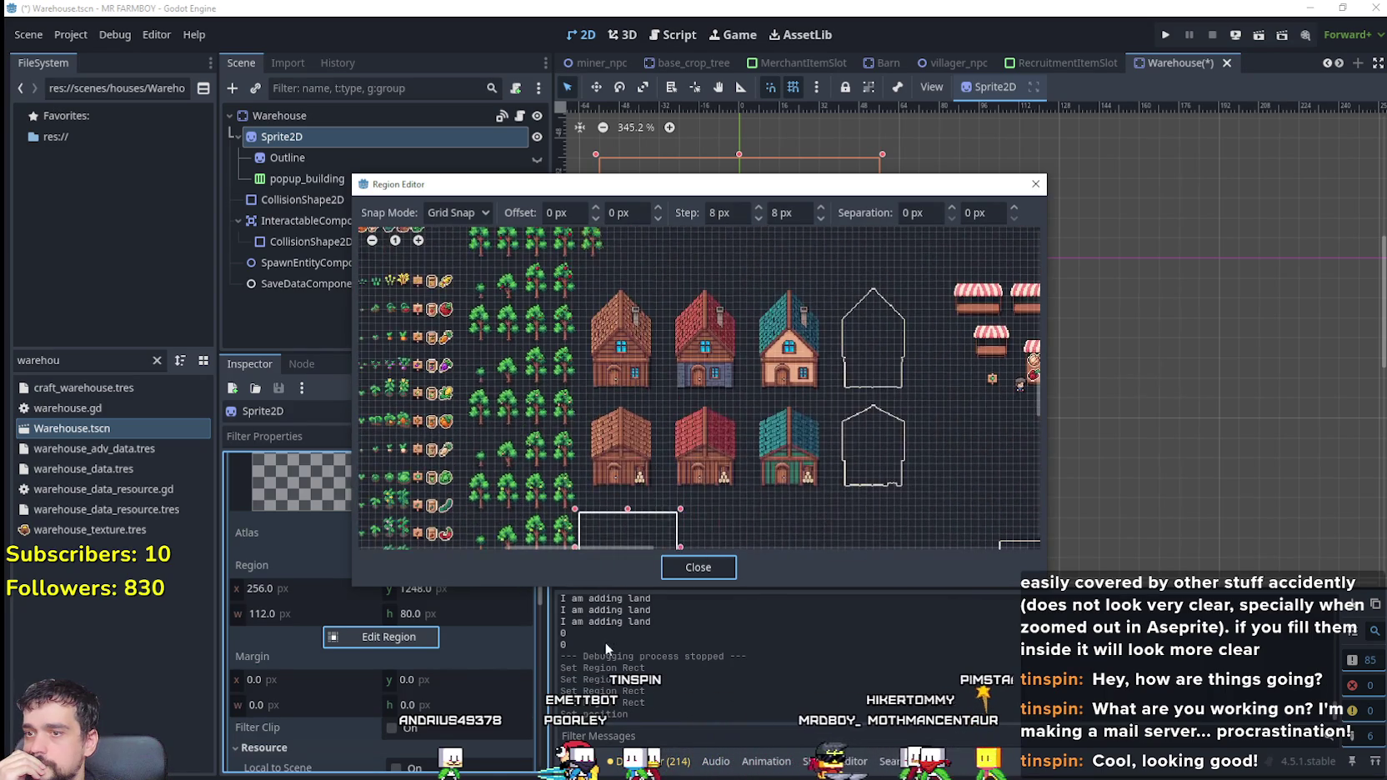
{"action": "scroll", "coordinate": [589, 462], "scroll_direction": "up", "scroll_amount": 2}
{"action": "scroll", "coordinate": [577, 495], "scroll_direction": "up", "scroll_amount": 2}
{"action": "scroll", "coordinate": [566, 507], "scroll_direction": "up", "scroll_amount": 2}
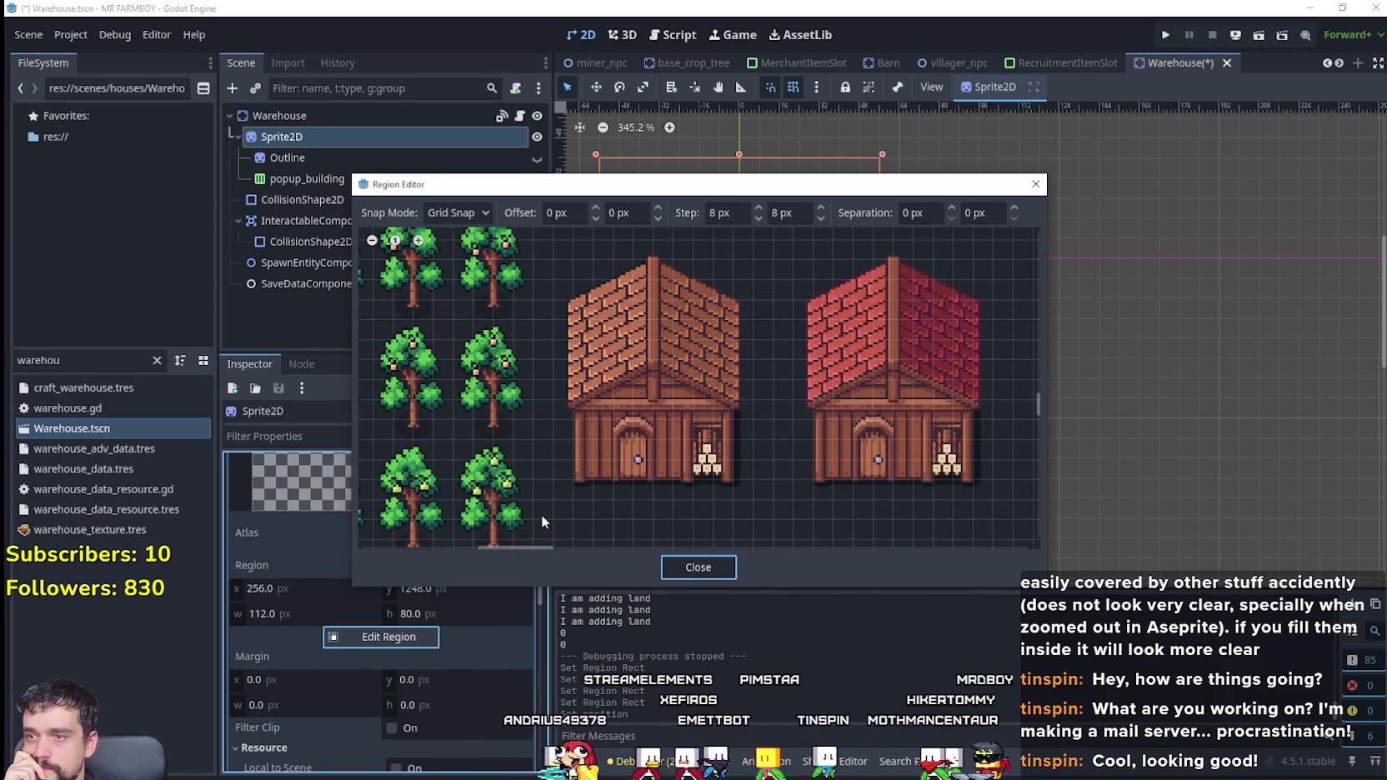
{"action": "scroll", "coordinate": [548, 504], "scroll_direction": "down", "scroll_amount": 1}
{"action": "scroll", "coordinate": [548, 504], "scroll_direction": "down", "scroll_amount": 1}
Step: Set the sprite region around the brown crate-pile house: 256,1120 at 96×112
{"action": "left_click_drag", "start_coordinate": [547, 501], "coordinate": [599, 452]}
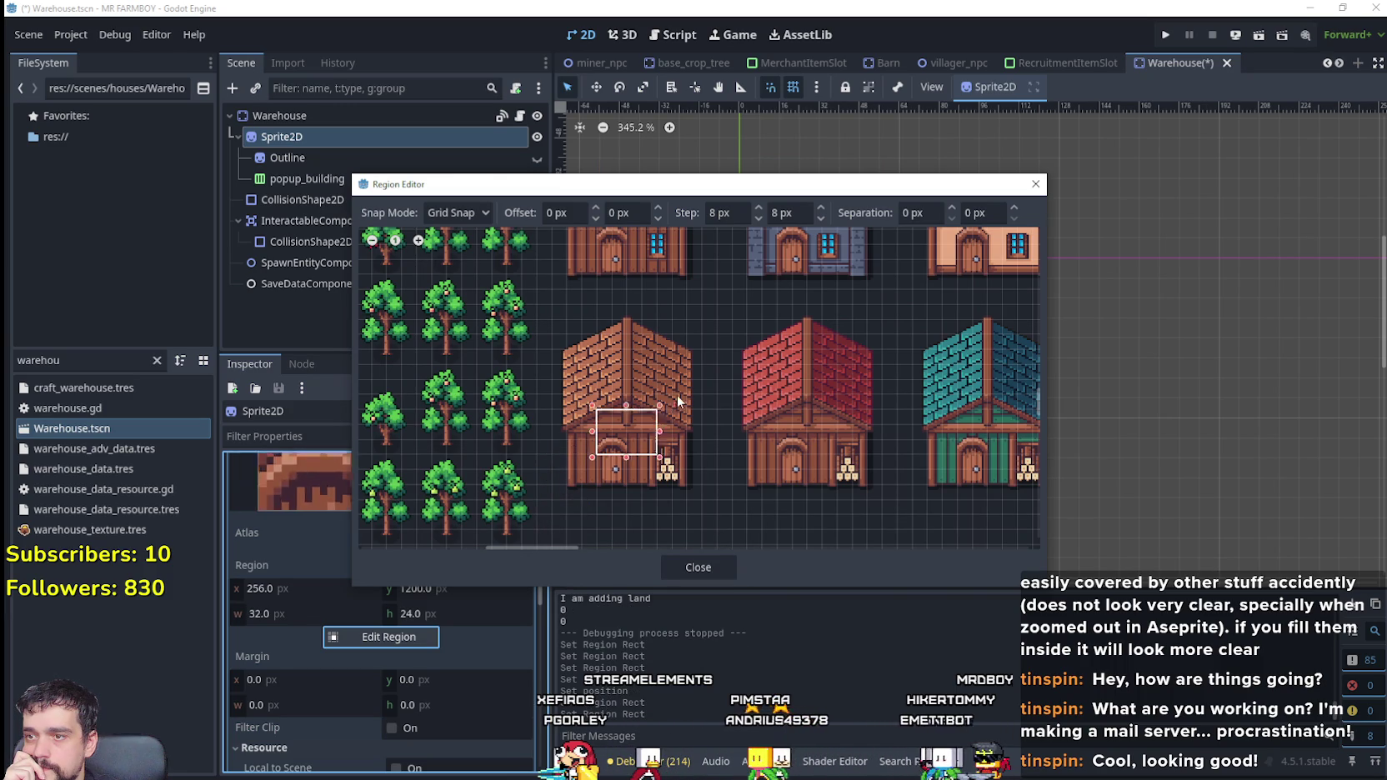
{"action": "left_click_drag", "start_coordinate": [539, 505], "coordinate": [640, 407]}
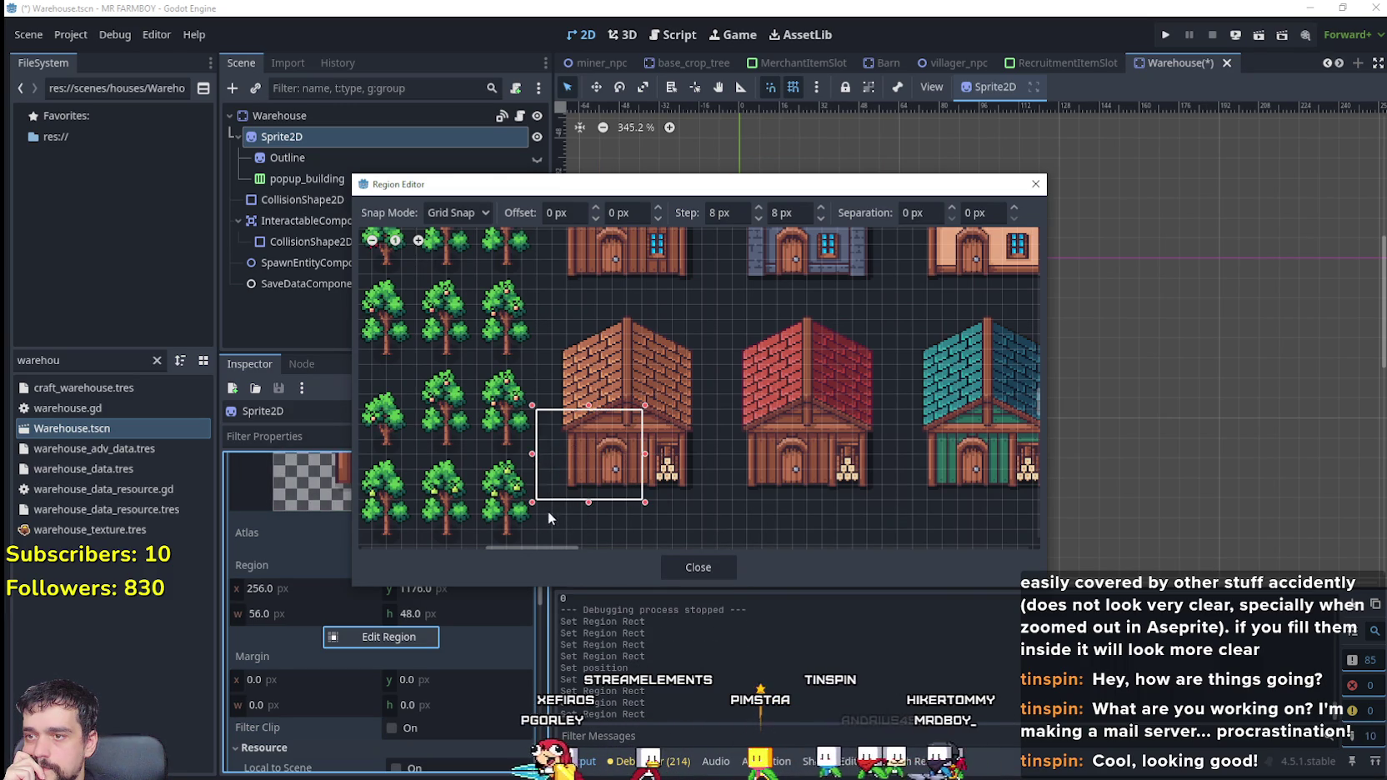
{"action": "left_click_drag", "start_coordinate": [542, 517], "coordinate": [694, 355]}
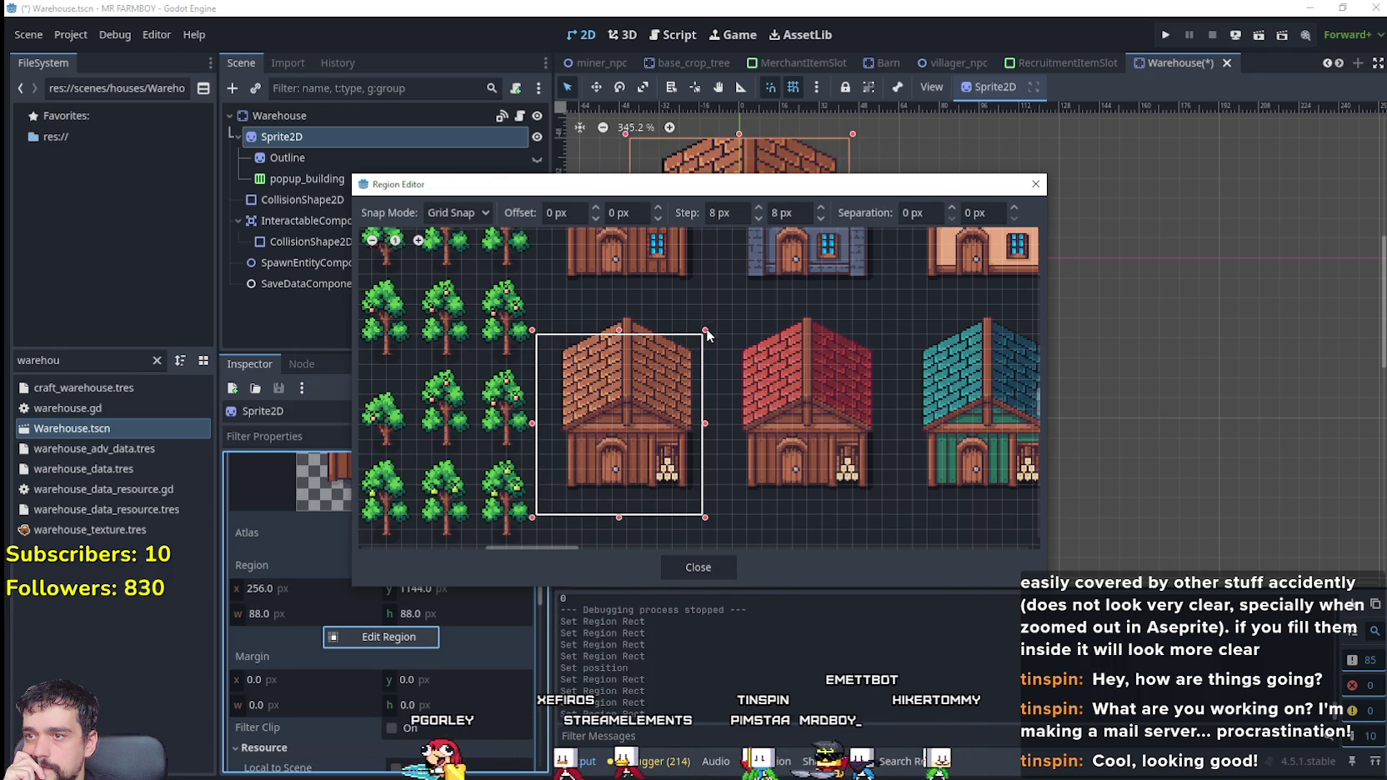
{"action": "mouse_move", "coordinate": [689, 426]}
{"action": "left_mouse_down"}
{"action": "mouse_move", "coordinate": [733, 499]}
{"action": "mouse_move", "coordinate": [713, 297]}
{"action": "left_mouse_up"}
{"action": "scroll", "coordinate": [713, 297], "scroll_direction": "down", "scroll_amount": 2}
{"action": "scroll", "coordinate": [682, 421], "scroll_direction": "up", "scroll_amount": 1}
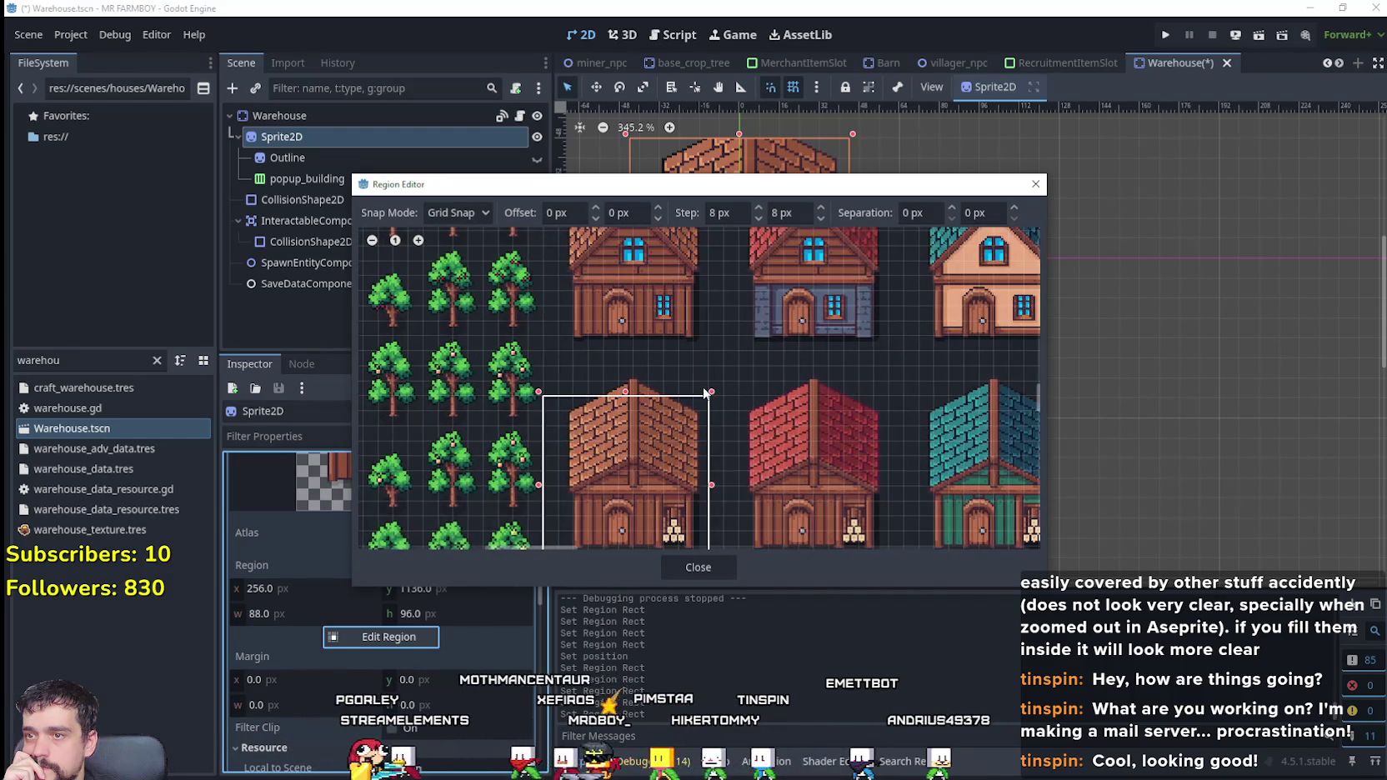
{"action": "left_click_drag", "start_coordinate": [711, 394], "coordinate": [726, 377]}
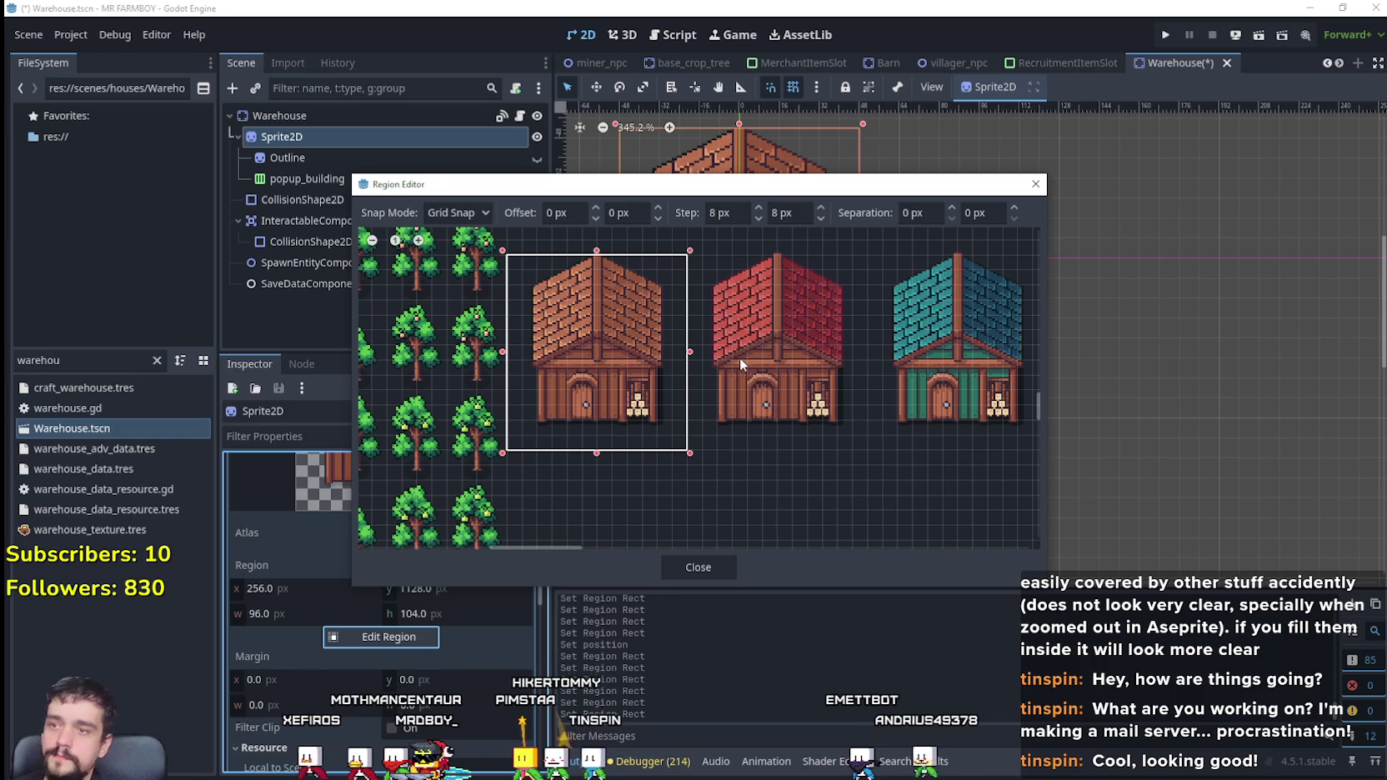
{"action": "scroll", "coordinate": [592, 270], "scroll_direction": "up", "scroll_amount": 1}
{"action": "scroll", "coordinate": [617, 273], "scroll_direction": "up", "scroll_amount": 1}
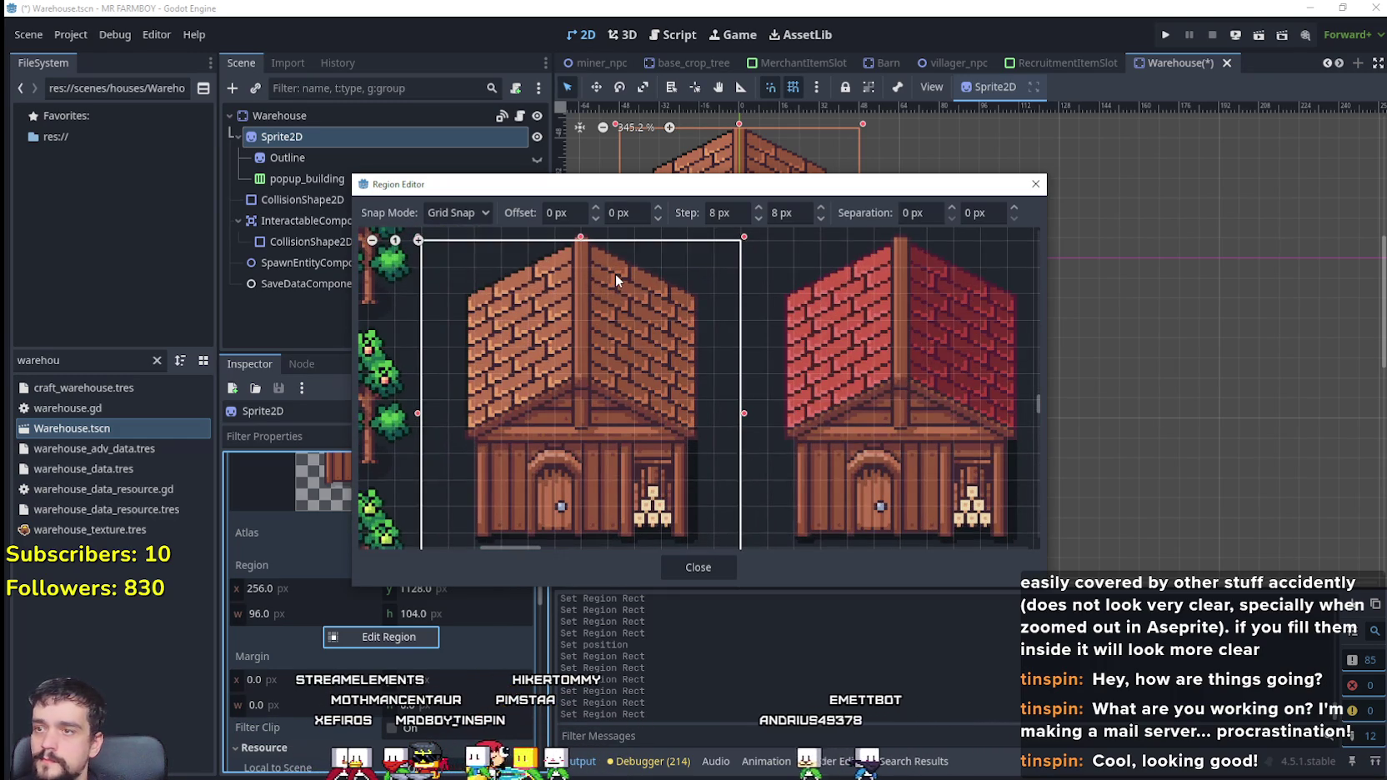
{"action": "mouse_move", "coordinate": [615, 273]}
{"action": "left_mouse_down"}
{"action": "mouse_move", "coordinate": [609, 436]}
{"action": "mouse_move", "coordinate": [589, 389]}
{"action": "left_mouse_up"}
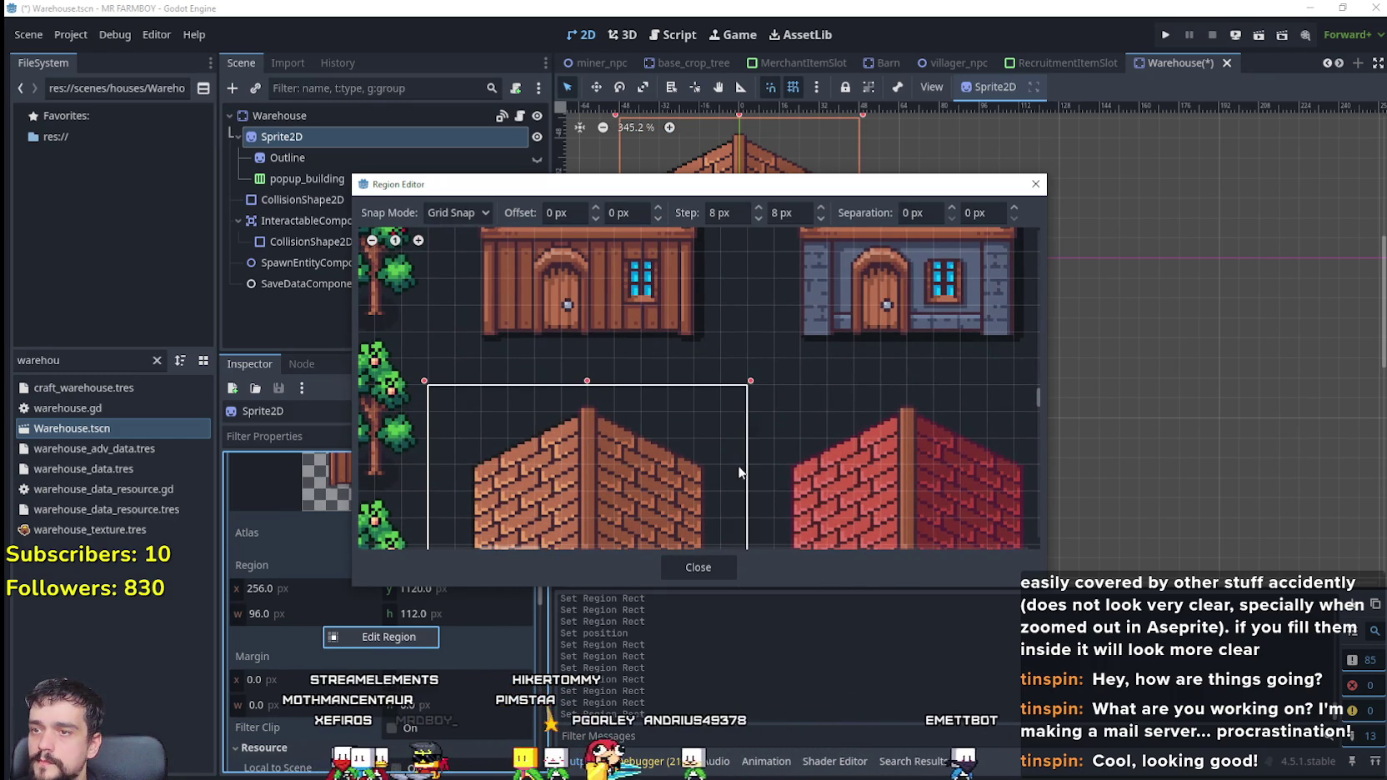
{"action": "scroll", "coordinate": [721, 448], "scroll_direction": "down", "scroll_amount": 2}
{"action": "scroll", "coordinate": [720, 444], "scroll_direction": "down", "scroll_amount": 2}
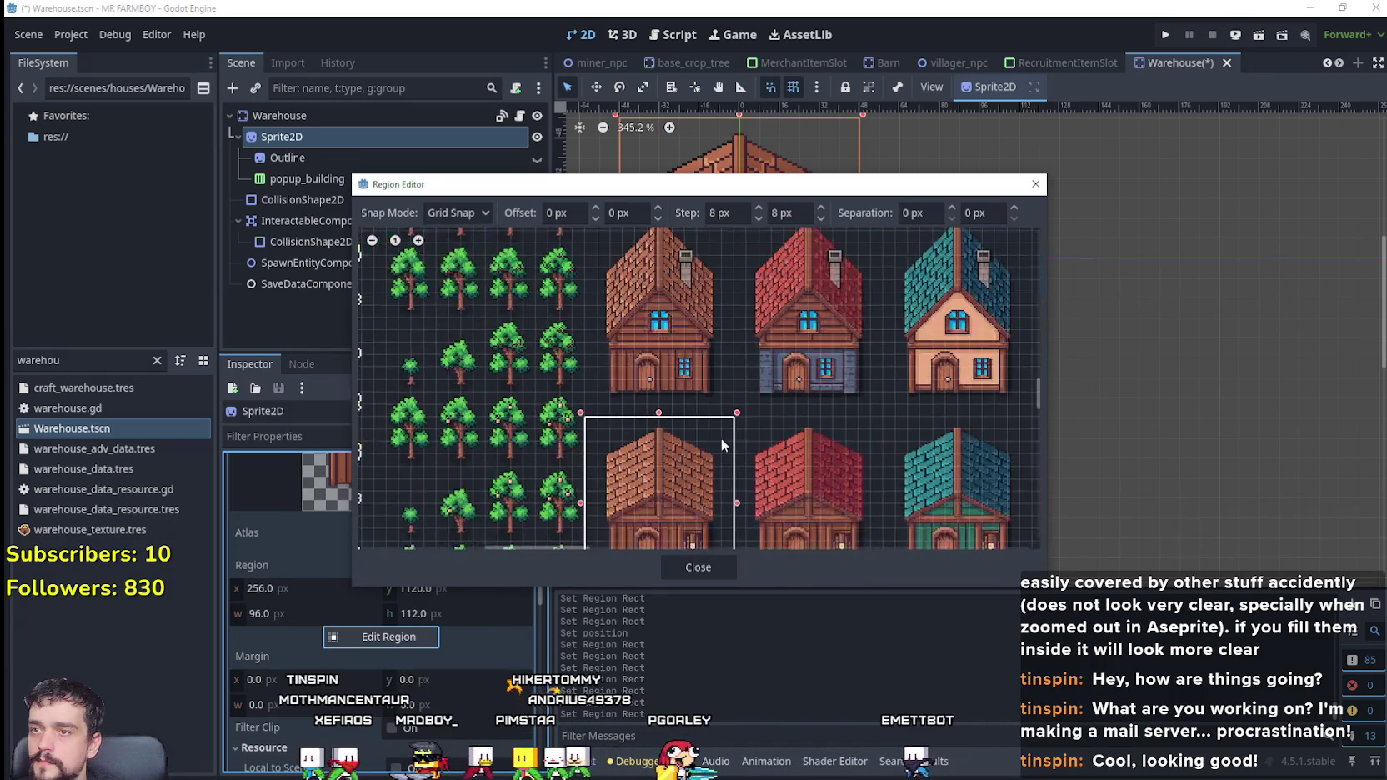
{"action": "scroll", "coordinate": [720, 437], "scroll_direction": "down", "scroll_amount": 1}
{"action": "scroll", "coordinate": [724, 430], "scroll_direction": "down", "scroll_amount": 1}
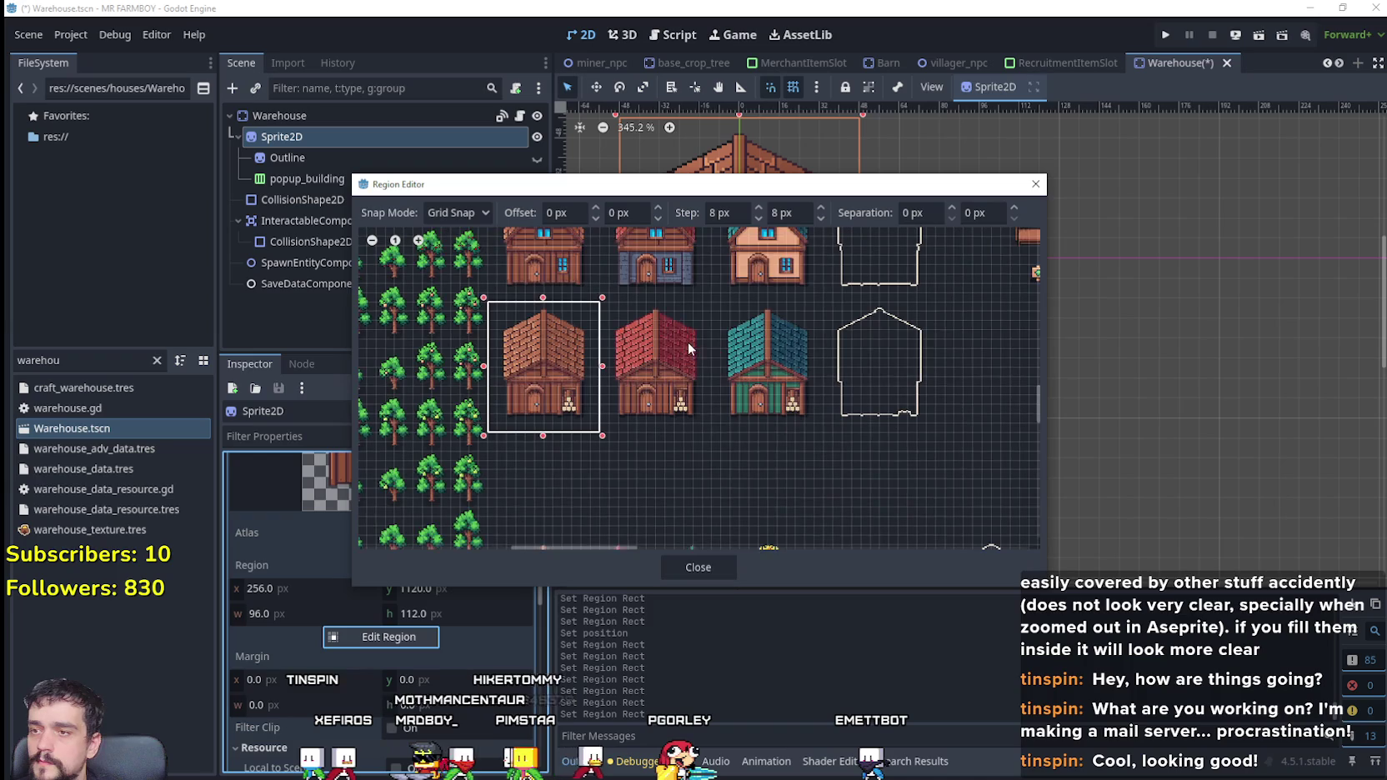
{"action": "left_click", "coordinate": [722, 571]}
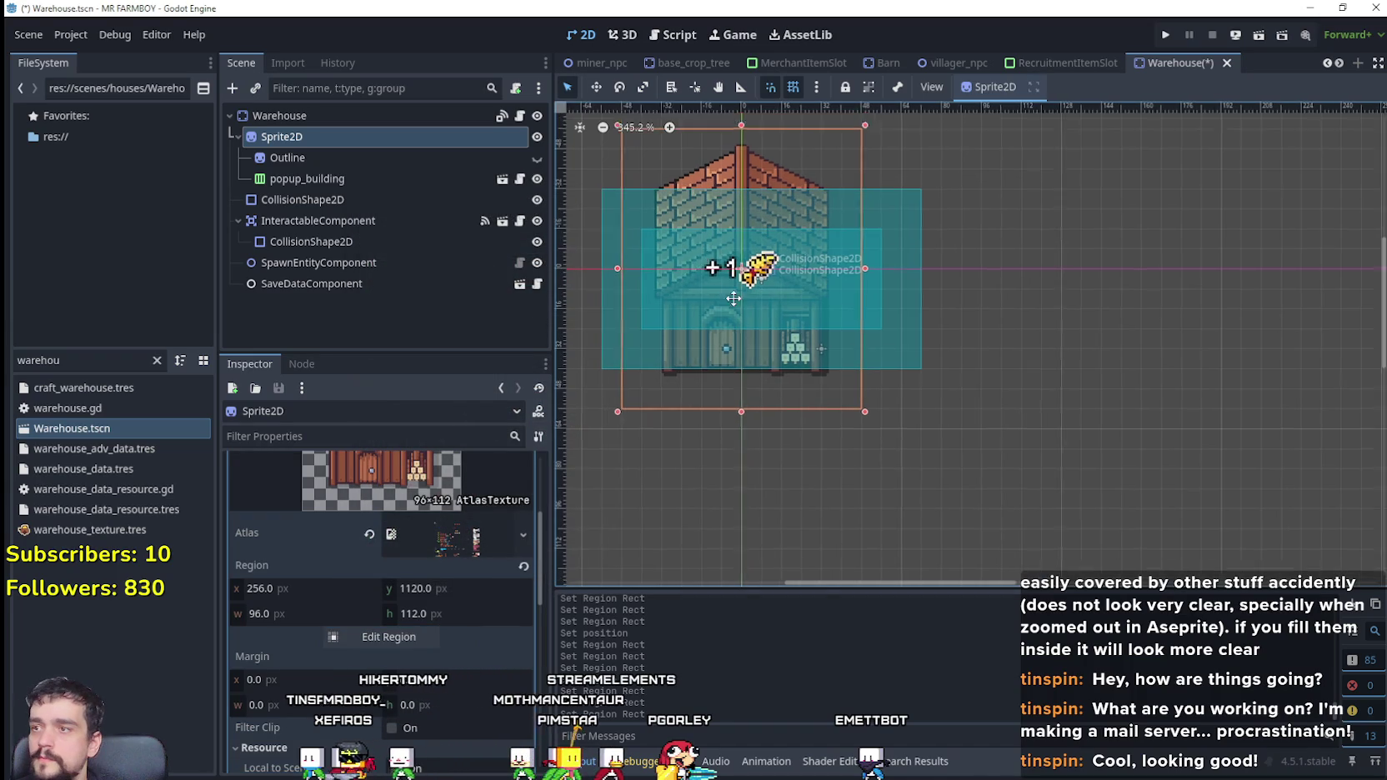
Step: Select the Outline node and open its AtlasTexture region editor
{"action": "left_click", "coordinate": [442, 159]}
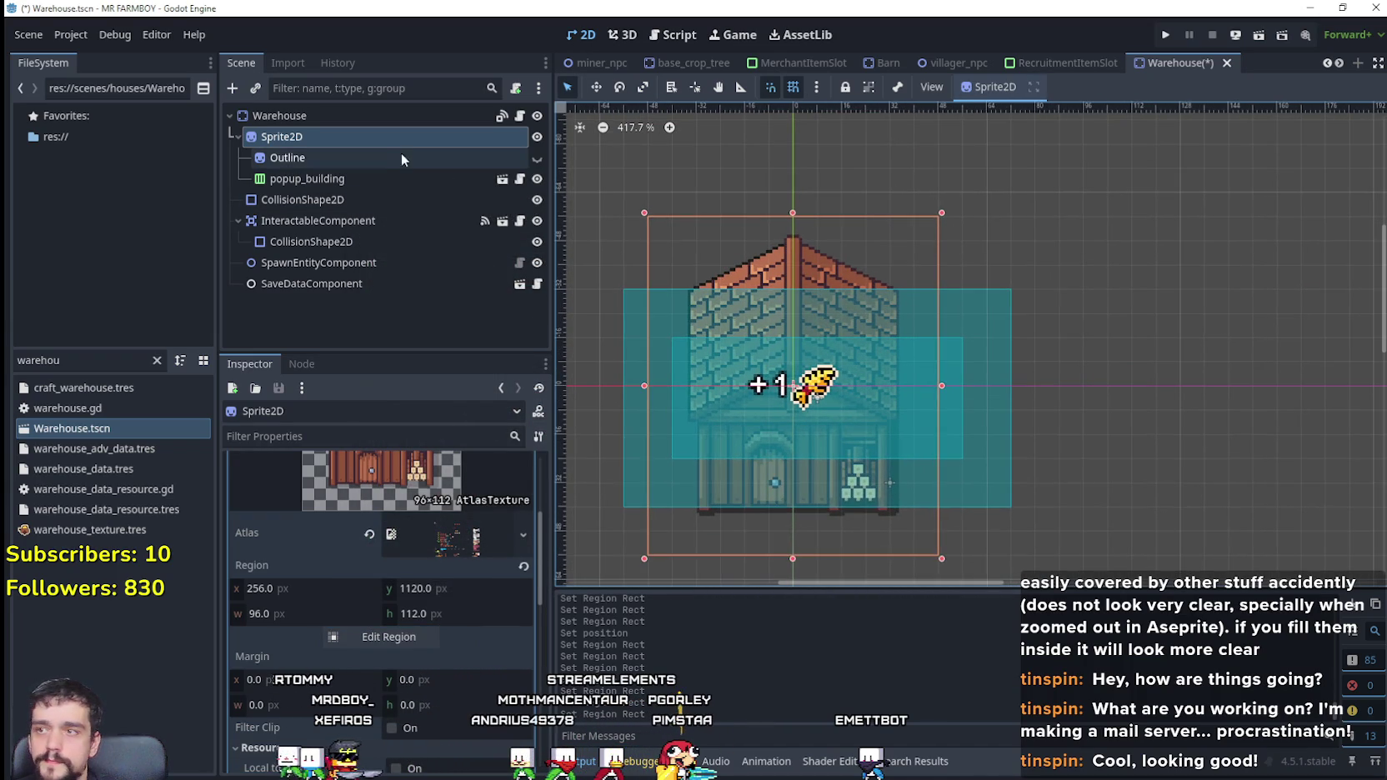
{"action": "left_click", "coordinate": [442, 495]}
{"action": "scroll", "coordinate": [380, 584], "scroll_direction": "down", "scroll_amount": 2}
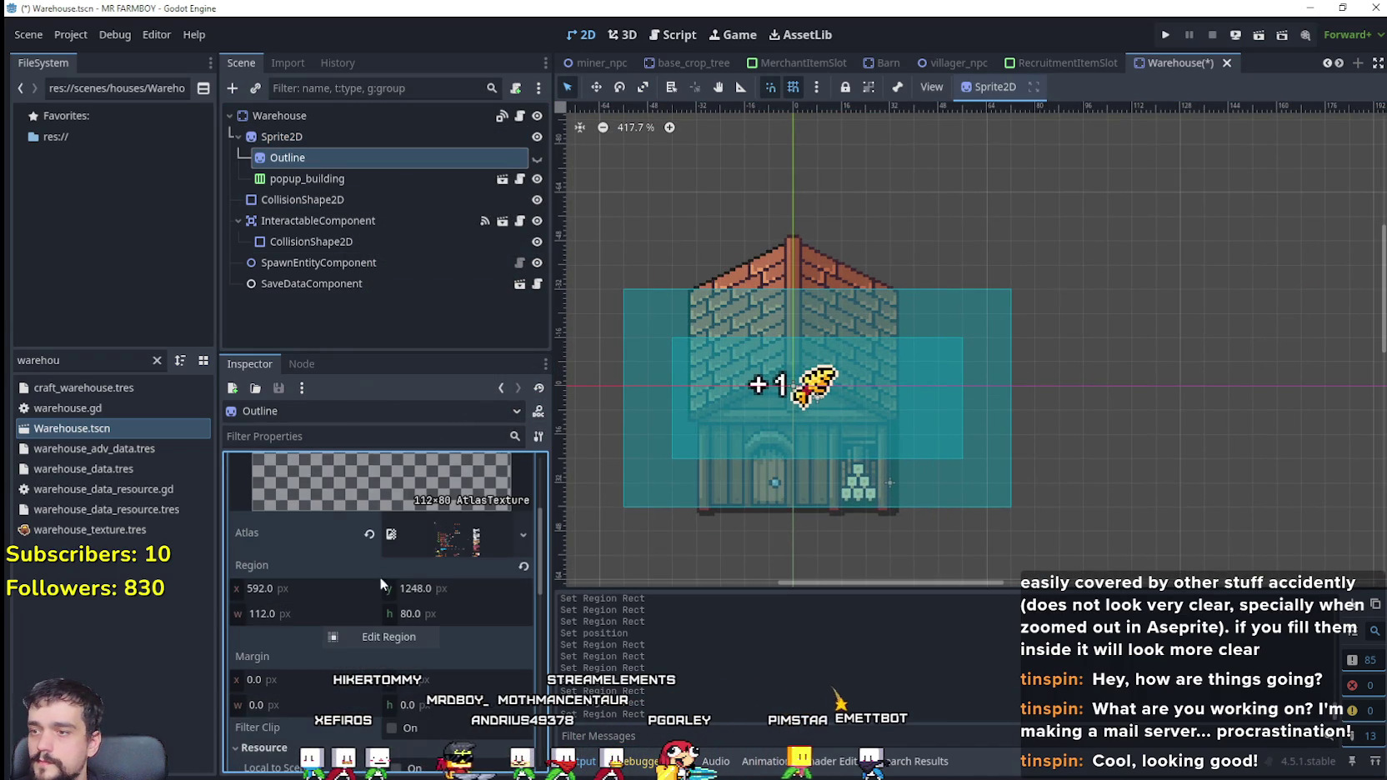
{"action": "left_click", "coordinate": [387, 637]}
{"action": "scroll", "coordinate": [626, 453], "scroll_direction": "up", "scroll_amount": 1}
{"action": "scroll", "coordinate": [610, 316], "scroll_direction": "up", "scroll_amount": 2}
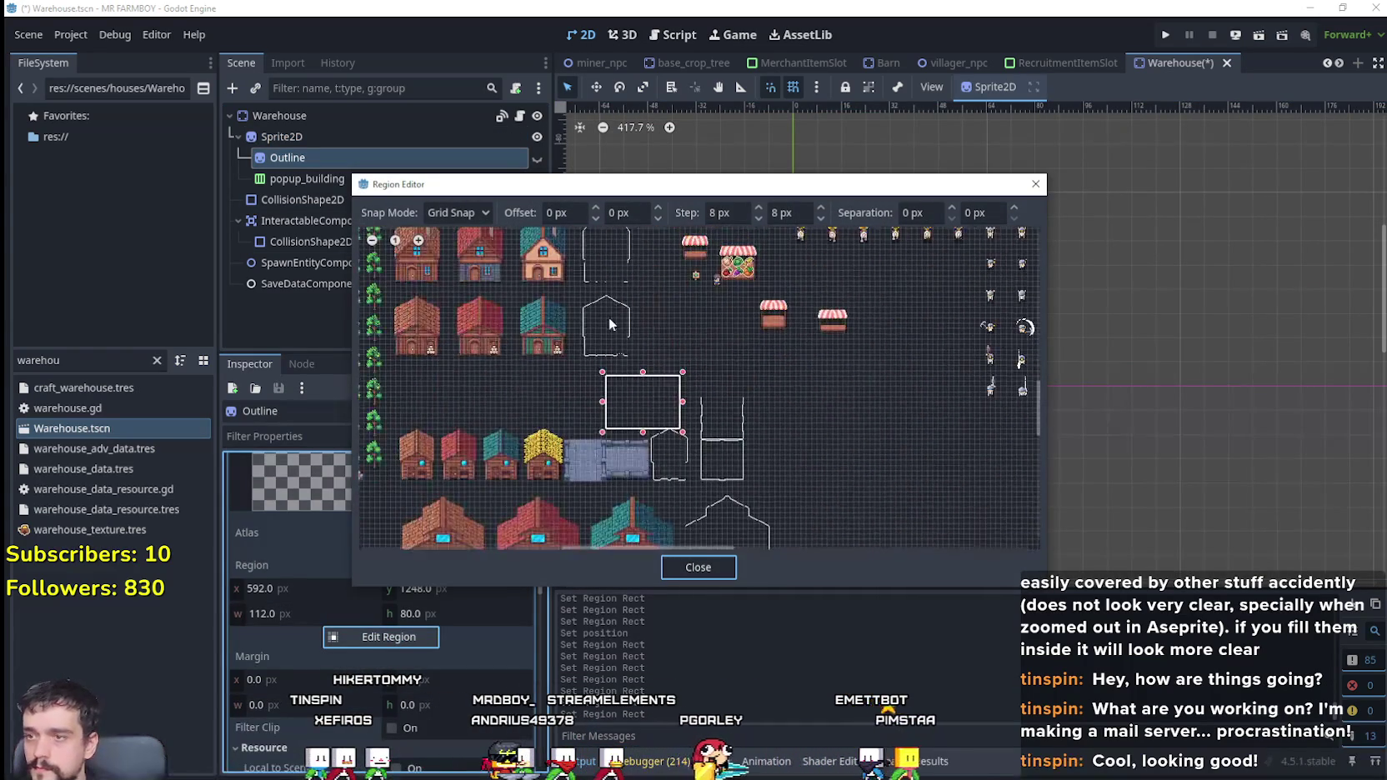
{"action": "scroll", "coordinate": [653, 376], "scroll_direction": "up", "scroll_amount": 1}
{"action": "scroll", "coordinate": [653, 375], "scroll_direction": "up", "scroll_amount": 1}
{"action": "scroll", "coordinate": [717, 477], "scroll_direction": "up", "scroll_amount": 1}
{"action": "scroll", "coordinate": [680, 487], "scroll_direction": "up", "scroll_amount": 1}
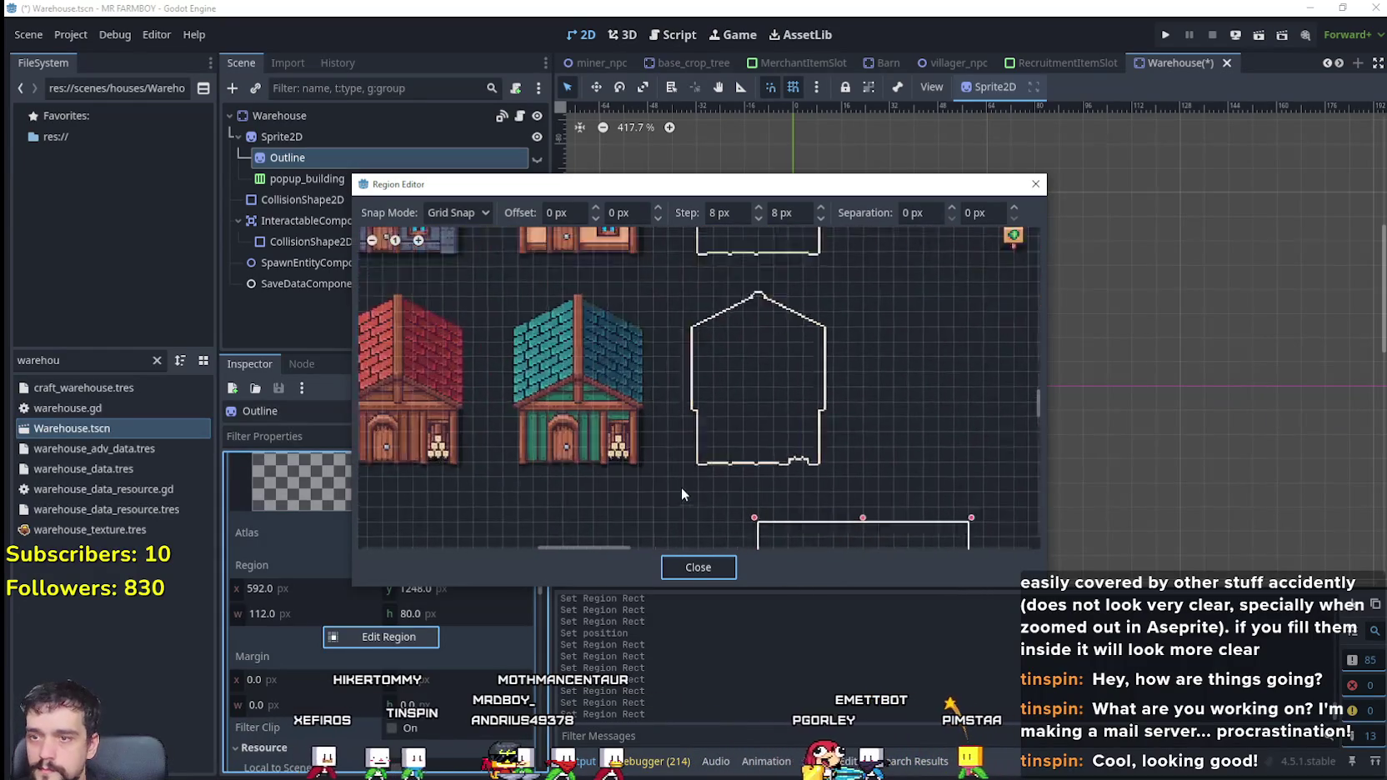
Step: Box the new cream outline as the region at 544,1120, 96×112, and preview it
{"action": "left_click_drag", "start_coordinate": [676, 492], "coordinate": [858, 280]}
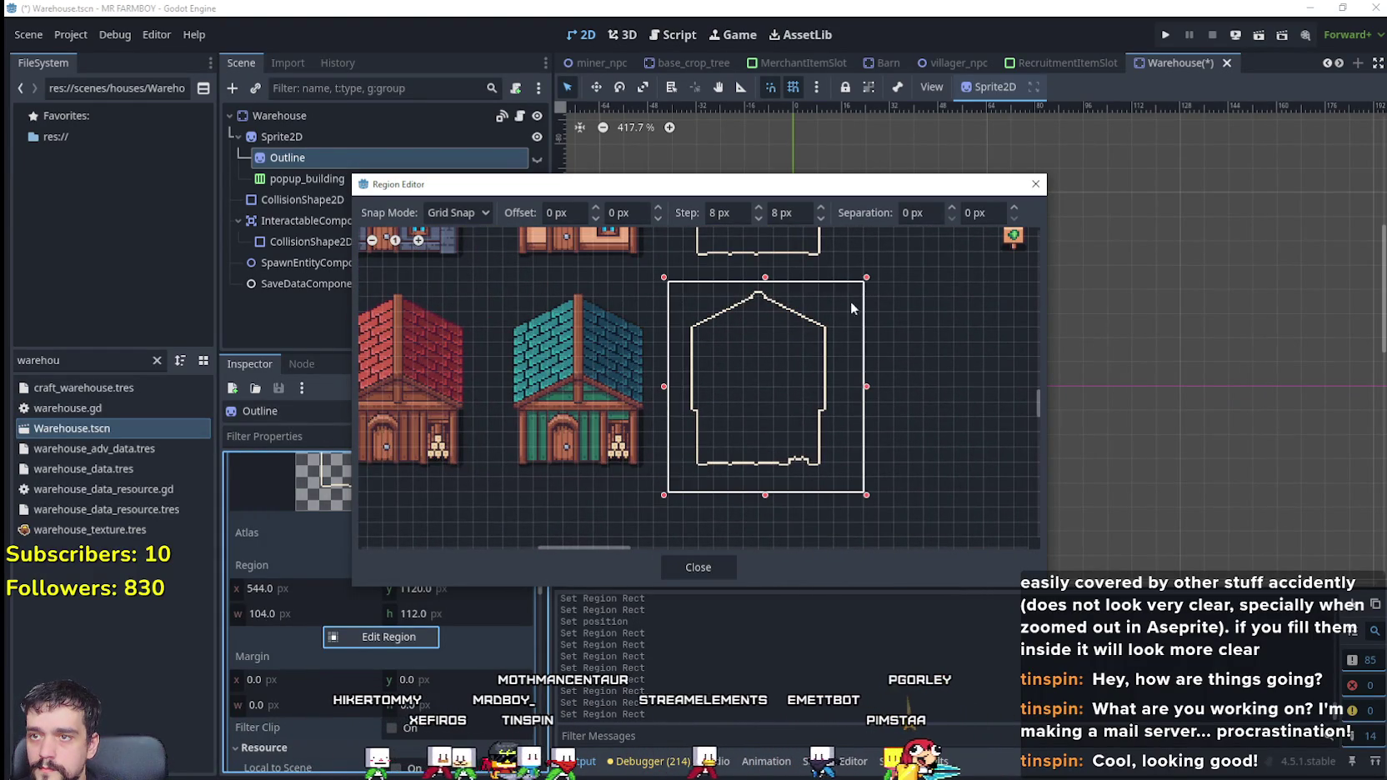
{"action": "scroll", "coordinate": [781, 447], "scroll_direction": "down", "scroll_amount": 3}
{"action": "scroll", "coordinate": [781, 447], "scroll_direction": "right", "scroll_amount": 2}
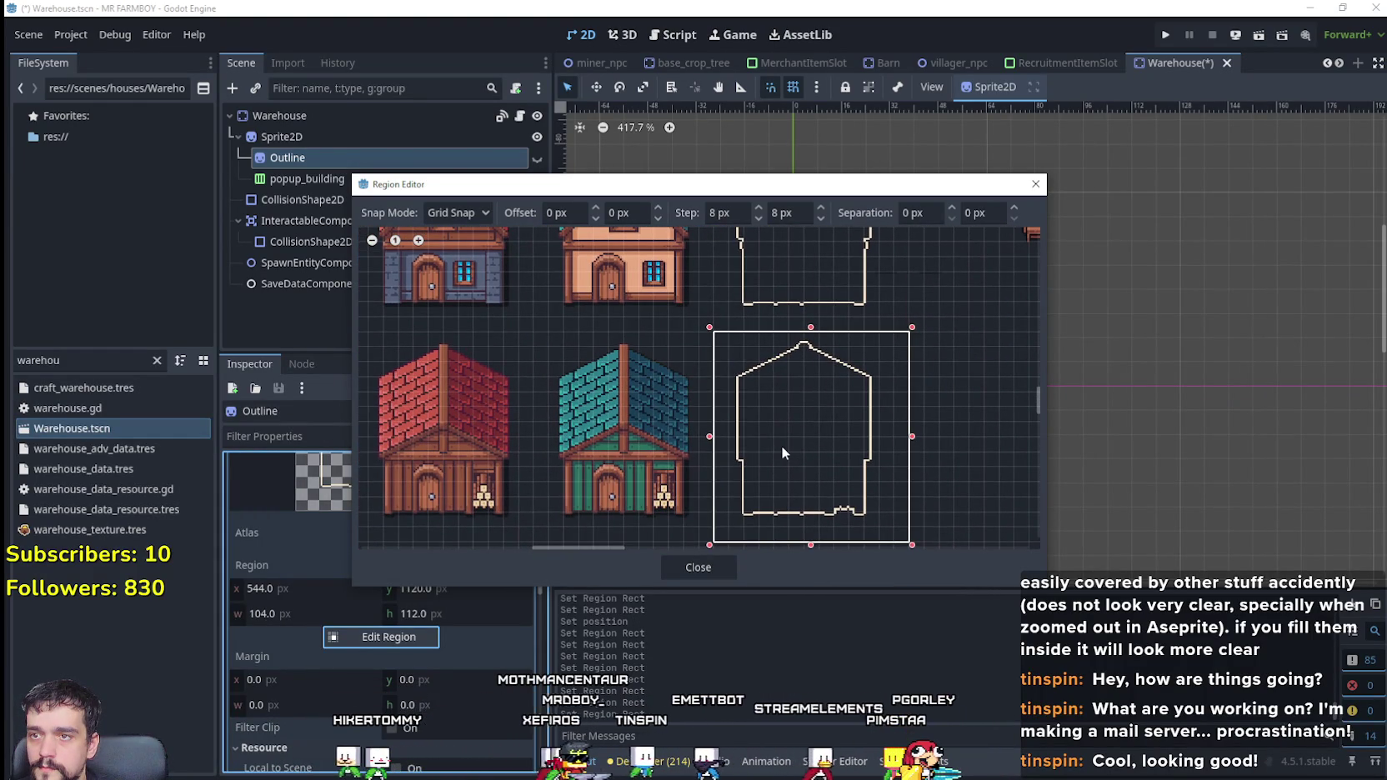
{"action": "left_click_drag", "start_coordinate": [782, 452], "coordinate": [775, 387]}
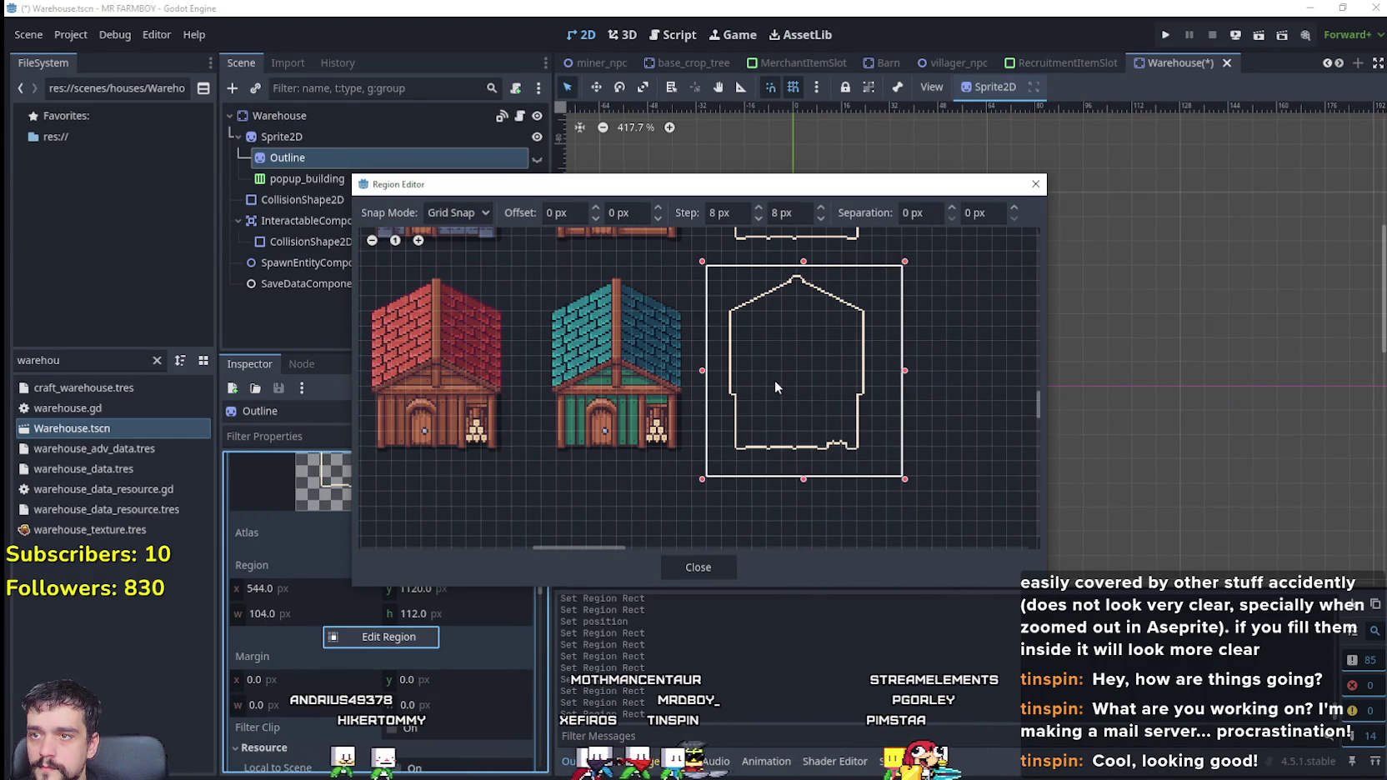
{"action": "scroll", "coordinate": [776, 386], "scroll_direction": "up", "scroll_amount": 1}
{"action": "scroll", "coordinate": [785, 391], "scroll_direction": "left", "scroll_amount": 1}
{"action": "scroll", "coordinate": [810, 433], "scroll_direction": "up", "scroll_amount": 1}
{"action": "scroll", "coordinate": [802, 411], "scroll_direction": "down", "scroll_amount": 2}
{"action": "scroll", "coordinate": [801, 411], "scroll_direction": "right", "scroll_amount": 2}
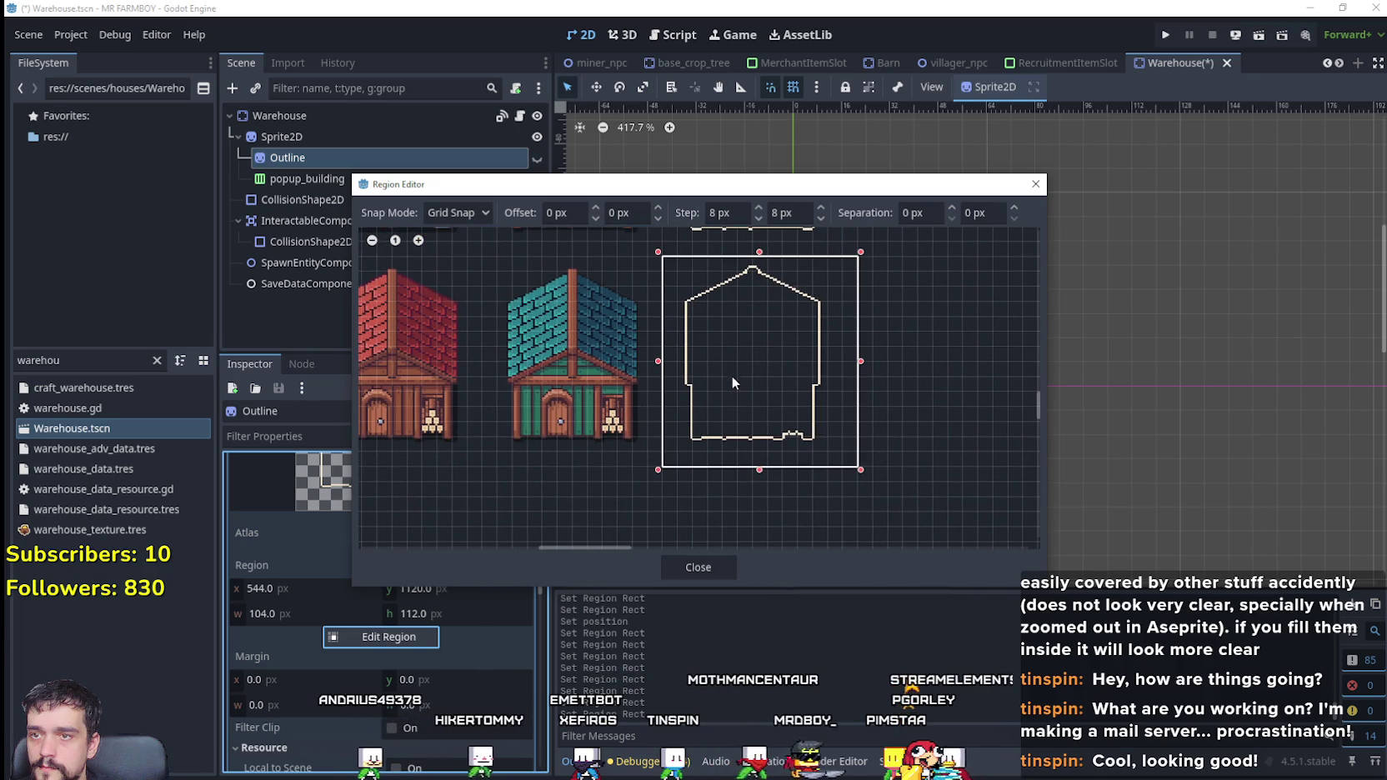
{"action": "left_click_drag", "start_coordinate": [854, 365], "coordinate": [848, 359]}
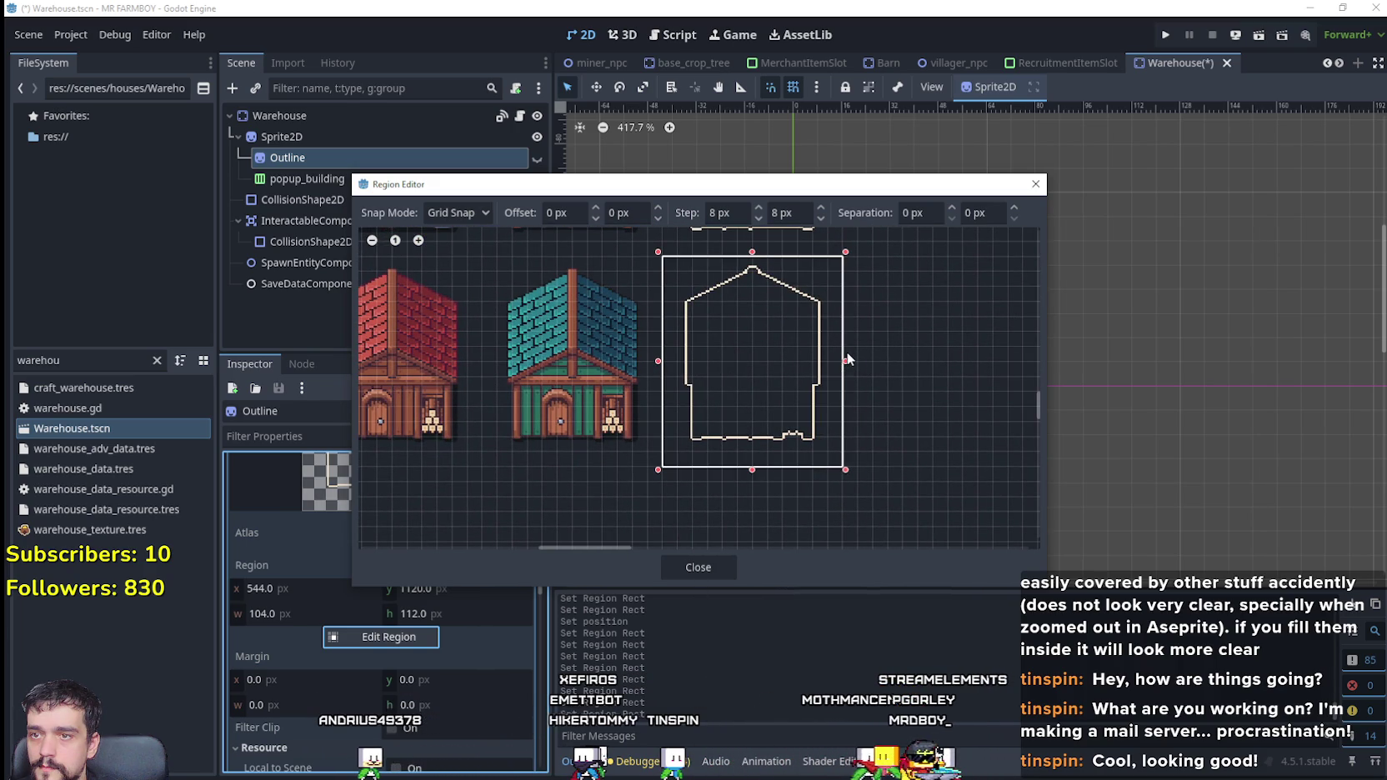
{"action": "left_click", "coordinate": [698, 567]}
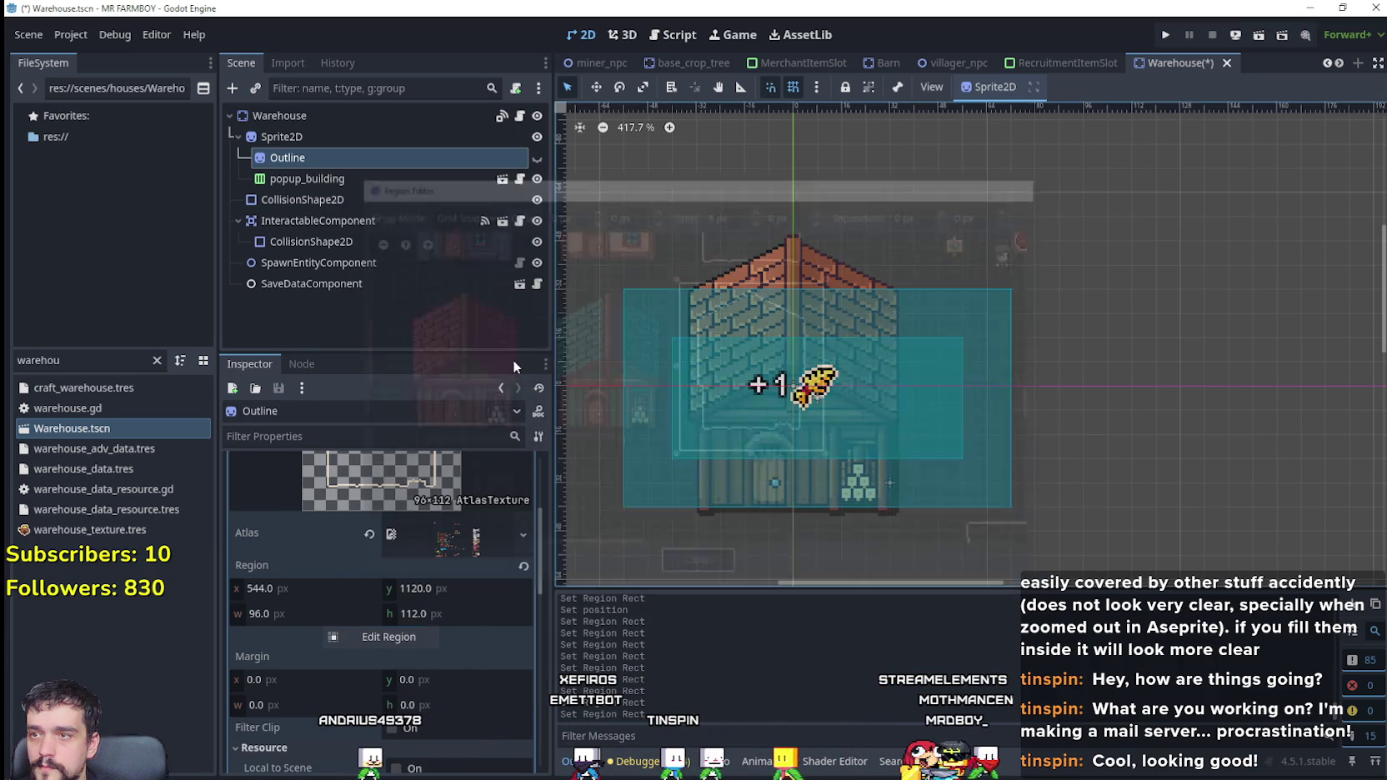
{"action": "left_click", "coordinate": [537, 159]}
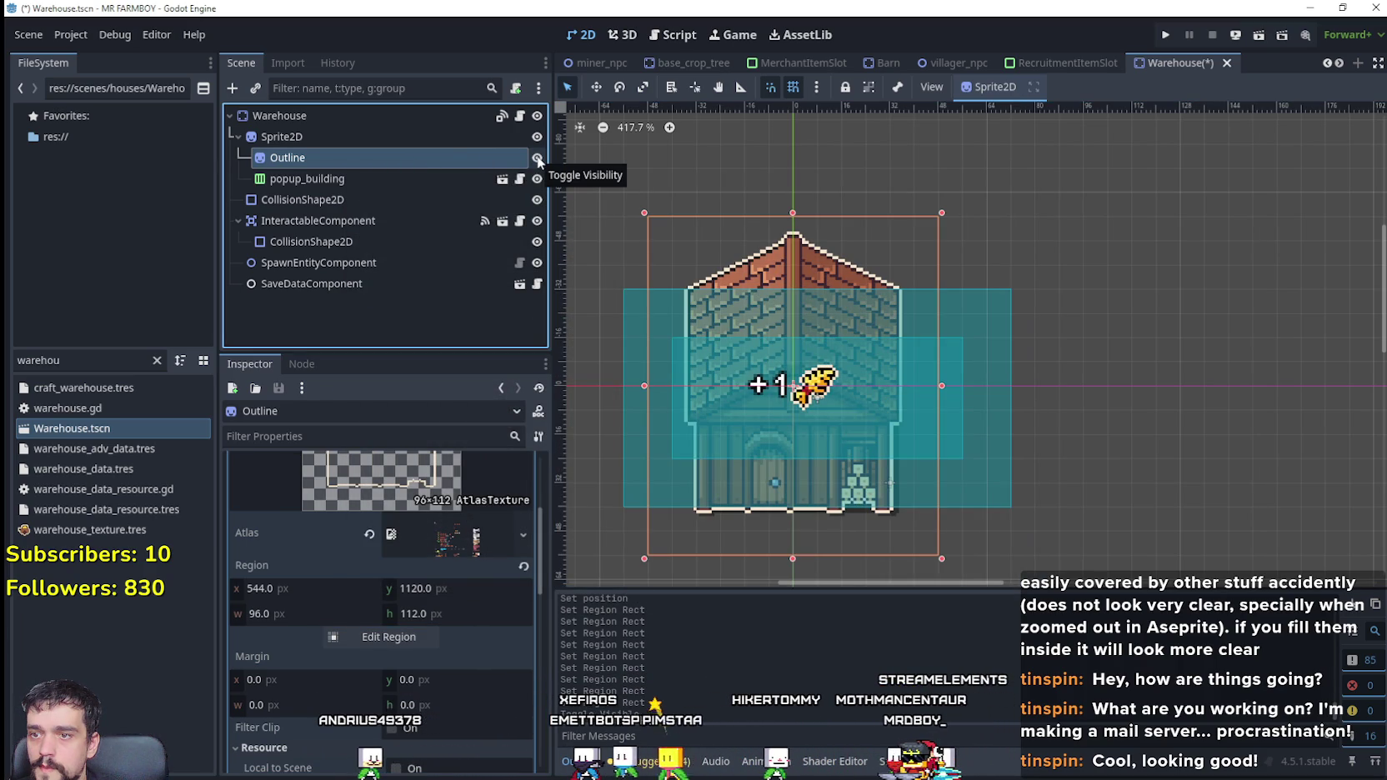
{"action": "left_click", "coordinate": [537, 158]}
{"action": "left_click", "coordinate": [506, 138]}
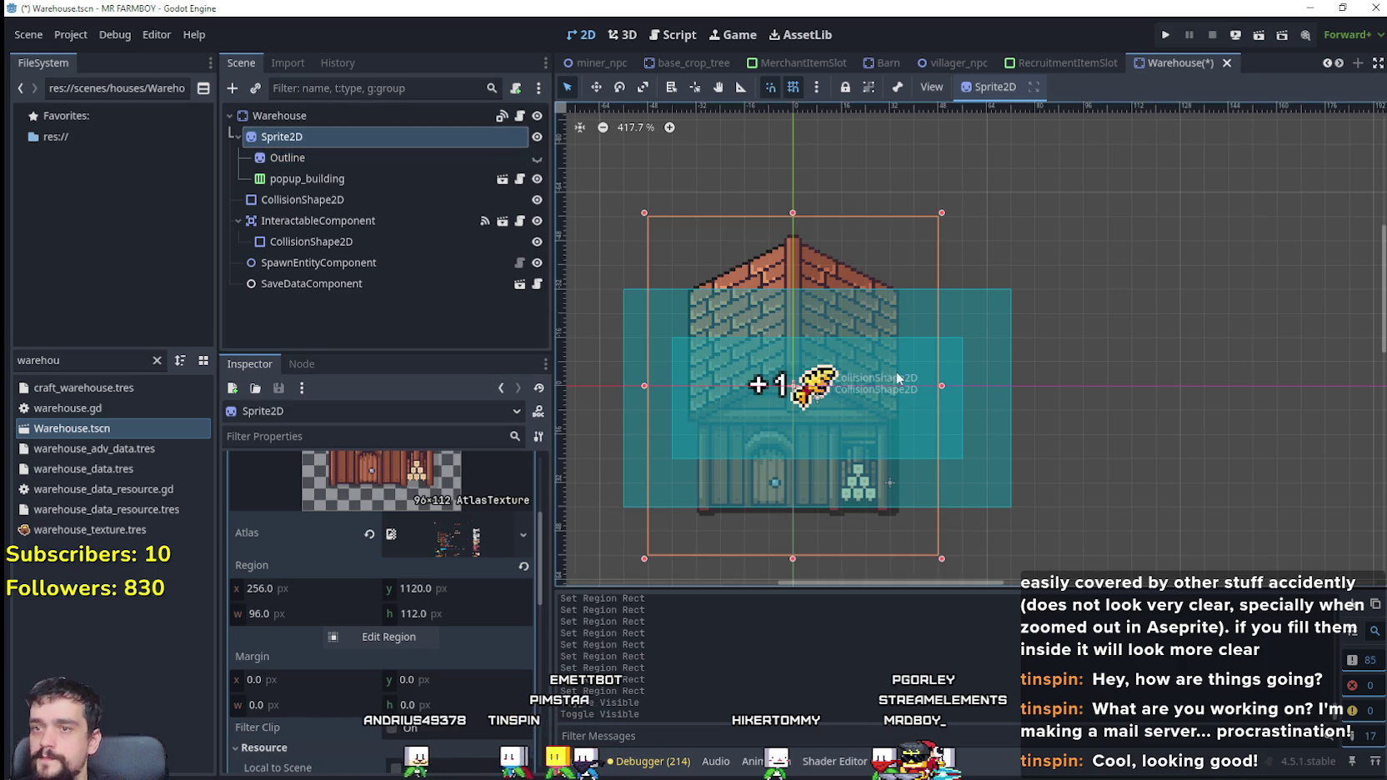
{"action": "scroll", "coordinate": [922, 446], "scroll_direction": "down", "scroll_amount": 2}
{"action": "scroll", "coordinate": [922, 442], "scroll_direction": "down", "scroll_amount": 3}
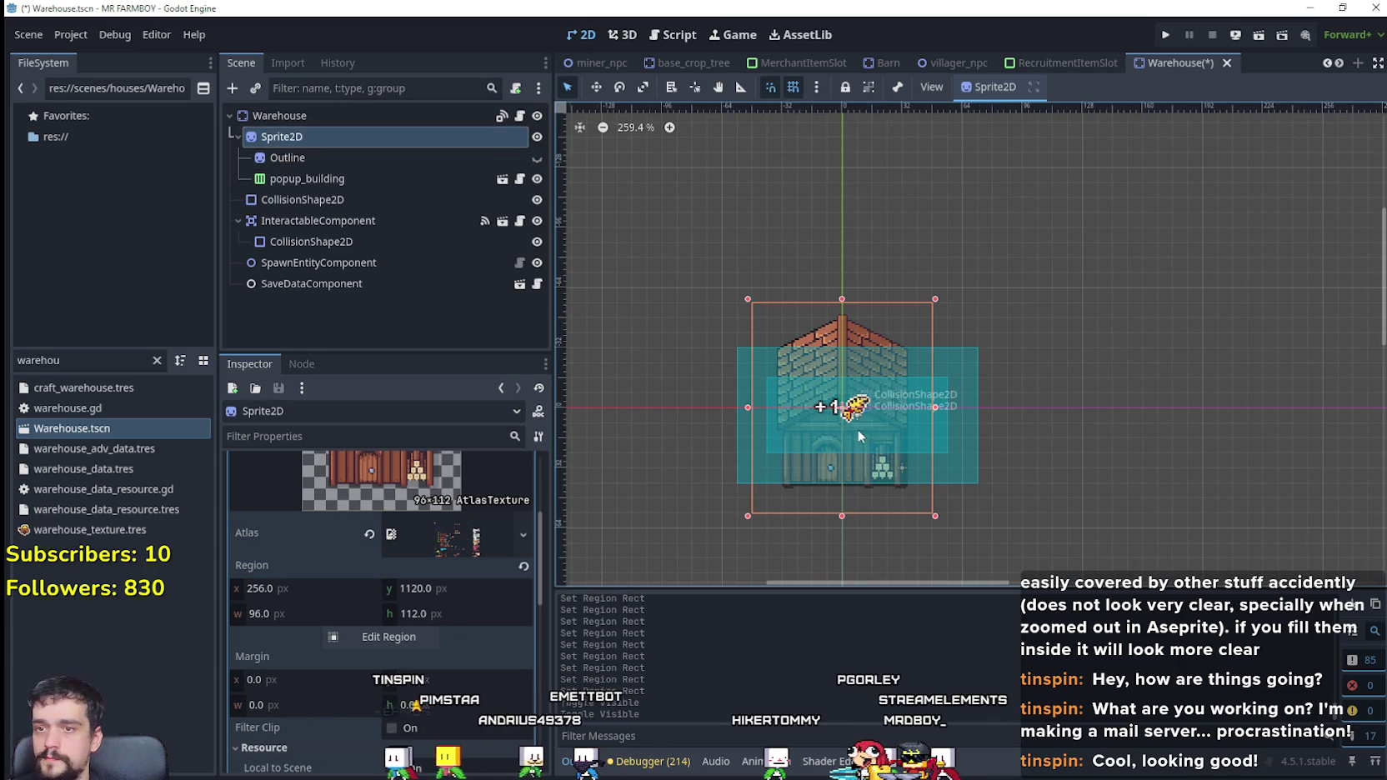
{"action": "scroll", "coordinate": [859, 429], "scroll_direction": "down", "scroll_amount": 1}
{"action": "scroll", "coordinate": [433, 626], "scroll_direction": "down", "scroll_amount": 2}
{"action": "scroll", "coordinate": [433, 626], "scroll_direction": "down", "scroll_amount": 4}
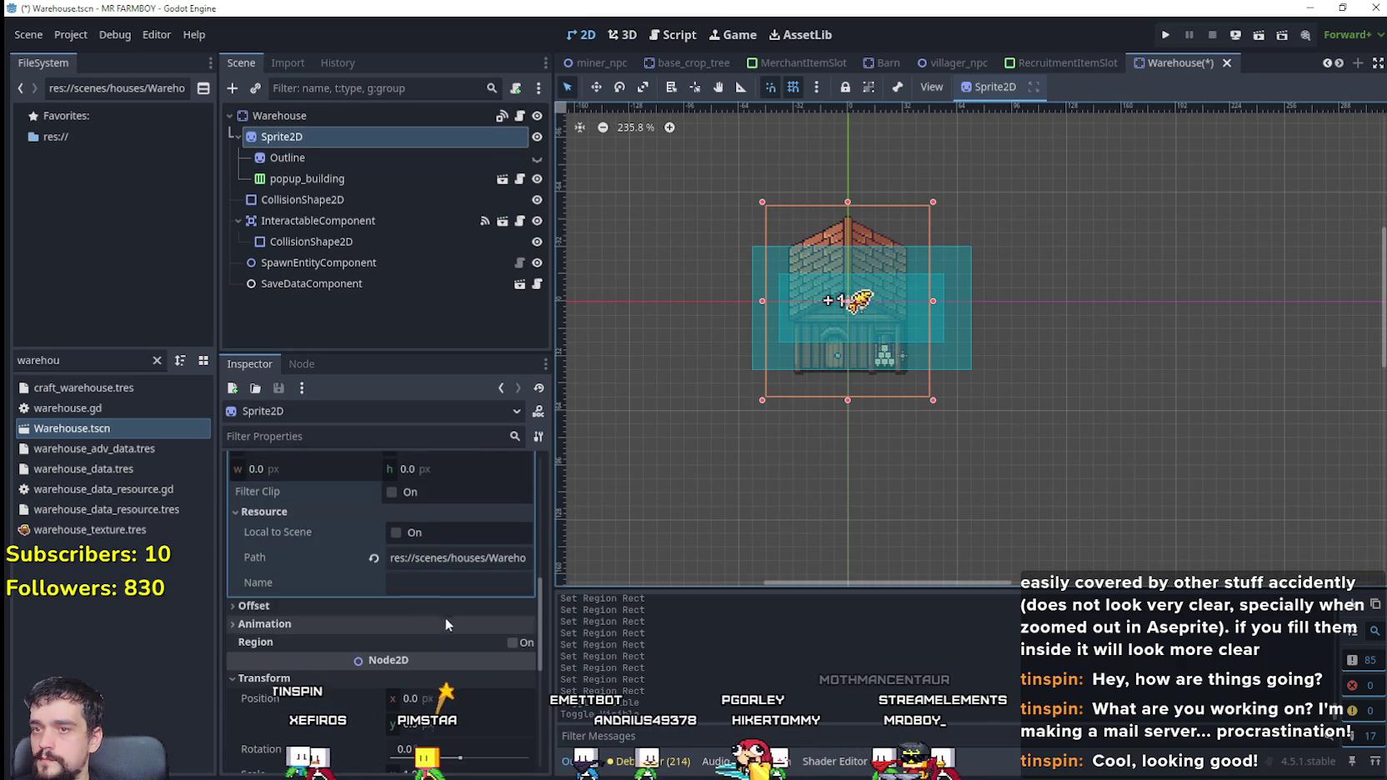
{"action": "left_click", "coordinate": [343, 200]}
Step: Resize the body collision rectangle to hug the building's walls below the roof
{"action": "key", "text": "f"}
{"action": "scroll", "coordinate": [1002, 405], "scroll_direction": "up", "scroll_amount": 3}
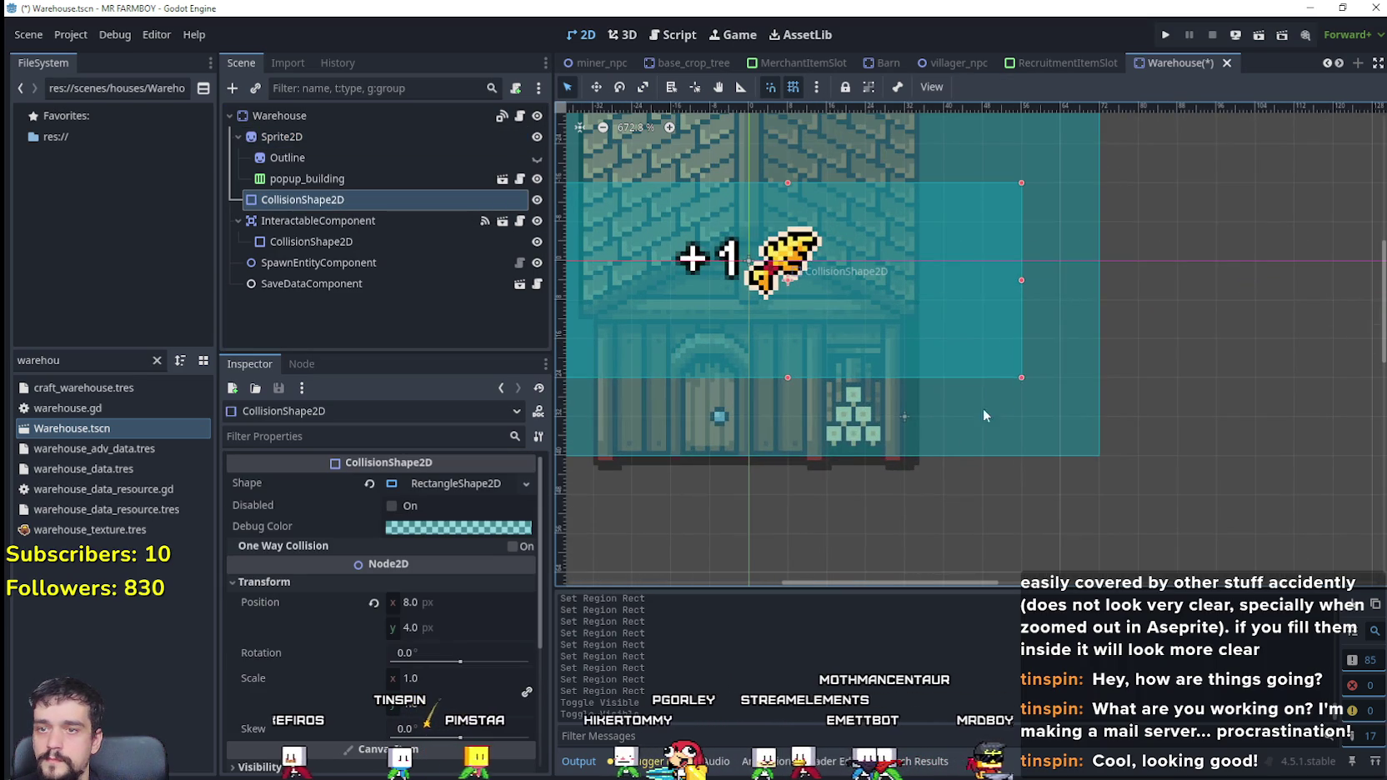
{"action": "left_click_drag", "start_coordinate": [1016, 380], "coordinate": [841, 450]}
{"action": "key", "text": "f"}
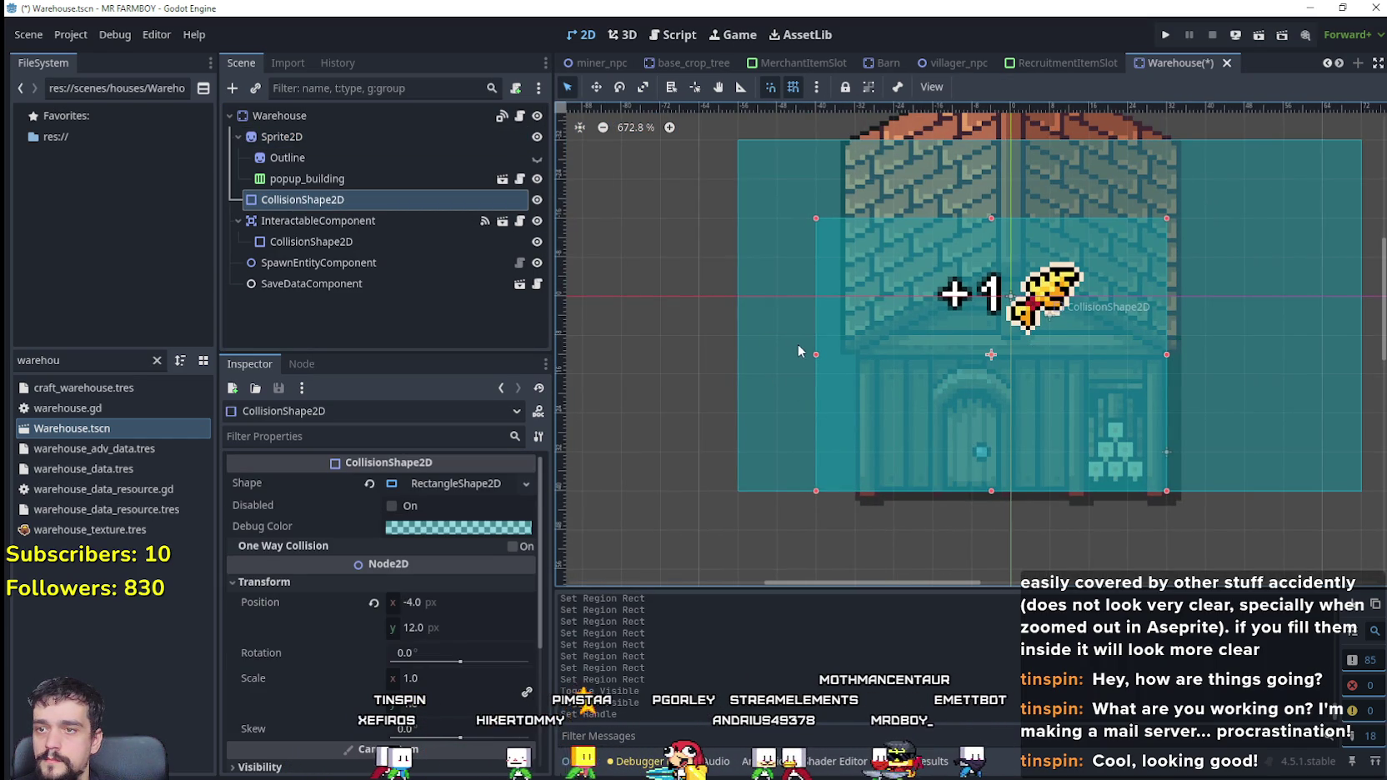
{"action": "left_click_drag", "start_coordinate": [818, 355], "coordinate": [858, 356]}
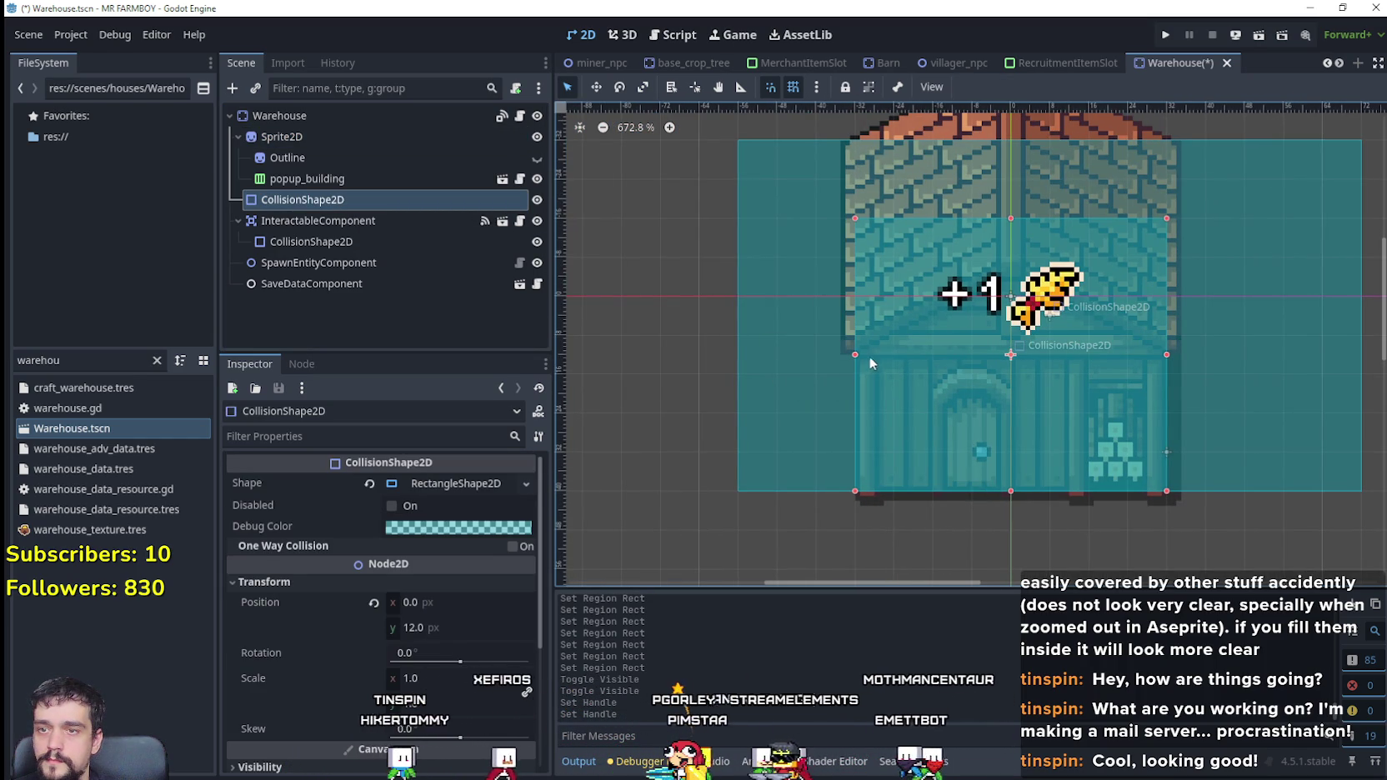
{"action": "left_click_drag", "start_coordinate": [1010, 218], "coordinate": [1010, 297]}
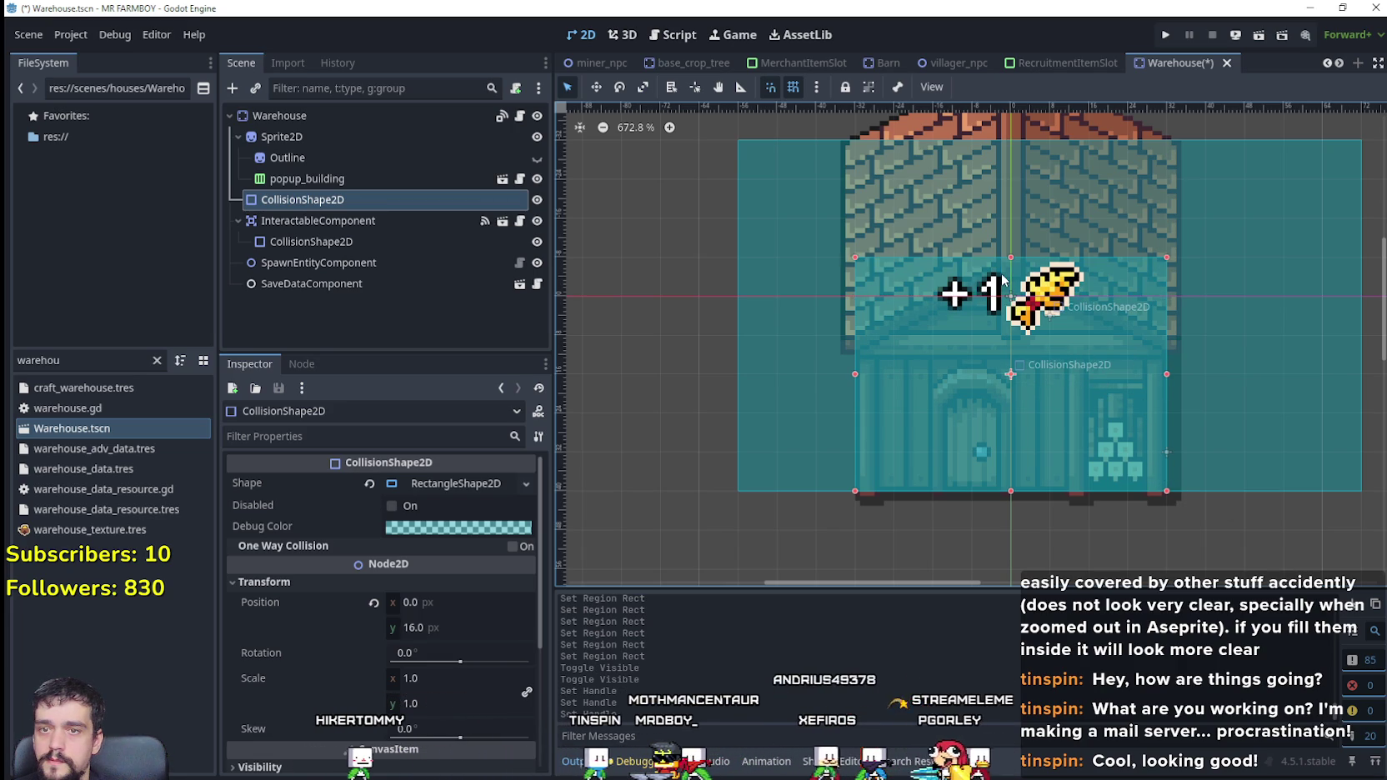
{"action": "scroll", "coordinate": [1059, 367], "scroll_direction": "up", "scroll_amount": 3}
{"action": "scroll", "coordinate": [1029, 420], "scroll_direction": "down", "scroll_amount": 4}
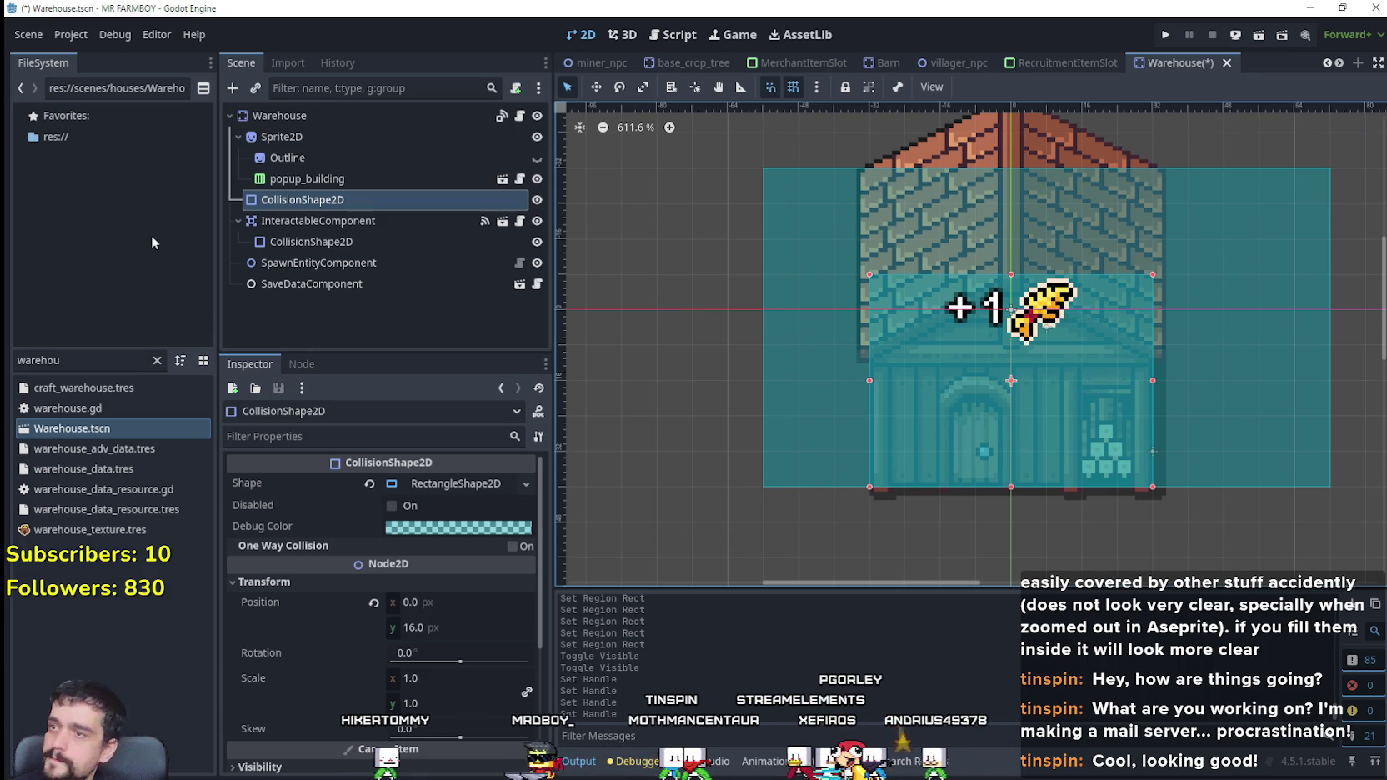
Step: Fit the InteractableComponent's collision rectangle around the new house sprite
{"action": "left_click", "coordinate": [316, 222]}
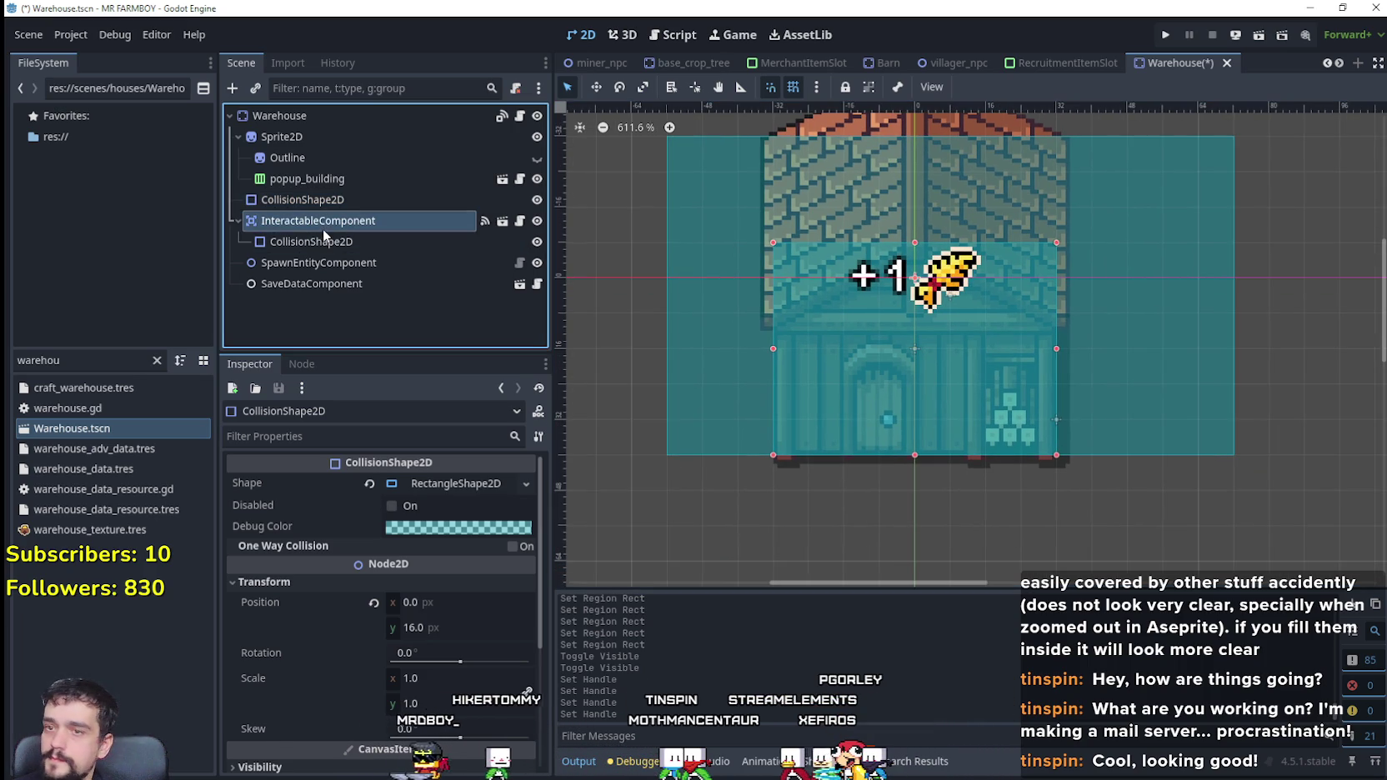
{"action": "left_click", "coordinate": [322, 242]}
{"action": "scroll", "coordinate": [1082, 377], "scroll_direction": "down", "scroll_amount": 1}
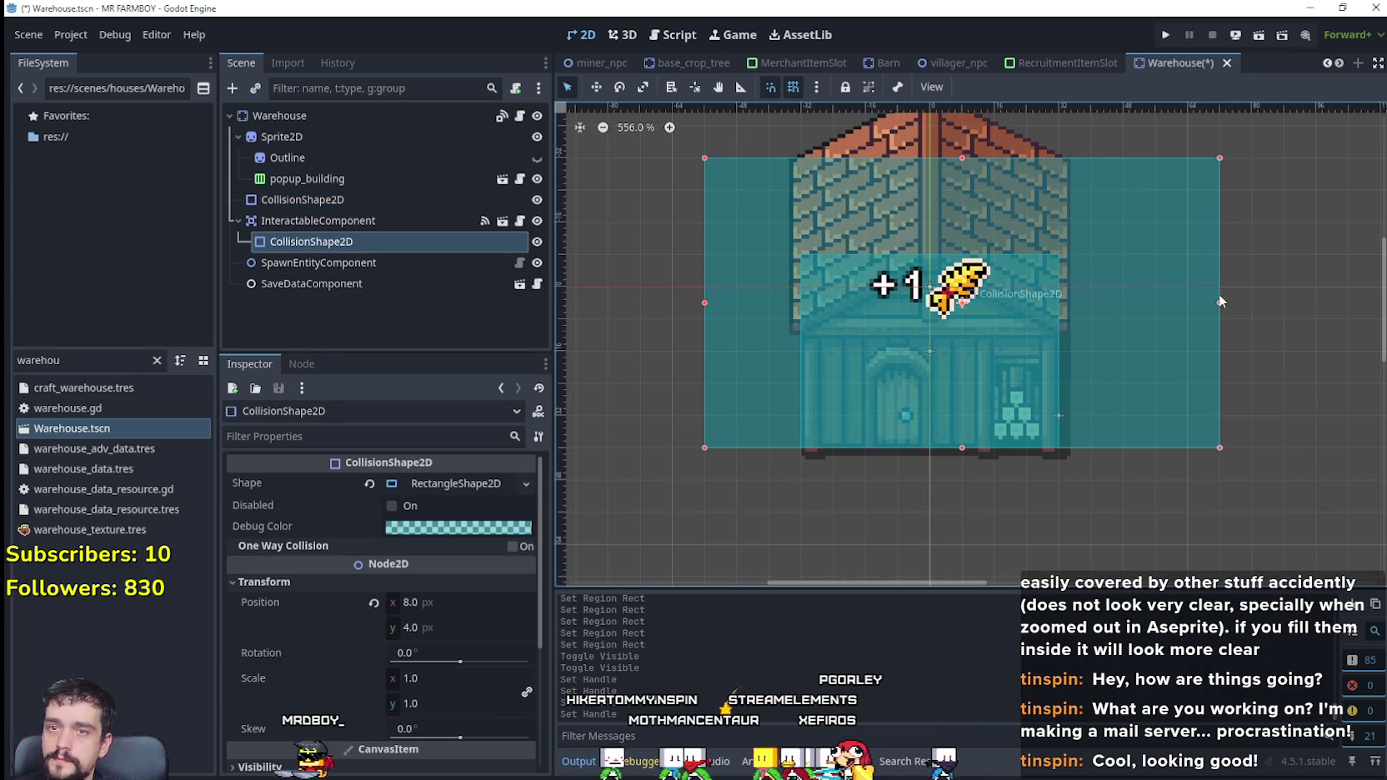
{"action": "left_click_drag", "start_coordinate": [1219, 307], "coordinate": [1096, 338]}
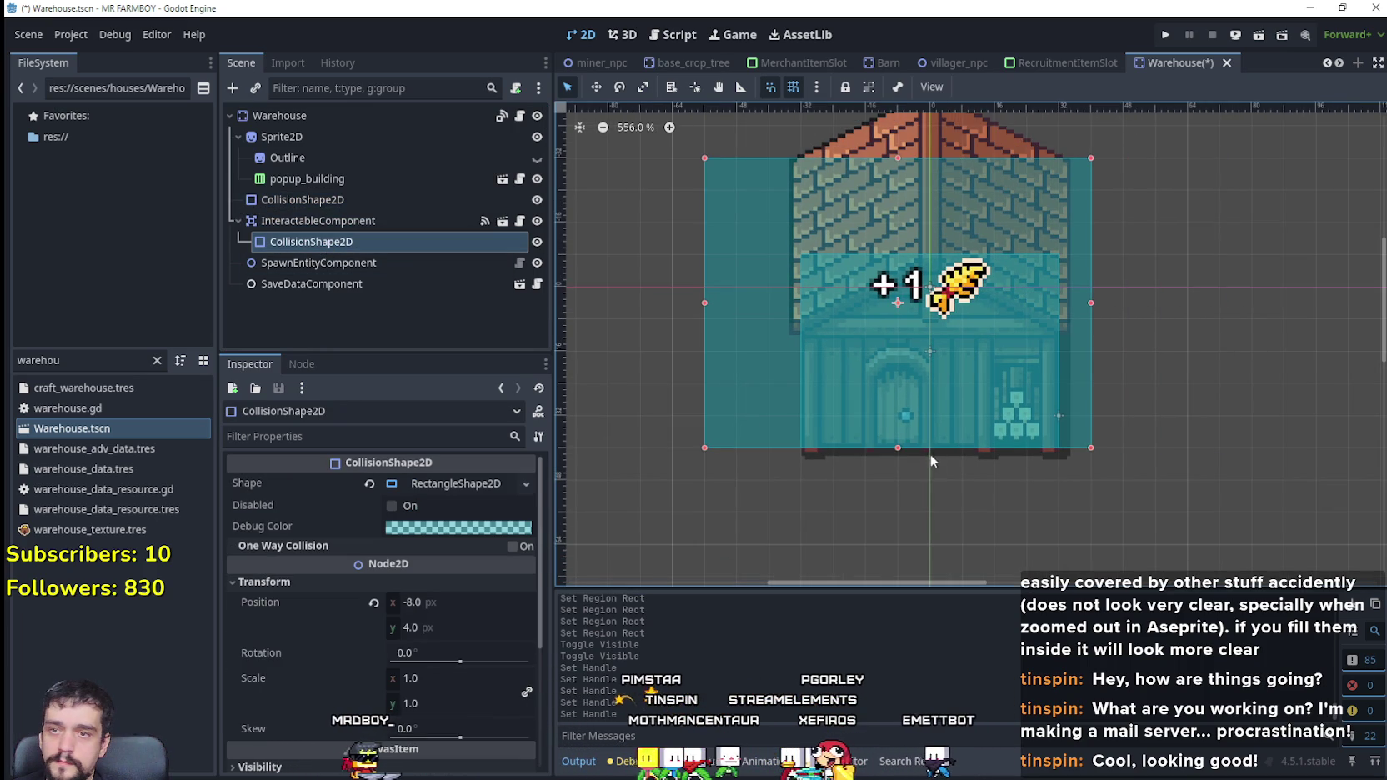
{"action": "left_click_drag", "start_coordinate": [897, 447], "coordinate": [899, 479]}
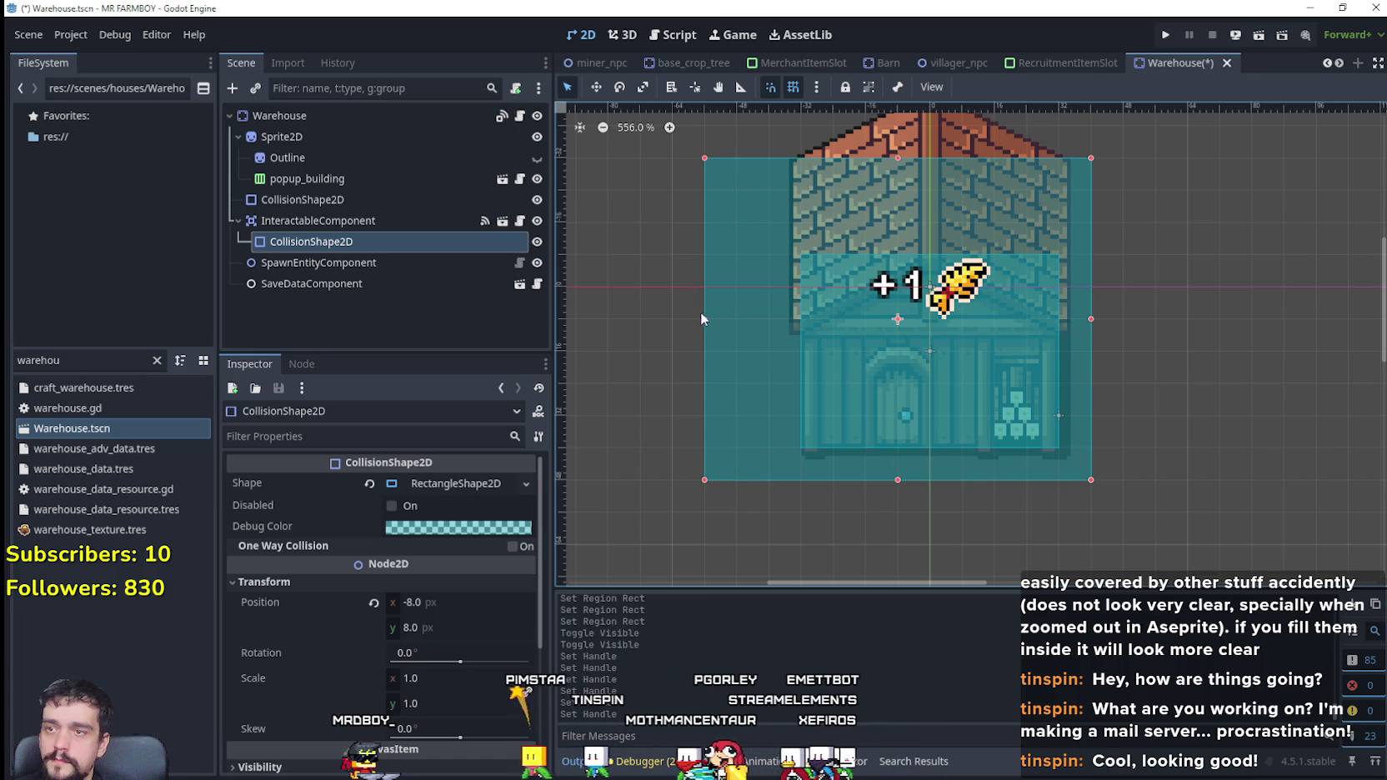
{"action": "left_click_drag", "start_coordinate": [702, 319], "coordinate": [768, 319]}
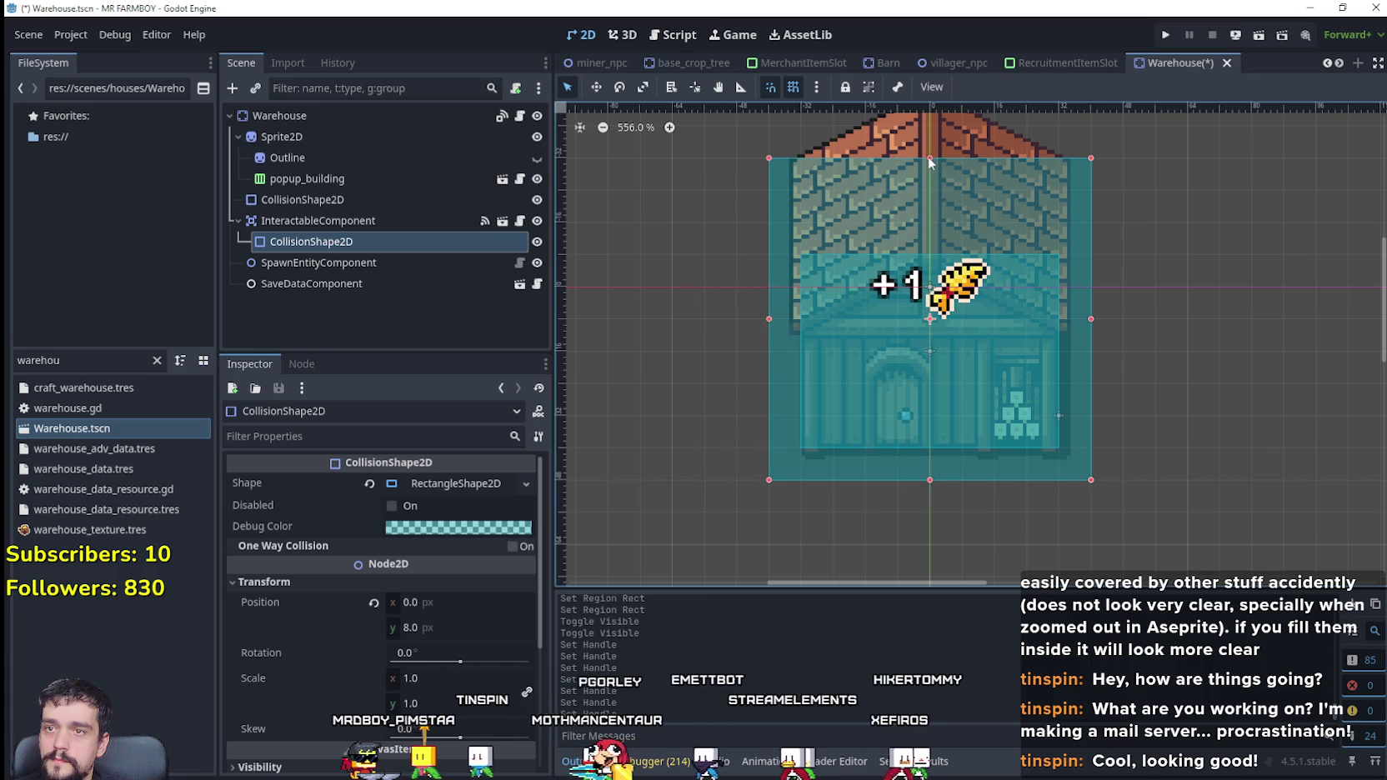
{"action": "left_click_drag", "start_coordinate": [931, 158], "coordinate": [931, 222]}
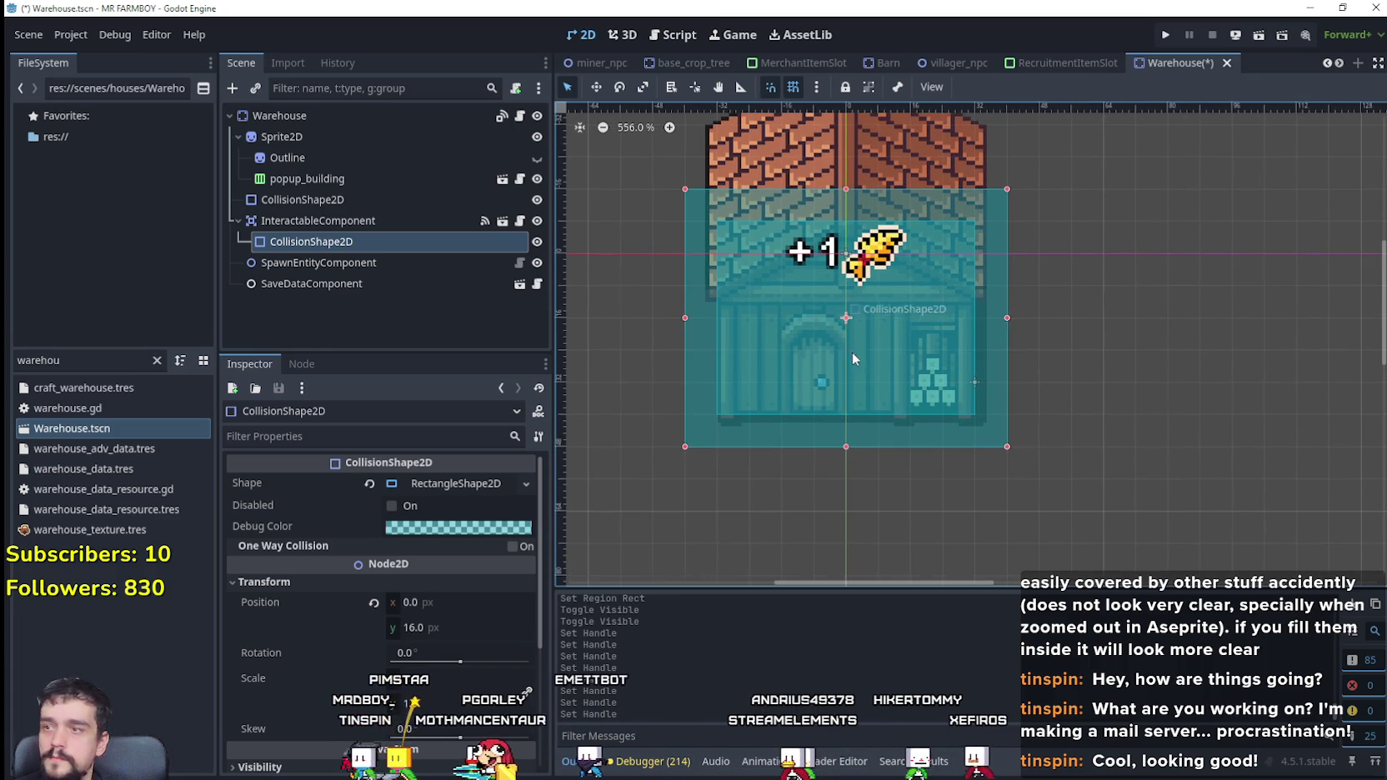
{"action": "left_click", "coordinate": [975, 381]}
{"action": "scroll", "coordinate": [875, 442], "scroll_direction": "up", "scroll_amount": 1}
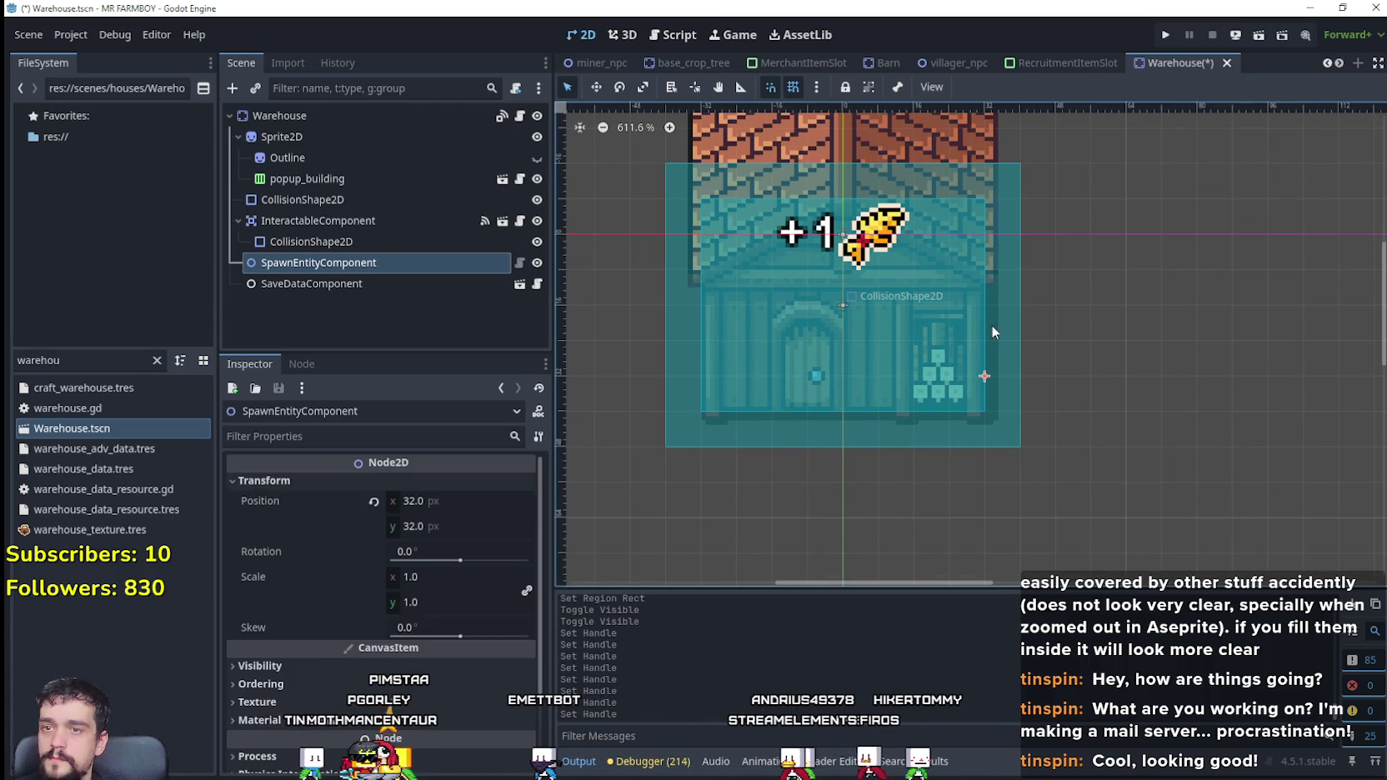
Step: Nudge the spawn point to -8, 48 below the house's door and save Warehouse.tscn
{"action": "key", "text": "Down"}
{"action": "key", "text": "Down"}
{"action": "key", "text": "Down"}
{"action": "key", "text": "Left"}
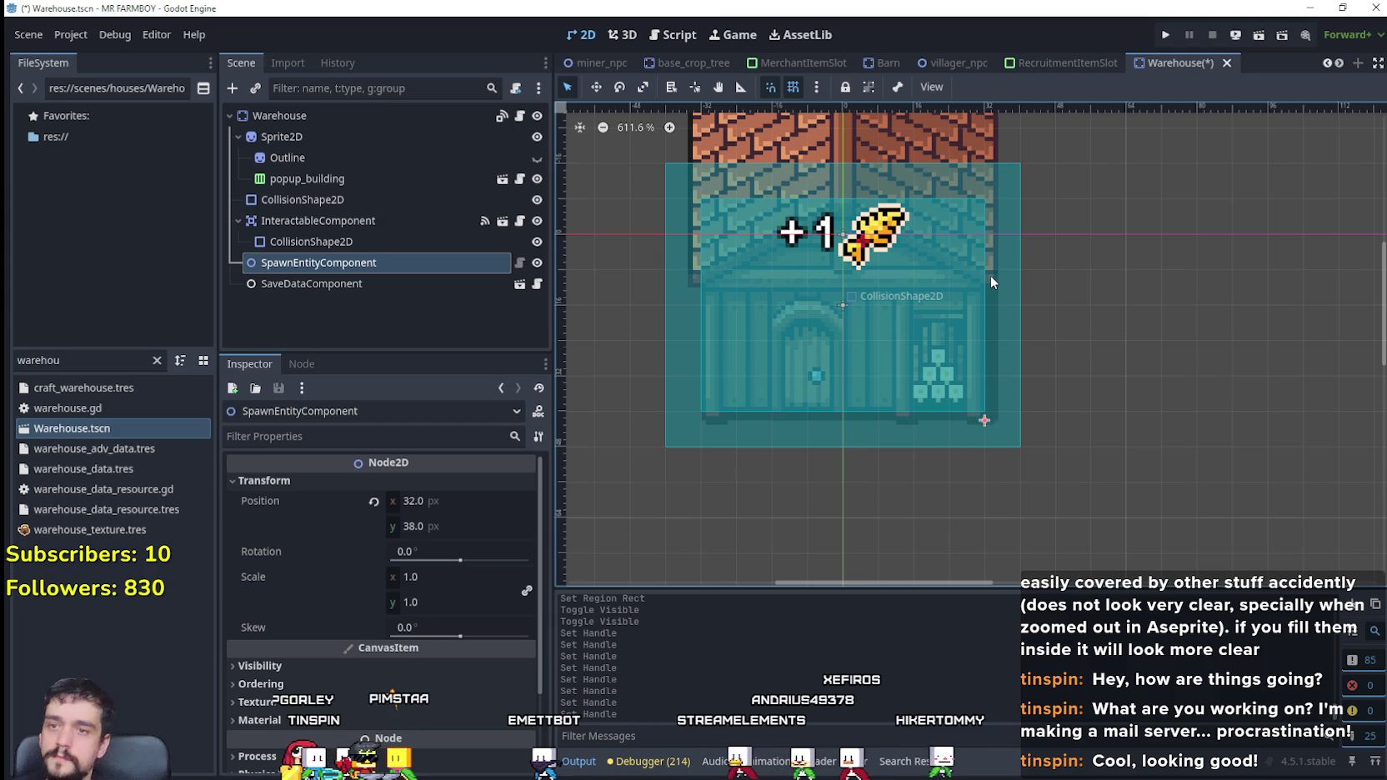
{"action": "key", "text": "Left"}
{"action": "key", "text": "Left"}
{"action": "key", "text": "Left"}
{"action": "key", "text": "Left"}
{"action": "key", "text": "Left"}
{"action": "key", "text": "Left"}
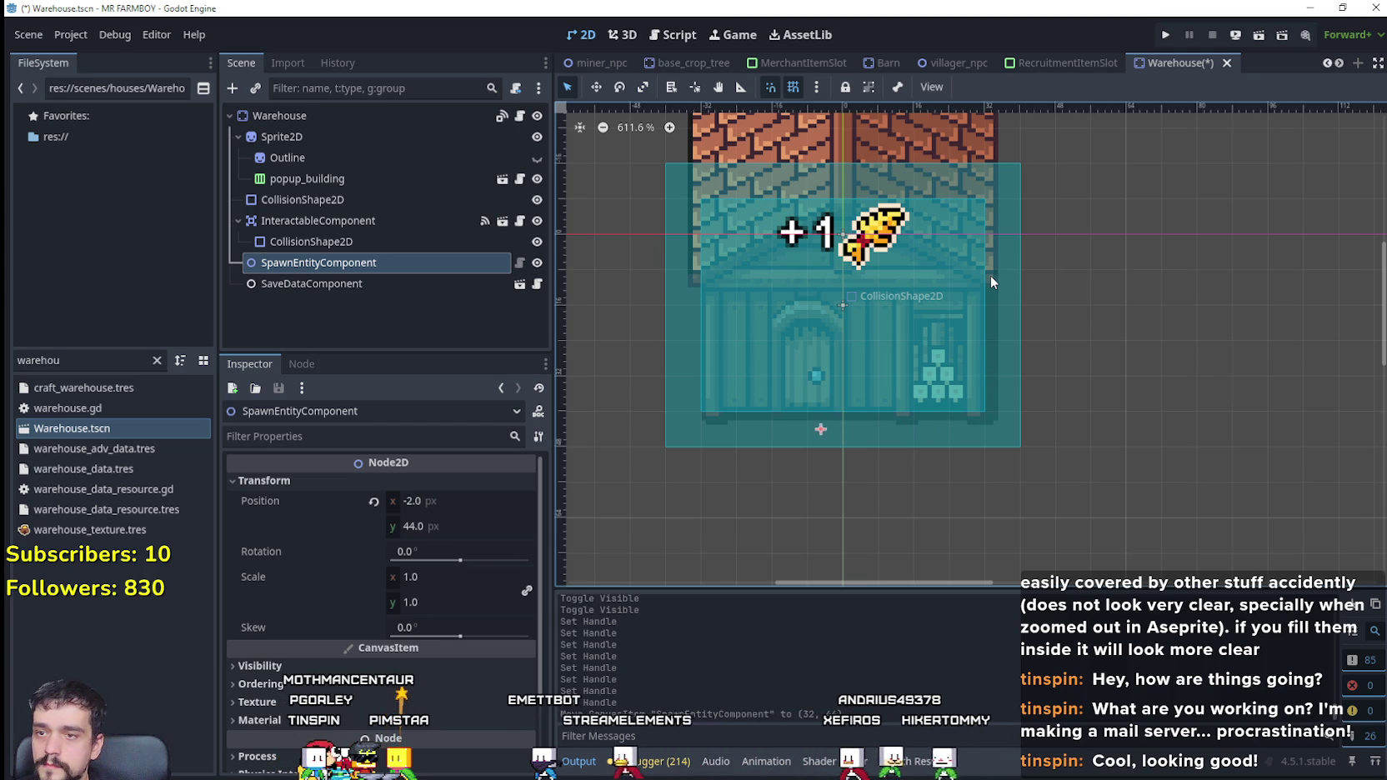
{"action": "key", "text": "Right"}
{"action": "key", "text": "Right"}
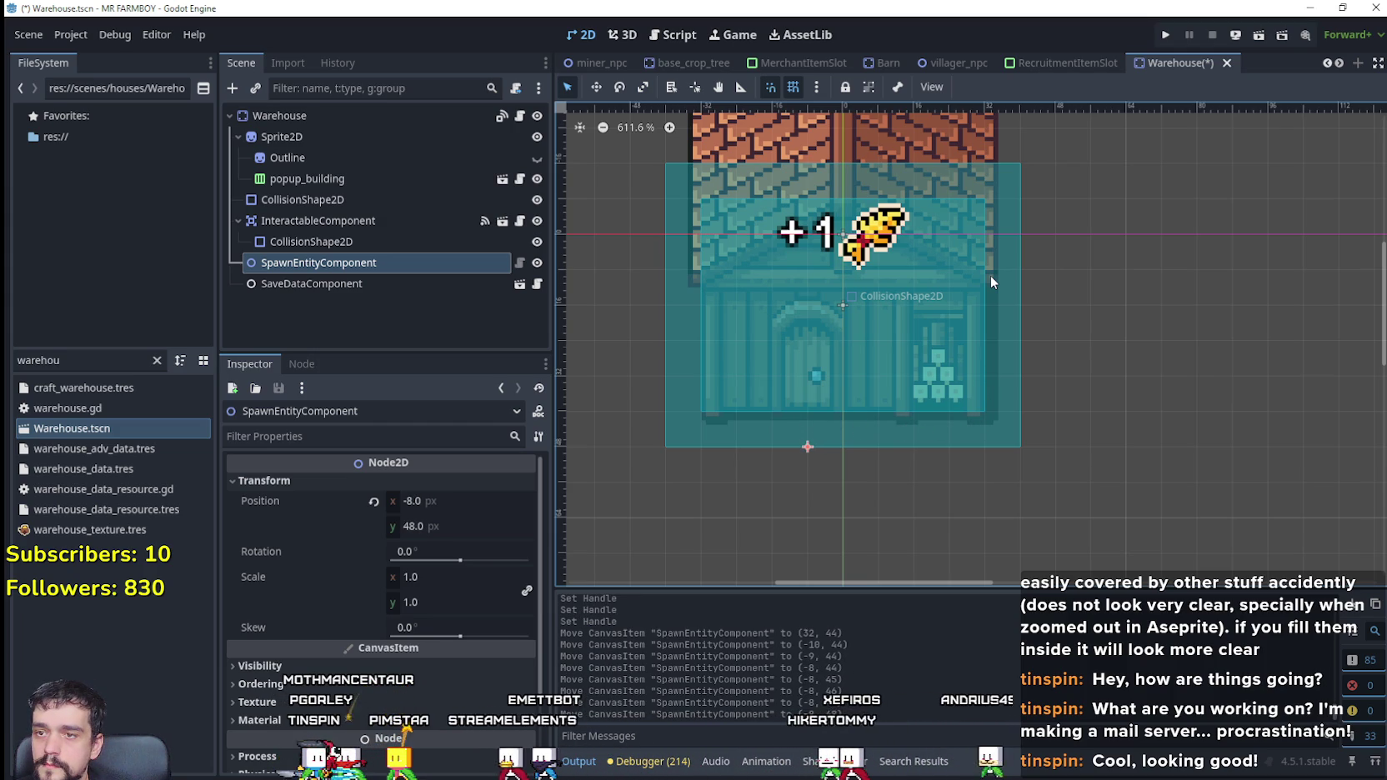
{"action": "key", "text": "Down"}
{"action": "key", "text": "Down"}
{"action": "key", "text": "Down"}
{"action": "key", "text": "ctrl+s"}
Step: Save the scene again and select the Warehouse root node to show its Upgrade Data
{"action": "scroll", "coordinate": [934, 451], "scroll_direction": "up", "scroll_amount": 1}
{"action": "scroll", "coordinate": [924, 505], "scroll_direction": "up", "scroll_amount": 5}
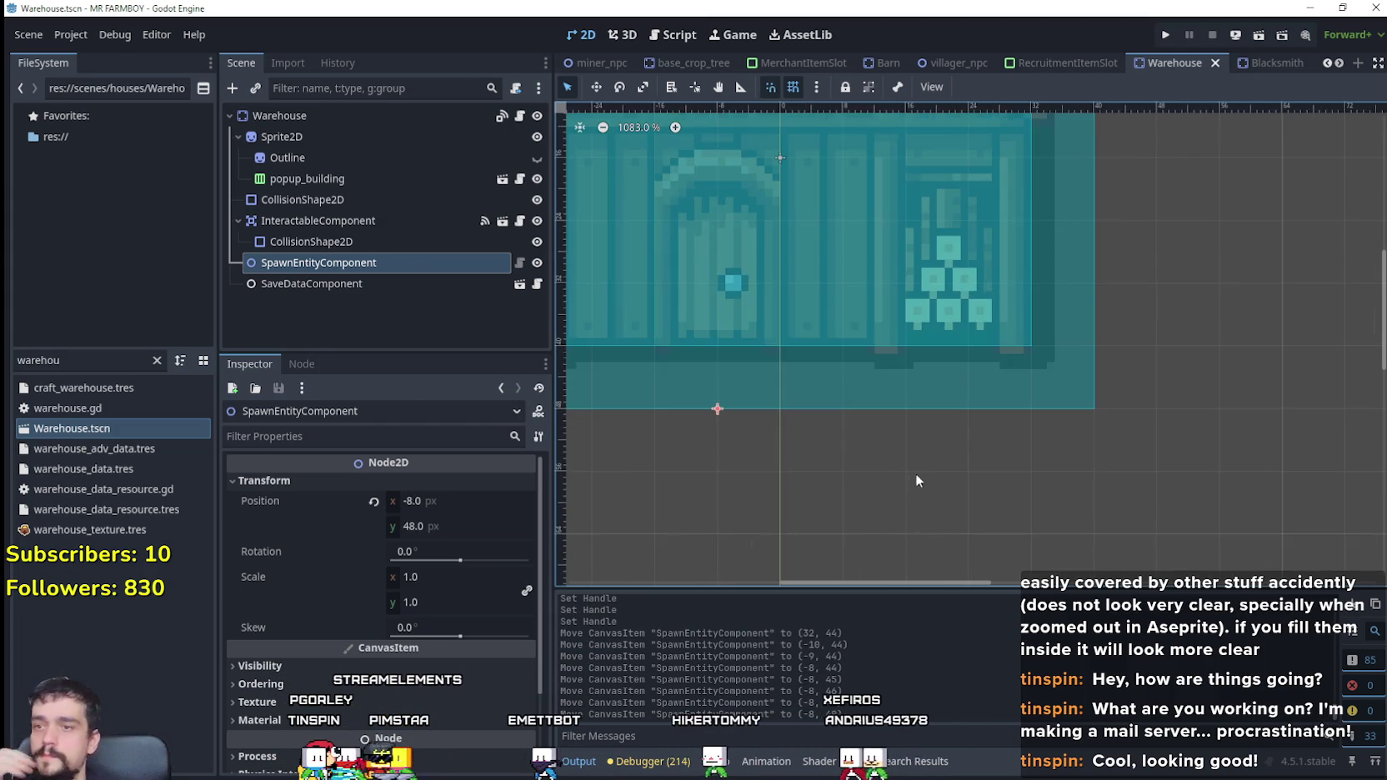
{"action": "scroll", "coordinate": [915, 473], "scroll_direction": "down", "scroll_amount": 5}
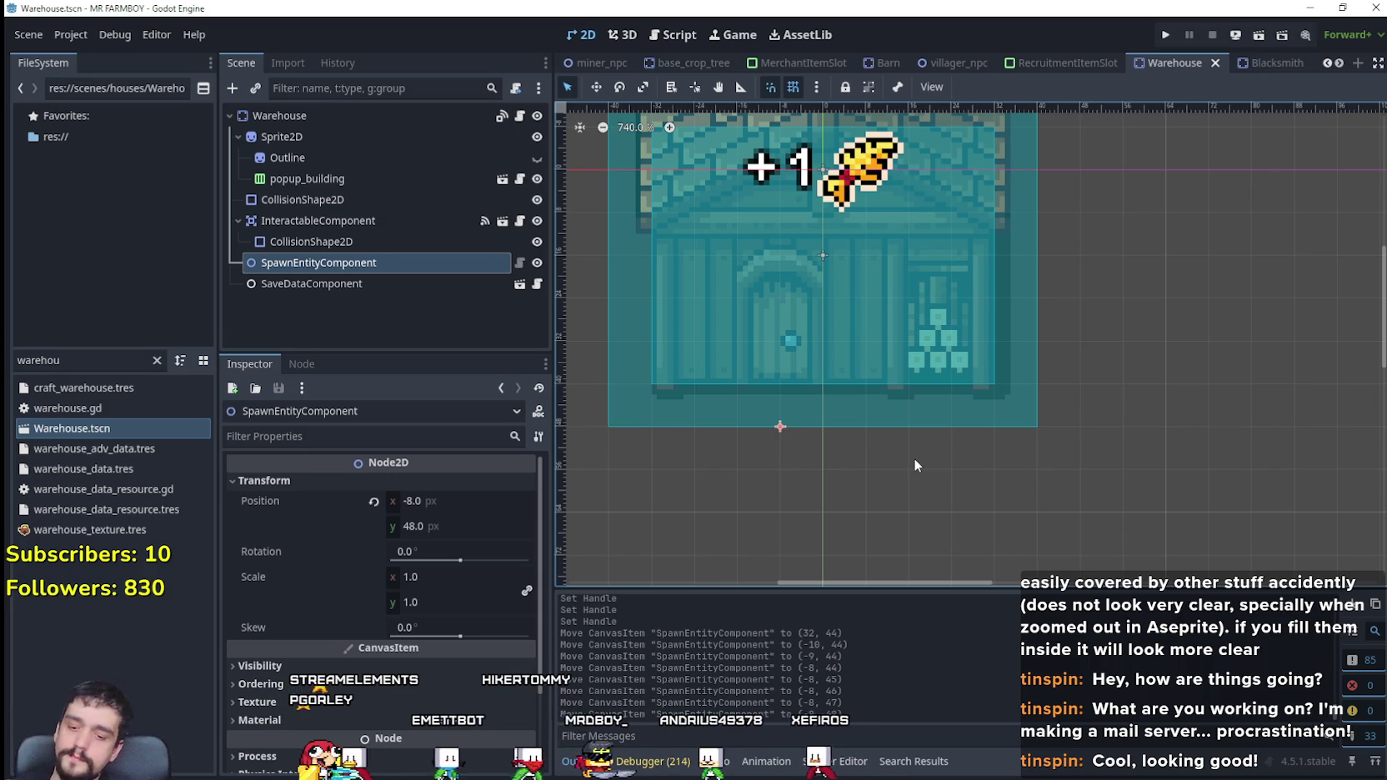
{"action": "key", "text": "ctrl+s"}
{"action": "scroll", "coordinate": [915, 464], "scroll_direction": "down", "scroll_amount": 4}
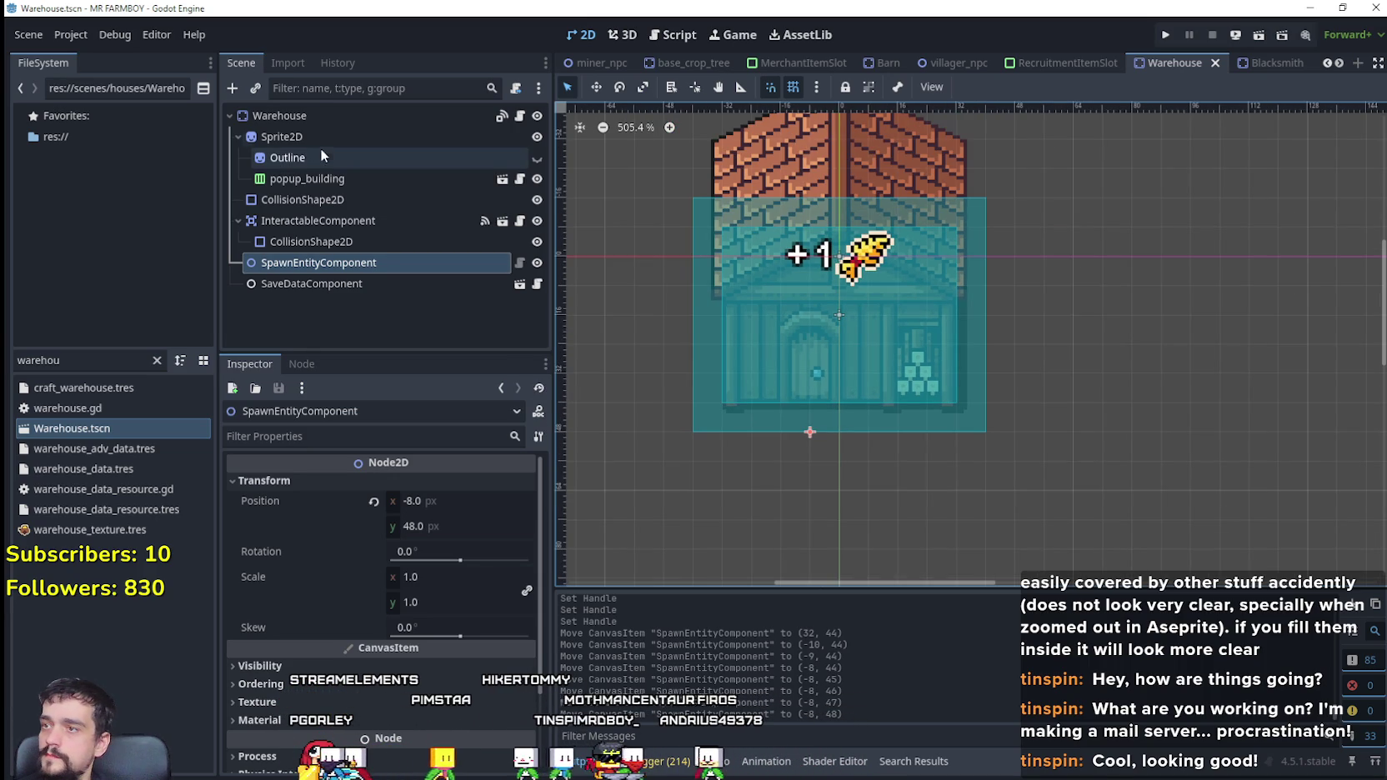
{"action": "left_click", "coordinate": [321, 115]}
Step: Expand the first upgrade entry and bring up its Building Texture region editor
{"action": "left_click", "coordinate": [453, 504]}
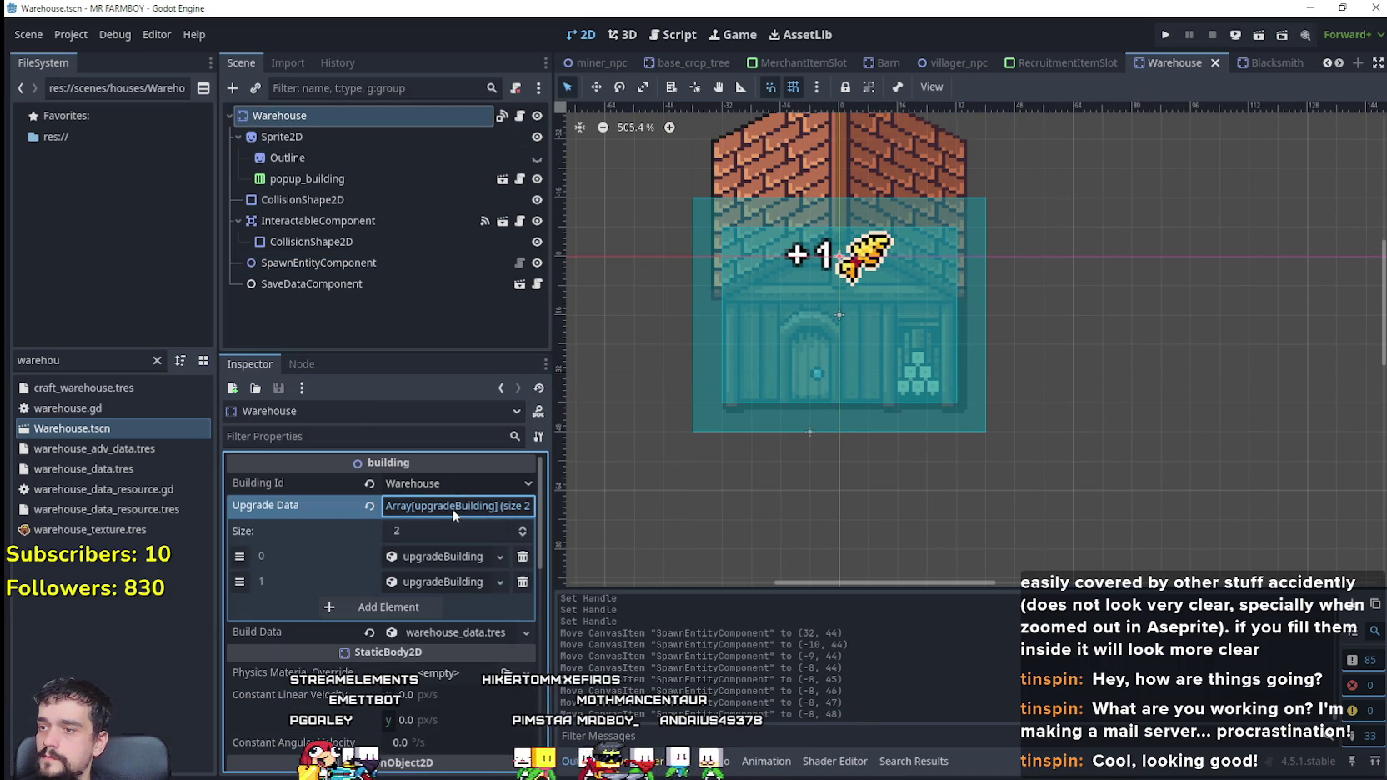
{"action": "left_click", "coordinate": [455, 557]}
{"action": "scroll", "coordinate": [416, 637], "scroll_direction": "down", "scroll_amount": 2}
{"action": "scroll", "coordinate": [417, 575], "scroll_direction": "up", "scroll_amount": 3}
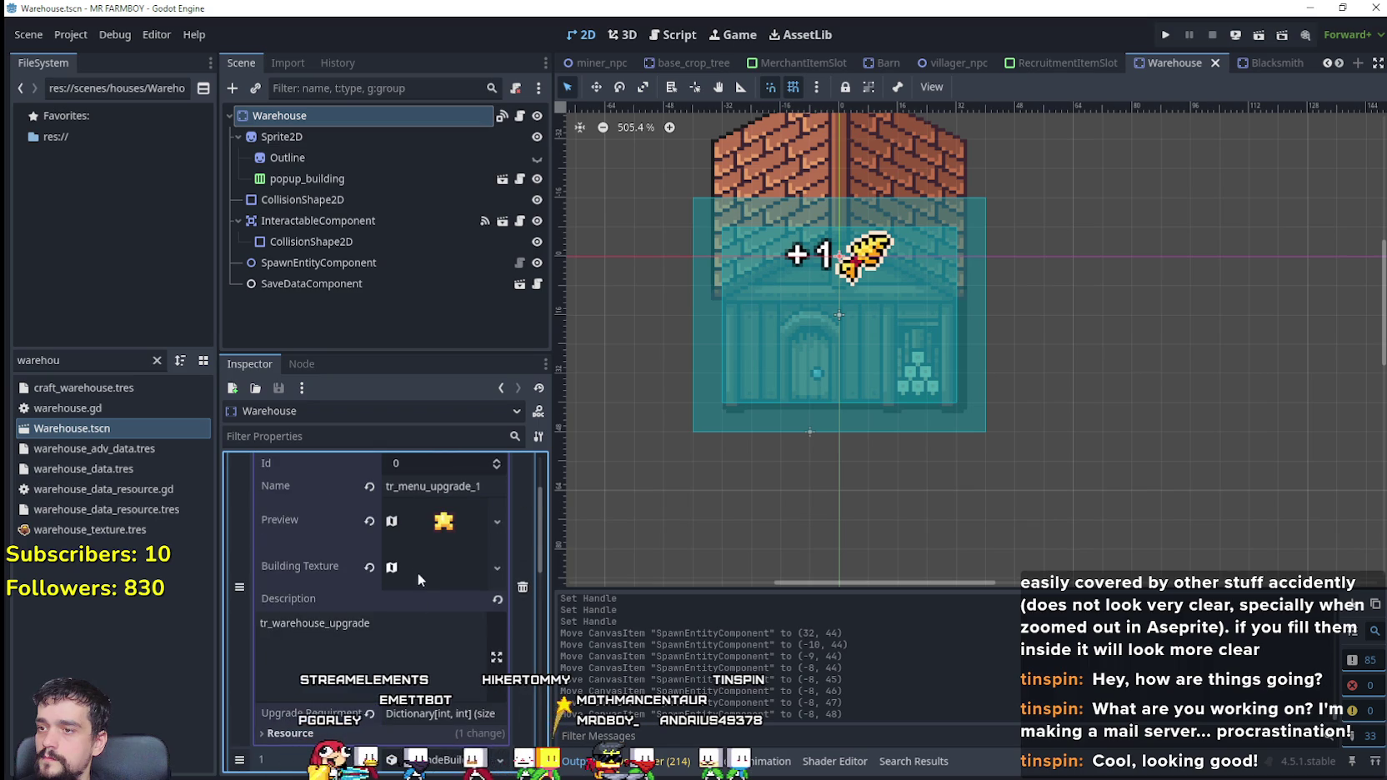
{"action": "left_click", "coordinate": [417, 570]}
{"action": "left_click", "coordinate": [366, 748]}
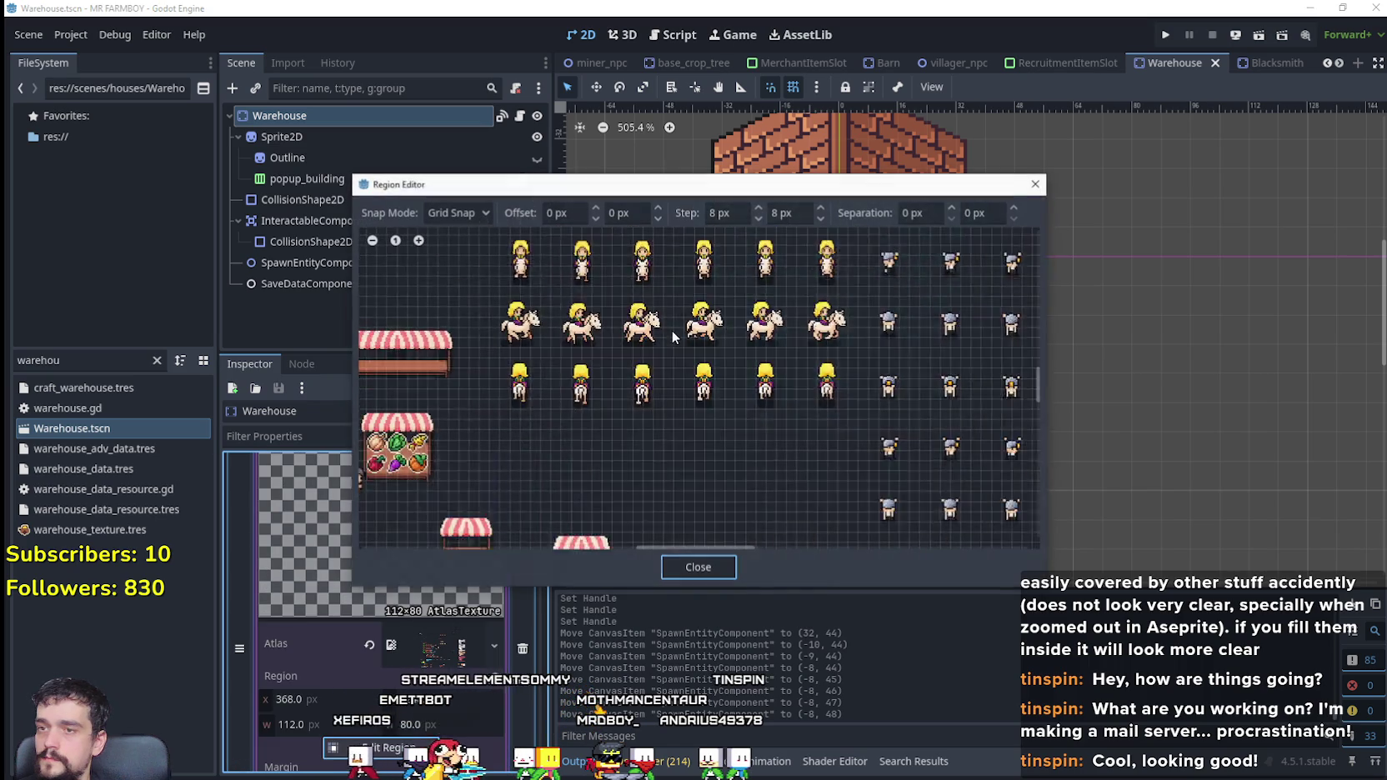
{"action": "scroll", "coordinate": [672, 330], "scroll_direction": "down", "scroll_amount": 2}
{"action": "scroll", "coordinate": [594, 372], "scroll_direction": "down", "scroll_amount": 2}
{"action": "scroll", "coordinate": [756, 352], "scroll_direction": "up", "scroll_amount": 3}
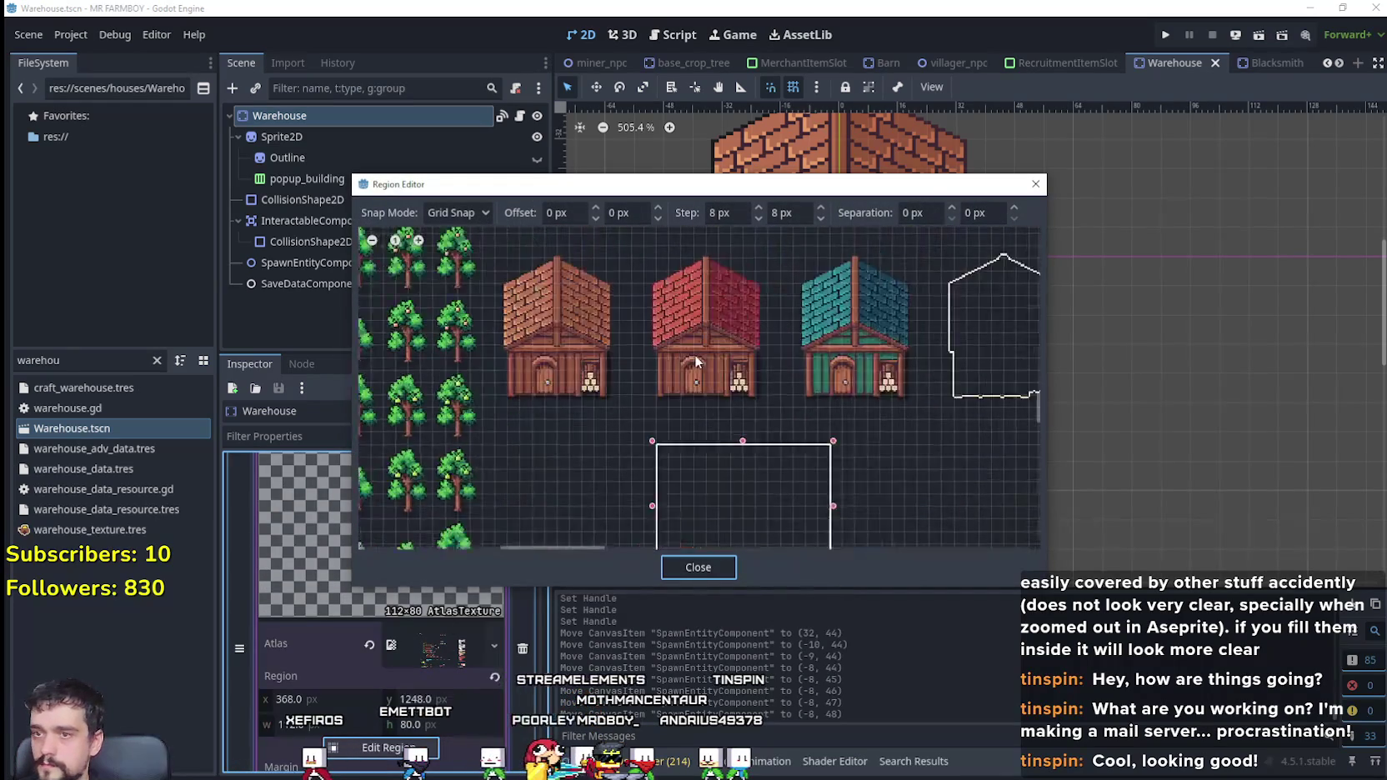
{"action": "scroll", "coordinate": [695, 355], "scroll_direction": "up", "scroll_amount": 1}
Step: Box the red house (96×112) as the first upgrade's building texture region
{"action": "left_click_drag", "start_coordinate": [615, 431], "coordinate": [841, 221]}
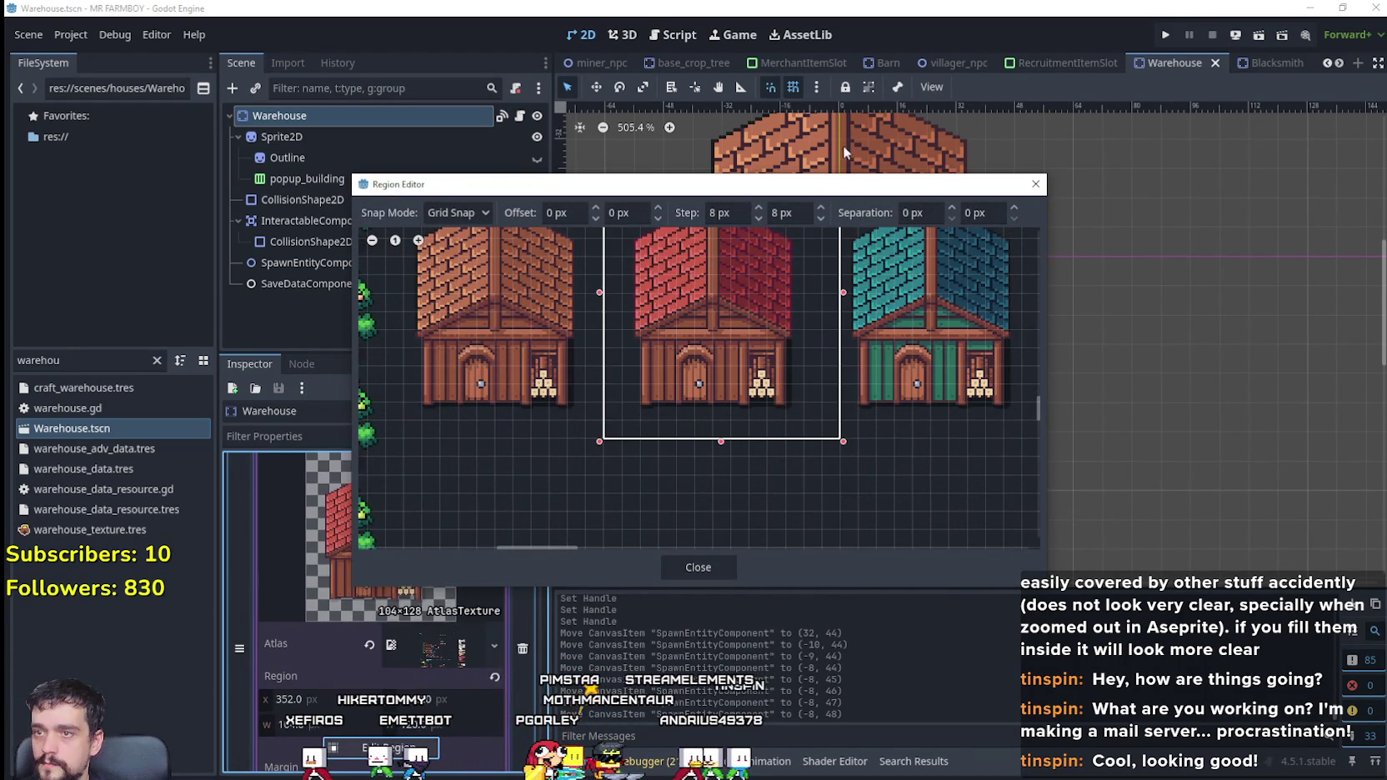
{"action": "scroll", "coordinate": [698, 348], "scroll_direction": "up", "scroll_amount": 2}
{"action": "left_click_drag", "start_coordinate": [713, 313], "coordinate": [713, 285]}
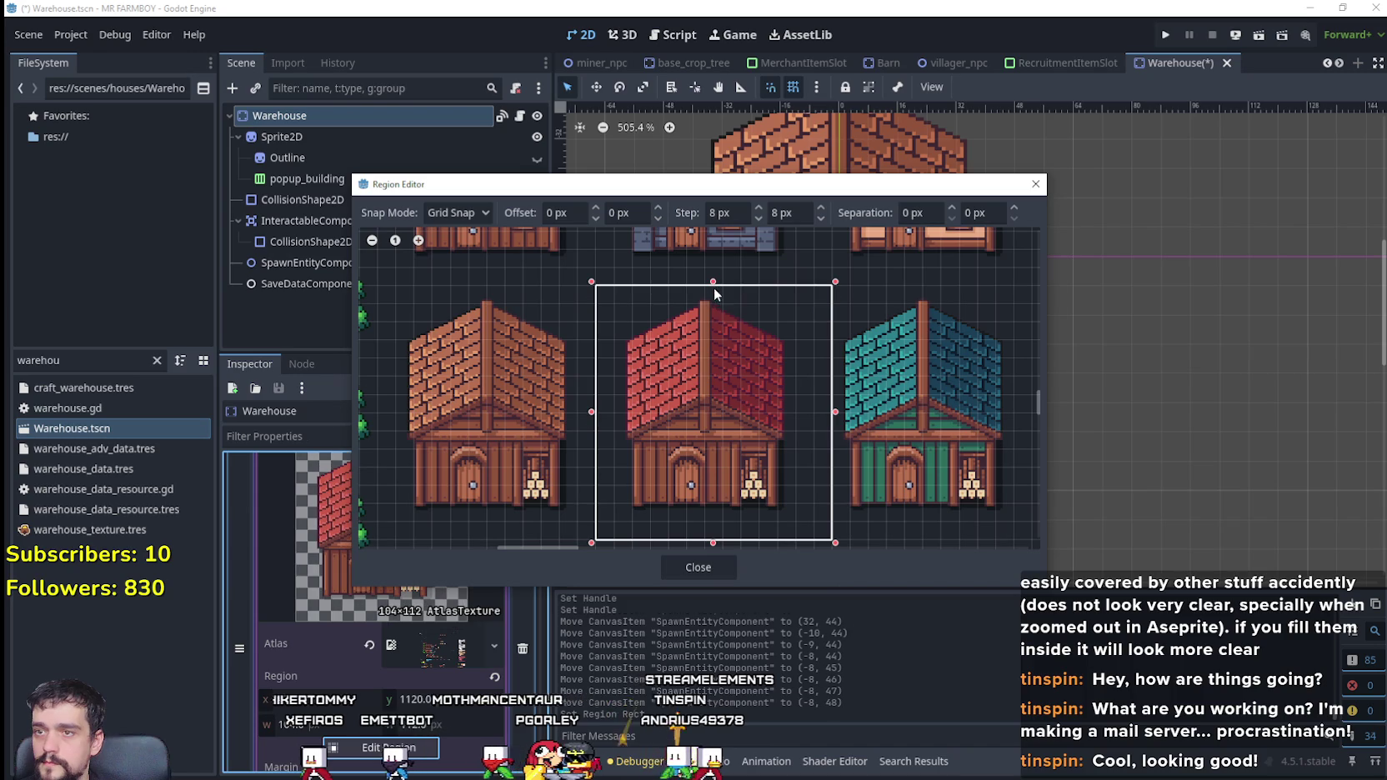
{"action": "left_click_drag", "start_coordinate": [835, 407], "coordinate": [817, 417]}
{"action": "scroll", "coordinate": [830, 422], "scroll_direction": "down", "scroll_amount": 1}
{"action": "scroll", "coordinate": [831, 421], "scroll_direction": "right", "scroll_amount": 3}
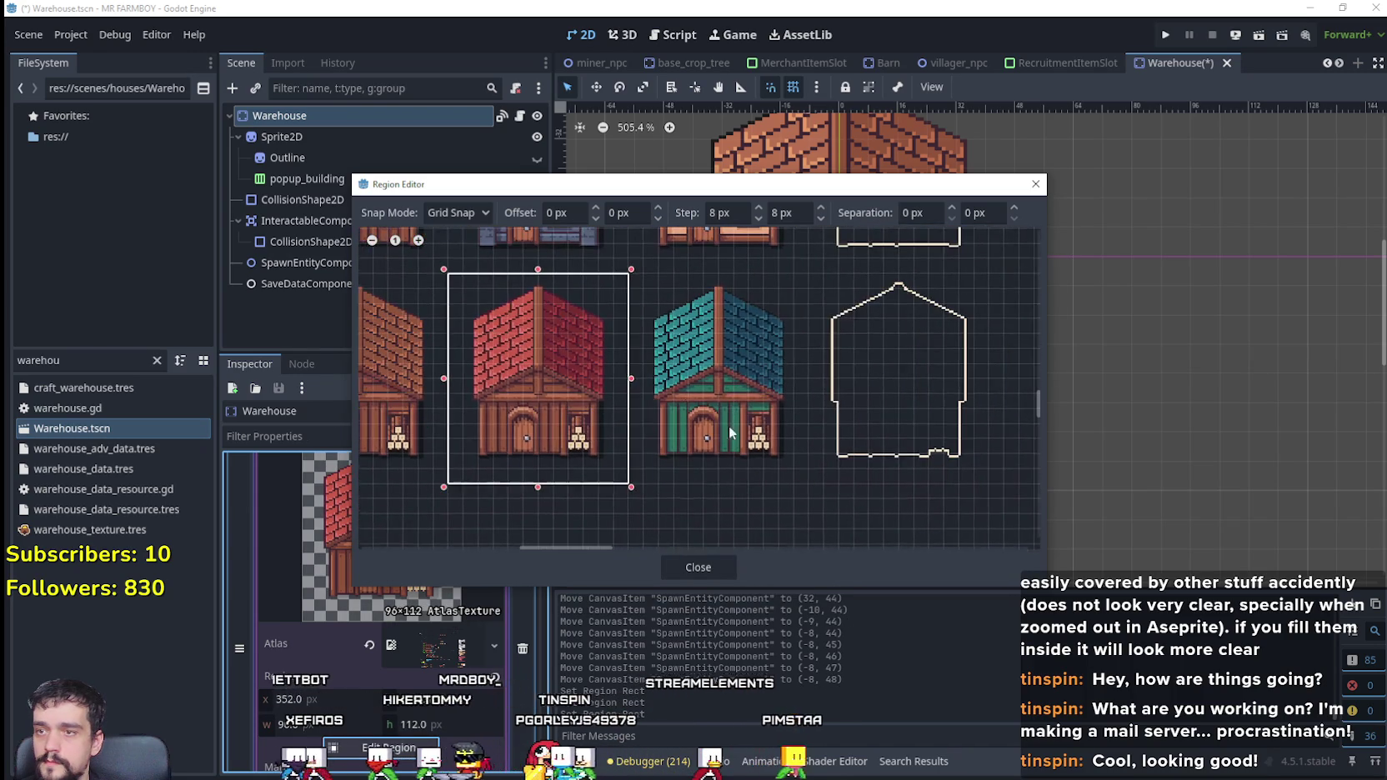
{"action": "left_click", "coordinate": [697, 568]}
{"action": "left_click", "coordinate": [426, 517]}
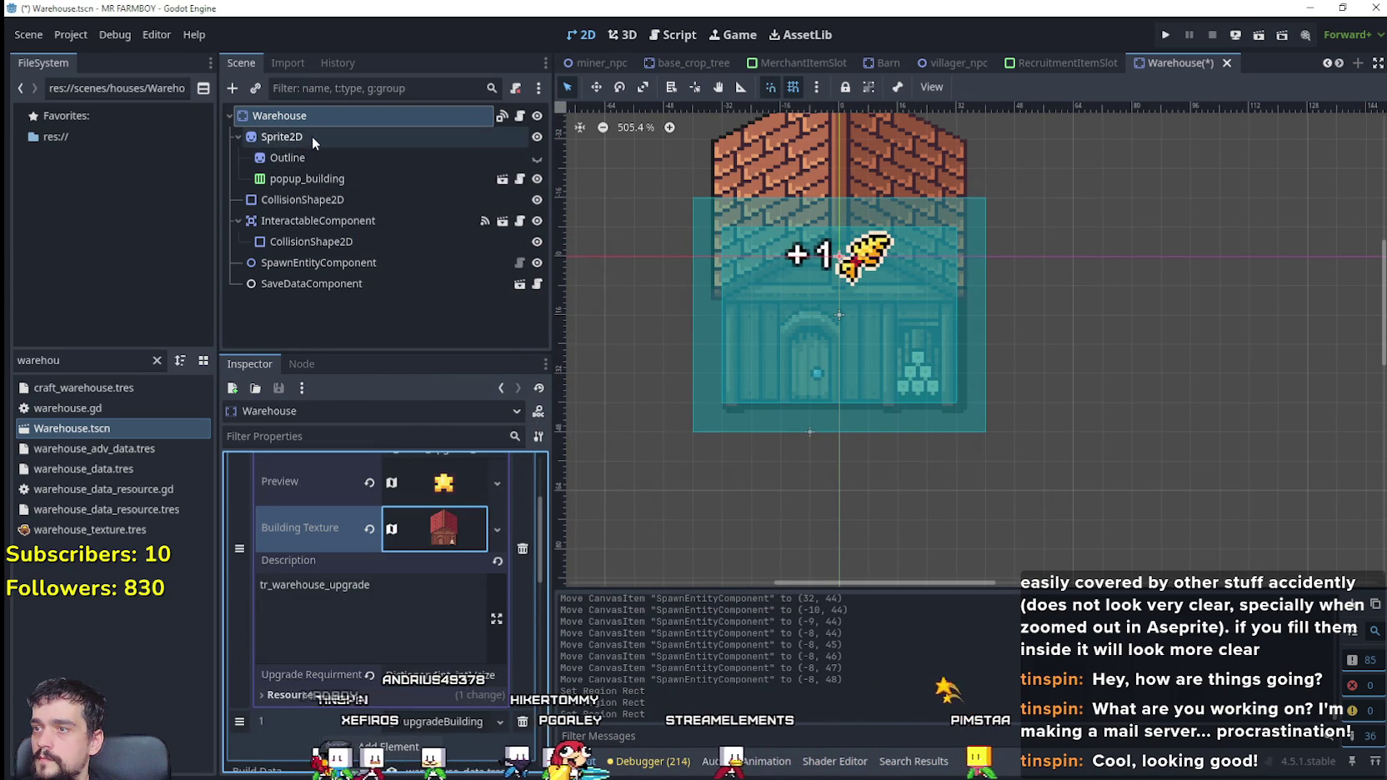
{"action": "scroll", "coordinate": [457, 512], "scroll_direction": "up", "scroll_amount": 2}
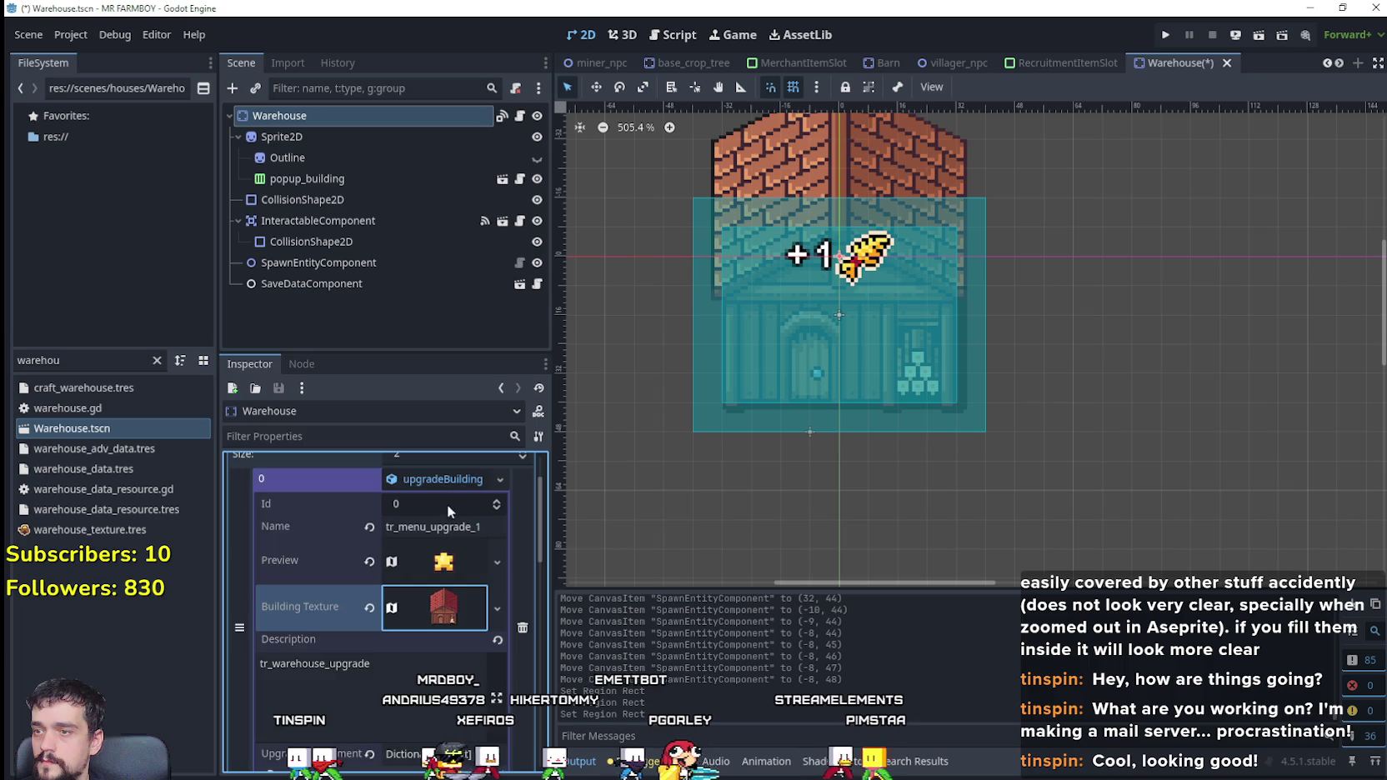
{"action": "left_click", "coordinate": [447, 480]}
Step: Expand the second upgrade, tr_menu_upgrade_2, and bring up its texture region editor
{"action": "left_click", "coordinate": [455, 505]}
{"action": "scroll", "coordinate": [415, 601], "scroll_direction": "down", "scroll_amount": 2}
{"action": "scroll", "coordinate": [414, 600], "scroll_direction": "down", "scroll_amount": 2}
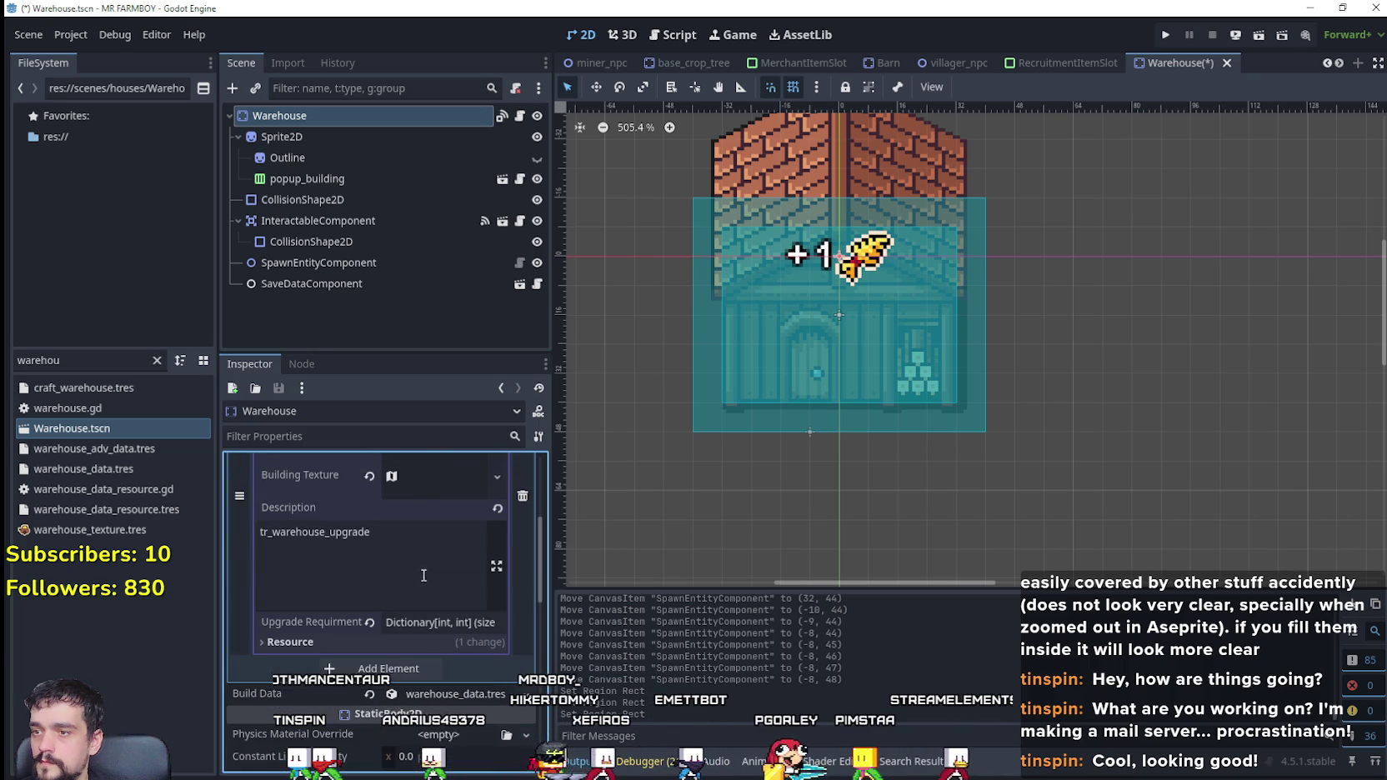
{"action": "left_click", "coordinate": [434, 510]}
{"action": "scroll", "coordinate": [405, 730], "scroll_direction": "down", "scroll_amount": 2}
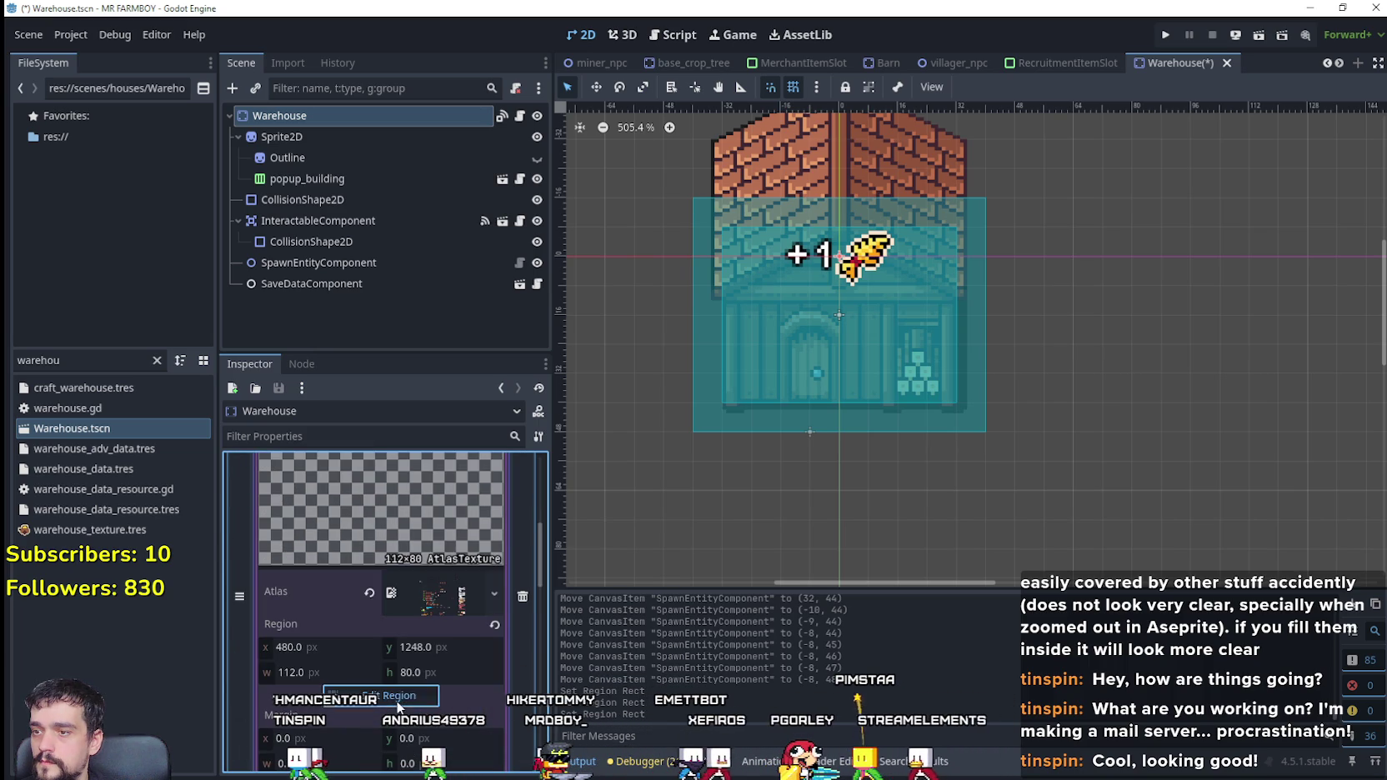
{"action": "left_click", "coordinate": [381, 694]}
{"action": "scroll", "coordinate": [629, 349], "scroll_direction": "up", "scroll_amount": 2}
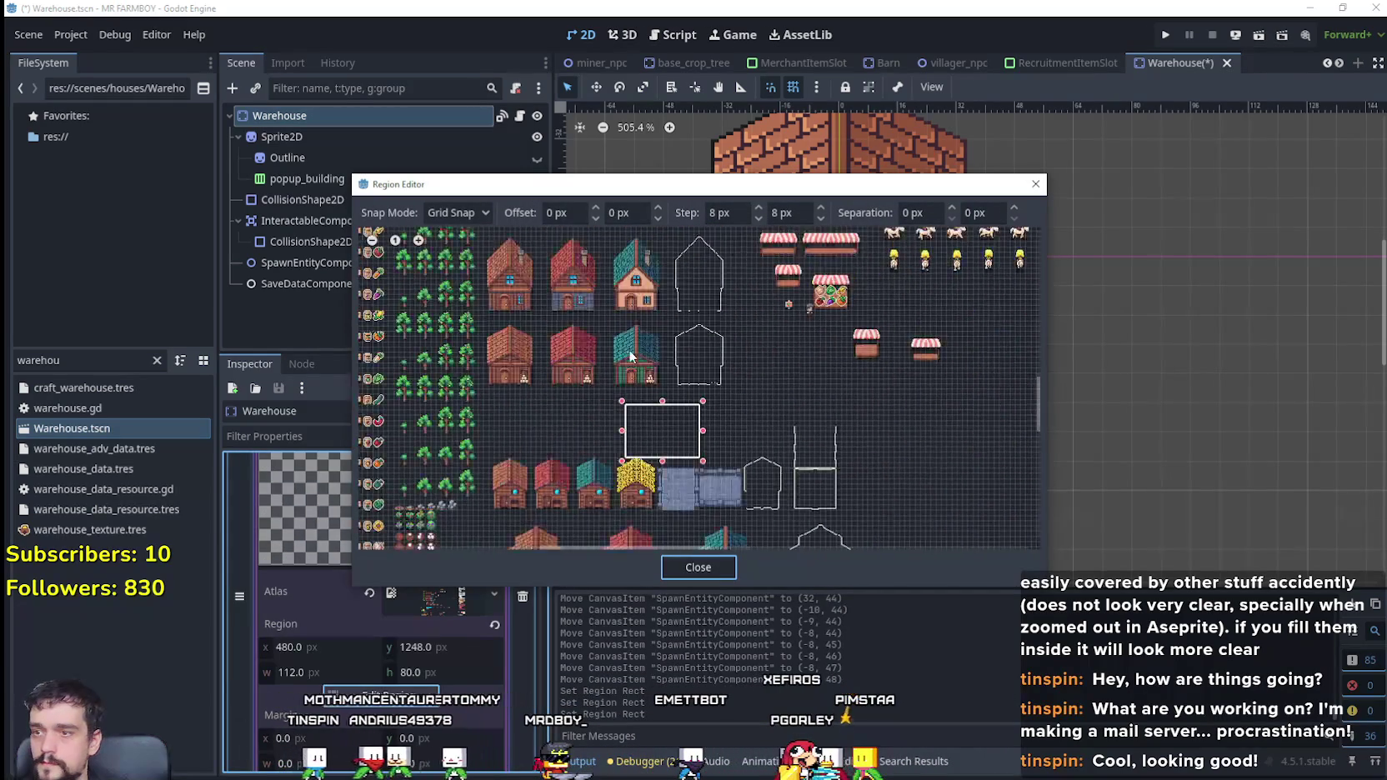
{"action": "scroll", "coordinate": [601, 403], "scroll_direction": "up", "scroll_amount": 2}
{"action": "scroll", "coordinate": [590, 417], "scroll_direction": "up", "scroll_amount": 2}
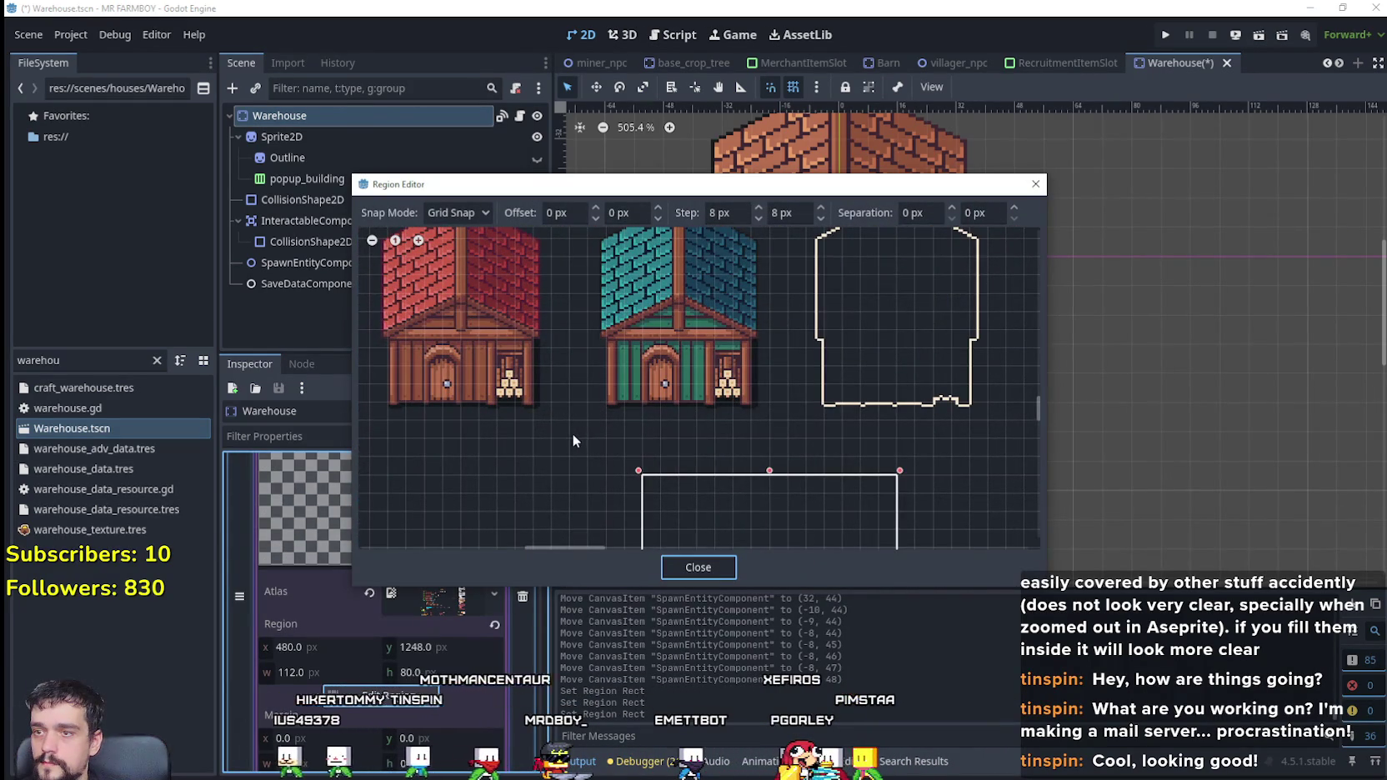
Step: Box the teal house (96×112) as the second upgrade's texture region and save the scene
{"action": "left_click_drag", "start_coordinate": [572, 433], "coordinate": [796, 225]}
{"action": "scroll", "coordinate": [698, 342], "scroll_direction": "up", "scroll_amount": 3}
{"action": "left_click_drag", "start_coordinate": [699, 342], "coordinate": [701, 322]}
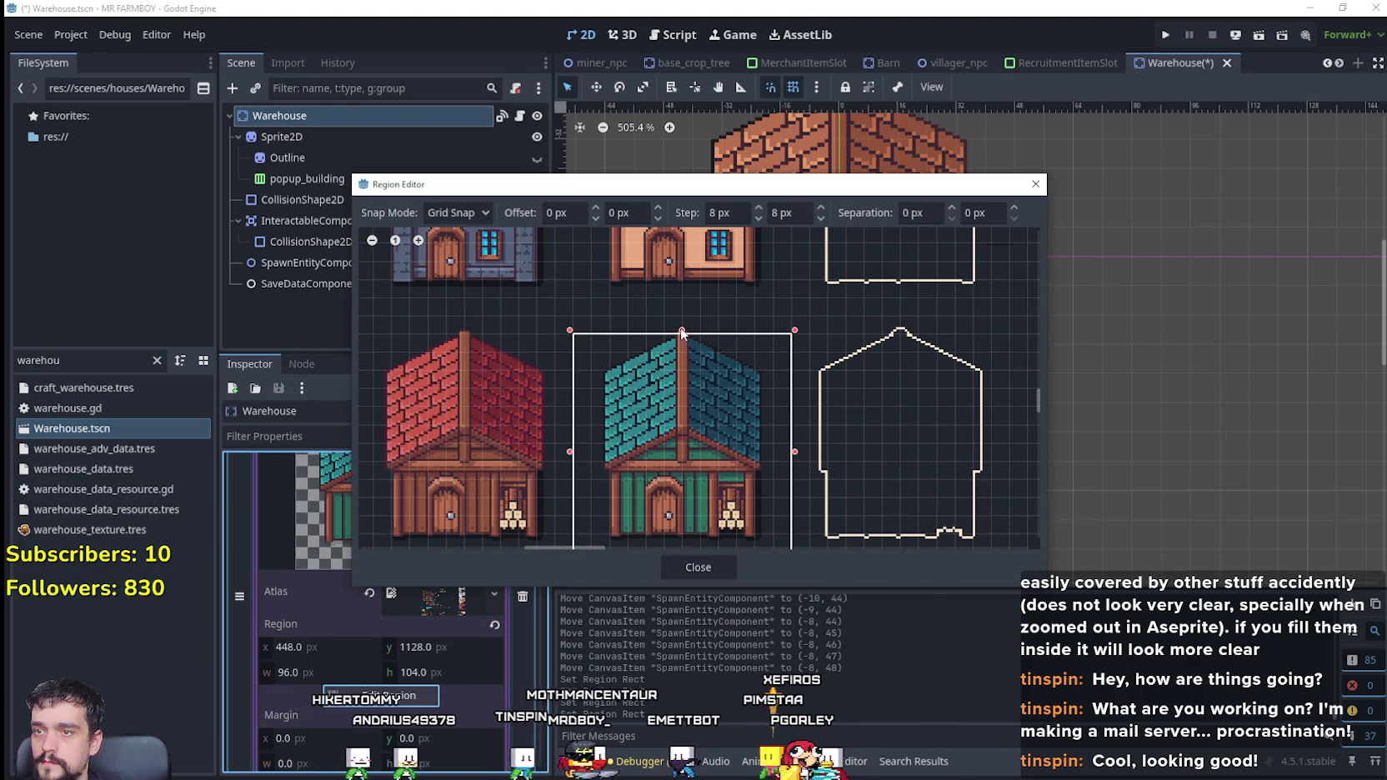
{"action": "scroll", "coordinate": [722, 385], "scroll_direction": "down", "scroll_amount": 3}
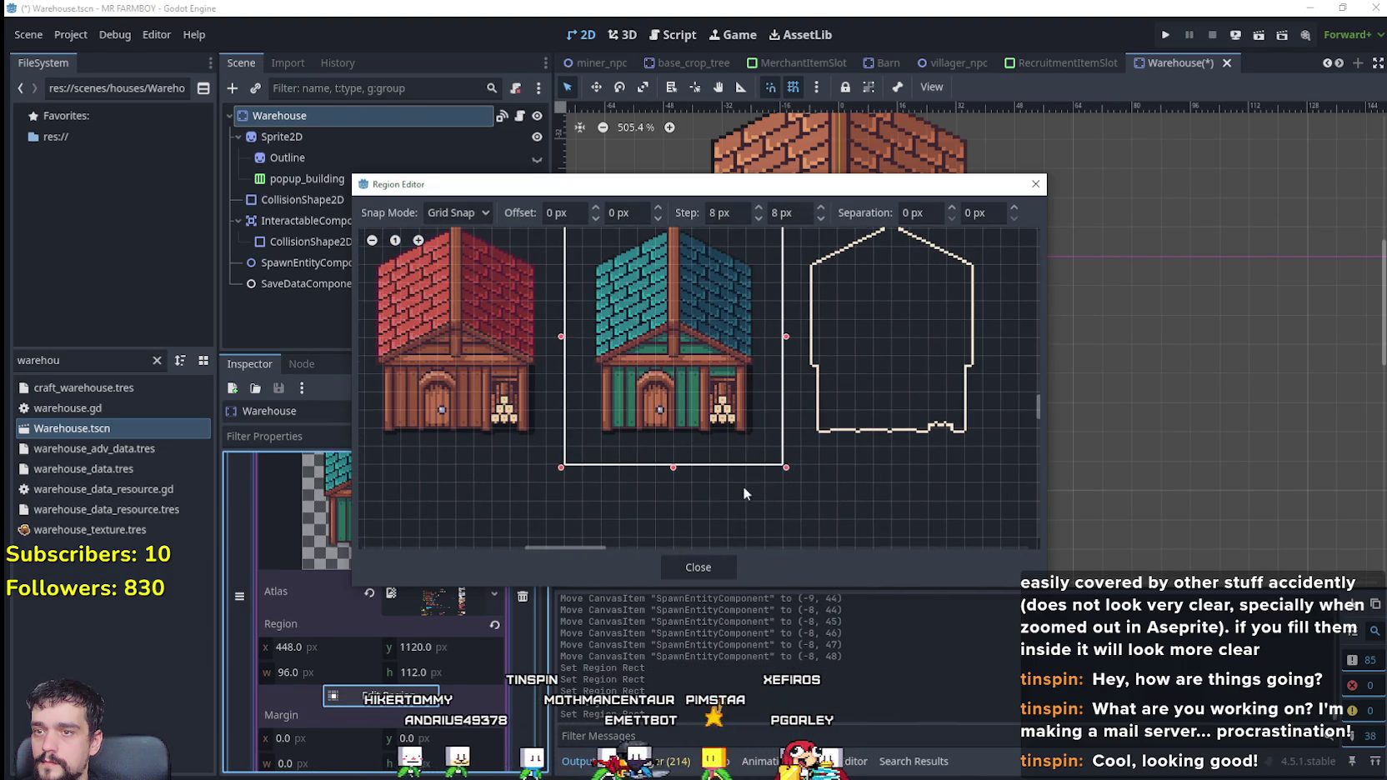
{"action": "left_click", "coordinate": [699, 567]}
{"action": "key", "text": "ctrl+s"}
{"action": "left_click", "coordinate": [407, 547]}
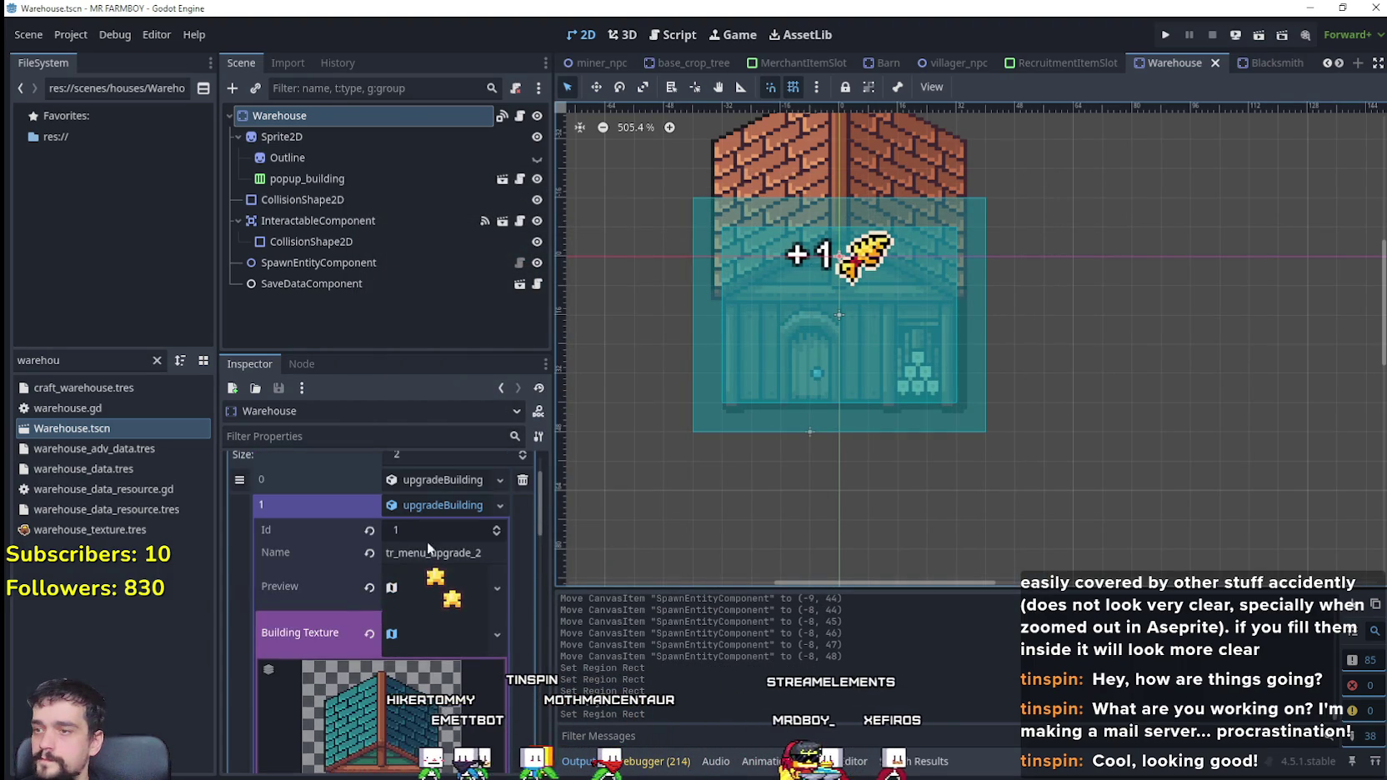
{"action": "key", "text": "ctrl+s"}
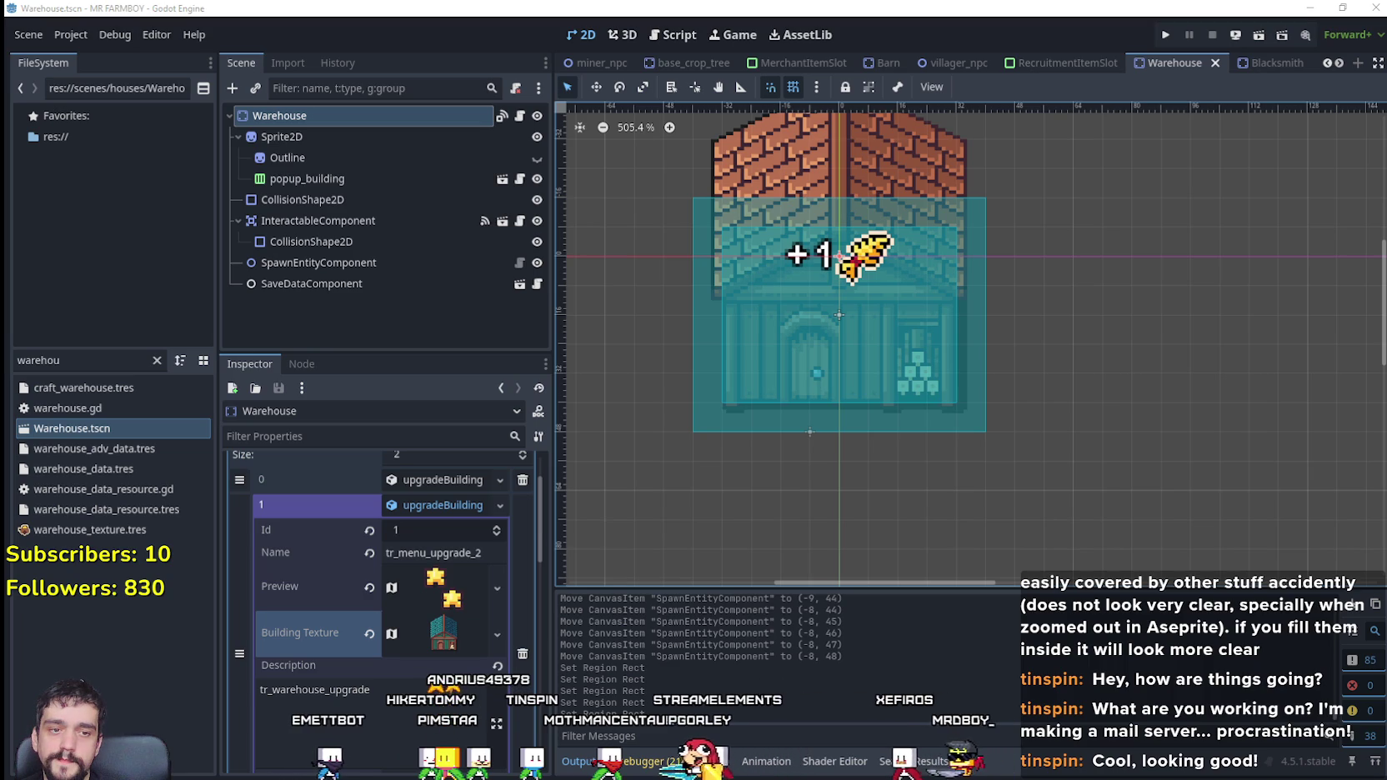
Step: Switch to Aseprite and browse to the Unique_Buildings Coop folder in the file browser
{"action": "key", "text": "alt+Tab"}
{"action": "scroll", "coordinate": [609, 433], "scroll_direction": "down", "scroll_amount": 2}
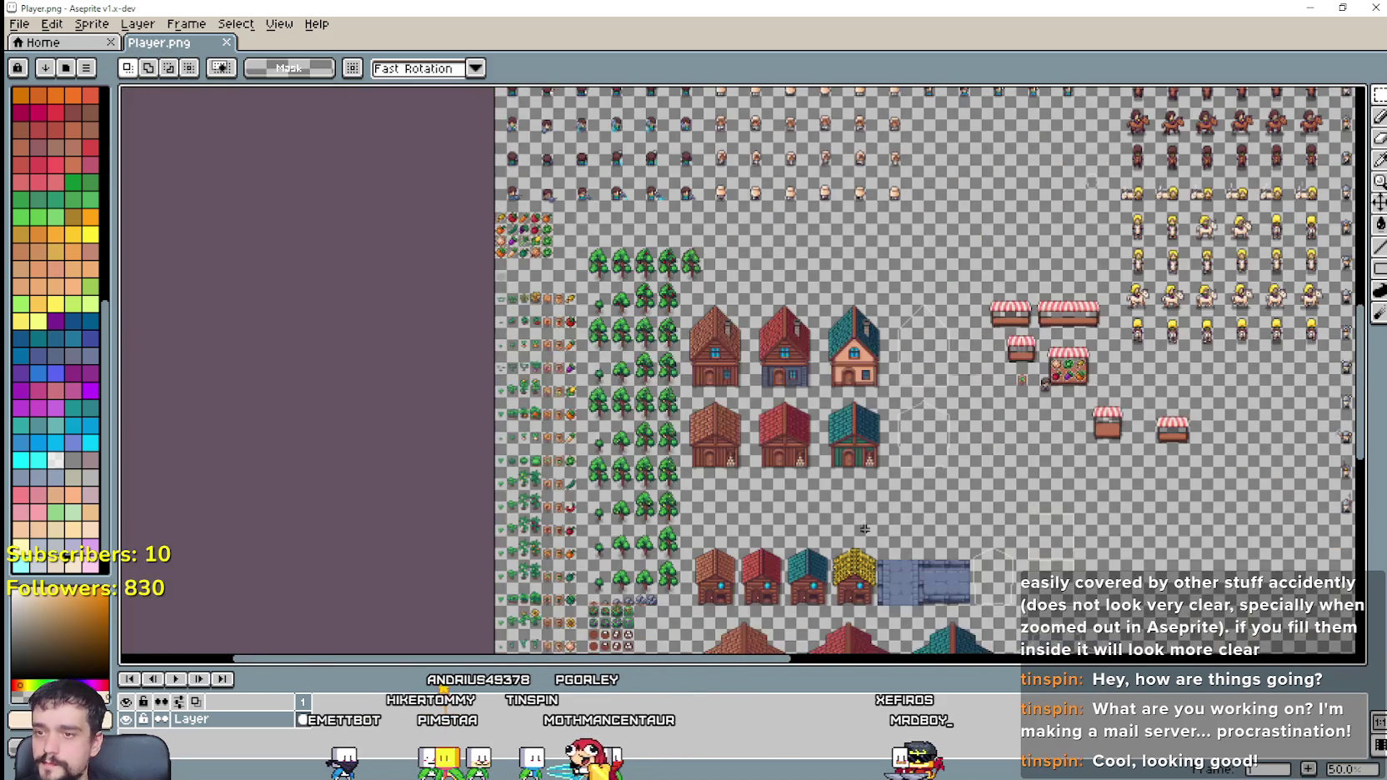
{"action": "scroll", "coordinate": [608, 433], "scroll_direction": "up", "scroll_amount": 1}
{"action": "scroll", "coordinate": [609, 434], "scroll_direction": "up", "scroll_amount": 1}
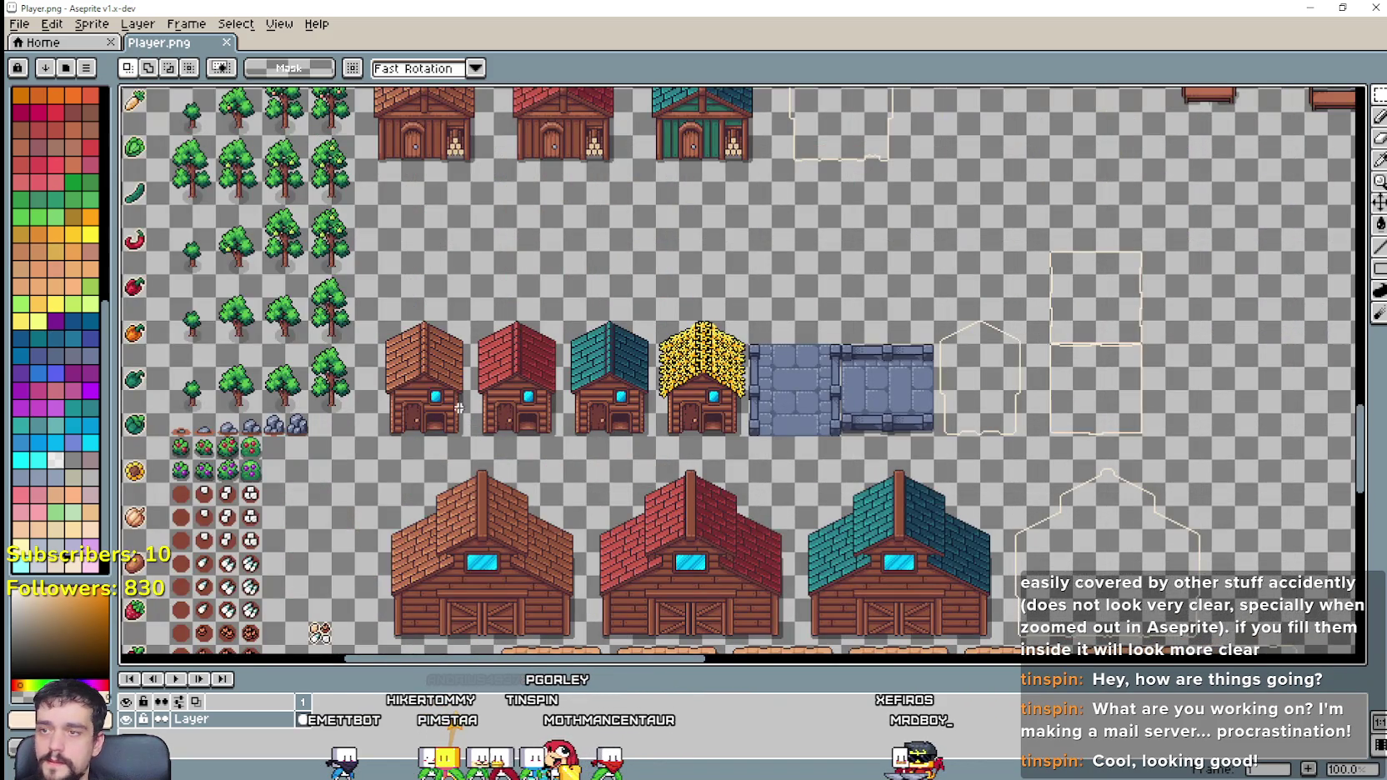
{"action": "scroll", "coordinate": [458, 408], "scroll_direction": "down", "scroll_amount": 1}
{"action": "scroll", "coordinate": [653, 431], "scroll_direction": "up", "scroll_amount": 1}
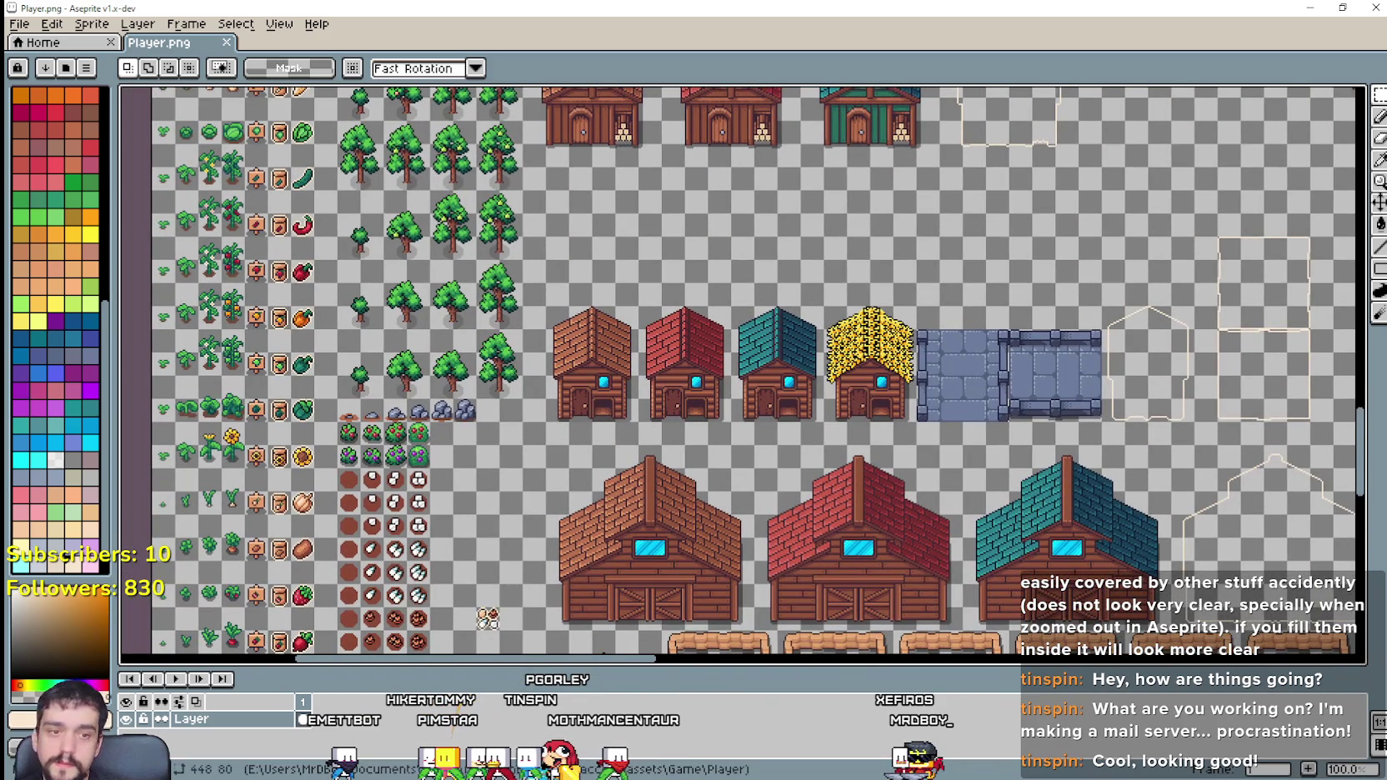
{"action": "key", "text": "alt+Tab"}
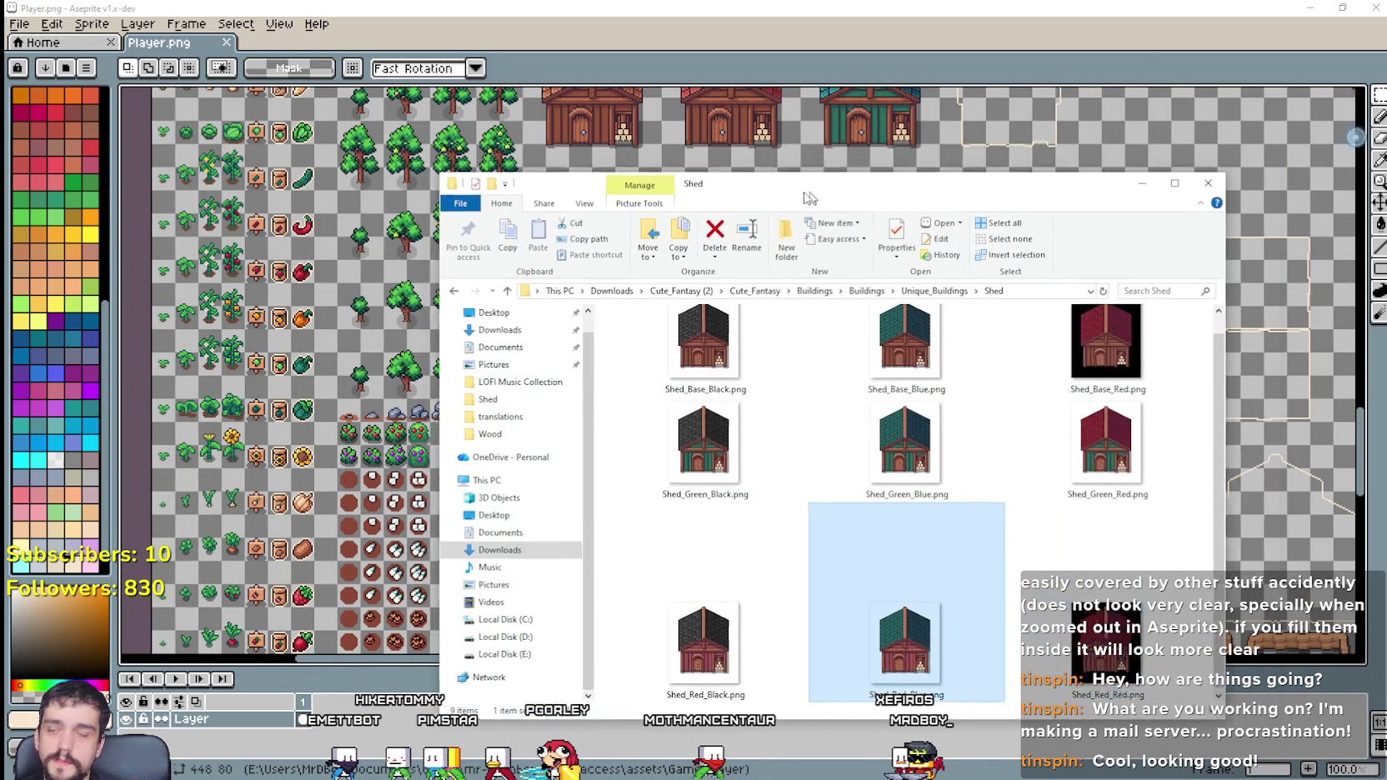
{"action": "left_click", "coordinate": [917, 287]}
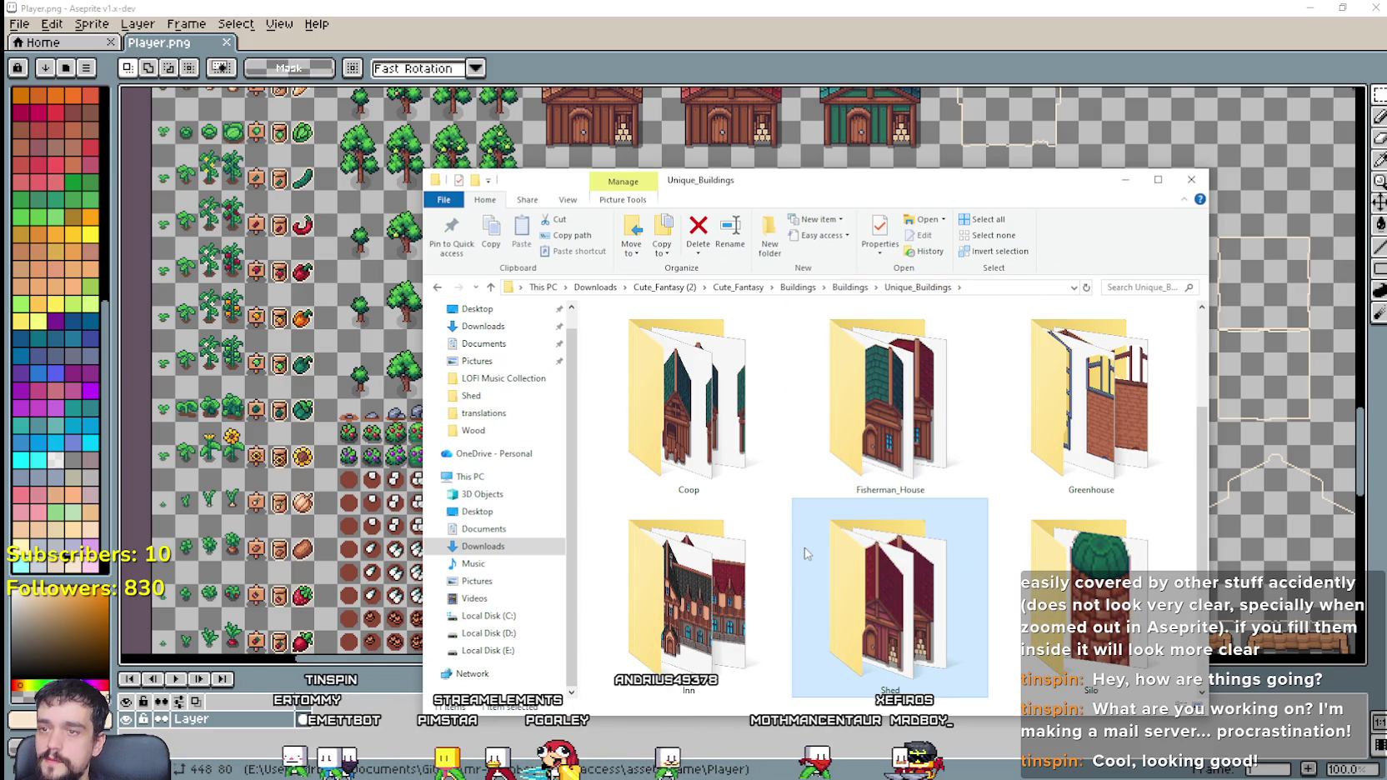
{"action": "double_click", "coordinate": [692, 416]}
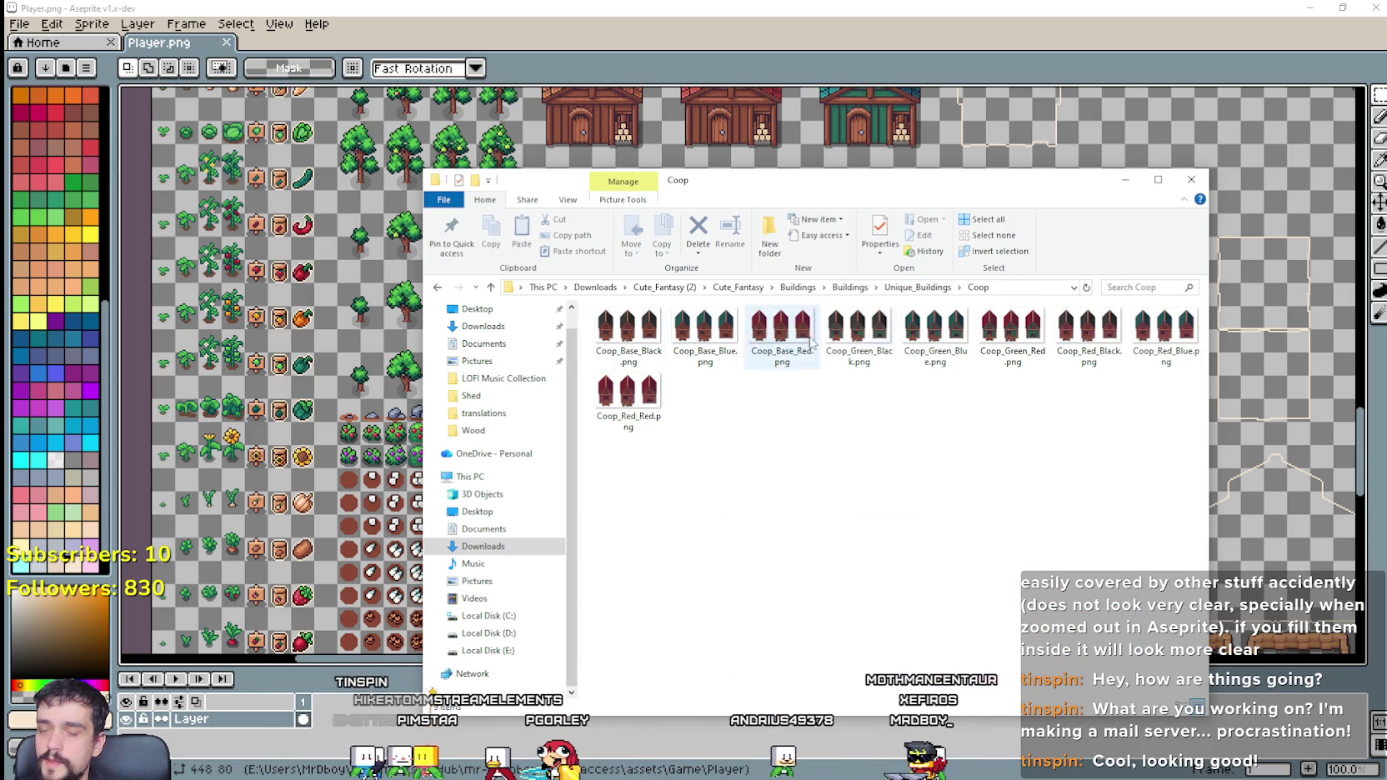
{"action": "left_click_drag", "start_coordinate": [833, 180], "coordinate": [1341, 201]}
{"action": "key", "text": "alt+Tab"}
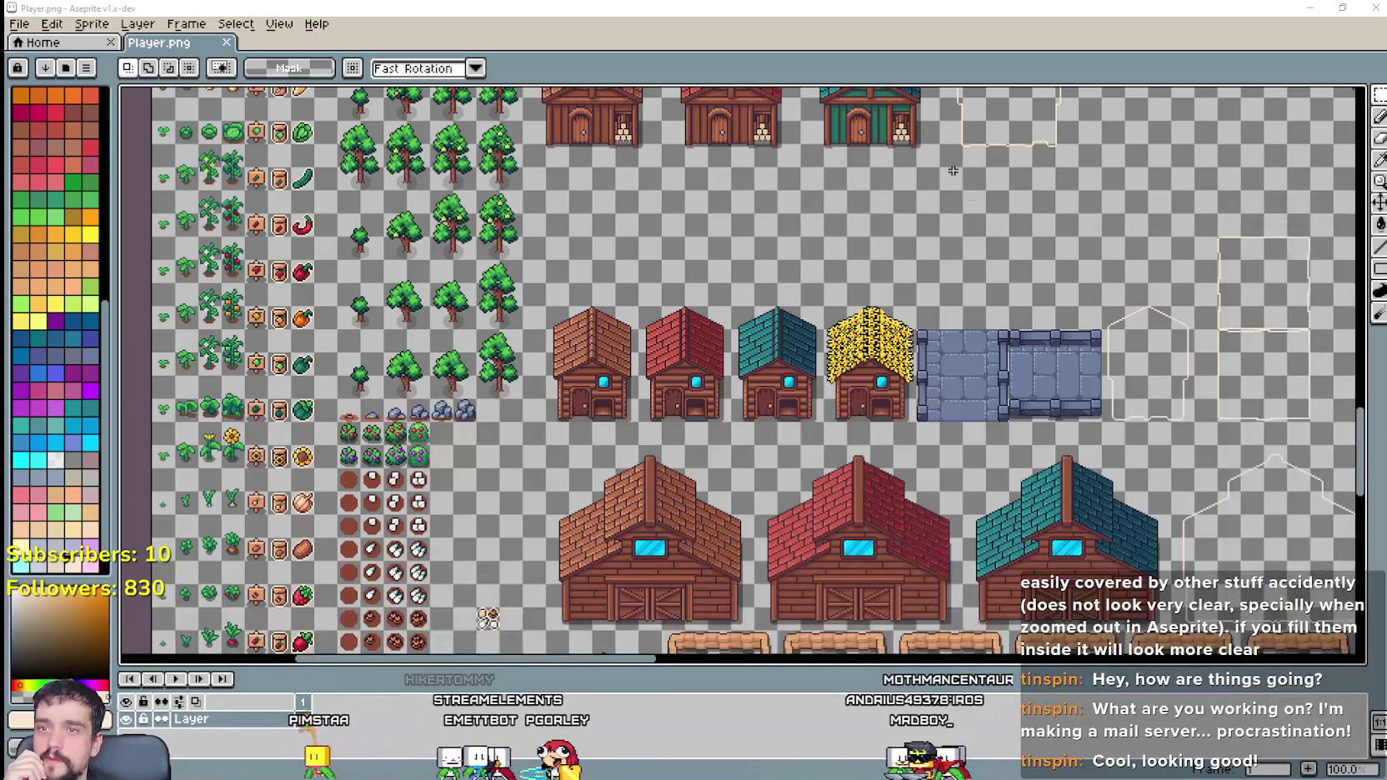
{"action": "scroll", "coordinate": [743, 371], "scroll_direction": "down", "scroll_amount": 2}
Step: Zoom around Coop_Base_Blue.png to inspect its three teal-roofed coop frames
{"action": "scroll", "coordinate": [742, 371], "scroll_direction": "up", "scroll_amount": 2}
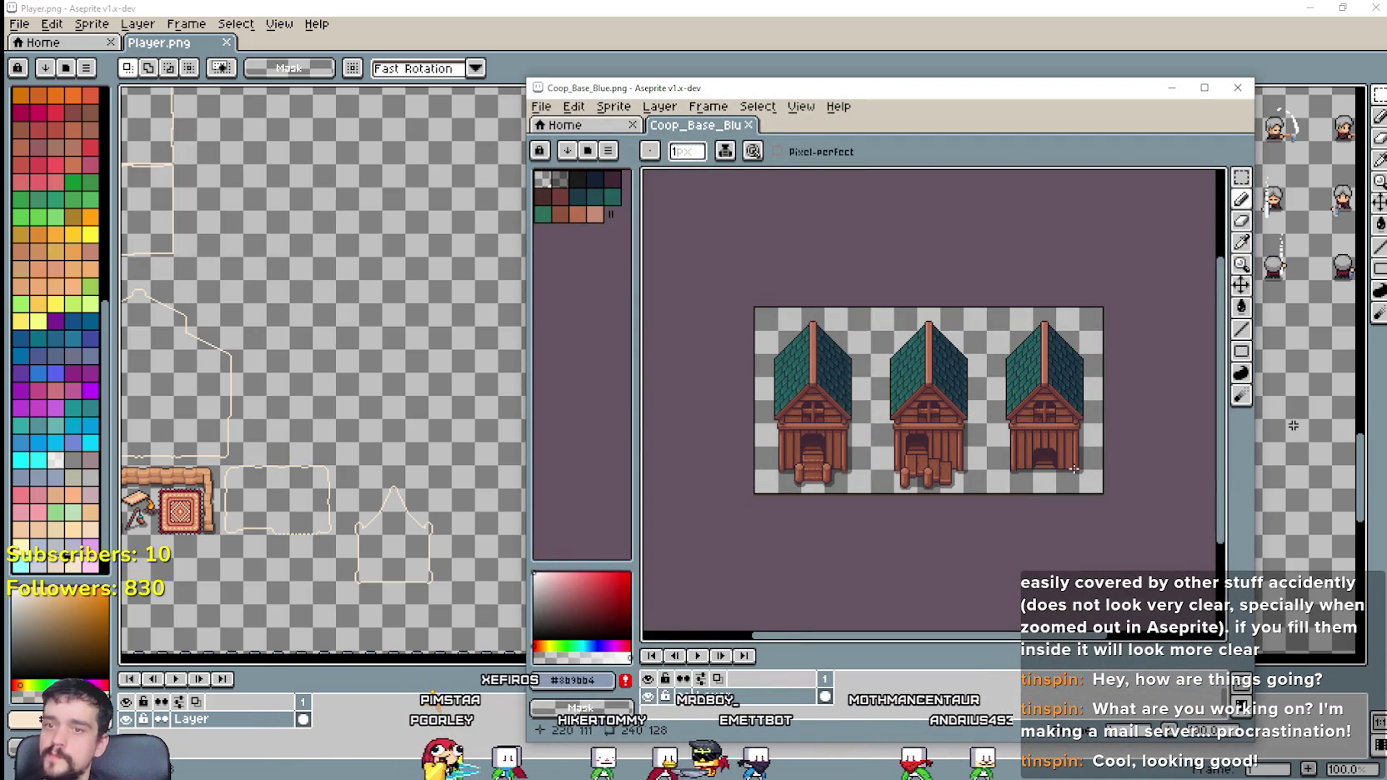
{"action": "scroll", "coordinate": [1061, 461], "scroll_direction": "up", "scroll_amount": 2}
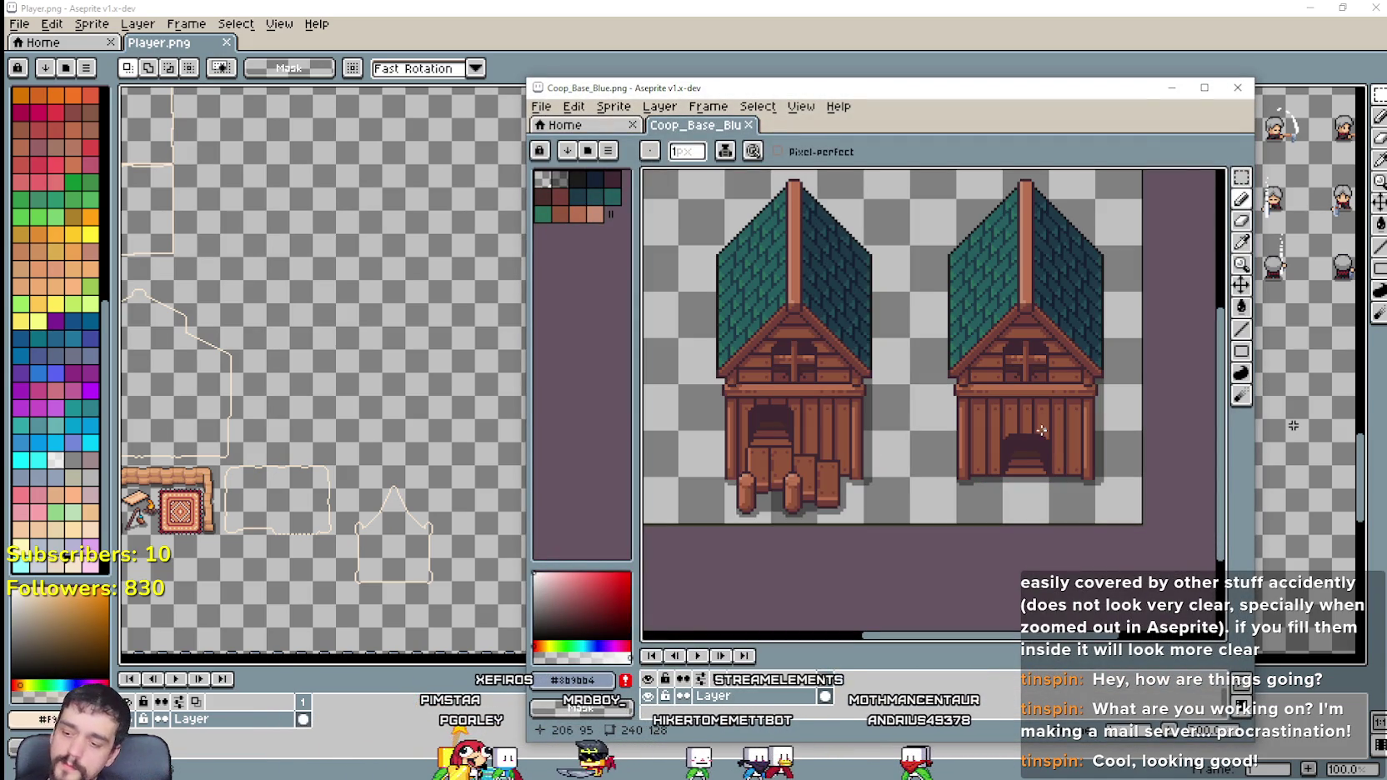
{"action": "scroll", "coordinate": [1003, 466], "scroll_direction": "down", "scroll_amount": 2}
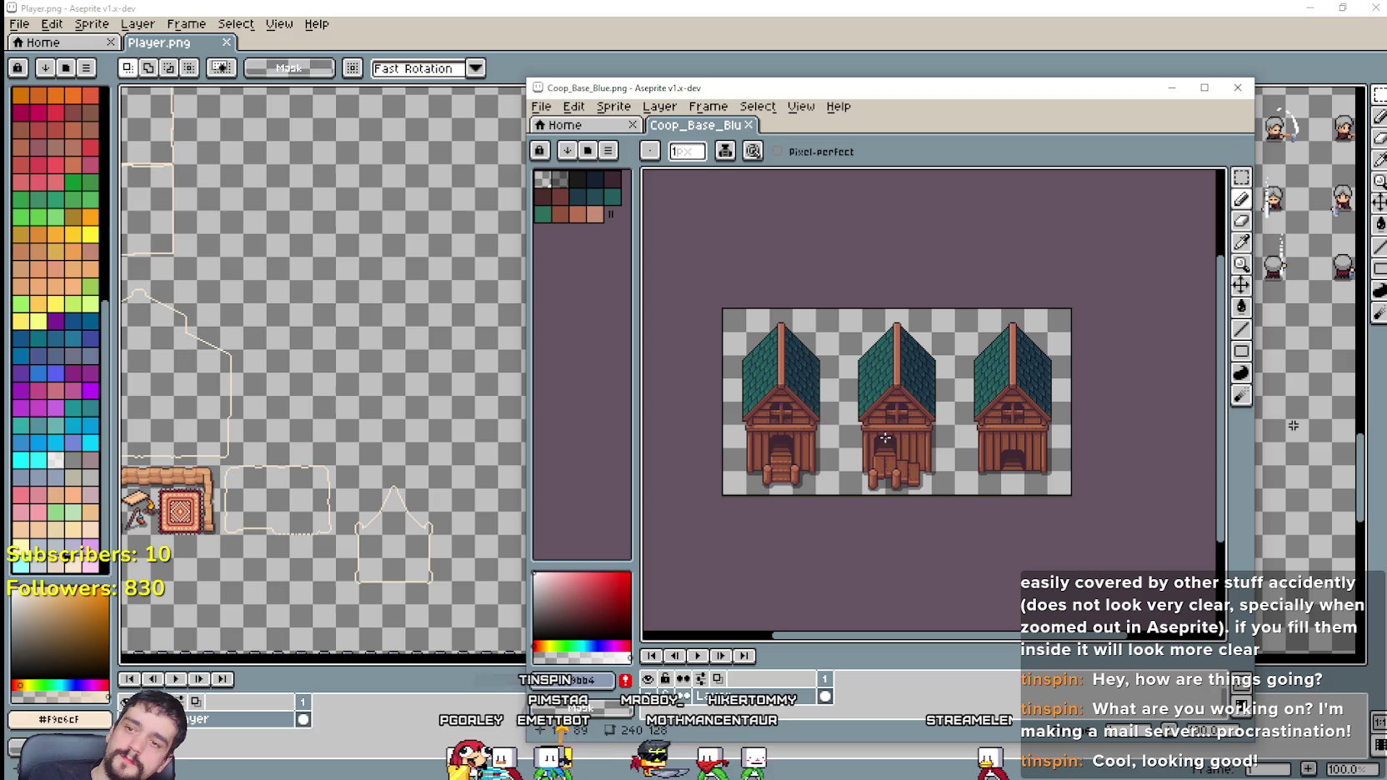
{"action": "scroll", "coordinate": [890, 439], "scroll_direction": "up", "scroll_amount": 1}
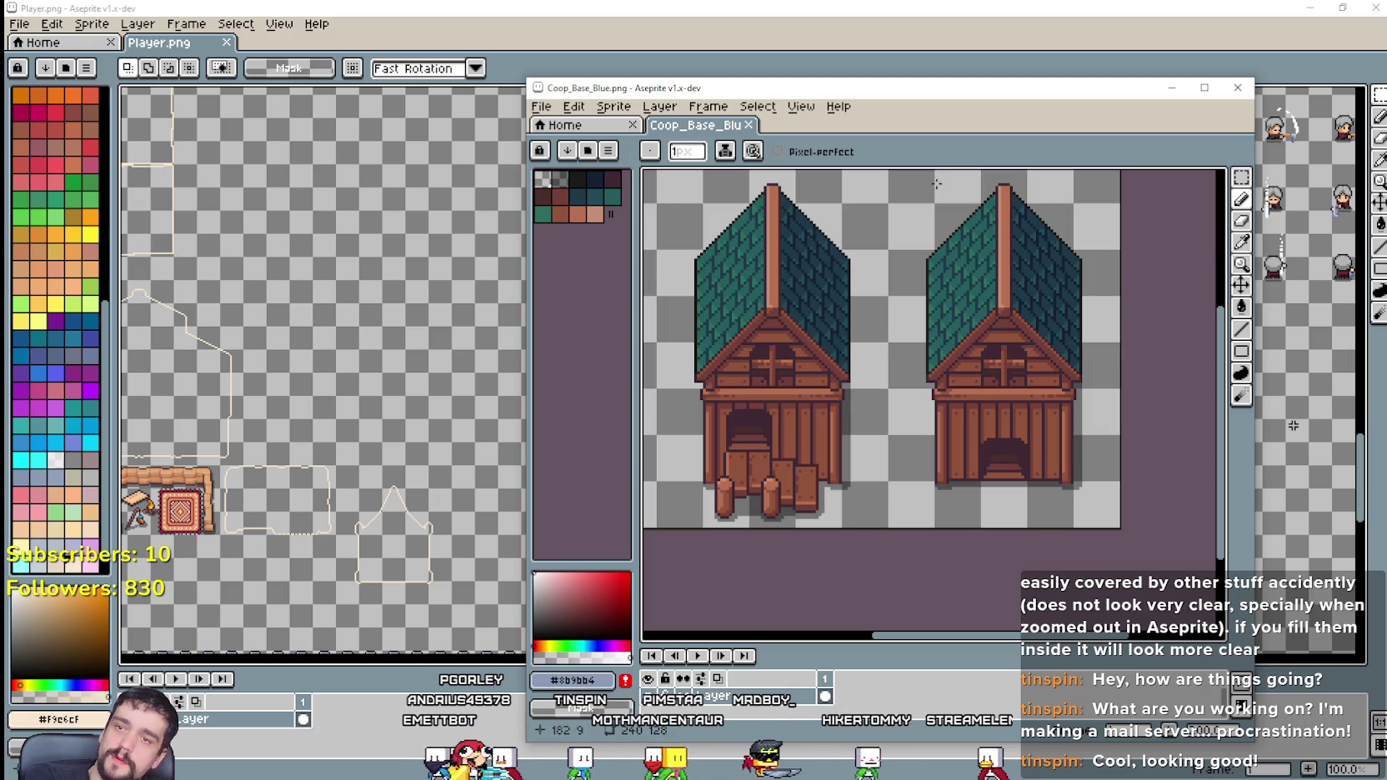
{"action": "scroll", "coordinate": [961, 448], "scroll_direction": "down", "scroll_amount": 1}
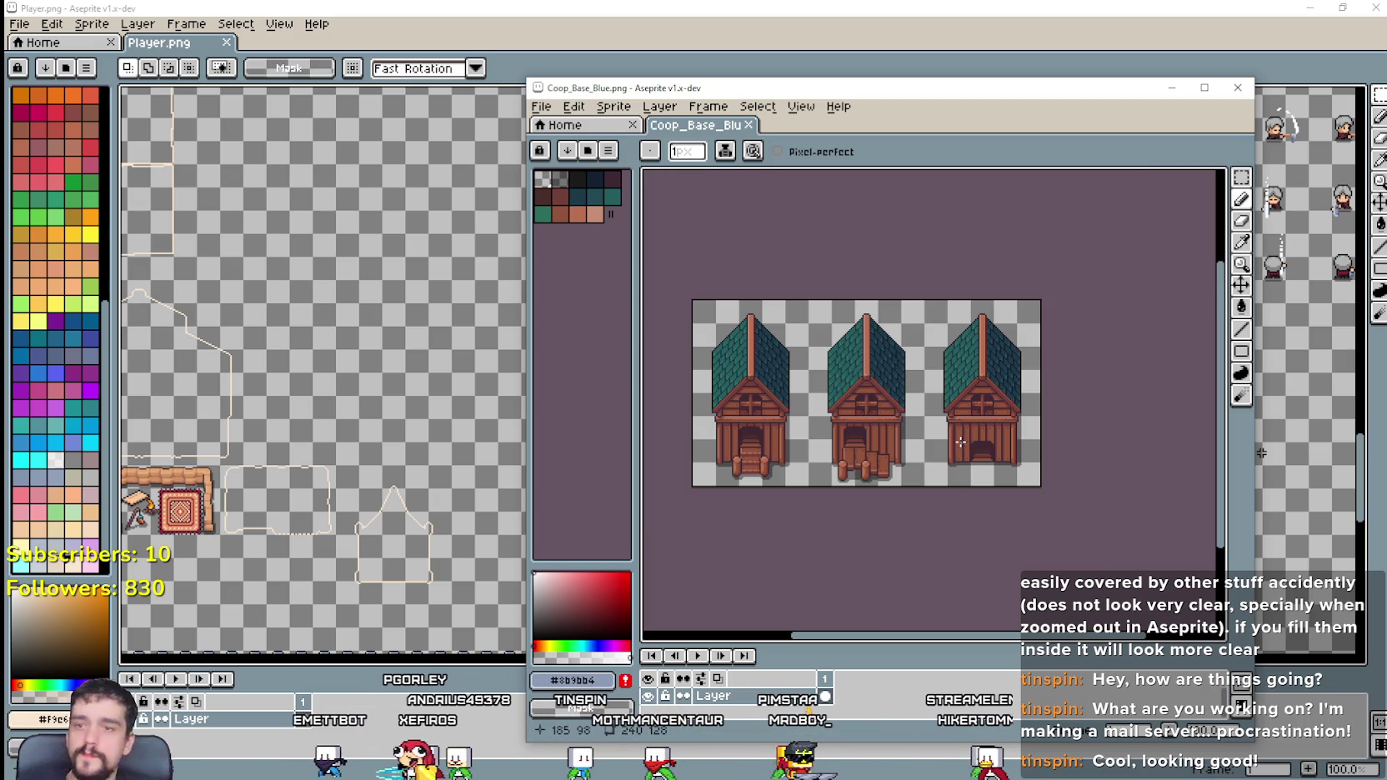
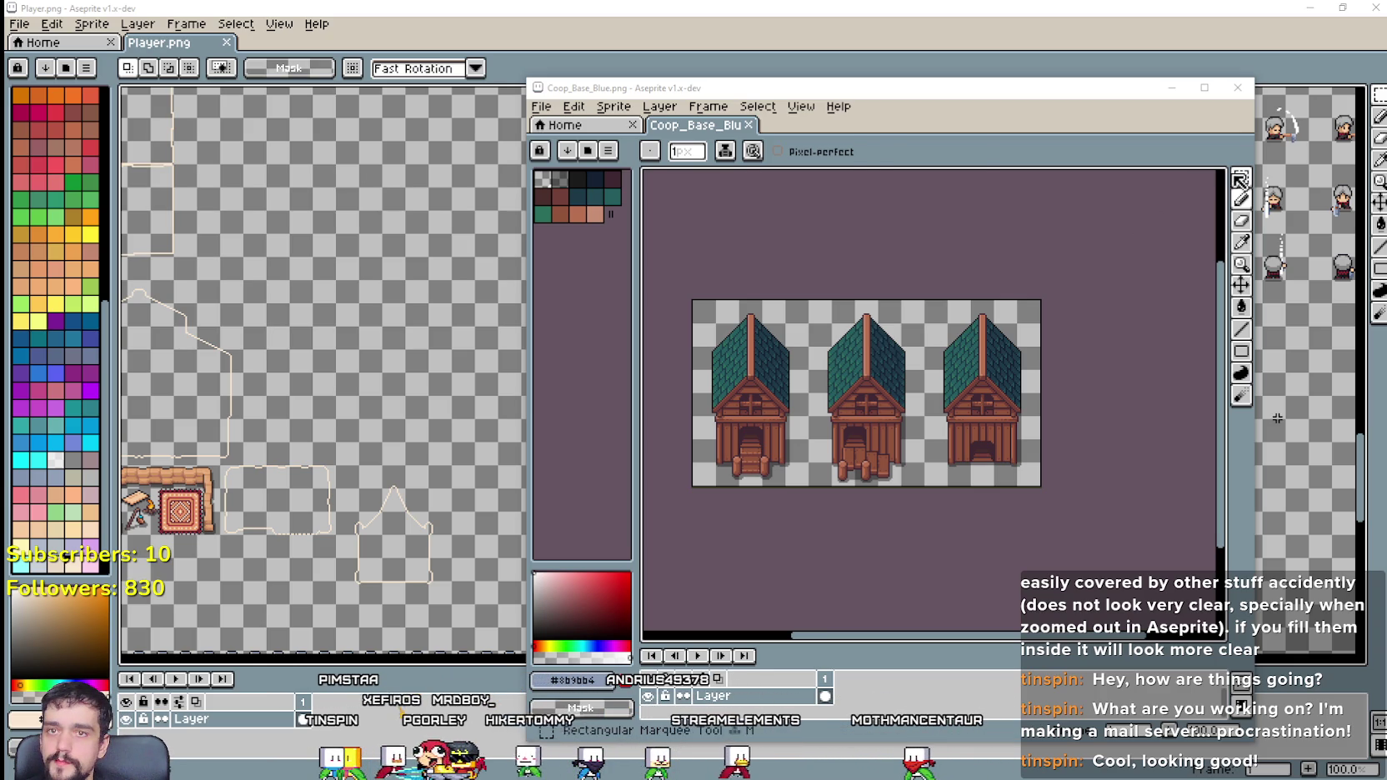
Step: Copy the third, teal-roofed brown coop into Player.png and place it in the row
{"action": "left_click", "coordinate": [1241, 179]}
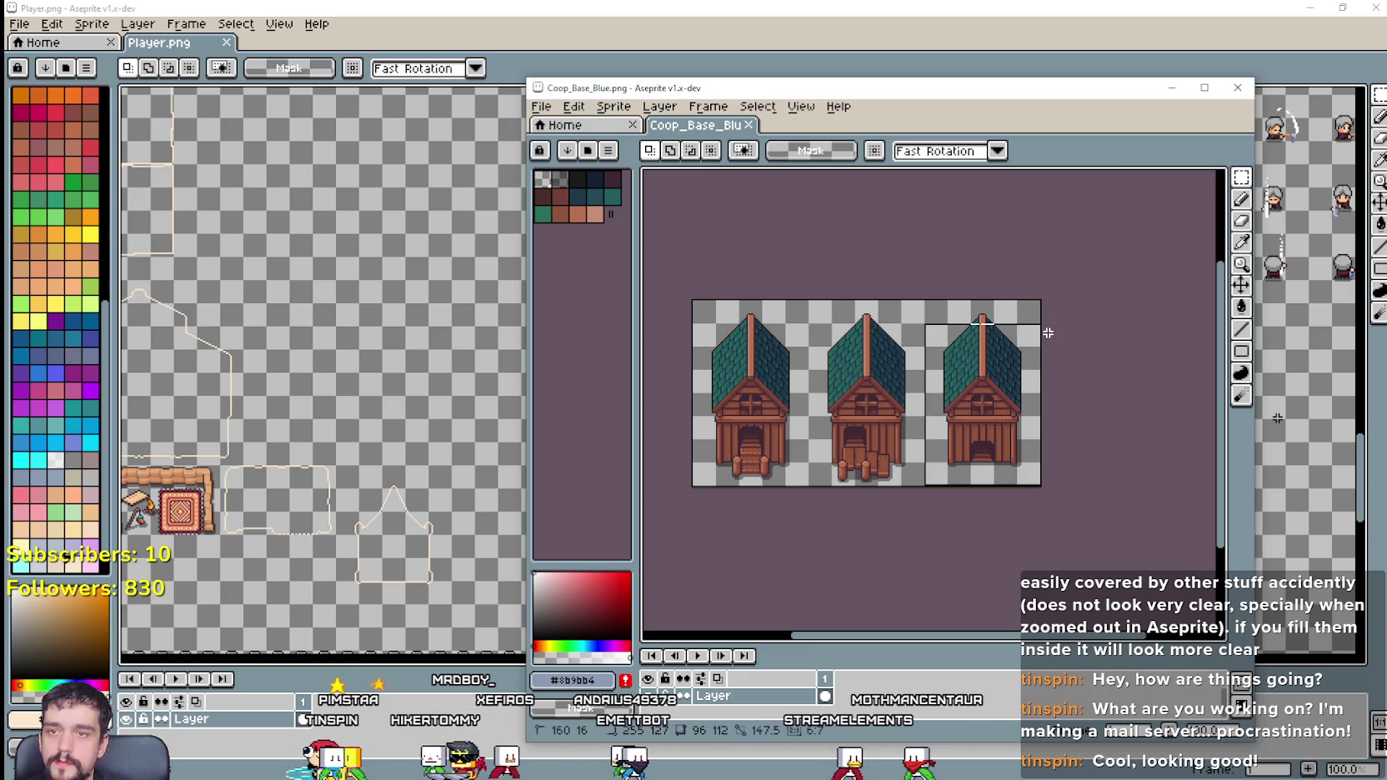
{"action": "left_click_drag", "start_coordinate": [1048, 332], "coordinate": [1042, 325]}
{"action": "key", "text": "ctrl+c"}
{"action": "key", "text": "alt+Tab"}
{"action": "key", "text": "ctrl+v"}
{"action": "scroll", "coordinate": [674, 362], "scroll_direction": "up", "scroll_amount": 1}
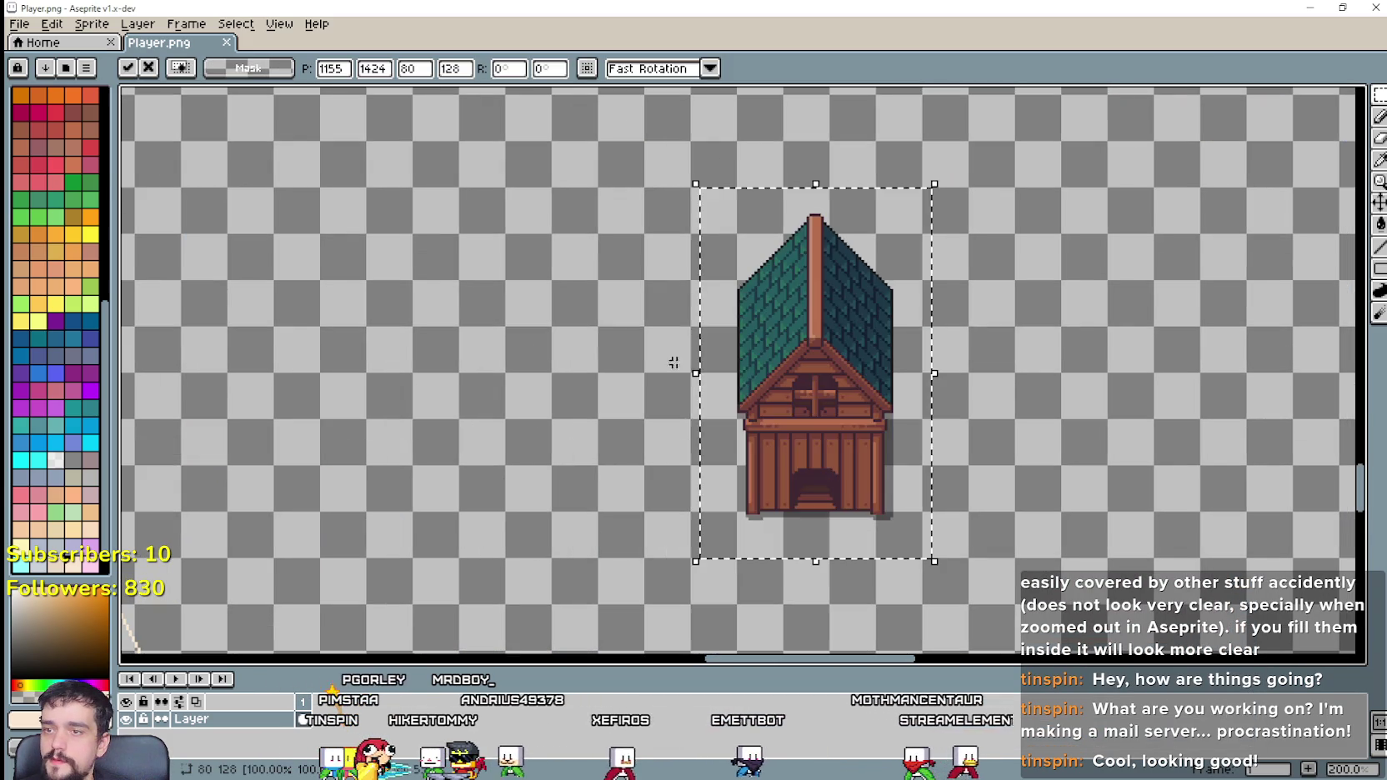
{"action": "left_click_drag", "start_coordinate": [808, 450], "coordinate": [526, 358]}
{"action": "key", "text": "Return"}
{"action": "left_click", "coordinate": [938, 423]}
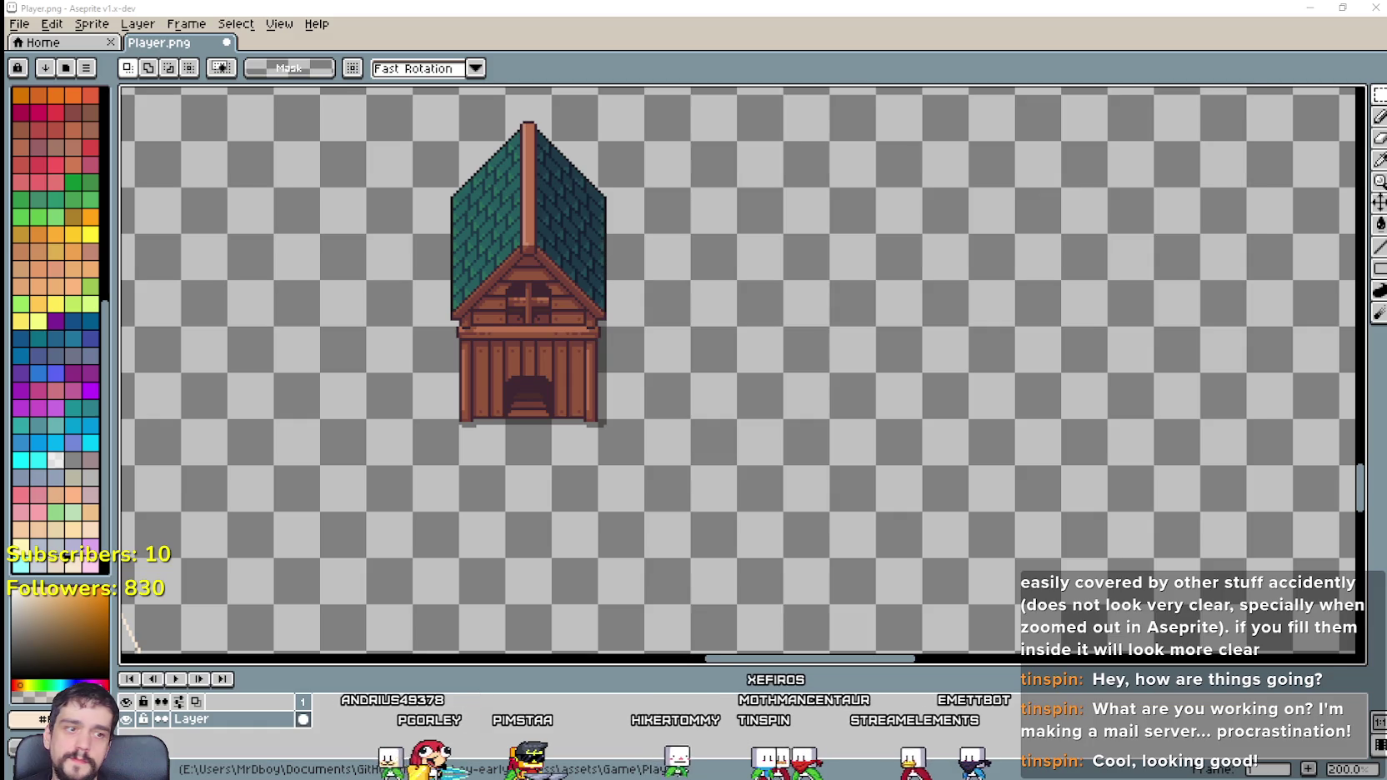
Step: Copy the red-roofed coop from Coop_Green_Red and align it beside the teal-roofed one
{"action": "key", "text": "alt+Tab"}
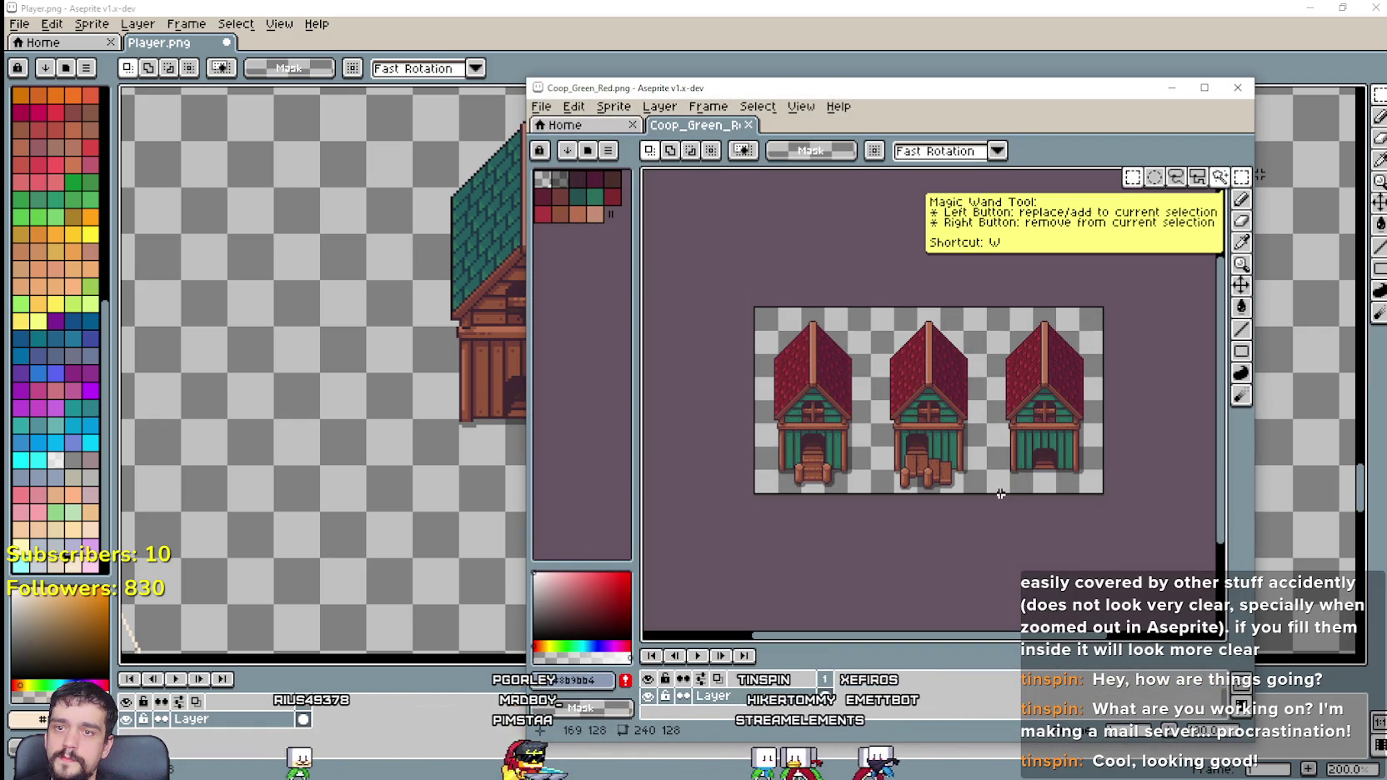
{"action": "left_click_drag", "start_coordinate": [987, 494], "coordinate": [1104, 306]}
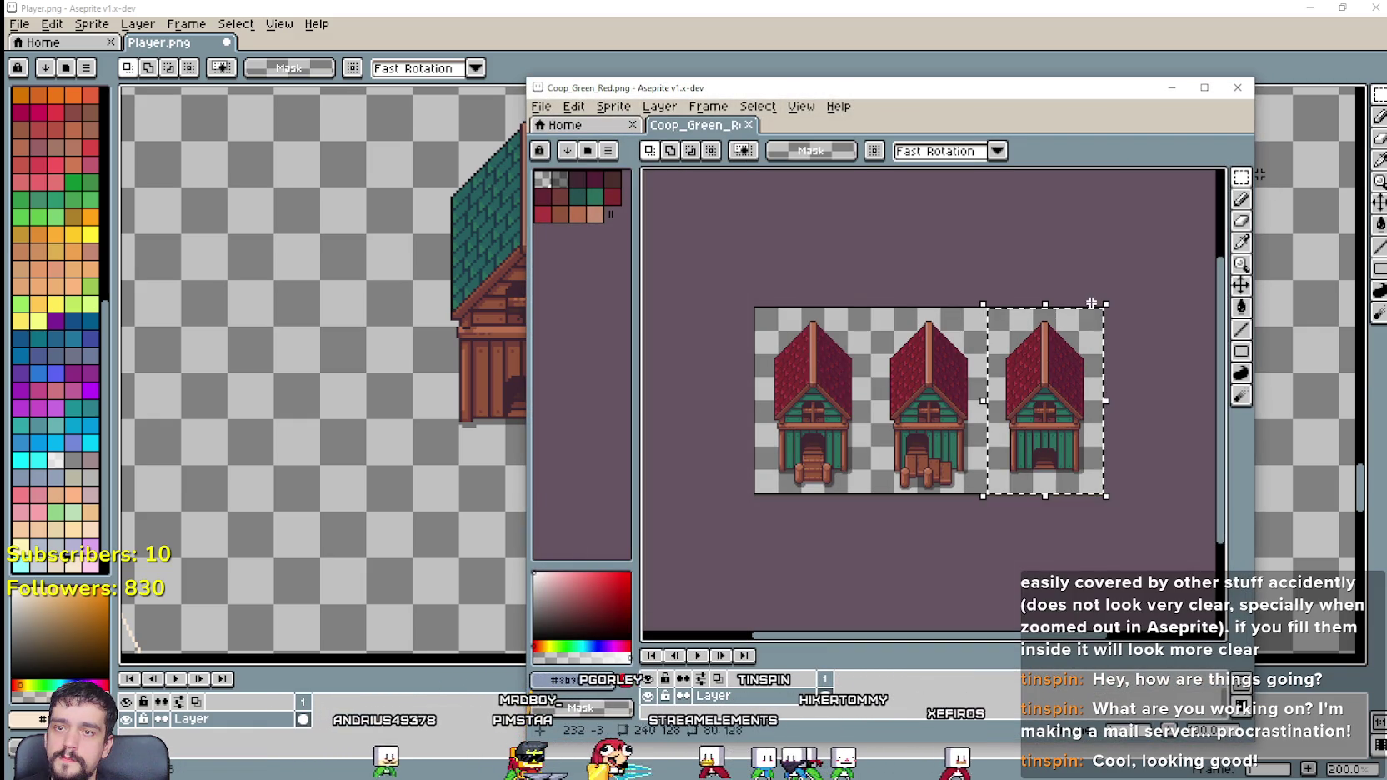
{"action": "key", "text": "ctrl+c"}
{"action": "left_click", "coordinate": [791, 14]}
{"action": "key", "text": "ctrl+v"}
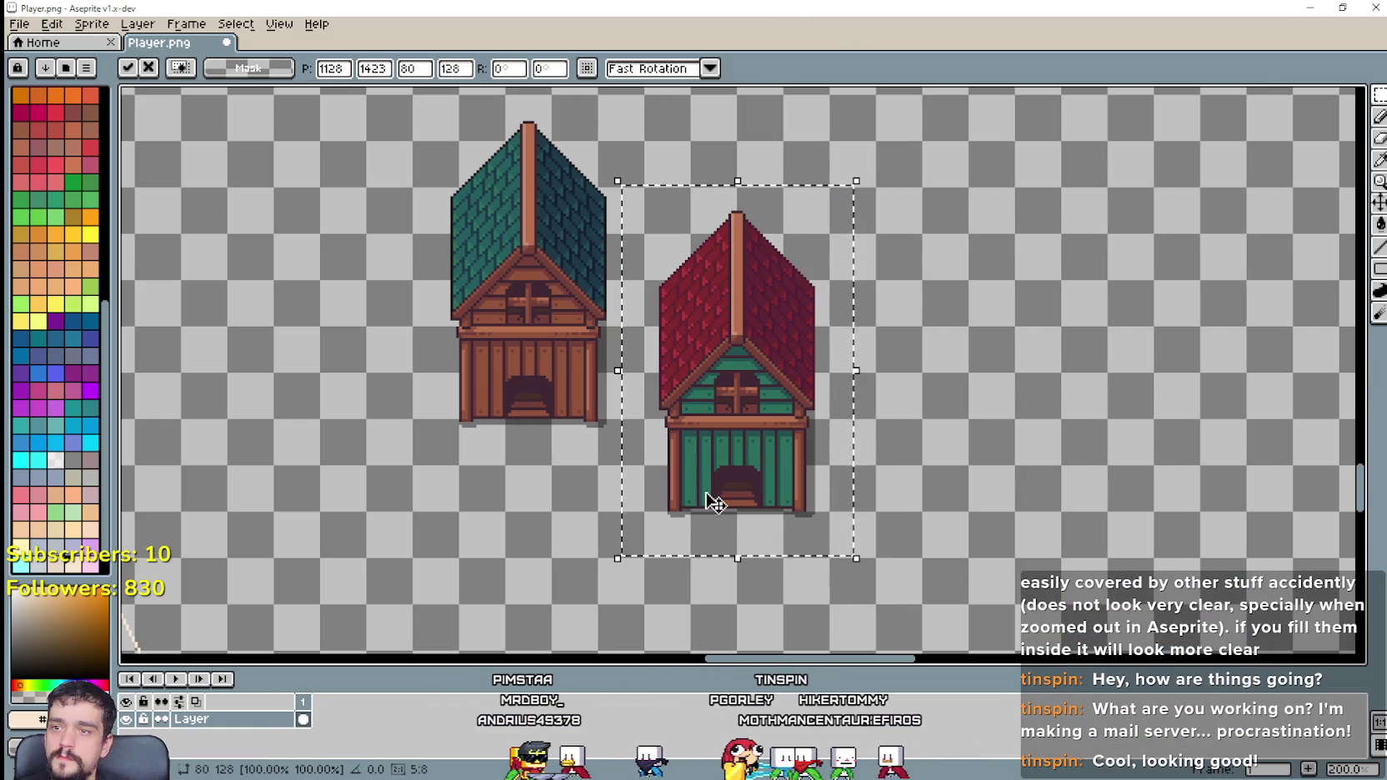
{"action": "left_click_drag", "start_coordinate": [713, 495], "coordinate": [714, 346]}
{"action": "key", "text": "Right"}
{"action": "key", "text": "Right"}
{"action": "key", "text": "Right"}
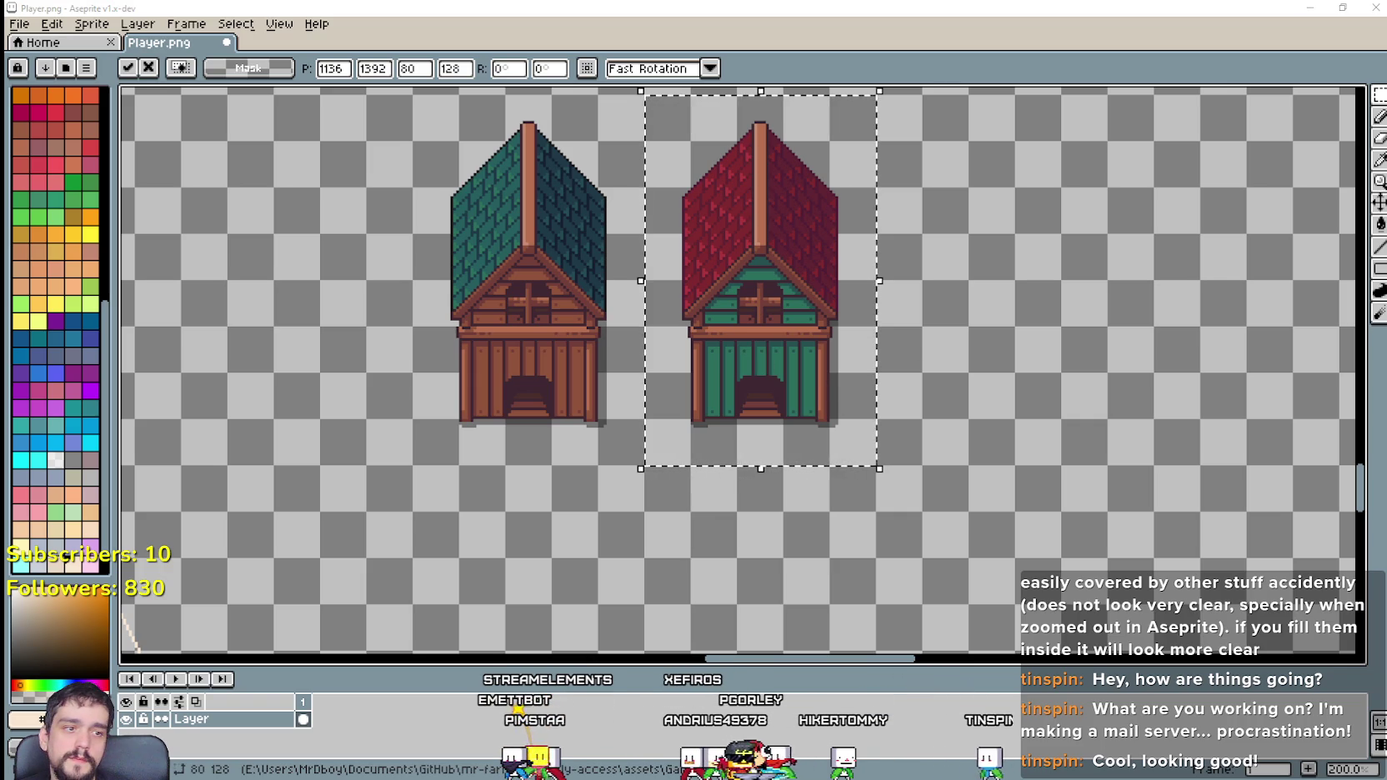
Step: Close Coop_Red_Red, then paste Coop_Red_Blue's third coop into Player.png as the row's third coop
{"action": "key", "text": "alt+Tab"}
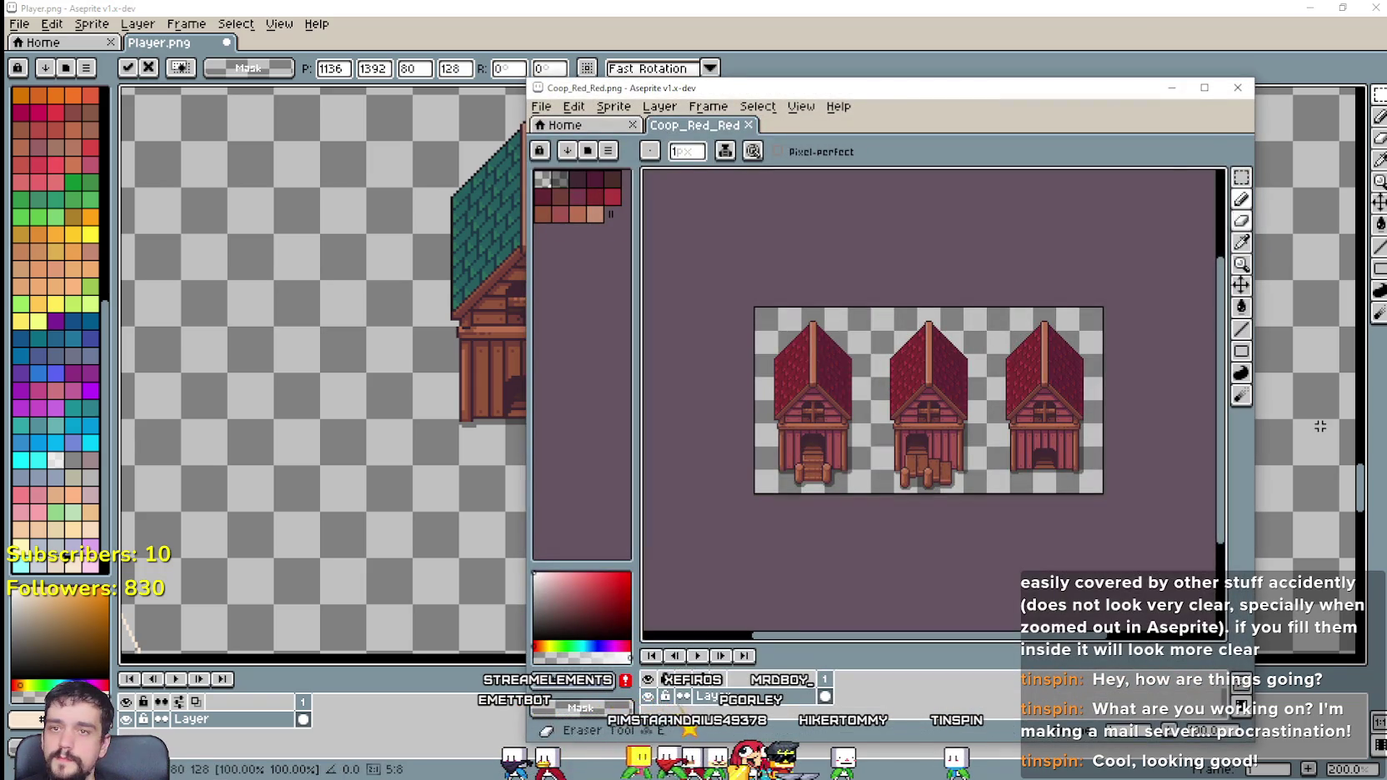
{"action": "left_click", "coordinate": [1241, 87]}
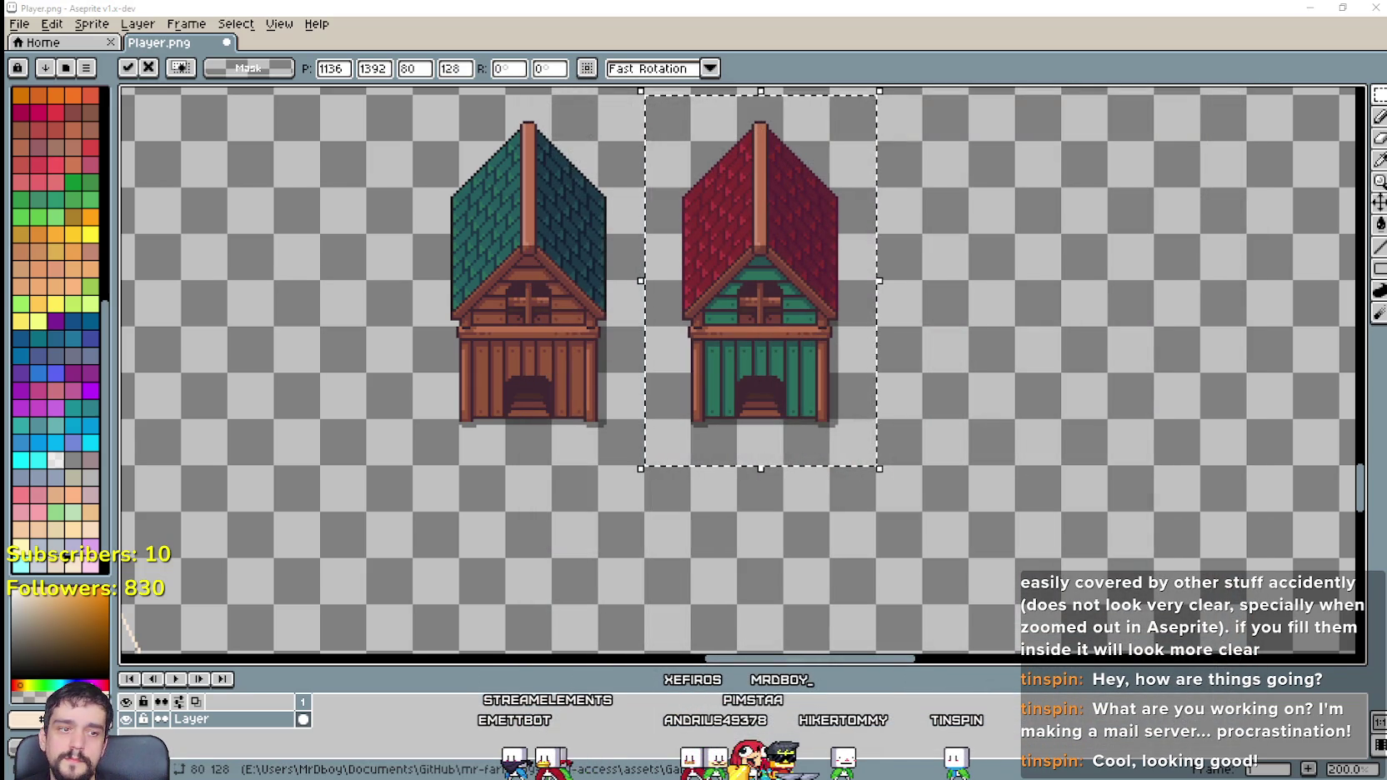
{"action": "key", "text": "alt+Tab"}
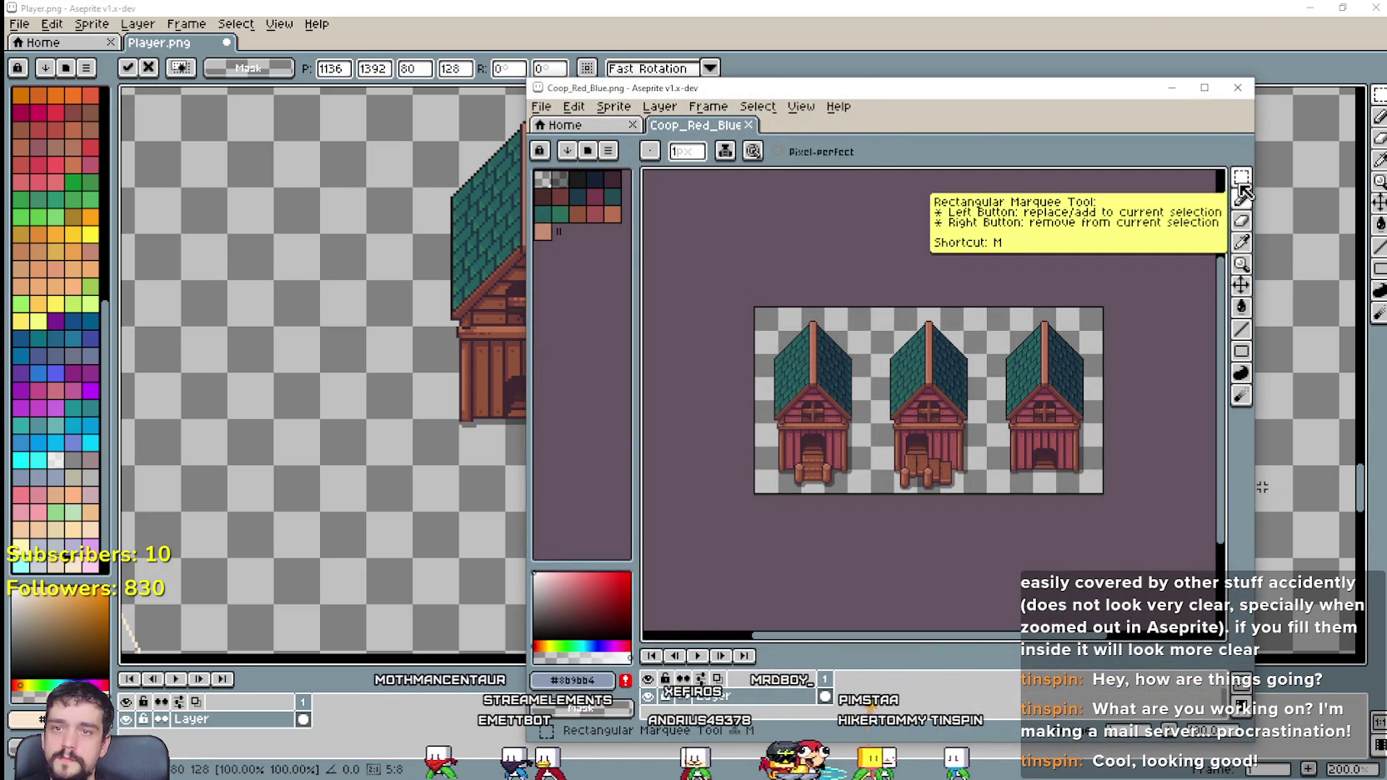
{"action": "left_click", "coordinate": [1242, 177]}
{"action": "left_click_drag", "start_coordinate": [1000, 476], "coordinate": [1103, 306]}
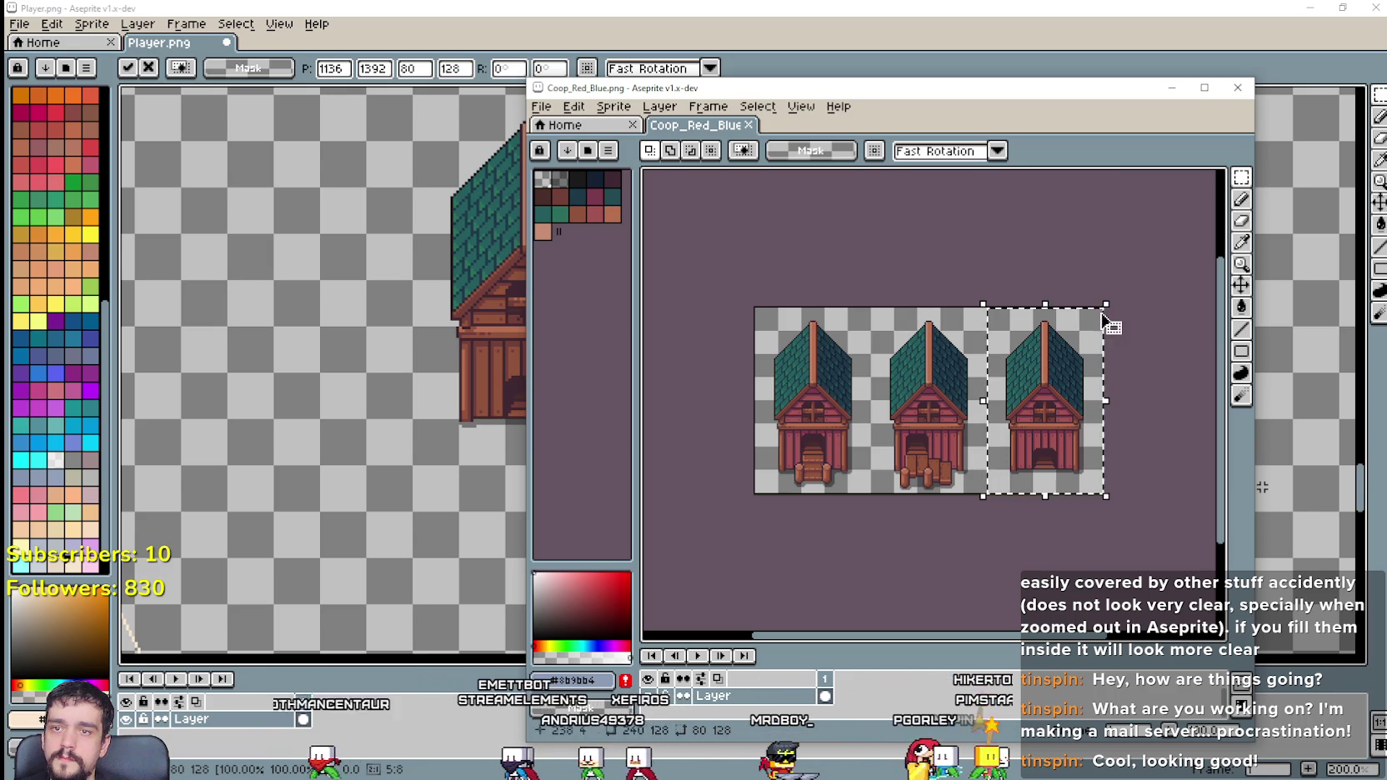
{"action": "key", "text": "alt+Tab"}
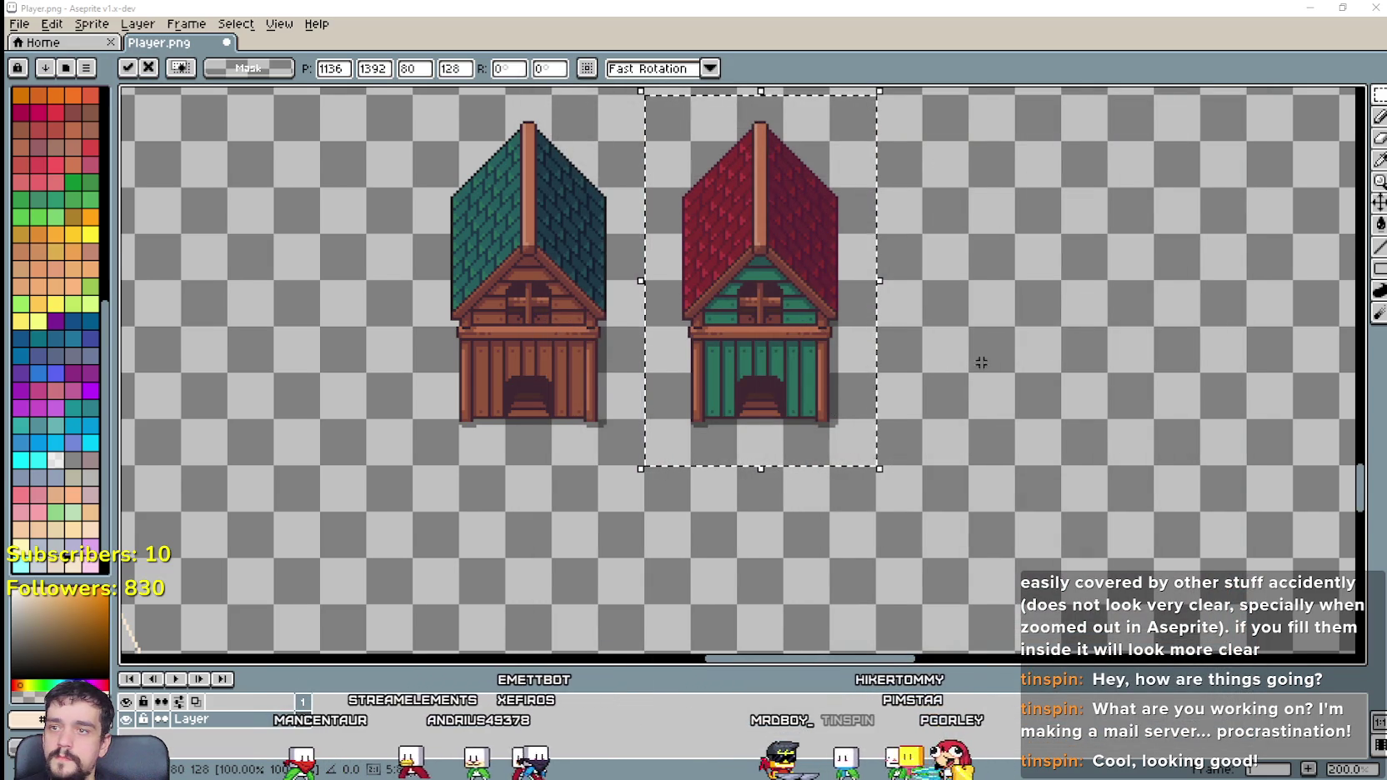
{"action": "key", "text": "ctrl+v"}
{"action": "left_click_drag", "start_coordinate": [765, 371], "coordinate": [984, 297]}
{"action": "scroll", "coordinate": [986, 298], "scroll_direction": "down", "scroll_amount": 2}
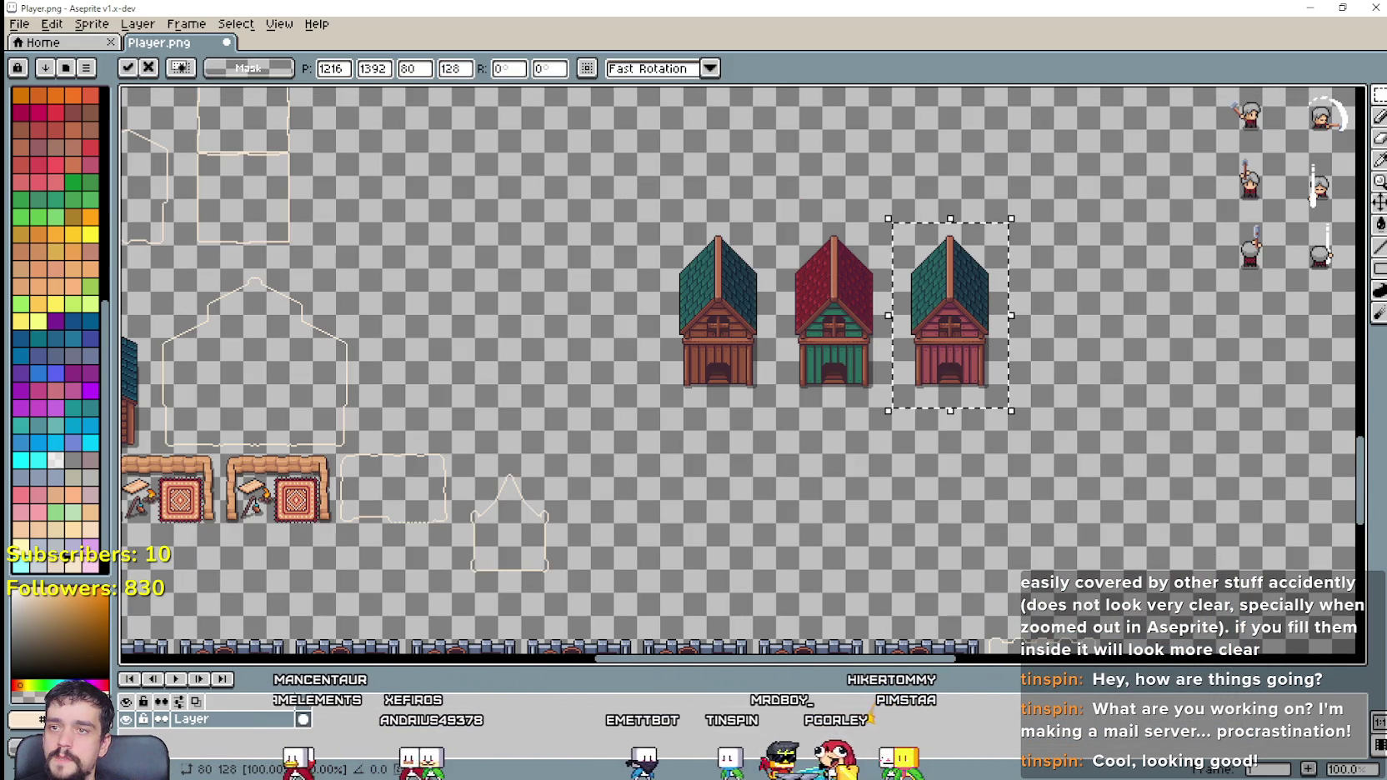
{"action": "scroll", "coordinate": [939, 364], "scroll_direction": "up", "scroll_amount": 2}
{"action": "scroll", "coordinate": [939, 365], "scroll_direction": "up", "scroll_amount": 1}
{"action": "left_click_drag", "start_coordinate": [939, 364], "coordinate": [1030, 391]}
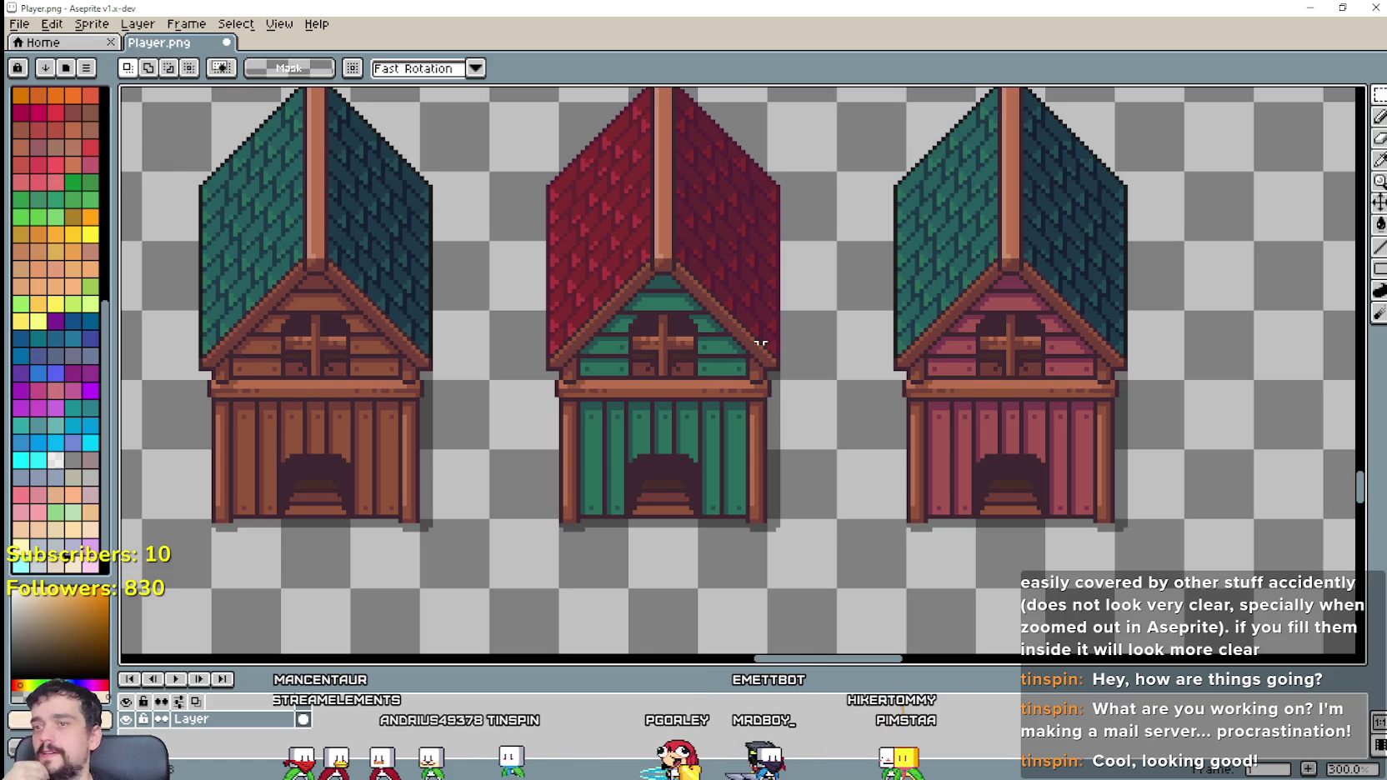
{"action": "left_click_drag", "start_coordinate": [760, 343], "coordinate": [805, 439]}
{"action": "scroll", "coordinate": [806, 417], "scroll_direction": "down", "scroll_amount": 2}
{"action": "scroll", "coordinate": [805, 400], "scroll_direction": "up", "scroll_amount": 1}
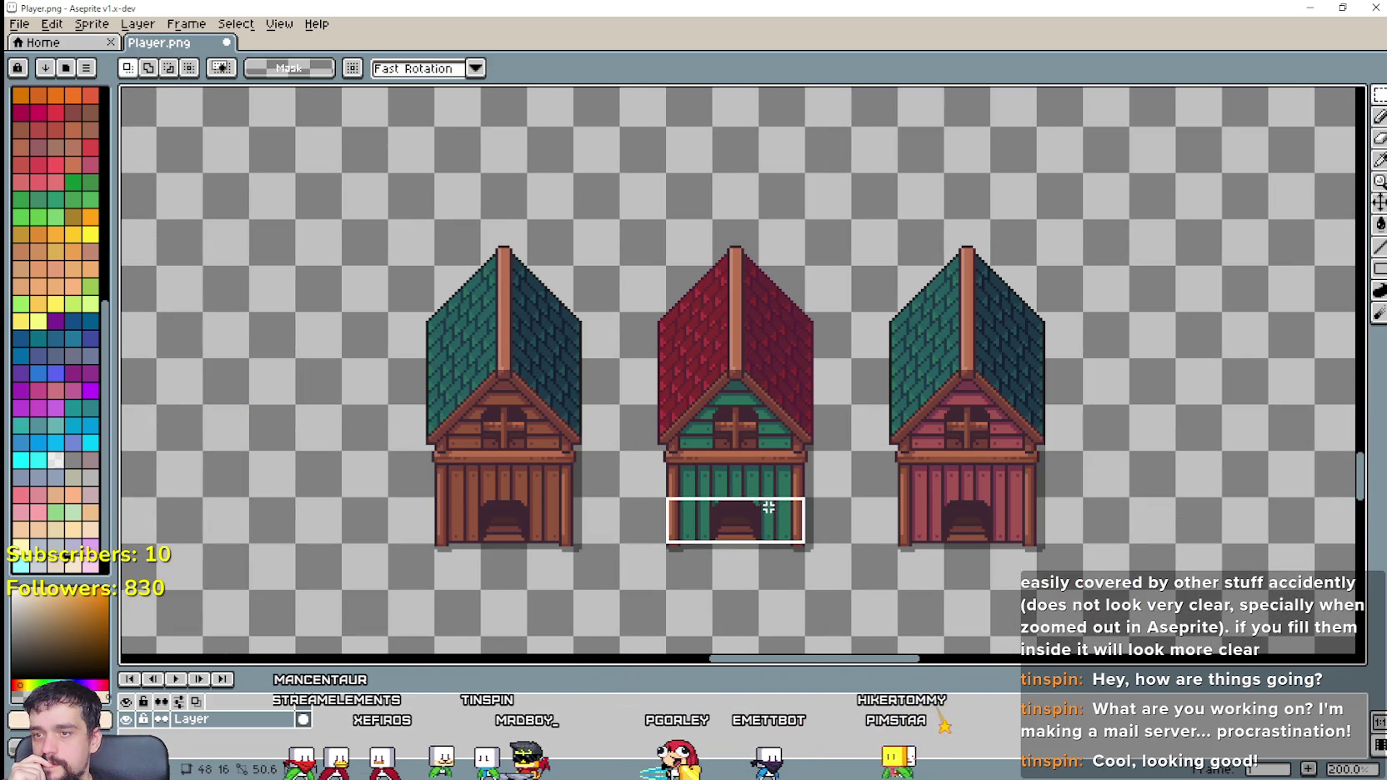
{"action": "left_click_drag", "start_coordinate": [783, 458], "coordinate": [789, 385]}
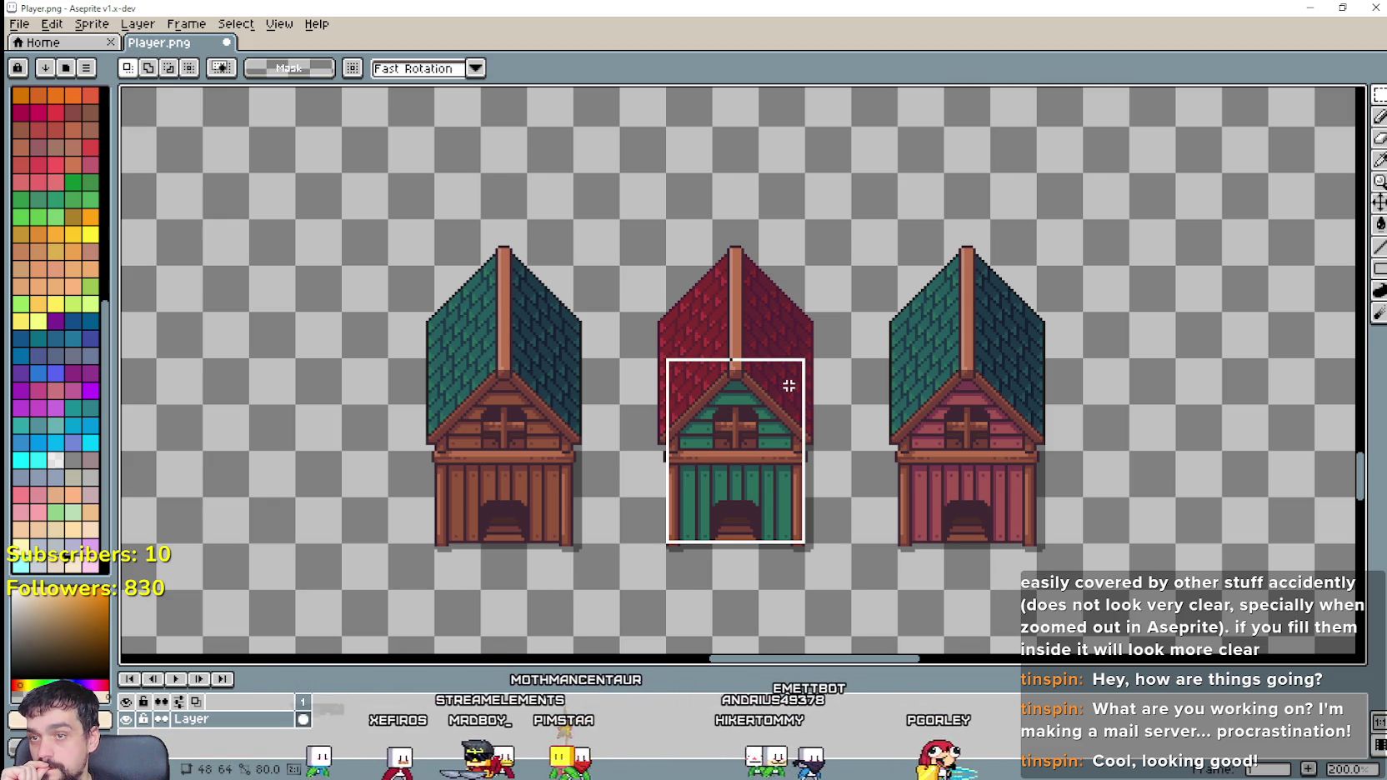
{"action": "left_click_drag", "start_coordinate": [789, 385], "coordinate": [789, 385]}
{"action": "scroll", "coordinate": [772, 550], "scroll_direction": "down", "scroll_amount": 1}
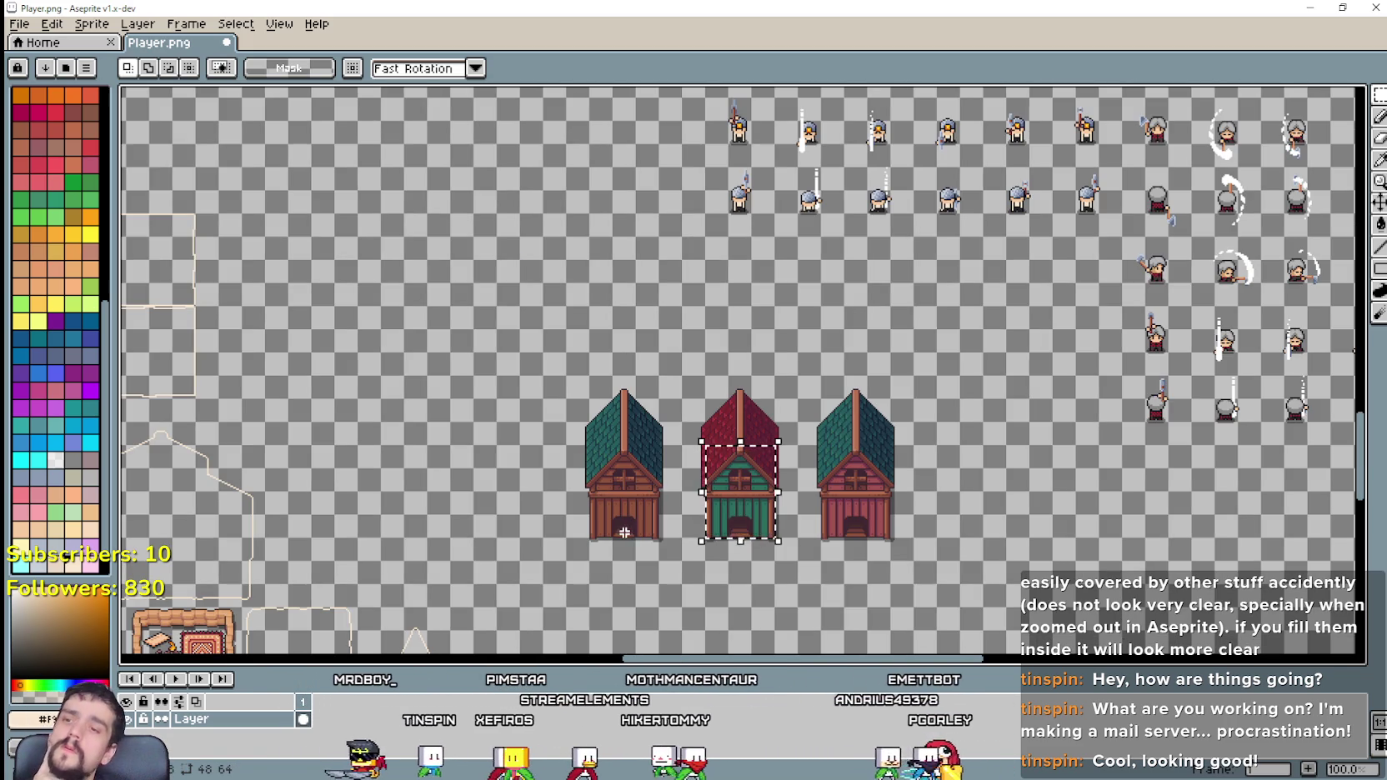
{"action": "left_click_drag", "start_coordinate": [747, 534], "coordinate": [631, 542]}
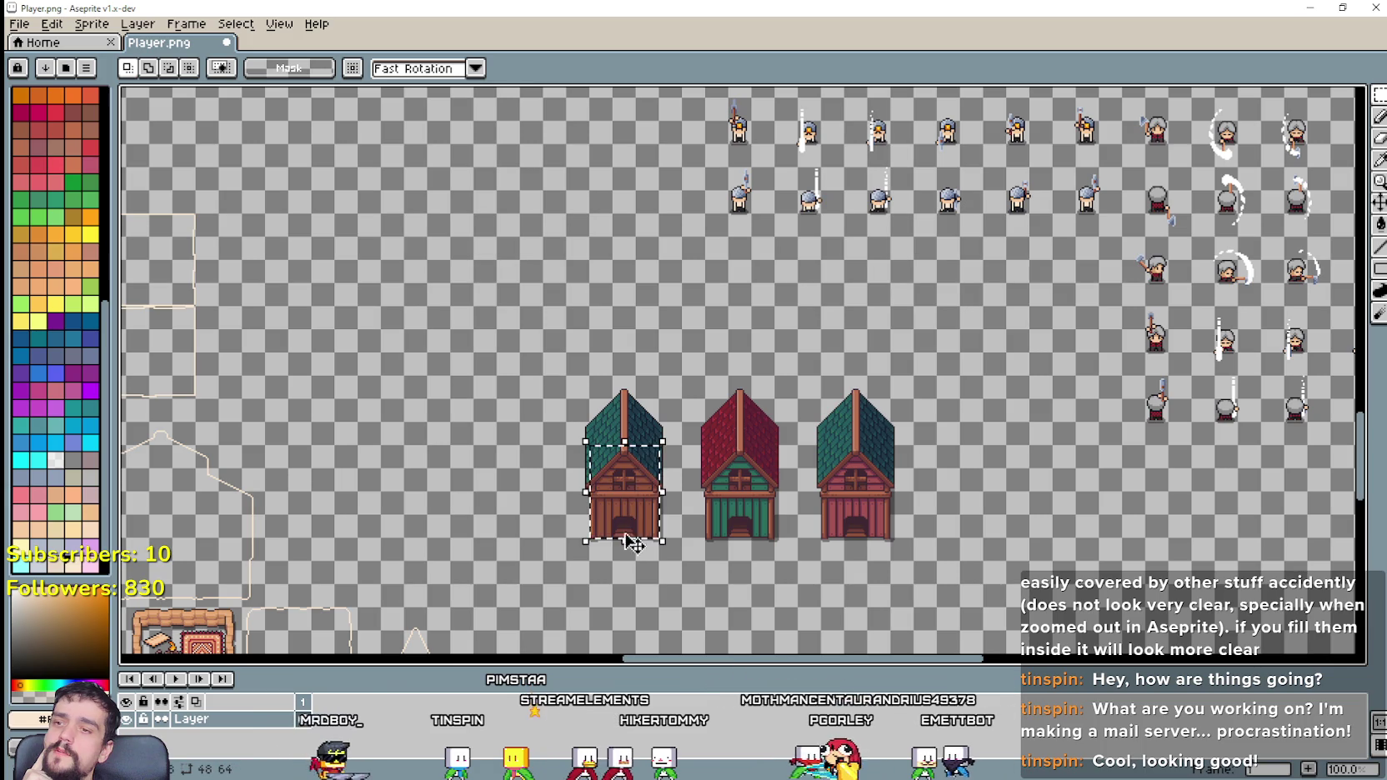
{"action": "scroll", "coordinate": [743, 489], "scroll_direction": "up", "scroll_amount": 1}
{"action": "scroll", "coordinate": [743, 489], "scroll_direction": "down", "scroll_amount": 2}
Step: Select the three new coops and shift them to the left
{"action": "scroll", "coordinate": [500, 375], "scroll_direction": "up", "scroll_amount": 1}
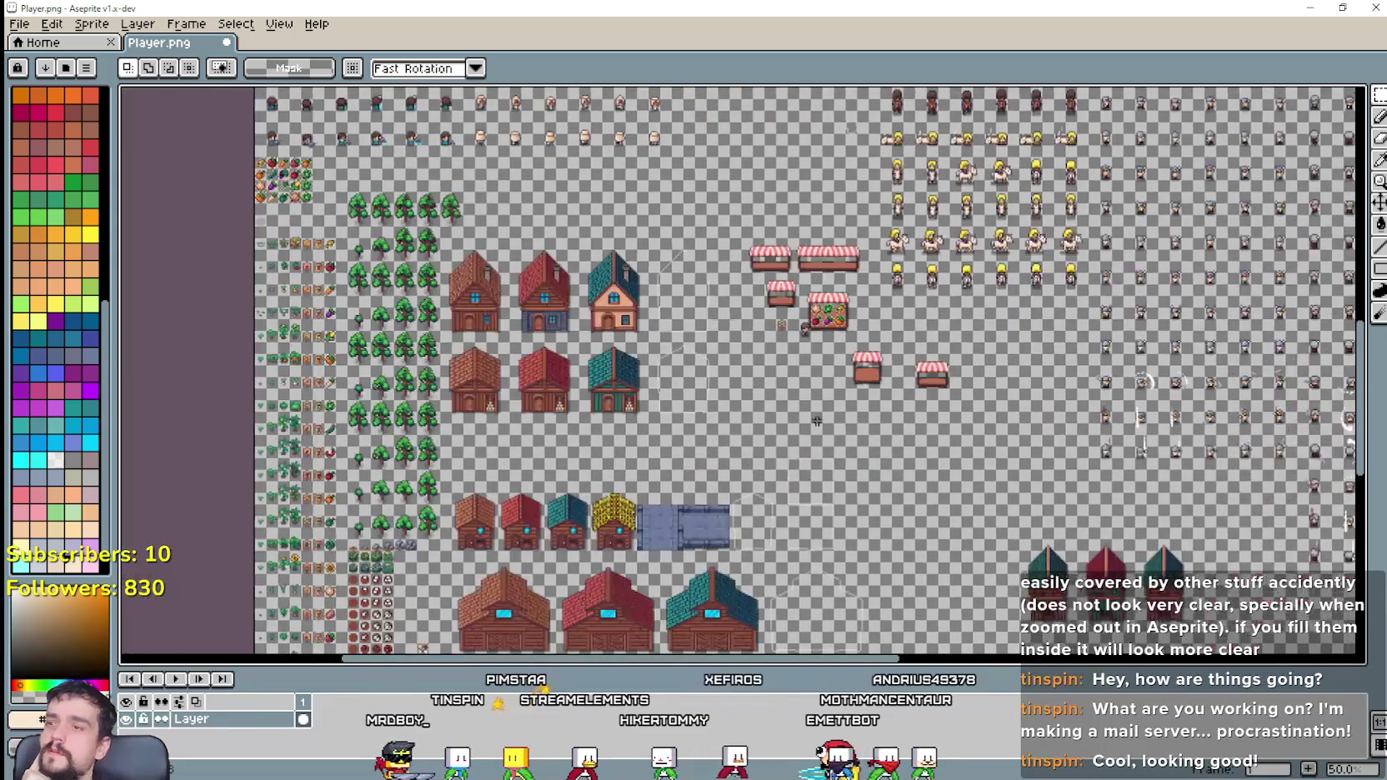
{"action": "scroll", "coordinate": [385, 323], "scroll_direction": "up", "scroll_amount": 1}
{"action": "scroll", "coordinate": [404, 348], "scroll_direction": "up", "scroll_amount": 1}
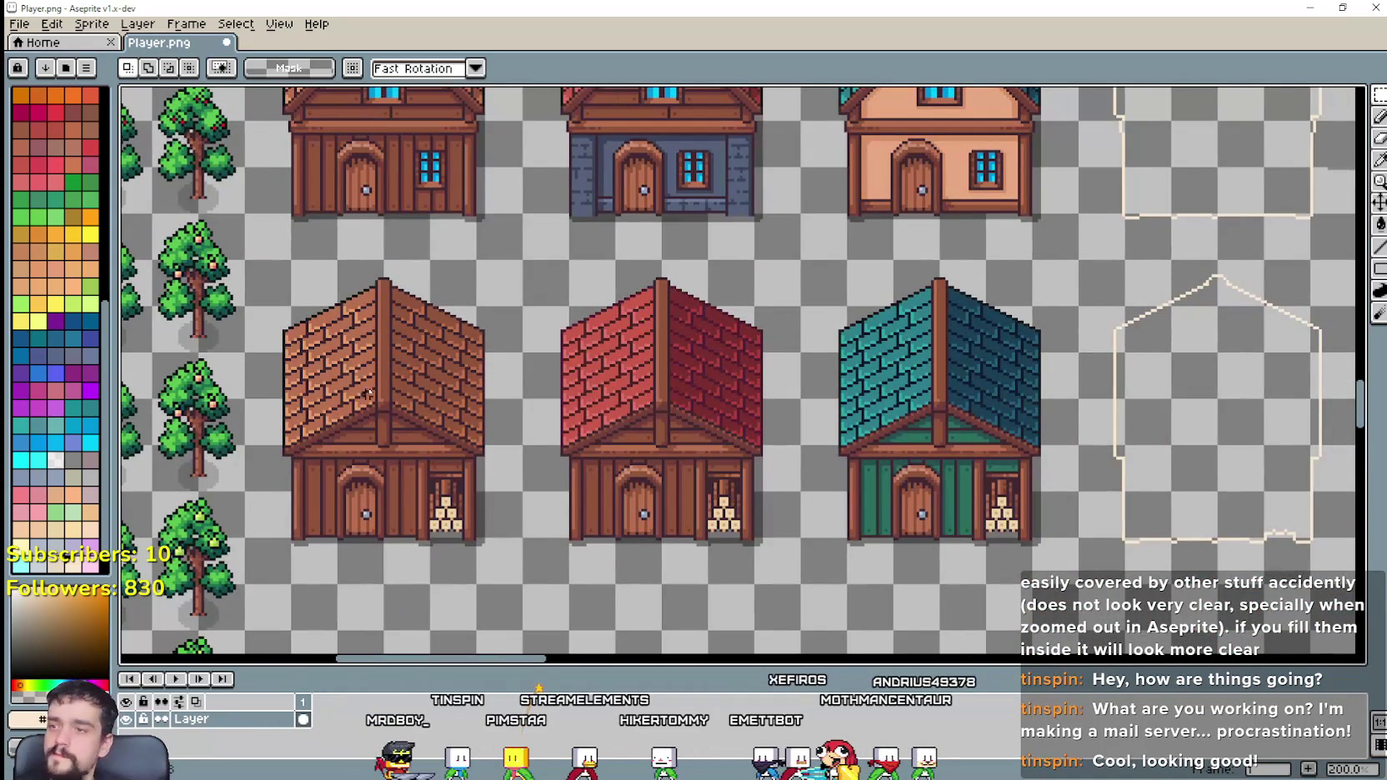
{"action": "left_click_drag", "start_coordinate": [413, 402], "coordinate": [1006, 310]}
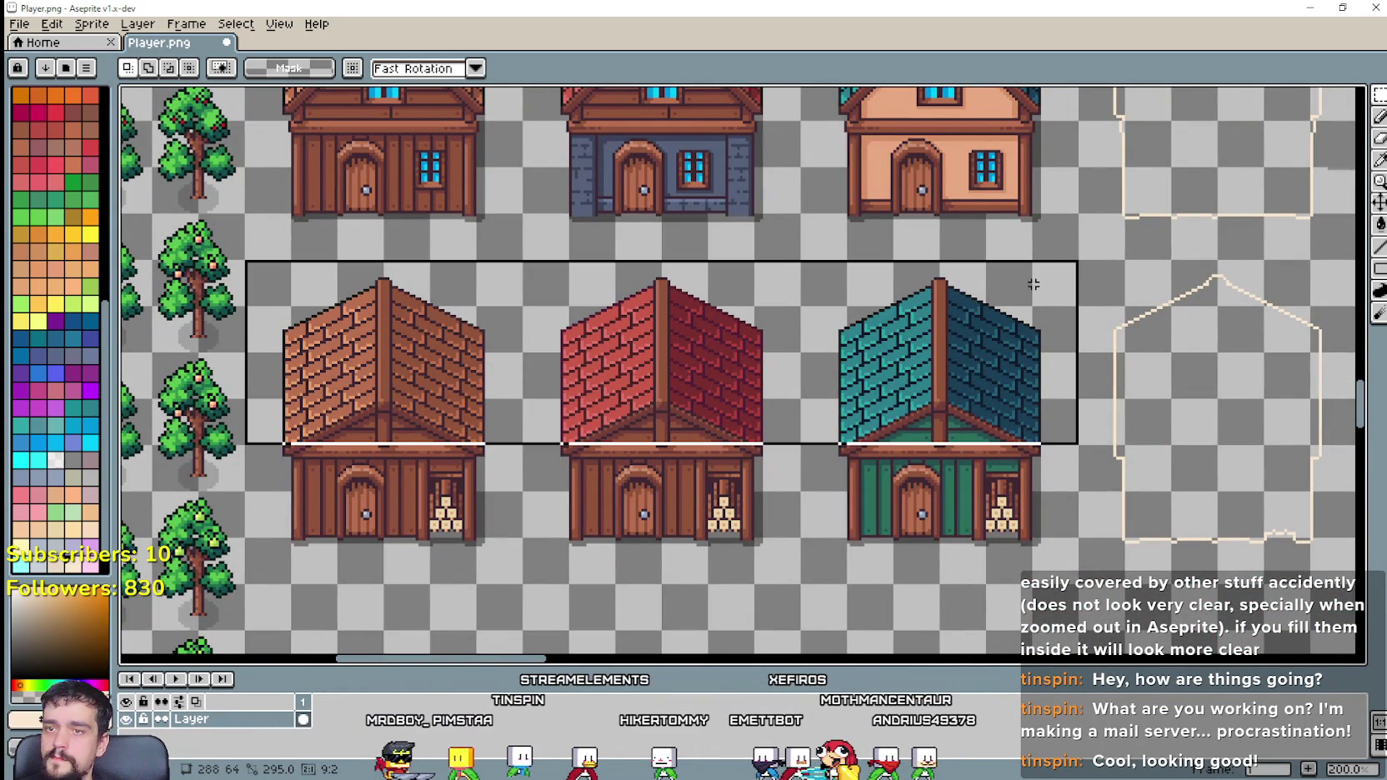
{"action": "scroll", "coordinate": [1000, 382], "scroll_direction": "down", "scroll_amount": 3}
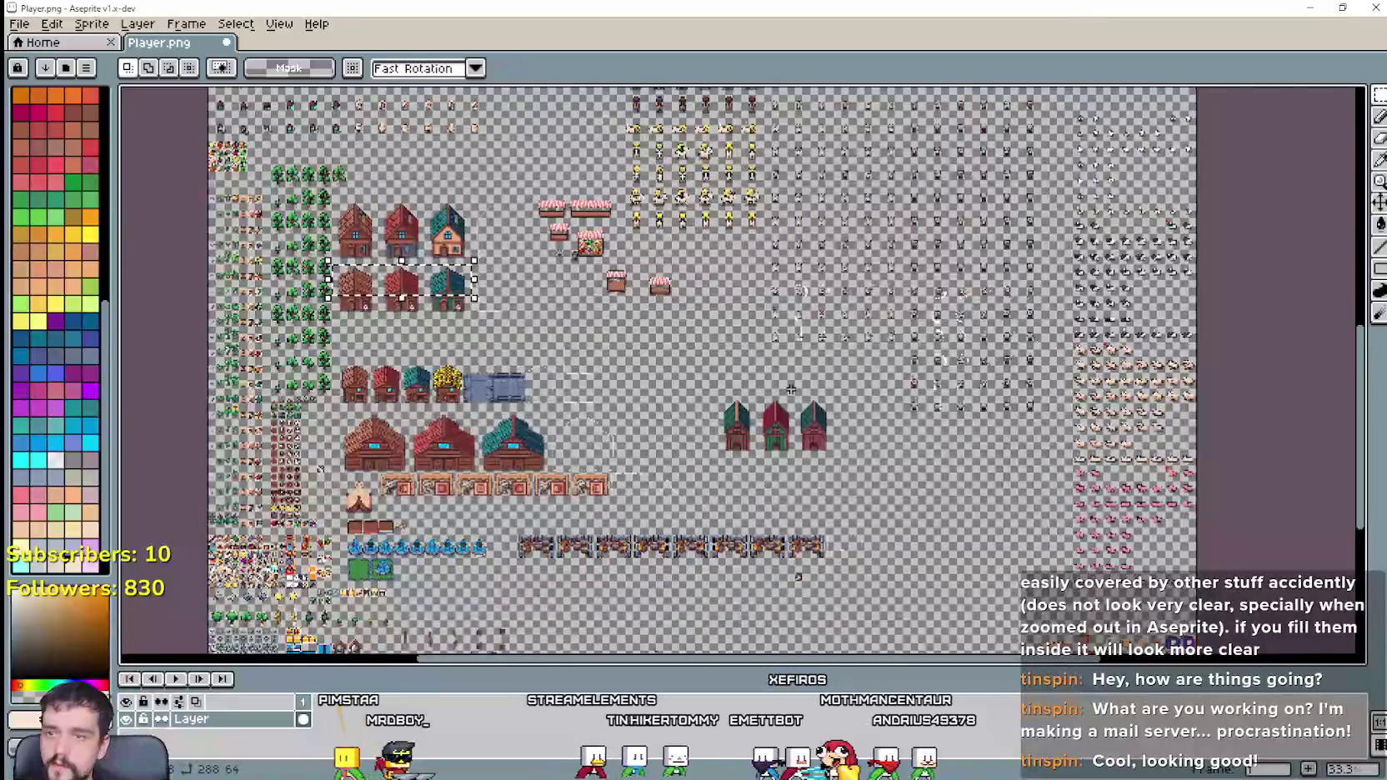
{"action": "scroll", "coordinate": [680, 499], "scroll_direction": "up", "scroll_amount": 1}
{"action": "left_click_drag", "start_coordinate": [671, 505], "coordinate": [892, 370]}
{"action": "scroll", "coordinate": [767, 450], "scroll_direction": "up", "scroll_amount": 1}
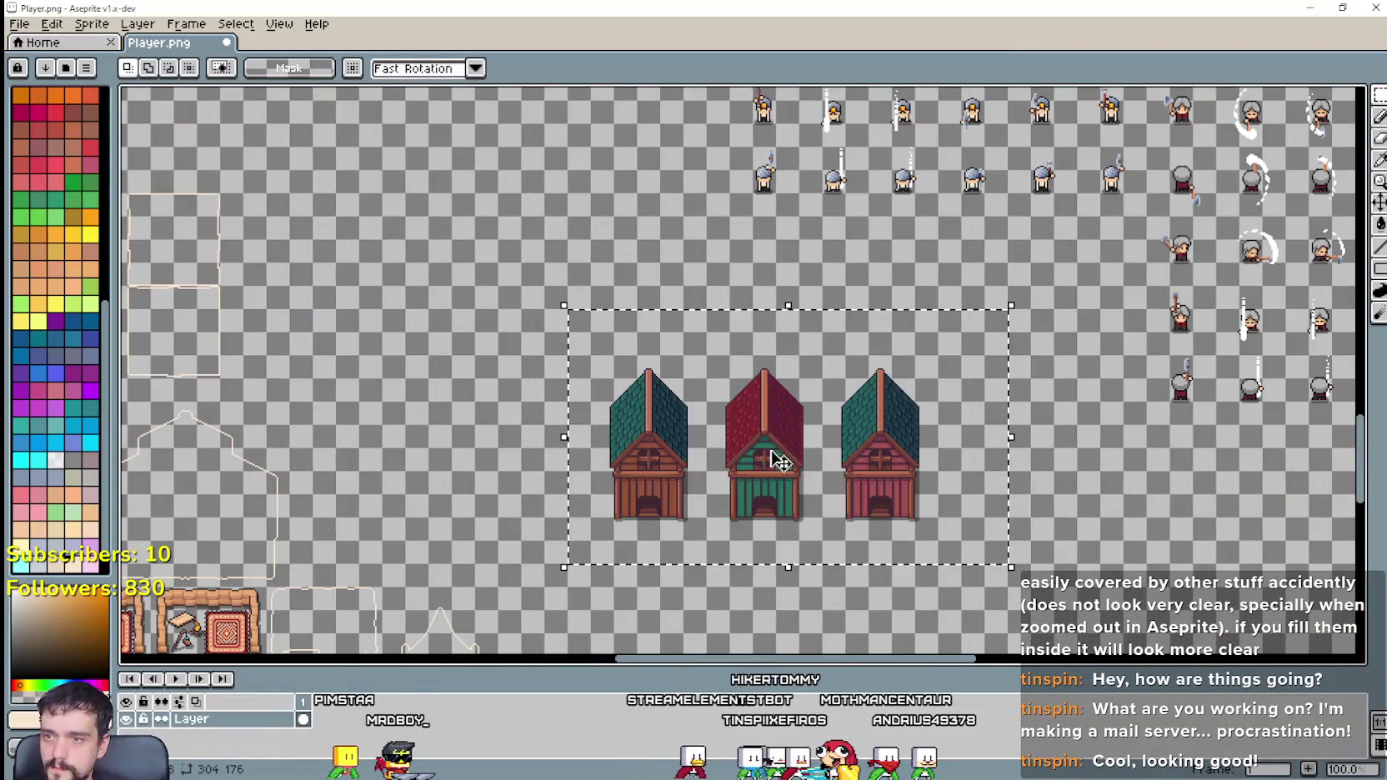
{"action": "left_click_drag", "start_coordinate": [773, 459], "coordinate": [704, 501]}
Step: Paste the row of three roofs and position it above the coops
{"action": "key", "text": "ctrl+v"}
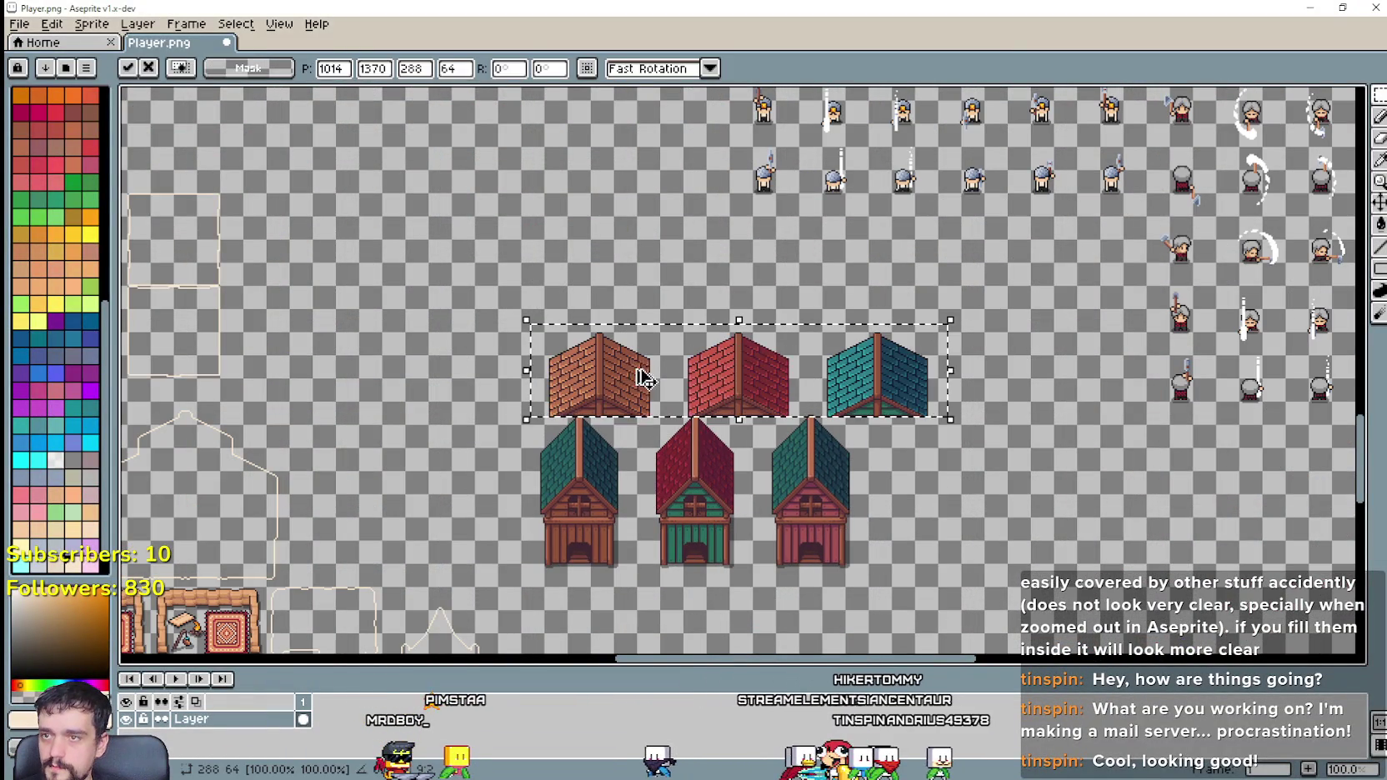
{"action": "scroll", "coordinate": [719, 379], "scroll_direction": "down", "scroll_amount": 1}
{"action": "scroll", "coordinate": [719, 388], "scroll_direction": "up", "scroll_amount": 2}
{"action": "left_click_drag", "start_coordinate": [719, 390], "coordinate": [651, 356]}
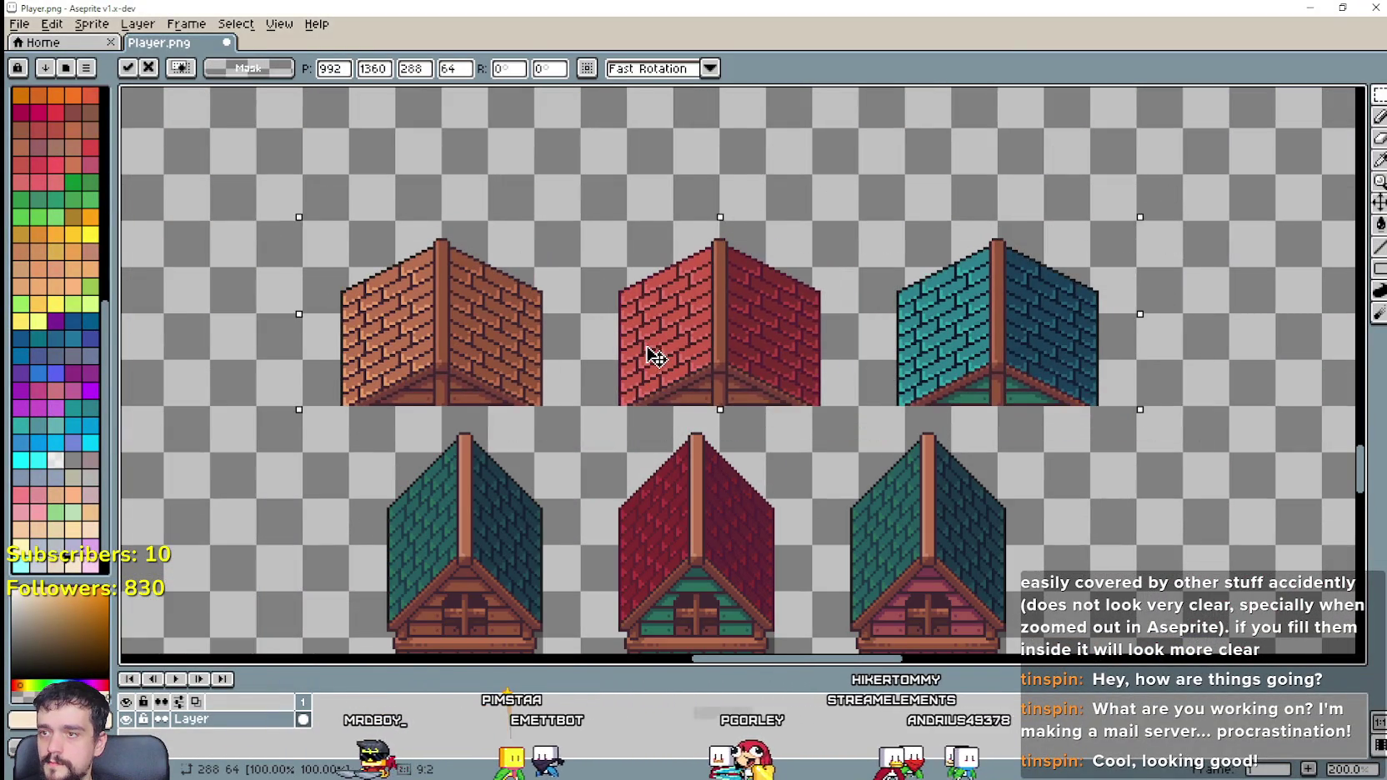
{"action": "key", "text": "Return"}
Step: Frame the row of houses with the rectangular marquee ready
{"action": "left_click_drag", "start_coordinate": [650, 526], "coordinate": [679, 377]}
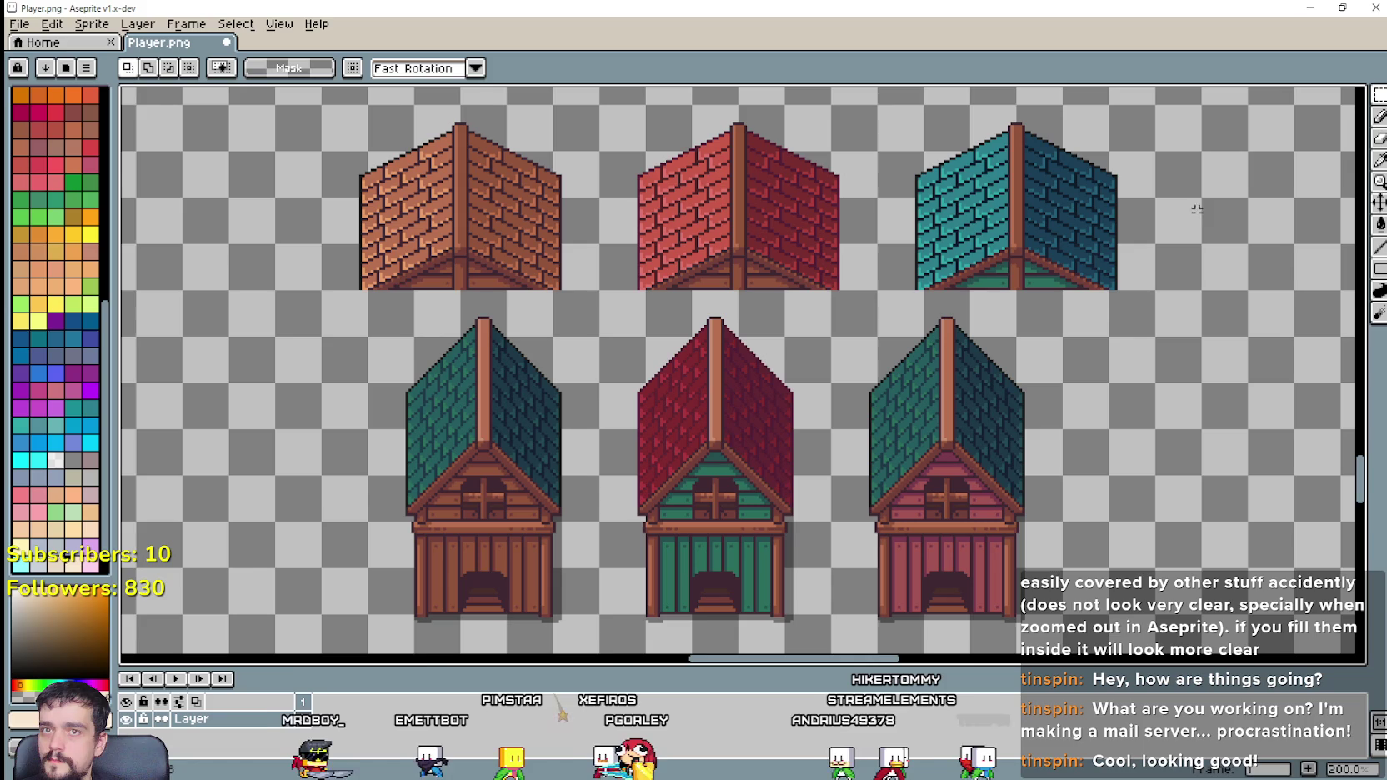
{"action": "left_click_drag", "start_coordinate": [472, 397], "coordinate": [510, 380]}
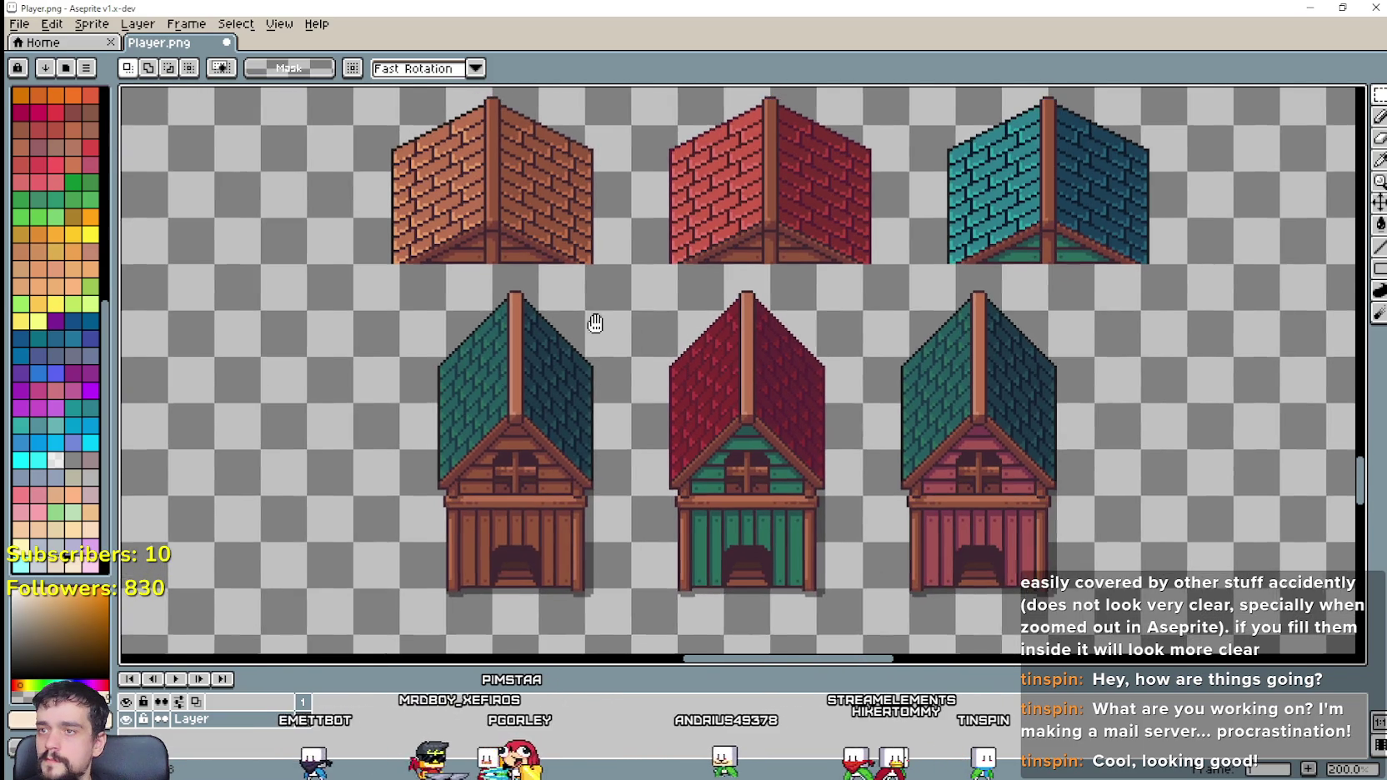
{"action": "key", "text": "i"}
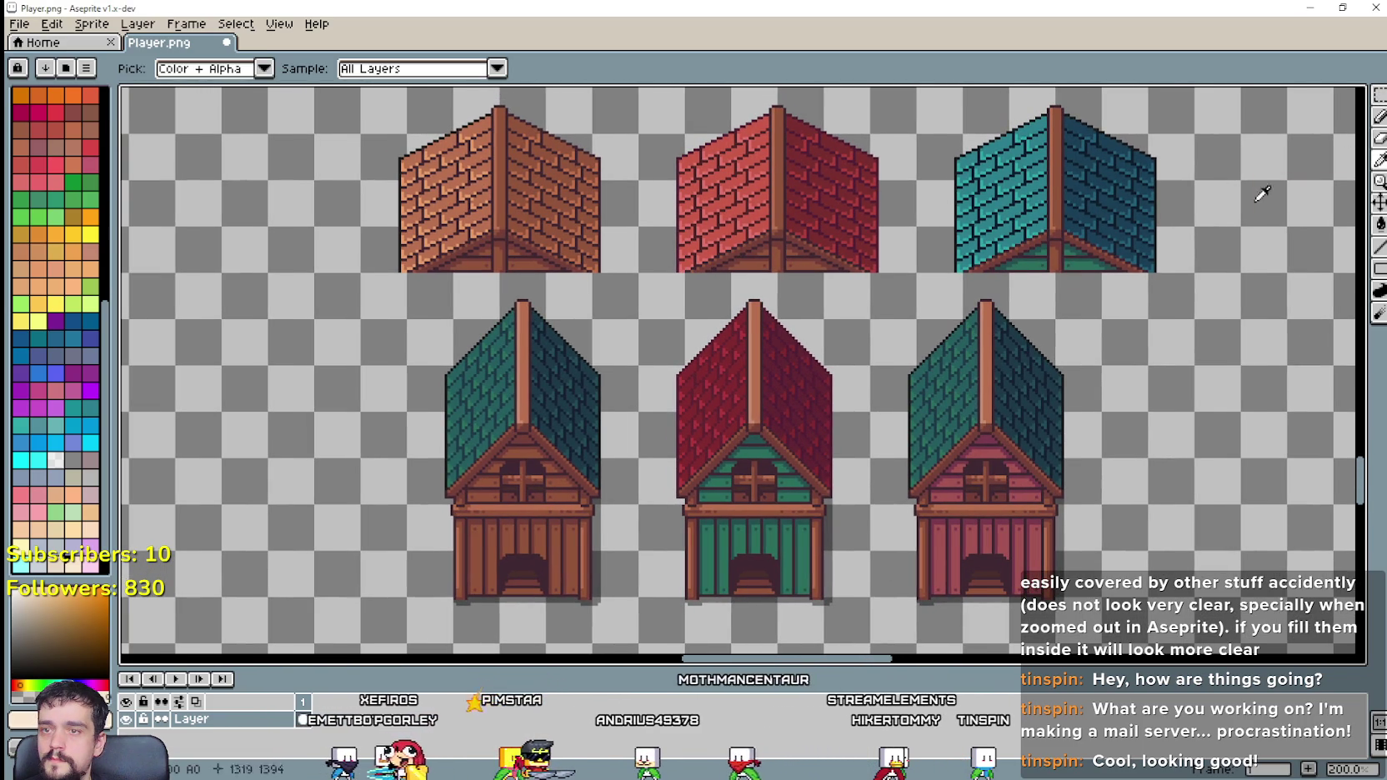
{"action": "scroll", "coordinate": [787, 274], "scroll_direction": "up", "scroll_amount": 1}
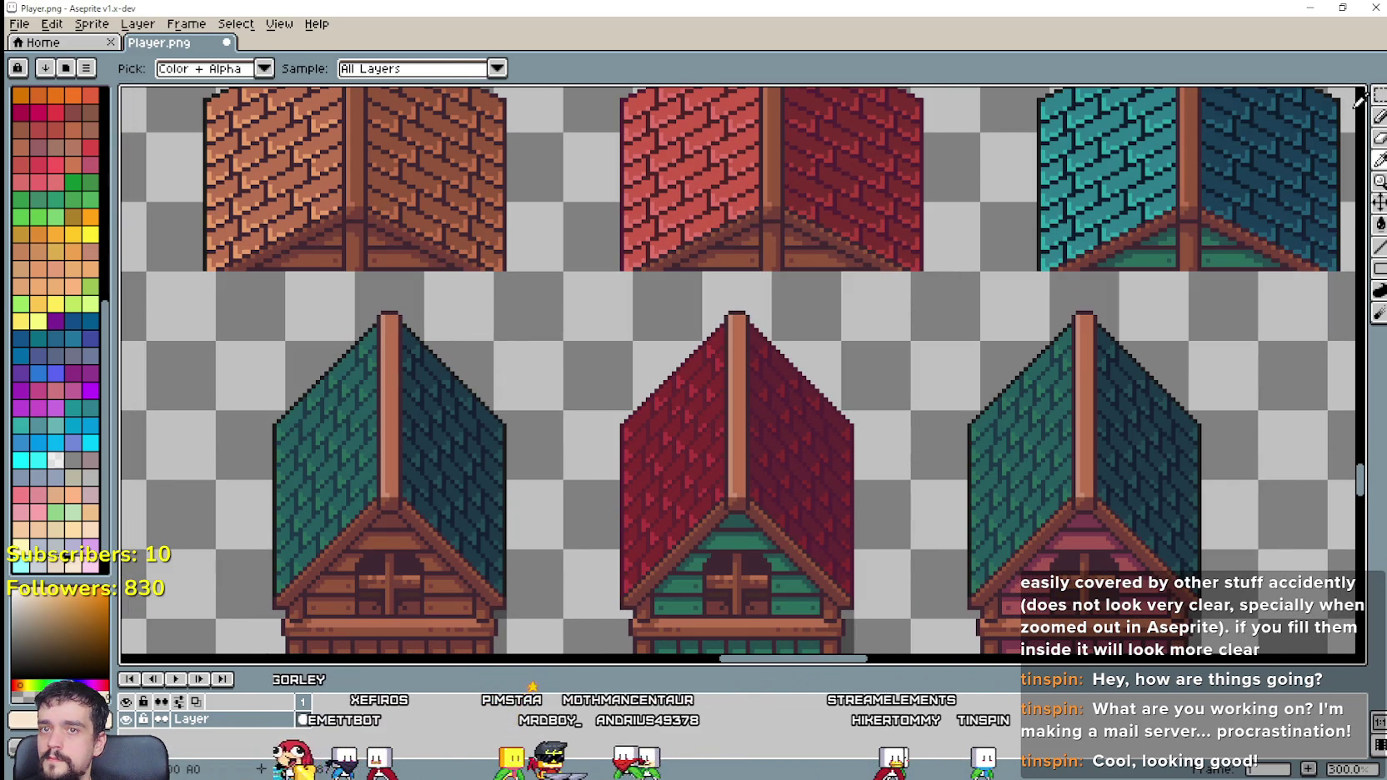
{"action": "key", "text": "m"}
{"action": "scroll", "coordinate": [458, 496], "scroll_direction": "down", "scroll_amount": 1}
{"action": "left_click_drag", "start_coordinate": [458, 495], "coordinate": [549, 548]}
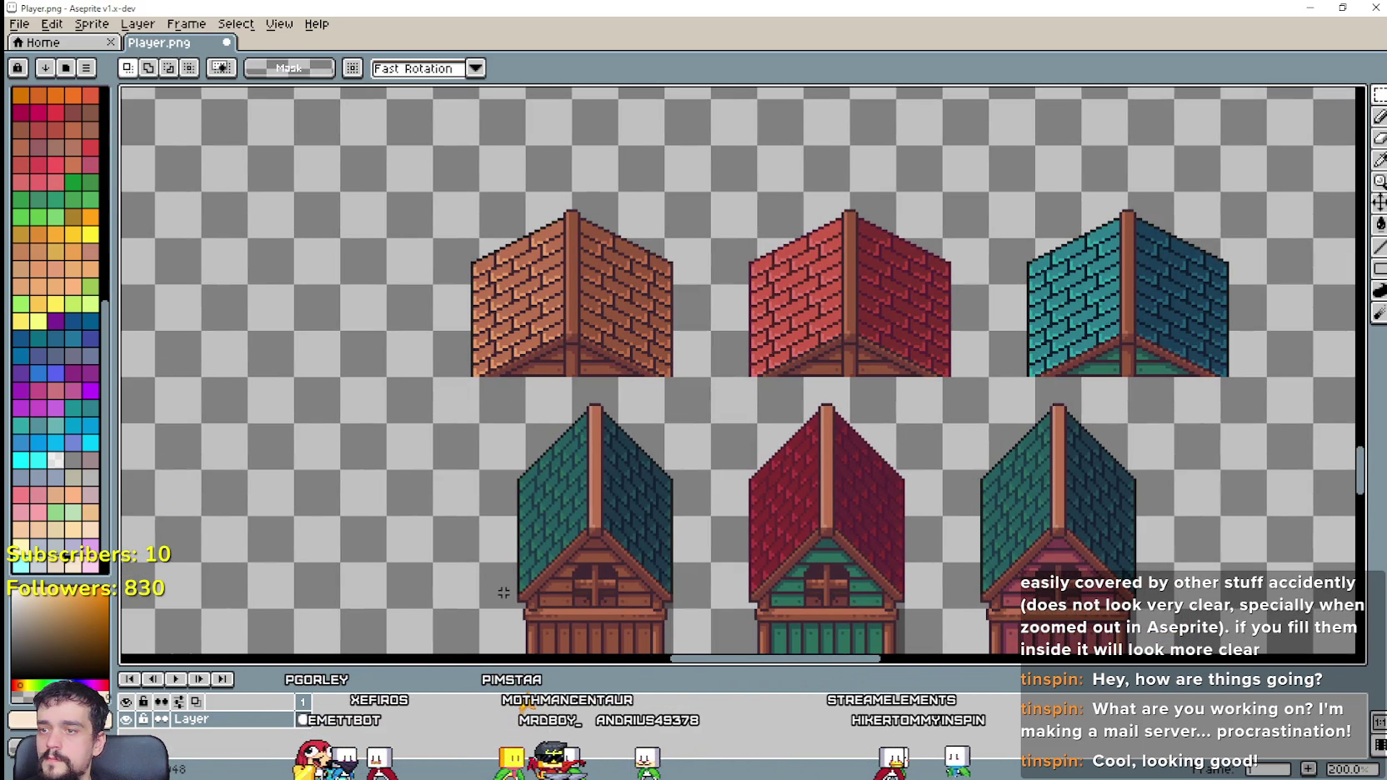
Step: Select the left face of the first house's teal roof
{"action": "left_click_drag", "start_coordinate": [581, 433], "coordinate": [475, 376]}
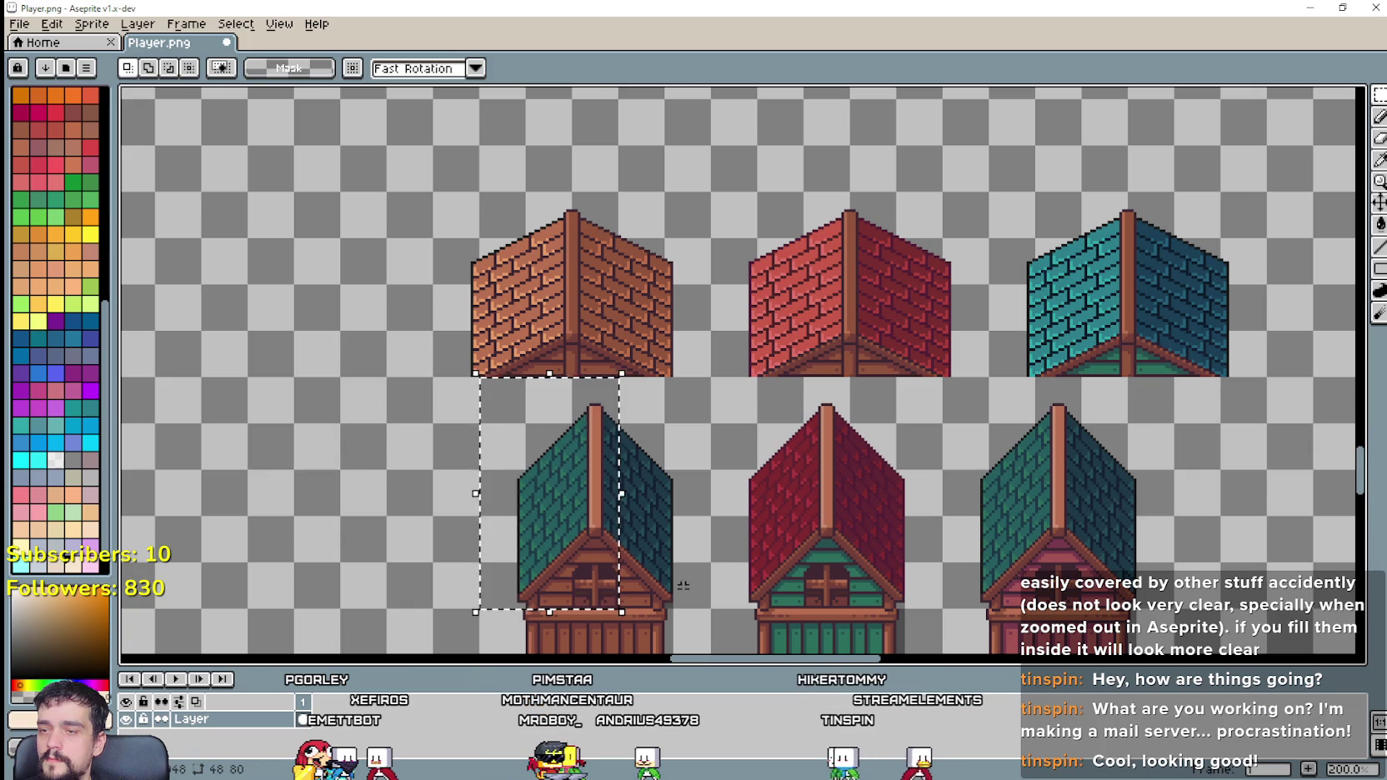
{"action": "mouse_move", "coordinate": [678, 574]}
{"action": "left_mouse_down"}
{"action": "mouse_move", "coordinate": [641, 350]}
{"action": "mouse_move", "coordinate": [777, 534]}
{"action": "mouse_move", "coordinate": [788, 438]}
{"action": "left_mouse_up"}
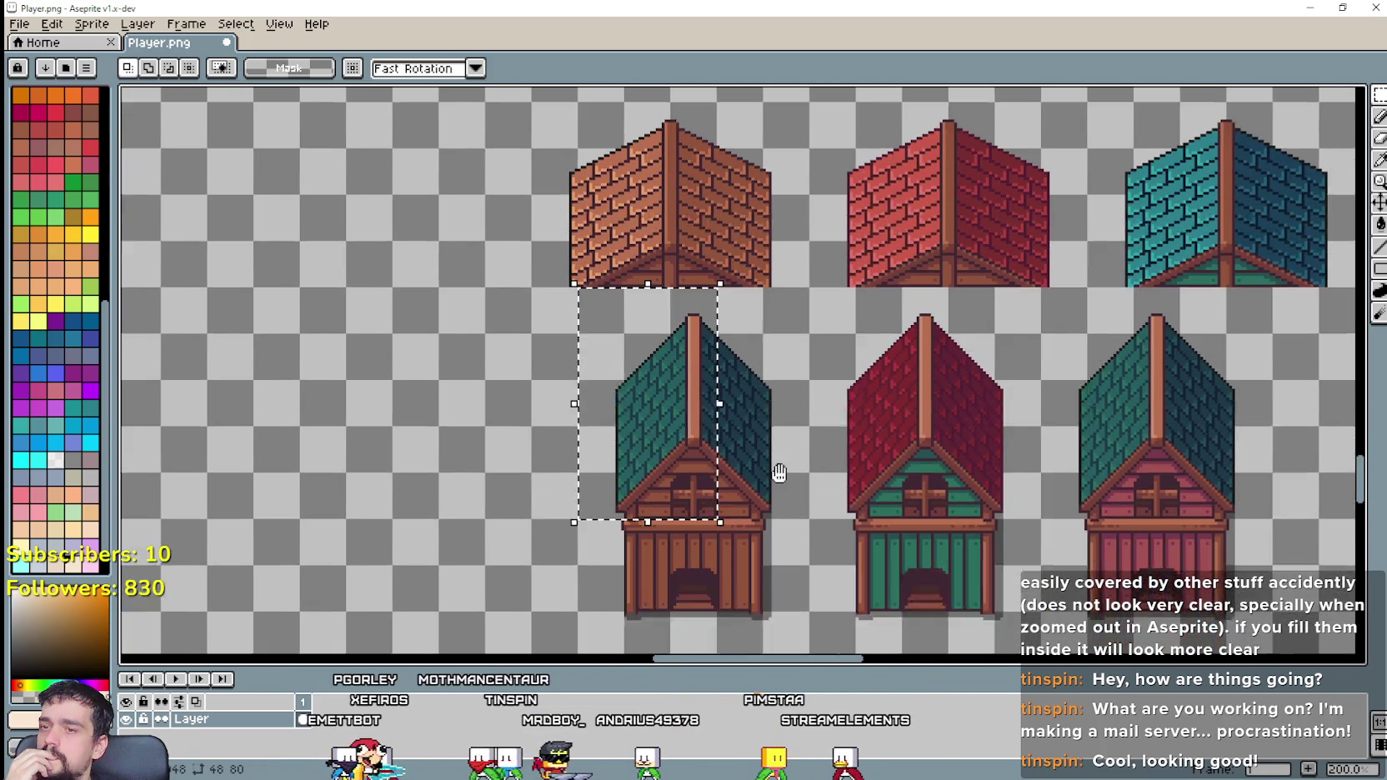
{"action": "left_click", "coordinate": [687, 578]}
{"action": "scroll", "coordinate": [680, 559], "scroll_direction": "up", "scroll_amount": 1}
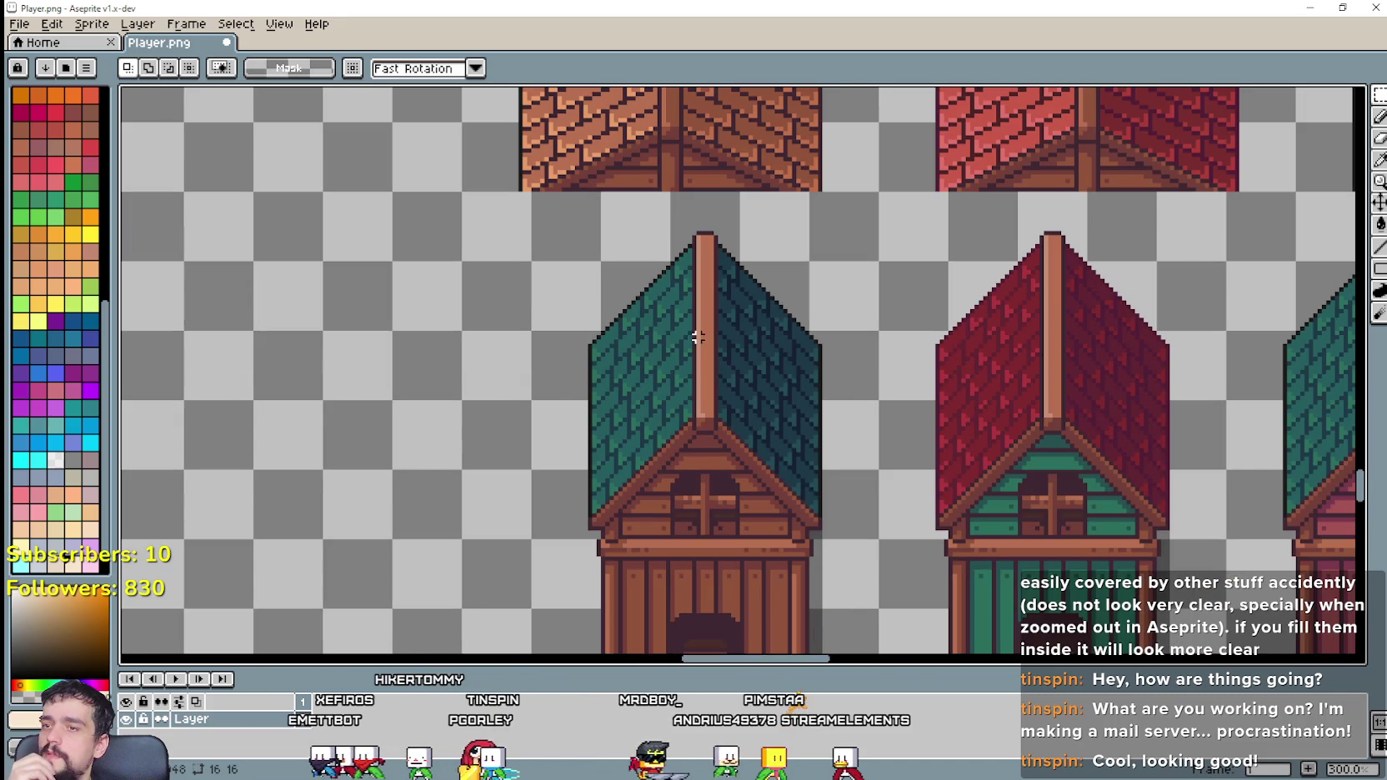
{"action": "left_click_drag", "start_coordinate": [533, 265], "coordinate": [671, 539]}
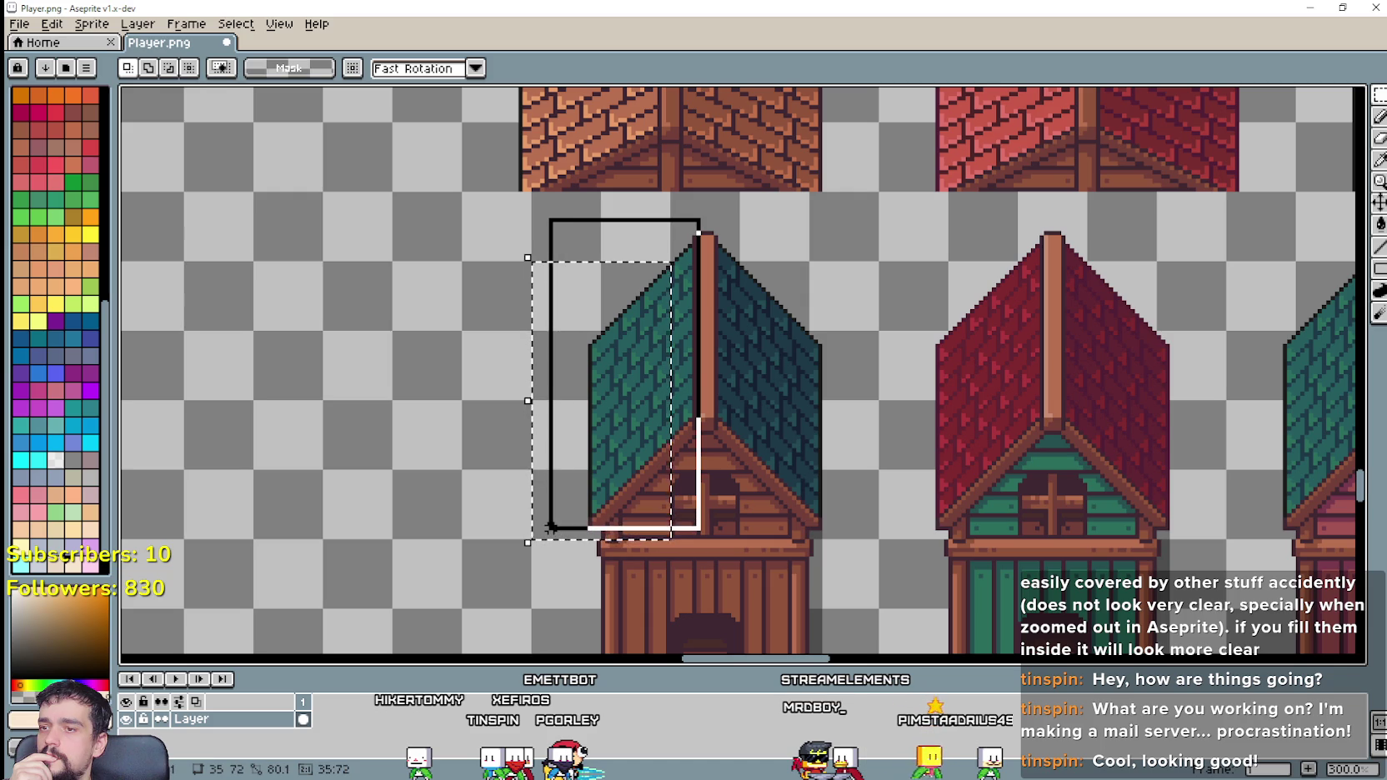
{"action": "left_click_drag", "start_coordinate": [828, 315], "coordinate": [823, 399]}
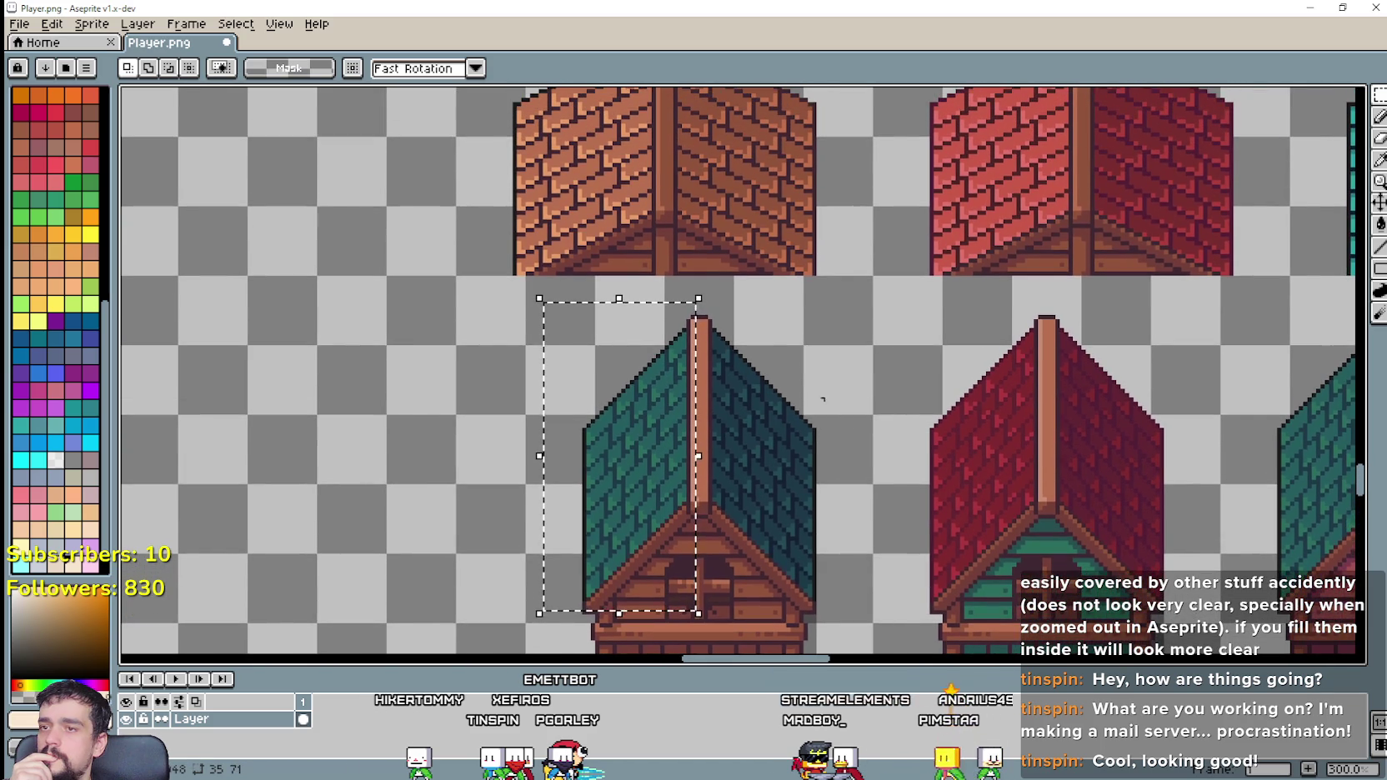
Step: Fill the left roof face with brick brown sampled from the brown roof, undoing a tan trial
{"action": "left_click", "coordinate": [1377, 161]}
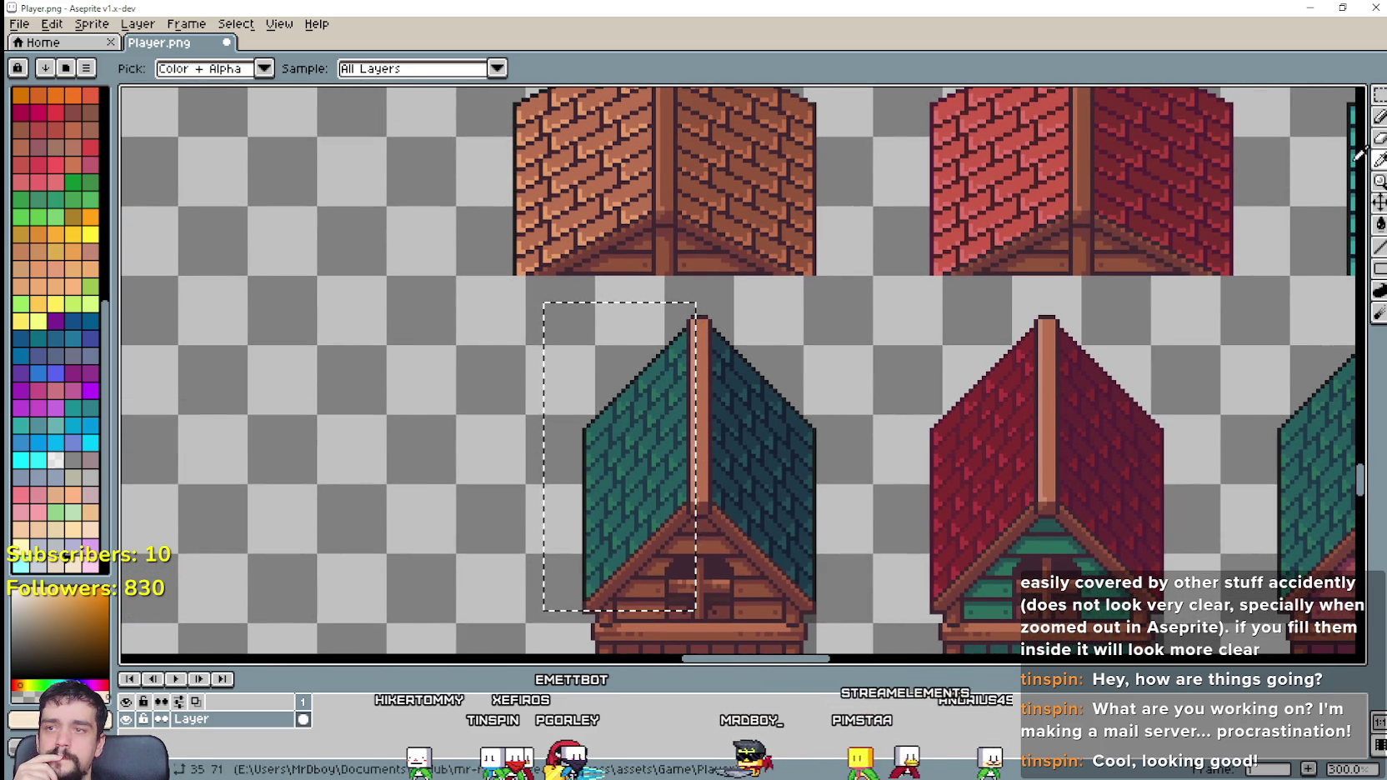
{"action": "left_click", "coordinate": [634, 181]}
{"action": "key", "text": "g"}
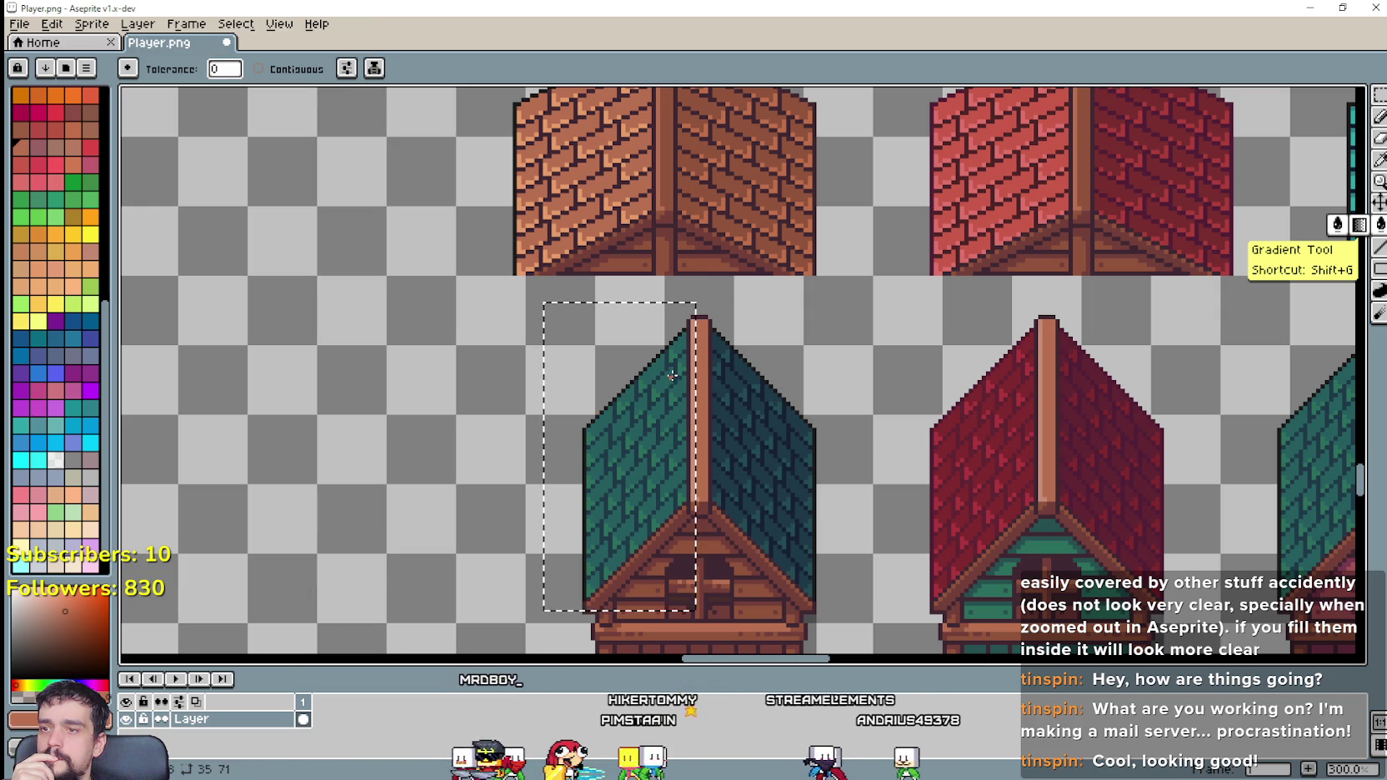
{"action": "left_click", "coordinate": [638, 467]}
{"action": "key", "text": "i"}
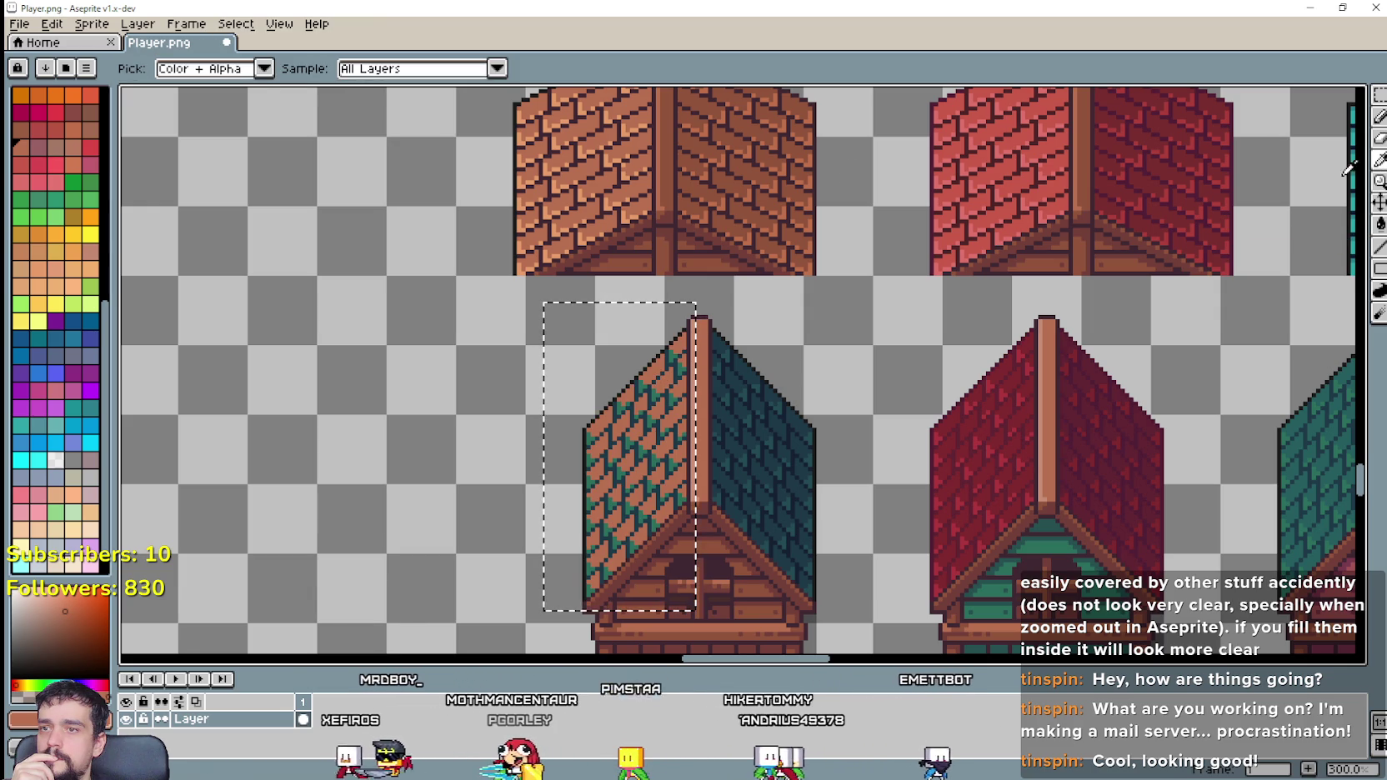
{"action": "left_click", "coordinate": [609, 206]}
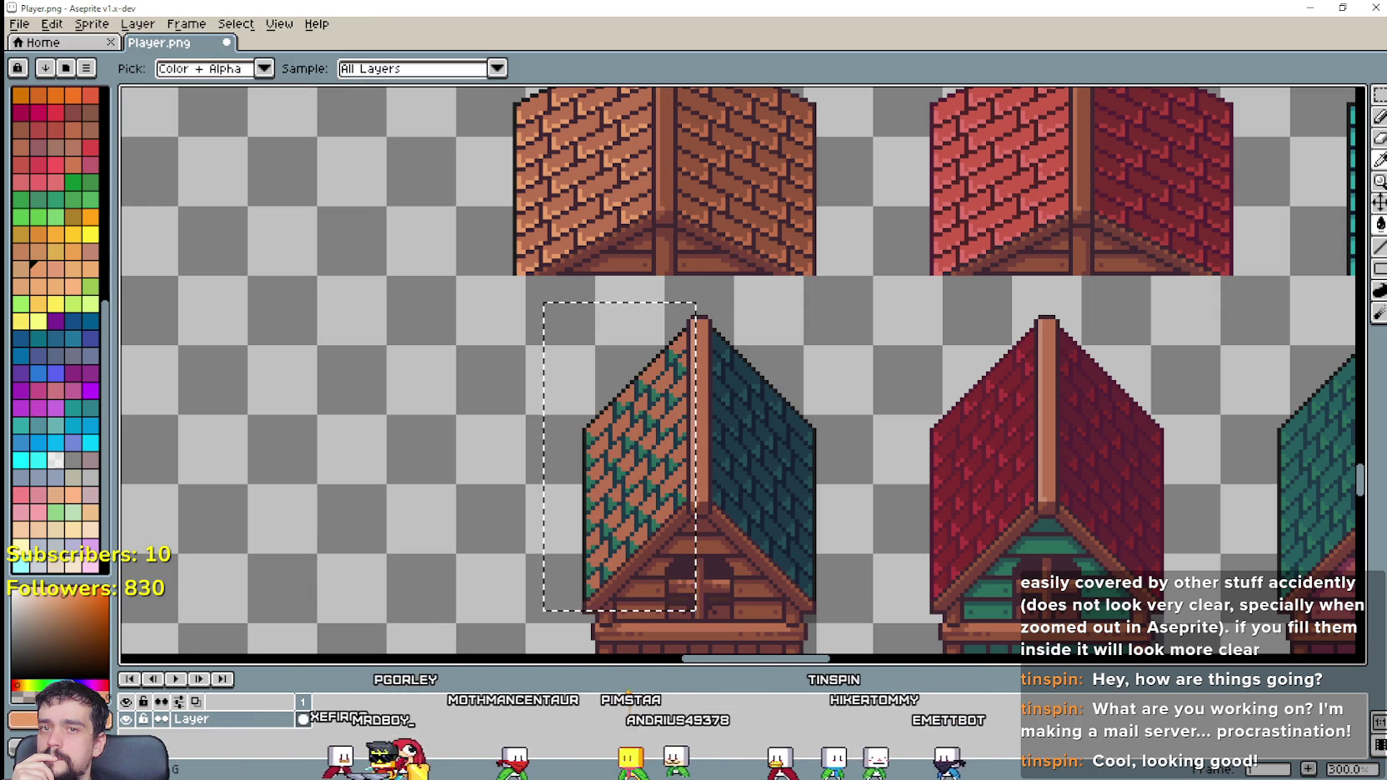
{"action": "key", "text": "g"}
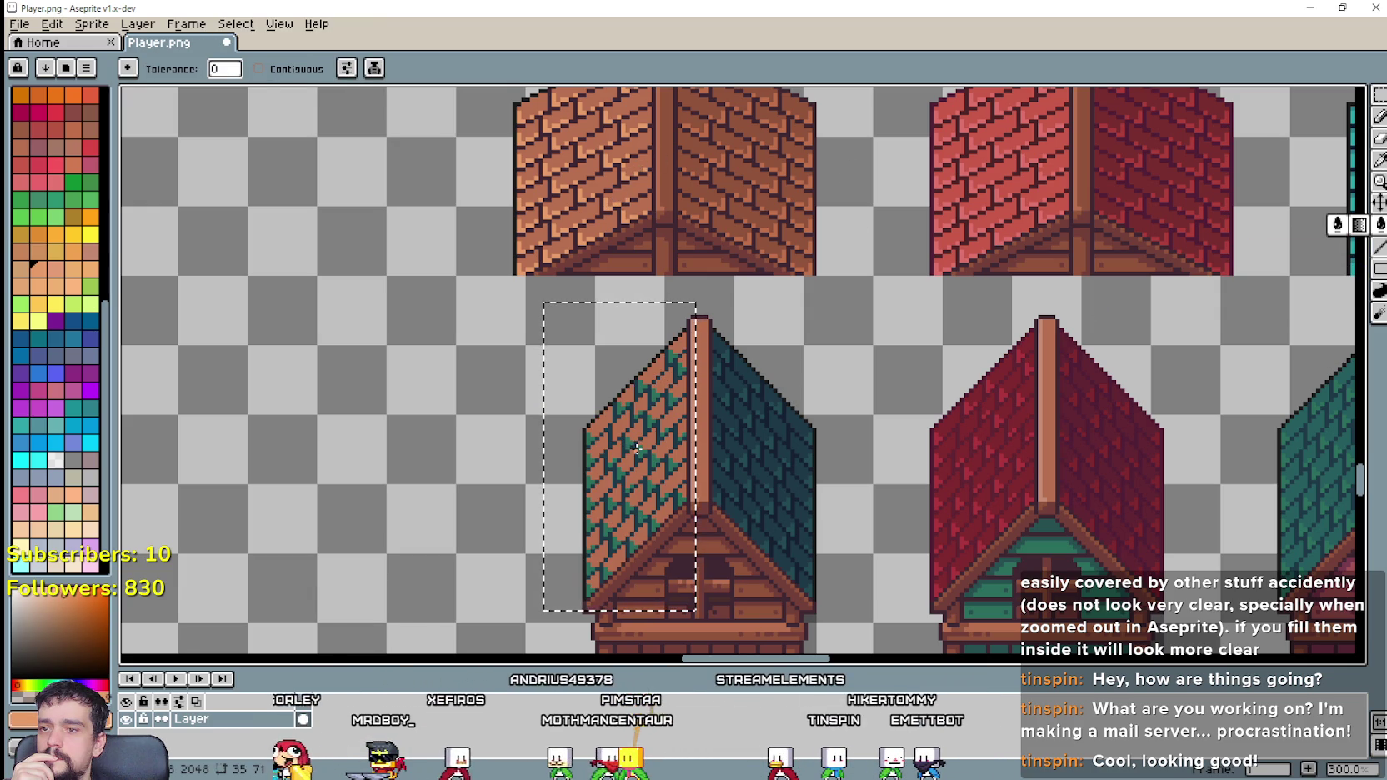
{"action": "left_click", "coordinate": [641, 451]}
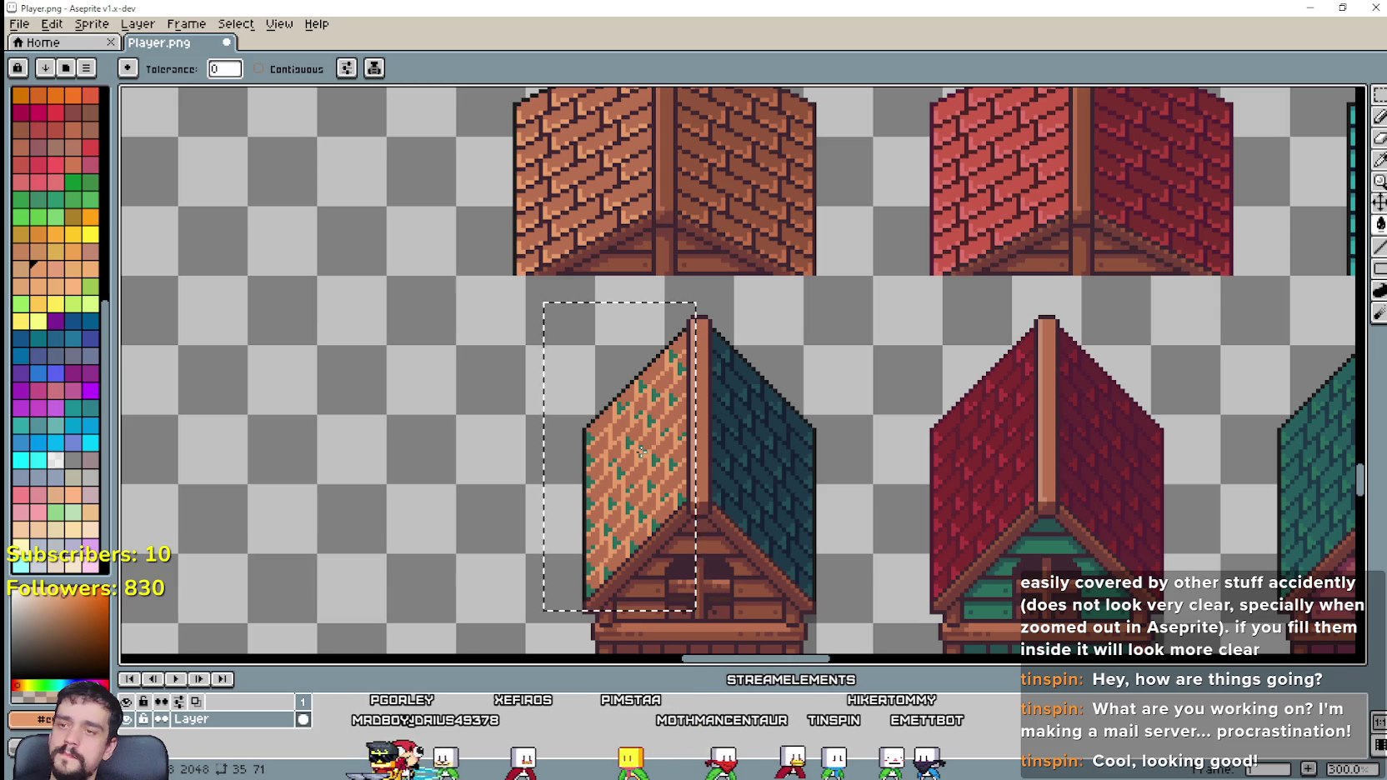
{"action": "key", "text": "ctrl+z"}
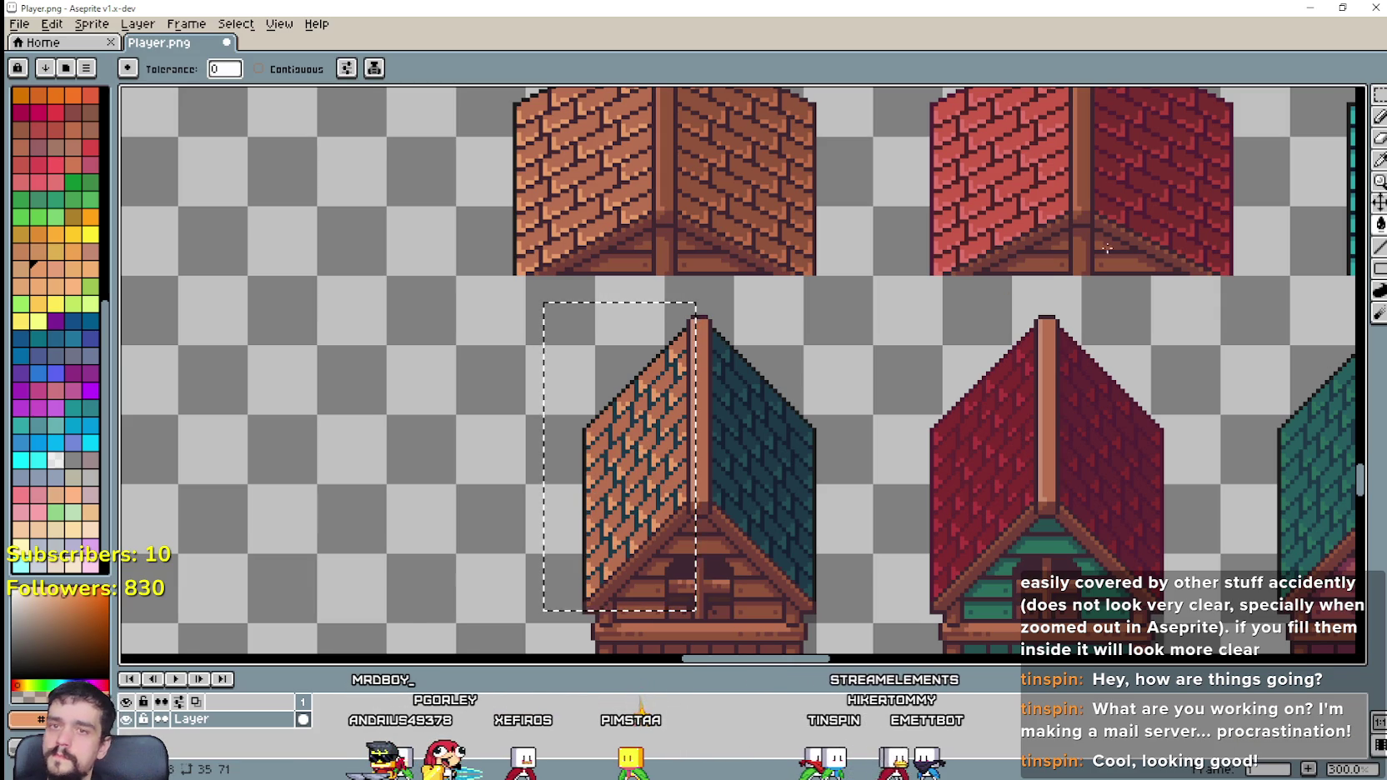
Step: Fill the leftover teal streaks with the brown roof's dark line colour, then deselect
{"action": "key", "text": "i"}
{"action": "scroll", "coordinate": [643, 172], "scroll_direction": "up", "scroll_amount": 1}
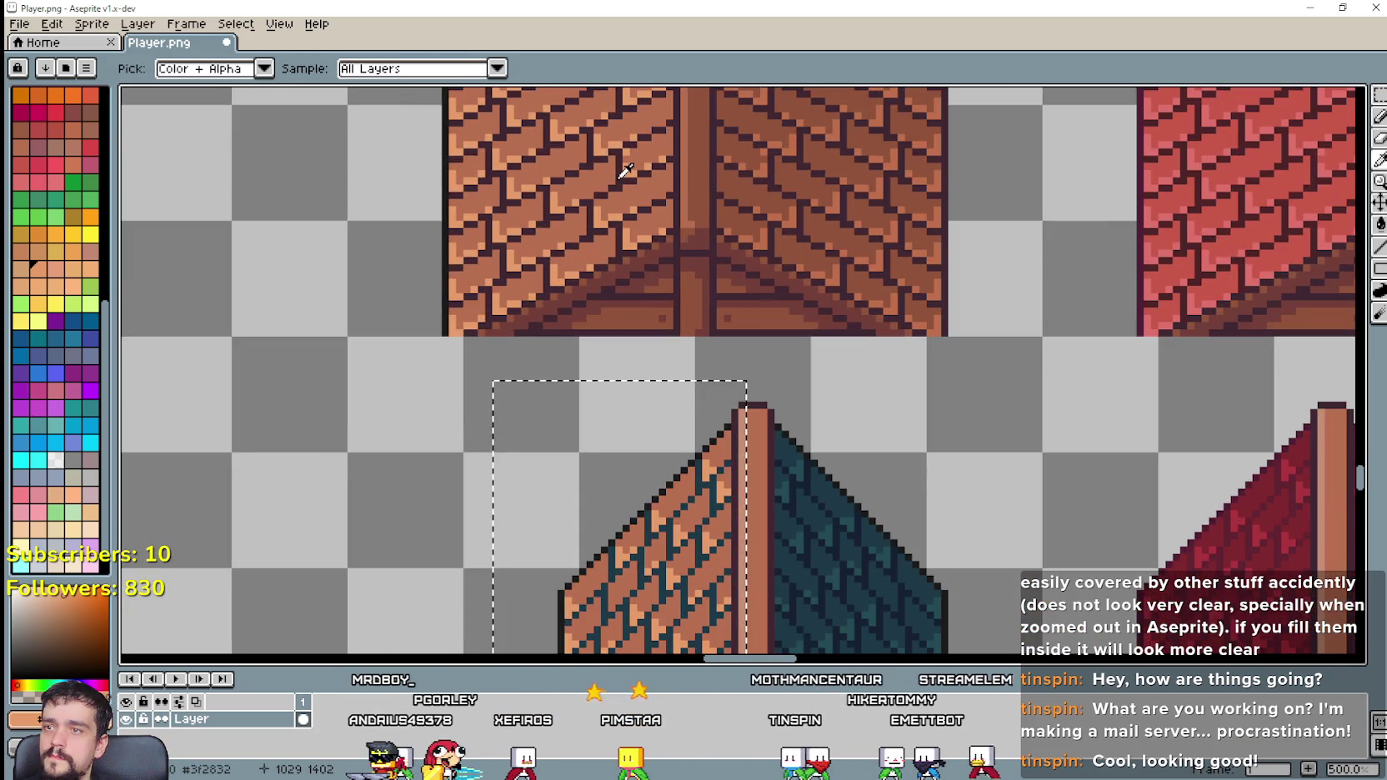
{"action": "left_click", "coordinate": [642, 173]}
{"action": "scroll", "coordinate": [621, 175], "scroll_direction": "down", "scroll_amount": 1}
{"action": "left_click", "coordinate": [1380, 225]}
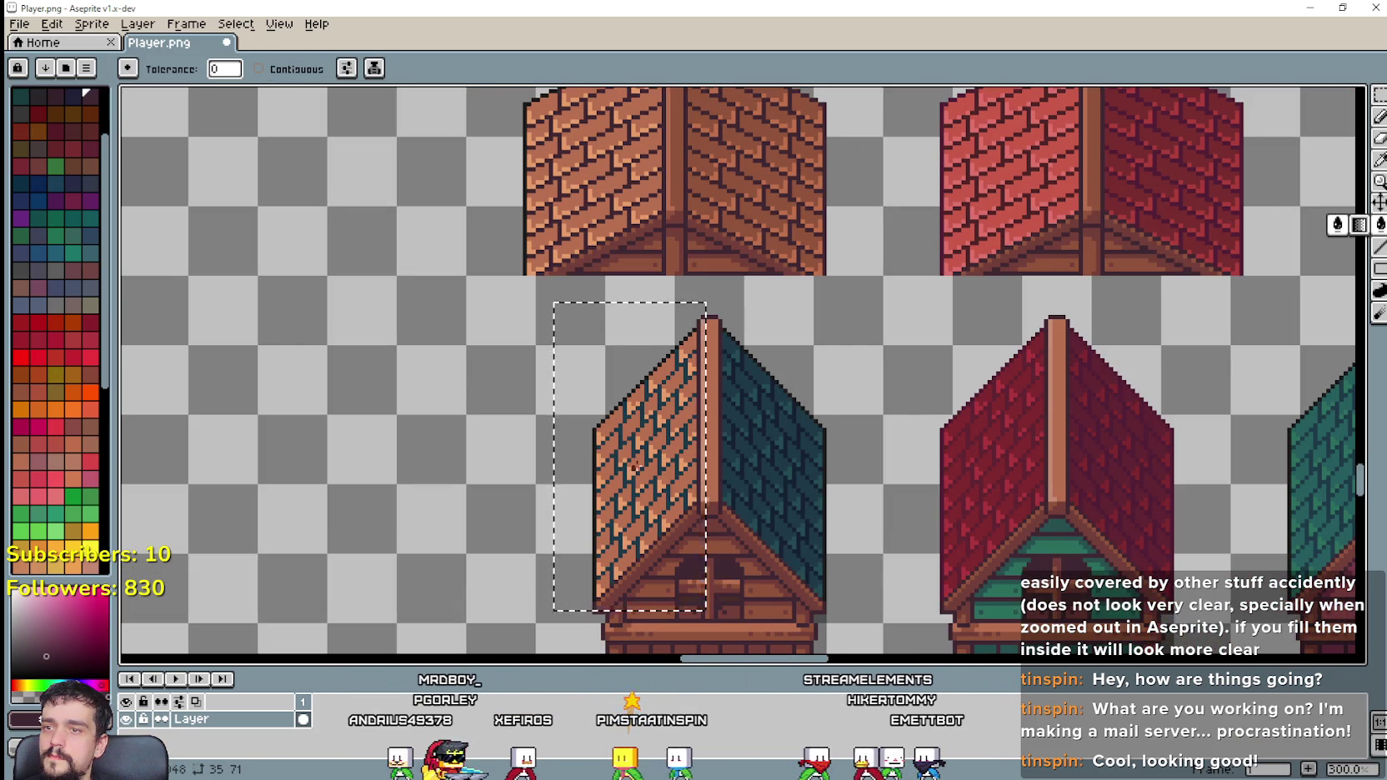
{"action": "scroll", "coordinate": [657, 454], "scroll_direction": "up", "scroll_amount": 2}
{"action": "scroll", "coordinate": [660, 454], "scroll_direction": "down", "scroll_amount": 1}
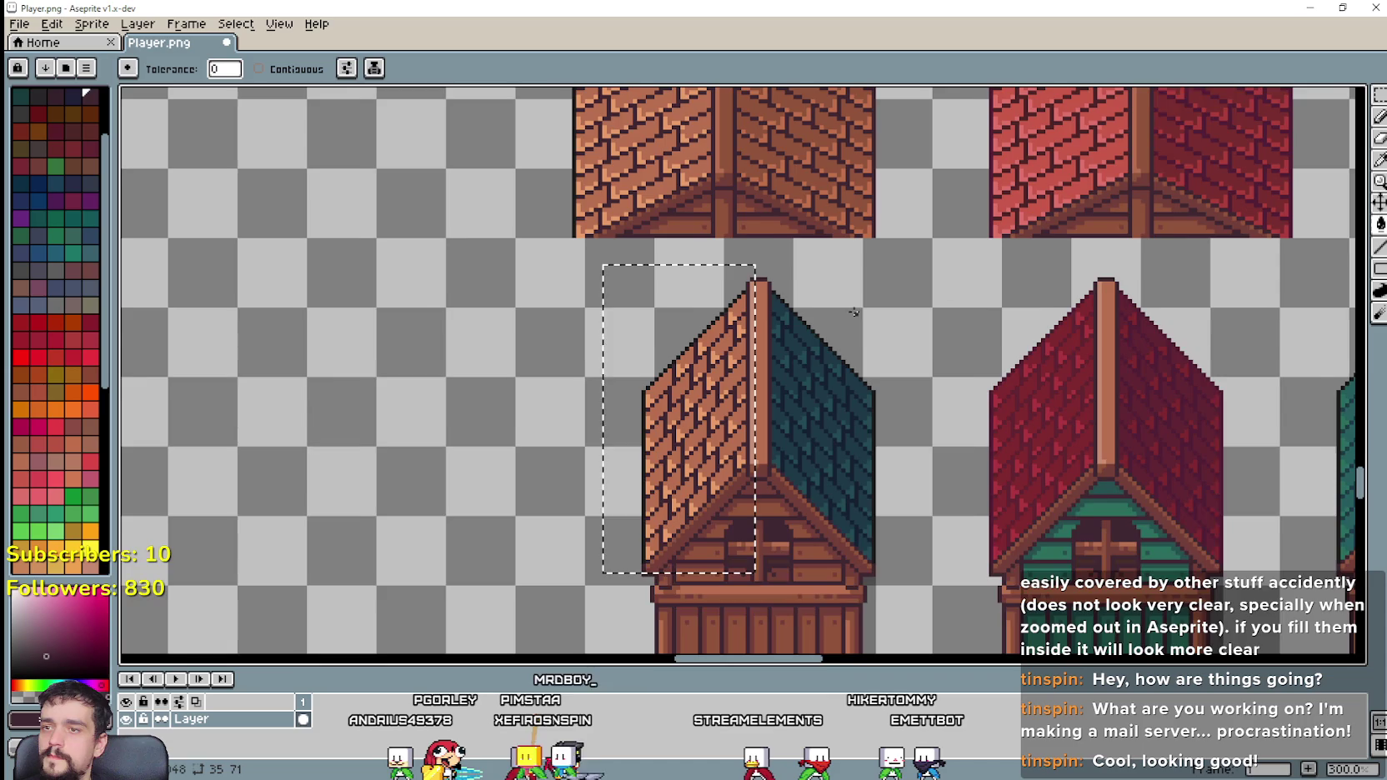
{"action": "scroll", "coordinate": [734, 347], "scroll_direction": "down", "scroll_amount": 1}
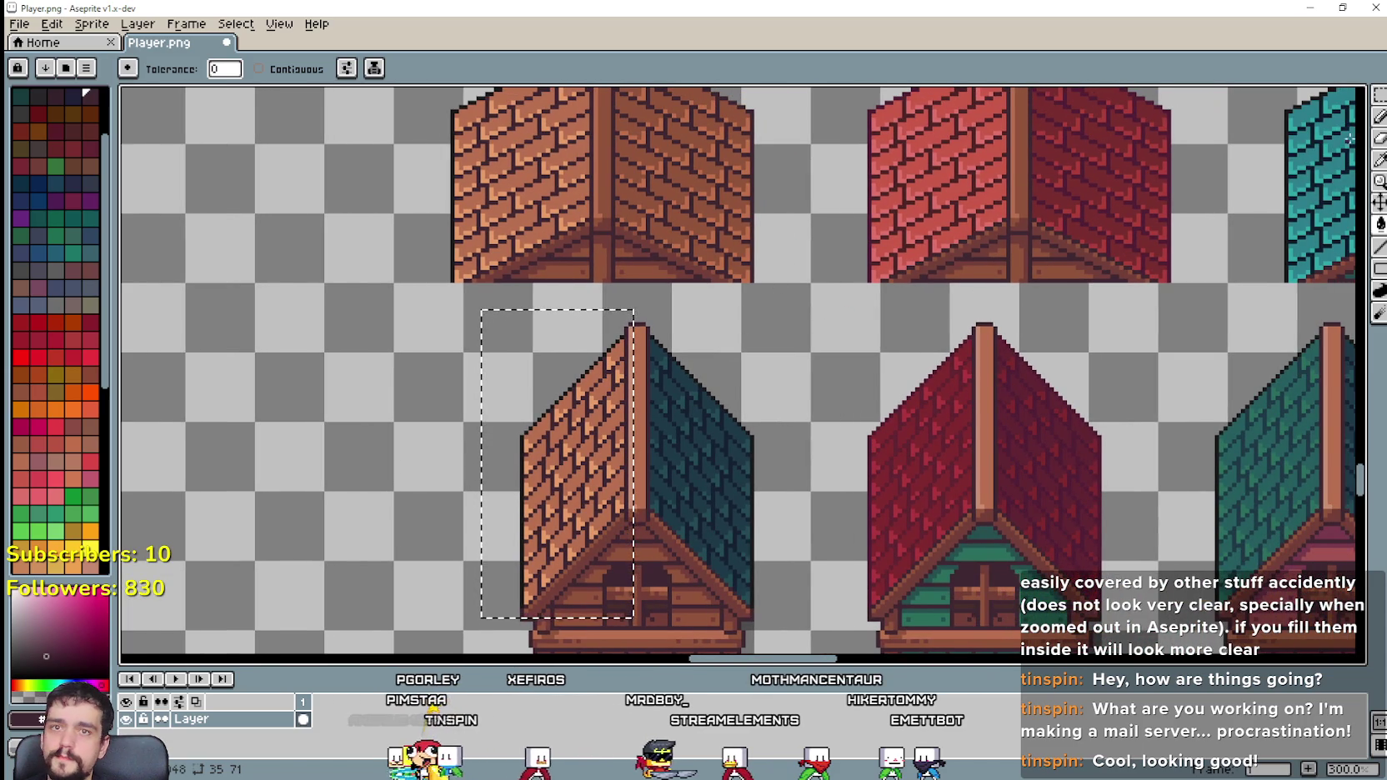
{"action": "key", "text": "ctrl+d"}
{"action": "left_click", "coordinate": [1380, 95]}
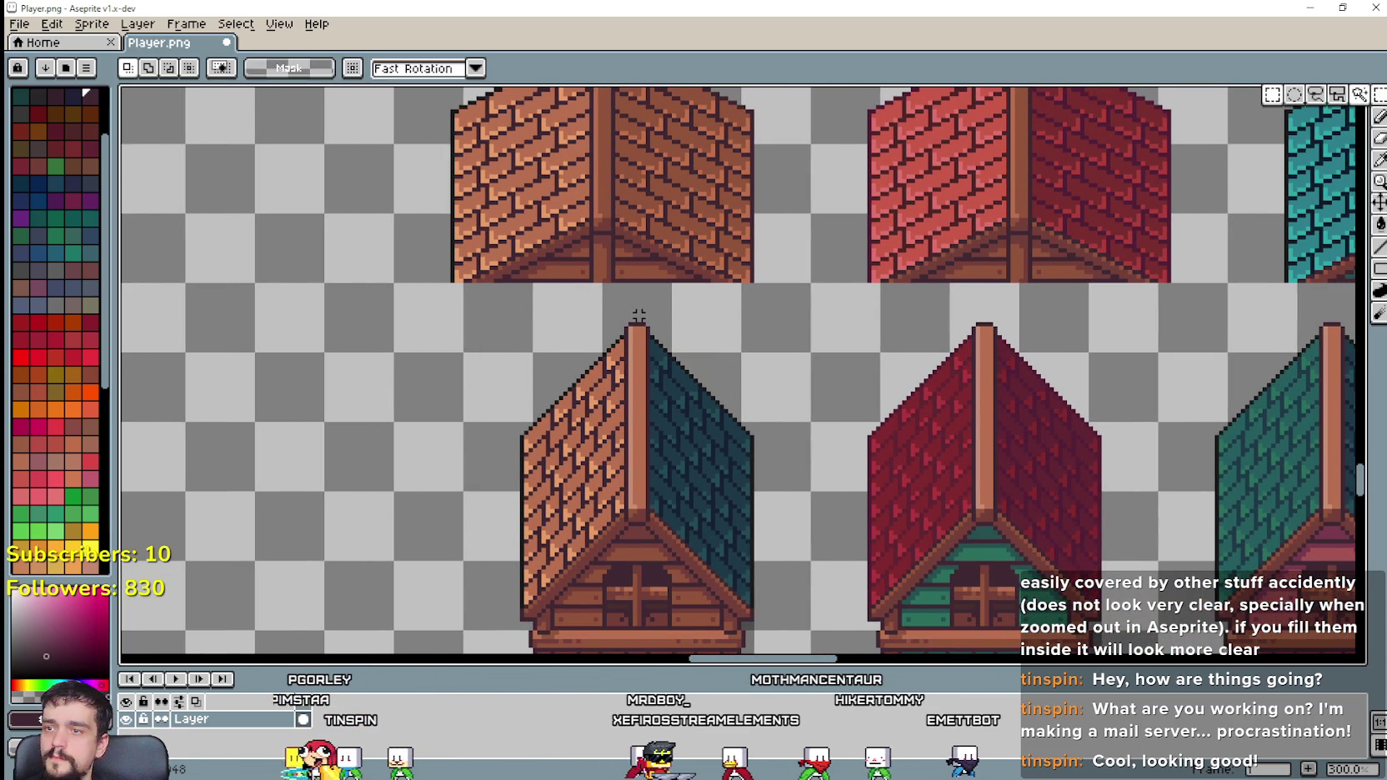
Step: Select the roof's right face and fill it with the darker brown from the brown roof
{"action": "left_click_drag", "start_coordinate": [638, 316], "coordinate": [770, 621]}
{"action": "key", "text": "i"}
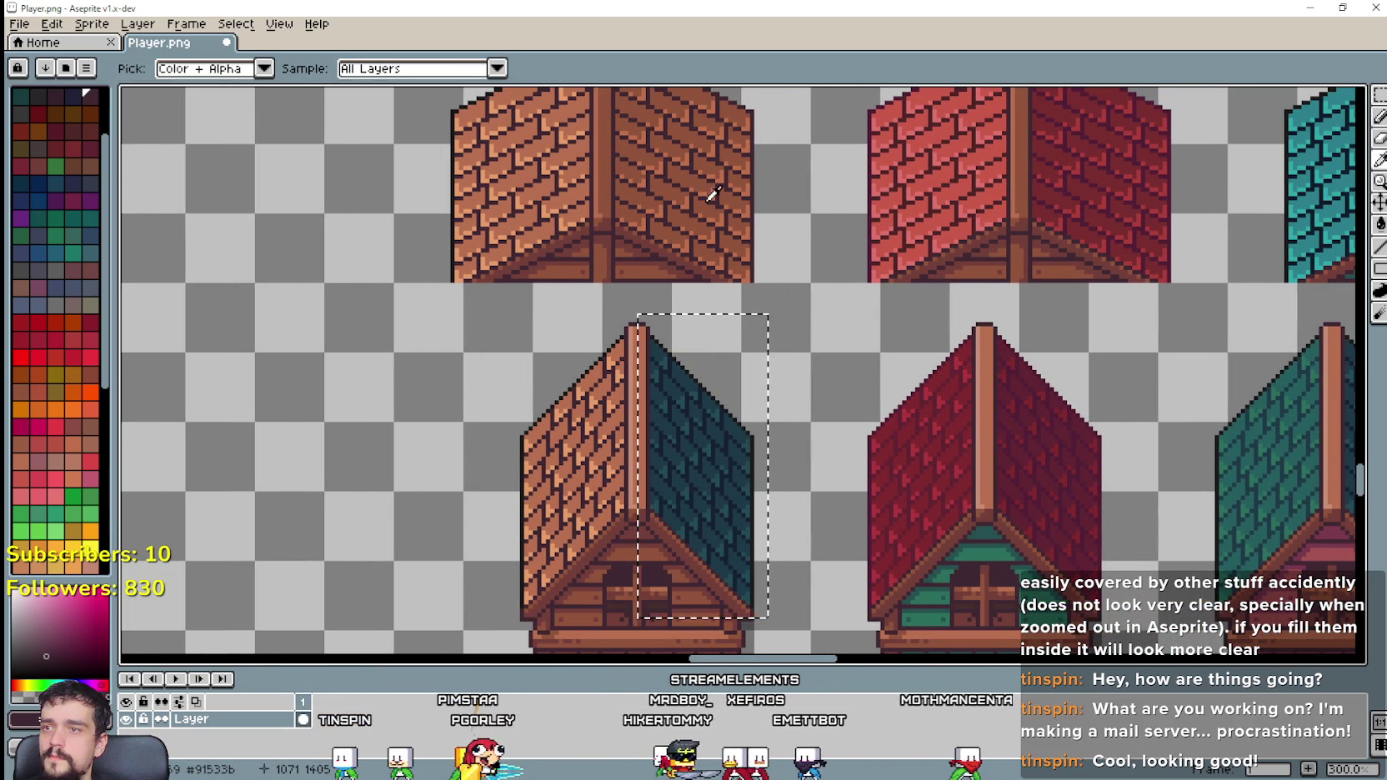
{"action": "left_click", "coordinate": [742, 223]}
{"action": "key", "text": "g"}
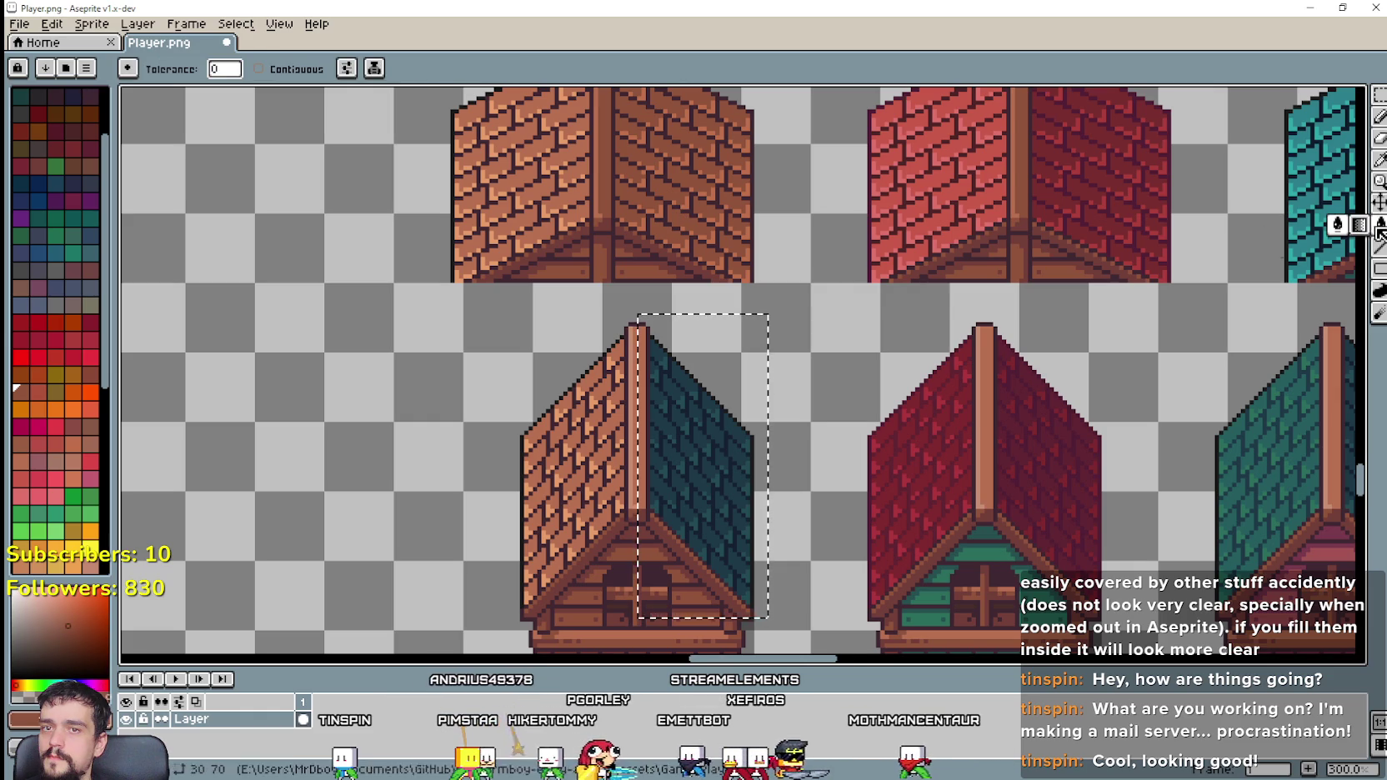
{"action": "scroll", "coordinate": [638, 438], "scroll_direction": "up", "scroll_amount": 1}
{"action": "left_click", "coordinate": [686, 457]}
Step: Fill the remaining teal streaks on the right face with dark brown
{"action": "left_click", "coordinate": [1380, 161]}
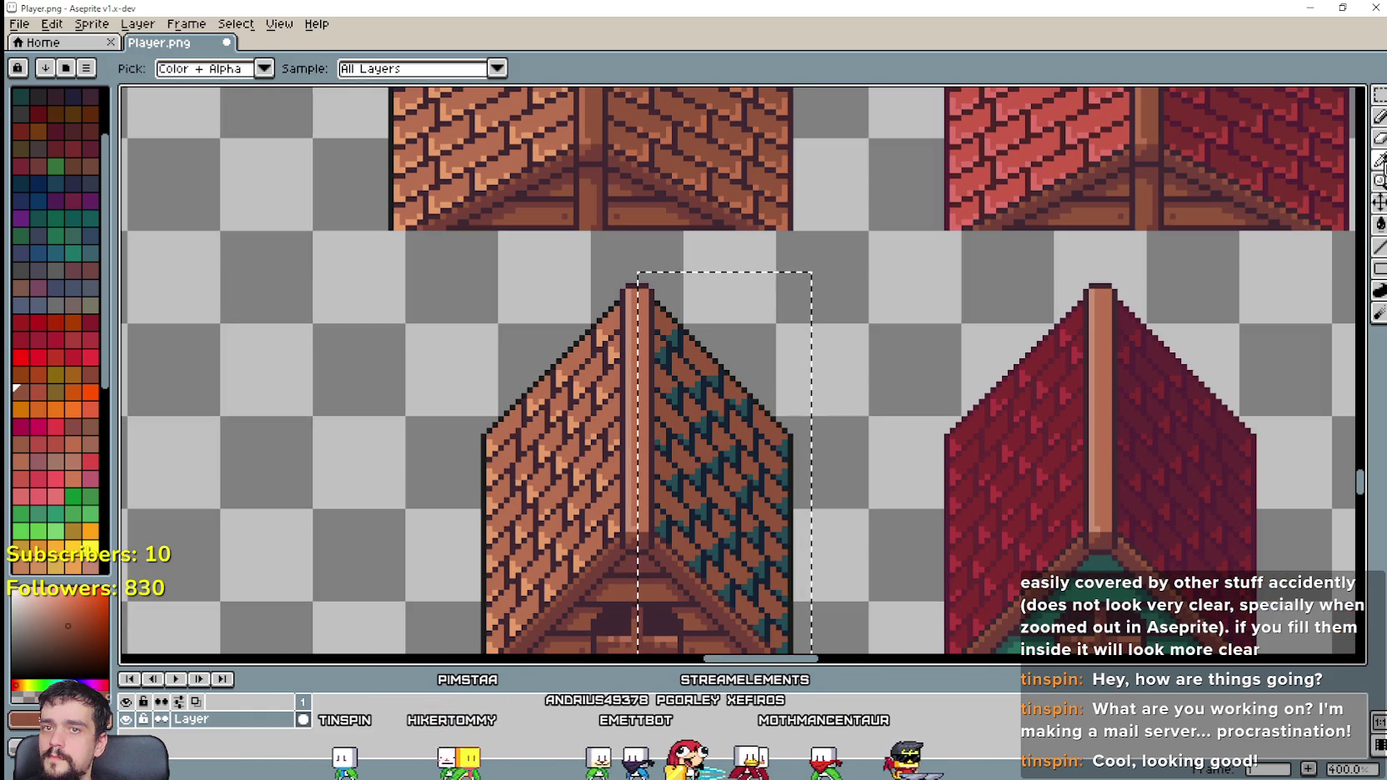
{"action": "left_click", "coordinate": [1284, 230]}
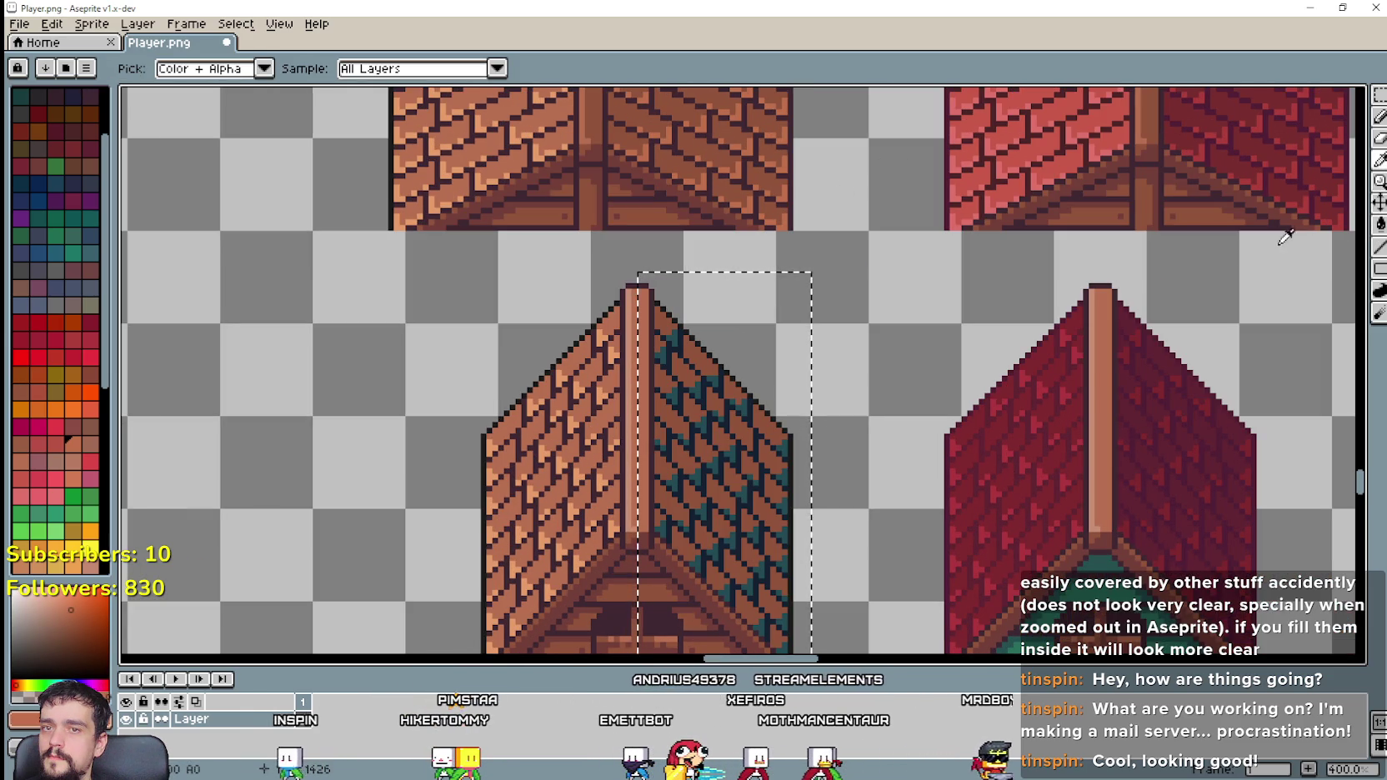
{"action": "left_click", "coordinate": [1380, 225]}
{"action": "left_click", "coordinate": [716, 554]}
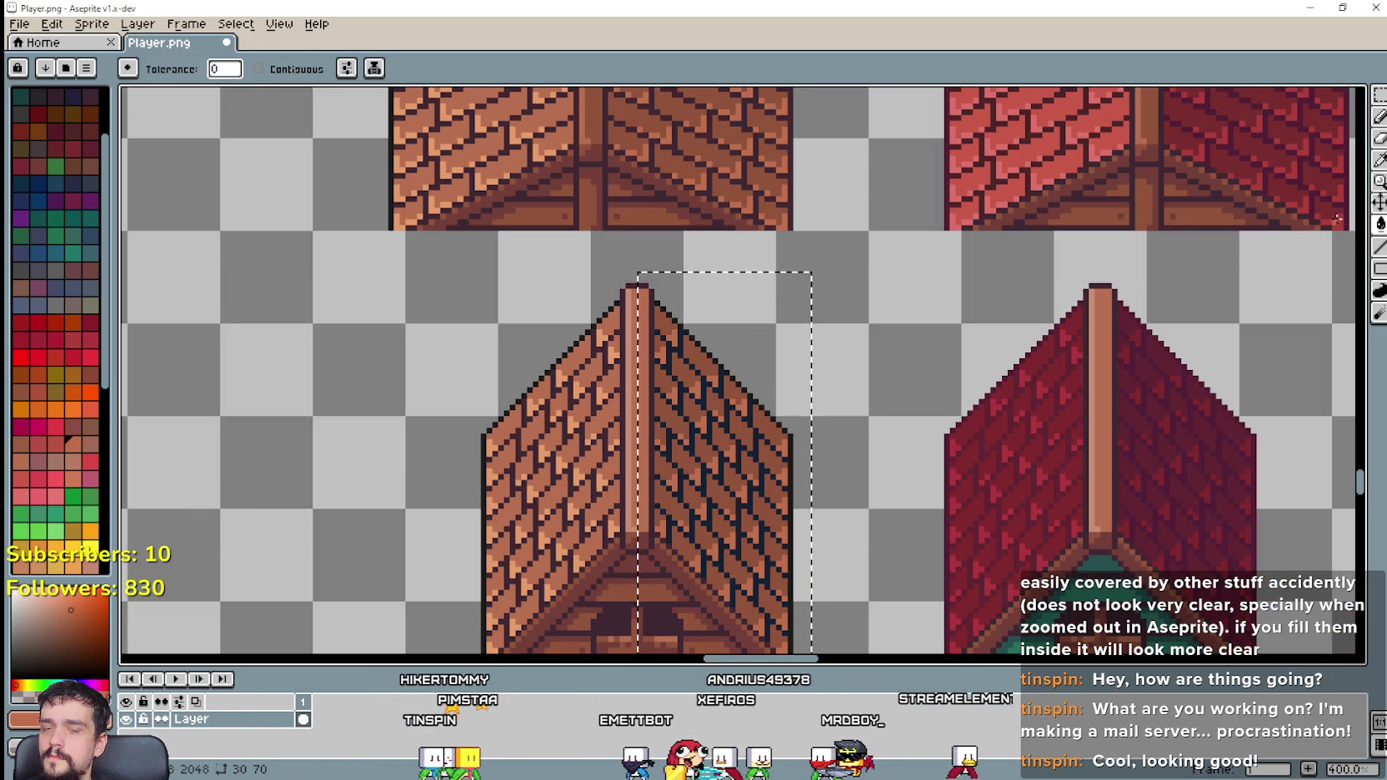
{"action": "left_click", "coordinate": [1380, 161]}
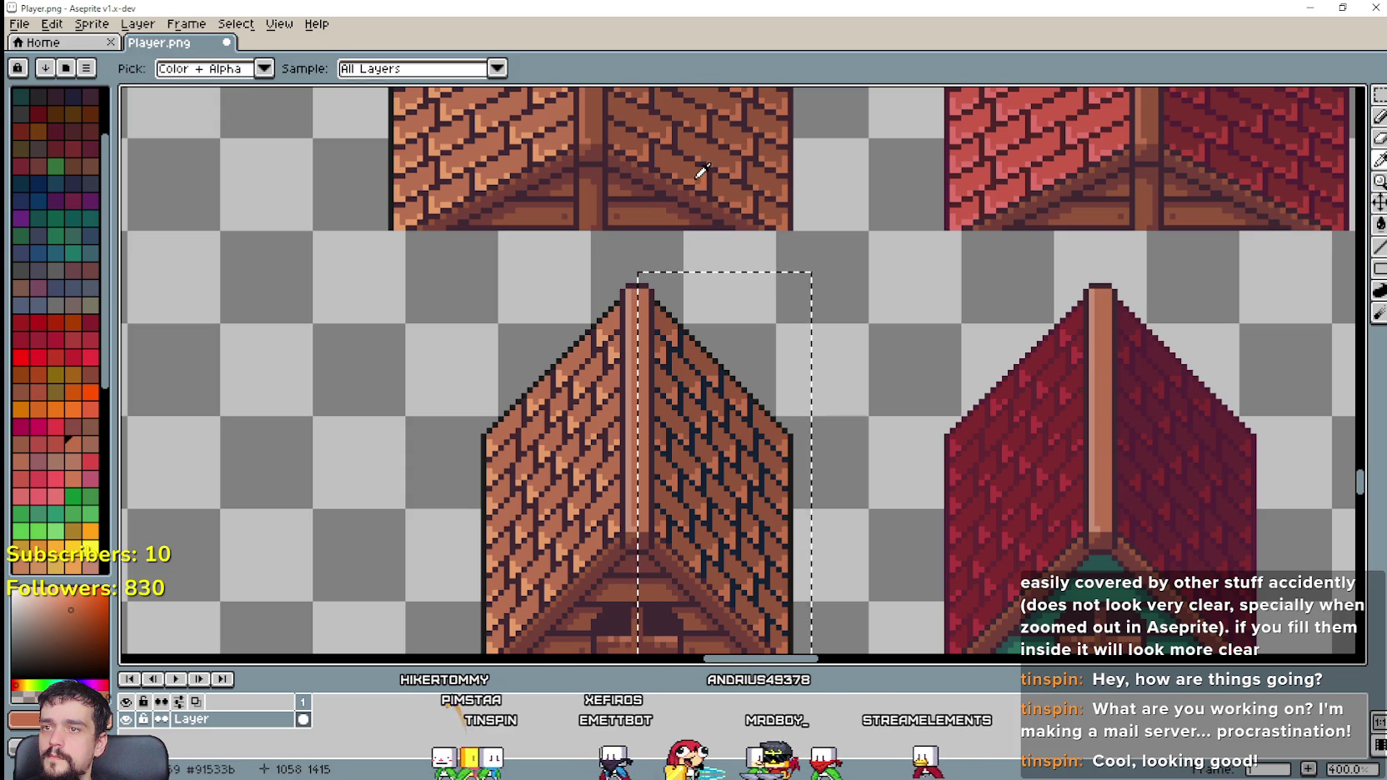
{"action": "scroll", "coordinate": [718, 175], "scroll_direction": "up", "scroll_amount": 2}
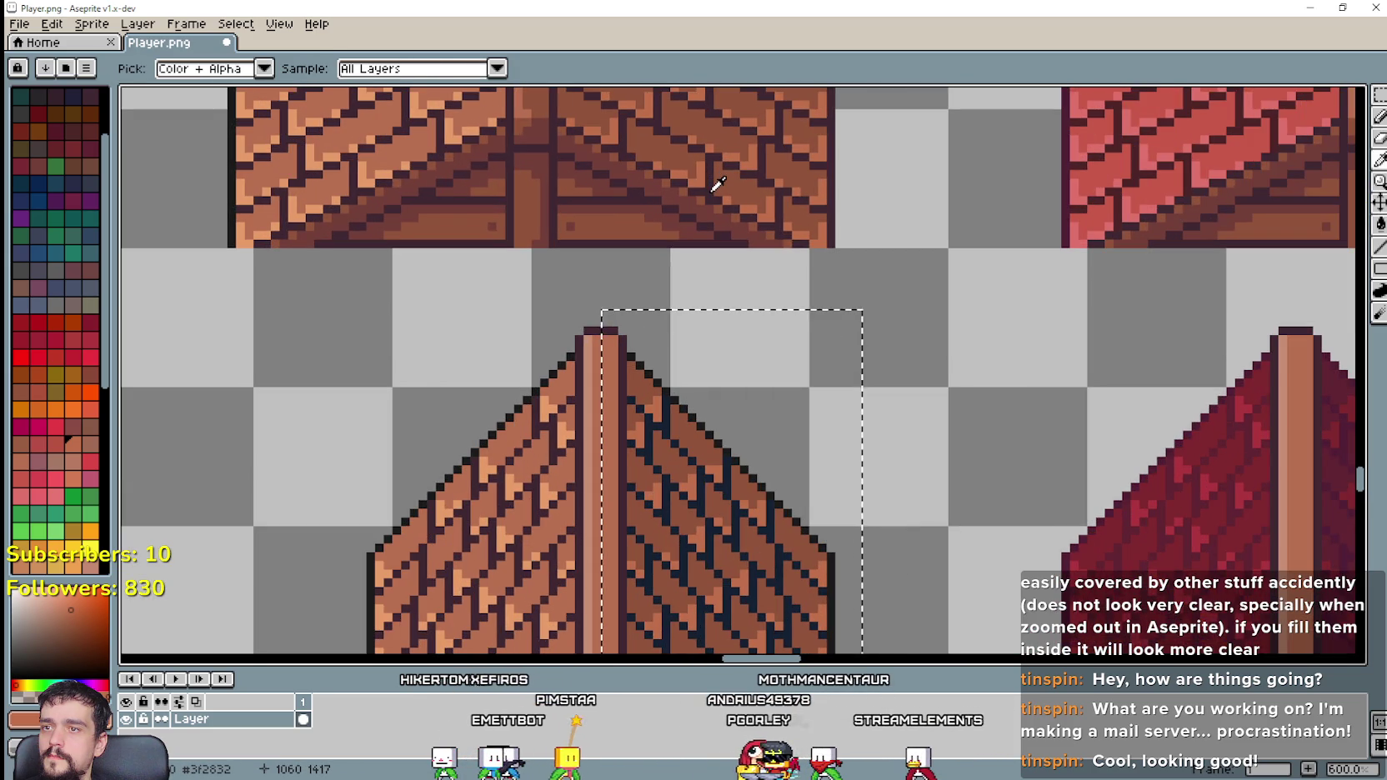
{"action": "scroll", "coordinate": [722, 202], "scroll_direction": "down", "scroll_amount": 2}
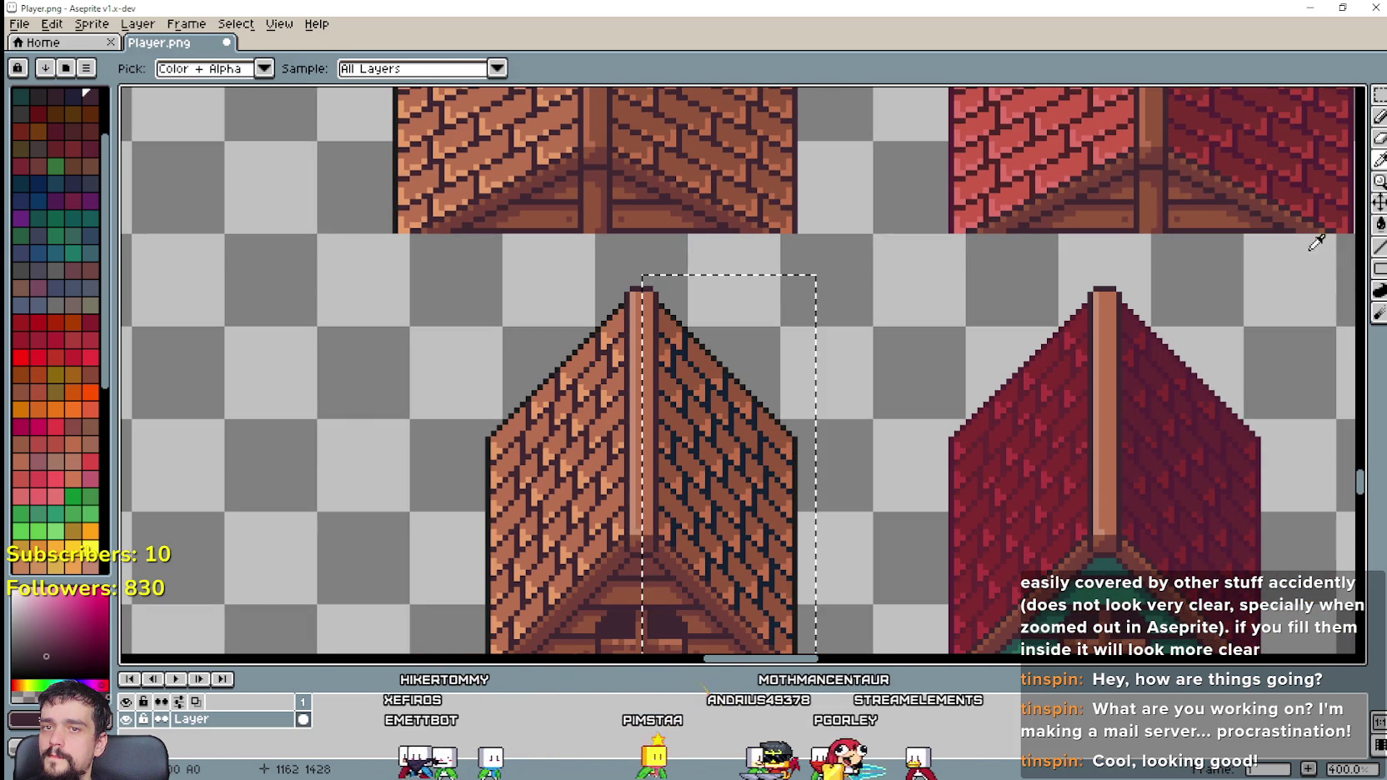
{"action": "left_click", "coordinate": [1380, 225]}
{"action": "scroll", "coordinate": [815, 571], "scroll_direction": "up", "scroll_amount": 2}
{"action": "scroll", "coordinate": [706, 527], "scroll_direction": "down", "scroll_amount": 2}
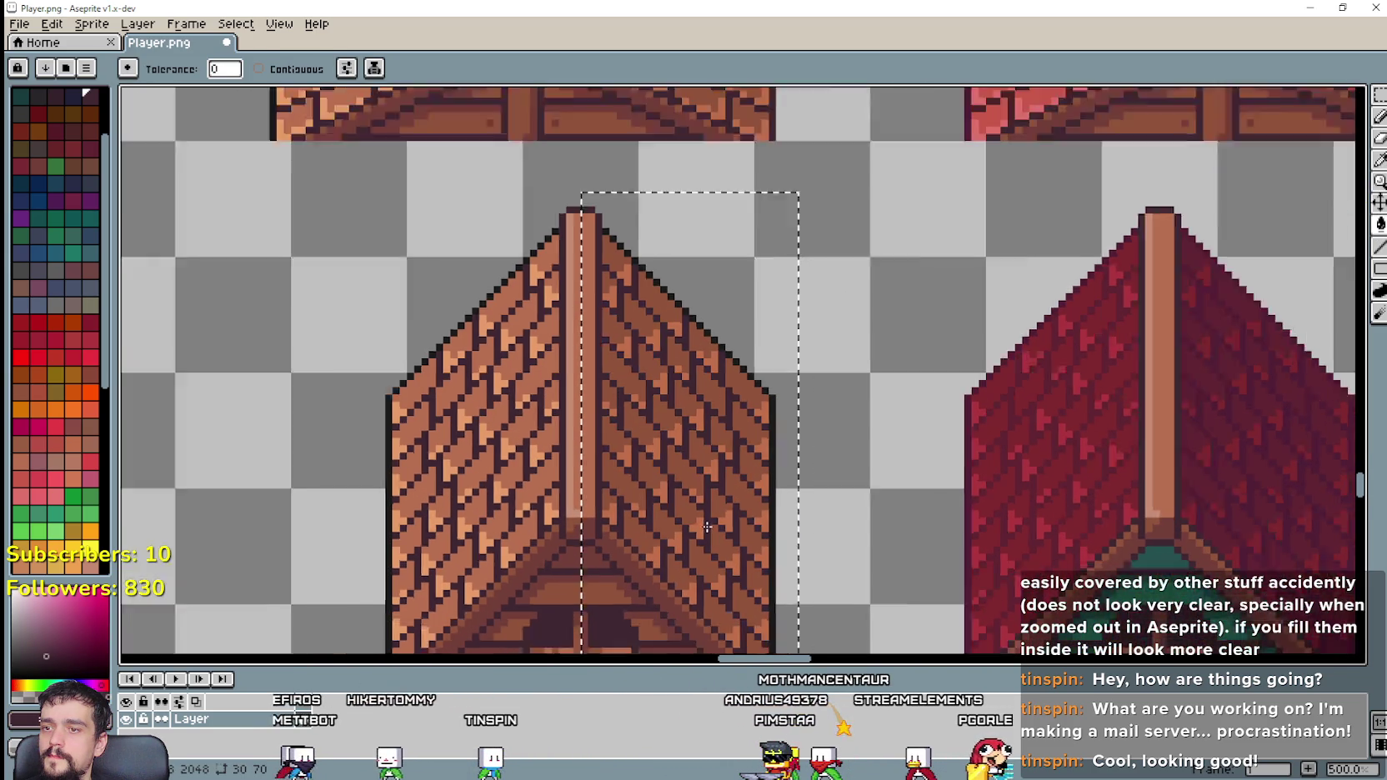
{"action": "scroll", "coordinate": [713, 492], "scroll_direction": "down", "scroll_amount": 2}
{"action": "scroll", "coordinate": [718, 459], "scroll_direction": "up", "scroll_amount": 1}
{"action": "scroll", "coordinate": [719, 457], "scroll_direction": "down", "scroll_amount": 2}
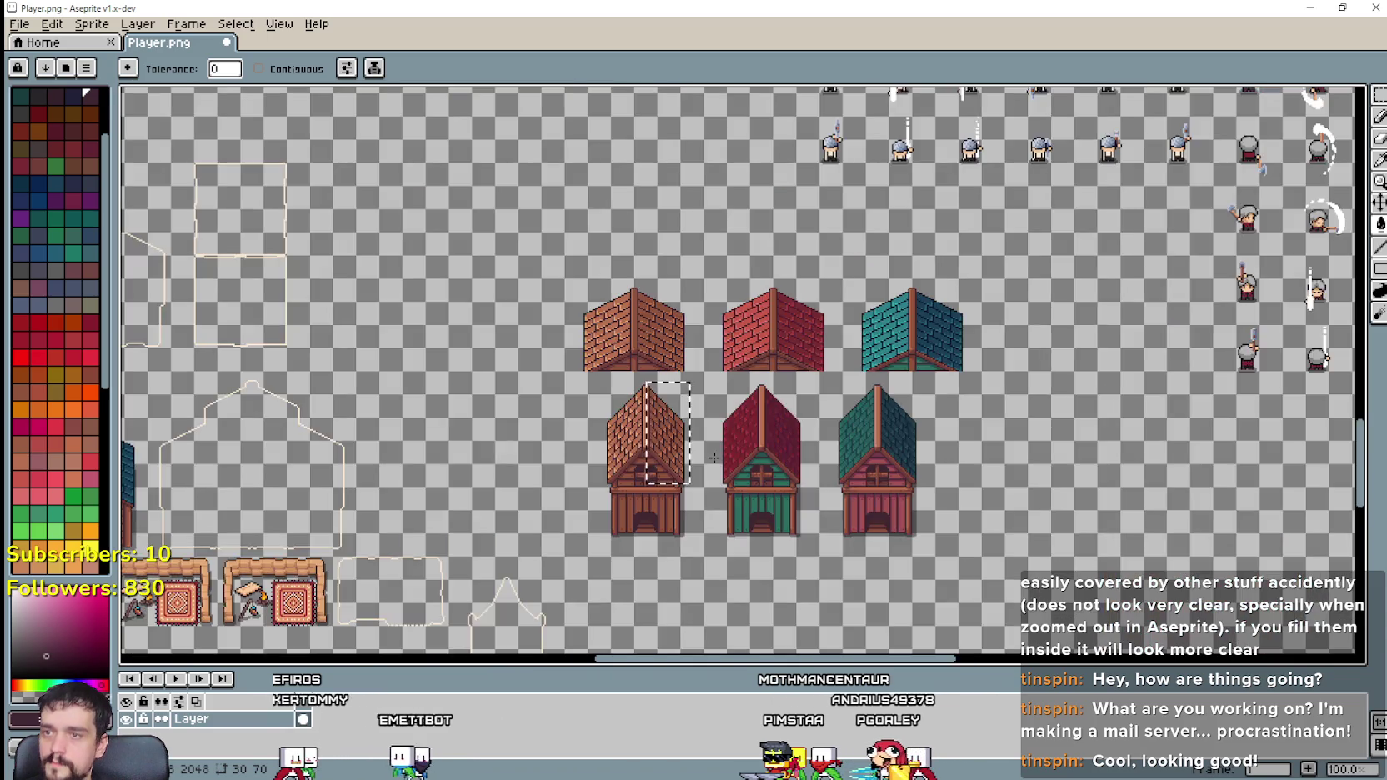
{"action": "scroll", "coordinate": [717, 459], "scroll_direction": "up", "scroll_amount": 2}
{"action": "scroll", "coordinate": [716, 461], "scroll_direction": "down", "scroll_amount": 1}
{"action": "scroll", "coordinate": [713, 450], "scroll_direction": "up", "scroll_amount": 1}
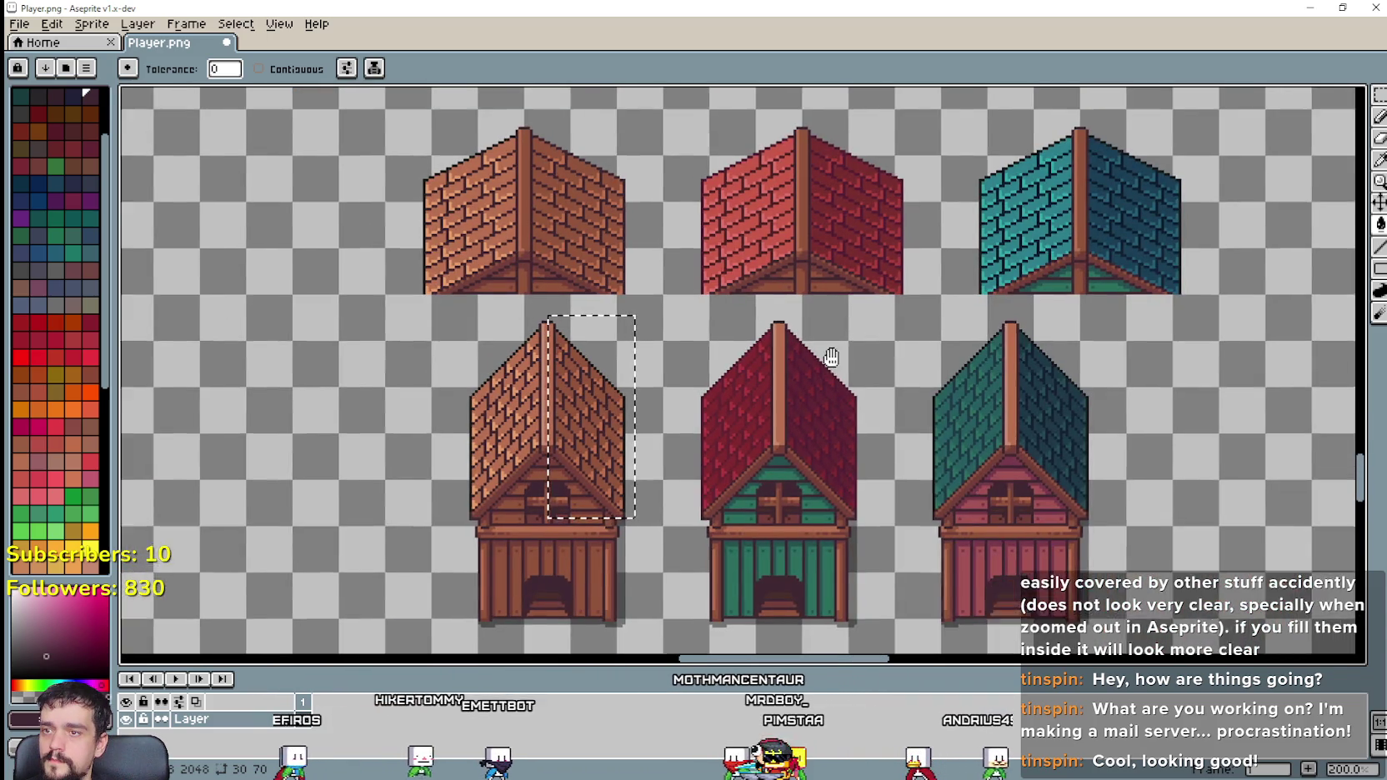
{"action": "scroll", "coordinate": [708, 409], "scroll_direction": "up", "scroll_amount": 2}
{"action": "scroll", "coordinate": [1075, 225], "scroll_direction": "up", "scroll_amount": 1}
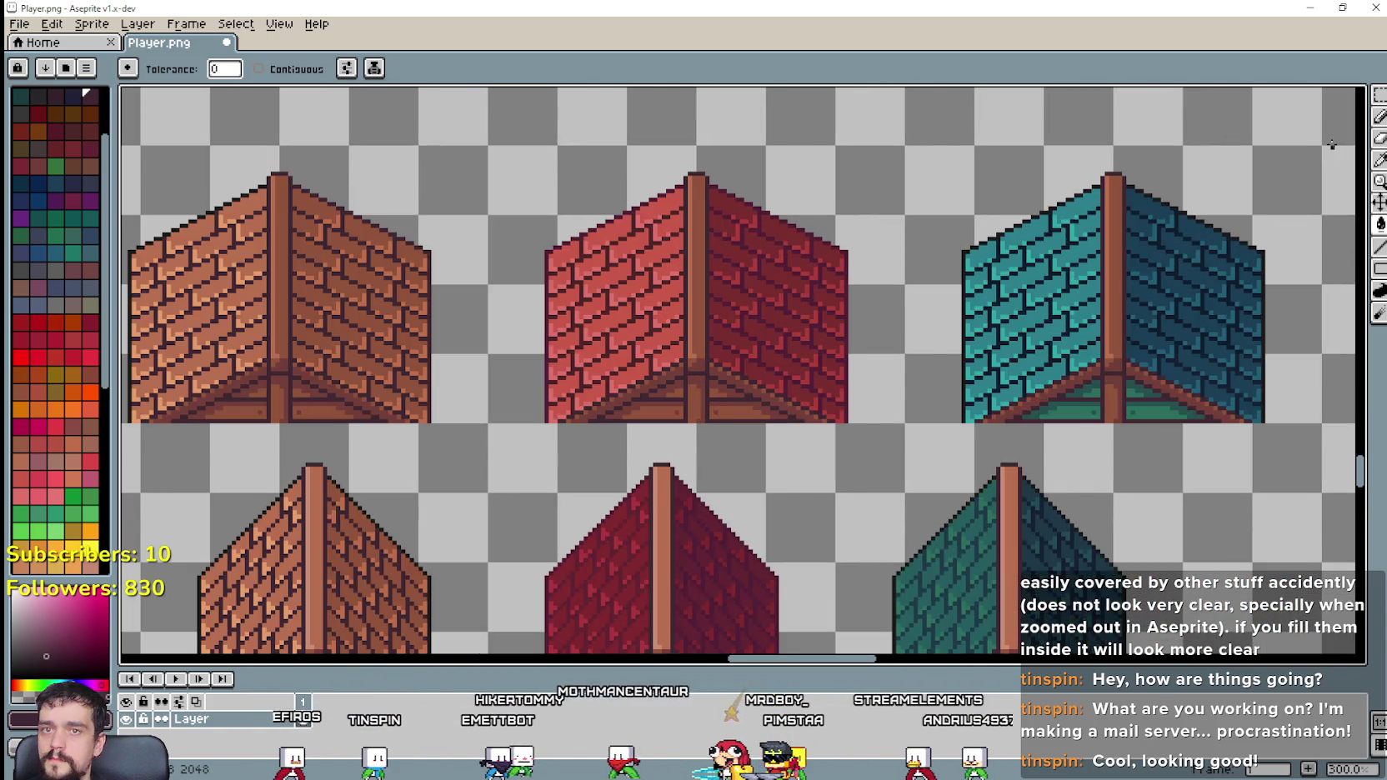
{"action": "scroll", "coordinate": [1159, 209], "scroll_direction": "up", "scroll_amount": 1}
{"action": "key", "text": "i"}
{"action": "scroll", "coordinate": [504, 313], "scroll_direction": "up", "scroll_amount": 2}
{"action": "scroll", "coordinate": [500, 375], "scroll_direction": "down", "scroll_amount": 3}
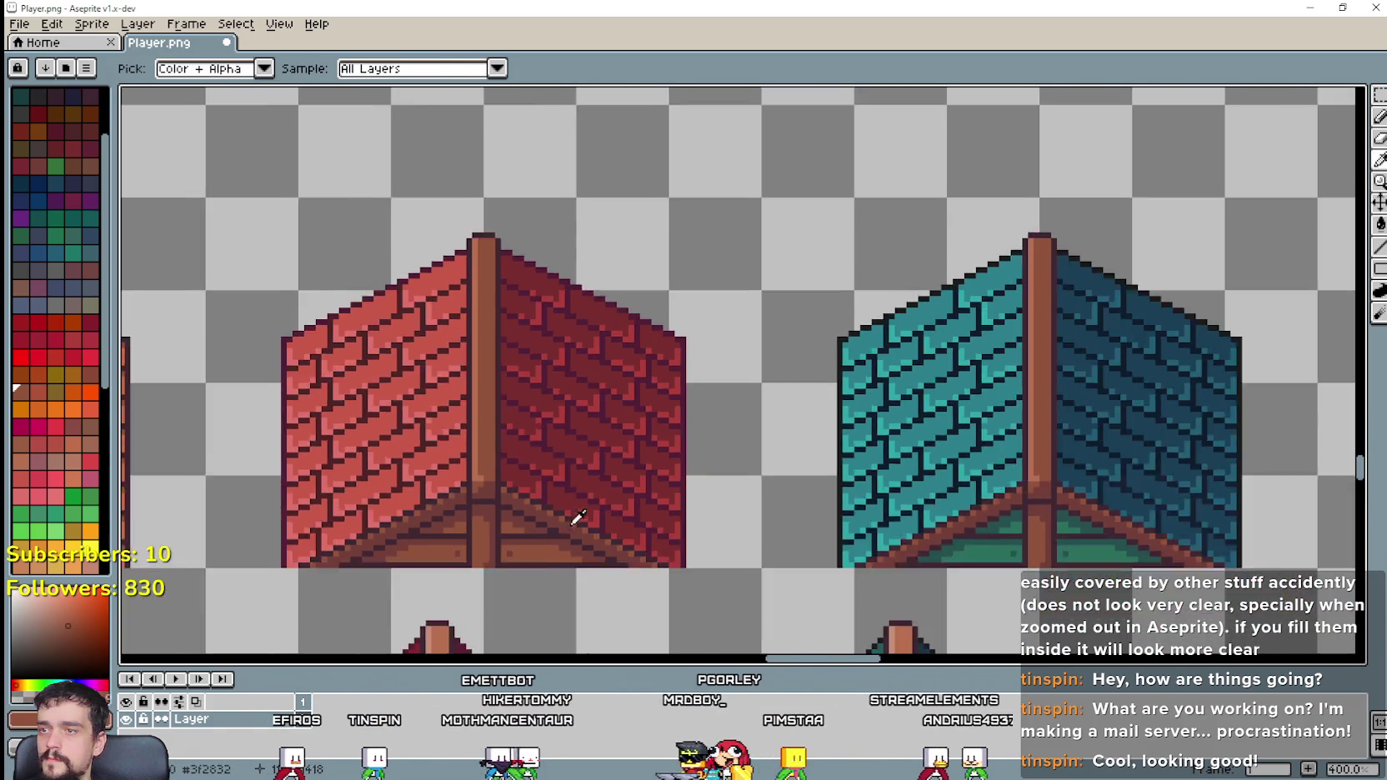
{"action": "scroll", "coordinate": [1201, 242], "scroll_direction": "up", "scroll_amount": 1}
{"action": "left_click", "coordinate": [1376, 227]}
{"action": "scroll", "coordinate": [607, 356], "scroll_direction": "down", "scroll_amount": 2}
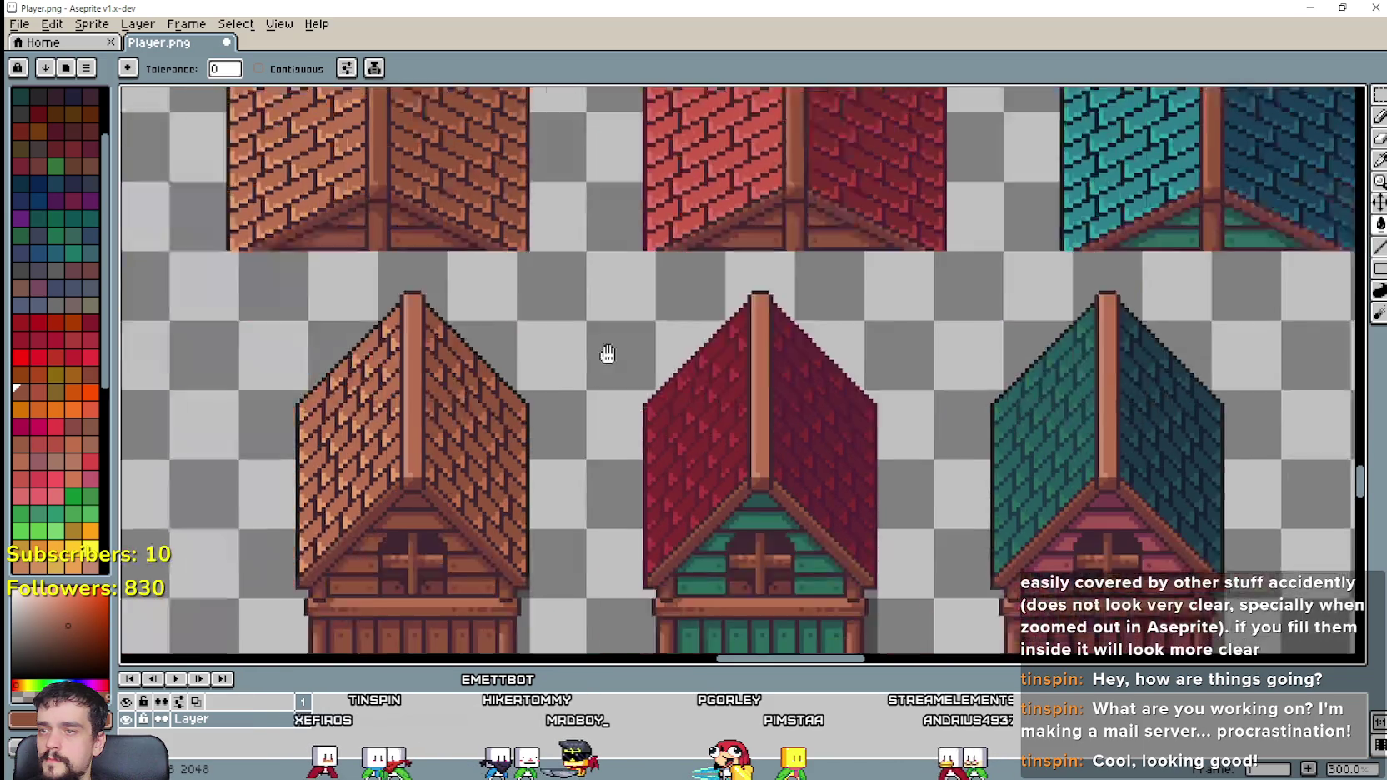
{"action": "scroll", "coordinate": [496, 392], "scroll_direction": "up", "scroll_amount": 2}
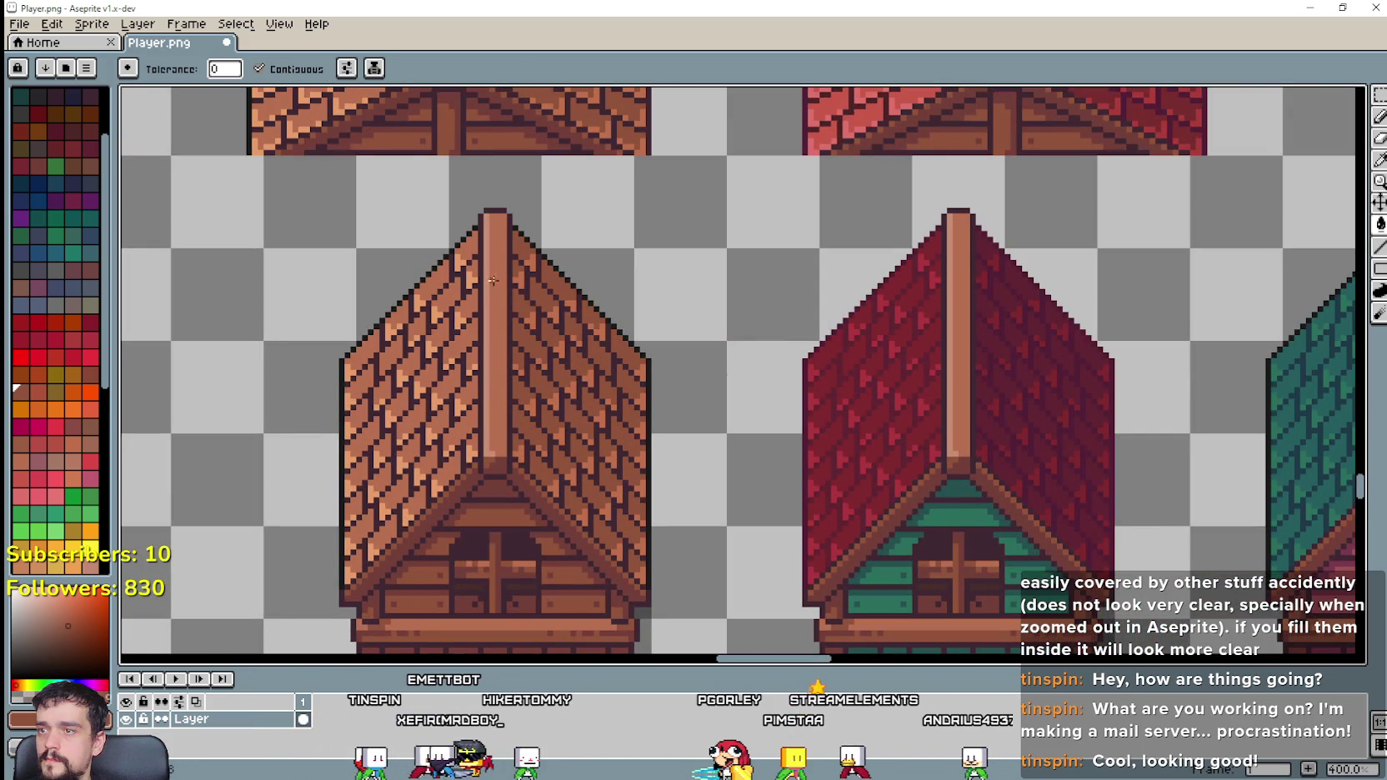
{"action": "scroll", "coordinate": [476, 331], "scroll_direction": "down", "scroll_amount": 1}
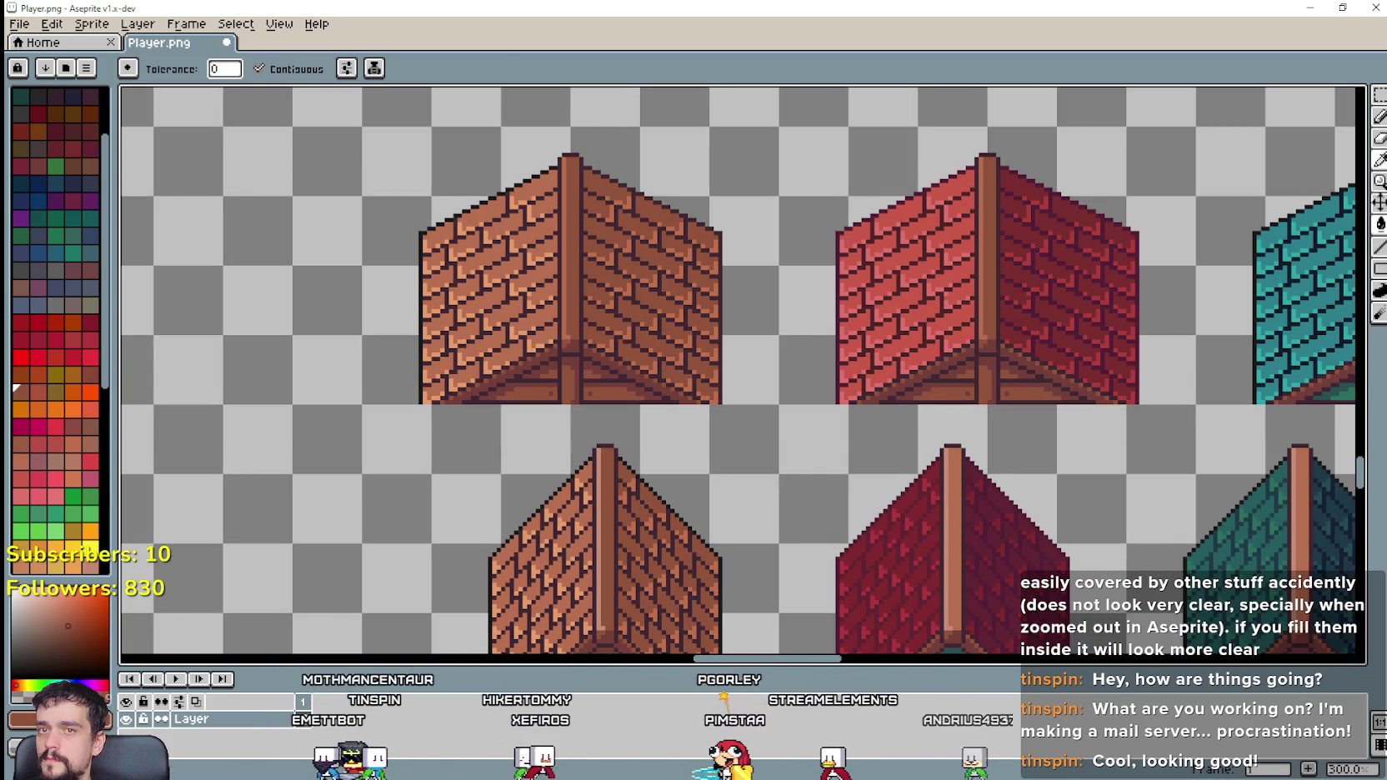
{"action": "key", "text": "i"}
{"action": "scroll", "coordinate": [609, 269], "scroll_direction": "up", "scroll_amount": 2}
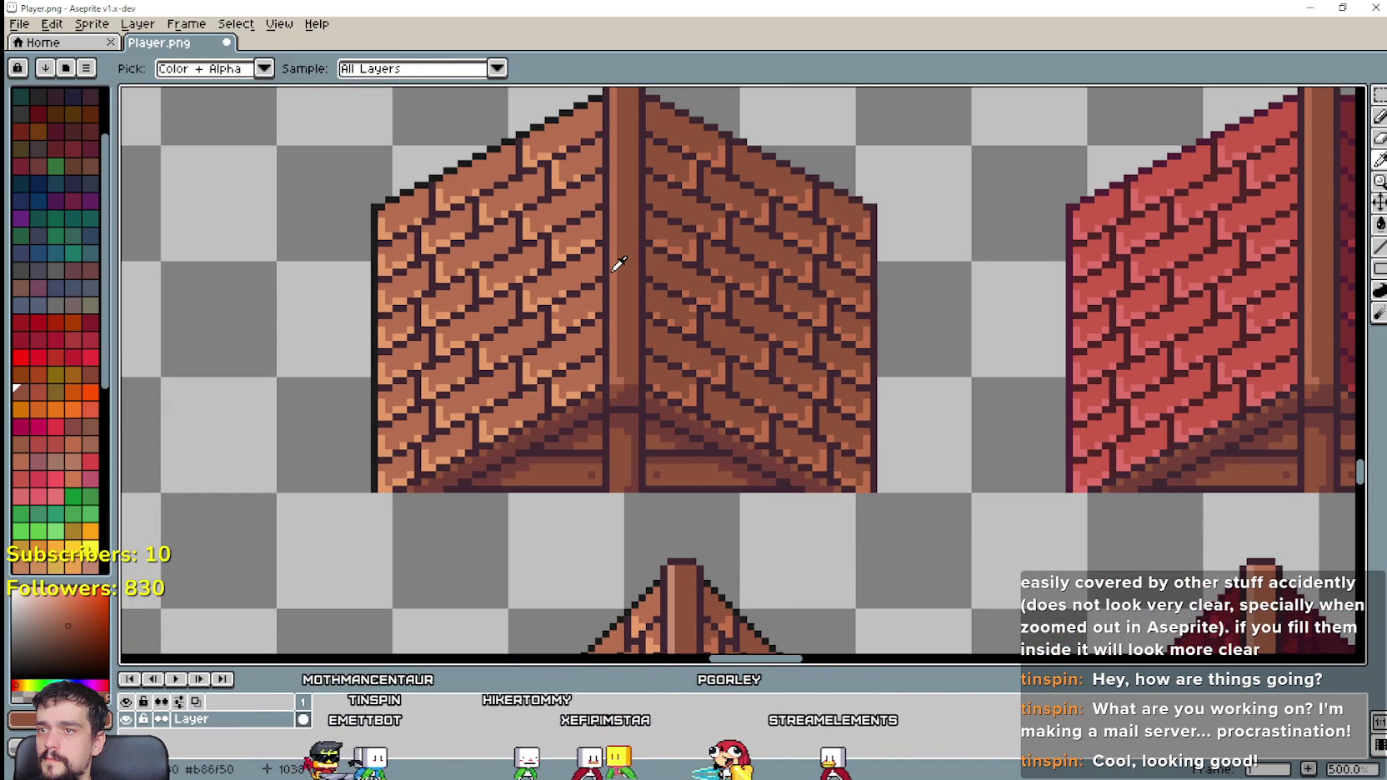
{"action": "scroll", "coordinate": [678, 371], "scroll_direction": "down", "scroll_amount": 1}
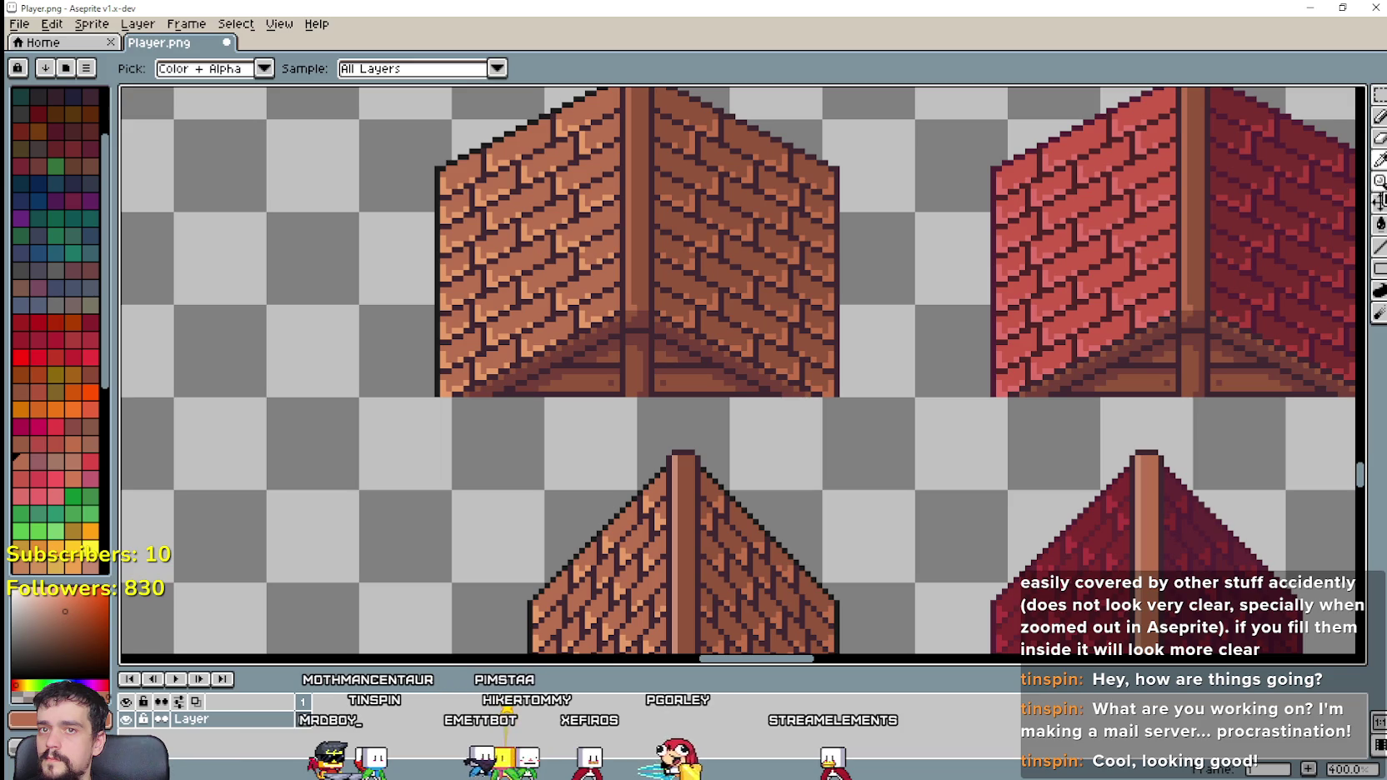
Step: Refill the lower roof's ridge beam slightly darker after undoing a first attempt
{"action": "left_click", "coordinate": [1380, 224]}
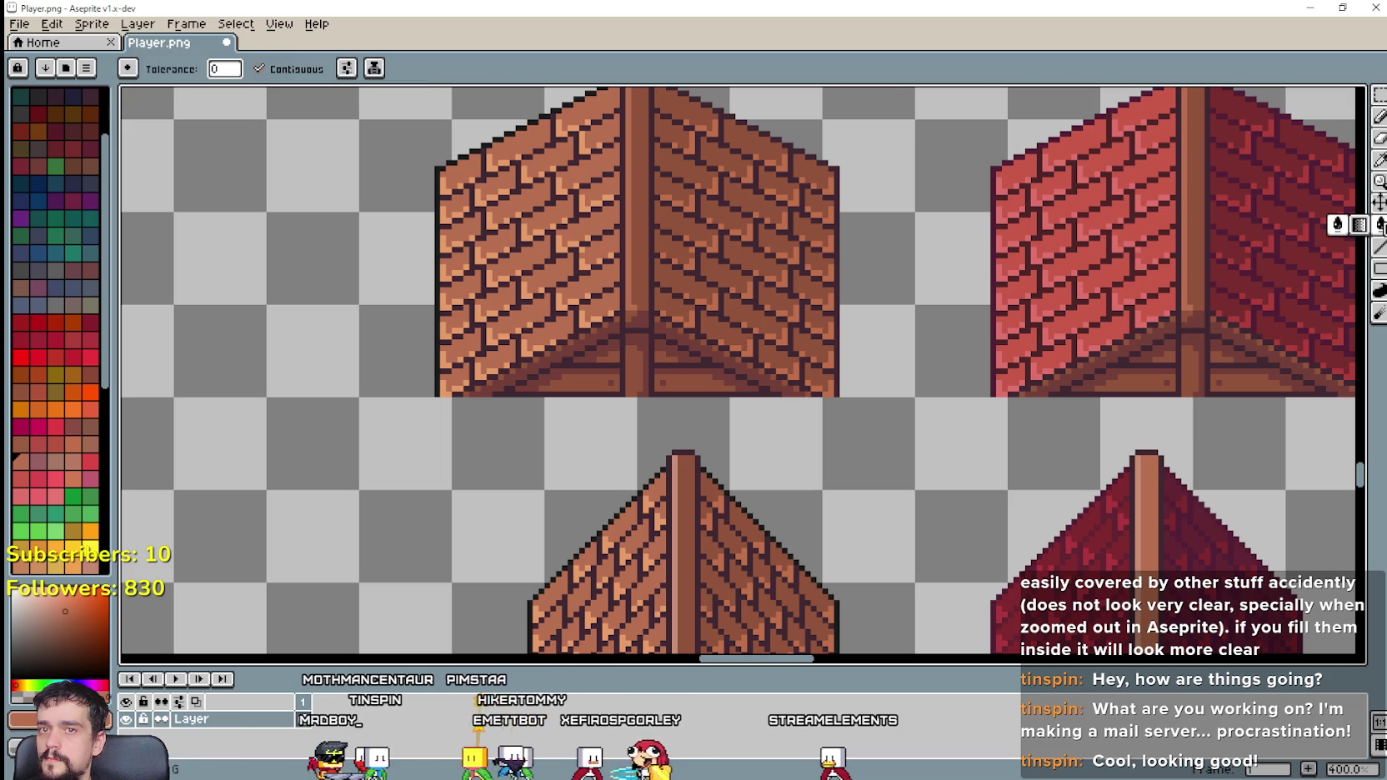
{"action": "left_click", "coordinate": [674, 499]}
{"action": "scroll", "coordinate": [706, 465], "scroll_direction": "right", "scroll_amount": 5}
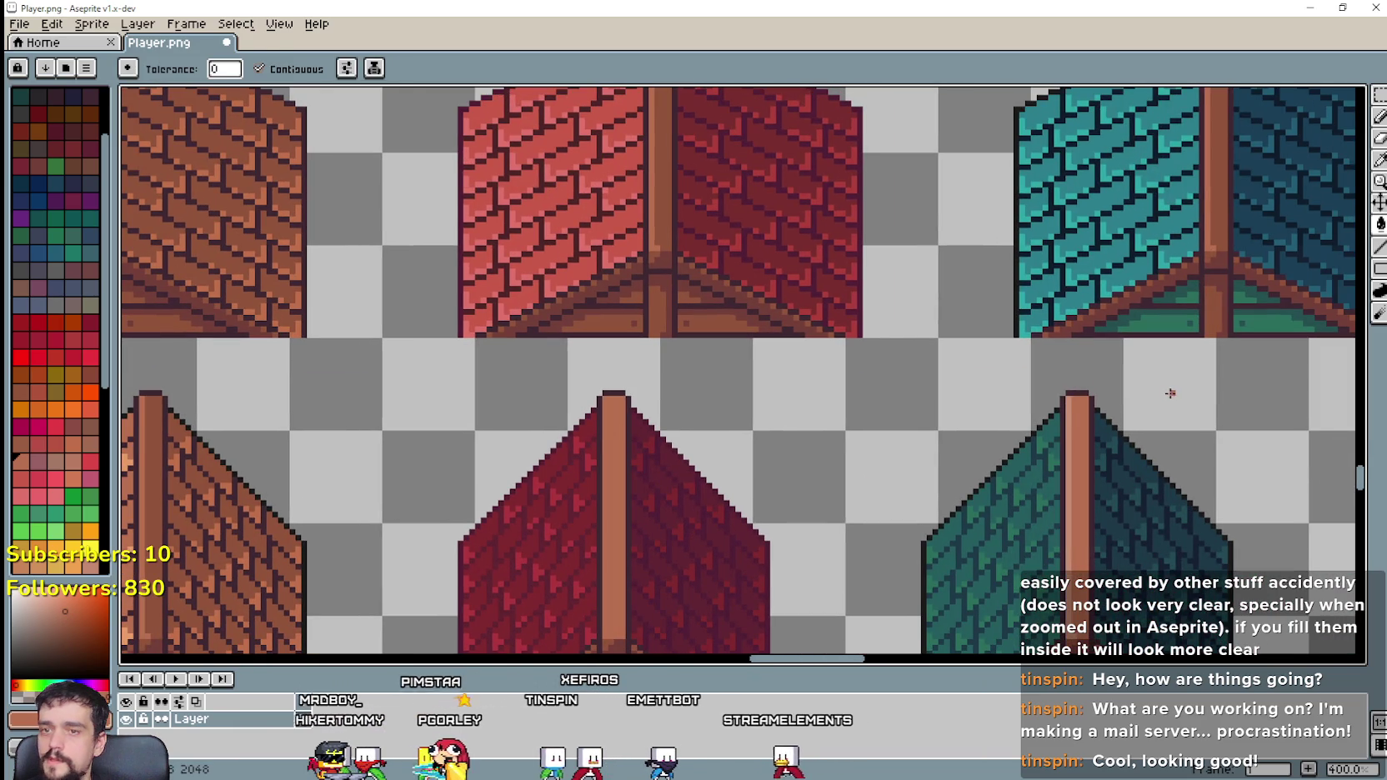
{"action": "key", "text": "ctrl+z"}
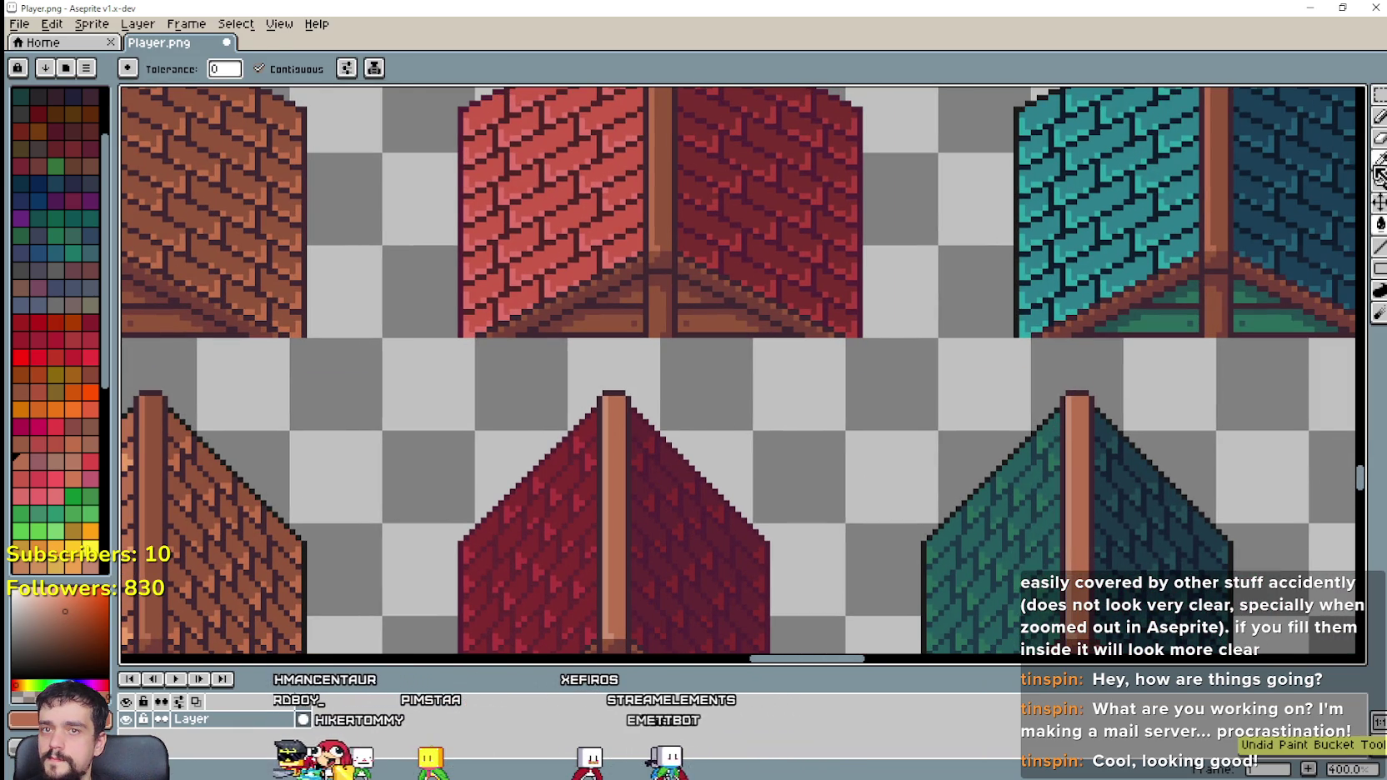
{"action": "left_click", "coordinate": [1378, 164]}
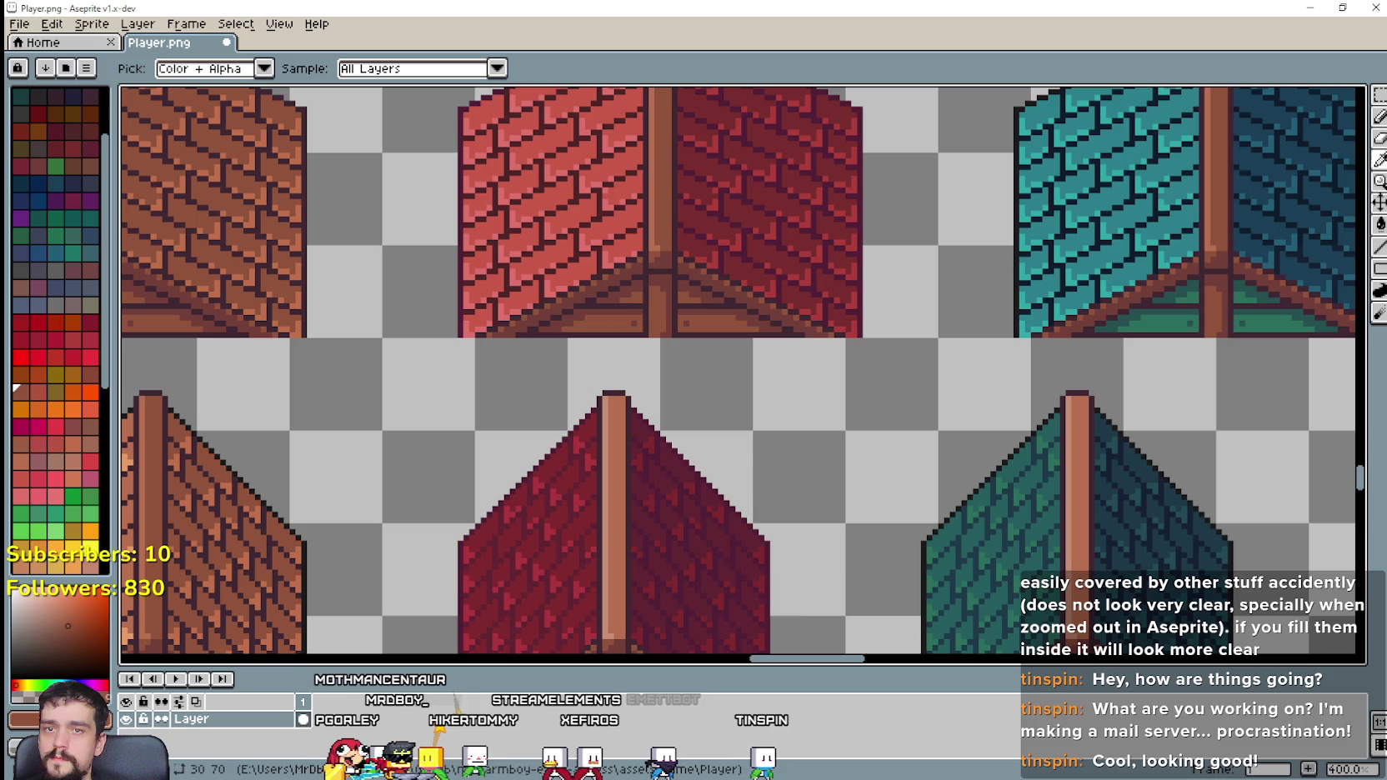
{"action": "left_click", "coordinate": [1380, 225]}
{"action": "left_click", "coordinate": [621, 485]}
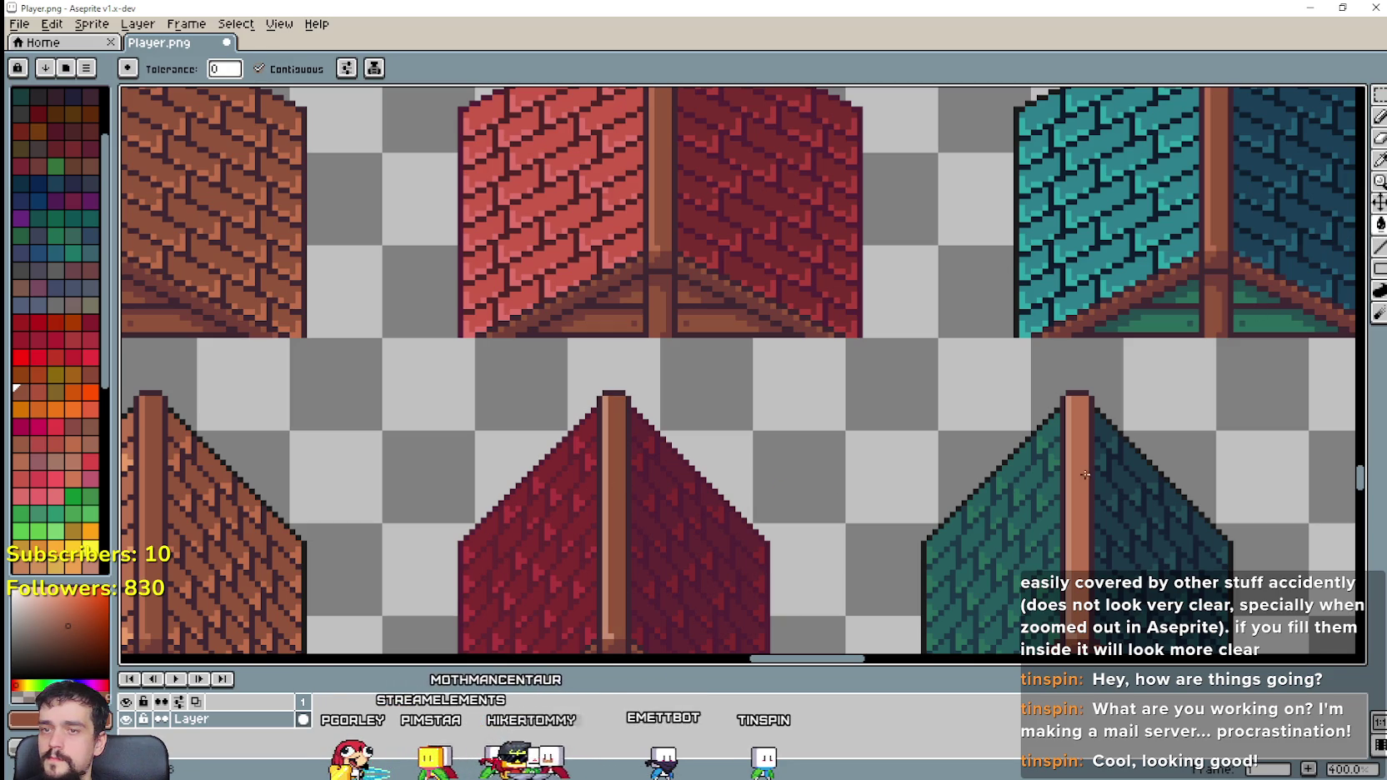
Step: Darken the left strip of the ridge beam and frame the lower roofs
{"action": "left_click", "coordinate": [1379, 162]}
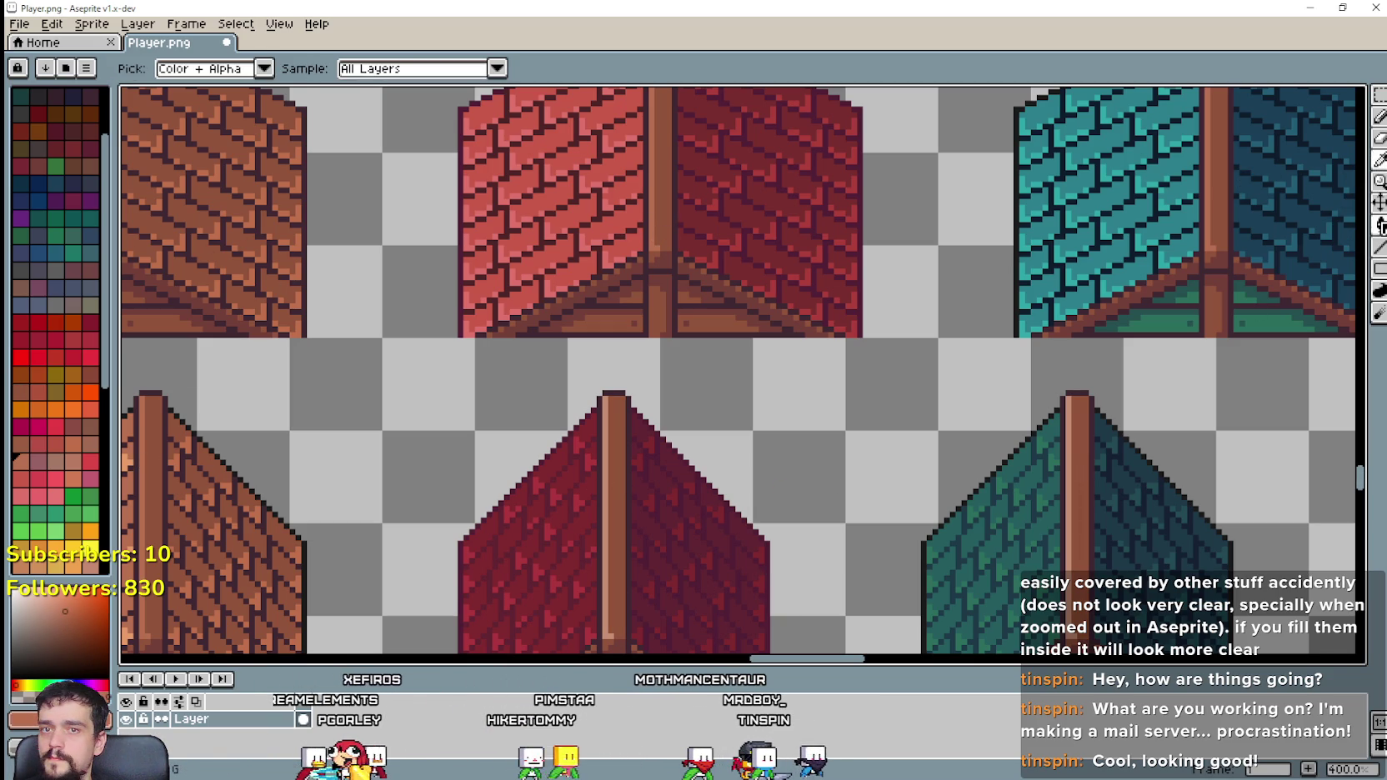
{"action": "key", "text": "g"}
{"action": "left_click", "coordinate": [604, 510]}
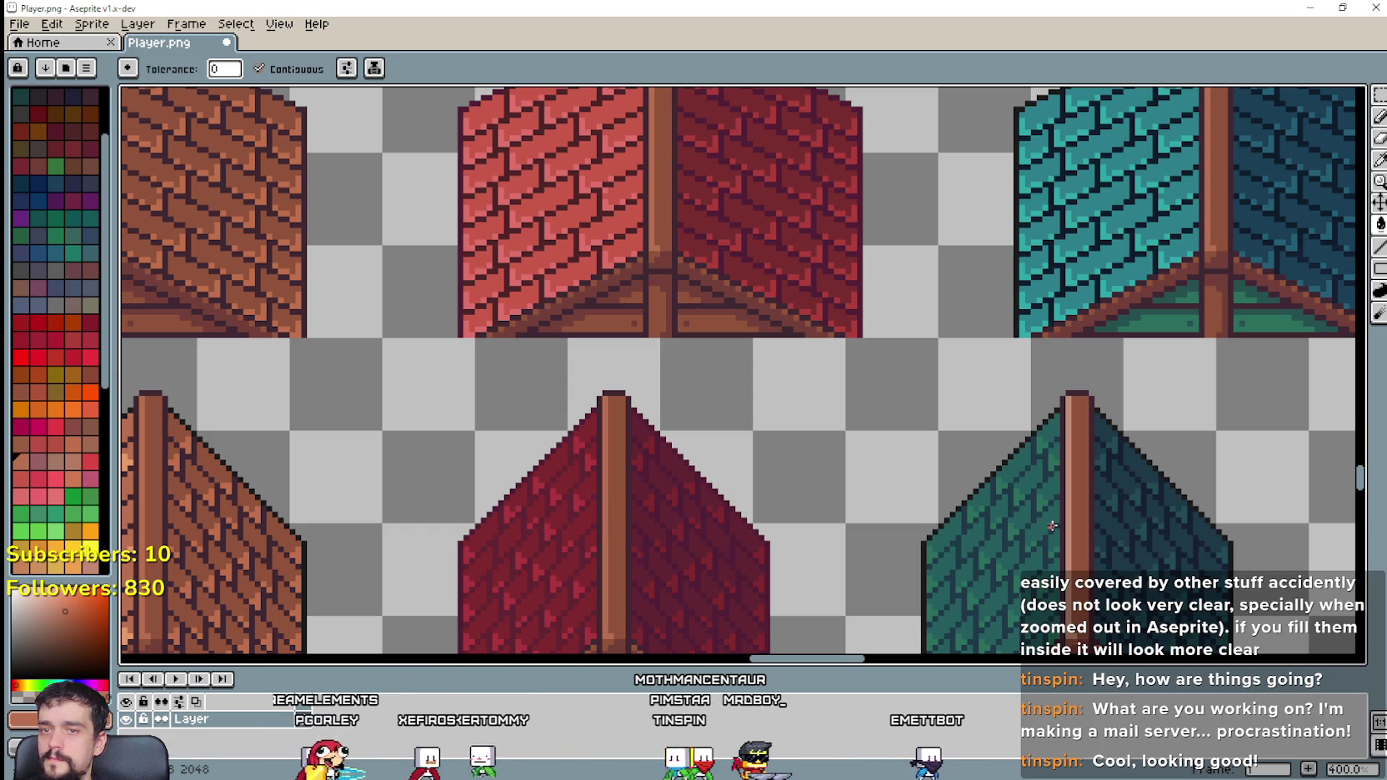
{"action": "scroll", "coordinate": [1068, 517], "scroll_direction": "down", "scroll_amount": 1}
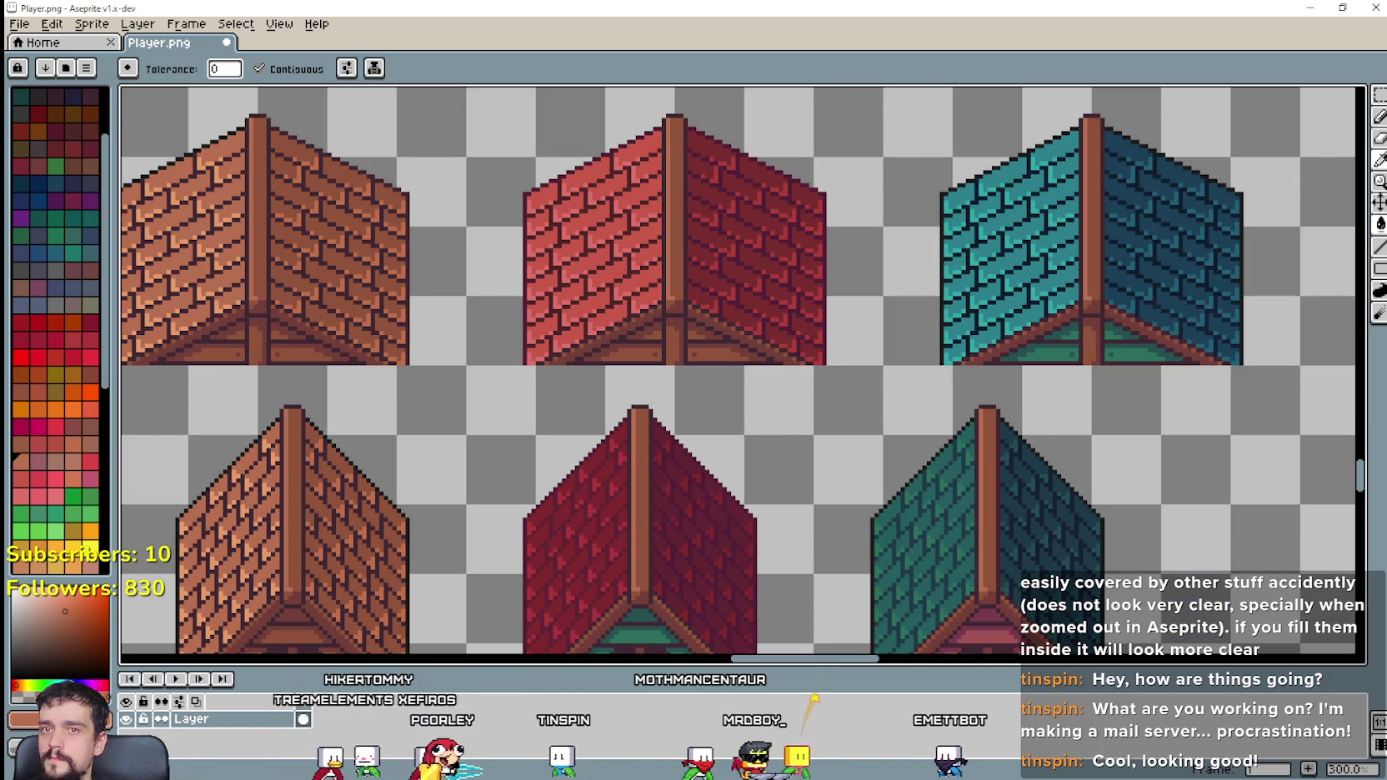
{"action": "scroll", "coordinate": [644, 331], "scroll_direction": "down", "scroll_amount": 1}
{"action": "scroll", "coordinate": [659, 350], "scroll_direction": "up", "scroll_amount": 1}
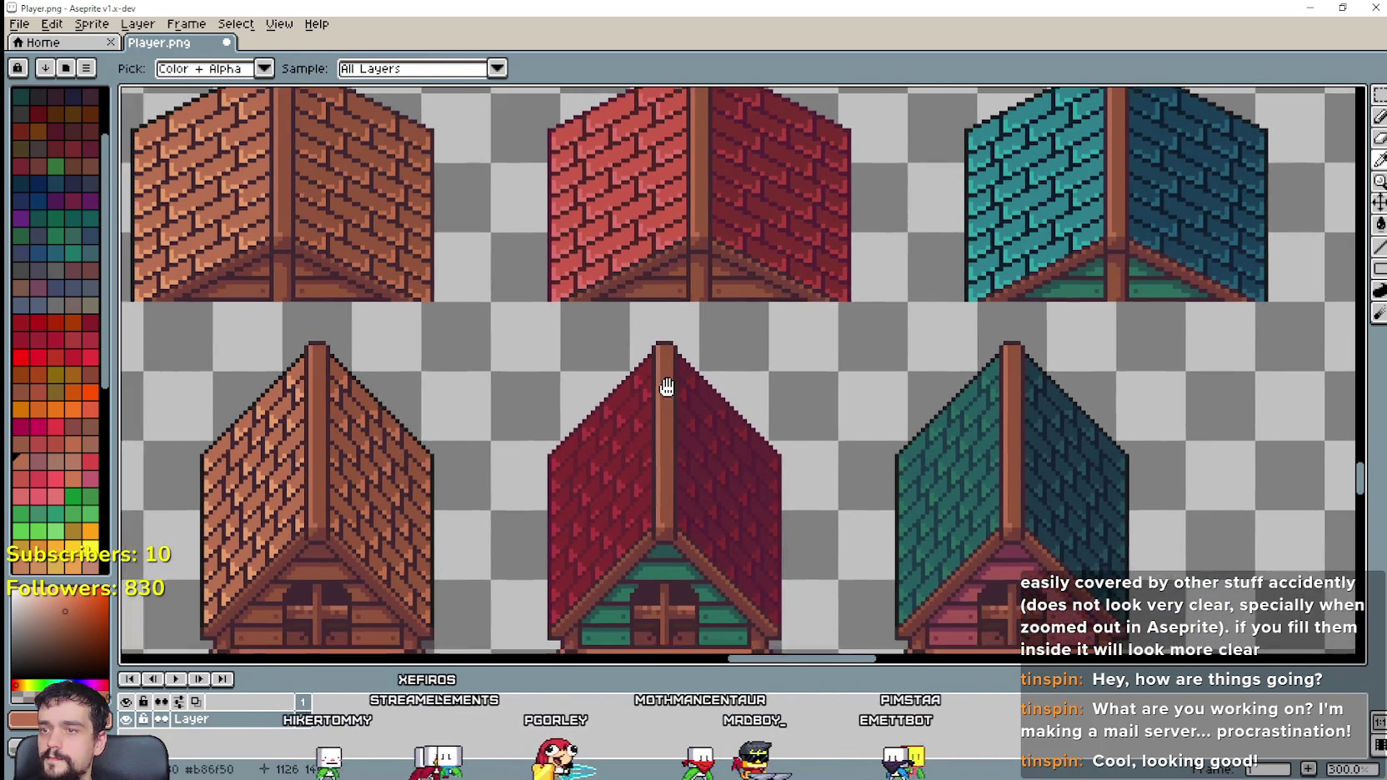
{"action": "left_click_drag", "start_coordinate": [666, 386], "coordinate": [715, 388]}
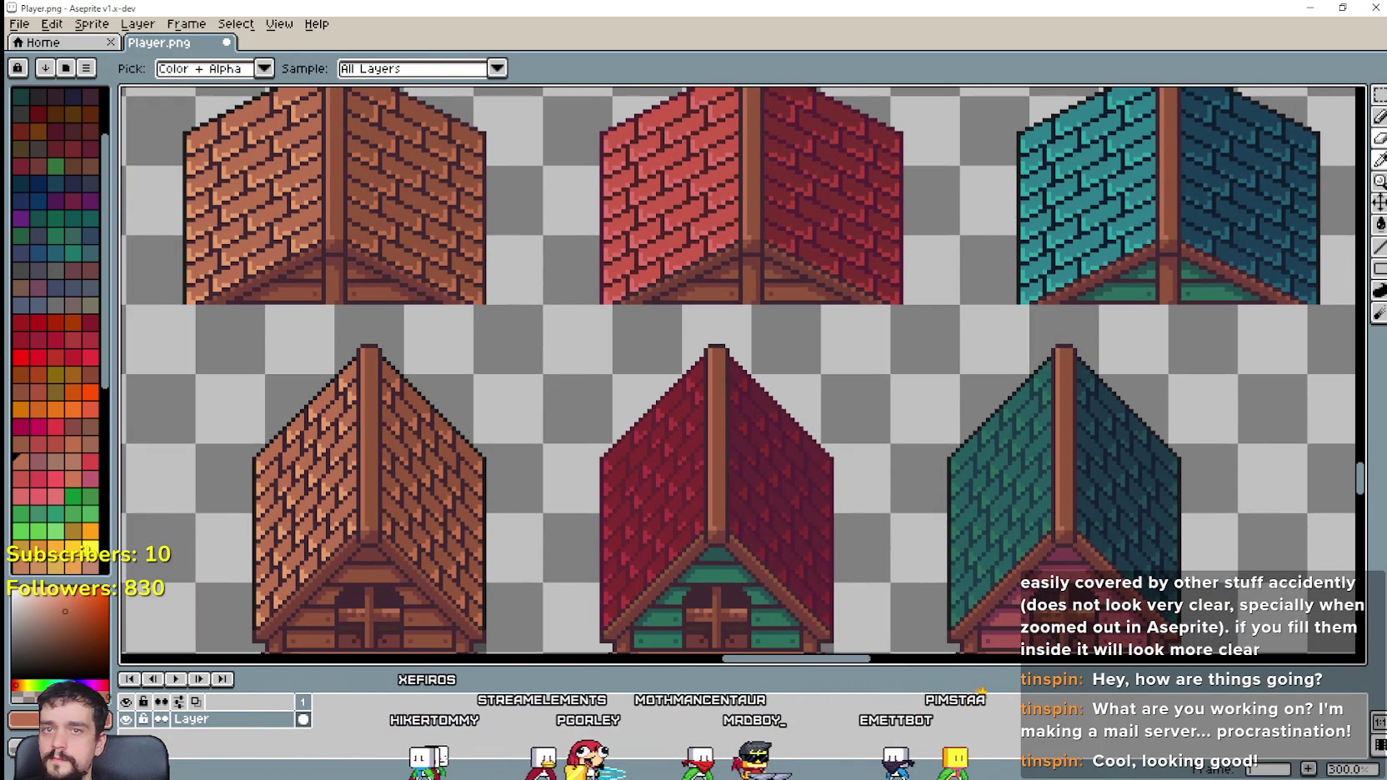
{"action": "left_click", "coordinate": [1380, 95]}
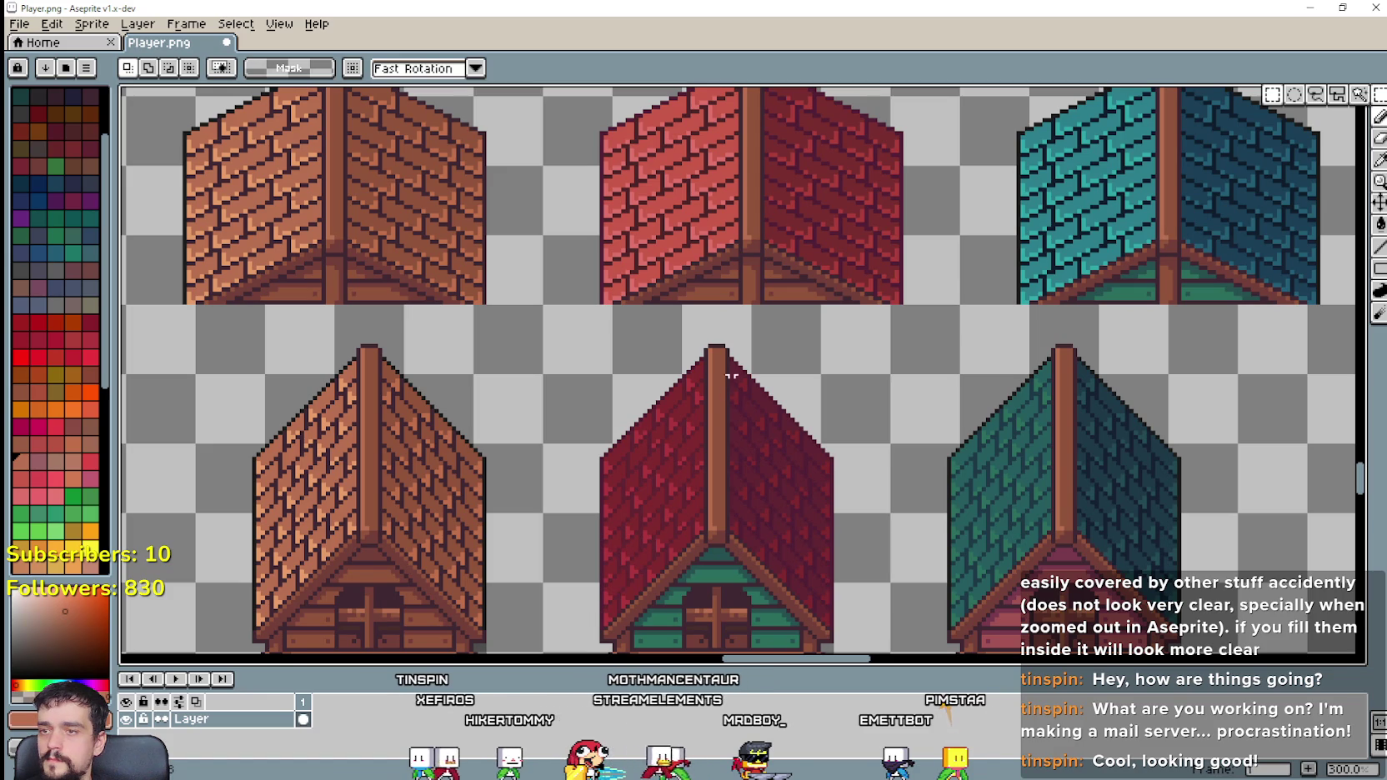
Step: Select the middle lower roof's left half and non-contiguously fill it lighter red
{"action": "left_click_drag", "start_coordinate": [714, 337], "coordinate": [589, 574]}
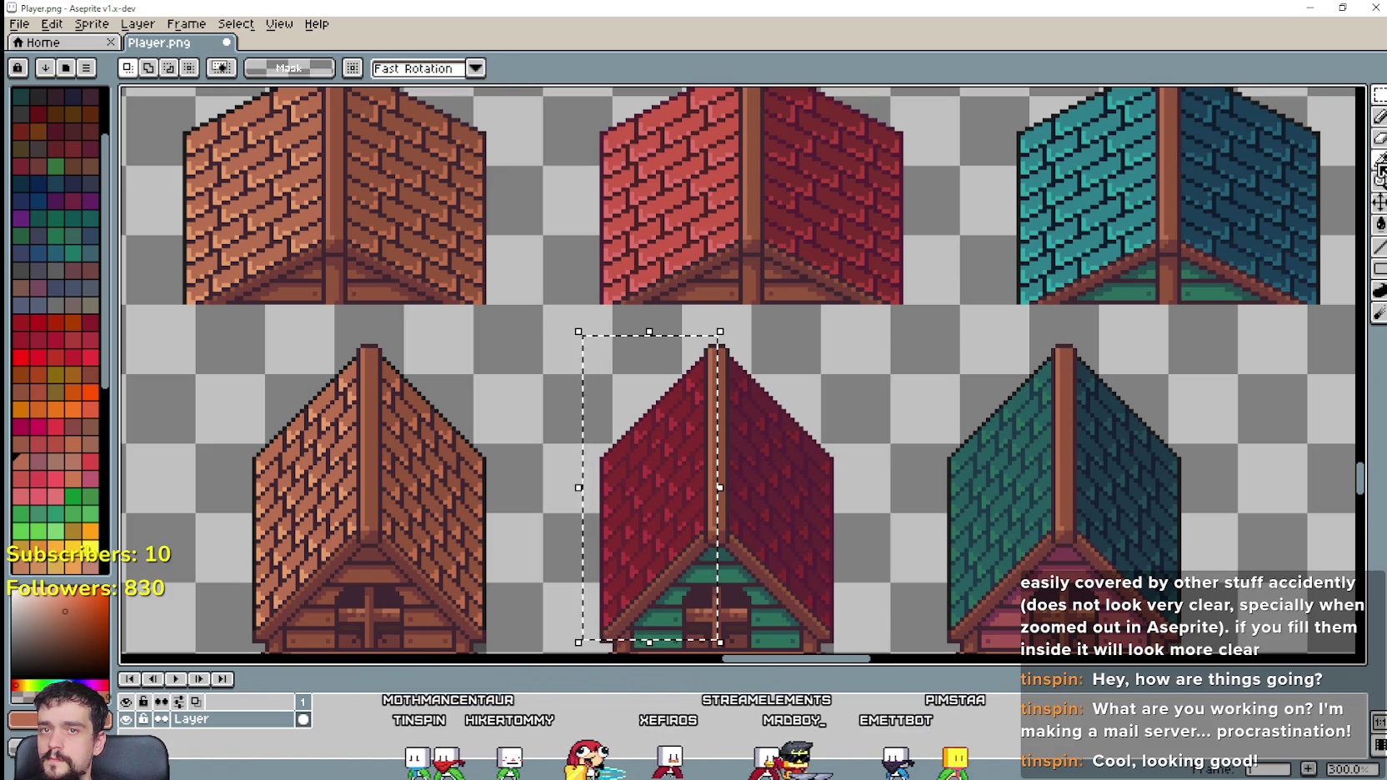
{"action": "key", "text": "i"}
{"action": "scroll", "coordinate": [753, 218], "scroll_direction": "up", "scroll_amount": 1}
{"action": "scroll", "coordinate": [678, 249], "scroll_direction": "down", "scroll_amount": 3}
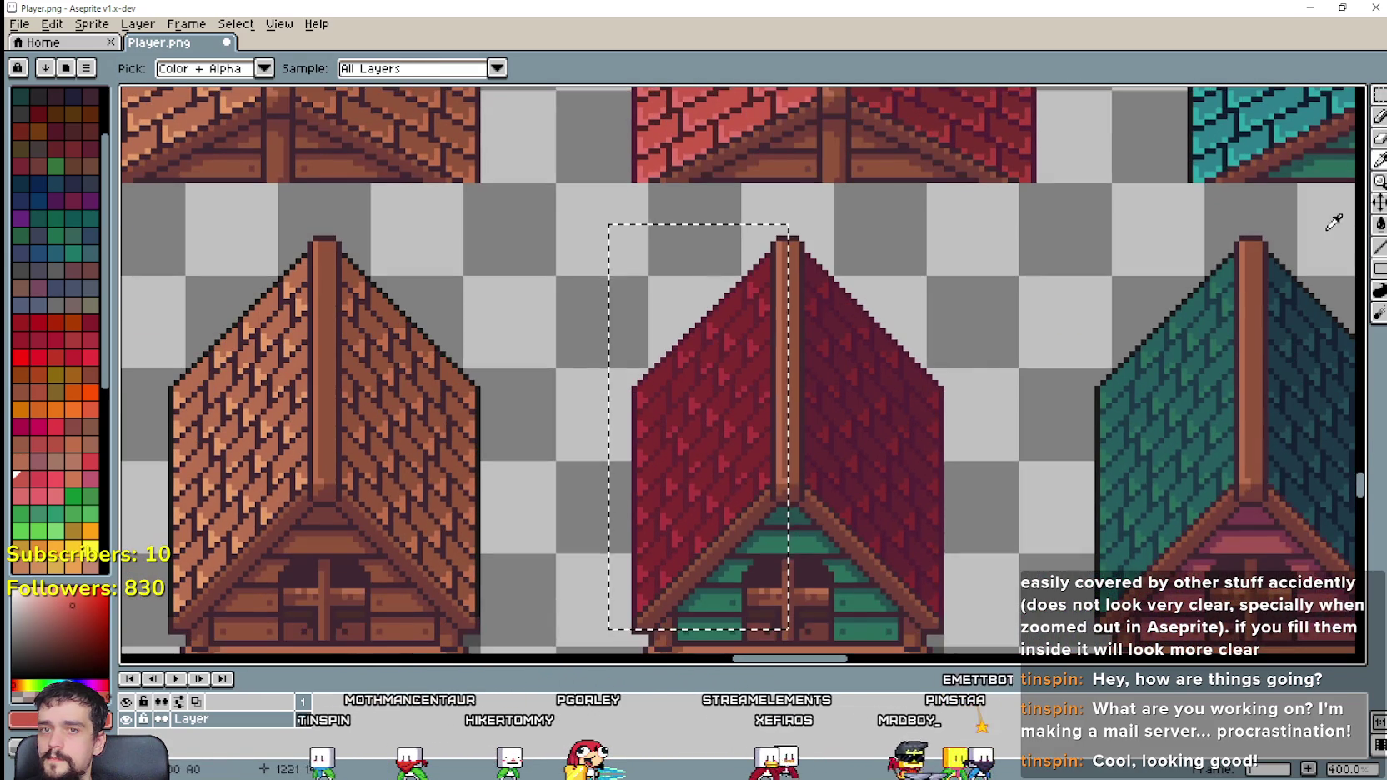
{"action": "key", "text": "g"}
{"action": "left_click", "coordinate": [283, 68]}
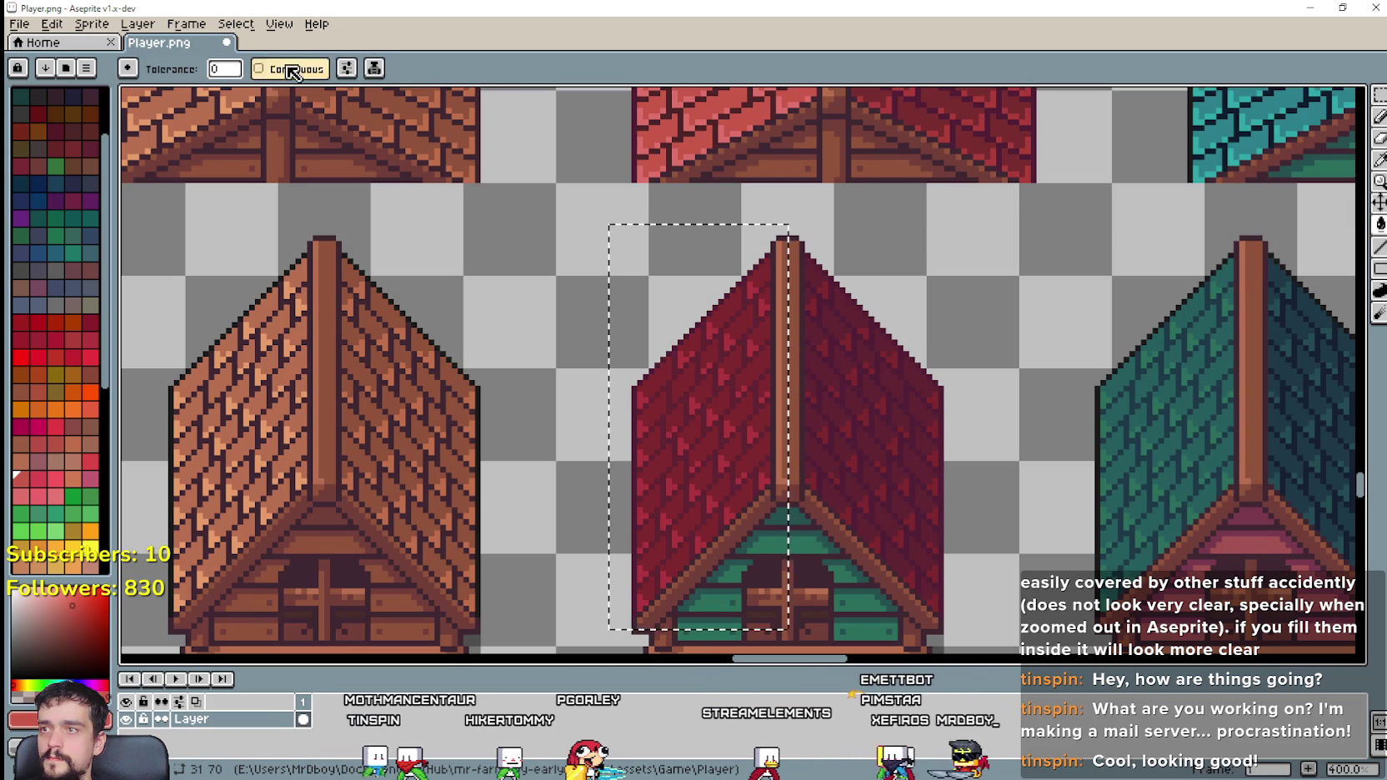
{"action": "left_click", "coordinate": [757, 335]}
Step: Sample a red from the upper red barn and inspect the red roof peak
{"action": "scroll", "coordinate": [834, 375], "scroll_direction": "up", "scroll_amount": 2}
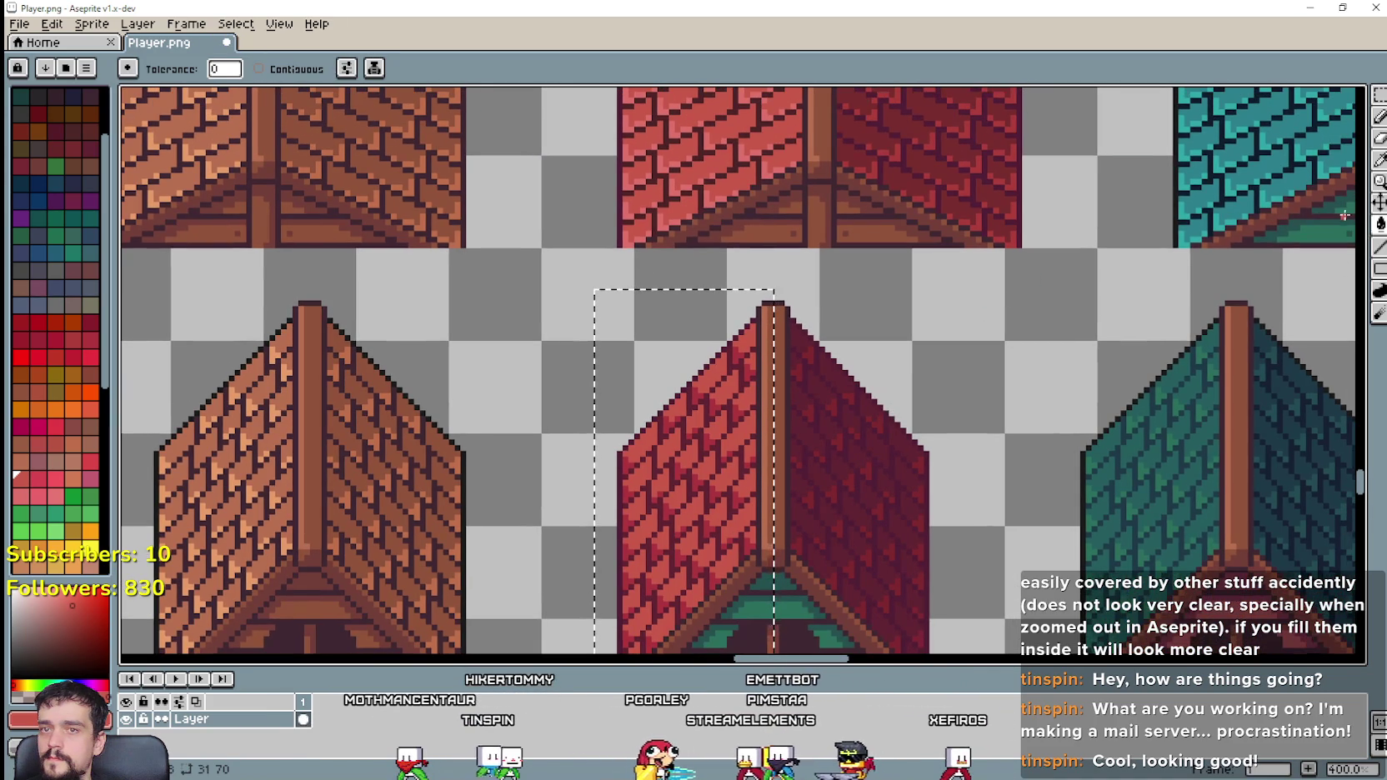
{"action": "key", "text": "i"}
{"action": "left_click", "coordinate": [719, 177]}
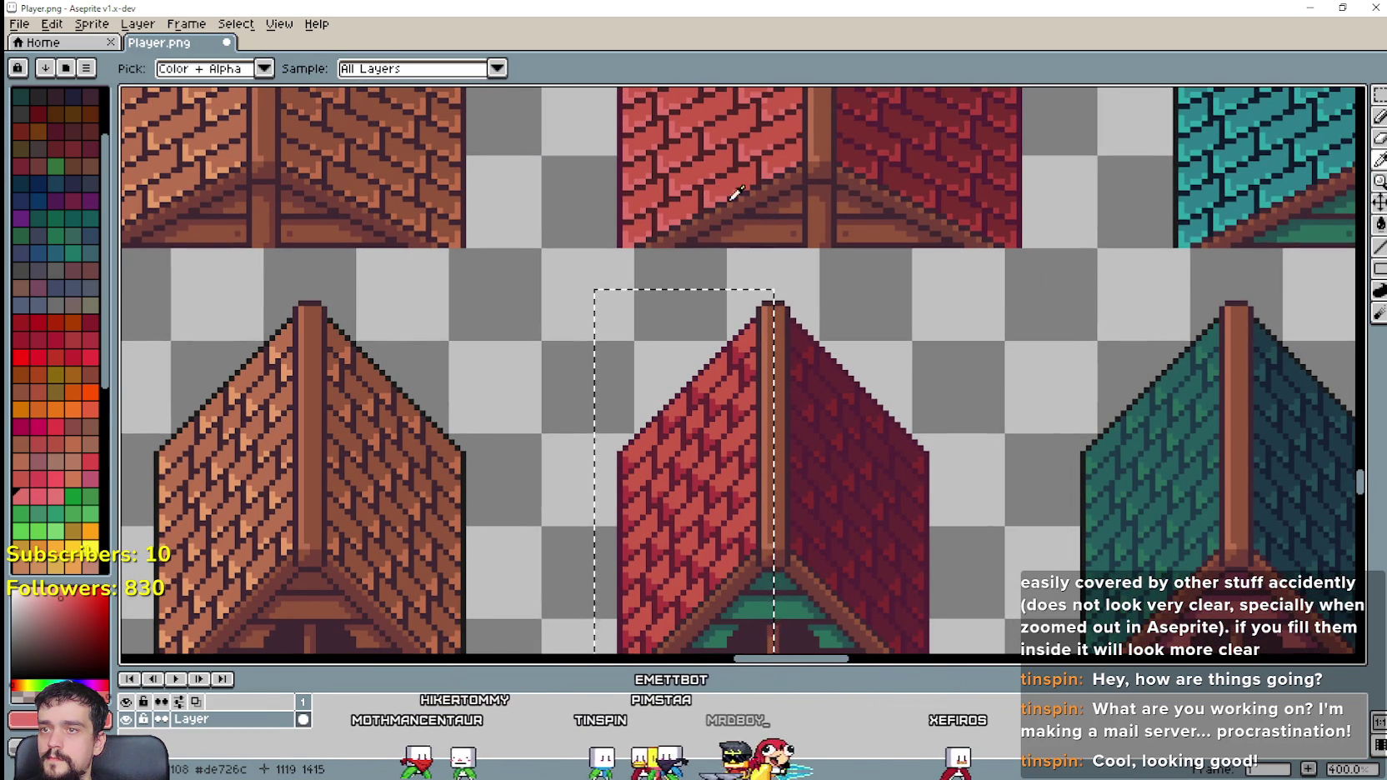
{"action": "left_click", "coordinate": [1379, 228]}
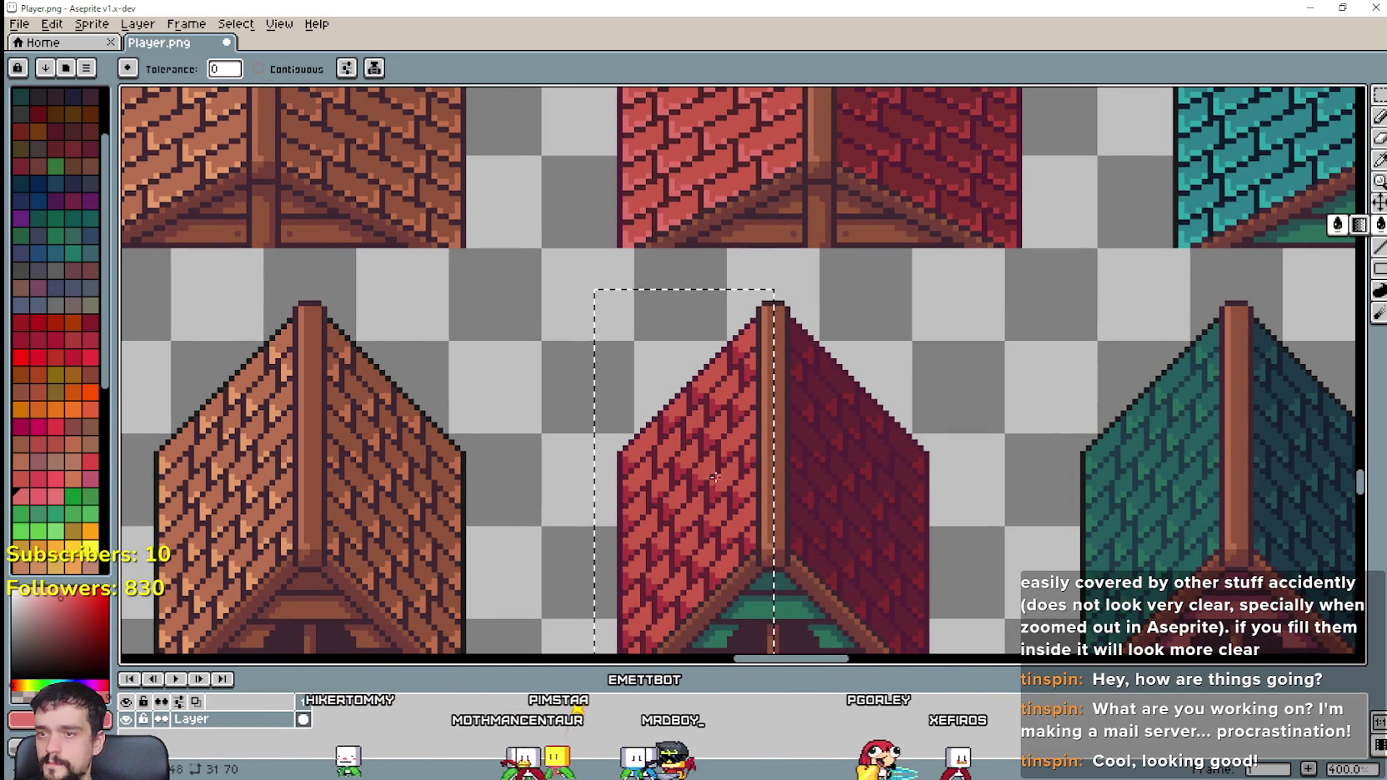
{"action": "left_click", "coordinate": [1379, 165]}
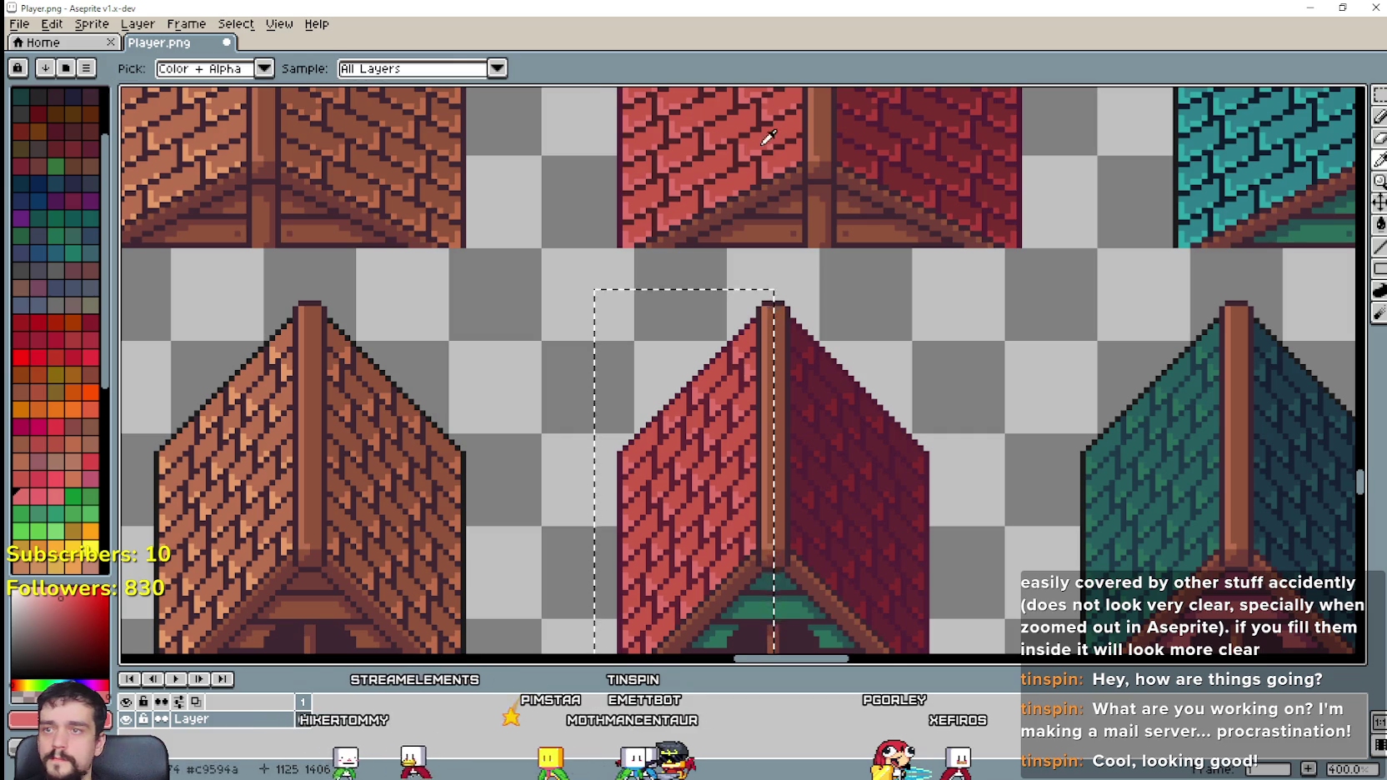
{"action": "scroll", "coordinate": [733, 146], "scroll_direction": "up", "scroll_amount": 2}
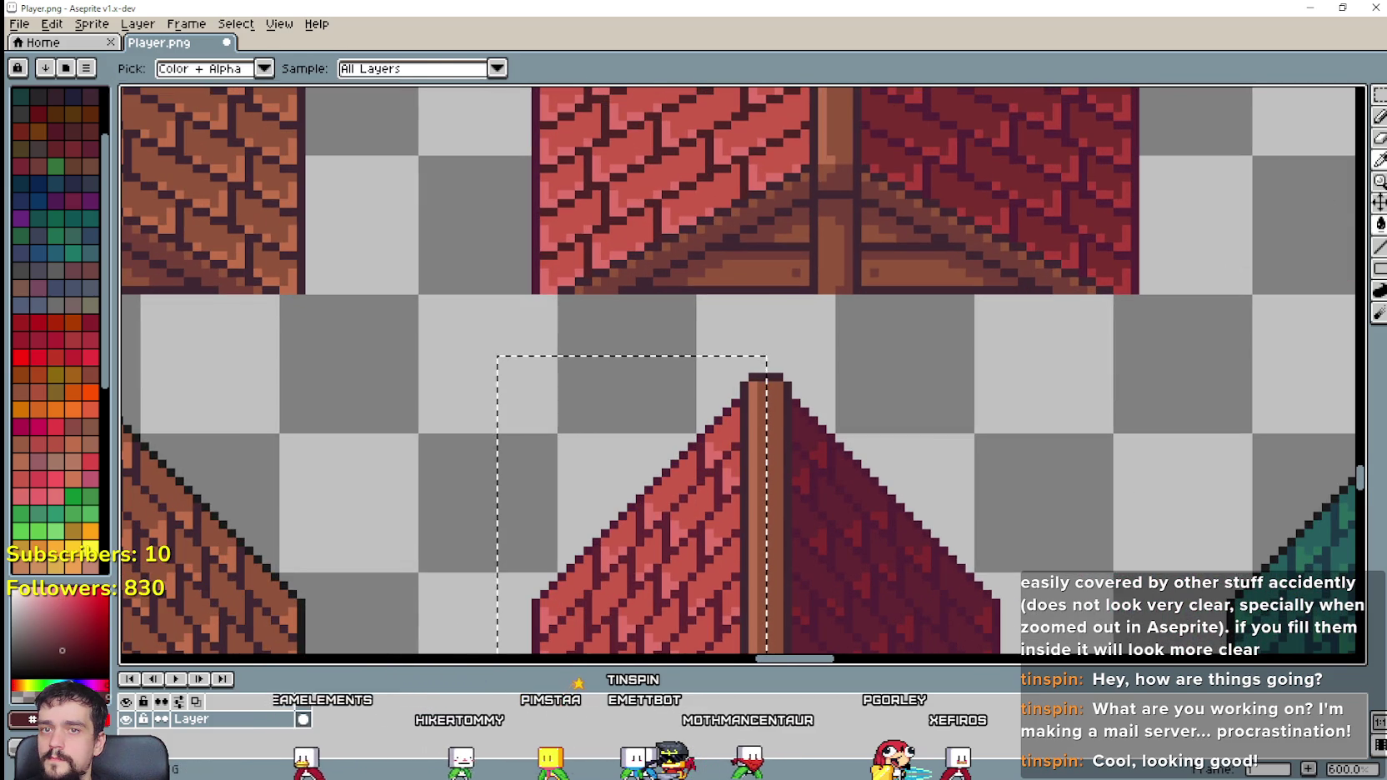
{"action": "scroll", "coordinate": [667, 508], "scroll_direction": "up", "scroll_amount": 1}
{"action": "scroll", "coordinate": [667, 508], "scroll_direction": "up", "scroll_amount": 1}
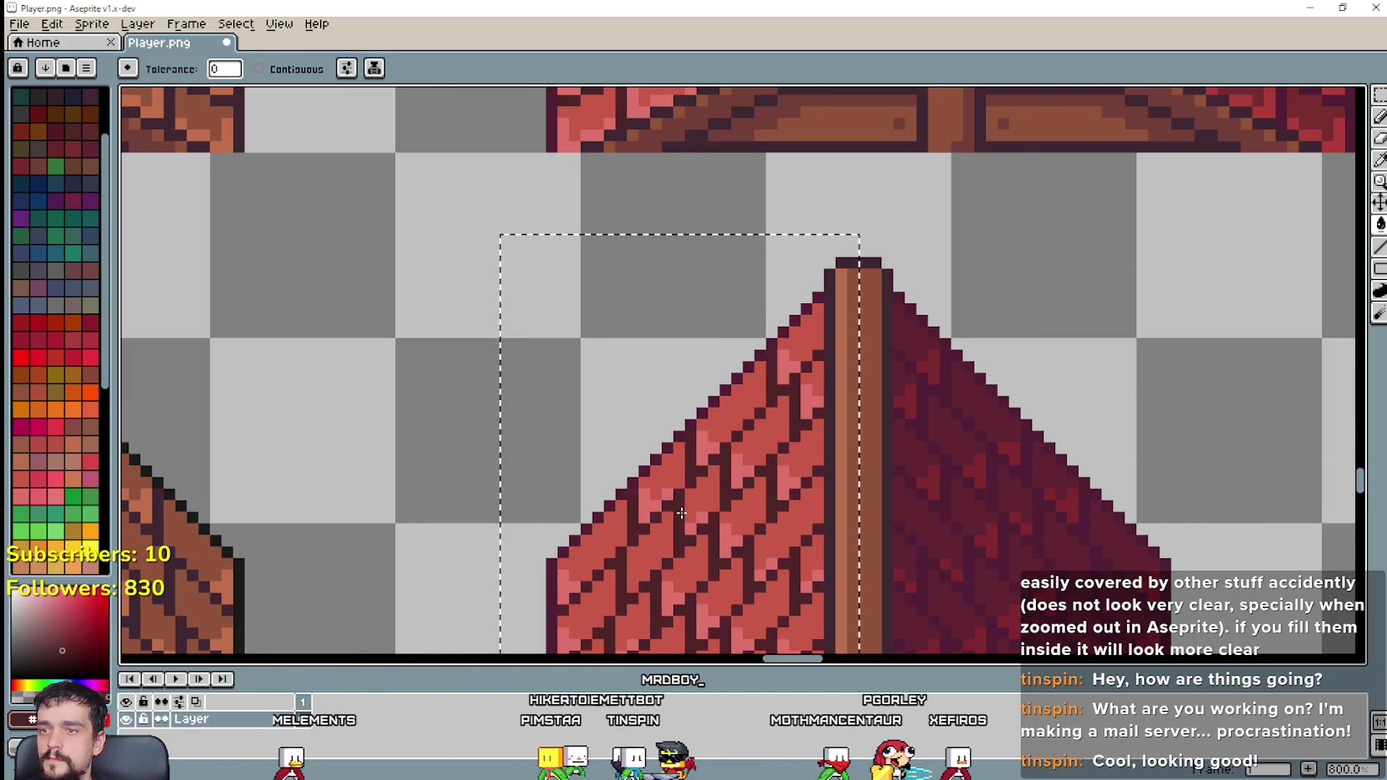
{"action": "scroll", "coordinate": [682, 514], "scroll_direction": "down", "scroll_amount": 1}
{"action": "scroll", "coordinate": [750, 467], "scroll_direction": "down", "scroll_amount": 1}
{"action": "mouse_move", "coordinate": [1000, 402]}
{"action": "left_mouse_down"}
{"action": "mouse_move", "coordinate": [846, 368]}
{"action": "mouse_move", "coordinate": [835, 216]}
{"action": "mouse_move", "coordinate": [774, 356]}
{"action": "left_mouse_up"}
Step: Marquee-select the right half of the lower red barn's roof
{"action": "scroll", "coordinate": [751, 360], "scroll_direction": "down", "scroll_amount": 1}
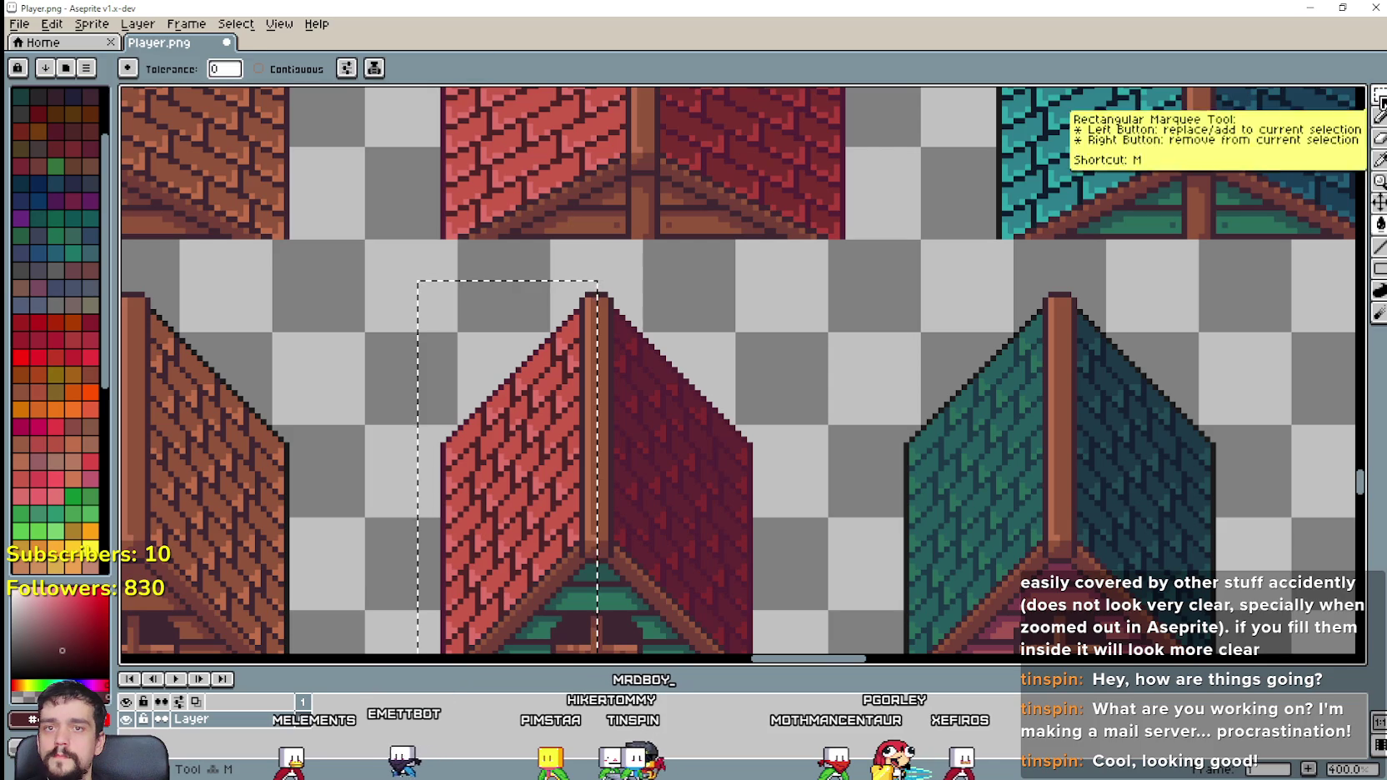
{"action": "left_click", "coordinate": [1381, 100]}
{"action": "left_click", "coordinate": [614, 288]}
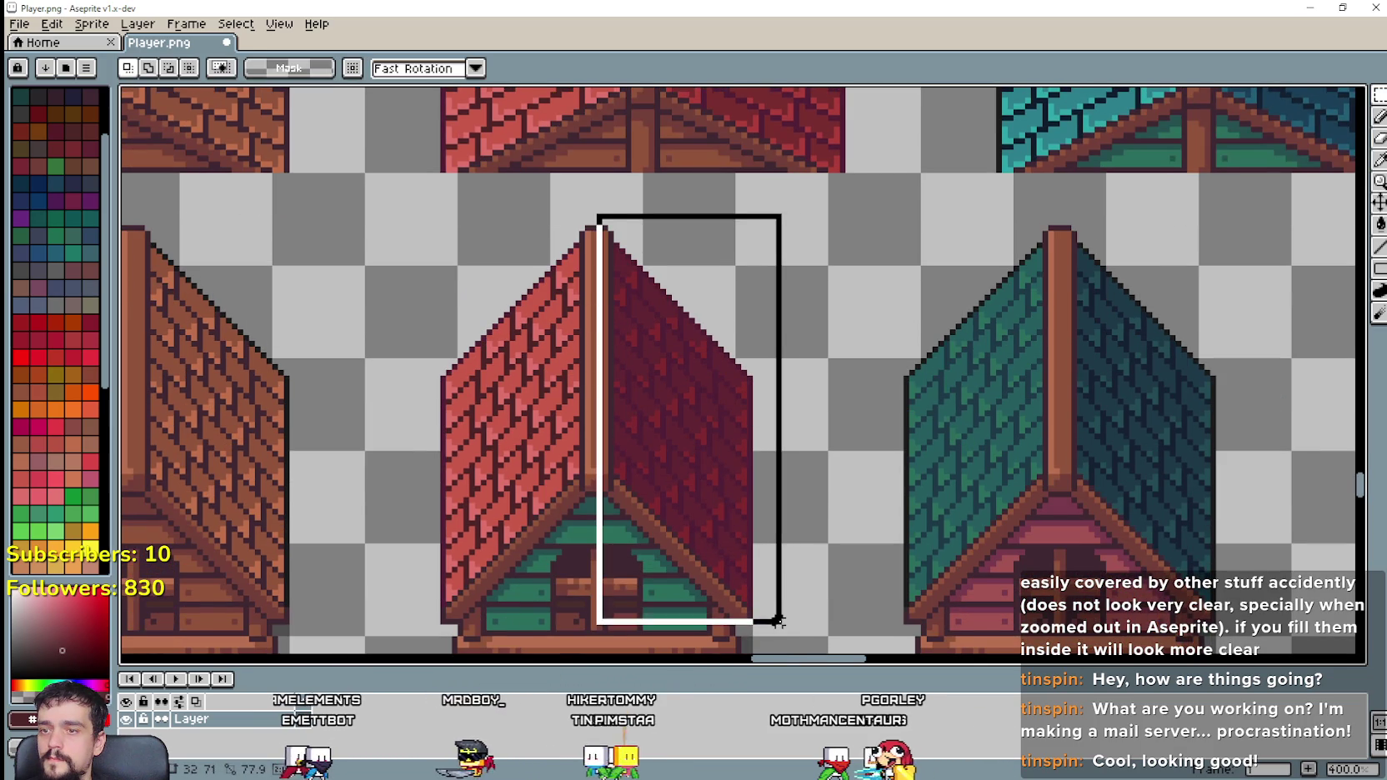
{"action": "left_click_drag", "start_coordinate": [599, 283], "coordinate": [785, 627]}
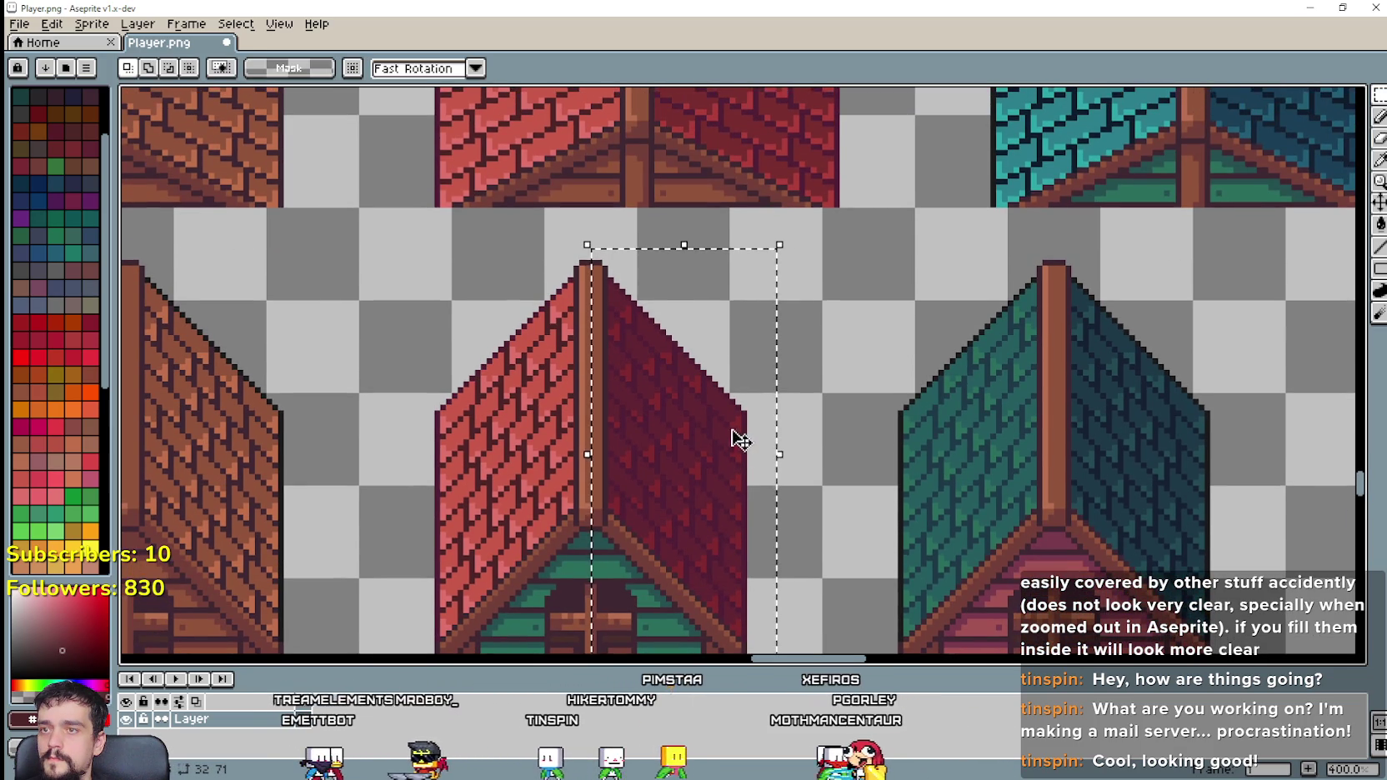
Step: Fill the selected right roof half with a brighter red
{"action": "key", "text": "i"}
{"action": "scroll", "coordinate": [759, 139], "scroll_direction": "right", "scroll_amount": 2}
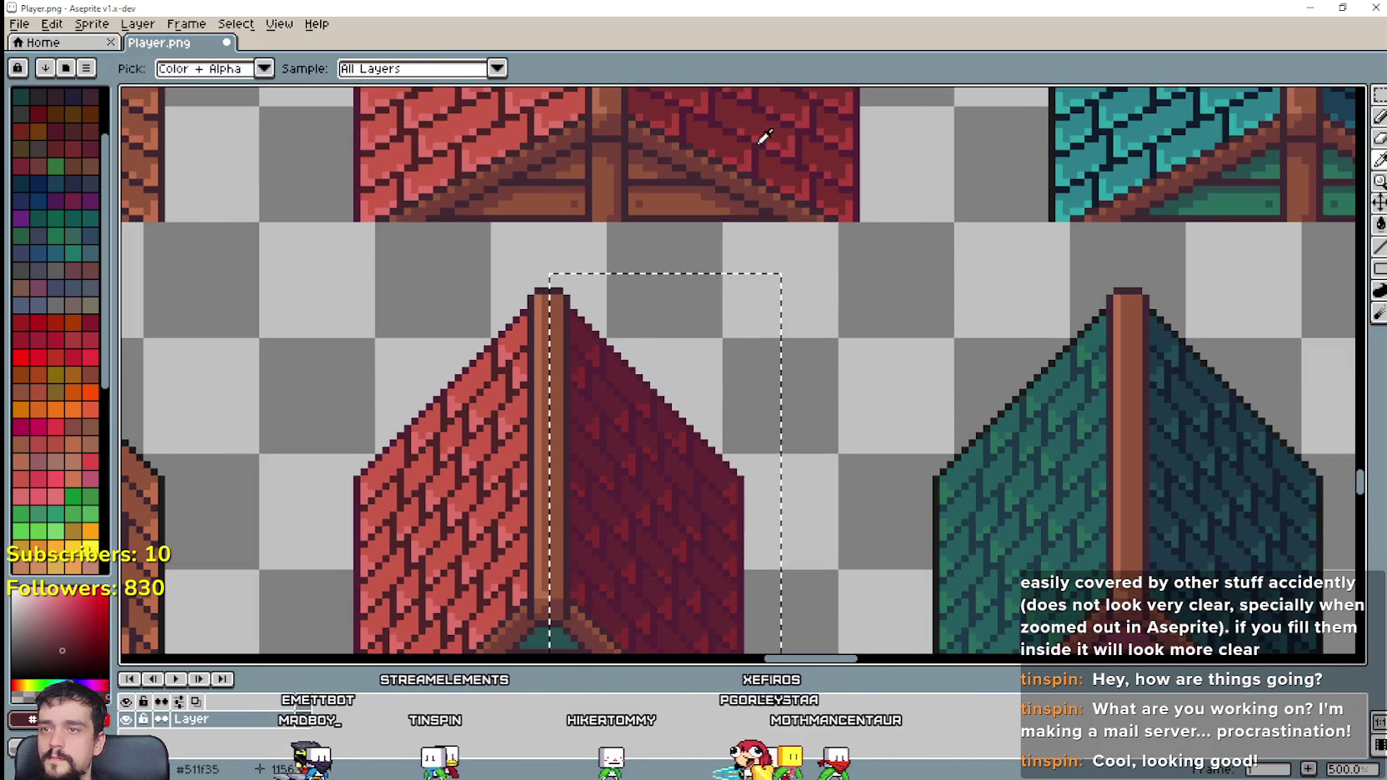
{"action": "scroll", "coordinate": [753, 140], "scroll_direction": "left", "scroll_amount": 2}
{"action": "scroll", "coordinate": [807, 269], "scroll_direction": "right", "scroll_amount": 4}
{"action": "scroll", "coordinate": [807, 269], "scroll_direction": "down", "scroll_amount": 1}
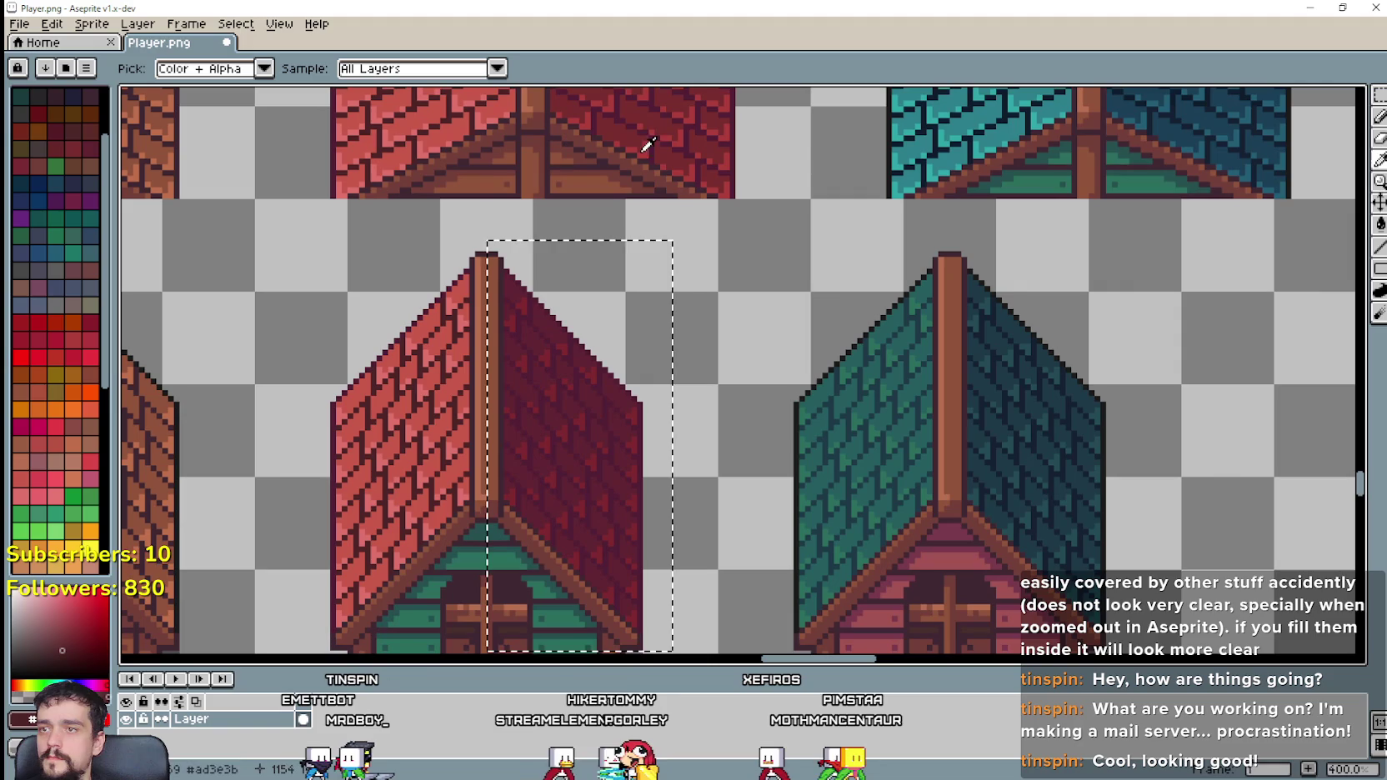
{"action": "left_click", "coordinate": [1380, 224]}
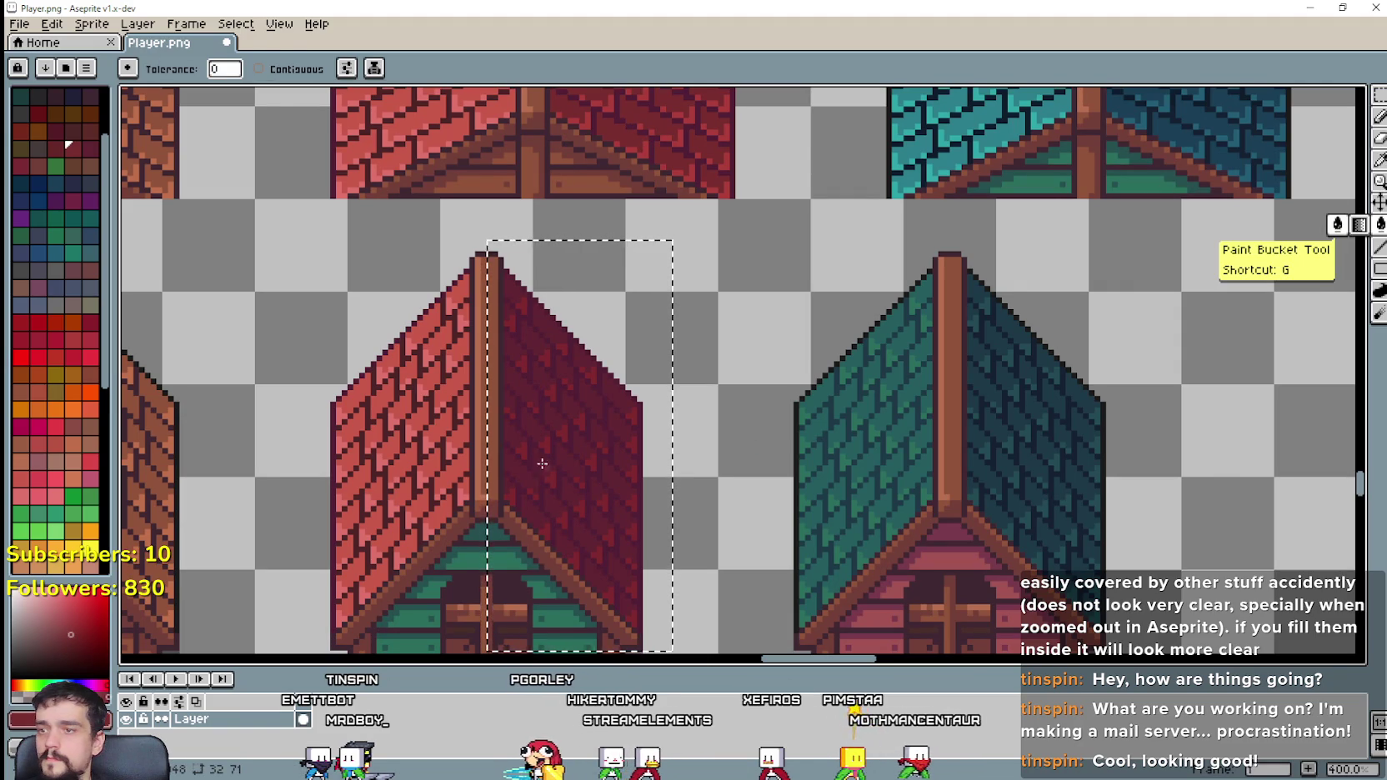
{"action": "left_click", "coordinate": [528, 428]}
Step: Pan the canvas to bring the row of lower barns into view
{"action": "key", "text": "alt"}
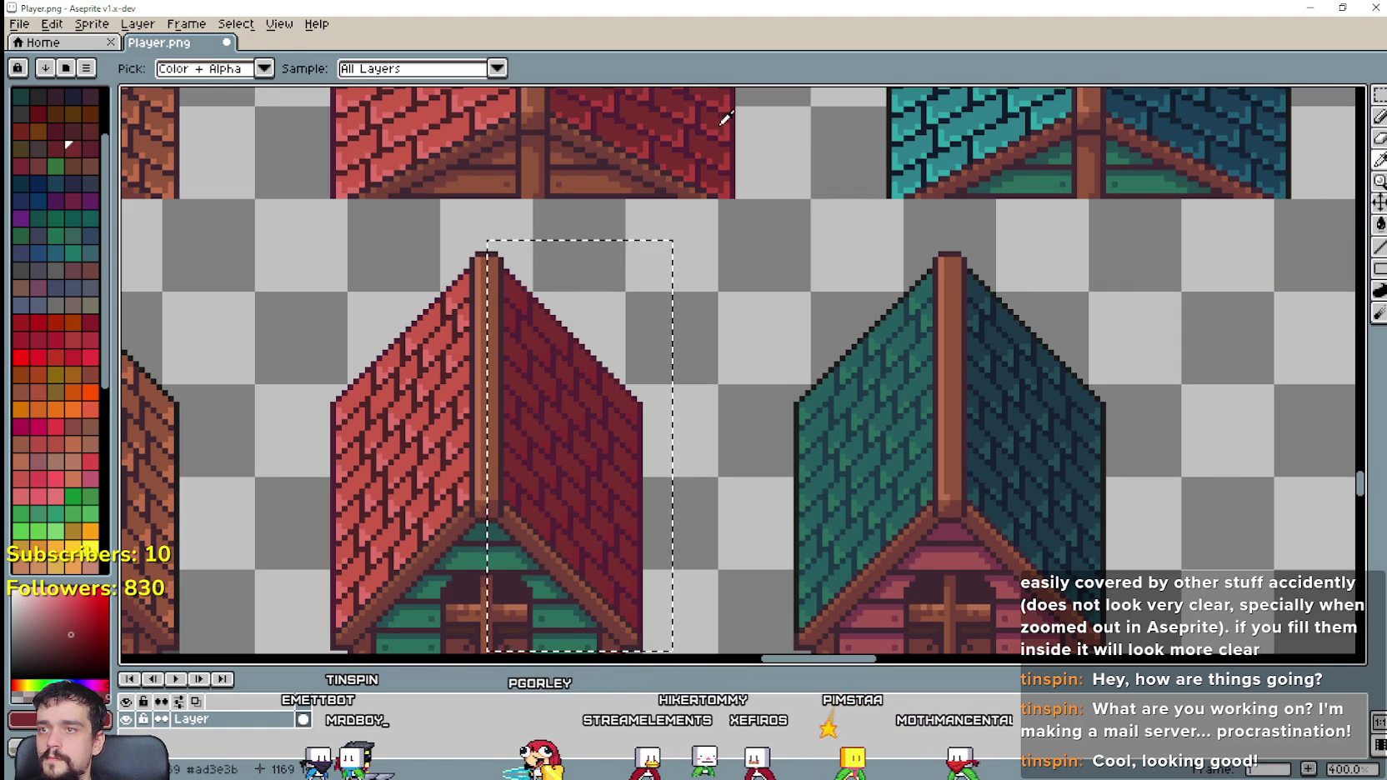
{"action": "left_click", "coordinate": [1378, 230]}
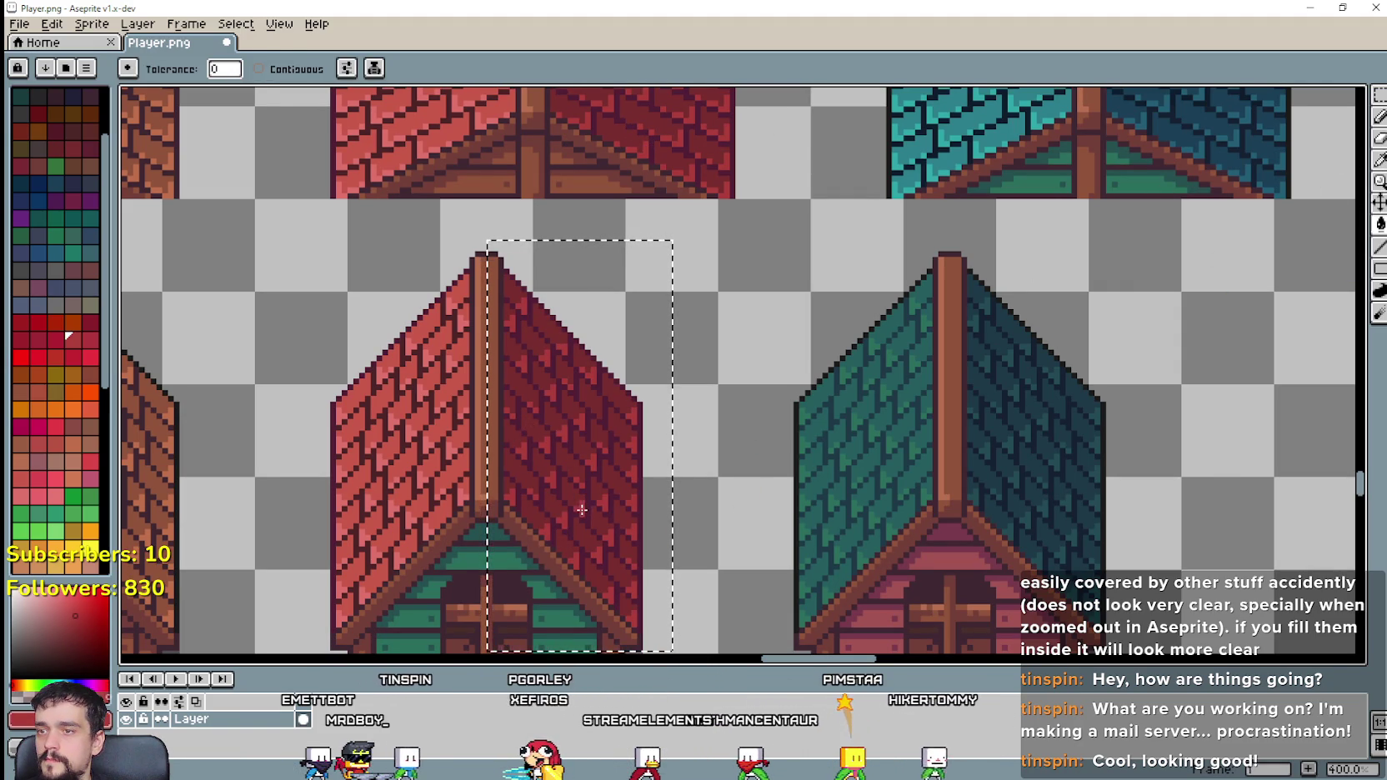
{"action": "left_click", "coordinate": [1381, 160]}
{"action": "scroll", "coordinate": [698, 137], "scroll_direction": "up", "scroll_amount": 1}
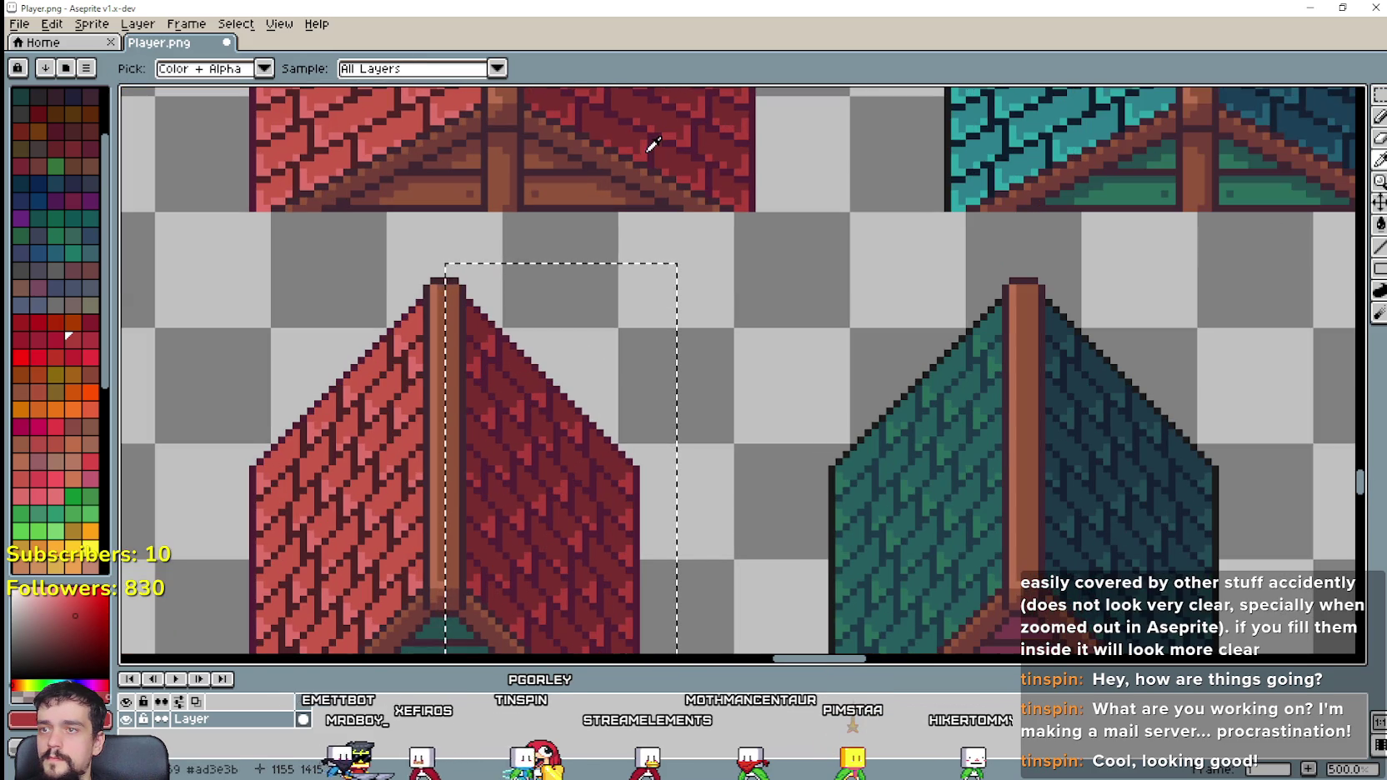
{"action": "left_click", "coordinate": [1380, 224]}
{"action": "scroll", "coordinate": [553, 456], "scroll_direction": "up", "scroll_amount": 1}
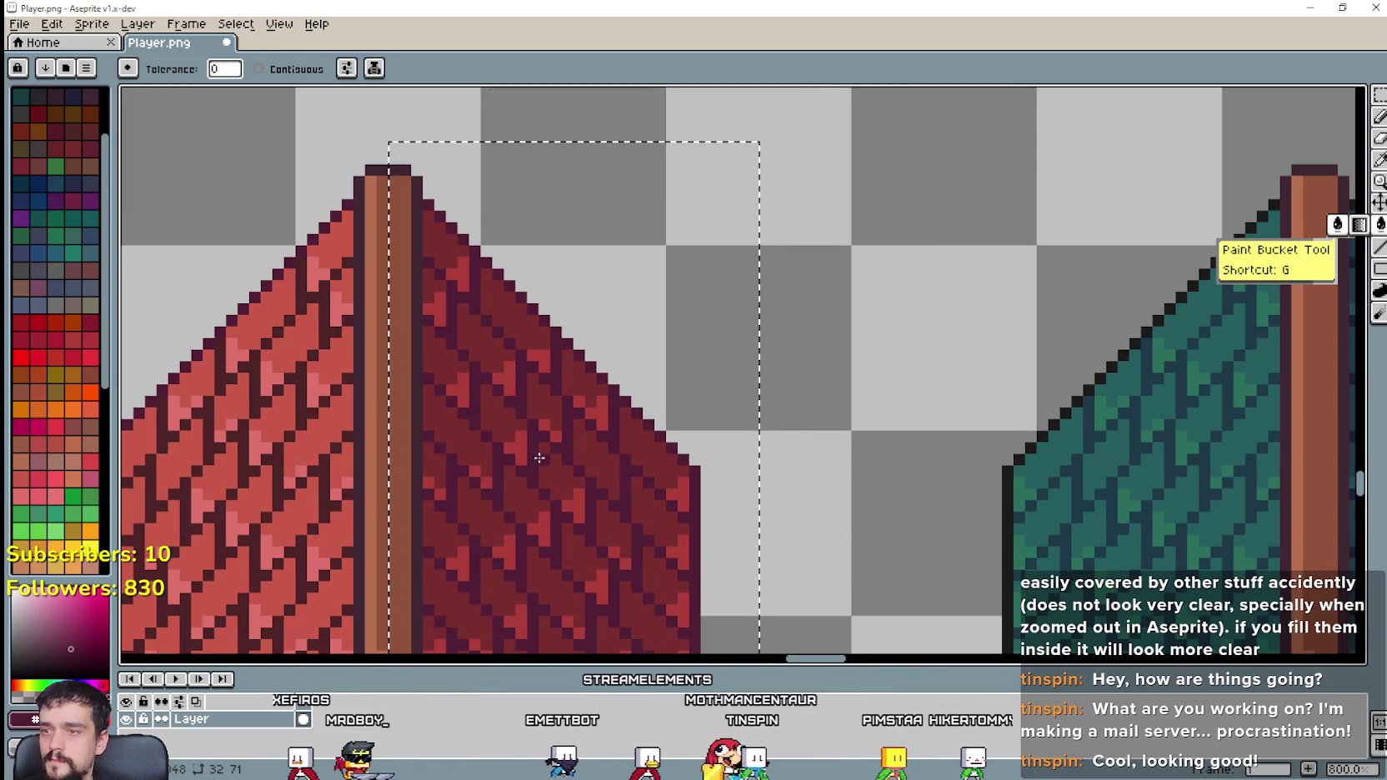
{"action": "scroll", "coordinate": [542, 456], "scroll_direction": "down", "scroll_amount": 1}
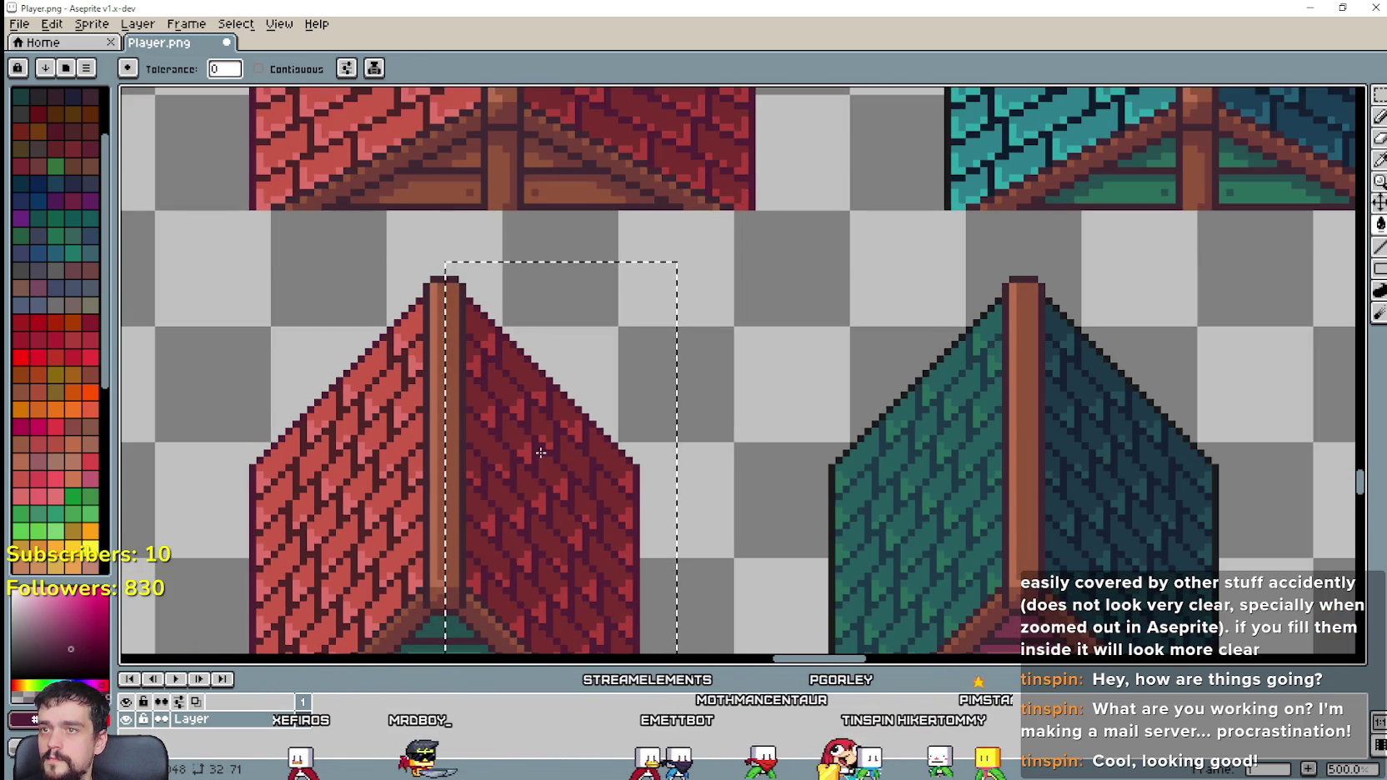
{"action": "scroll", "coordinate": [542, 455], "scroll_direction": "down", "scroll_amount": 1}
{"action": "scroll", "coordinate": [688, 413], "scroll_direction": "down", "scroll_amount": 1}
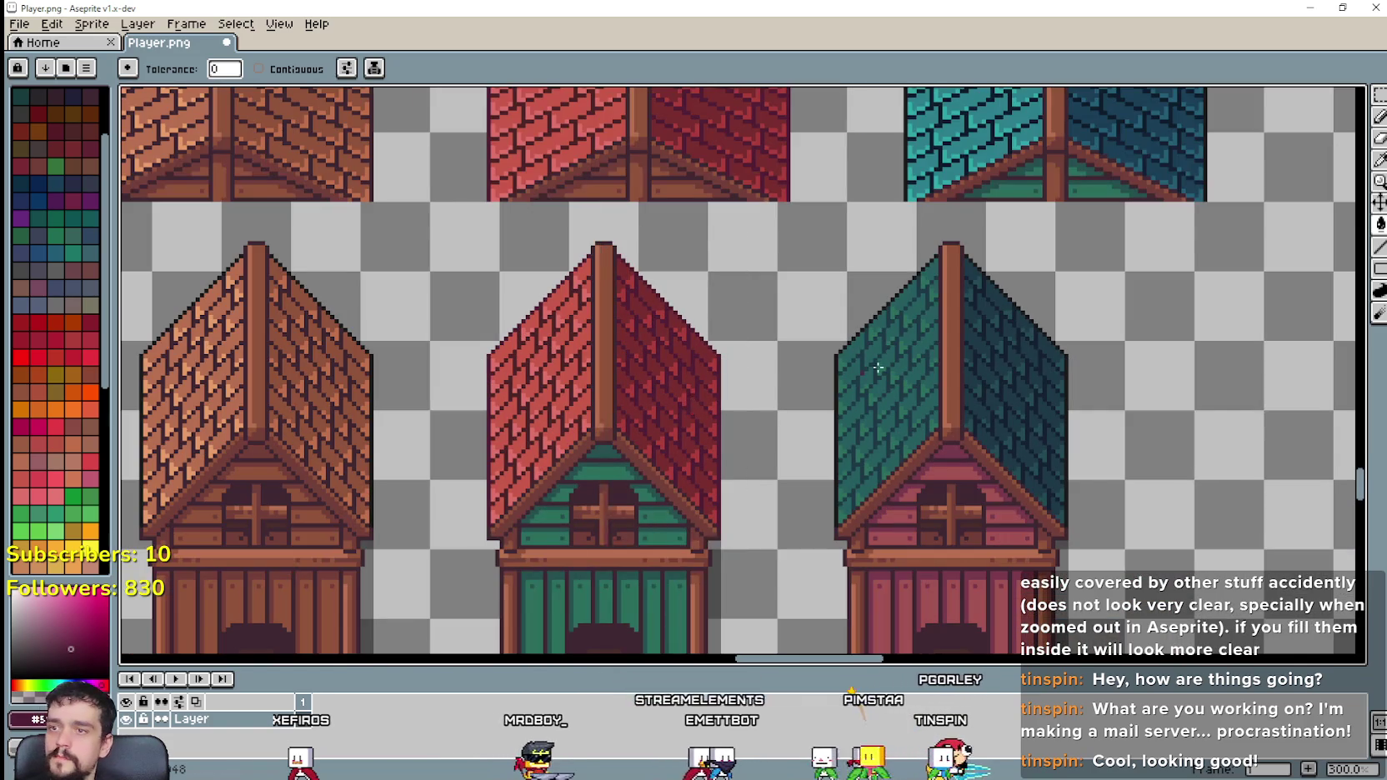
{"action": "left_click_drag", "start_coordinate": [843, 319], "coordinate": [510, 372]}
{"action": "scroll", "coordinate": [510, 371], "scroll_direction": "down", "scroll_amount": 1}
{"action": "left_click_drag", "start_coordinate": [520, 273], "coordinate": [487, 335]}
Step: Select the teal barn's left roof half and fill it with bright teal from the upper roof
{"action": "scroll", "coordinate": [507, 340], "scroll_direction": "up", "scroll_amount": 1}
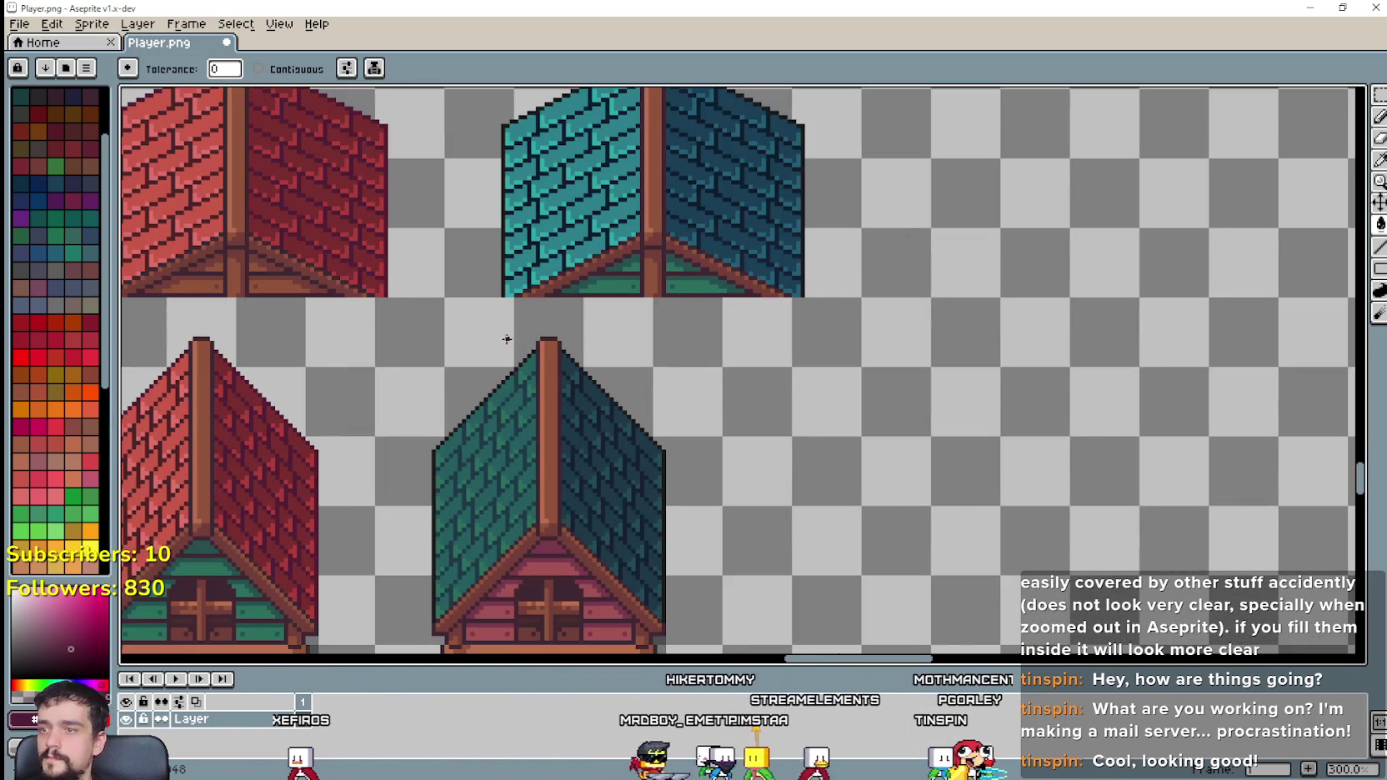
{"action": "left_click", "coordinate": [1380, 94]}
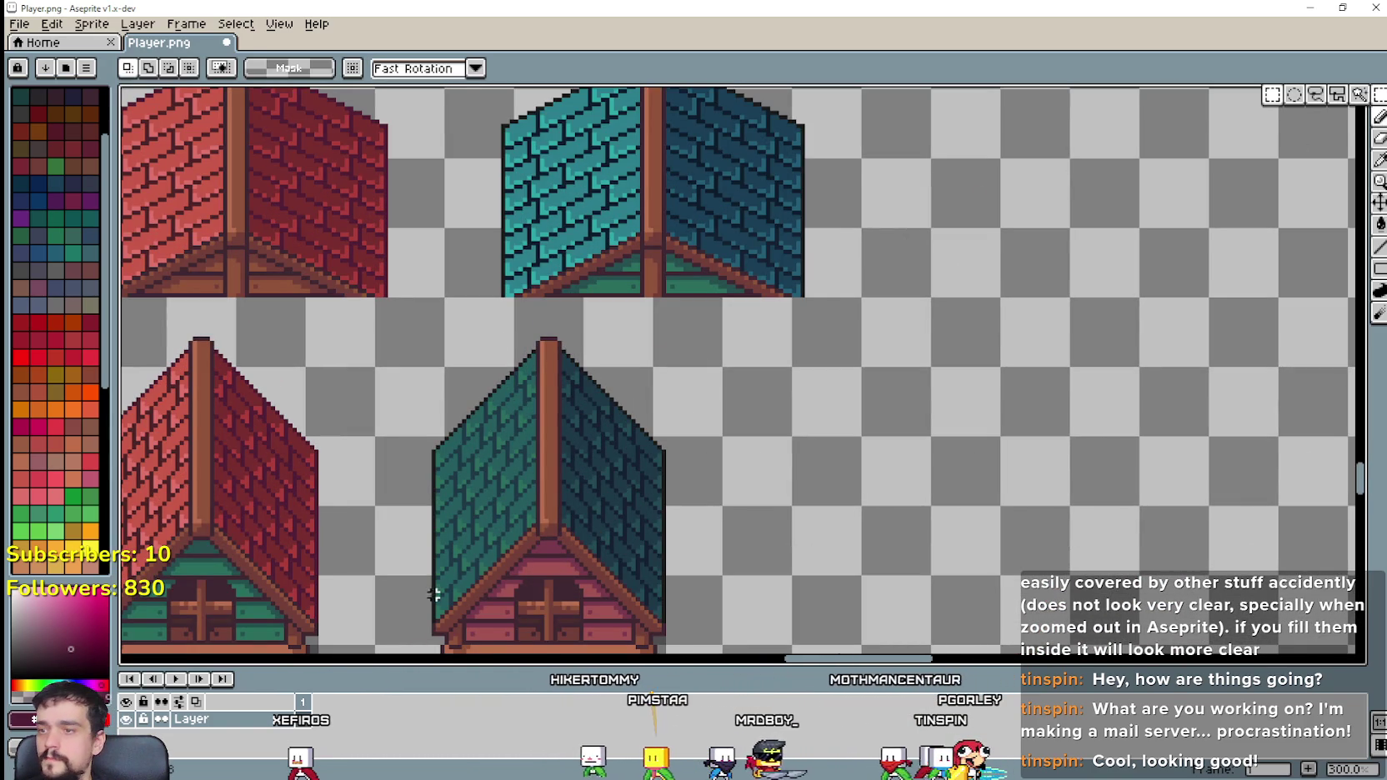
{"action": "left_click_drag", "start_coordinate": [548, 324], "coordinate": [392, 639]}
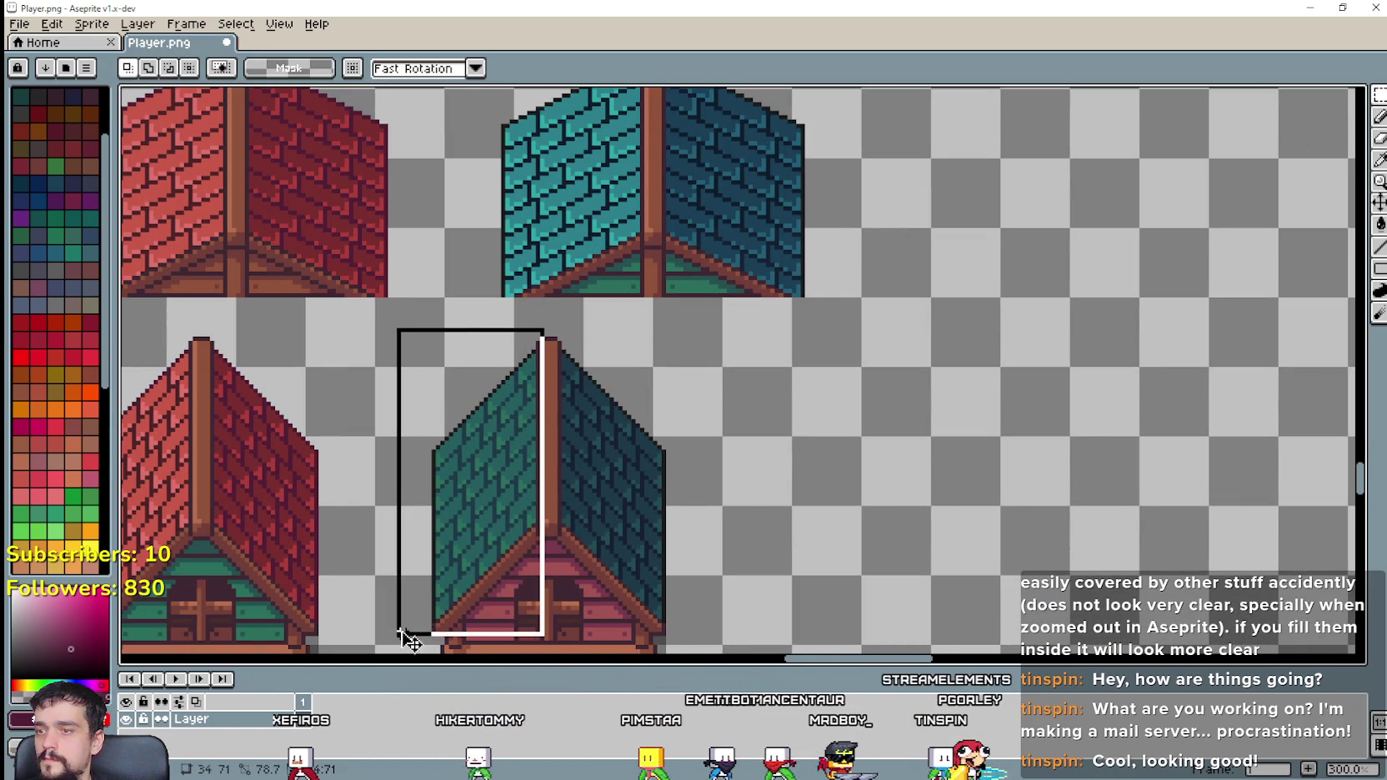
{"action": "left_click", "coordinate": [1380, 162]}
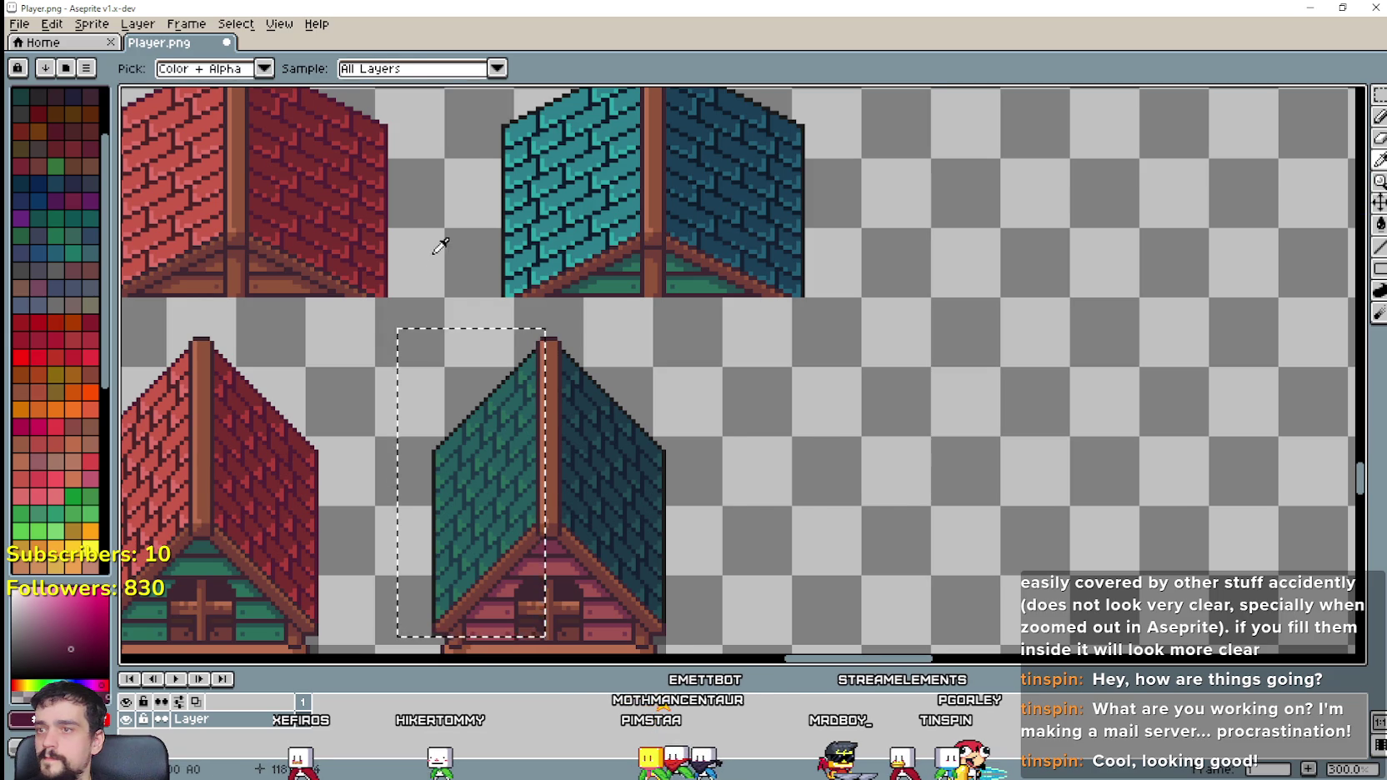
{"action": "scroll", "coordinate": [440, 246], "scroll_direction": "up", "scroll_amount": 1}
{"action": "left_click", "coordinate": [544, 259]}
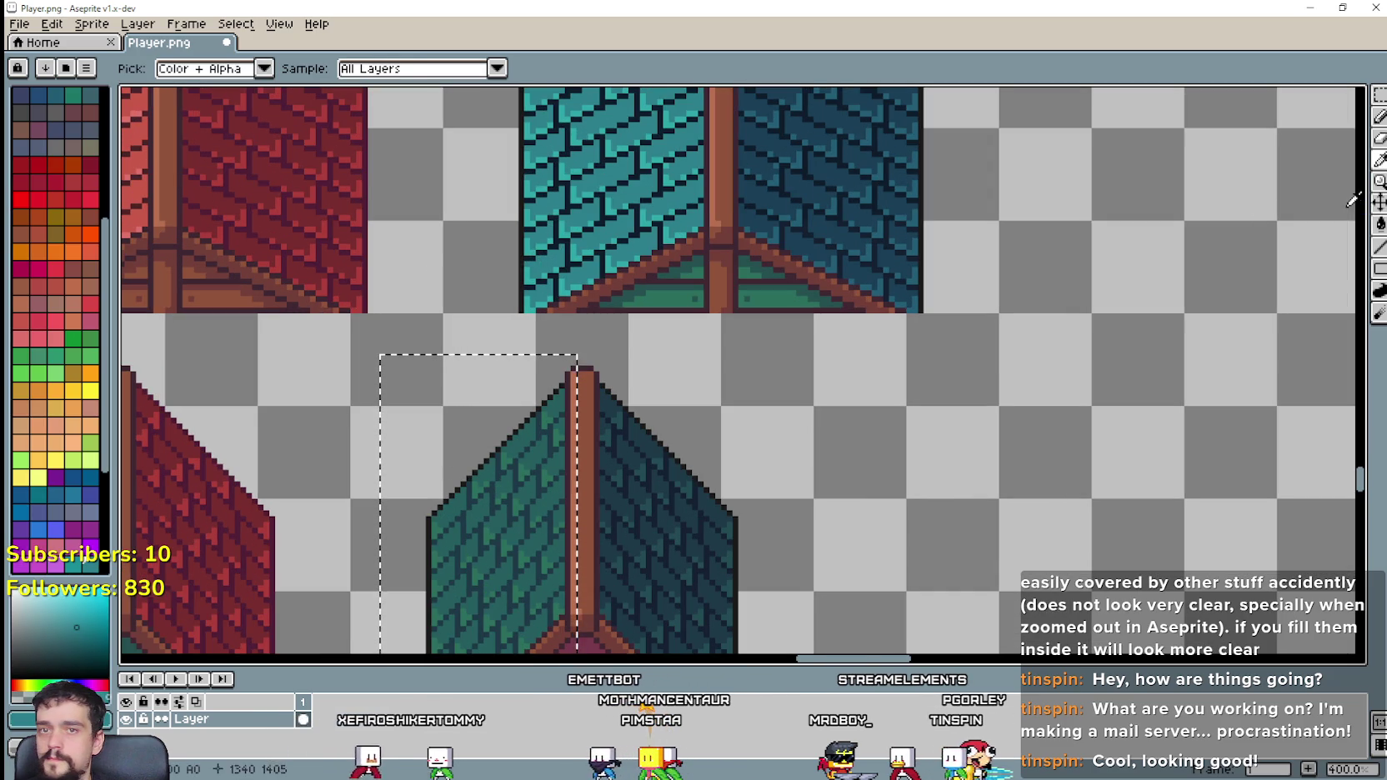
{"action": "left_click", "coordinate": [1379, 223]}
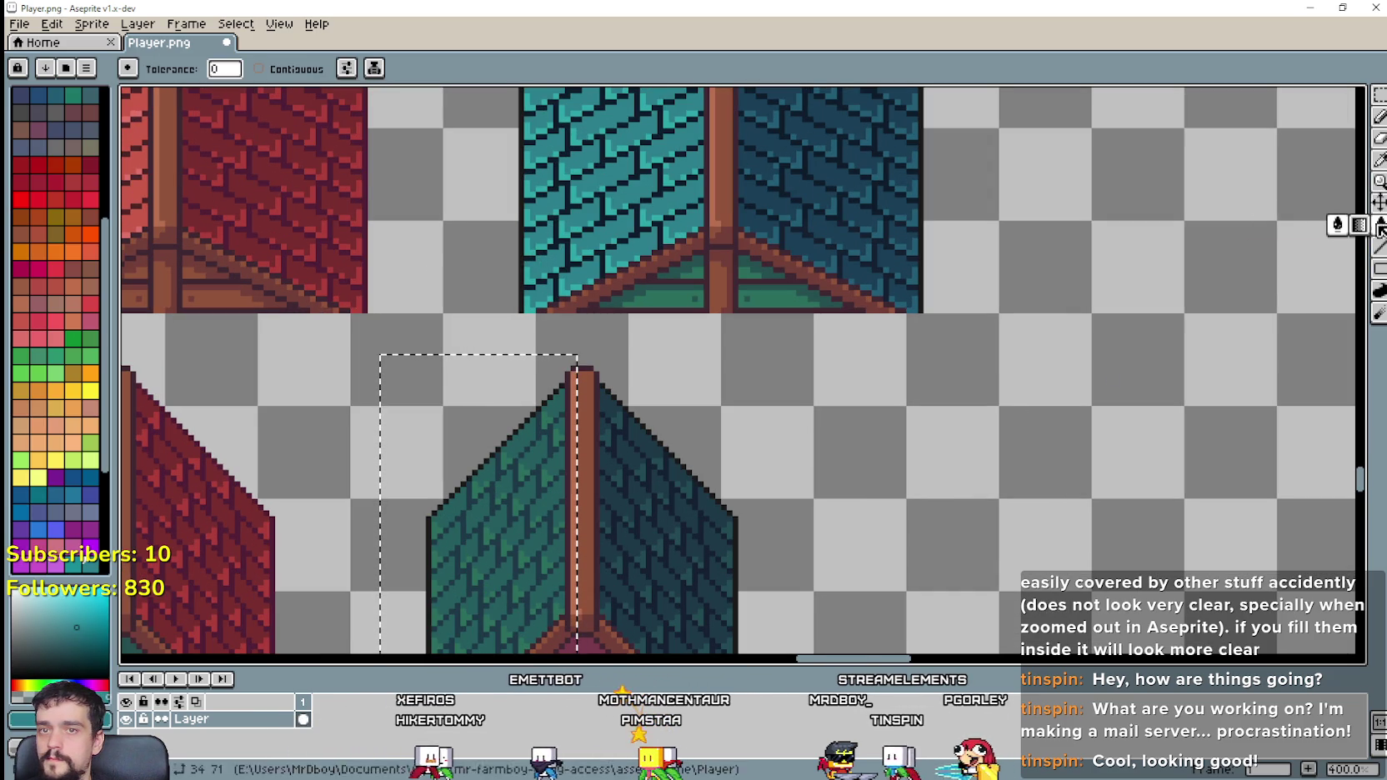
{"action": "left_click", "coordinate": [548, 502]}
Step: Replace the green roof pixels with another teal shade sampled from the upper roof
{"action": "left_click", "coordinate": [1378, 155]}
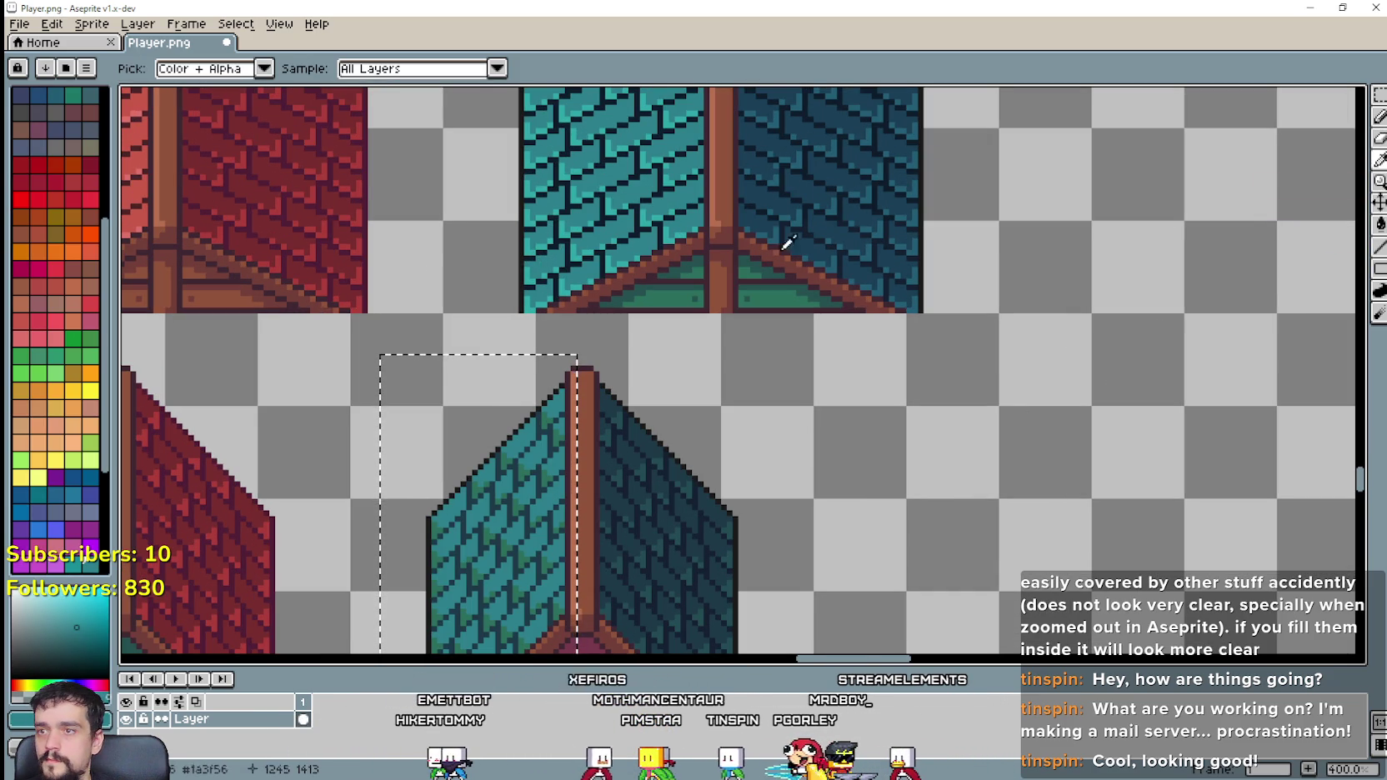
{"action": "left_click", "coordinate": [754, 265]}
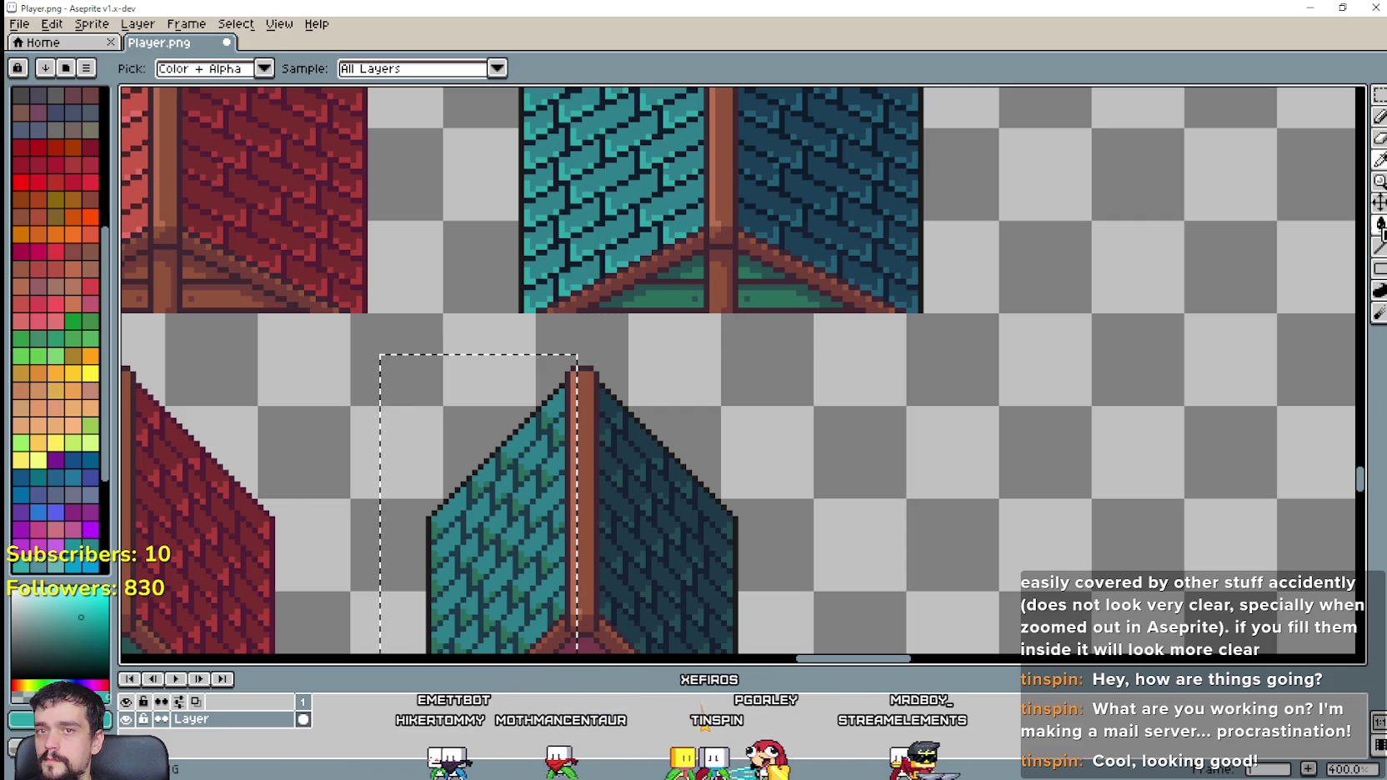
{"action": "left_click", "coordinate": [1380, 225]}
{"action": "left_click", "coordinate": [508, 543]}
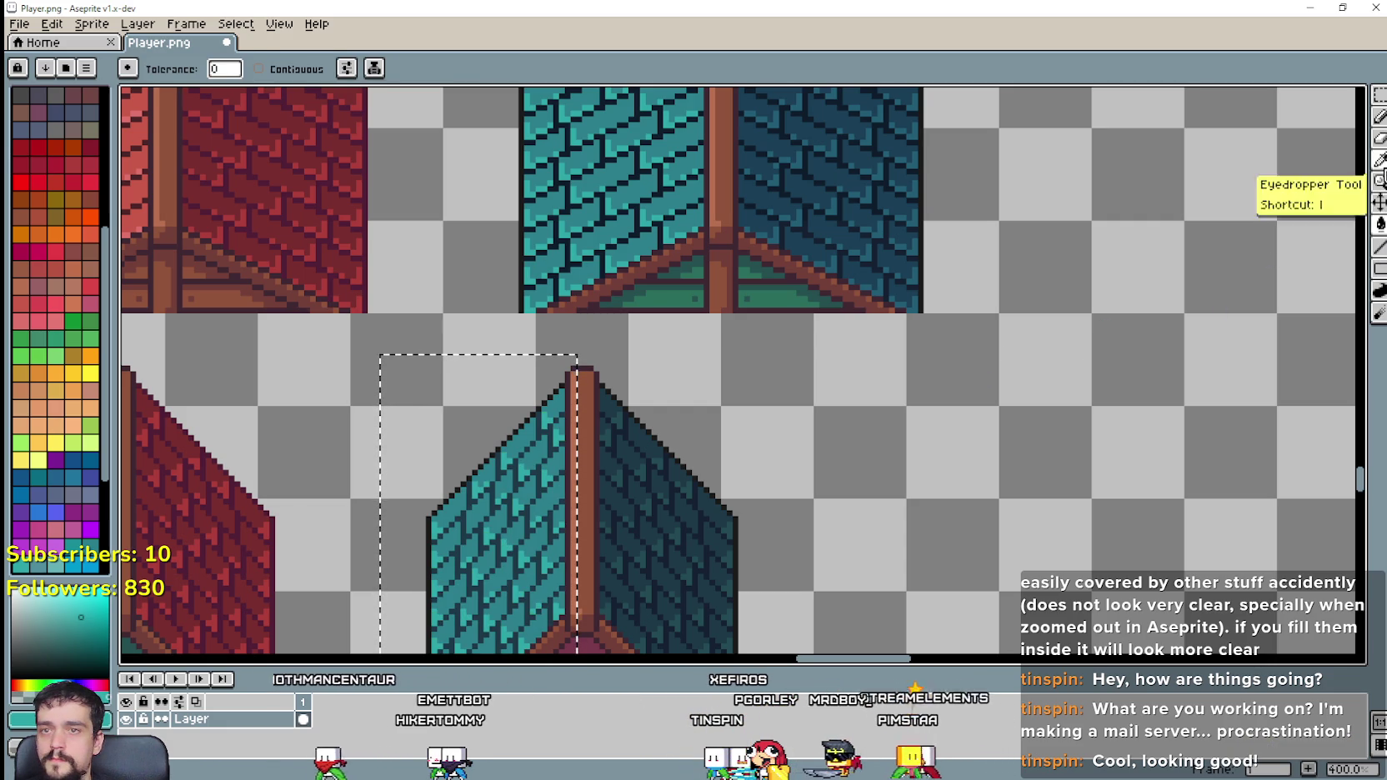
Step: Pan up to the upper teal barn and clear the roof selection
{"action": "left_click", "coordinate": [1380, 160]}
{"action": "scroll", "coordinate": [571, 194], "scroll_direction": "up", "scroll_amount": 2}
{"action": "scroll", "coordinate": [570, 193], "scroll_direction": "up", "scroll_amount": 1}
{"action": "scroll", "coordinate": [570, 194], "scroll_direction": "down", "scroll_amount": 3}
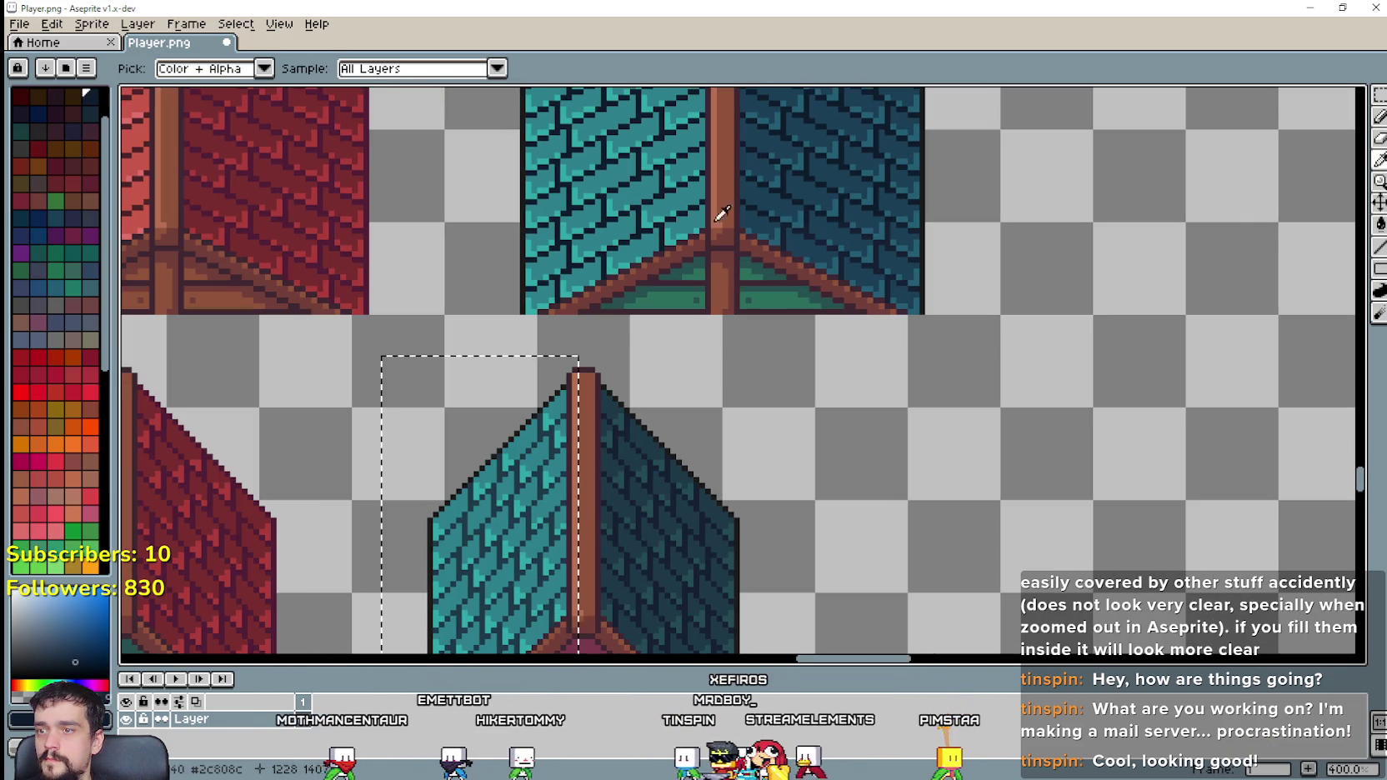
{"action": "scroll", "coordinate": [592, 500], "scroll_direction": "up", "scroll_amount": 2}
{"action": "scroll", "coordinate": [592, 500], "scroll_direction": "up", "scroll_amount": 1}
{"action": "left_click", "coordinate": [1379, 223]}
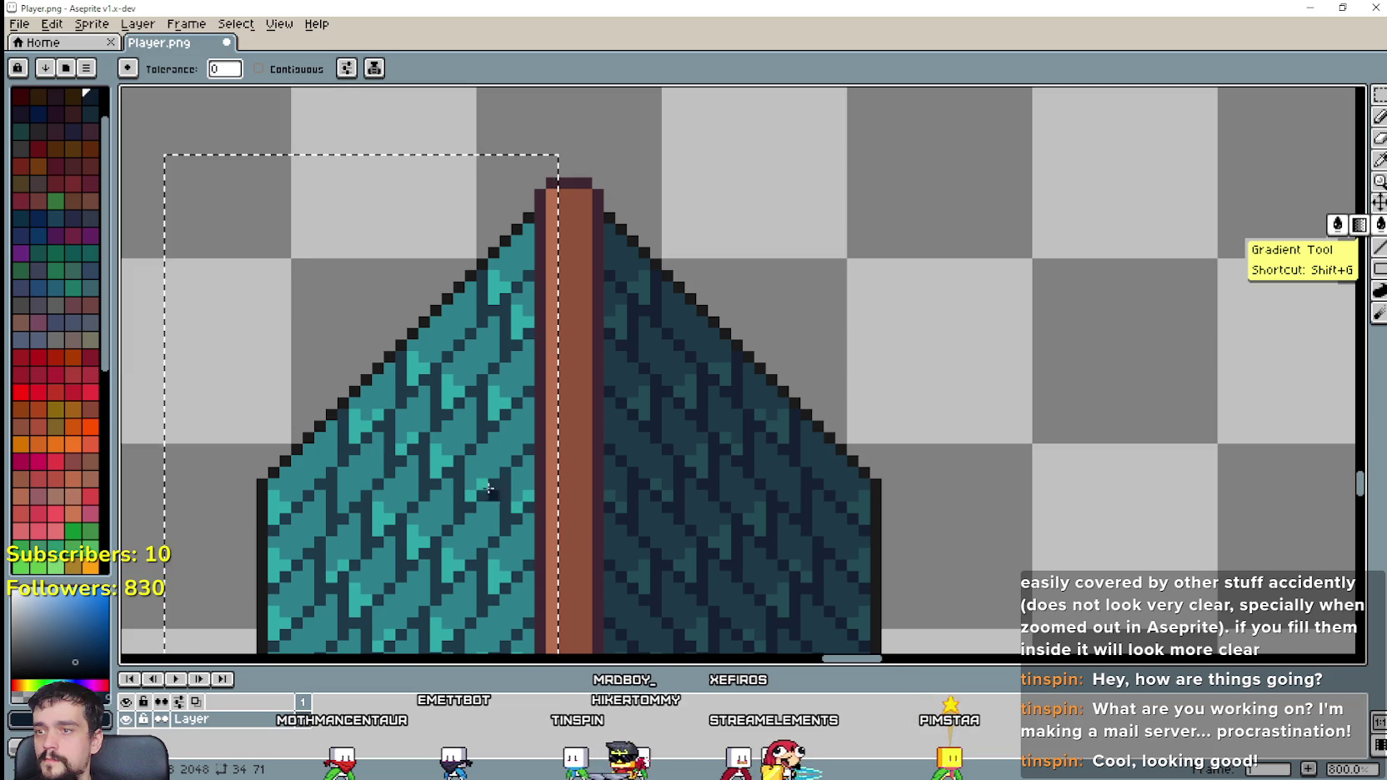
{"action": "scroll", "coordinate": [536, 461], "scroll_direction": "down", "scroll_amount": 3}
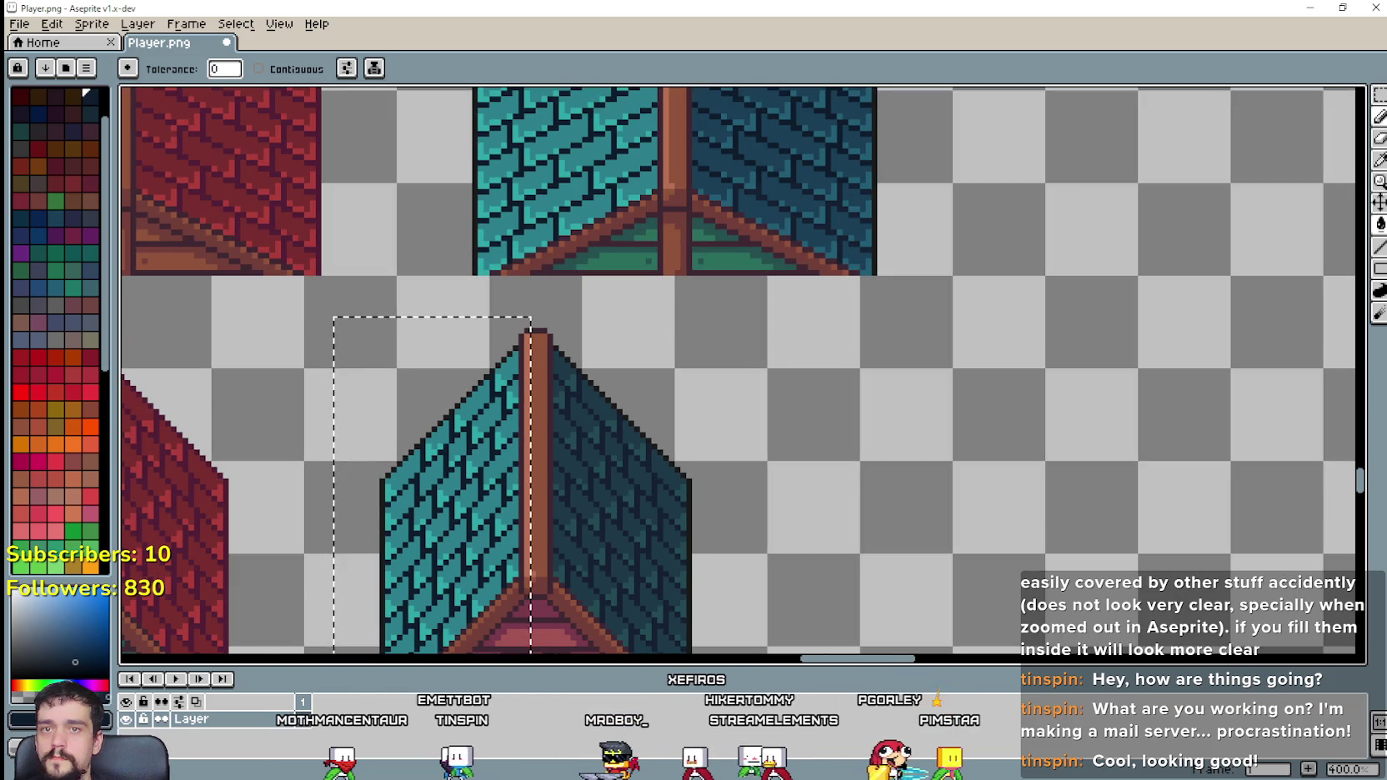
{"action": "left_click", "coordinate": [1380, 160]}
{"action": "mouse_move", "coordinate": [711, 351]}
{"action": "left_mouse_down"}
{"action": "mouse_move", "coordinate": [688, 270]}
{"action": "mouse_move", "coordinate": [731, 216]}
{"action": "mouse_move", "coordinate": [923, 240]}
{"action": "mouse_move", "coordinate": [668, 412]}
{"action": "left_mouse_up"}
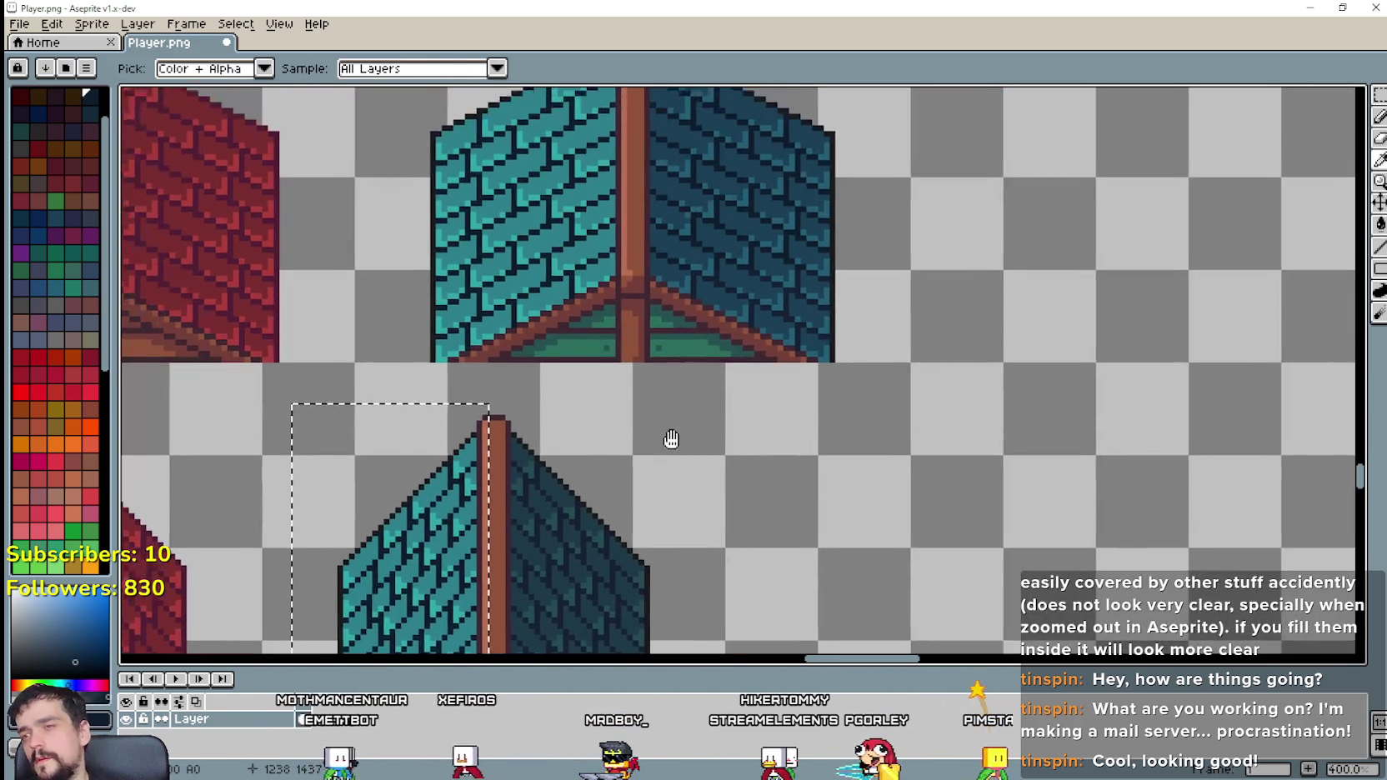
{"action": "key", "text": "ctrl+d"}
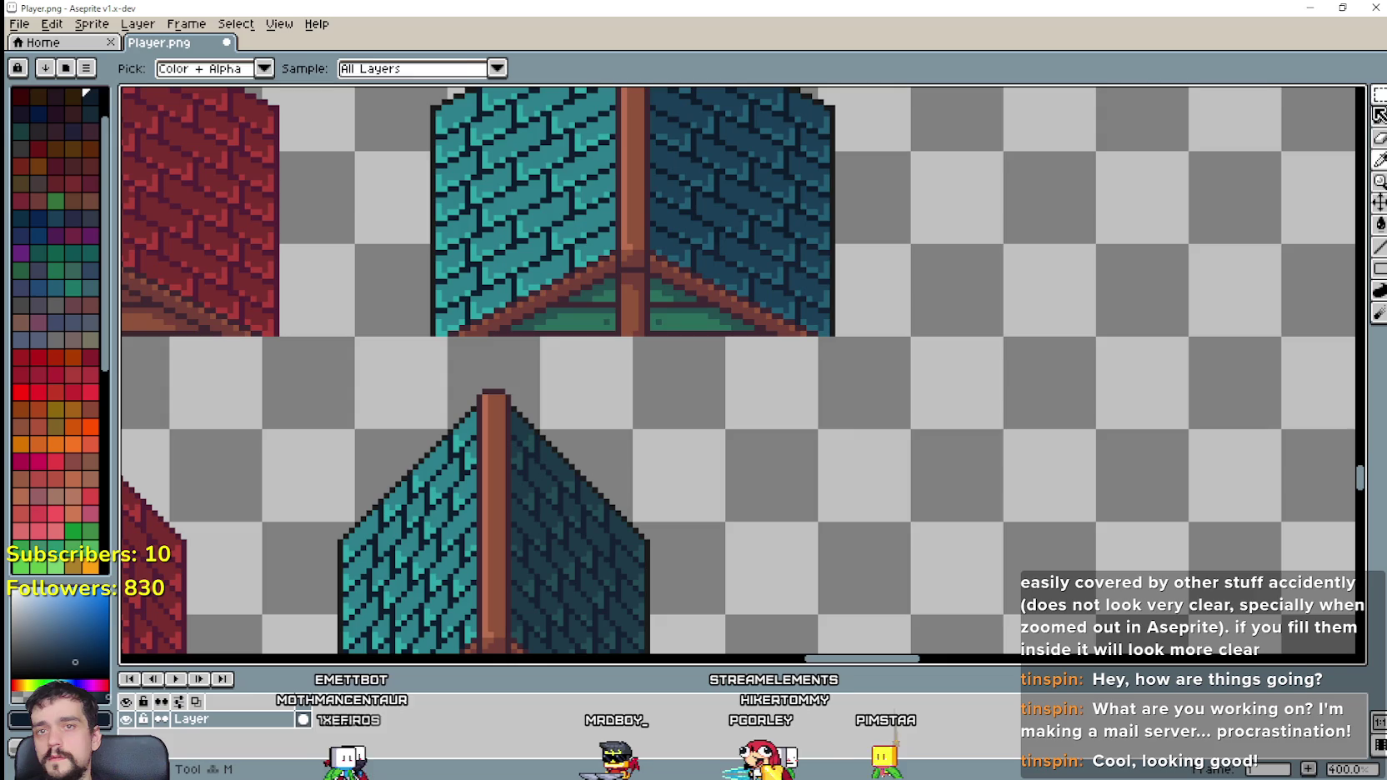
{"action": "left_click", "coordinate": [1375, 107]}
Step: Select the teal barn's right roof half and pick the dark teal from the upper roof
{"action": "scroll", "coordinate": [922, 294], "scroll_direction": "down", "scroll_amount": 1}
{"action": "left_click_drag", "start_coordinate": [462, 261], "coordinate": [609, 556]}
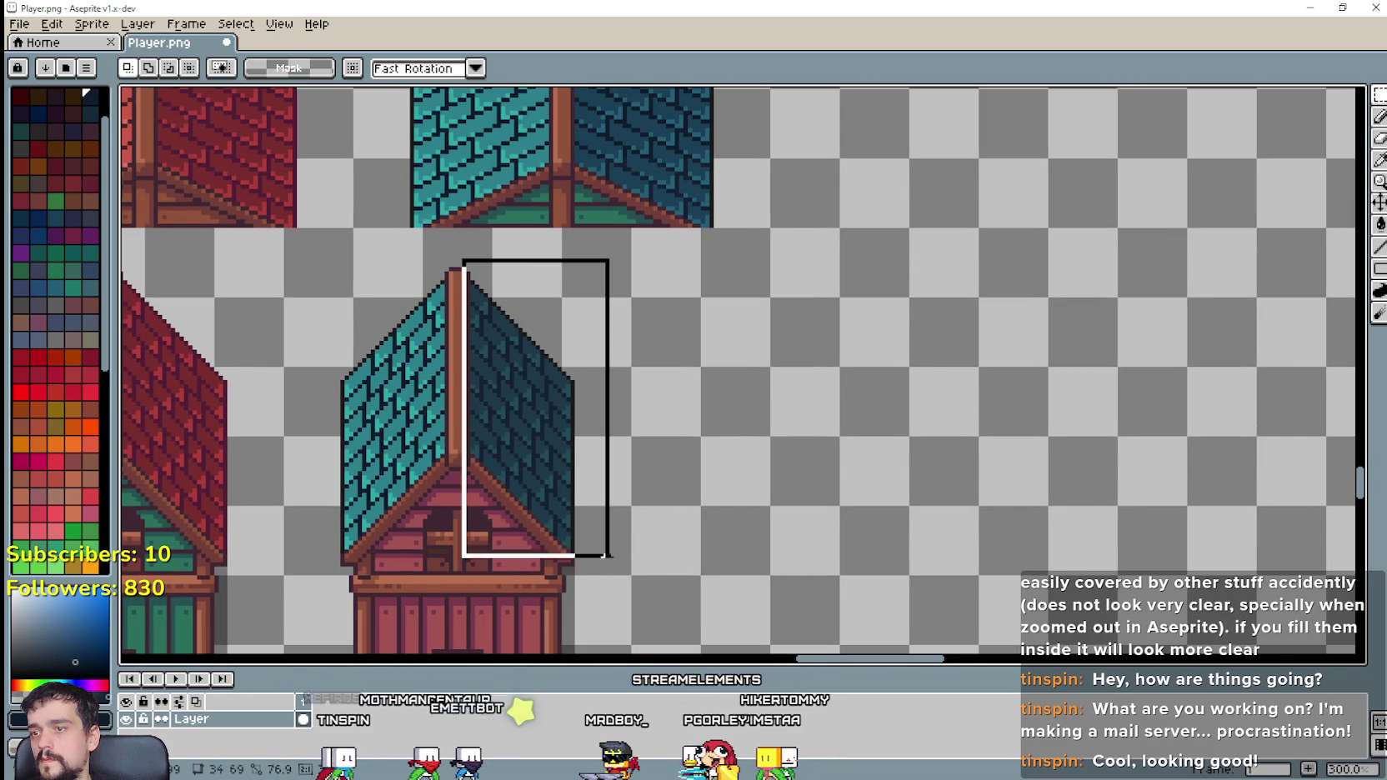
{"action": "left_click_drag", "start_coordinate": [648, 387], "coordinate": [671, 461]}
{"action": "left_click", "coordinate": [1380, 162]}
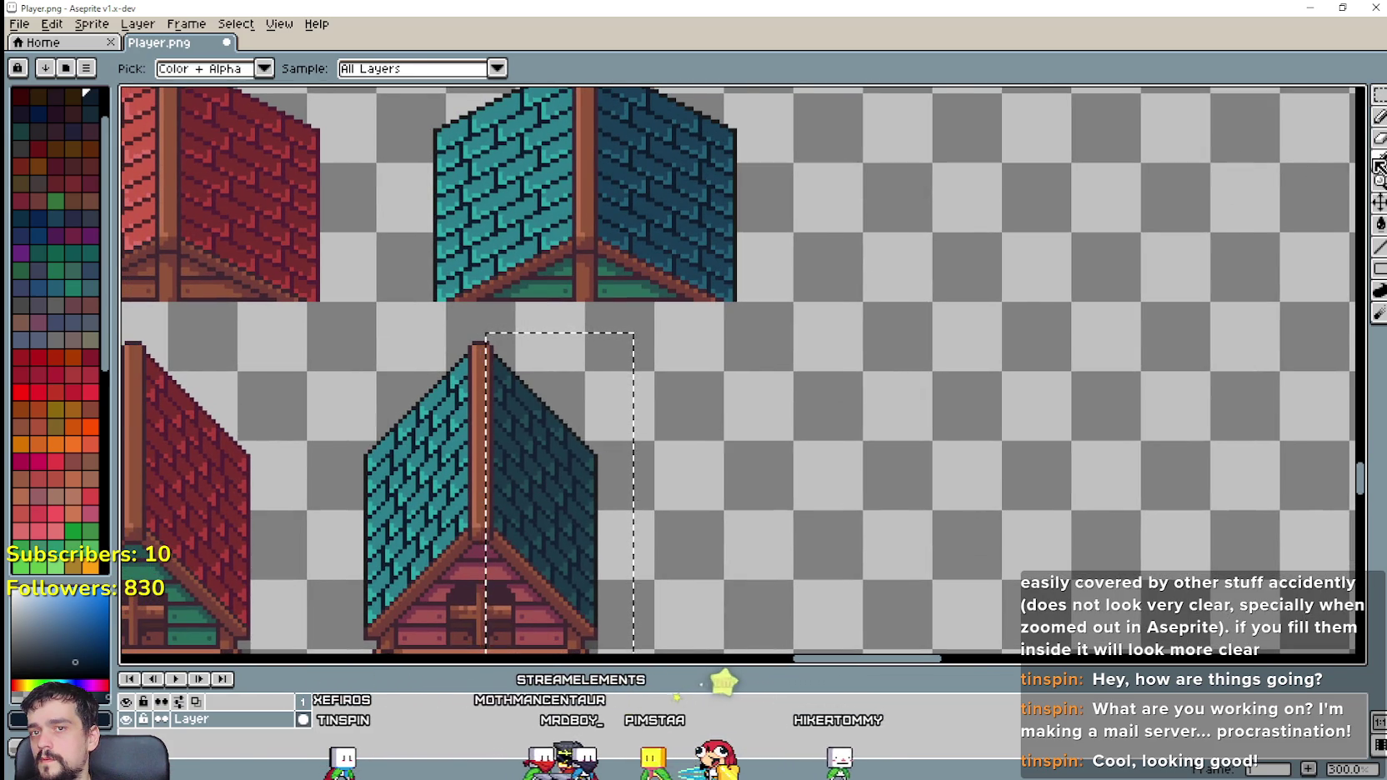
{"action": "scroll", "coordinate": [617, 213], "scroll_direction": "up", "scroll_amount": 1}
{"action": "left_click", "coordinate": [708, 217]}
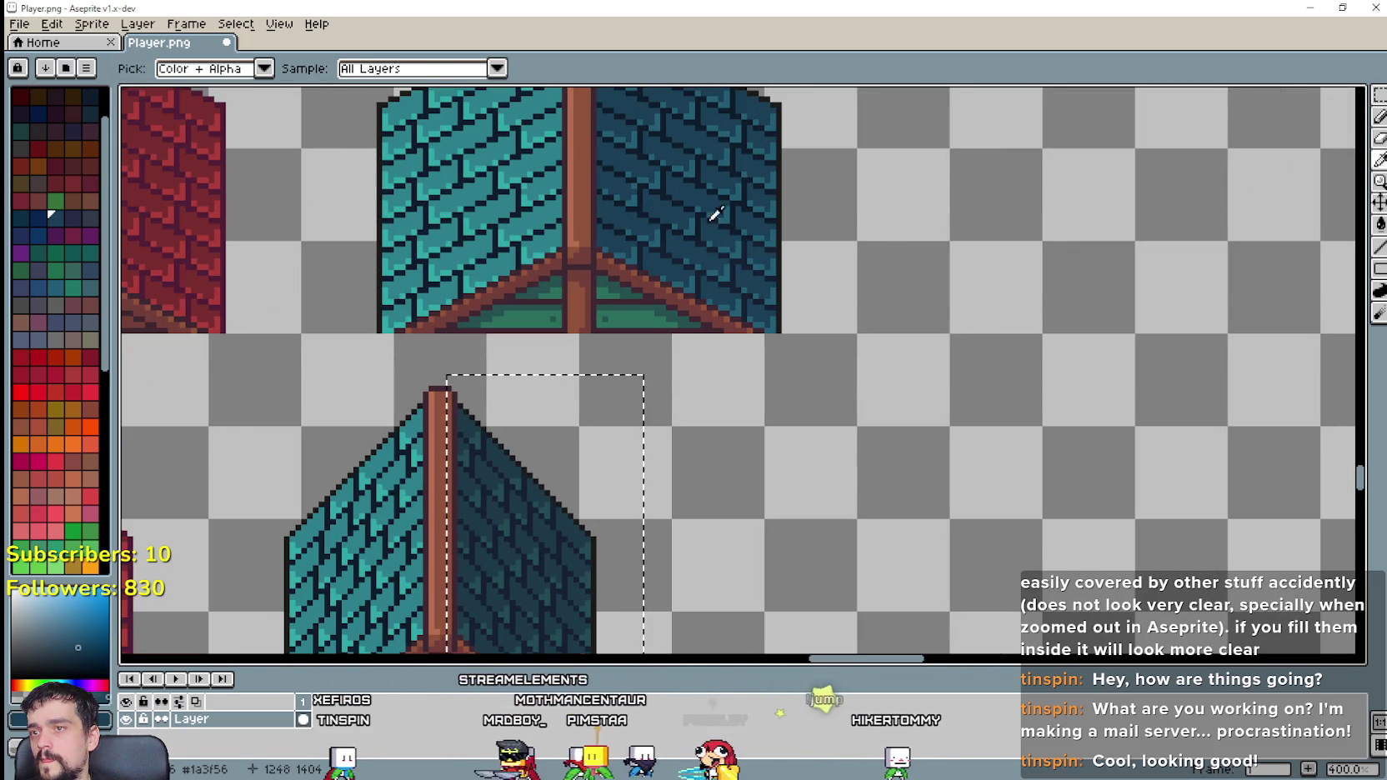
{"action": "left_click", "coordinate": [1380, 226]}
{"action": "key", "text": "plus"}
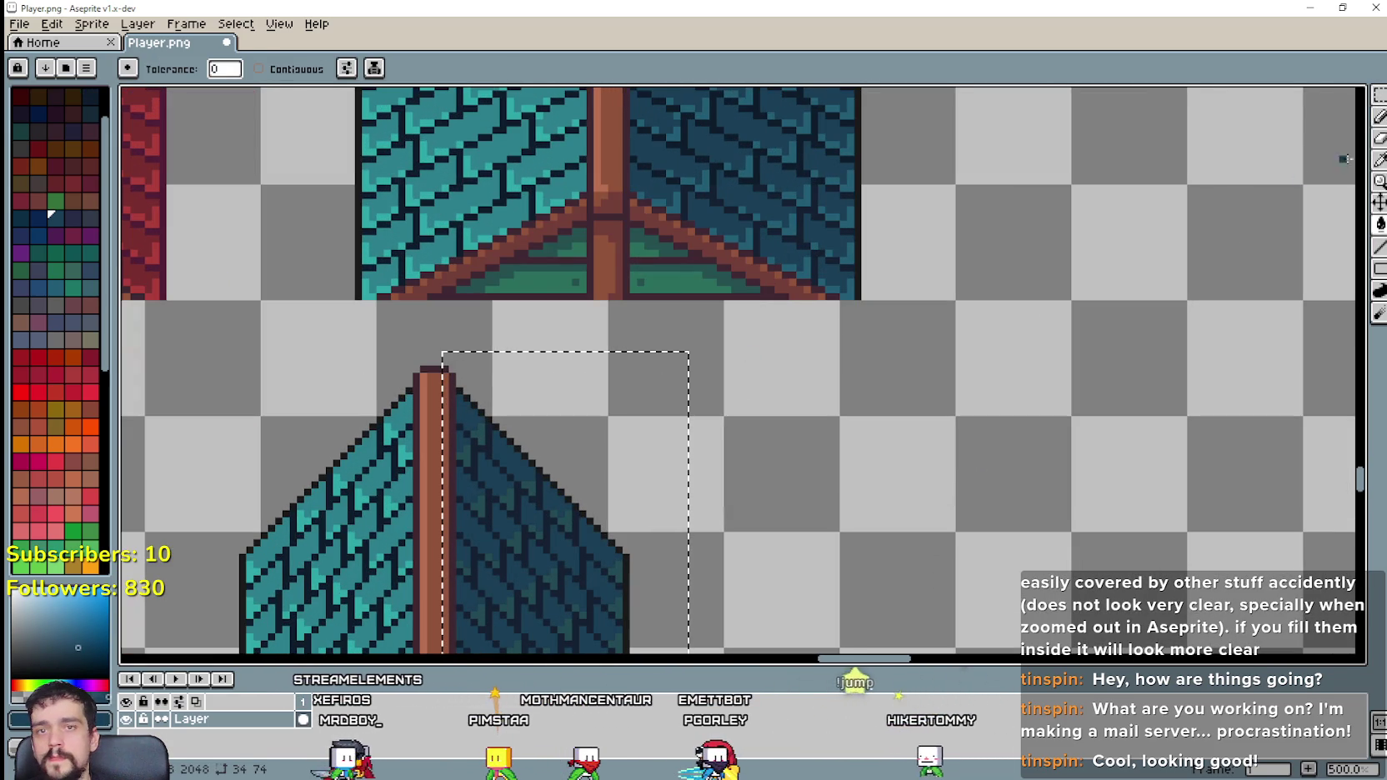
Step: Apply the darker teal shades to the right roof slope with the Paint Bucket
{"action": "left_click", "coordinate": [1380, 161]}
{"action": "scroll", "coordinate": [677, 166], "scroll_direction": "up", "scroll_amount": 2}
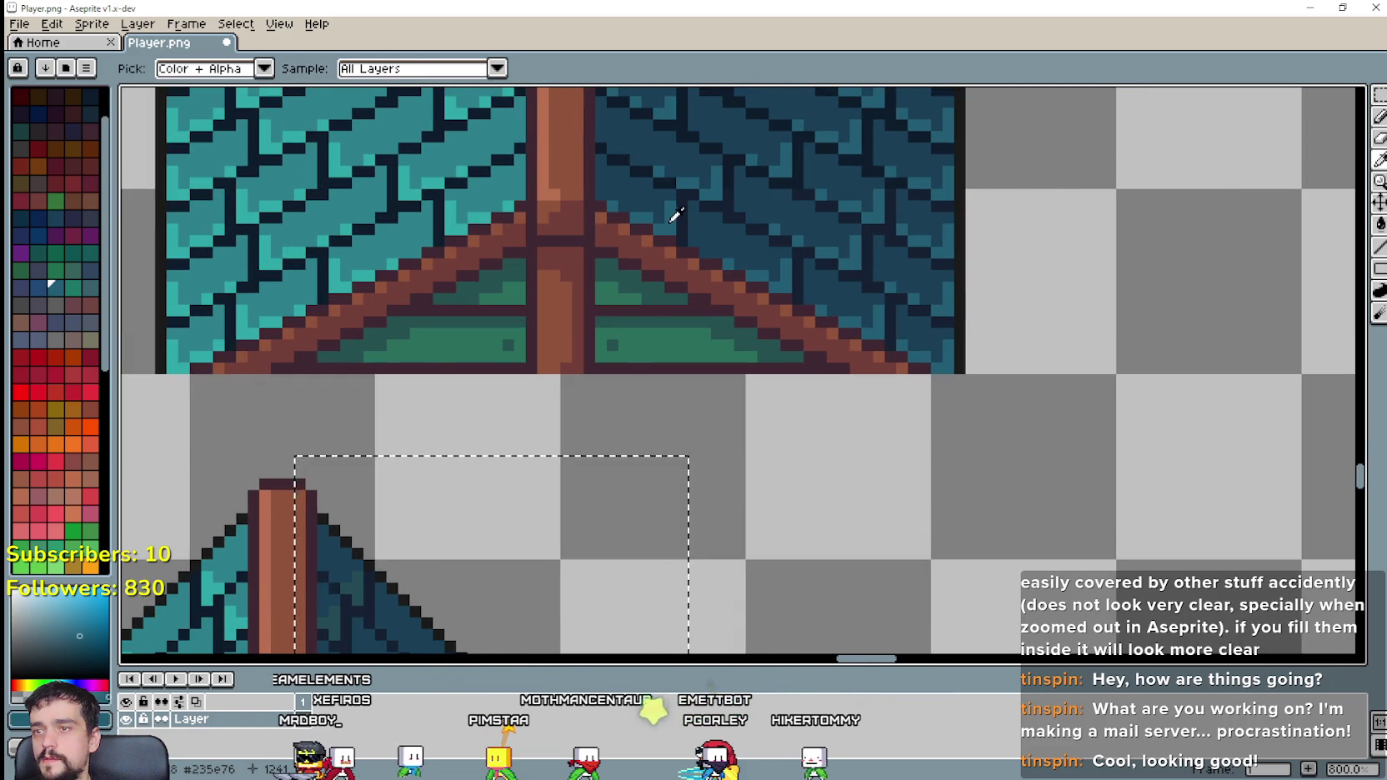
{"action": "scroll", "coordinate": [678, 215], "scroll_direction": "down", "scroll_amount": 2}
{"action": "left_click", "coordinate": [1380, 225]}
{"action": "scroll", "coordinate": [721, 479], "scroll_direction": "up", "scroll_amount": 1}
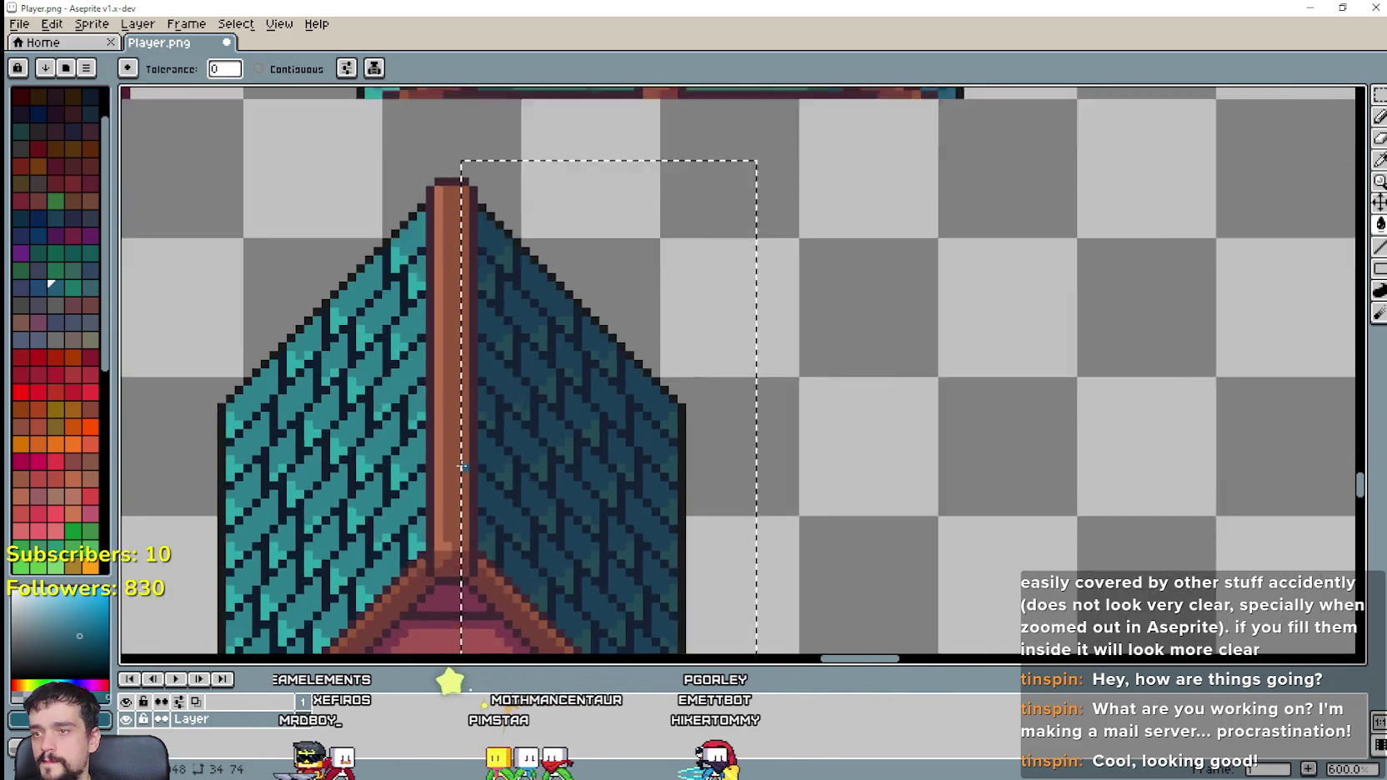
{"action": "scroll", "coordinate": [583, 471], "scroll_direction": "up", "scroll_amount": 1}
{"action": "scroll", "coordinate": [562, 468], "scroll_direction": "down", "scroll_amount": 2}
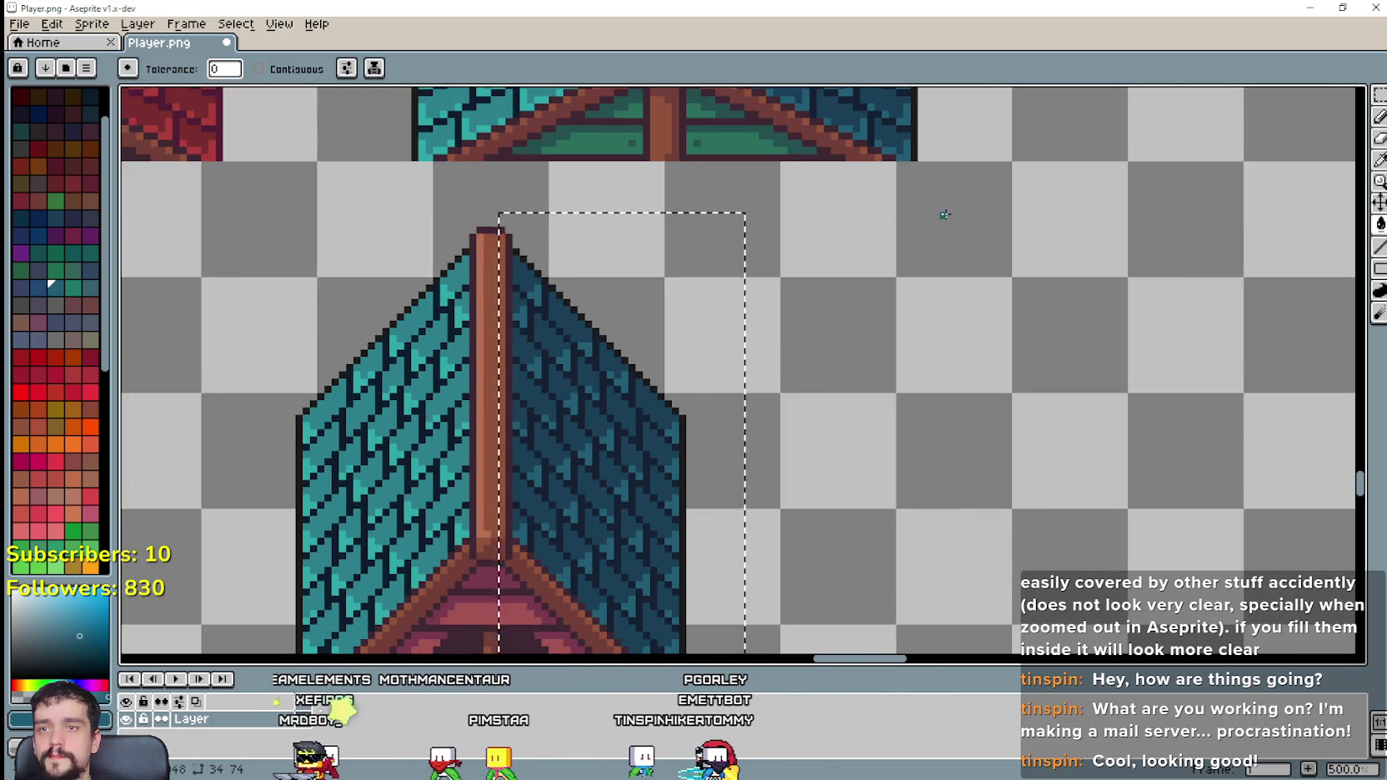
{"action": "scroll", "coordinate": [944, 215], "scroll_direction": "down", "scroll_amount": 1}
Step: Zoom out to view the whole sprite sheet with the Paint Bucket active
{"action": "key", "text": "i"}
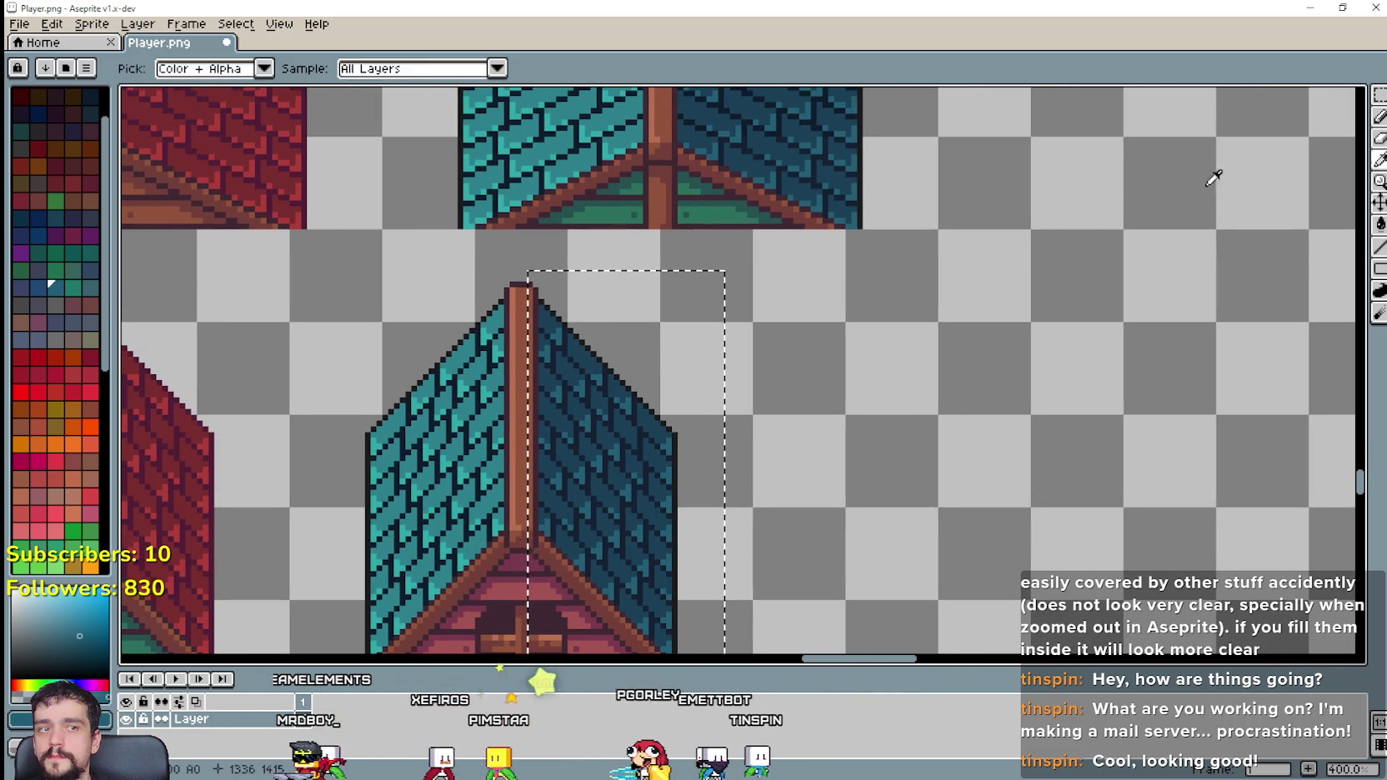
{"action": "scroll", "coordinate": [816, 191], "scroll_direction": "up", "scroll_amount": 3}
{"action": "scroll", "coordinate": [1009, 216], "scroll_direction": "down", "scroll_amount": 3}
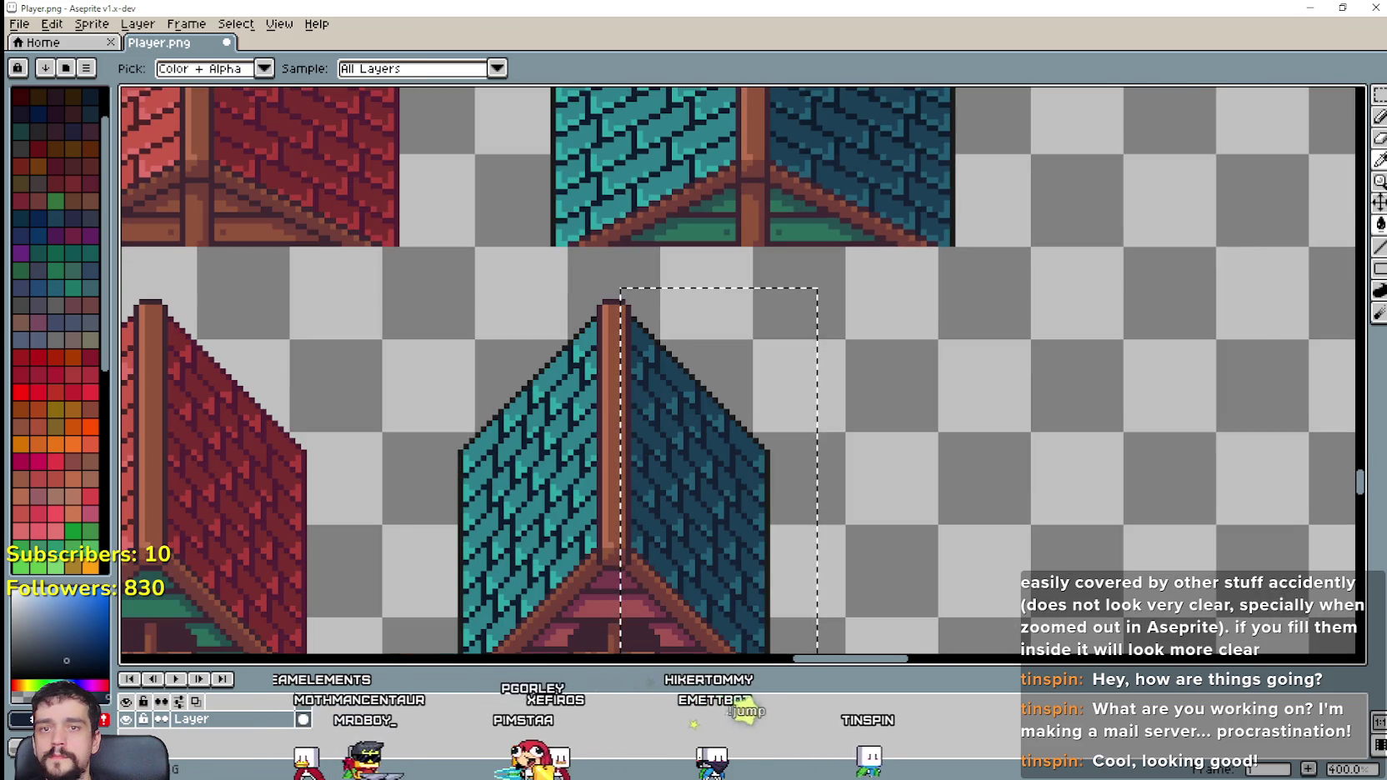
{"action": "scroll", "coordinate": [867, 182], "scroll_direction": "down", "scroll_amount": 1}
{"action": "key", "text": "g"}
{"action": "scroll", "coordinate": [867, 182], "scroll_direction": "up", "scroll_amount": 1}
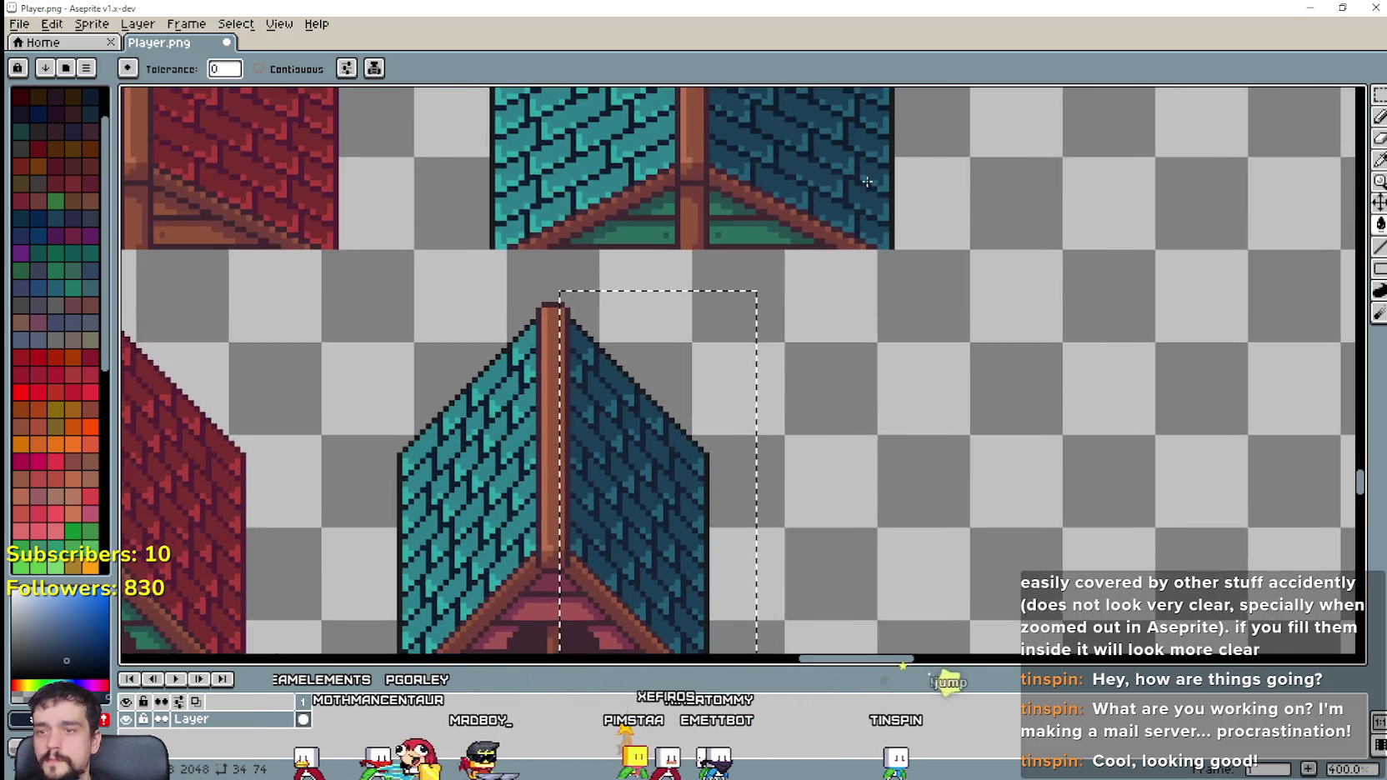
{"action": "scroll", "coordinate": [700, 459], "scroll_direction": "up", "scroll_amount": 3}
{"action": "scroll", "coordinate": [694, 455], "scroll_direction": "up", "scroll_amount": 3}
{"action": "scroll", "coordinate": [700, 463], "scroll_direction": "down", "scroll_amount": 5}
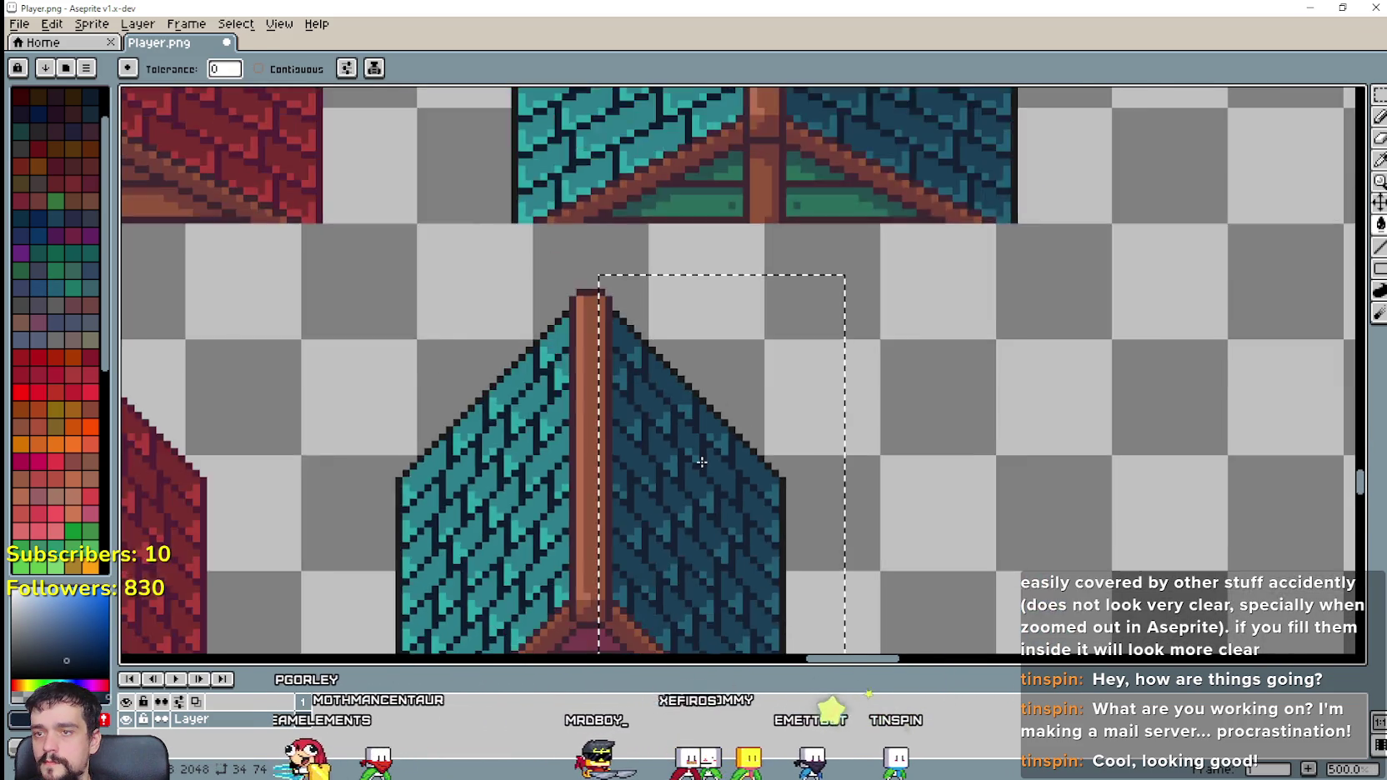
{"action": "scroll", "coordinate": [923, 444], "scroll_direction": "down", "scroll_amount": 2}
{"action": "scroll", "coordinate": [944, 361], "scroll_direction": "down", "scroll_amount": 1}
Step: Drag a rectangular selection around the three loose roofs, redoing it more precisely
{"action": "scroll", "coordinate": [794, 387], "scroll_direction": "down", "scroll_amount": 2}
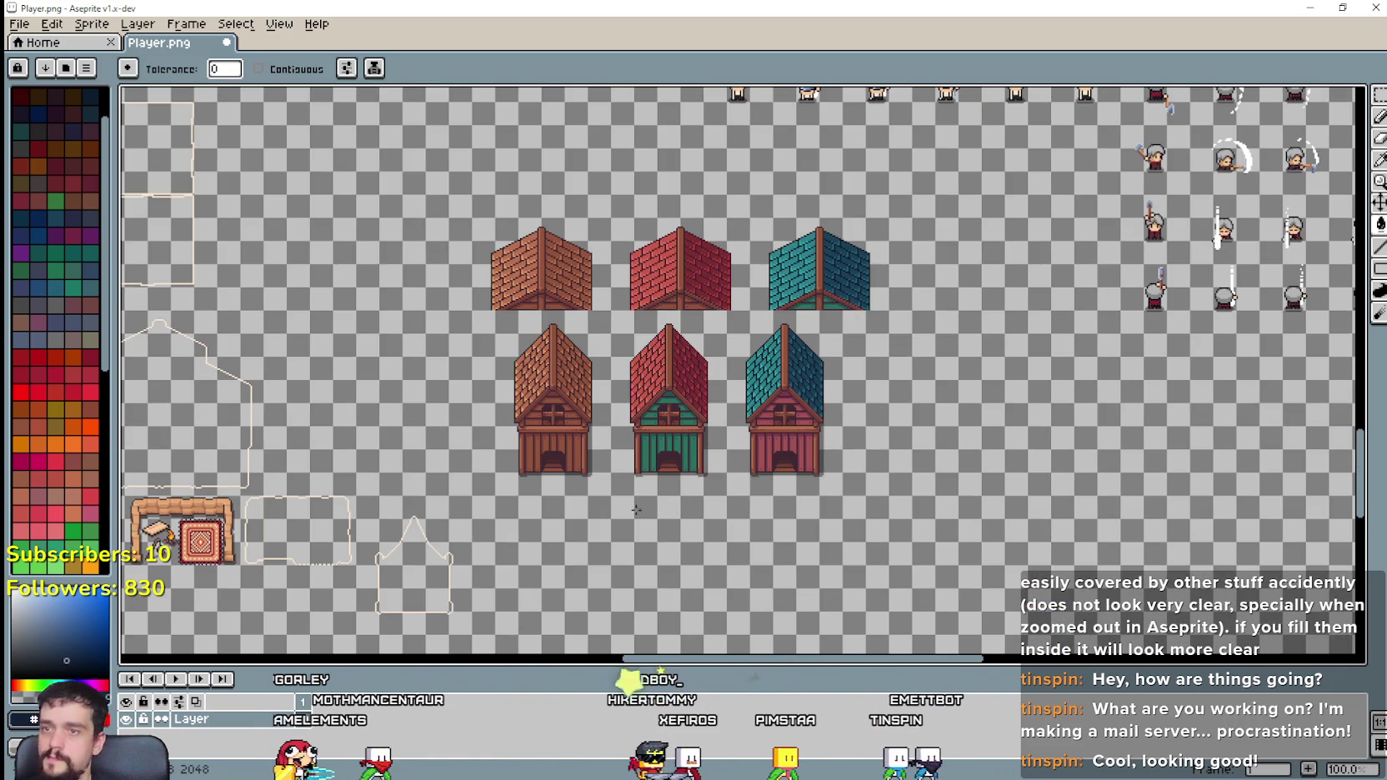
{"action": "left_click", "coordinate": [1380, 94]}
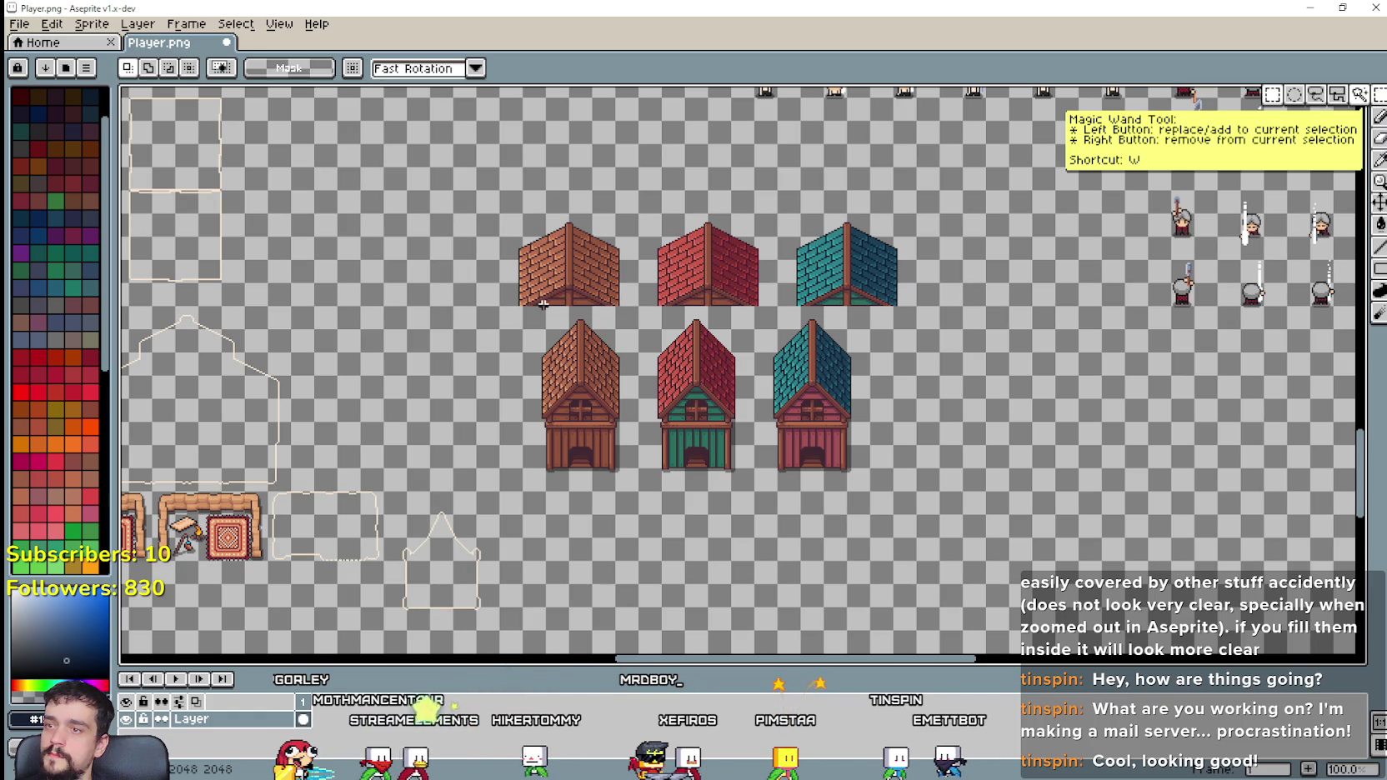
{"action": "left_click_drag", "start_coordinate": [500, 305], "coordinate": [937, 217]}
{"action": "scroll", "coordinate": [800, 438], "scroll_direction": "up", "scroll_amount": 1}
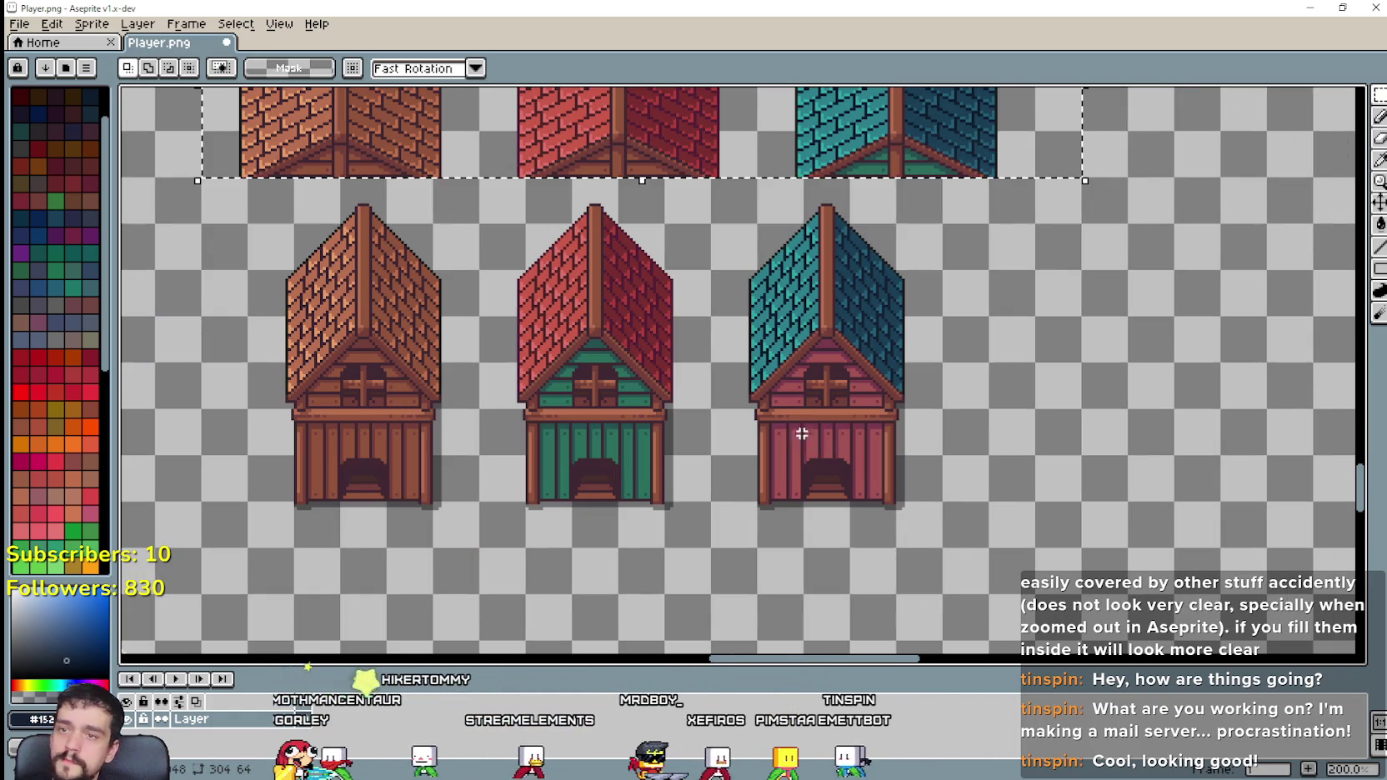
{"action": "scroll", "coordinate": [893, 402], "scroll_direction": "down", "scroll_amount": 1}
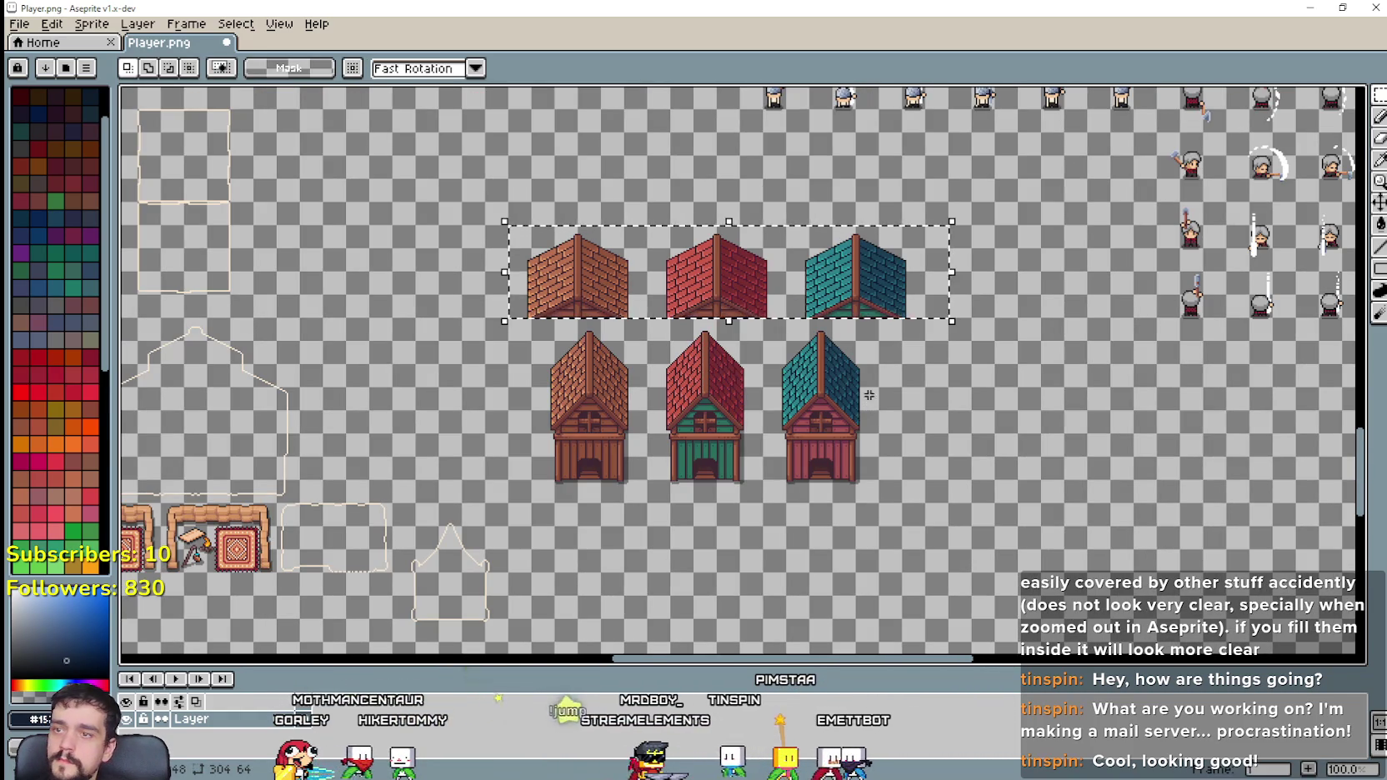
{"action": "key", "text": "ctrl+d"}
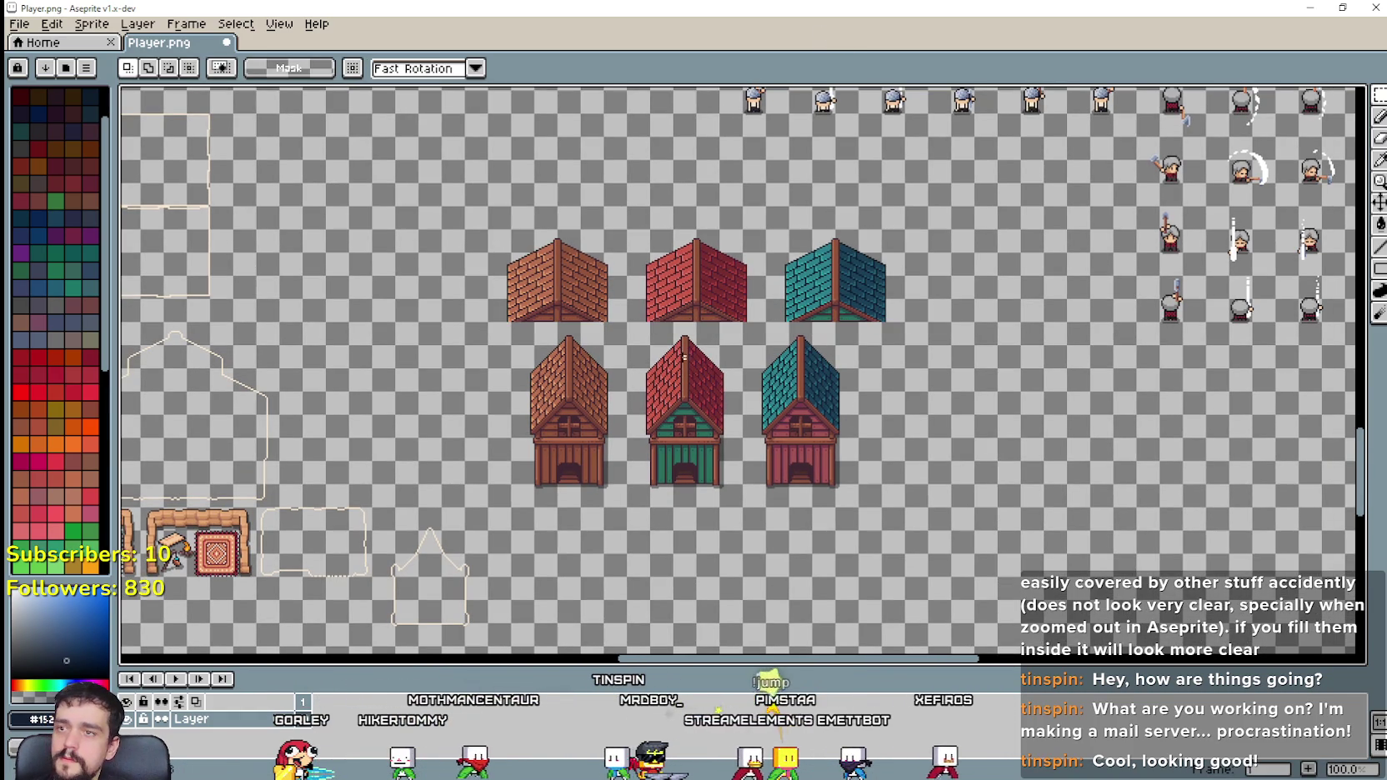
{"action": "left_click_drag", "start_coordinate": [490, 342], "coordinate": [994, 234]}
{"action": "left_click", "coordinate": [917, 502]}
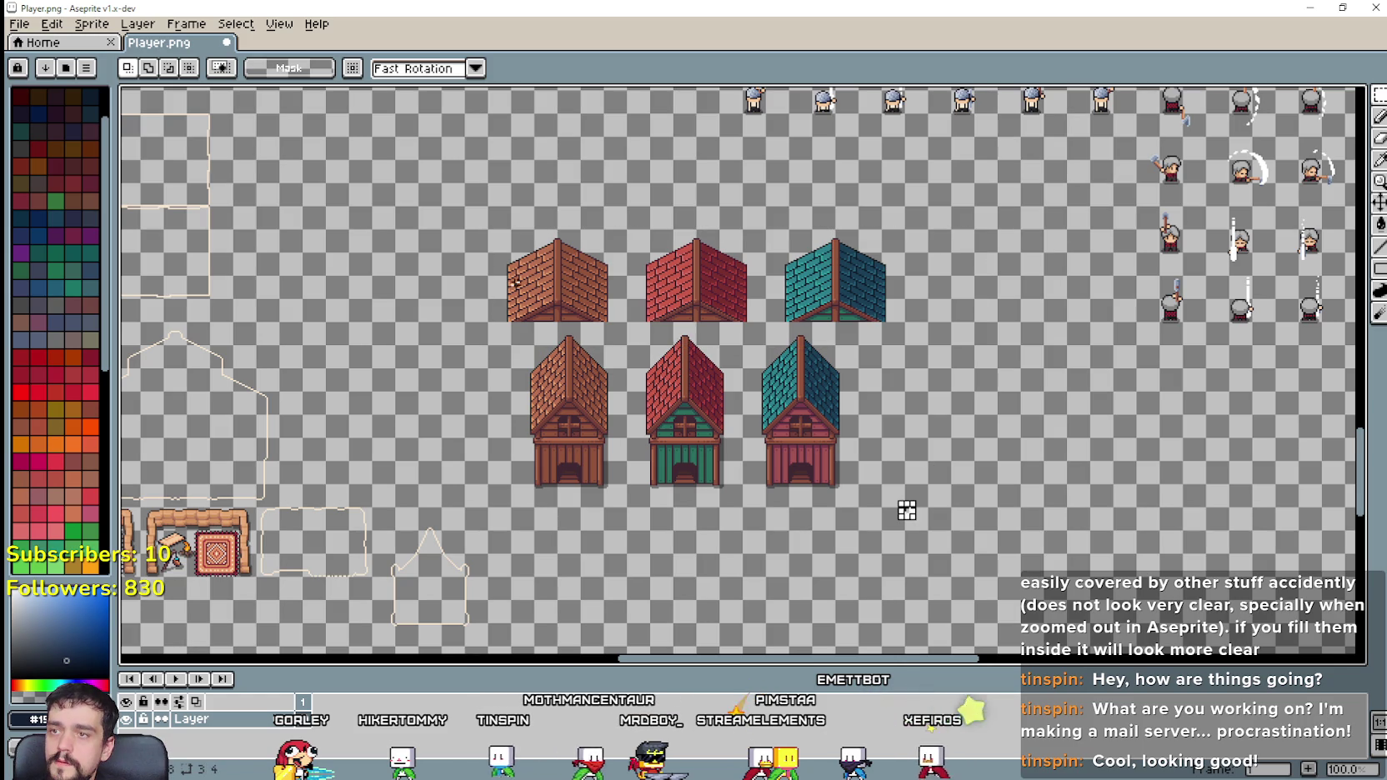
Step: Select and delete the row of spare roofs
{"action": "left_click_drag", "start_coordinate": [469, 229], "coordinate": [918, 344]}
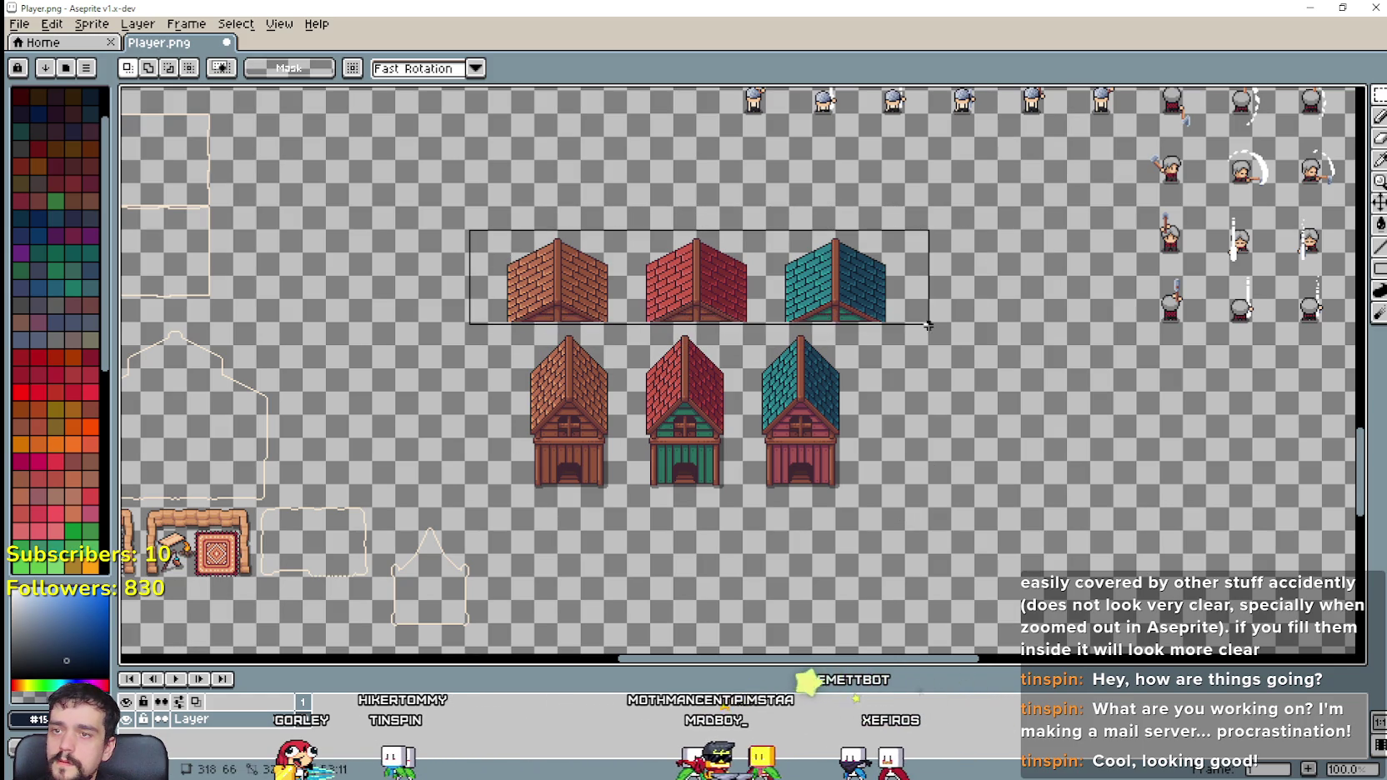
{"action": "key", "text": "Delete"}
{"action": "scroll", "coordinate": [918, 344], "scroll_direction": "down", "scroll_amount": 2}
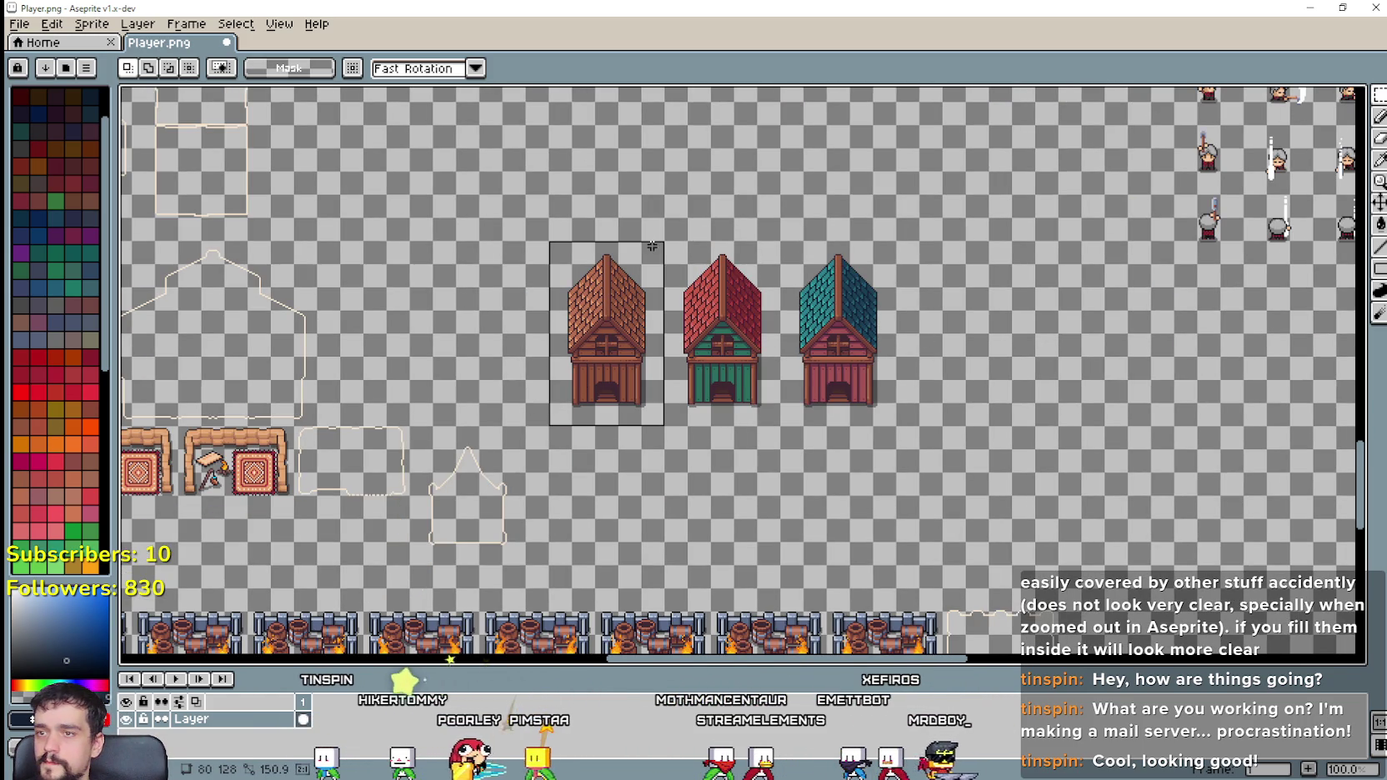
Step: Duplicate the brown barn and place the copy right of the teal barn
{"action": "key", "text": "ctrl+c"}
{"action": "key", "text": "ctrl+v"}
{"action": "left_click_drag", "start_coordinate": [518, 337], "coordinate": [867, 338]}
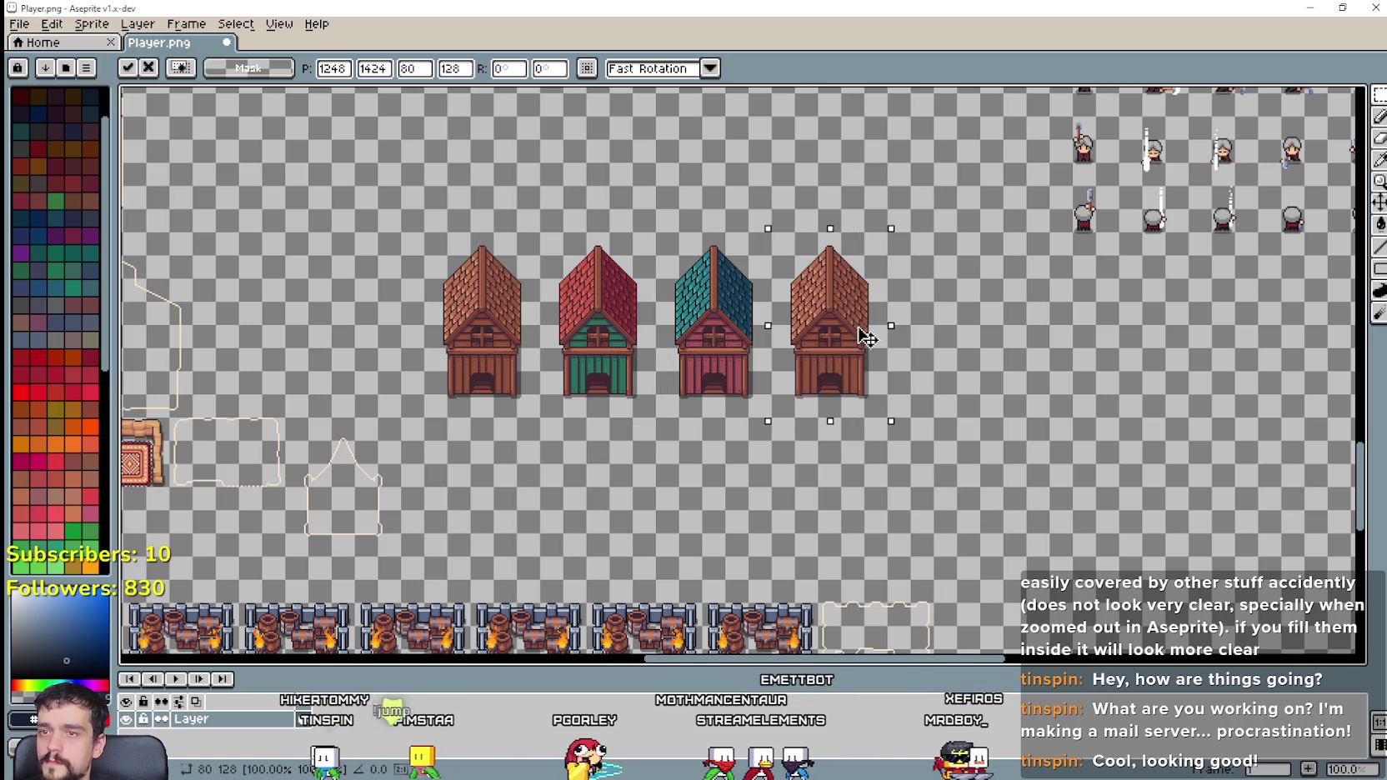
{"action": "key", "text": "Return"}
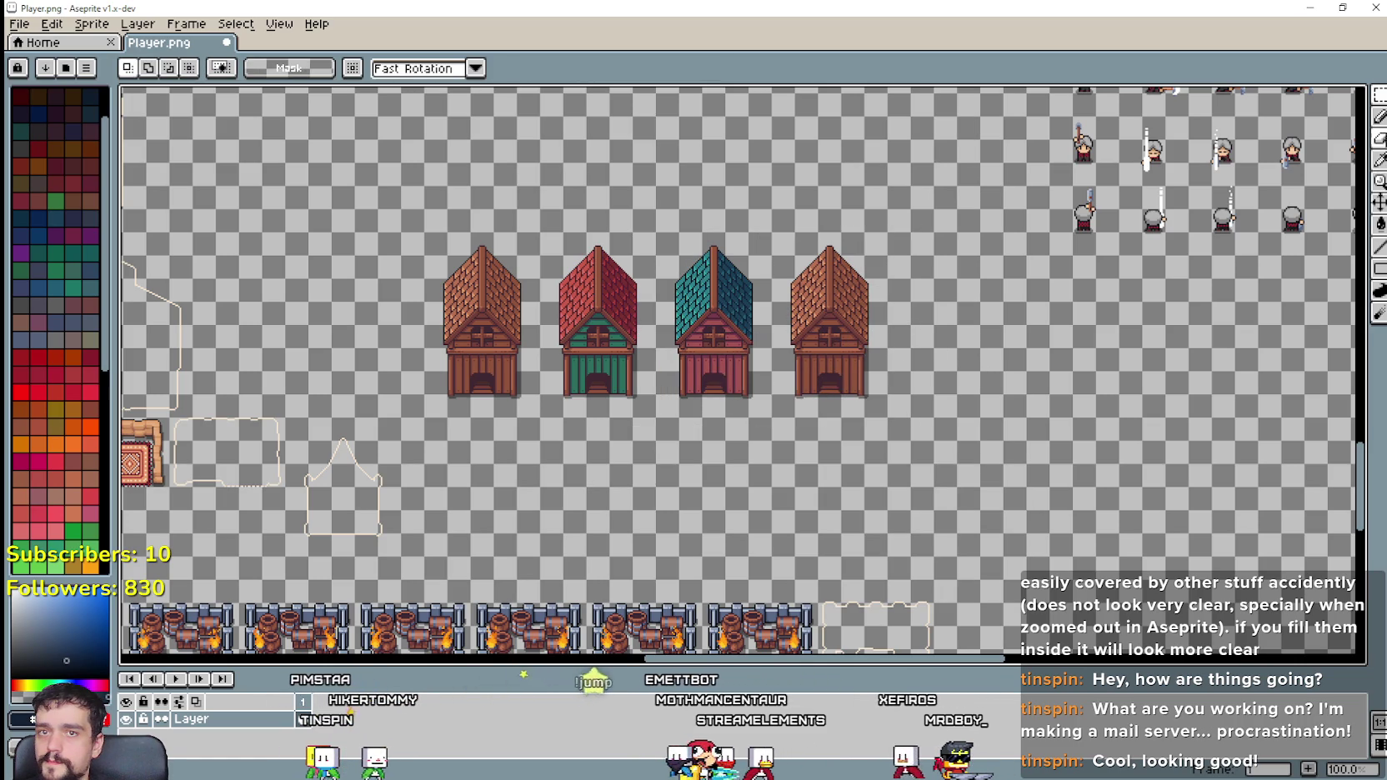
Step: Sample the cream outline colour from the sprite
{"action": "left_click", "coordinate": [1380, 160]}
{"action": "scroll", "coordinate": [697, 309], "scroll_direction": "up", "scroll_amount": 1}
{"action": "scroll", "coordinate": [660, 313], "scroll_direction": "up", "scroll_amount": 4}
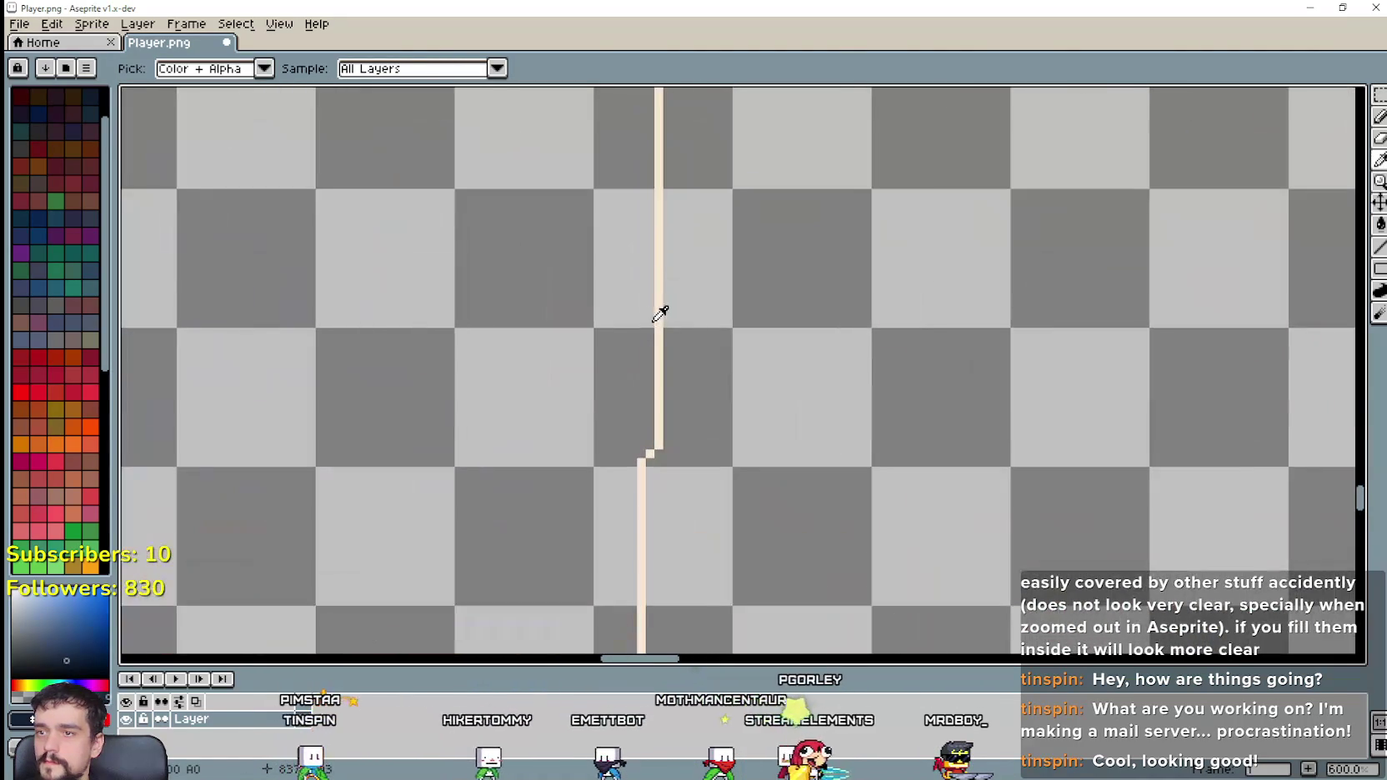
{"action": "left_click", "coordinate": [663, 316]}
{"action": "scroll", "coordinate": [672, 312], "scroll_direction": "down", "scroll_amount": 5}
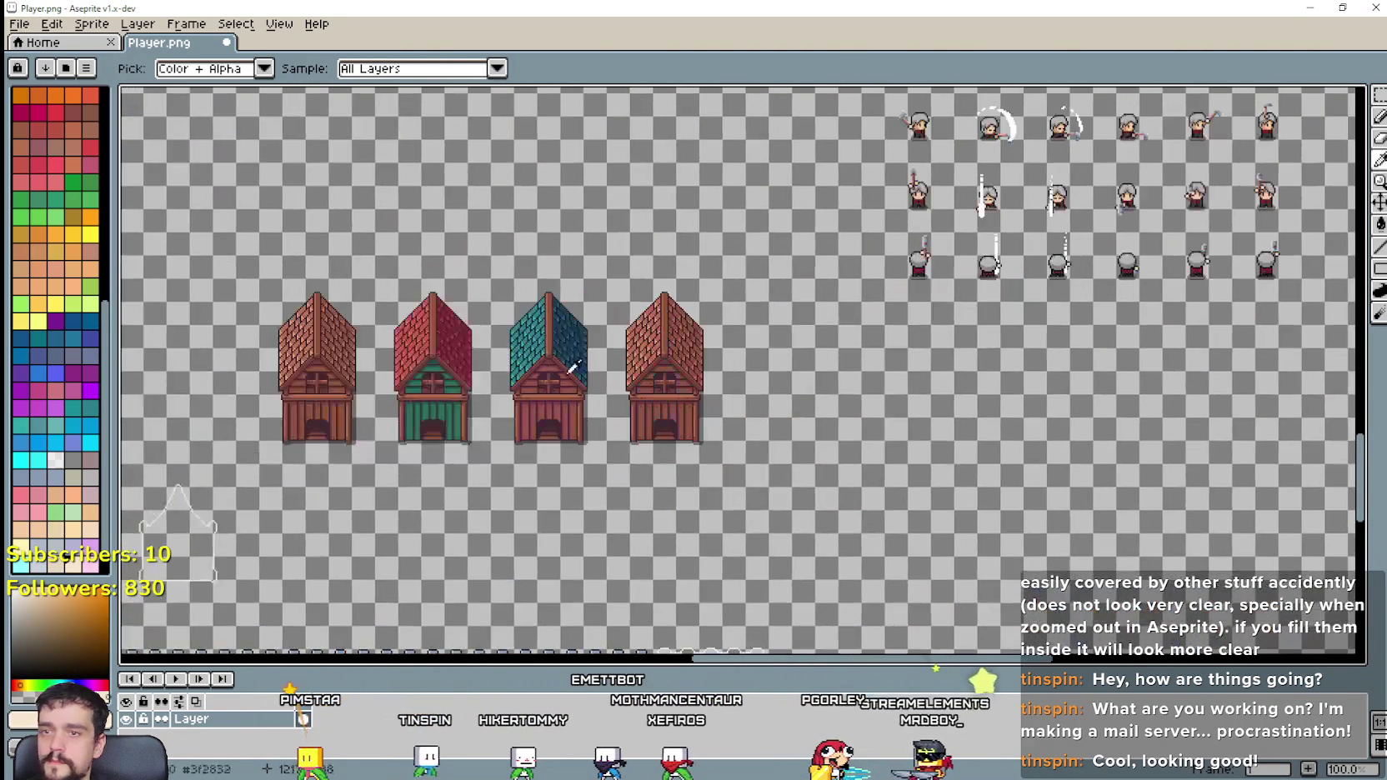
{"action": "scroll", "coordinate": [1051, 224], "scroll_direction": "up", "scroll_amount": 3}
{"action": "scroll", "coordinate": [1050, 223], "scroll_direction": "up", "scroll_amount": 3}
{"action": "scroll", "coordinate": [1051, 223], "scroll_direction": "right", "scroll_amount": 4}
Step: Draw cream lines down both roof slopes and the roof's right edge
{"action": "key", "text": "l"}
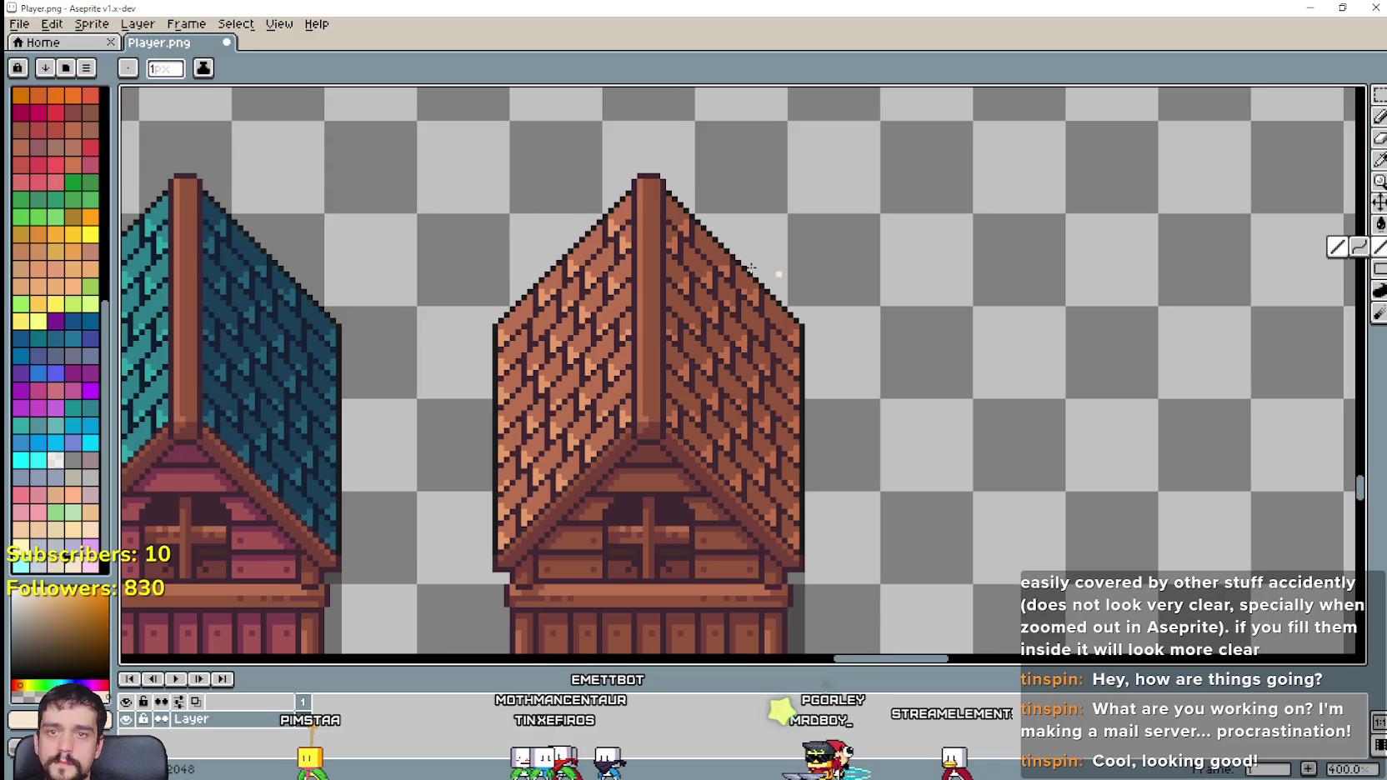
{"action": "scroll", "coordinate": [654, 161], "scroll_direction": "up", "scroll_amount": 2}
{"action": "left_click_drag", "start_coordinate": [664, 195], "coordinate": [874, 403]}
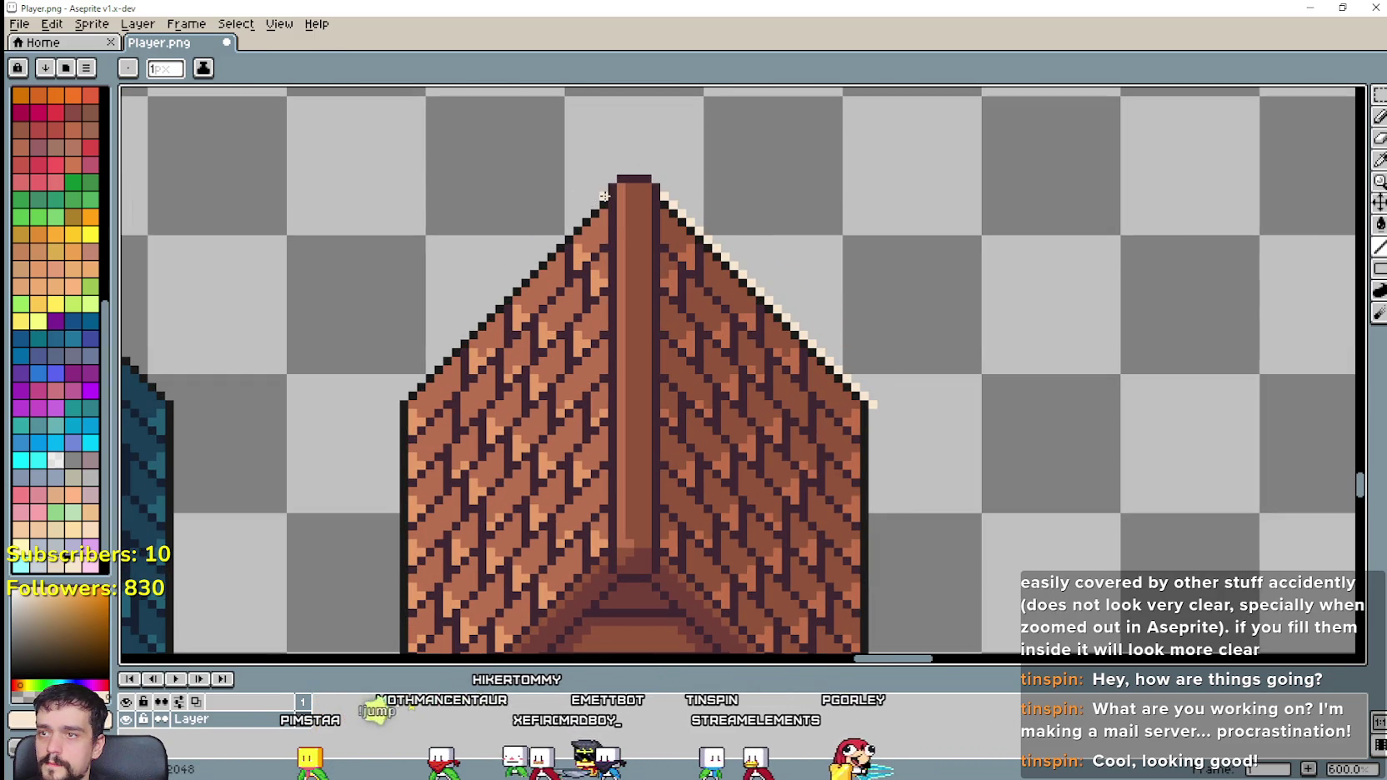
{"action": "left_click_drag", "start_coordinate": [604, 196], "coordinate": [387, 381]}
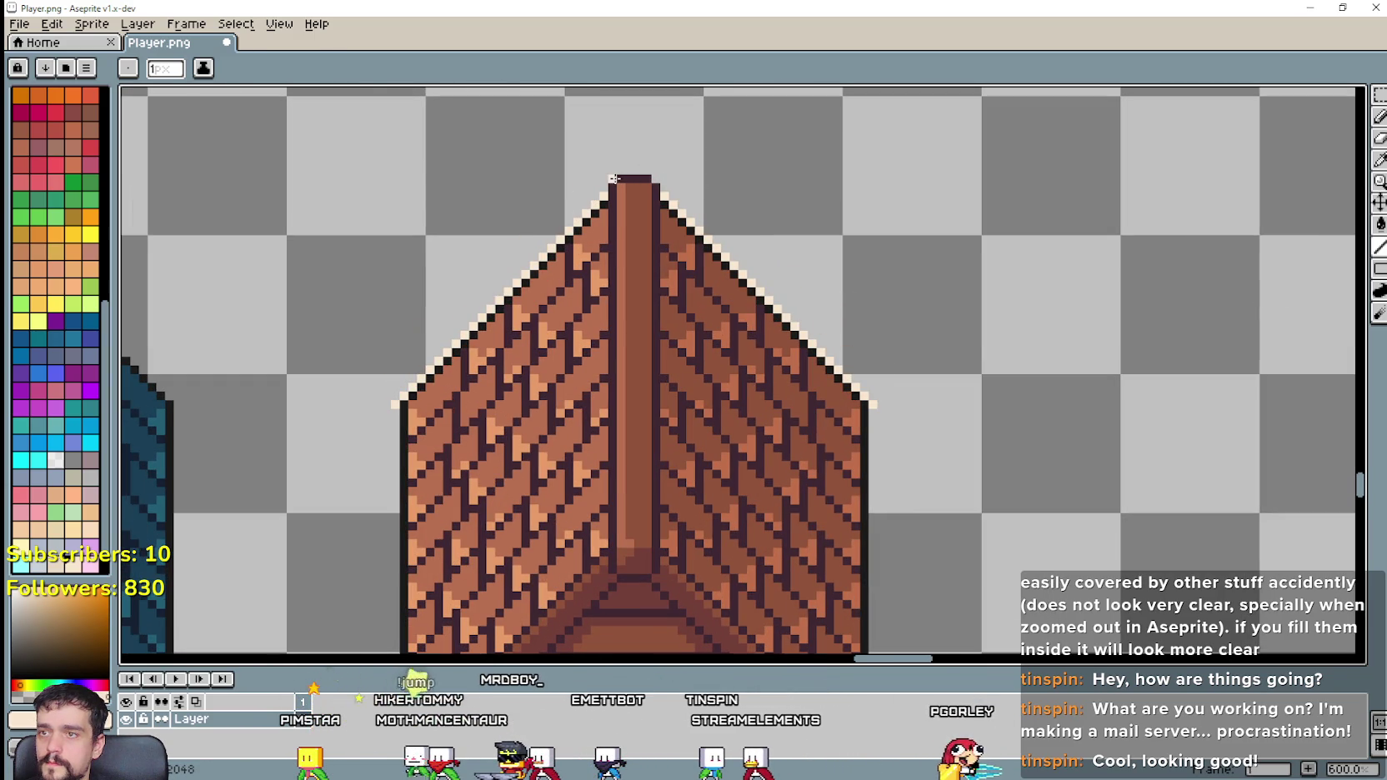
{"action": "scroll", "coordinate": [613, 178], "scroll_direction": "up", "scroll_amount": 3}
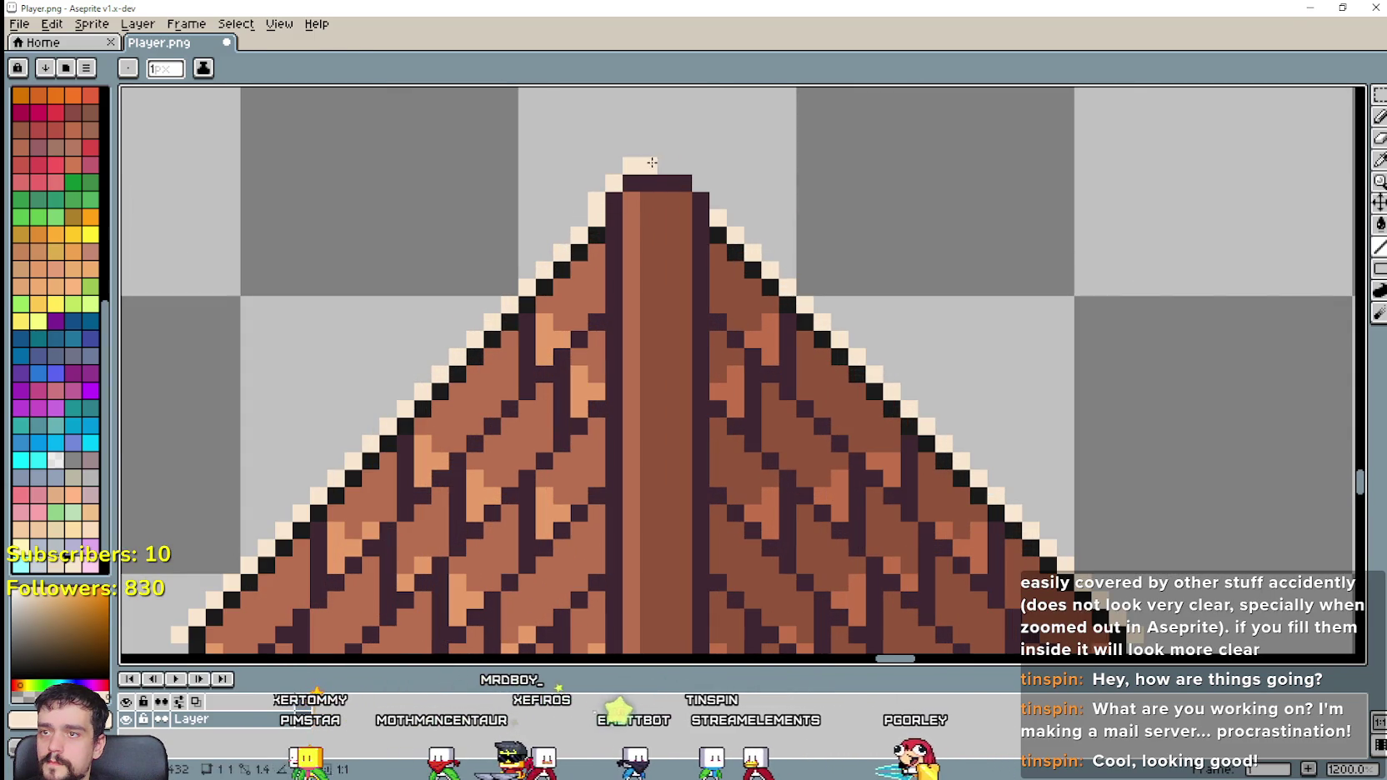
{"action": "scroll", "coordinate": [710, 195], "scroll_direction": "down", "scroll_amount": 5}
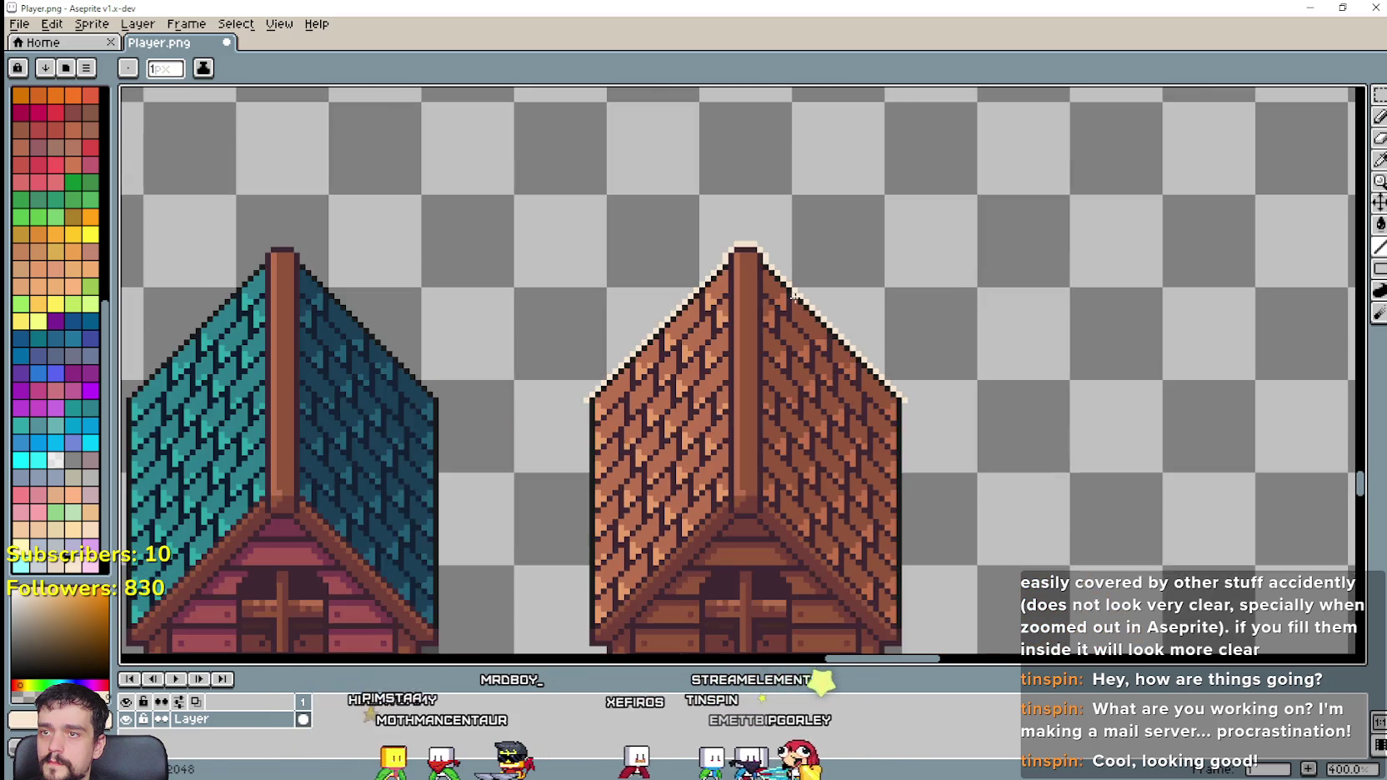
{"action": "scroll", "coordinate": [800, 215], "scroll_direction": "up", "scroll_amount": 1}
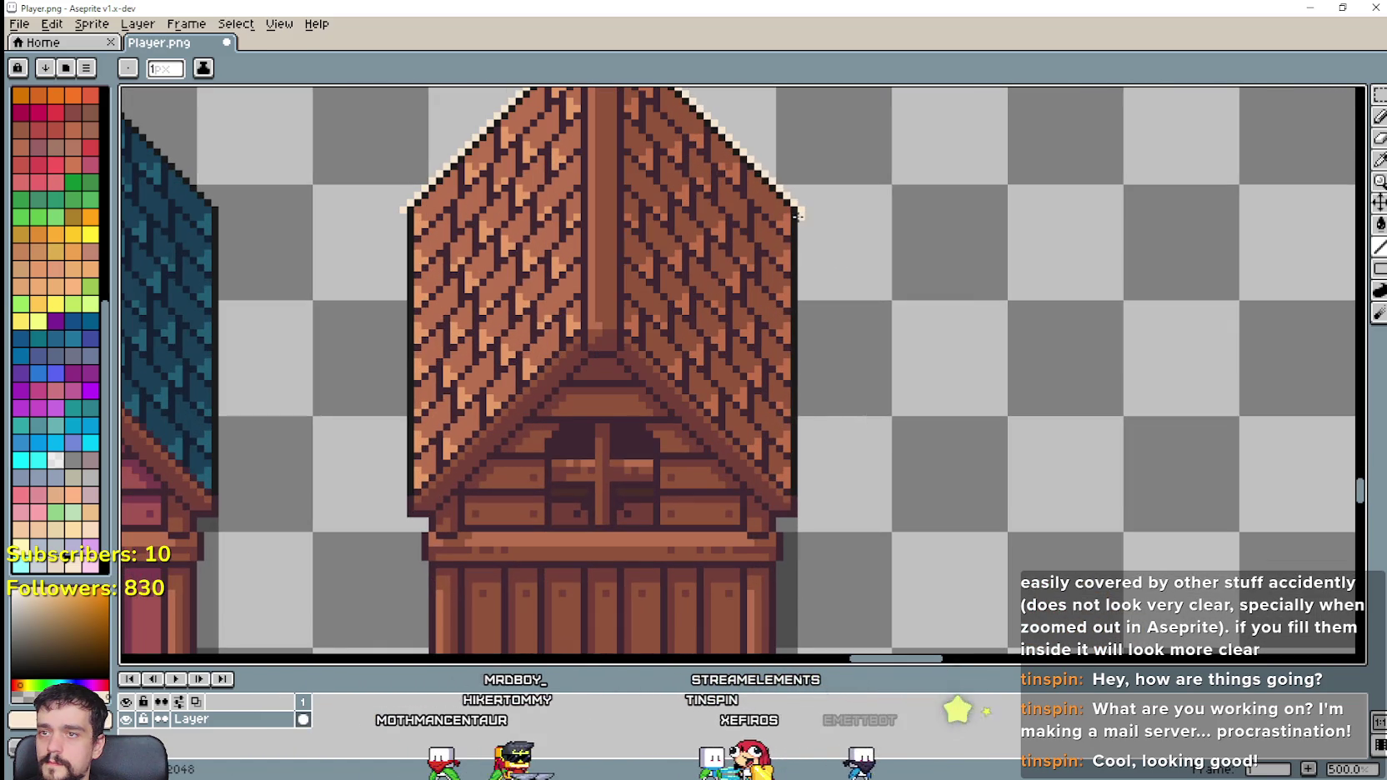
{"action": "left_click_drag", "start_coordinate": [804, 329], "coordinate": [802, 515]}
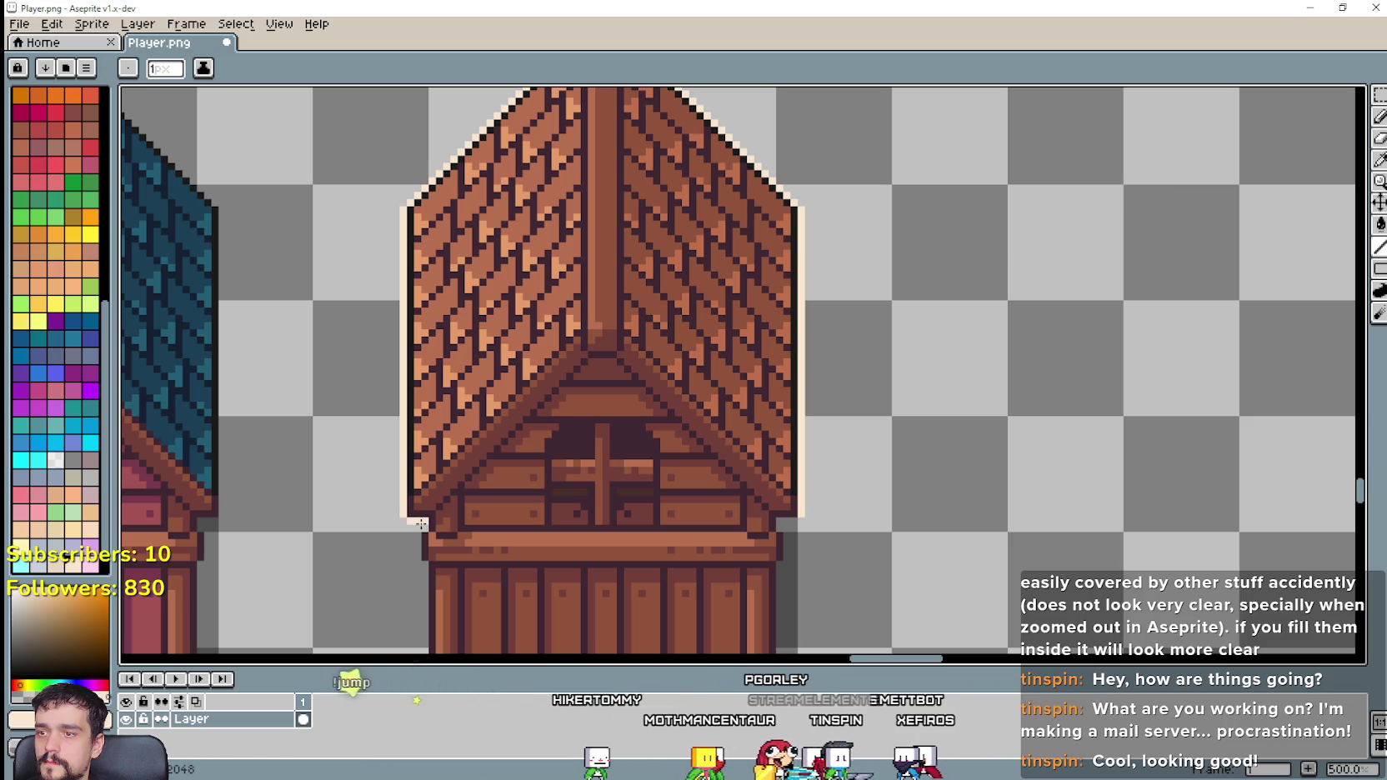
Step: Outline the copied barn's right wall and base in cream
{"action": "scroll", "coordinate": [417, 563], "scroll_direction": "down", "scroll_amount": 2}
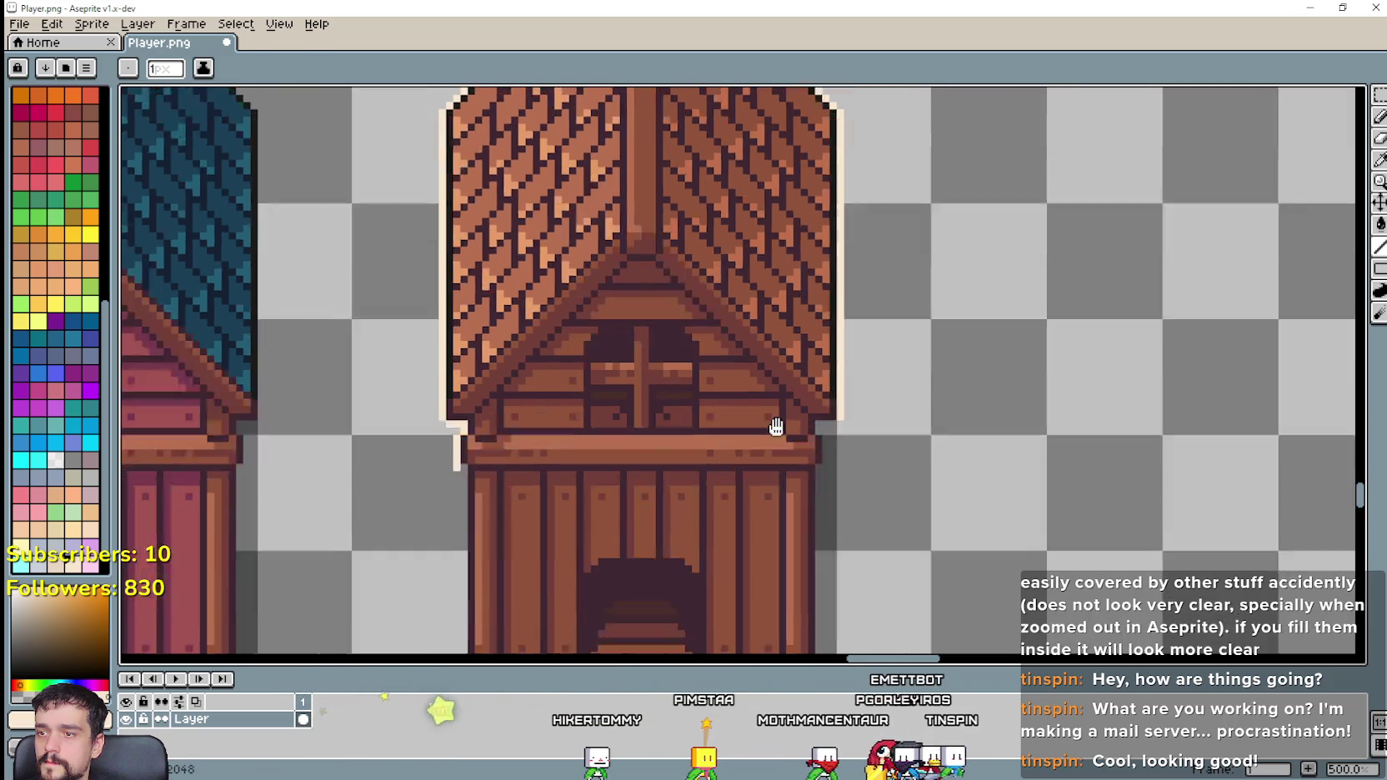
{"action": "scroll", "coordinate": [774, 425], "scroll_direction": "down", "scroll_amount": 3}
{"action": "scroll", "coordinate": [774, 424], "scroll_direction": "left", "scroll_amount": 1}
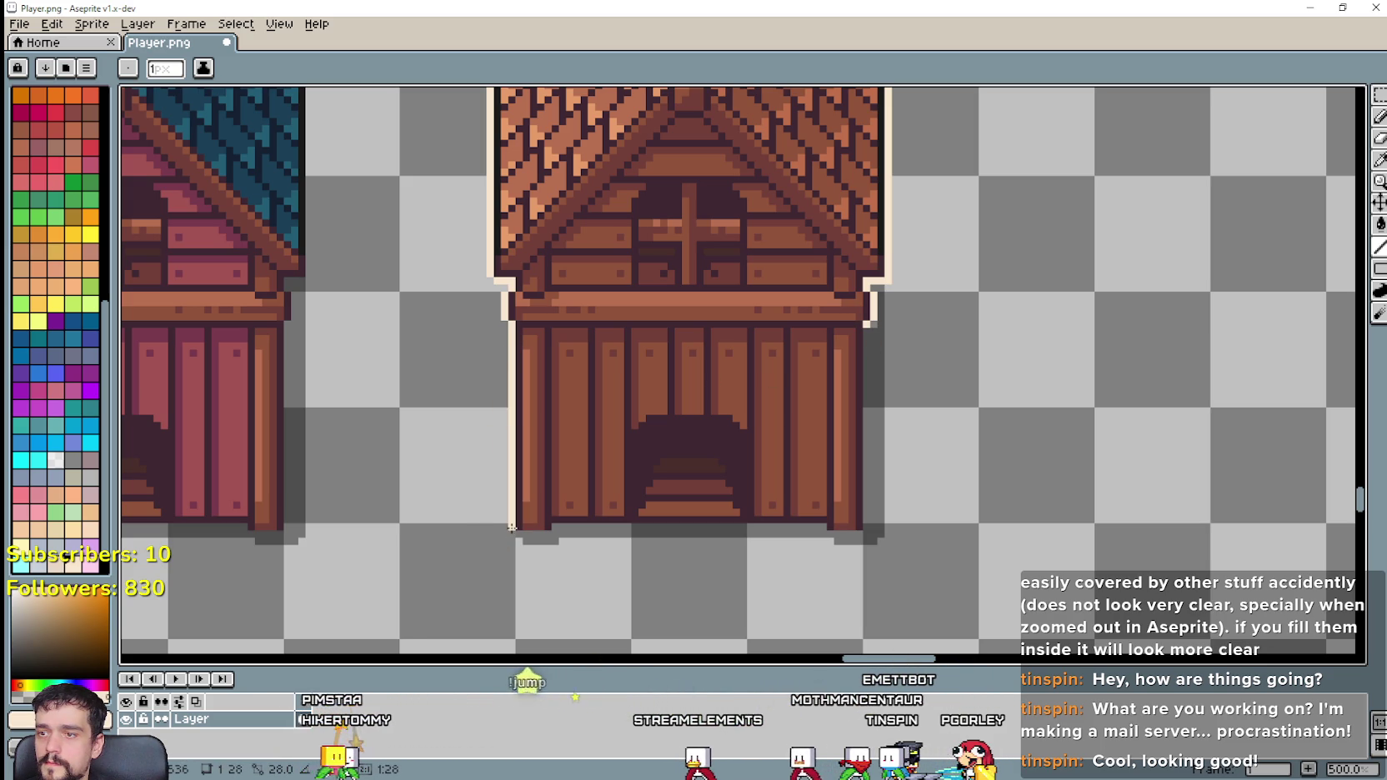
{"action": "left_click_drag", "start_coordinate": [866, 329], "coordinate": [867, 528]}
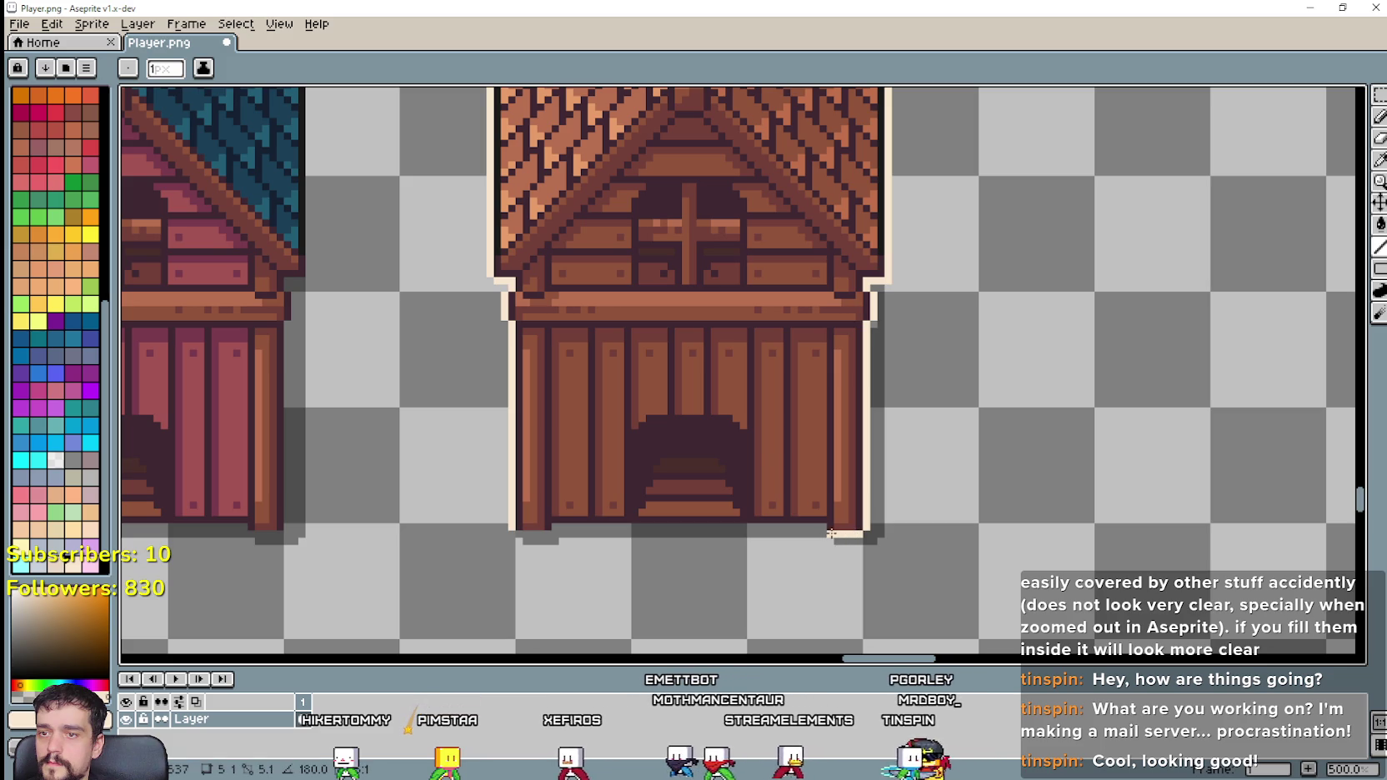
{"action": "left_click_drag", "start_coordinate": [857, 532], "coordinate": [532, 532]}
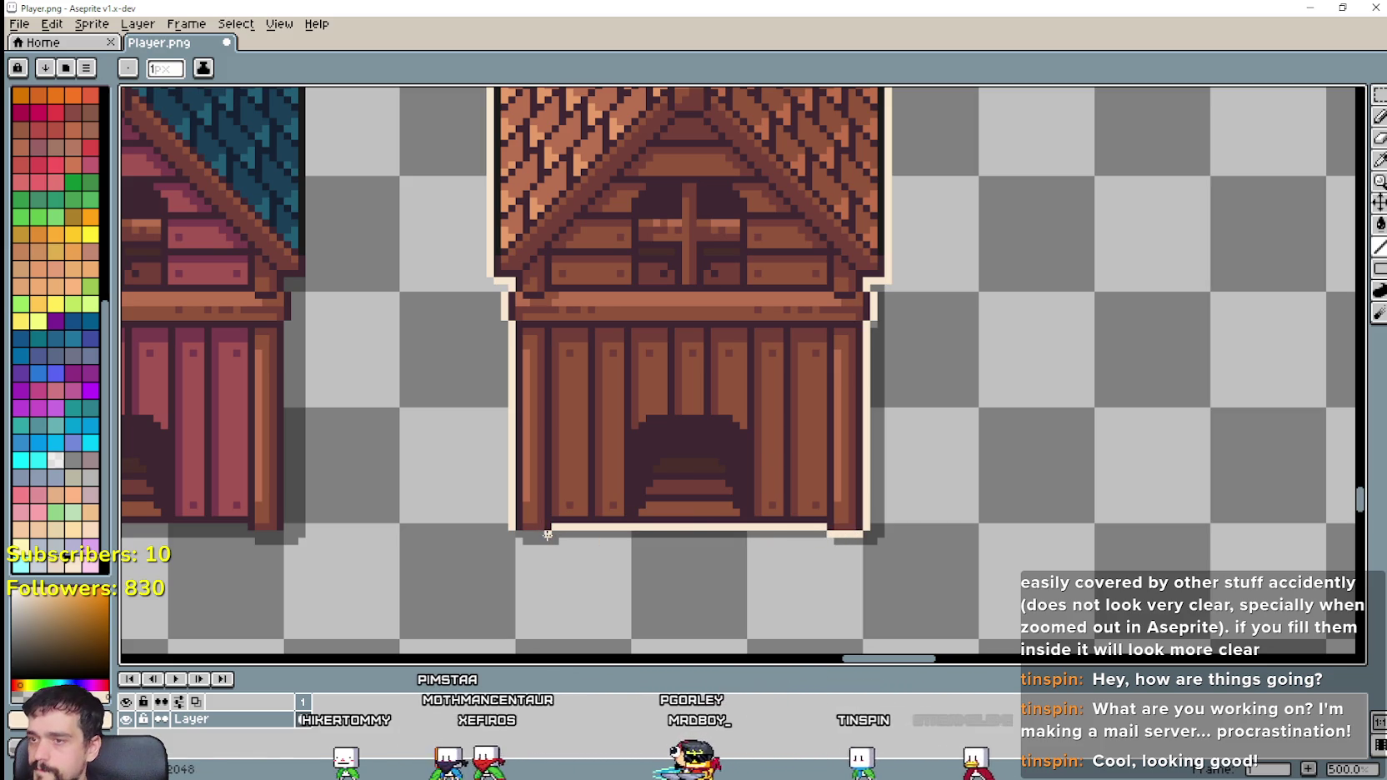
{"action": "scroll", "coordinate": [527, 534], "scroll_direction": "down", "scroll_amount": 2}
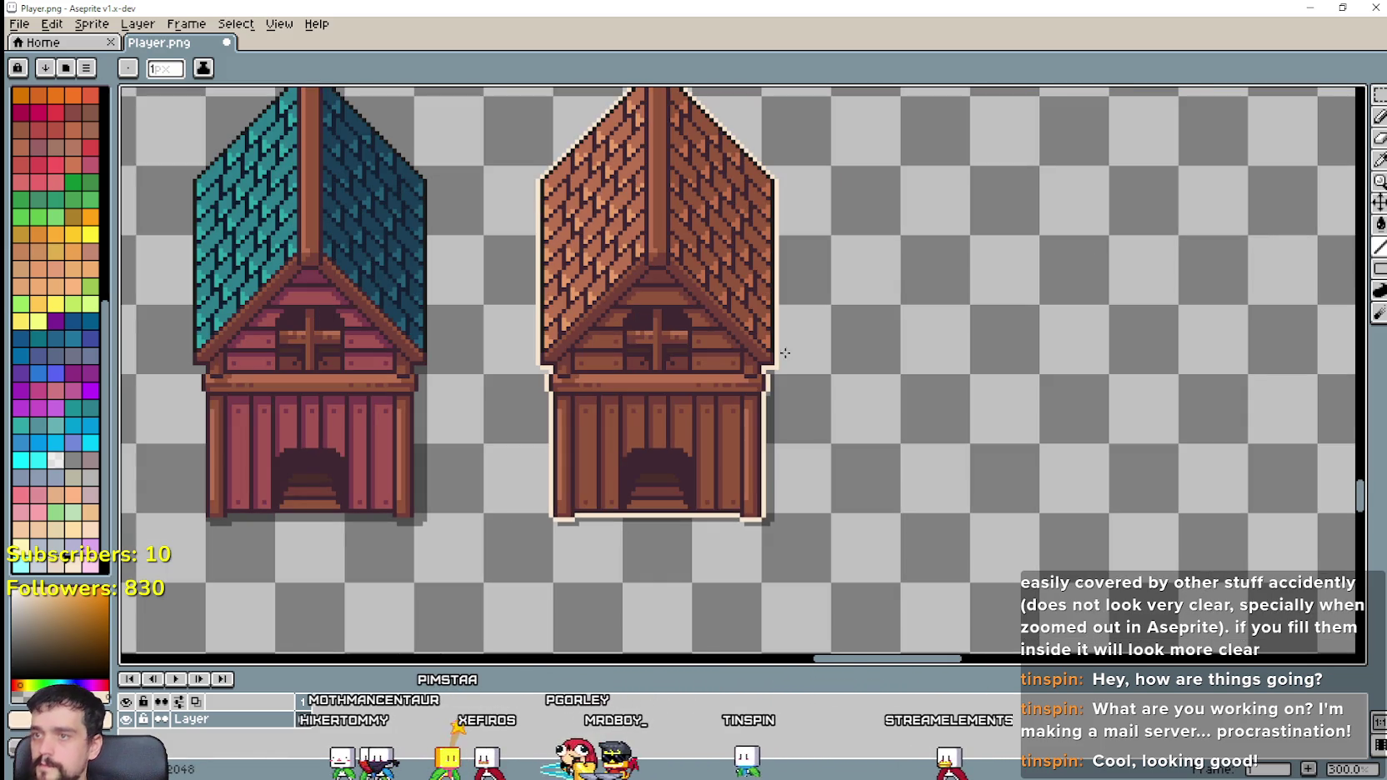
Step: Marquee-select the copied brown barn
{"action": "key", "text": "m"}
{"action": "scroll", "coordinate": [617, 549], "scroll_direction": "down", "scroll_amount": 1}
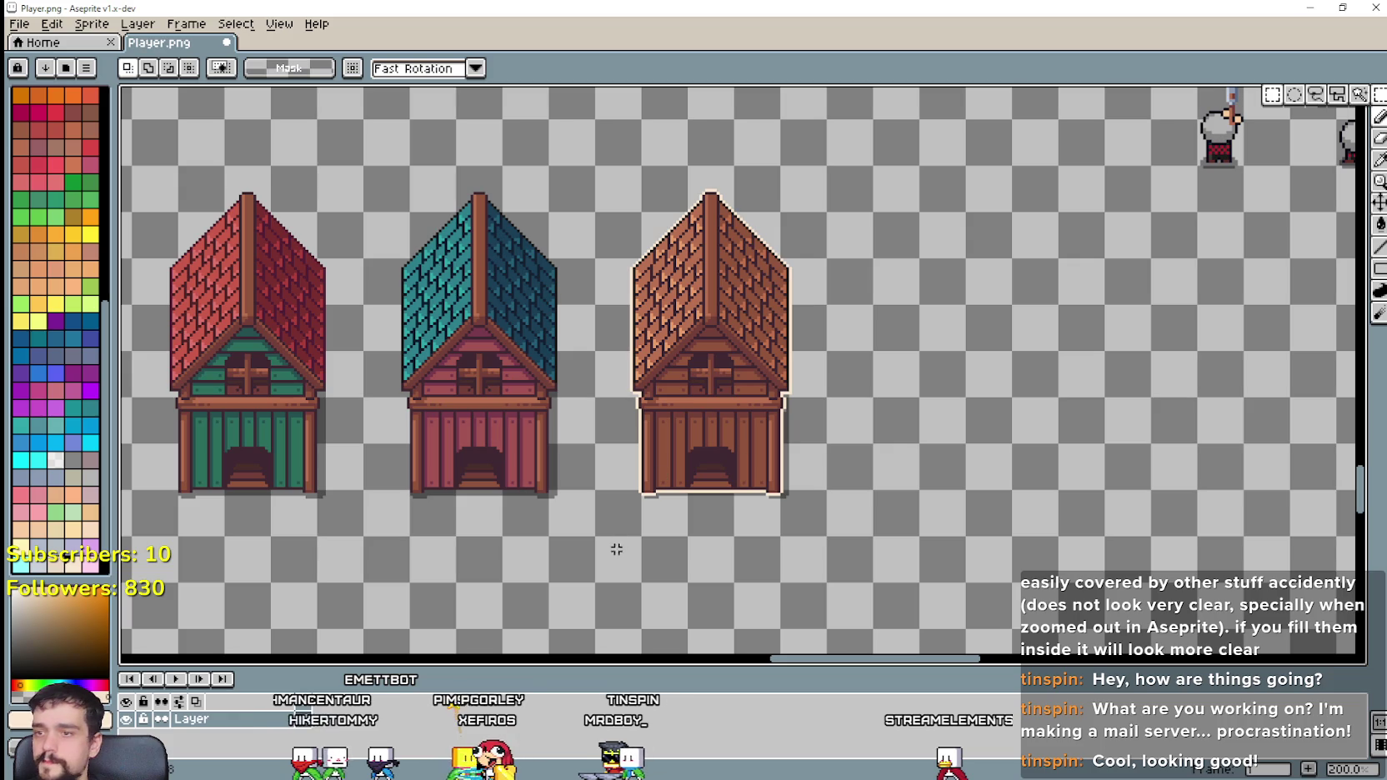
{"action": "left_click_drag", "start_coordinate": [755, 276], "coordinate": [821, 186]}
{"action": "scroll", "coordinate": [1145, 148], "scroll_direction": "up", "scroll_amount": 1}
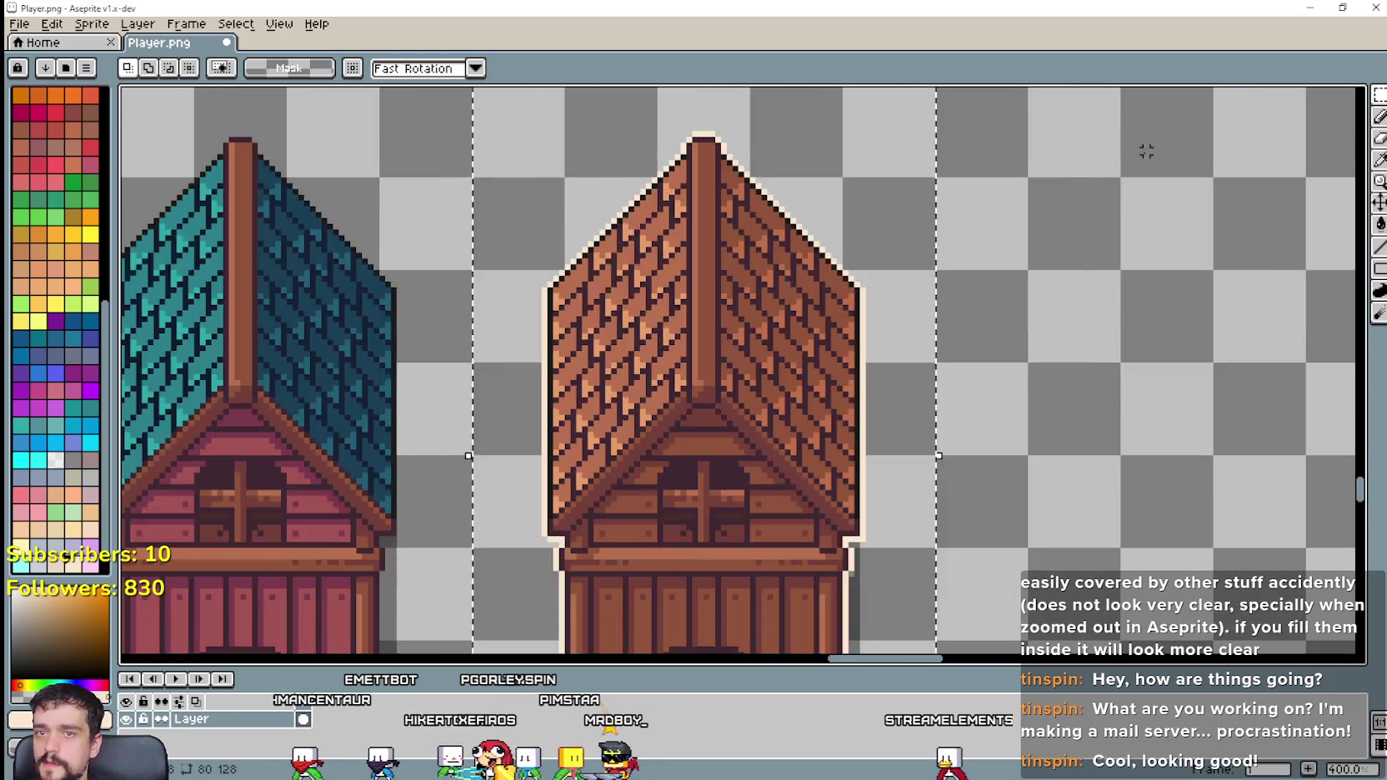
{"action": "scroll", "coordinate": [1145, 148], "scroll_direction": "up", "scroll_amount": 1}
{"action": "scroll", "coordinate": [1314, 243], "scroll_direction": "up", "scroll_amount": 1}
Step: Bucket-fill the roof outlines, base colours, orange tile marks and body fill to transparent
{"action": "key", "text": "g"}
{"action": "scroll", "coordinate": [672, 417], "scroll_direction": "up", "scroll_amount": 1}
{"action": "scroll", "coordinate": [572, 340], "scroll_direction": "up", "scroll_amount": 1}
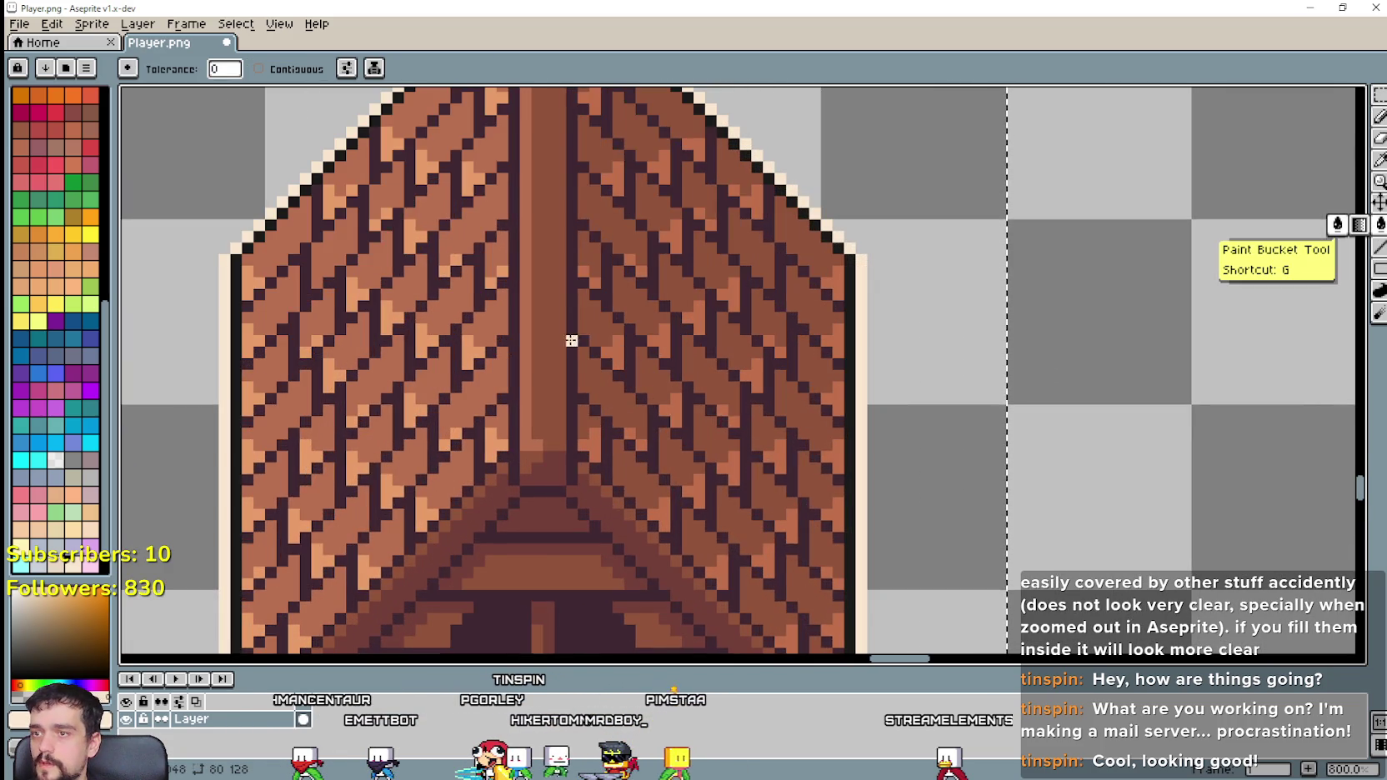
{"action": "left_click", "coordinate": [567, 342]}
{"action": "left_click", "coordinate": [552, 343]}
{"action": "left_click", "coordinate": [483, 336]}
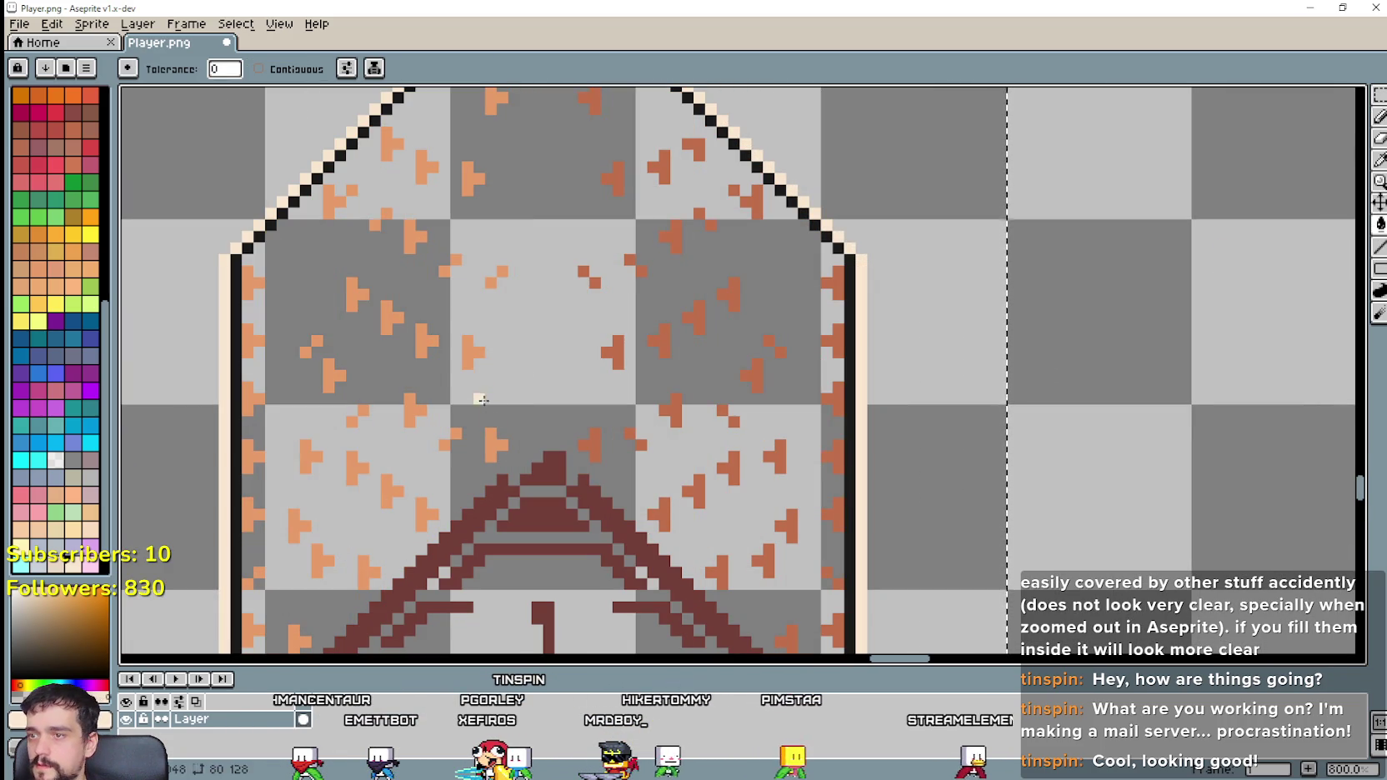
{"action": "left_click", "coordinate": [479, 372]}
{"action": "left_click", "coordinate": [574, 477]}
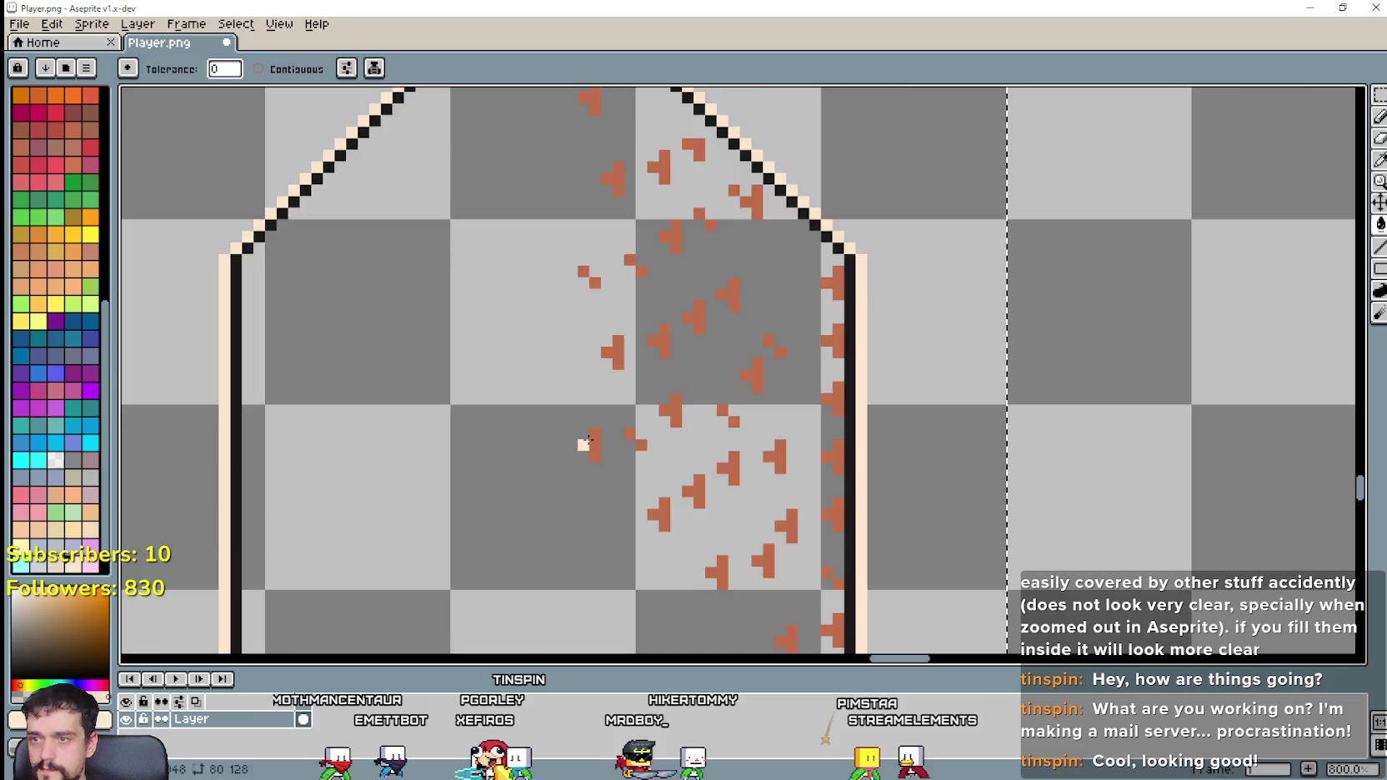
{"action": "left_click", "coordinate": [586, 442]}
Step: Clear the dark wall shading and vertical lines, undoing an accidental beige fill
{"action": "scroll", "coordinate": [620, 486], "scroll_direction": "down", "scroll_amount": 5}
{"action": "scroll", "coordinate": [604, 484], "scroll_direction": "up", "scroll_amount": 3}
{"action": "scroll", "coordinate": [600, 417], "scroll_direction": "up", "scroll_amount": 1}
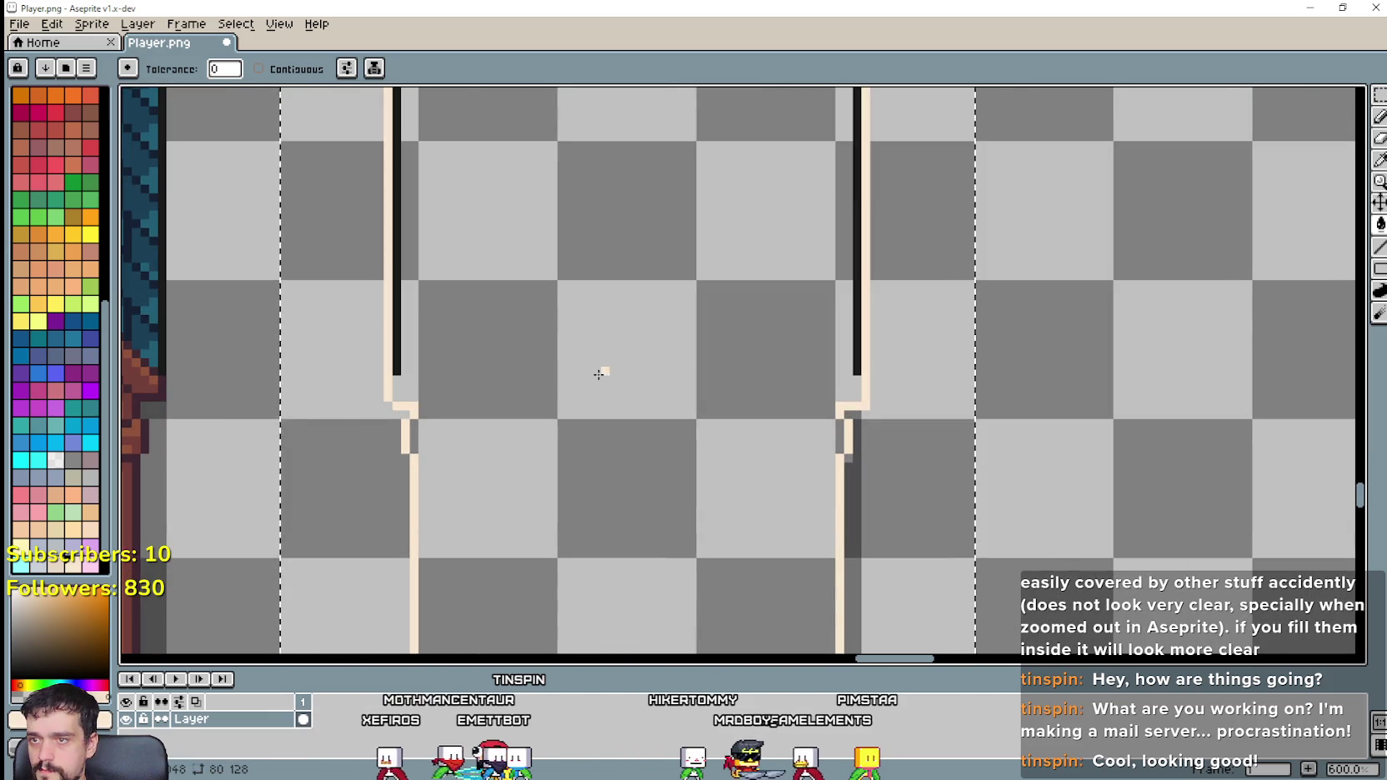
{"action": "scroll", "coordinate": [599, 374], "scroll_direction": "down", "scroll_amount": 3}
{"action": "scroll", "coordinate": [617, 417], "scroll_direction": "up", "scroll_amount": 3}
{"action": "left_click", "coordinate": [769, 400]}
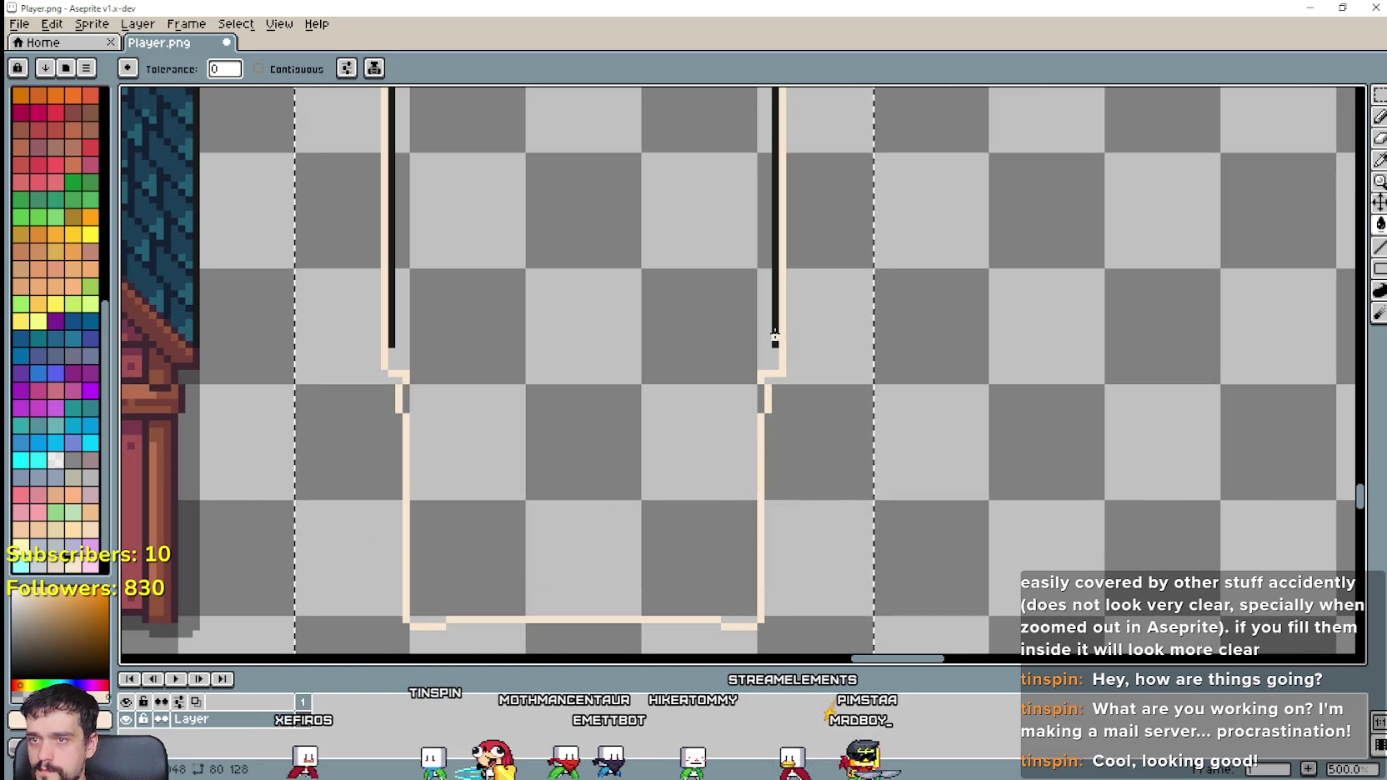
{"action": "left_click", "coordinate": [775, 336]}
{"action": "scroll", "coordinate": [743, 365], "scroll_direction": "down", "scroll_amount": 2}
{"action": "scroll", "coordinate": [695, 347], "scroll_direction": "down", "scroll_amount": 1}
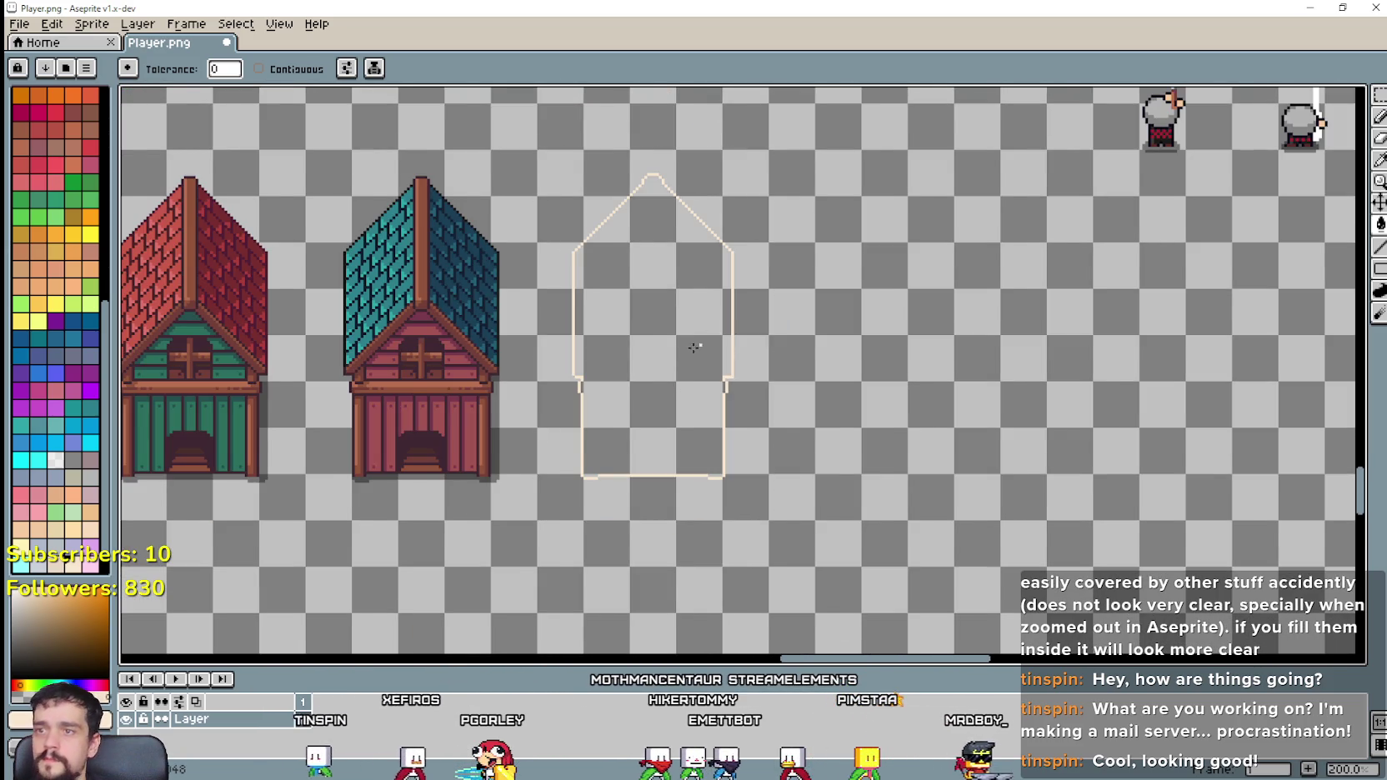
{"action": "scroll", "coordinate": [694, 347], "scroll_direction": "down", "scroll_amount": 4}
{"action": "scroll", "coordinate": [633, 367], "scroll_direction": "up", "scroll_amount": 1}
{"action": "scroll", "coordinate": [579, 387], "scroll_direction": "up", "scroll_amount": 1}
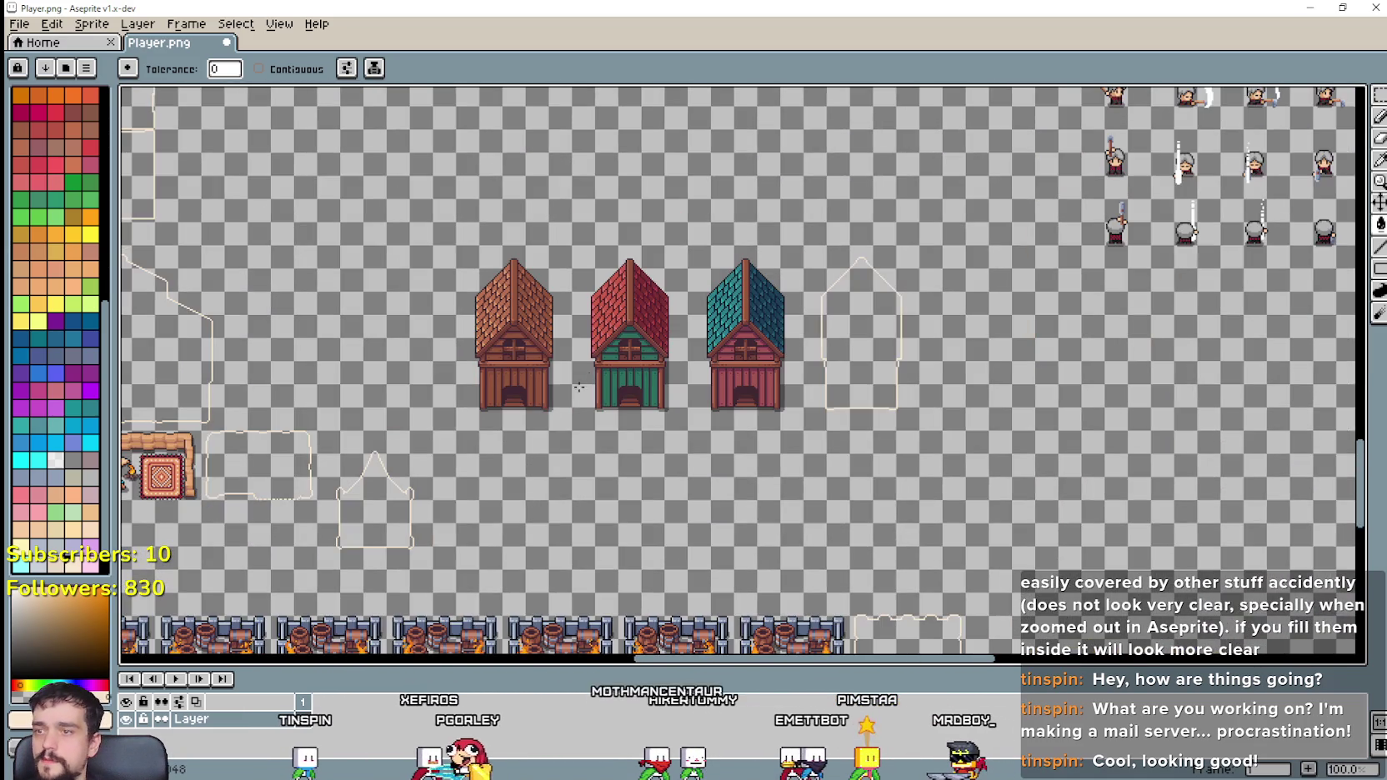
{"action": "left_click", "coordinate": [454, 427]}
{"action": "key", "text": "ctrl+z"}
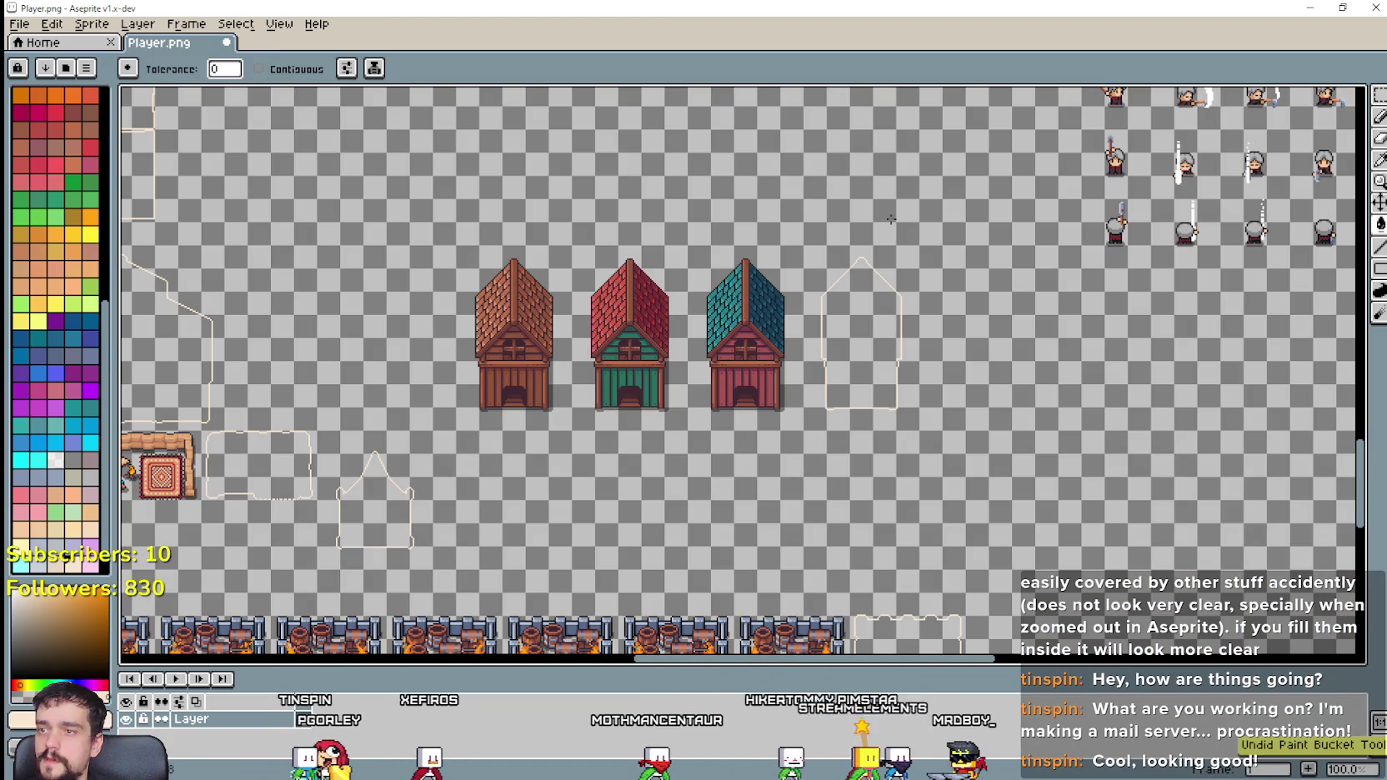
Step: Marquee-select the row of four old small houses, including the thatched one, and cut it away
{"action": "key", "text": "m"}
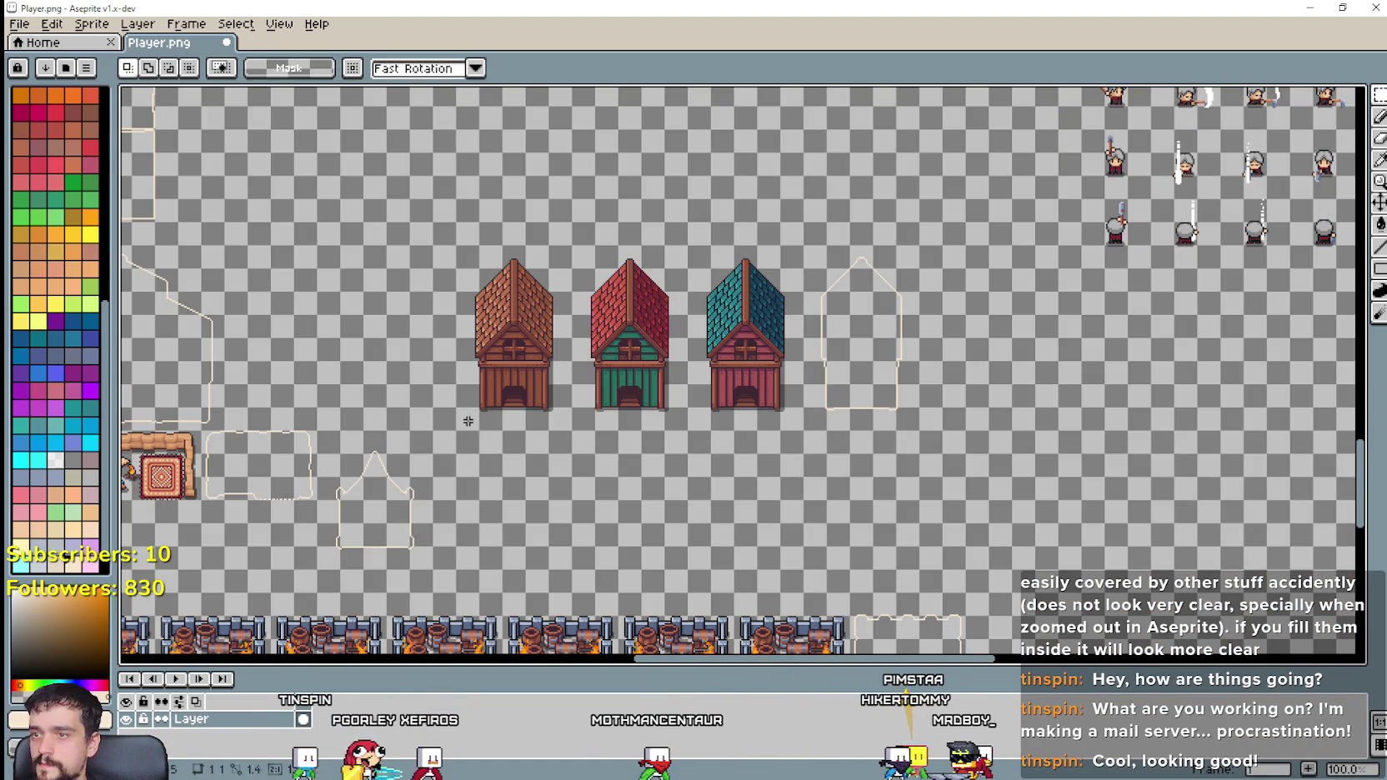
{"action": "left_click_drag", "start_coordinate": [888, 257], "coordinate": [914, 243]}
{"action": "scroll", "coordinate": [907, 256], "scroll_direction": "down", "scroll_amount": 2}
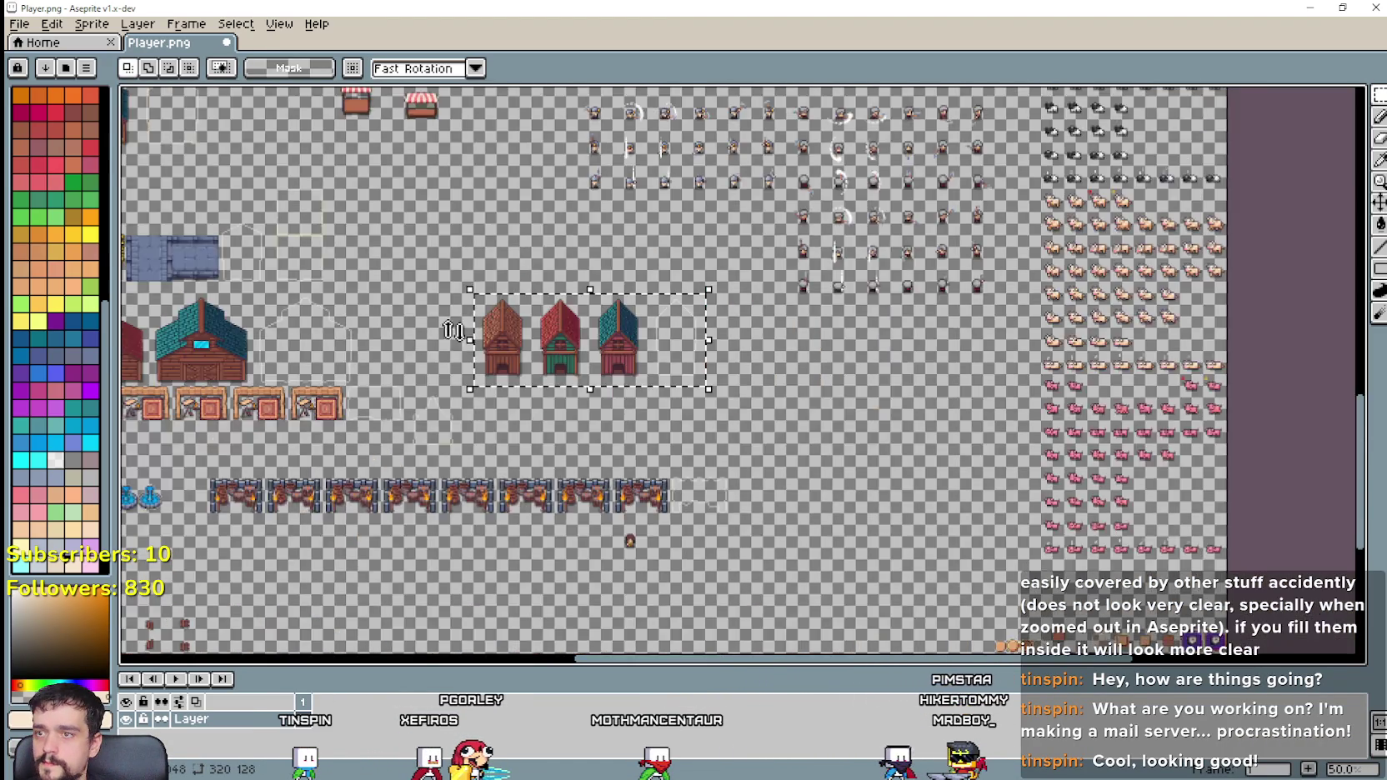
{"action": "scroll", "coordinate": [907, 256], "scroll_direction": "down", "scroll_amount": 1}
{"action": "scroll", "coordinate": [713, 396], "scroll_direction": "up", "scroll_amount": 2}
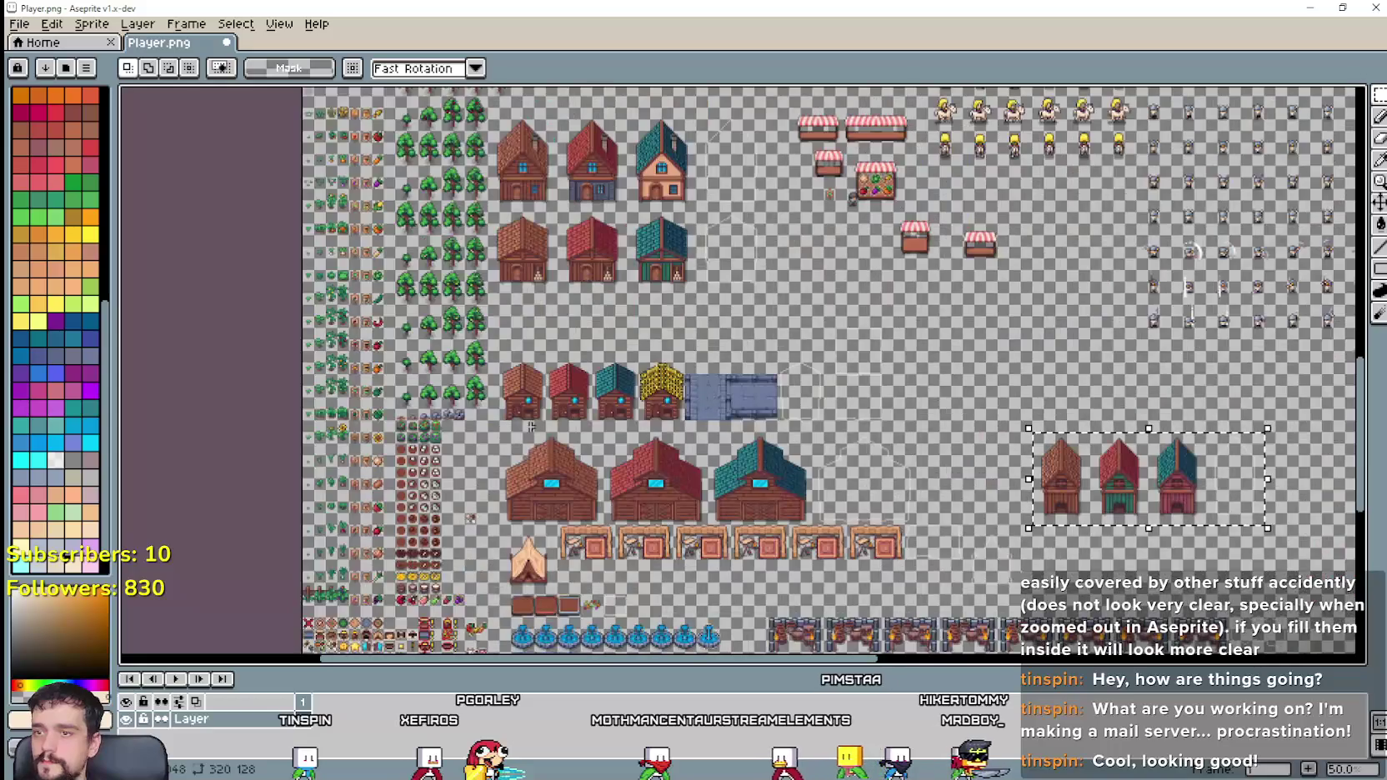
{"action": "scroll", "coordinate": [506, 433], "scroll_direction": "up", "scroll_amount": 1}
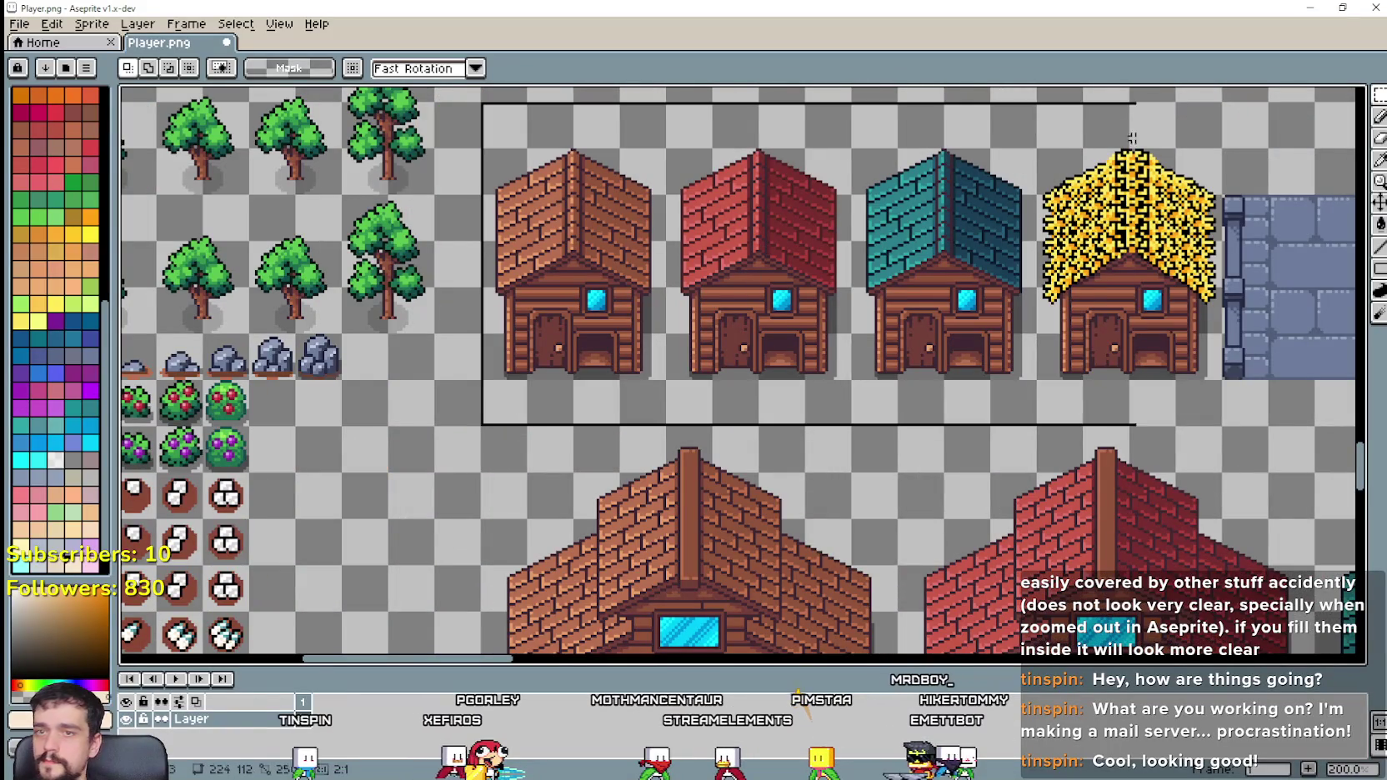
{"action": "left_click_drag", "start_coordinate": [516, 407], "coordinate": [1224, 101]}
{"action": "scroll", "coordinate": [824, 449], "scroll_direction": "down", "scroll_amount": 2}
{"action": "scroll", "coordinate": [824, 449], "scroll_direction": "up", "scroll_amount": 1}
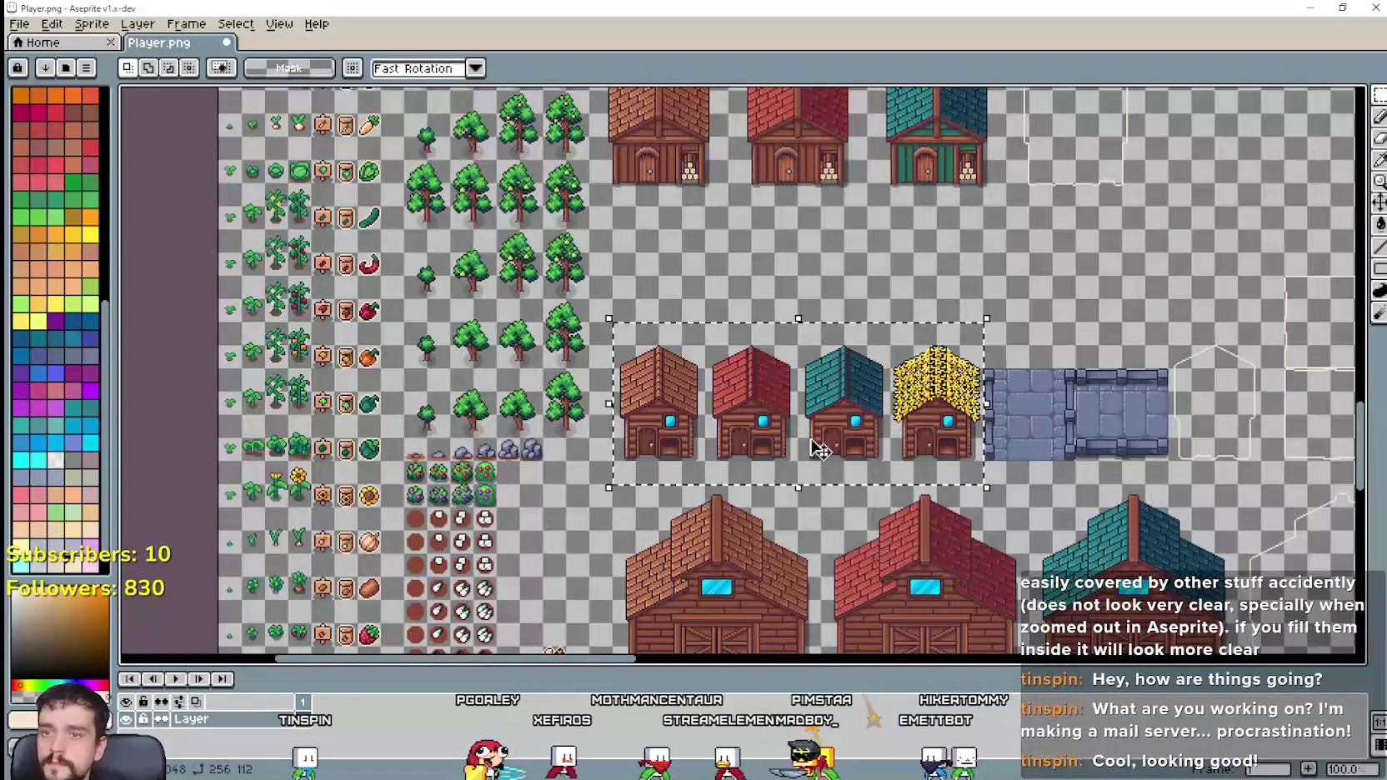
{"action": "key", "text": "ctrl+x"}
Step: Select the three new barns and drag them toward the freed space
{"action": "scroll", "coordinate": [776, 392], "scroll_direction": "down", "scroll_amount": 2}
{"action": "scroll", "coordinate": [740, 340], "scroll_direction": "right", "scroll_amount": 2}
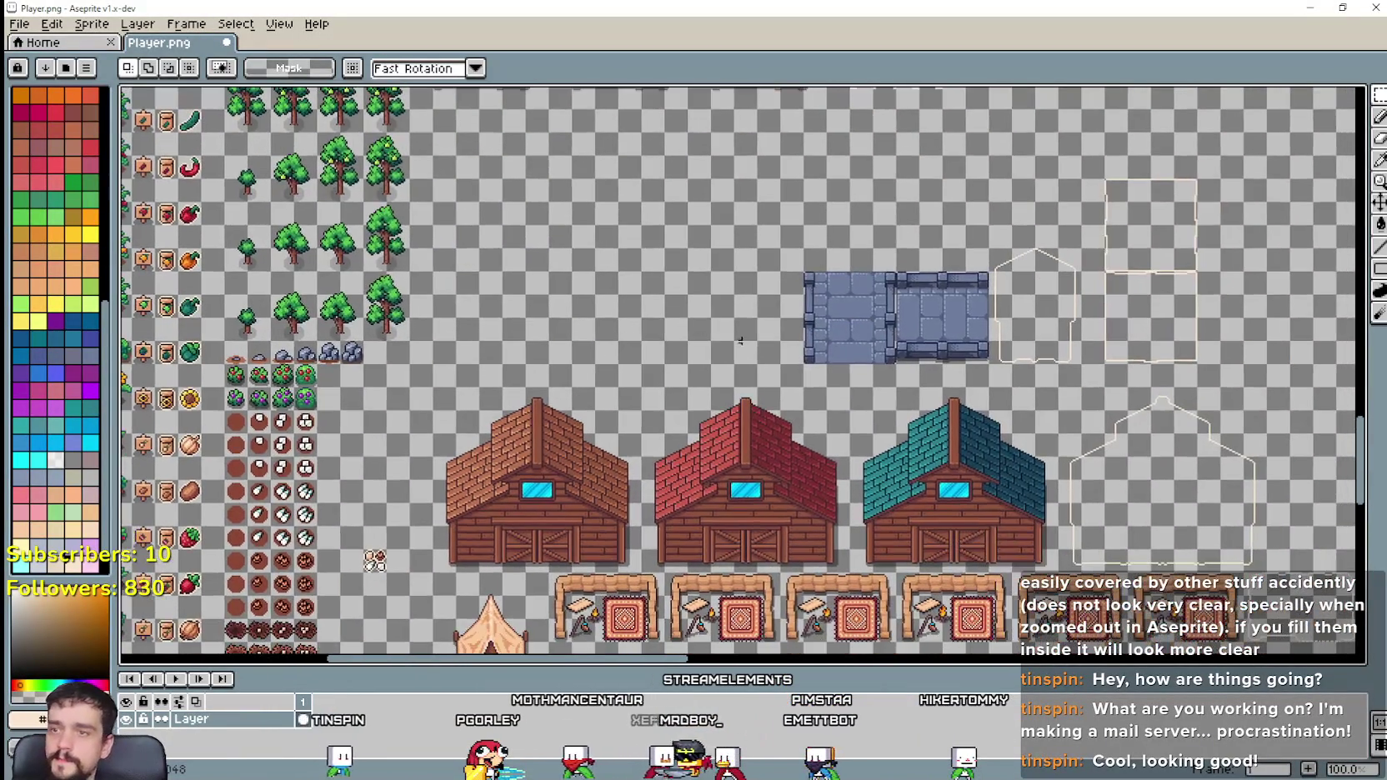
{"action": "scroll", "coordinate": [740, 340], "scroll_direction": "down", "scroll_amount": 2}
{"action": "scroll", "coordinate": [896, 503], "scroll_direction": "right", "scroll_amount": 2}
{"action": "scroll", "coordinate": [1005, 408], "scroll_direction": "right", "scroll_amount": 2}
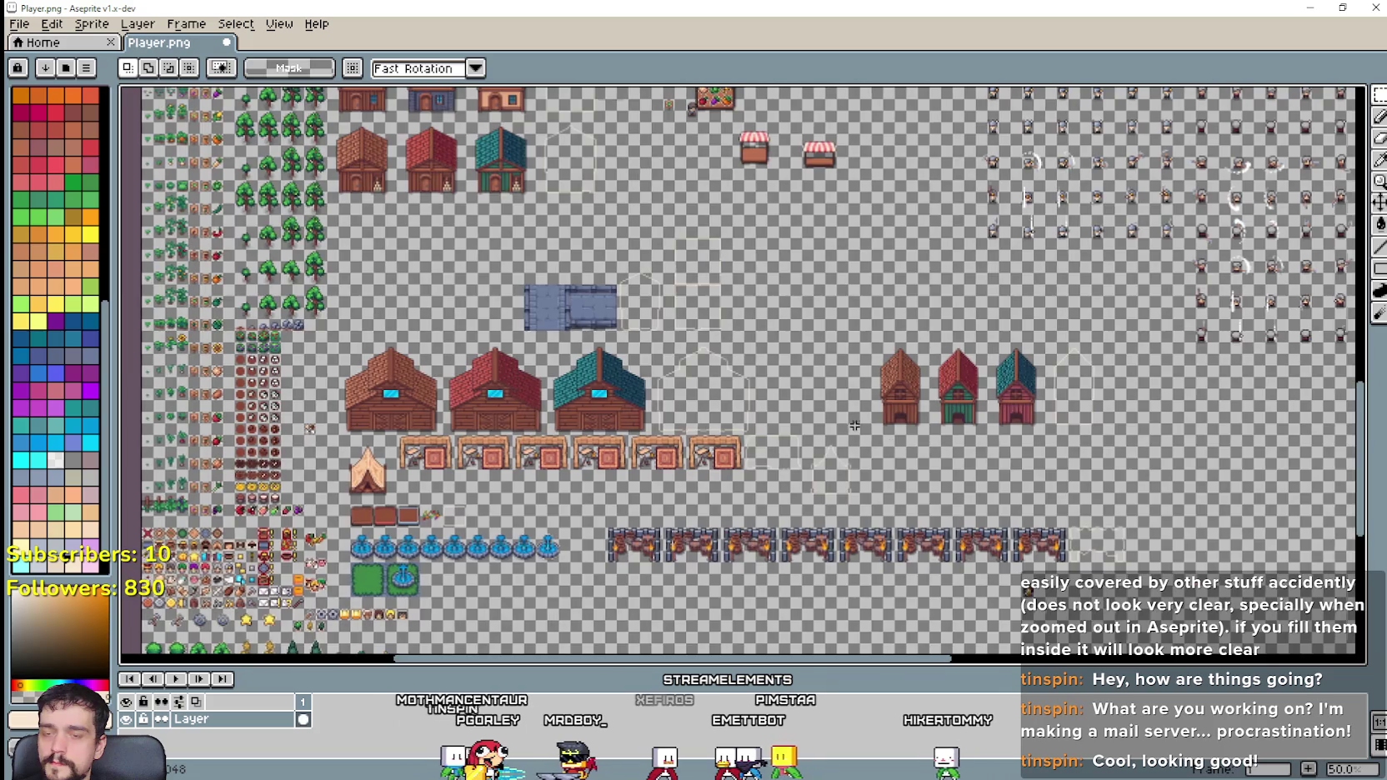
{"action": "scroll", "coordinate": [916, 429], "scroll_direction": "up", "scroll_amount": 1}
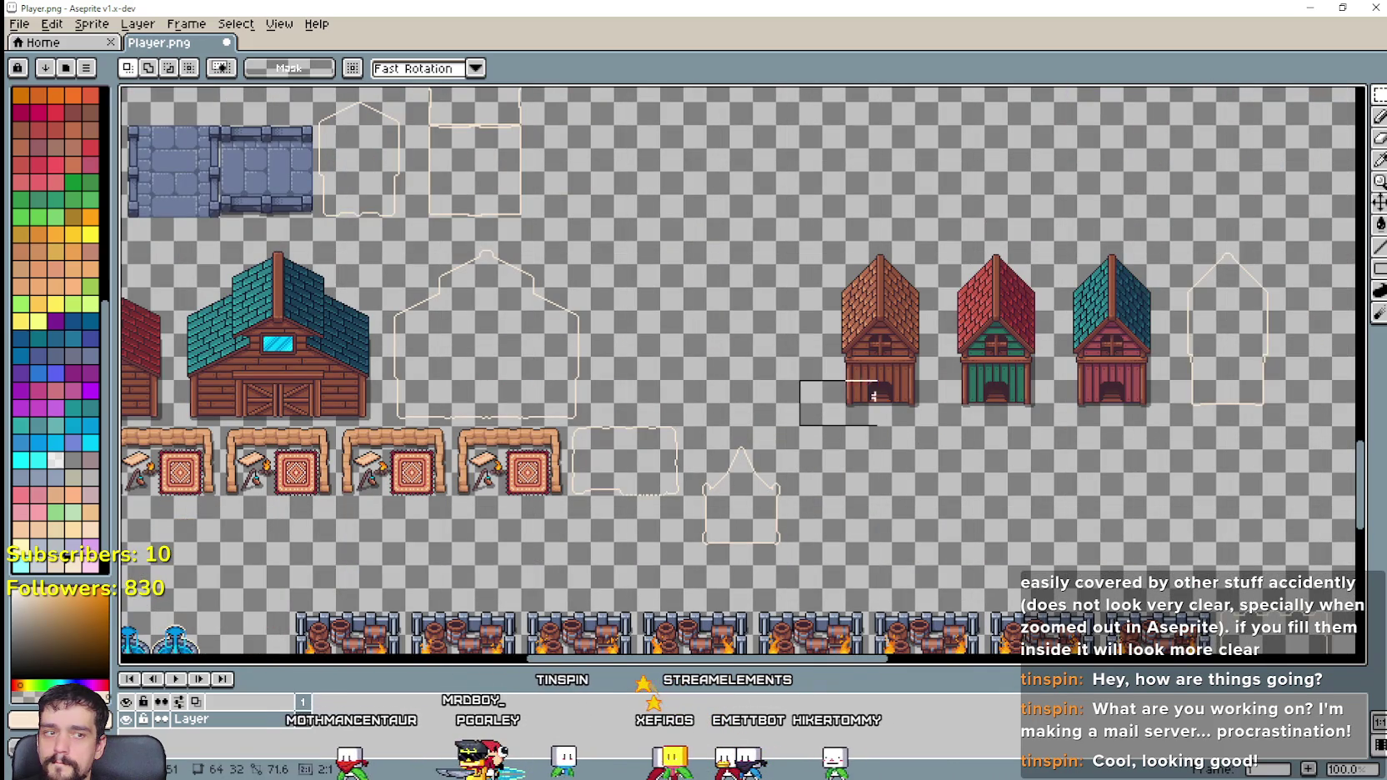
{"action": "left_click_drag", "start_coordinate": [799, 426], "coordinate": [1218, 241]}
{"action": "scroll", "coordinate": [1000, 375], "scroll_direction": "up", "scroll_amount": 2}
{"action": "scroll", "coordinate": [1001, 375], "scroll_direction": "left", "scroll_amount": 2}
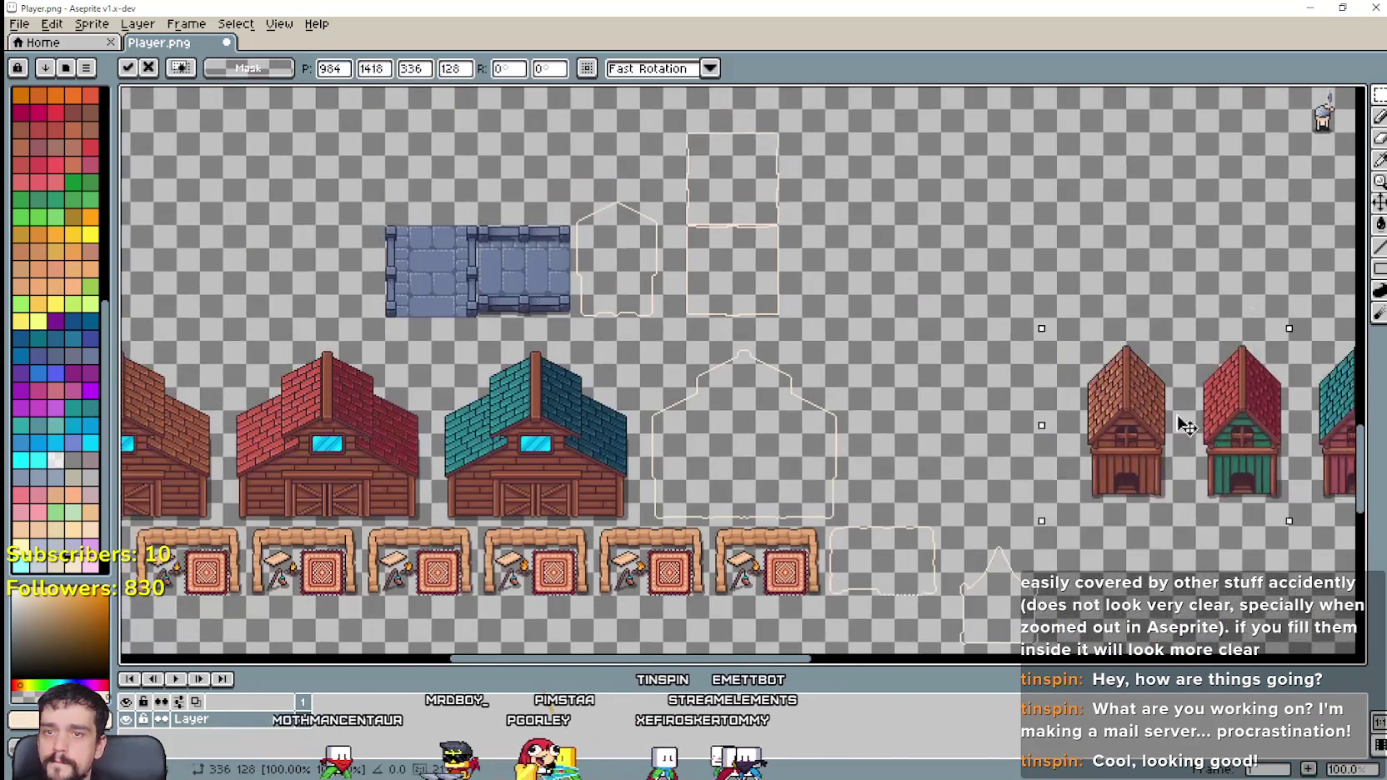
{"action": "scroll", "coordinate": [542, 317], "scroll_direction": "left", "scroll_amount": 2}
{"action": "mouse_move", "coordinate": [1187, 427]}
{"action": "left_mouse_down"}
{"action": "mouse_move", "coordinate": [550, 331]}
{"action": "mouse_move", "coordinate": [584, 308]}
{"action": "left_mouse_up"}
{"action": "scroll", "coordinate": [542, 317], "scroll_direction": "up", "scroll_amount": 1}
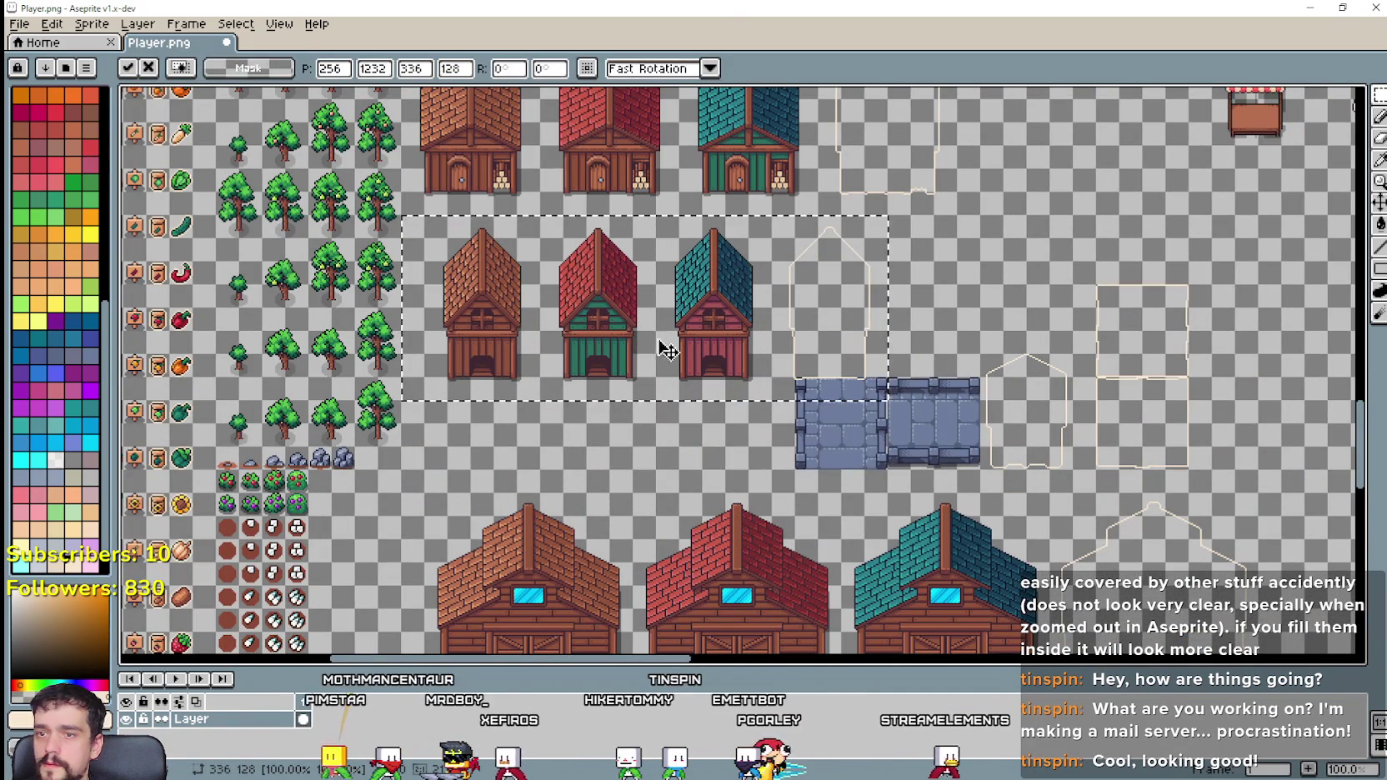
{"action": "scroll", "coordinate": [667, 350], "scroll_direction": "down", "scroll_amount": 1}
{"action": "scroll", "coordinate": [747, 409], "scroll_direction": "up", "scroll_amount": 1}
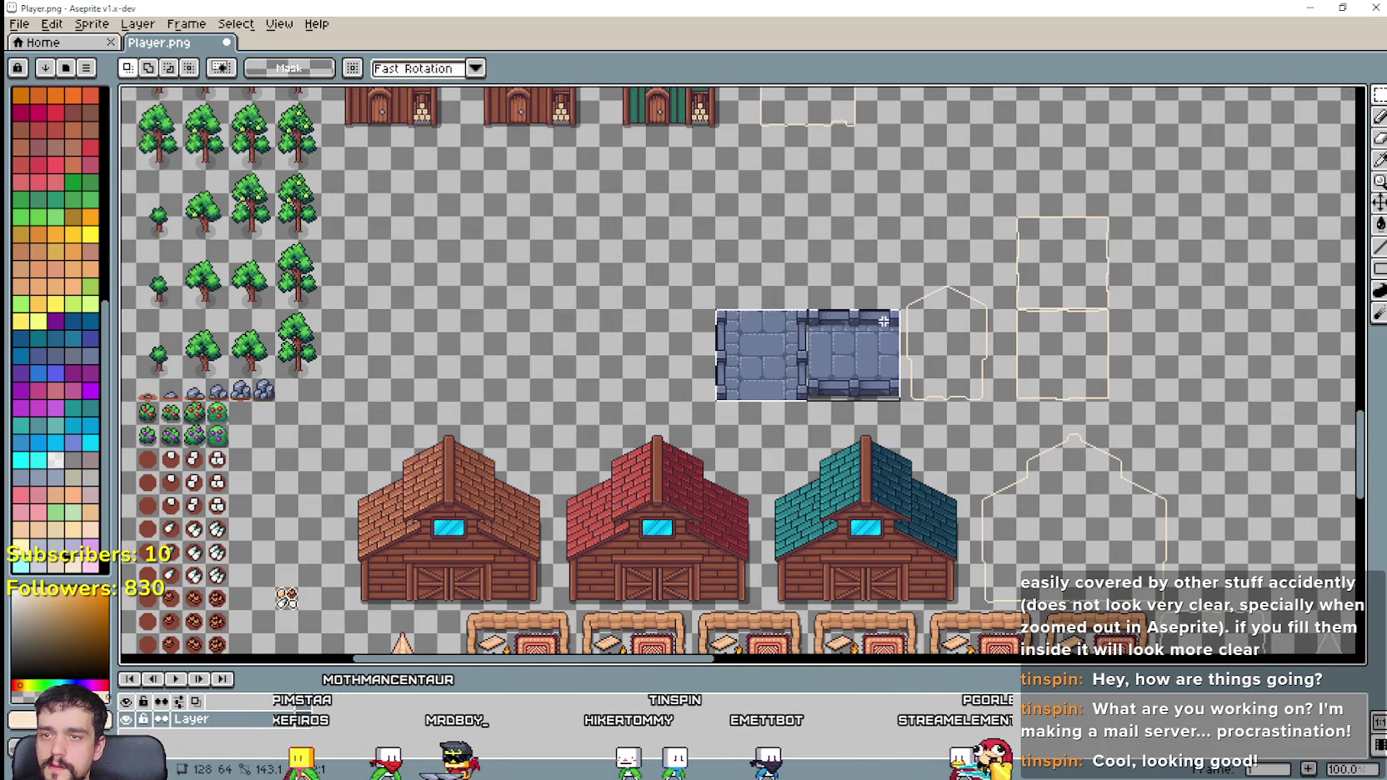
{"action": "scroll", "coordinate": [837, 340], "scroll_direction": "down", "scroll_amount": 1}
Step: Shift the blue stone block to the right and confirm its new position
{"action": "mouse_move", "coordinate": [821, 352]}
{"action": "left_mouse_down"}
{"action": "mouse_move", "coordinate": [1027, 378]}
{"action": "mouse_move", "coordinate": [1053, 409]}
{"action": "mouse_move", "coordinate": [1041, 316]}
{"action": "left_mouse_up"}
{"action": "scroll", "coordinate": [1047, 358], "scroll_direction": "up", "scroll_amount": 1}
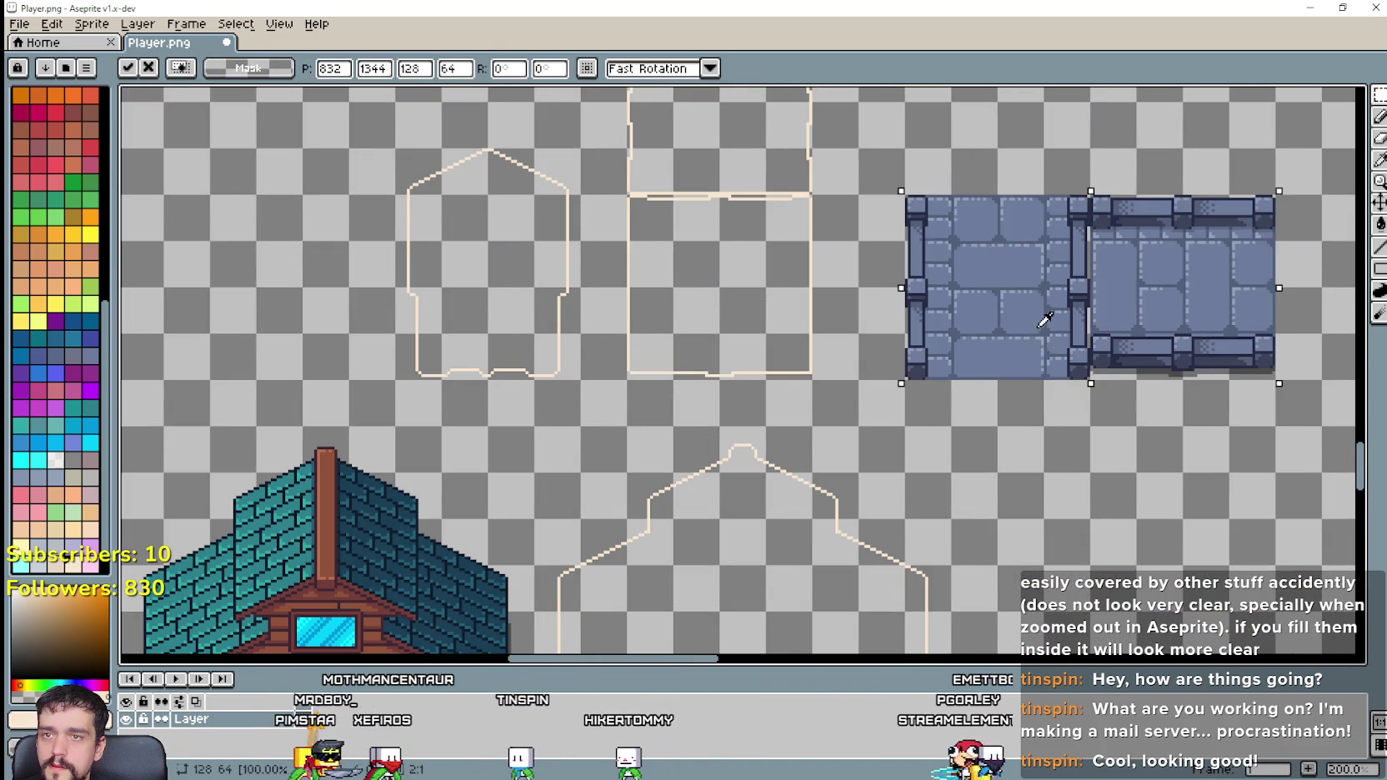
{"action": "scroll", "coordinate": [1027, 350], "scroll_direction": "down", "scroll_amount": 1}
{"action": "key", "text": "Return"}
{"action": "scroll", "coordinate": [1046, 477], "scroll_direction": "up", "scroll_amount": 1}
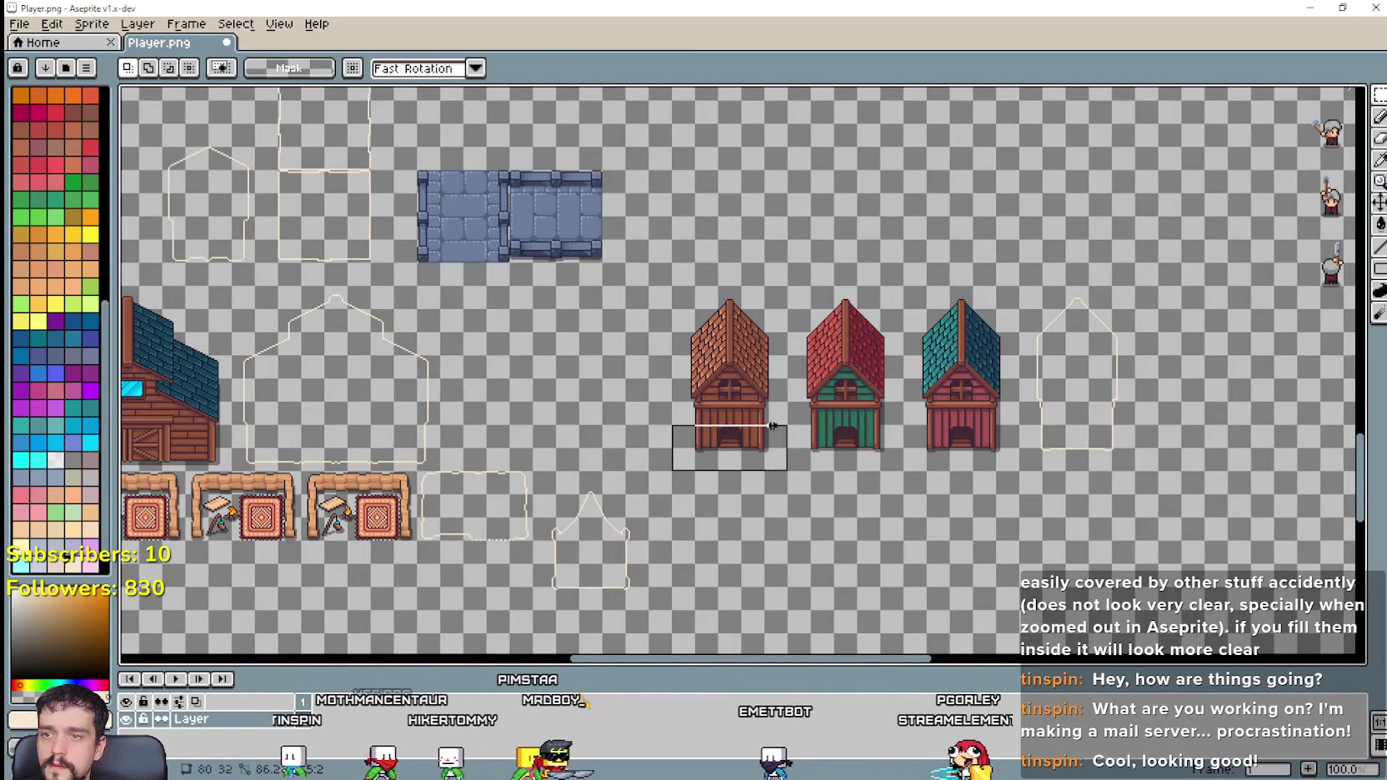
Step: Move the three barns and the outline silhouette into the gap below the upper houses
{"action": "left_click_drag", "start_coordinate": [677, 469], "coordinate": [1140, 290]}
{"action": "scroll", "coordinate": [742, 388], "scroll_direction": "down", "scroll_amount": 1}
{"action": "mouse_move", "coordinate": [742, 388]}
{"action": "left_mouse_down"}
{"action": "mouse_move", "coordinate": [1102, 458]}
{"action": "mouse_move", "coordinate": [557, 315]}
{"action": "mouse_move", "coordinate": [752, 412]}
{"action": "mouse_move", "coordinate": [724, 385]}
{"action": "left_mouse_up"}
{"action": "scroll", "coordinate": [557, 315], "scroll_direction": "up", "scroll_amount": 2}
{"action": "scroll", "coordinate": [774, 412], "scroll_direction": "down", "scroll_amount": 1}
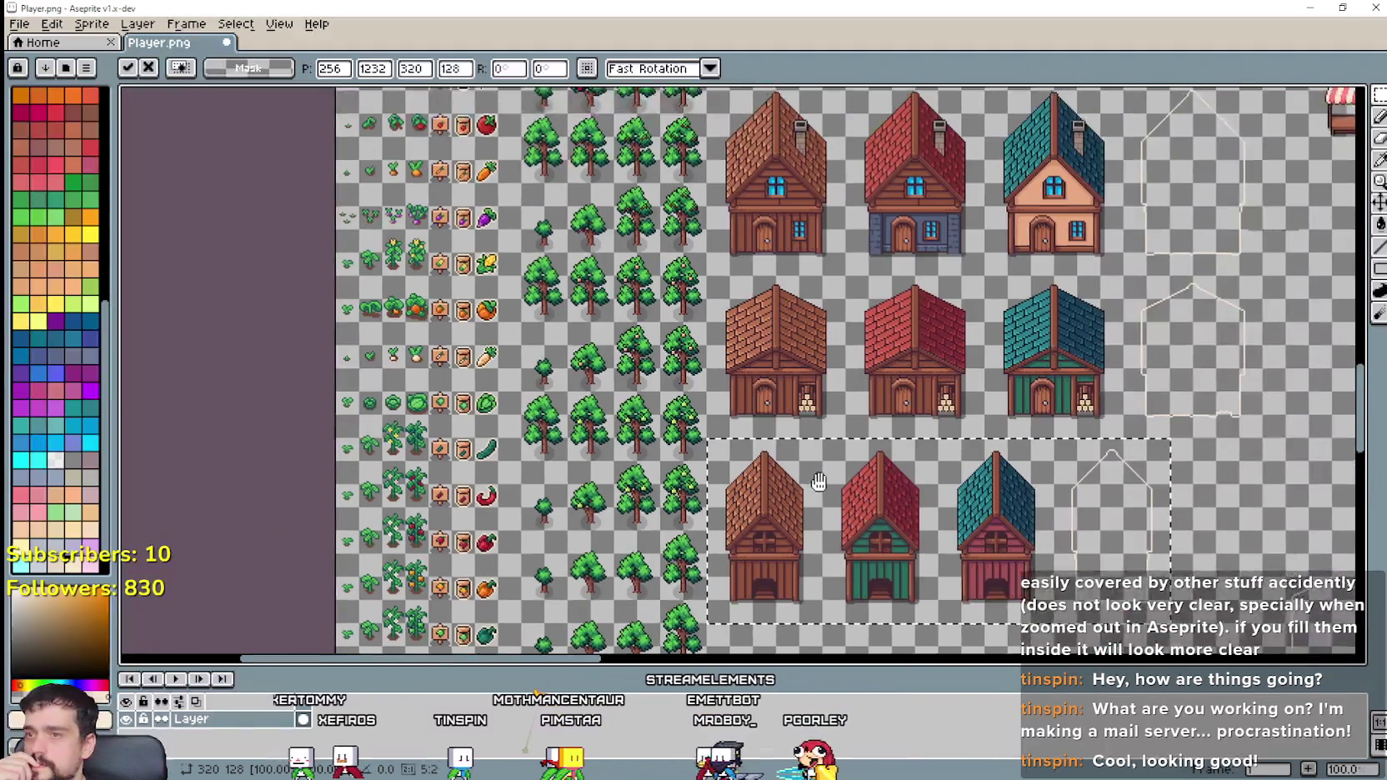
{"action": "left_click_drag", "start_coordinate": [728, 431], "coordinate": [996, 497]}
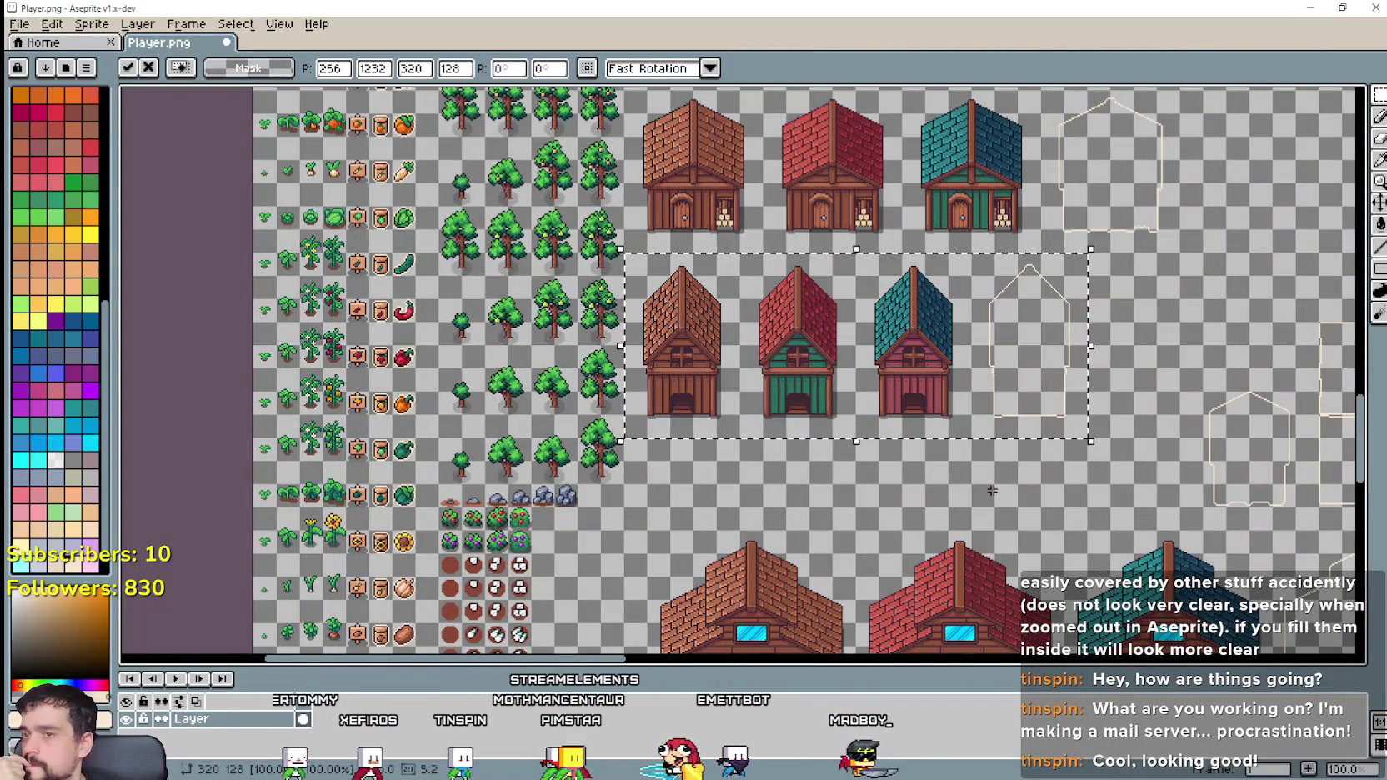
{"action": "left_click", "coordinate": [984, 482]}
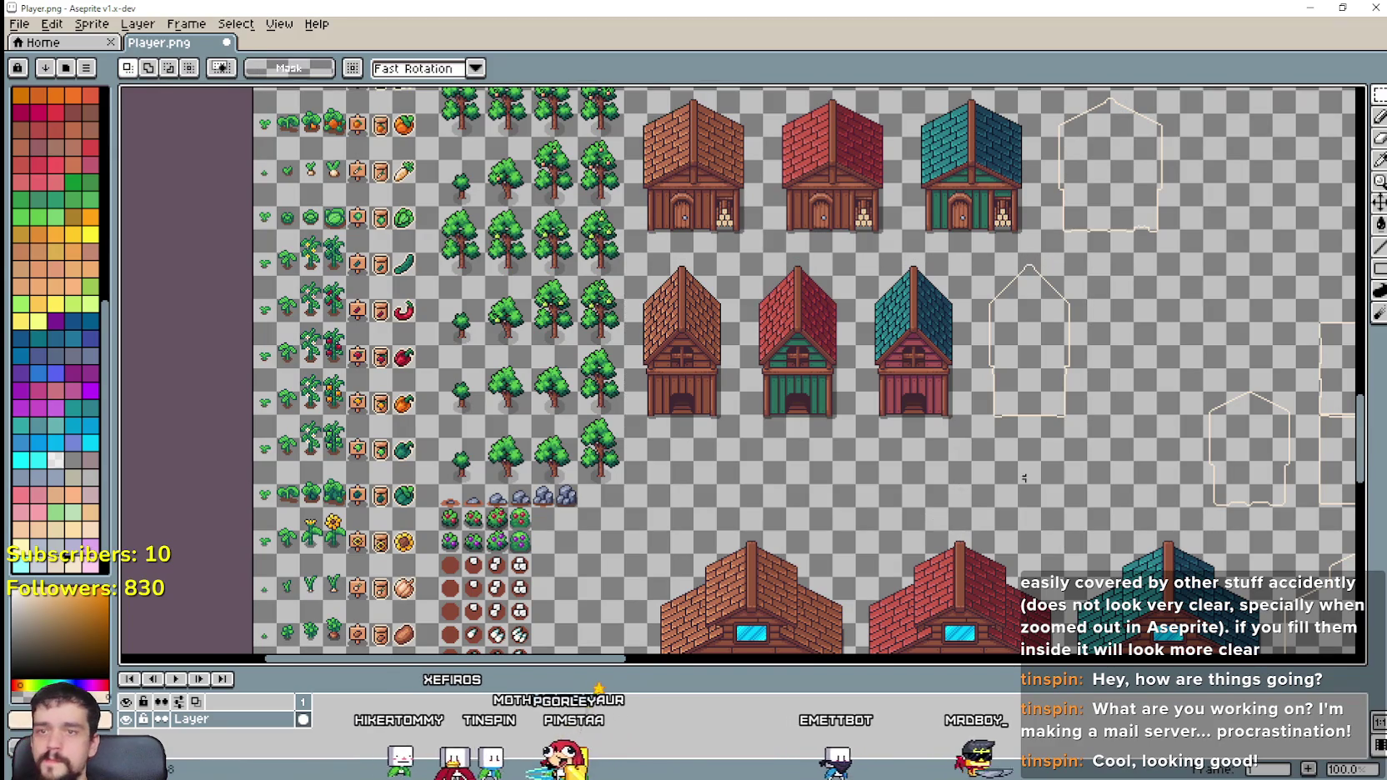
{"action": "mouse_move", "coordinate": [983, 482]}
{"action": "left_mouse_down"}
{"action": "mouse_move", "coordinate": [542, 414]}
{"action": "mouse_move", "coordinate": [699, 402]}
{"action": "mouse_move", "coordinate": [766, 460]}
{"action": "left_mouse_up"}
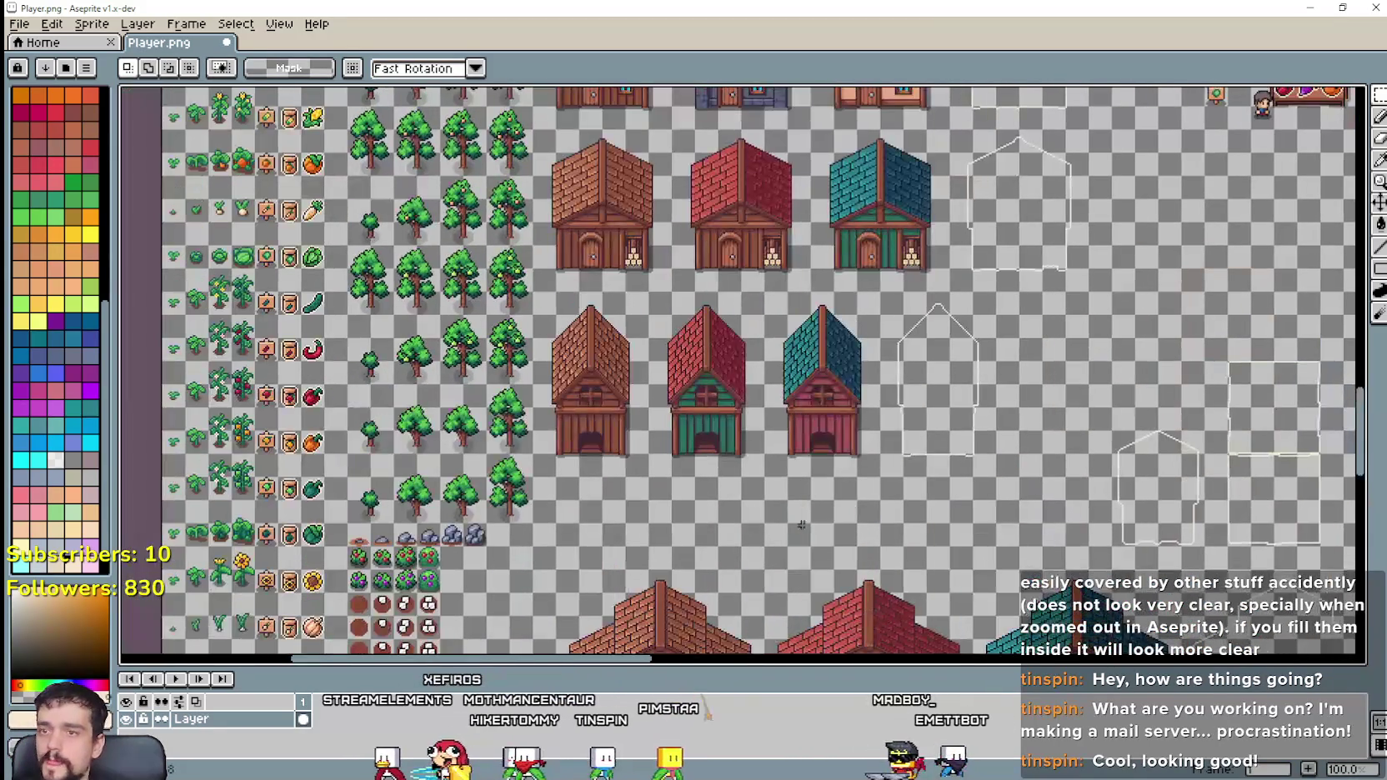
{"action": "left_click_drag", "start_coordinate": [1270, 405], "coordinate": [994, 384]}
{"action": "scroll", "coordinate": [994, 384], "scroll_direction": "down", "scroll_amount": 2}
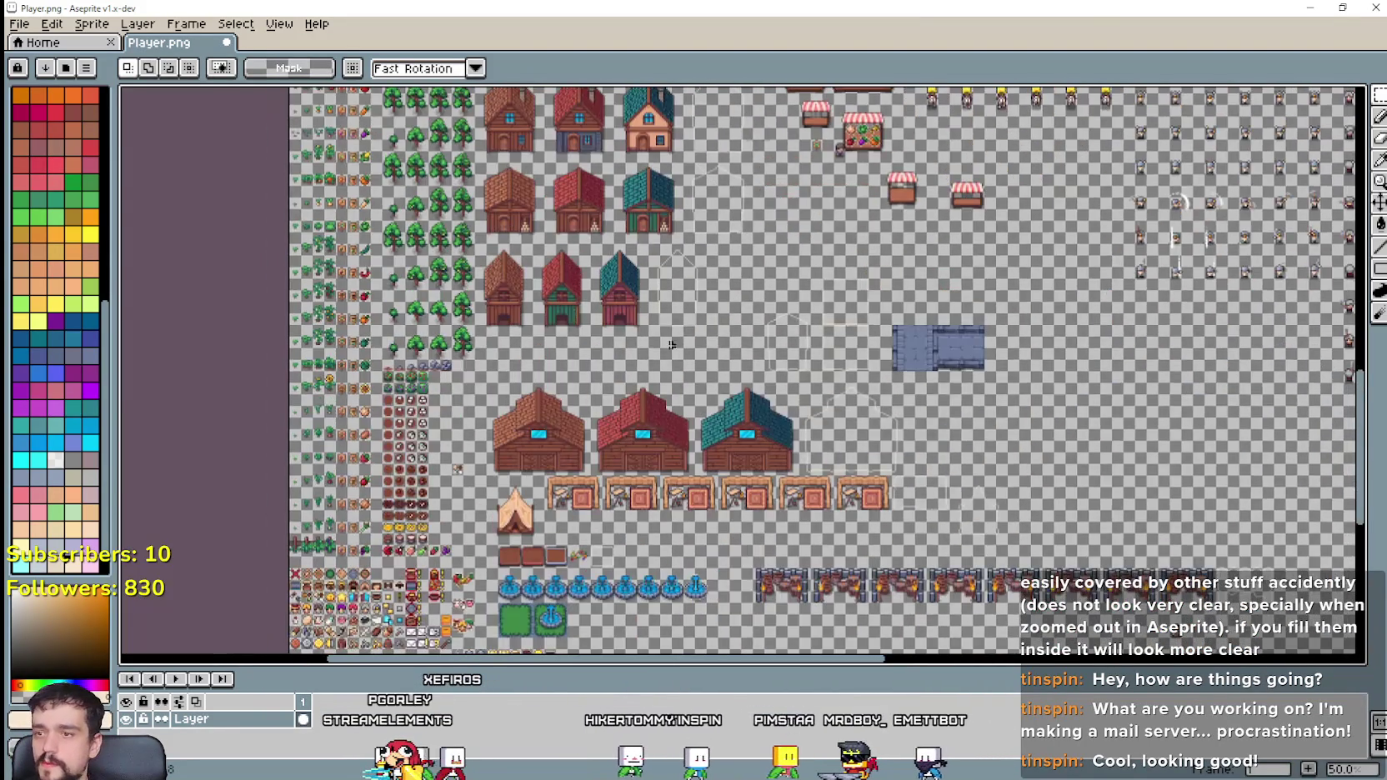
{"action": "scroll", "coordinate": [579, 476], "scroll_direction": "up", "scroll_amount": 2}
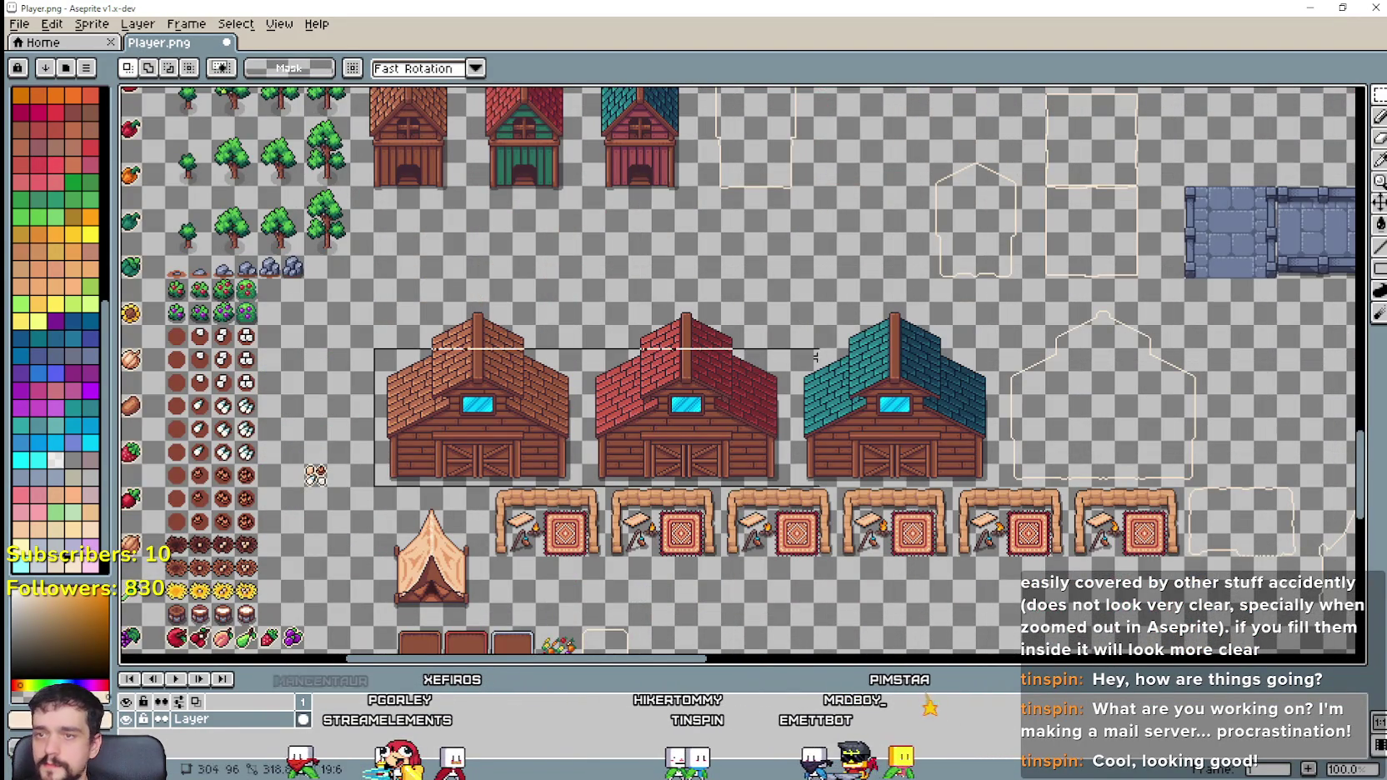
Step: Select the lower outline-only box so it can be relocated
{"action": "left_click_drag", "start_coordinate": [1237, 310], "coordinate": [1240, 309]}
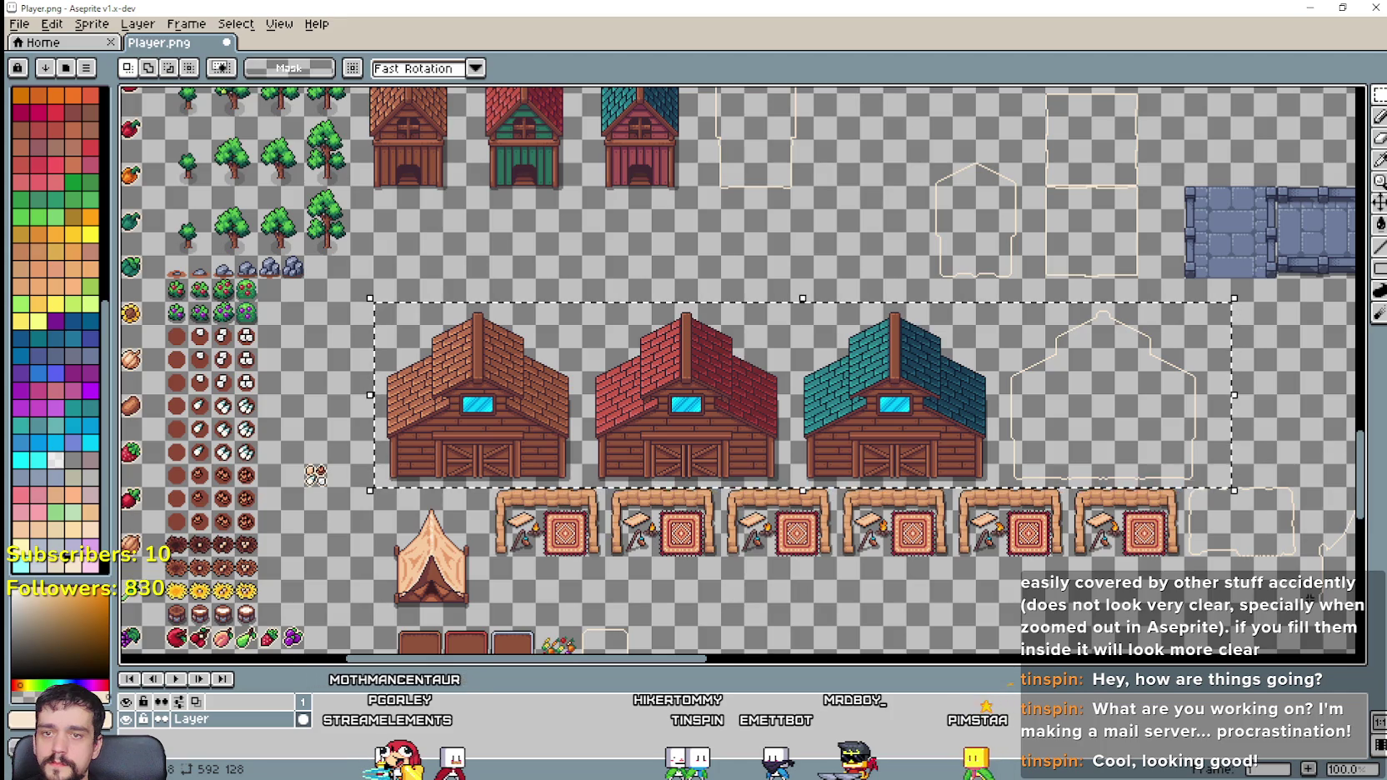
{"action": "scroll", "coordinate": [1194, 534], "scroll_direction": "up", "scroll_amount": 2}
{"action": "scroll", "coordinate": [1192, 508], "scroll_direction": "down", "scroll_amount": 2}
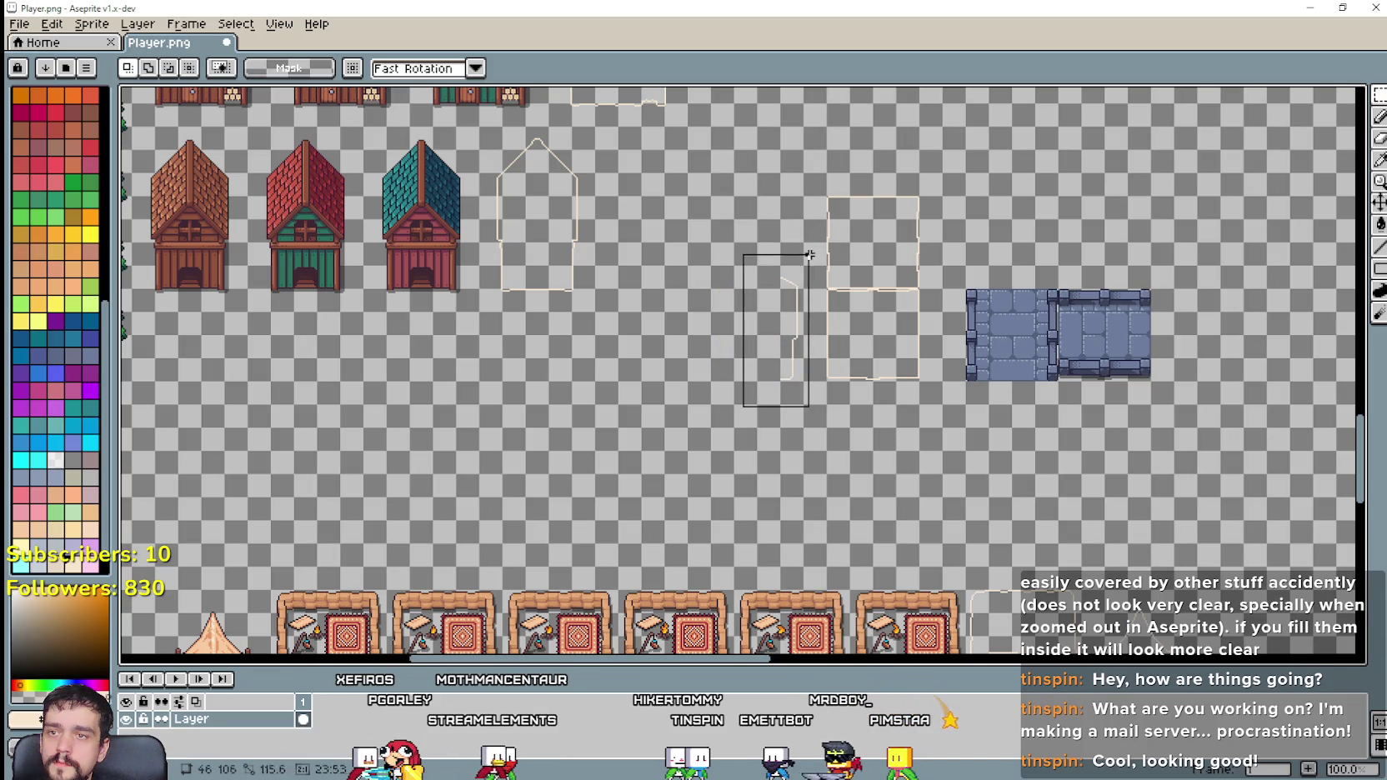
{"action": "scroll", "coordinate": [762, 354], "scroll_direction": "down", "scroll_amount": 1}
{"action": "scroll", "coordinate": [762, 354], "scroll_direction": "up", "scroll_amount": 1}
{"action": "scroll", "coordinate": [555, 483], "scroll_direction": "down", "scroll_amount": 1}
{"action": "scroll", "coordinate": [748, 421], "scroll_direction": "up", "scroll_amount": 1}
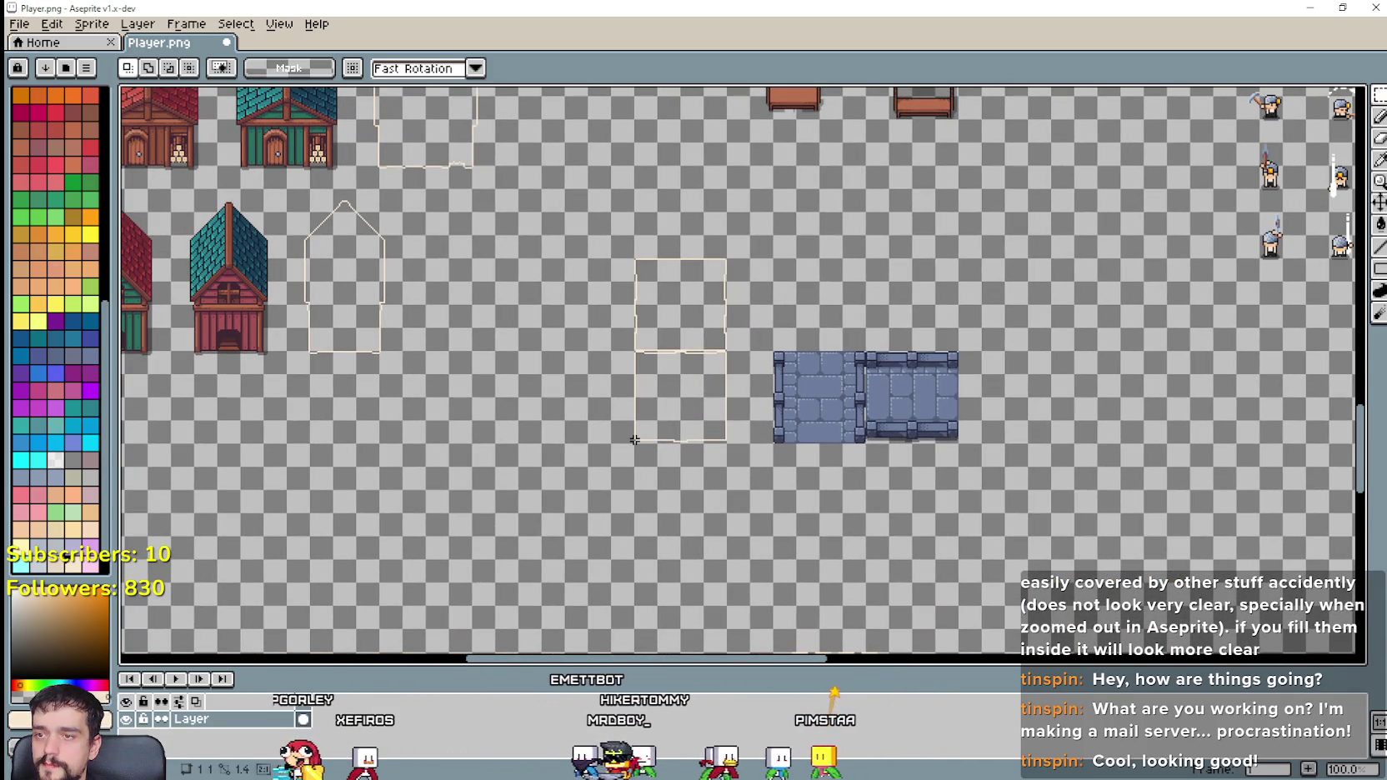
{"action": "left_click_drag", "start_coordinate": [642, 437], "coordinate": [724, 351]}
{"action": "scroll", "coordinate": [714, 383], "scroll_direction": "up", "scroll_amount": 1}
{"action": "scroll", "coordinate": [708, 381], "scroll_direction": "up", "scroll_amount": 1}
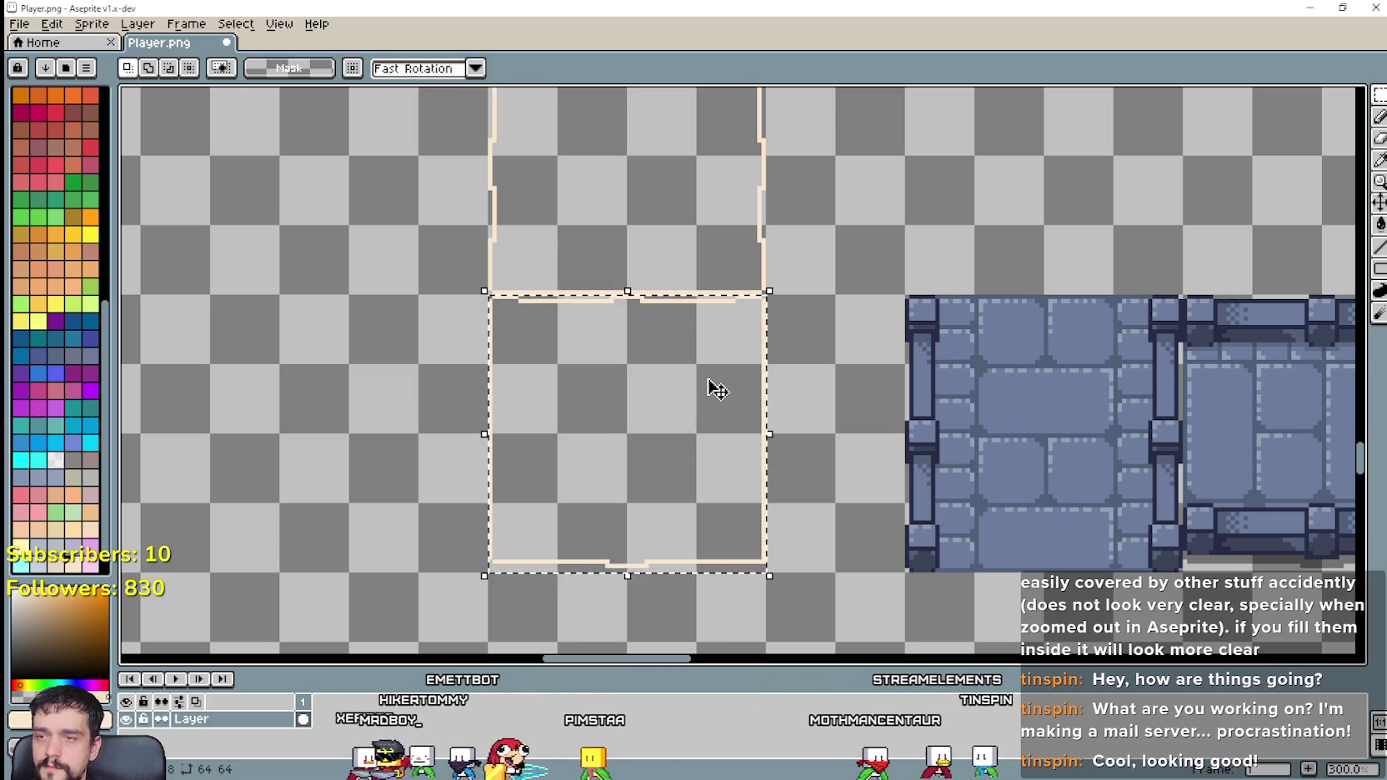
Step: Drag the outline box up beside the other outline in the top row and commit it
{"action": "scroll", "coordinate": [709, 380], "scroll_direction": "down", "scroll_amount": 1}
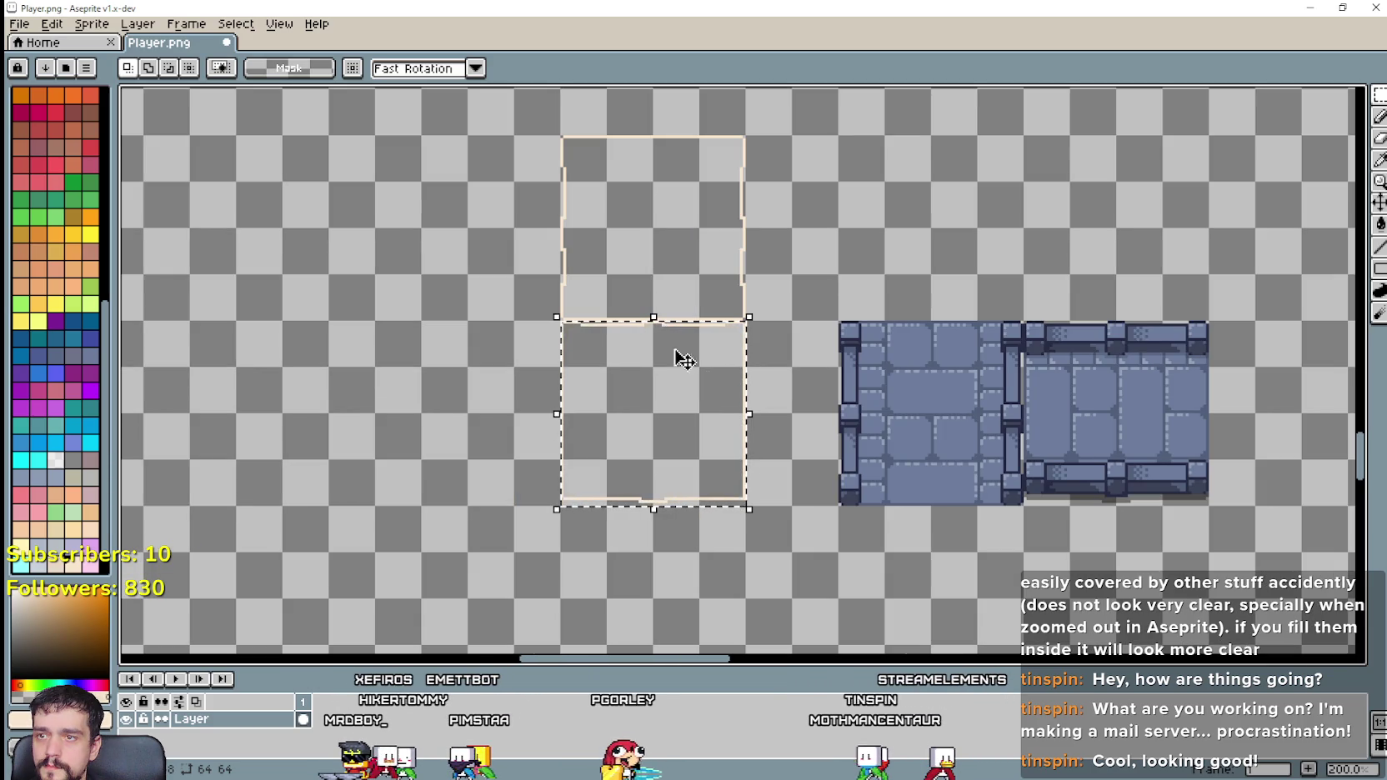
{"action": "left_click_drag", "start_coordinate": [667, 431], "coordinate": [866, 252]}
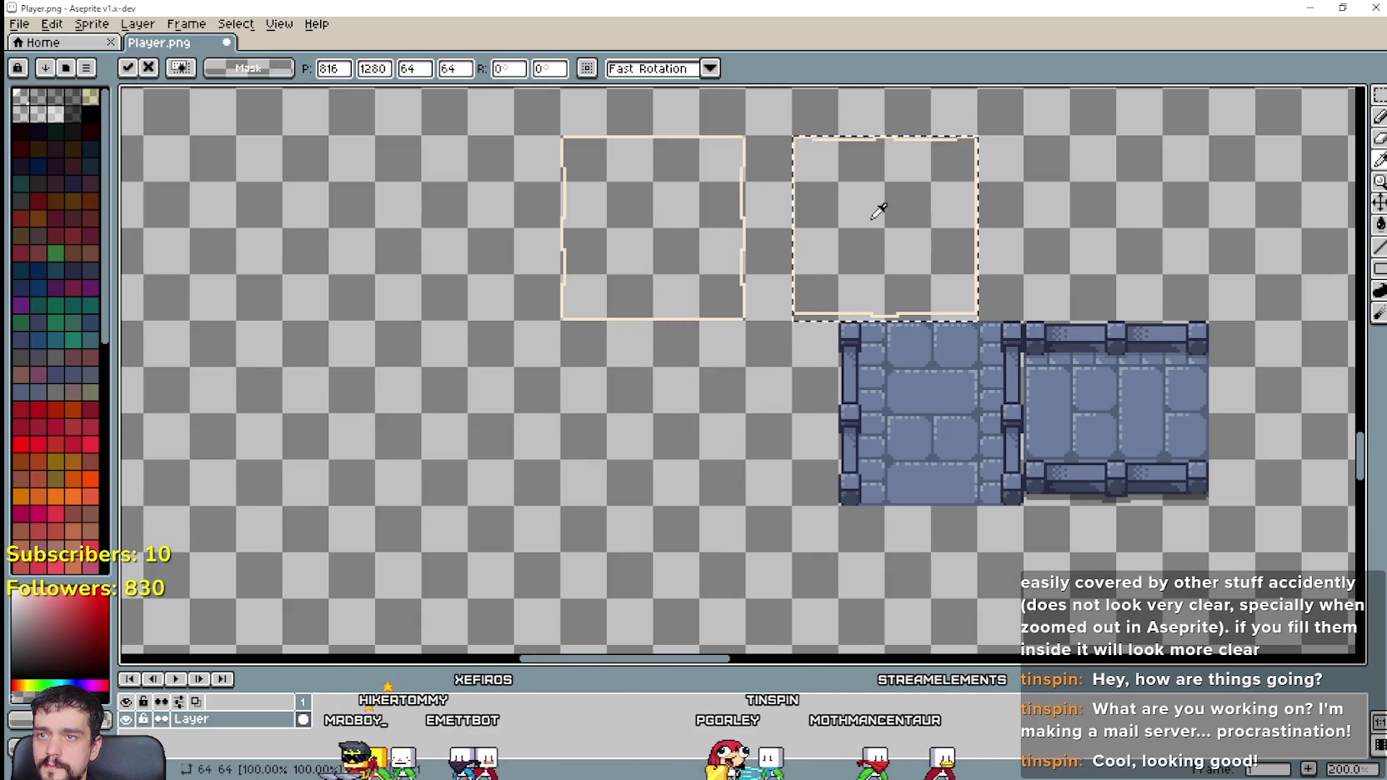
{"action": "left_click", "coordinate": [641, 306]}
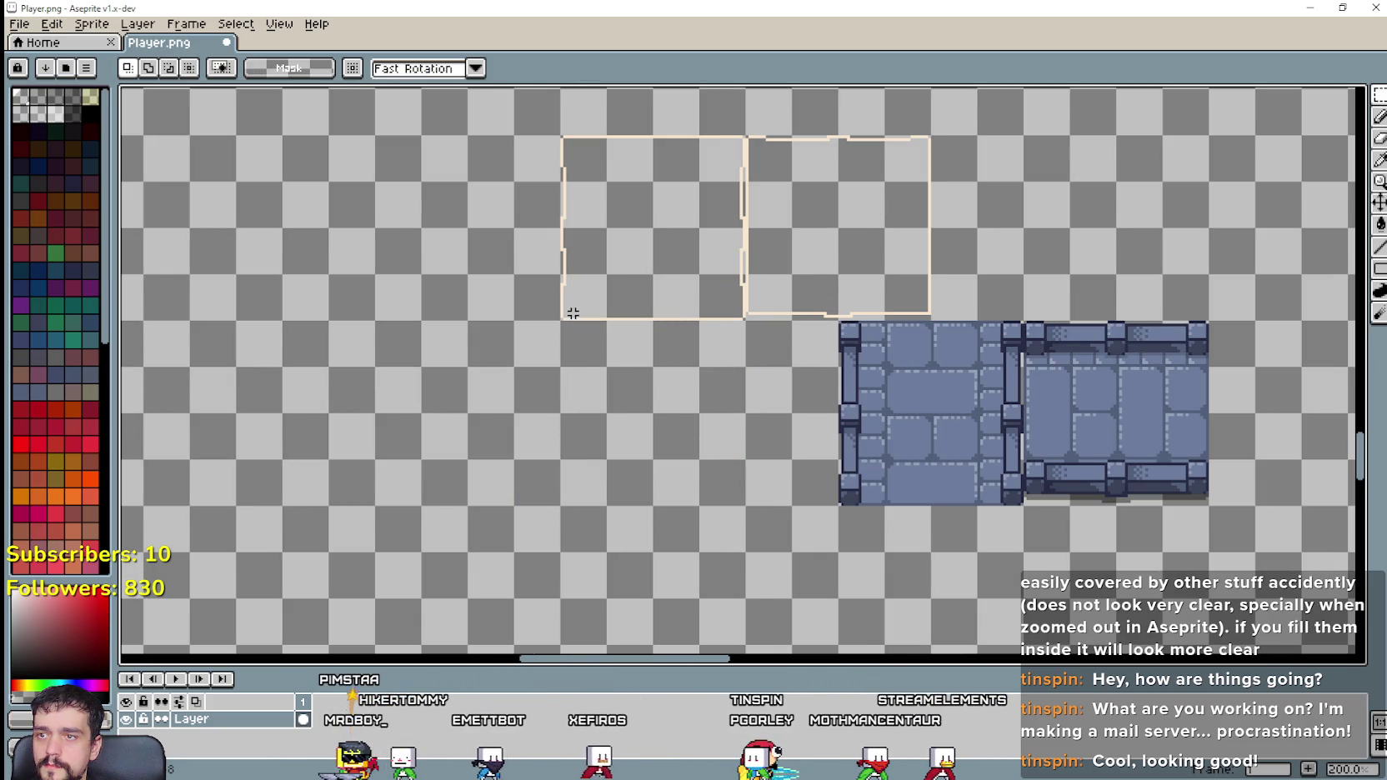
{"action": "scroll", "coordinate": [892, 202], "scroll_direction": "down", "scroll_amount": 1}
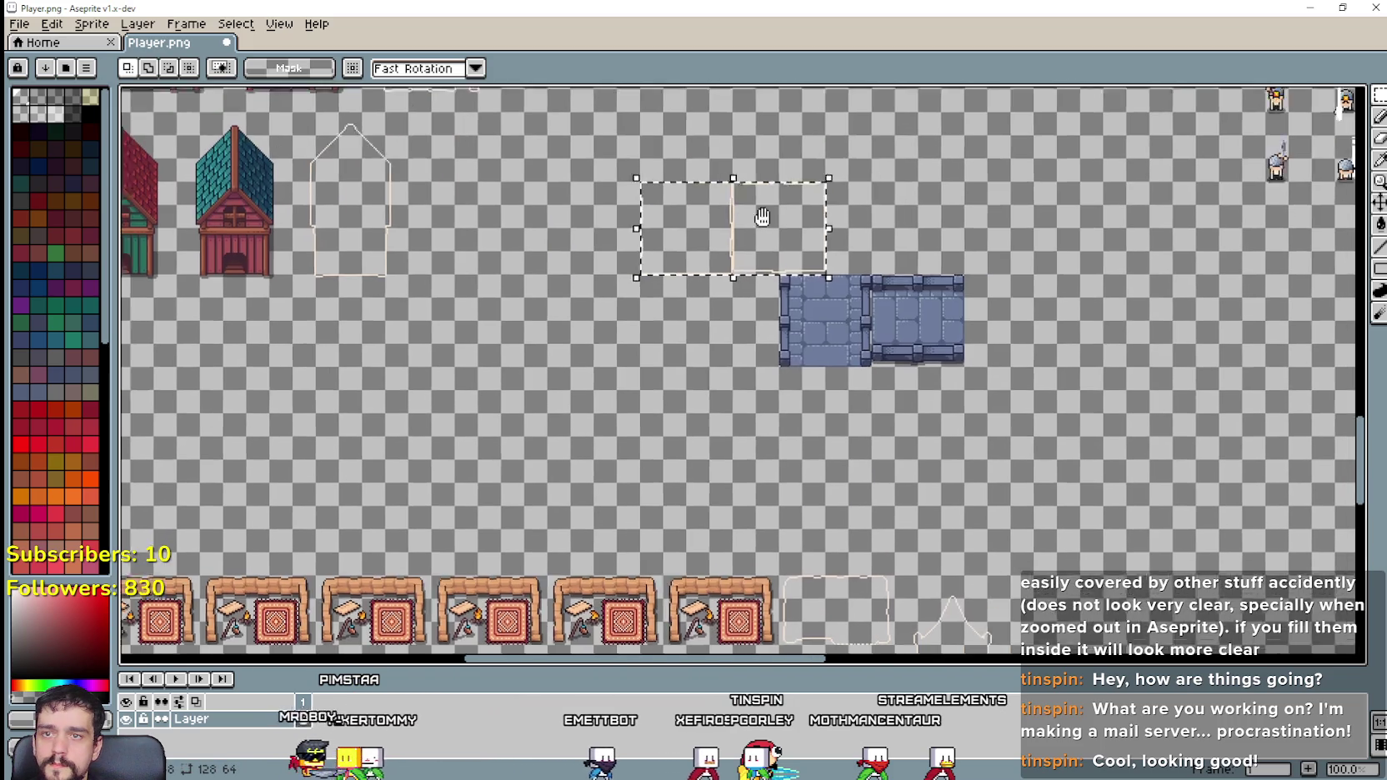
{"action": "left_click", "coordinate": [642, 279]}
{"action": "left_click", "coordinate": [612, 392]}
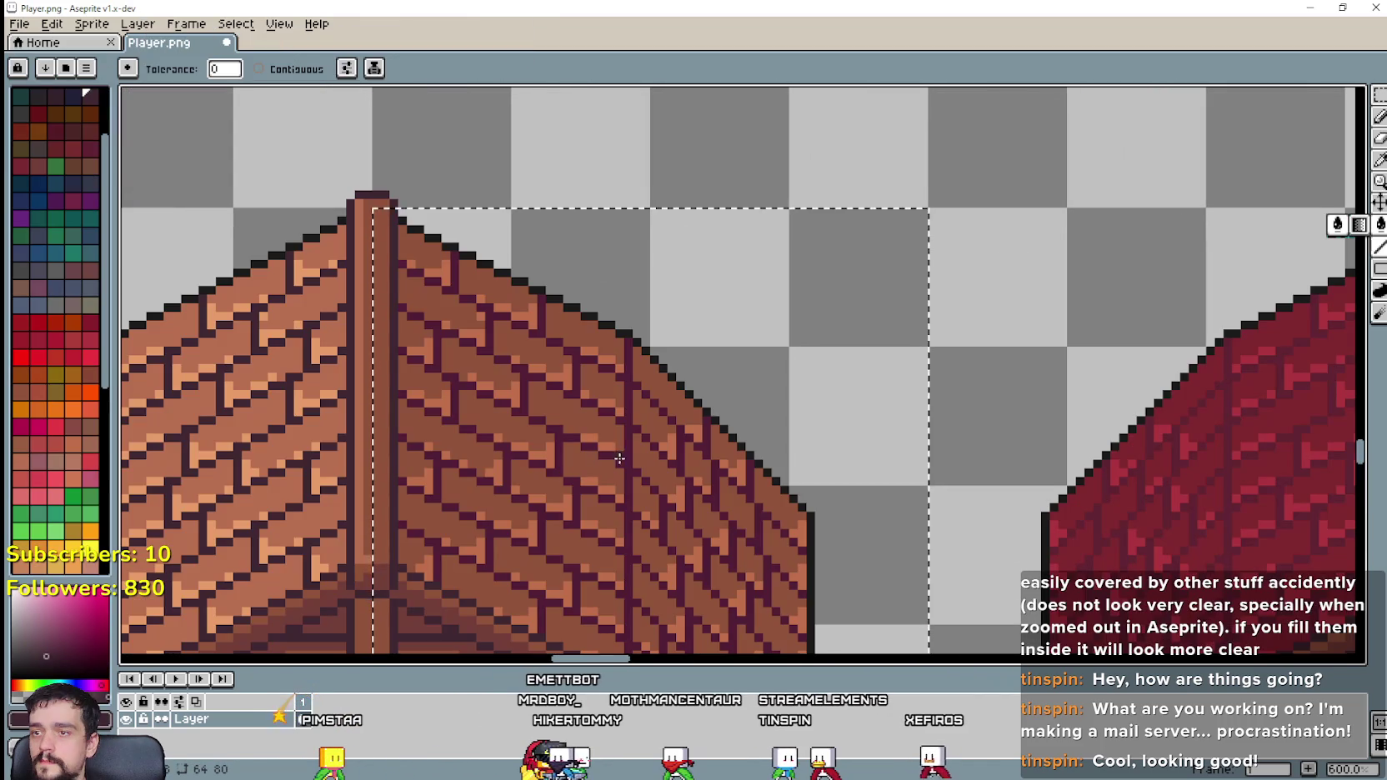
Step: Select the left half of the lower red barn's roof and fill it with brighter red
{"action": "scroll", "coordinate": [625, 460], "scroll_direction": "down", "scroll_amount": 3}
{"action": "scroll", "coordinate": [667, 458], "scroll_direction": "down", "scroll_amount": 1}
{"action": "scroll", "coordinate": [733, 459], "scroll_direction": "up", "scroll_amount": 2}
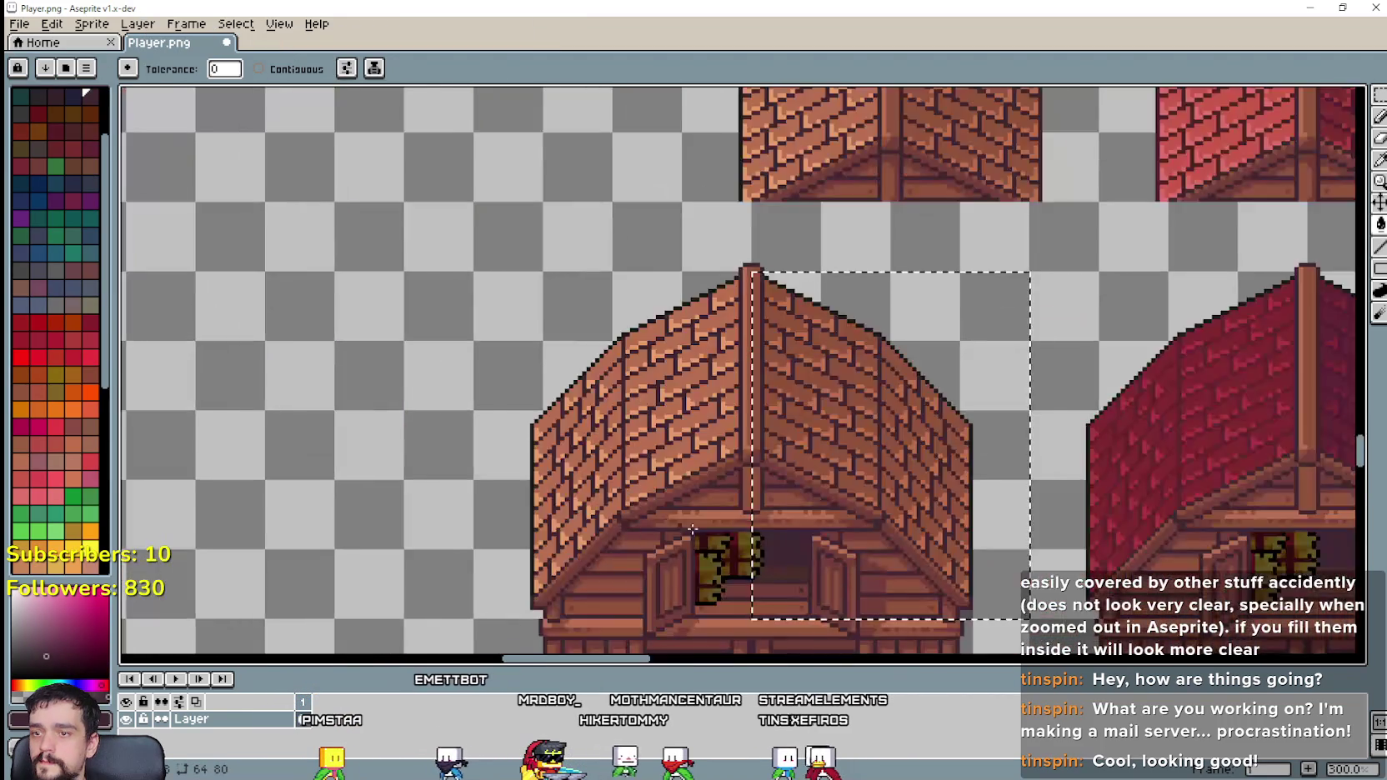
{"action": "scroll", "coordinate": [761, 457], "scroll_direction": "down", "scroll_amount": 1}
{"action": "left_click_drag", "start_coordinate": [762, 457], "coordinate": [409, 406]}
{"action": "left_click_drag", "start_coordinate": [807, 303], "coordinate": [589, 391]}
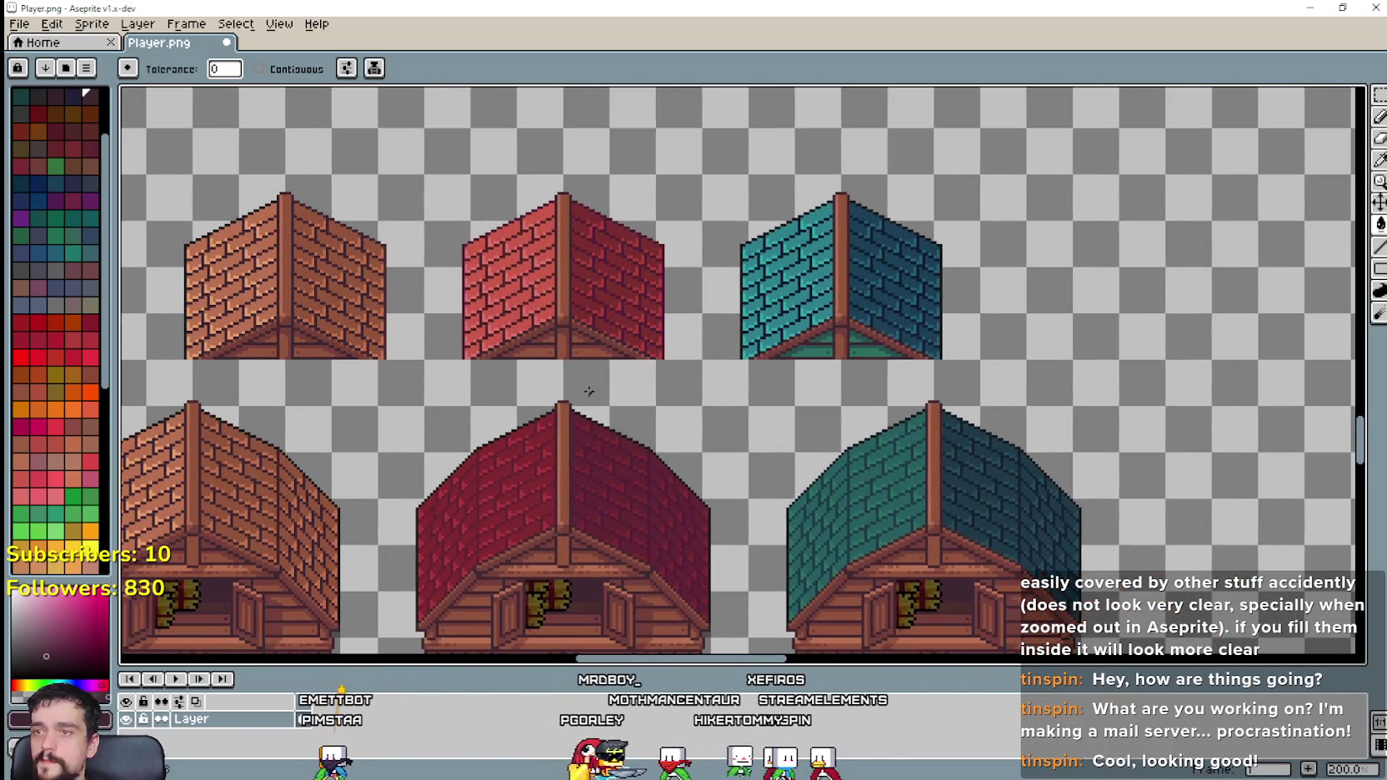
{"action": "key", "text": "i"}
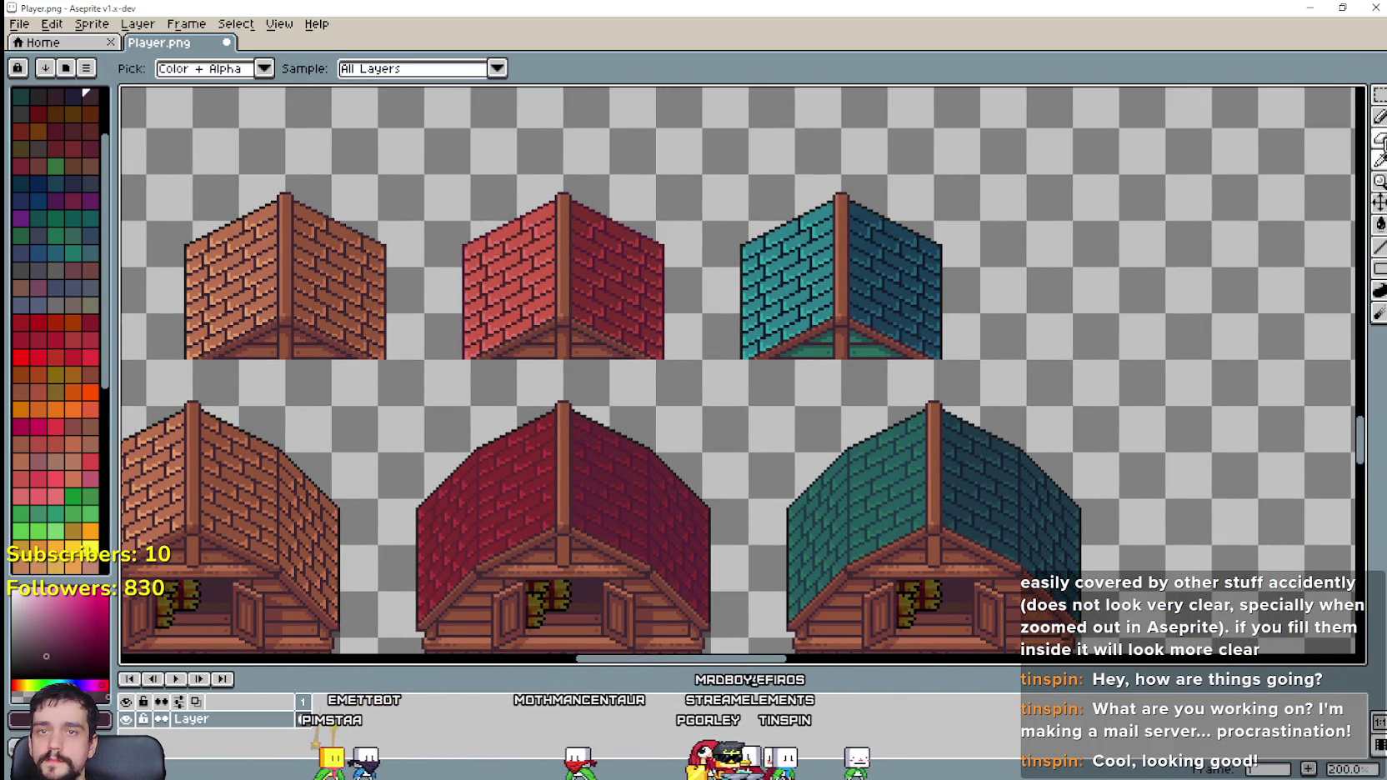
{"action": "left_click", "coordinate": [1380, 95]}
{"action": "mouse_move", "coordinate": [381, 635]}
{"action": "left_mouse_down"}
{"action": "mouse_move", "coordinate": [500, 430]}
{"action": "mouse_move", "coordinate": [565, 407]}
{"action": "left_mouse_up"}
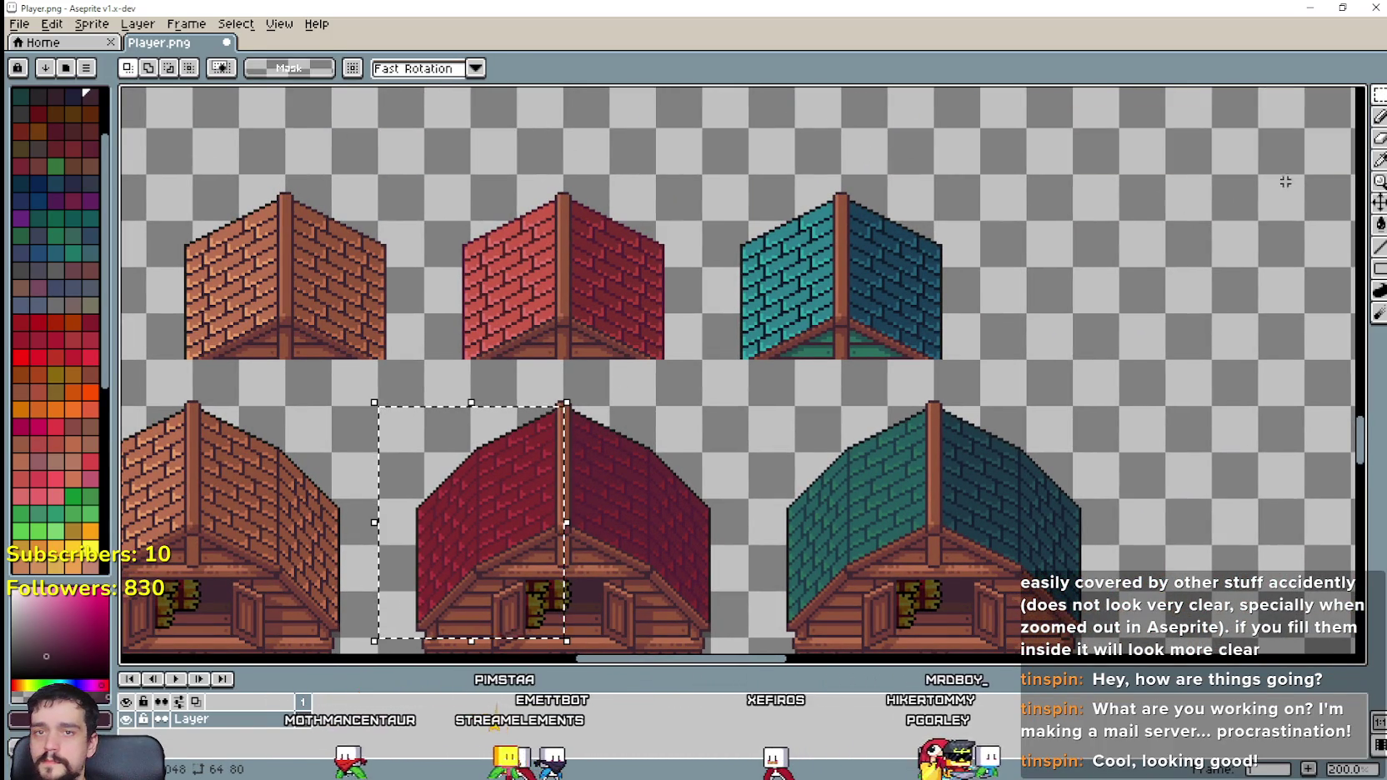
{"action": "left_click", "coordinate": [1378, 166]}
{"action": "scroll", "coordinate": [472, 341], "scroll_direction": "up", "scroll_amount": 2}
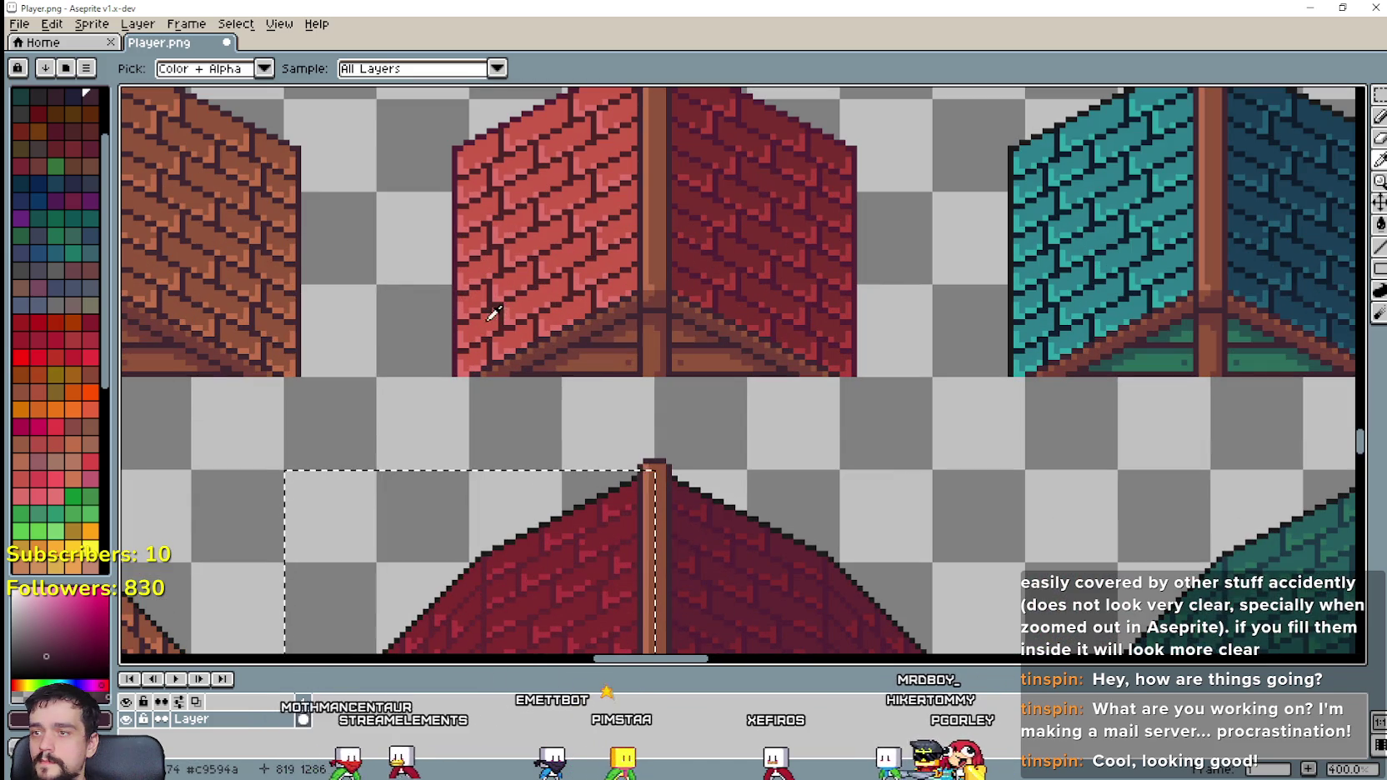
{"action": "left_click", "coordinate": [1380, 226]}
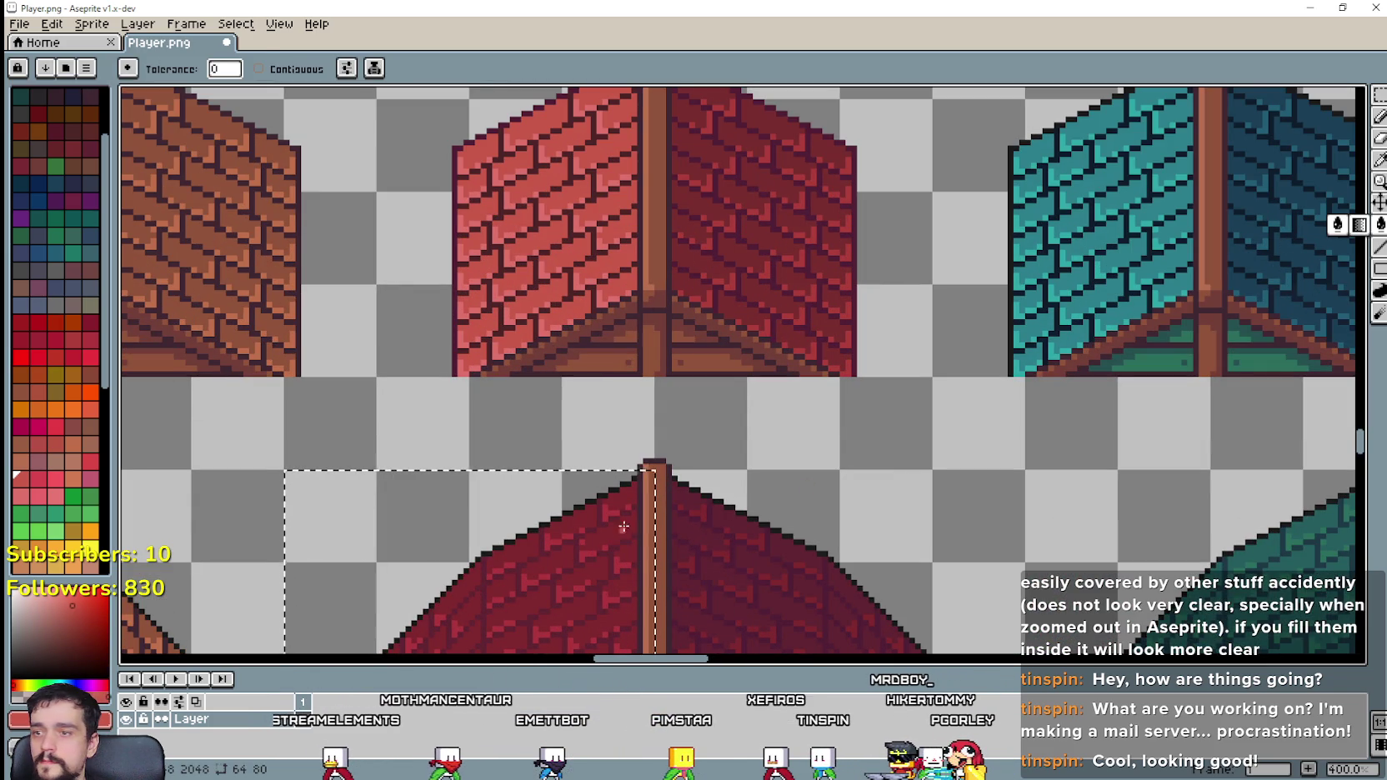
{"action": "left_click", "coordinate": [586, 516]}
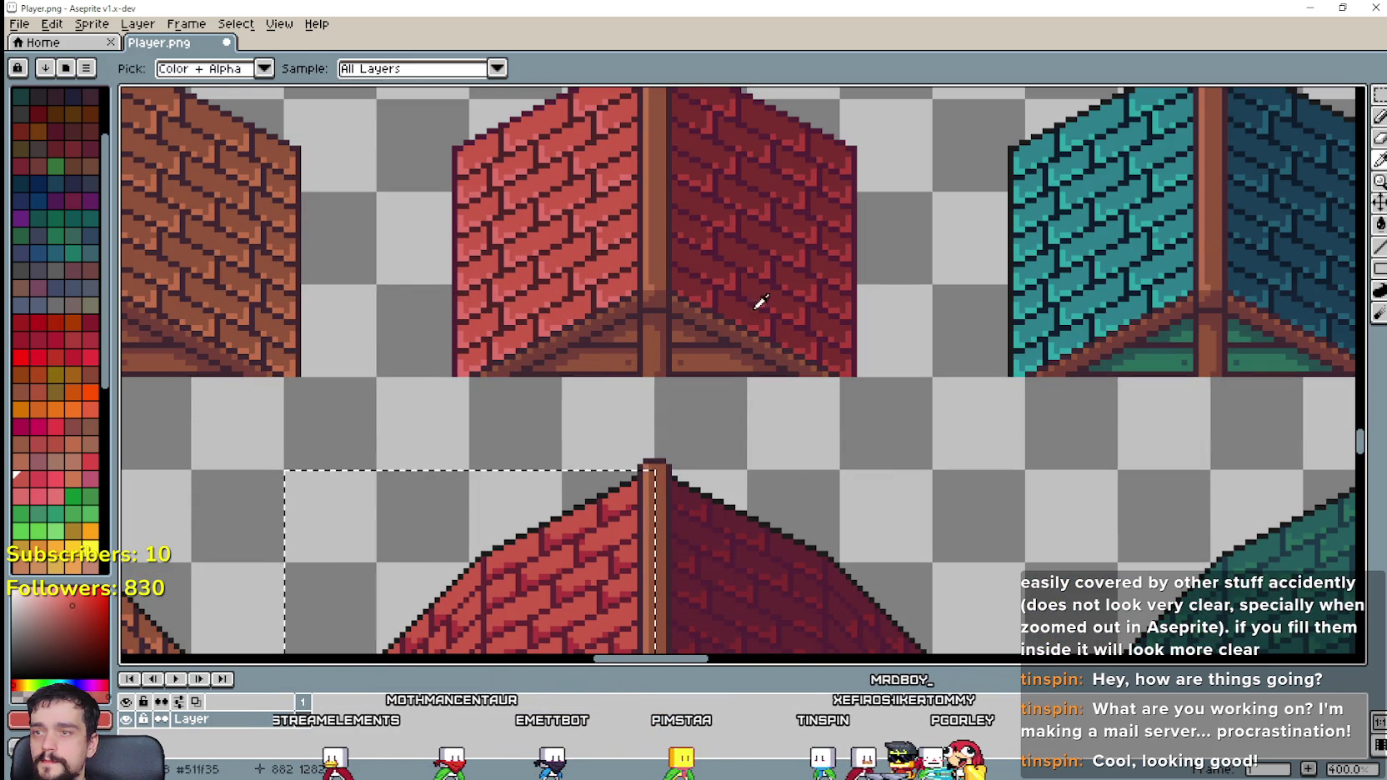
Step: Alternate between Eyedropper and Paint Bucket to refine the red roof recolouring
{"action": "scroll", "coordinate": [512, 309], "scroll_direction": "up", "scroll_amount": 1}
{"action": "scroll", "coordinate": [494, 356], "scroll_direction": "up", "scroll_amount": 1}
{"action": "scroll", "coordinate": [498, 356], "scroll_direction": "down", "scroll_amount": 1}
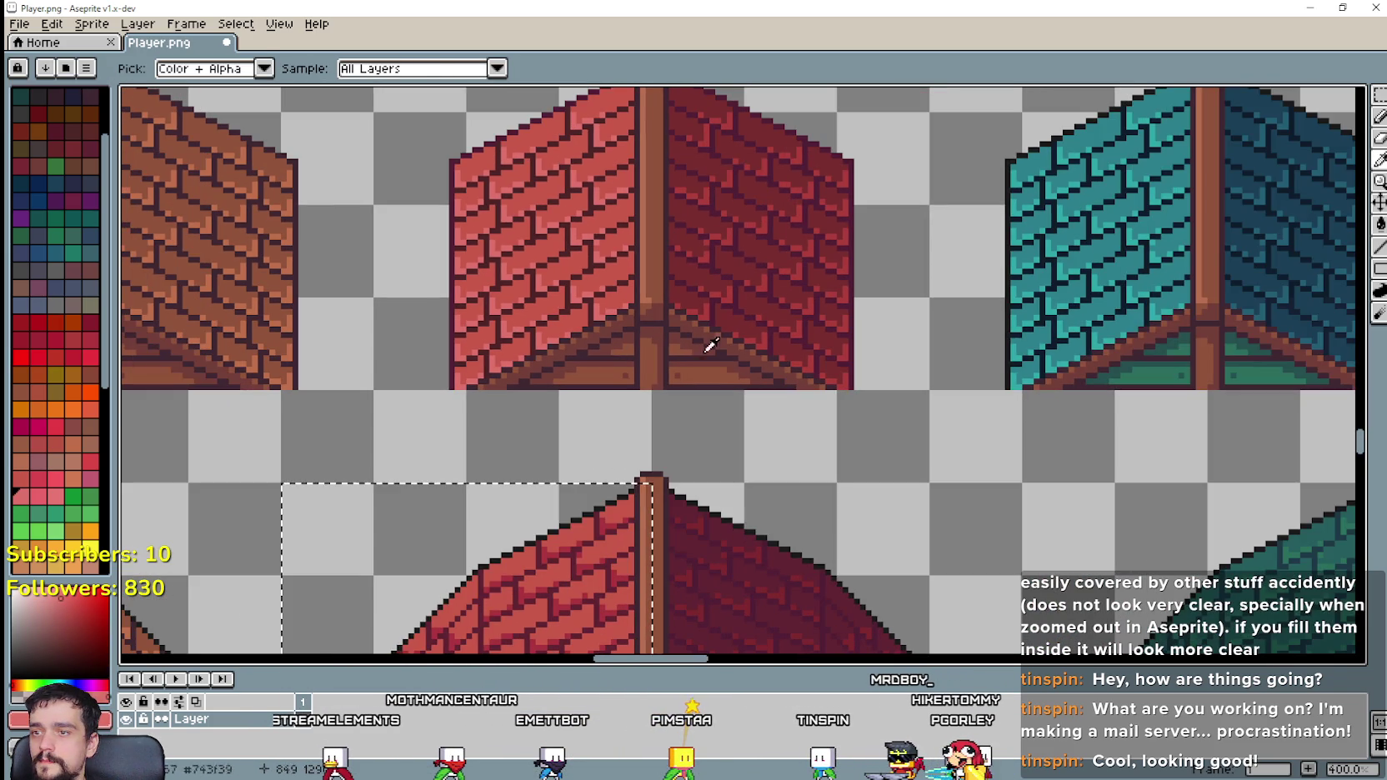
{"action": "left_click", "coordinate": [1380, 224]}
{"action": "scroll", "coordinate": [491, 610], "scroll_direction": "up", "scroll_amount": 1}
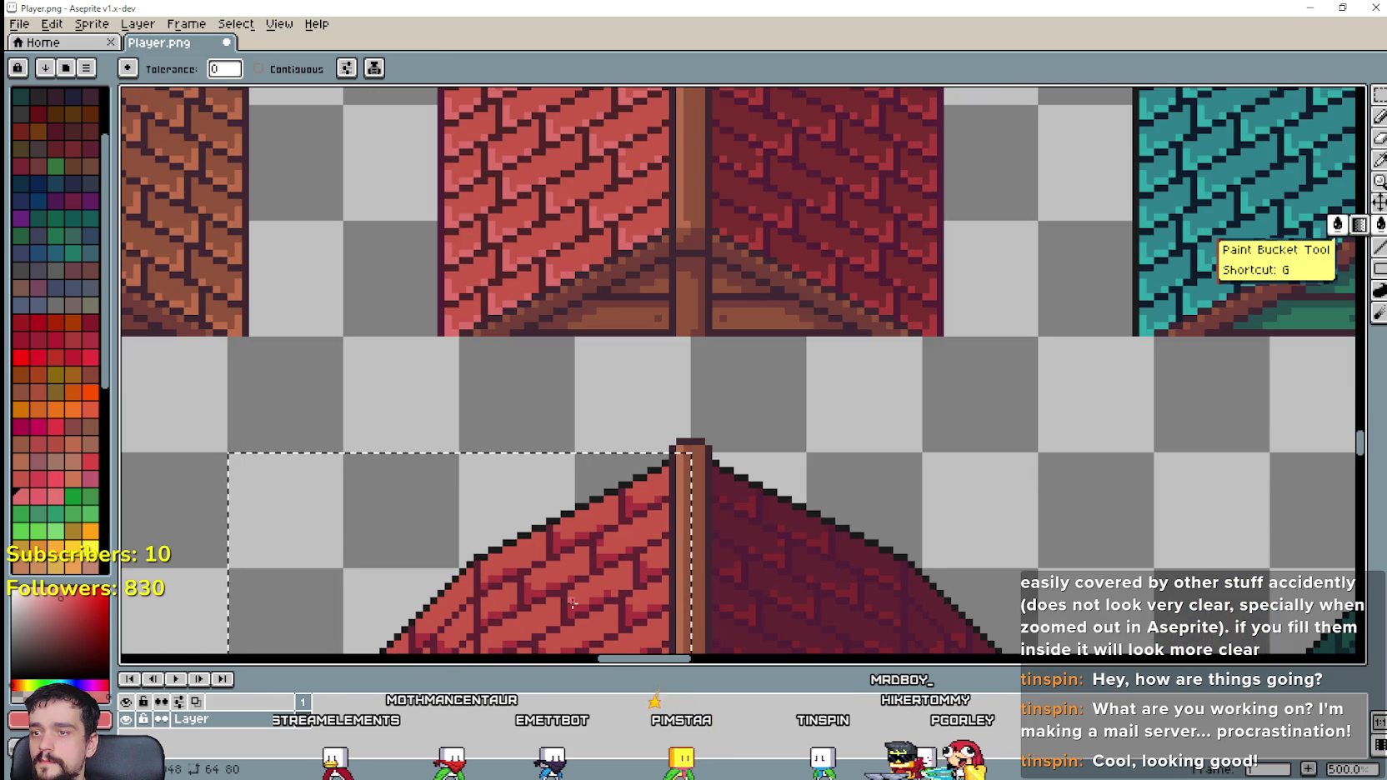
{"action": "scroll", "coordinate": [573, 604], "scroll_direction": "down", "scroll_amount": 1}
{"action": "scroll", "coordinate": [751, 479], "scroll_direction": "down", "scroll_amount": 1}
{"action": "scroll", "coordinate": [829, 371], "scroll_direction": "up", "scroll_amount": 1}
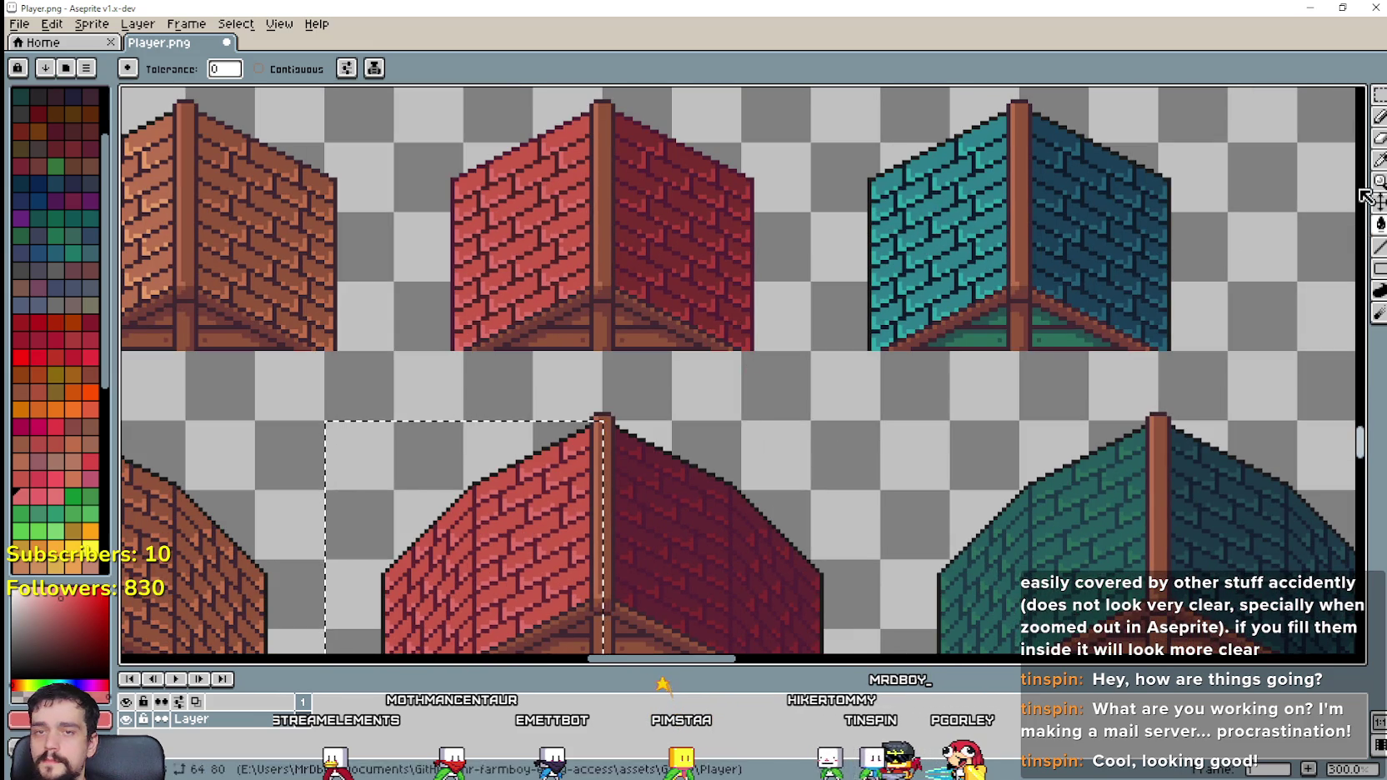
{"action": "left_click", "coordinate": [1379, 158]}
{"action": "scroll", "coordinate": [864, 235], "scroll_direction": "down", "scroll_amount": 2}
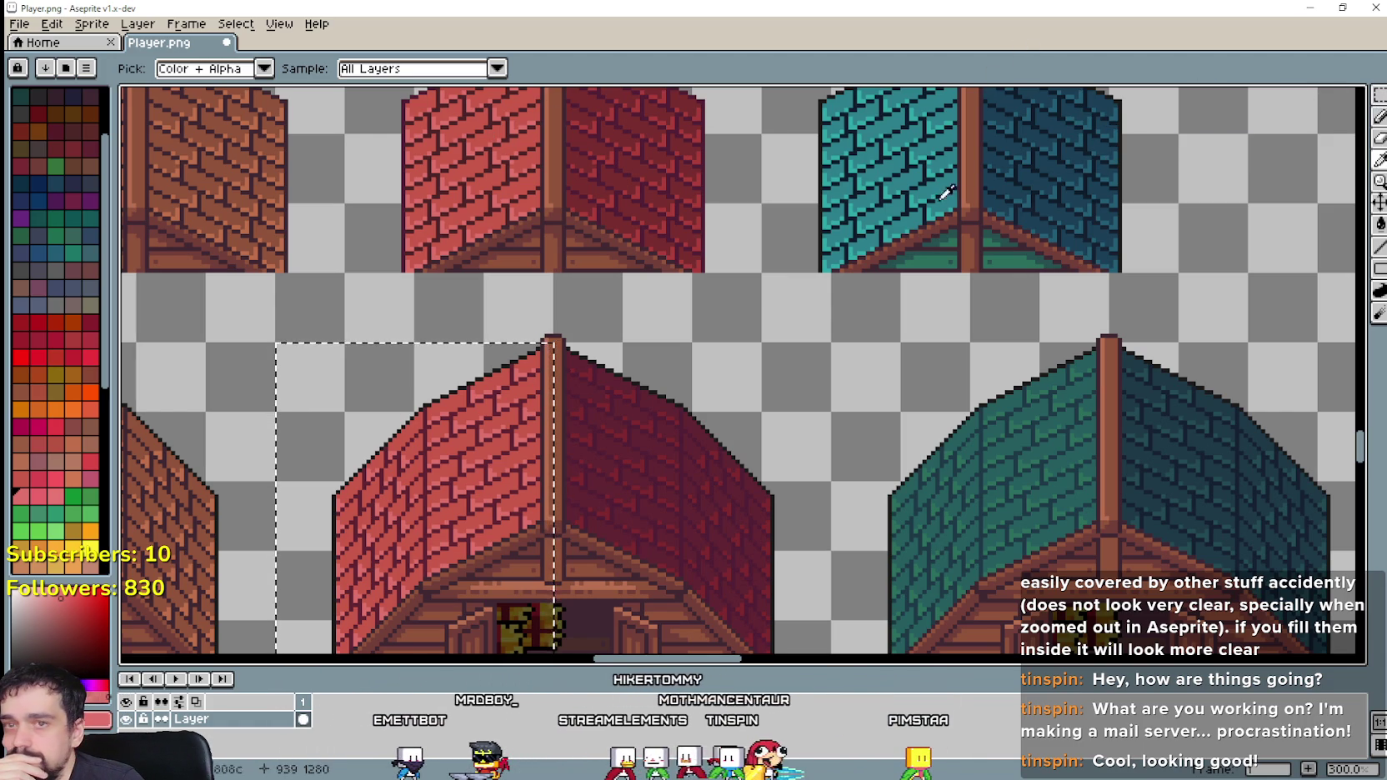
{"action": "scroll", "coordinate": [464, 219], "scroll_direction": "up", "scroll_amount": 2}
{"action": "scroll", "coordinate": [688, 249], "scroll_direction": "down", "scroll_amount": 1}
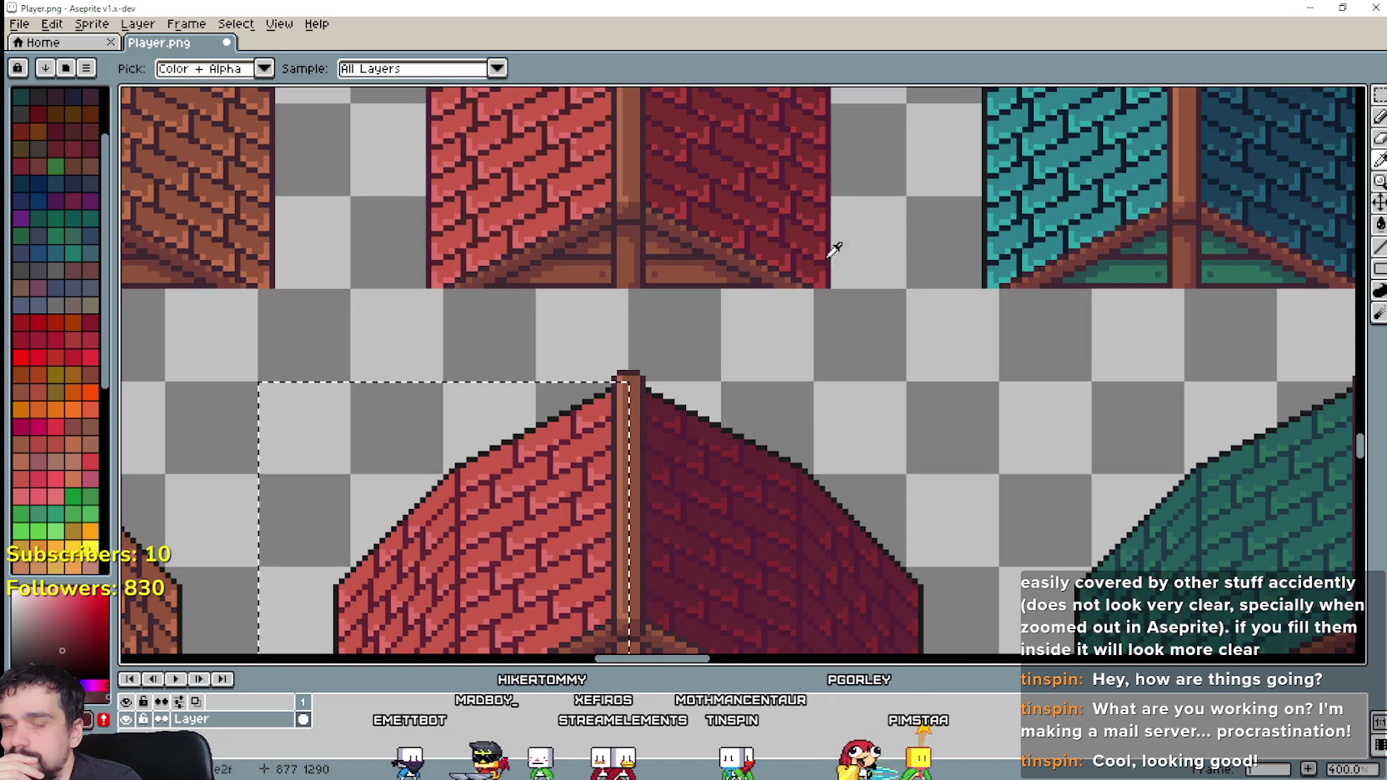
{"action": "left_click", "coordinate": [1380, 223]}
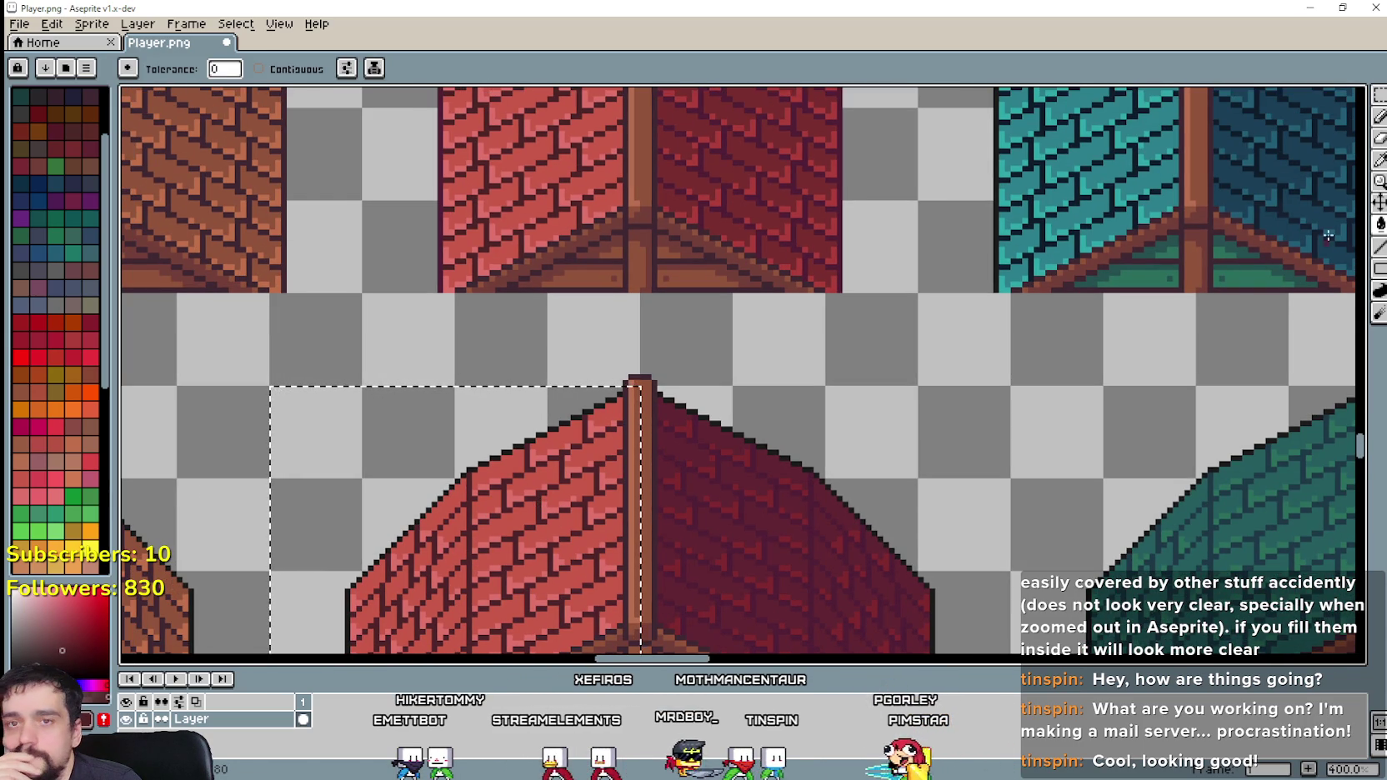
{"action": "key", "text": "i"}
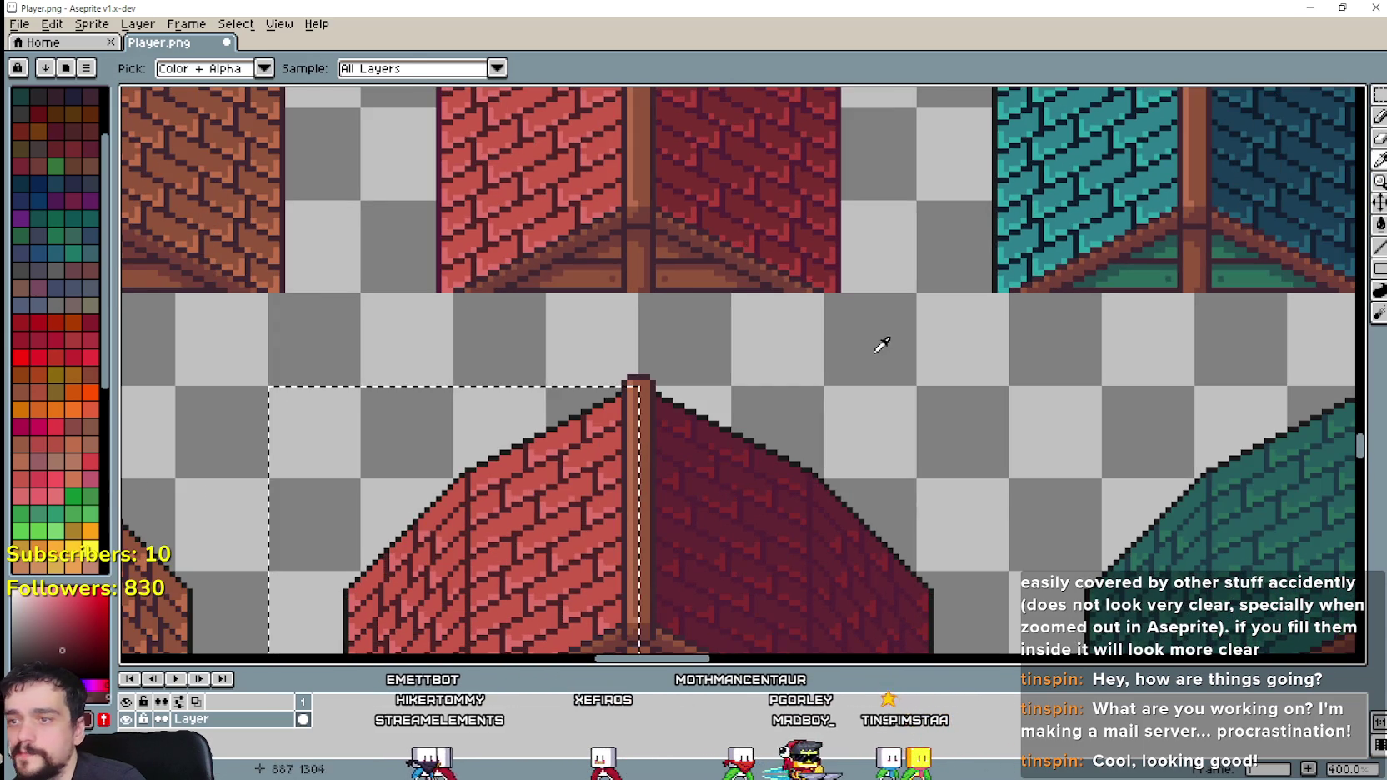
{"action": "scroll", "coordinate": [938, 422], "scroll_direction": "down", "scroll_amount": 1}
Step: Select the right slope of the lower red roof for recolouring
{"action": "key", "text": "w"}
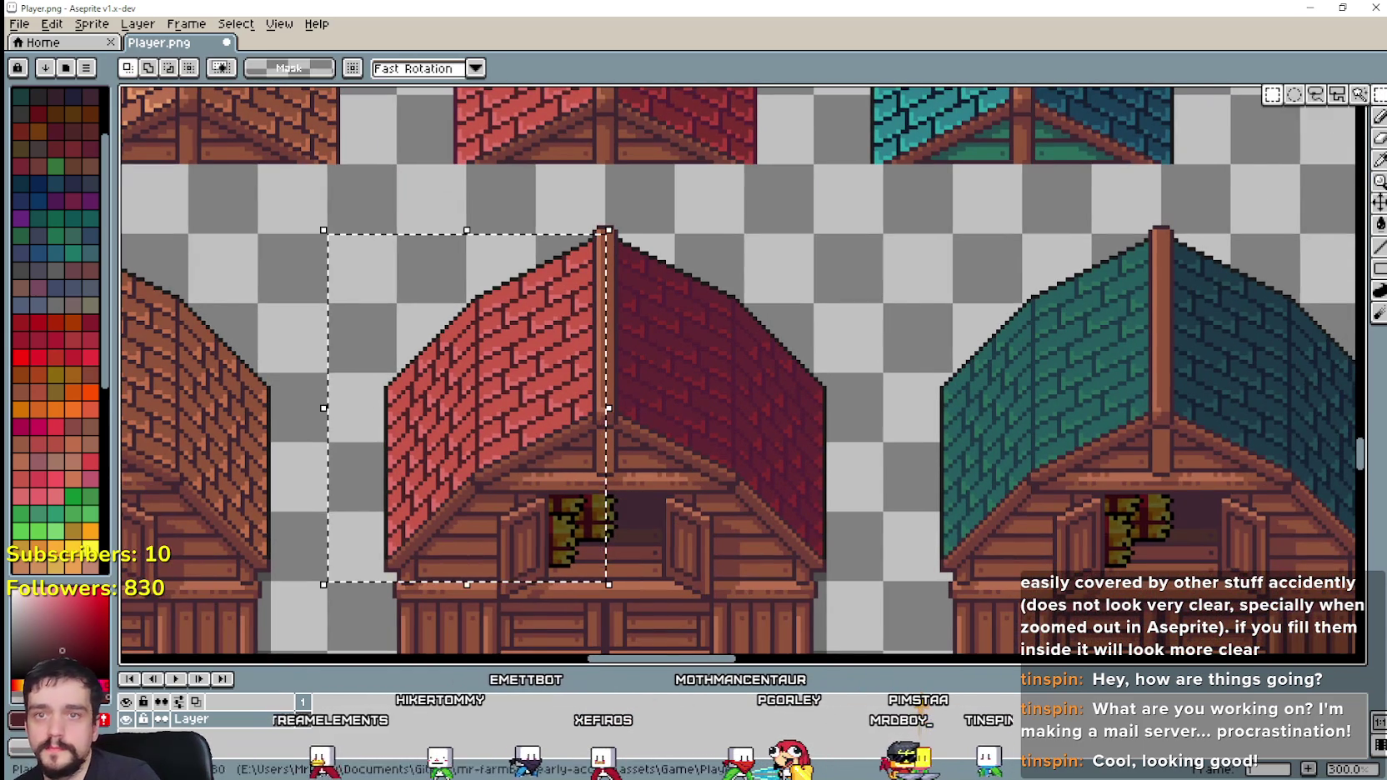
{"action": "left_click_drag", "start_coordinate": [606, 232], "coordinate": [884, 583]}
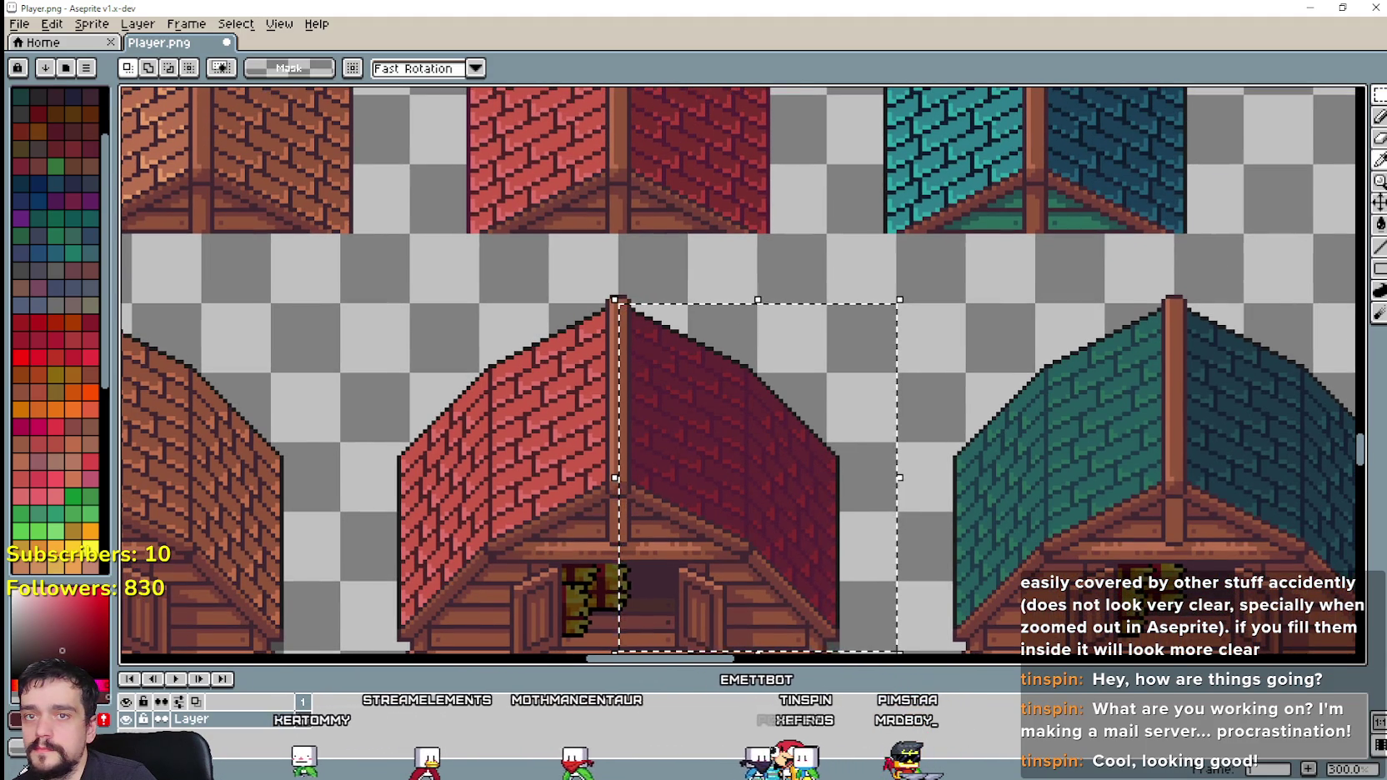
{"action": "key", "text": "i"}
{"action": "scroll", "coordinate": [695, 175], "scroll_direction": "up", "scroll_amount": 1}
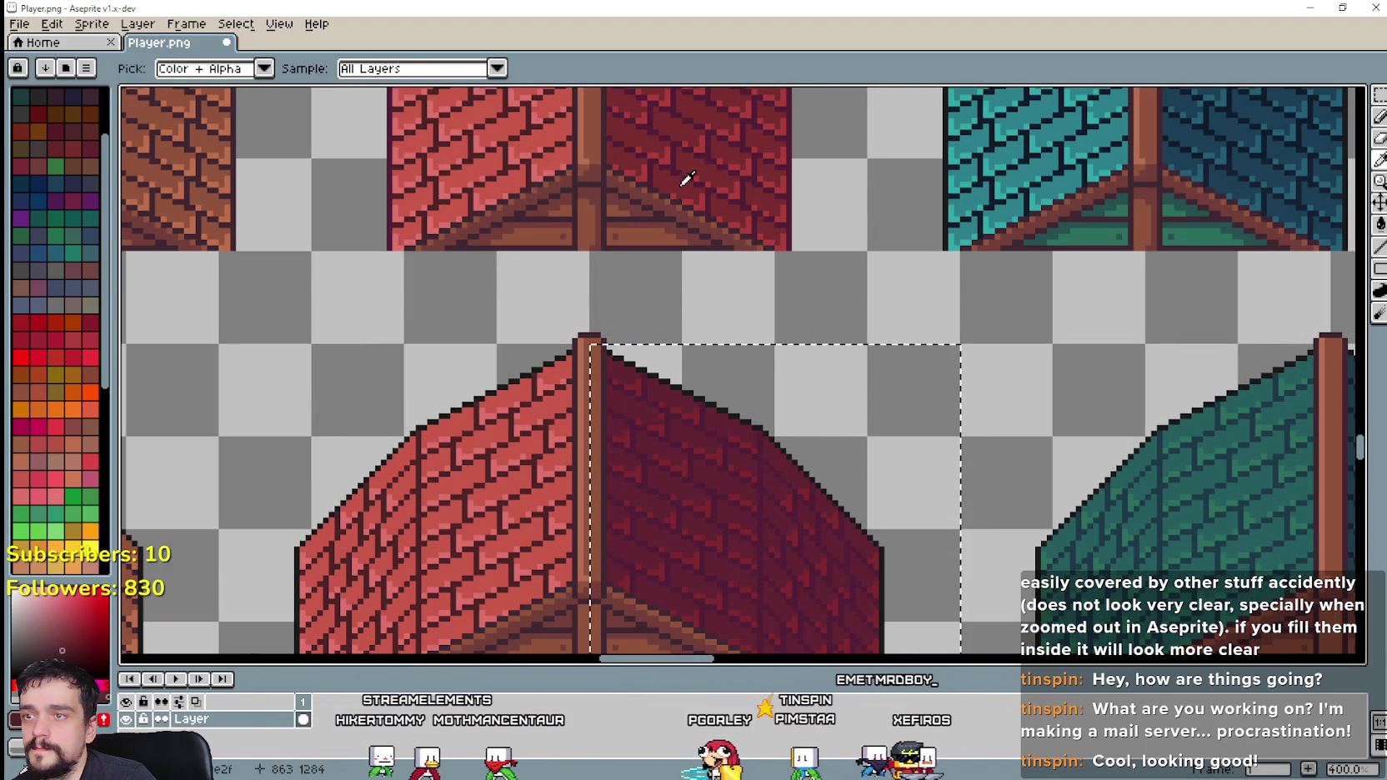
{"action": "left_click", "coordinate": [1380, 224]}
{"action": "scroll", "coordinate": [682, 406], "scroll_direction": "up", "scroll_amount": 1}
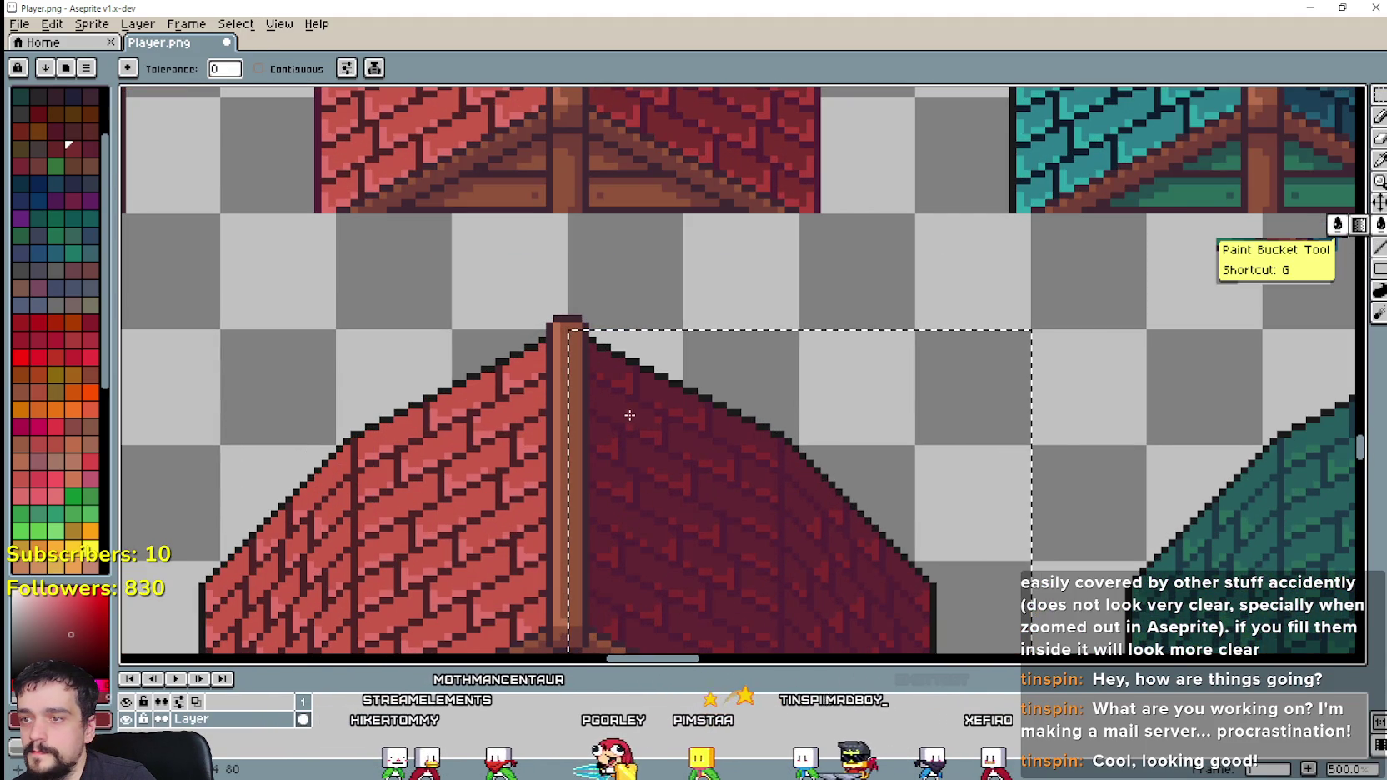
{"action": "scroll", "coordinate": [631, 417], "scroll_direction": "down", "scroll_amount": 1}
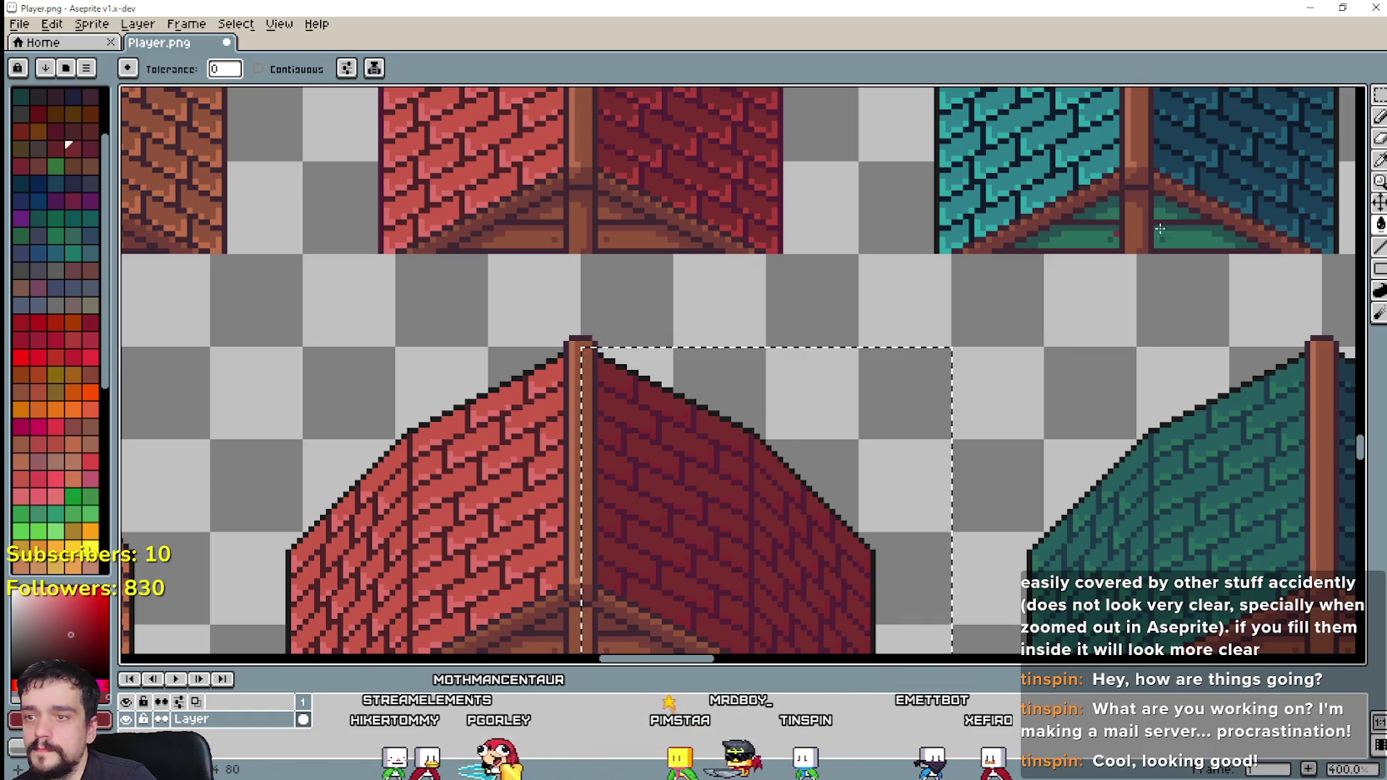
{"action": "key", "text": "i"}
{"action": "scroll", "coordinate": [707, 182], "scroll_direction": "up", "scroll_amount": 2}
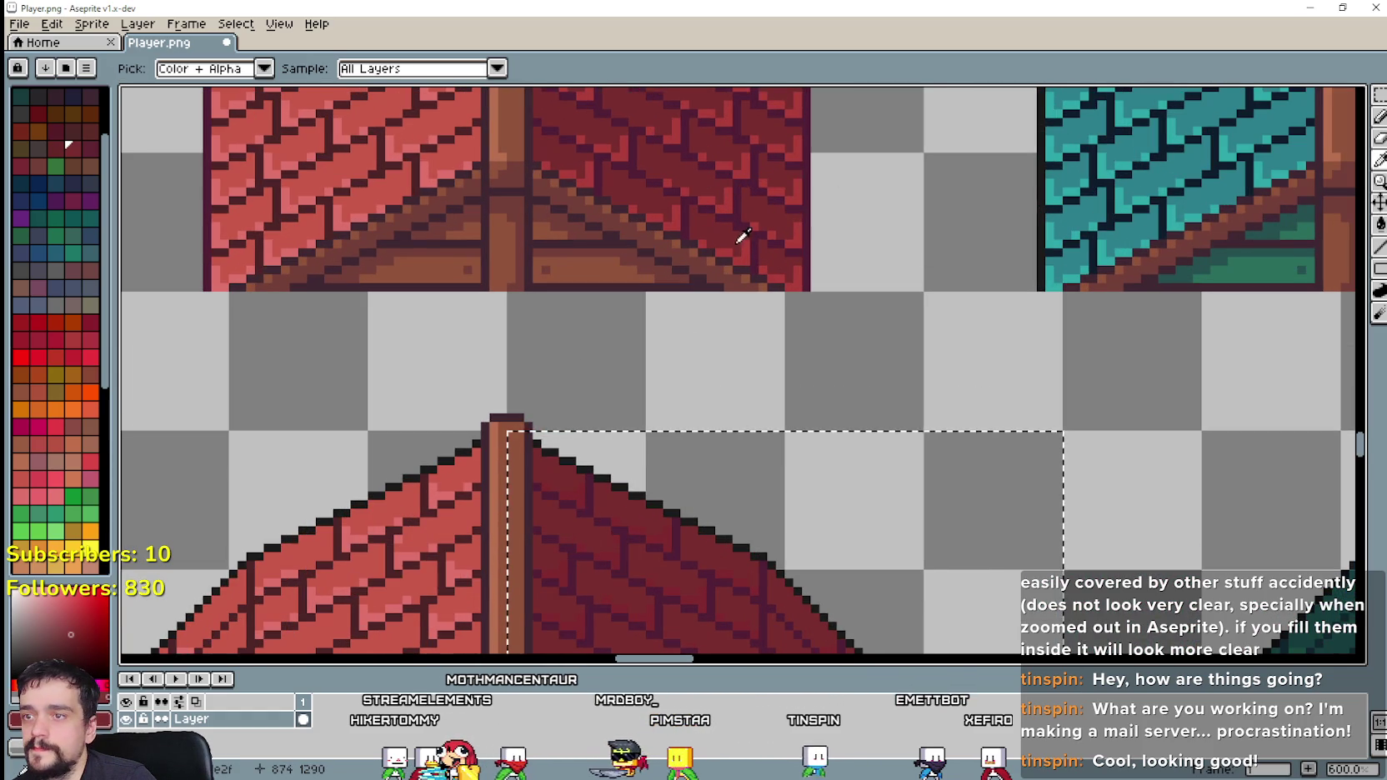
{"action": "left_click", "coordinate": [1380, 223]}
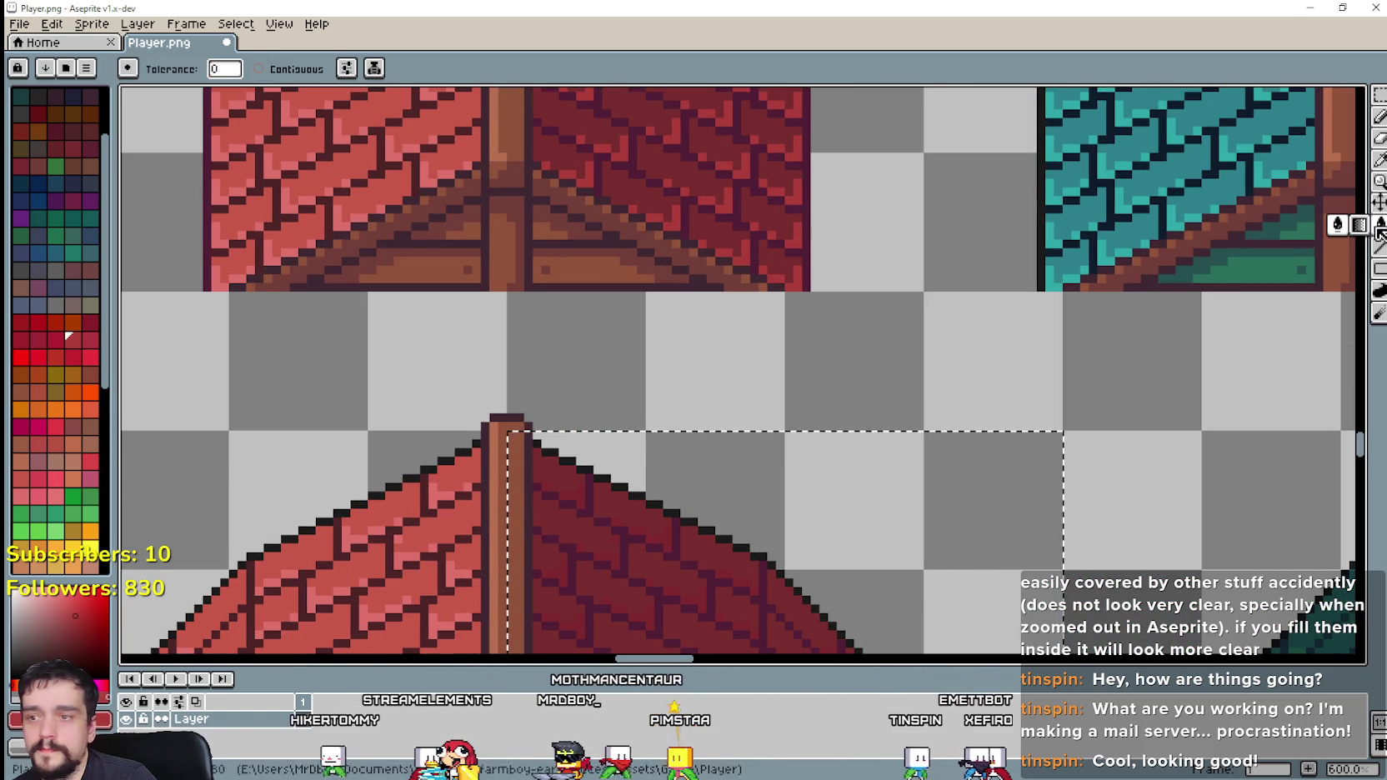
{"action": "scroll", "coordinate": [651, 572], "scroll_direction": "up", "scroll_amount": 3}
{"action": "scroll", "coordinate": [647, 534], "scroll_direction": "down", "scroll_amount": 3}
{"action": "scroll", "coordinate": [1144, 289], "scroll_direction": "down", "scroll_amount": 2}
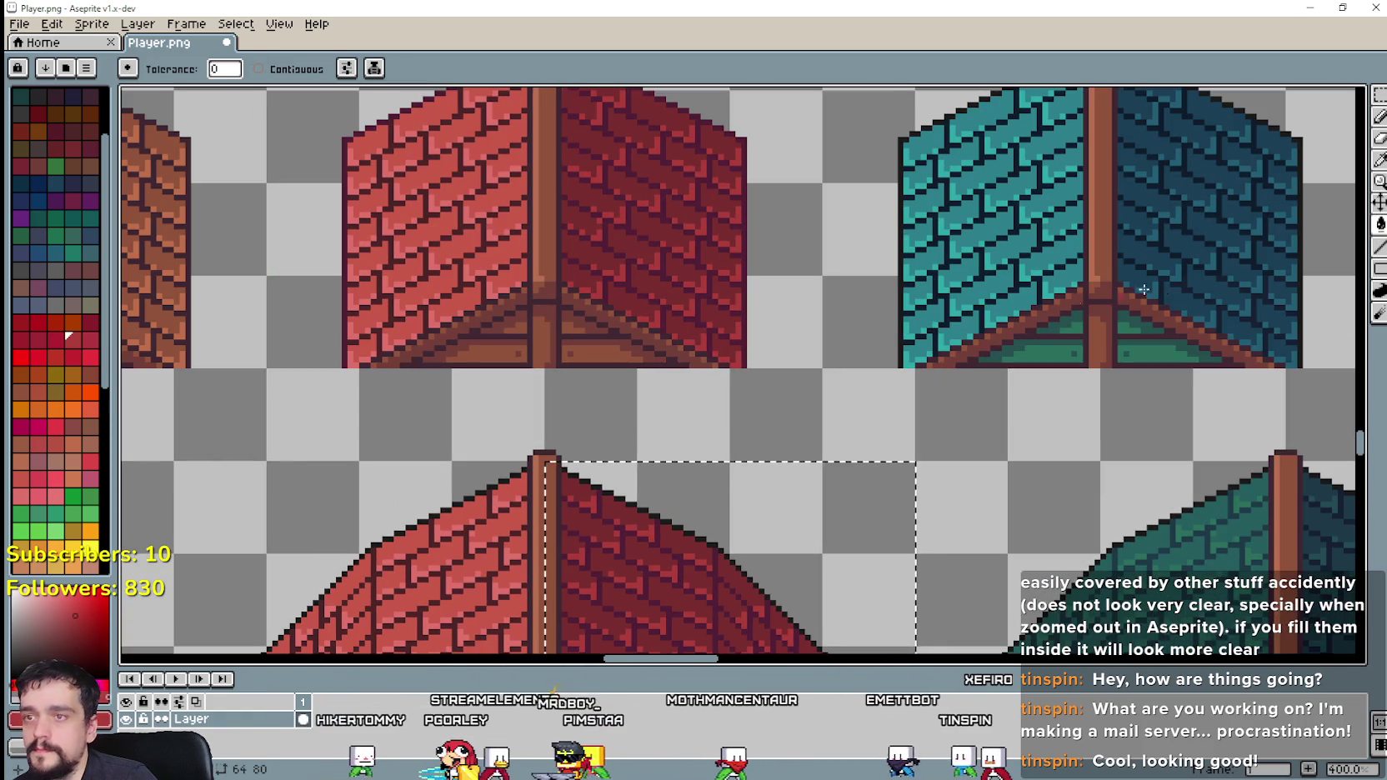
Step: Sample a red from the upper red roof and ready the Paint Bucket for the right slope
{"action": "left_click", "coordinate": [1380, 159]}
{"action": "scroll", "coordinate": [658, 279], "scroll_direction": "up", "scroll_amount": 2}
{"action": "scroll", "coordinate": [701, 276], "scroll_direction": "up", "scroll_amount": 1}
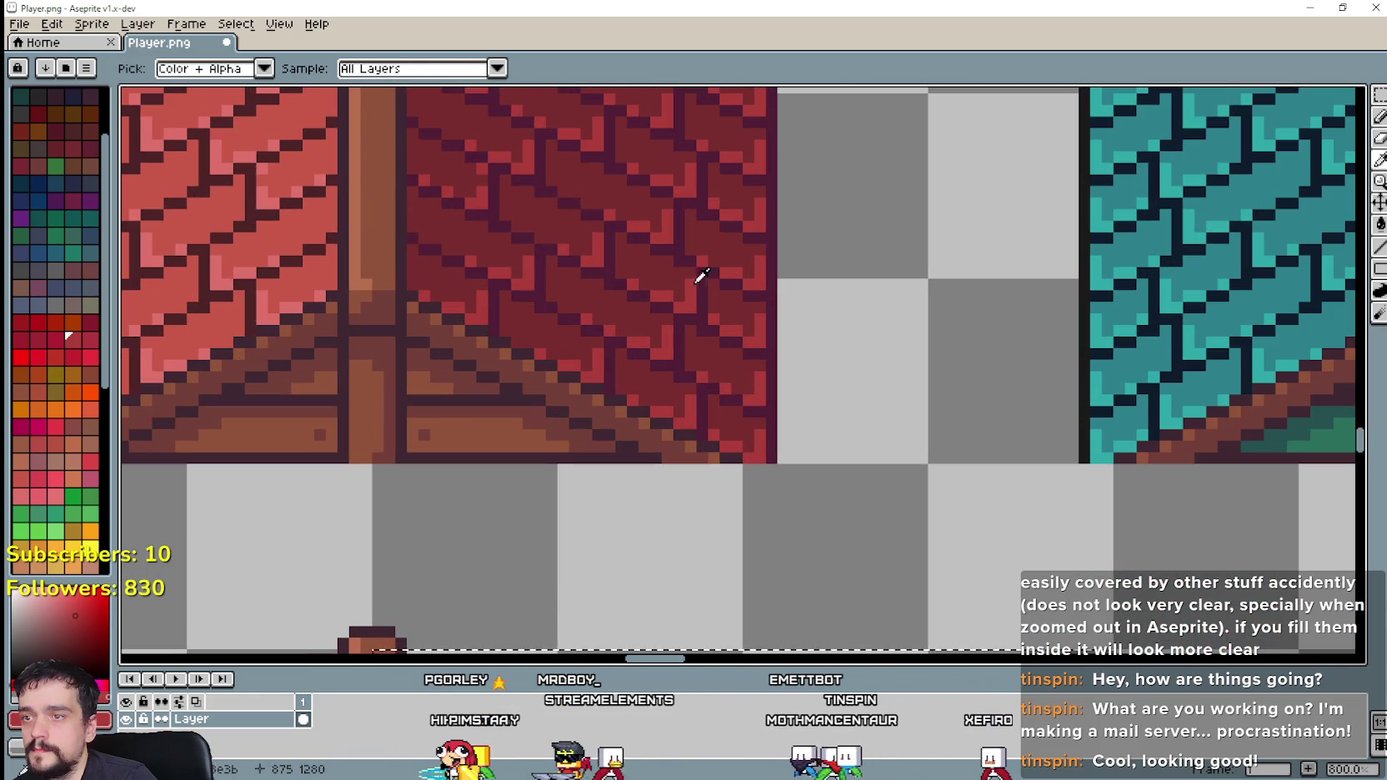
{"action": "scroll", "coordinate": [683, 334], "scroll_direction": "down", "scroll_amount": 2}
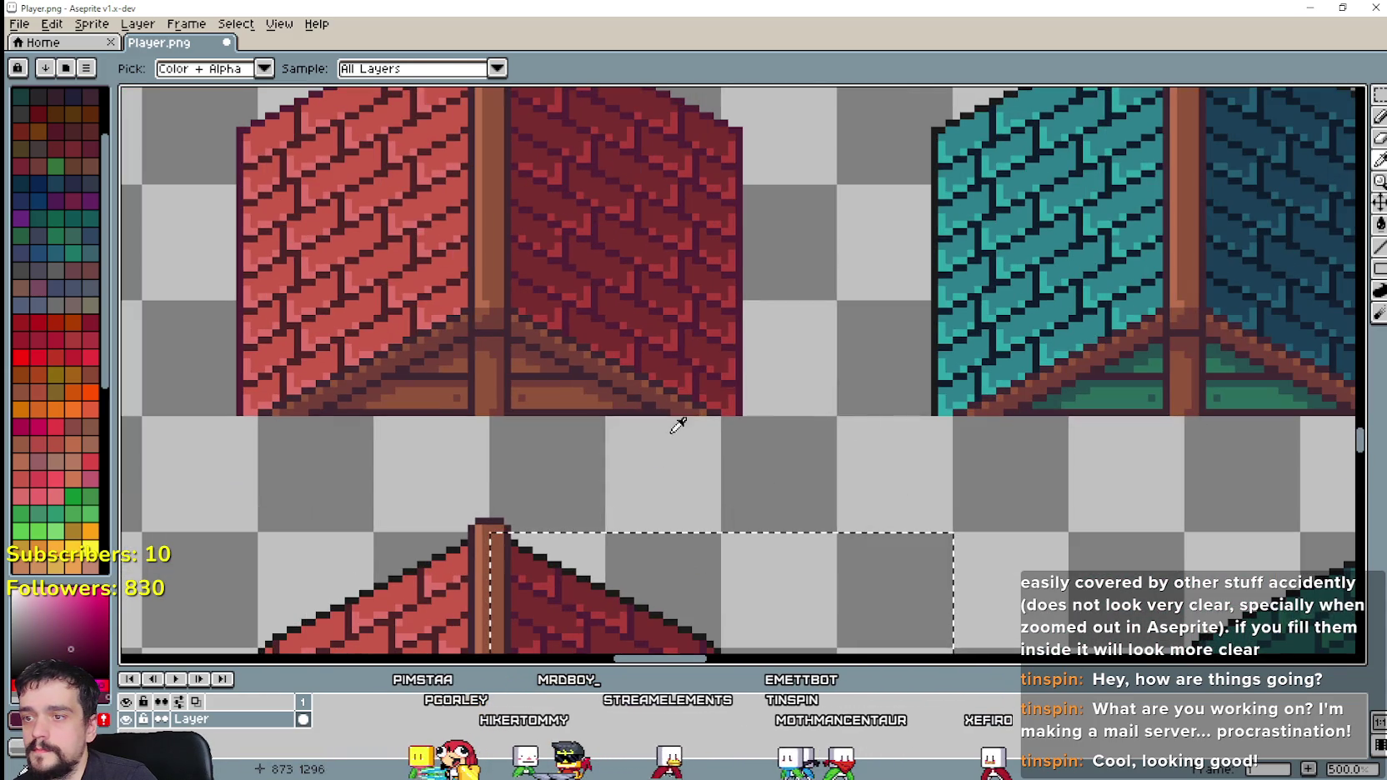
{"action": "left_click", "coordinate": [1380, 223]}
{"action": "scroll", "coordinate": [635, 520], "scroll_direction": "down", "scroll_amount": 1}
{"action": "scroll", "coordinate": [659, 279], "scroll_direction": "down", "scroll_amount": 1}
{"action": "scroll", "coordinate": [634, 350], "scroll_direction": "up", "scroll_amount": 1}
{"action": "scroll", "coordinate": [613, 412], "scroll_direction": "up", "scroll_amount": 1}
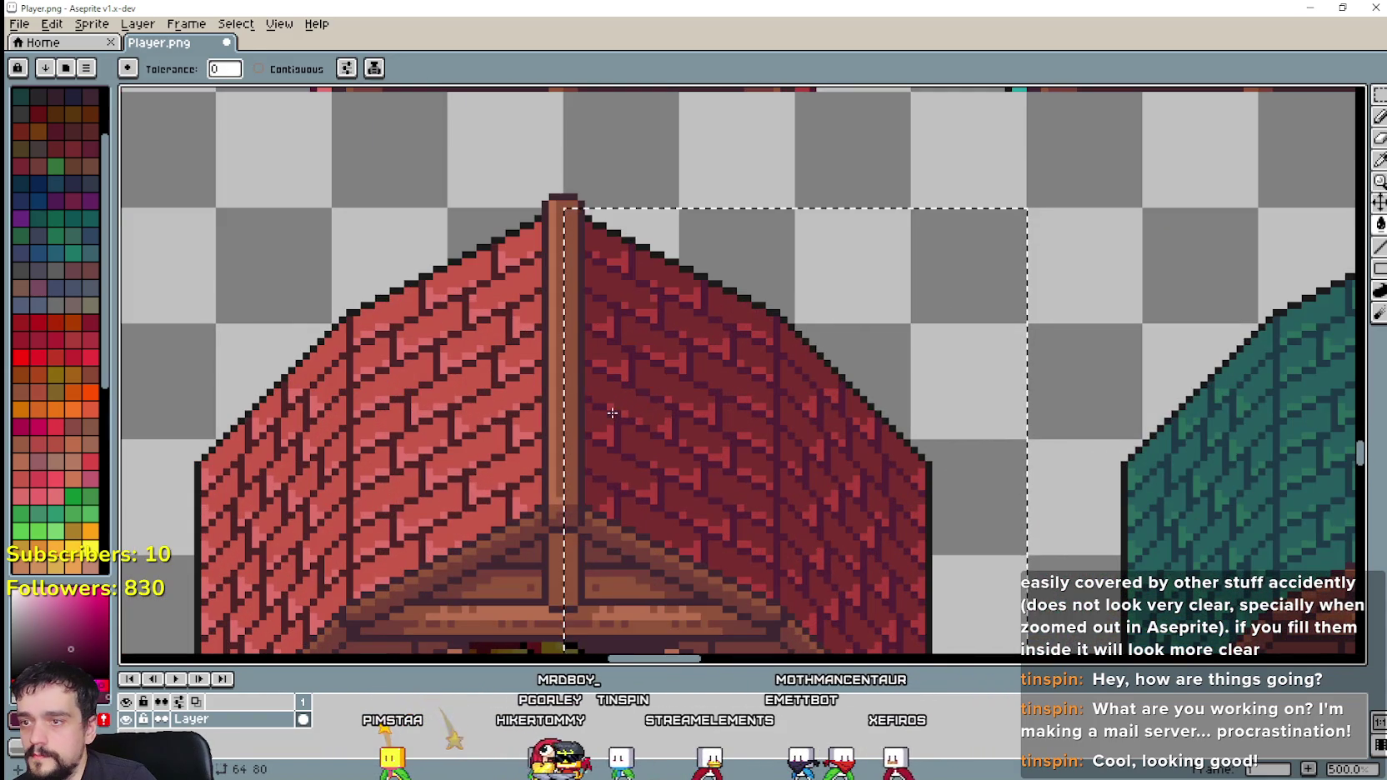
{"action": "scroll", "coordinate": [619, 421], "scroll_direction": "down", "scroll_amount": 3}
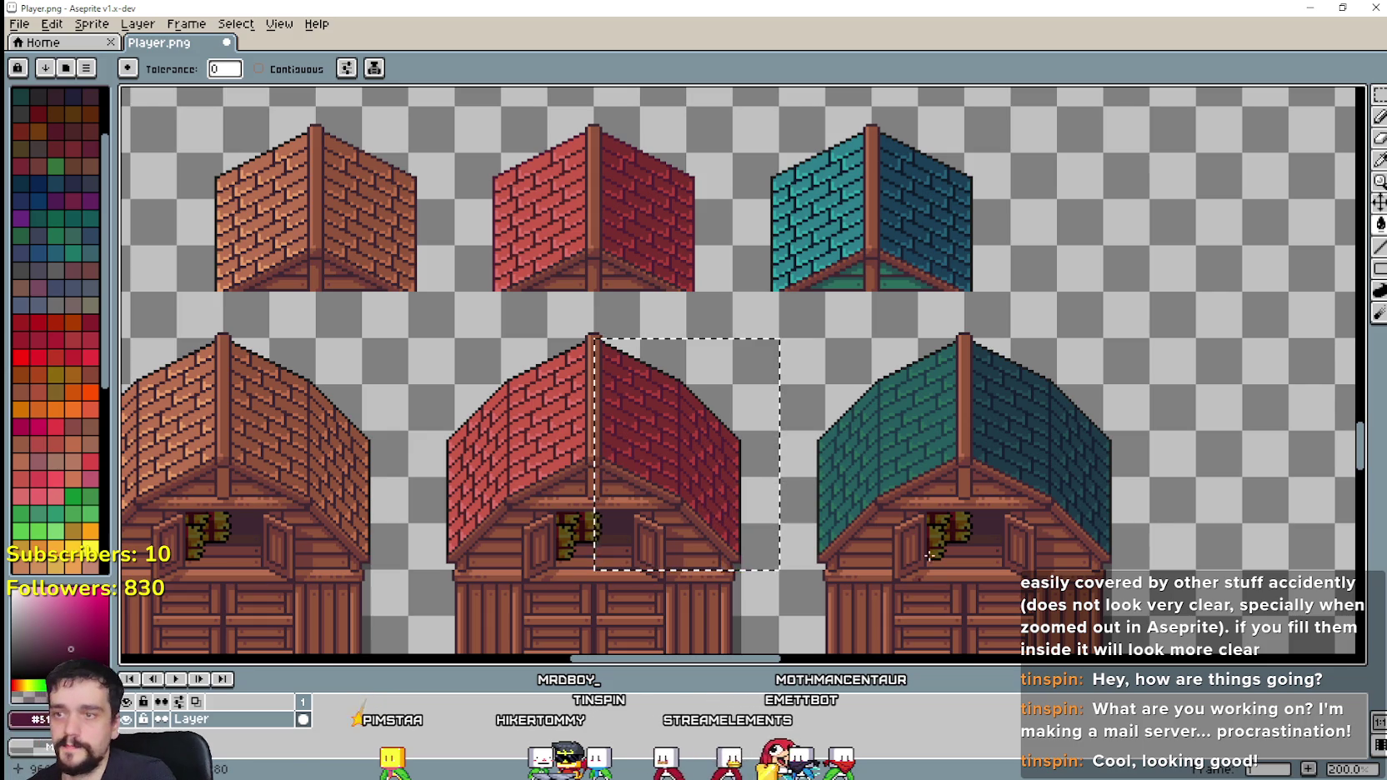
{"action": "scroll", "coordinate": [824, 412], "scroll_direction": "right", "scroll_amount": 2}
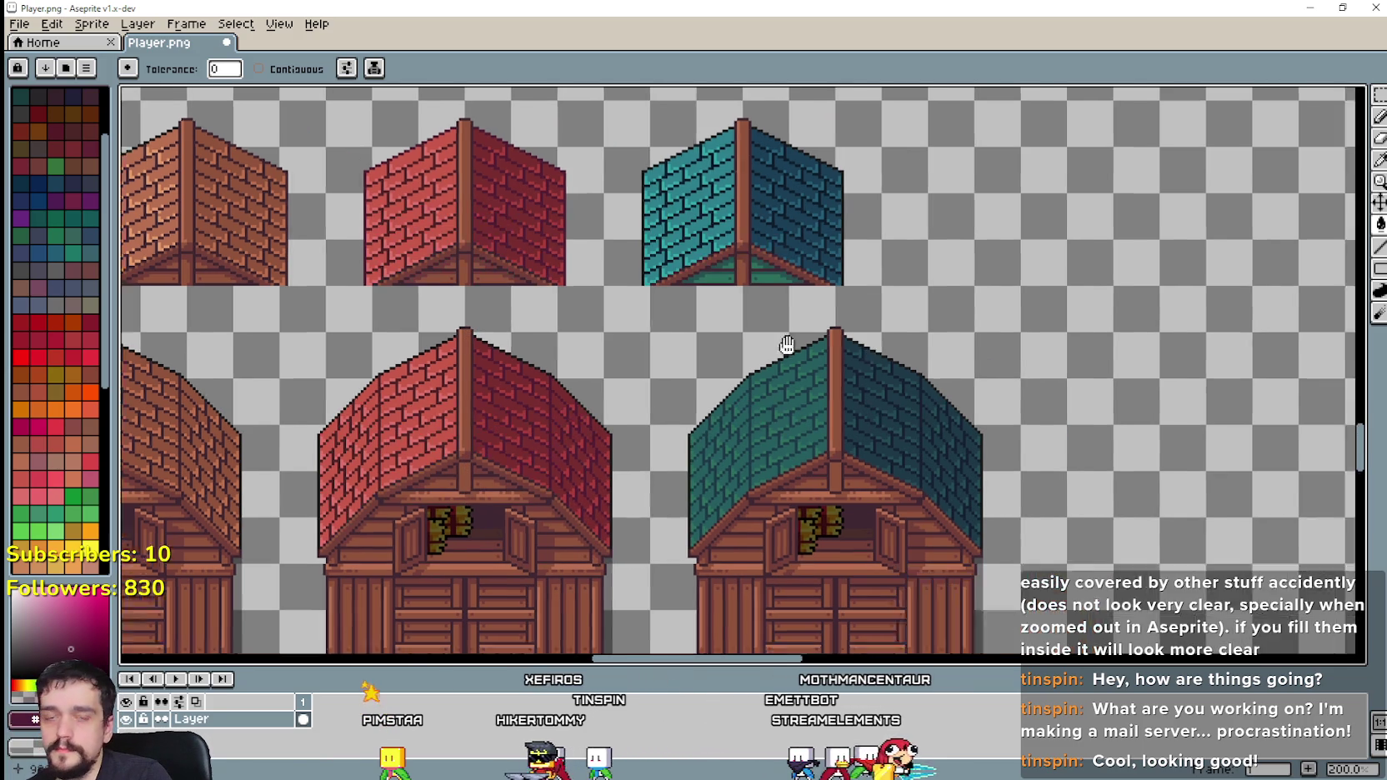
{"action": "scroll", "coordinate": [694, 398], "scroll_direction": "right", "scroll_amount": 3}
Step: Select the teal barn's left roof half and fill it with teal sampled from the upper roof
{"action": "key", "text": "w"}
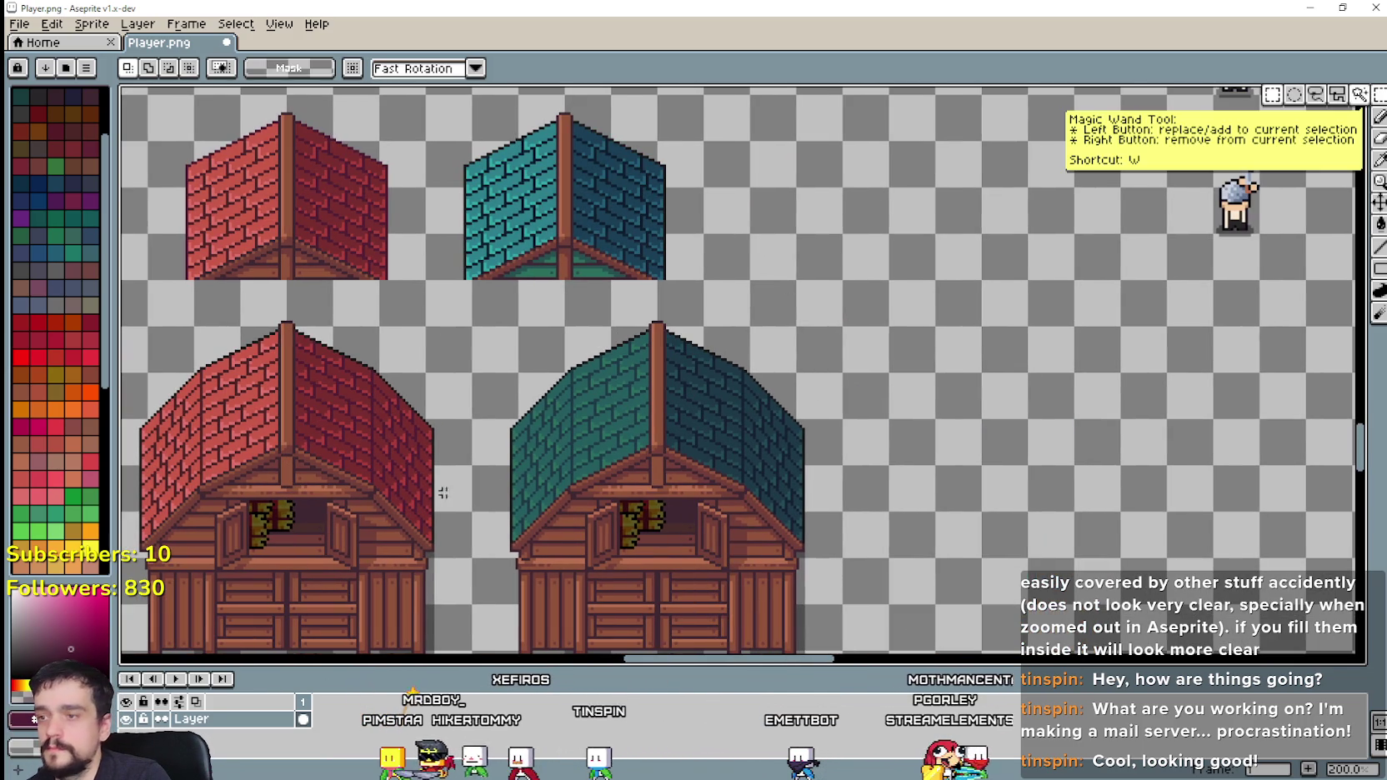
{"action": "left_click_drag", "start_coordinate": [469, 561], "coordinate": [661, 323]}
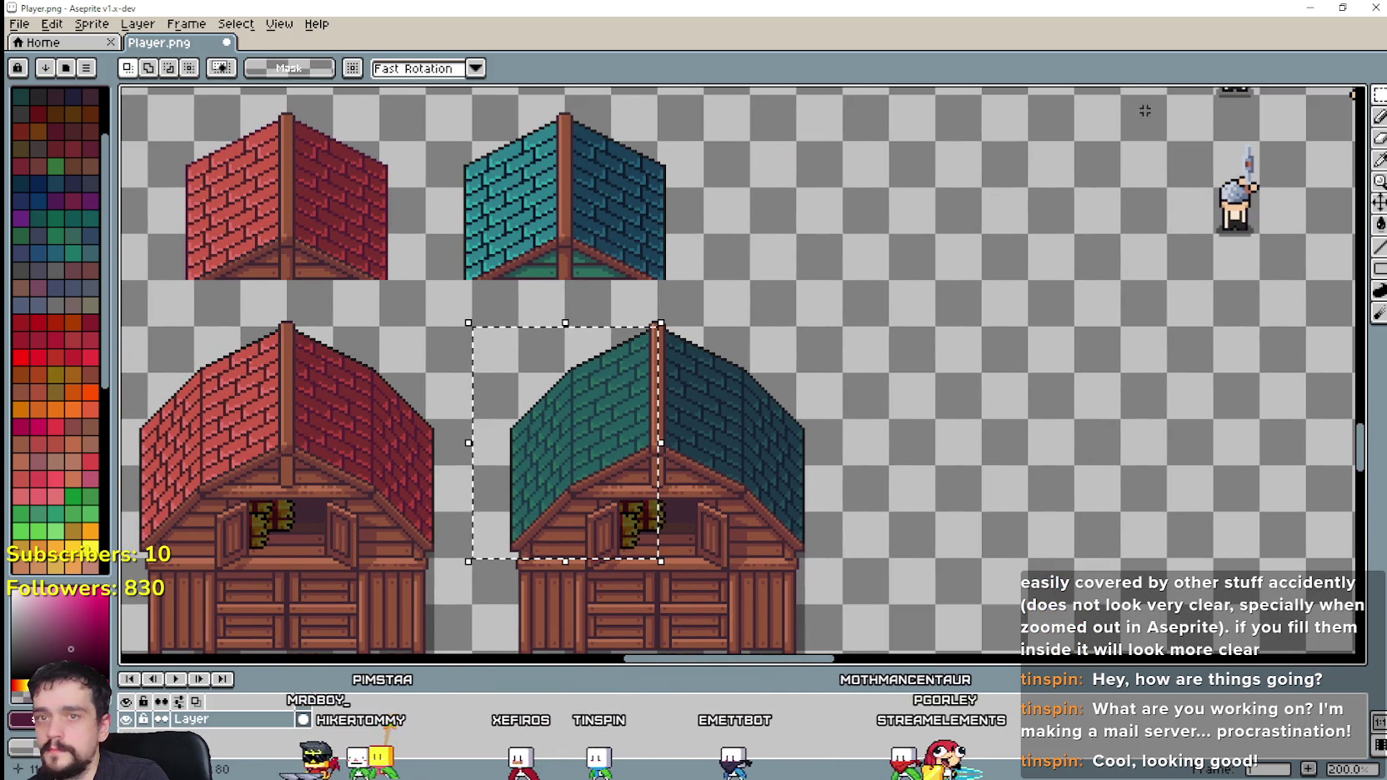
{"action": "left_click", "coordinate": [1380, 160]}
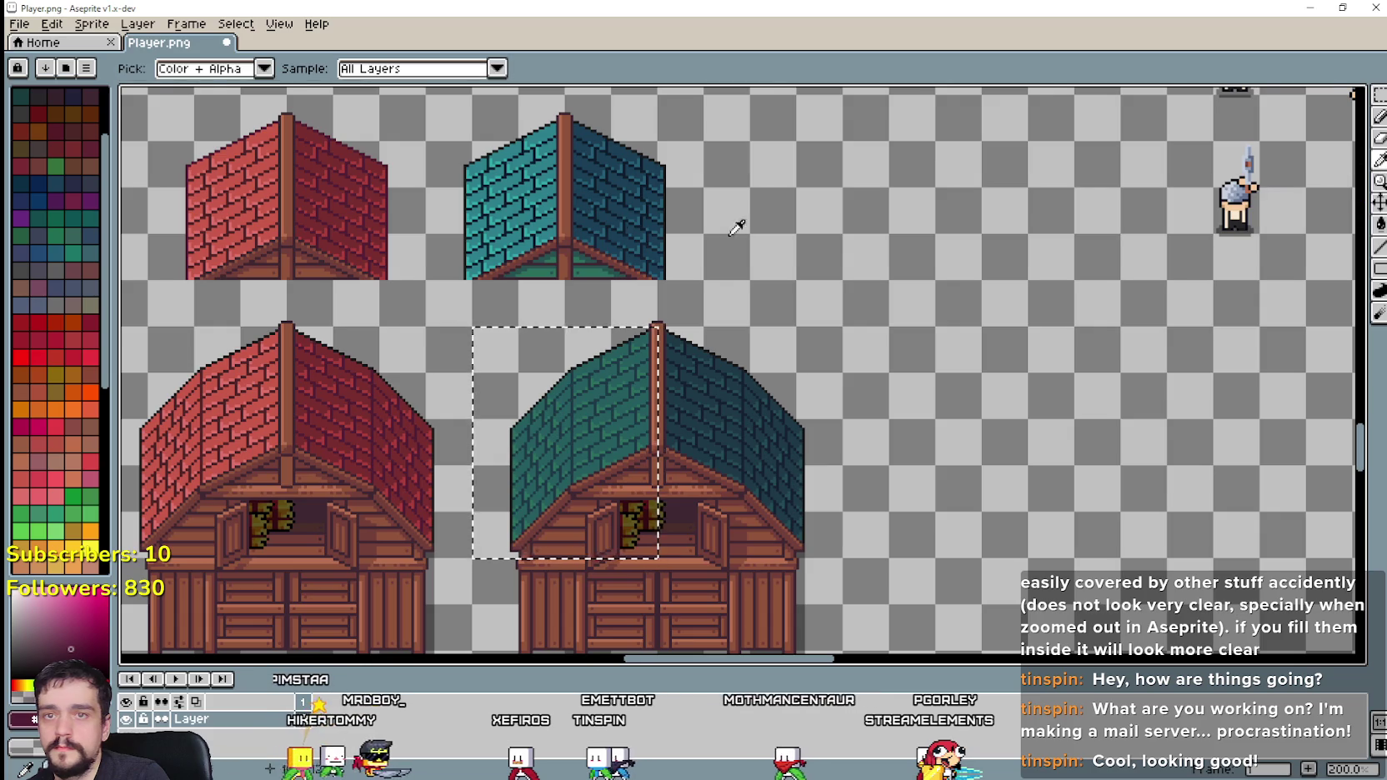
{"action": "scroll", "coordinate": [562, 227], "scroll_direction": "up", "scroll_amount": 2}
{"action": "left_click", "coordinate": [524, 226]}
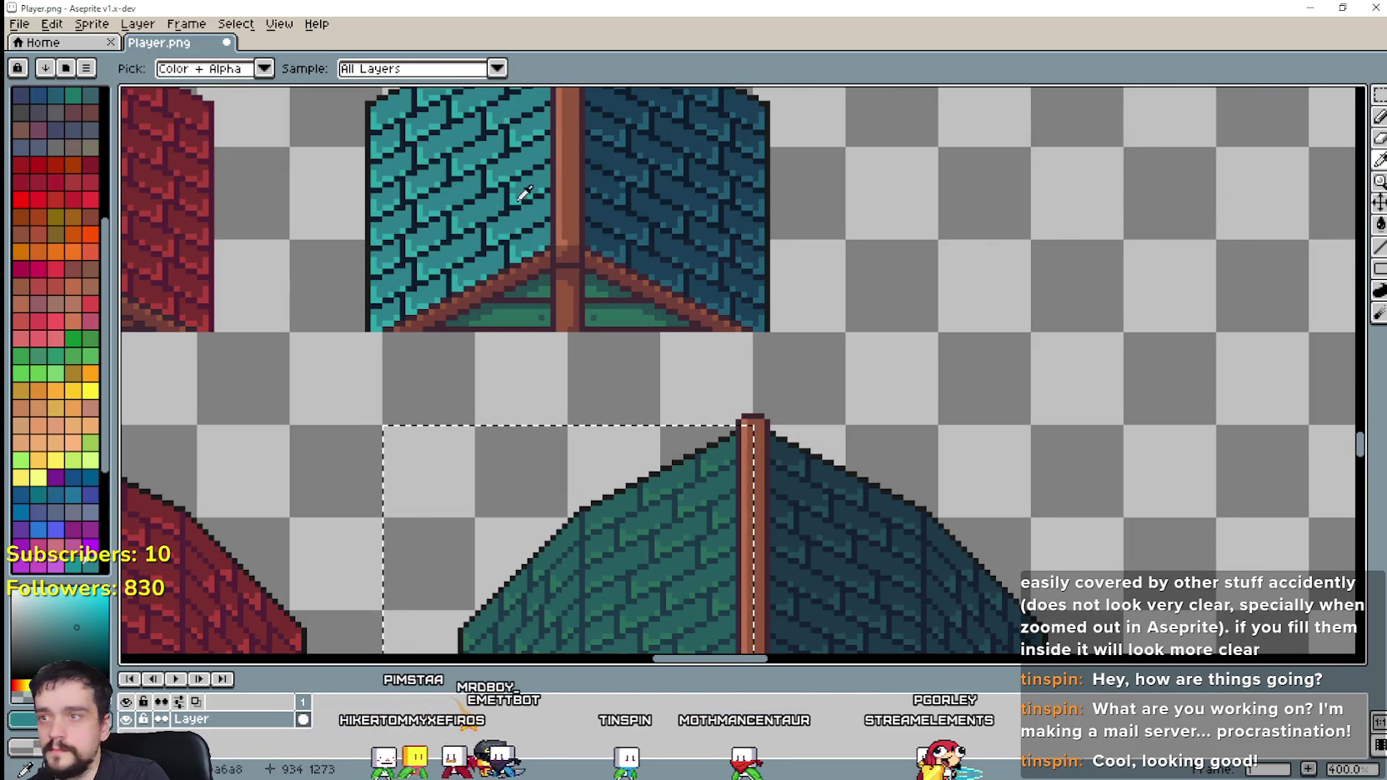
{"action": "left_click", "coordinate": [1380, 226]}
{"action": "left_click", "coordinate": [667, 584]}
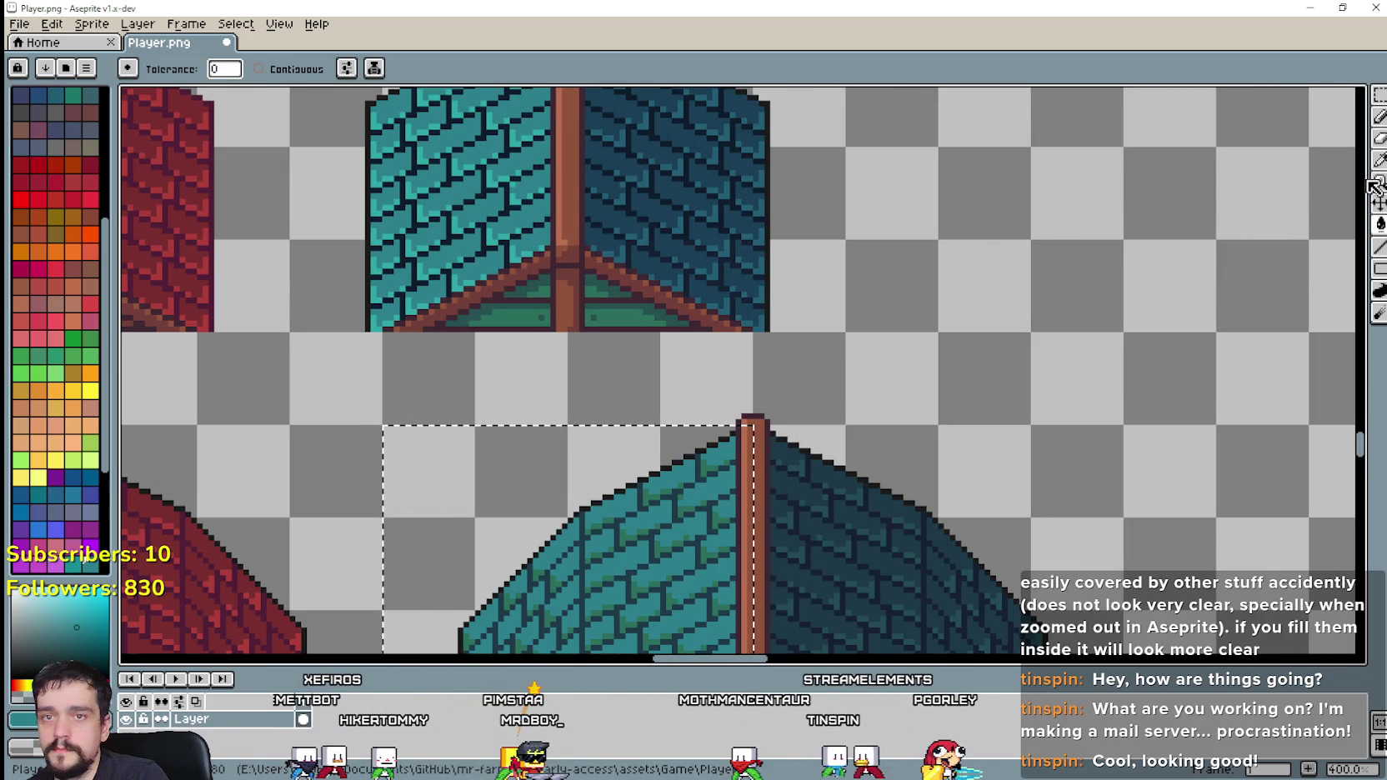
Step: Switch between Eyedropper and Paint Bucket while shifting the view to the lower teal roof
{"action": "key", "text": "i"}
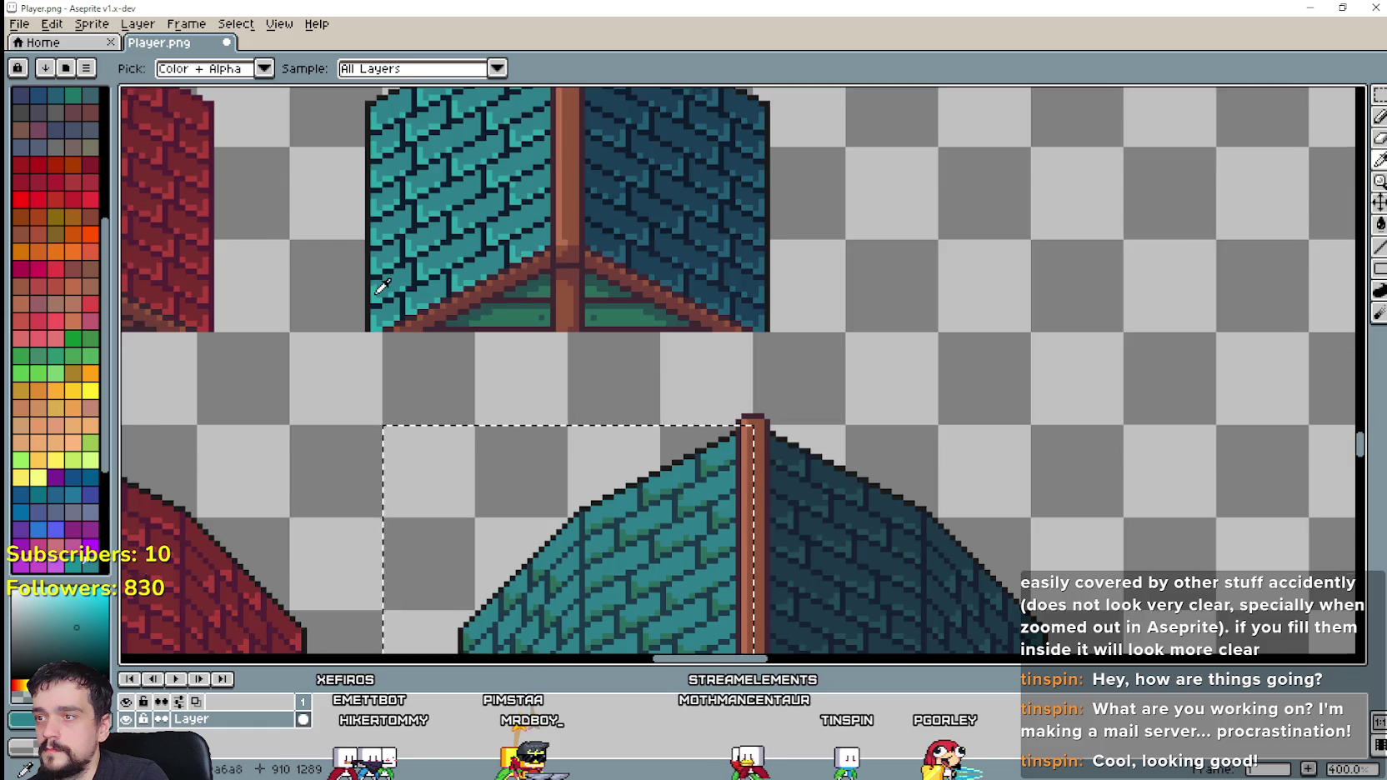
{"action": "scroll", "coordinate": [381, 286], "scroll_direction": "up", "scroll_amount": 3}
{"action": "scroll", "coordinate": [381, 296], "scroll_direction": "down", "scroll_amount": 3}
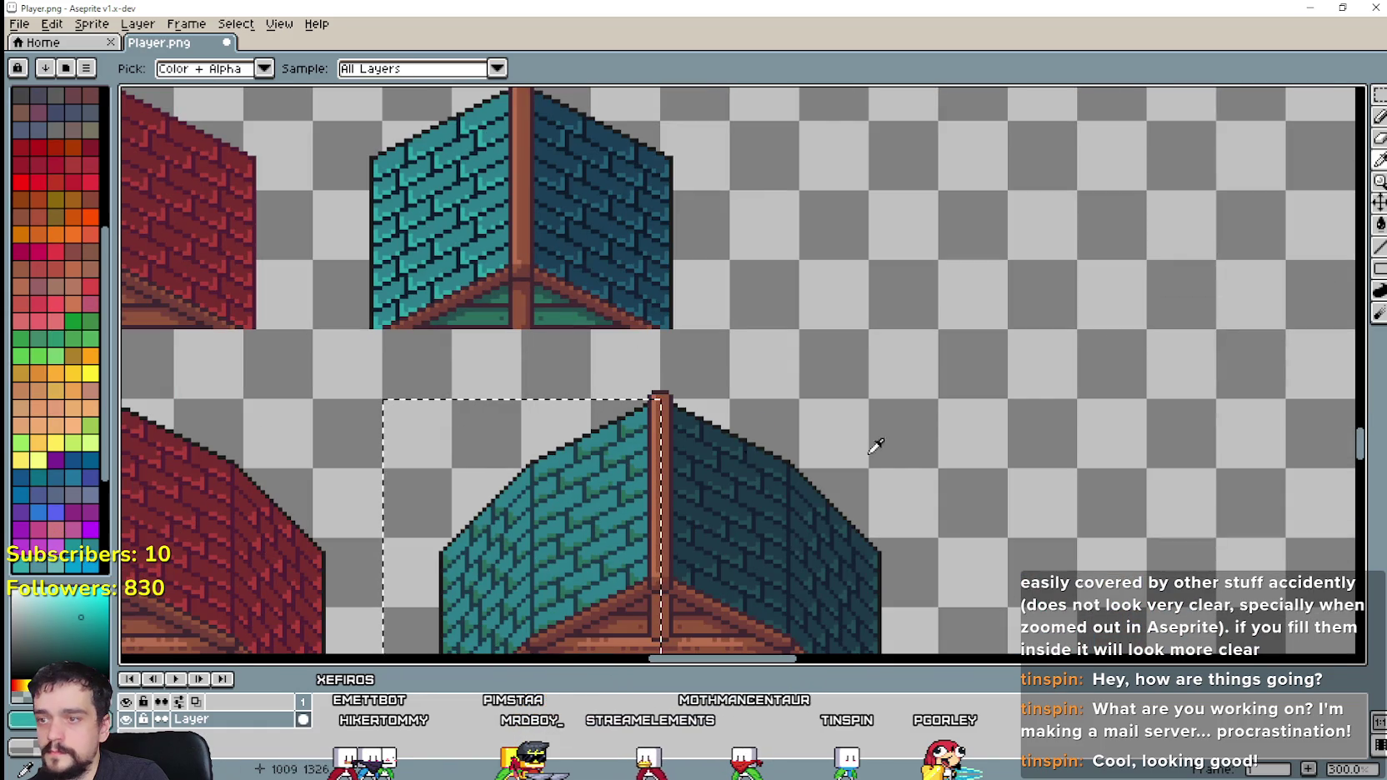
{"action": "key", "text": "g"}
{"action": "scroll", "coordinate": [517, 526], "scroll_direction": "up", "scroll_amount": 3}
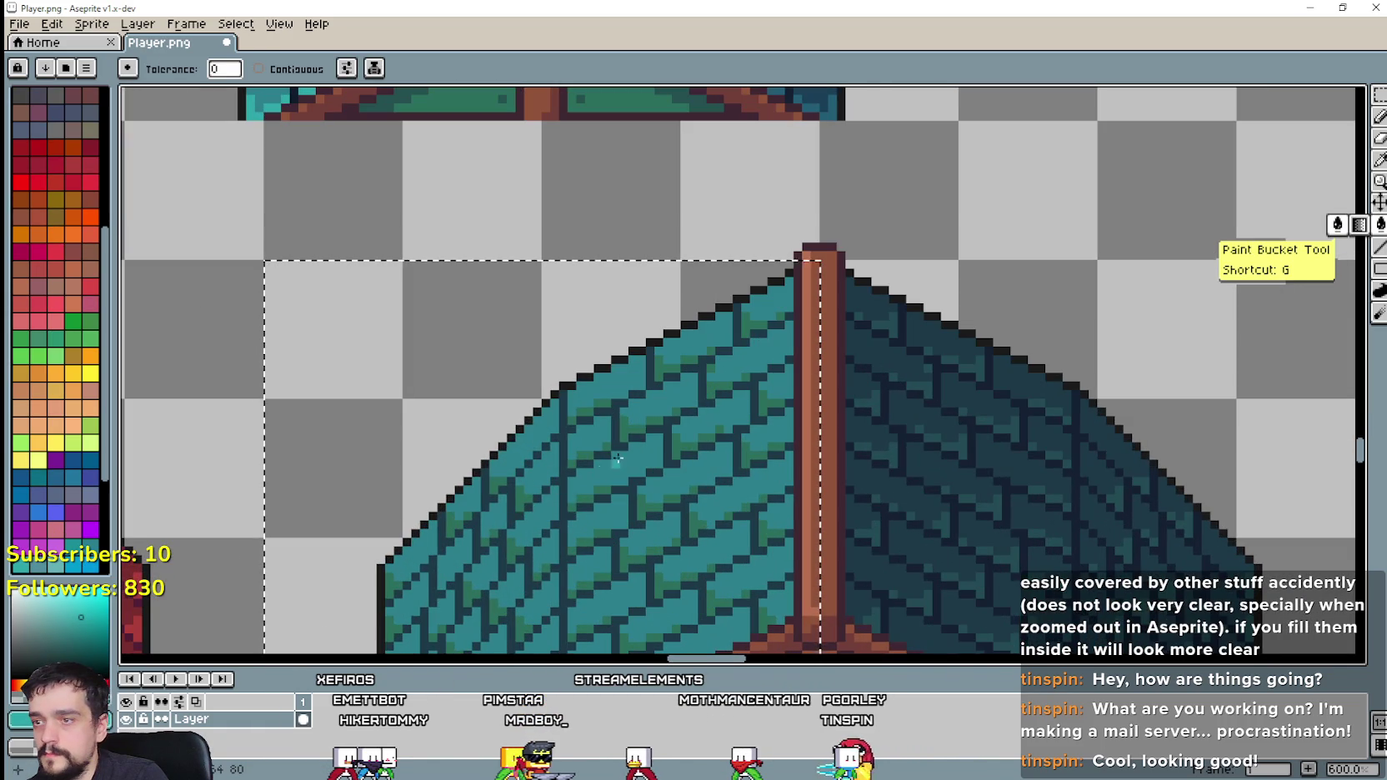
{"action": "scroll", "coordinate": [623, 426], "scroll_direction": "down", "scroll_amount": 3}
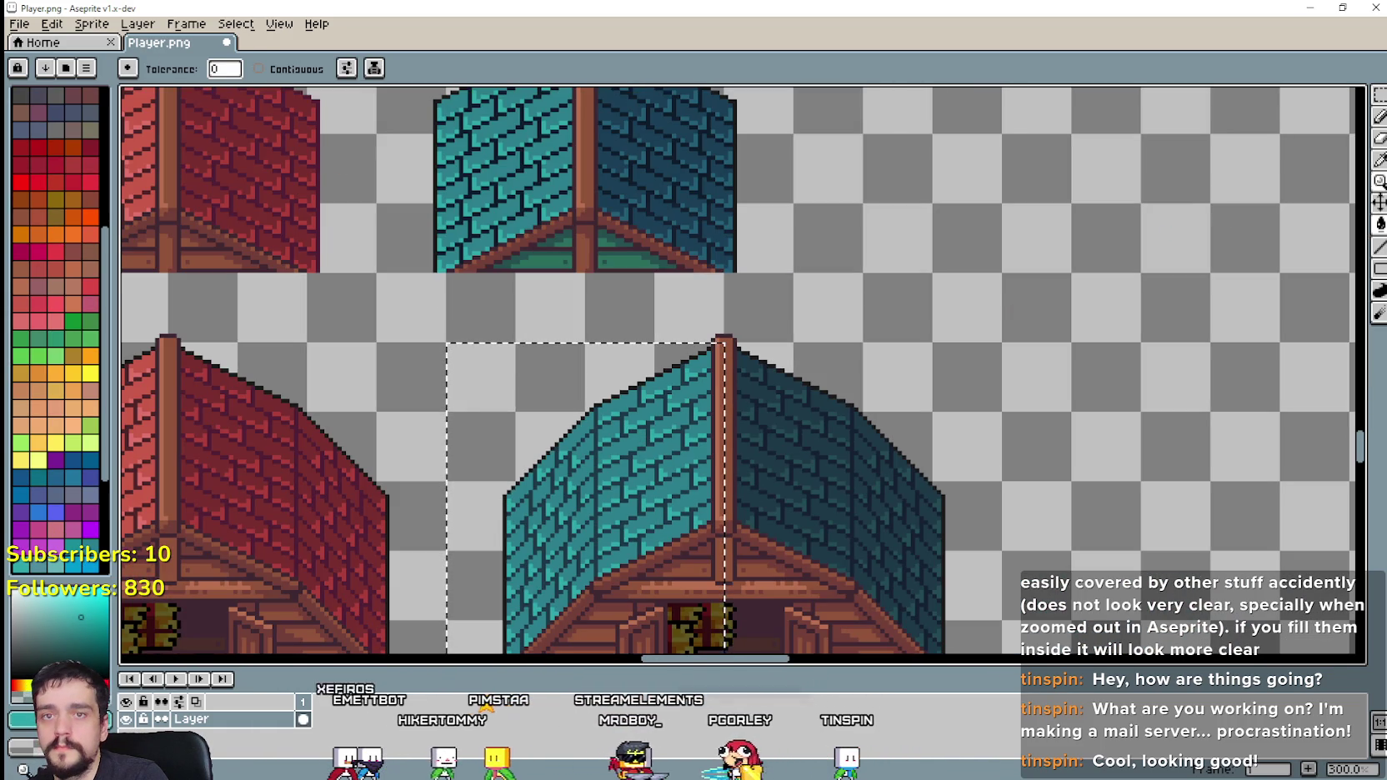
{"action": "left_click", "coordinate": [1380, 167]}
{"action": "left_click_drag", "start_coordinate": [843, 341], "coordinate": [709, 313]}
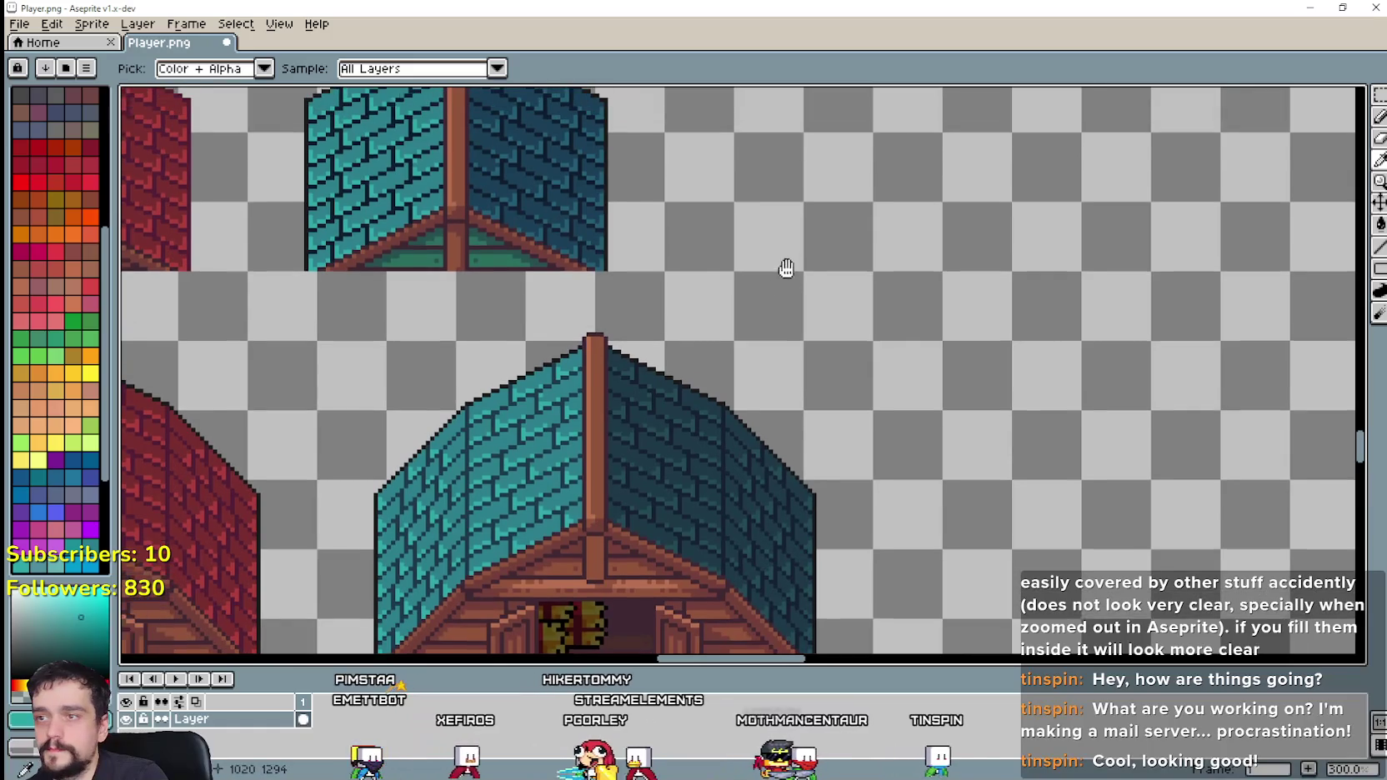
{"action": "left_click_drag", "start_coordinate": [786, 268], "coordinate": [771, 283]}
Step: Marquee-select the right half of the big teal barn's roof
{"action": "key", "text": "m"}
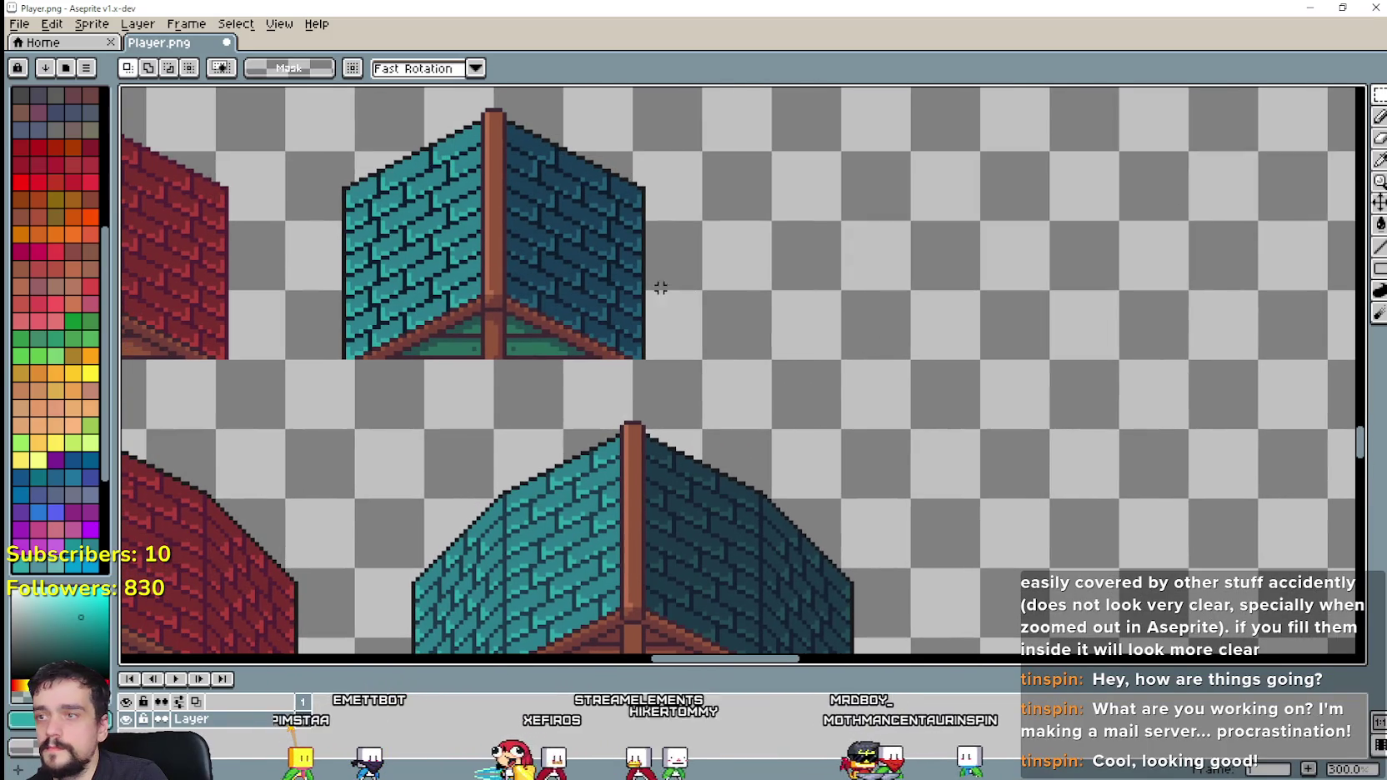
{"action": "left_click_drag", "start_coordinate": [619, 196], "coordinate": [657, 287]}
{"action": "left_click_drag", "start_coordinate": [492, 362], "coordinate": [705, 87]}
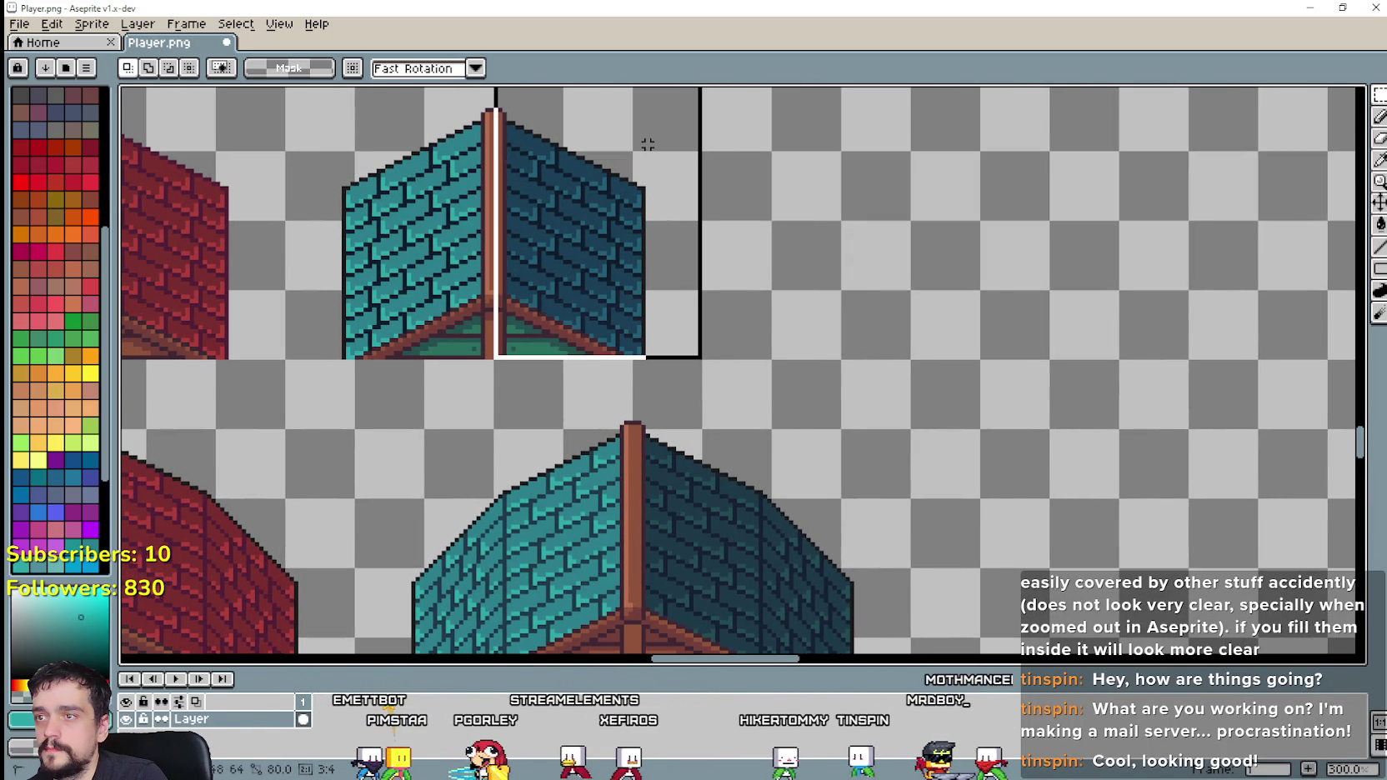
{"action": "scroll", "coordinate": [856, 379], "scroll_direction": "down", "scroll_amount": 2}
{"action": "scroll", "coordinate": [680, 350], "scroll_direction": "up", "scroll_amount": 2}
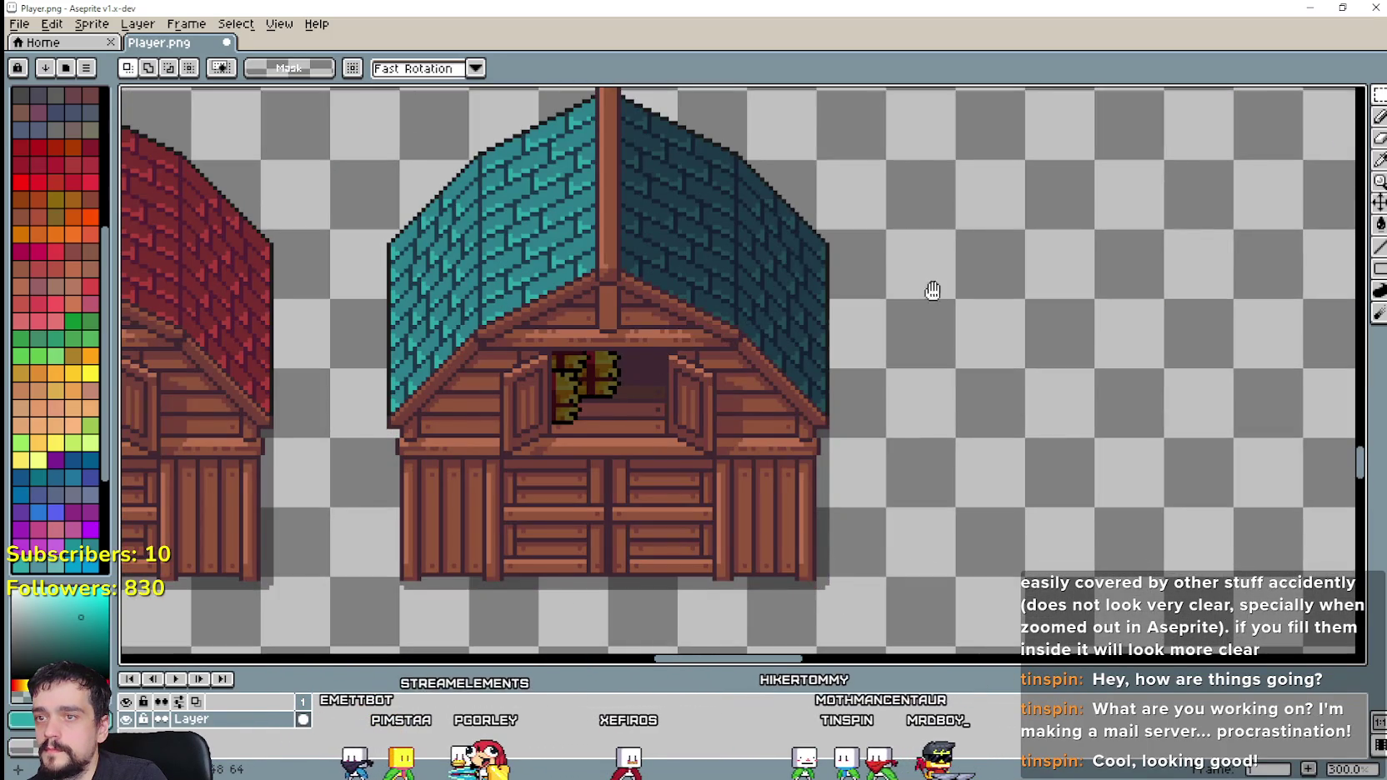
{"action": "left_click_drag", "start_coordinate": [933, 291], "coordinate": [927, 364]}
{"action": "left_click_drag", "start_coordinate": [820, 385], "coordinate": [600, 162]}
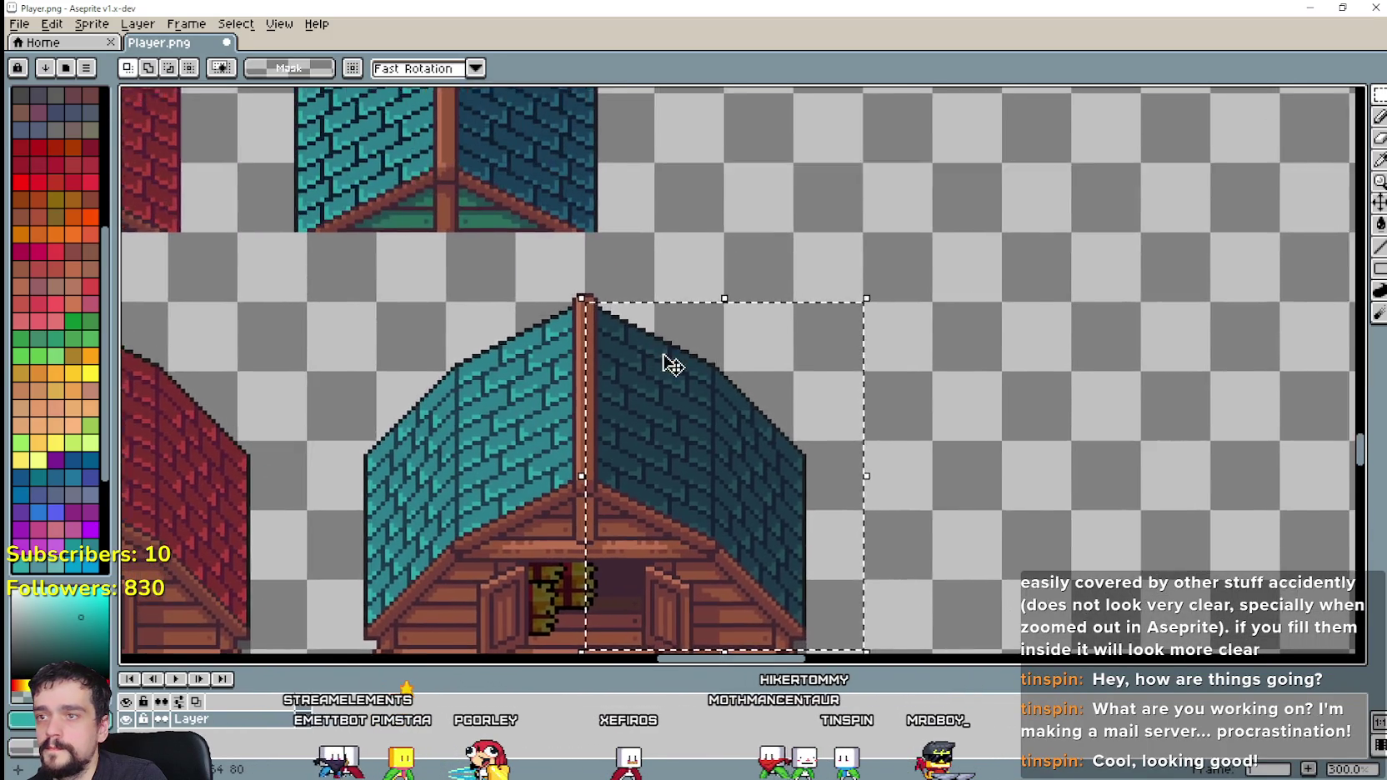
{"action": "scroll", "coordinate": [665, 362], "scroll_direction": "down", "scroll_amount": 1}
{"action": "scroll", "coordinate": [486, 190], "scroll_direction": "up", "scroll_amount": 1}
{"action": "scroll", "coordinate": [643, 226], "scroll_direction": "up", "scroll_amount": 2}
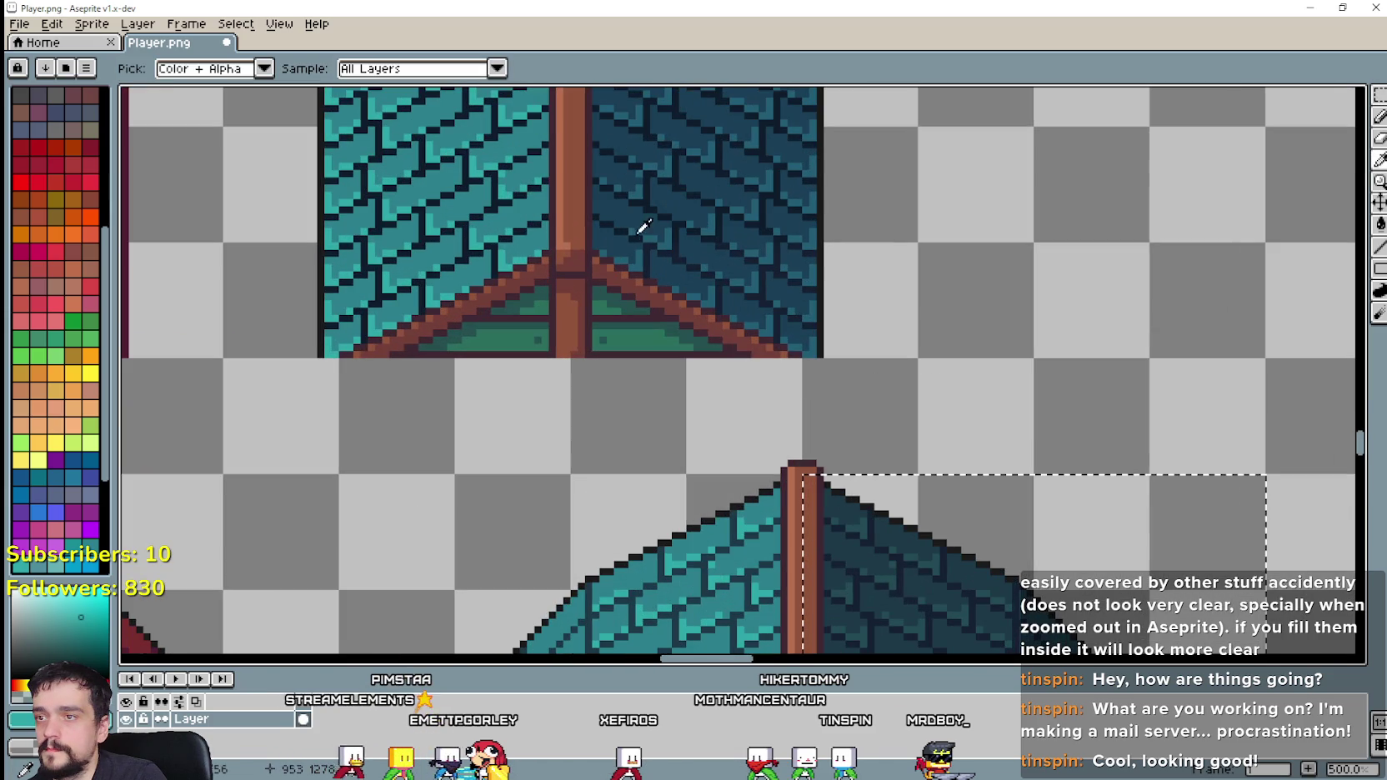
{"action": "scroll", "coordinate": [842, 313], "scroll_direction": "down", "scroll_amount": 2}
{"action": "scroll", "coordinate": [666, 261], "scroll_direction": "up", "scroll_amount": 2}
{"action": "scroll", "coordinate": [712, 266], "scroll_direction": "up", "scroll_amount": 1}
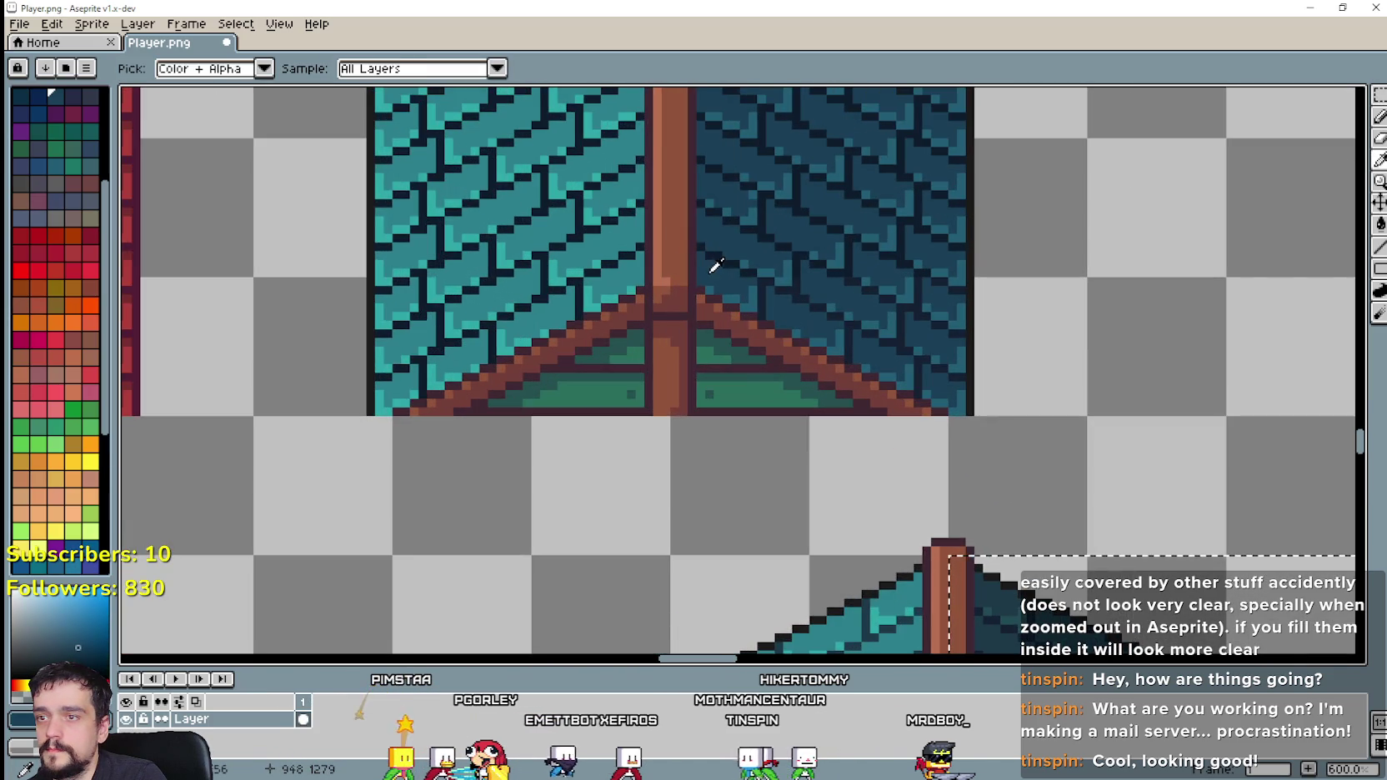
{"action": "scroll", "coordinate": [1006, 376], "scroll_direction": "down", "scroll_amount": 2}
{"action": "scroll", "coordinate": [1006, 377], "scroll_direction": "down", "scroll_amount": 1}
{"action": "scroll", "coordinate": [1069, 263], "scroll_direction": "up", "scroll_amount": 1}
Step: Fill that roof half with the dark teal sampled from the upper roof
{"action": "left_click", "coordinate": [1379, 223]}
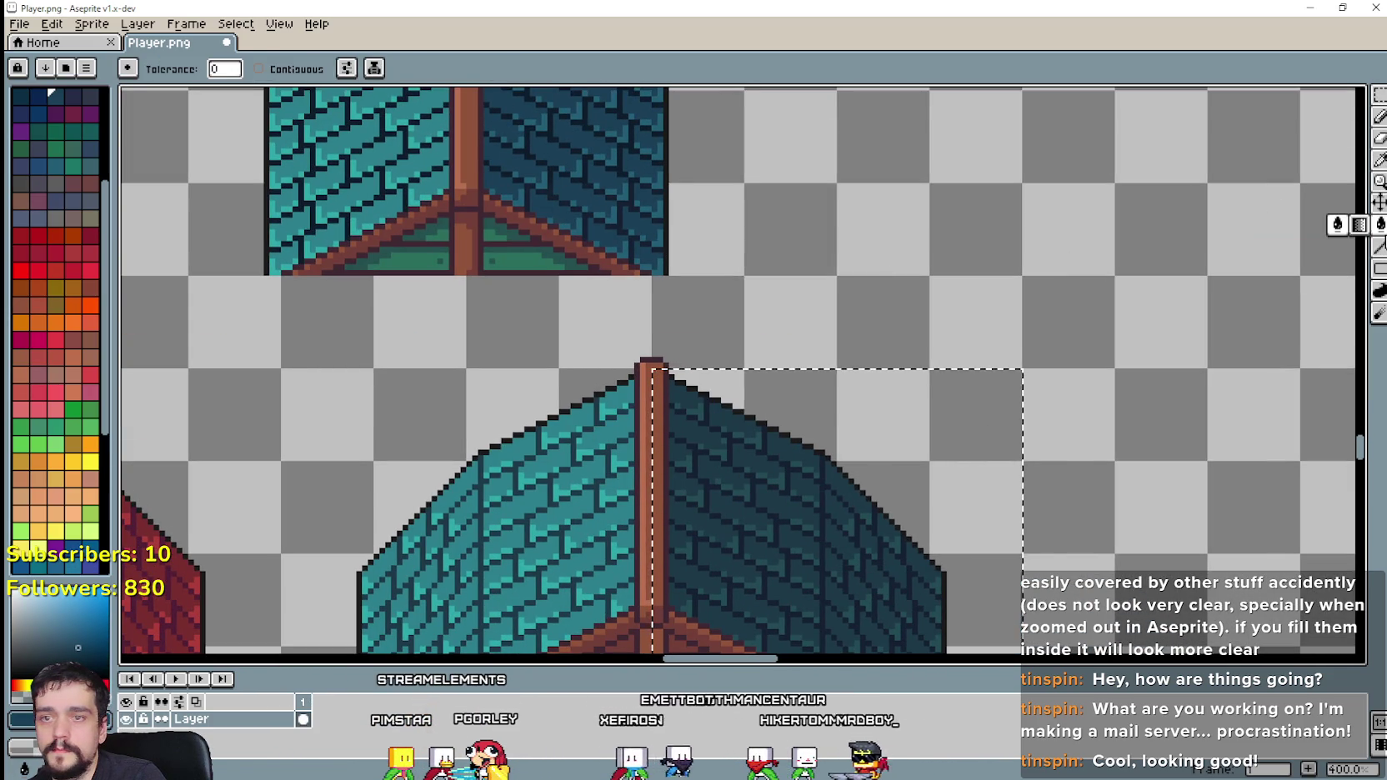
{"action": "scroll", "coordinate": [755, 417], "scroll_direction": "up", "scroll_amount": 1}
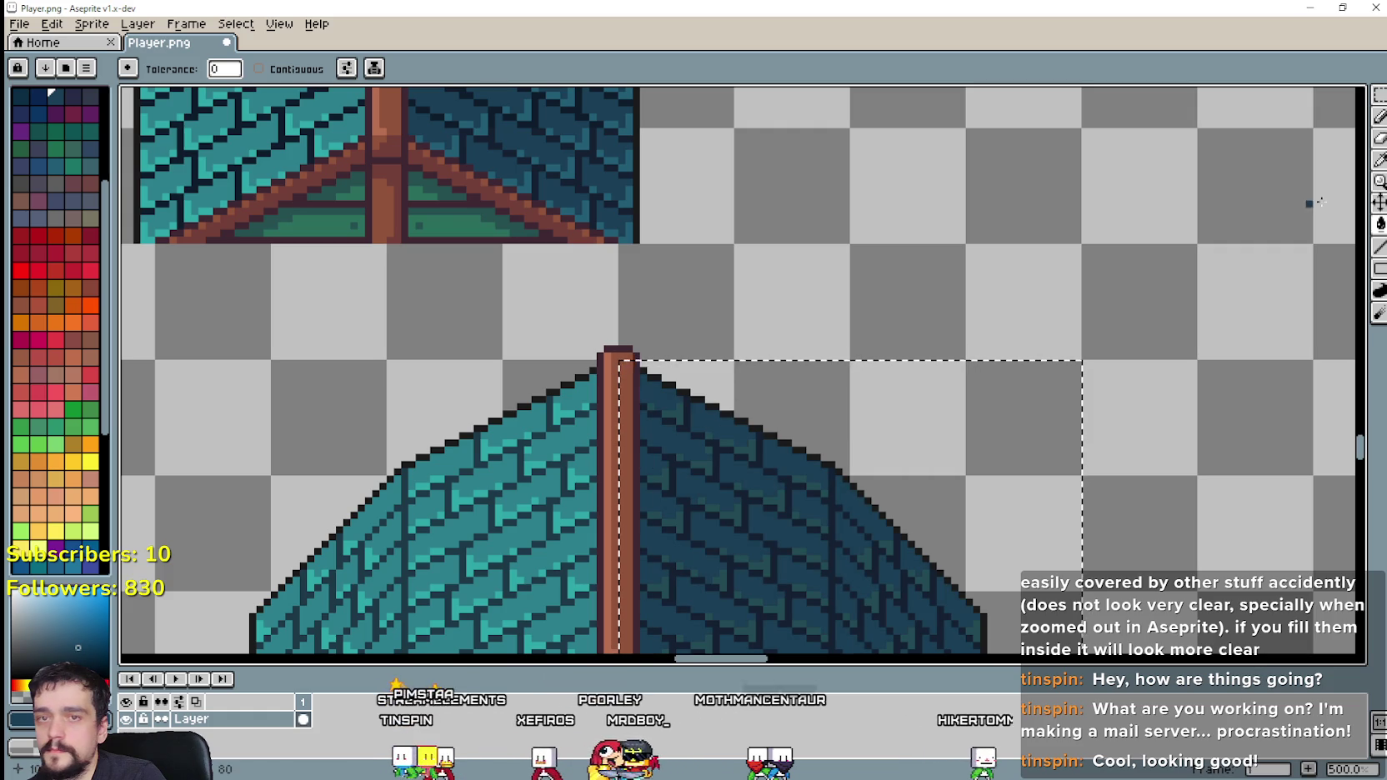
{"action": "key", "text": "i"}
{"action": "scroll", "coordinate": [584, 209], "scroll_direction": "up", "scroll_amount": 2}
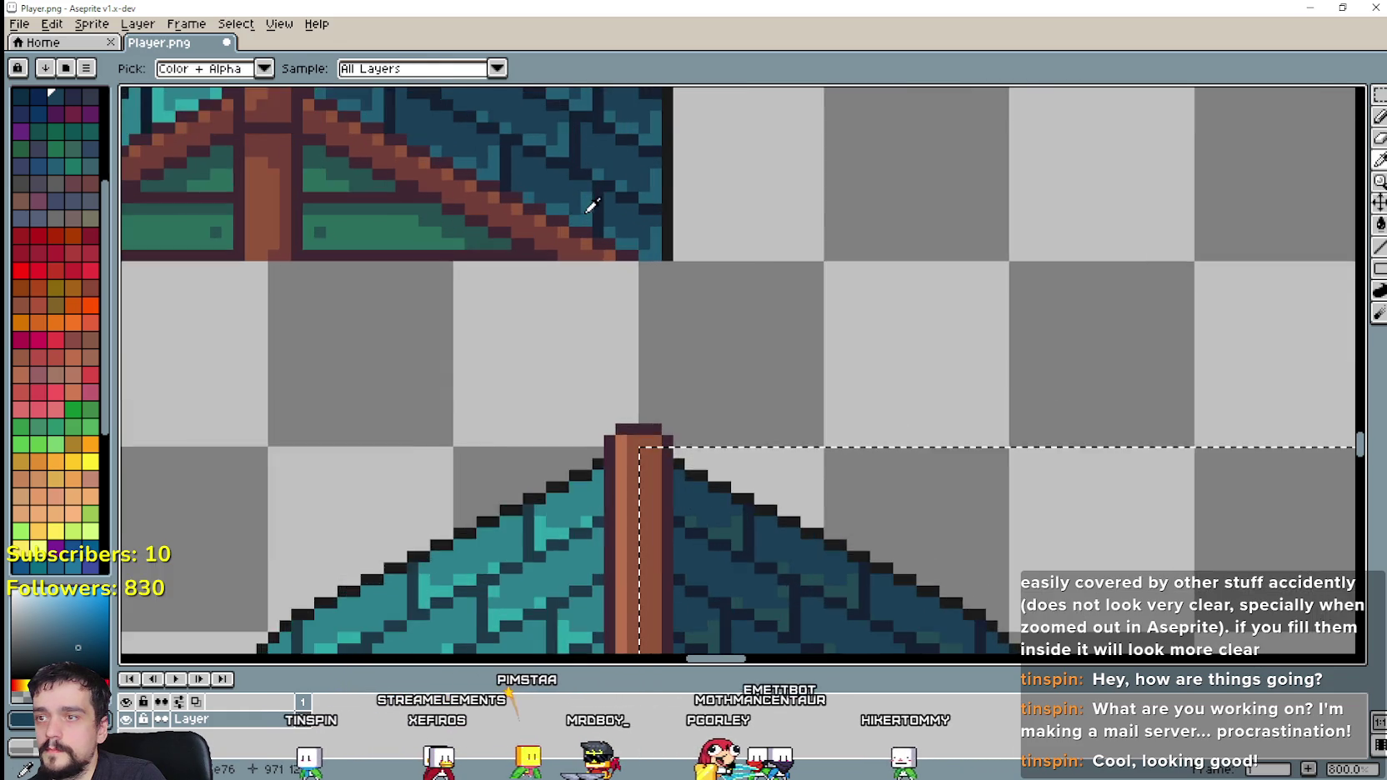
{"action": "scroll", "coordinate": [588, 209], "scroll_direction": "up", "scroll_amount": 3}
{"action": "scroll", "coordinate": [709, 259], "scroll_direction": "down", "scroll_amount": 3}
{"action": "scroll", "coordinate": [900, 321], "scroll_direction": "down", "scroll_amount": 1}
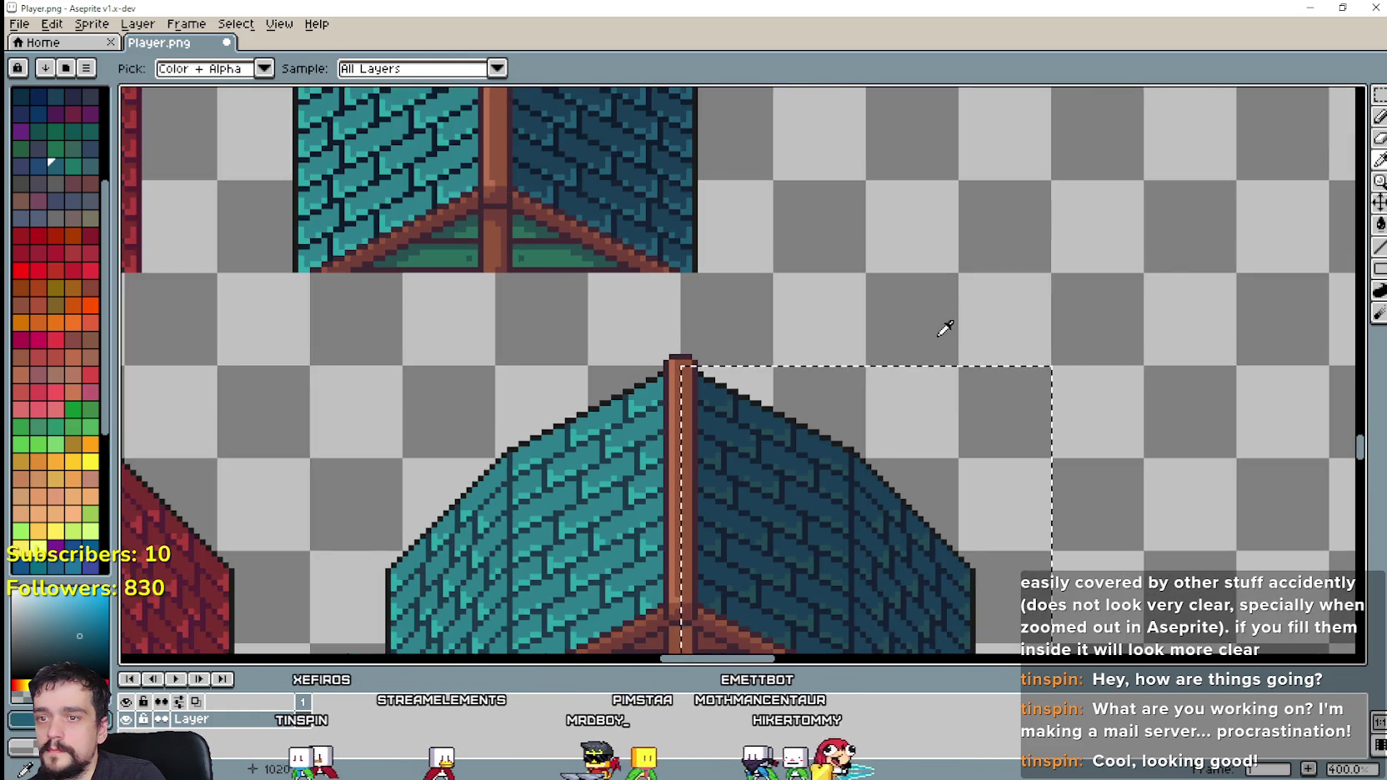
{"action": "scroll", "coordinate": [1043, 283], "scroll_direction": "down", "scroll_amount": 1}
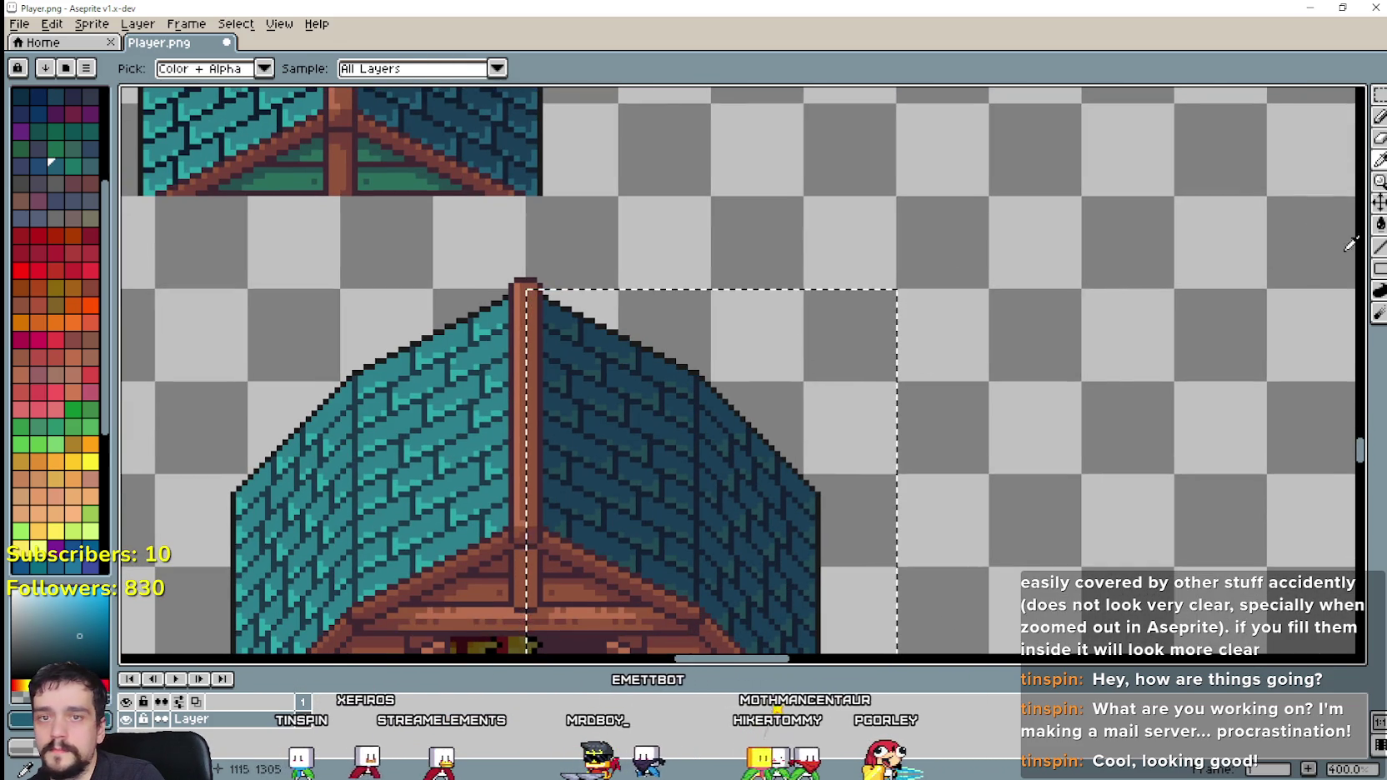
{"action": "key", "text": "g"}
{"action": "scroll", "coordinate": [562, 424], "scroll_direction": "up", "scroll_amount": 2}
{"action": "scroll", "coordinate": [562, 424], "scroll_direction": "down", "scroll_amount": 1}
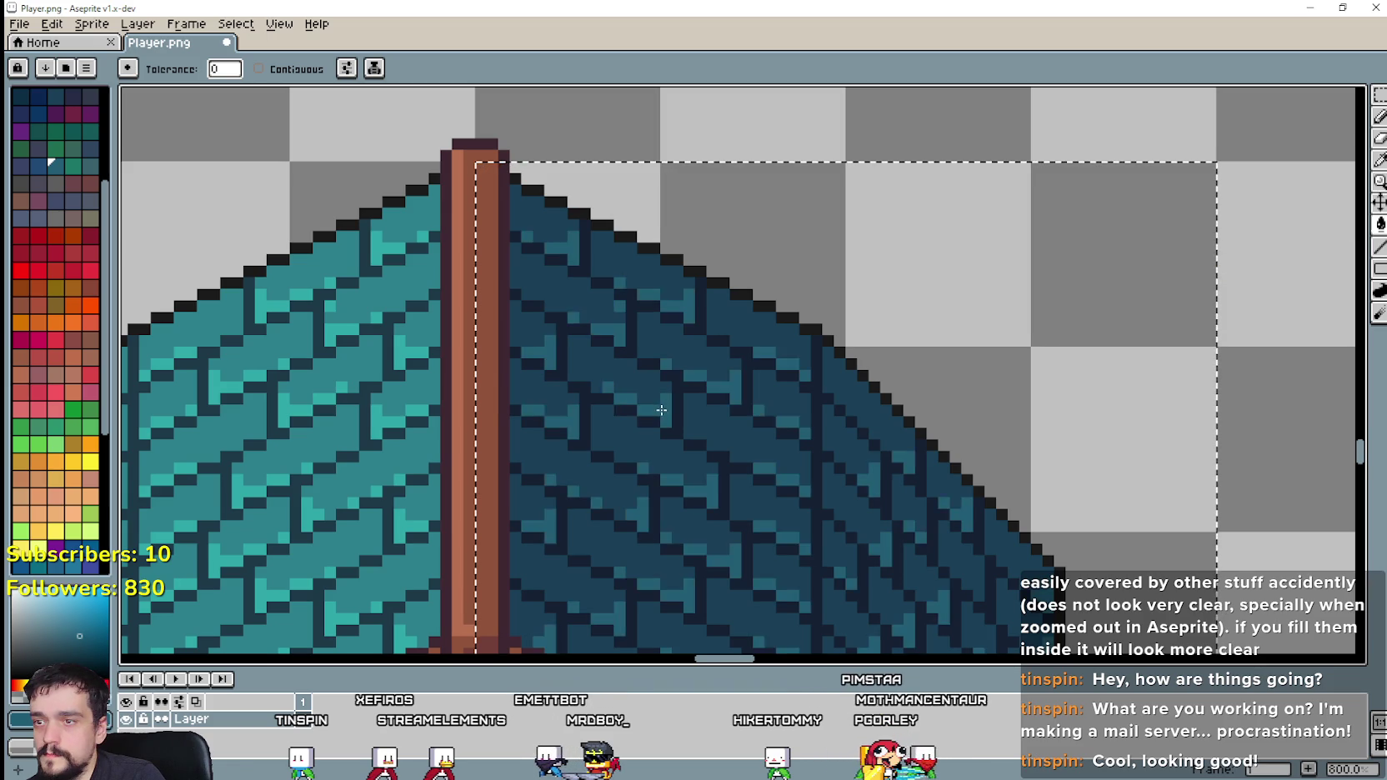
{"action": "scroll", "coordinate": [1089, 191], "scroll_direction": "down", "scroll_amount": 1}
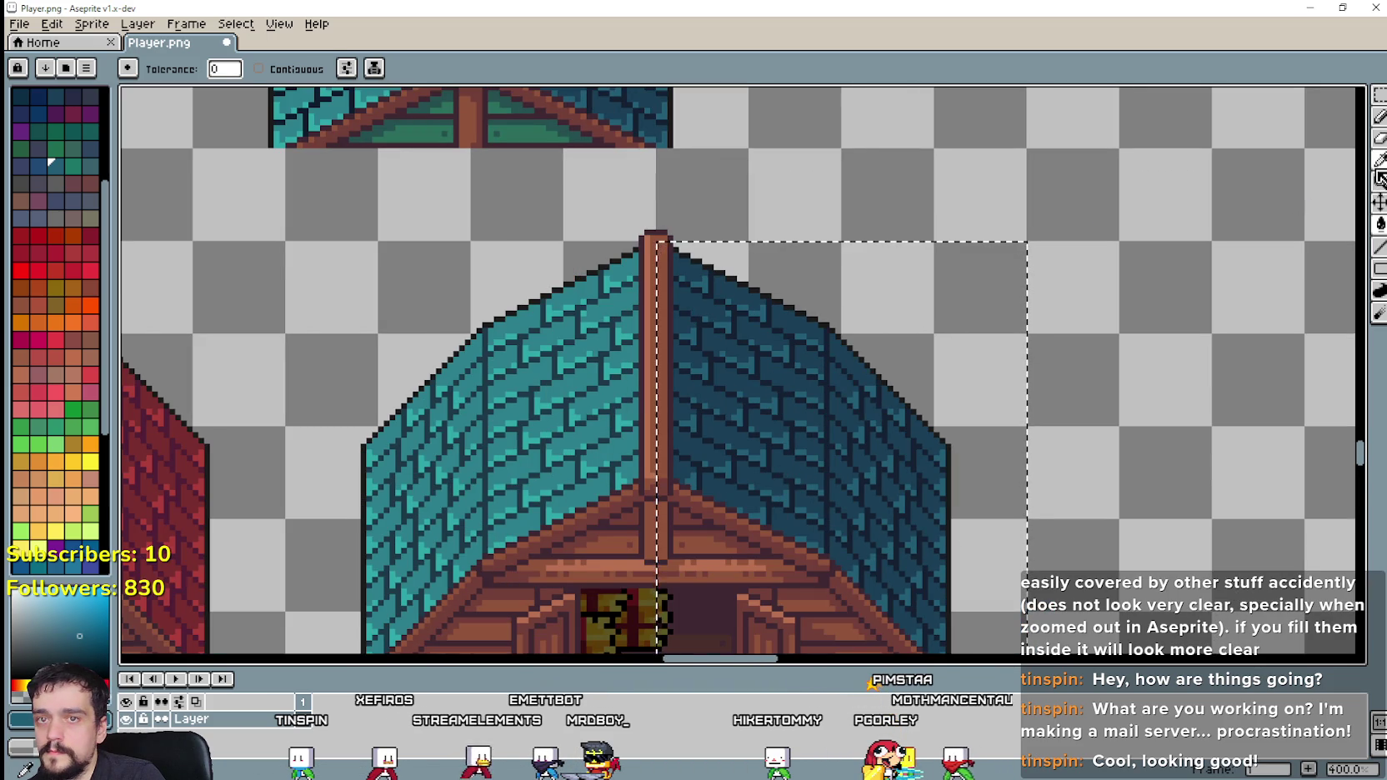
{"action": "left_click", "coordinate": [1380, 159]}
{"action": "scroll", "coordinate": [768, 222], "scroll_direction": "up", "scroll_amount": 2}
{"action": "scroll", "coordinate": [589, 217], "scroll_direction": "up", "scroll_amount": 3}
{"action": "scroll", "coordinate": [620, 217], "scroll_direction": "up", "scroll_amount": 1}
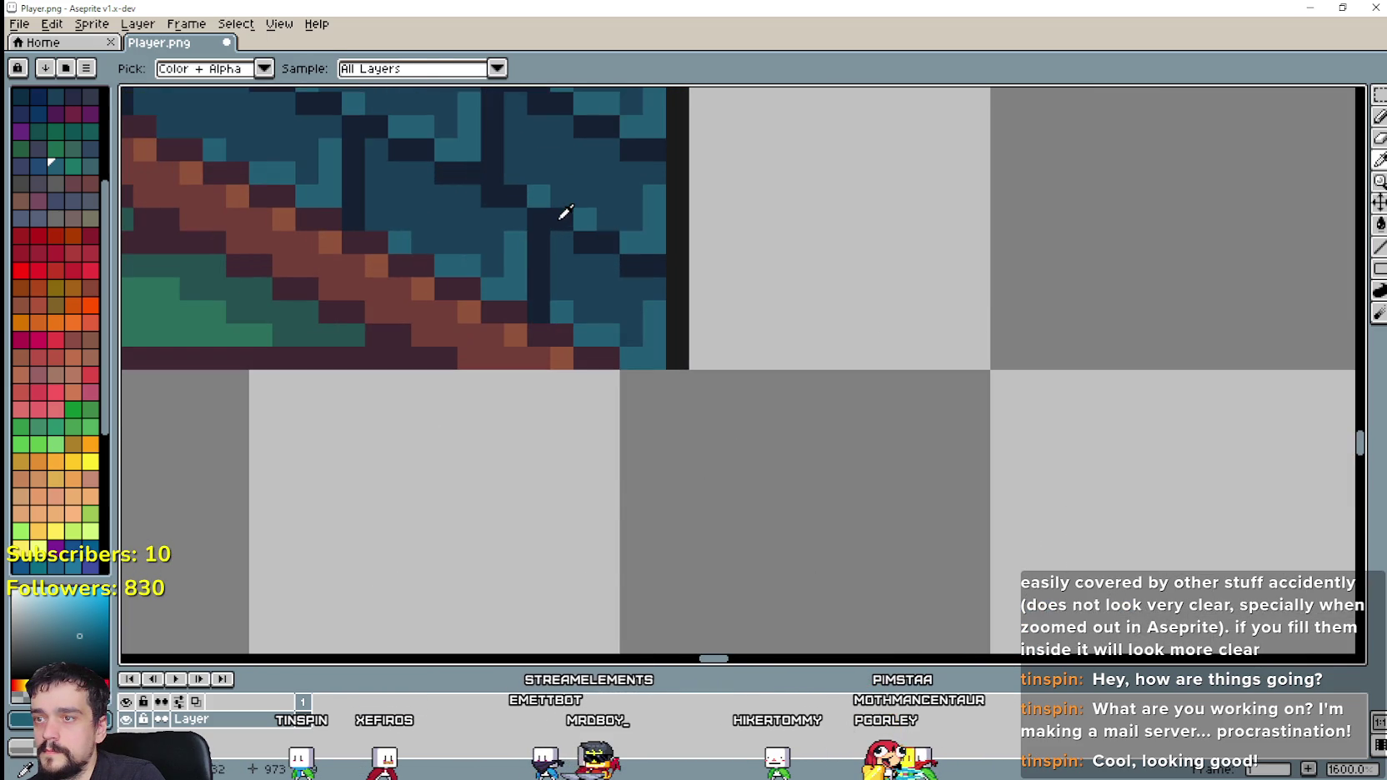
{"action": "scroll", "coordinate": [584, 250], "scroll_direction": "down", "scroll_amount": 2}
{"action": "scroll", "coordinate": [751, 309], "scroll_direction": "down", "scroll_amount": 1}
{"action": "scroll", "coordinate": [833, 283], "scroll_direction": "down", "scroll_amount": 1}
{"action": "scroll", "coordinate": [784, 350], "scroll_direction": "up", "scroll_amount": 1}
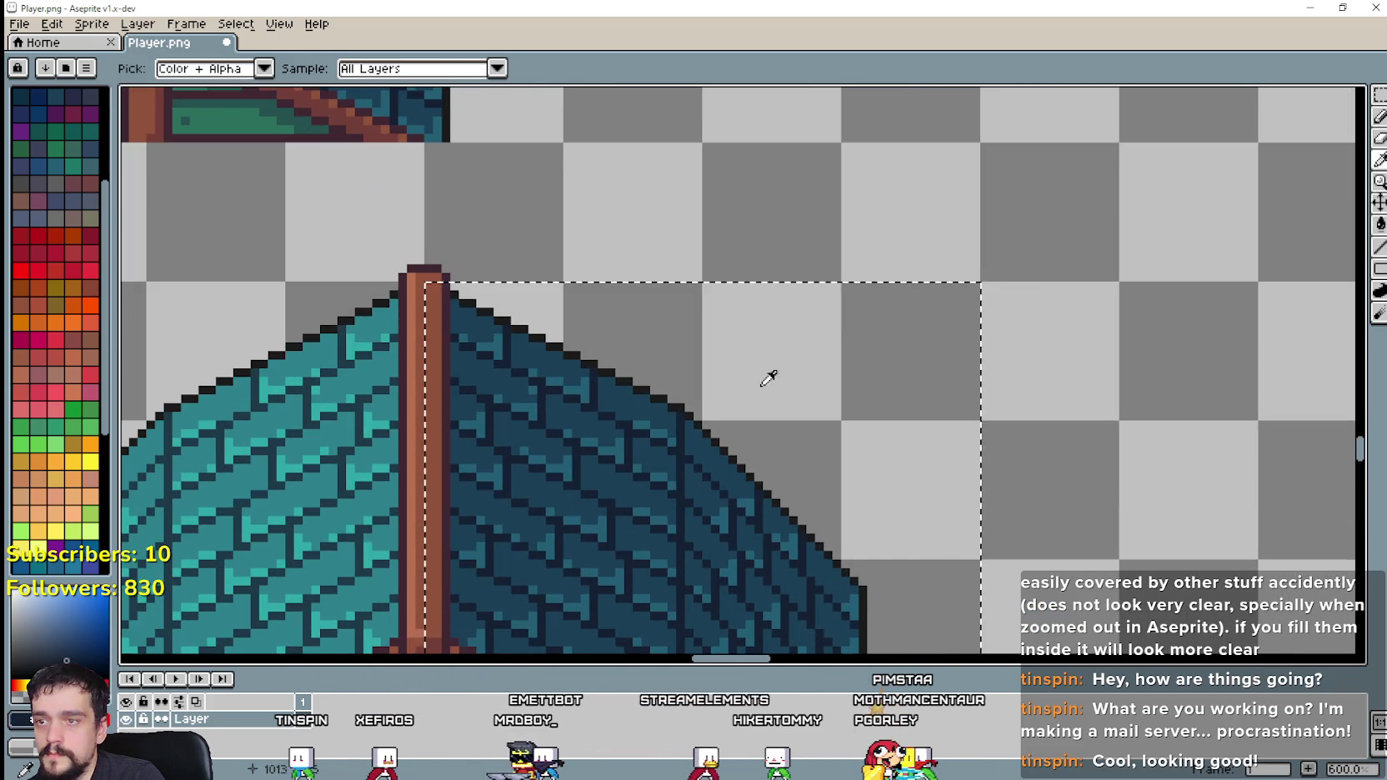
{"action": "key", "text": "g"}
{"action": "scroll", "coordinate": [696, 444], "scroll_direction": "up", "scroll_amount": 4}
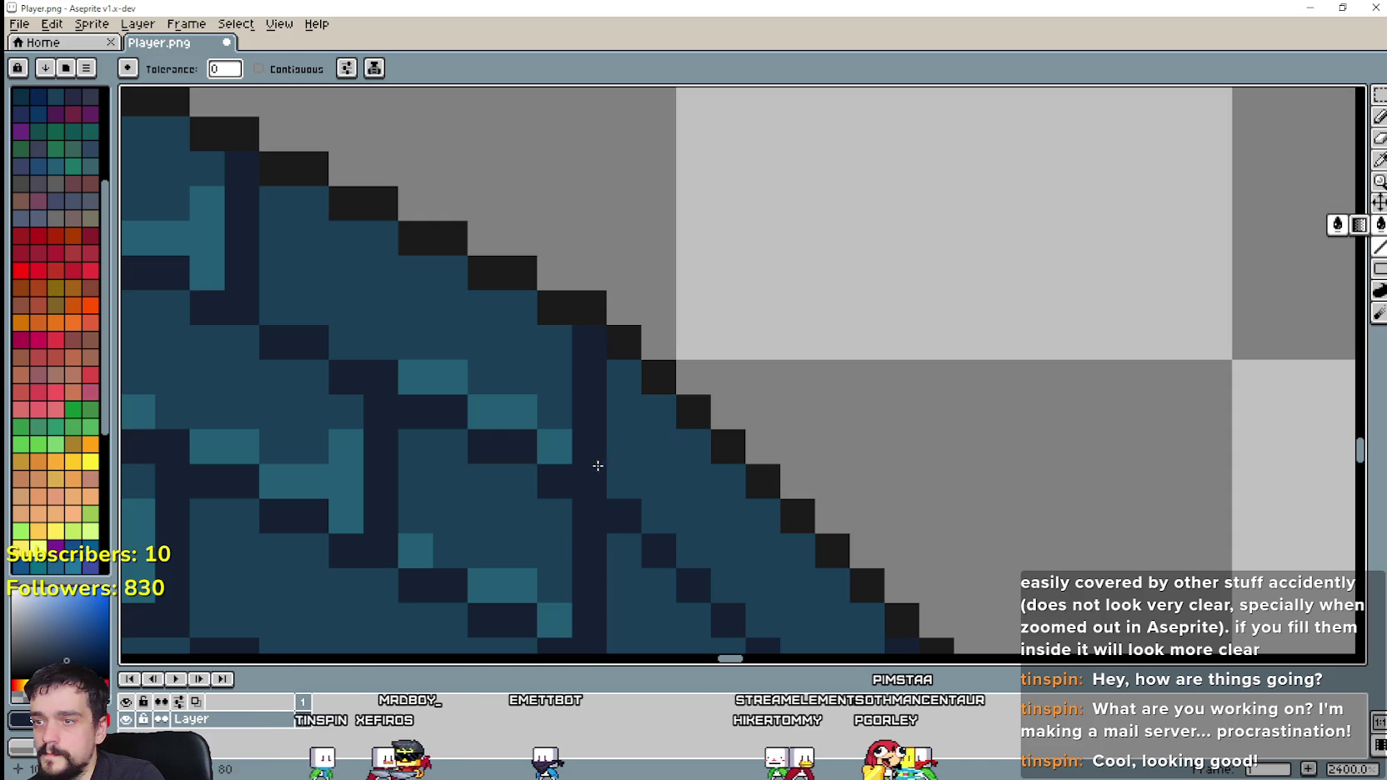
{"action": "scroll", "coordinate": [598, 465], "scroll_direction": "down", "scroll_amount": 5}
{"action": "scroll", "coordinate": [633, 467], "scroll_direction": "down", "scroll_amount": 2}
{"action": "scroll", "coordinate": [676, 468], "scroll_direction": "down", "scroll_amount": 1}
{"action": "scroll", "coordinate": [715, 469], "scroll_direction": "down", "scroll_amount": 2}
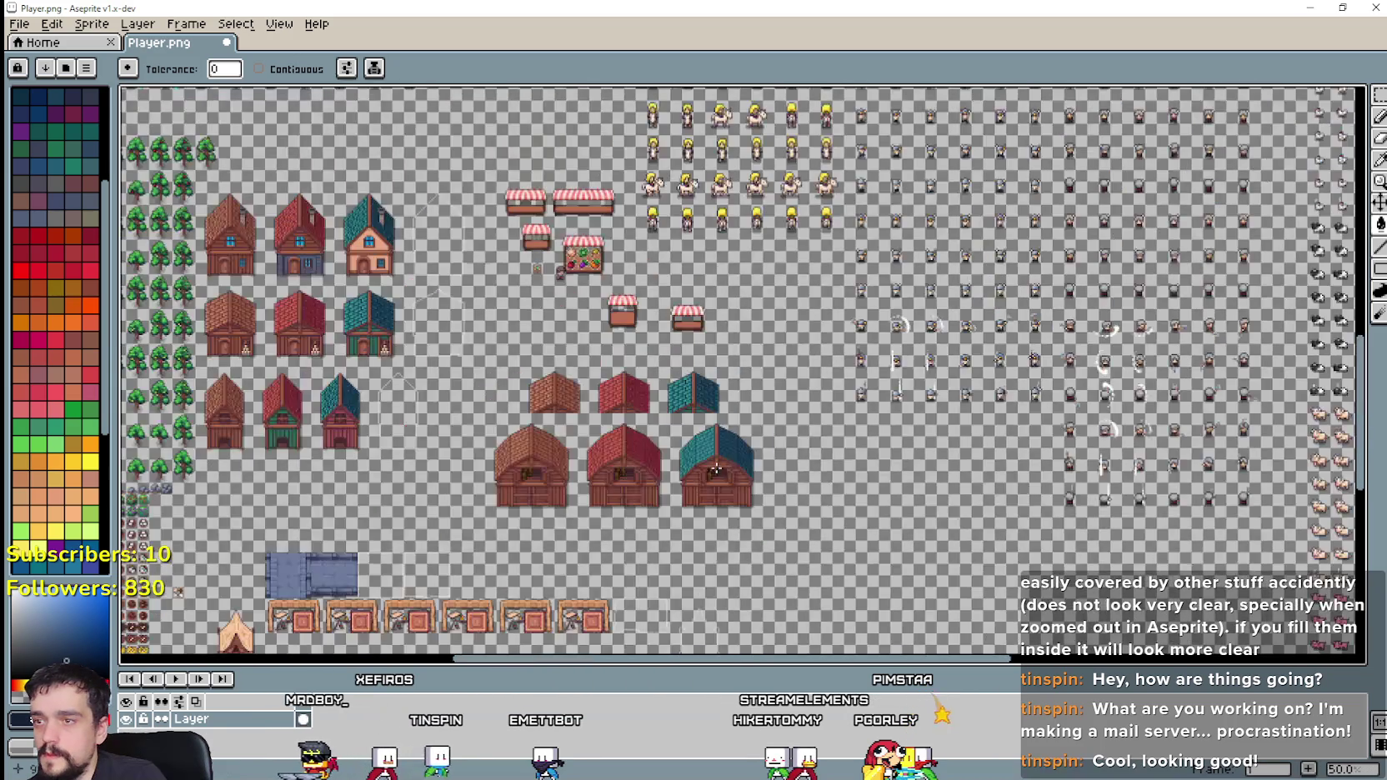
Step: Cut the three small loose roofs out of the sheet
{"action": "key", "text": "m"}
{"action": "scroll", "coordinate": [660, 540], "scroll_direction": "up", "scroll_amount": 1}
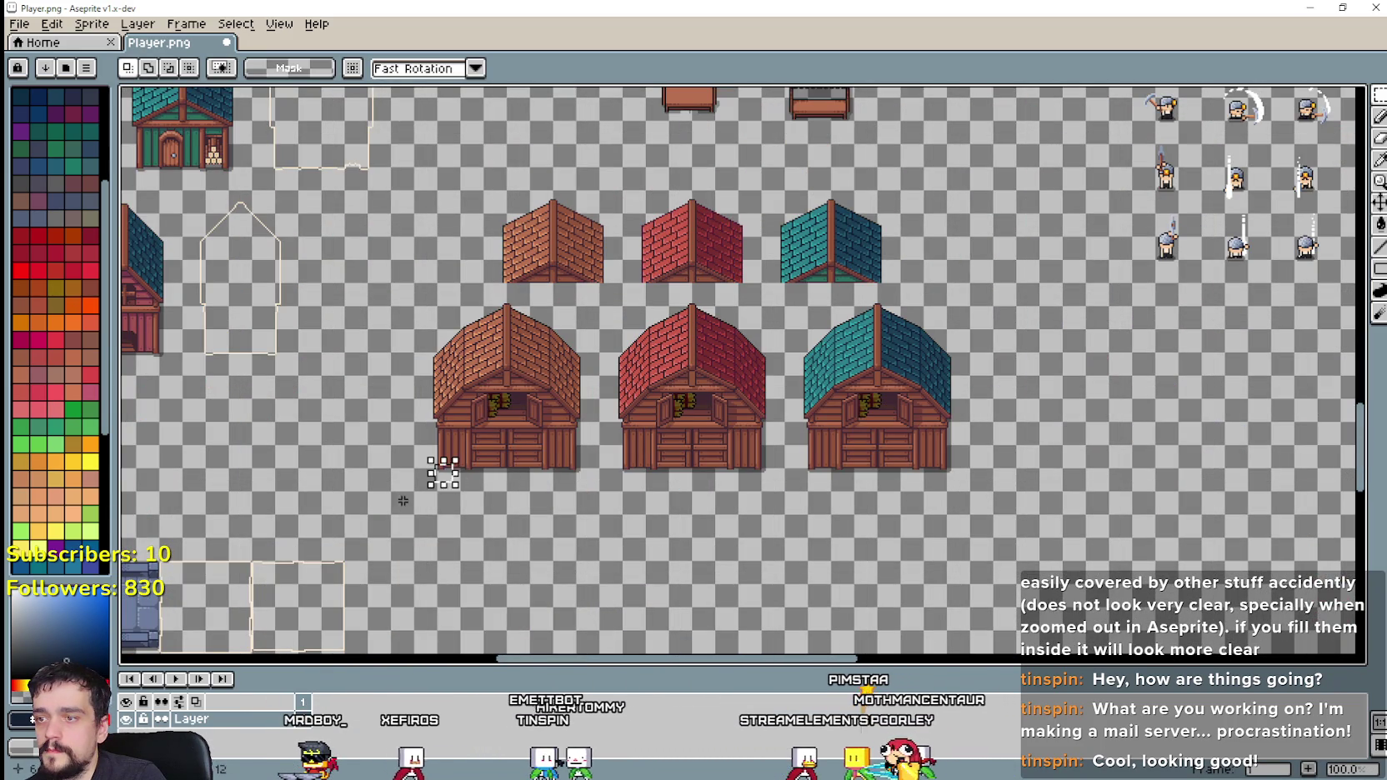
{"action": "left_click_drag", "start_coordinate": [493, 272], "coordinate": [902, 196]}
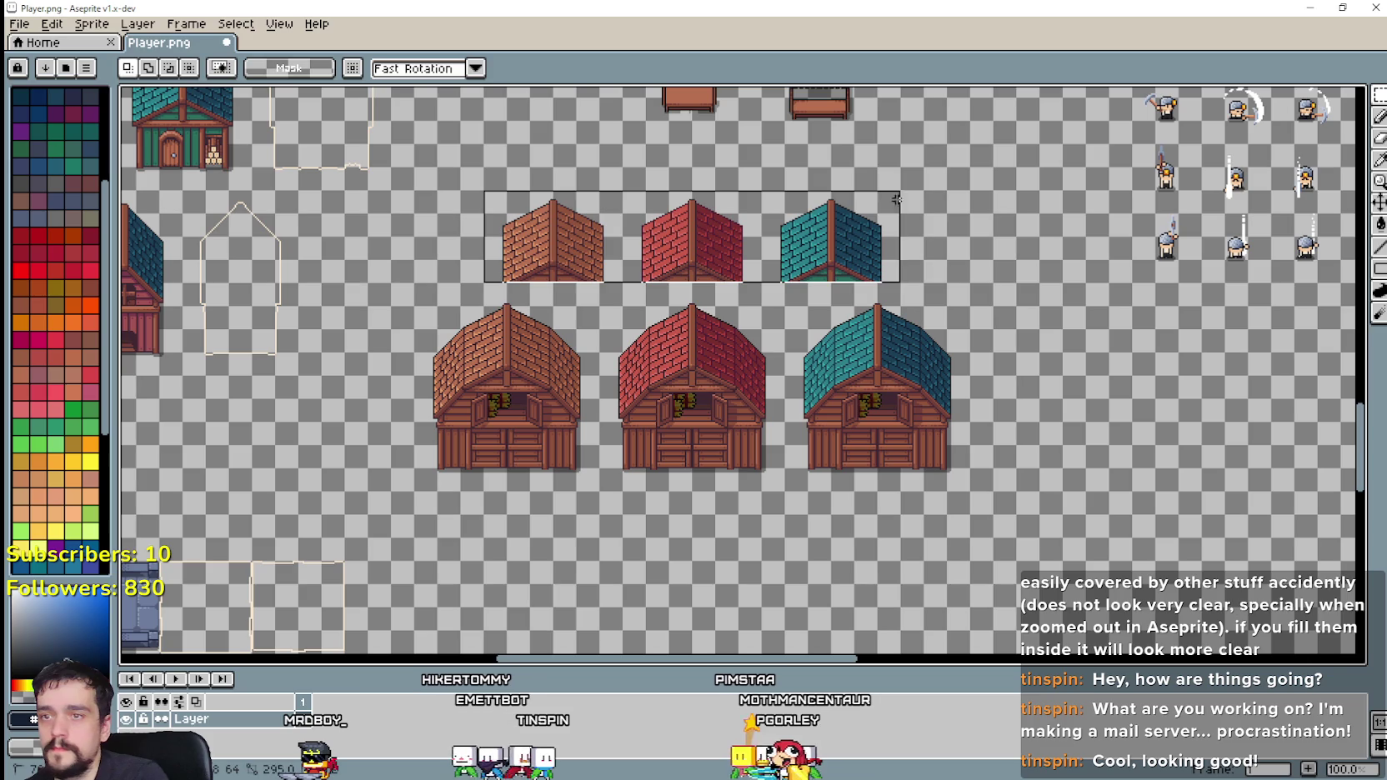
{"action": "key", "text": "ctrl+x"}
Step: Place a copy of the left brown barn to the right of the teal barn
{"action": "left_click_drag", "start_coordinate": [411, 493], "coordinate": [603, 280]}
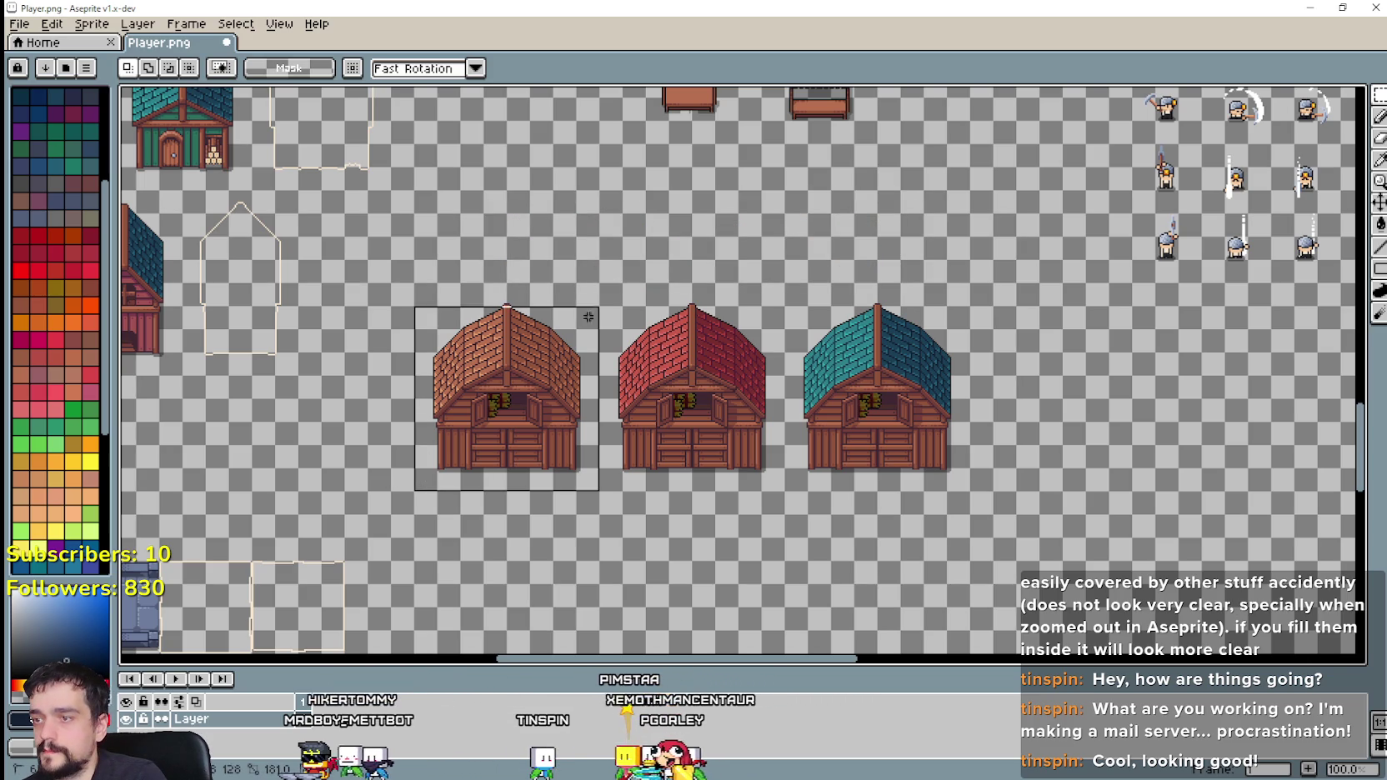
{"action": "left_click_drag", "start_coordinate": [472, 380], "coordinate": [1028, 380]}
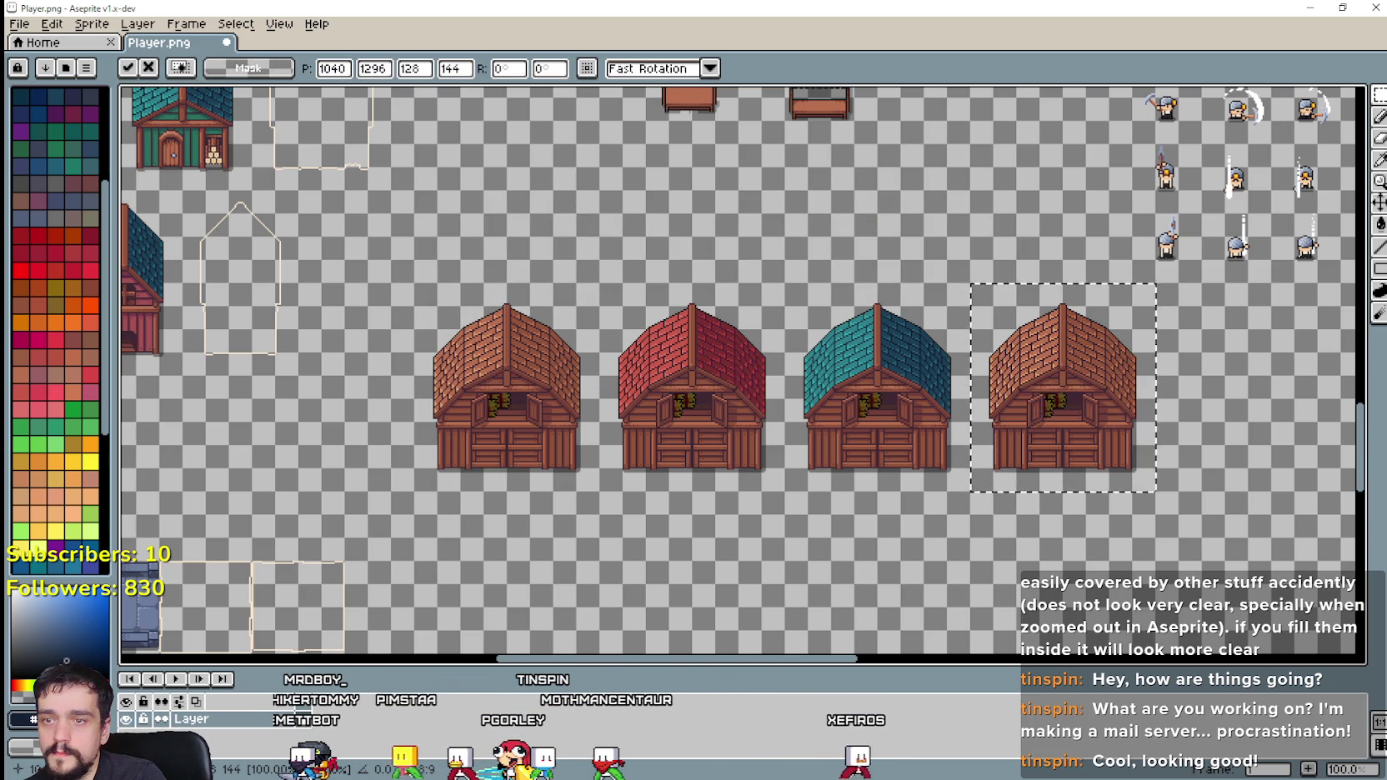
{"action": "scroll", "coordinate": [983, 389], "scroll_direction": "up", "scroll_amount": 1}
{"action": "scroll", "coordinate": [476, 437], "scroll_direction": "up", "scroll_amount": 1}
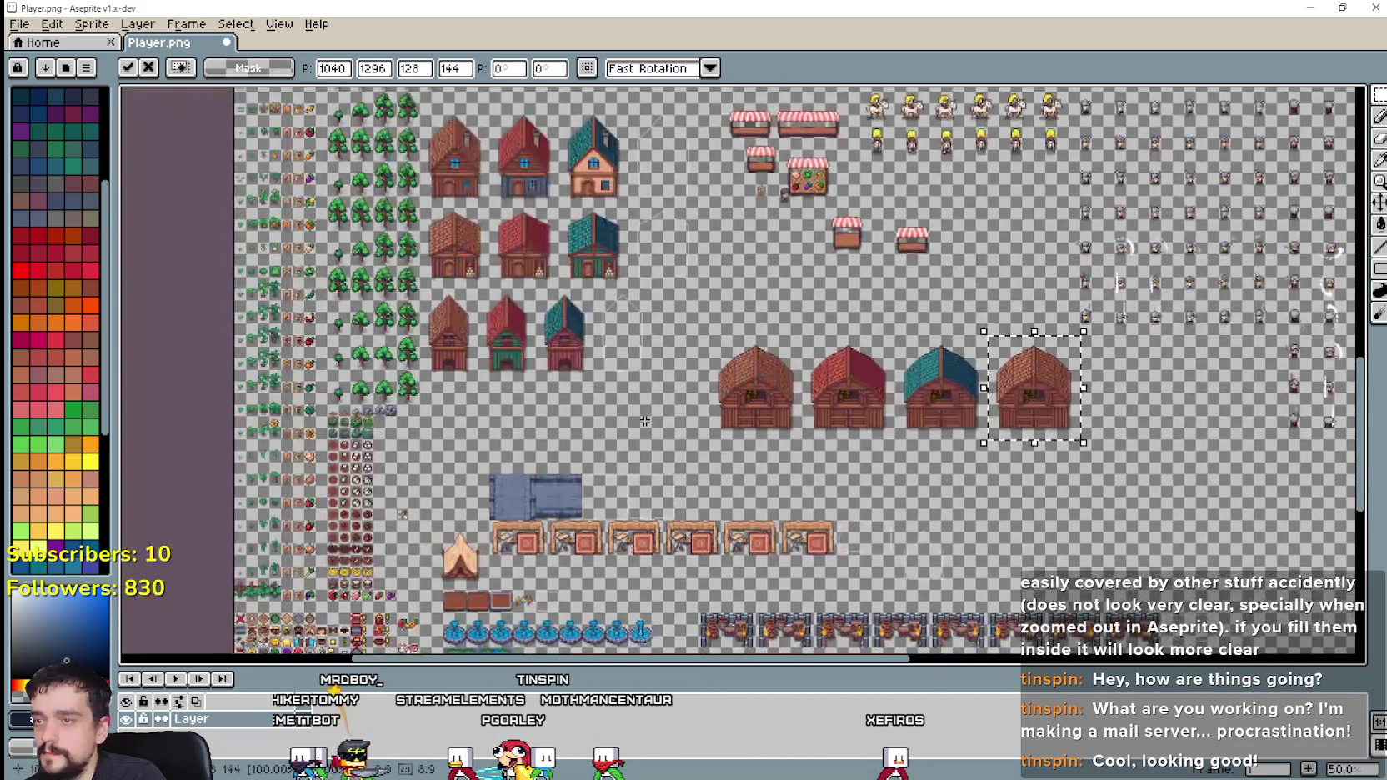
{"action": "key", "text": "Return"}
{"action": "scroll", "coordinate": [477, 384], "scroll_direction": "up", "scroll_amount": 1}
{"action": "scroll", "coordinate": [478, 334], "scroll_direction": "up", "scroll_amount": 1}
{"action": "scroll", "coordinate": [480, 277], "scroll_direction": "up", "scroll_amount": 1}
{"action": "scroll", "coordinate": [769, 325], "scroll_direction": "left", "scroll_amount": 5}
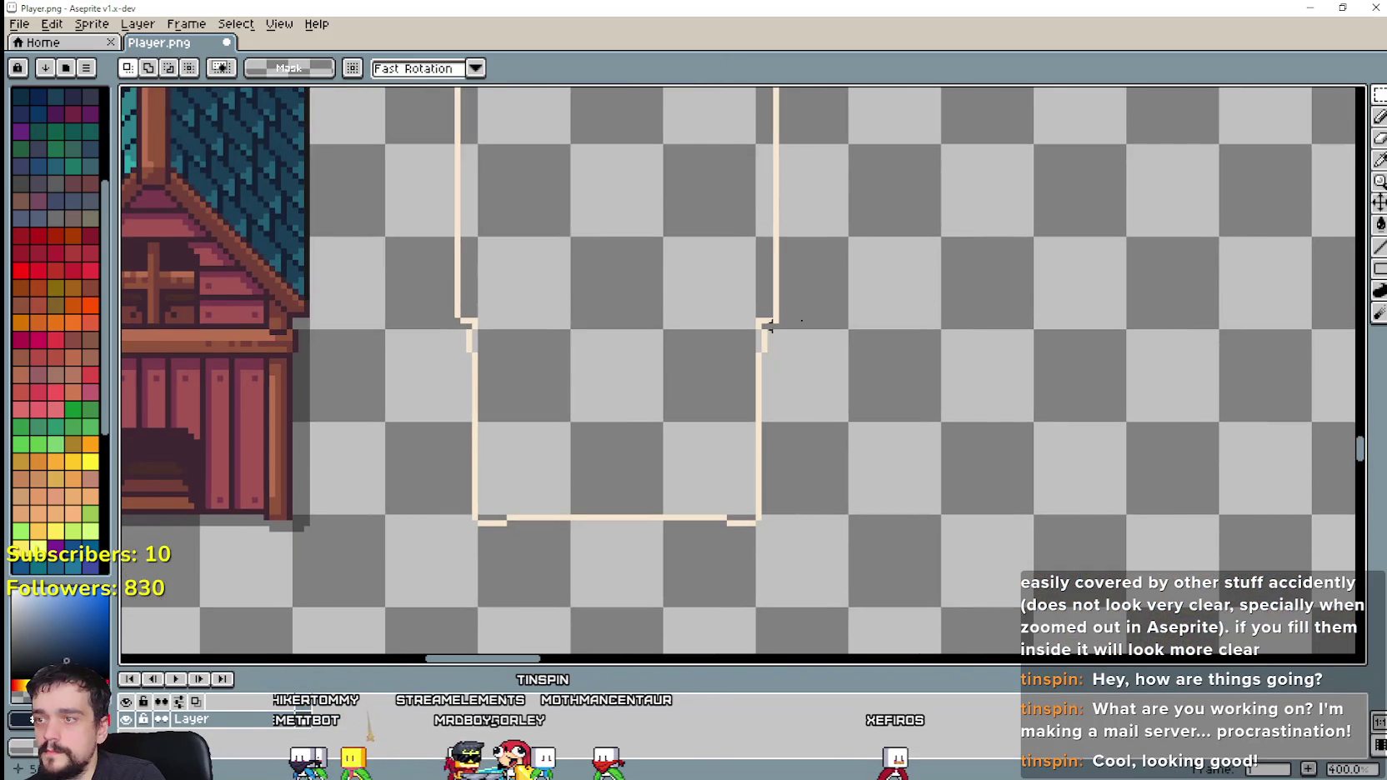
Step: Pick the cream colour from the sprite with the Eyedropper
{"action": "key", "text": "i"}
{"action": "scroll", "coordinate": [775, 409], "scroll_direction": "up", "scroll_amount": 2}
{"action": "scroll", "coordinate": [707, 402], "scroll_direction": "up", "scroll_amount": 1}
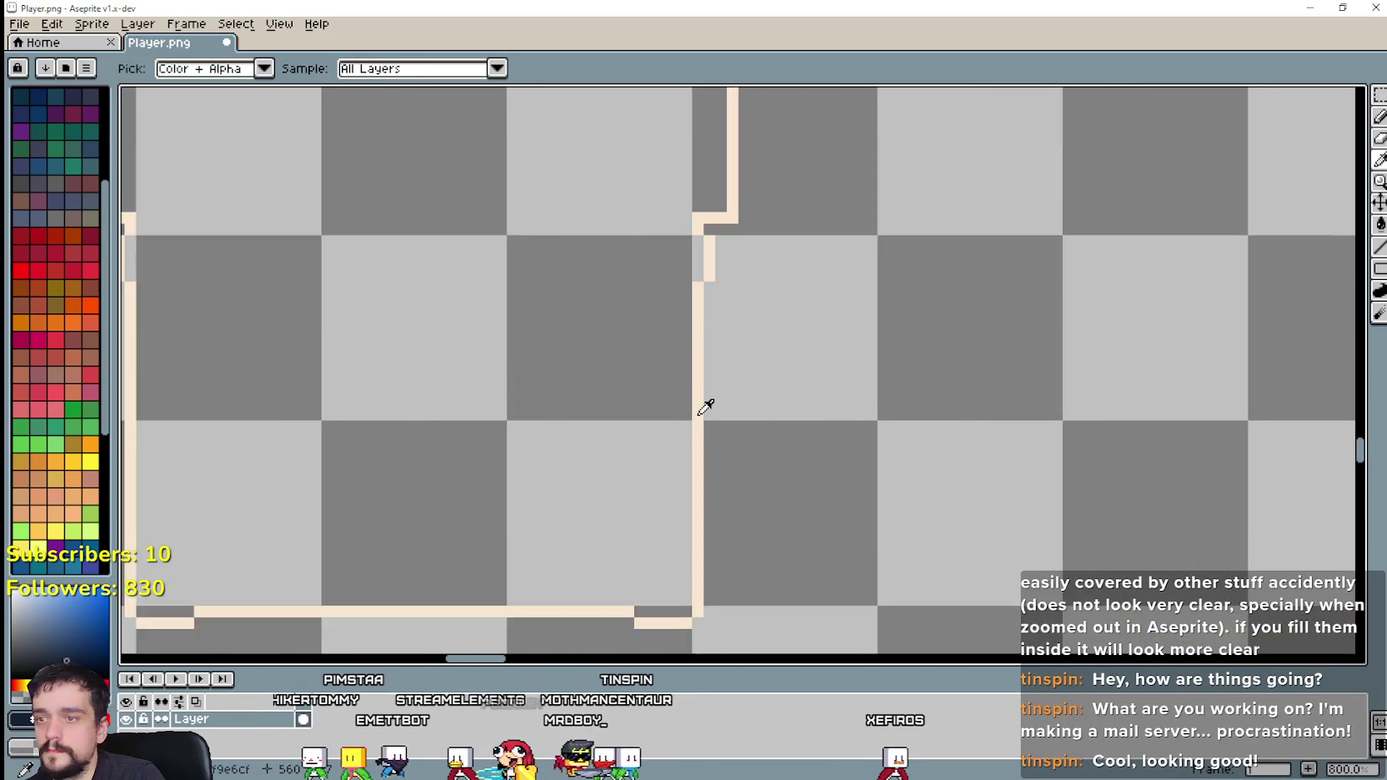
{"action": "scroll", "coordinate": [707, 406], "scroll_direction": "up", "scroll_amount": 4}
{"action": "scroll", "coordinate": [707, 406], "scroll_direction": "down", "scroll_amount": 3}
{"action": "scroll", "coordinate": [709, 413], "scroll_direction": "down", "scroll_amount": 2}
{"action": "scroll", "coordinate": [708, 415], "scroll_direction": "down", "scroll_amount": 3}
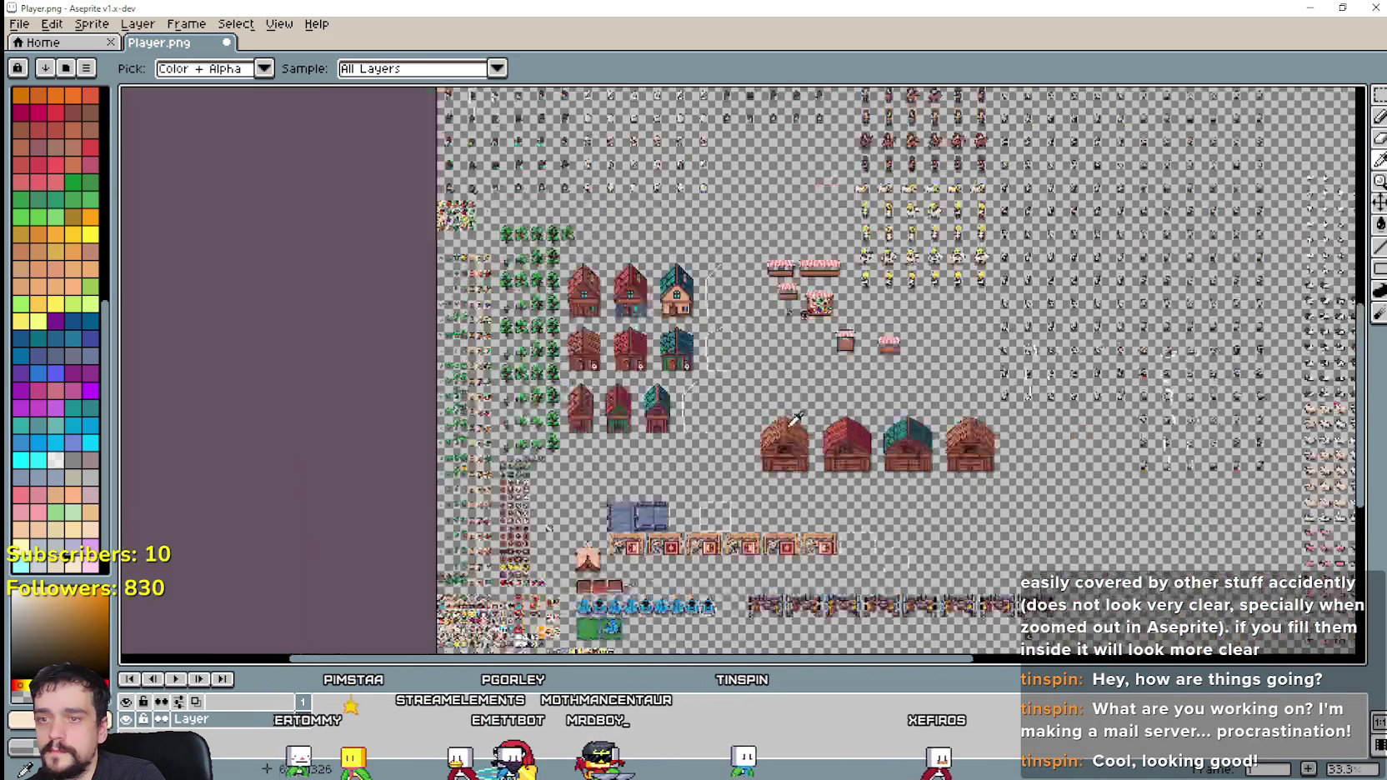
{"action": "scroll", "coordinate": [805, 449], "scroll_direction": "down", "scroll_amount": 1}
{"action": "scroll", "coordinate": [804, 449], "scroll_direction": "up", "scroll_amount": 5}
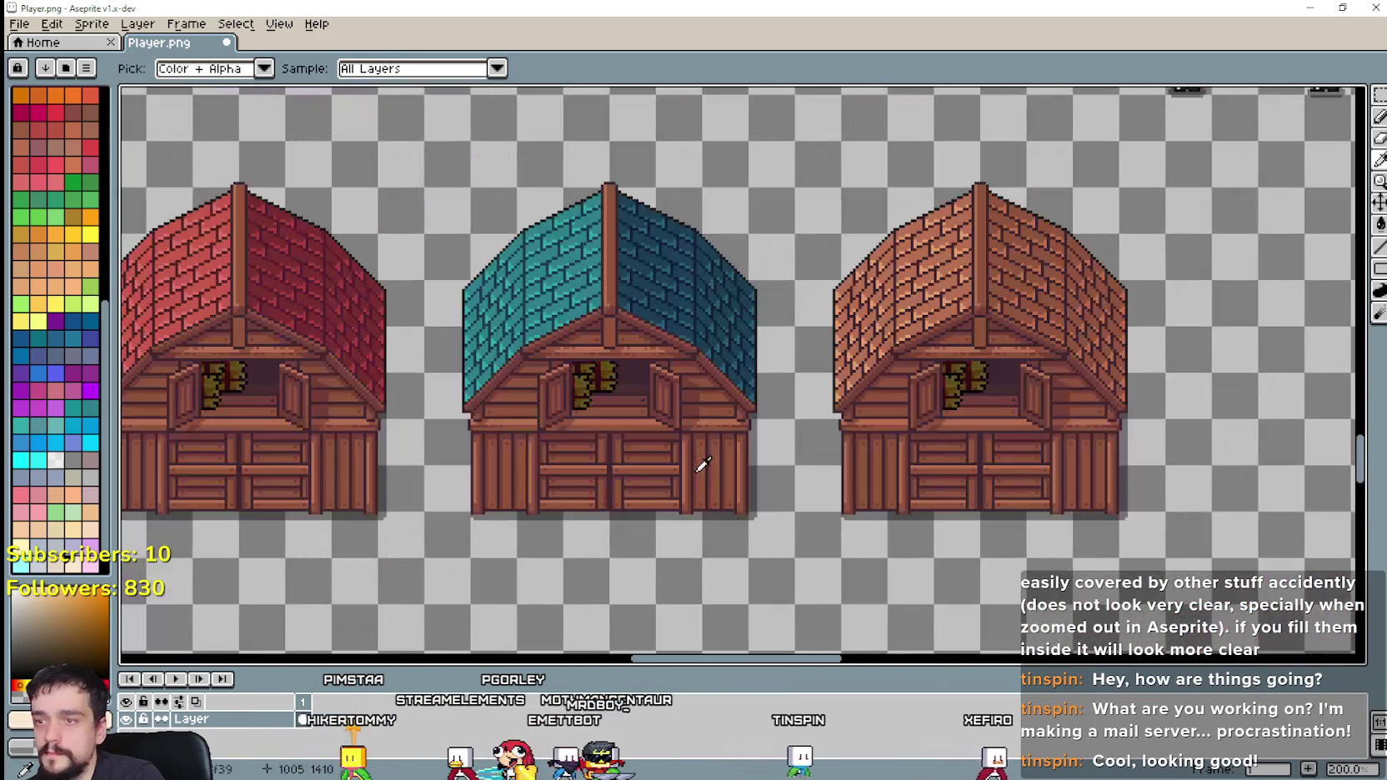
Step: Draw cream lines along the copied barn's right and left roof slopes
{"action": "left_click", "coordinate": [1380, 117]}
{"action": "left_click_drag", "start_coordinate": [590, 302], "coordinate": [699, 385]}
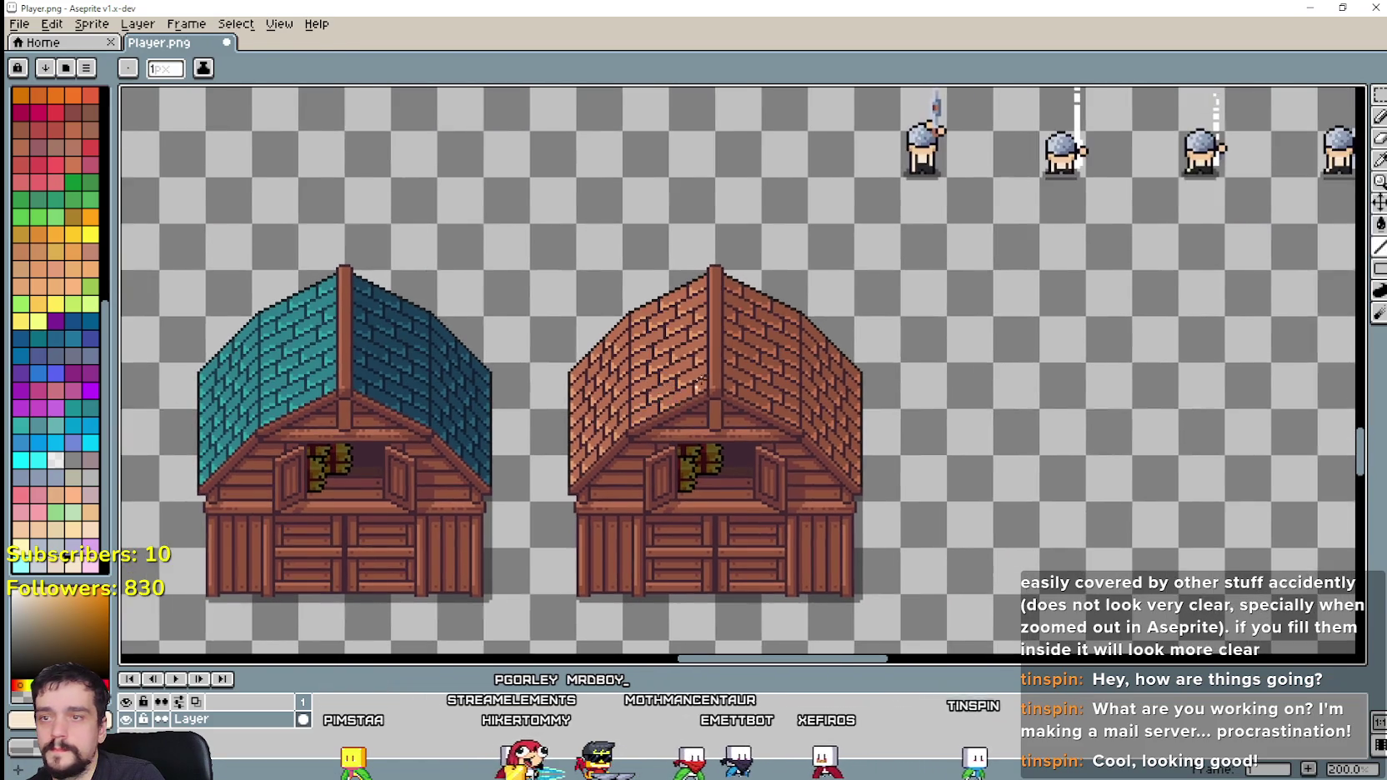
{"action": "scroll", "coordinate": [700, 366], "scroll_direction": "up", "scroll_amount": 1}
{"action": "scroll", "coordinate": [704, 317], "scroll_direction": "up", "scroll_amount": 1}
{"action": "scroll", "coordinate": [709, 250], "scroll_direction": "up", "scroll_amount": 2}
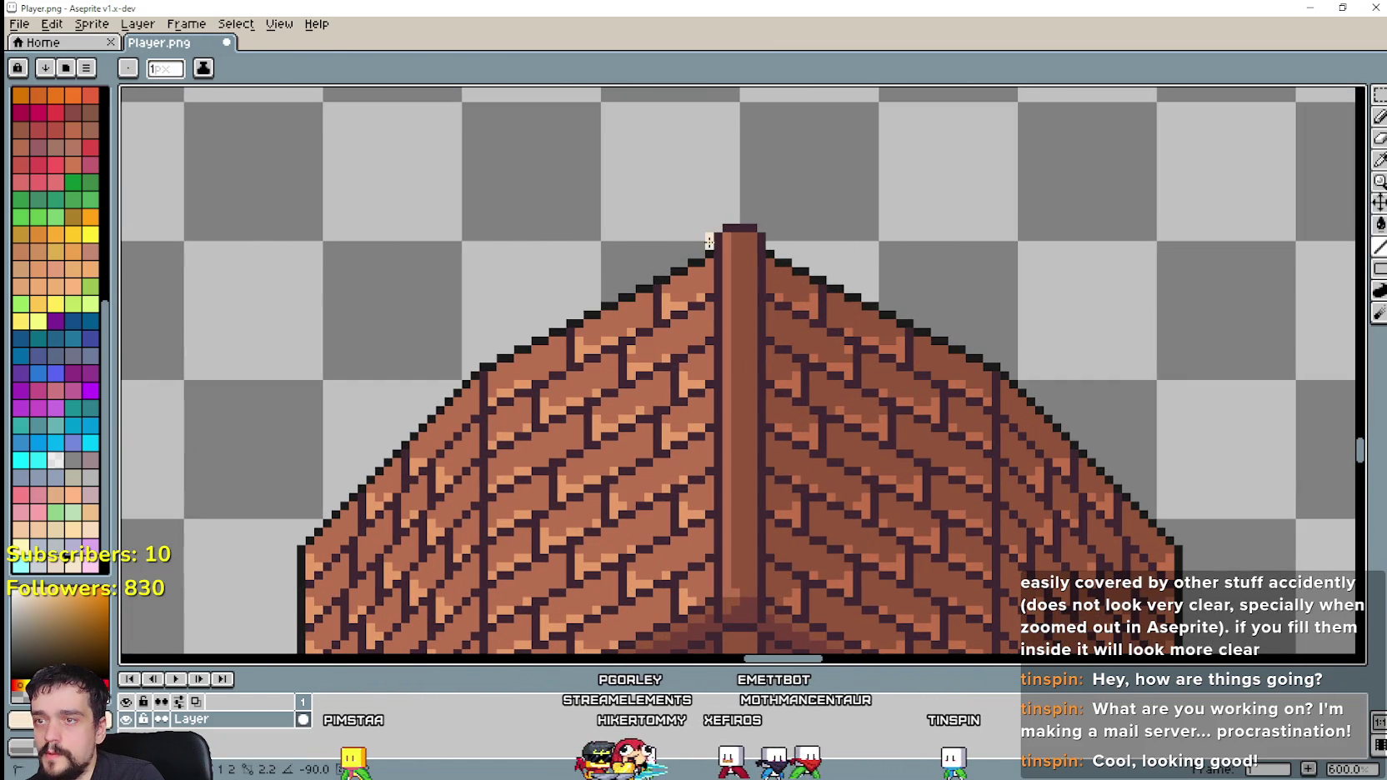
{"action": "left_click_drag", "start_coordinate": [727, 220], "coordinate": [753, 220]}
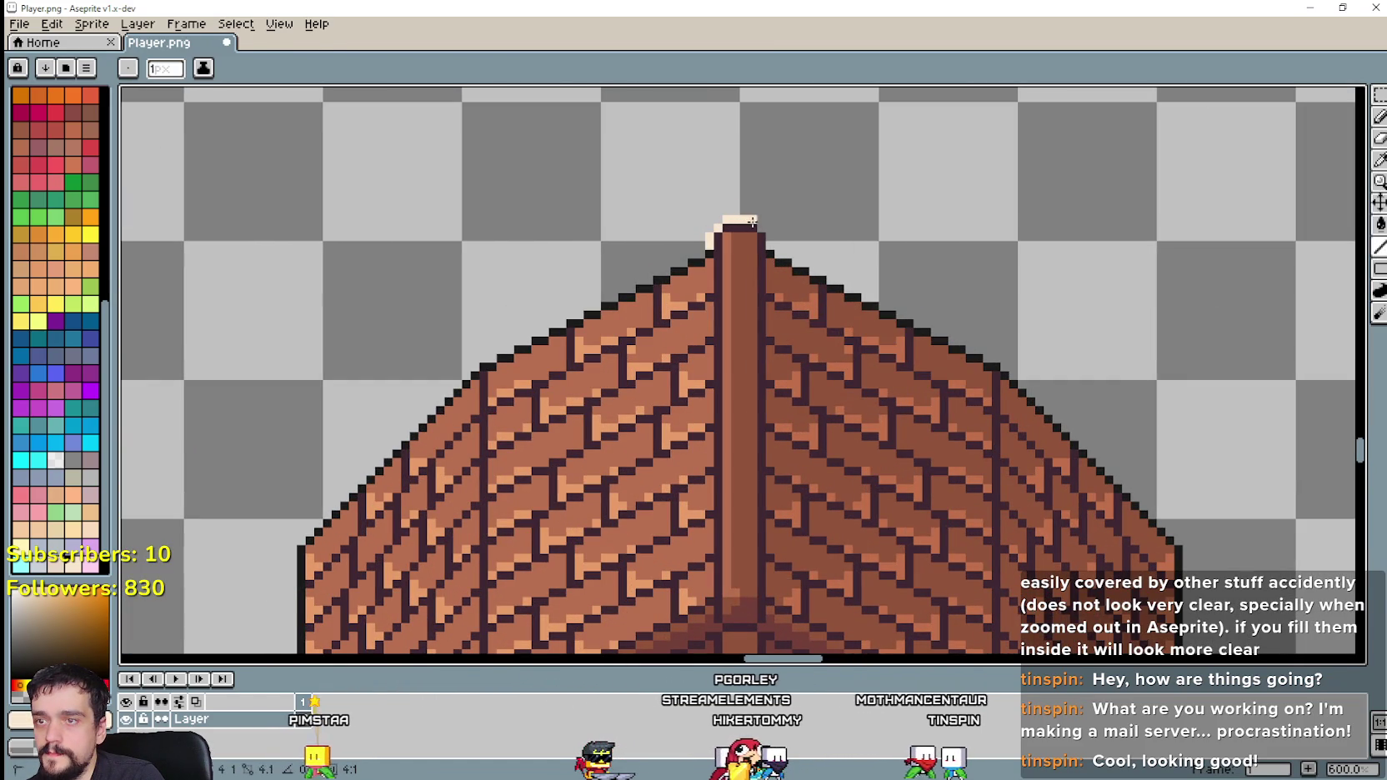
{"action": "key", "text": "ctrl+z"}
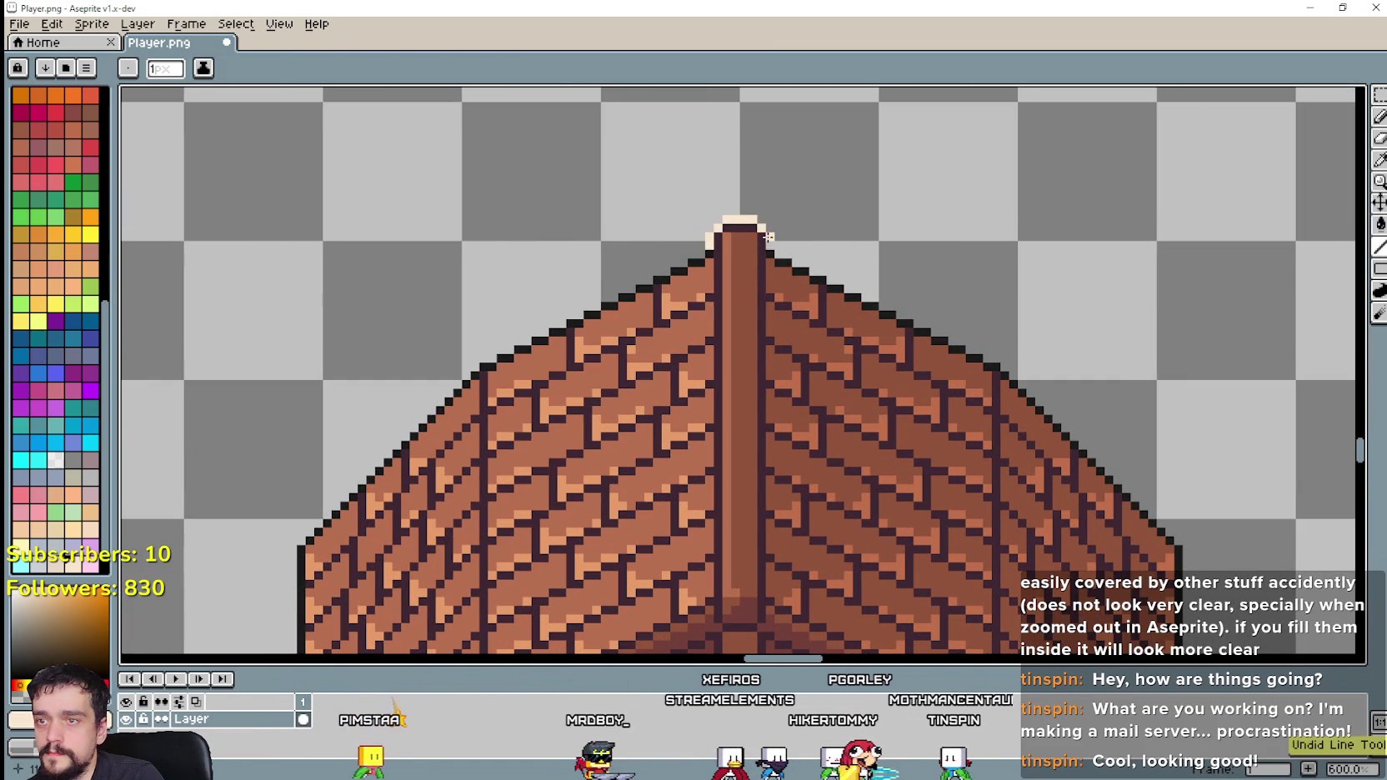
{"action": "left_click_drag", "start_coordinate": [777, 252], "coordinate": [1002, 333]}
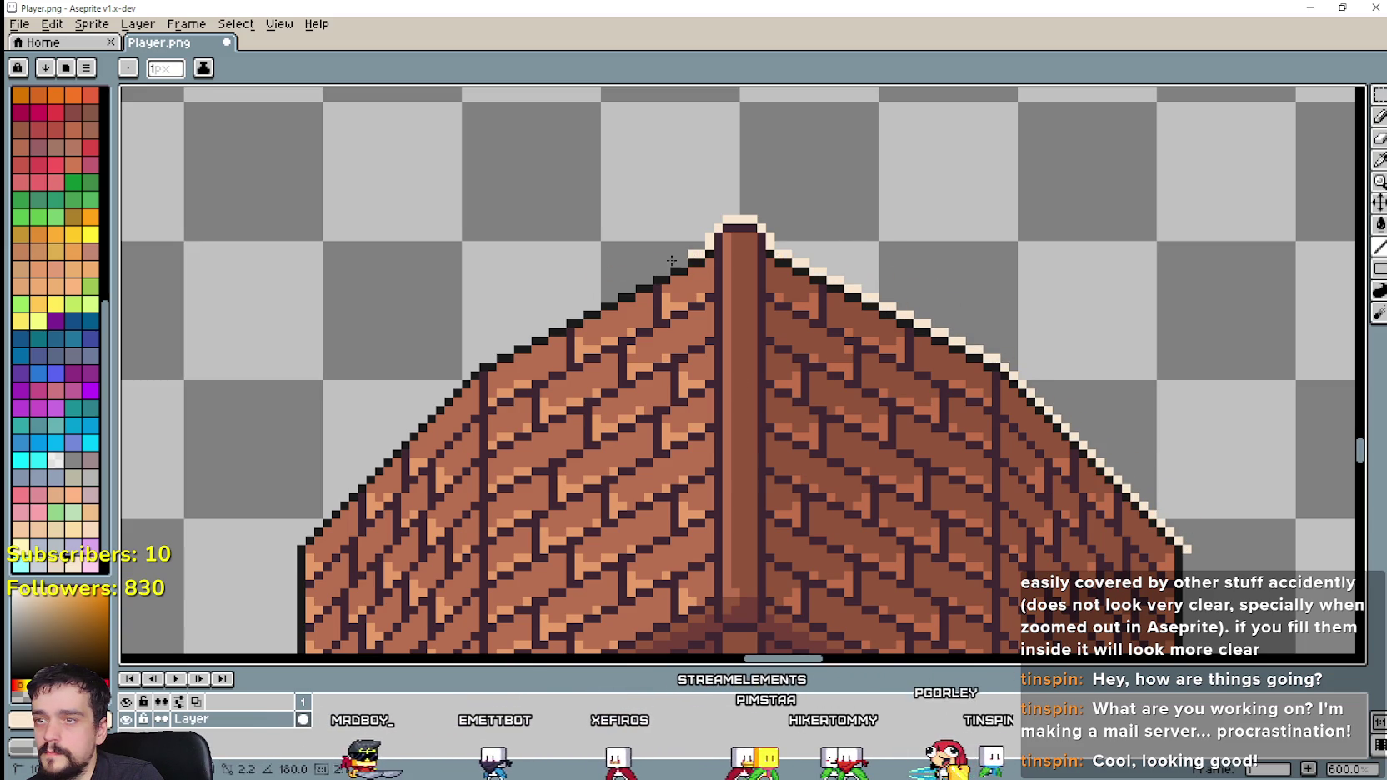
{"action": "left_click_drag", "start_coordinate": [692, 254], "coordinate": [486, 350]}
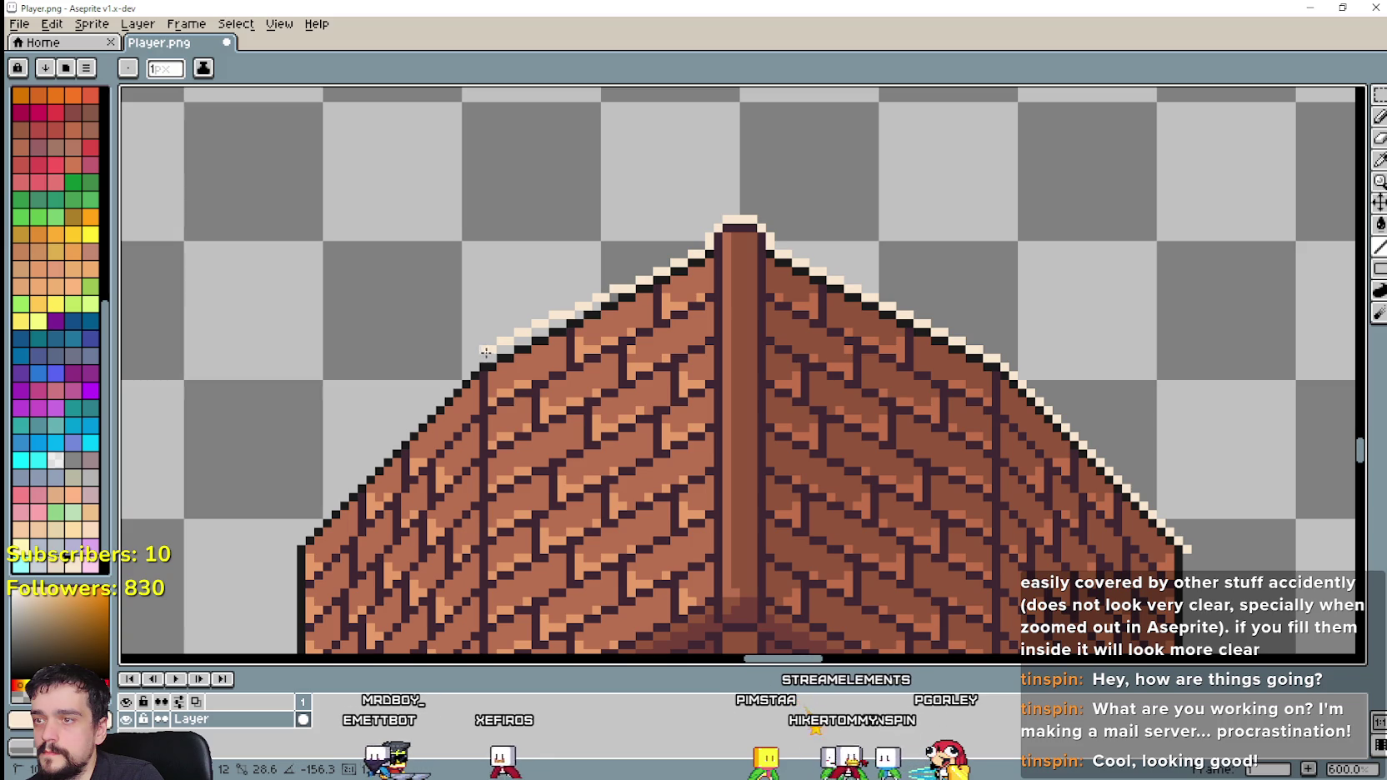
{"action": "left_click_drag", "start_coordinate": [487, 352], "coordinate": [291, 534]}
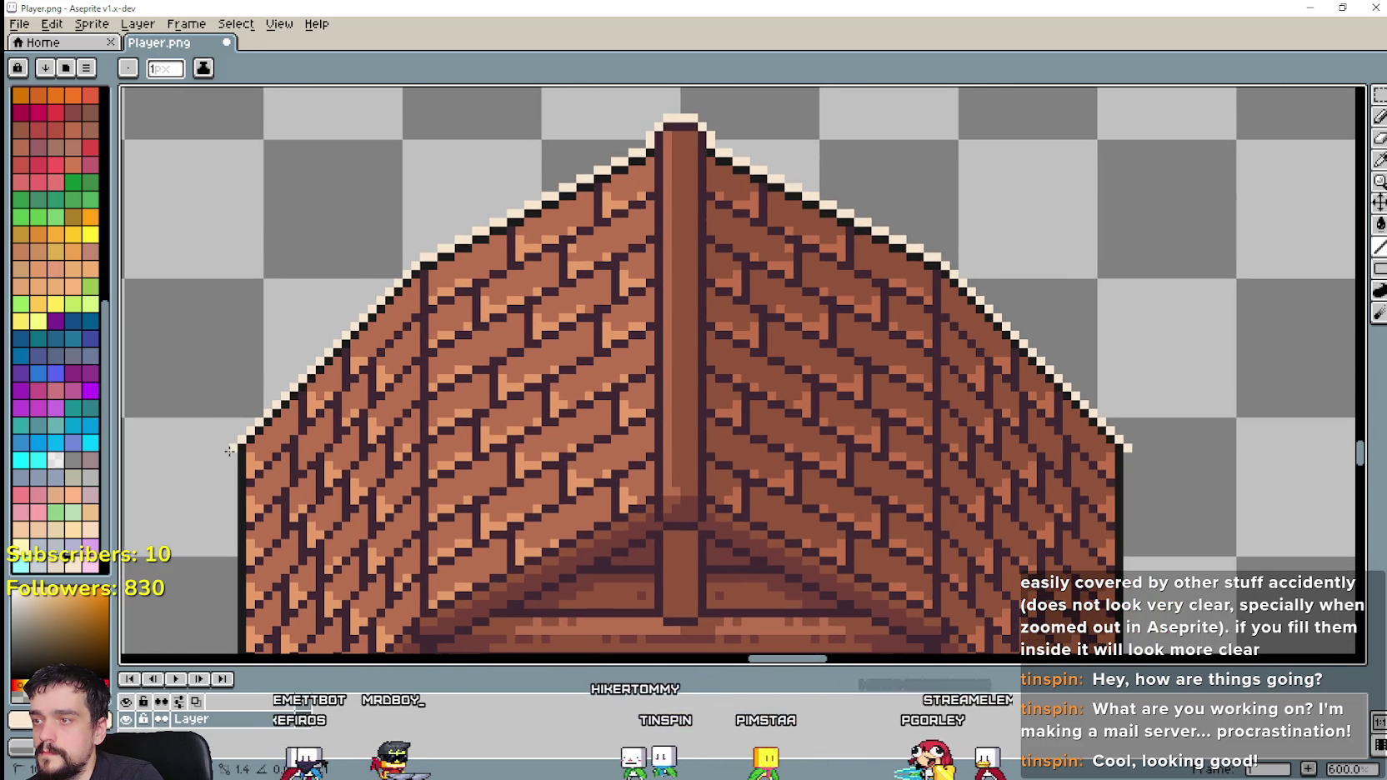
{"action": "scroll", "coordinate": [215, 465], "scroll_direction": "down", "scroll_amount": 3}
{"action": "scroll", "coordinate": [215, 465], "scroll_direction": "up", "scroll_amount": 1}
{"action": "scroll", "coordinate": [257, 367], "scroll_direction": "down", "scroll_amount": 1}
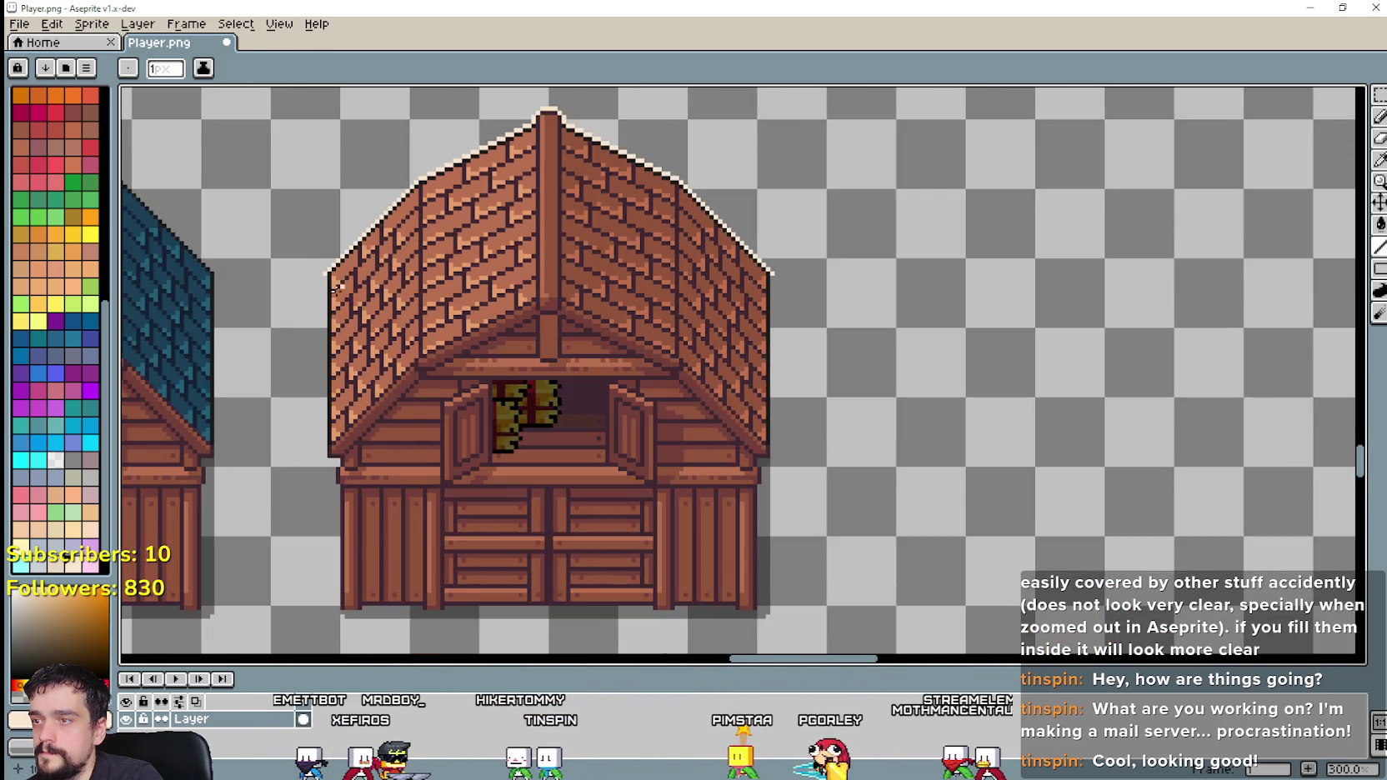
{"action": "scroll", "coordinate": [350, 305], "scroll_direction": "up", "scroll_amount": 2}
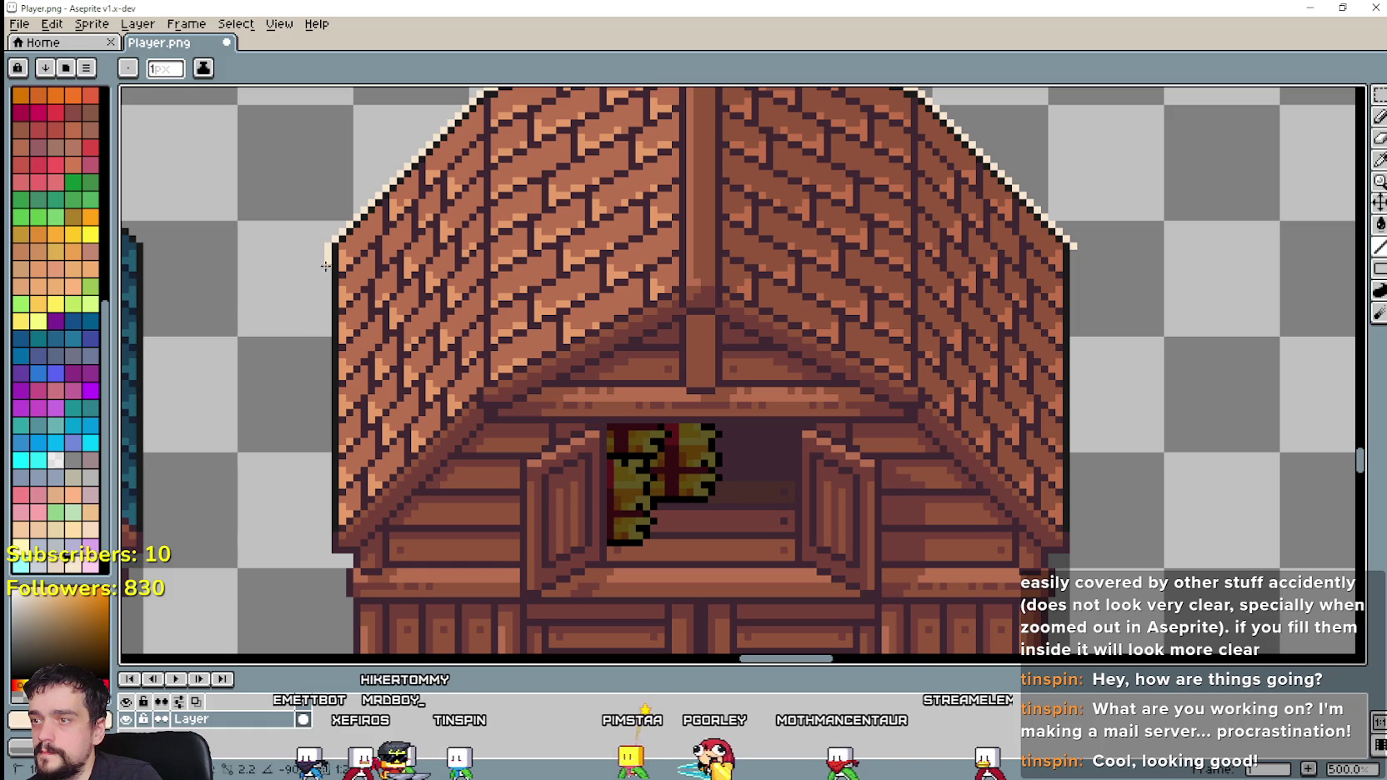
Step: Trace the barn's left side and bottom edge in cream, undoing stray strokes
{"action": "mouse_move", "coordinate": [327, 250]}
{"action": "left_mouse_down"}
{"action": "mouse_move", "coordinate": [305, 568]}
{"action": "mouse_move", "coordinate": [327, 551]}
{"action": "left_mouse_up"}
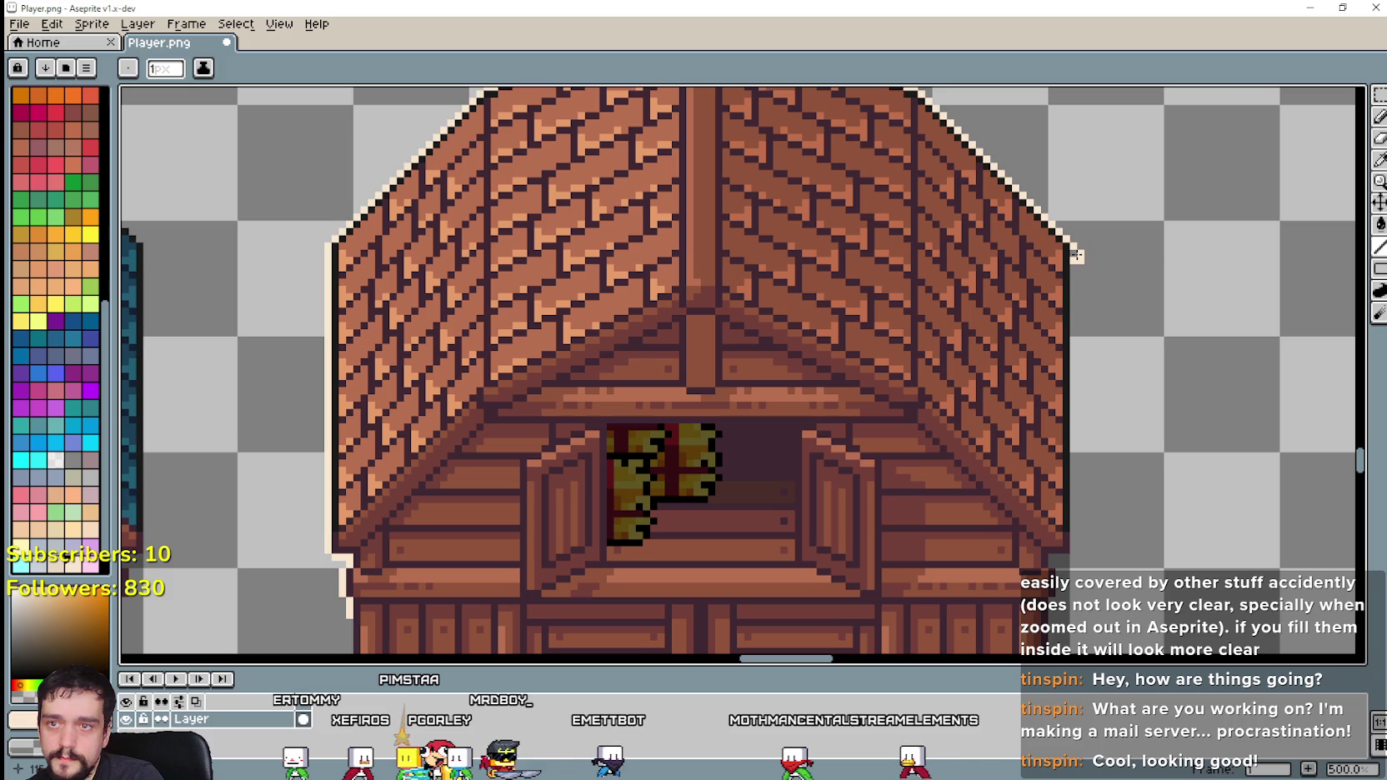
{"action": "key", "text": "ctrl+z"}
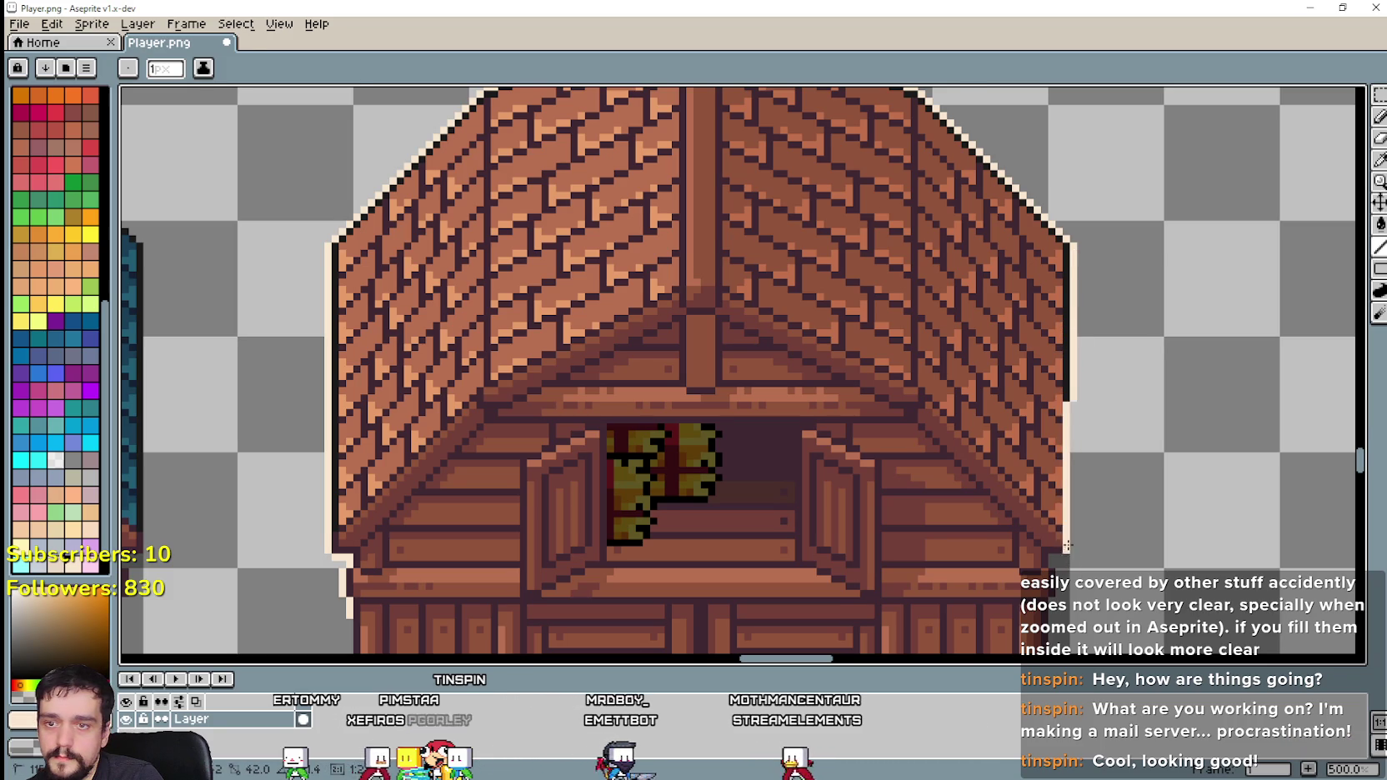
{"action": "scroll", "coordinate": [1067, 546], "scroll_direction": "up", "scroll_amount": 1}
{"action": "scroll", "coordinate": [1069, 547], "scroll_direction": "down", "scroll_amount": 2}
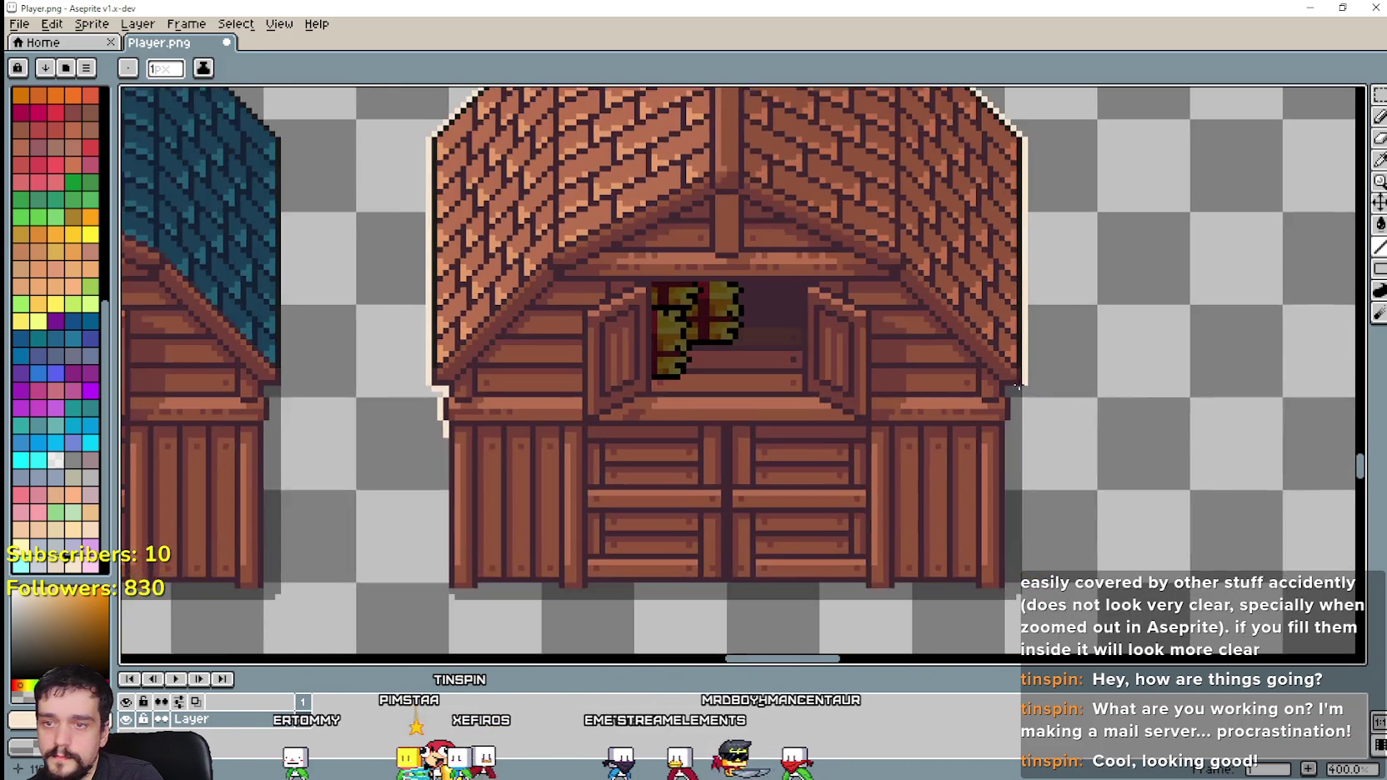
{"action": "scroll", "coordinate": [1001, 391], "scroll_direction": "up", "scroll_amount": 2}
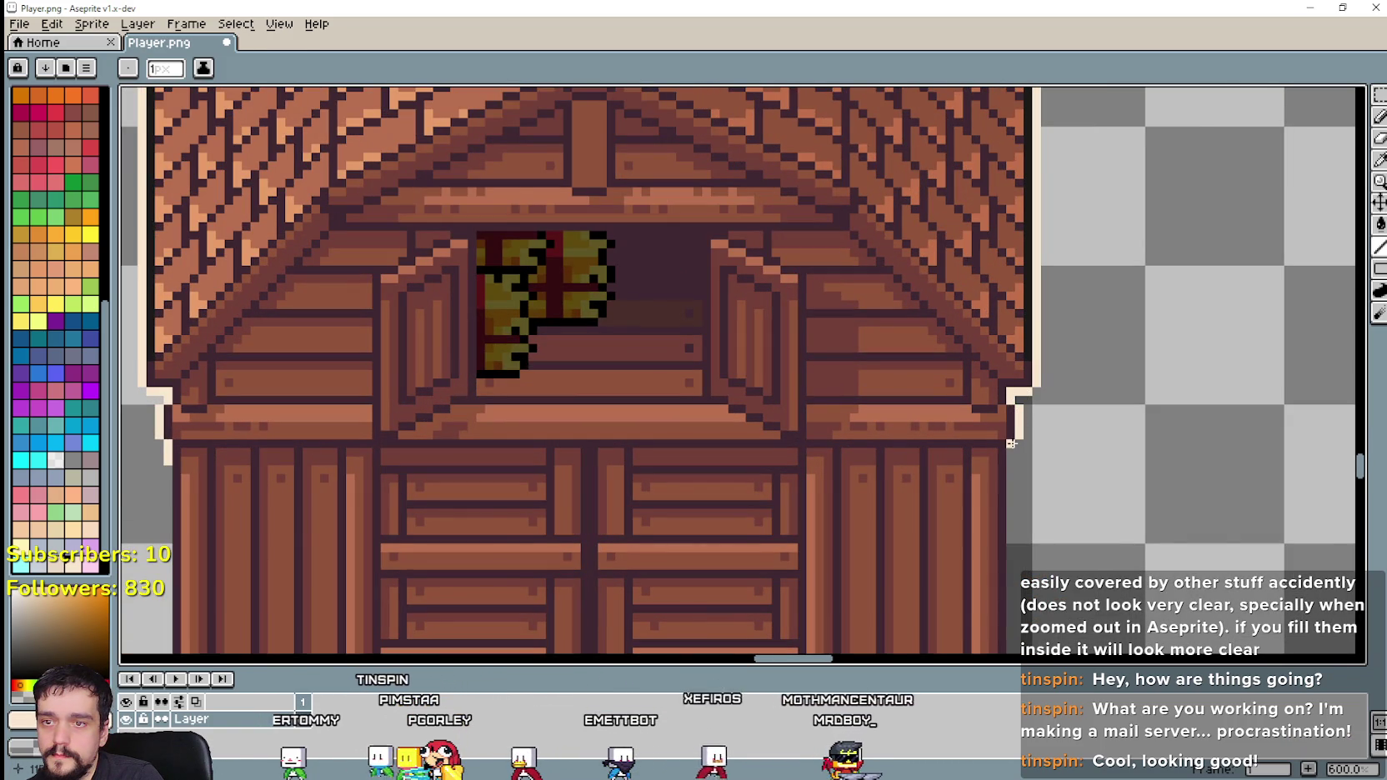
{"action": "scroll", "coordinate": [1017, 501], "scroll_direction": "down", "scroll_amount": 3}
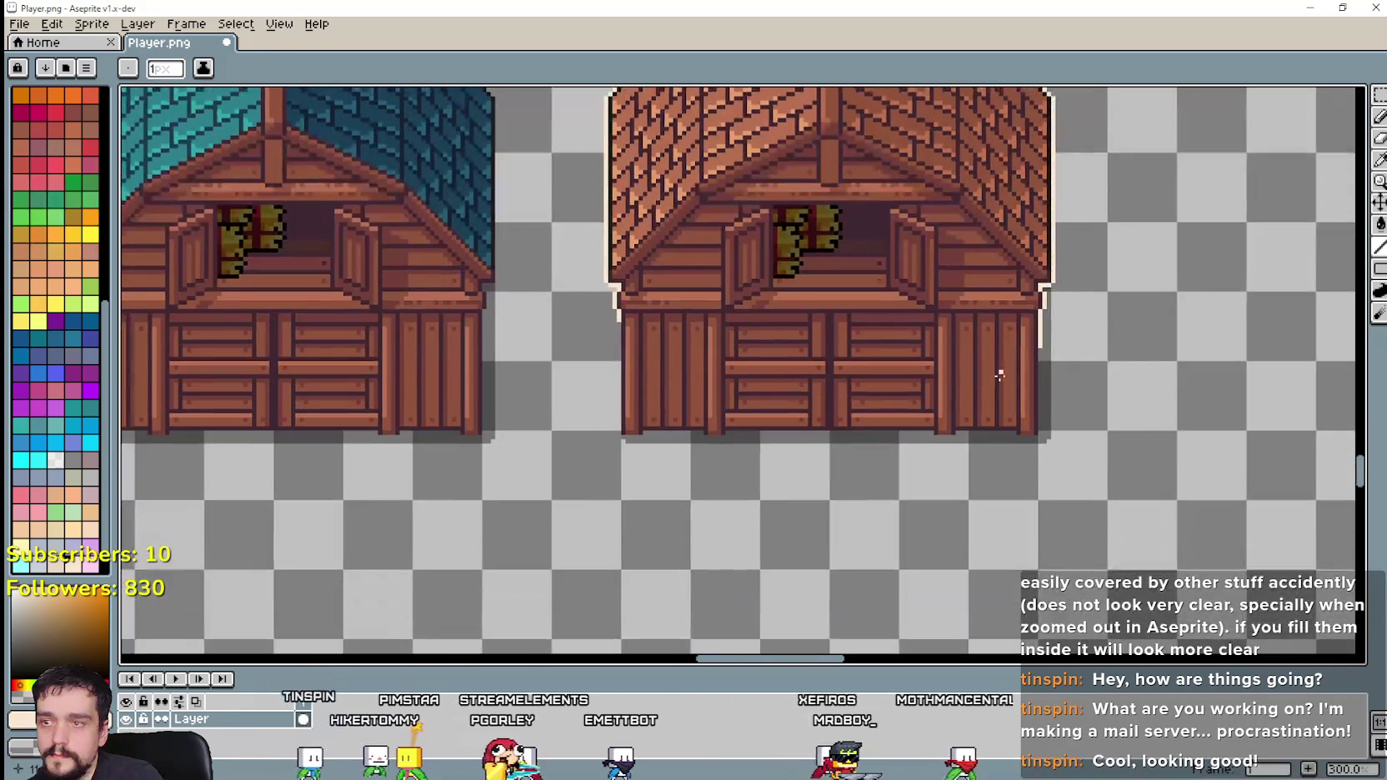
{"action": "scroll", "coordinate": [739, 306], "scroll_direction": "up", "scroll_amount": 2}
{"action": "scroll", "coordinate": [977, 349], "scroll_direction": "up", "scroll_amount": 2}
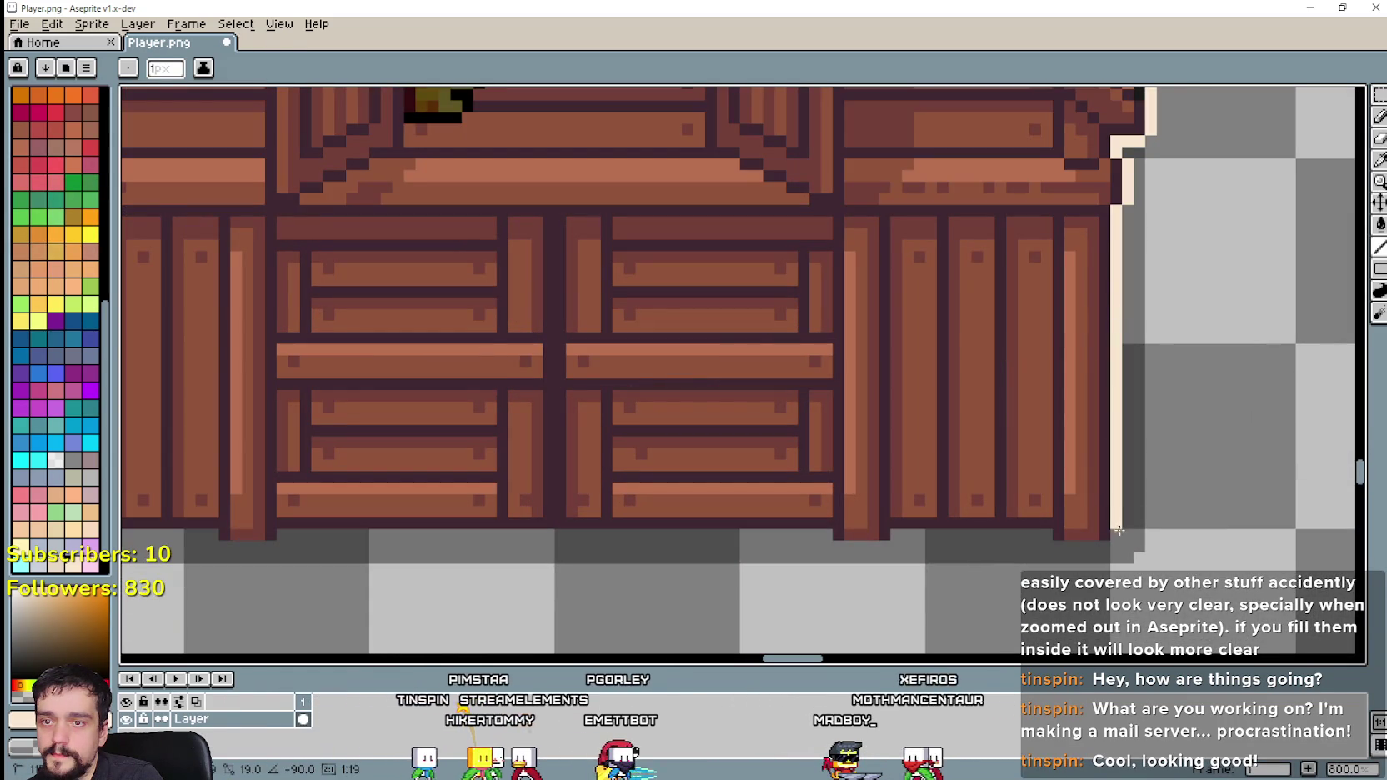
{"action": "left_click_drag", "start_coordinate": [1105, 546], "coordinate": [1057, 546]}
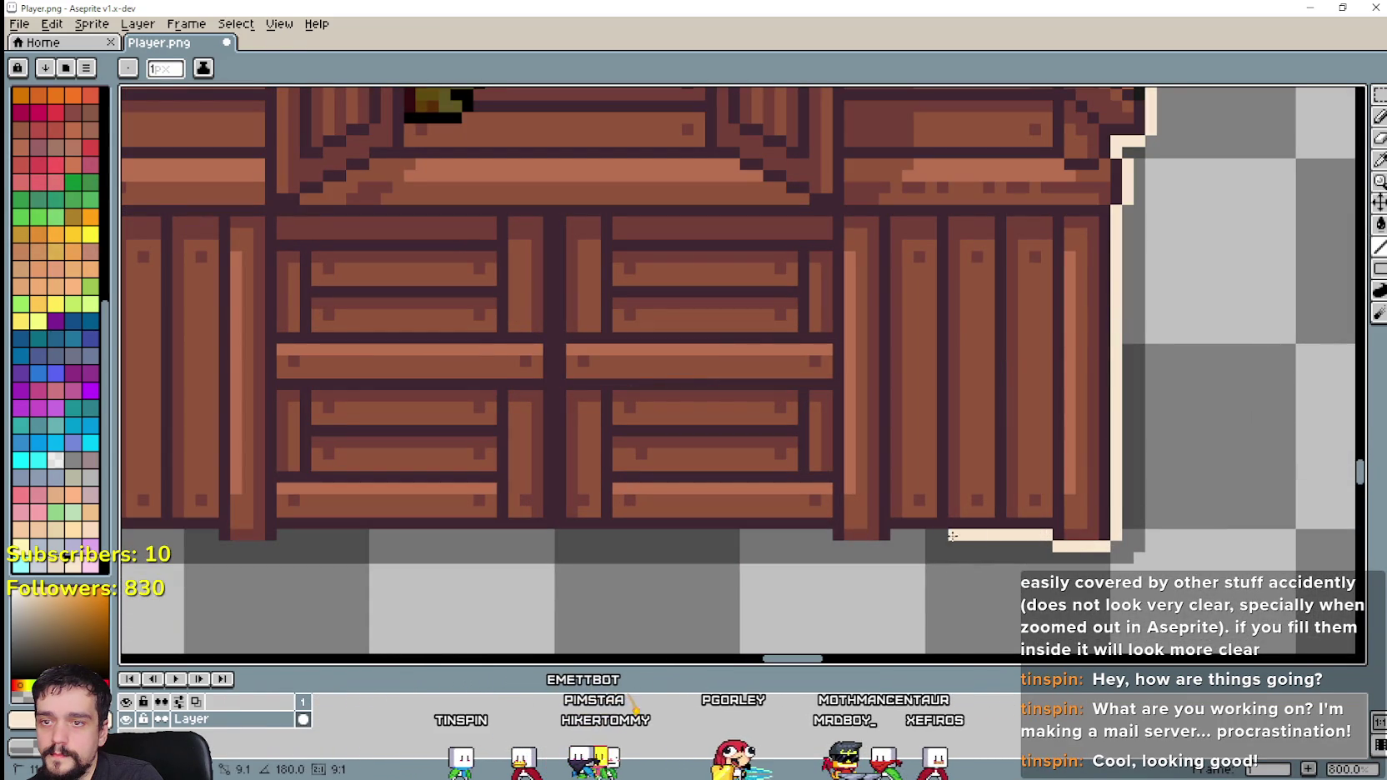
{"action": "left_click_drag", "start_coordinate": [952, 536], "coordinate": [882, 546]}
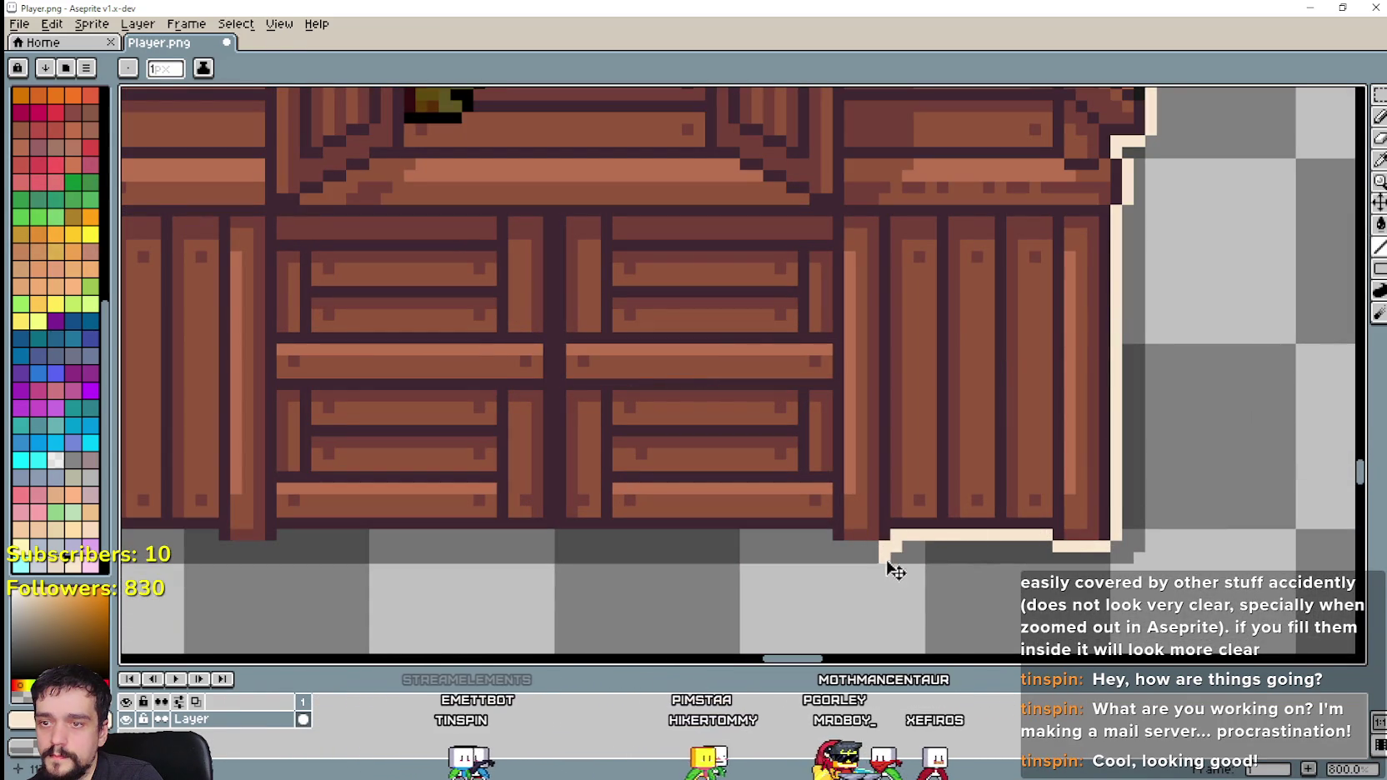
{"action": "key", "text": "ctrl+z"}
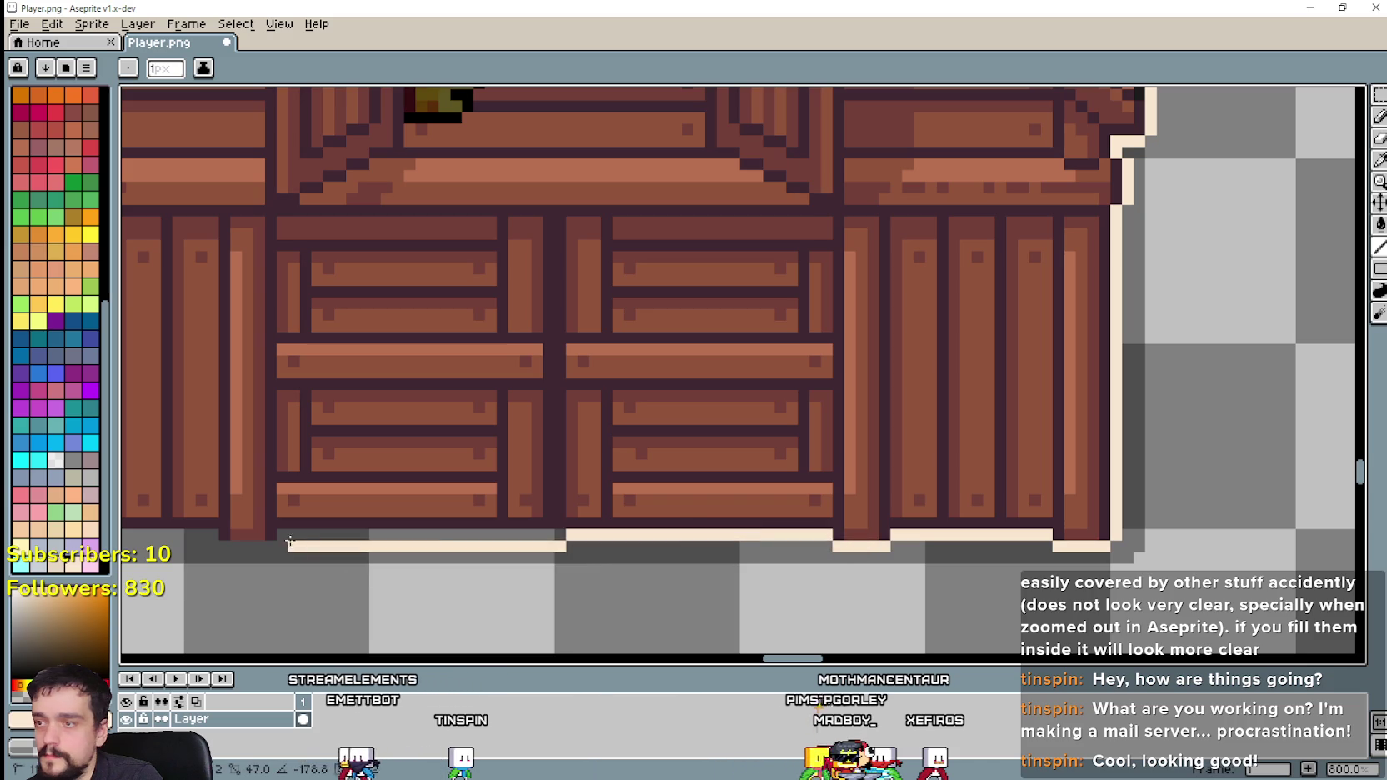
{"action": "scroll", "coordinate": [659, 512], "scroll_direction": "down", "scroll_amount": 2}
{"action": "scroll", "coordinate": [481, 455], "scroll_direction": "left", "scroll_amount": 3}
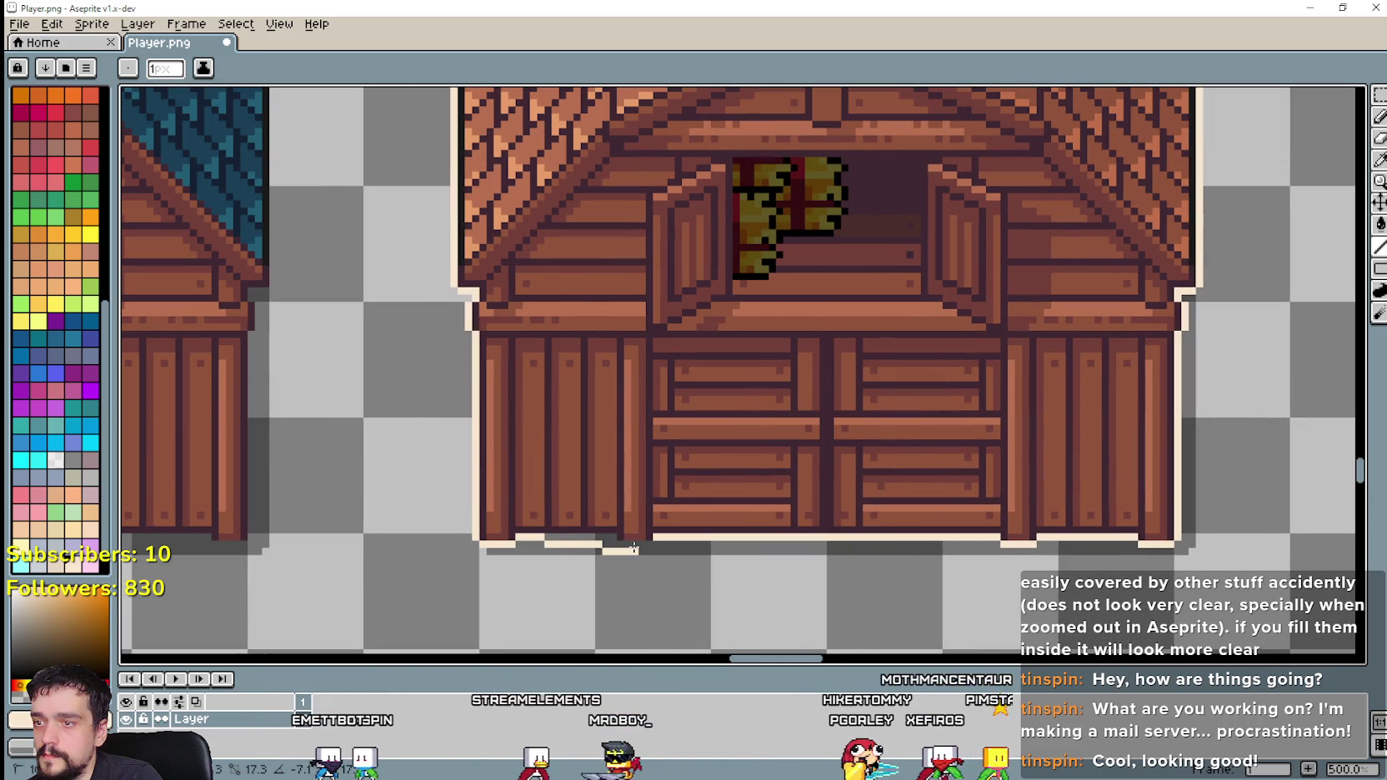
{"action": "scroll", "coordinate": [616, 528], "scroll_direction": "up", "scroll_amount": 4}
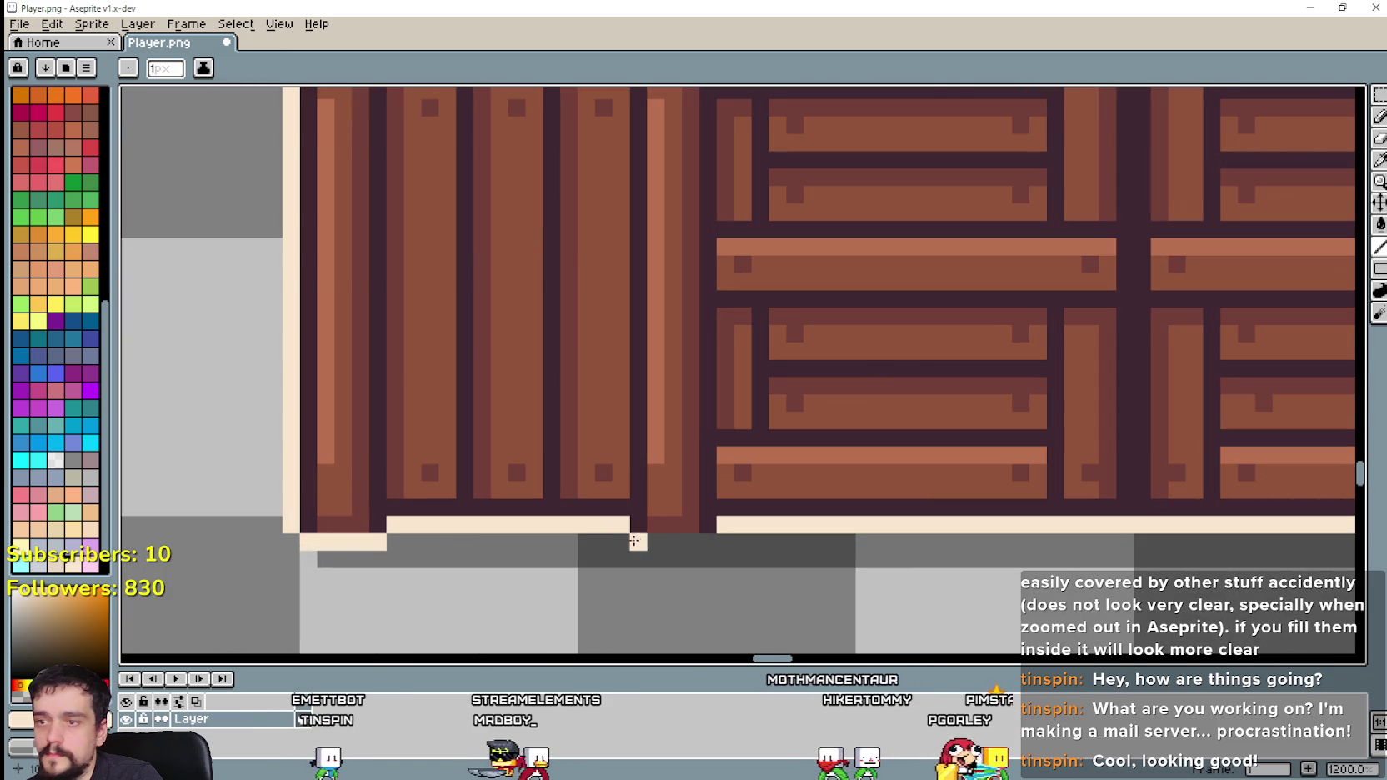
{"action": "scroll", "coordinate": [710, 541], "scroll_direction": "down", "scroll_amount": 4}
{"action": "scroll", "coordinate": [710, 541], "scroll_direction": "down", "scroll_amount": 3}
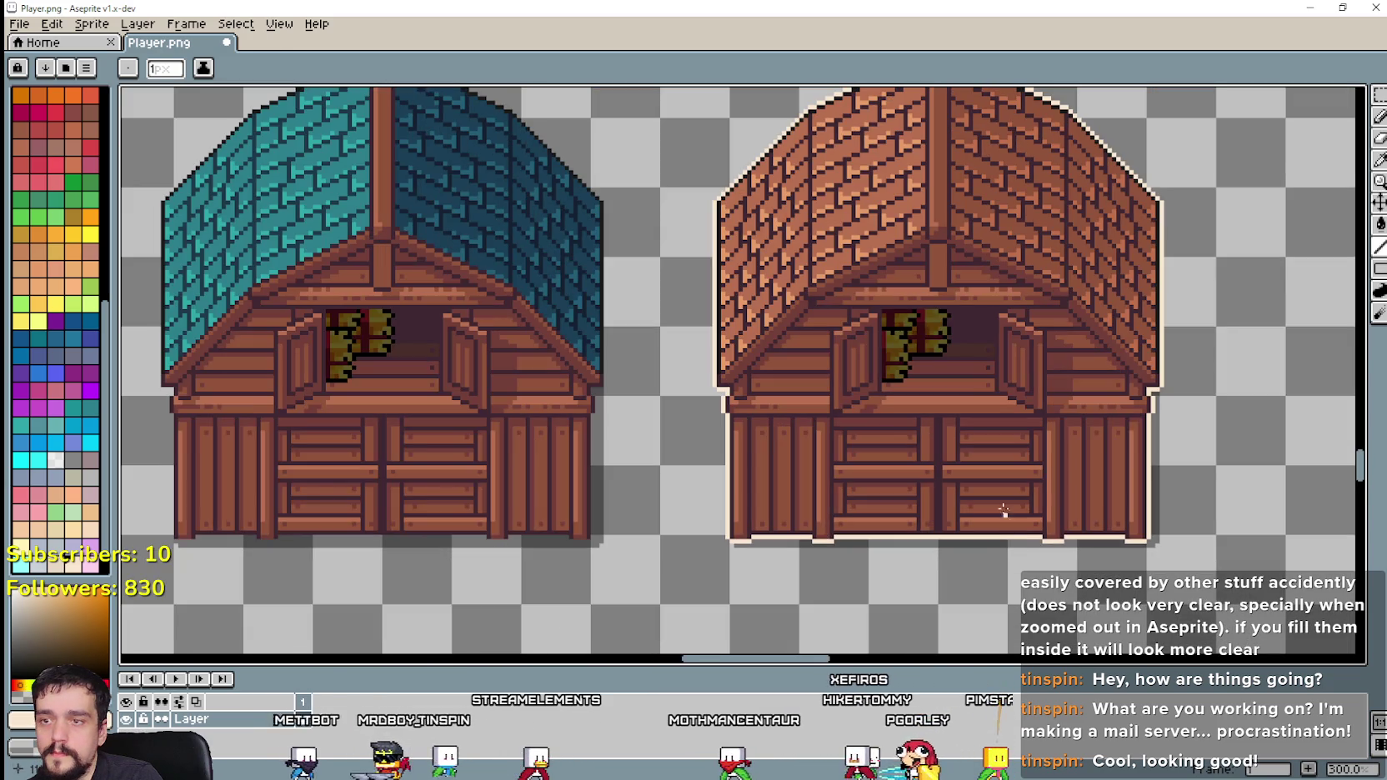
{"action": "scroll", "coordinate": [710, 541], "scroll_direction": "up", "scroll_amount": 1}
Step: Select the copied barn and flood-fill its roof bricks and wall planks
{"action": "key", "text": "m"}
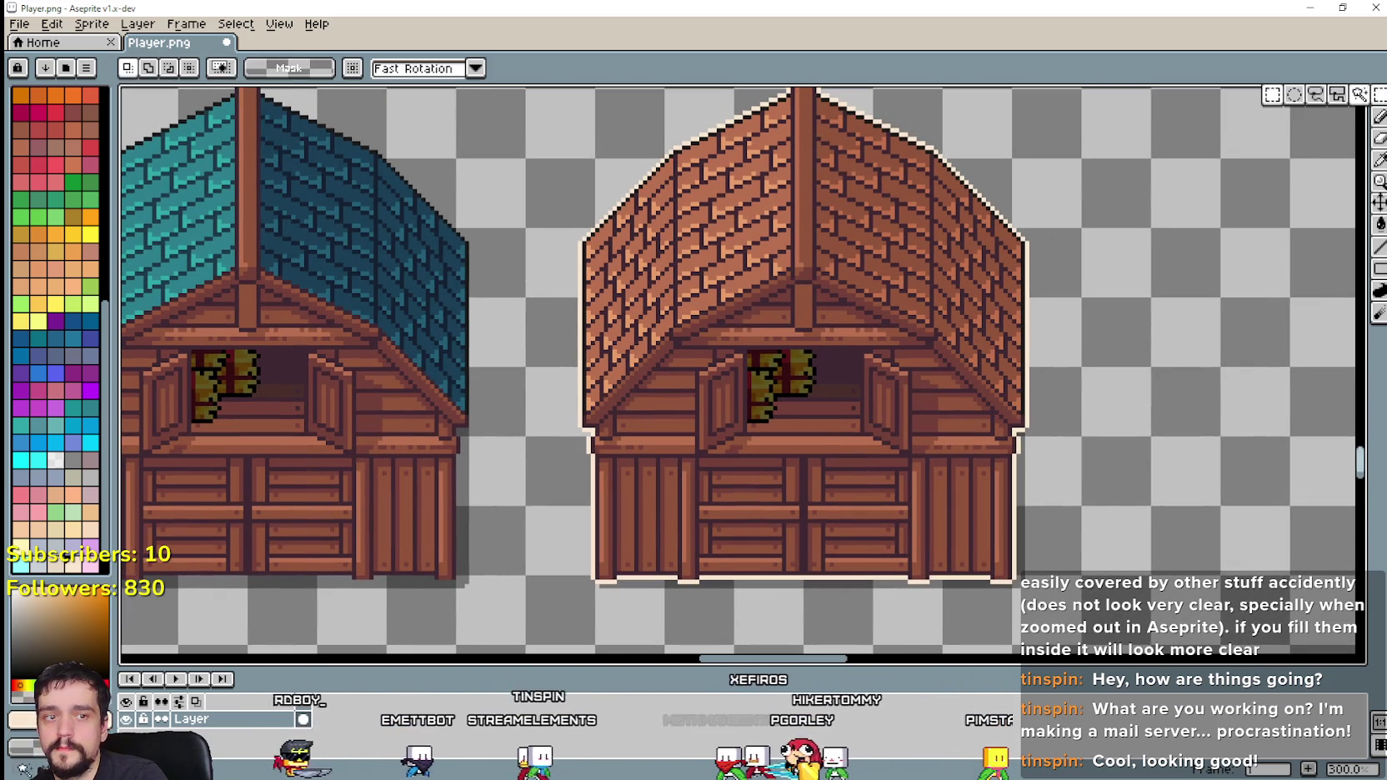
{"action": "scroll", "coordinate": [790, 458], "scroll_direction": "down", "scroll_amount": 1}
{"action": "scroll", "coordinate": [687, 455], "scroll_direction": "down", "scroll_amount": 1}
{"action": "scroll", "coordinate": [622, 444], "scroll_direction": "down", "scroll_amount": 1}
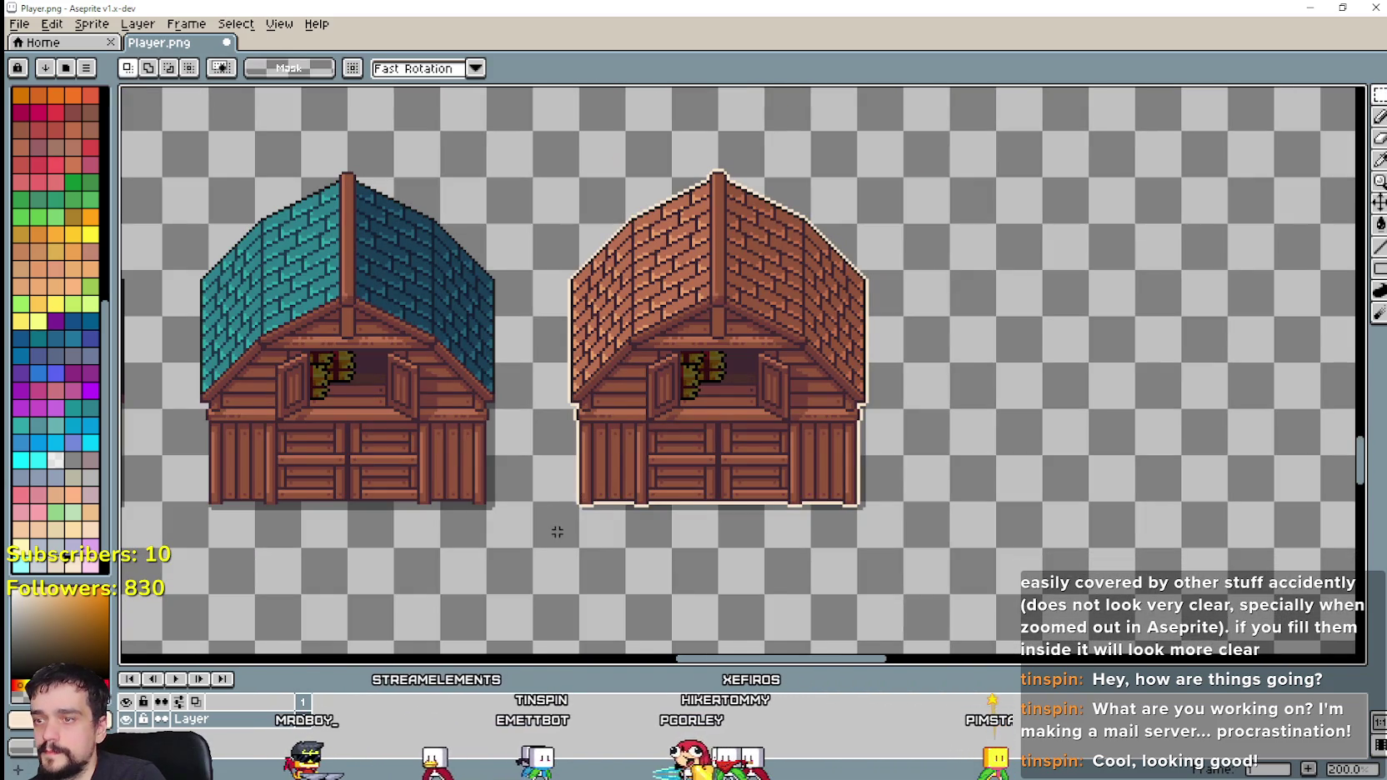
{"action": "left_click_drag", "start_coordinate": [532, 549], "coordinate": [905, 130]}
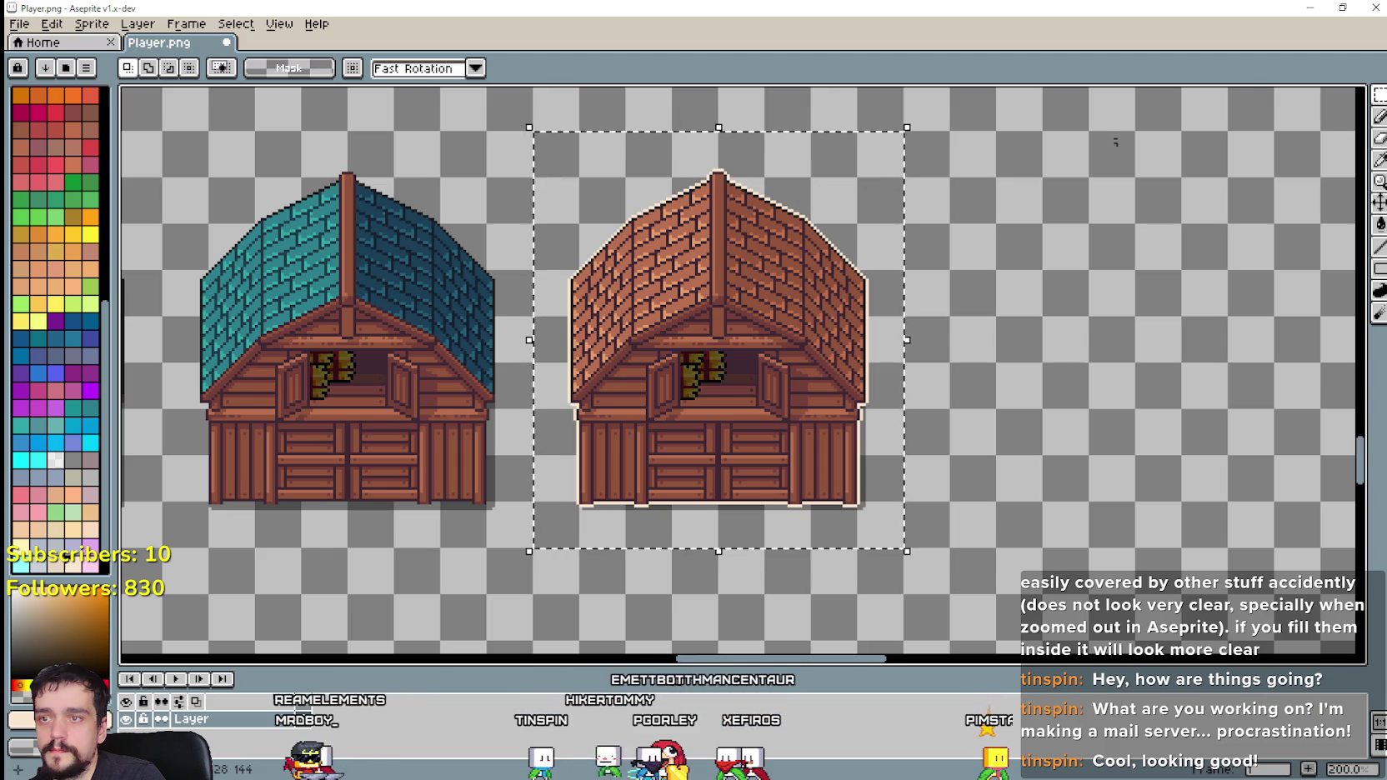
{"action": "left_click", "coordinate": [1380, 225]}
{"action": "scroll", "coordinate": [785, 288], "scroll_direction": "up", "scroll_amount": 2}
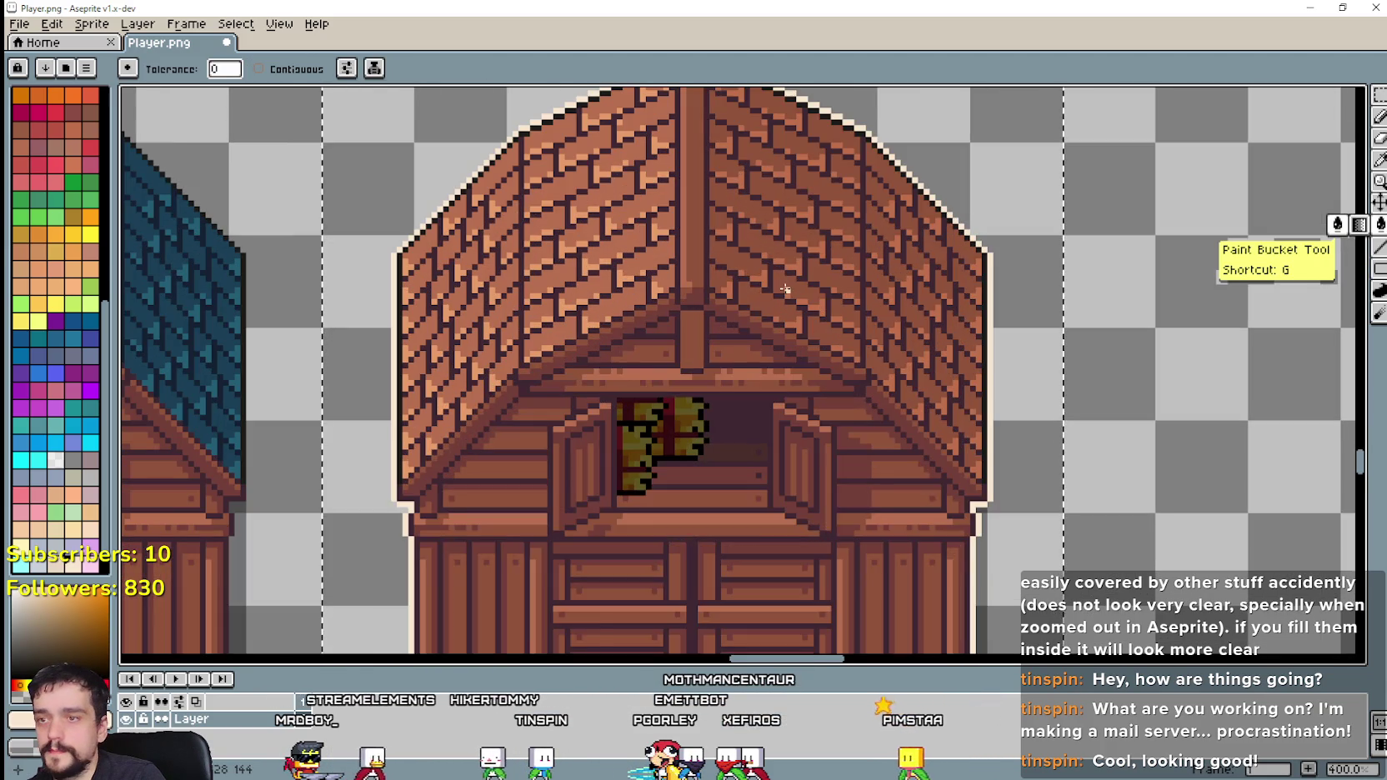
{"action": "left_click", "coordinate": [785, 289]}
{"action": "left_click", "coordinate": [752, 326]}
Step: Clear the leftover bricks, window pixels and black inner outline inside the barn
{"action": "key", "text": "Delete"}
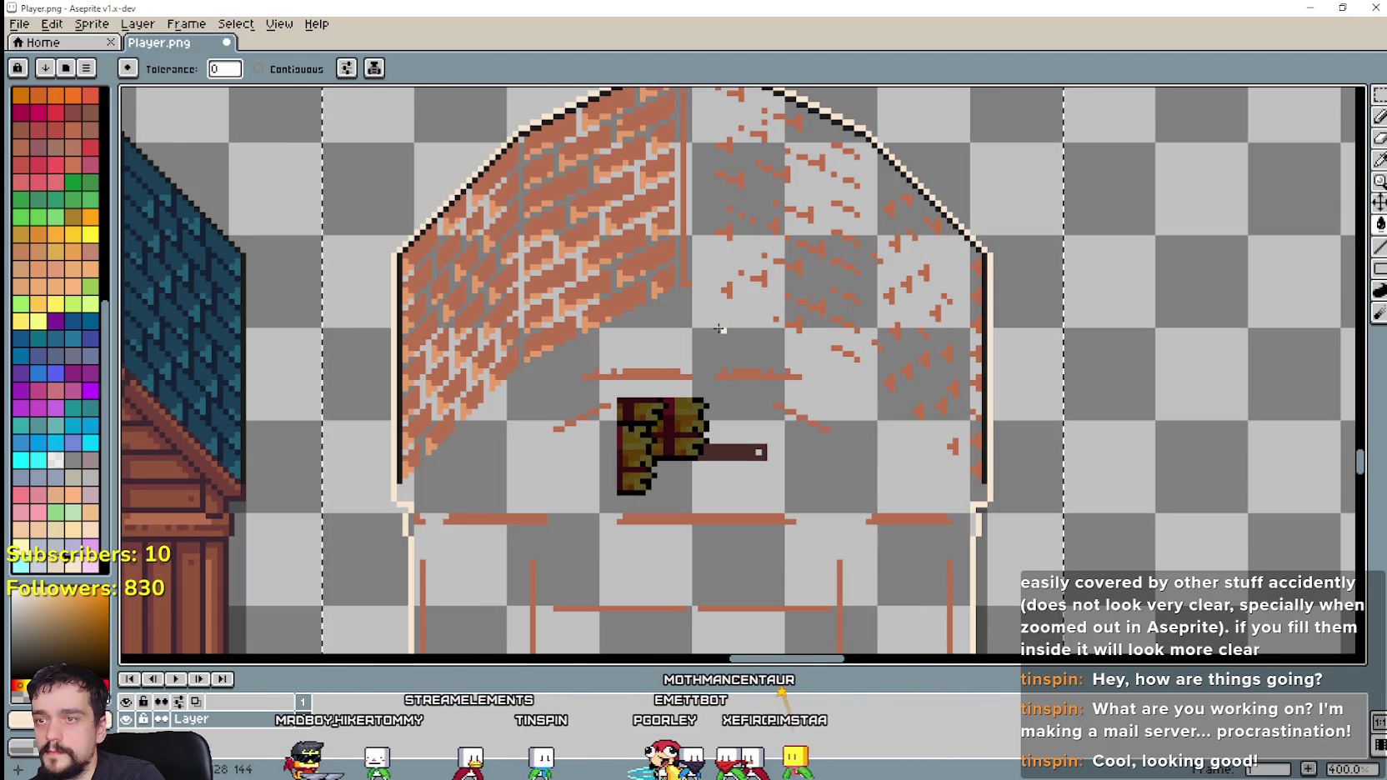
{"action": "left_click", "coordinate": [618, 273]}
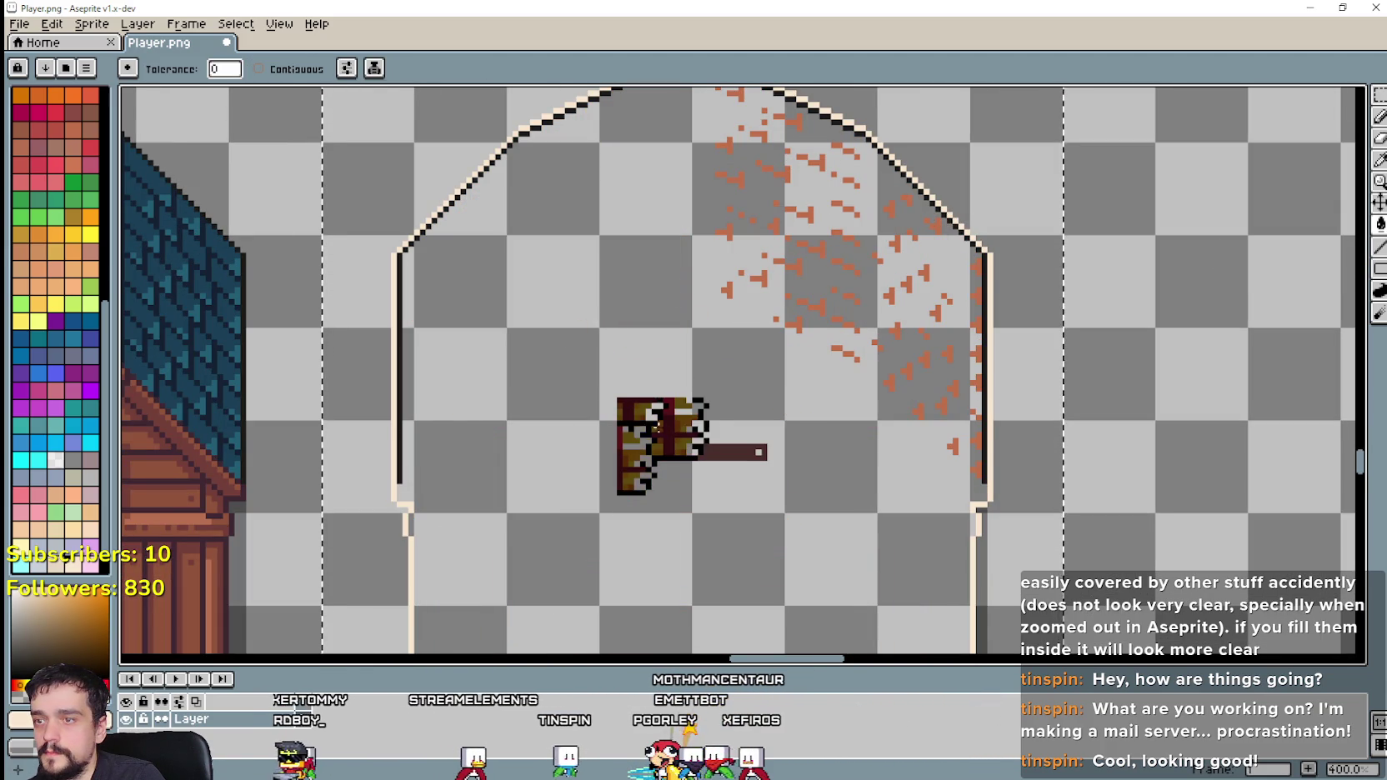
{"action": "left_click", "coordinate": [659, 427]}
{"action": "left_click", "coordinate": [688, 439]}
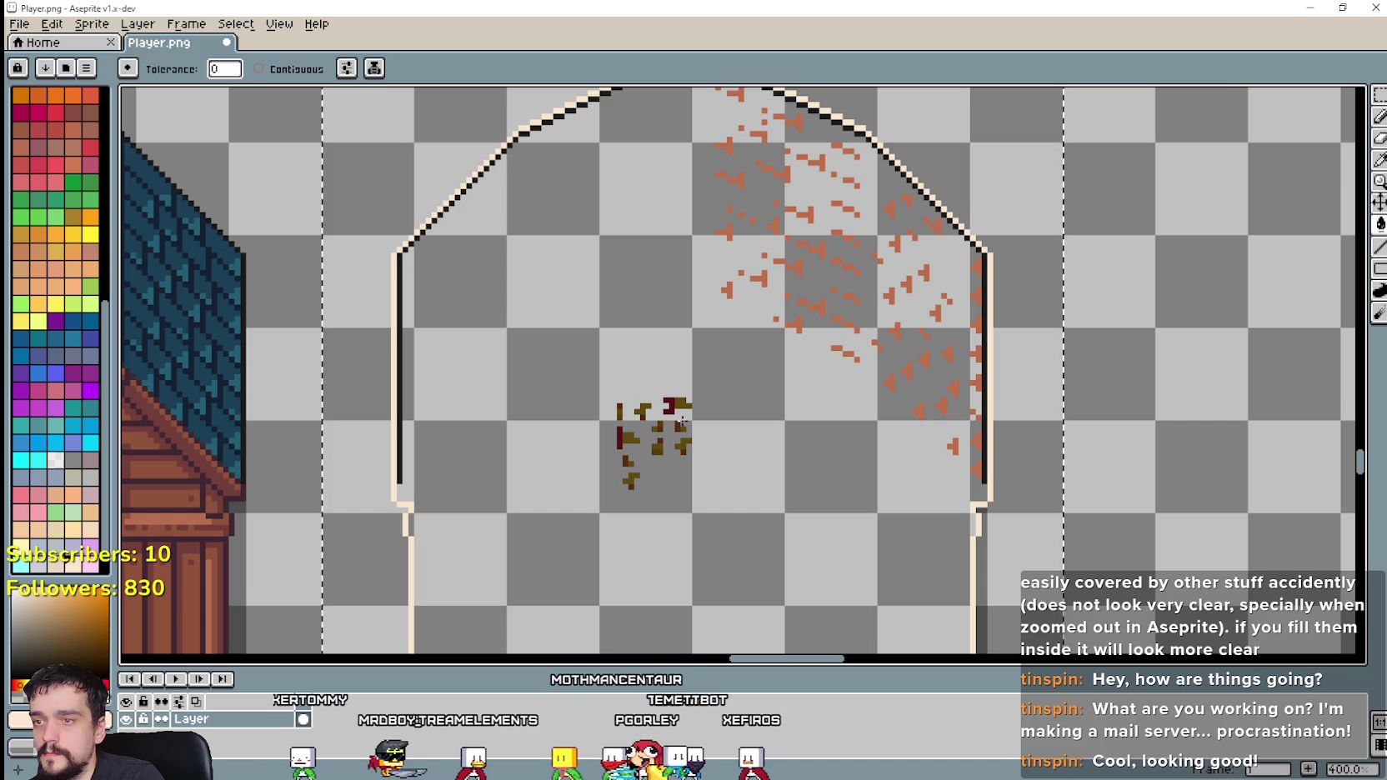
{"action": "left_click", "coordinate": [682, 423]}
{"action": "left_click", "coordinate": [668, 406]}
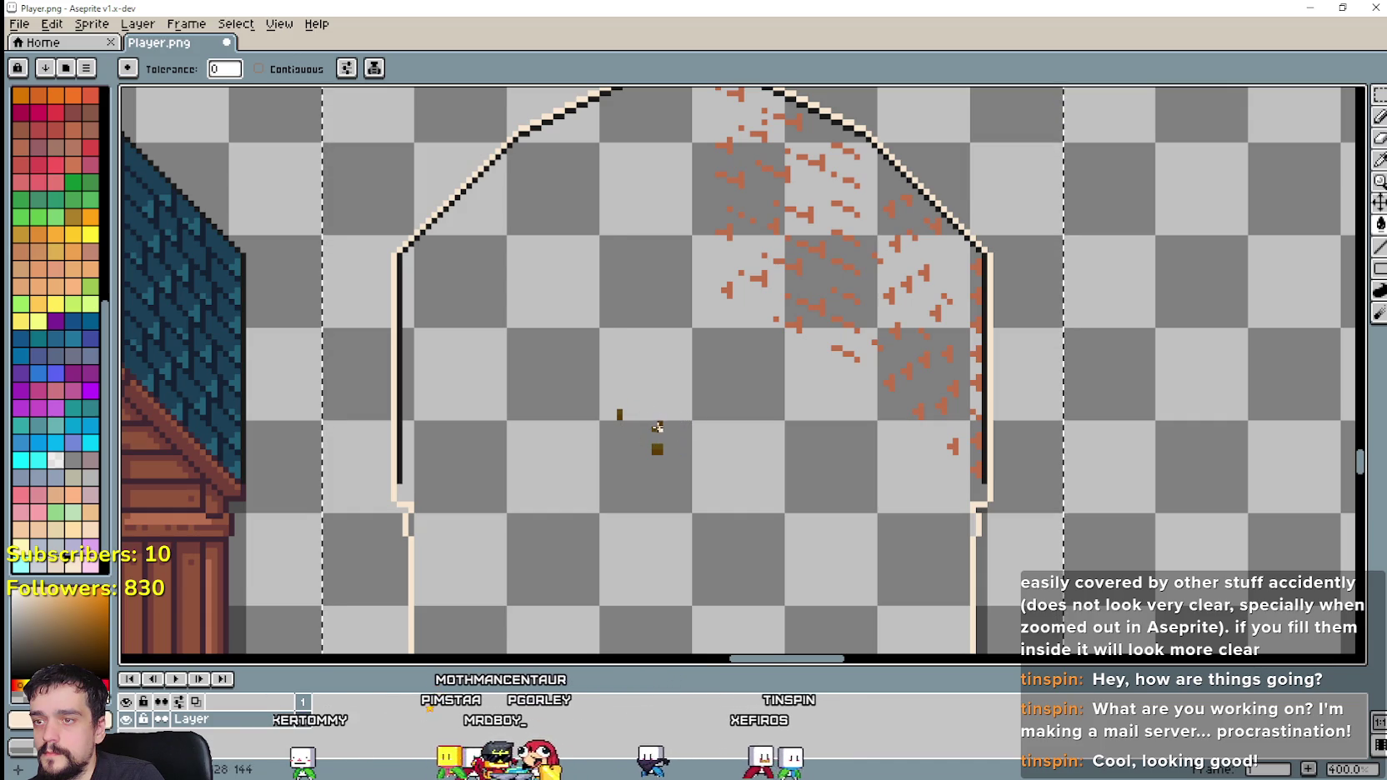
{"action": "left_click", "coordinate": [657, 427]}
{"action": "scroll", "coordinate": [653, 427], "scroll_direction": "down", "scroll_amount": 2}
{"action": "scroll", "coordinate": [551, 419], "scroll_direction": "up", "scroll_amount": 1}
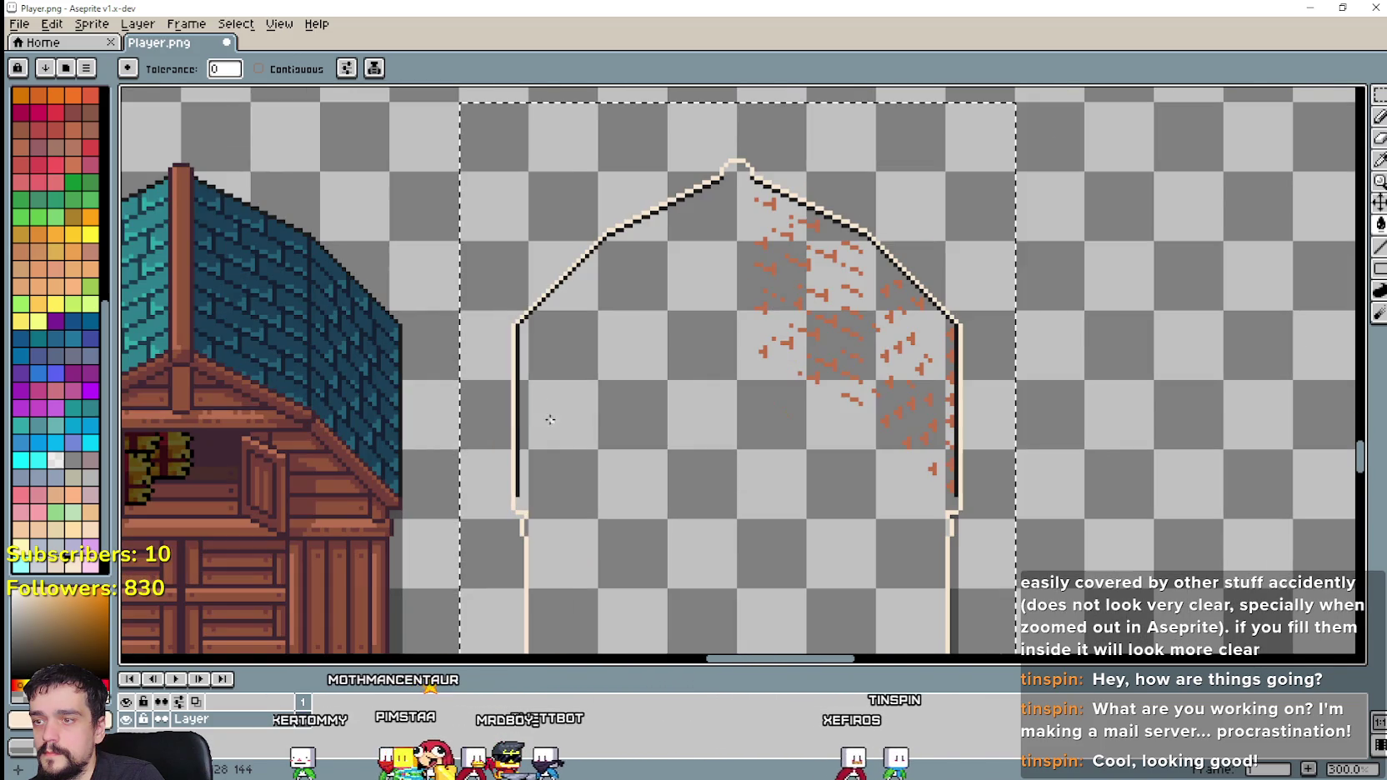
{"action": "left_click", "coordinate": [517, 417]}
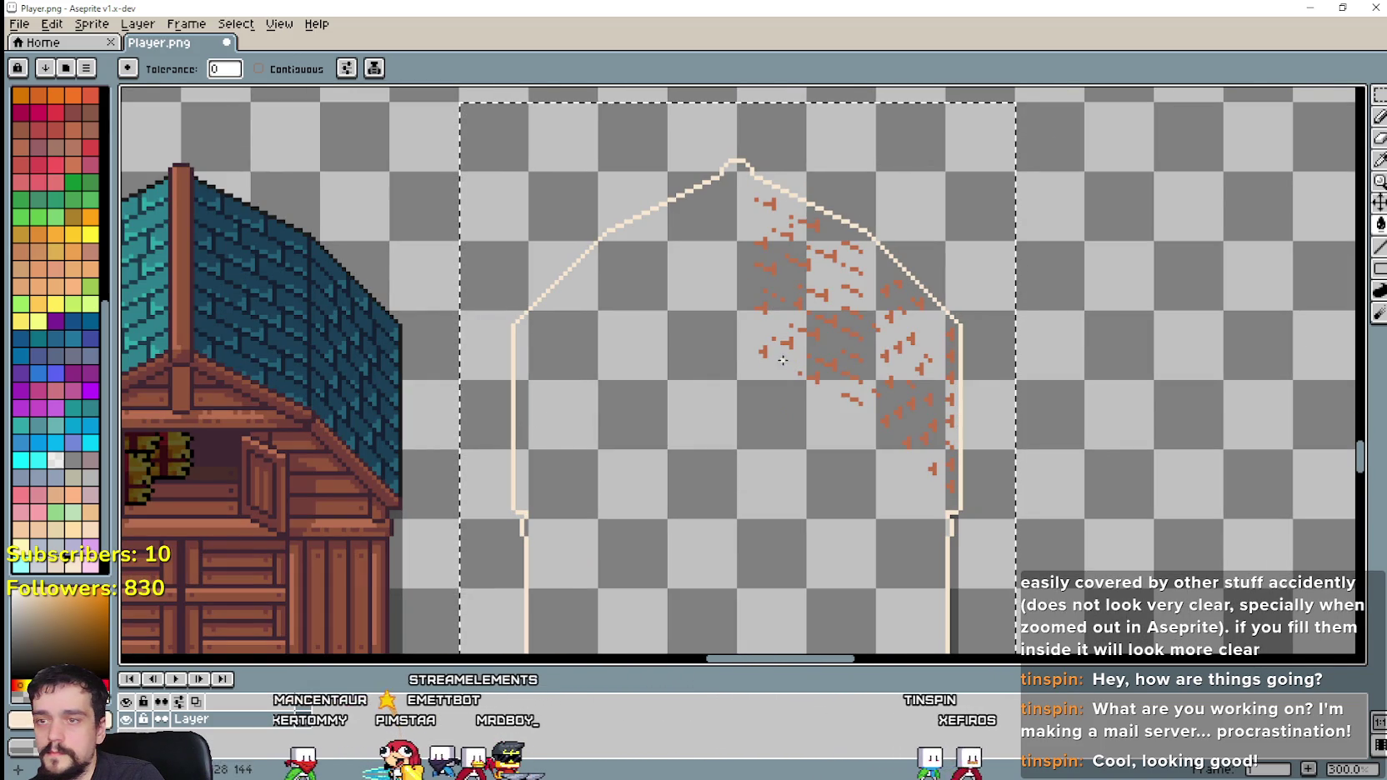
{"action": "left_click", "coordinate": [775, 346]}
{"action": "scroll", "coordinate": [712, 364], "scroll_direction": "down", "scroll_amount": 1}
{"action": "scroll", "coordinate": [770, 410], "scroll_direction": "up", "scroll_amount": 2}
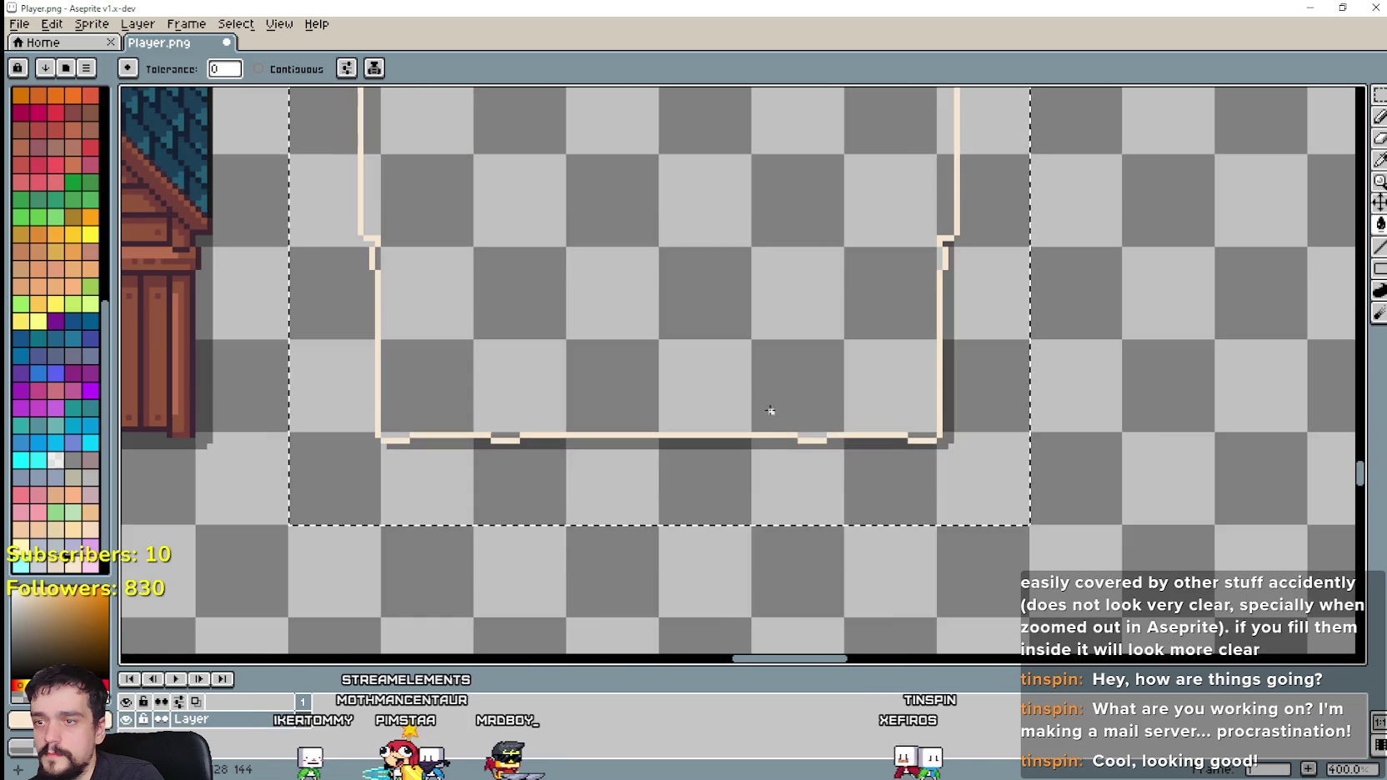
{"action": "scroll", "coordinate": [765, 441], "scroll_direction": "down", "scroll_amount": 2}
{"action": "scroll", "coordinate": [667, 521], "scroll_direction": "down", "scroll_amount": 1}
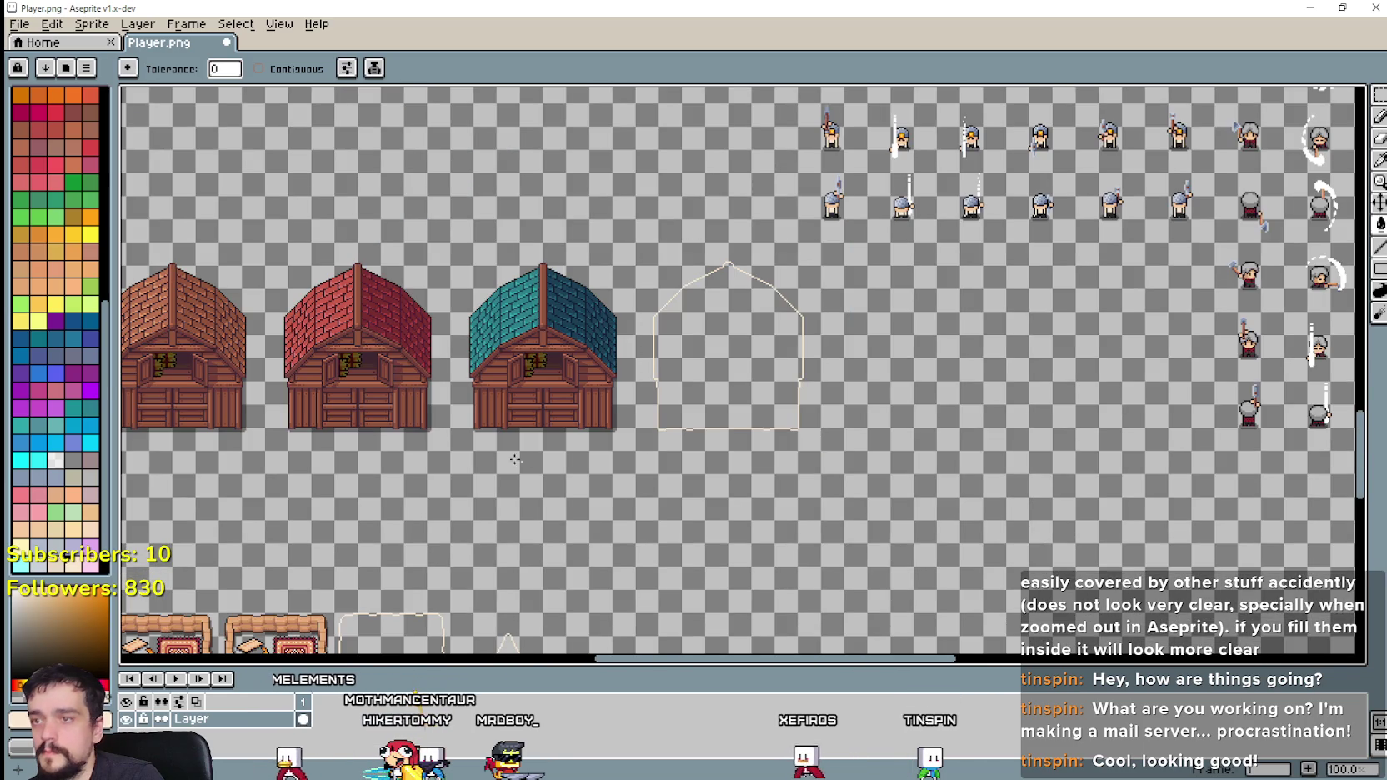
Step: Move the barn row, including the outline barn, left and down
{"action": "left_click_drag", "start_coordinate": [515, 458], "coordinate": [874, 406]}
{"action": "left_click", "coordinate": [1380, 96]}
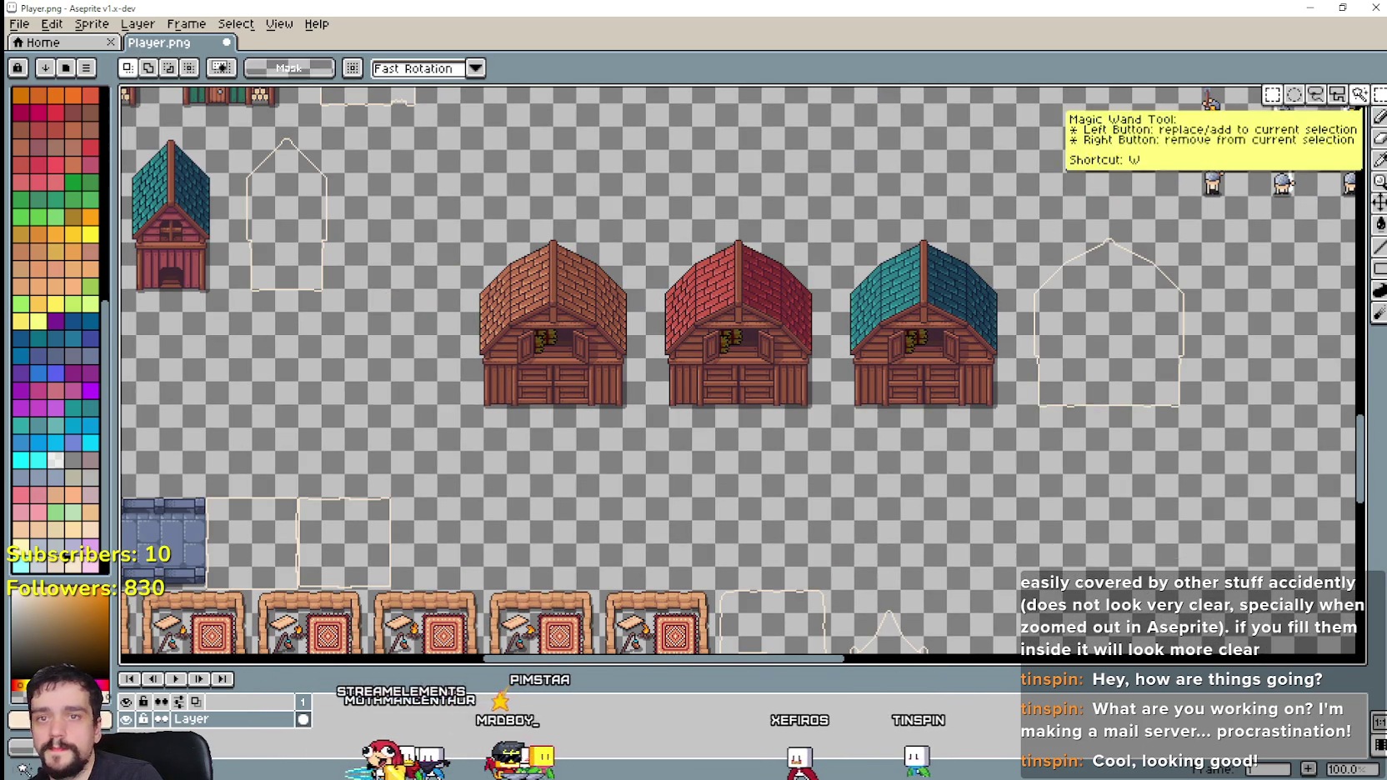
{"action": "left_click_drag", "start_coordinate": [462, 427], "coordinate": [1184, 244]}
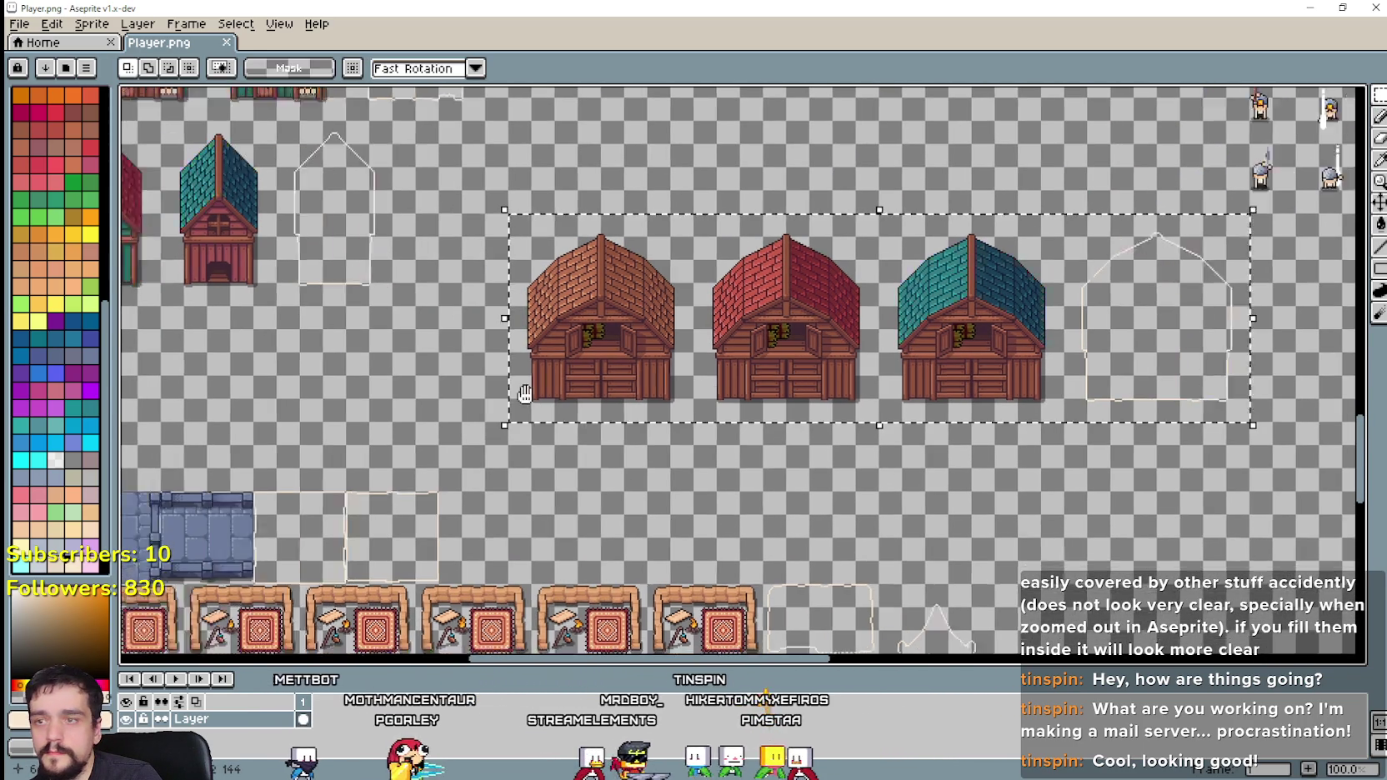
{"action": "mouse_move", "coordinate": [597, 347]}
{"action": "left_mouse_down"}
{"action": "mouse_move", "coordinate": [1063, 346]}
{"action": "mouse_move", "coordinate": [507, 399]}
{"action": "mouse_move", "coordinate": [1068, 357]}
{"action": "mouse_move", "coordinate": [704, 310]}
{"action": "mouse_move", "coordinate": [729, 304]}
{"action": "left_mouse_up"}
{"action": "key", "text": "Return"}
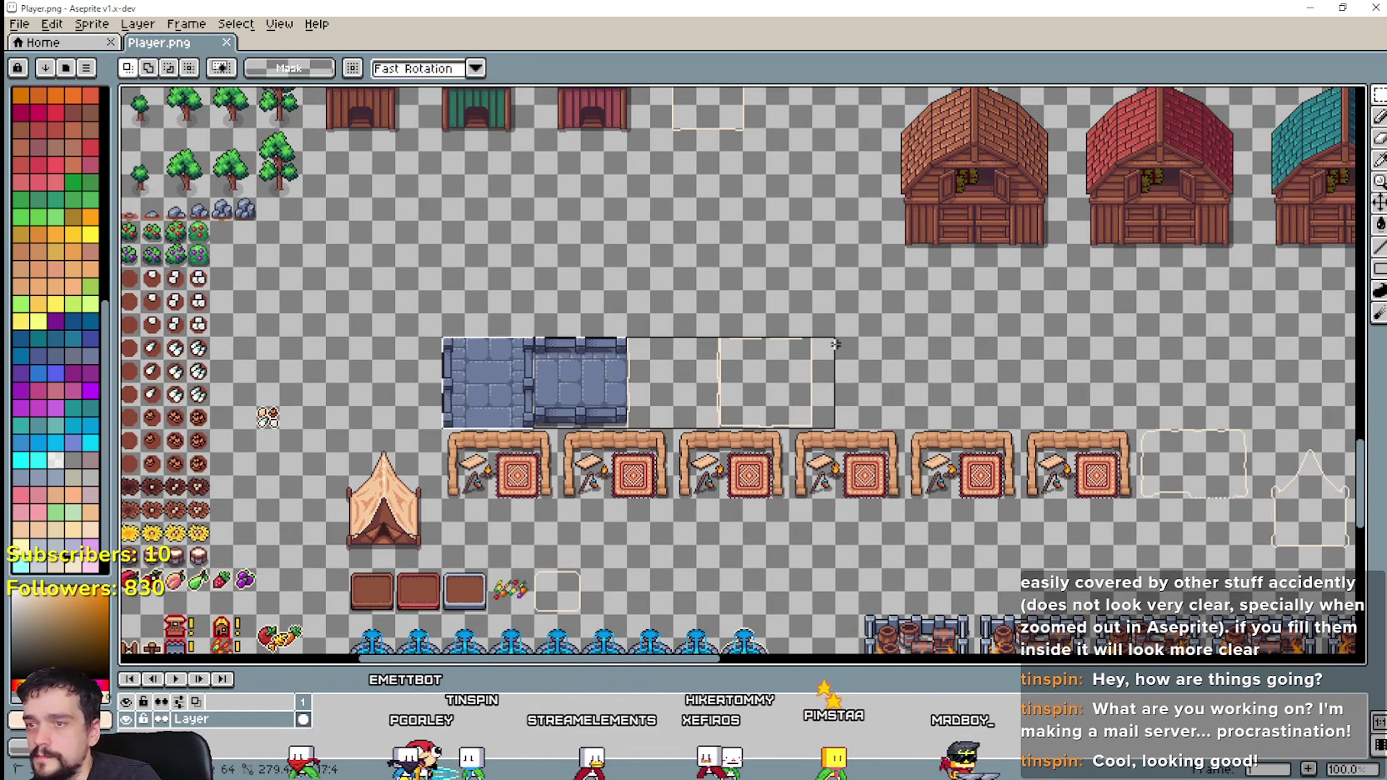
Step: Move the stone tile to the right
{"action": "left_click_drag", "start_coordinate": [886, 450], "coordinate": [505, 385]}
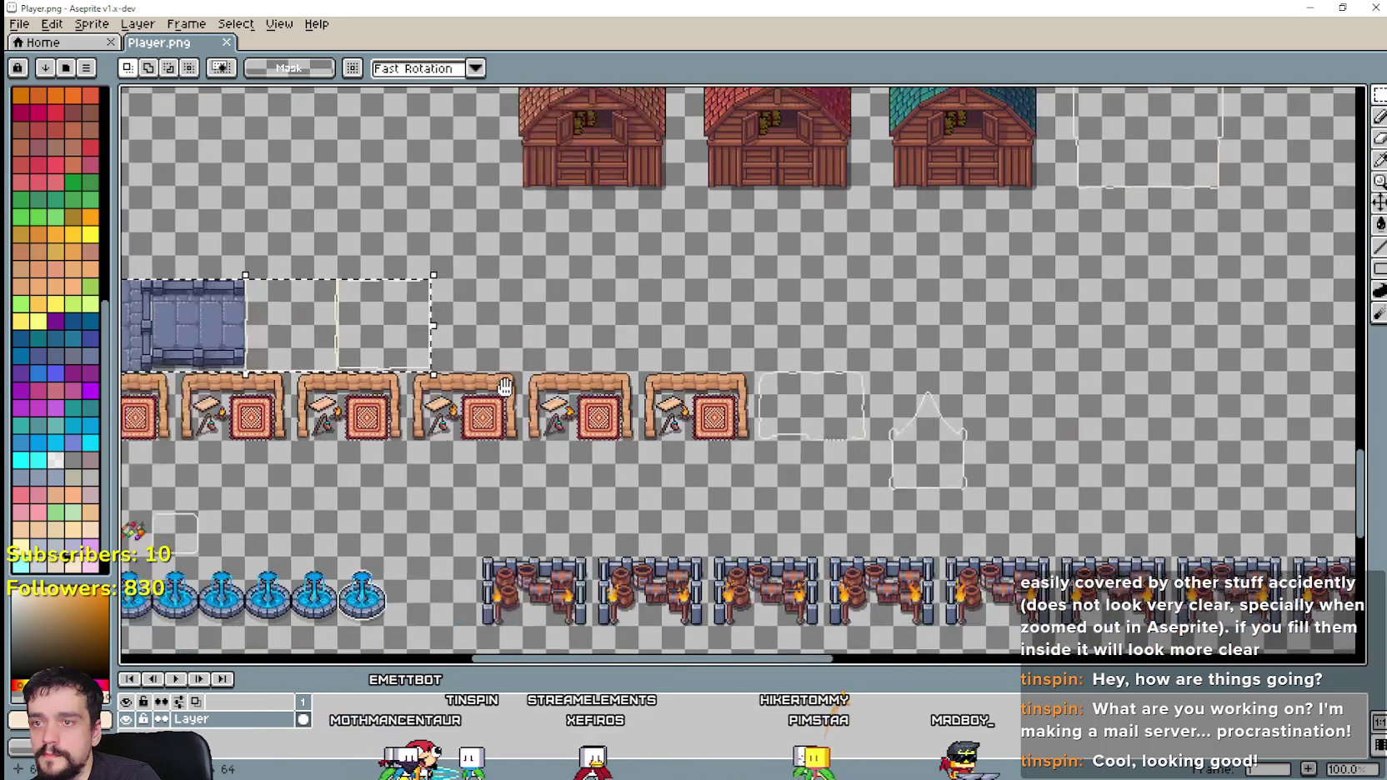
{"action": "mouse_move", "coordinate": [324, 352]}
{"action": "left_mouse_down"}
{"action": "mouse_move", "coordinate": [1232, 412]}
{"action": "mouse_move", "coordinate": [745, 385]}
{"action": "left_mouse_up"}
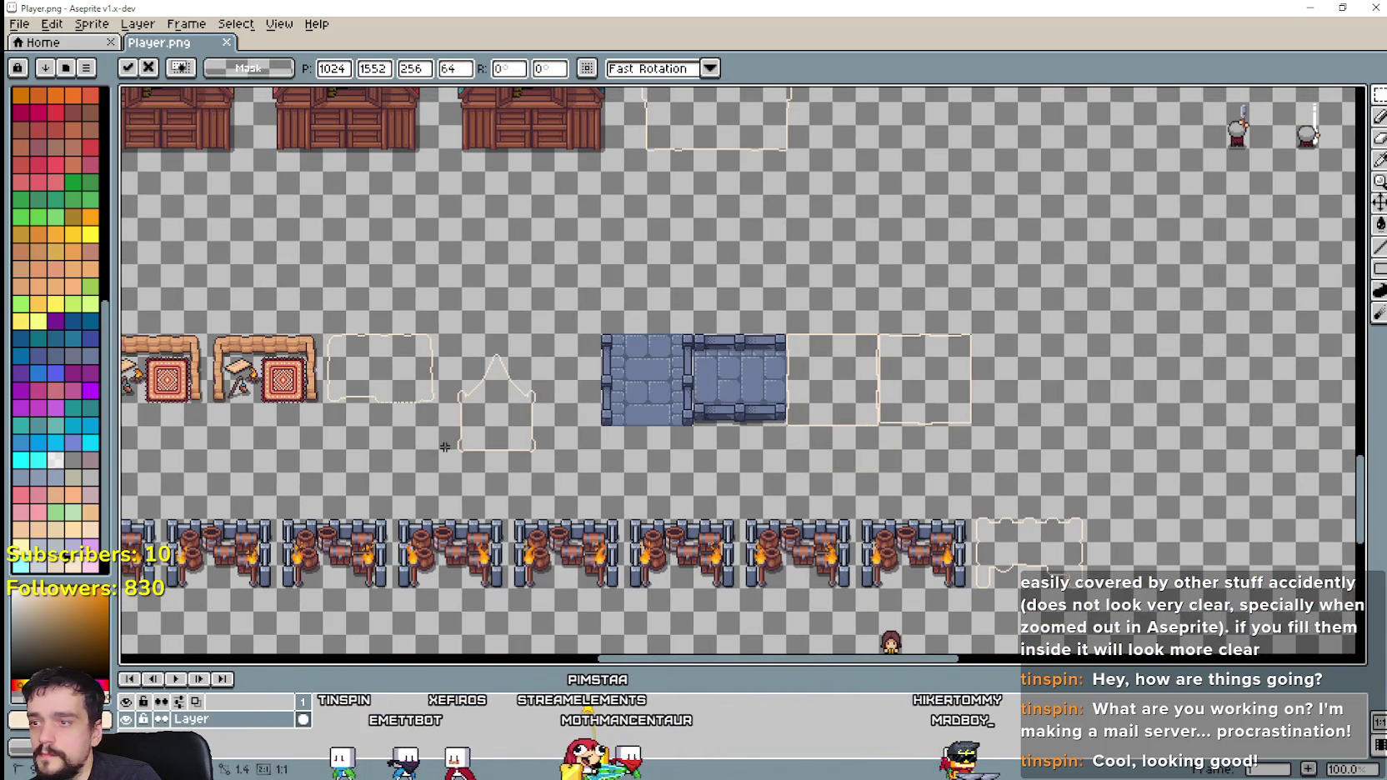
{"action": "left_click_drag", "start_coordinate": [451, 437], "coordinate": [521, 351]}
{"action": "scroll", "coordinate": [425, 468], "scroll_direction": "up", "scroll_amount": 1}
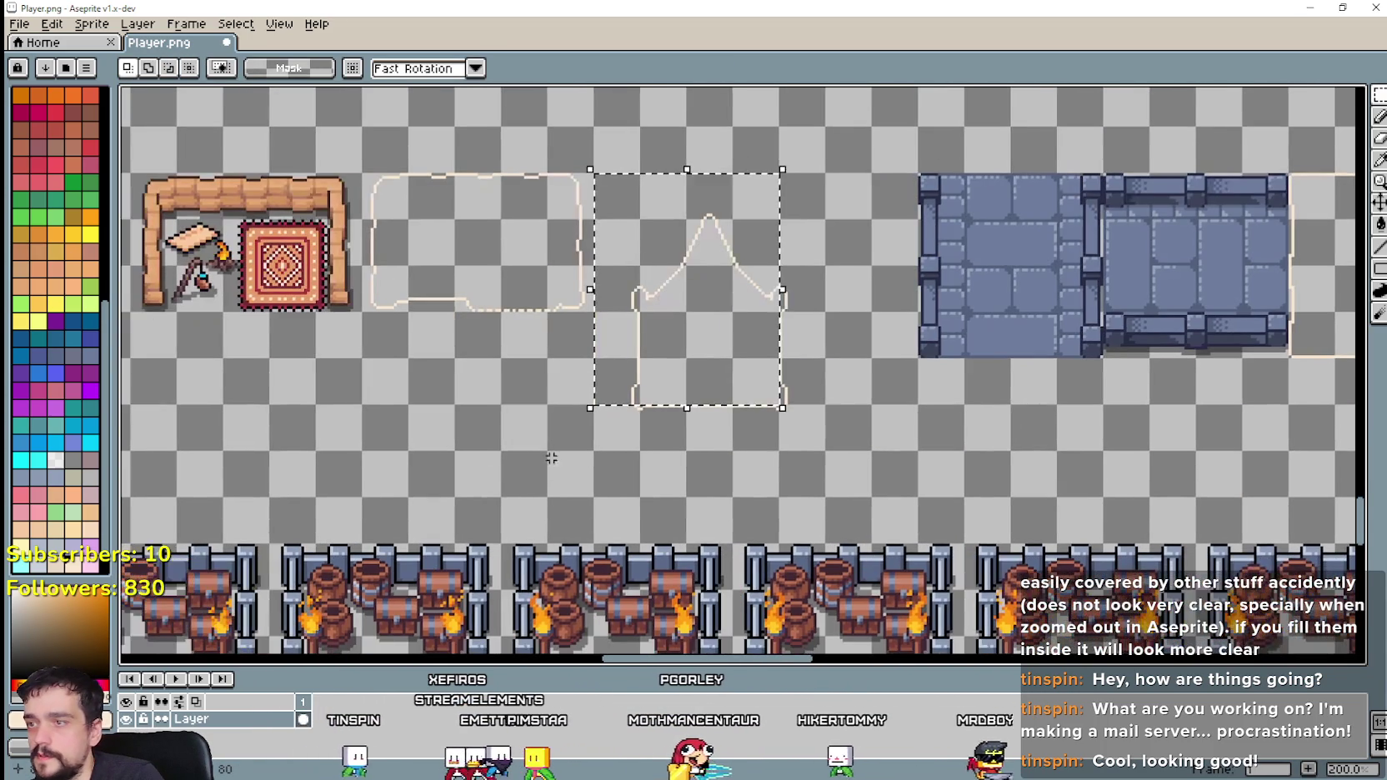
Step: Delete the tent-shaped outline, the tent, and the brown tile and vegetable row
{"action": "left_click_drag", "start_coordinate": [613, 446], "coordinate": [808, 196]}
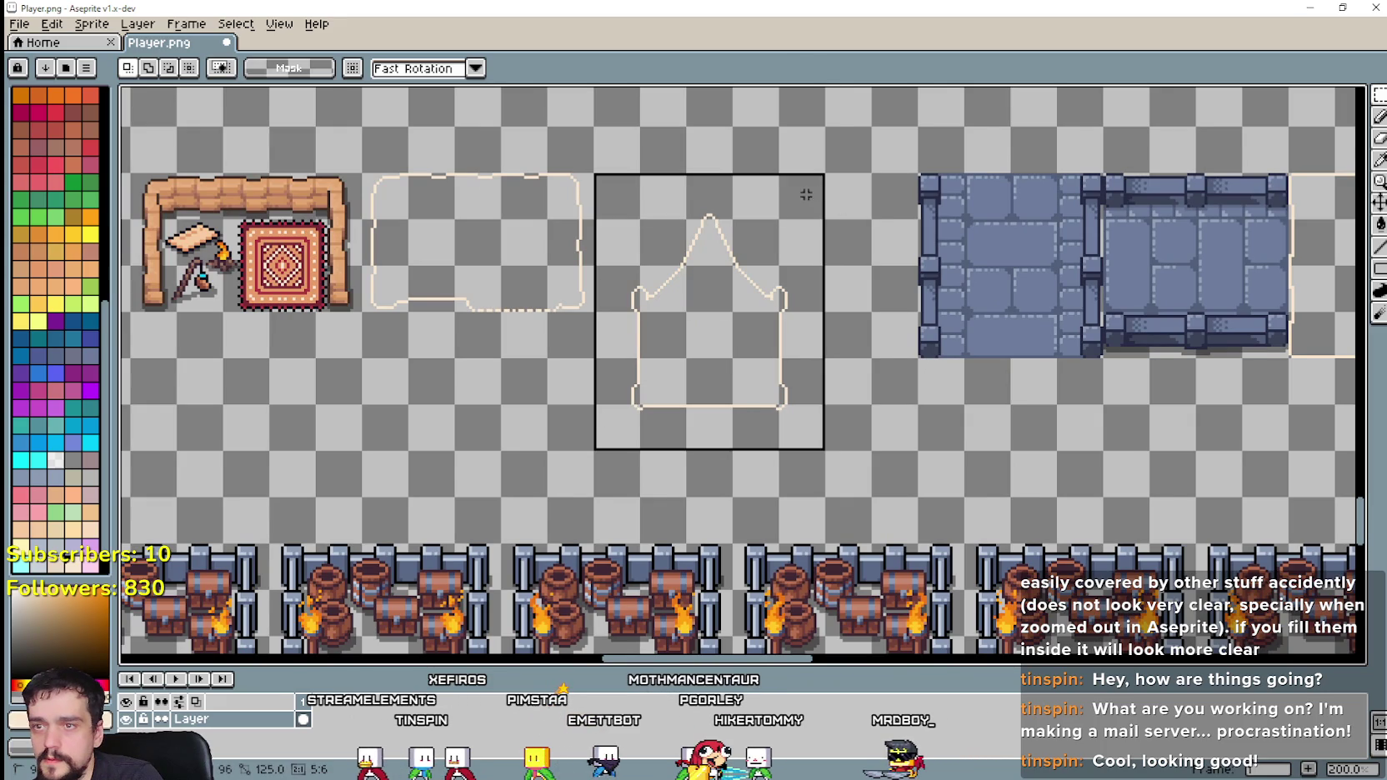
{"action": "key", "text": "Delete"}
{"action": "scroll", "coordinate": [742, 308], "scroll_direction": "down", "scroll_amount": 2}
{"action": "scroll", "coordinate": [583, 333], "scroll_direction": "up", "scroll_amount": 1}
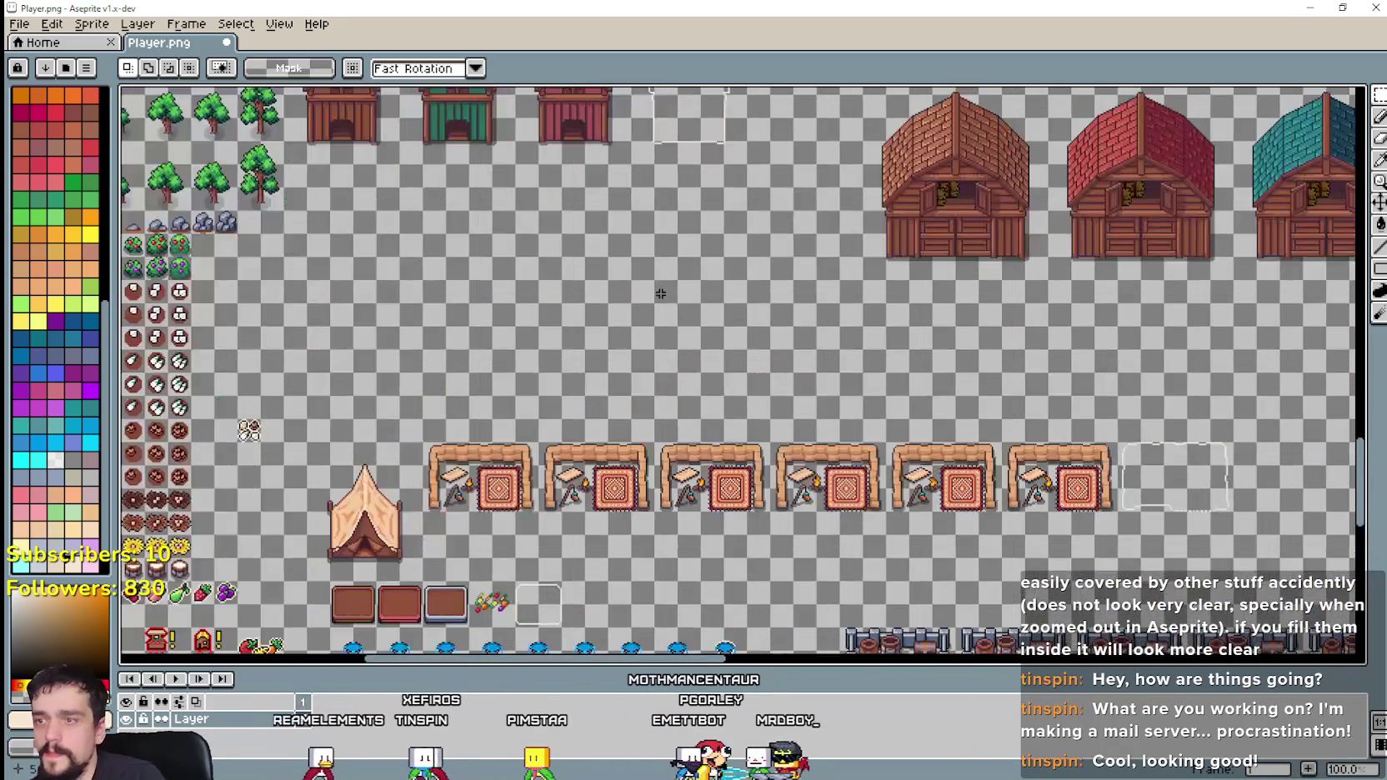
{"action": "scroll", "coordinate": [477, 423], "scroll_direction": "up", "scroll_amount": 1}
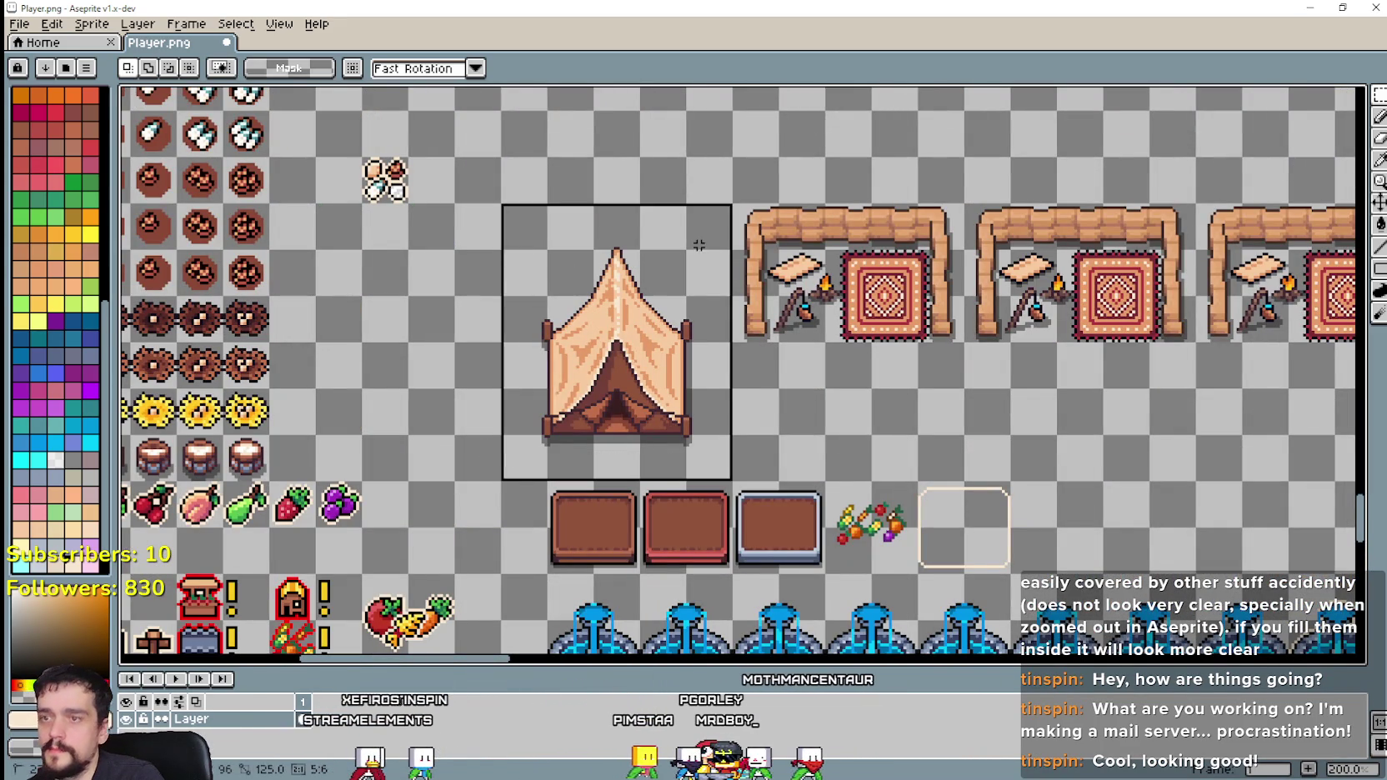
{"action": "key", "text": "Delete"}
{"action": "left_click_drag", "start_coordinate": [526, 557], "coordinate": [1014, 487]}
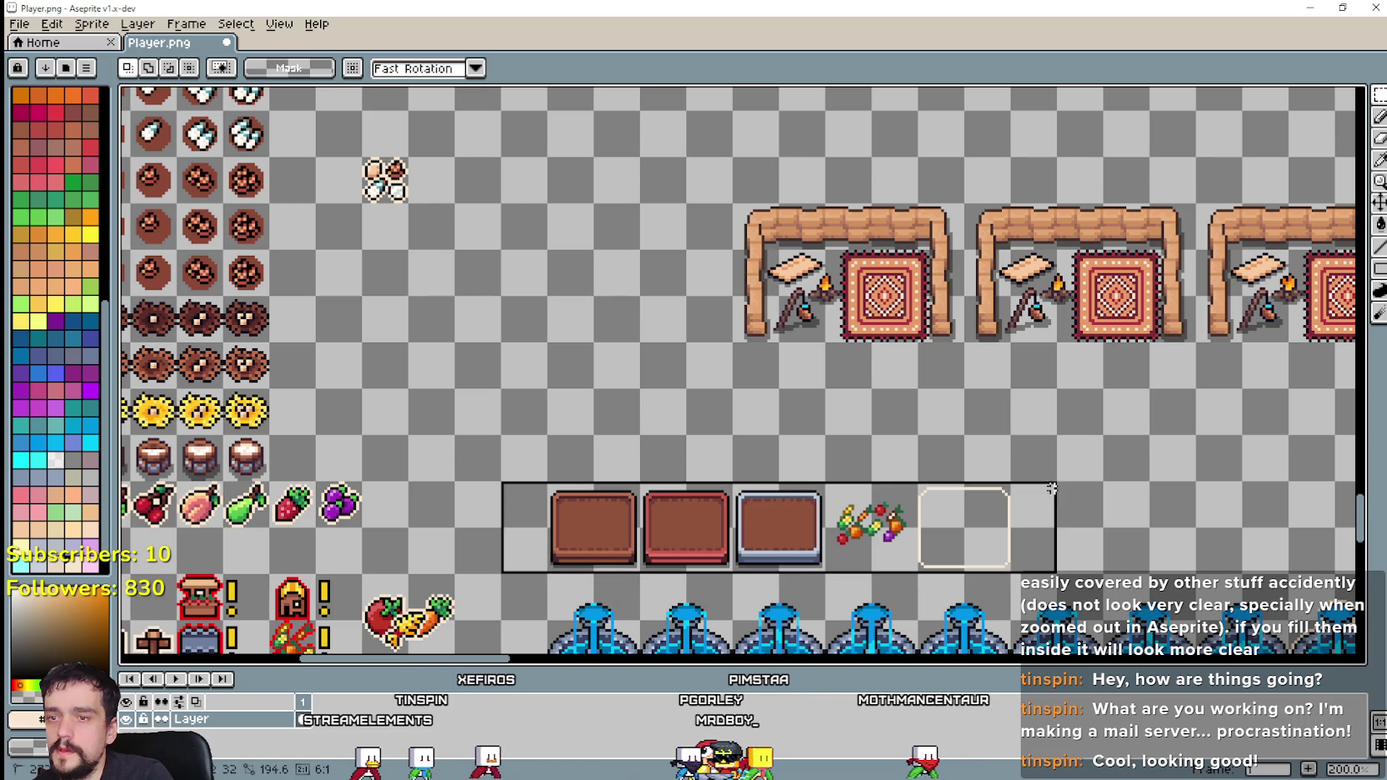
{"action": "key", "text": "Delete"}
{"action": "scroll", "coordinate": [669, 321], "scroll_direction": "down", "scroll_amount": 2}
{"action": "scroll", "coordinate": [518, 455], "scroll_direction": "up", "scroll_amount": 1}
{"action": "scroll", "coordinate": [518, 455], "scroll_direction": "down", "scroll_amount": 1}
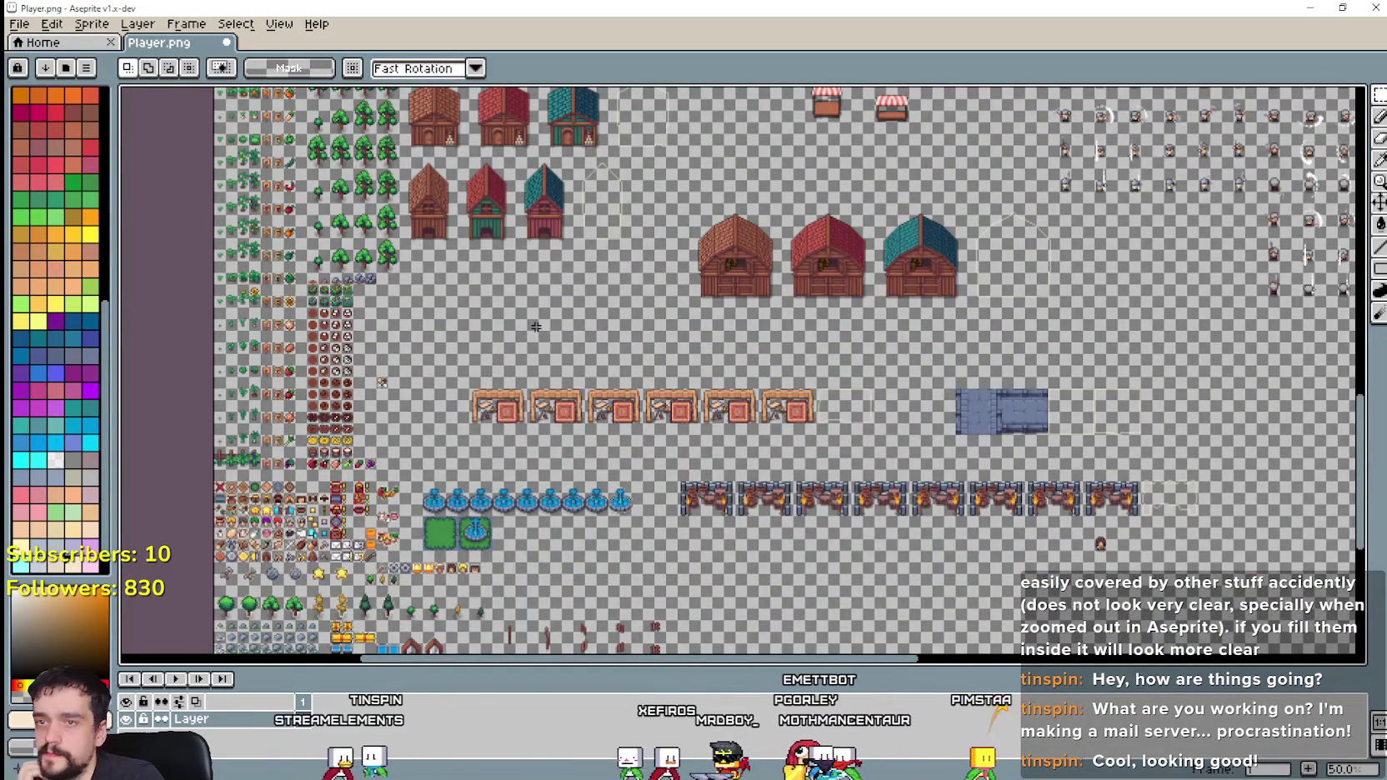
Step: Marquee-select the row of three barns together with the outline barn
{"action": "scroll", "coordinate": [603, 341], "scroll_direction": "up", "scroll_amount": 1}
{"action": "scroll", "coordinate": [642, 359], "scroll_direction": "up", "scroll_amount": 1}
{"action": "mouse_move", "coordinate": [736, 371]}
{"action": "left_mouse_down"}
{"action": "mouse_move", "coordinate": [436, 471]}
{"action": "mouse_move", "coordinate": [1026, 273]}
{"action": "mouse_move", "coordinate": [1132, 276]}
{"action": "left_mouse_up"}
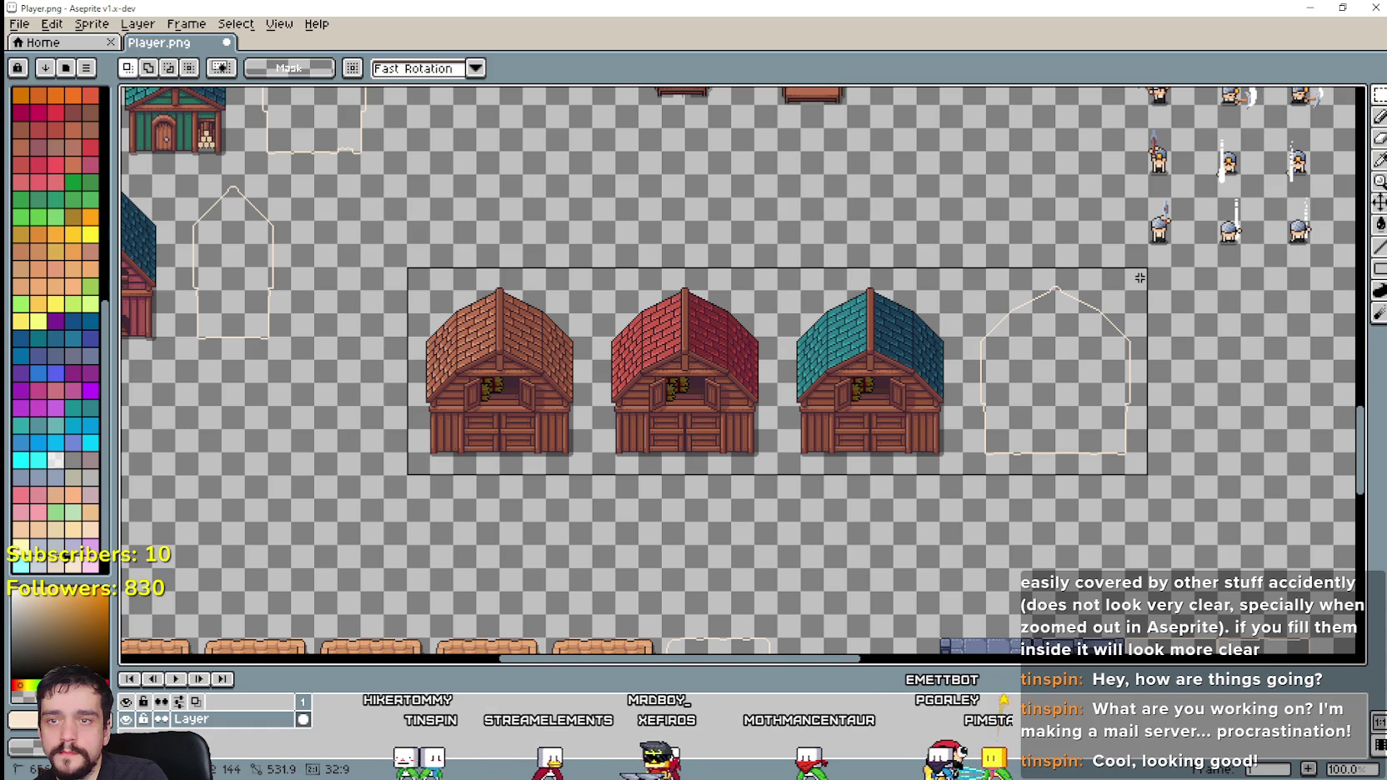
{"action": "scroll", "coordinate": [1042, 316], "scroll_direction": "down", "scroll_amount": 2}
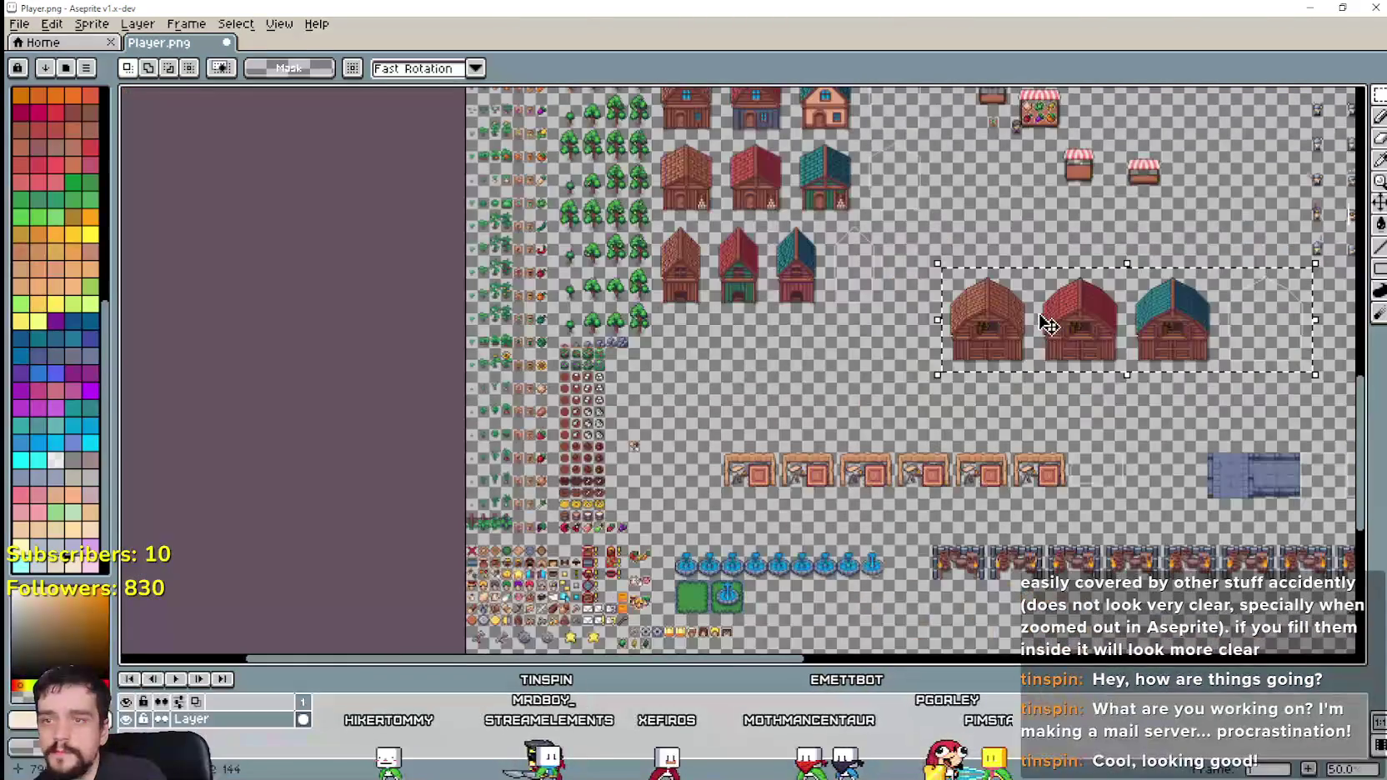
Step: Move the barn row 16 px higher, just beneath the smaller coop row, and commit it
{"action": "left_click", "coordinate": [763, 377]}
{"action": "left_click_drag", "start_coordinate": [762, 377], "coordinate": [775, 376]}
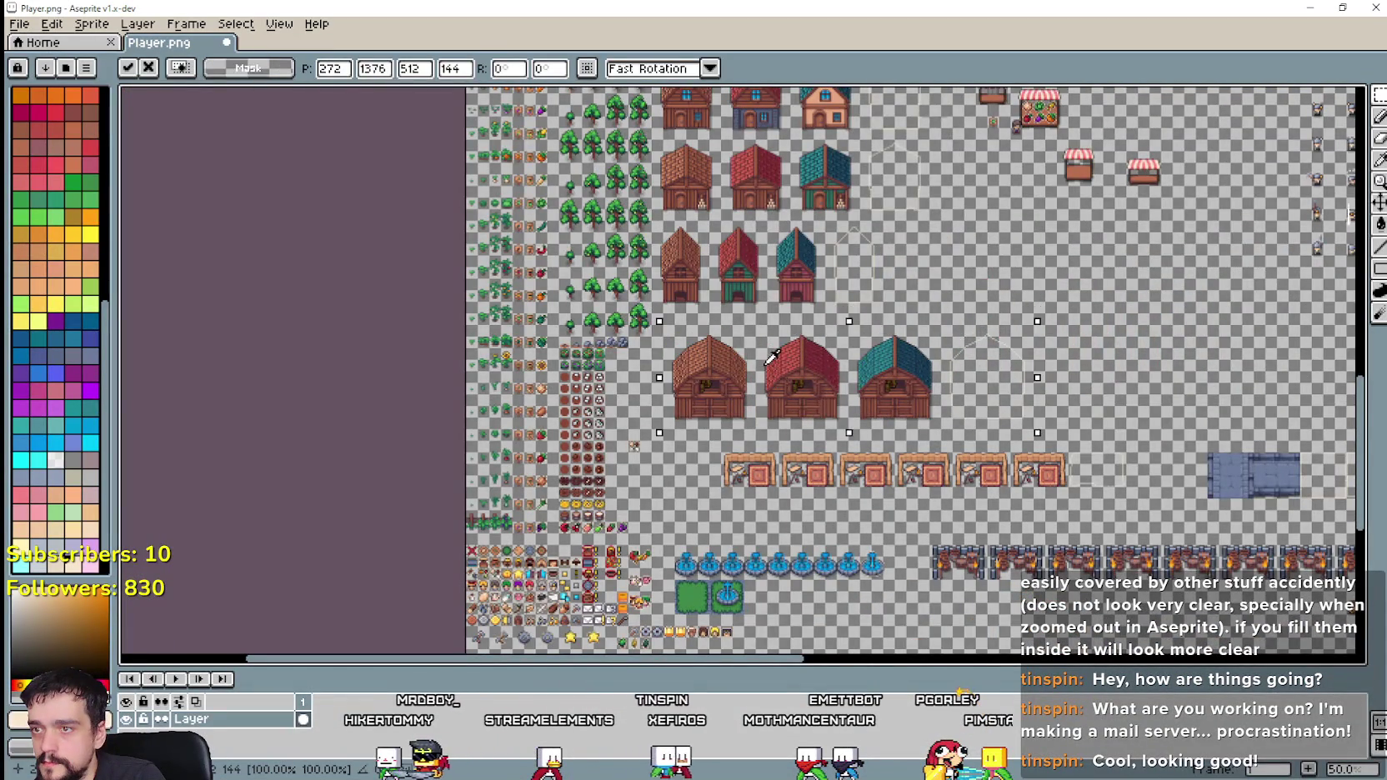
{"action": "scroll", "coordinate": [698, 357], "scroll_direction": "up", "scroll_amount": 2}
{"action": "left_click_drag", "start_coordinate": [1084, 443], "coordinate": [1006, 434]}
{"action": "scroll", "coordinate": [1006, 434], "scroll_direction": "down", "scroll_amount": 1}
{"action": "scroll", "coordinate": [1051, 431], "scroll_direction": "down", "scroll_amount": 1}
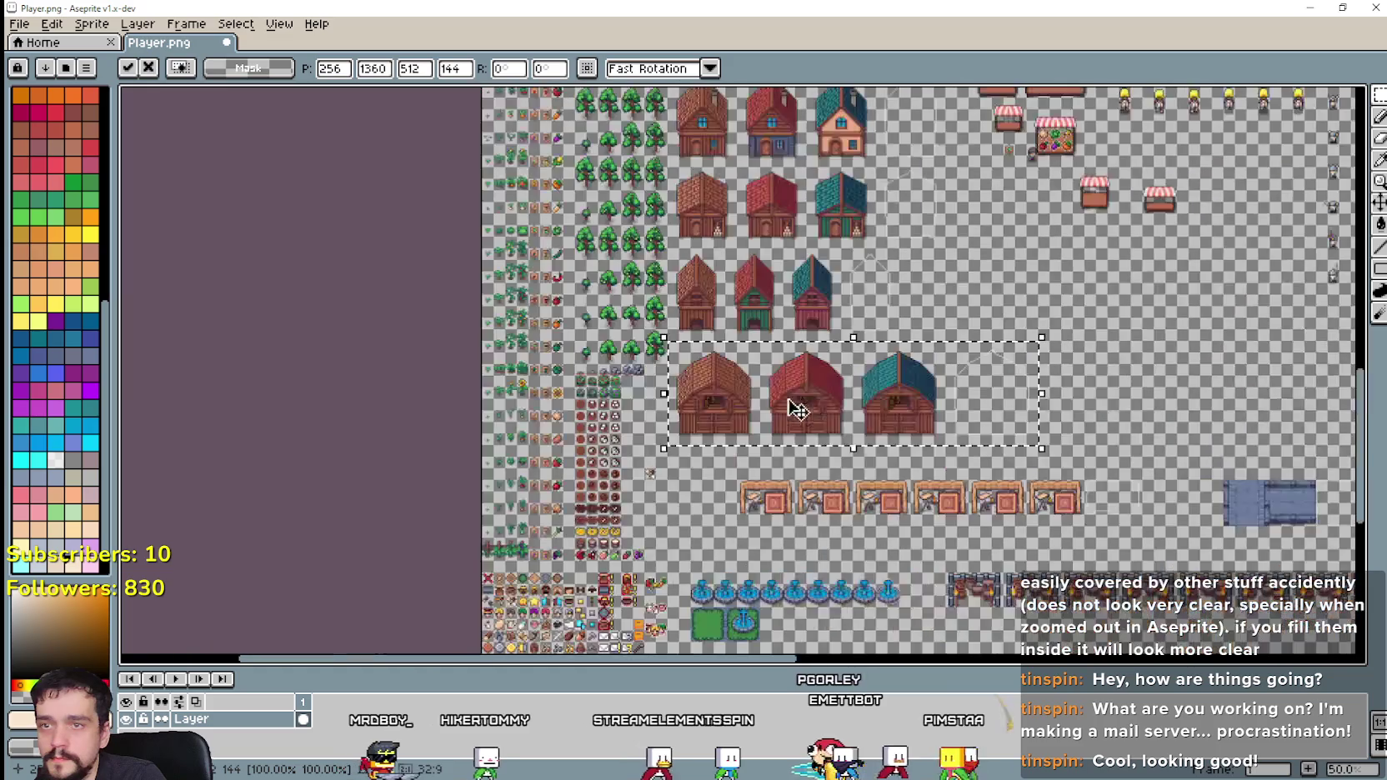
{"action": "scroll", "coordinate": [823, 208], "scroll_direction": "up", "scroll_amount": 1}
{"action": "left_click", "coordinate": [861, 279]}
{"action": "scroll", "coordinate": [862, 280], "scroll_direction": "up", "scroll_amount": 1}
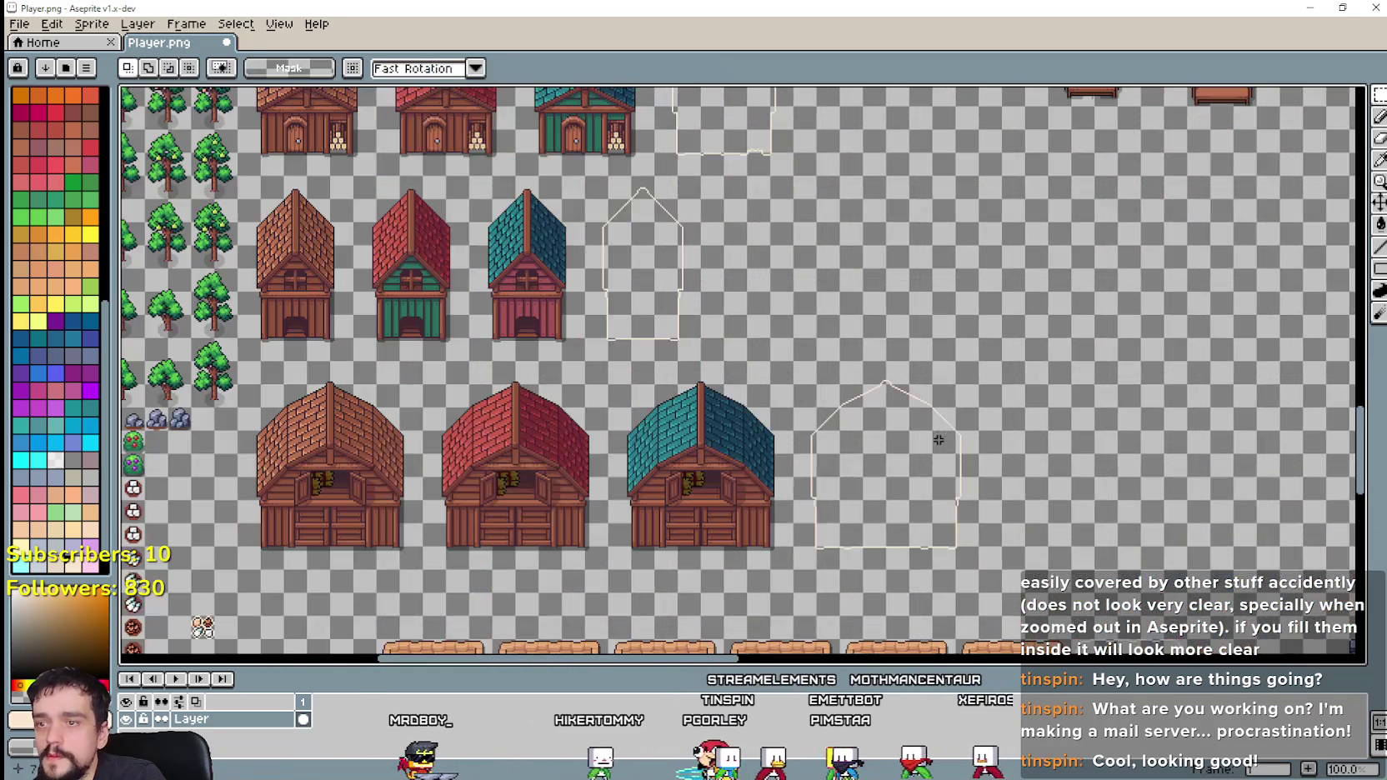
{"action": "scroll", "coordinate": [862, 279], "scroll_direction": "down", "scroll_amount": 1}
{"action": "scroll", "coordinate": [958, 315], "scroll_direction": "up", "scroll_amount": 1}
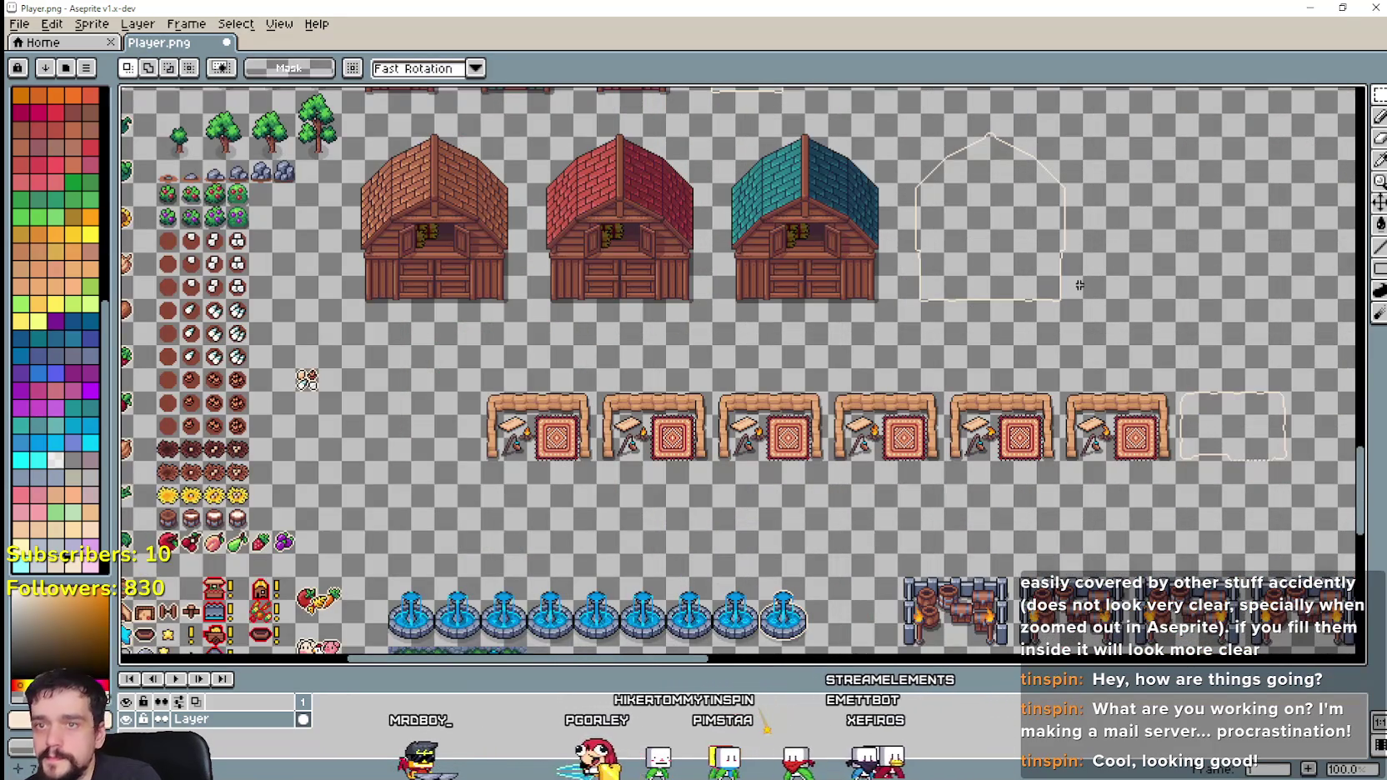
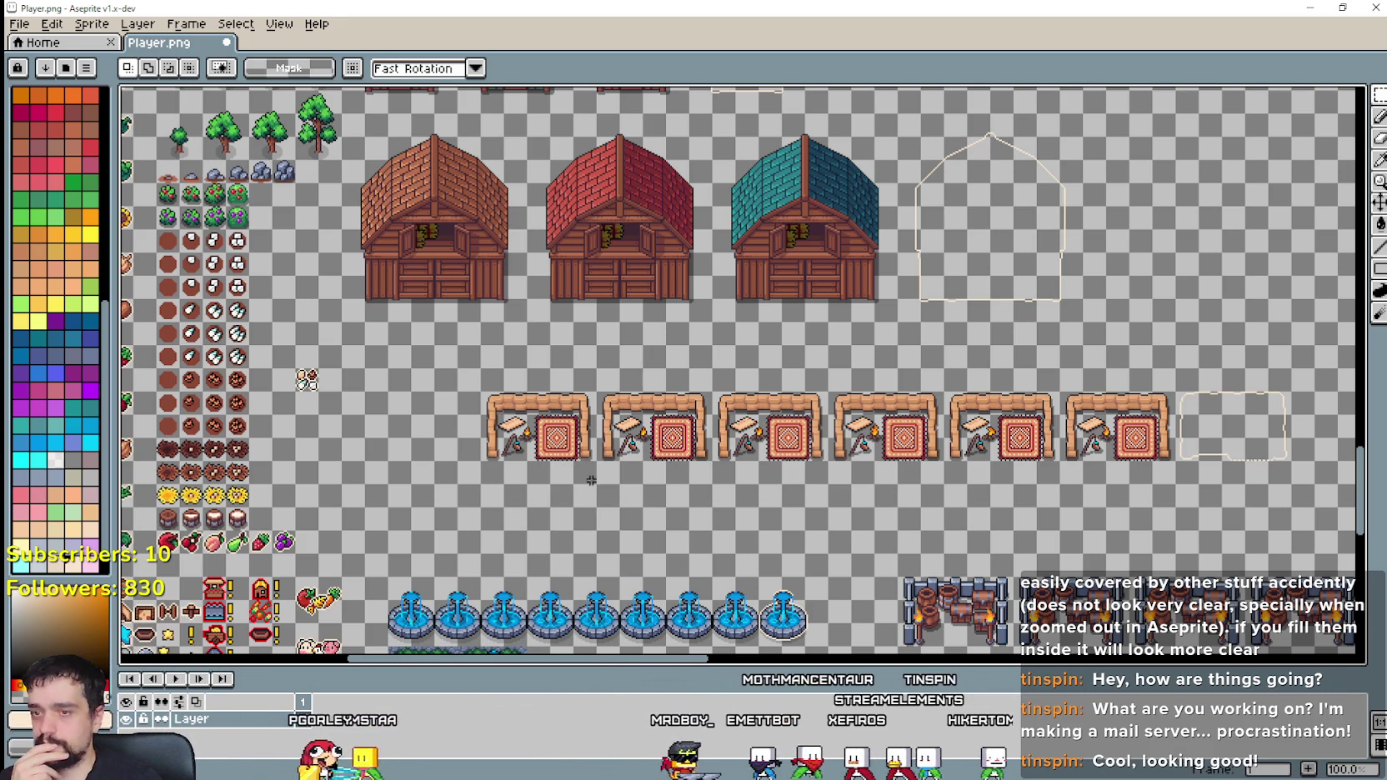
Step: Delete the fountain row and grass tiles below the tables
{"action": "scroll", "coordinate": [591, 480], "scroll_direction": "down", "scroll_amount": 1}
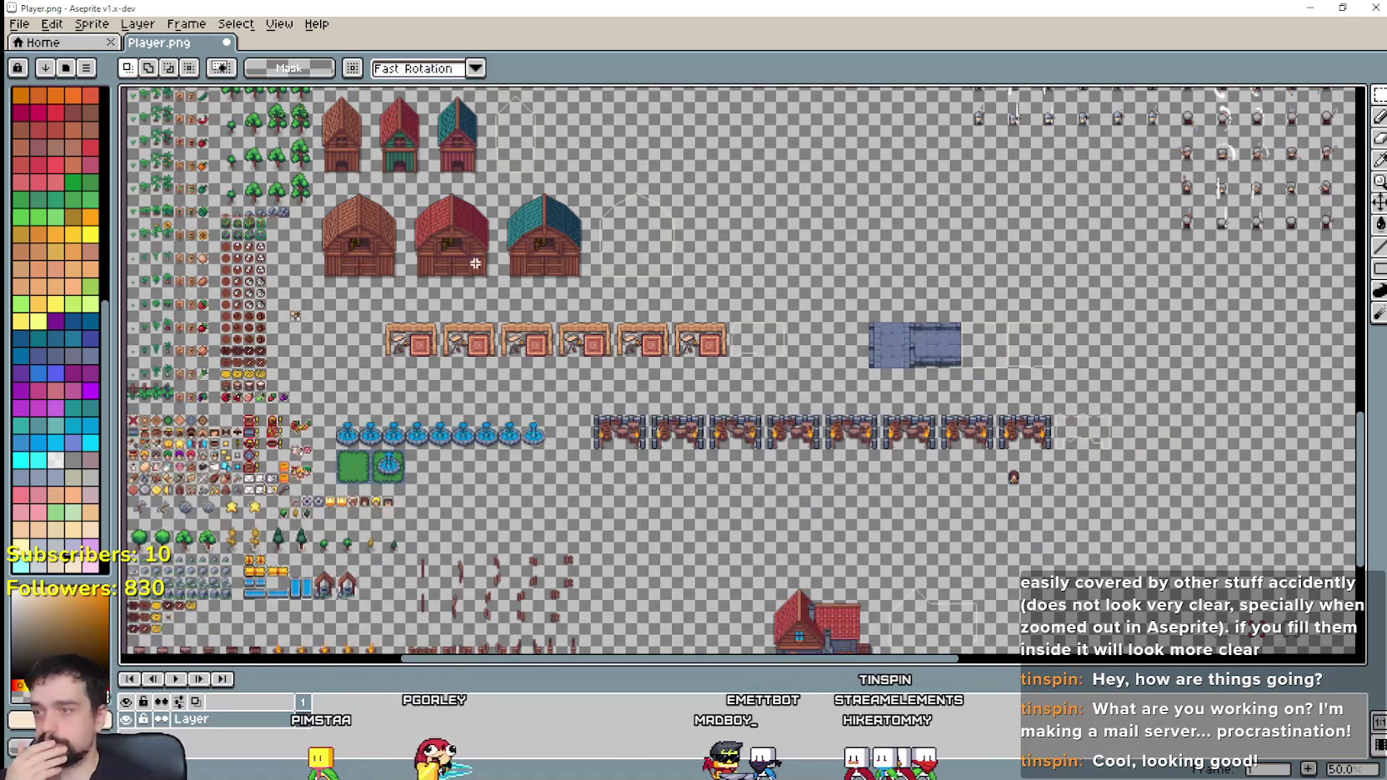
{"action": "scroll", "coordinate": [392, 472], "scroll_direction": "up", "scroll_amount": 1}
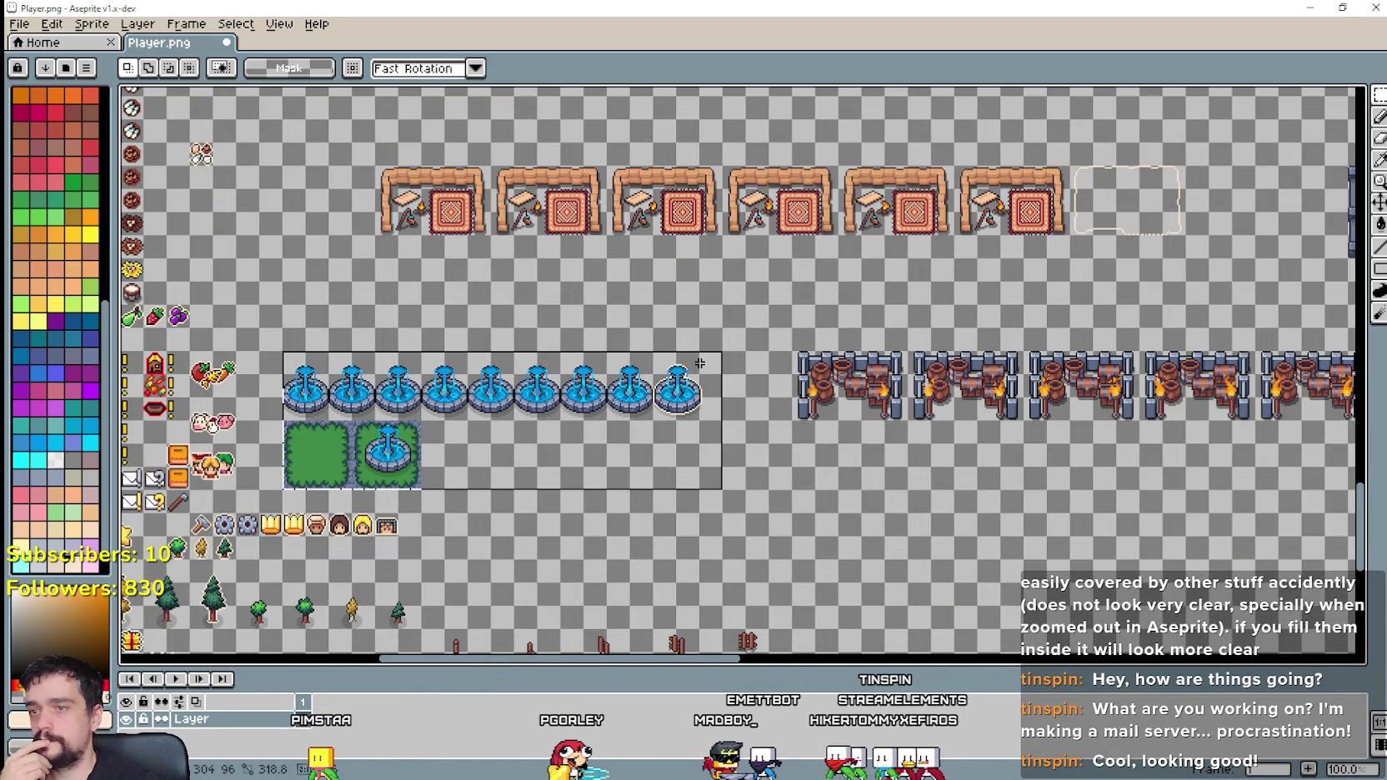
{"action": "key", "text": "Delete"}
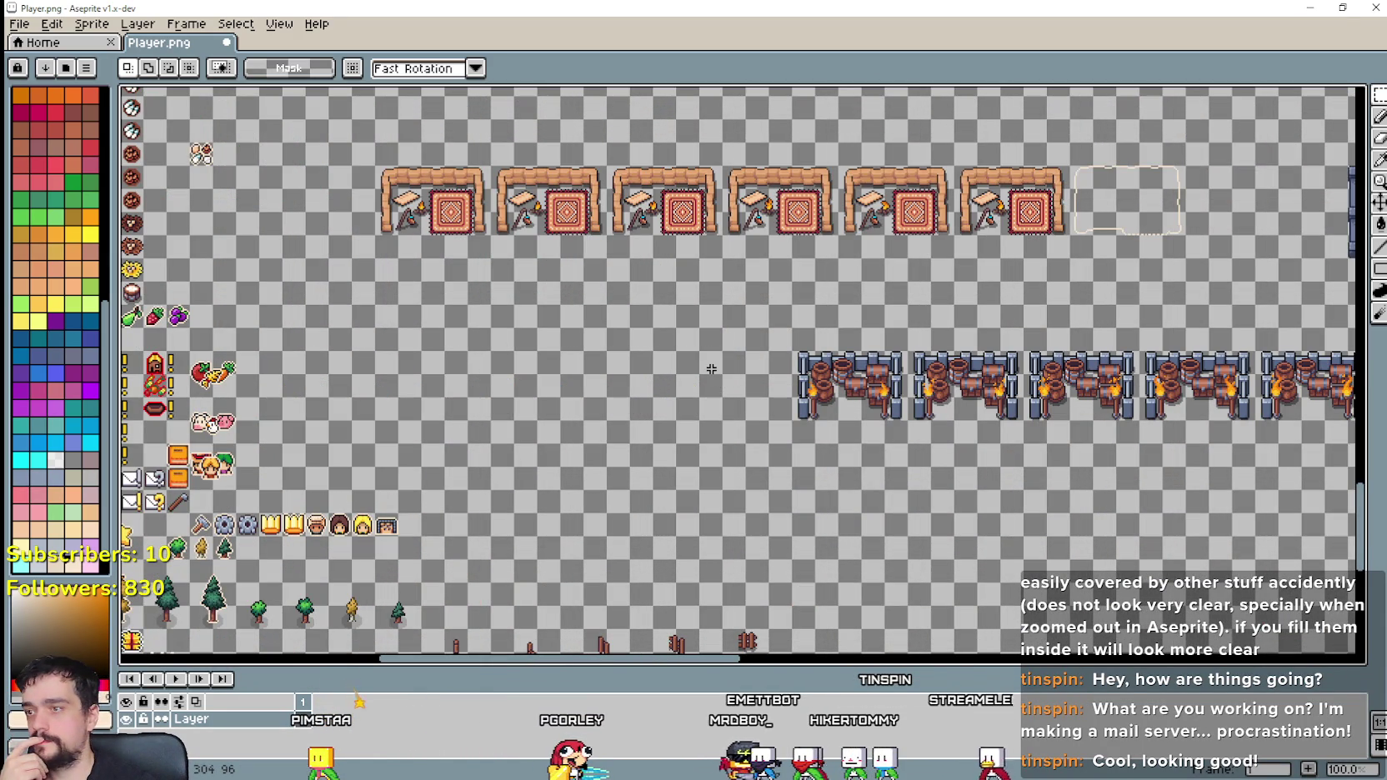
Step: Select the row of crafting-table sprites with a rectangular marquee
{"action": "scroll", "coordinate": [351, 453], "scroll_direction": "down", "scroll_amount": 1}
{"action": "scroll", "coordinate": [590, 486], "scroll_direction": "up", "scroll_amount": 1}
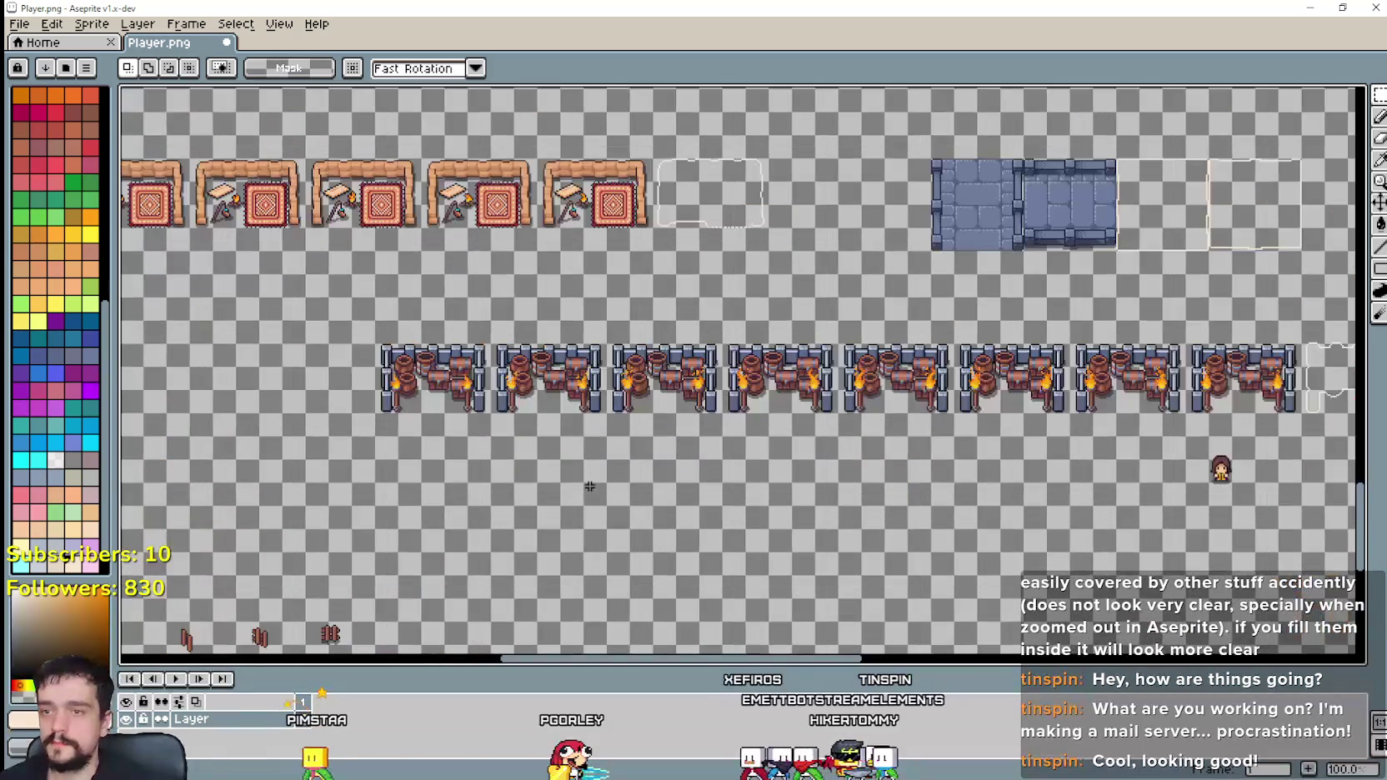
{"action": "left_click_drag", "start_coordinate": [534, 470], "coordinate": [655, 442]}
{"action": "scroll", "coordinate": [505, 394], "scroll_direction": "down", "scroll_amount": 1}
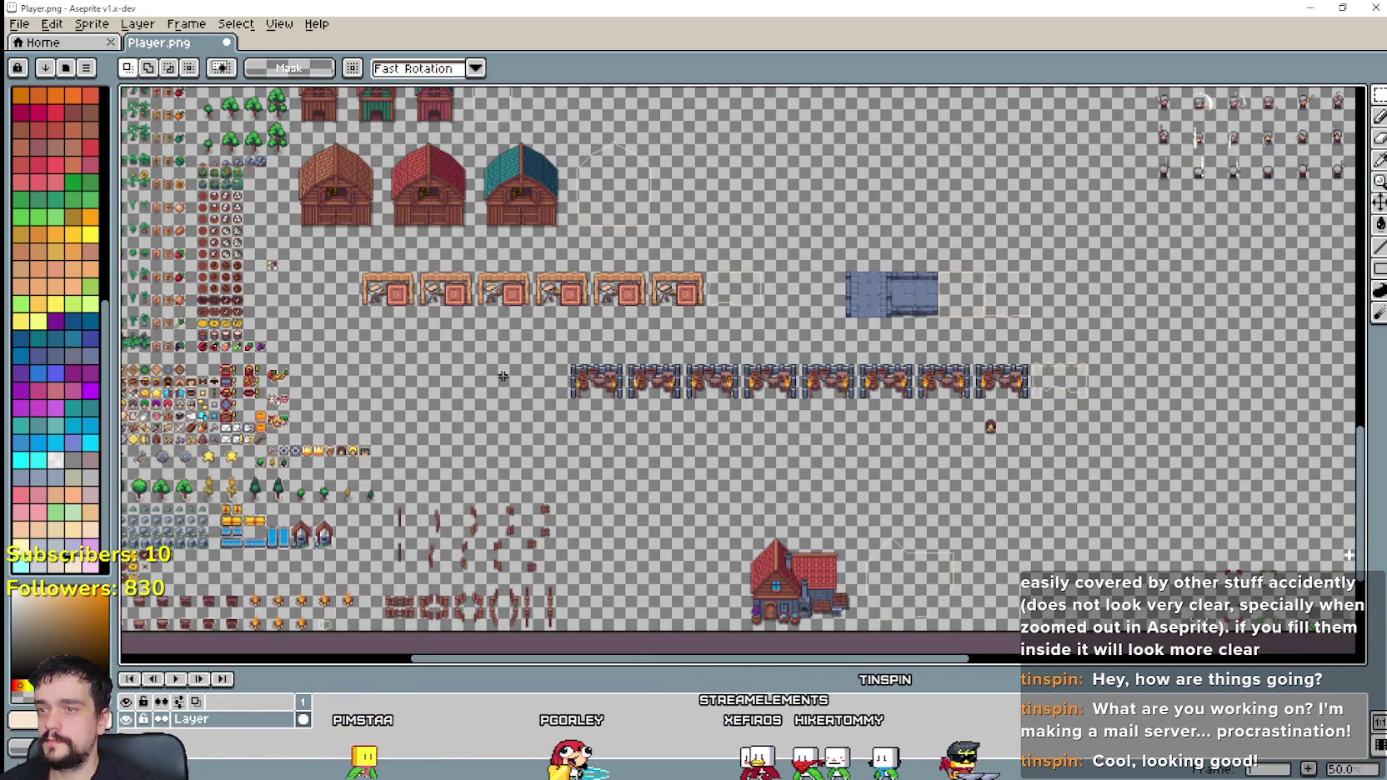
{"action": "scroll", "coordinate": [857, 321], "scroll_direction": "up", "scroll_amount": 1}
{"action": "mouse_move", "coordinate": [837, 306]}
{"action": "left_mouse_down"}
{"action": "mouse_move", "coordinate": [657, 336]}
{"action": "mouse_move", "coordinate": [891, 419]}
{"action": "mouse_move", "coordinate": [911, 537]}
{"action": "left_mouse_up"}
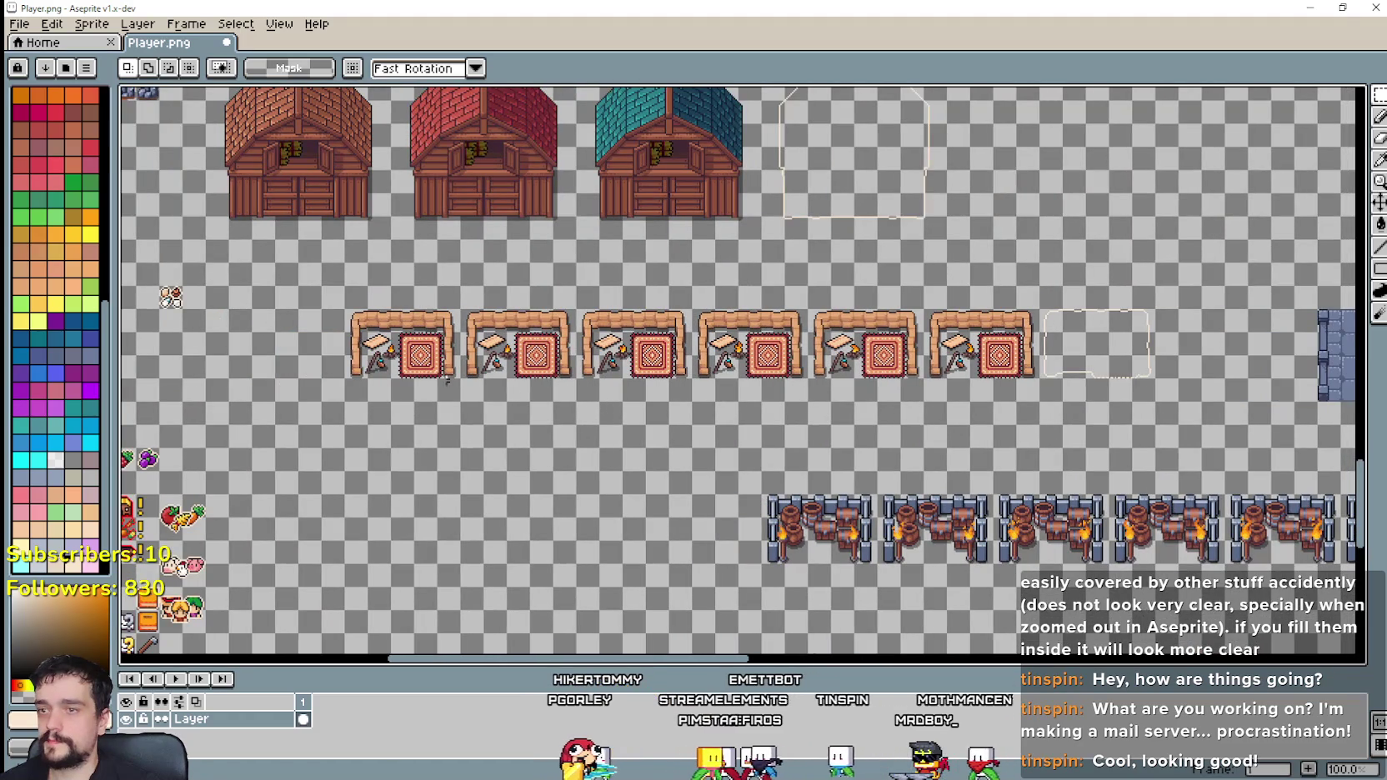
{"action": "left_click_drag", "start_coordinate": [322, 377], "coordinate": [830, 319]}
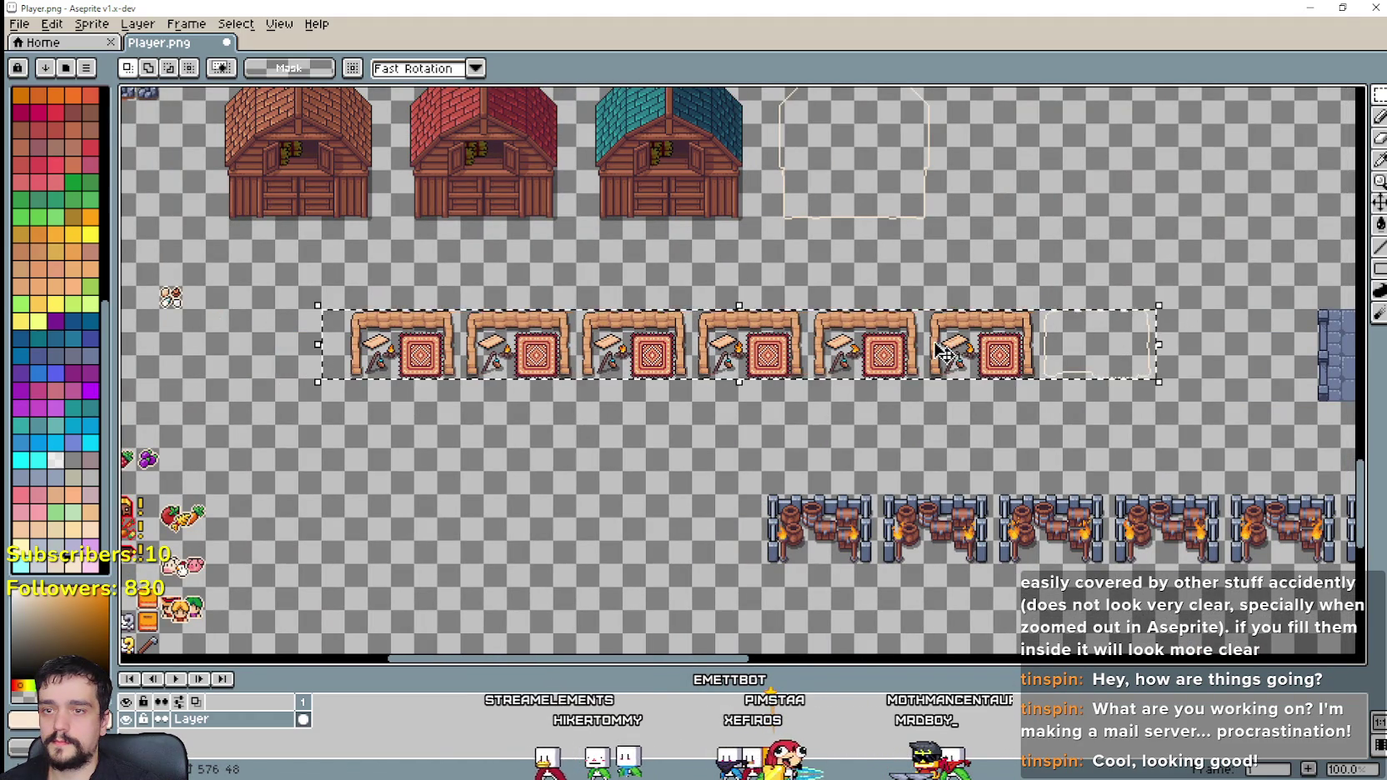
Step: Move the crafting-table row down and slightly left into the cleared space and commit it
{"action": "left_click_drag", "start_coordinate": [952, 348], "coordinate": [907, 442]}
{"action": "left_click", "coordinate": [536, 523]}
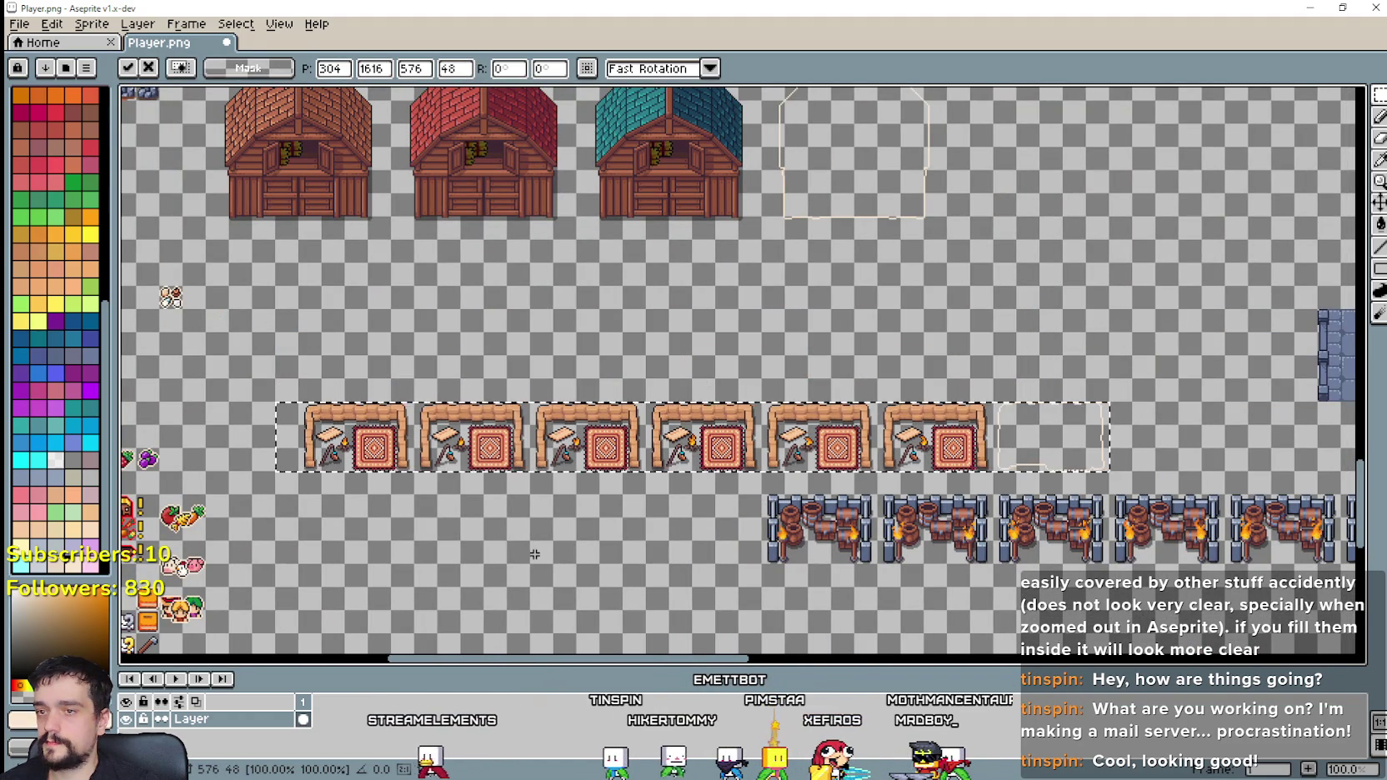
{"action": "scroll", "coordinate": [448, 346], "scroll_direction": "down", "scroll_amount": 3}
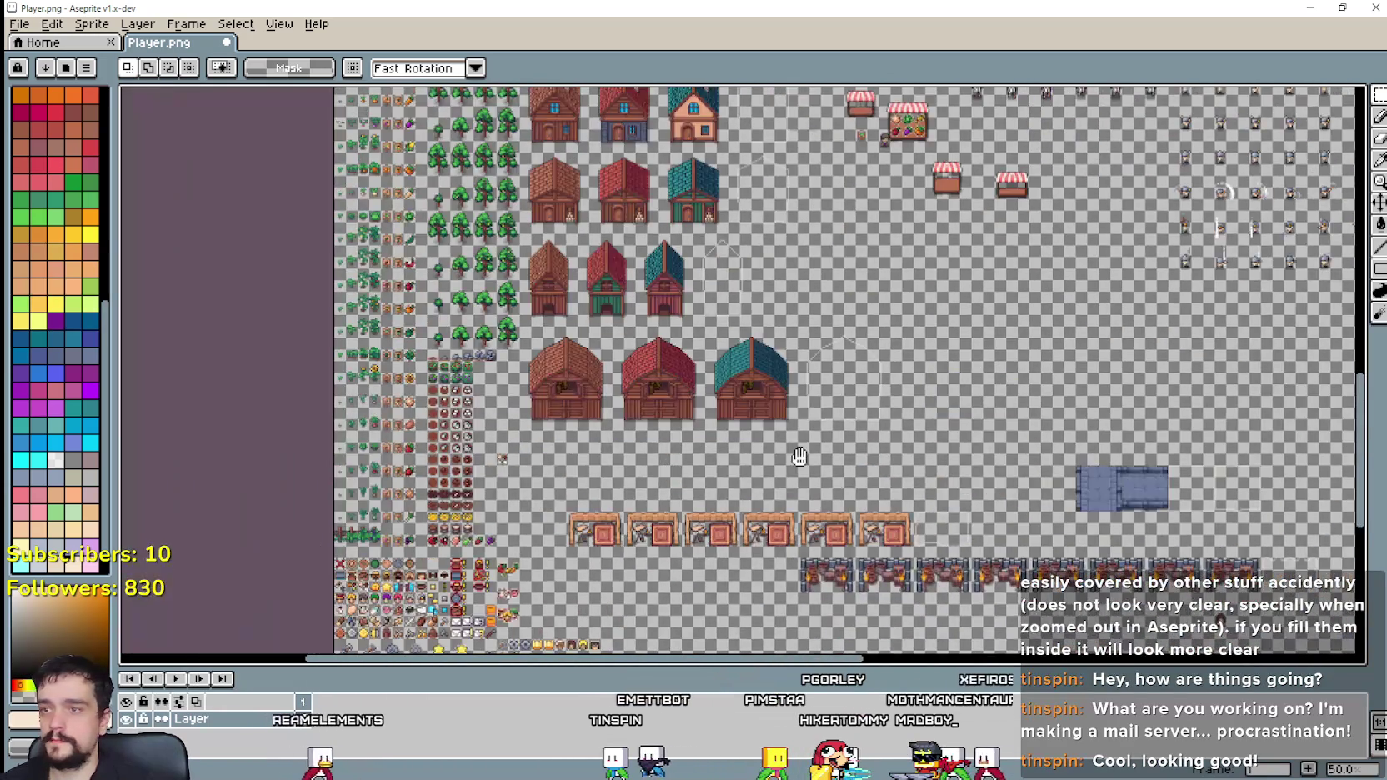
{"action": "left_click_drag", "start_coordinate": [799, 456], "coordinate": [570, 378]}
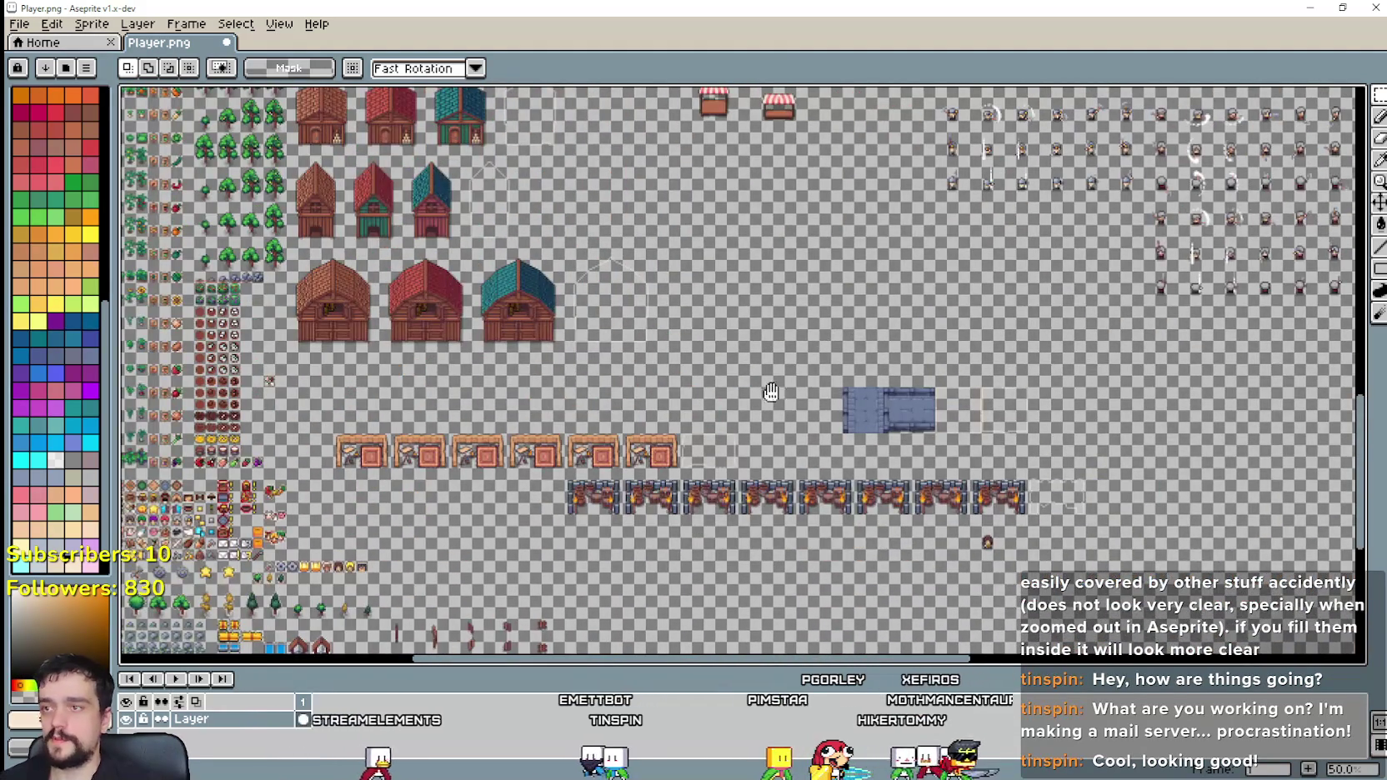
{"action": "left_click_drag", "start_coordinate": [771, 392], "coordinate": [853, 481]}
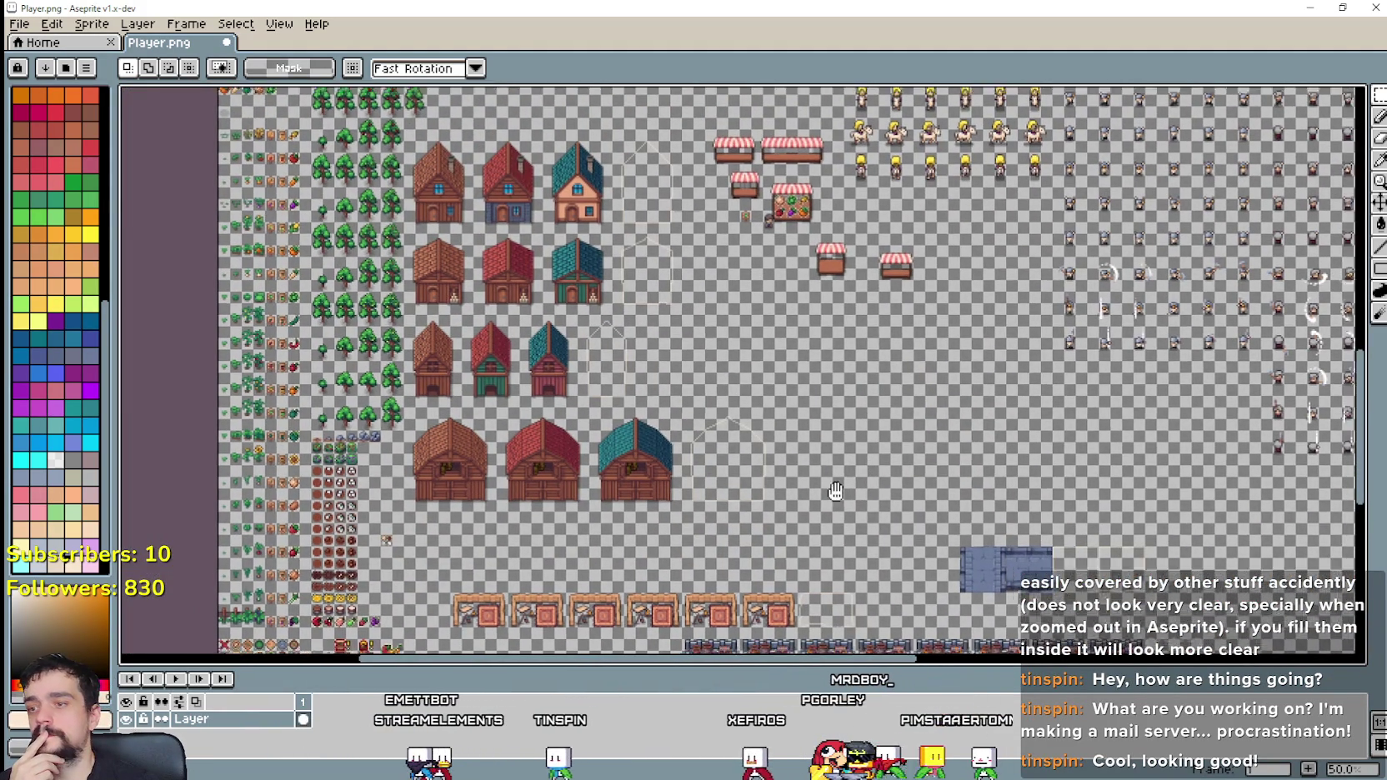
{"action": "left_click_drag", "start_coordinate": [850, 500], "coordinate": [831, 487]}
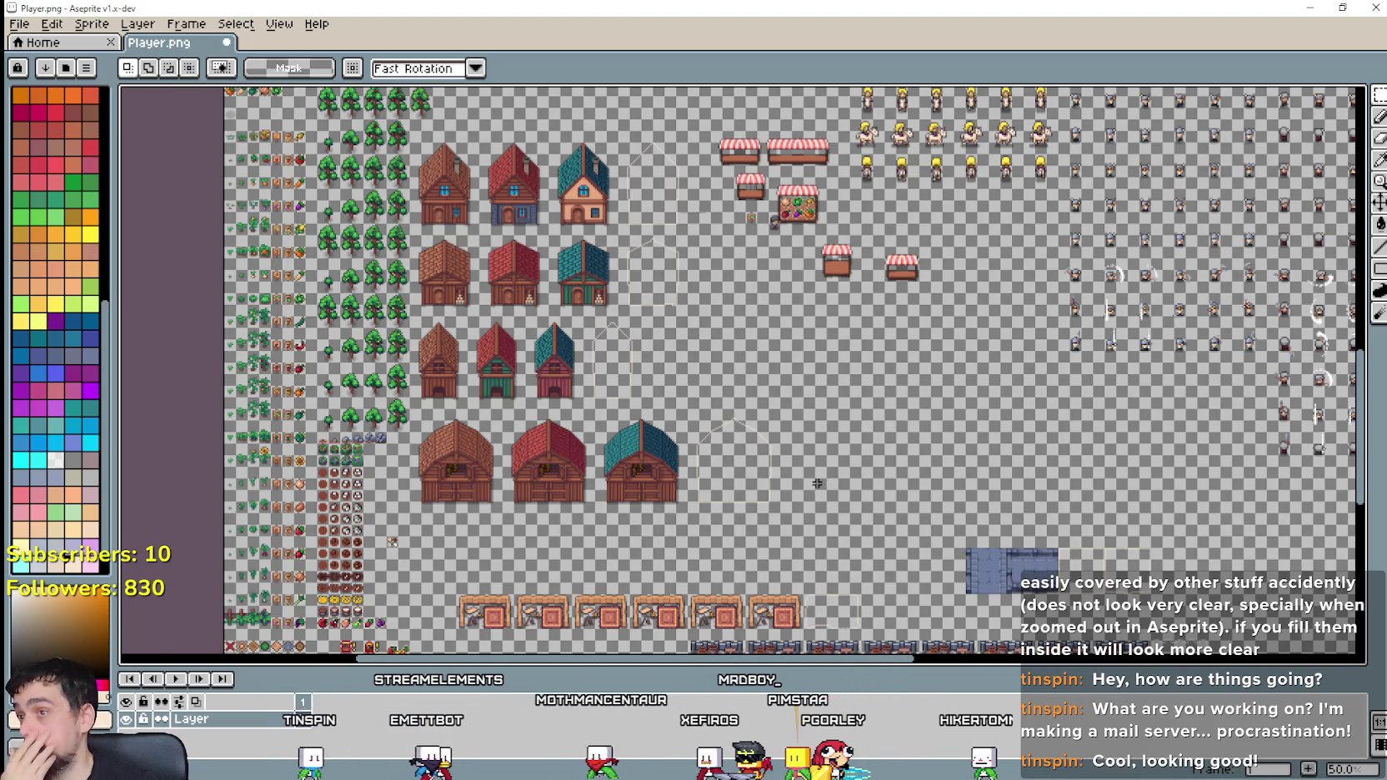
Step: Zoom to 200% and pan until the vegetable market stall is in view
{"action": "scroll", "coordinate": [595, 243], "scroll_direction": "up", "scroll_amount": 1}
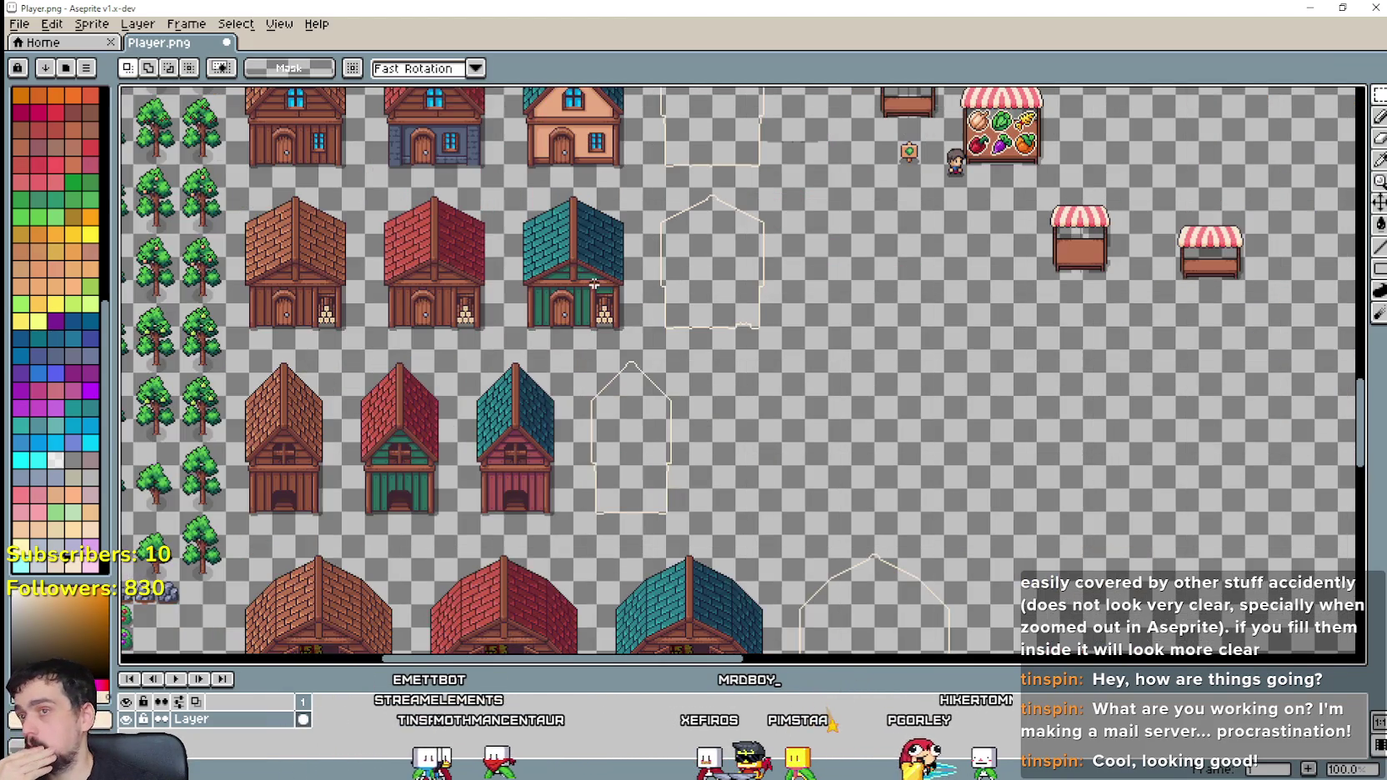
{"action": "scroll", "coordinate": [659, 333], "scroll_direction": "down", "scroll_amount": 1}
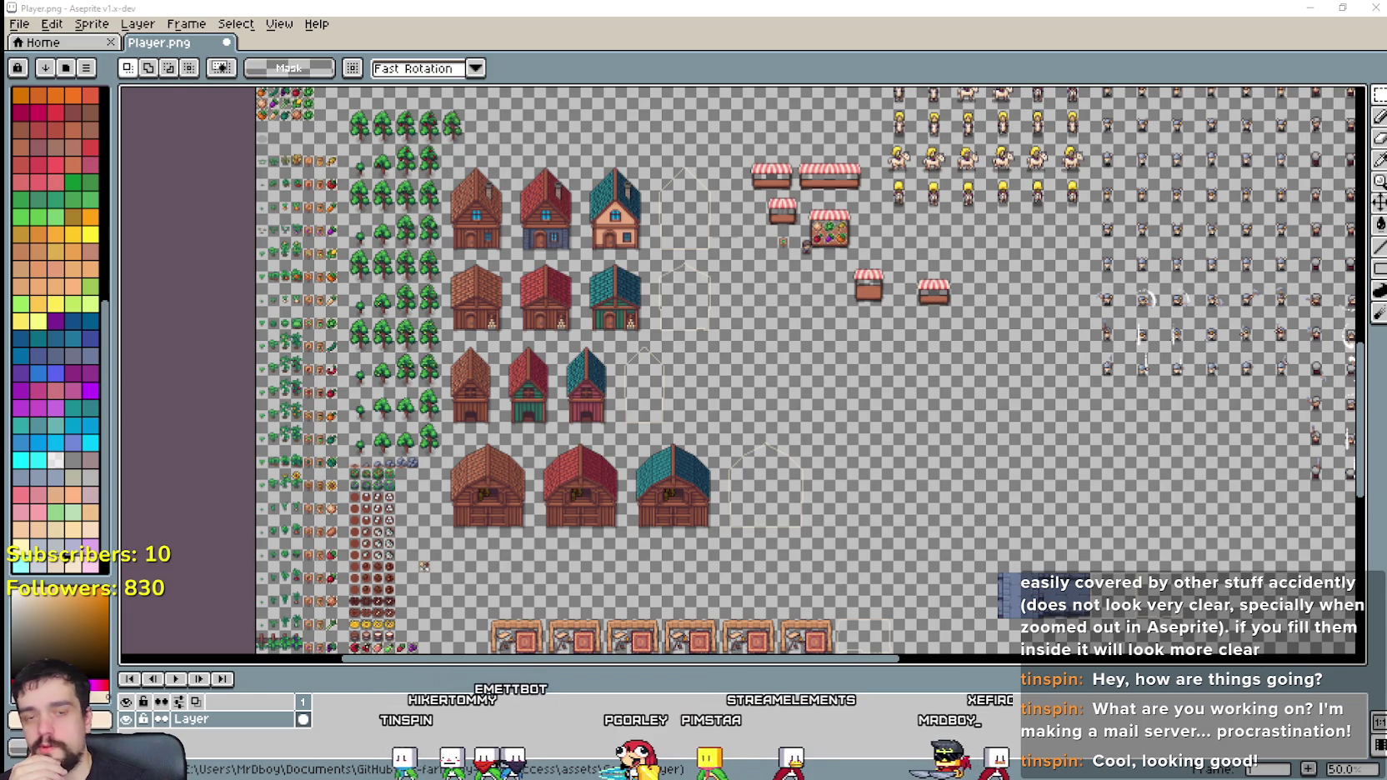
{"action": "scroll", "coordinate": [911, 441], "scroll_direction": "up", "scroll_amount": 1}
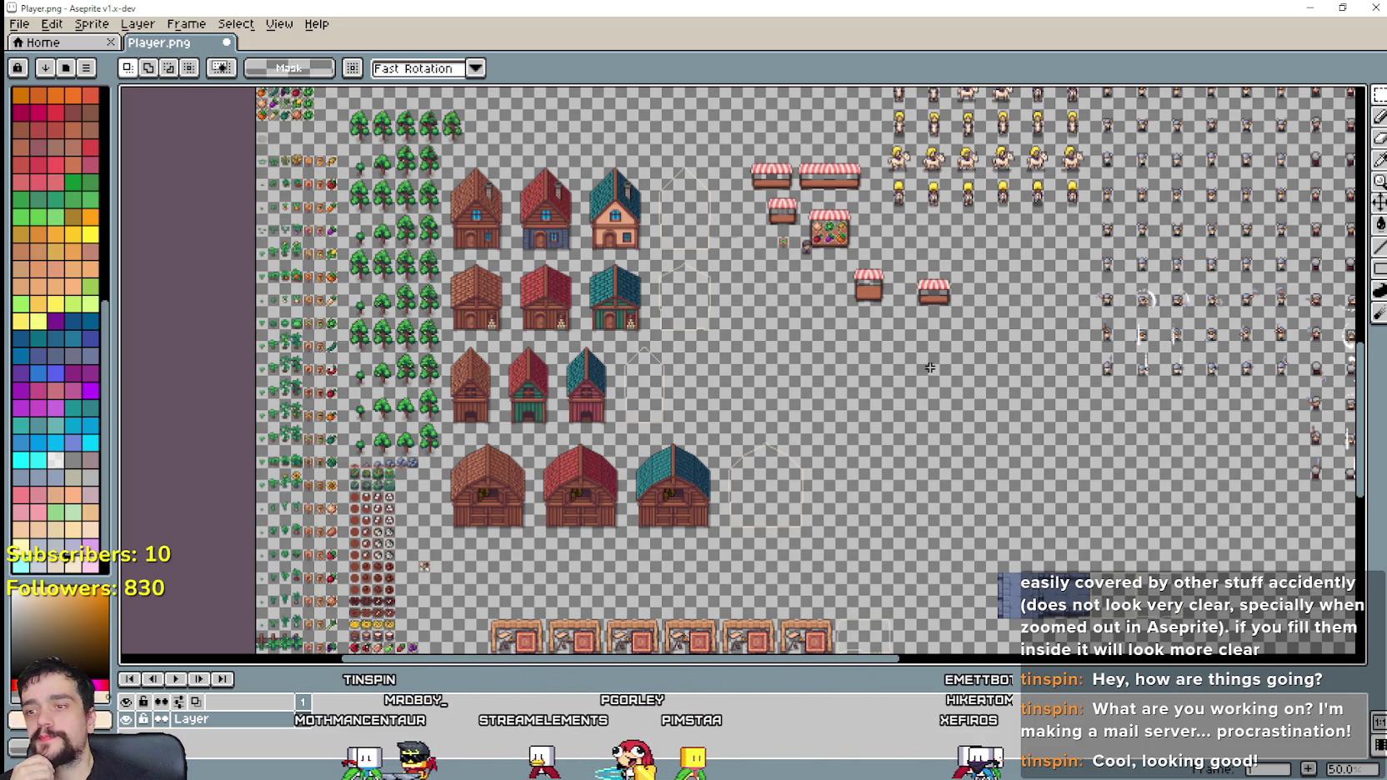
{"action": "scroll", "coordinate": [857, 147], "scroll_direction": "up", "scroll_amount": 1}
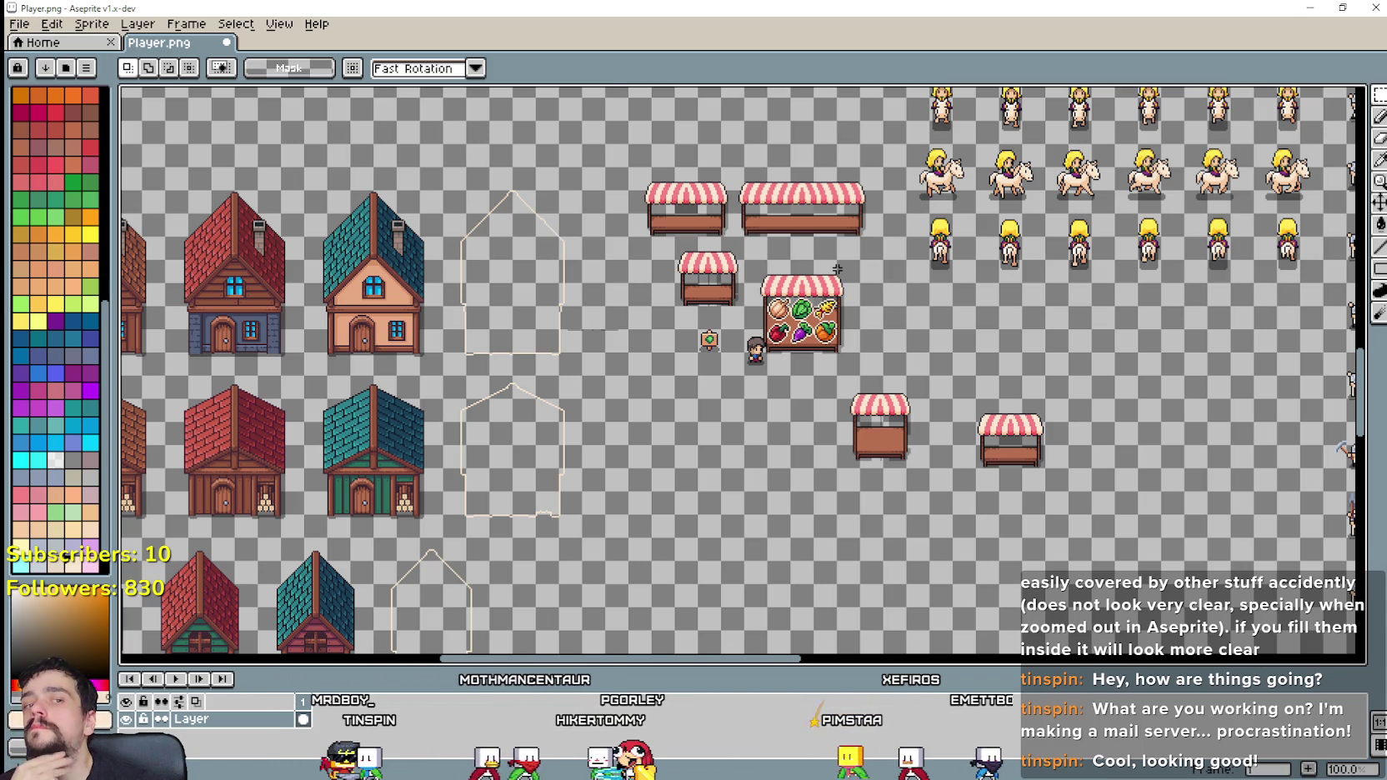
{"action": "scroll", "coordinate": [816, 316], "scroll_direction": "down", "scroll_amount": 1}
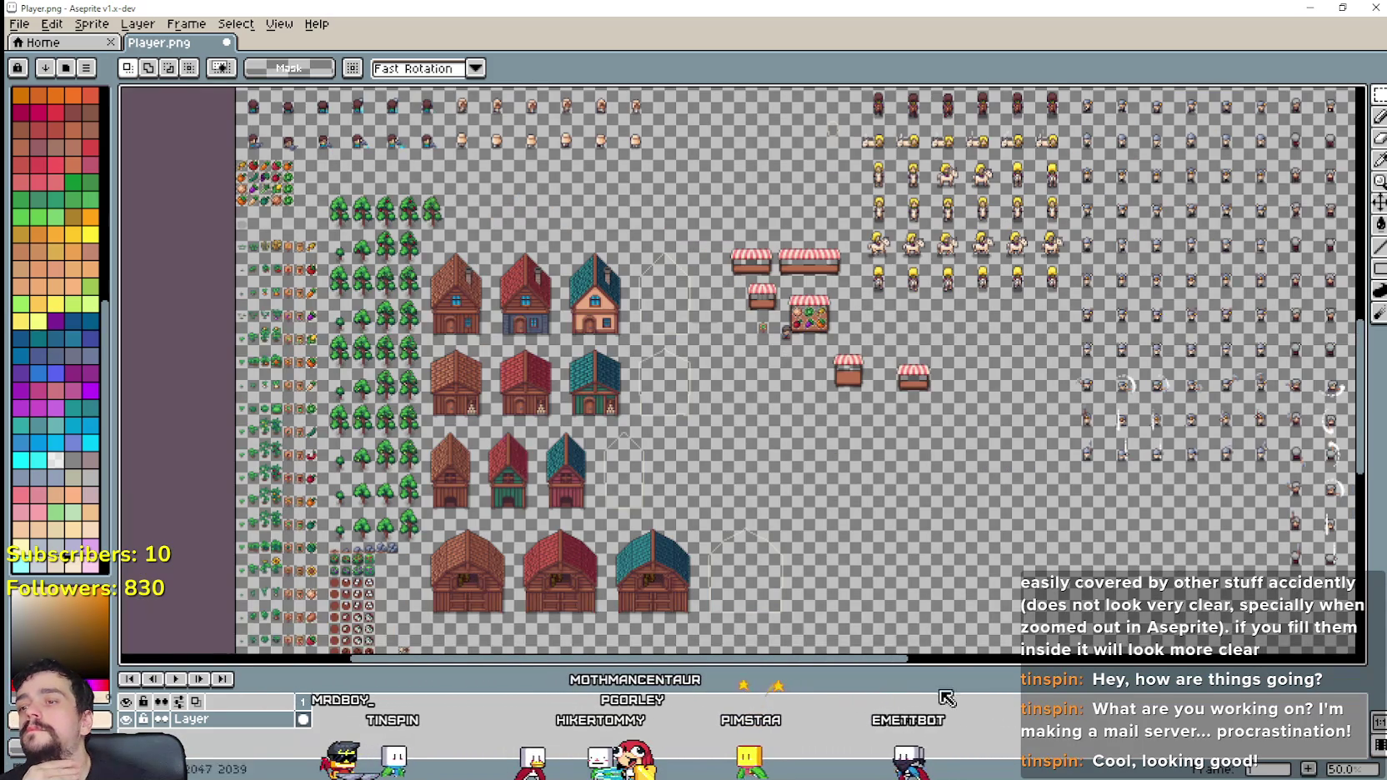
{"action": "scroll", "coordinate": [776, 408], "scroll_direction": "down", "scroll_amount": 2}
{"action": "scroll", "coordinate": [764, 459], "scroll_direction": "up", "scroll_amount": 1}
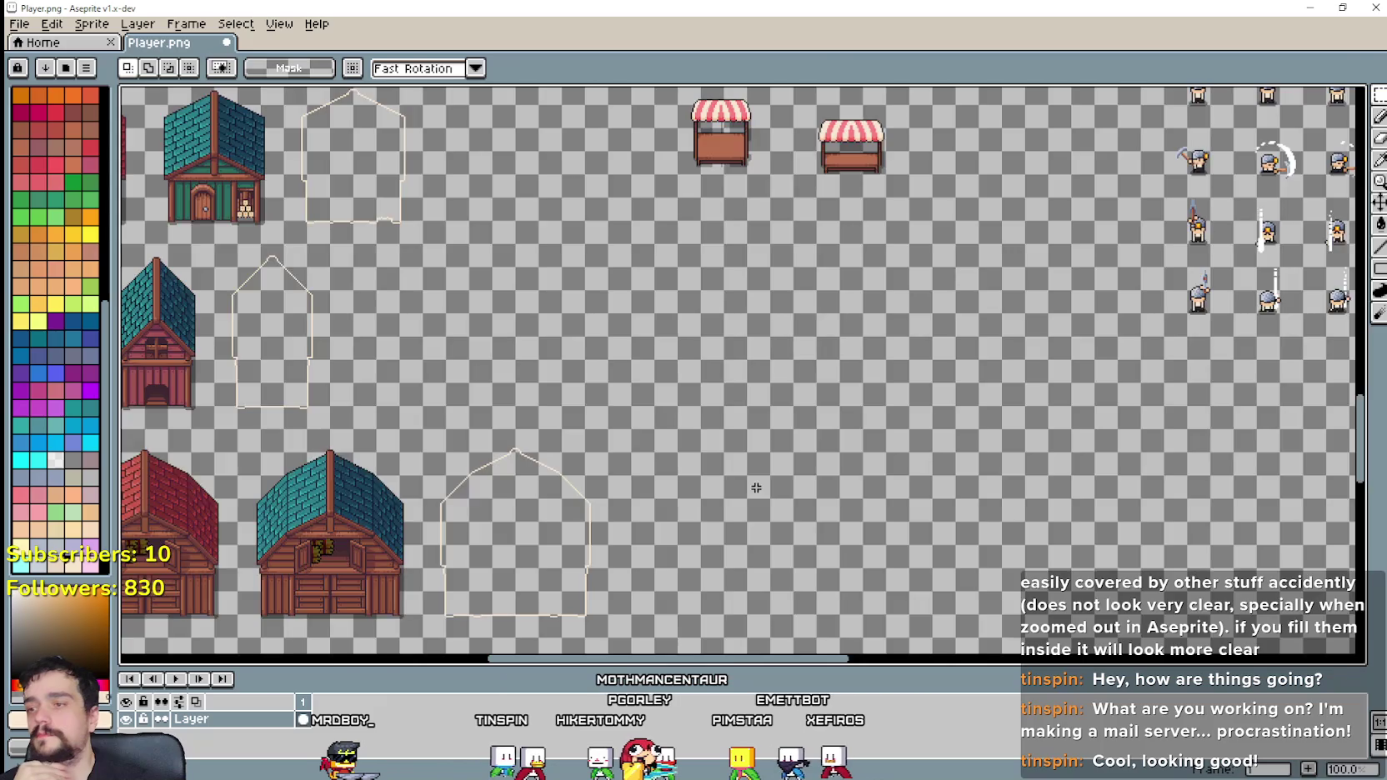
{"action": "scroll", "coordinate": [760, 458], "scroll_direction": "down", "scroll_amount": 2}
{"action": "scroll", "coordinate": [758, 457], "scroll_direction": "up", "scroll_amount": 1}
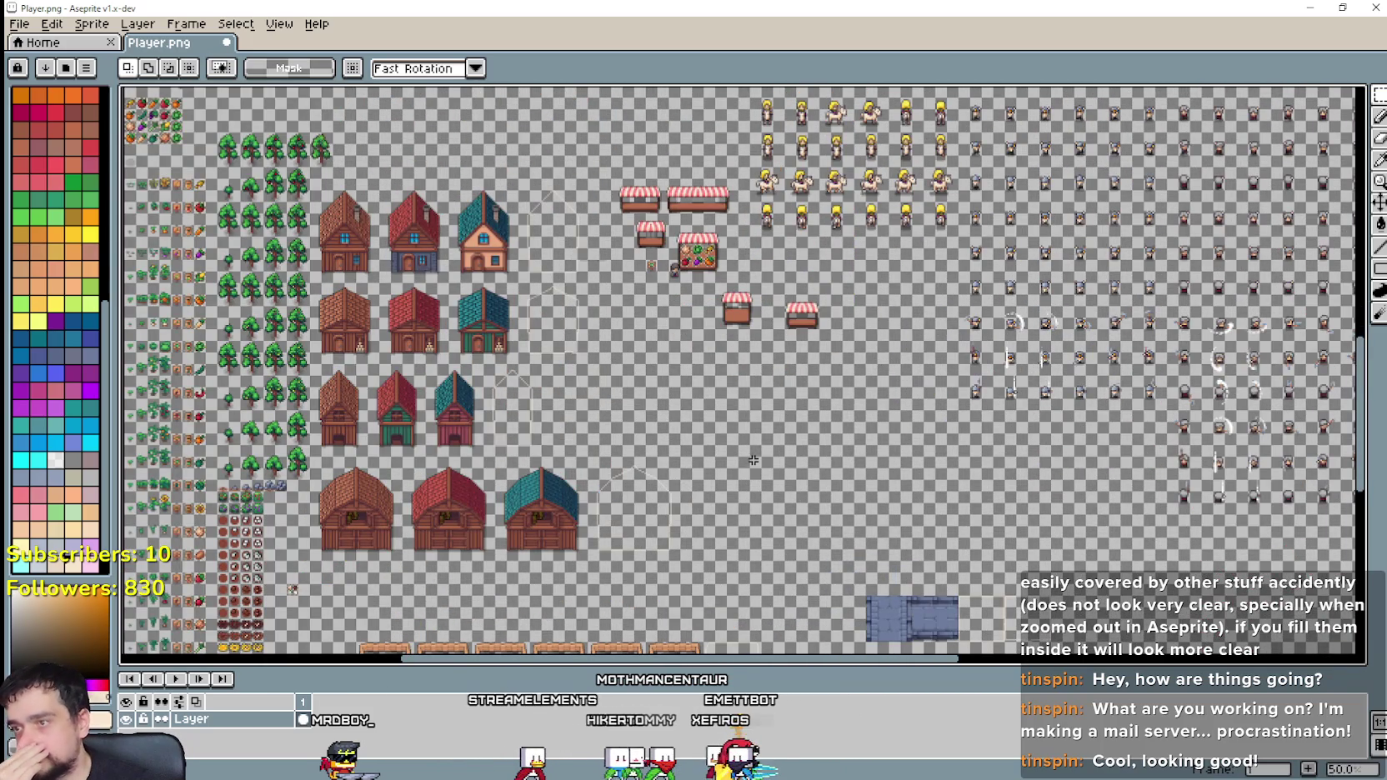
{"action": "scroll", "coordinate": [753, 461], "scroll_direction": "up", "scroll_amount": 1}
{"action": "left_click_drag", "start_coordinate": [708, 291], "coordinate": [794, 531]}
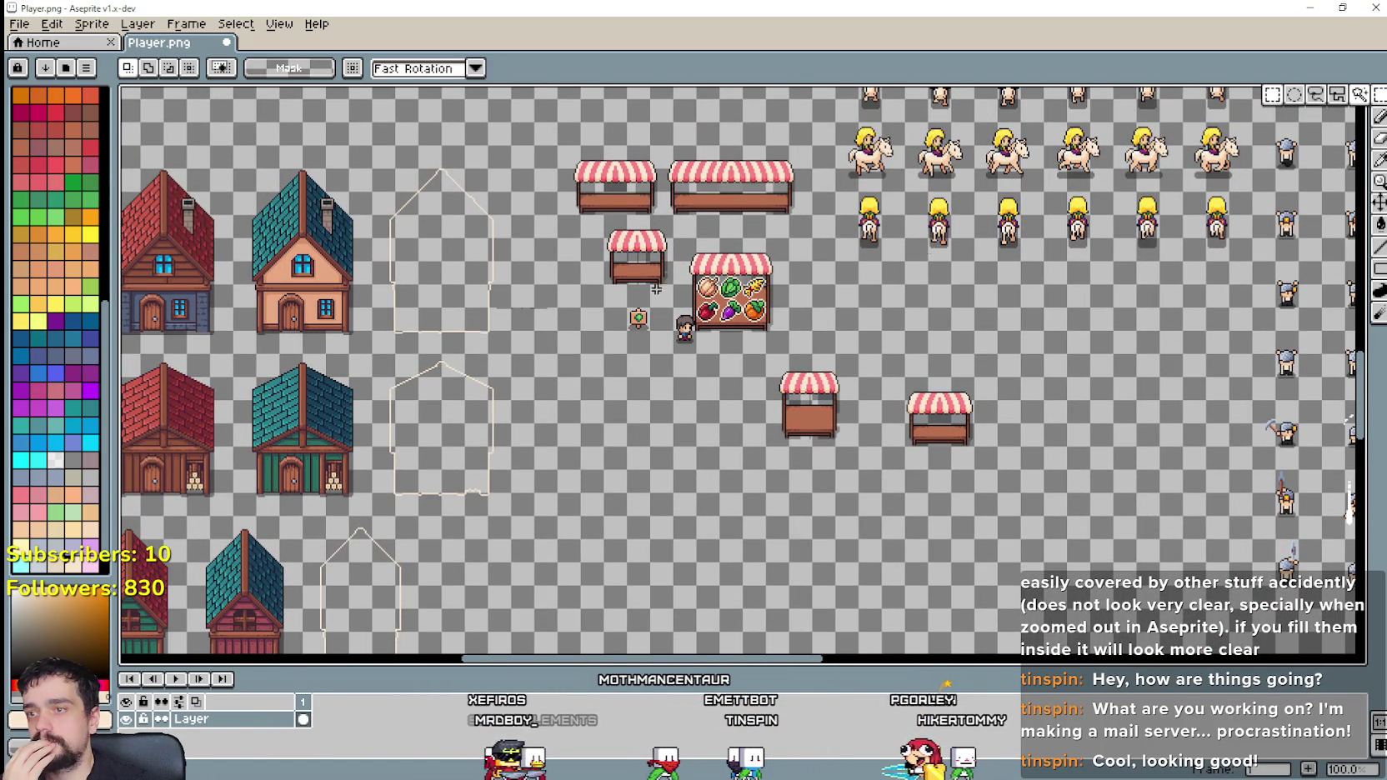
{"action": "scroll", "coordinate": [596, 342], "scroll_direction": "down", "scroll_amount": 1}
{"action": "scroll", "coordinate": [597, 342], "scroll_direction": "up", "scroll_amount": 3}
{"action": "left_click_drag", "start_coordinate": [445, 302], "coordinate": [649, 327]}
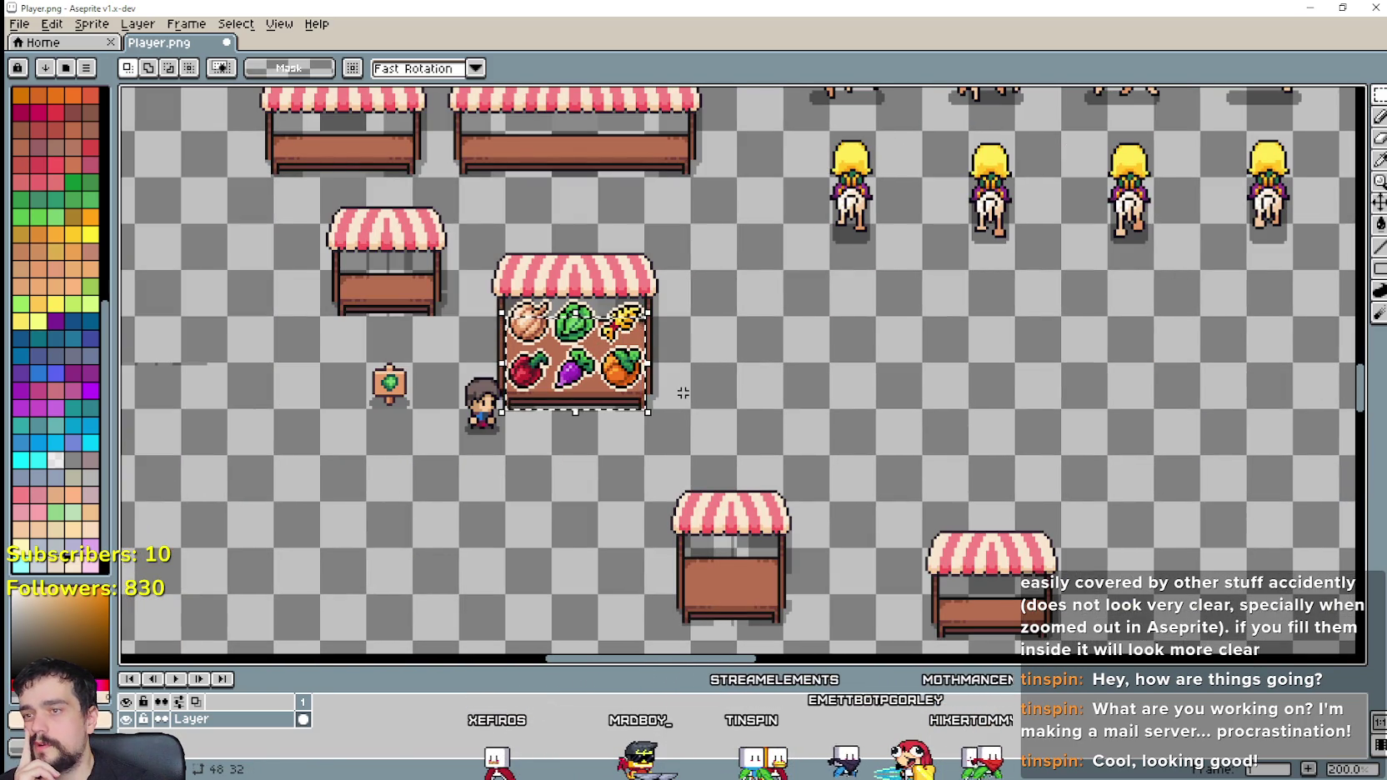
Step: Select a 48×48 area around the vegetable stall and pick the Rectangular Marquee tool
{"action": "left_click_drag", "start_coordinate": [665, 369], "coordinate": [502, 221]}
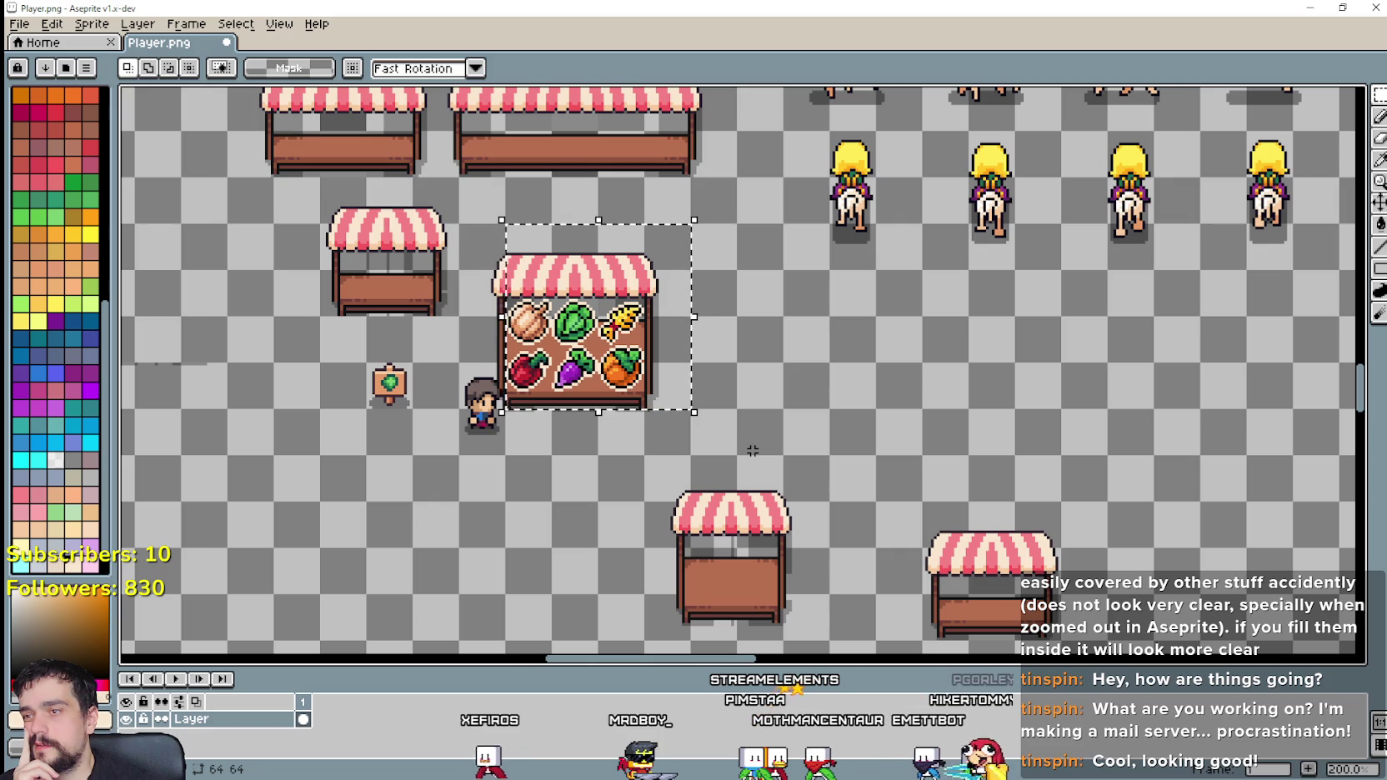
{"action": "scroll", "coordinate": [752, 451], "scroll_direction": "down", "scroll_amount": 1}
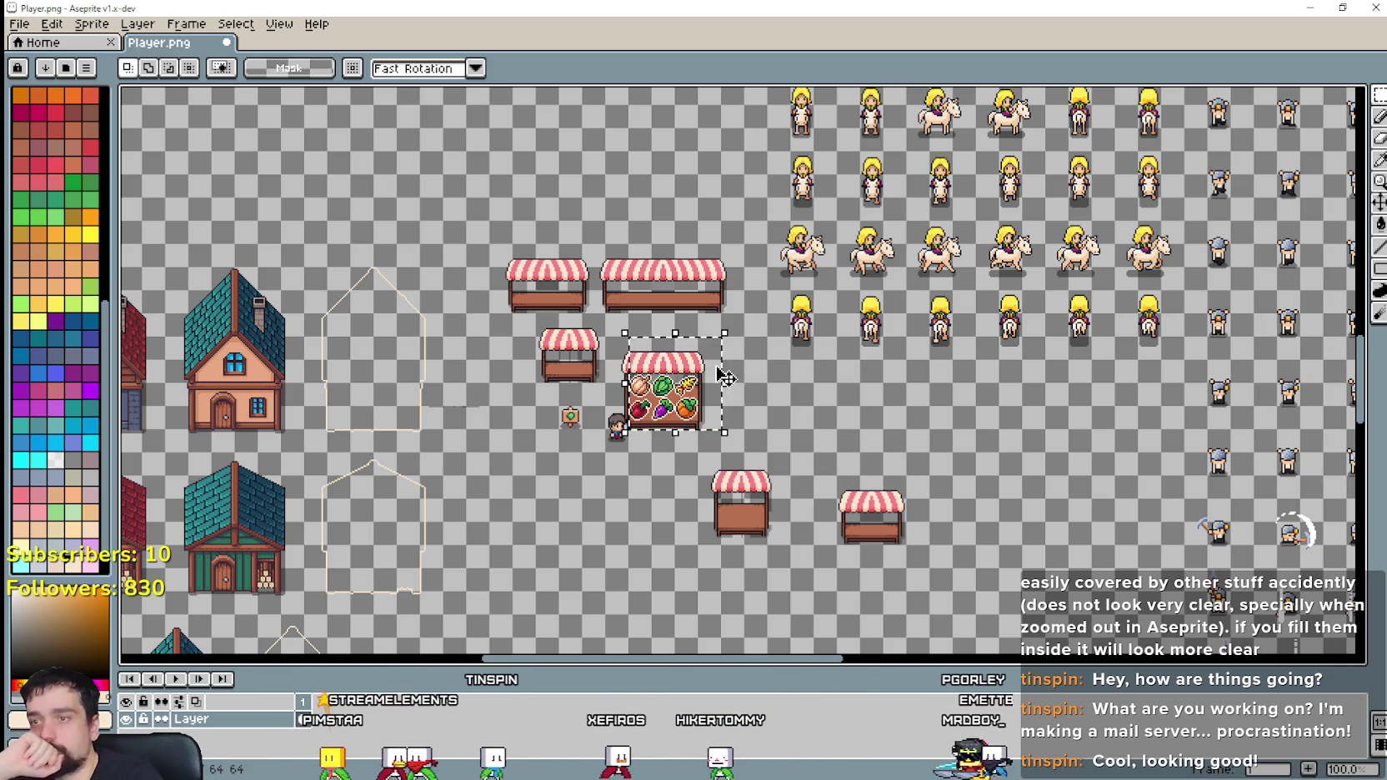
{"action": "left_click_drag", "start_coordinate": [585, 487], "coordinate": [655, 312]}
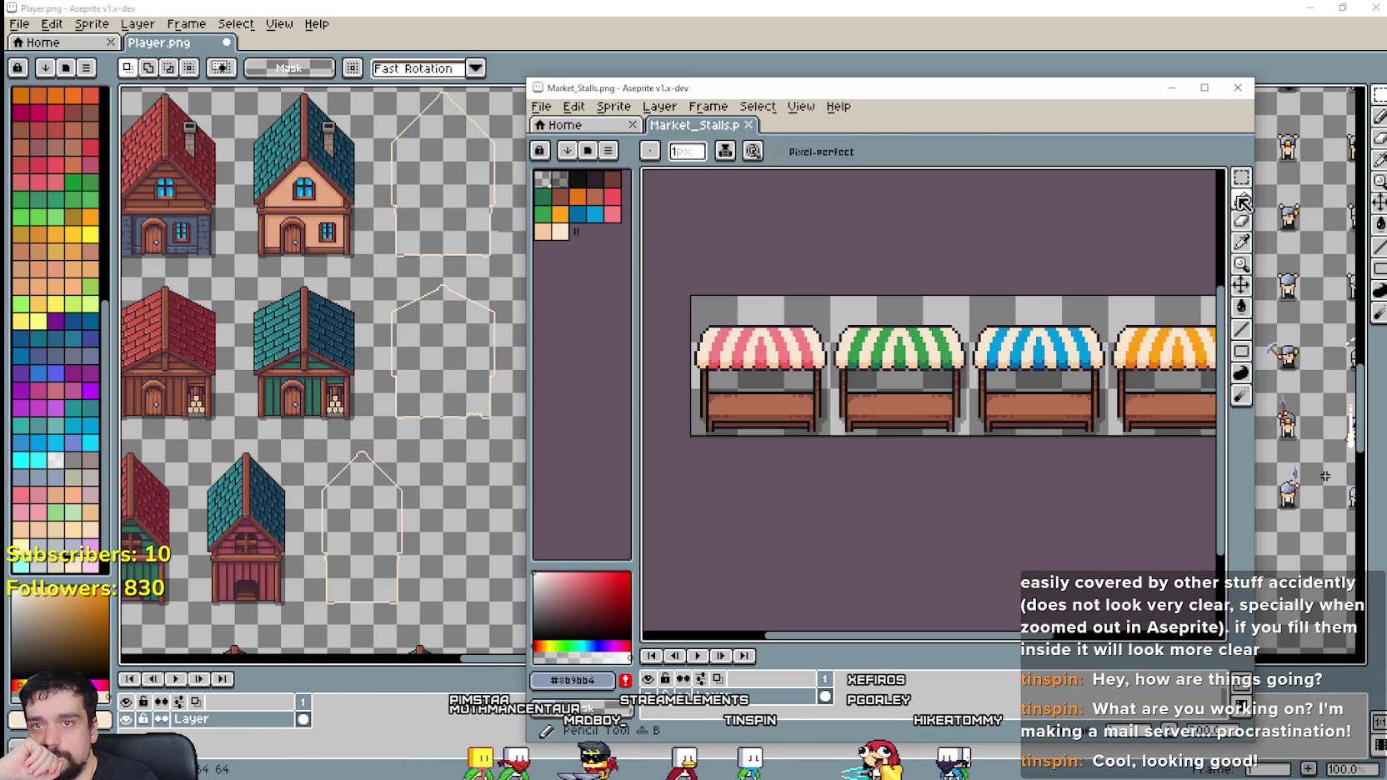
{"action": "left_click", "coordinate": [1241, 177]}
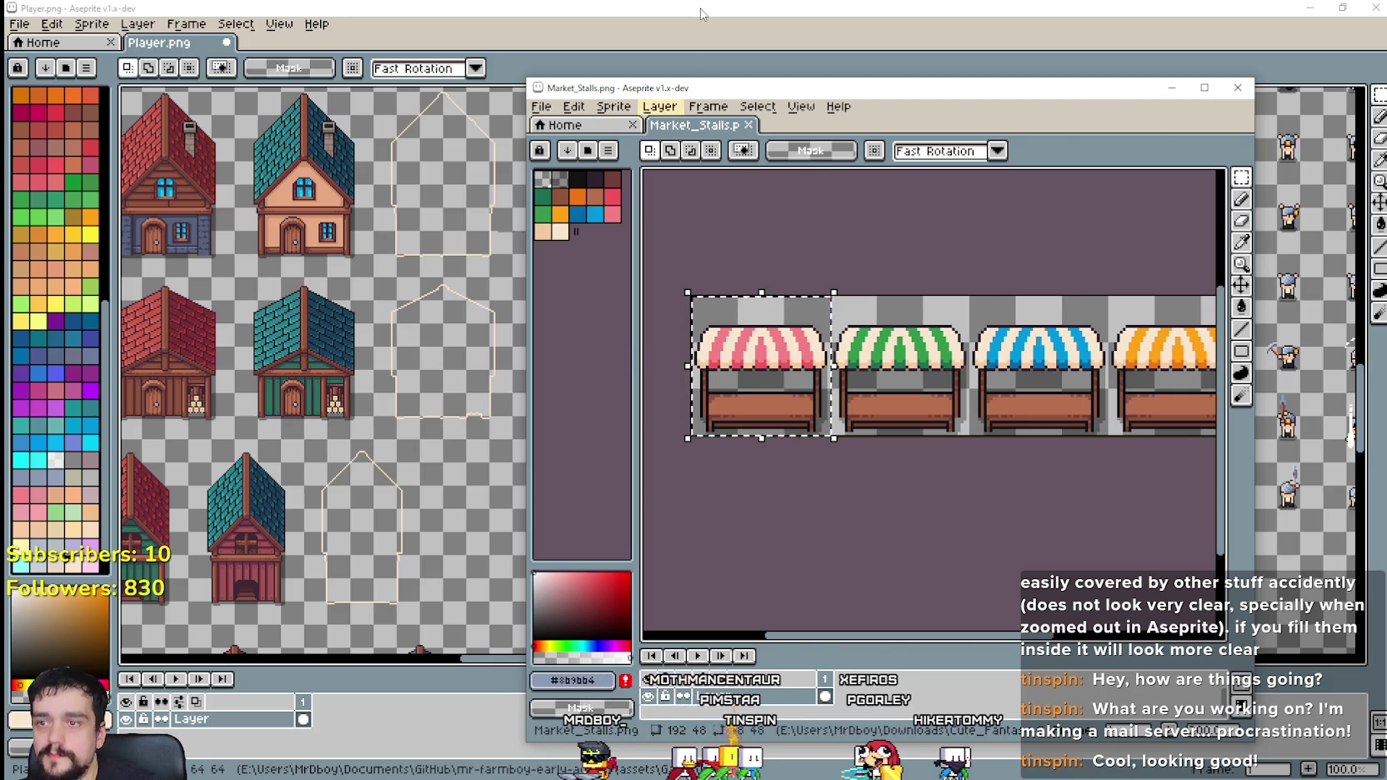
Step: Paste the red-and-white striped stall into Player.png and place it in open space to the left
{"action": "left_click", "coordinate": [701, 13]}
{"action": "scroll", "coordinate": [751, 375], "scroll_direction": "up", "scroll_amount": 1}
{"action": "key", "text": "ctrl+v"}
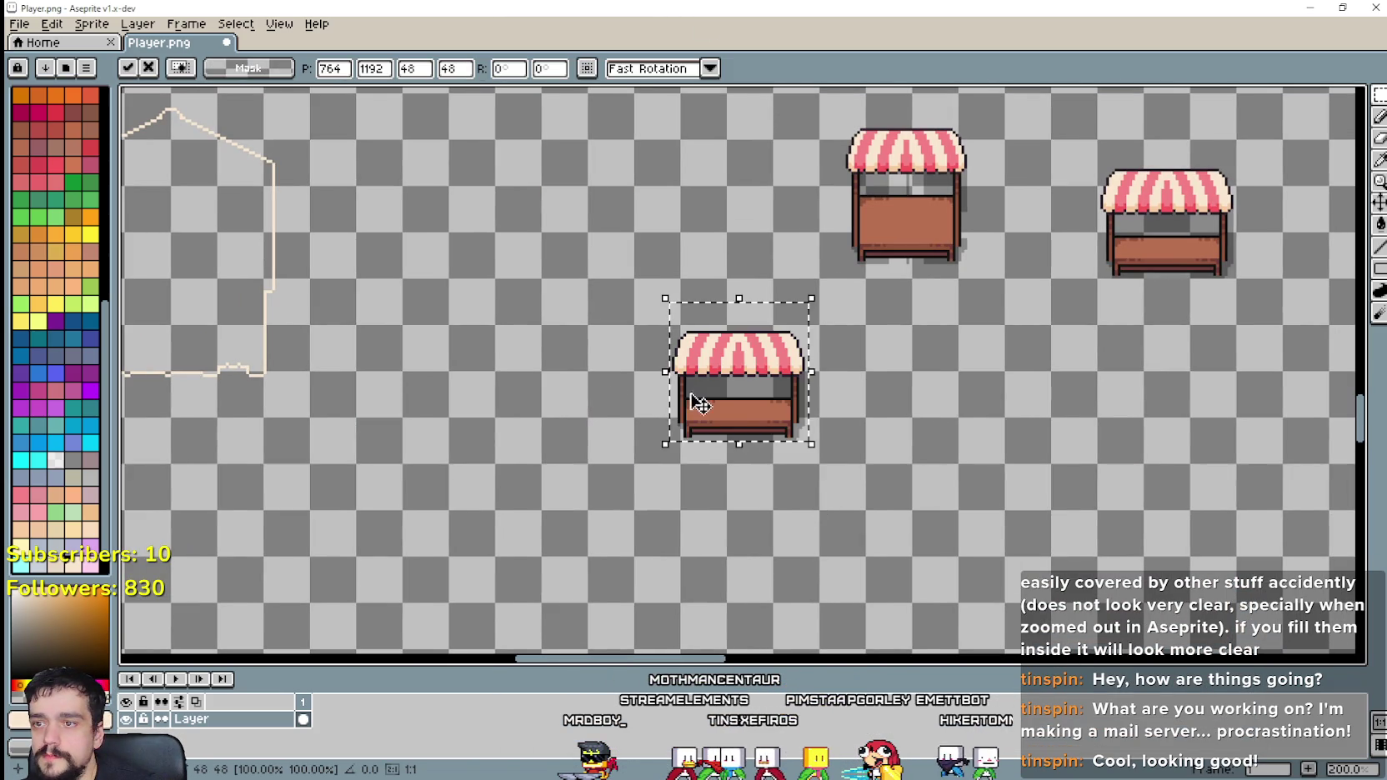
{"action": "left_click_drag", "start_coordinate": [717, 409], "coordinate": [635, 409]}
{"action": "left_click", "coordinate": [814, 465]}
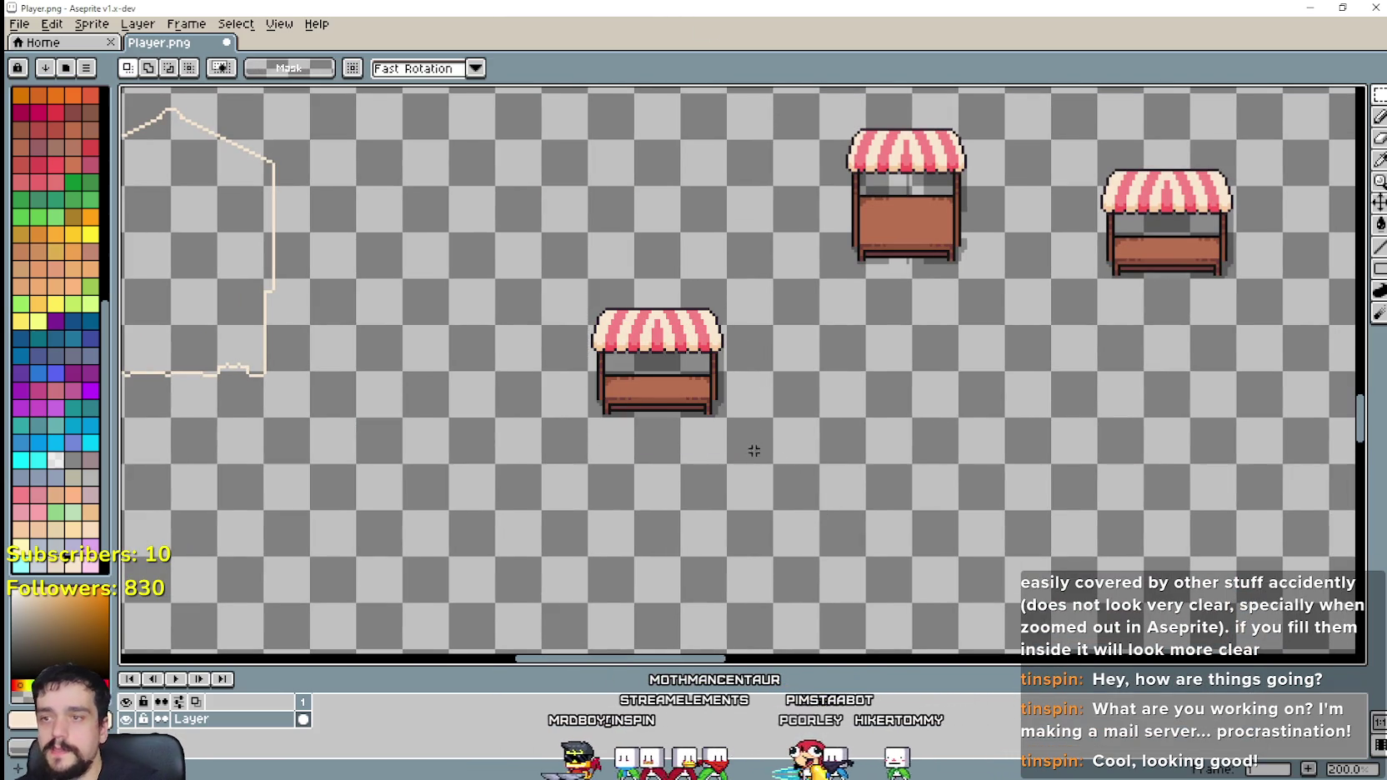
Step: Marquee a larger rectangle around the small lower stall, leaving room left and below
{"action": "scroll", "coordinate": [742, 462], "scroll_direction": "down", "scroll_amount": 1}
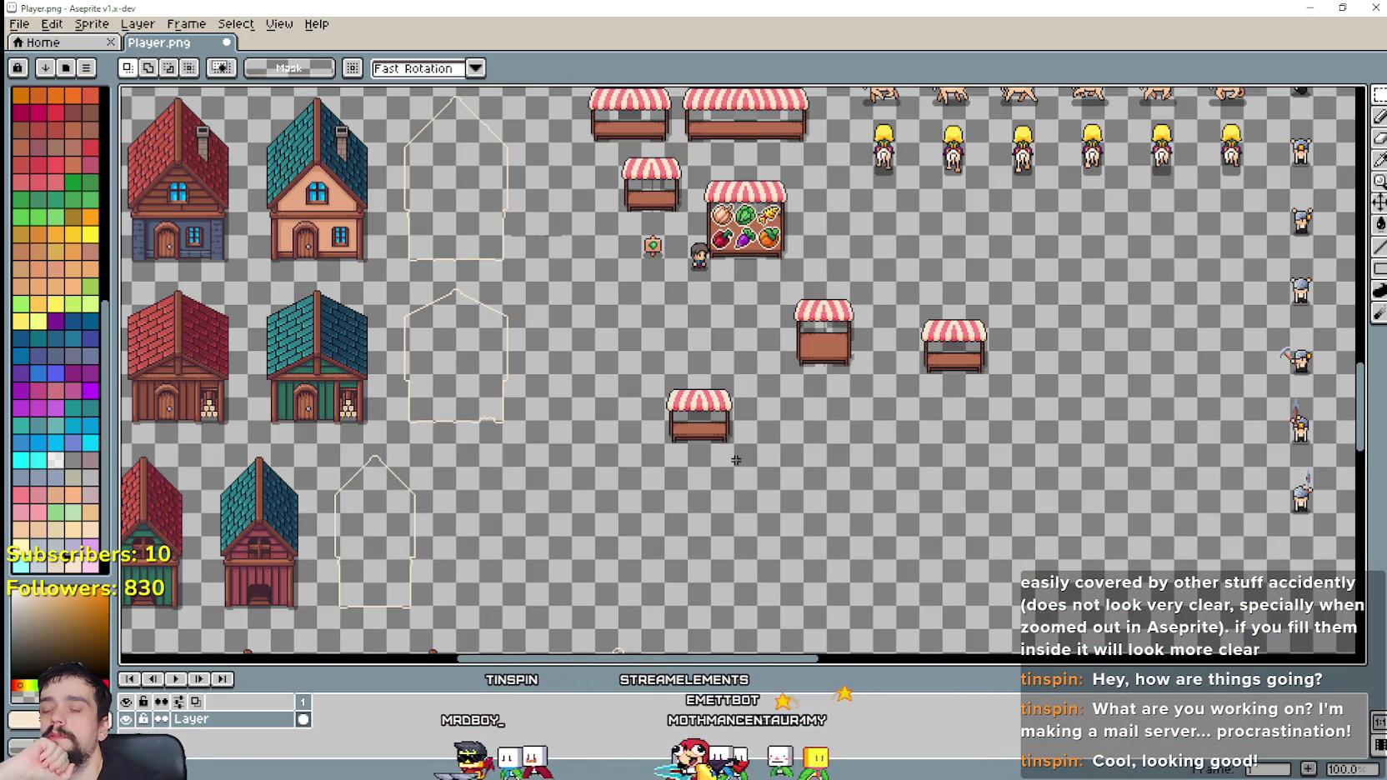
{"action": "scroll", "coordinate": [733, 456], "scroll_direction": "up", "scroll_amount": 1}
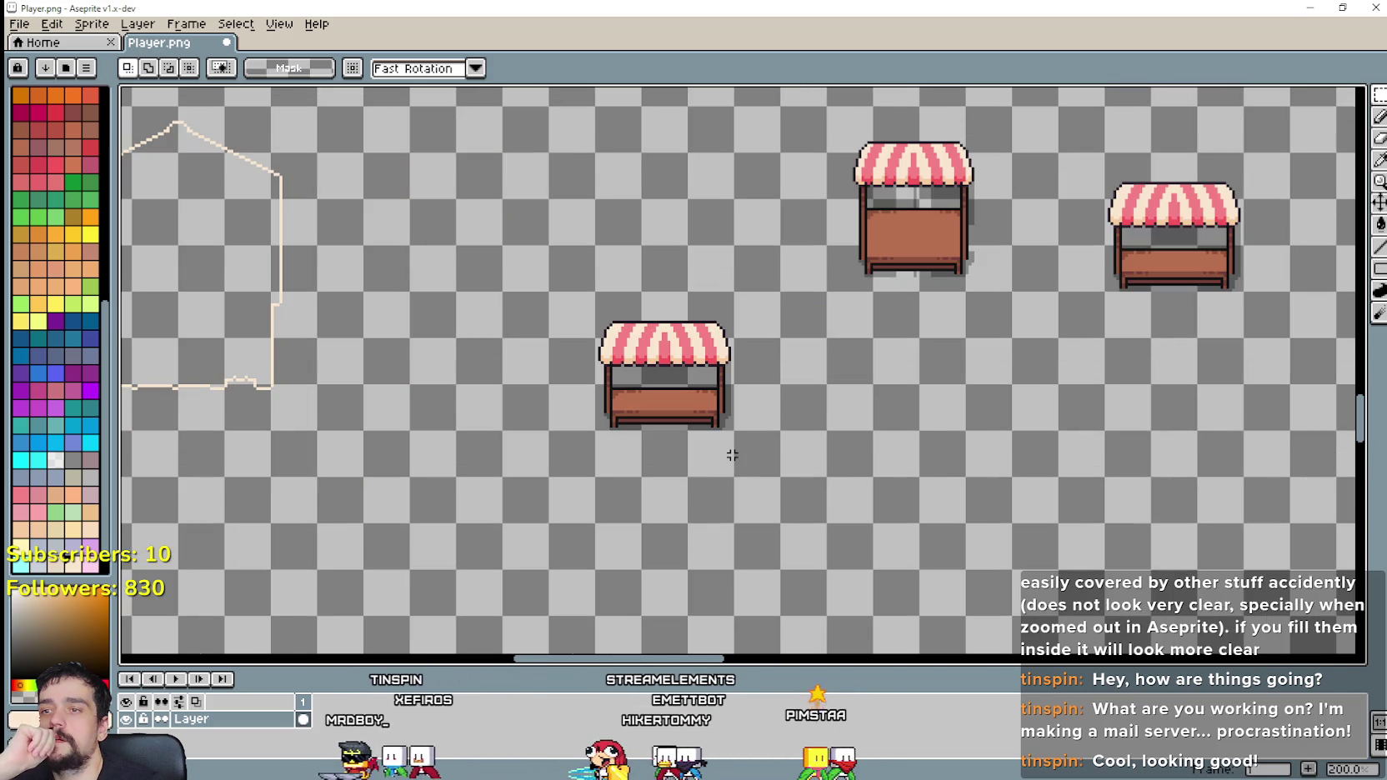
{"action": "left_click_drag", "start_coordinate": [730, 456], "coordinate": [744, 390]}
{"action": "scroll", "coordinate": [675, 358], "scroll_direction": "down", "scroll_amount": 1}
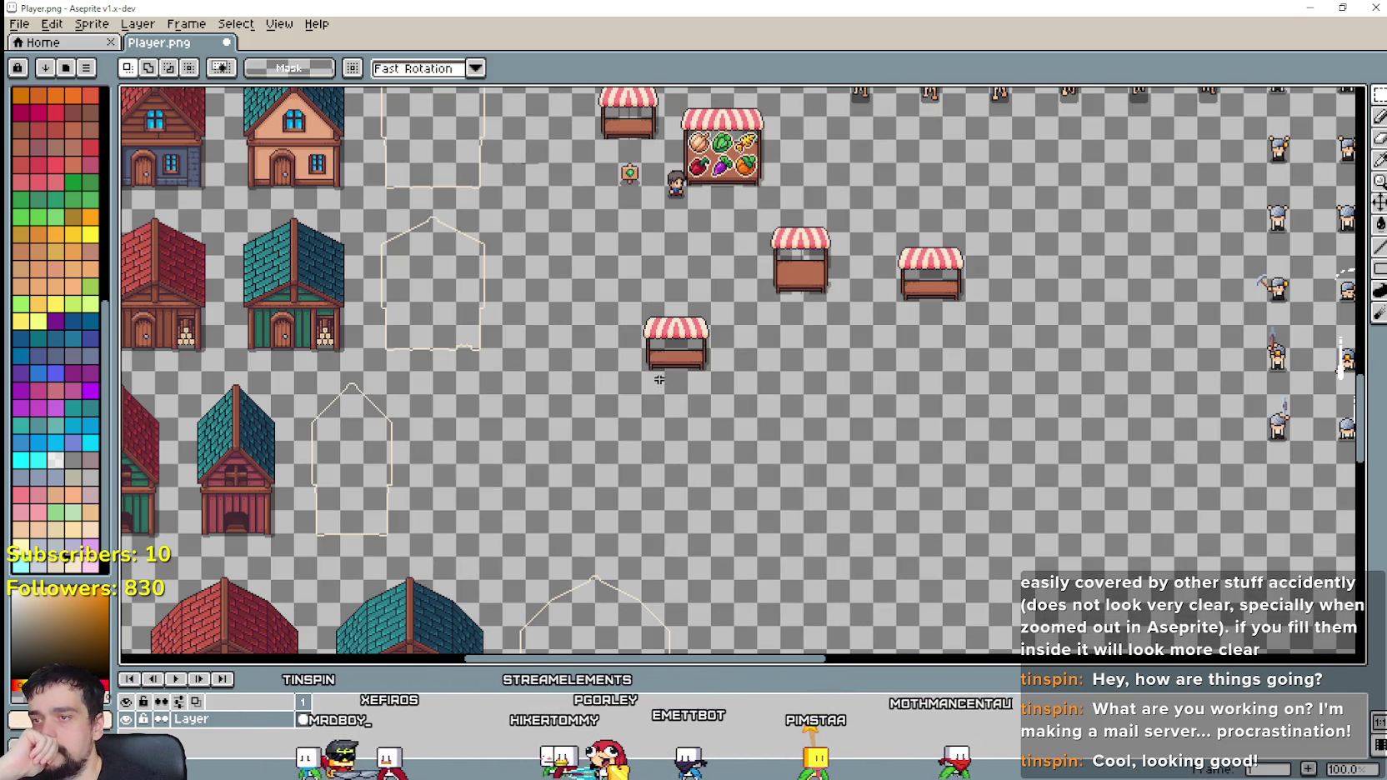
{"action": "left_click", "coordinate": [705, 321]}
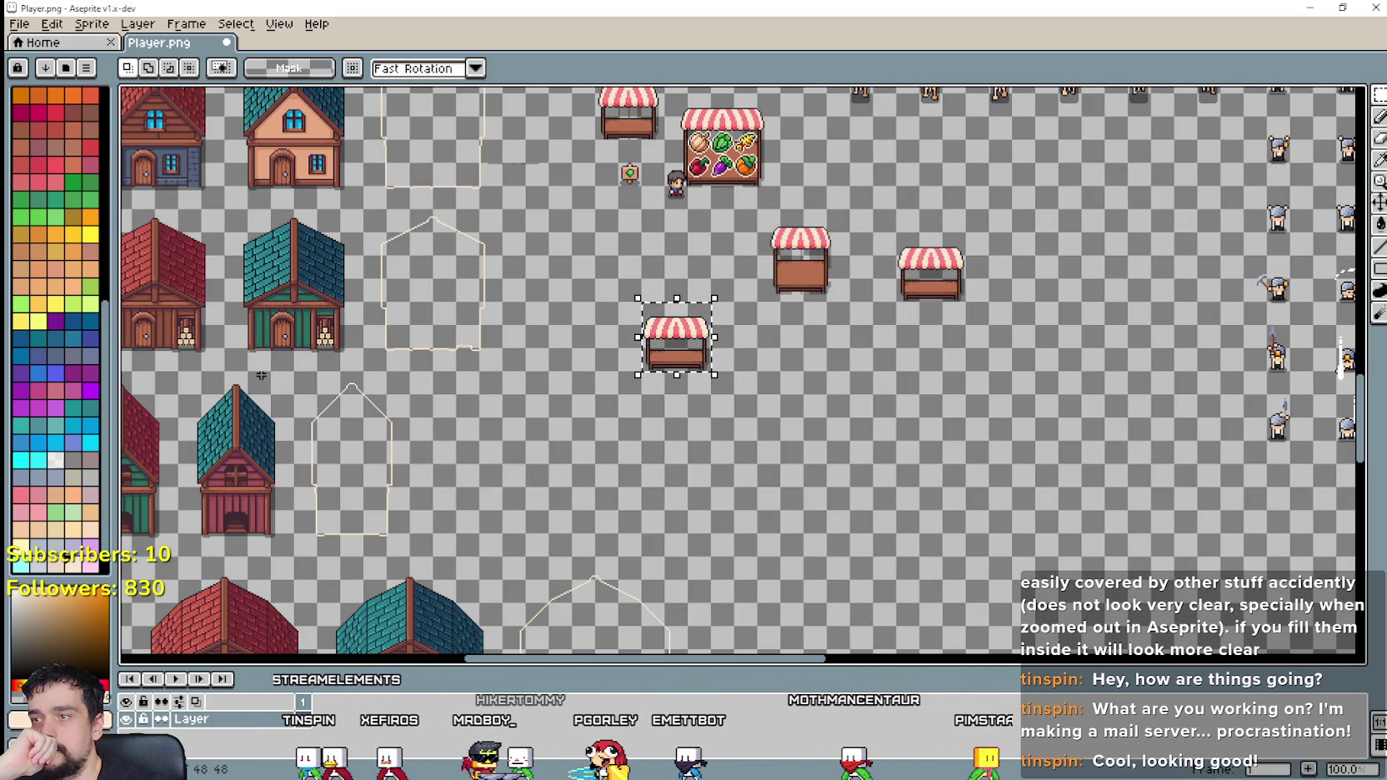
{"action": "scroll", "coordinate": [681, 370], "scroll_direction": "up", "scroll_amount": 1}
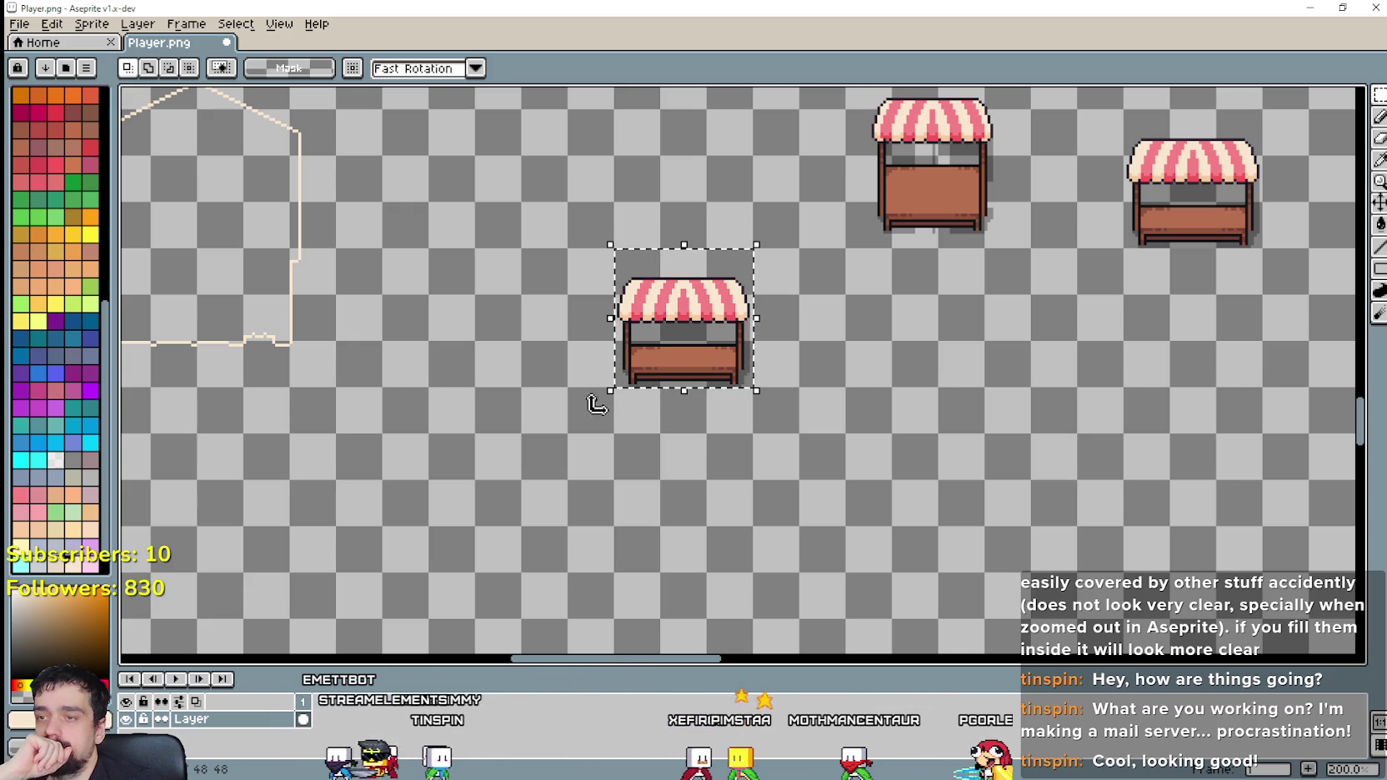
{"action": "left_click_drag", "start_coordinate": [569, 250], "coordinate": [674, 404]}
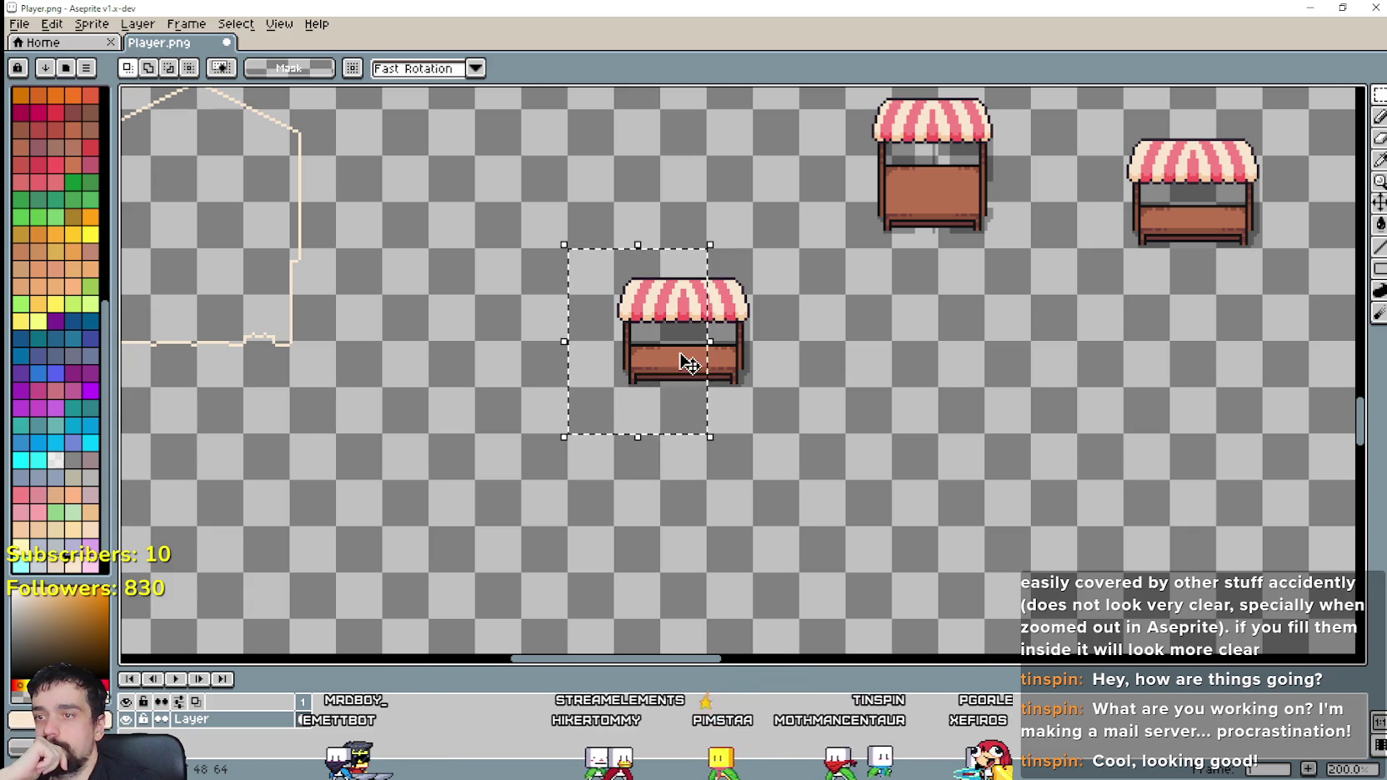
Step: Select the whole long top market stall with a marquee
{"action": "scroll", "coordinate": [855, 394], "scroll_direction": "down", "scroll_amount": 2}
{"action": "left_click_drag", "start_coordinate": [804, 337], "coordinate": [815, 448]}
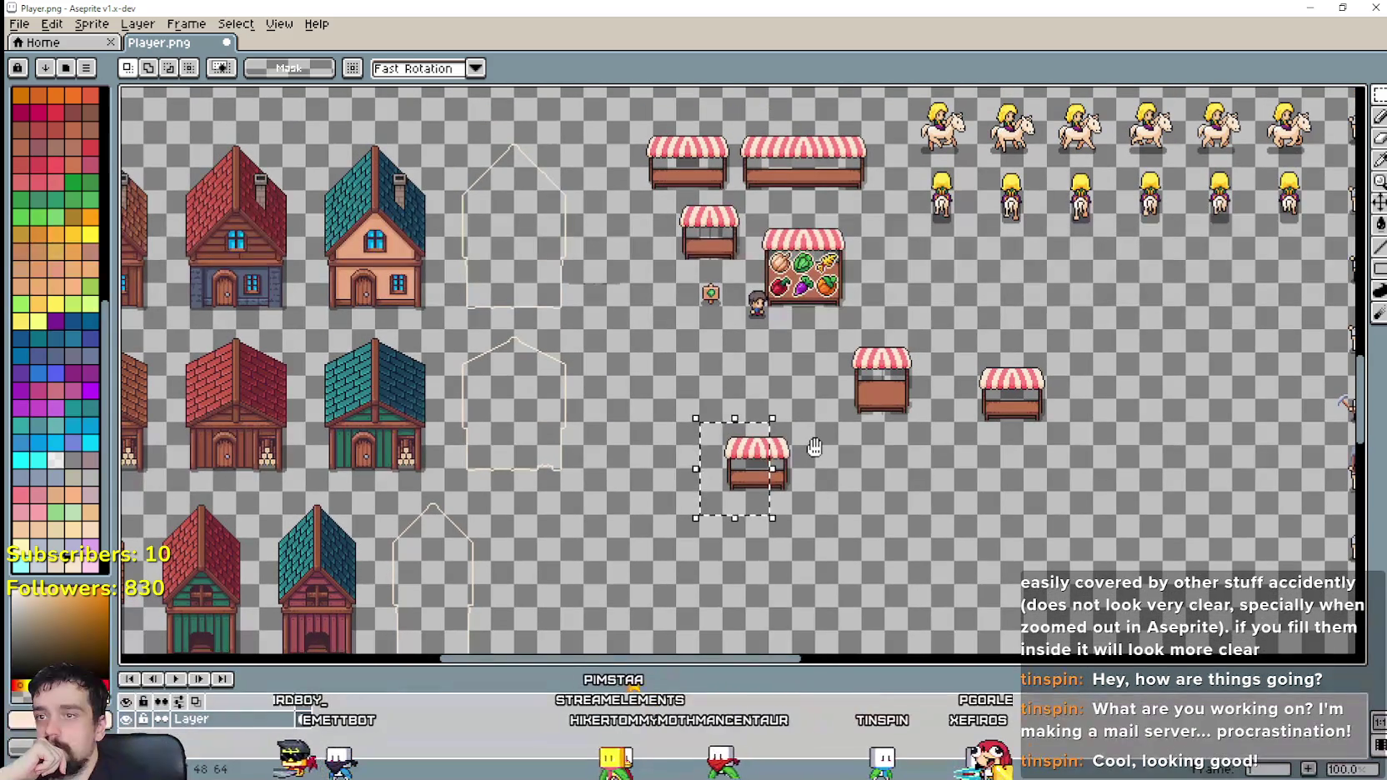
{"action": "left_click_drag", "start_coordinate": [788, 118], "coordinate": [820, 194]}
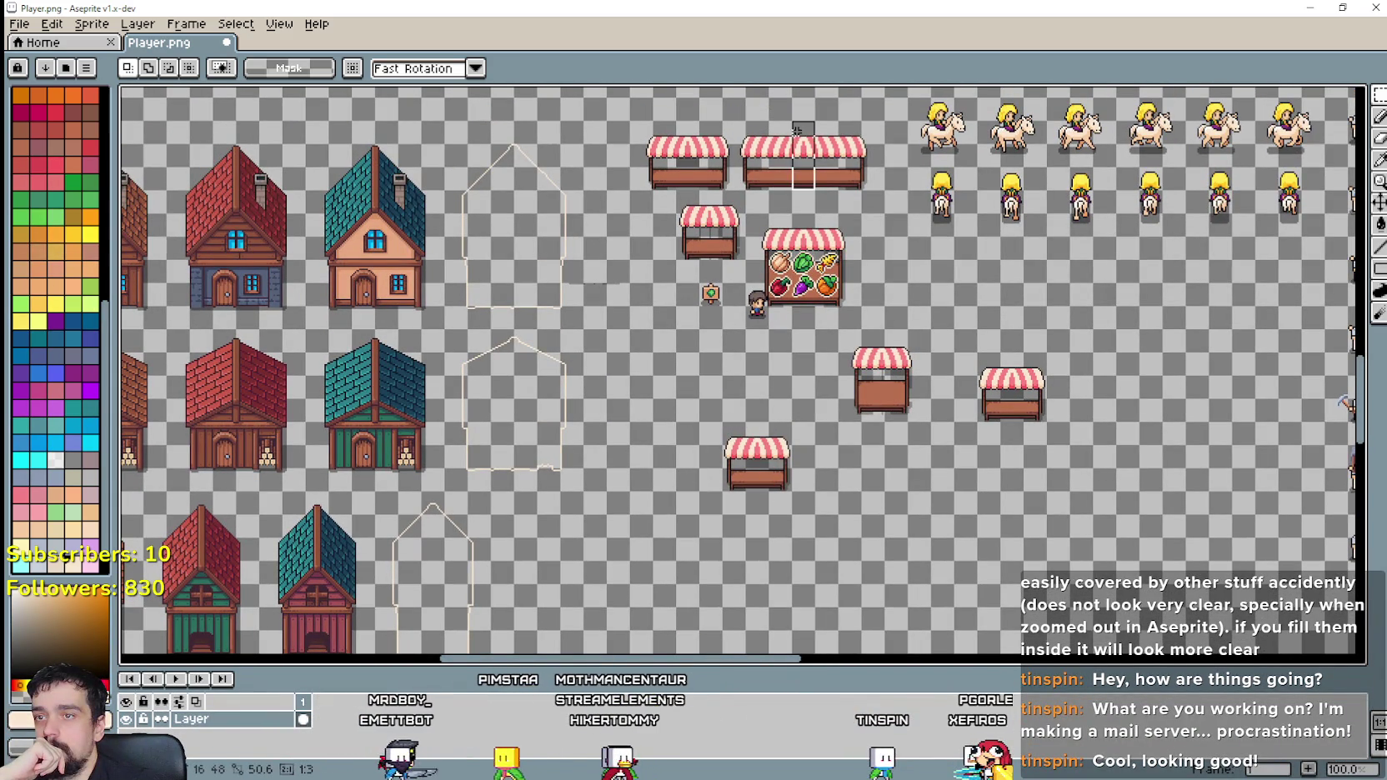
{"action": "scroll", "coordinate": [849, 205], "scroll_direction": "up", "scroll_amount": 1}
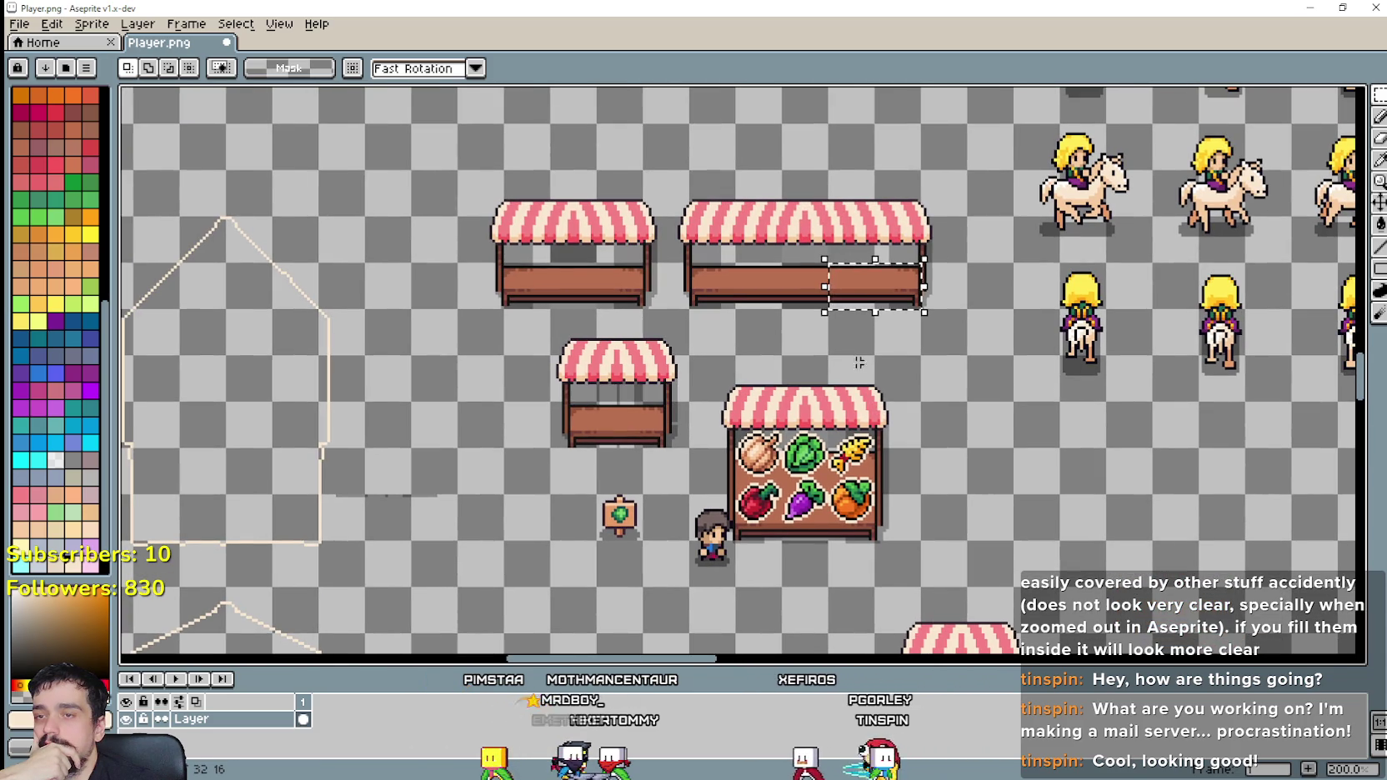
{"action": "left_click_drag", "start_coordinate": [691, 307], "coordinate": [878, 259]}
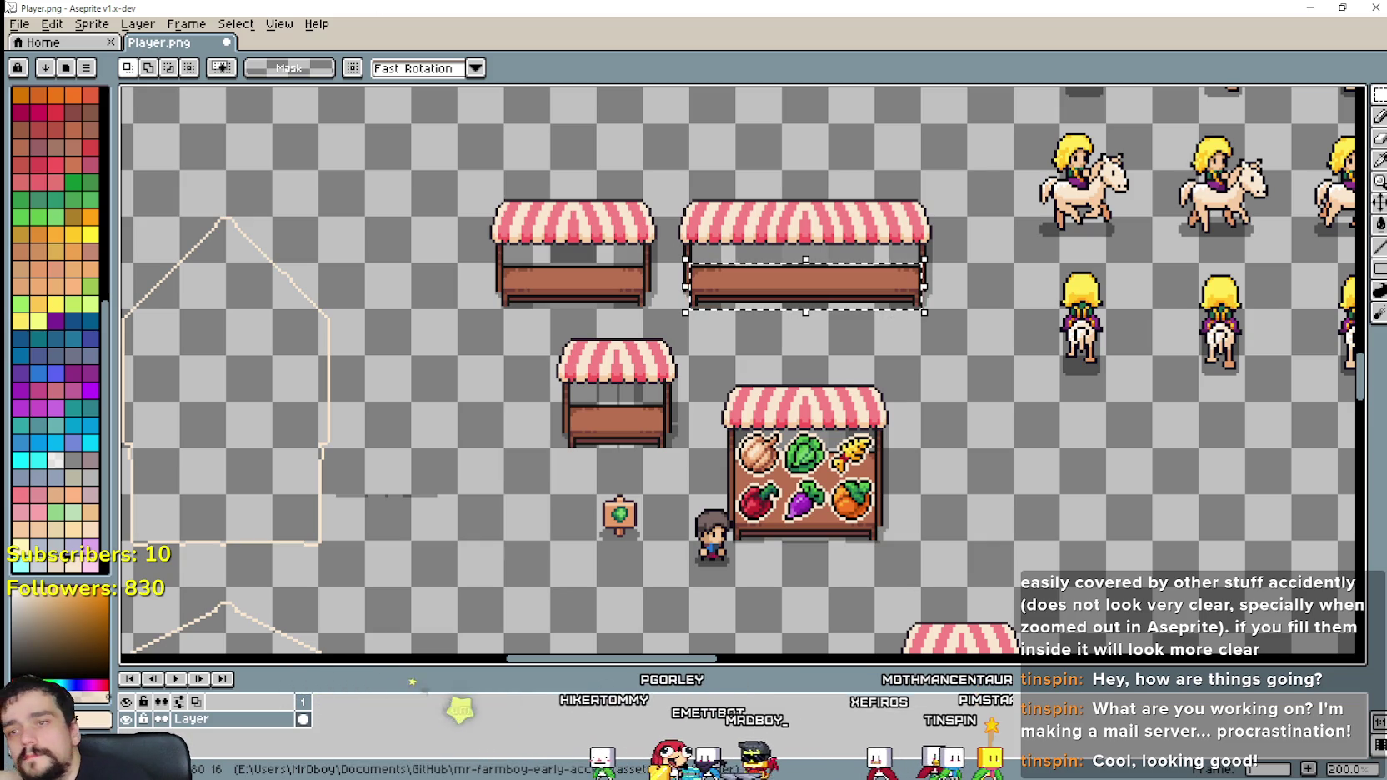
Step: Mark a 16×16 patch on the stall's bench to check the tile size
{"action": "left_click", "coordinate": [795, 275]}
{"action": "left_click_drag", "start_coordinate": [794, 275], "coordinate": [826, 305]}
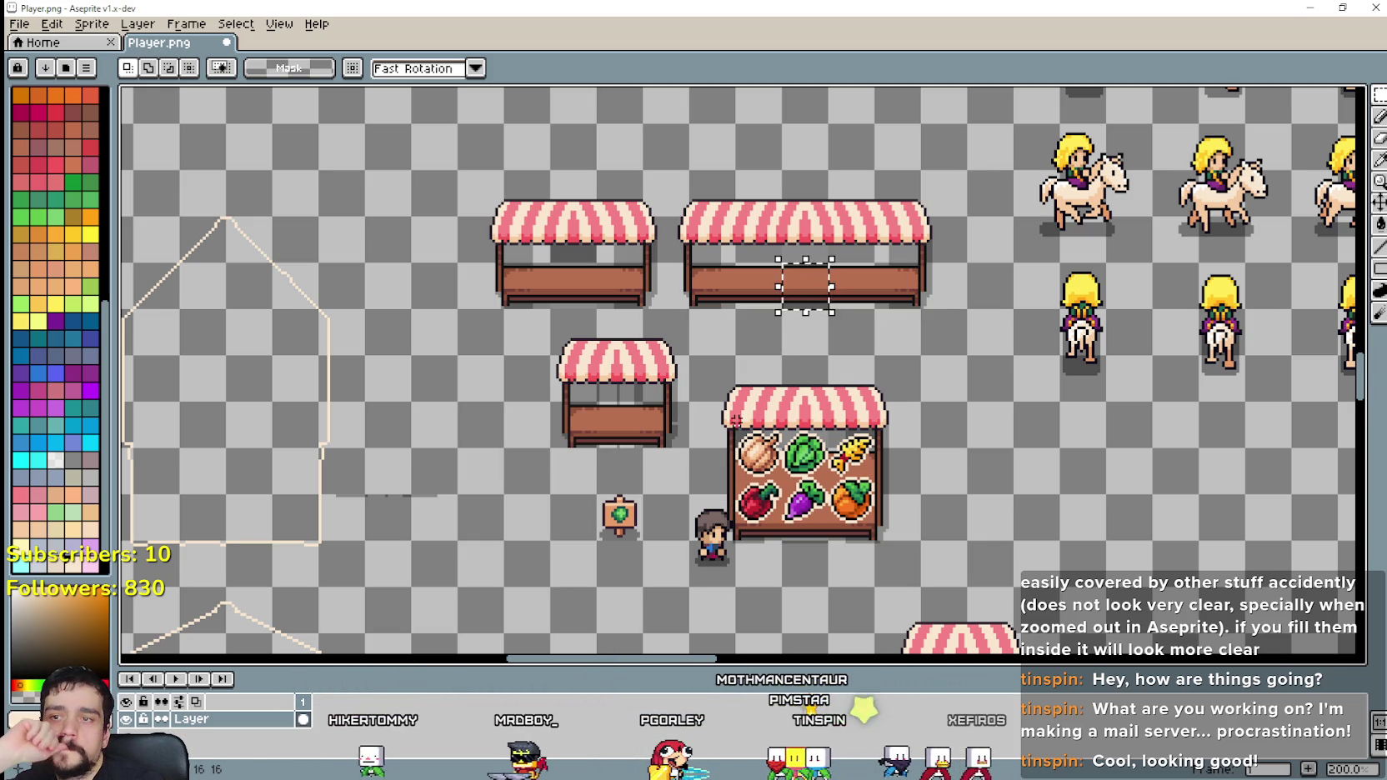
{"action": "scroll", "coordinate": [732, 434], "scroll_direction": "up", "scroll_amount": 1}
{"action": "scroll", "coordinate": [837, 498], "scroll_direction": "down", "scroll_amount": 1}
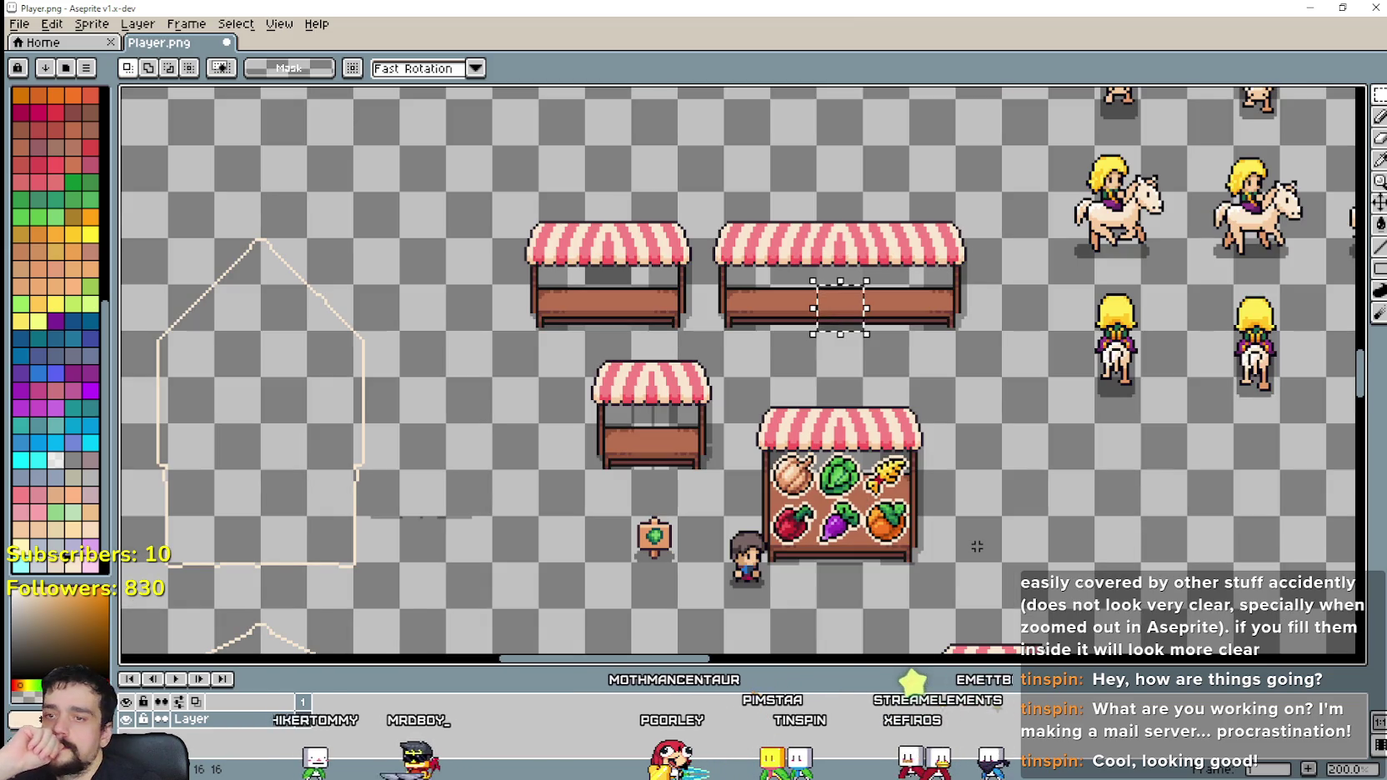
{"action": "scroll", "coordinate": [884, 517], "scroll_direction": "down", "scroll_amount": 1}
{"action": "scroll", "coordinate": [802, 484], "scroll_direction": "down", "scroll_amount": 1}
{"action": "scroll", "coordinate": [802, 484], "scroll_direction": "up", "scroll_amount": 1}
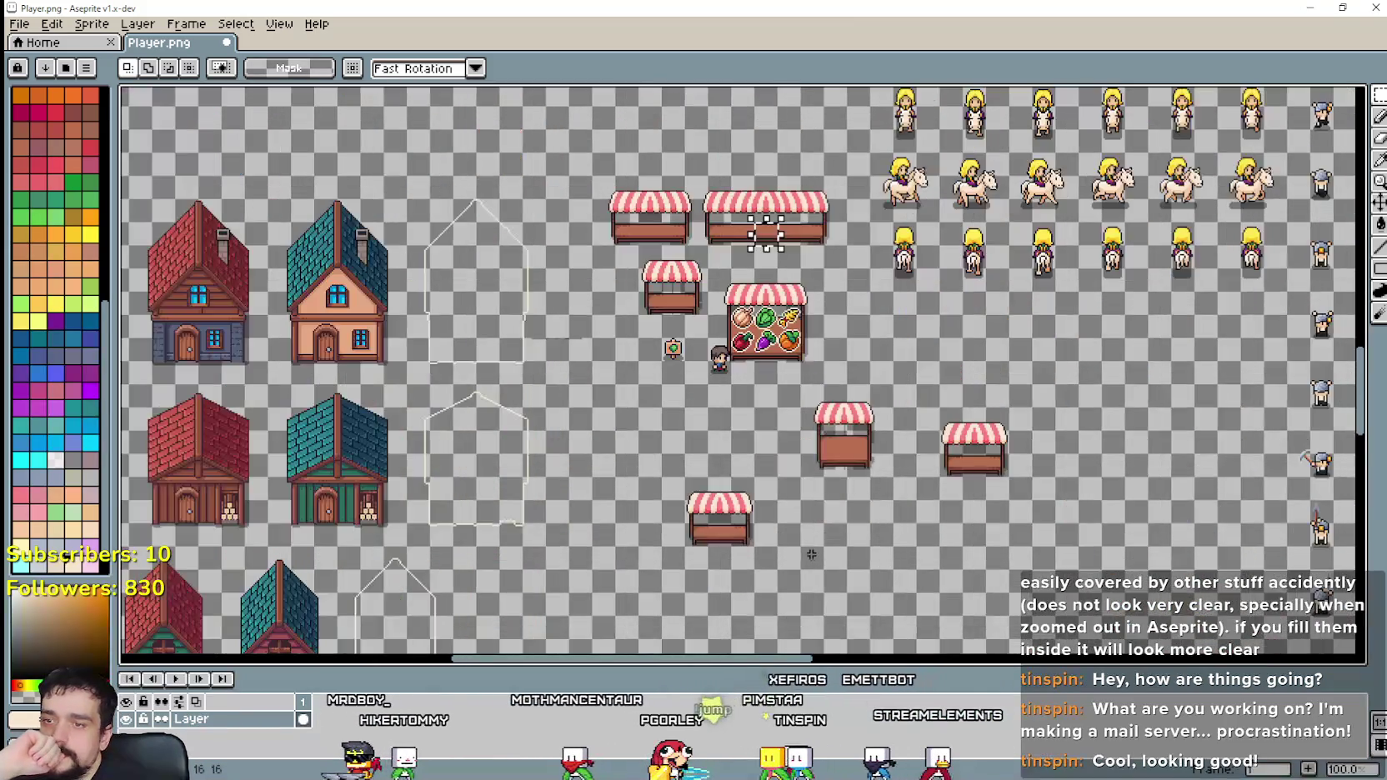
{"action": "scroll", "coordinate": [802, 484], "scroll_direction": "up", "scroll_amount": 2}
{"action": "scroll", "coordinate": [840, 314], "scroll_direction": "down", "scroll_amount": 1}
{"action": "scroll", "coordinate": [840, 314], "scroll_direction": "down", "scroll_amount": 1}
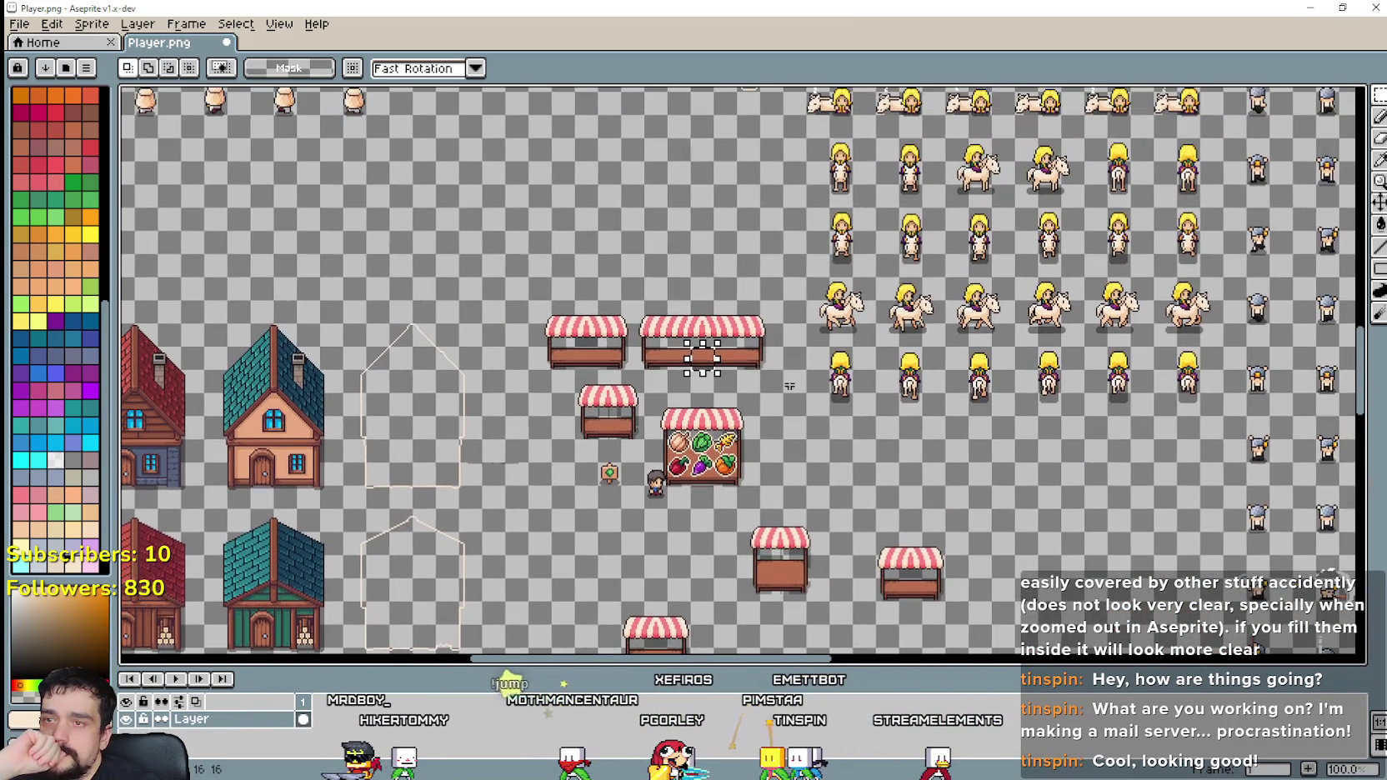
{"action": "scroll", "coordinate": [701, 334], "scroll_direction": "down", "scroll_amount": 1}
{"action": "scroll", "coordinate": [694, 325], "scroll_direction": "up", "scroll_amount": 2}
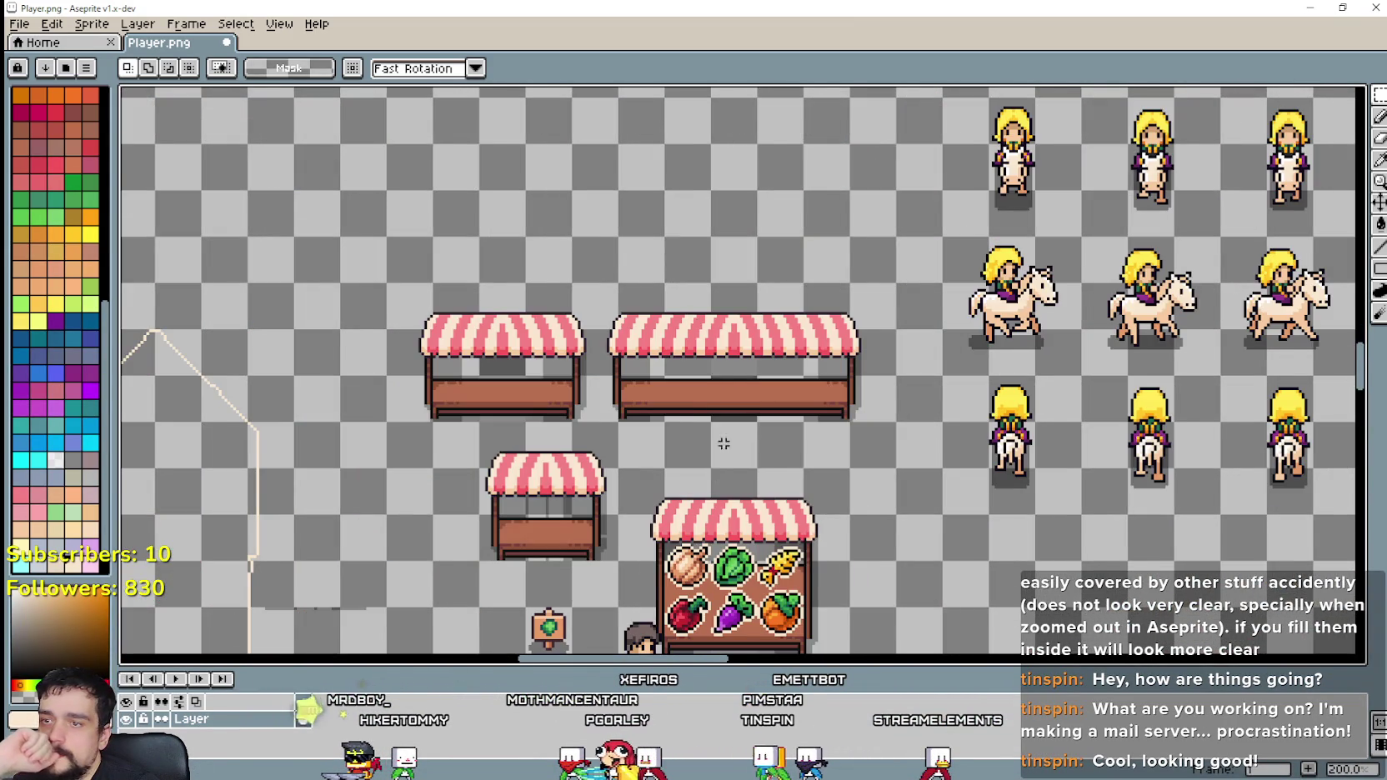
{"action": "scroll", "coordinate": [724, 444], "scroll_direction": "up", "scroll_amount": 1}
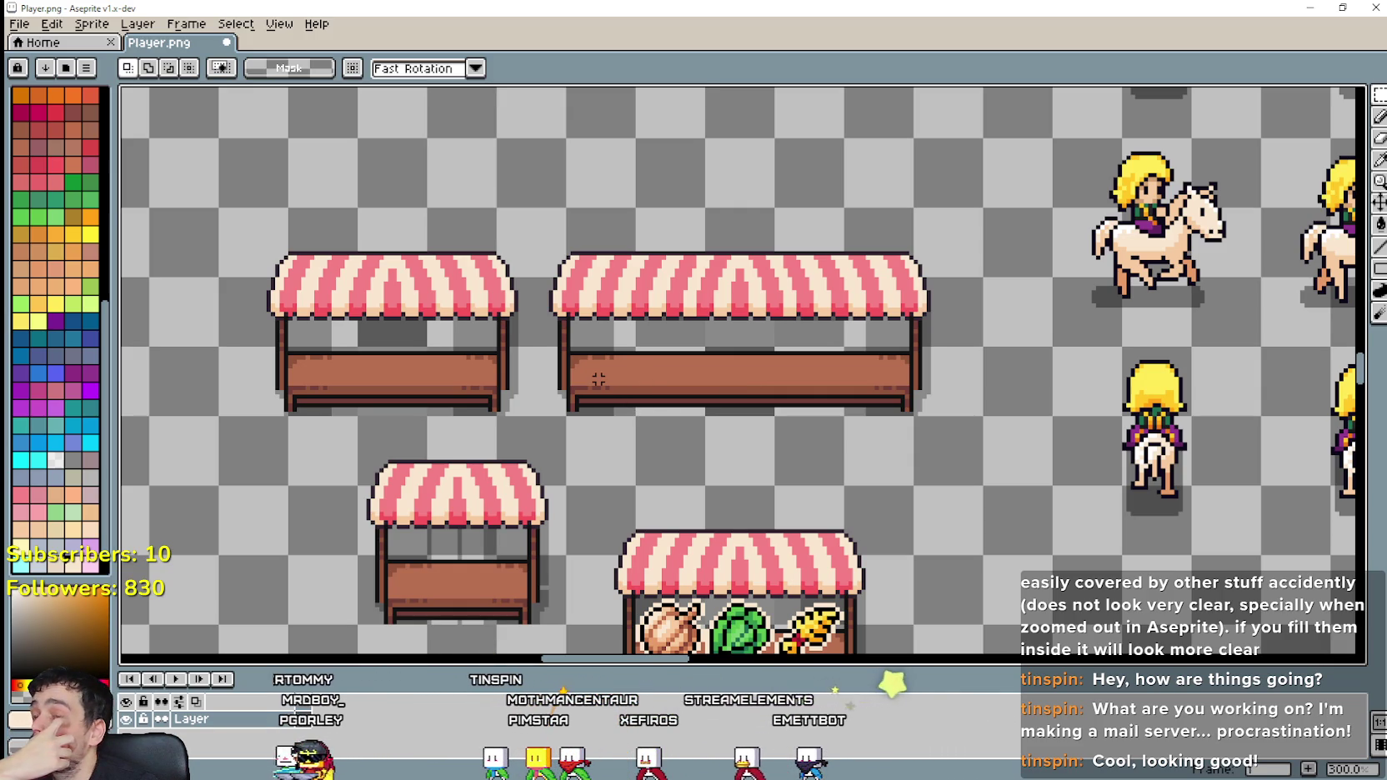
{"action": "scroll", "coordinate": [599, 379], "scroll_direction": "down", "scroll_amount": 1}
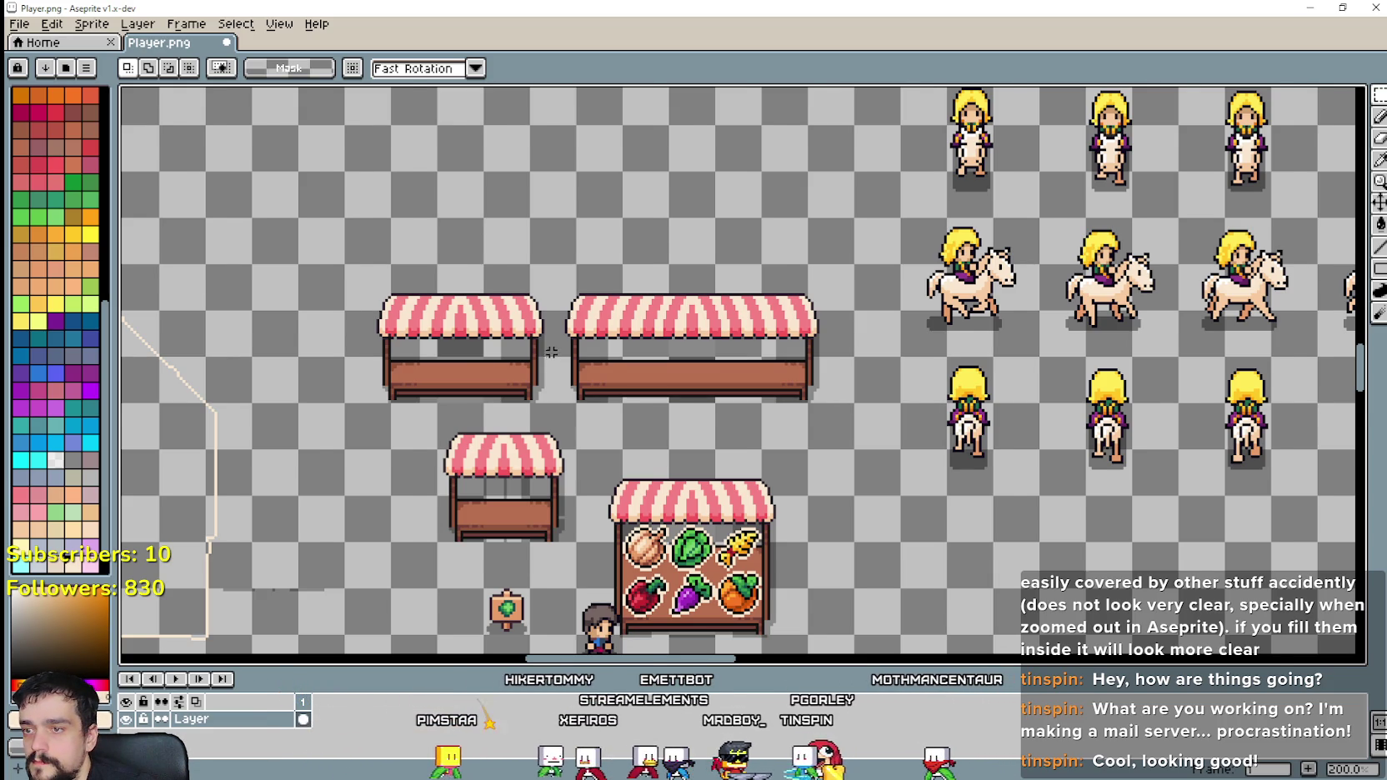
Step: At 200% zoom, drag a wide marquee enclosing the lower stall from its bottom-left corner
{"action": "scroll", "coordinate": [600, 467], "scroll_direction": "down", "scroll_amount": 2}
{"action": "scroll", "coordinate": [648, 585], "scroll_direction": "up", "scroll_amount": 1}
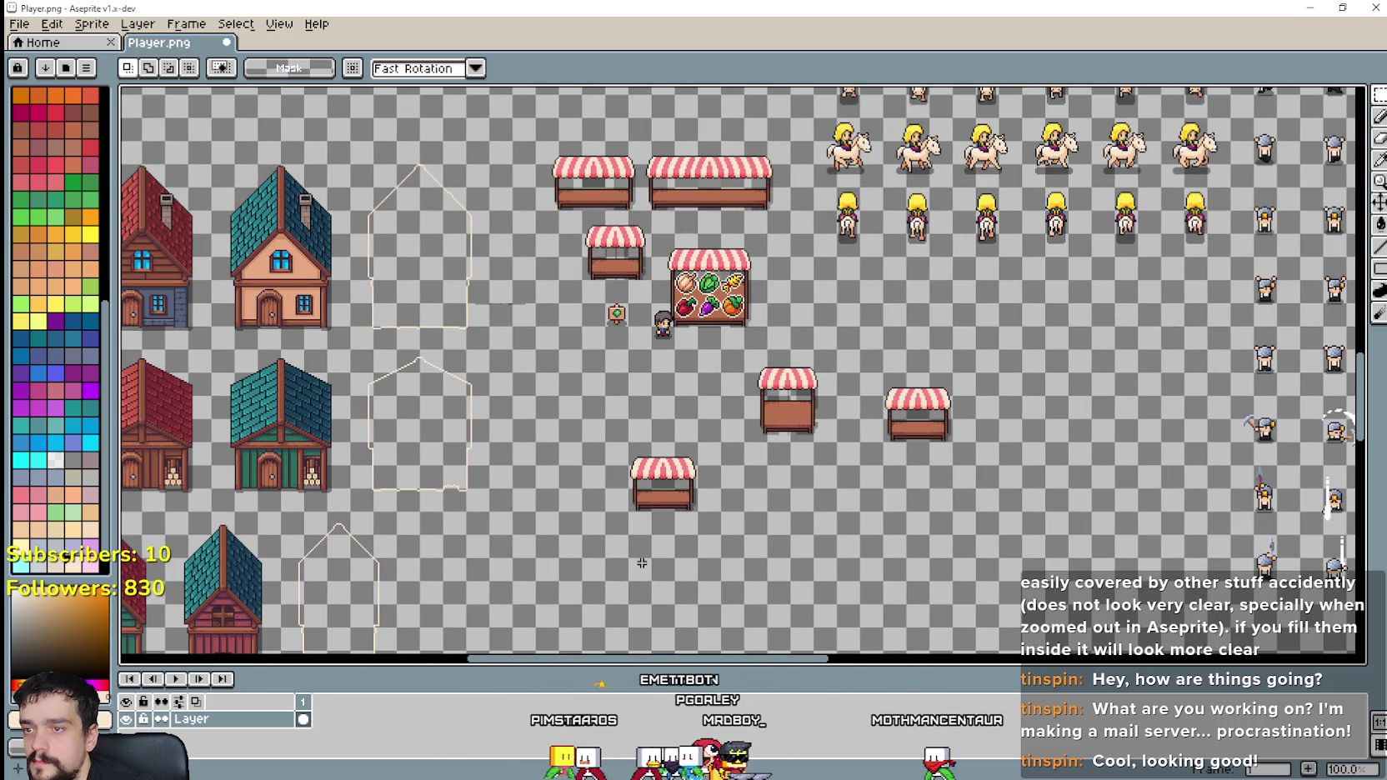
{"action": "scroll", "coordinate": [645, 527], "scroll_direction": "up", "scroll_amount": 1}
{"action": "left_click_drag", "start_coordinate": [608, 355], "coordinate": [754, 500]}
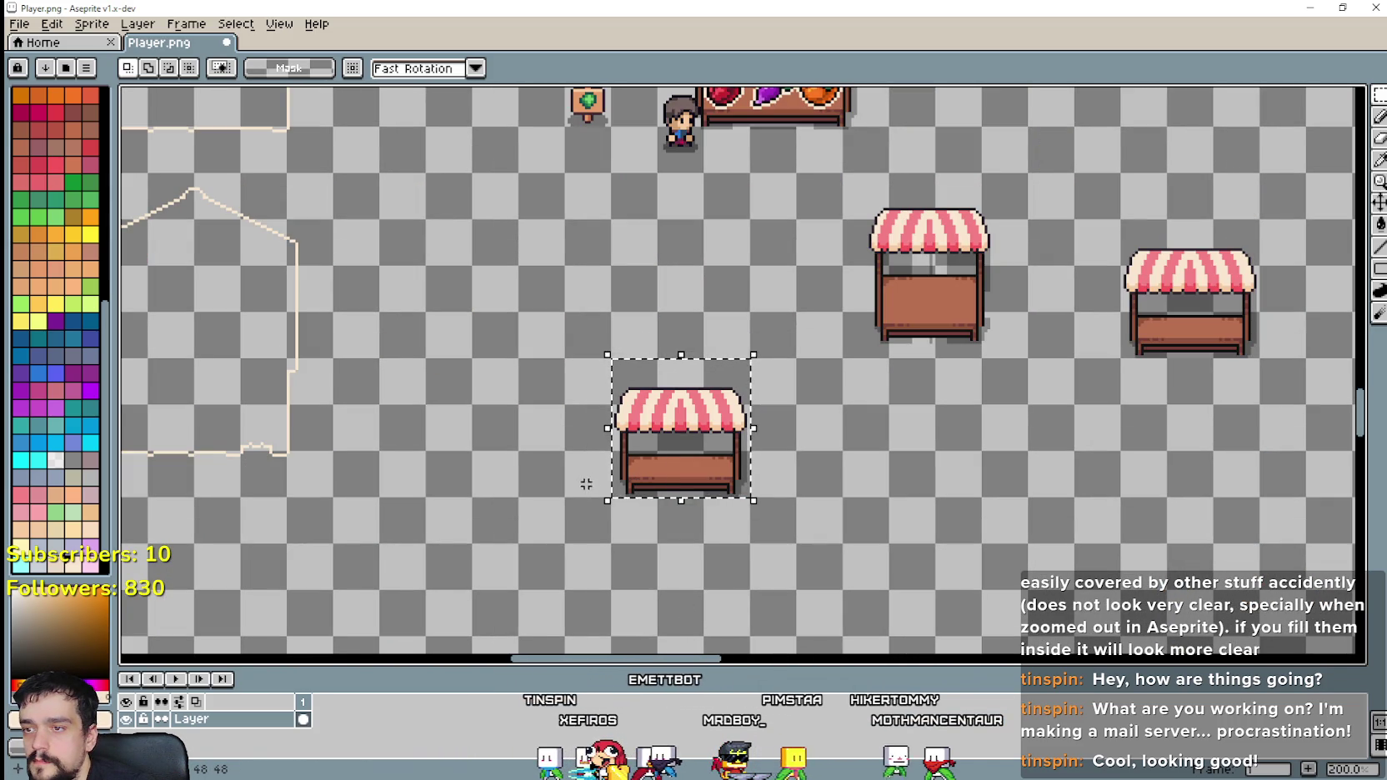
{"action": "left_click_drag", "start_coordinate": [568, 492], "coordinate": [786, 351]}
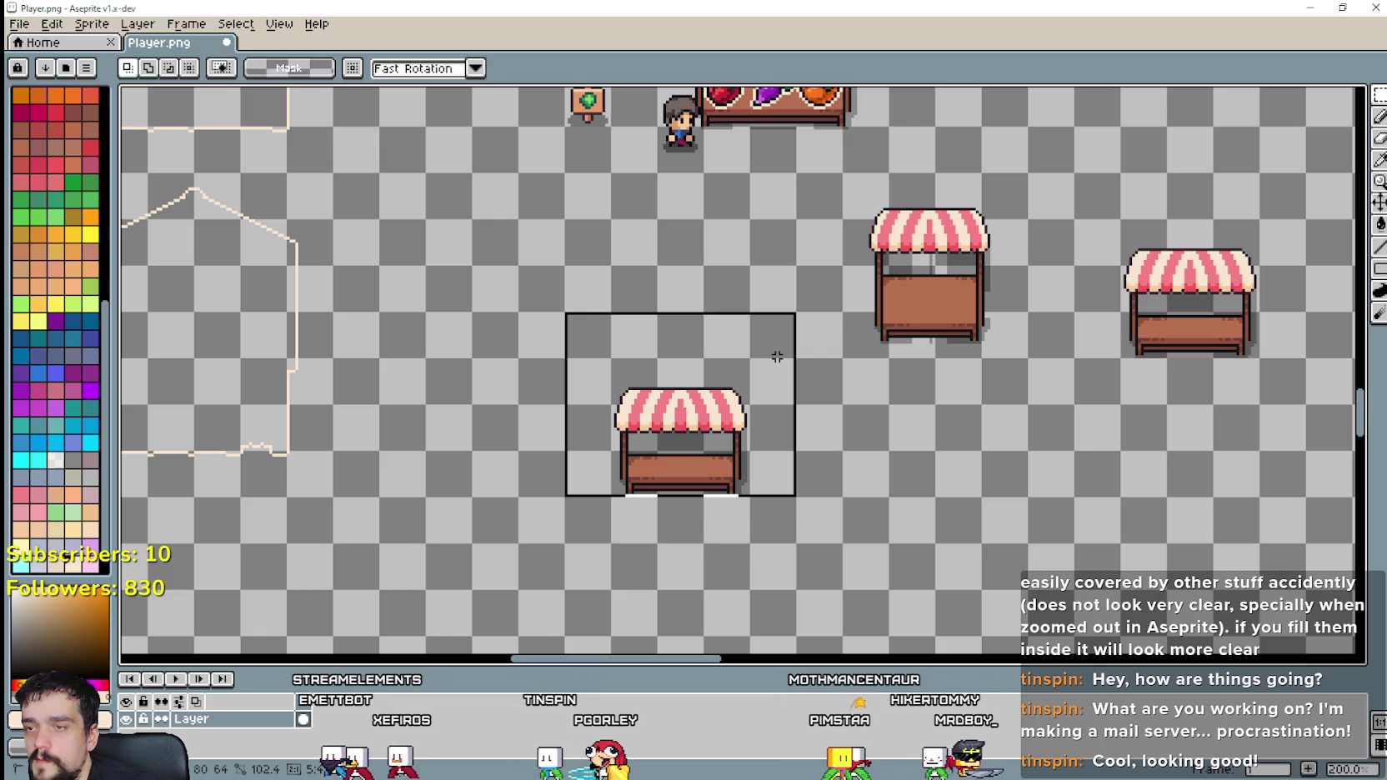
{"action": "left_click_drag", "start_coordinate": [780, 357], "coordinate": [783, 363]}
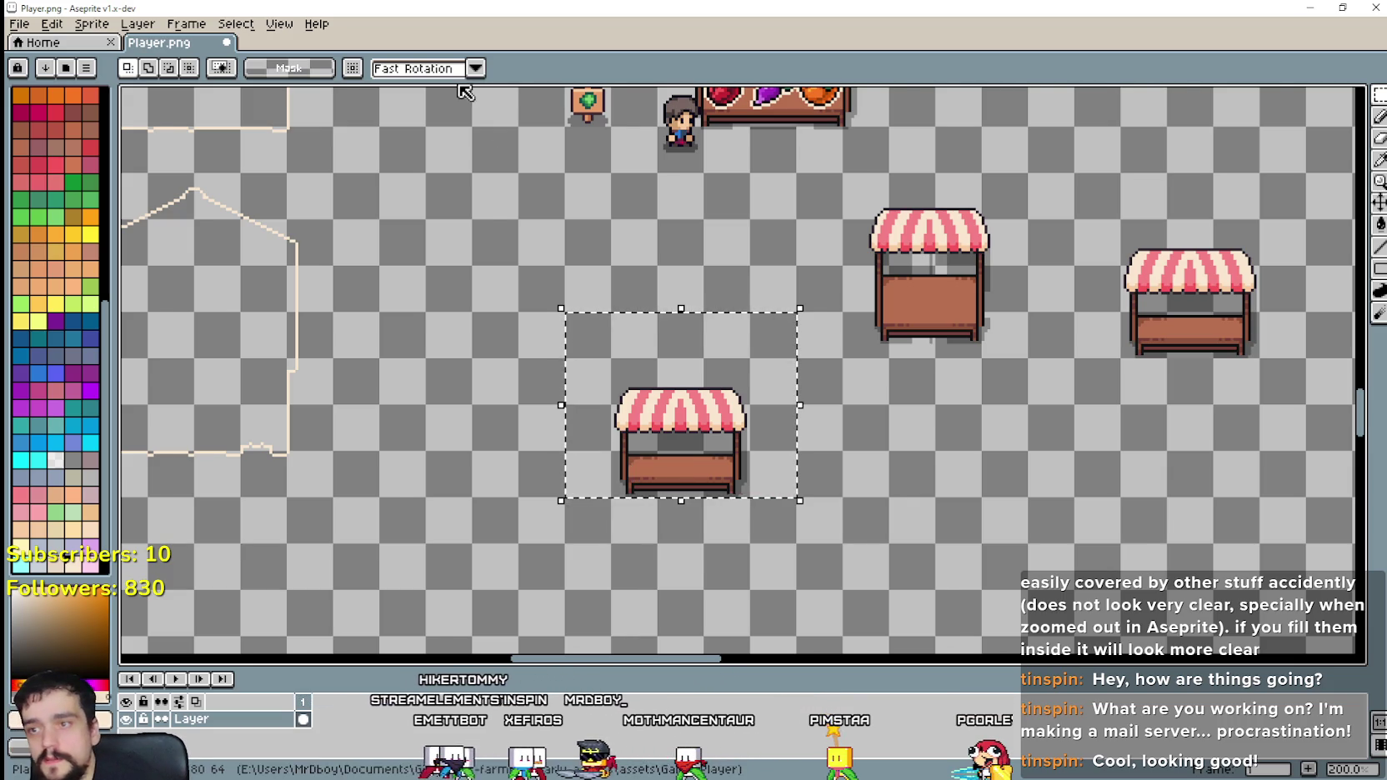
{"action": "scroll", "coordinate": [465, 92], "scroll_direction": "down", "scroll_amount": 1}
Step: Pan over to the houses and select the green house
{"action": "left_click_drag", "start_coordinate": [180, 419], "coordinate": [513, 432]}
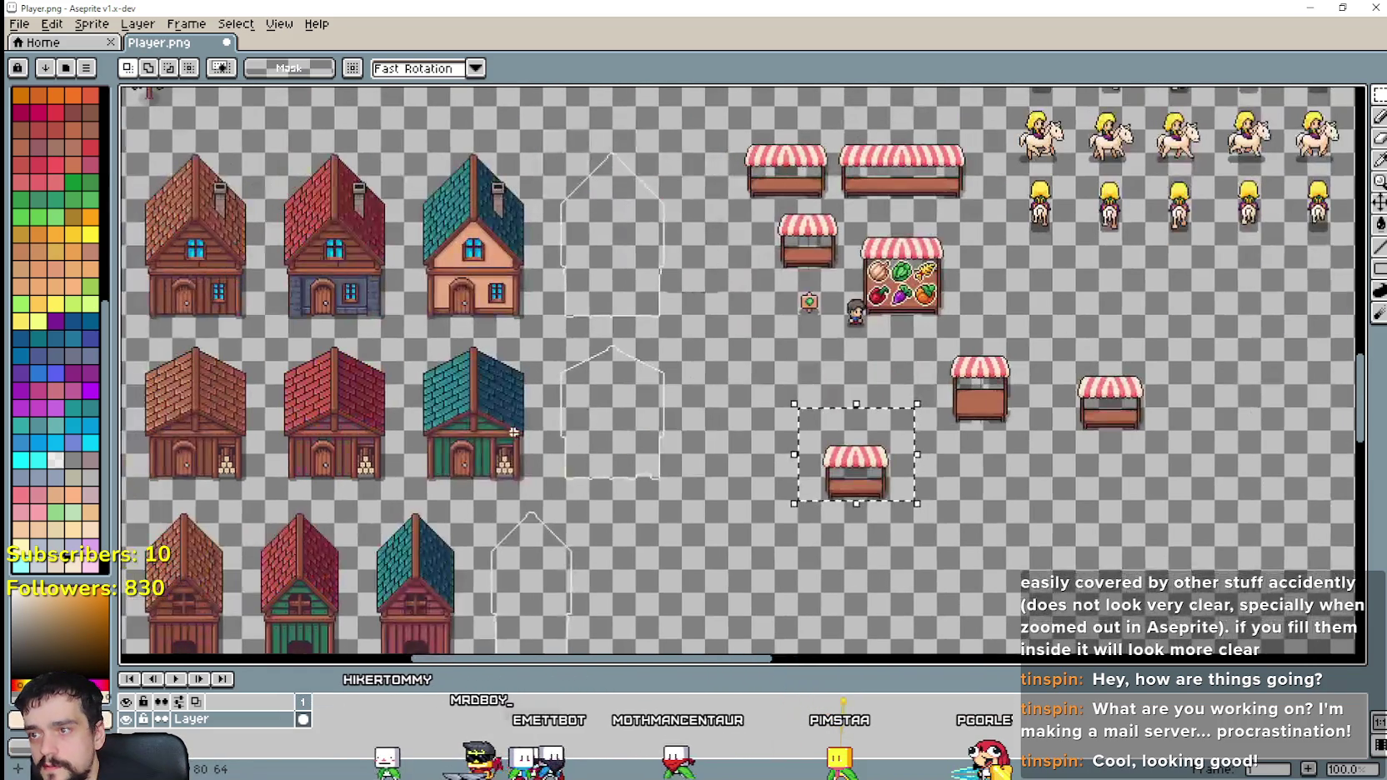
{"action": "left_click_drag", "start_coordinate": [423, 403], "coordinate": [523, 481]}
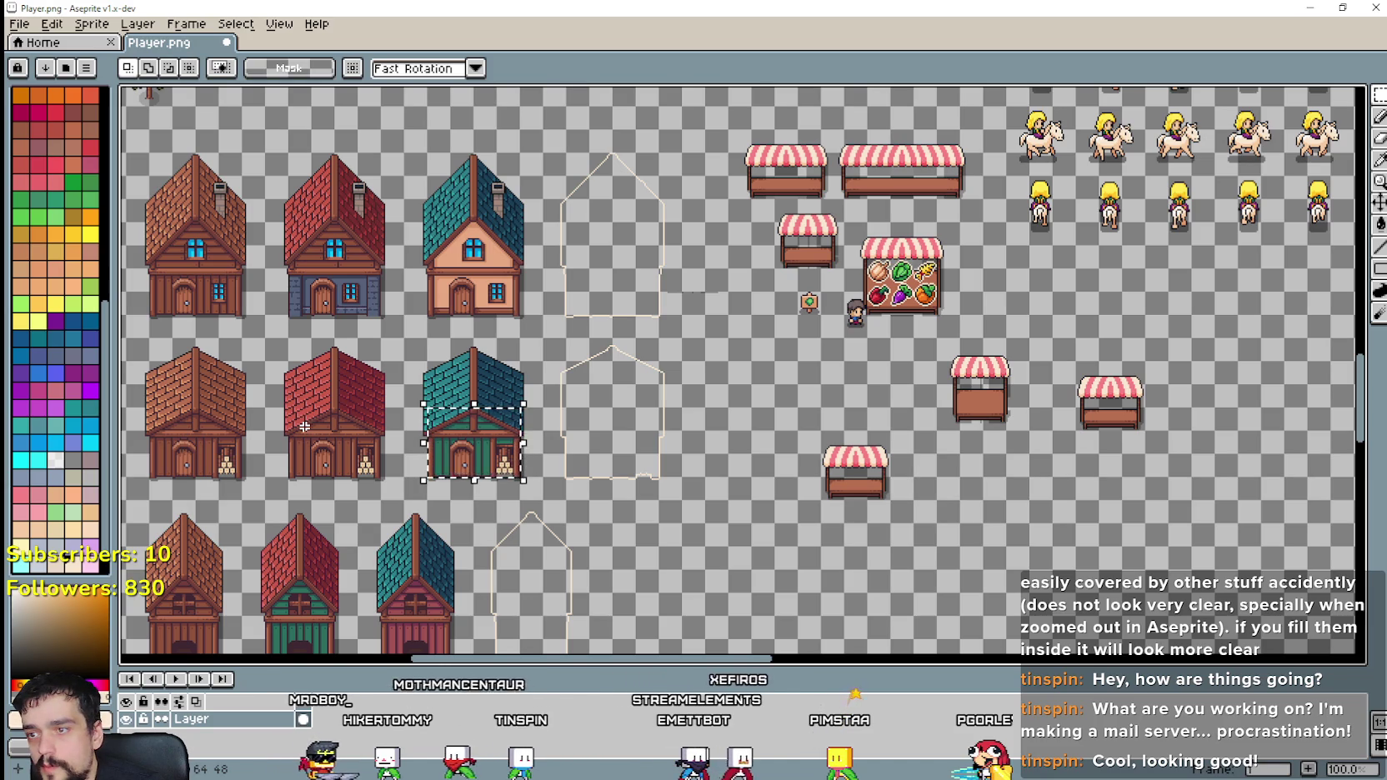
{"action": "left_click_drag", "start_coordinate": [302, 412], "coordinate": [621, 553]}
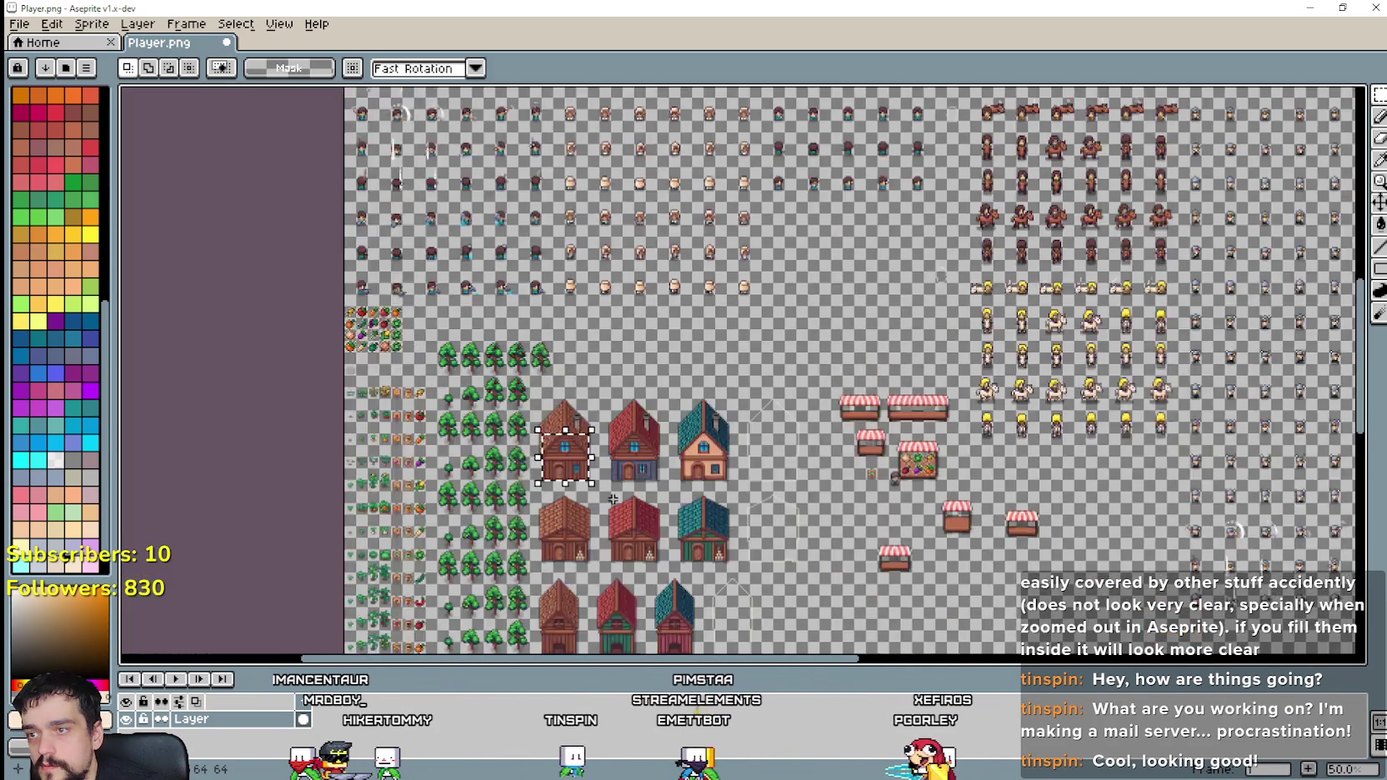
Step: Marquee the area around the lower market stall
{"action": "scroll", "coordinate": [541, 385], "scroll_direction": "down", "scroll_amount": 2}
{"action": "scroll", "coordinate": [602, 457], "scroll_direction": "down", "scroll_amount": 1}
{"action": "scroll", "coordinate": [602, 457], "scroll_direction": "up", "scroll_amount": 1}
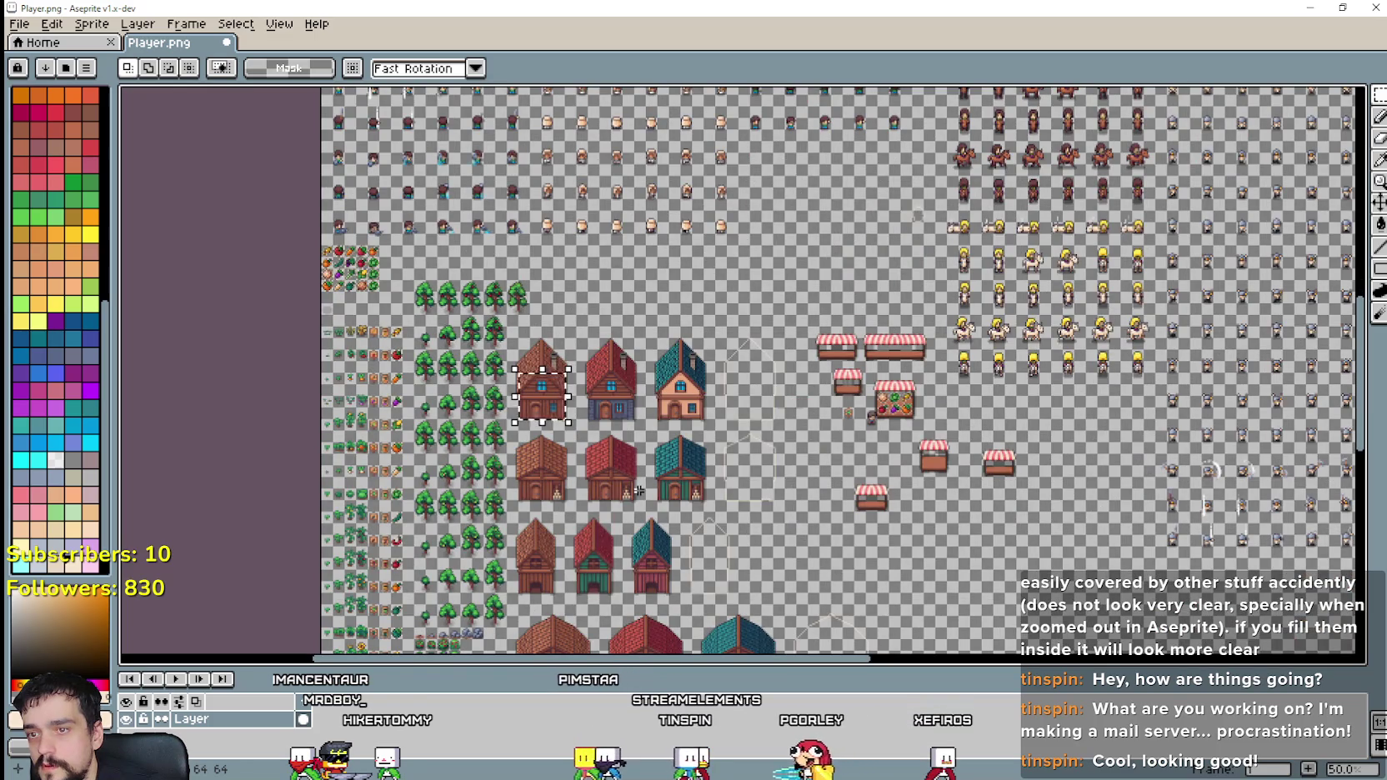
{"action": "scroll", "coordinate": [639, 491], "scroll_direction": "up", "scroll_amount": 1}
{"action": "scroll", "coordinate": [626, 489], "scroll_direction": "down", "scroll_amount": 1}
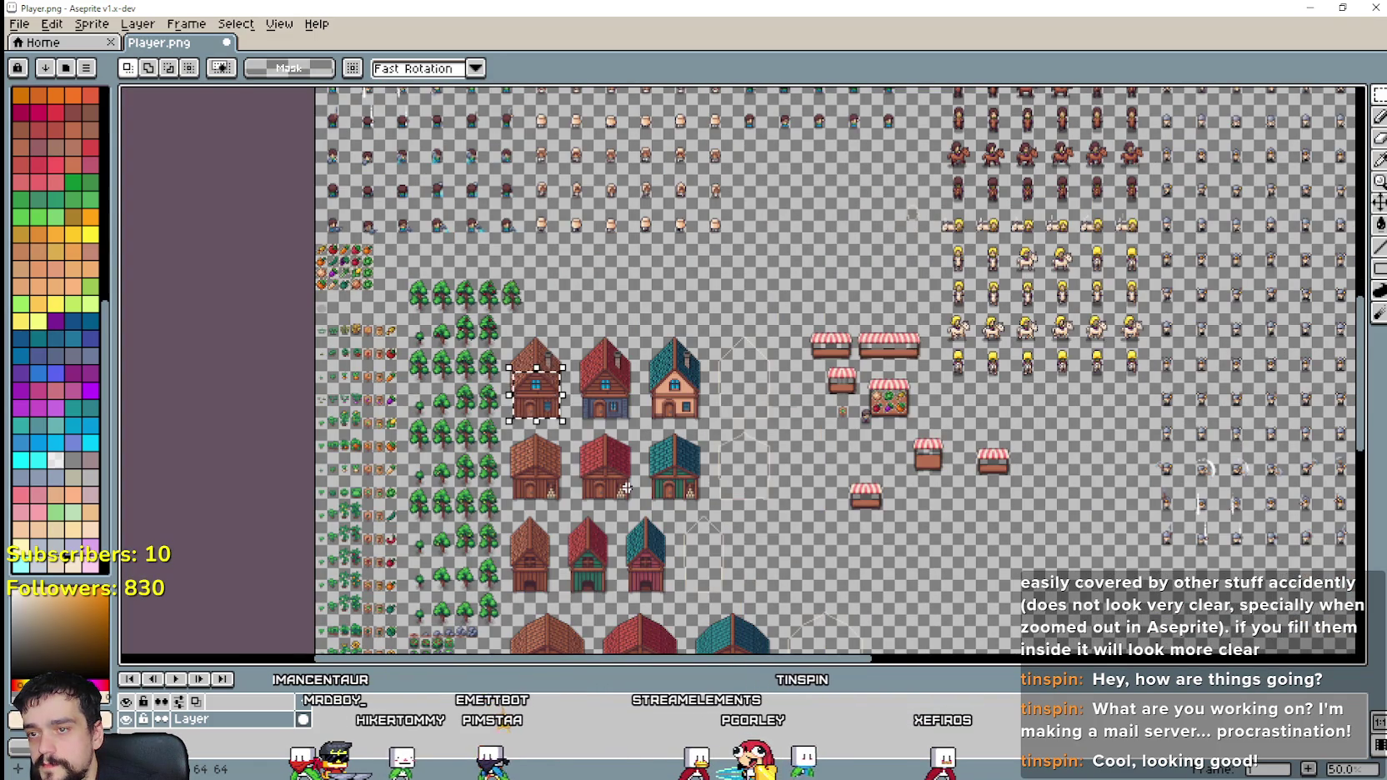
{"action": "scroll", "coordinate": [1000, 517], "scroll_direction": "up", "scroll_amount": 1}
{"action": "scroll", "coordinate": [863, 464], "scroll_direction": "up", "scroll_amount": 1}
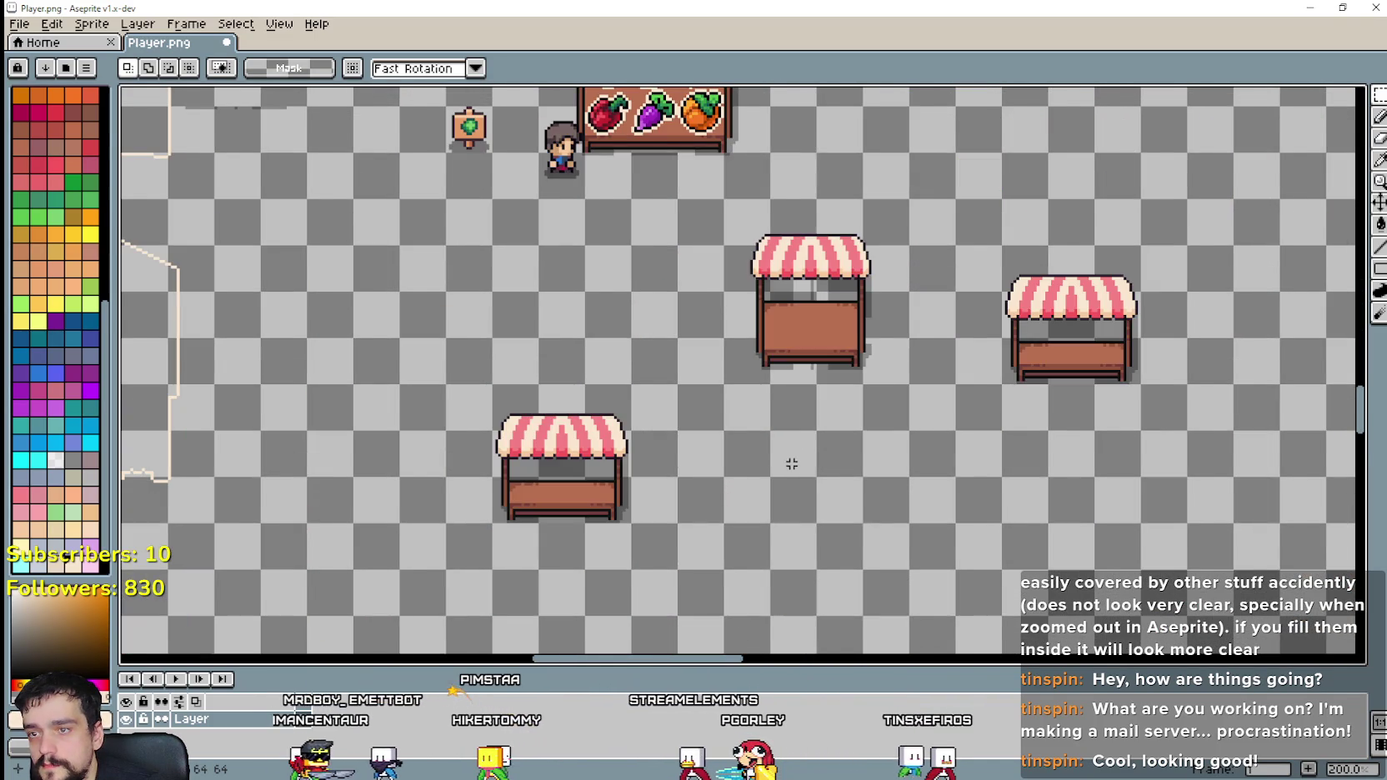
{"action": "scroll", "coordinate": [792, 464], "scroll_direction": "down", "scroll_amount": 1}
{"action": "scroll", "coordinate": [750, 476], "scroll_direction": "up", "scroll_amount": 1}
{"action": "left_click_drag", "start_coordinate": [570, 482], "coordinate": [765, 381]}
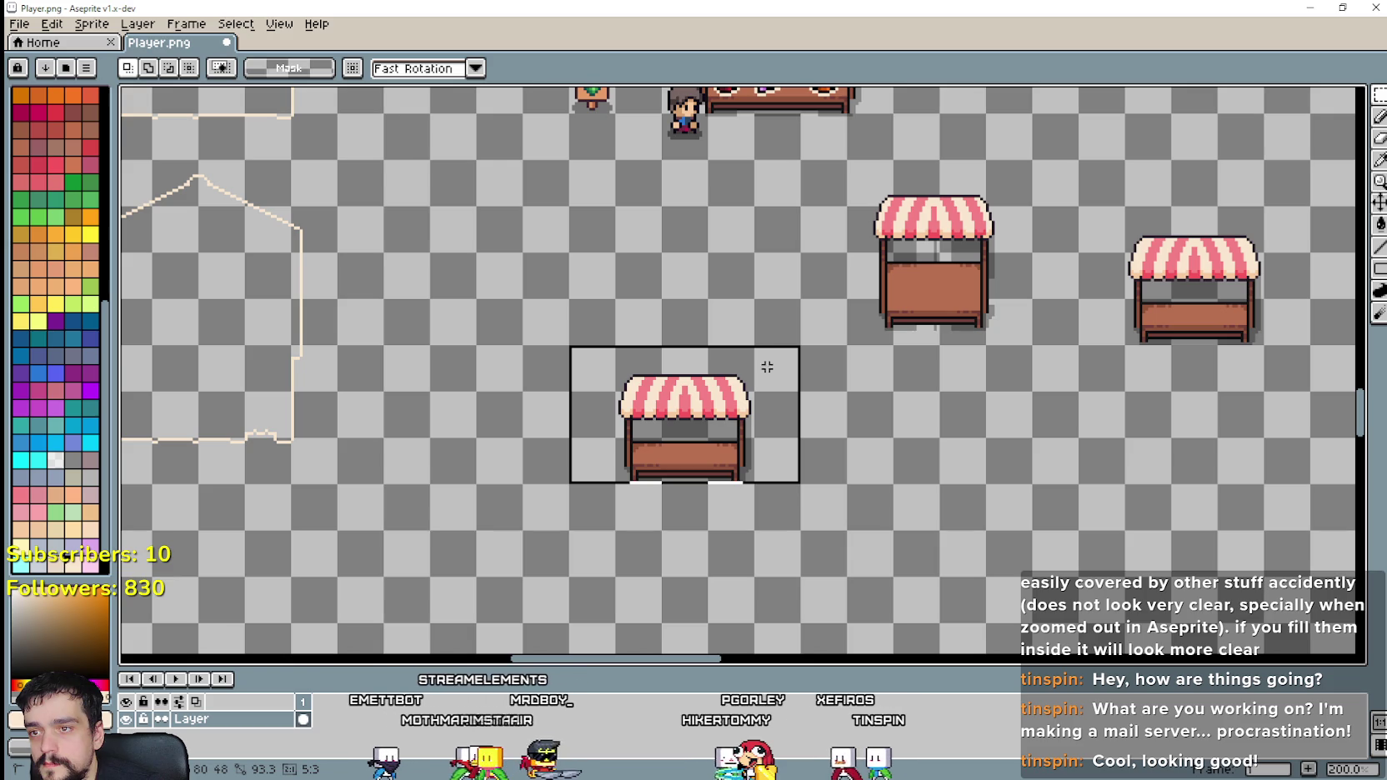
{"action": "left_click_drag", "start_coordinate": [767, 367], "coordinate": [813, 285]}
Step: Select the lower part of the left barn
{"action": "scroll", "coordinate": [813, 285], "scroll_direction": "down", "scroll_amount": 2}
{"action": "scroll", "coordinate": [800, 334], "scroll_direction": "up", "scroll_amount": 2}
{"action": "scroll", "coordinate": [801, 392], "scroll_direction": "down", "scroll_amount": 1}
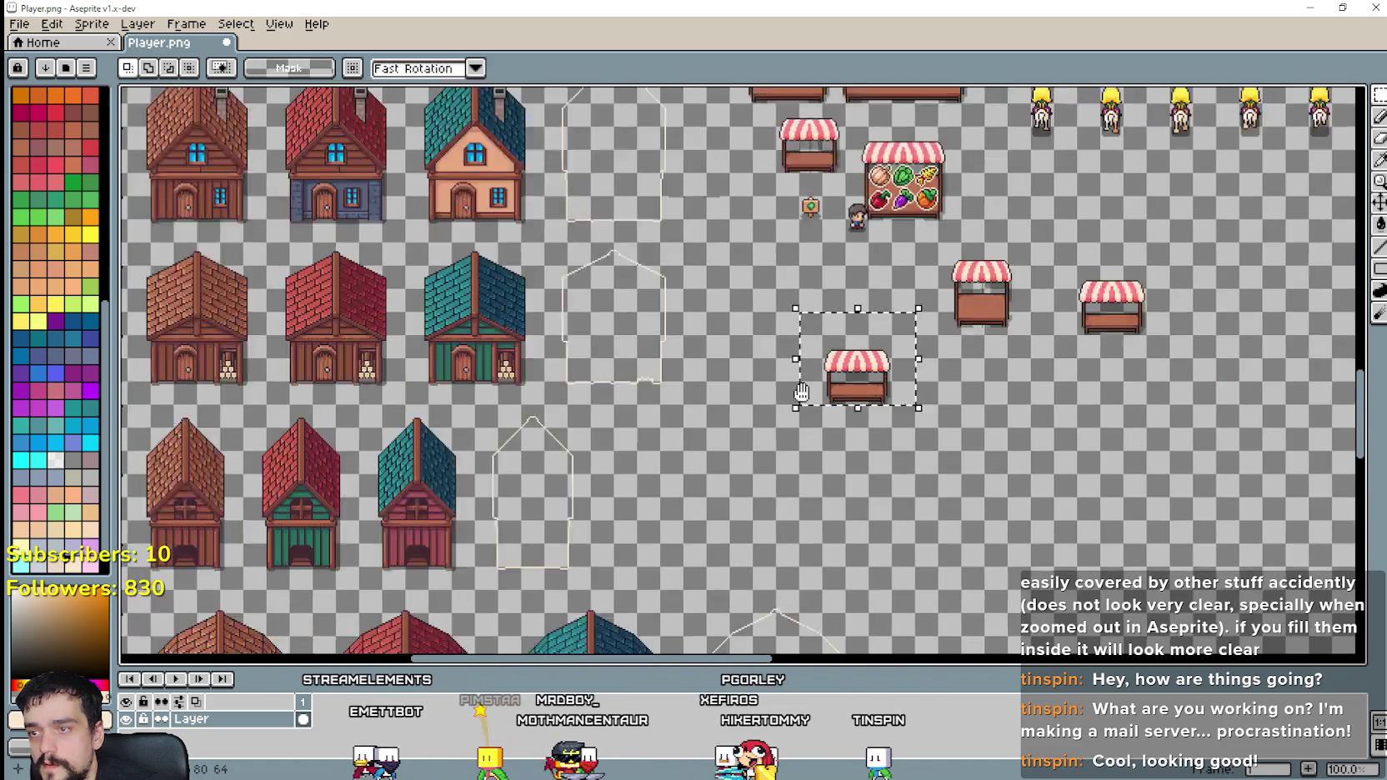
{"action": "scroll", "coordinate": [802, 392], "scroll_direction": "down", "scroll_amount": 5}
{"action": "scroll", "coordinate": [667, 400], "scroll_direction": "left", "scroll_amount": 5}
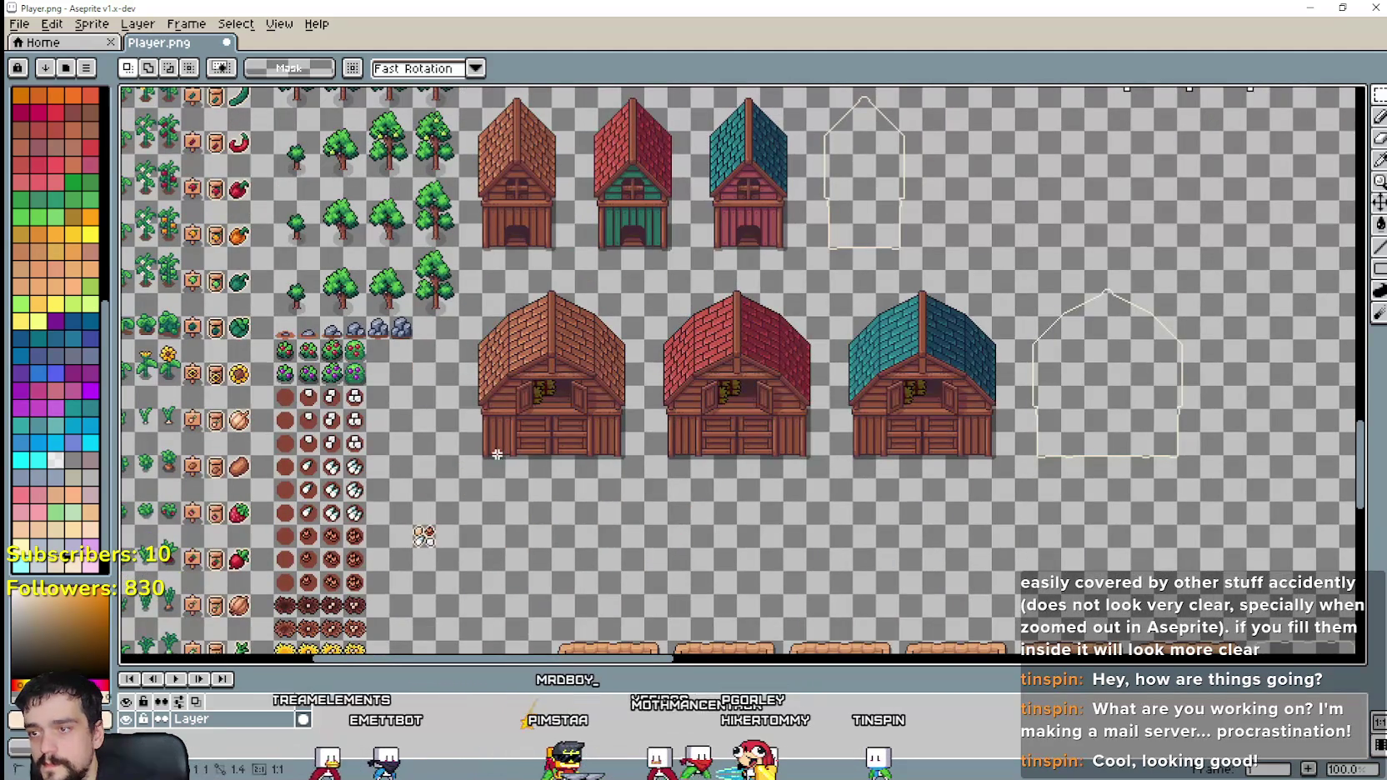
{"action": "left_click_drag", "start_coordinate": [484, 434], "coordinate": [620, 456]}
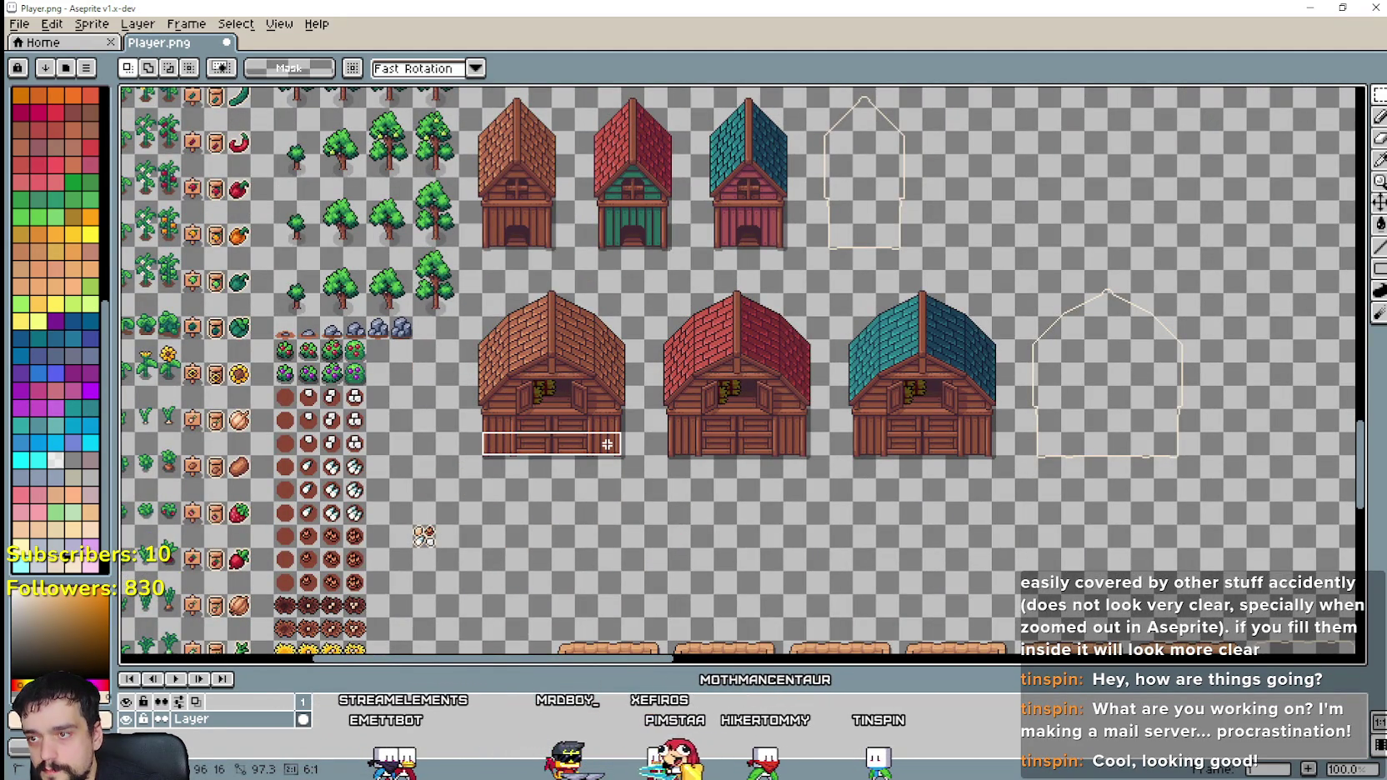
{"action": "scroll", "coordinate": [511, 442], "scroll_direction": "up", "scroll_amount": 1}
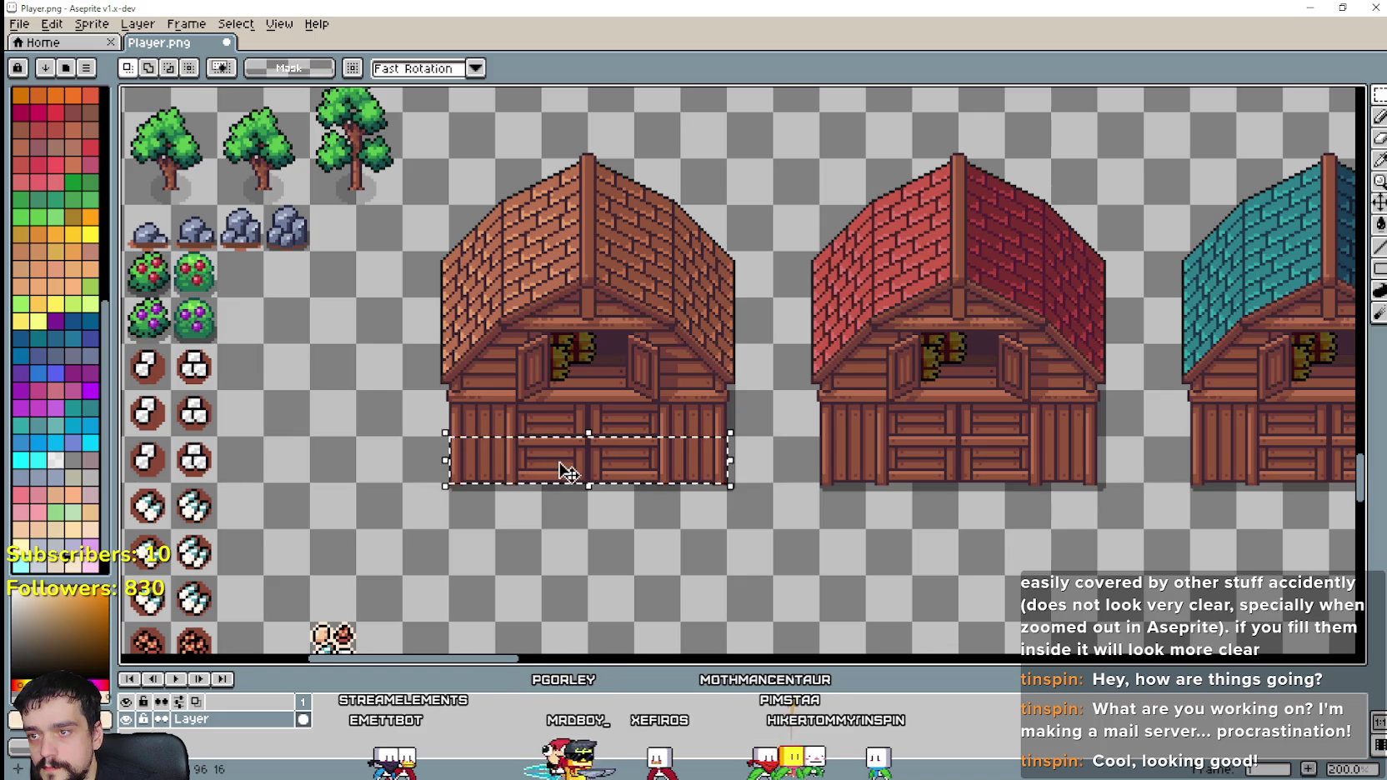
{"action": "scroll", "coordinate": [717, 449], "scroll_direction": "down", "scroll_amount": 1}
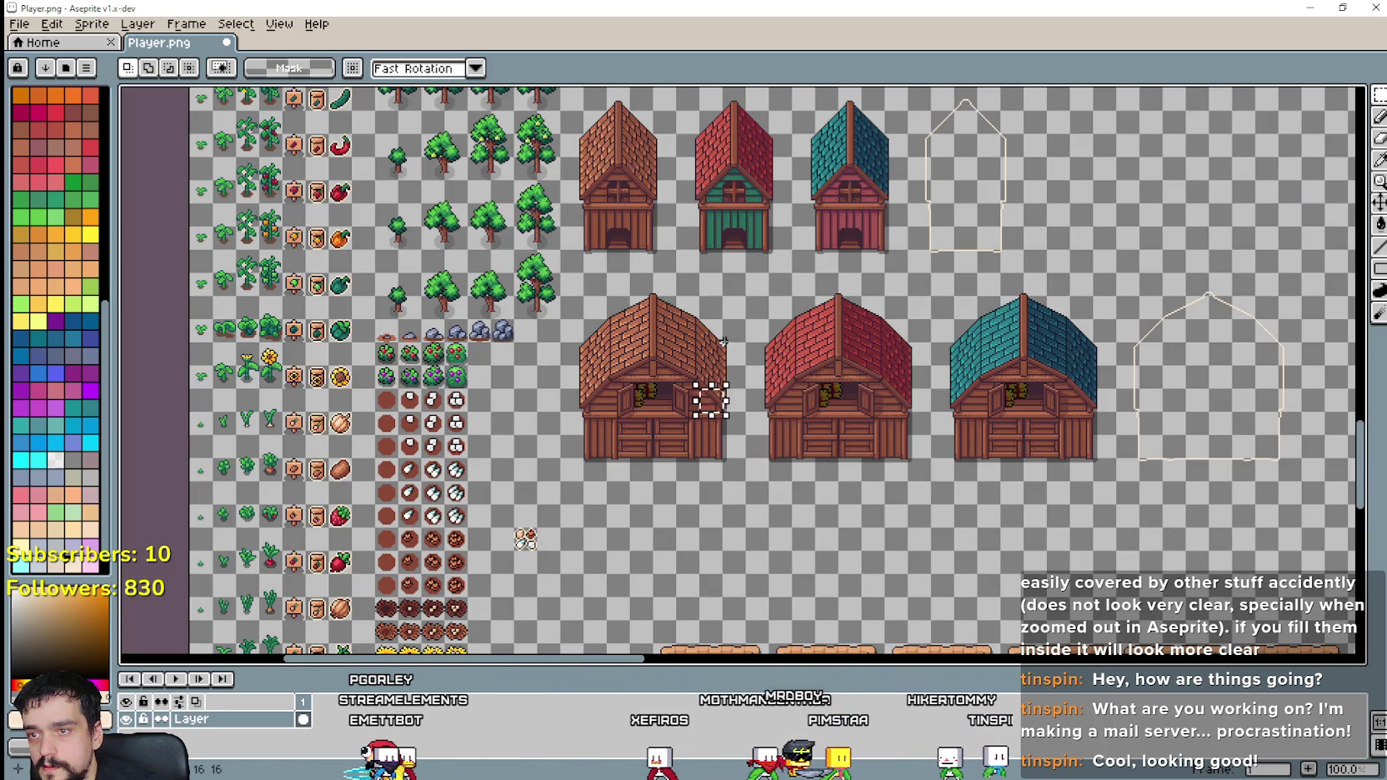
{"action": "left_click_drag", "start_coordinate": [717, 376], "coordinate": [666, 413]}
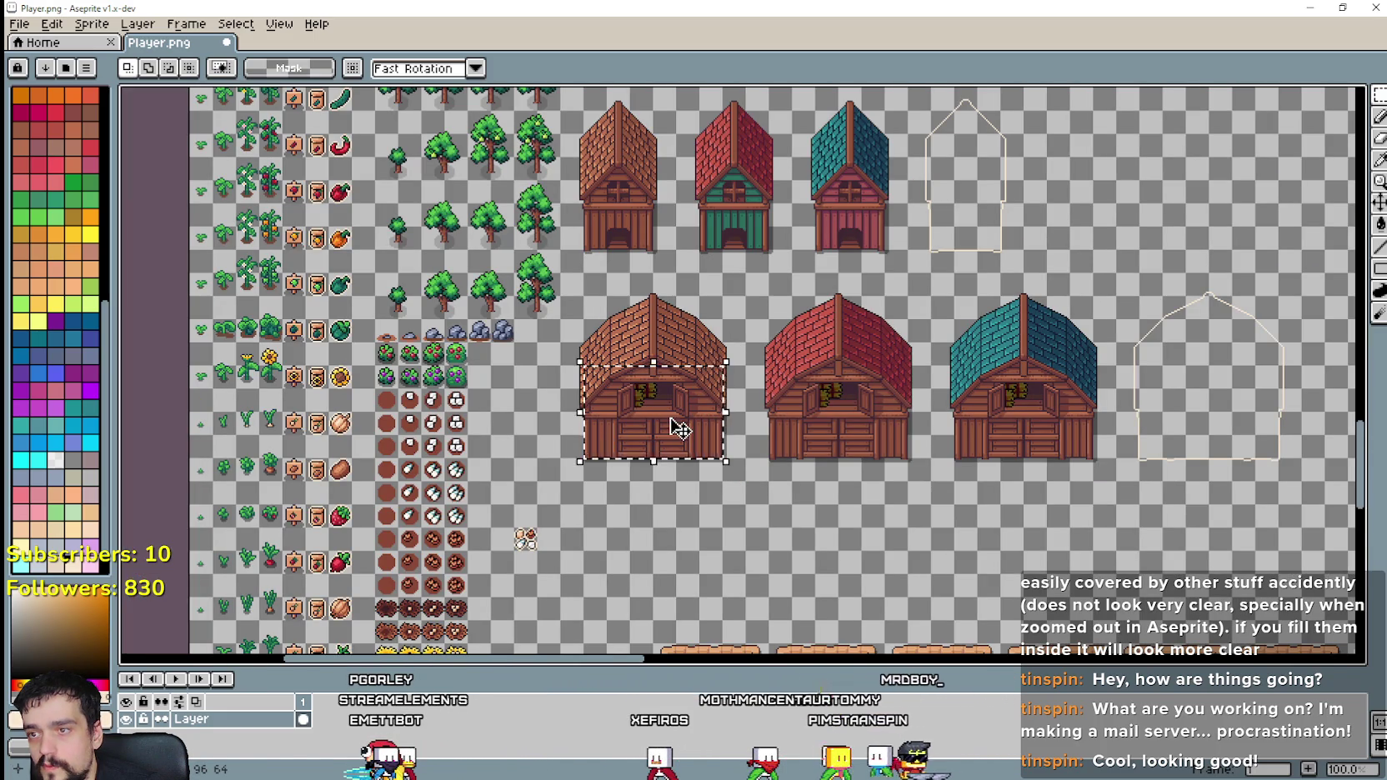
Step: Select the bottom market stall with a rectangular marquee
{"action": "scroll", "coordinate": [681, 429], "scroll_direction": "down", "scroll_amount": 2}
{"action": "scroll", "coordinate": [778, 291], "scroll_direction": "up", "scroll_amount": 1}
{"action": "scroll", "coordinate": [778, 291], "scroll_direction": "up", "scroll_amount": 2}
{"action": "scroll", "coordinate": [778, 291], "scroll_direction": "up", "scroll_amount": 2}
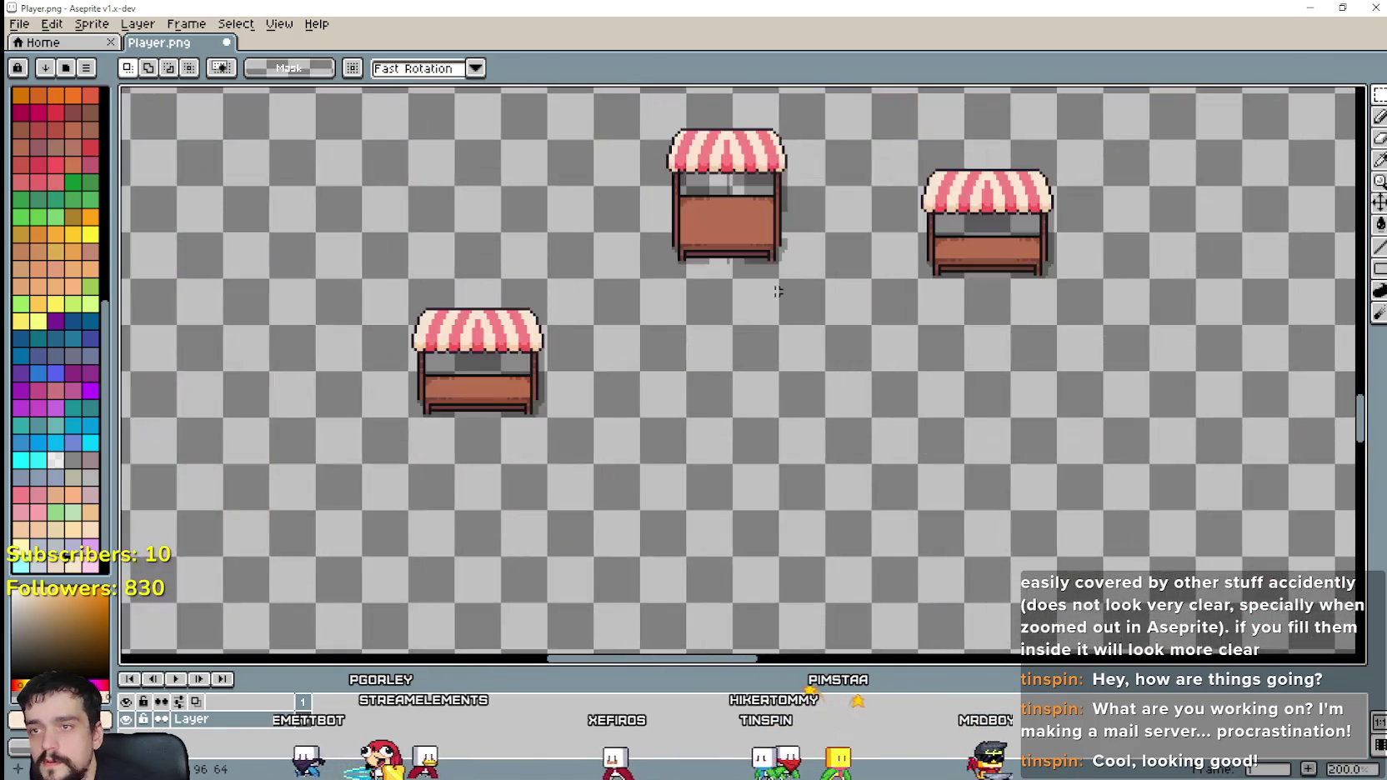
{"action": "left_click_drag", "start_coordinate": [778, 291], "coordinate": [736, 433]}
{"action": "scroll", "coordinate": [625, 425], "scroll_direction": "down", "scroll_amount": 1}
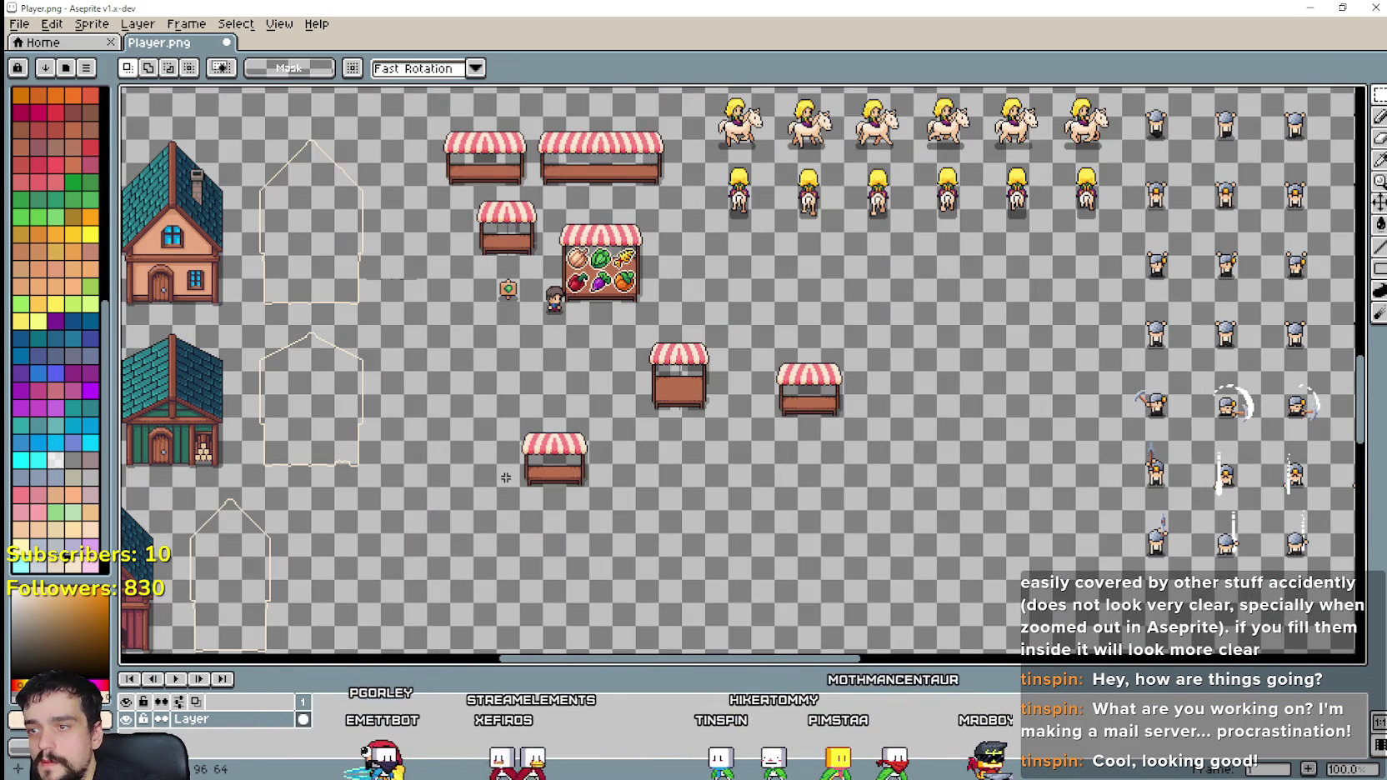
{"action": "mouse_move", "coordinate": [493, 392]}
{"action": "left_mouse_down"}
{"action": "mouse_move", "coordinate": [615, 492]}
{"action": "mouse_move", "coordinate": [740, 418]}
{"action": "left_mouse_up"}
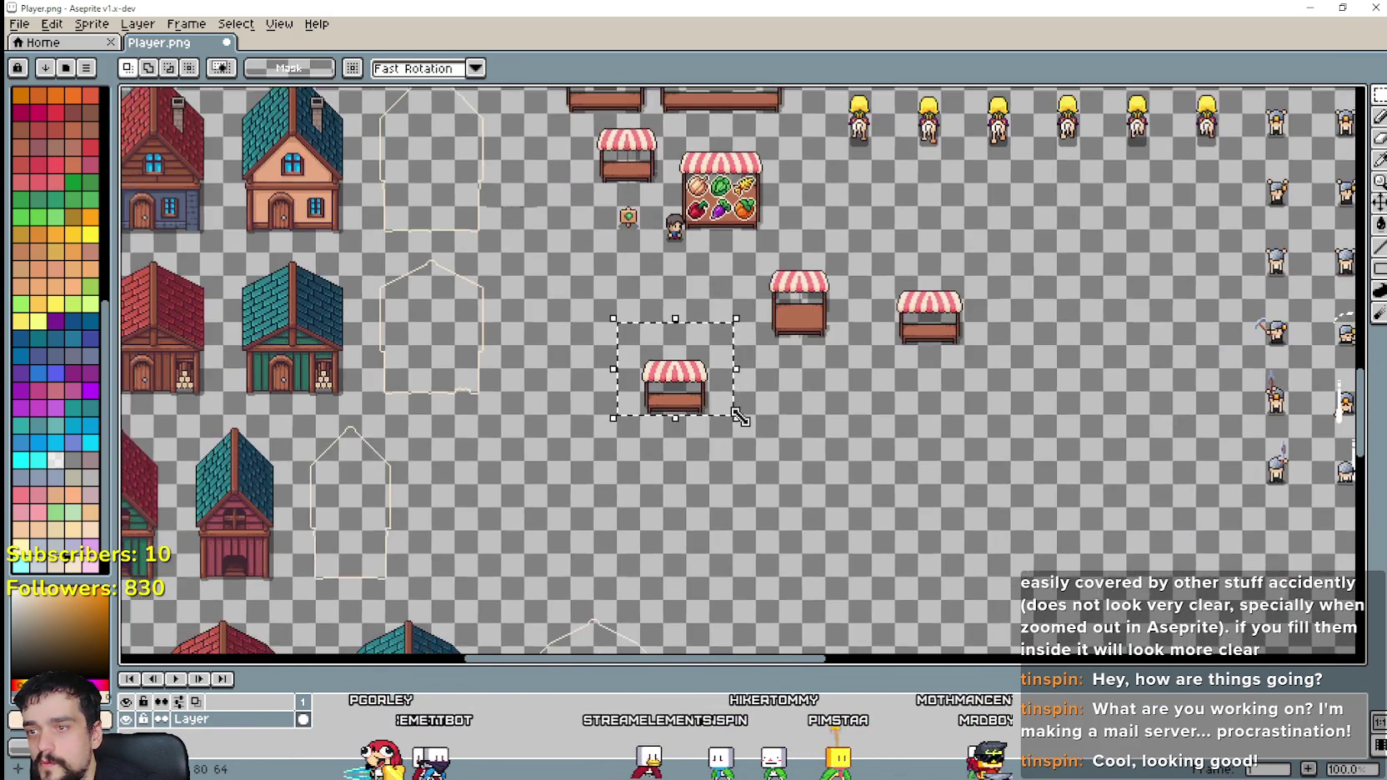
{"action": "scroll", "coordinate": [665, 409], "scroll_direction": "up", "scroll_amount": 1}
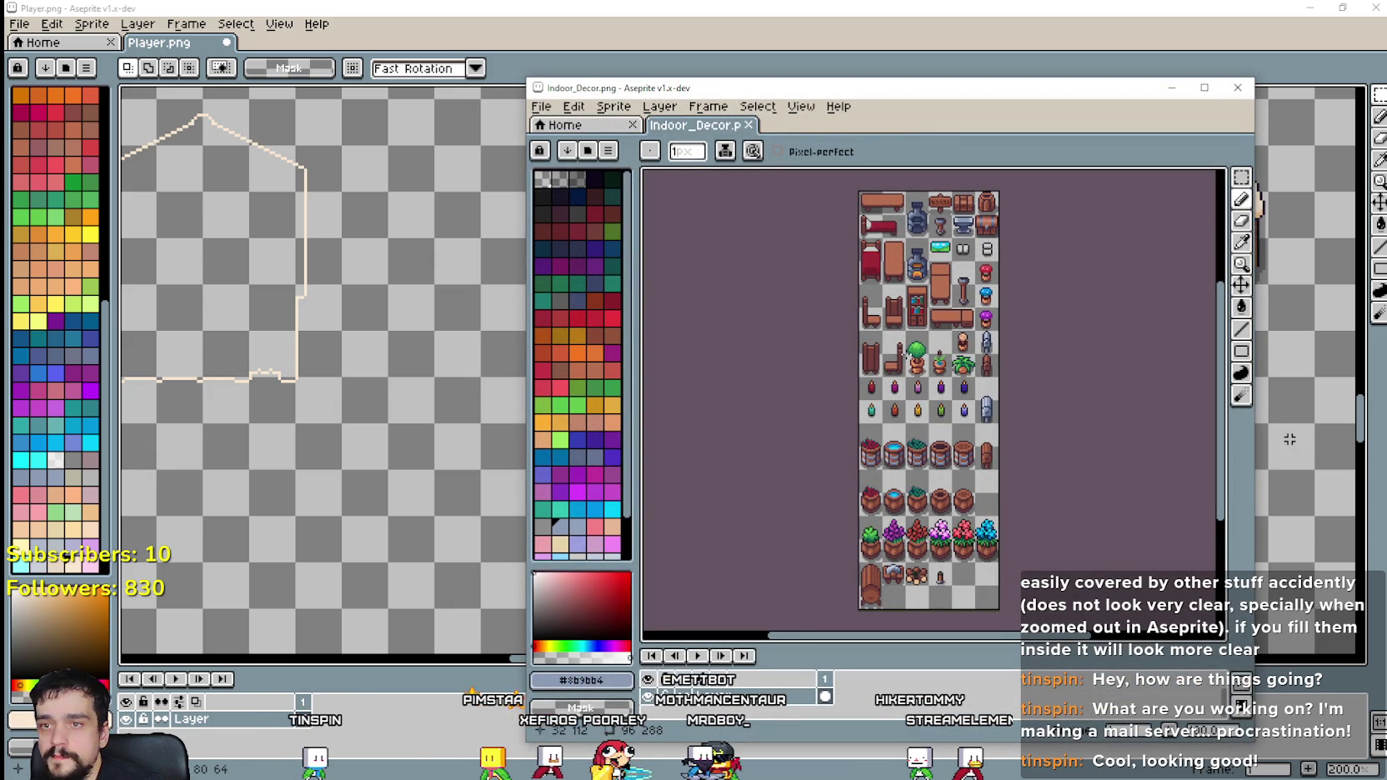
Step: Cycle through the decor sprite sheets in the second window until barrels.png is shown
{"action": "scroll", "coordinate": [948, 509], "scroll_direction": "up", "scroll_amount": 2}
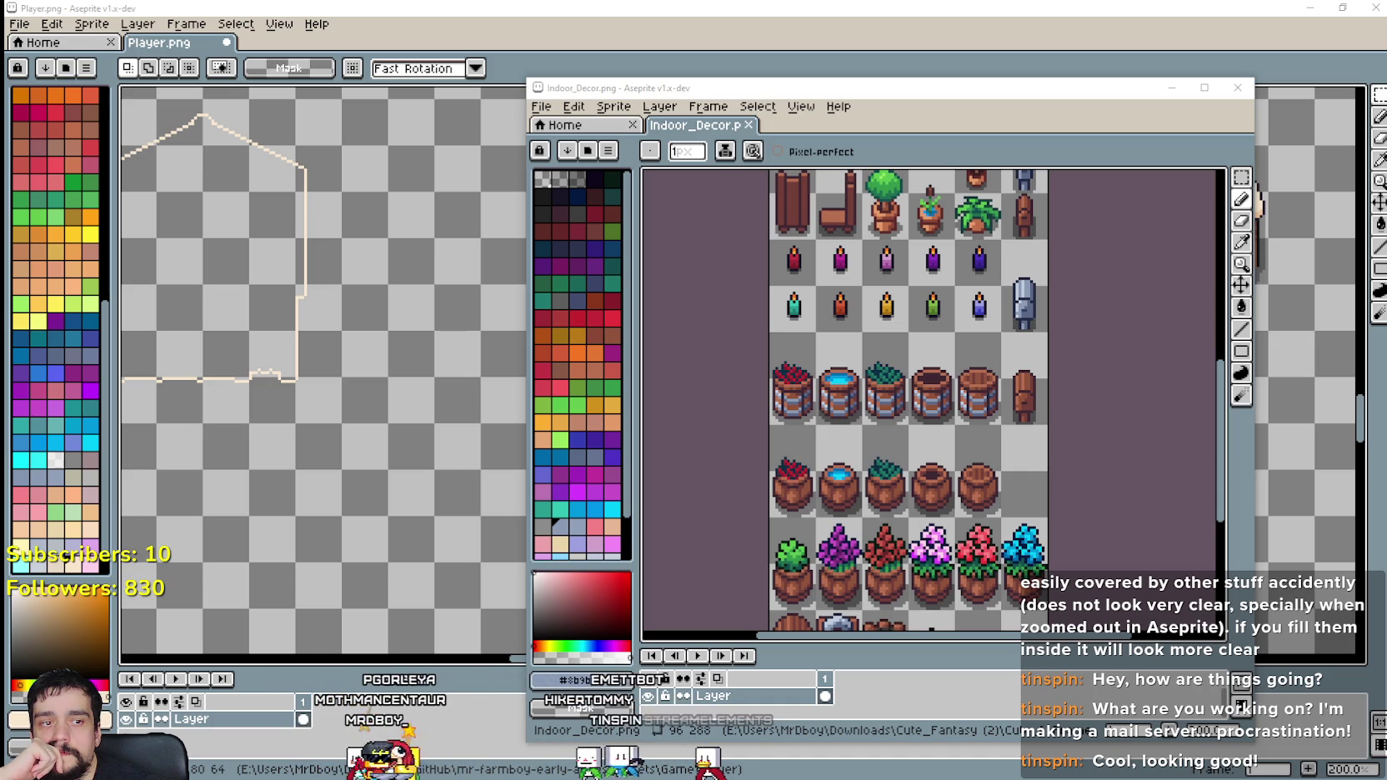
{"action": "key", "text": "alt+Tab"}
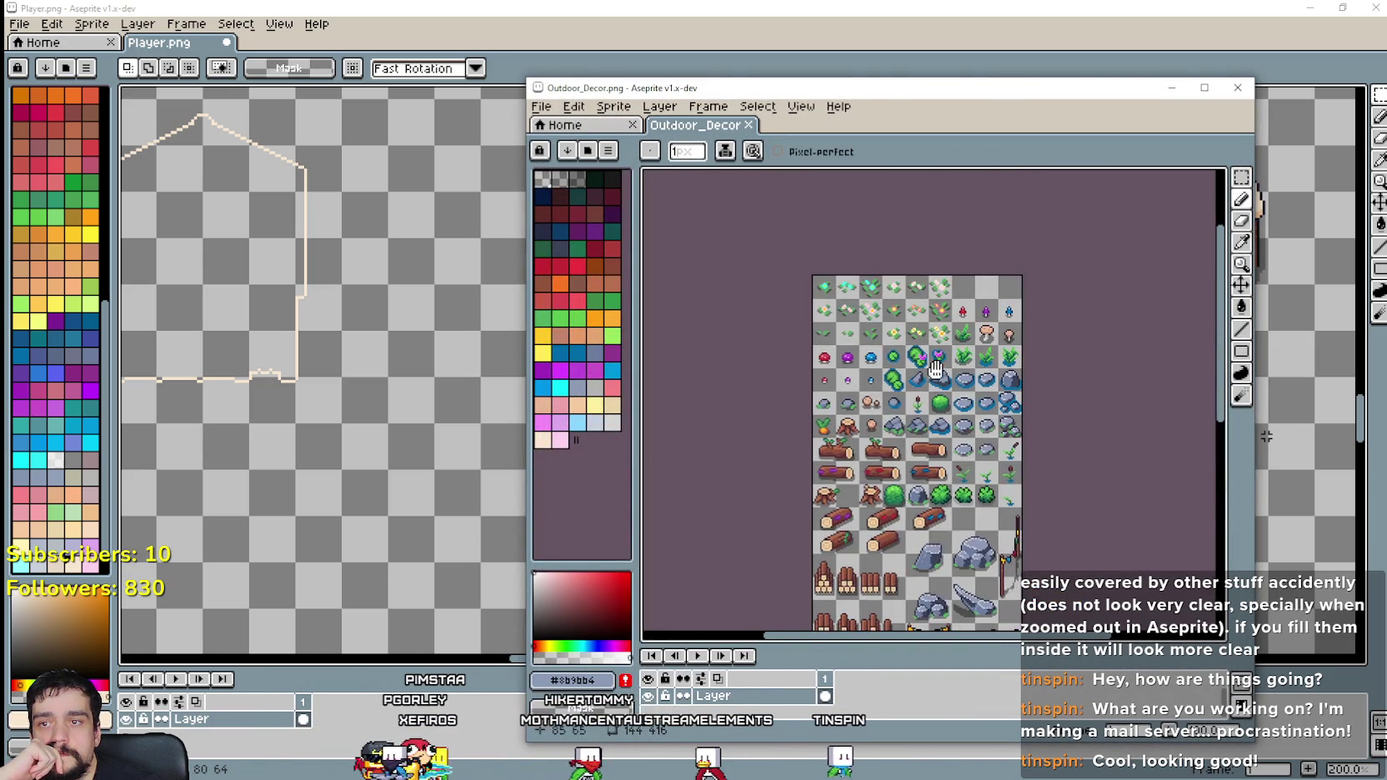
{"action": "scroll", "coordinate": [919, 347], "scroll_direction": "down", "scroll_amount": 5}
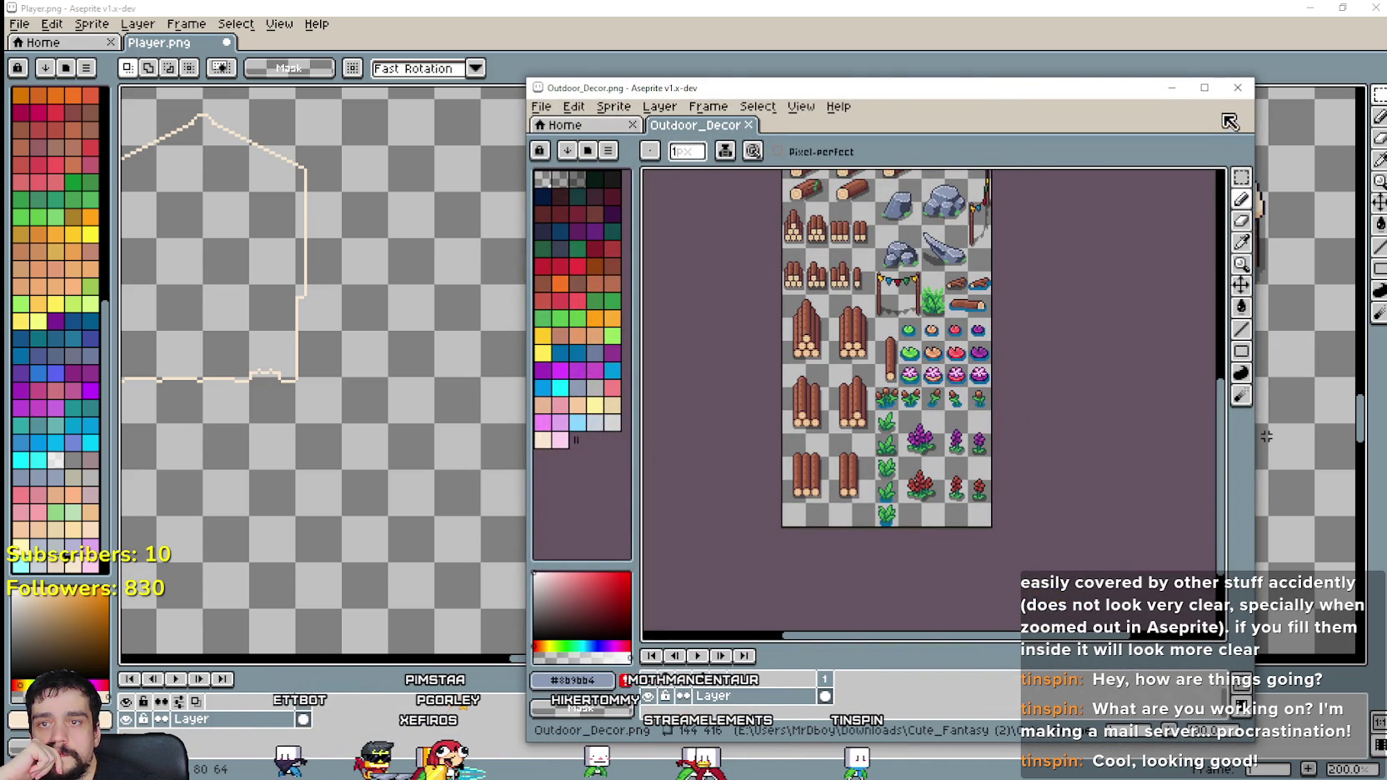
{"action": "key", "text": "alt+Tab"}
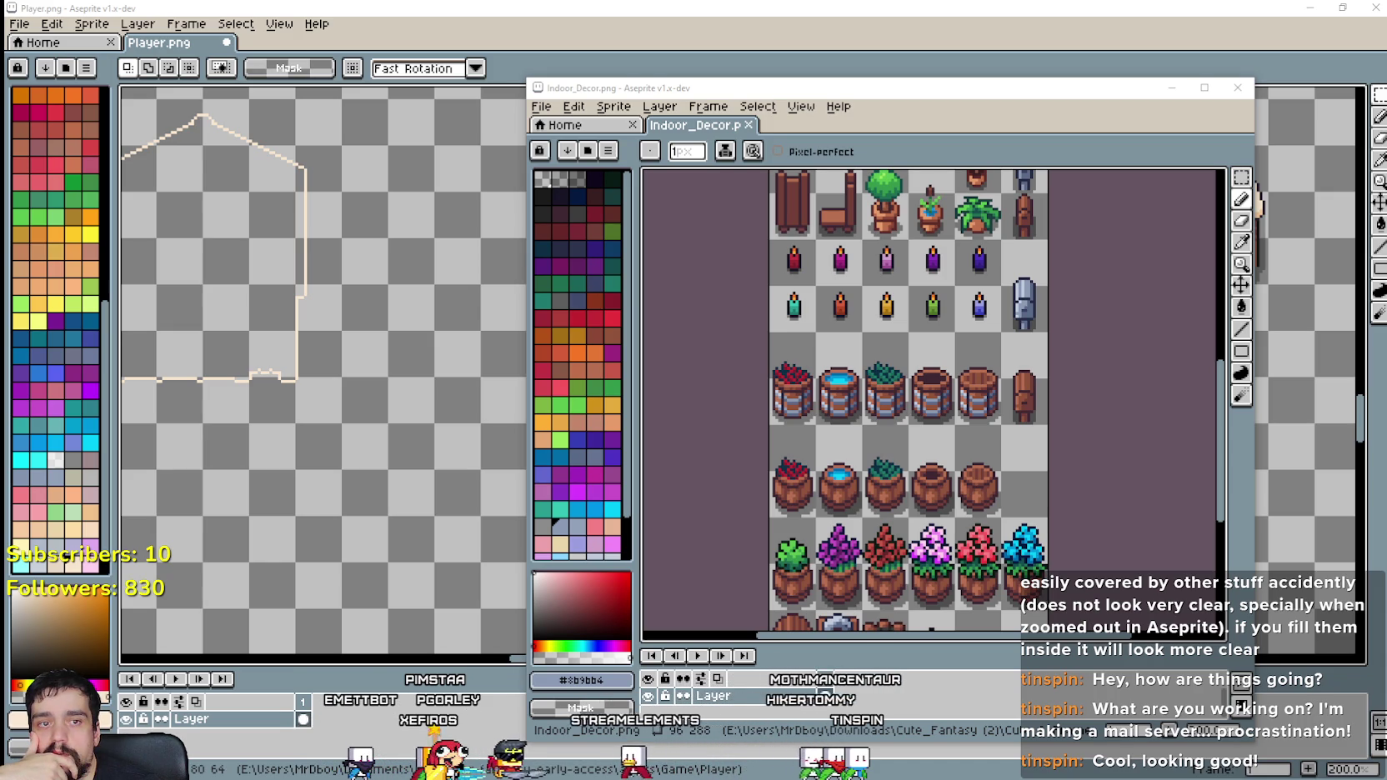
{"action": "key", "text": "alt+Tab"}
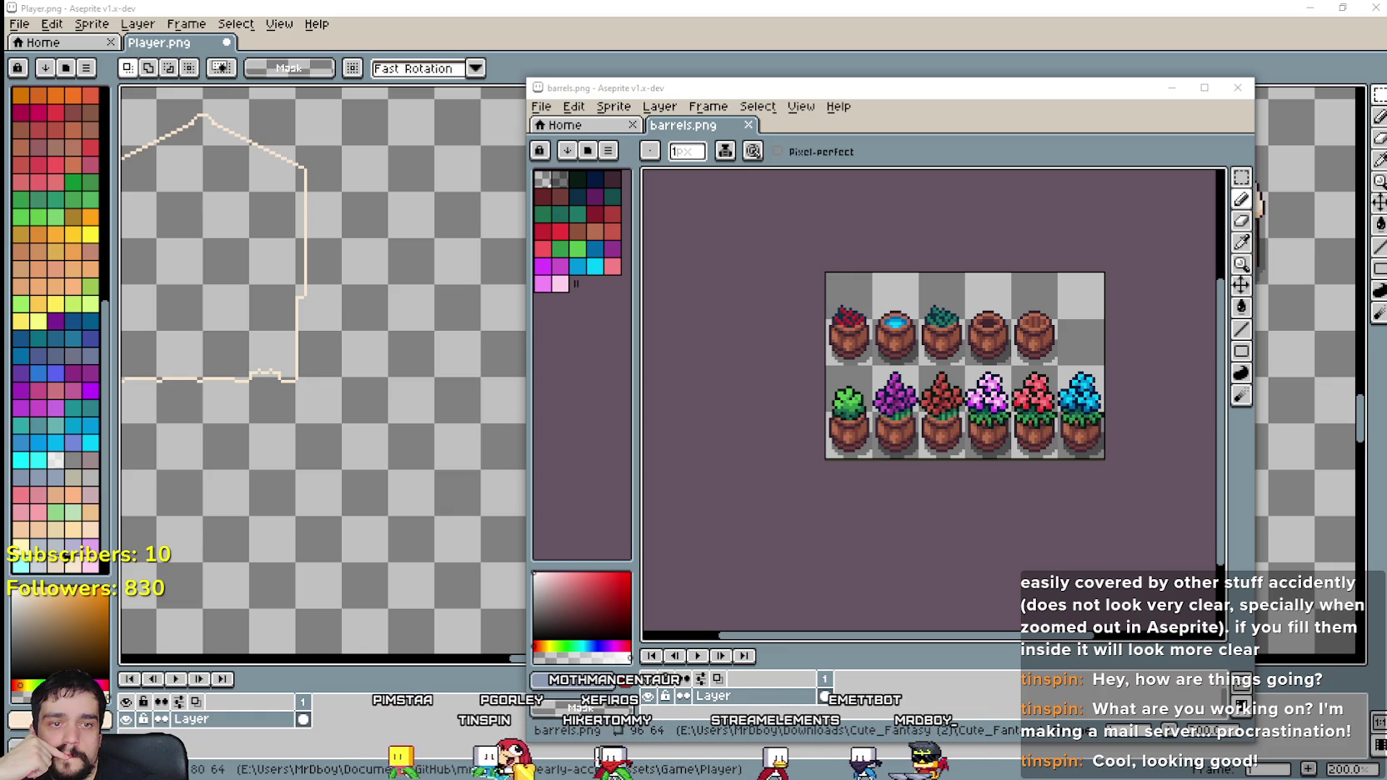
Step: Close the Doors.png sprite sheet
{"action": "key", "text": "alt+Tab"}
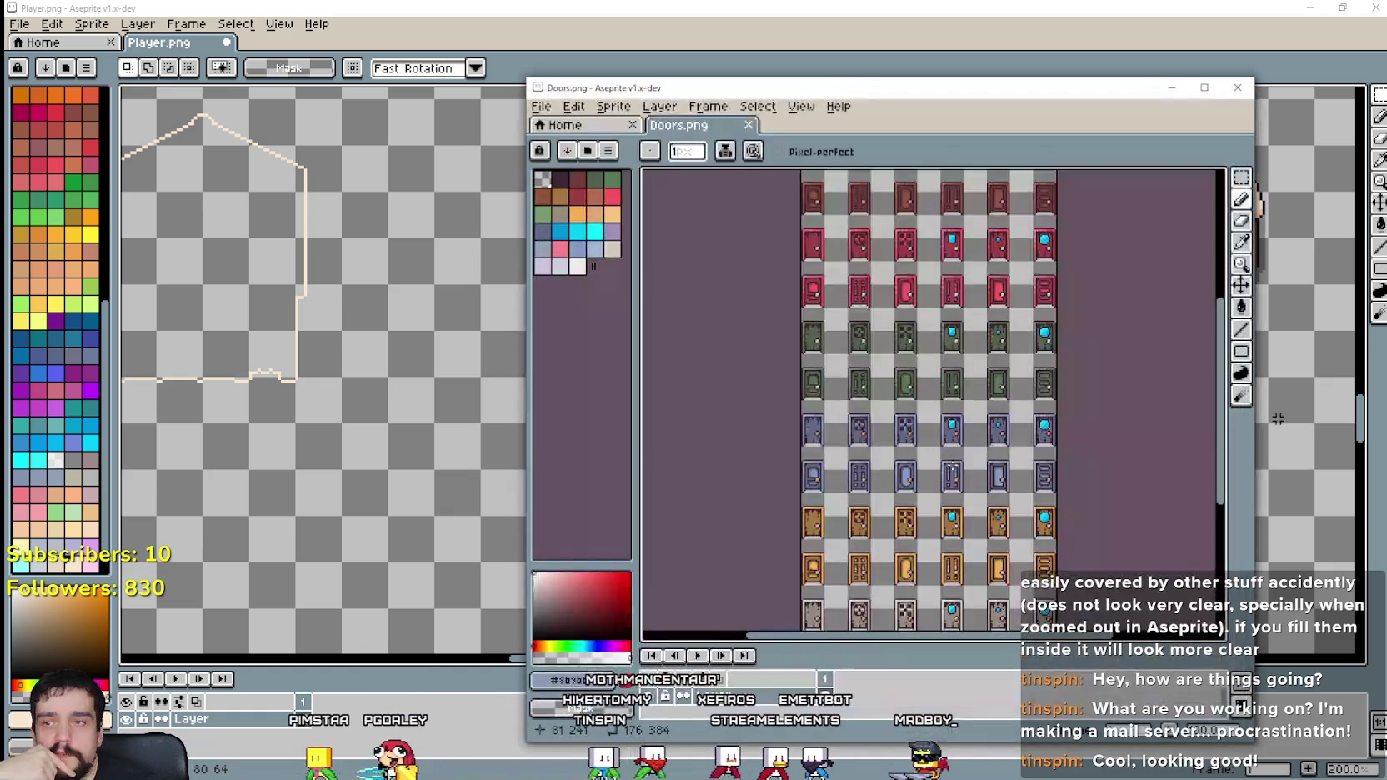
{"action": "scroll", "coordinate": [897, 375], "scroll_direction": "down", "scroll_amount": 5}
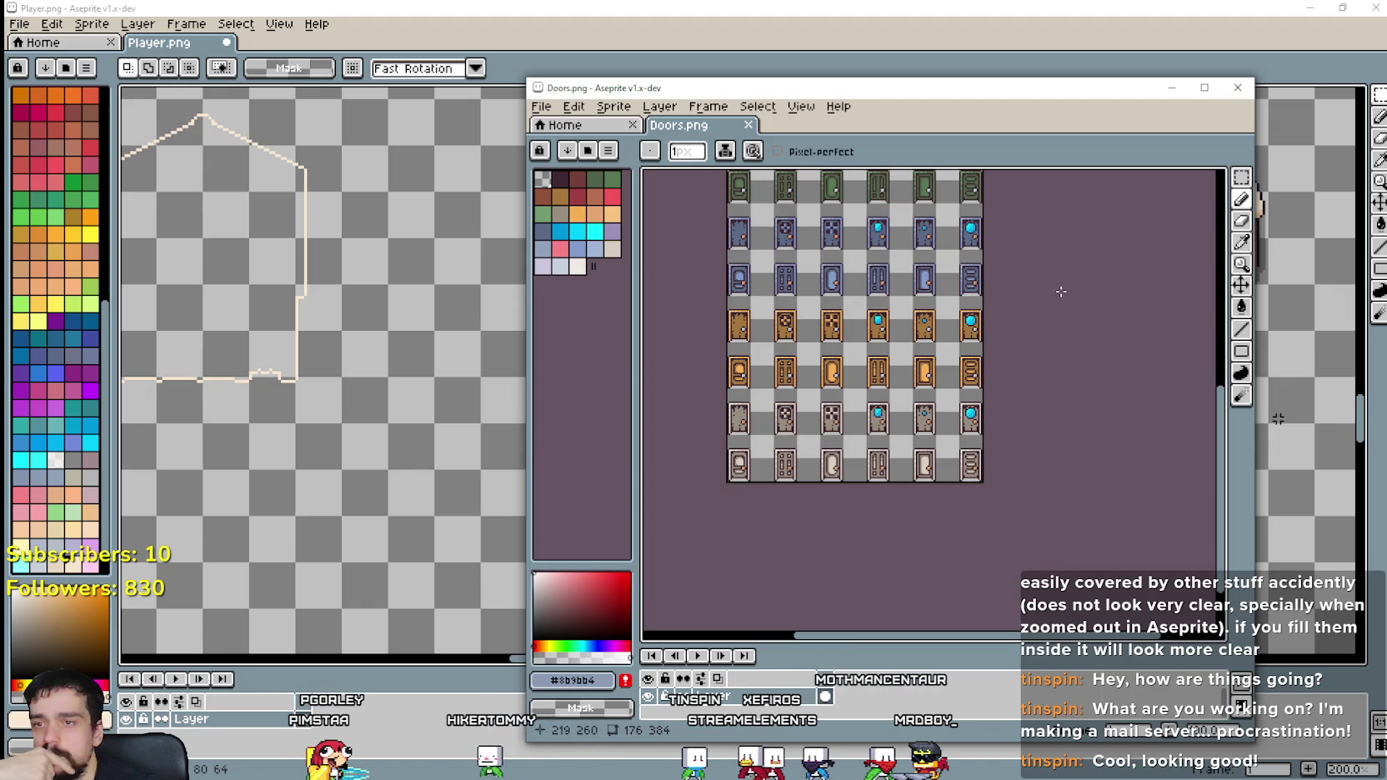
{"action": "scroll", "coordinate": [859, 357], "scroll_direction": "up", "scroll_amount": 2}
{"action": "scroll", "coordinate": [859, 356], "scroll_direction": "down", "scroll_amount": 4}
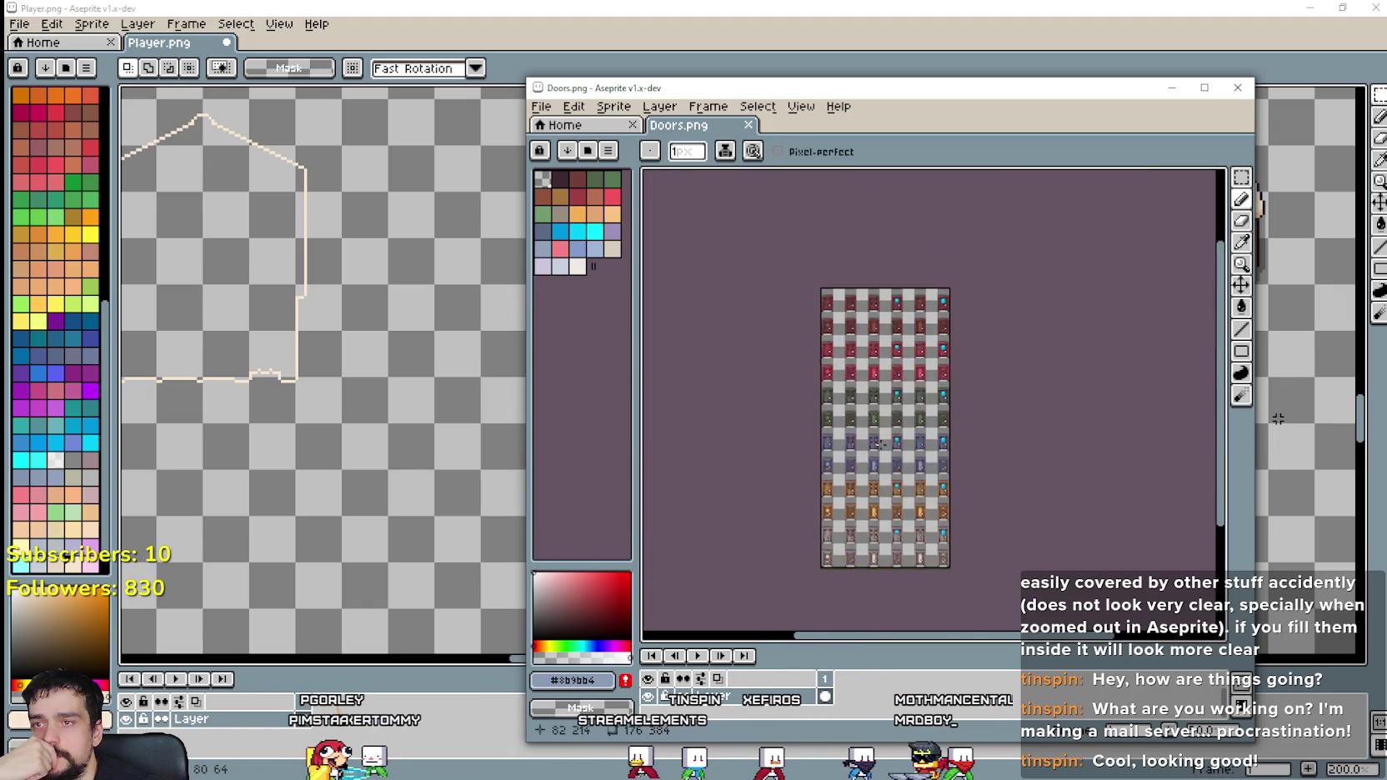
{"action": "scroll", "coordinate": [858, 357], "scroll_direction": "up", "scroll_amount": 2}
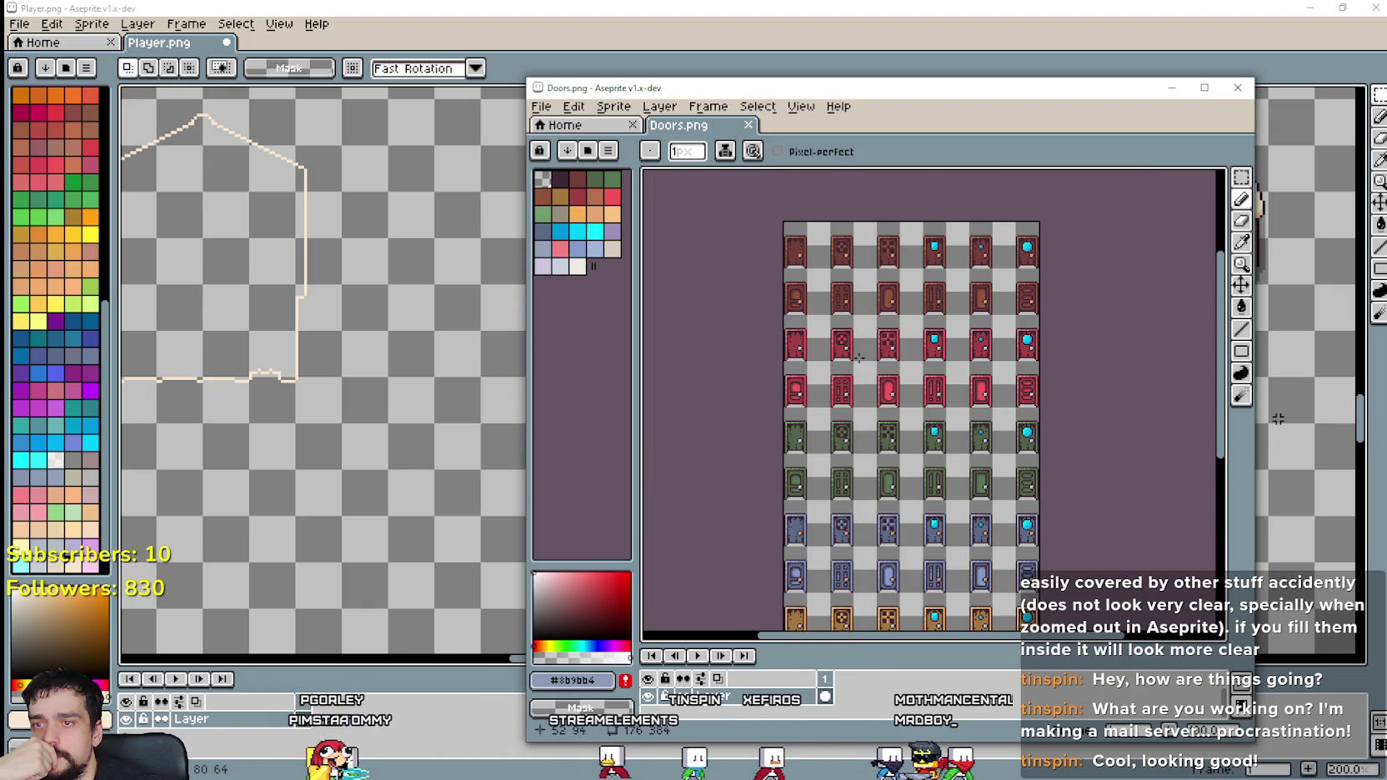
{"action": "left_click", "coordinate": [1237, 90]}
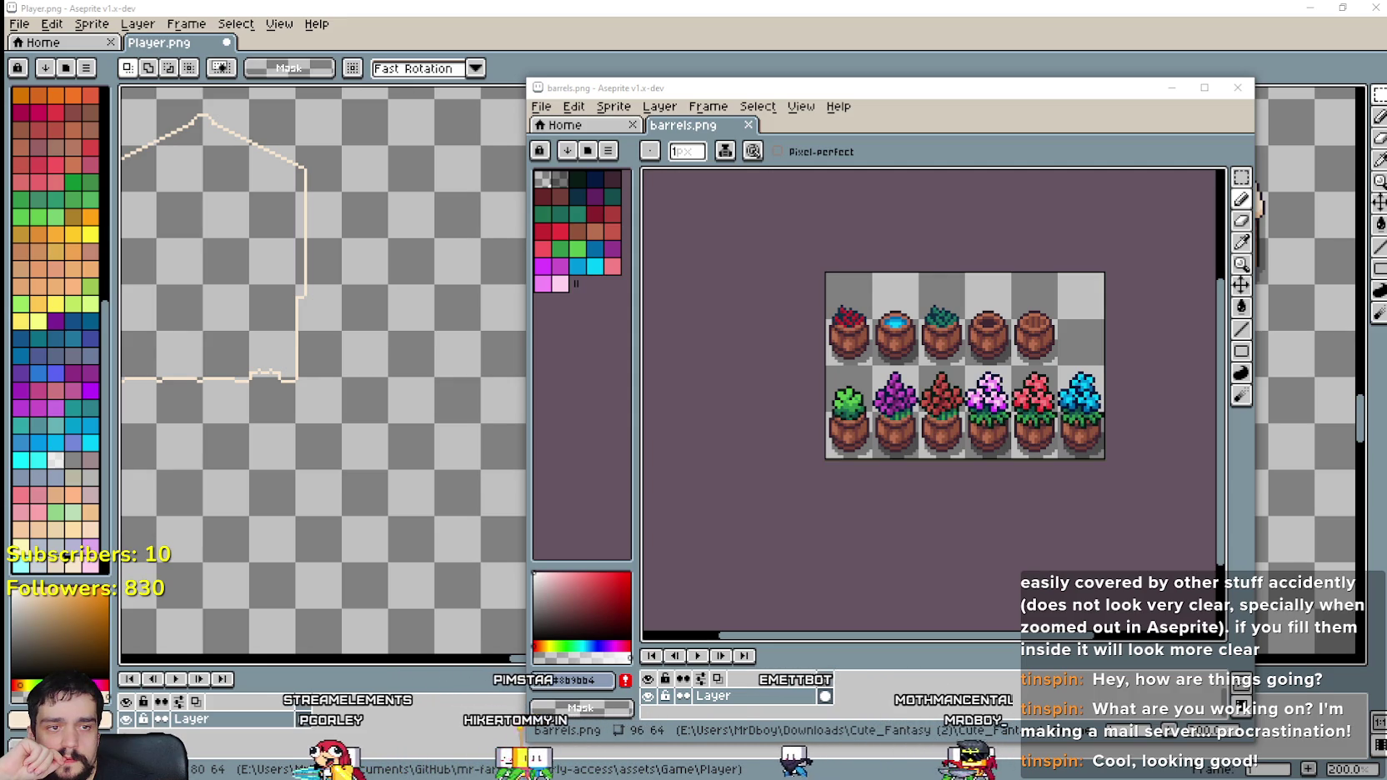
Step: Copy the top row of five barrels from barrels.png
{"action": "left_click", "coordinate": [1241, 178]}
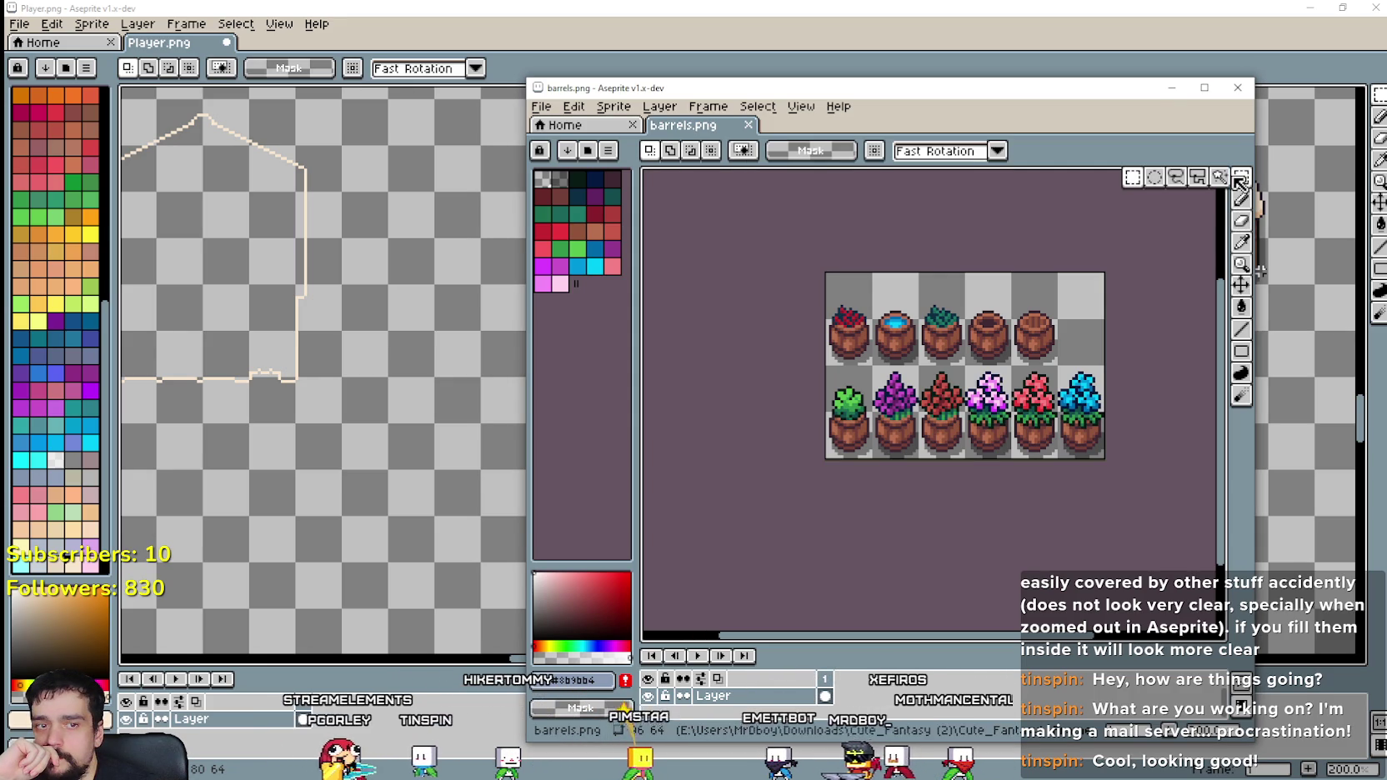
{"action": "scroll", "coordinate": [867, 375], "scroll_direction": "up", "scroll_amount": 1}
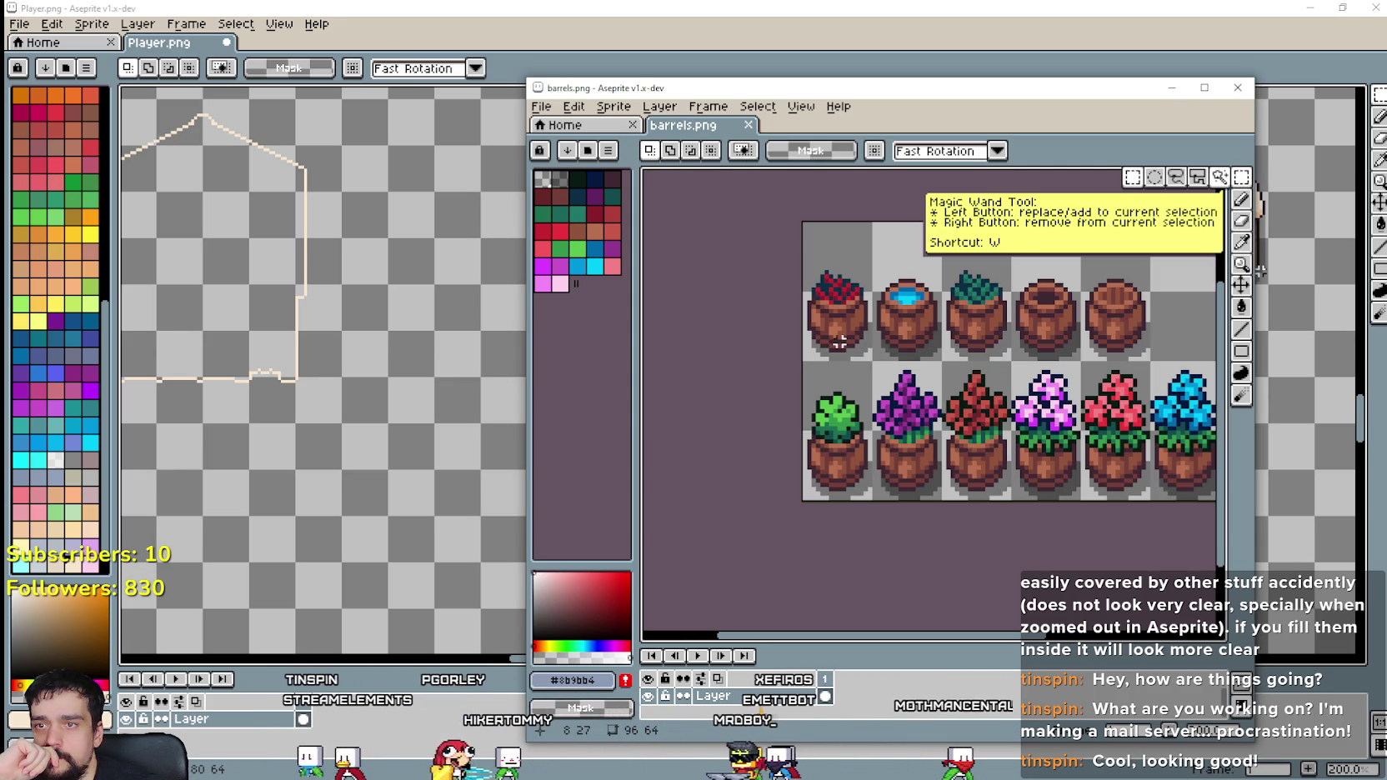
{"action": "scroll", "coordinate": [839, 340], "scroll_direction": "down", "scroll_amount": 1}
{"action": "scroll", "coordinate": [771, 337], "scroll_direction": "down", "scroll_amount": 1}
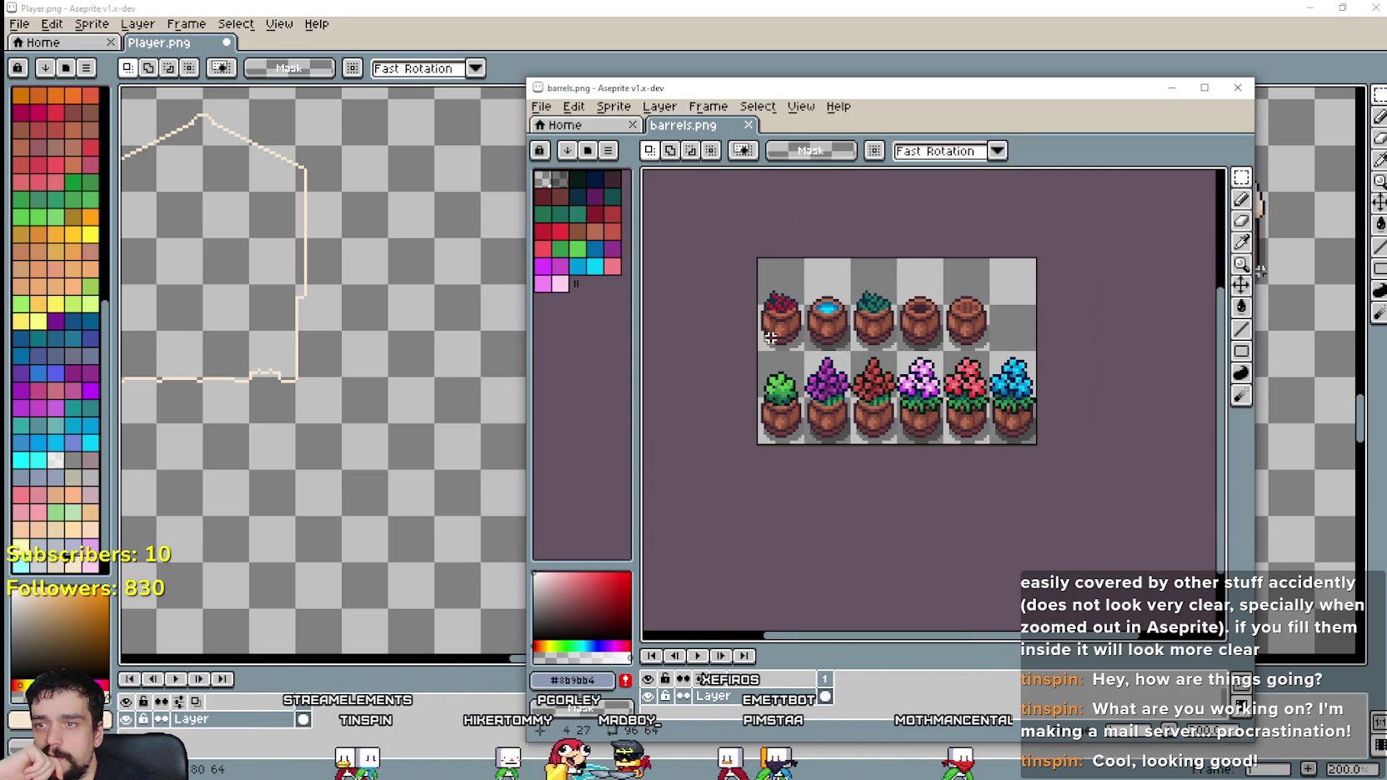
{"action": "left_click_drag", "start_coordinate": [756, 258], "coordinate": [992, 353]}
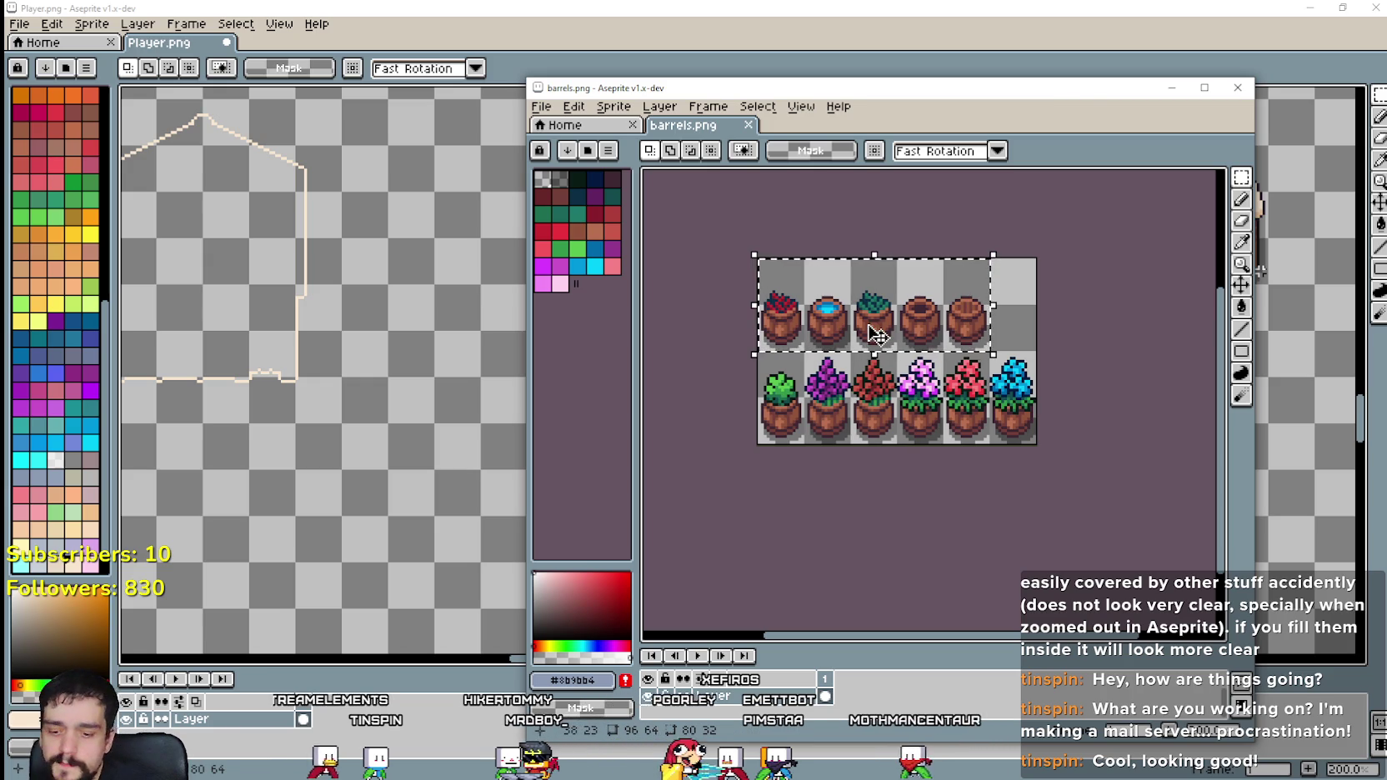
{"action": "key", "text": "ctrl+c"}
Step: Paste the five barrels into Player.png below and right of the striped stall
{"action": "left_click", "coordinate": [936, 69]}
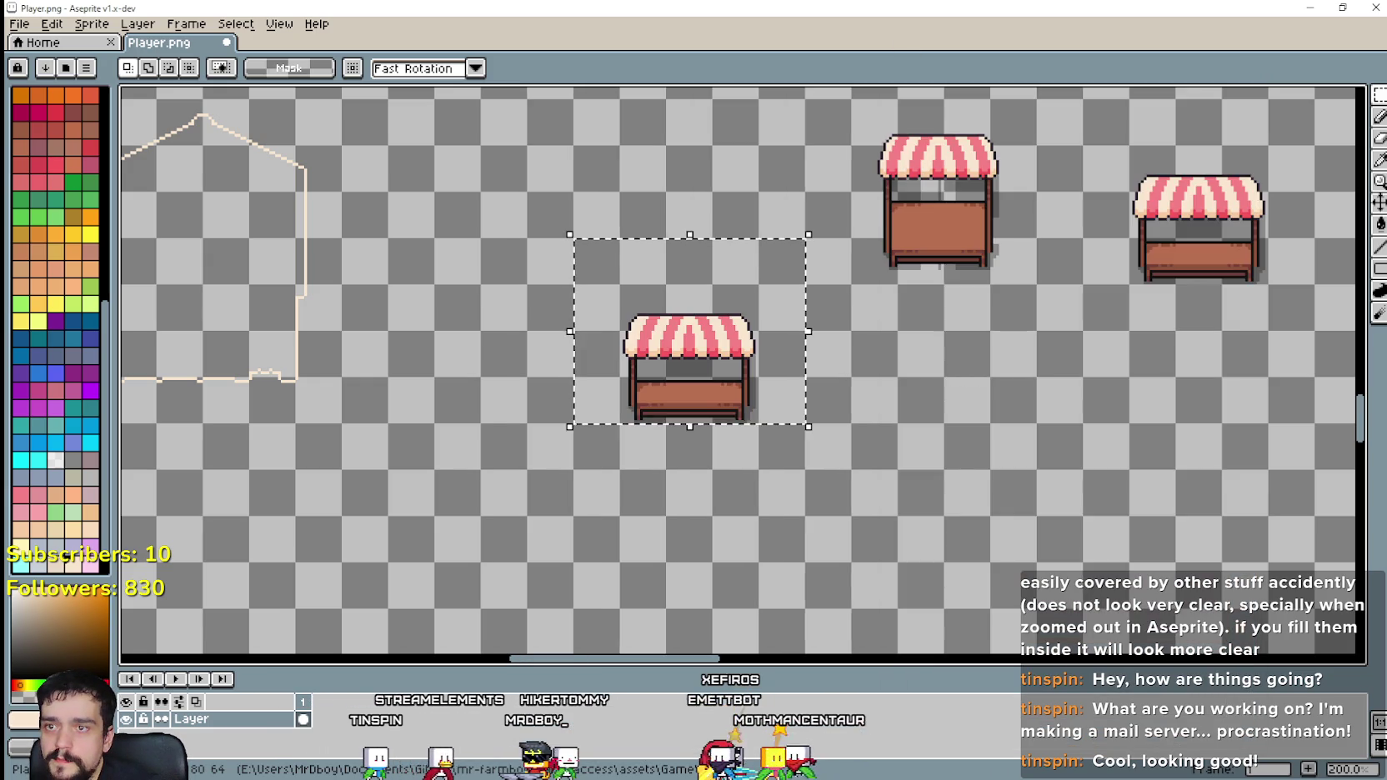
{"action": "scroll", "coordinate": [889, 480], "scroll_direction": "down", "scroll_amount": 1}
{"action": "key", "text": "ctrl+v"}
{"action": "left_click_drag", "start_coordinate": [765, 425], "coordinate": [1037, 425]}
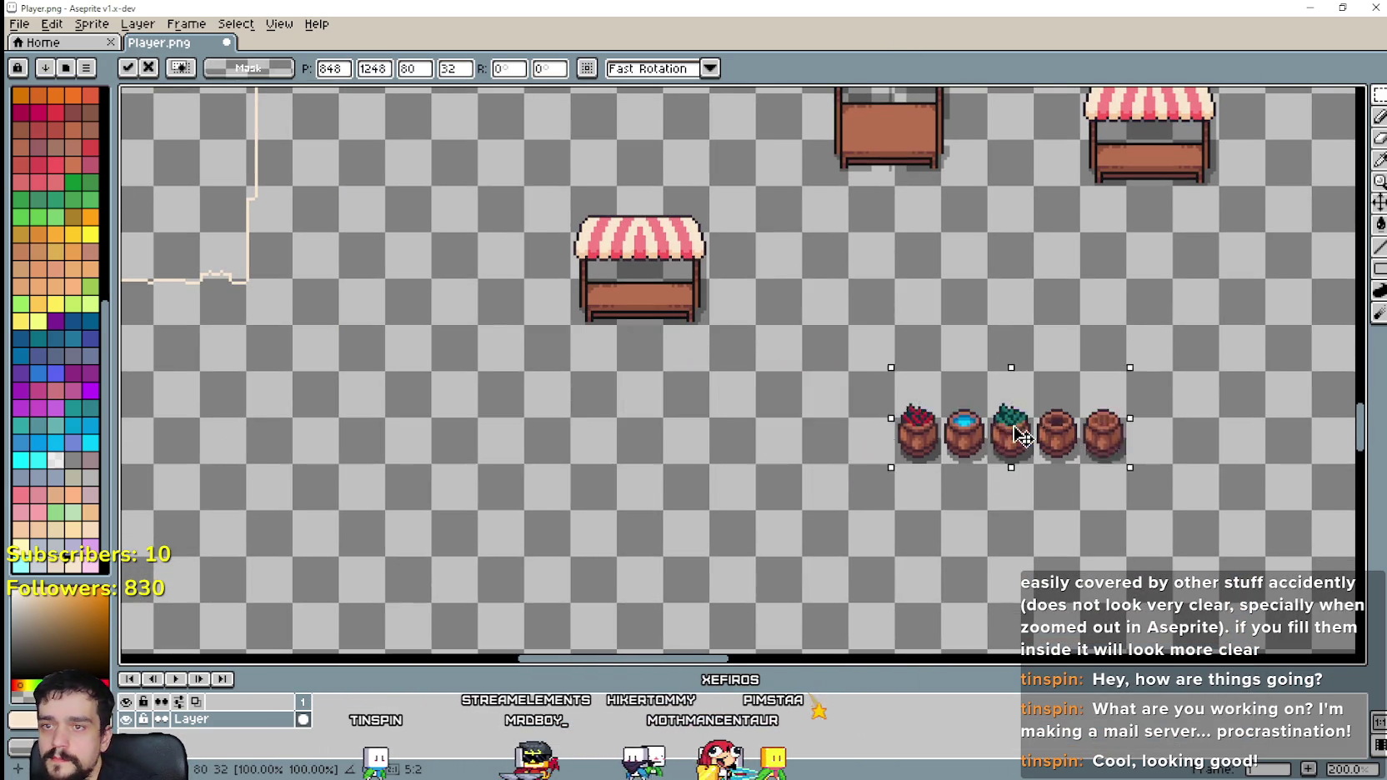
{"action": "left_click", "coordinate": [923, 504]}
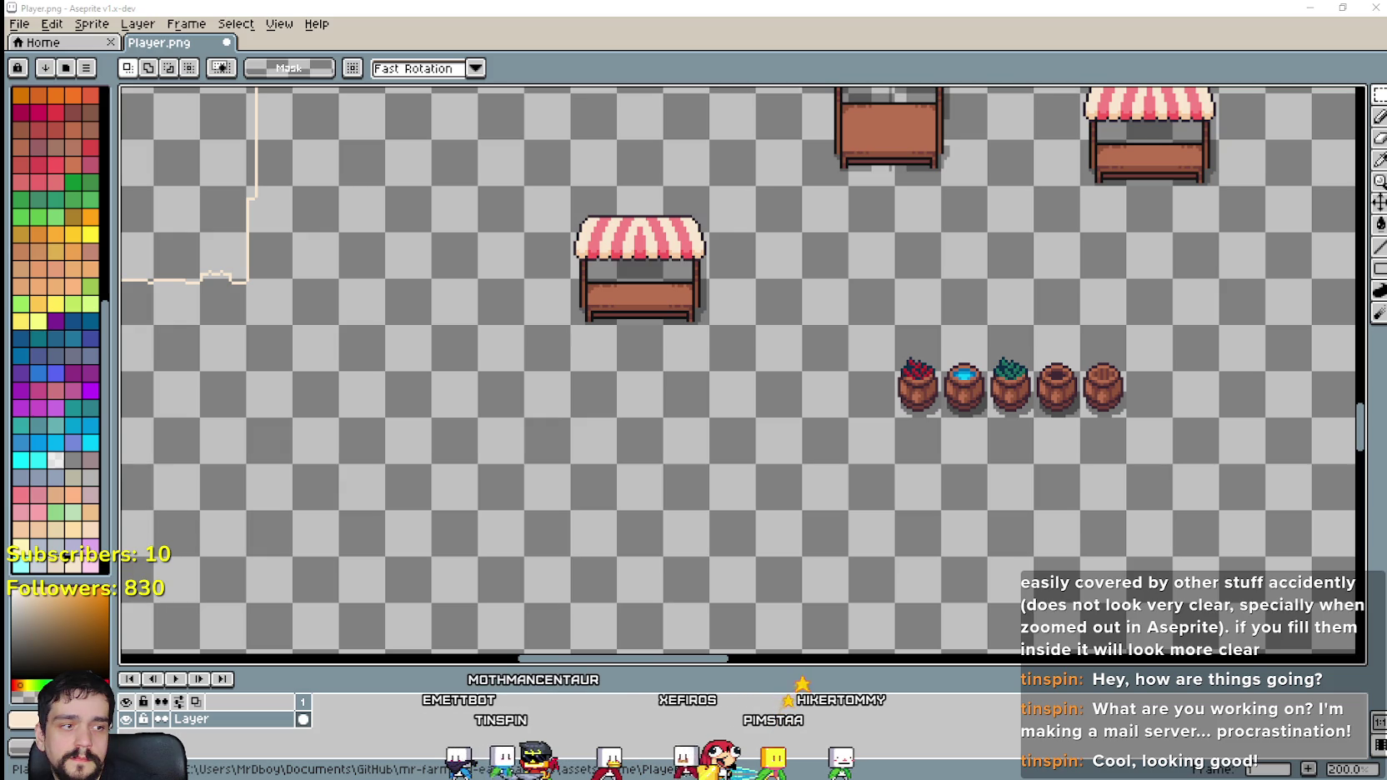
{"action": "key", "text": "alt+Tab"}
{"action": "scroll", "coordinate": [897, 332], "scroll_direction": "up", "scroll_amount": 1}
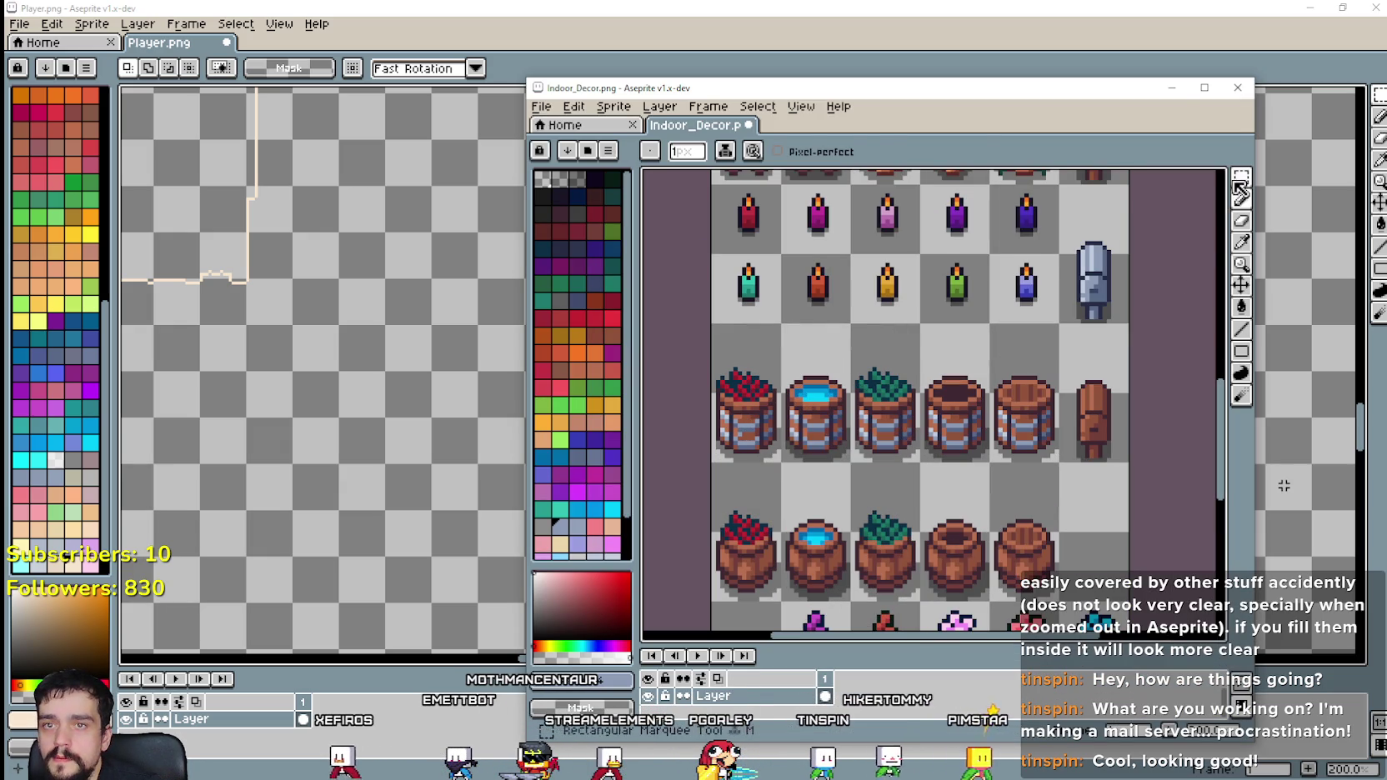
Step: Select and copy the banded barrel row from Indoor_Decor.png, then close it without saving
{"action": "key", "text": "m"}
{"action": "left_click_drag", "start_coordinate": [711, 323], "coordinate": [1059, 463]}
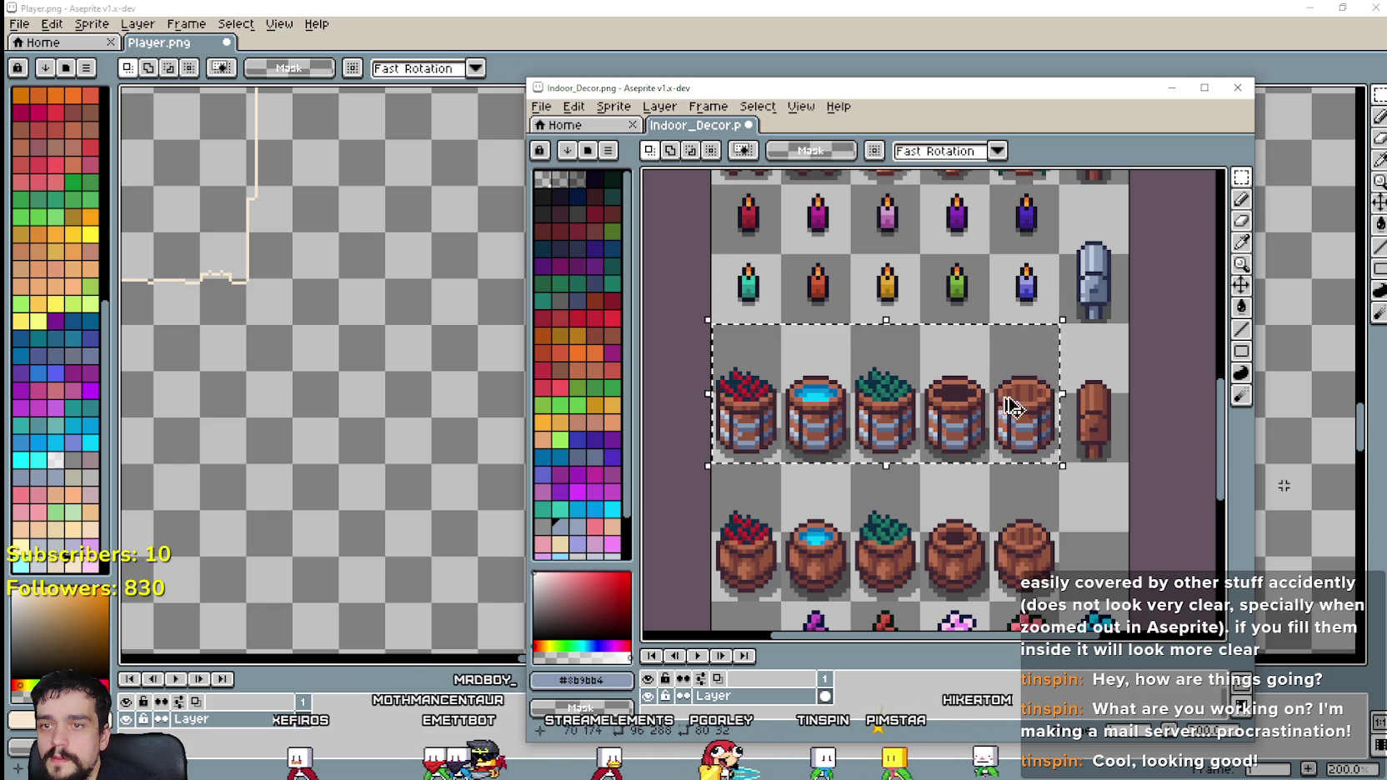
{"action": "scroll", "coordinate": [910, 474], "scroll_direction": "down", "scroll_amount": 1}
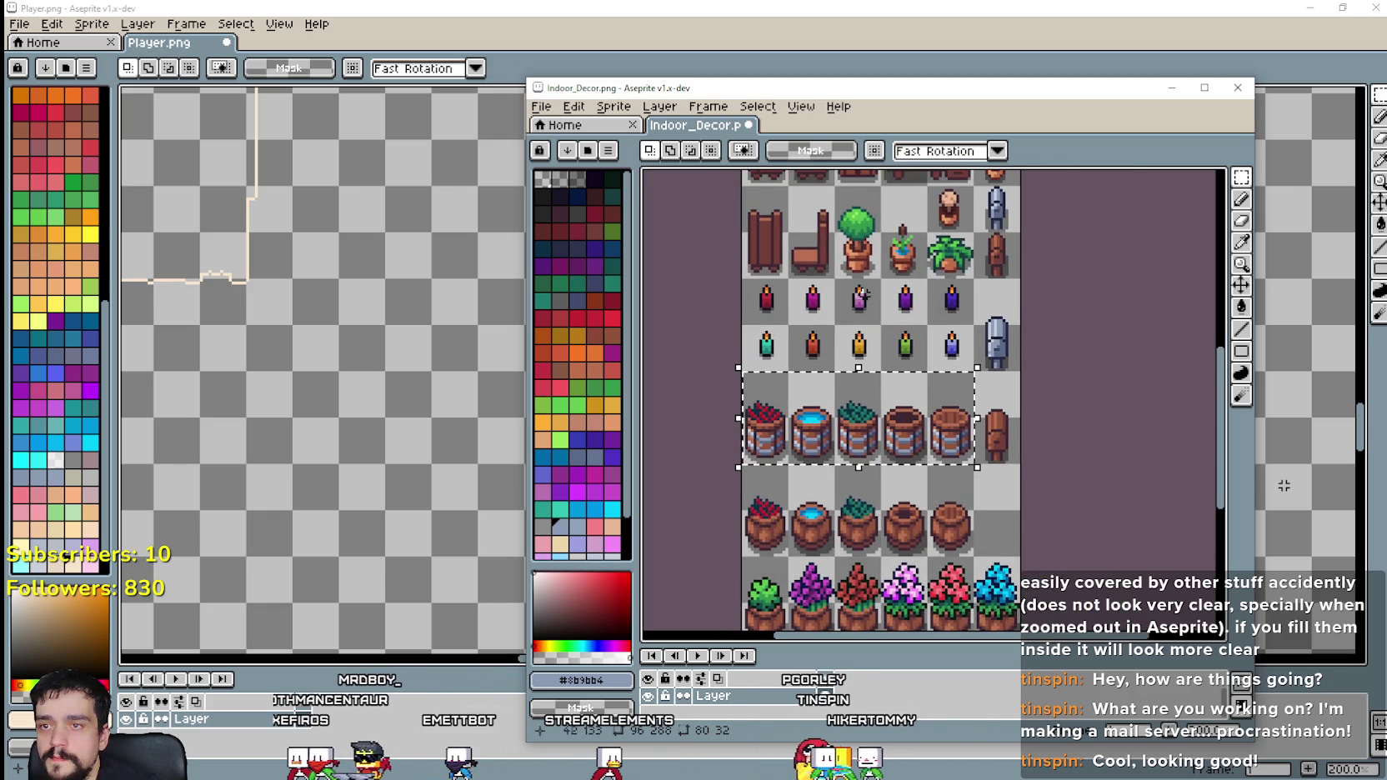
{"action": "mouse_move", "coordinate": [911, 473]}
{"action": "left_mouse_down"}
{"action": "mouse_move", "coordinate": [852, 169]}
{"action": "mouse_move", "coordinate": [832, 605]}
{"action": "mouse_move", "coordinate": [832, 501]}
{"action": "left_mouse_up"}
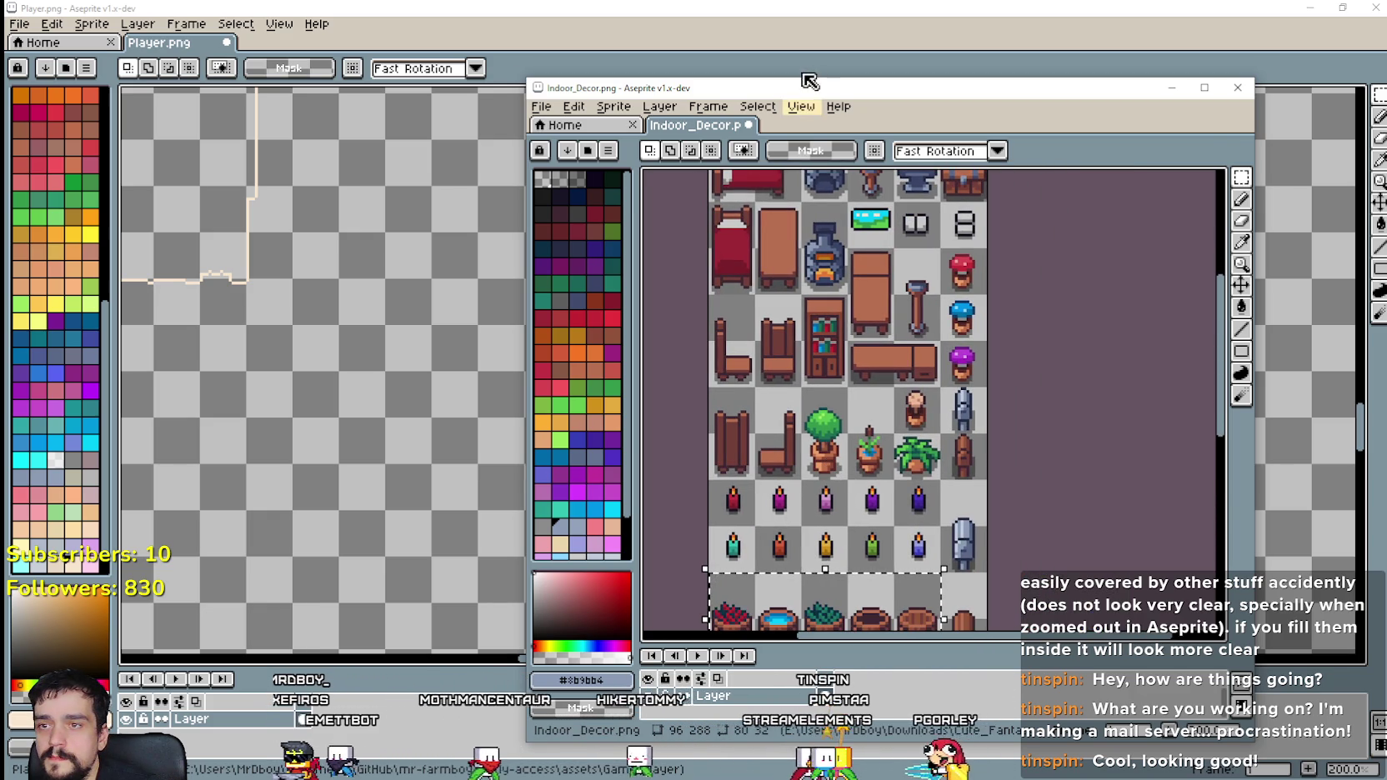
{"action": "left_click", "coordinate": [1239, 88]}
{"action": "left_click", "coordinate": [889, 458]}
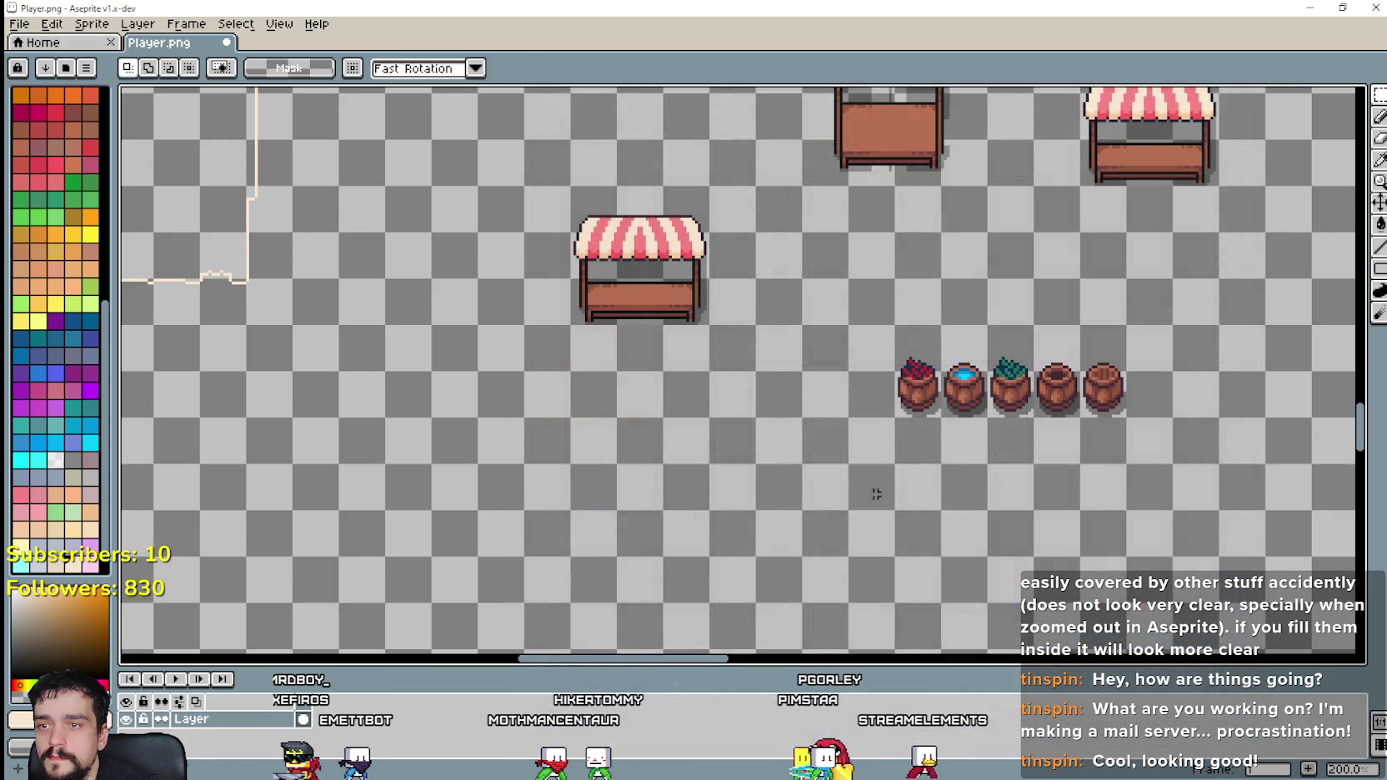
Step: Paste the five banded barrels into Player.png just below the existing barrel row
{"action": "key", "text": "ctrl+v"}
{"action": "mouse_move", "coordinate": [727, 378]}
{"action": "left_mouse_down"}
{"action": "mouse_move", "coordinate": [917, 430]}
{"action": "mouse_move", "coordinate": [926, 474]}
{"action": "left_mouse_up"}
{"action": "left_click", "coordinate": [731, 463]}
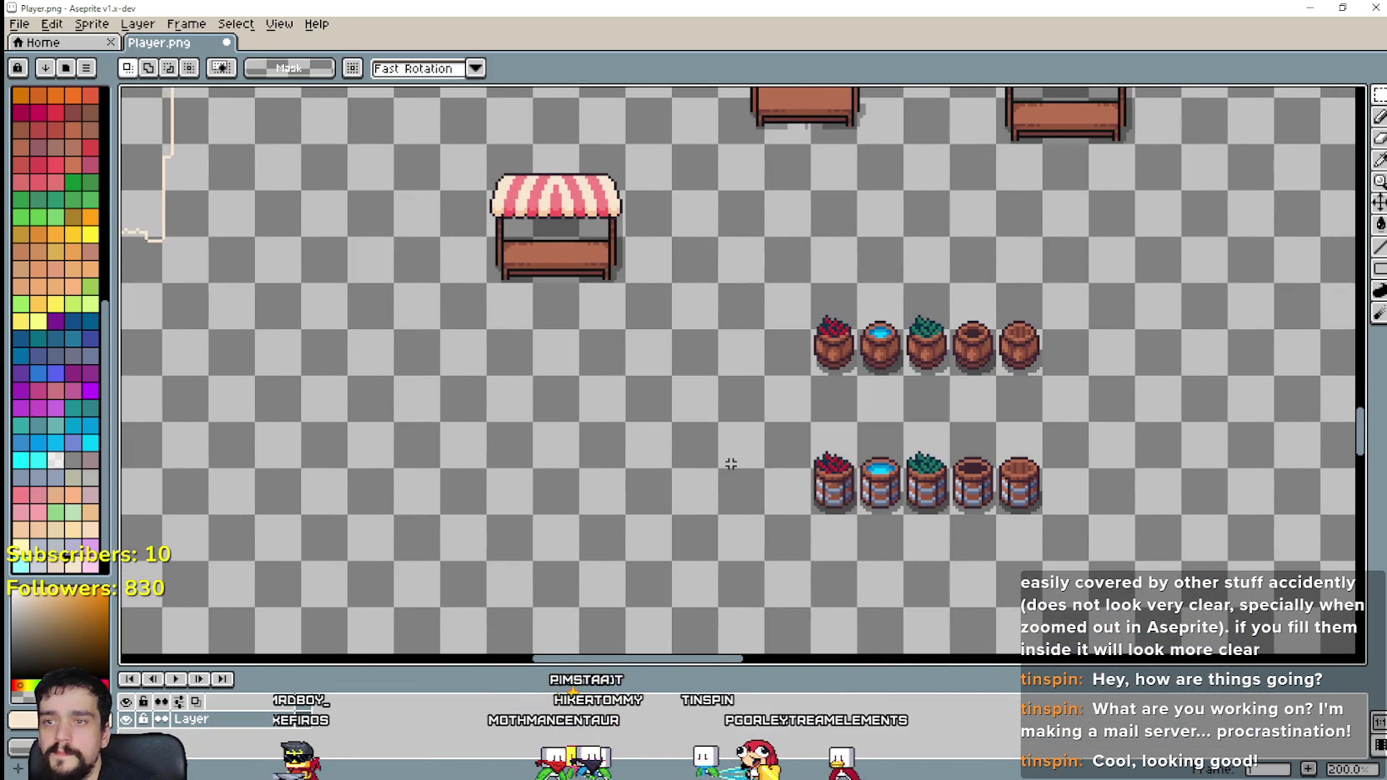
{"action": "left_click_drag", "start_coordinate": [731, 464], "coordinate": [744, 382]}
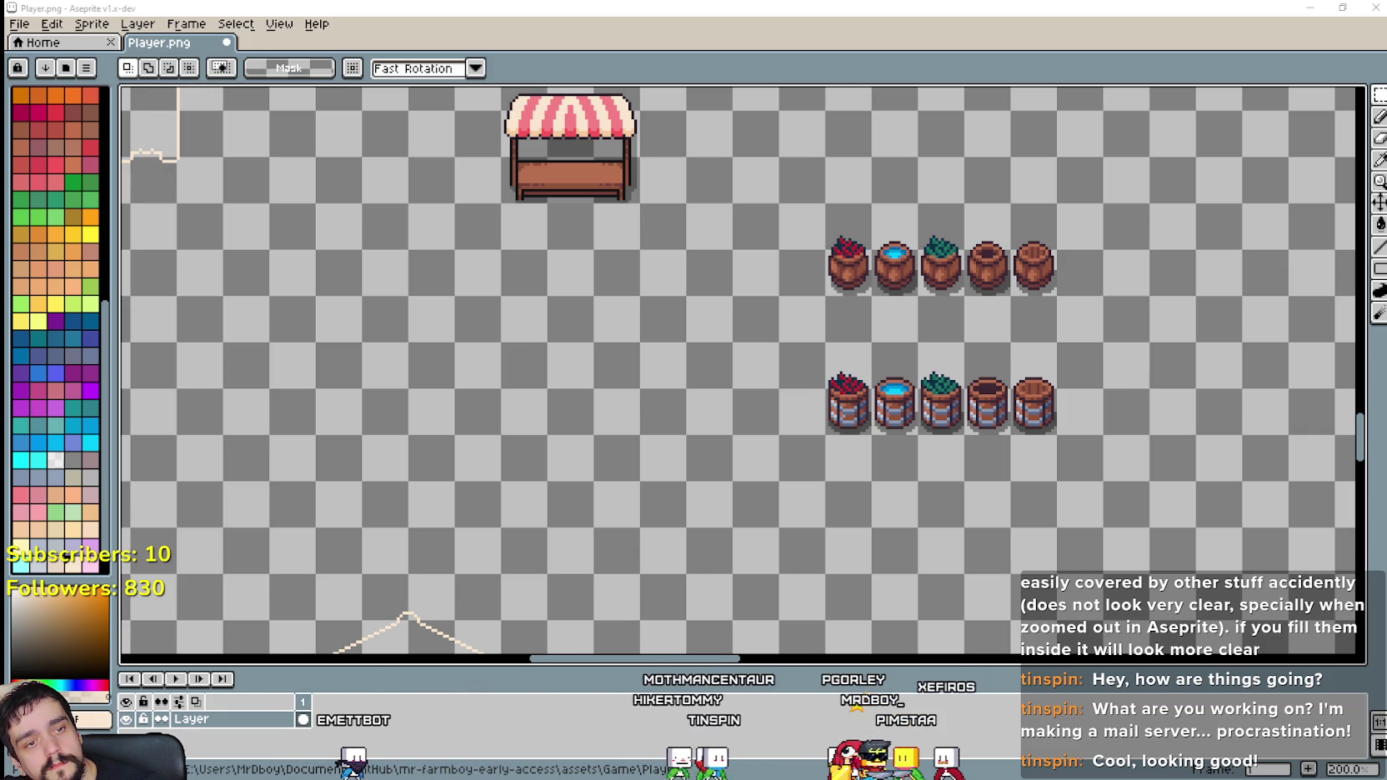
Step: Close the Signs.png window and marquee a rectangle around the striped stall
{"action": "key", "text": "alt+Tab"}
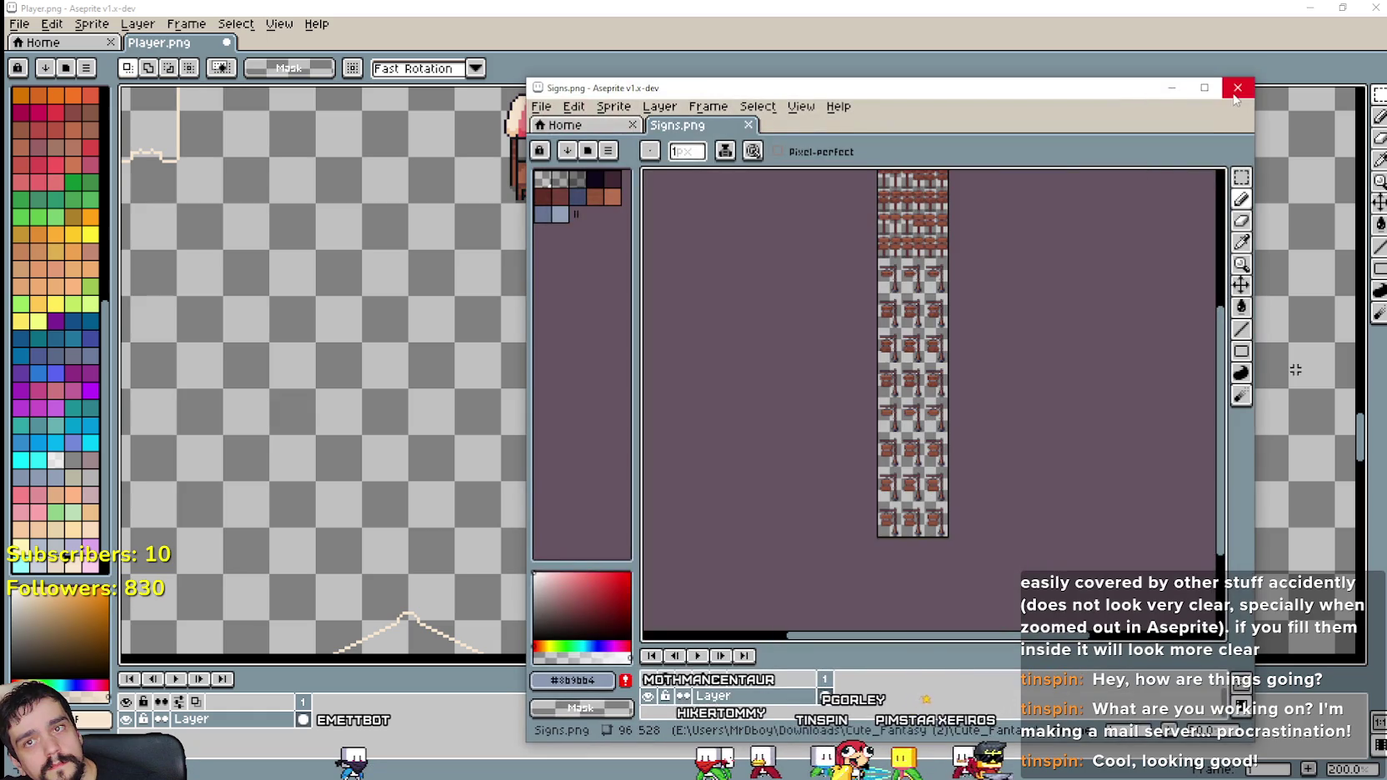
{"action": "left_click", "coordinate": [1238, 89]}
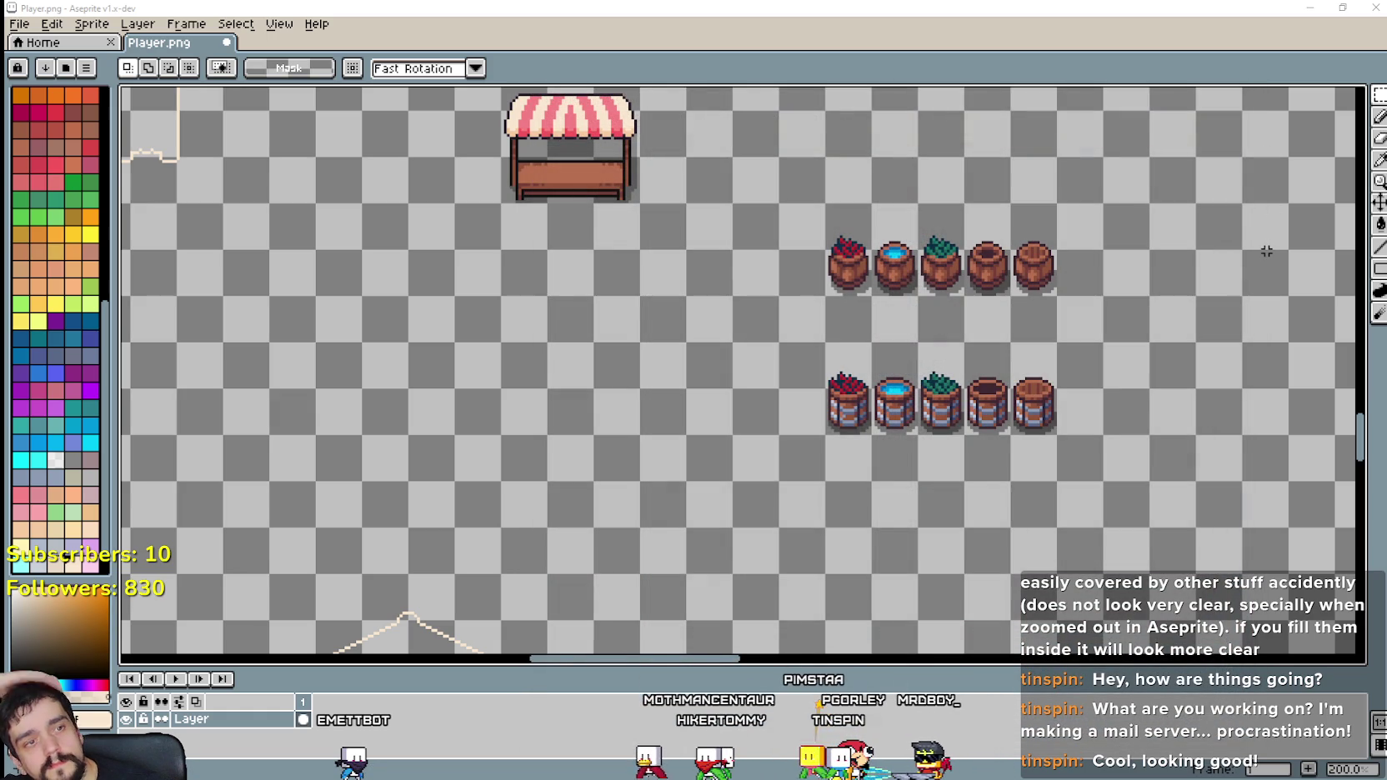
{"action": "left_click_drag", "start_coordinate": [915, 248], "coordinate": [993, 380]}
{"action": "left_click_drag", "start_coordinate": [822, 369], "coordinate": [732, 300]}
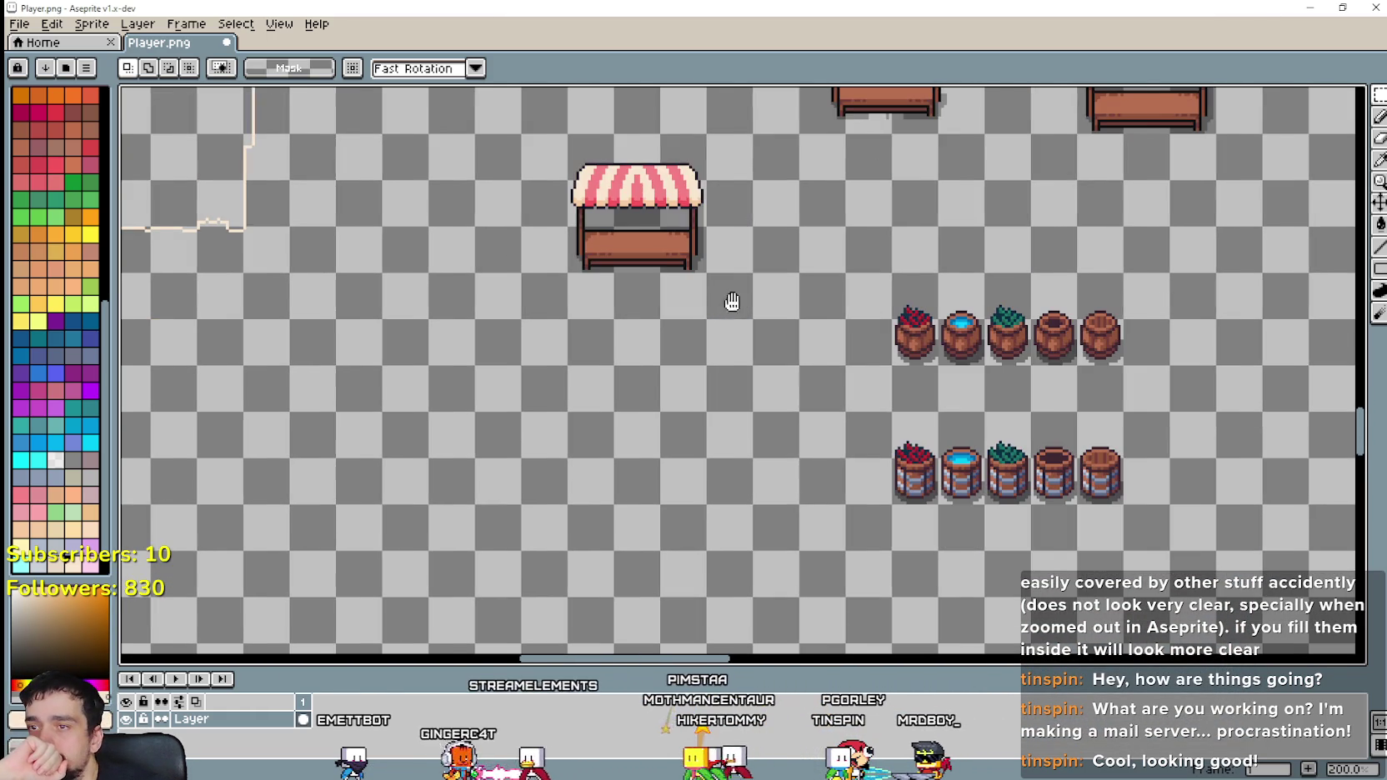
{"action": "mouse_move", "coordinate": [525, 317]}
{"action": "left_mouse_down"}
{"action": "mouse_move", "coordinate": [618, 208]}
{"action": "mouse_move", "coordinate": [753, 134]}
{"action": "left_mouse_up"}
{"action": "scroll", "coordinate": [784, 257], "scroll_direction": "up", "scroll_amount": 2}
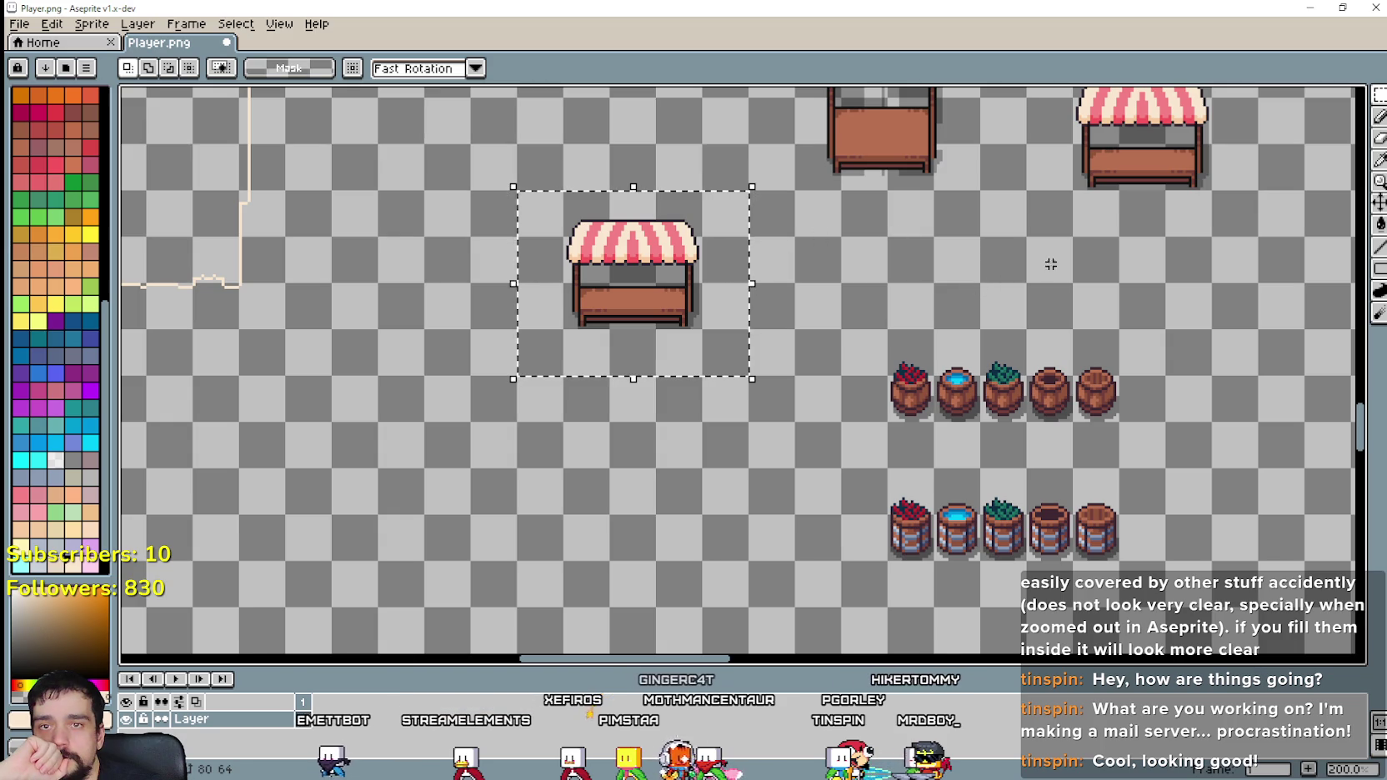
Step: Sample the pale cream outline colour with the eyedropper and choose the Line tool
{"action": "key", "text": "i"}
{"action": "left_click_drag", "start_coordinate": [386, 213], "coordinate": [542, 260]}
{"action": "scroll", "coordinate": [456, 223], "scroll_direction": "up", "scroll_amount": 2}
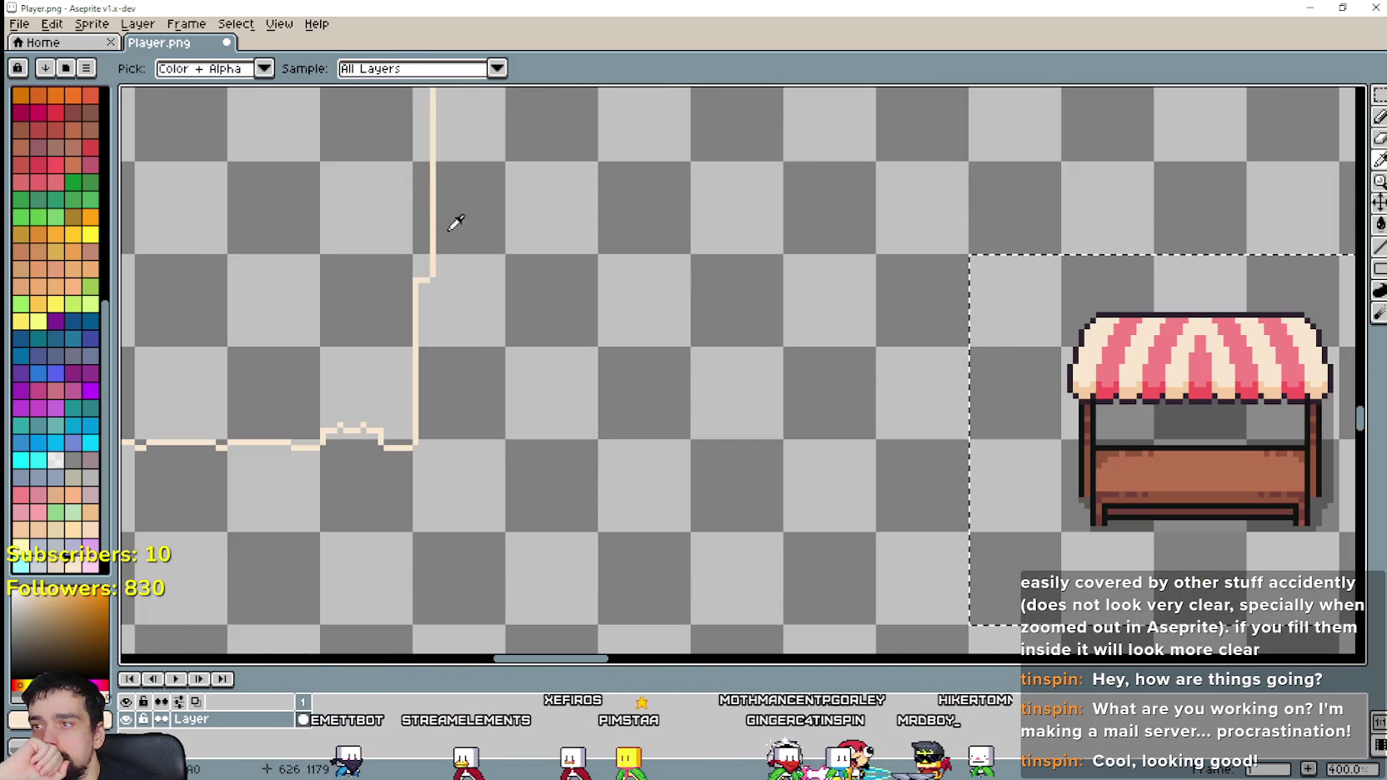
{"action": "scroll", "coordinate": [863, 287], "scroll_direction": "right", "scroll_amount": 5}
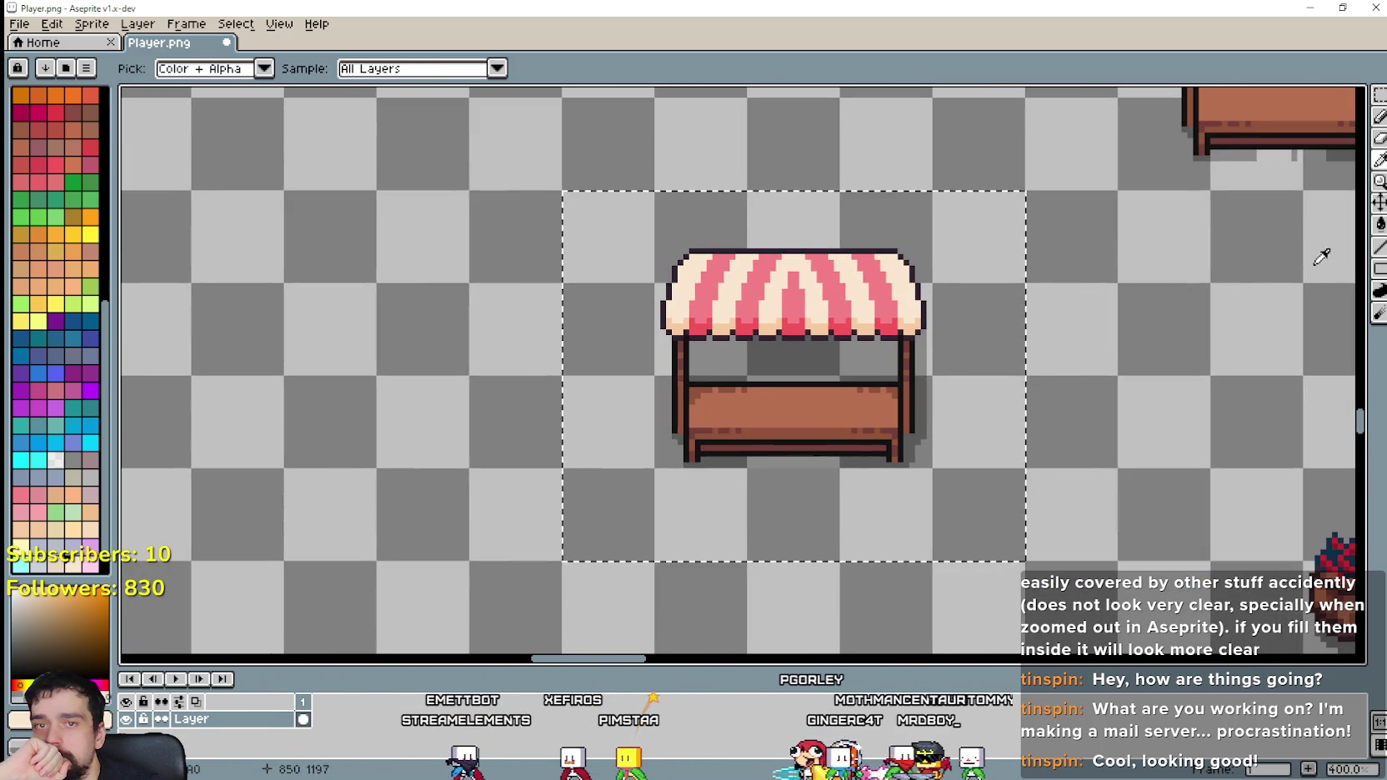
{"action": "left_click", "coordinate": [1380, 247]}
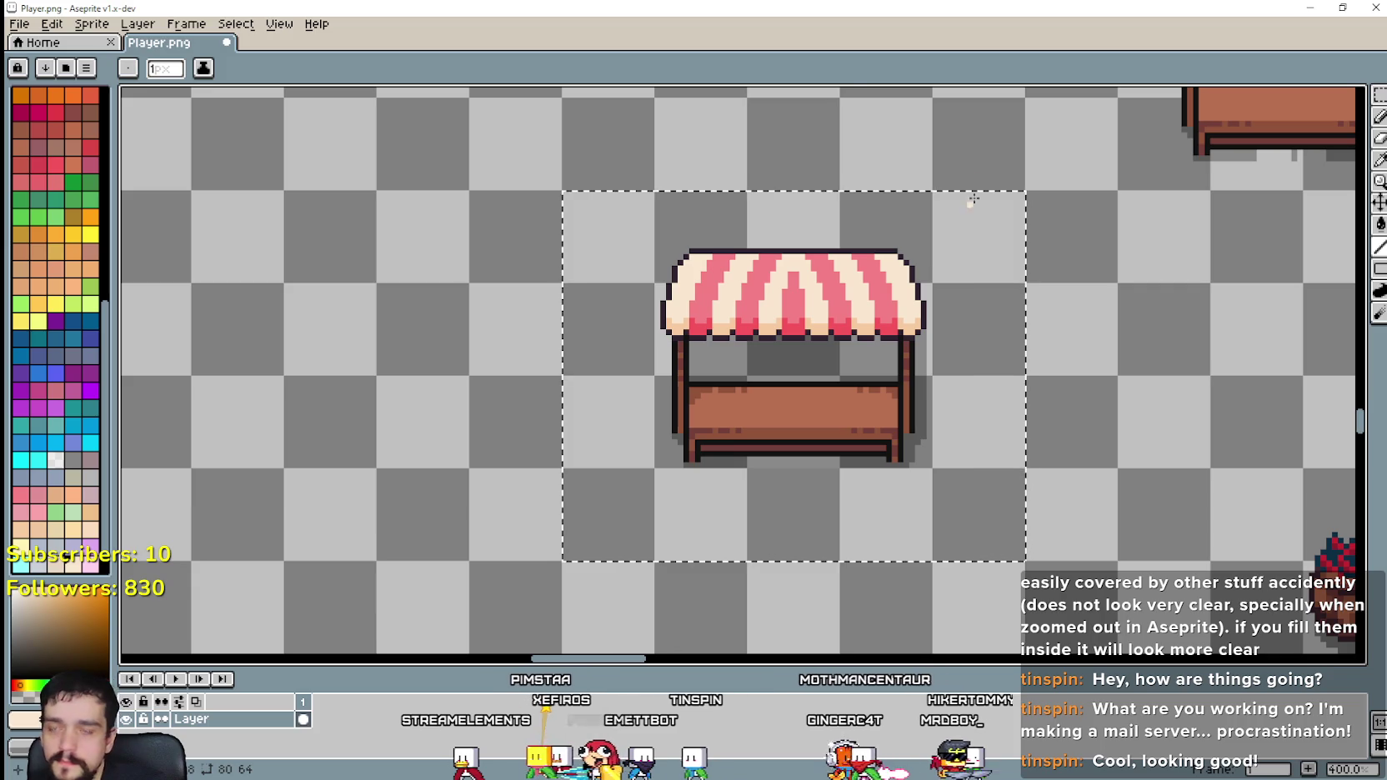
Step: Deselect, then draw the top, left, bottom and right pale lines framing the stall, undoing one stray line
{"action": "key", "text": "ctrl+d"}
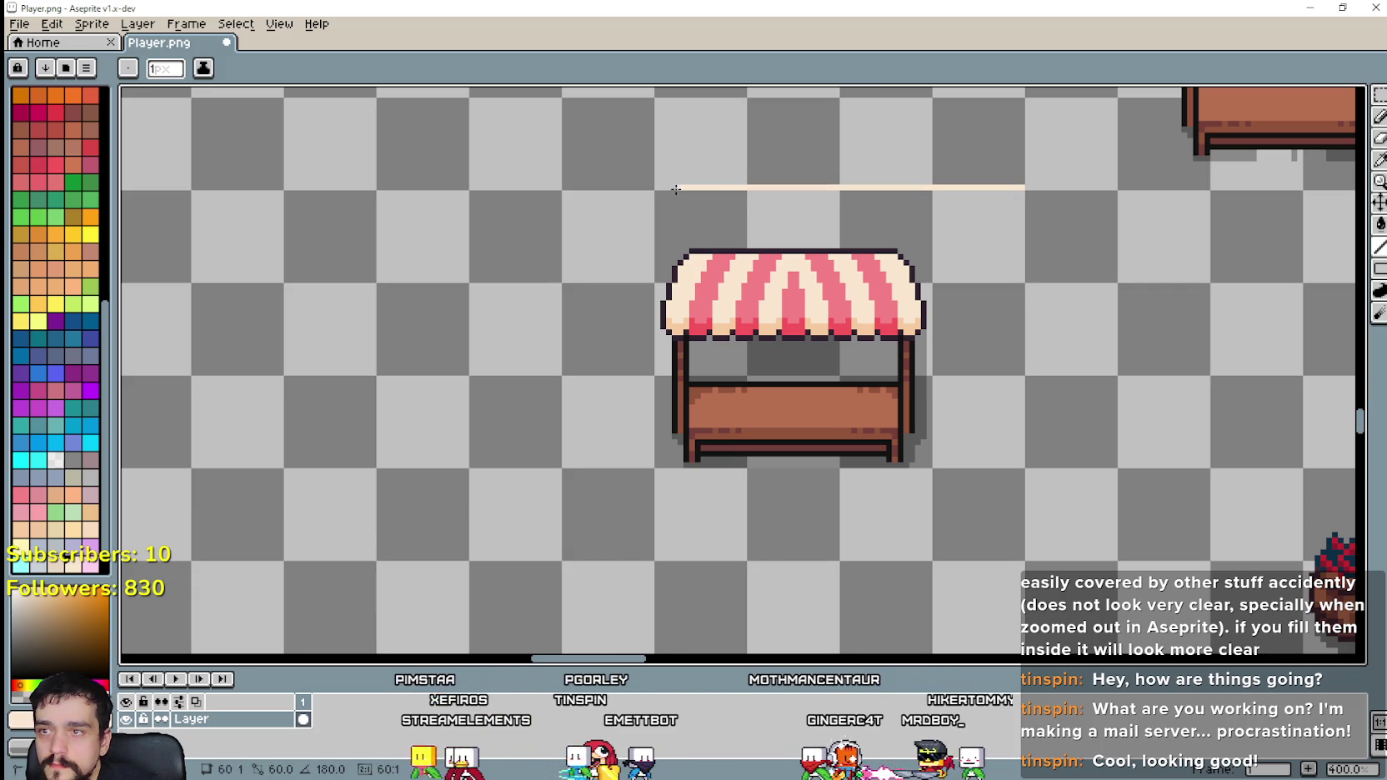
{"action": "mouse_move", "coordinate": [1022, 188]}
{"action": "left_mouse_down"}
{"action": "mouse_move", "coordinate": [658, 189]}
{"action": "mouse_move", "coordinate": [633, 493]}
{"action": "mouse_move", "coordinate": [619, 222]}
{"action": "left_mouse_up"}
{"action": "key", "text": "ctrl+z"}
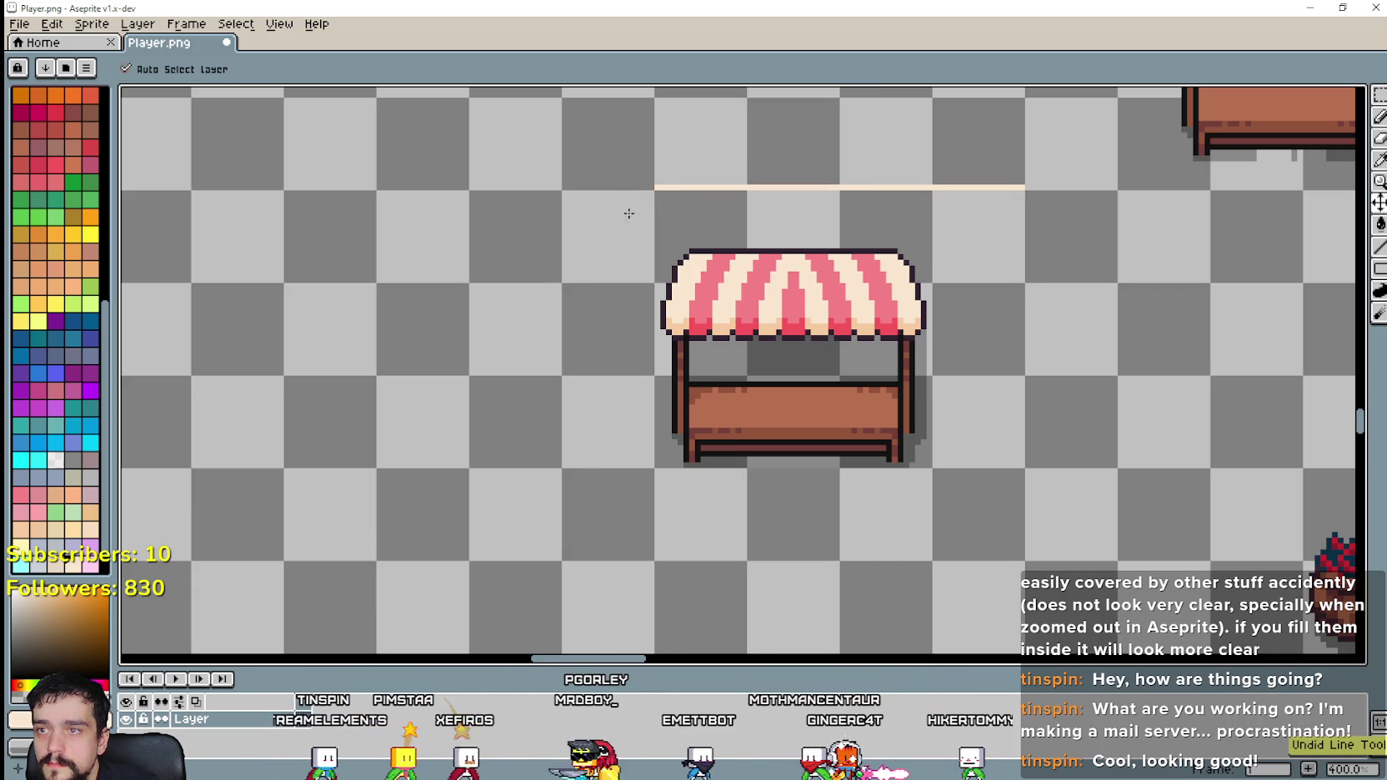
{"action": "mouse_move", "coordinate": [645, 187]}
{"action": "left_mouse_down"}
{"action": "mouse_move", "coordinate": [548, 188]}
{"action": "mouse_move", "coordinate": [553, 549]}
{"action": "left_mouse_up"}
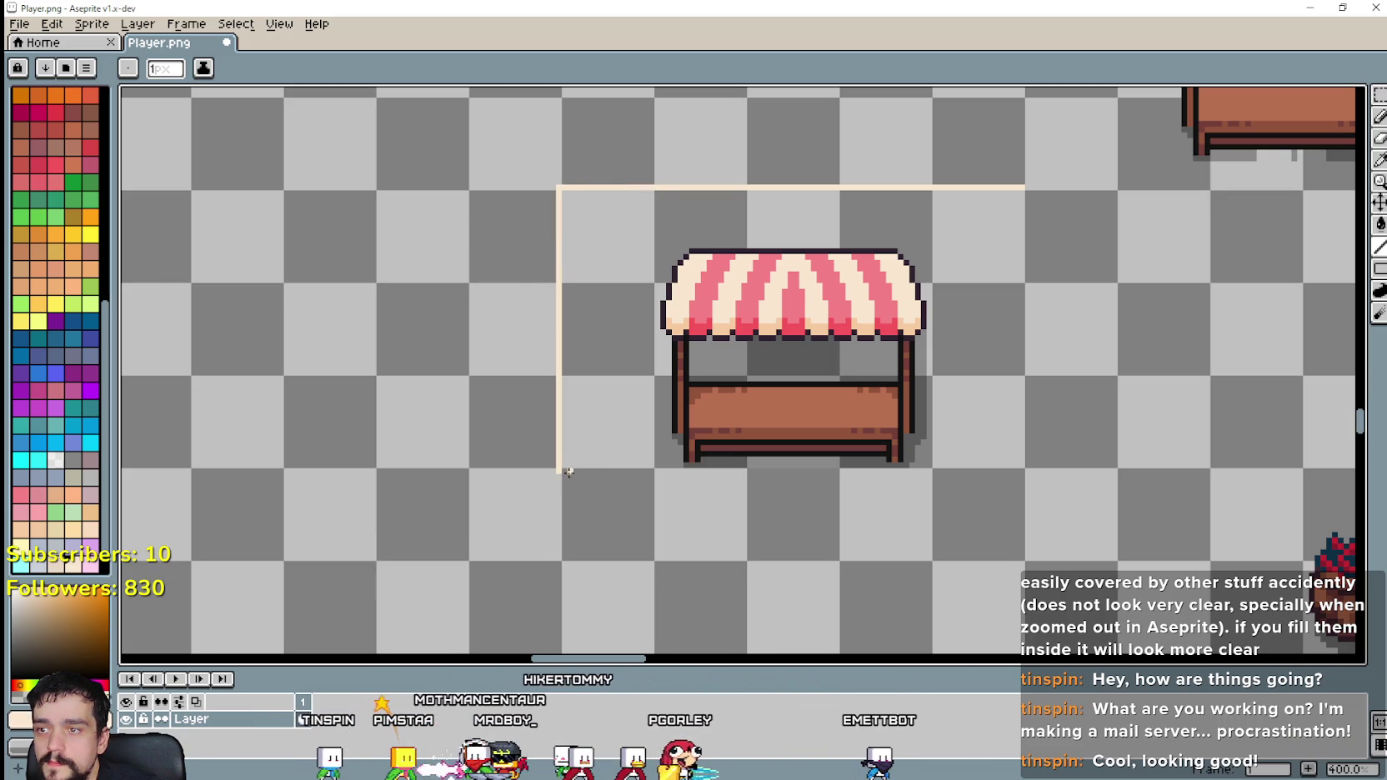
{"action": "mouse_move", "coordinate": [565, 471]}
{"action": "left_mouse_down"}
{"action": "mouse_move", "coordinate": [1039, 481]}
{"action": "mouse_move", "coordinate": [1040, 470]}
{"action": "left_mouse_up"}
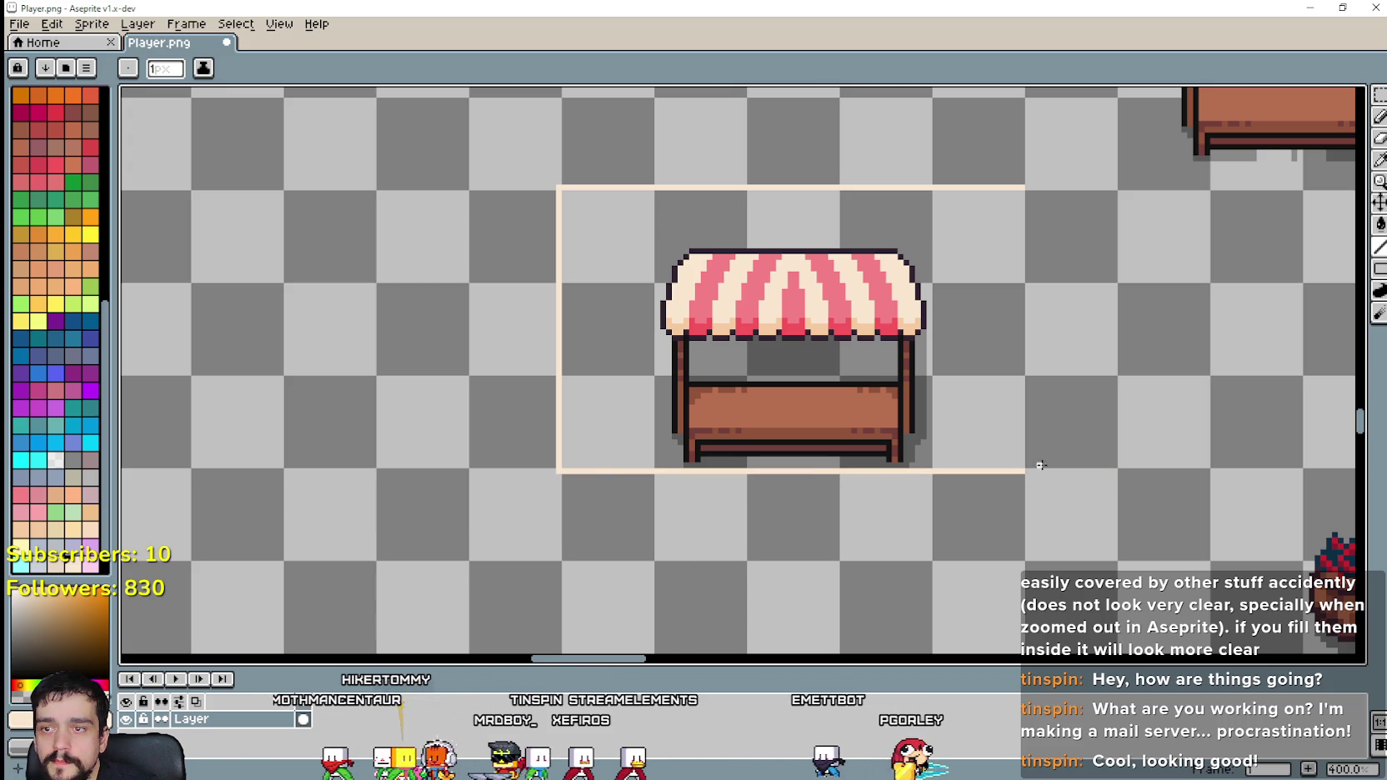
{"action": "left_click_drag", "start_coordinate": [1028, 470], "coordinate": [1032, 190]}
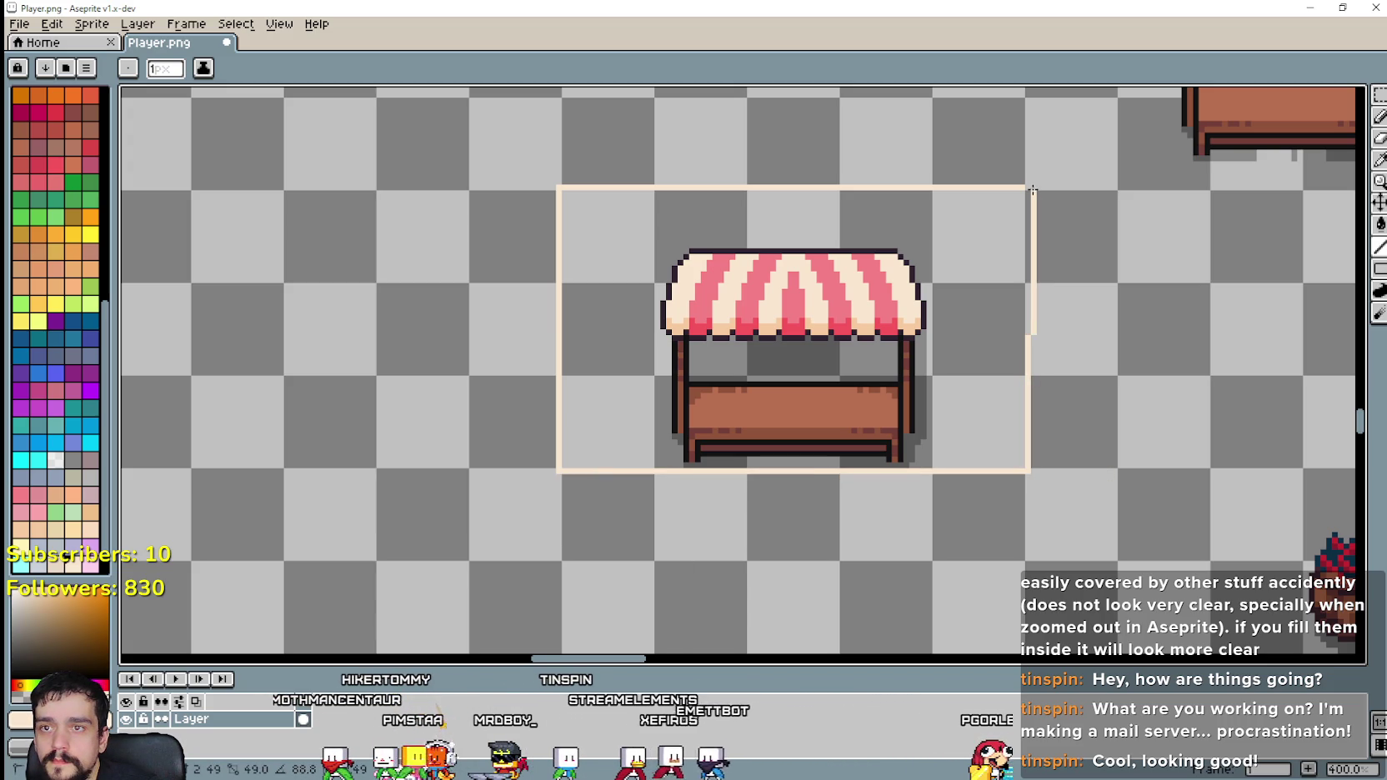
{"action": "scroll", "coordinate": [1002, 411], "scroll_direction": "down", "scroll_amount": 1}
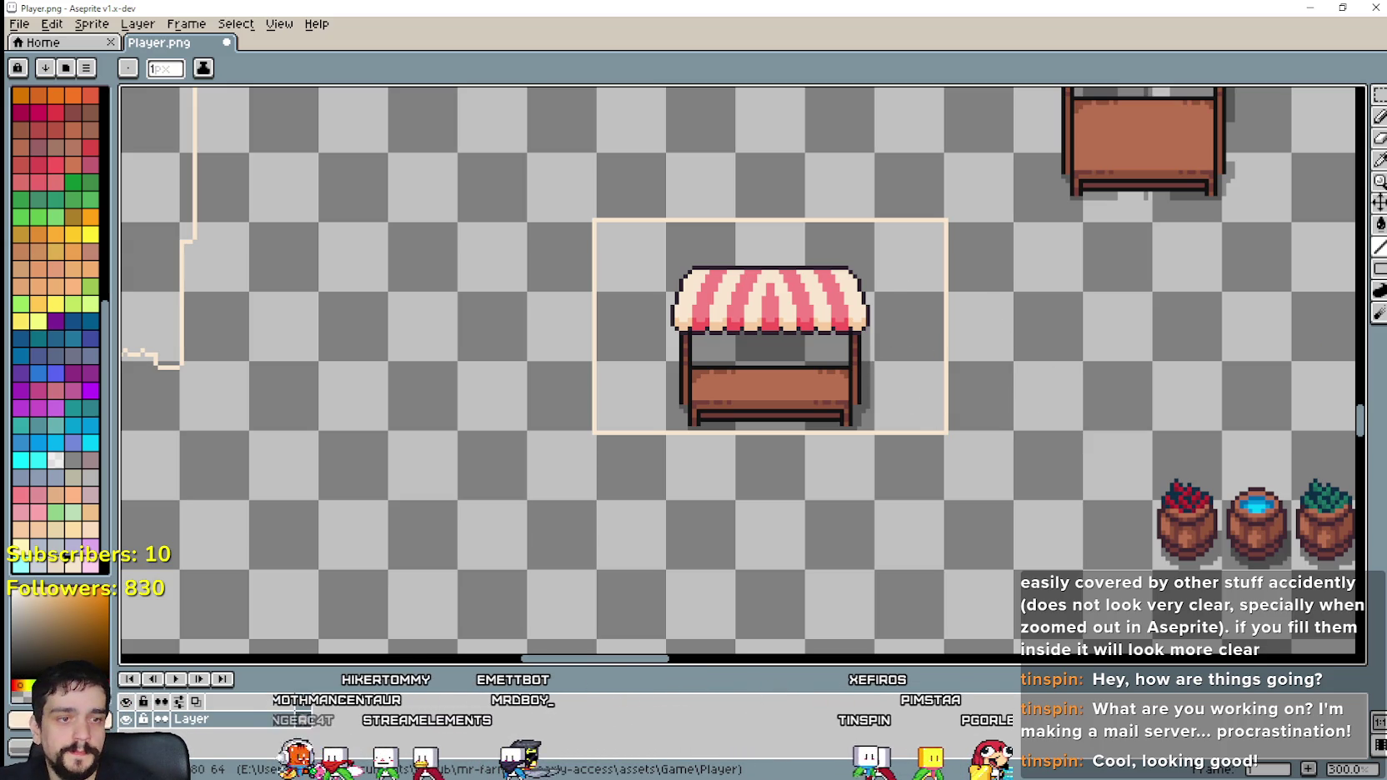
{"action": "scroll", "coordinate": [1041, 213], "scroll_direction": "right", "scroll_amount": 5}
{"action": "scroll", "coordinate": [1041, 214], "scroll_direction": "down", "scroll_amount": 1}
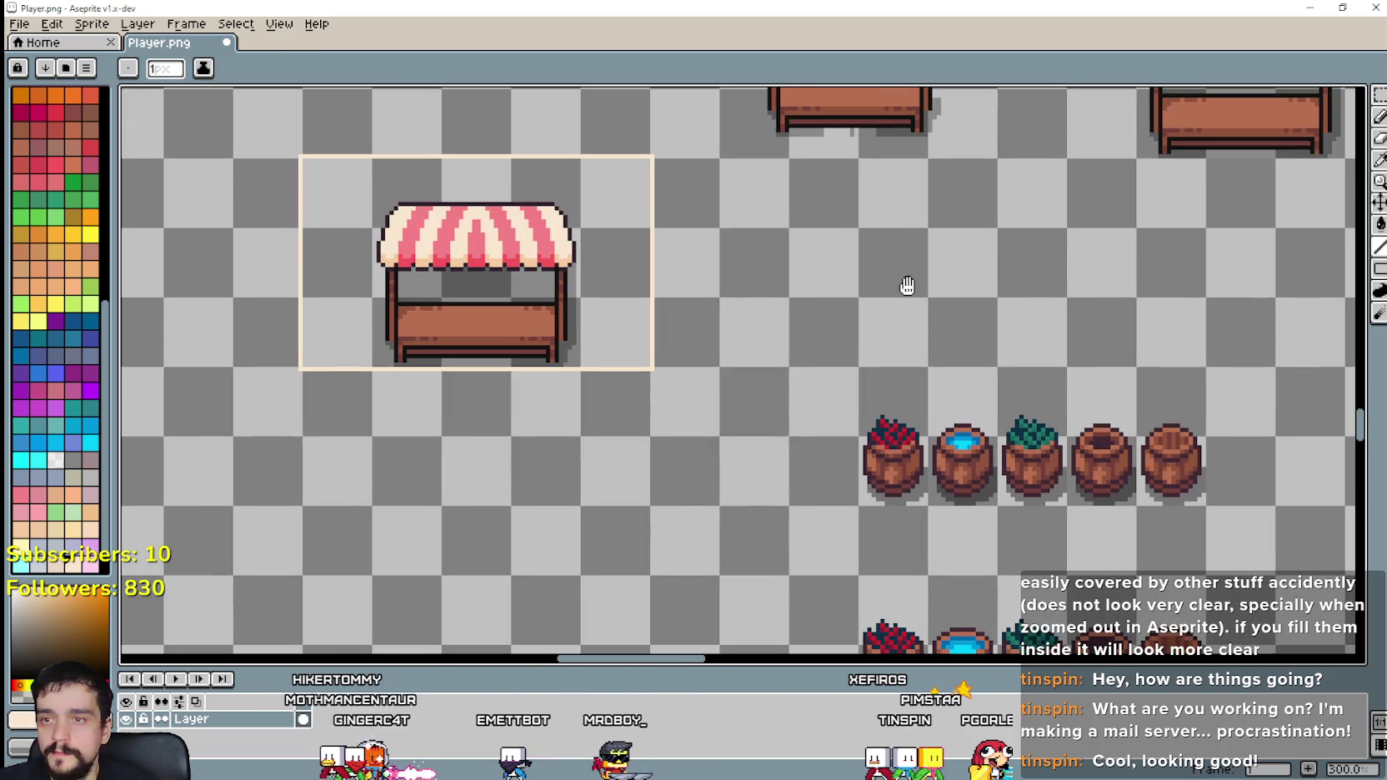
{"action": "left_click", "coordinate": [1379, 95]}
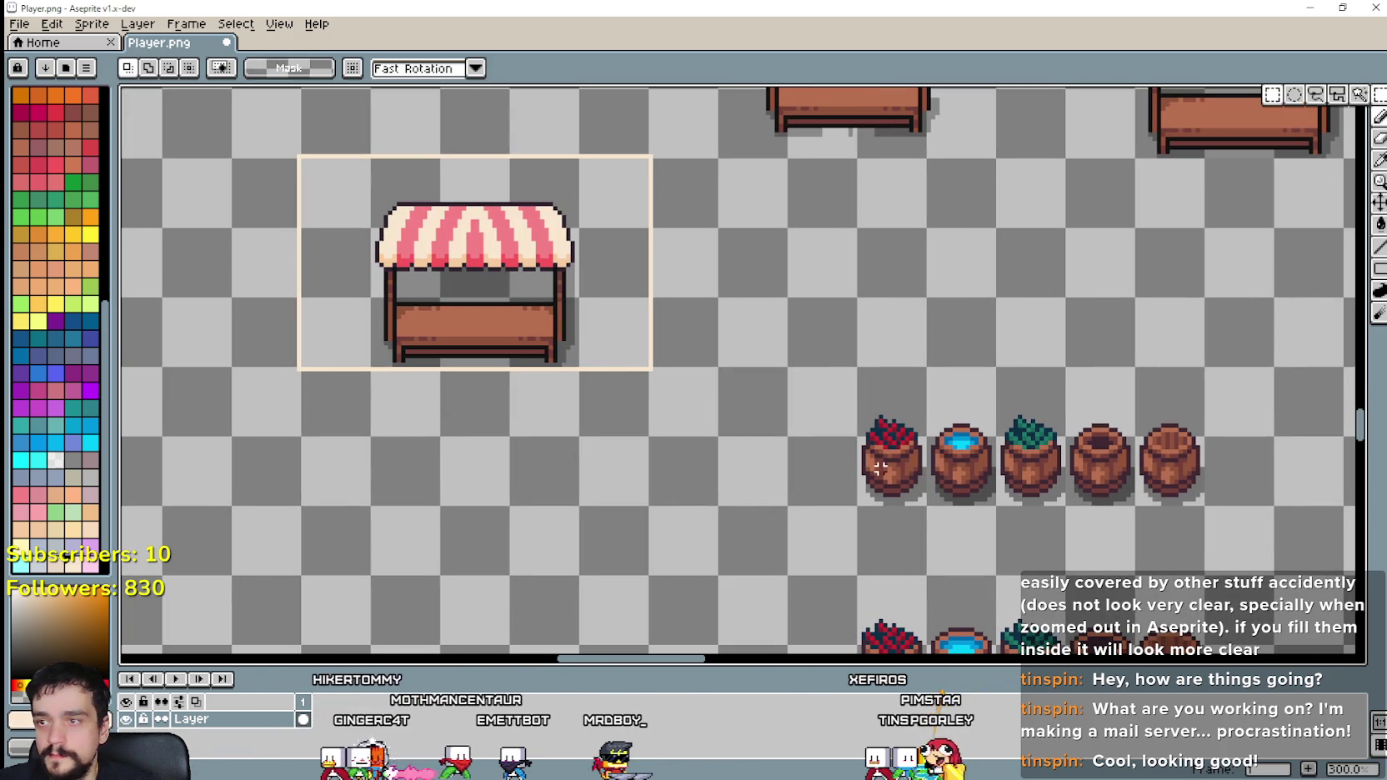
{"action": "left_click_drag", "start_coordinate": [859, 368], "coordinate": [924, 503]}
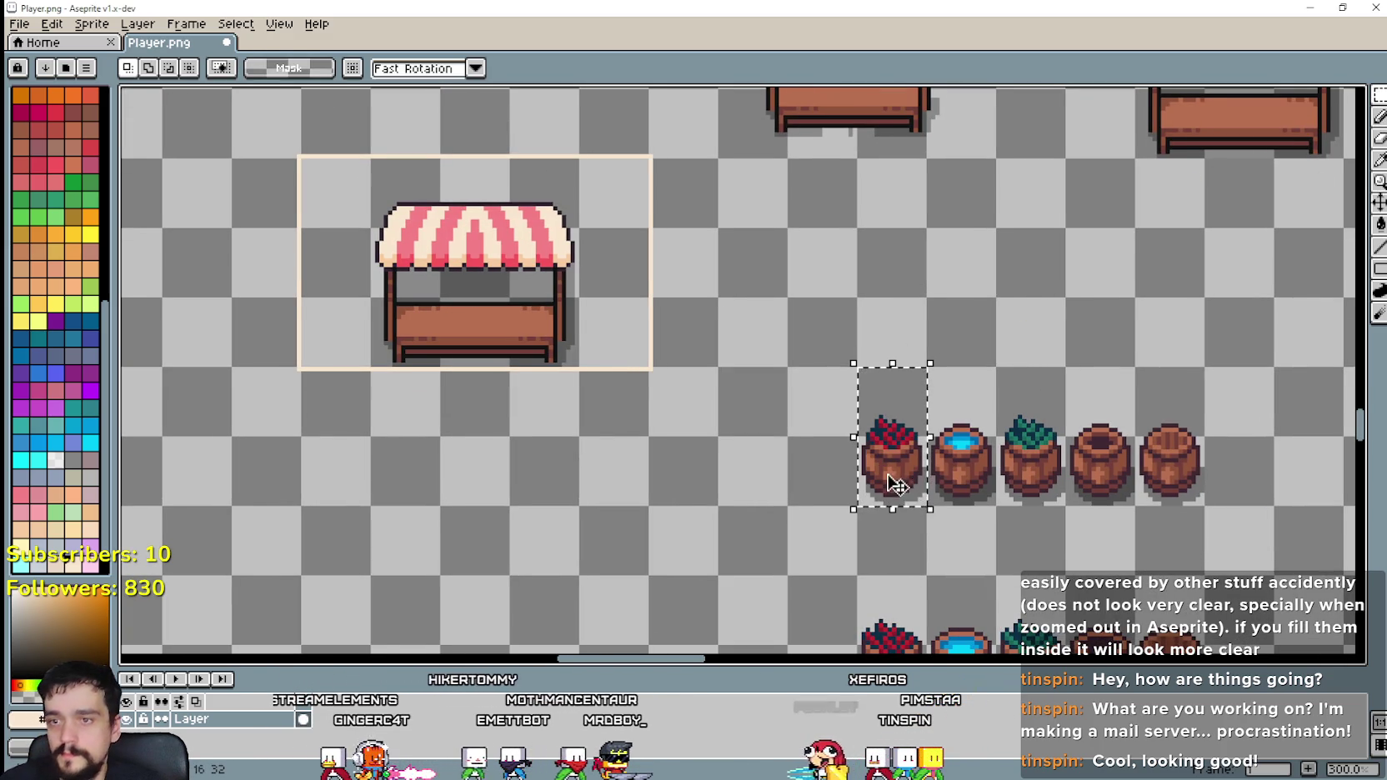
{"action": "scroll", "coordinate": [892, 480], "scroll_direction": "left", "scroll_amount": 3}
{"action": "scroll", "coordinate": [892, 480], "scroll_direction": "up", "scroll_amount": 1}
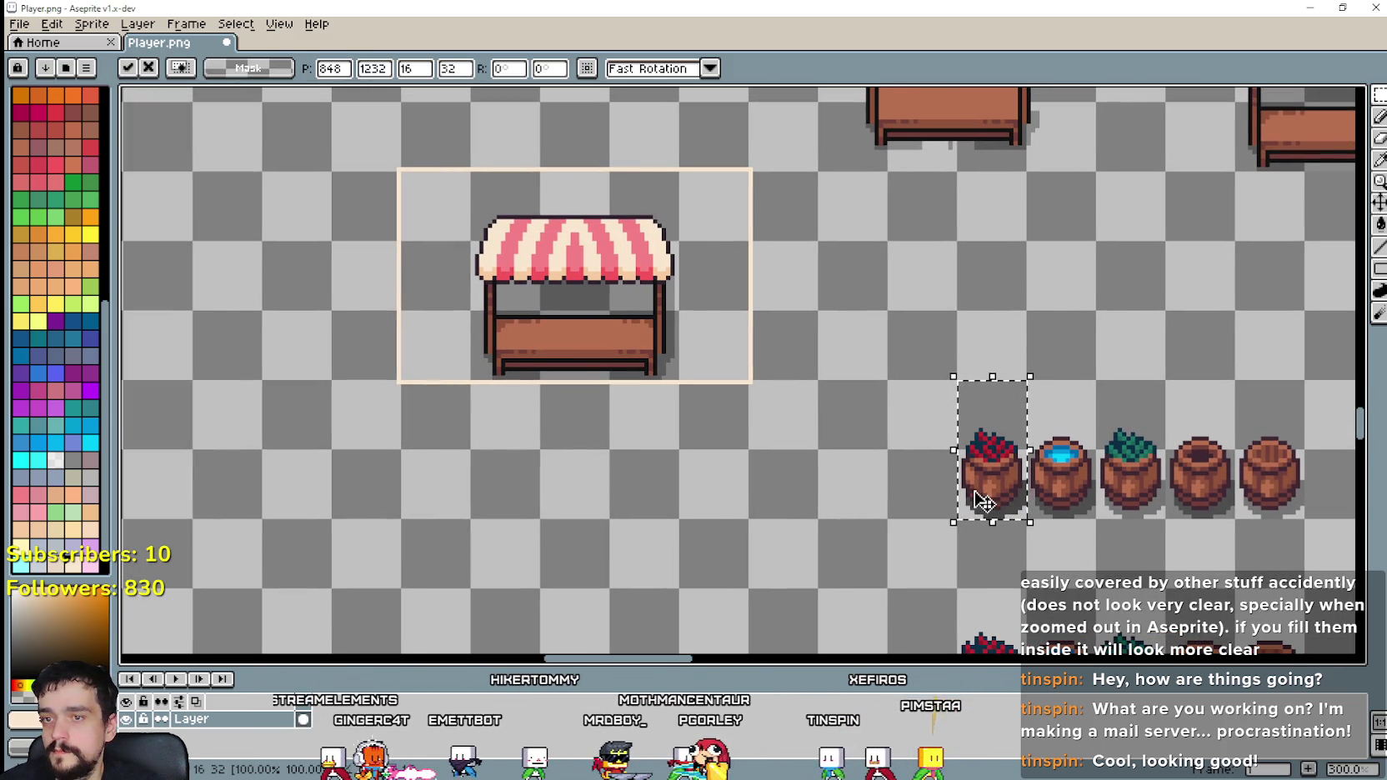
{"action": "left_click_drag", "start_coordinate": [987, 450], "coordinate": [436, 222]}
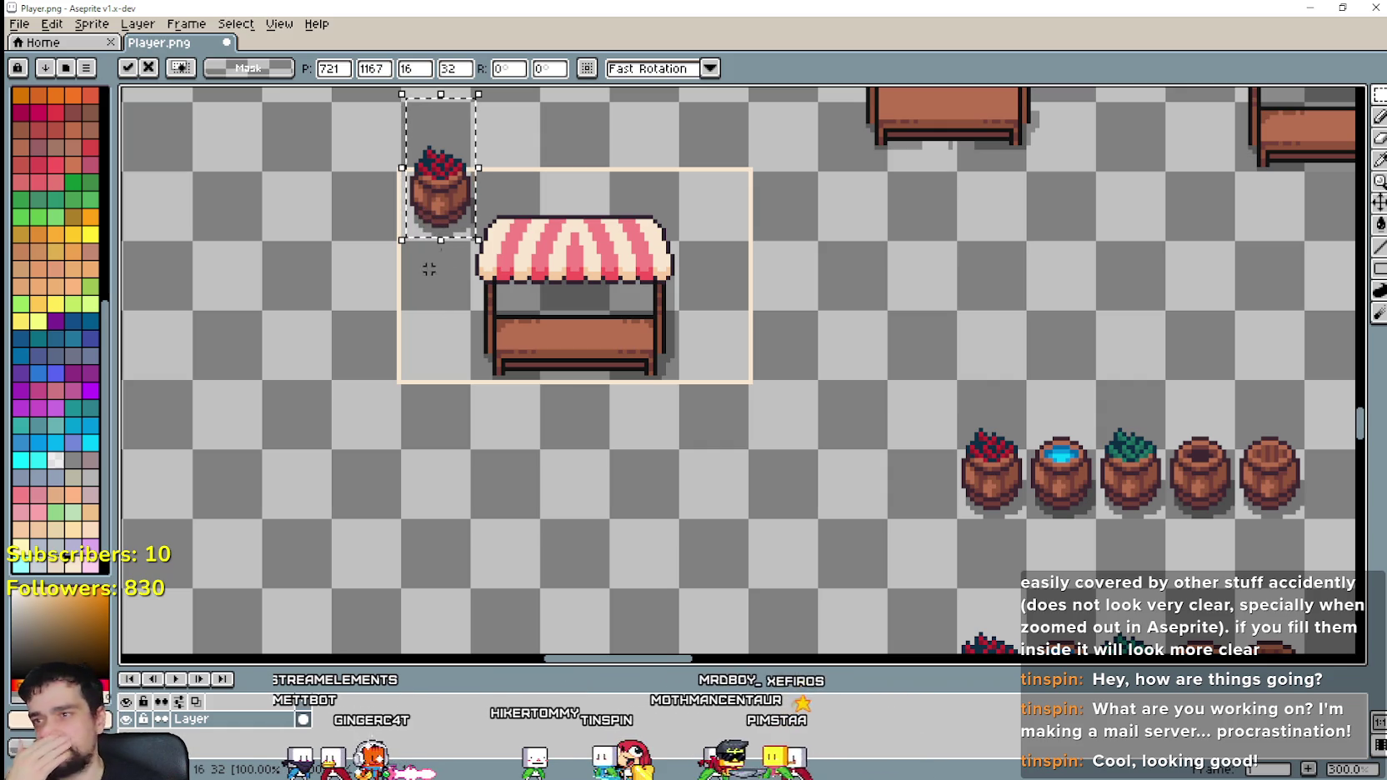
{"action": "key", "text": "ctrl+z"}
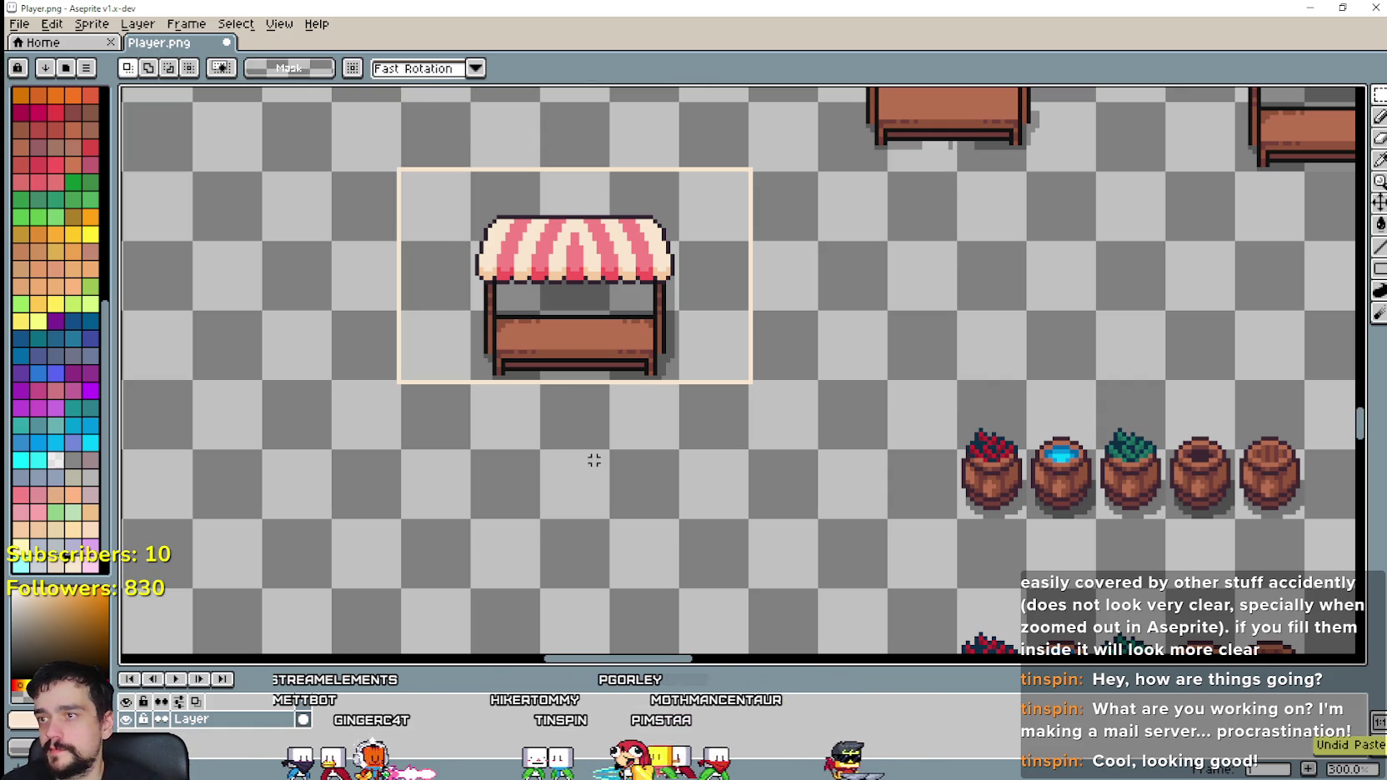
{"action": "scroll", "coordinate": [594, 434], "scroll_direction": "down", "scroll_amount": 1}
{"action": "scroll", "coordinate": [533, 300], "scroll_direction": "down", "scroll_amount": 2}
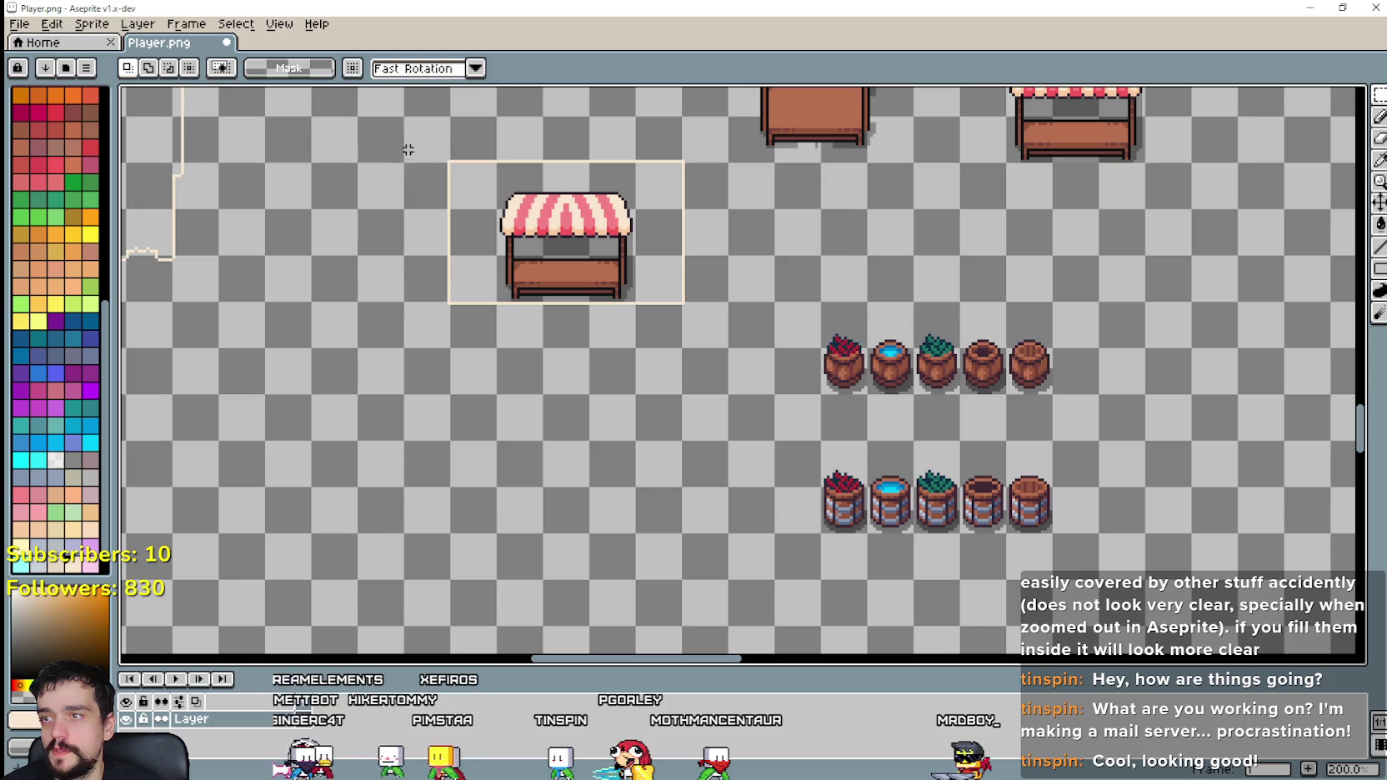
Step: Select the stall area with both barrel rows and create a new 240×160 transparent sprite
{"action": "left_click_drag", "start_coordinate": [403, 114], "coordinate": [1102, 582]}
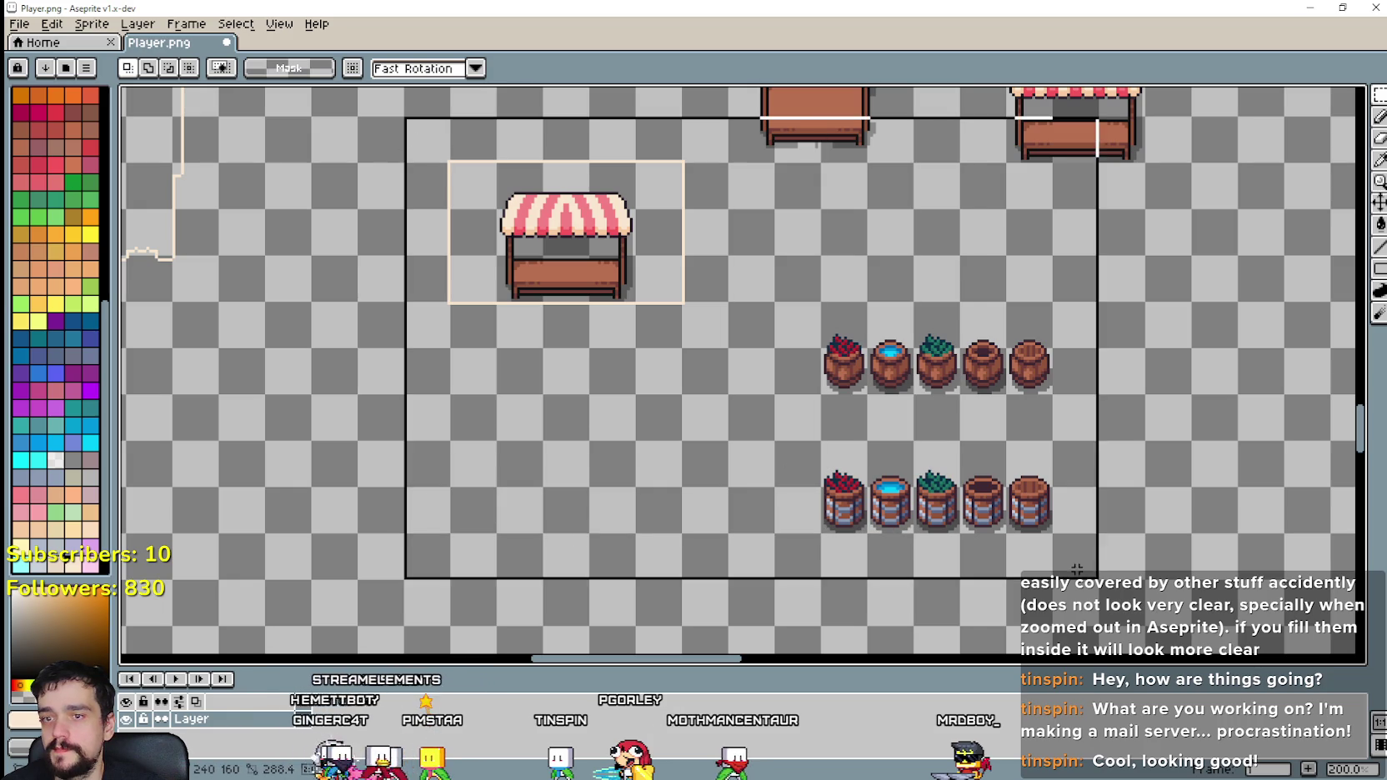
{"action": "left_click", "coordinate": [19, 23]}
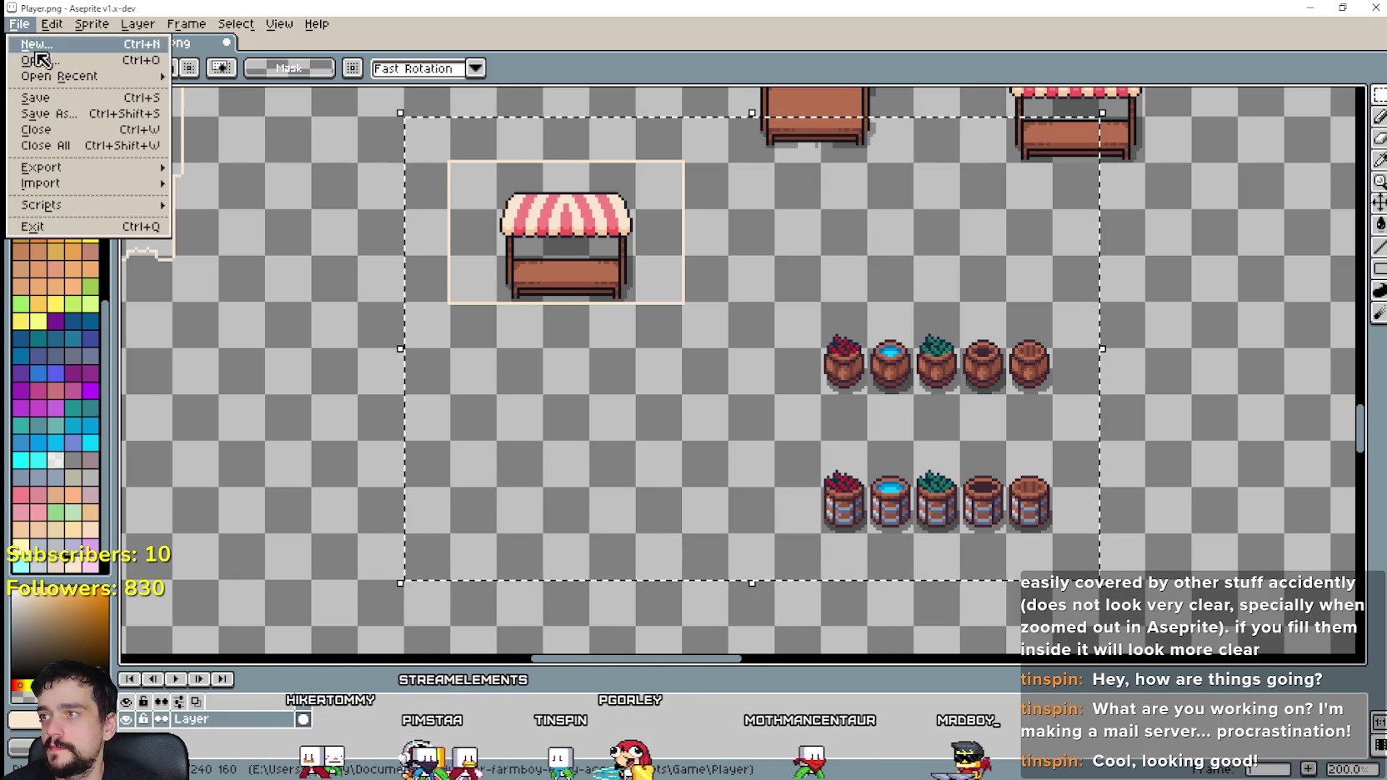
{"action": "left_click", "coordinate": [104, 45]}
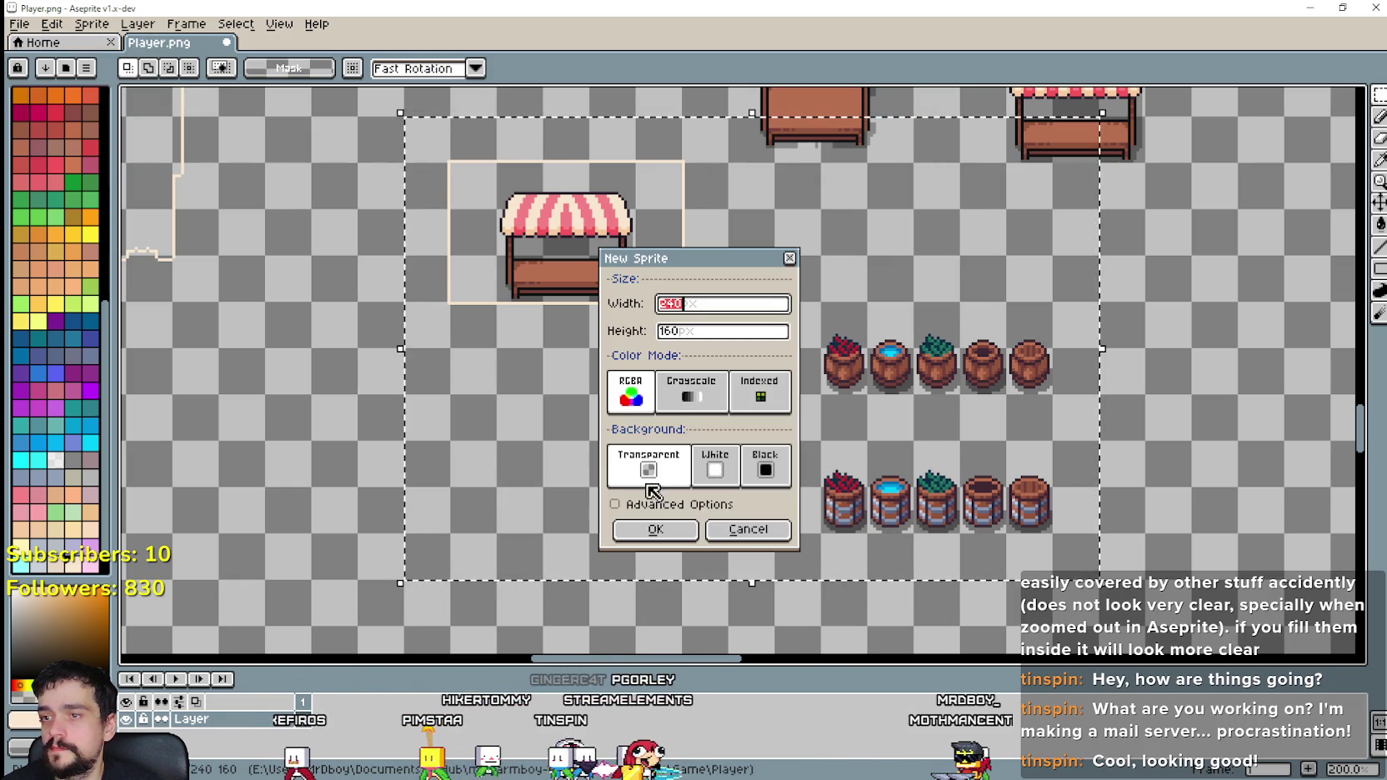
{"action": "left_click", "coordinate": [658, 527]}
Step: Paste the market scene into Sprite-0001 and commit it in place
{"action": "key", "text": "ctrl+v"}
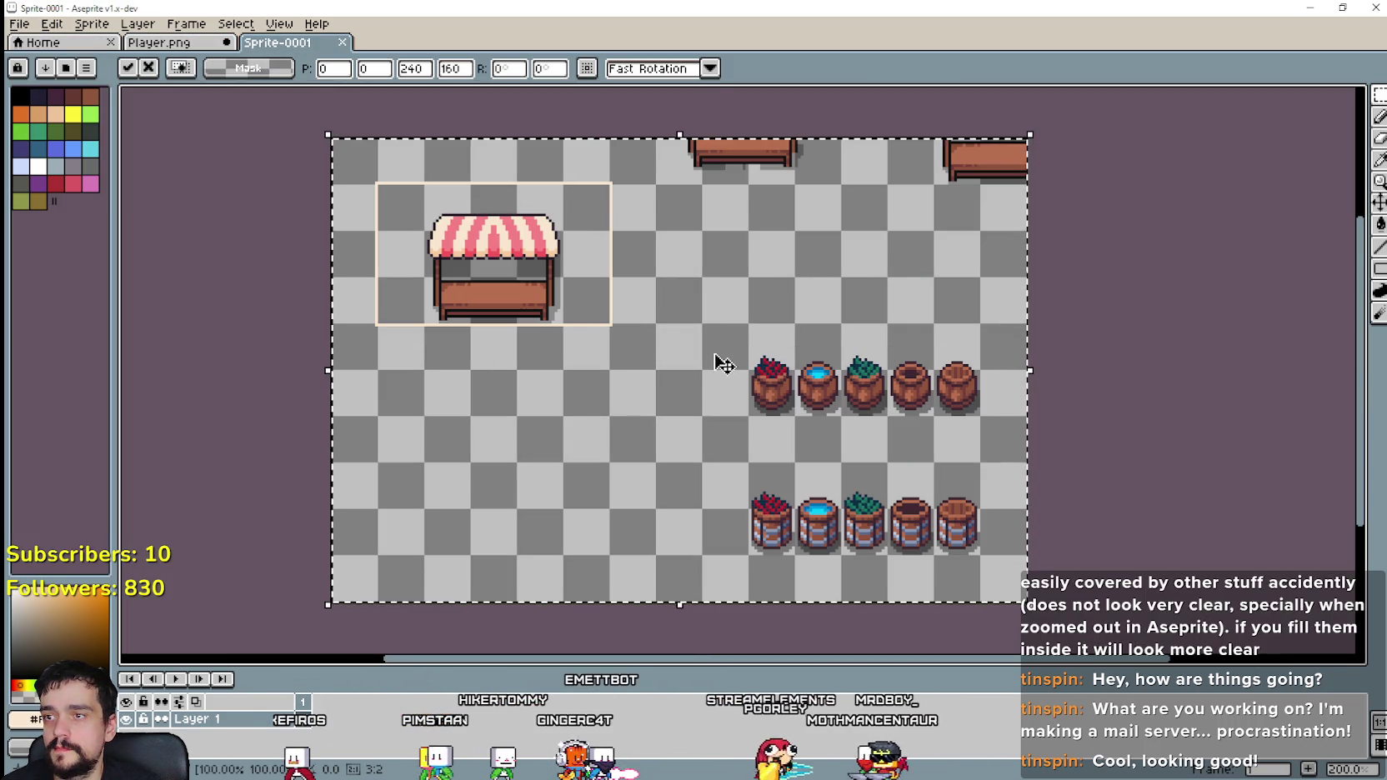
{"action": "left_click", "coordinate": [1112, 307]}
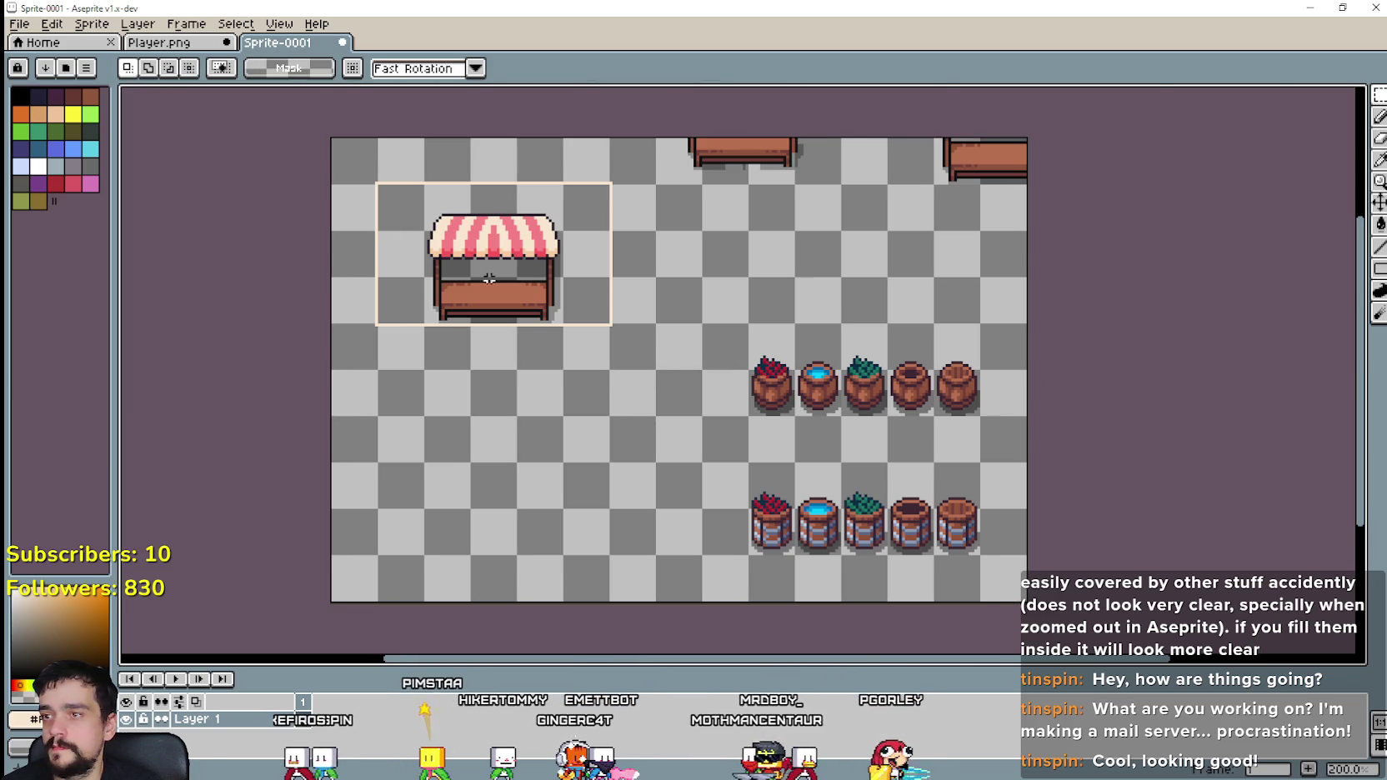
{"action": "scroll", "coordinate": [489, 278], "scroll_direction": "up", "scroll_amount": 1}
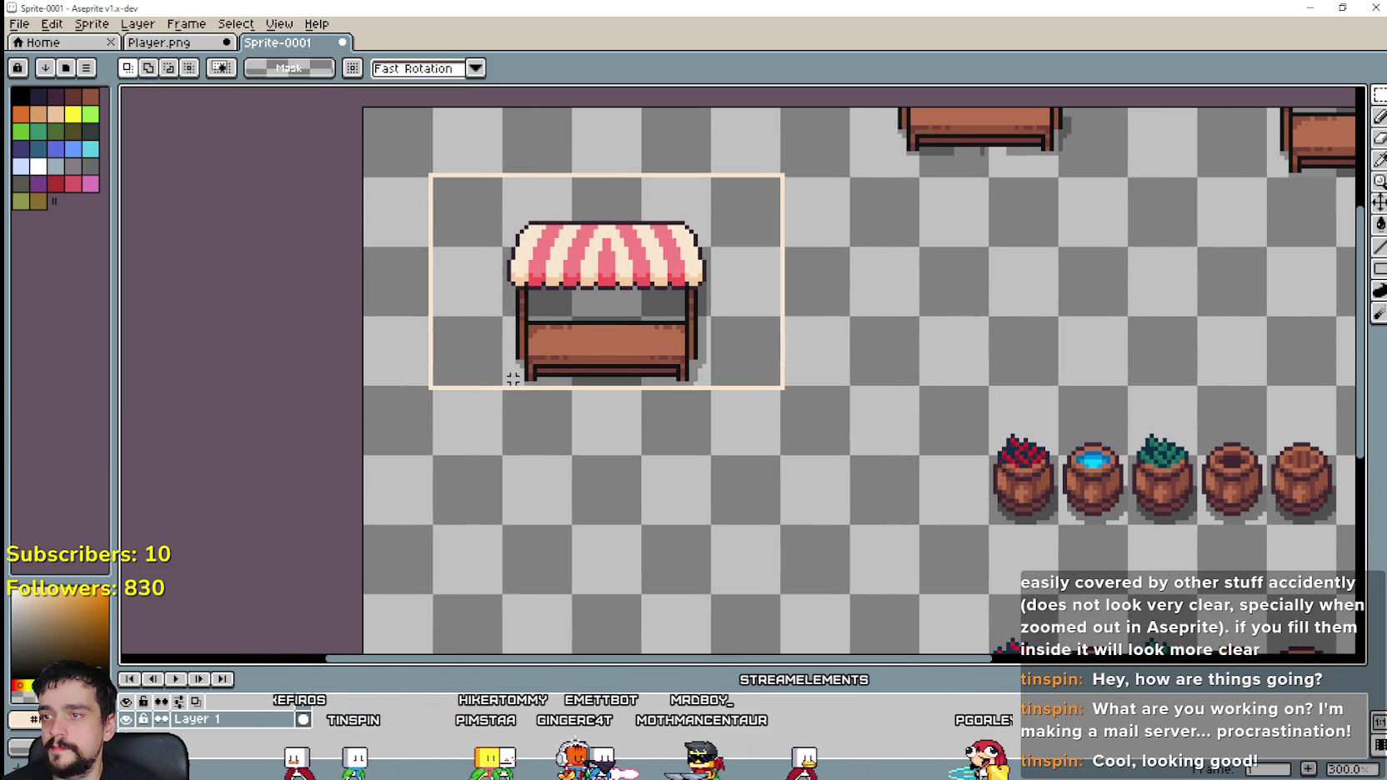
{"action": "left_click_drag", "start_coordinate": [513, 378], "coordinate": [710, 177]}
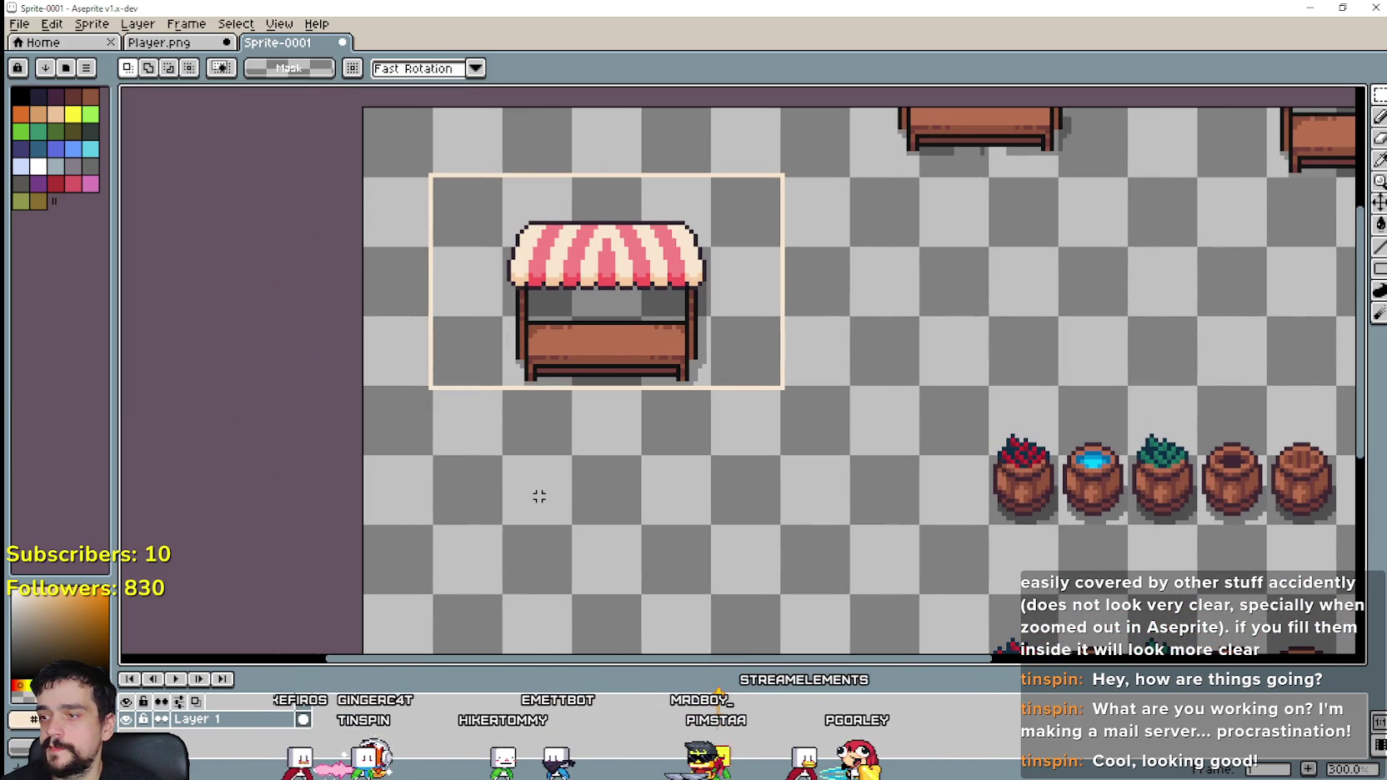
{"action": "left_click_drag", "start_coordinate": [500, 405], "coordinate": [181, 331]}
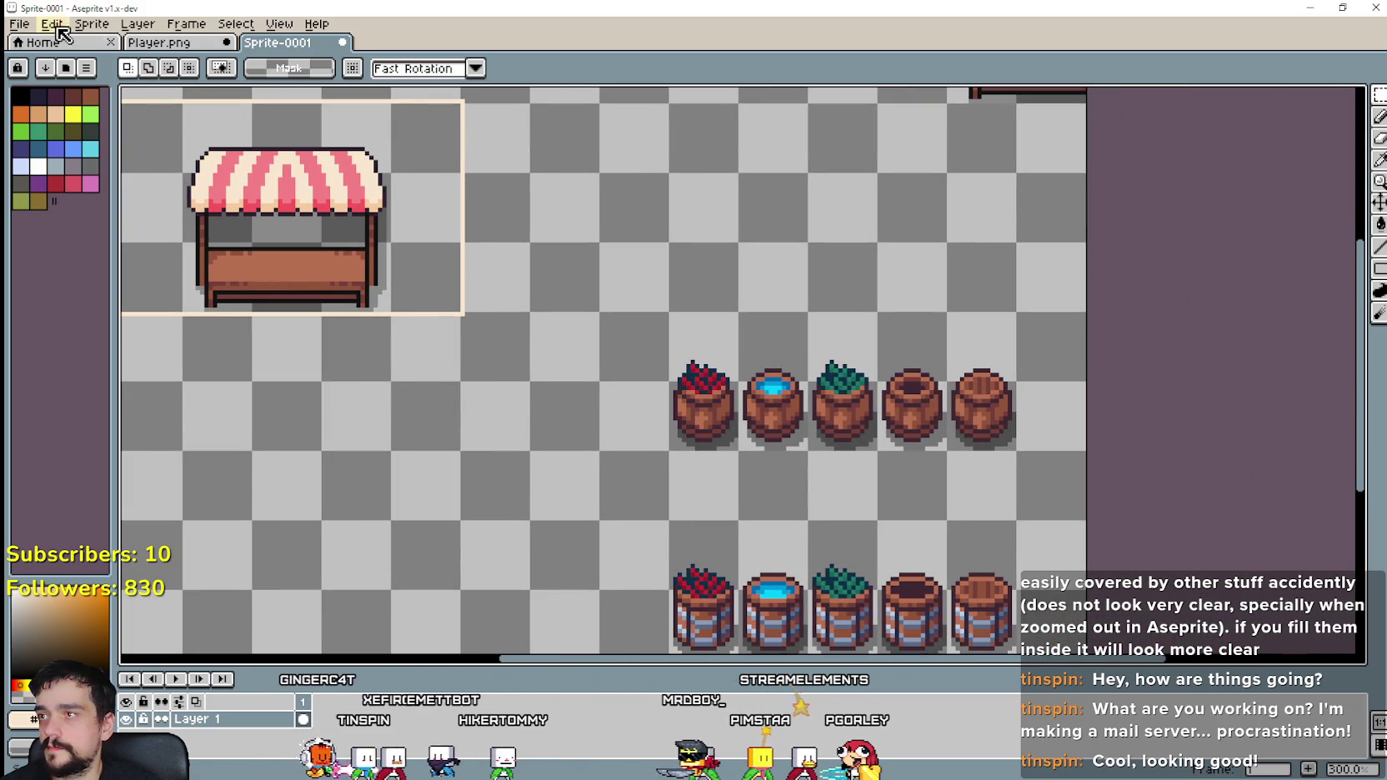
Step: Rename Layer 1 to Market
{"action": "double_click", "coordinate": [232, 718]}
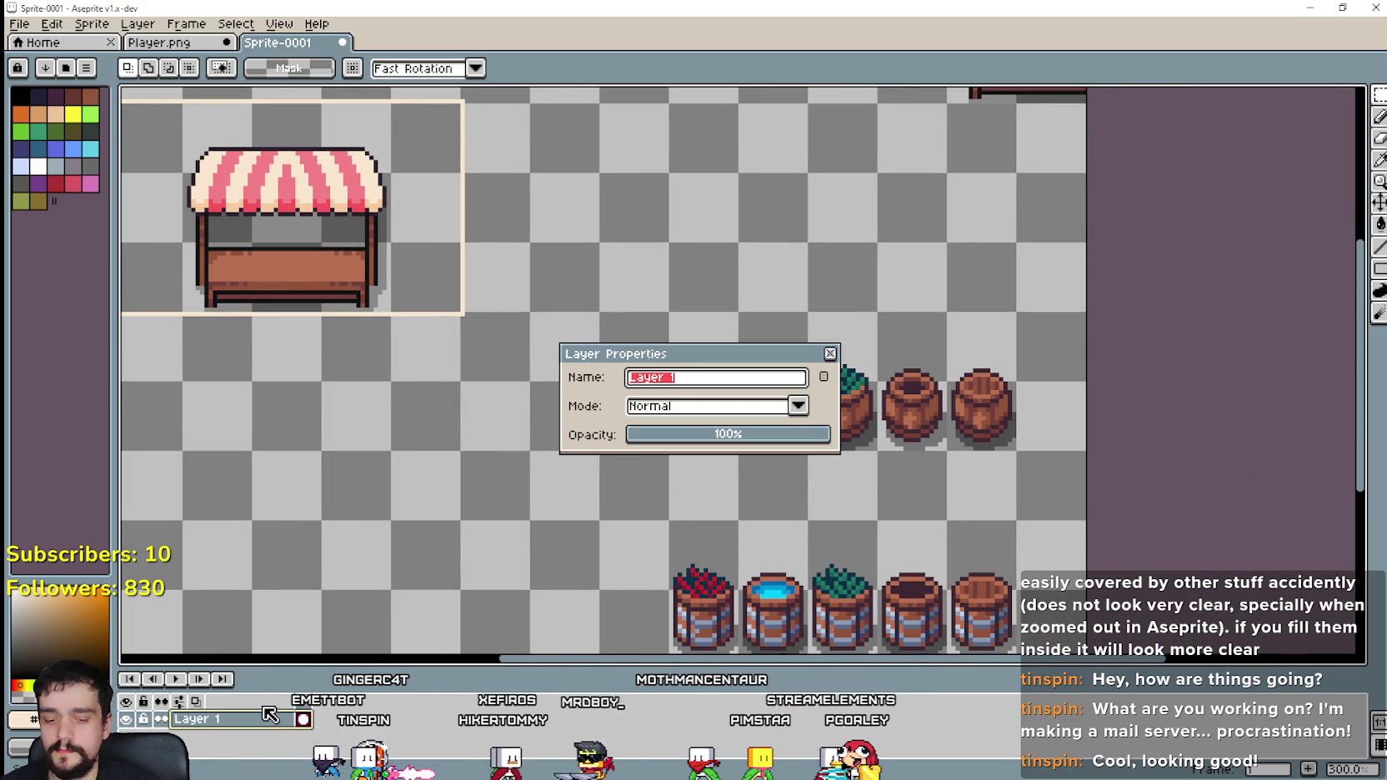
{"action": "type", "text": "Market"}
{"action": "key", "text": "Return"}
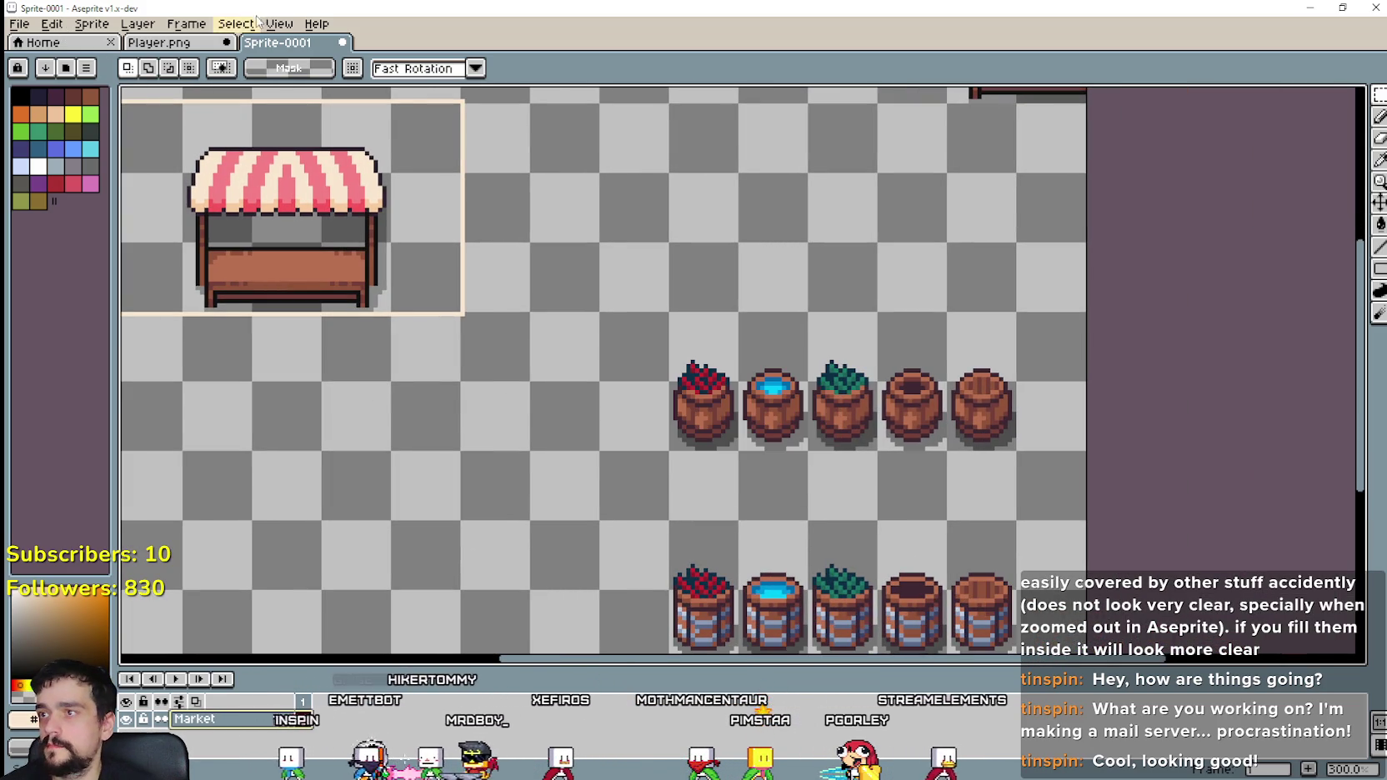
Step: Add a new layer named Props1 and keep Market above it
{"action": "left_click", "coordinate": [185, 24]}
{"action": "mouse_move", "coordinate": [146, 114]}
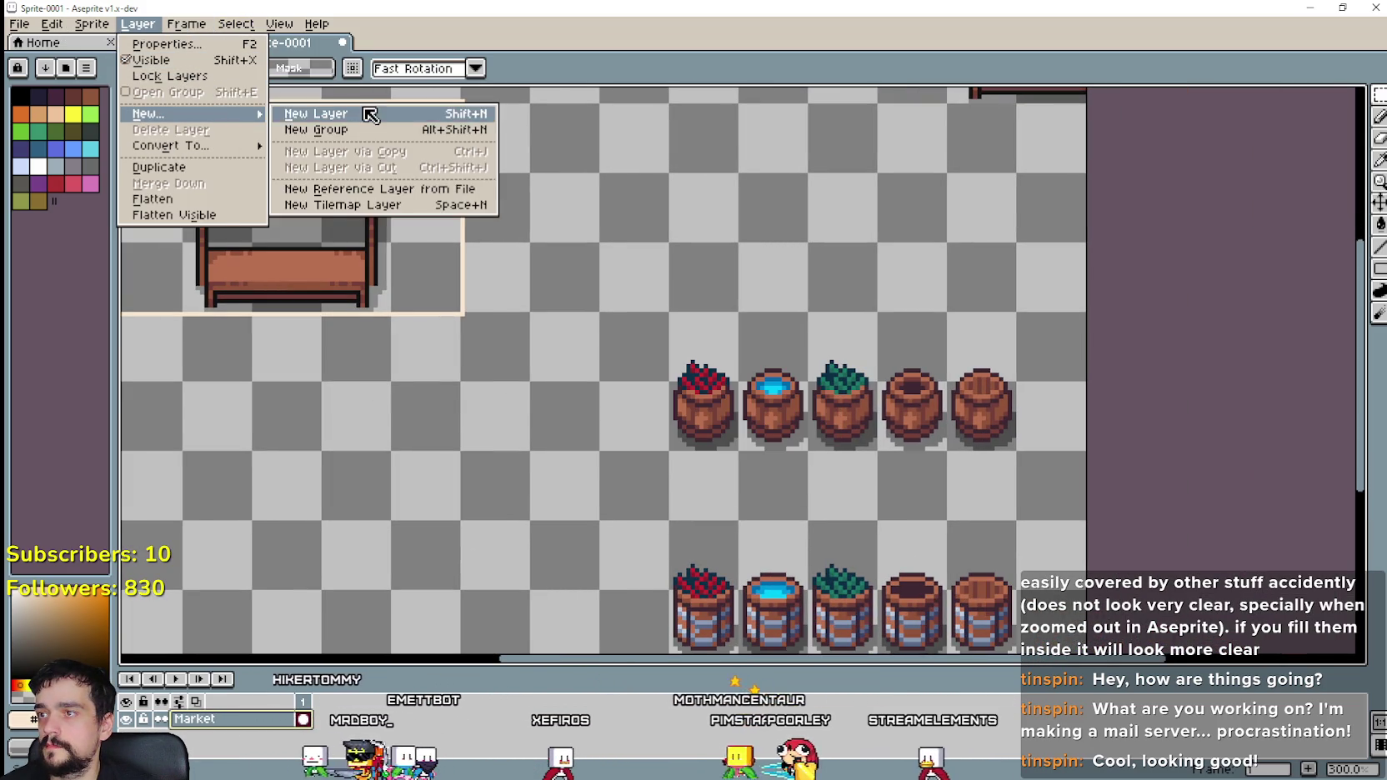
{"action": "left_click", "coordinate": [342, 114]}
{"action": "double_click", "coordinate": [242, 718]}
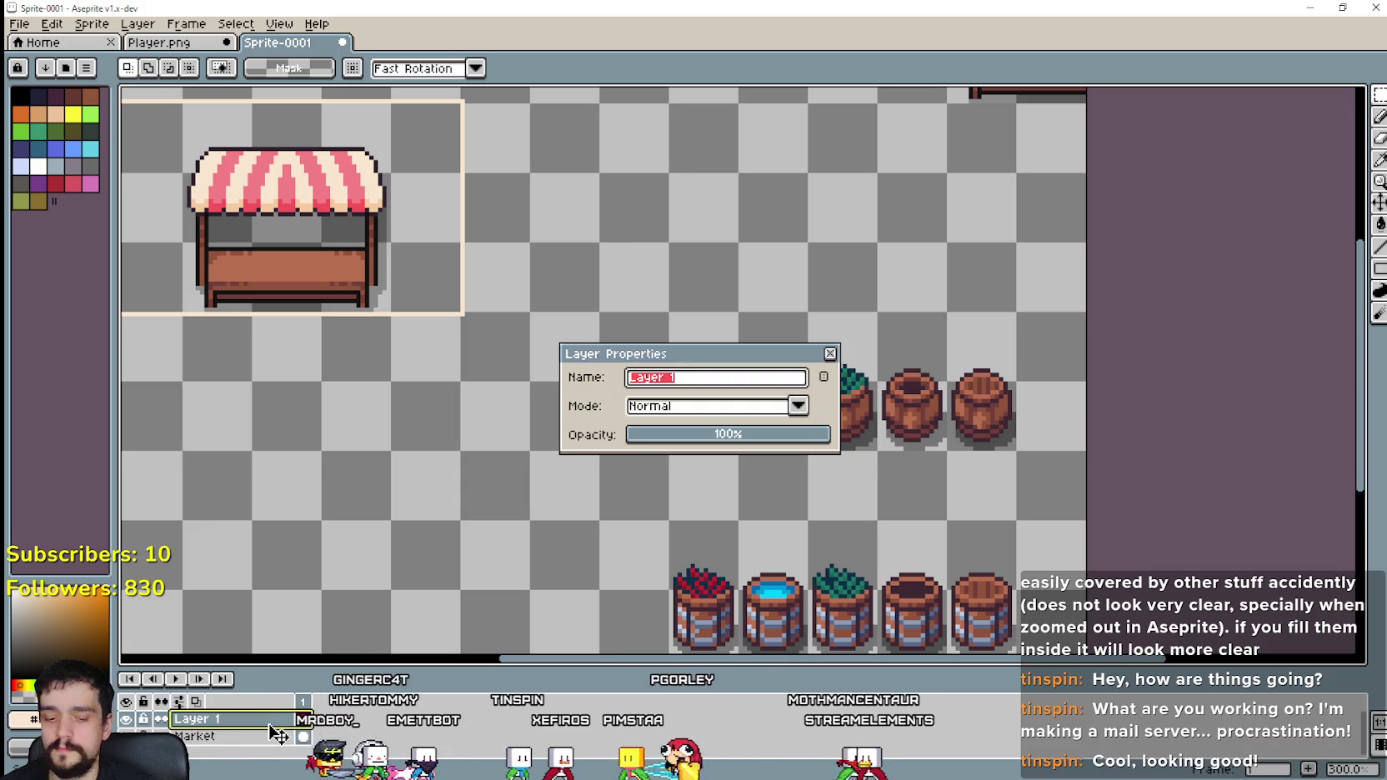
{"action": "type", "text": "Props1"}
{"action": "key", "text": "Return"}
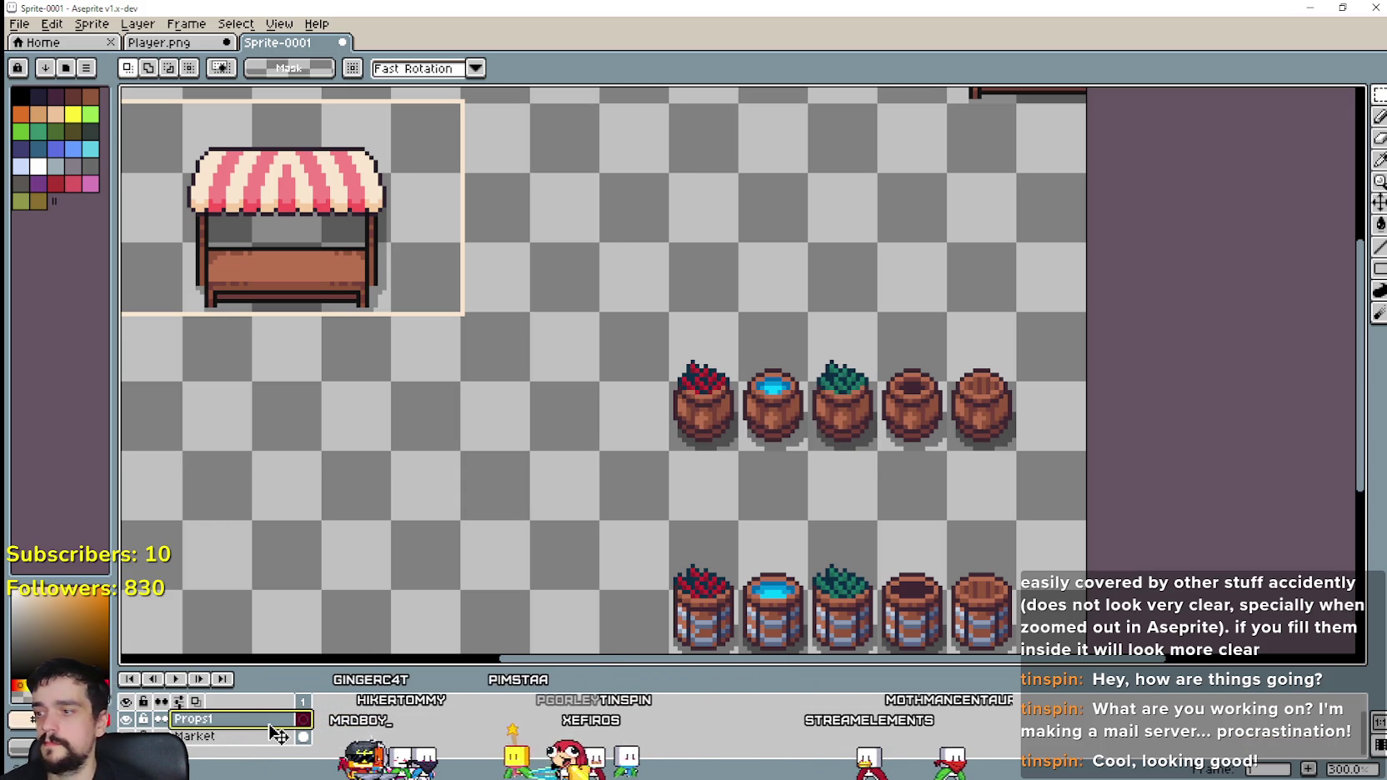
{"action": "left_click", "coordinate": [225, 737]}
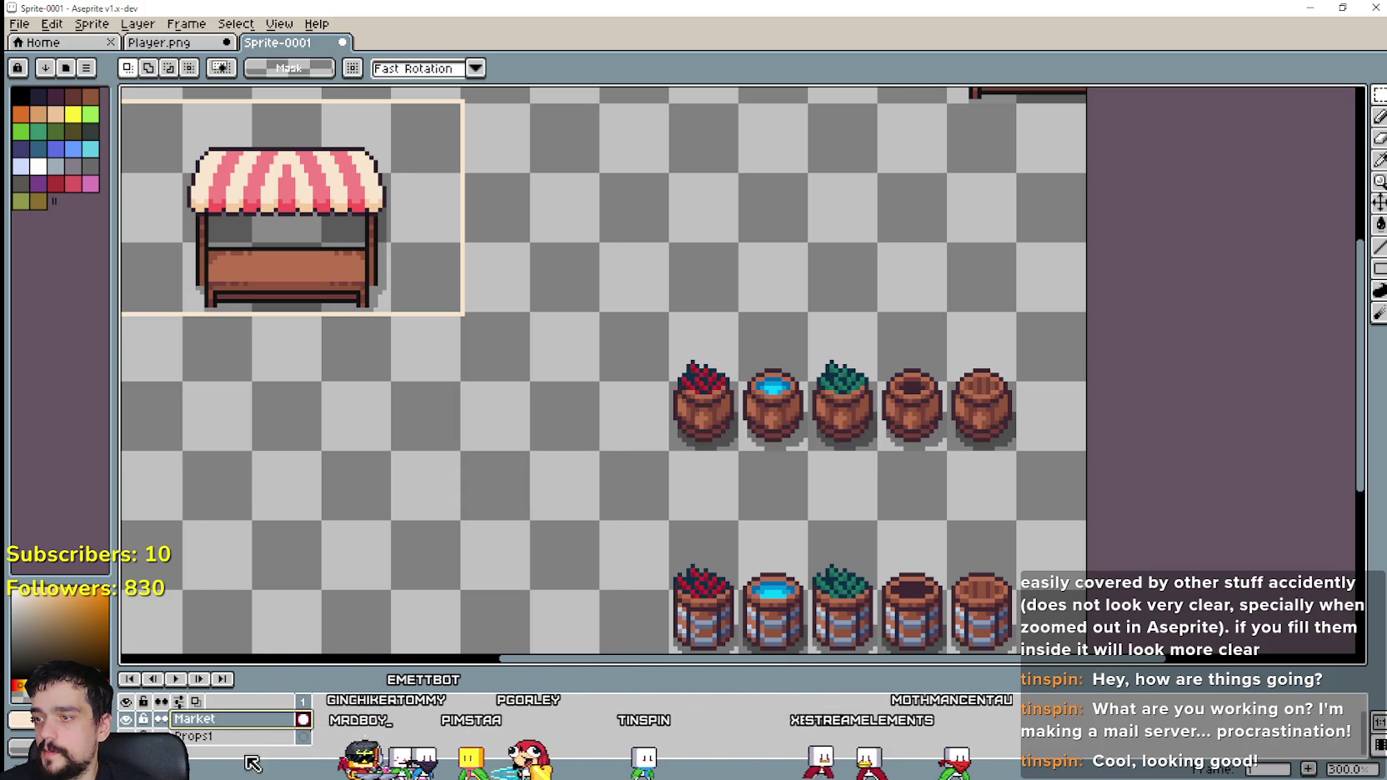
{"action": "scroll", "coordinate": [614, 530], "scroll_direction": "down", "scroll_amount": 1}
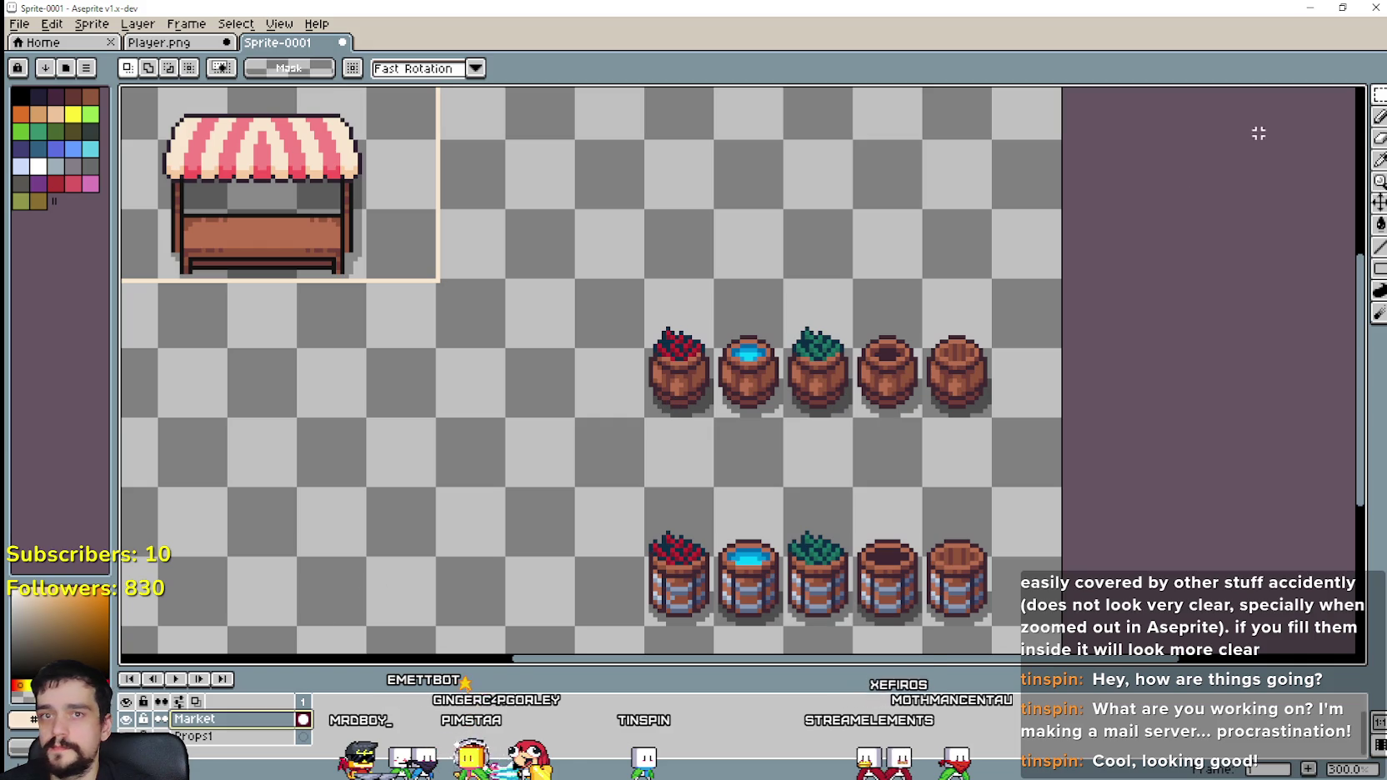
Step: Move both barrel rows off the Market layer onto Props1, keeping them in place
{"action": "left_click", "coordinate": [1380, 100]}
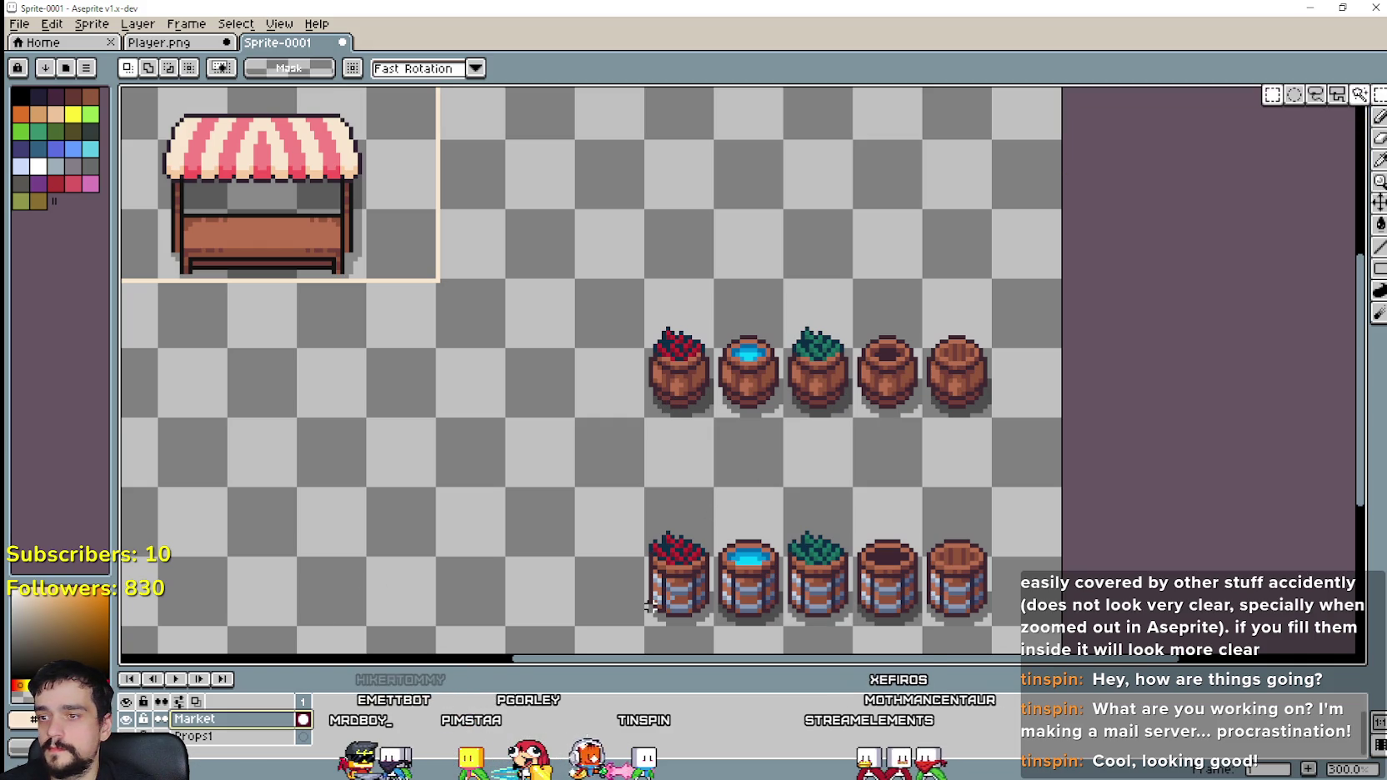
{"action": "left_click_drag", "start_coordinate": [647, 627], "coordinate": [994, 277]}
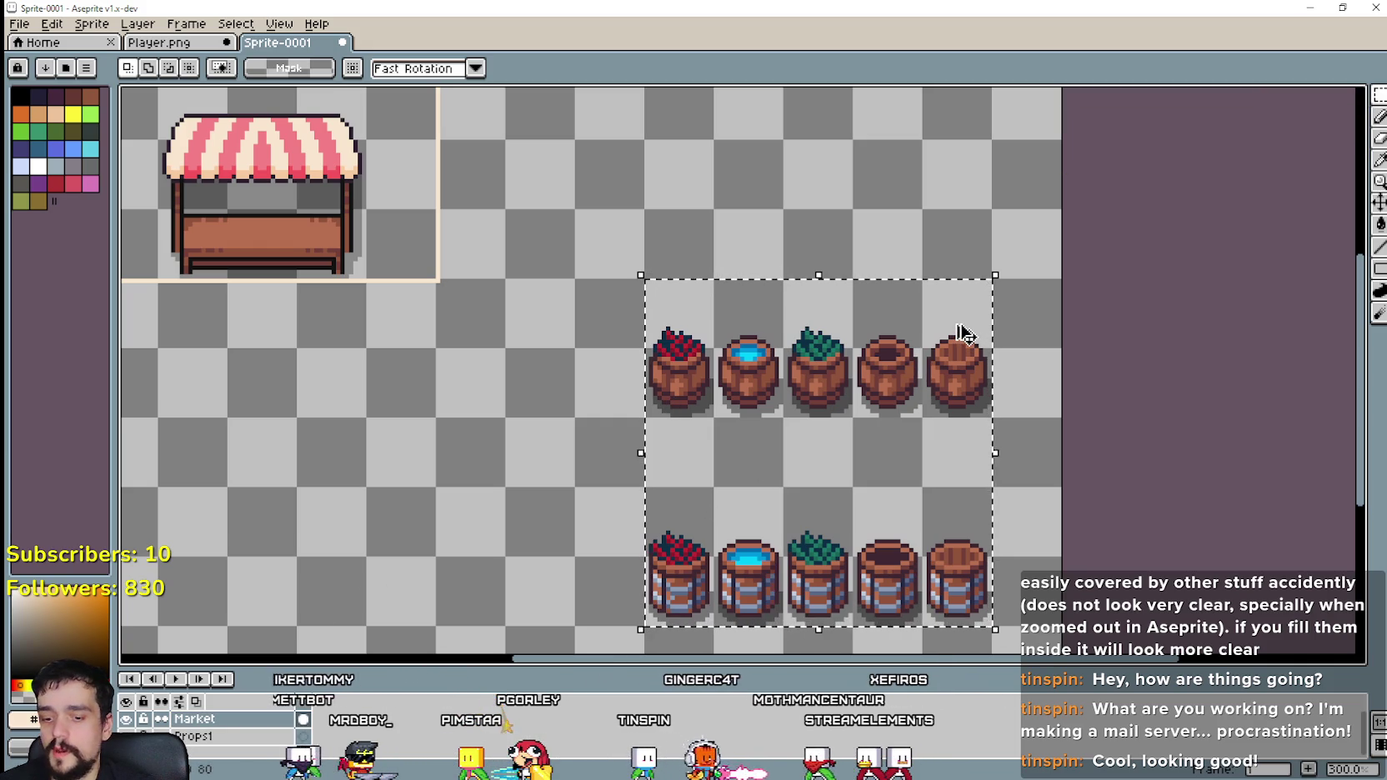
{"action": "key", "text": "Delete"}
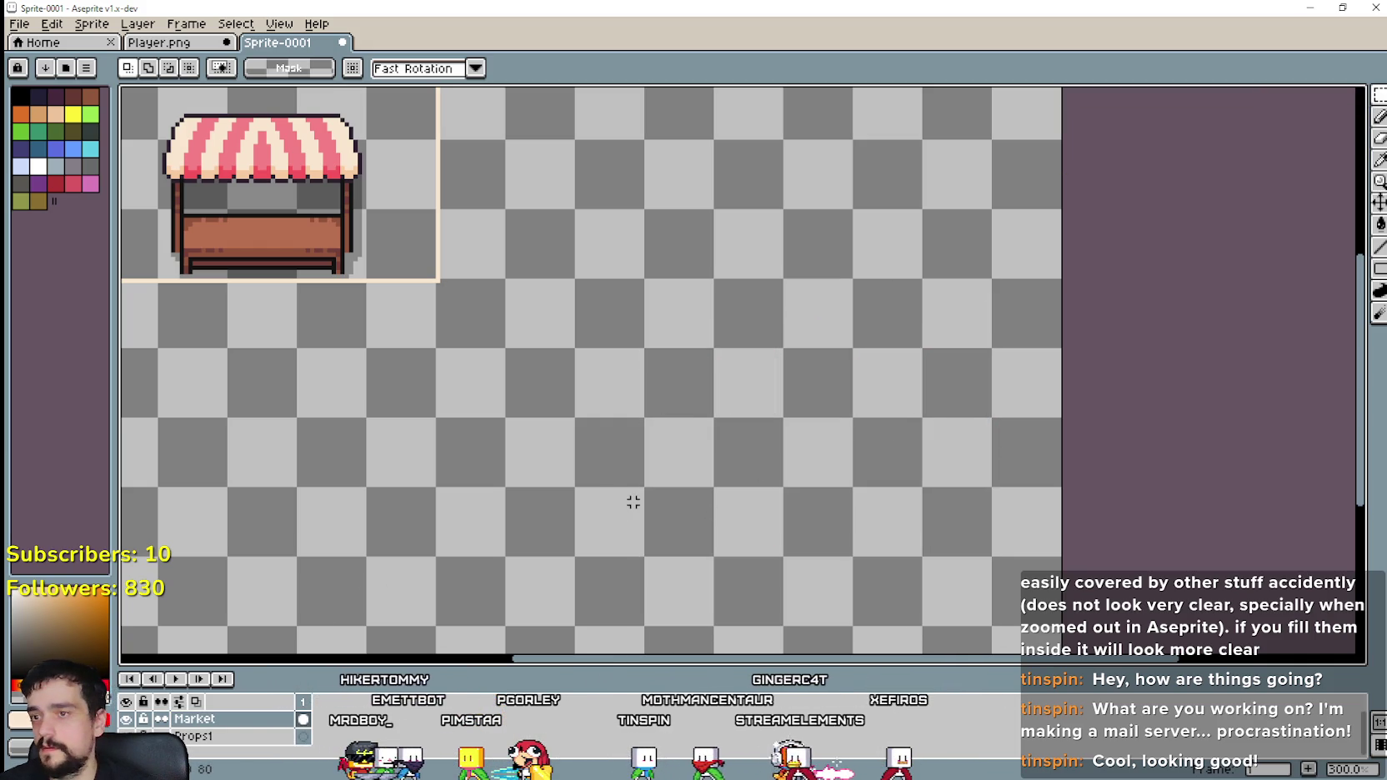
{"action": "key", "text": "ctrl+z"}
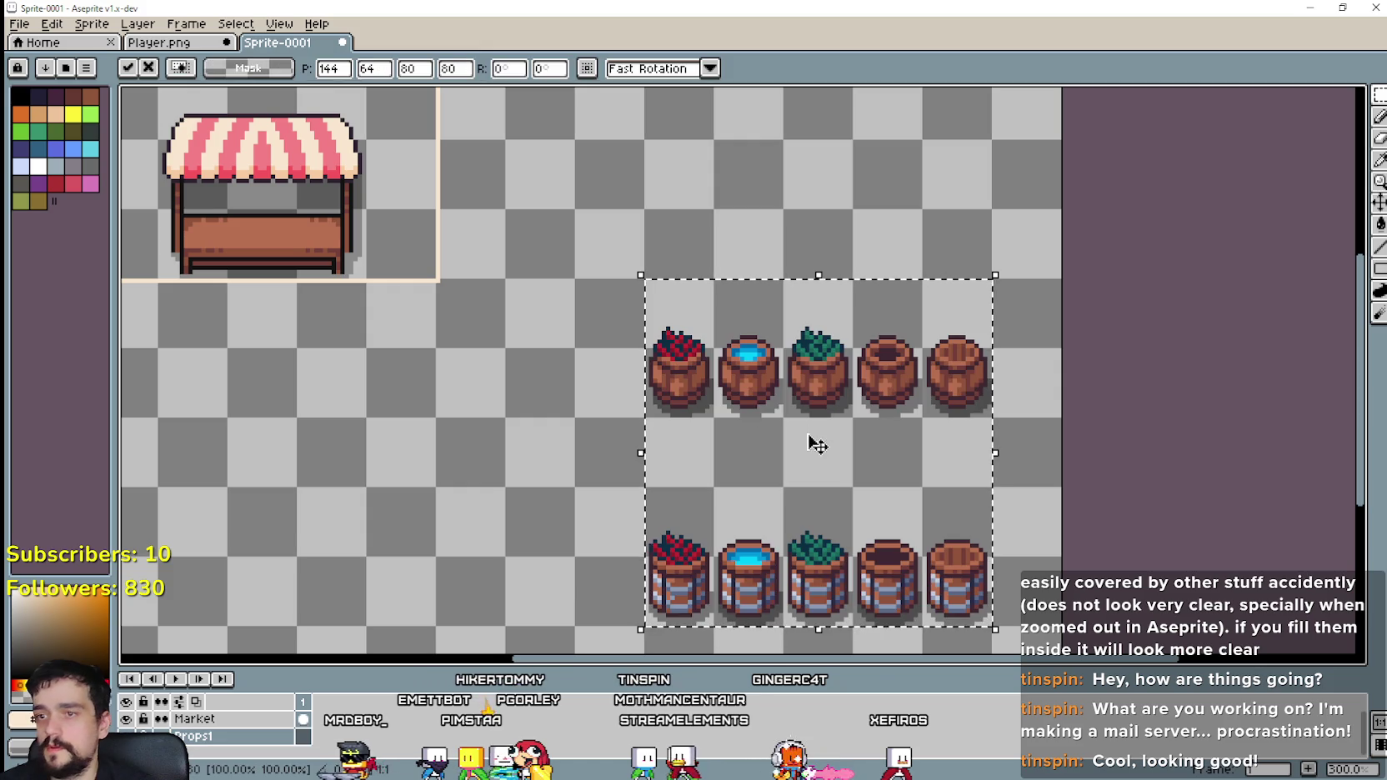
{"action": "key", "text": "ctrl+d"}
{"action": "scroll", "coordinate": [584, 401], "scroll_direction": "down", "scroll_amount": 1}
{"action": "scroll", "coordinate": [763, 442], "scroll_direction": "up", "scroll_amount": 1}
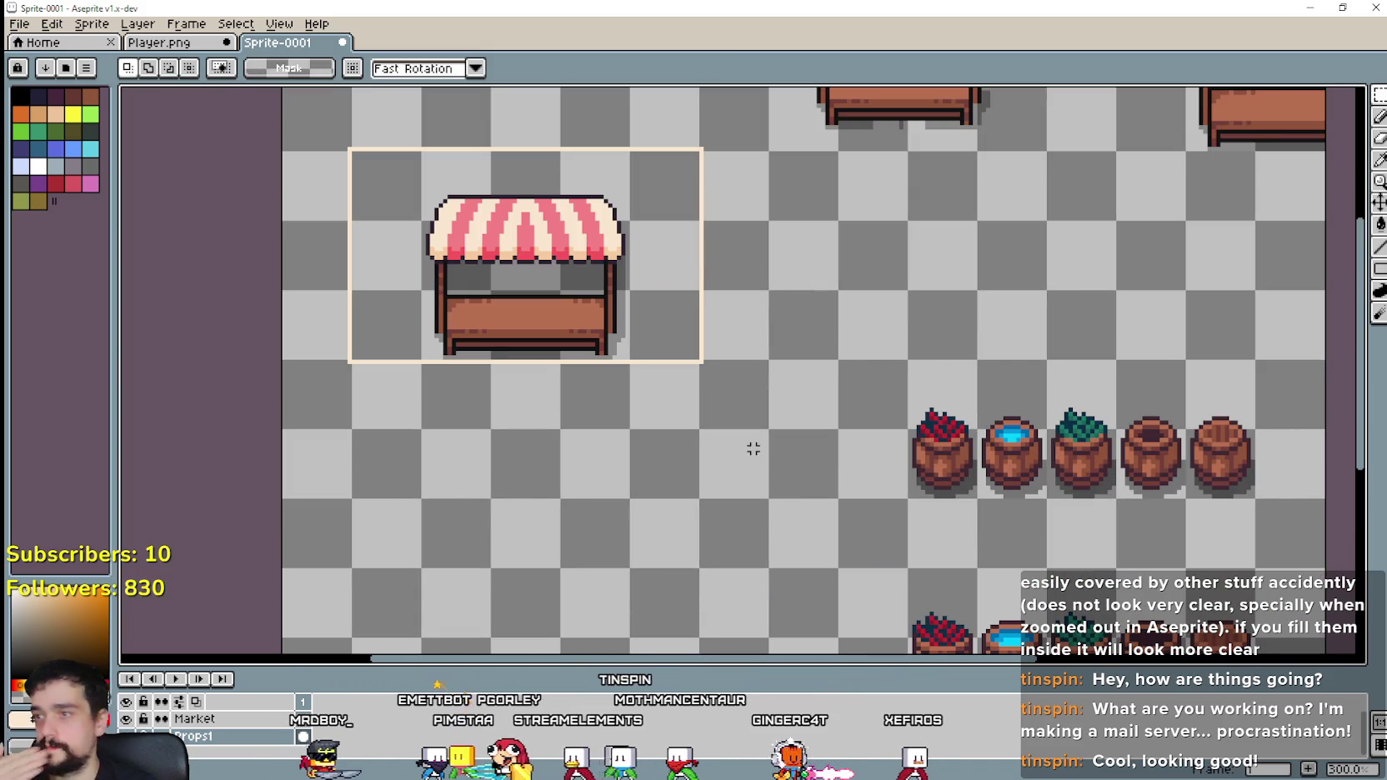
{"action": "scroll", "coordinate": [746, 455], "scroll_direction": "down", "scroll_amount": 1}
{"action": "scroll", "coordinate": [678, 474], "scroll_direction": "up", "scroll_amount": 1}
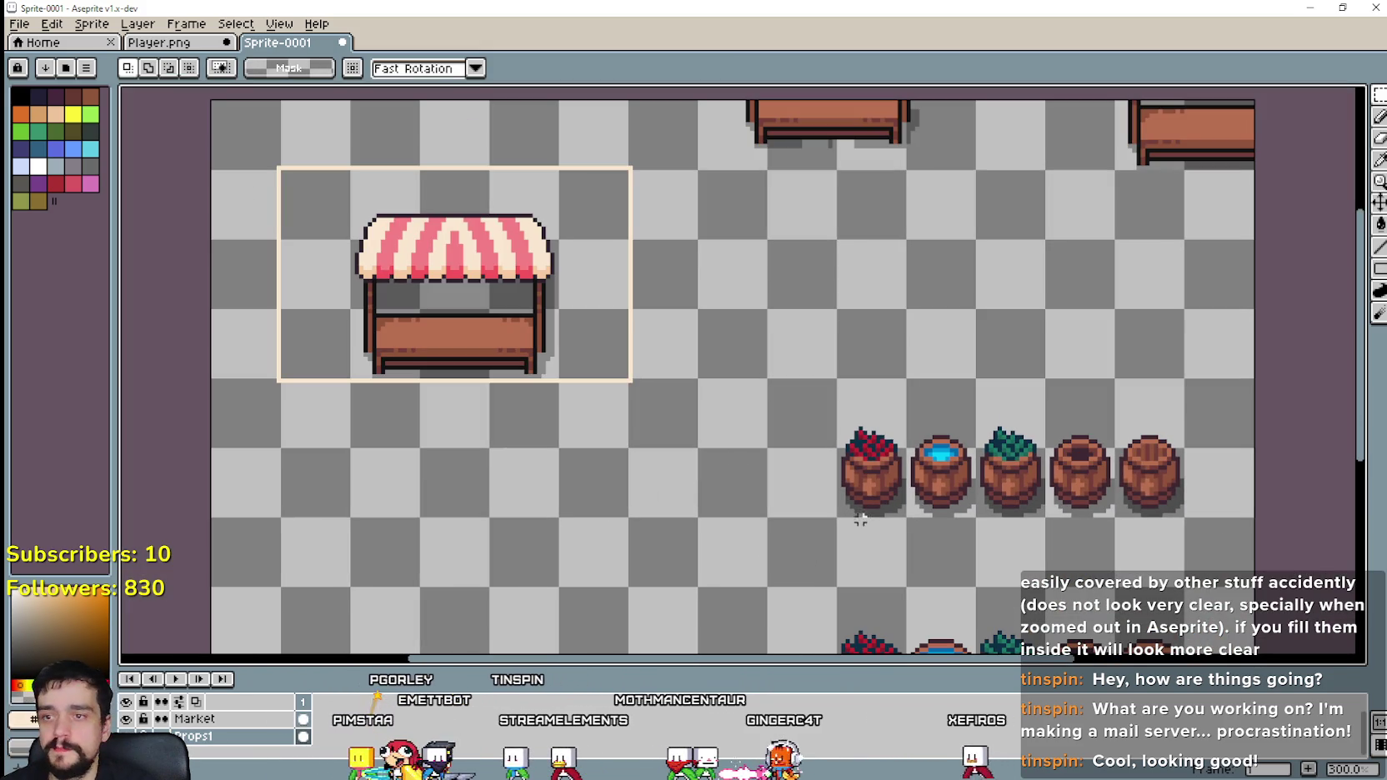
Step: Marquee the first red-topped barrel to duplicate it
{"action": "left_click_drag", "start_coordinate": [844, 511], "coordinate": [909, 379]}
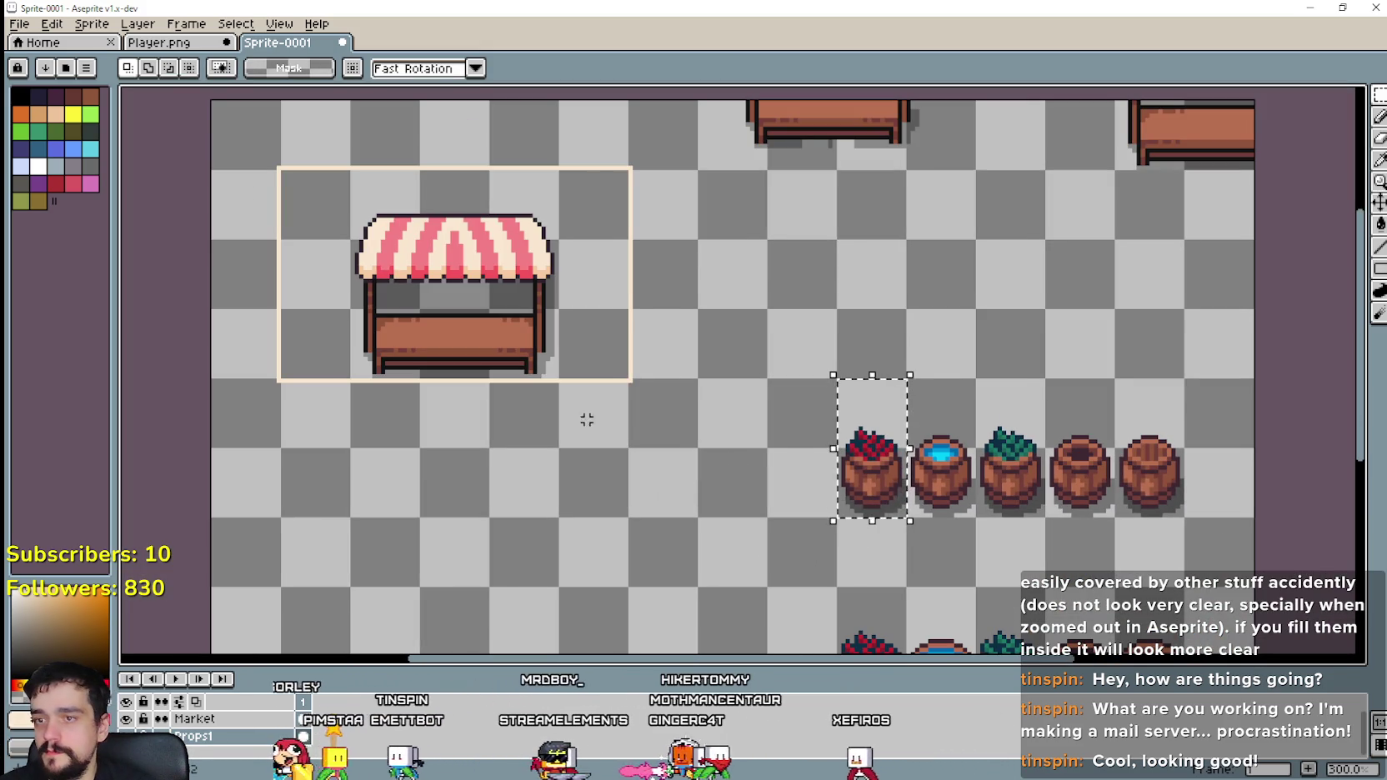
{"action": "scroll", "coordinate": [601, 442], "scroll_direction": "down", "scroll_amount": 1}
{"action": "scroll", "coordinate": [627, 475], "scroll_direction": "up", "scroll_amount": 1}
Step: Paste a red-topped barrel copy at the stall's top-left corner
{"action": "key", "text": "ctrl+v"}
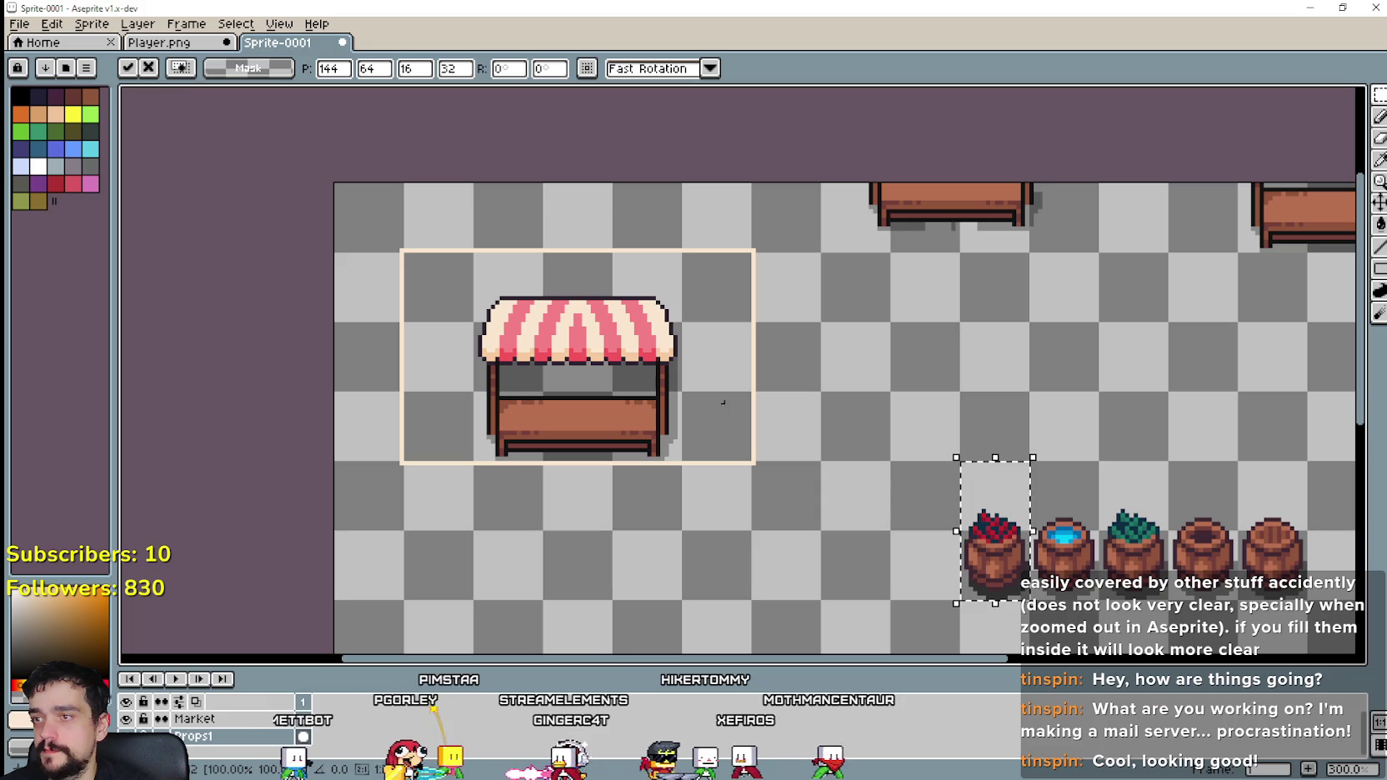
{"action": "key", "text": "Left"}
{"action": "key", "text": "Up"}
{"action": "left_click_drag", "start_coordinate": [999, 524], "coordinate": [457, 259]}
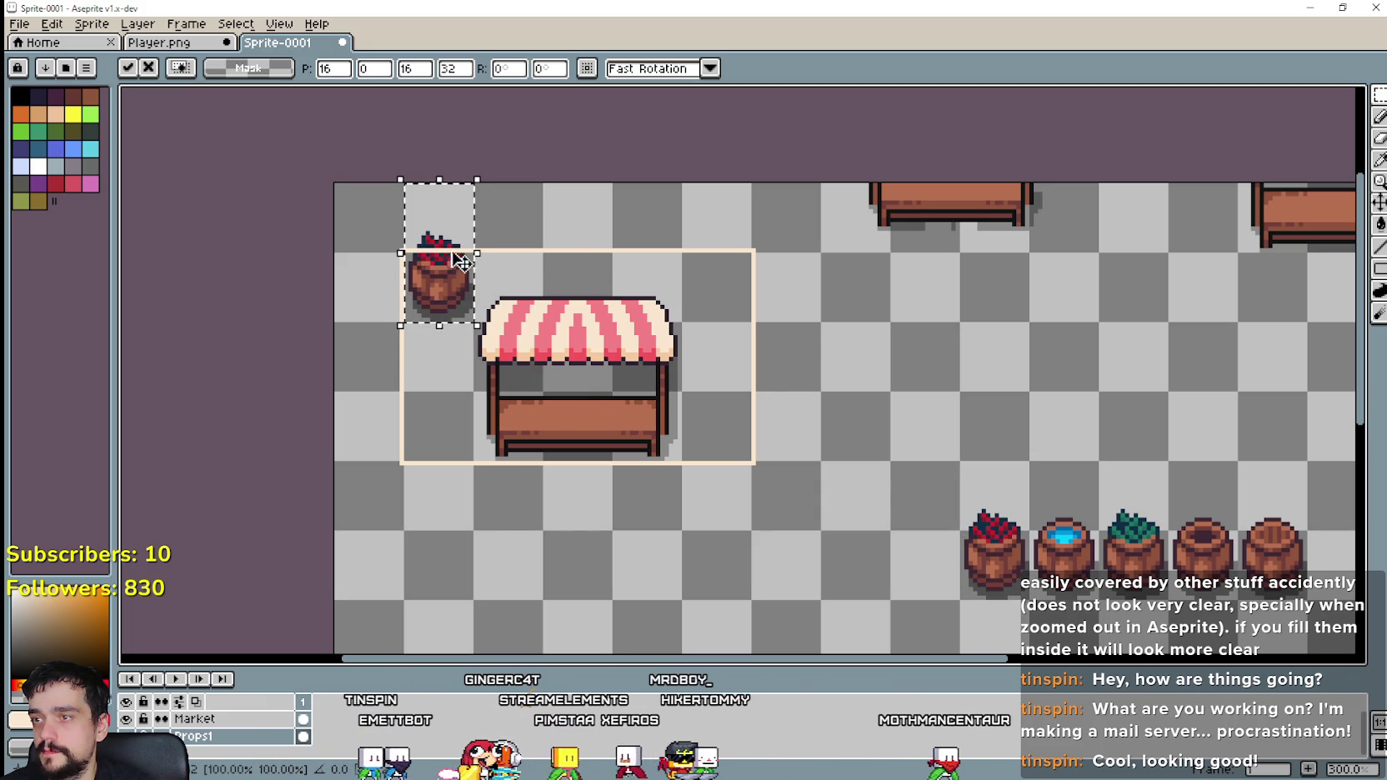
{"action": "scroll", "coordinate": [459, 260], "scroll_direction": "up", "scroll_amount": 1}
{"action": "scroll", "coordinate": [598, 371], "scroll_direction": "down", "scroll_amount": 1}
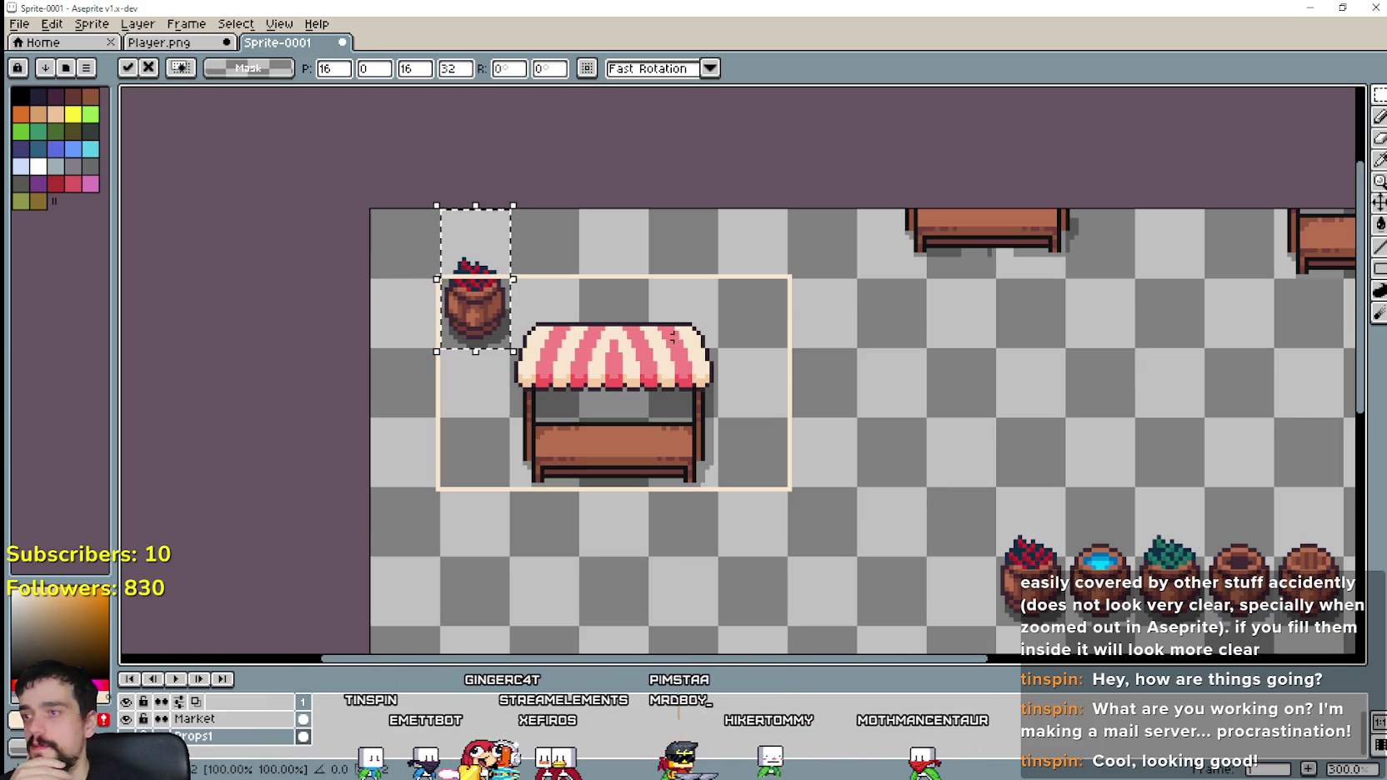
{"action": "key", "text": "ctrl+d"}
Step: Move the blue-water barrel beside the stall, inside the outline
{"action": "left_click_drag", "start_coordinate": [945, 430], "coordinate": [848, 403]}
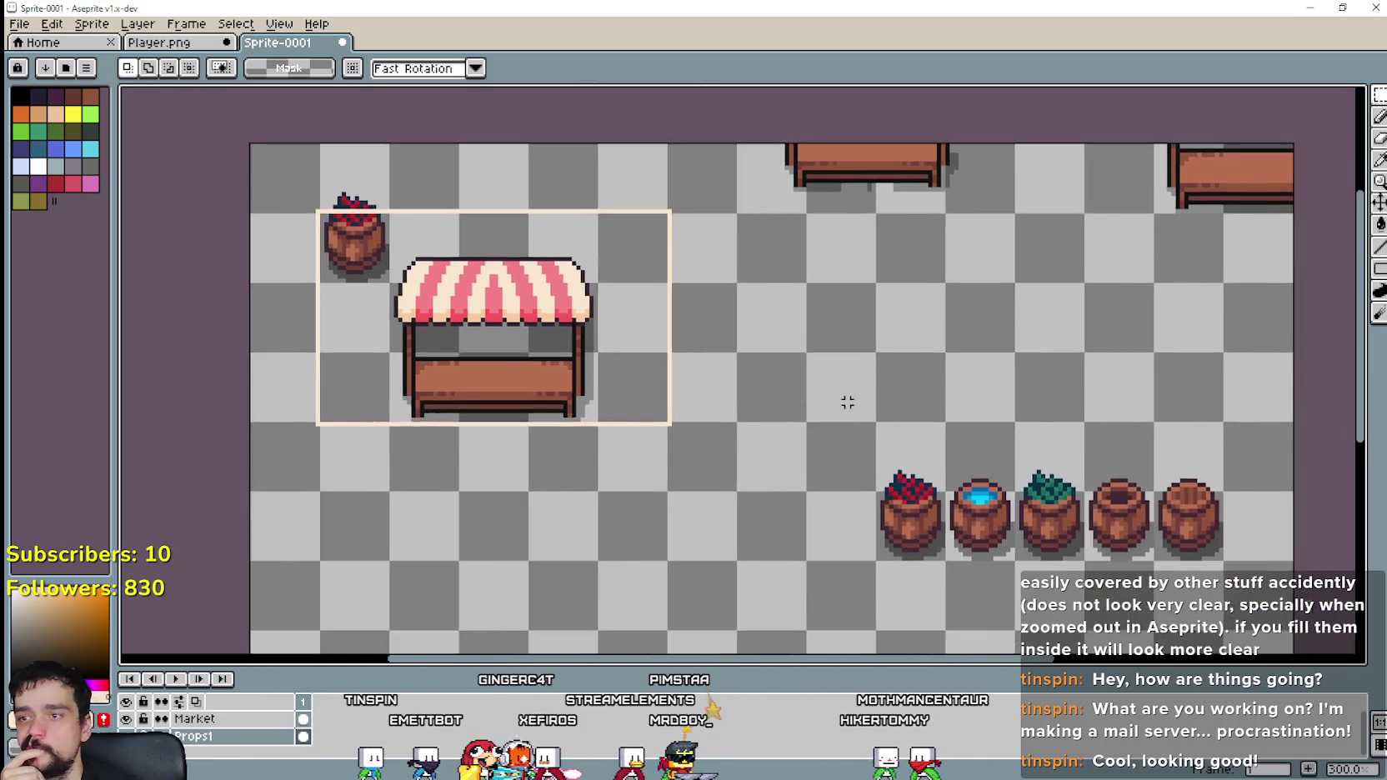
{"action": "left_click_drag", "start_coordinate": [817, 465], "coordinate": [776, 438]}
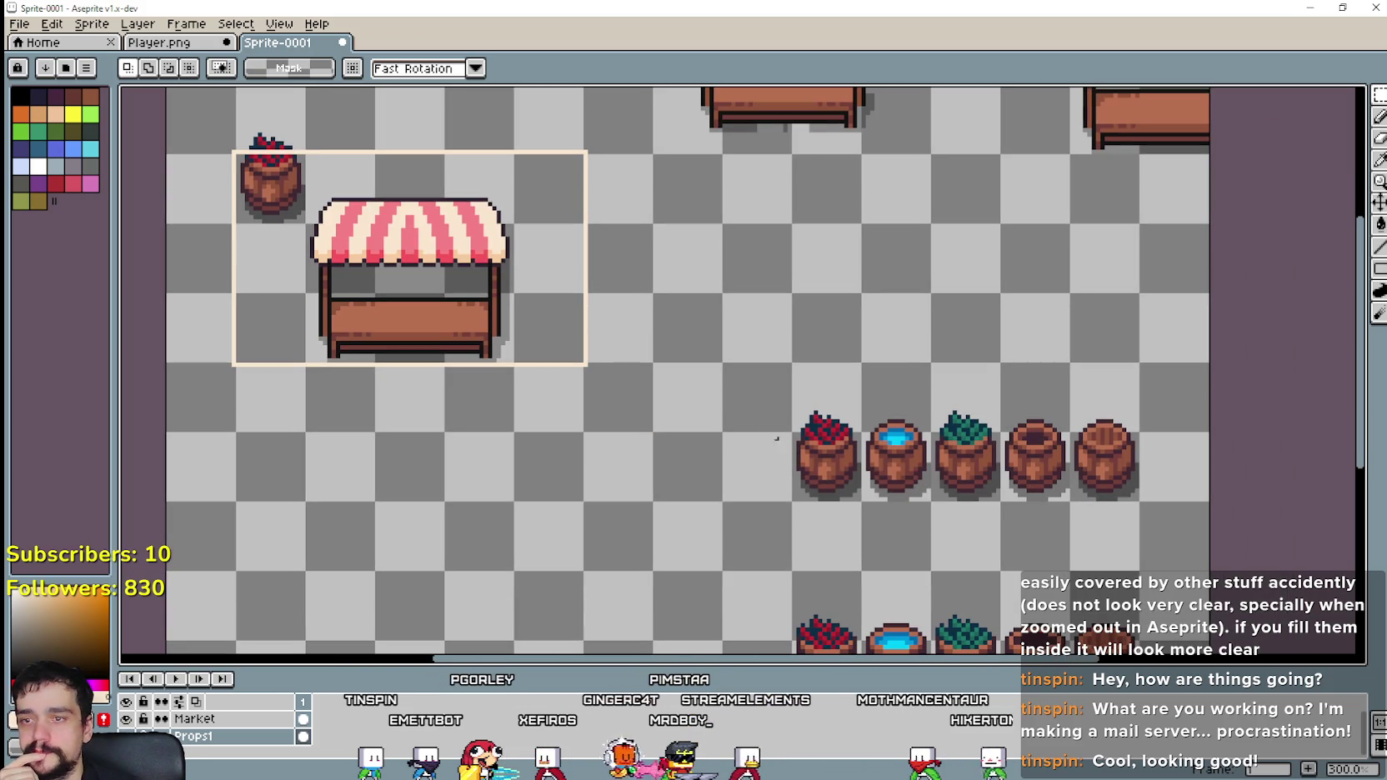
{"action": "left_click_drag", "start_coordinate": [876, 481], "coordinate": [898, 378]}
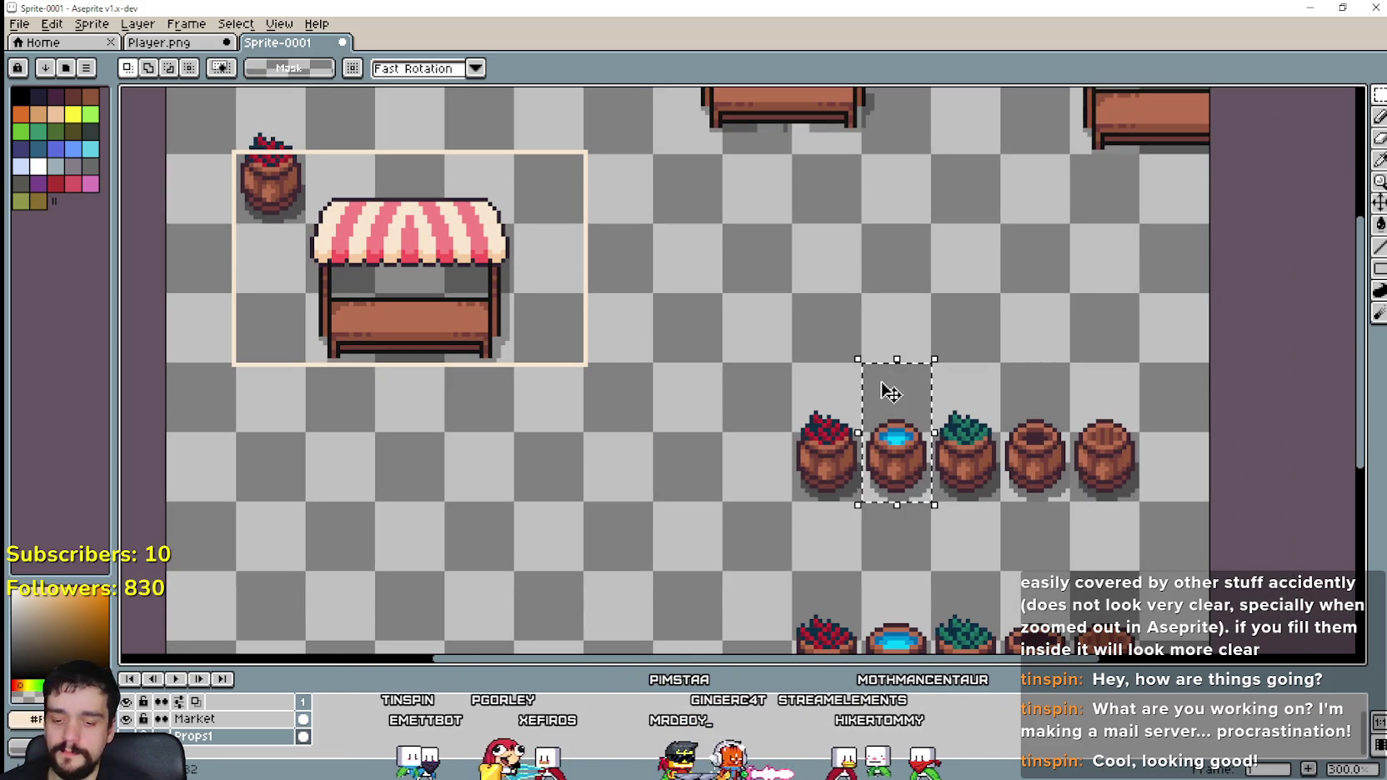
{"action": "left_click", "coordinate": [915, 480]}
{"action": "mouse_move", "coordinate": [915, 479]}
{"action": "left_mouse_down"}
{"action": "mouse_move", "coordinate": [582, 381]}
{"action": "mouse_move", "coordinate": [557, 317]}
{"action": "left_mouse_up"}
{"action": "scroll", "coordinate": [583, 370], "scroll_direction": "up", "scroll_amount": 1}
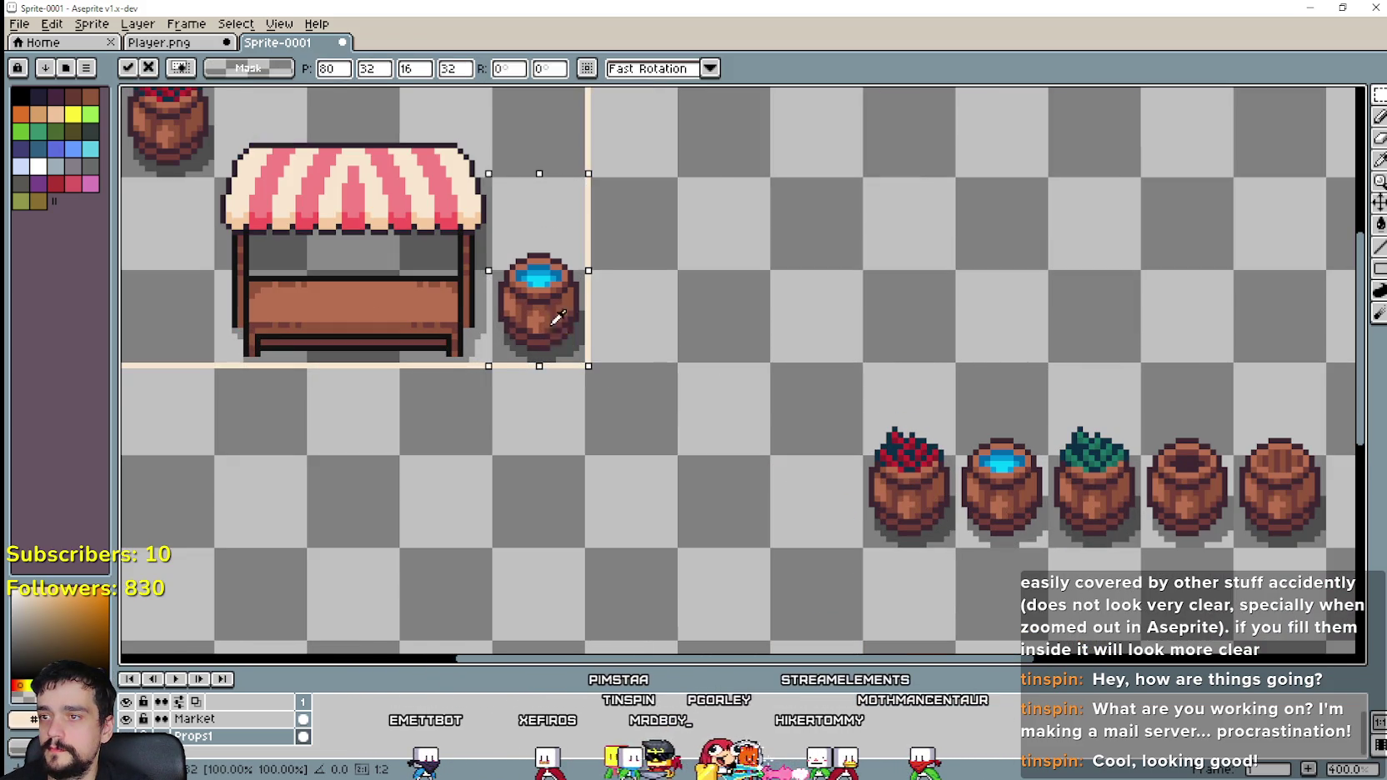
{"action": "left_click", "coordinate": [767, 389]}
Step: Place the leafy green barrel at the stall's lower-left corner
{"action": "scroll", "coordinate": [759, 381], "scroll_direction": "down", "scroll_amount": 1}
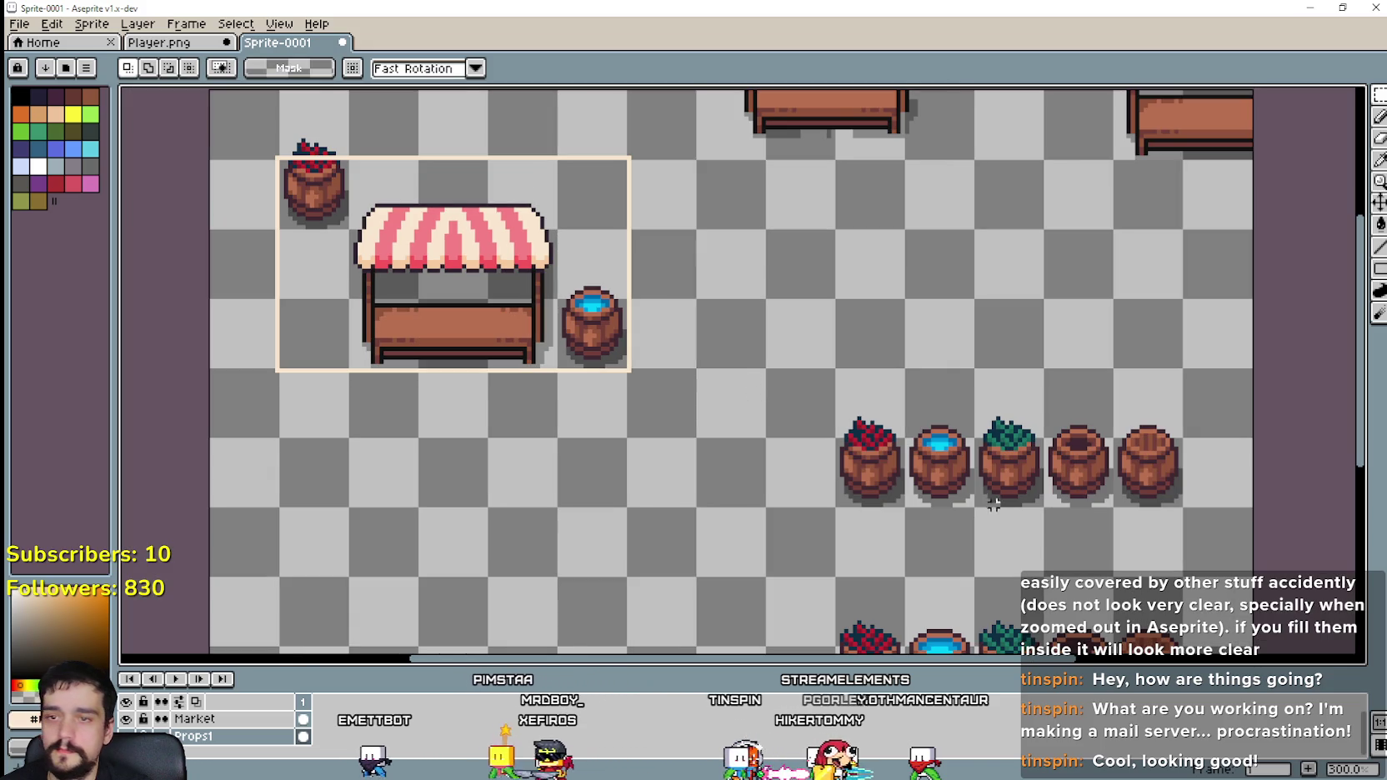
{"action": "left_click_drag", "start_coordinate": [989, 495], "coordinate": [1053, 366]}
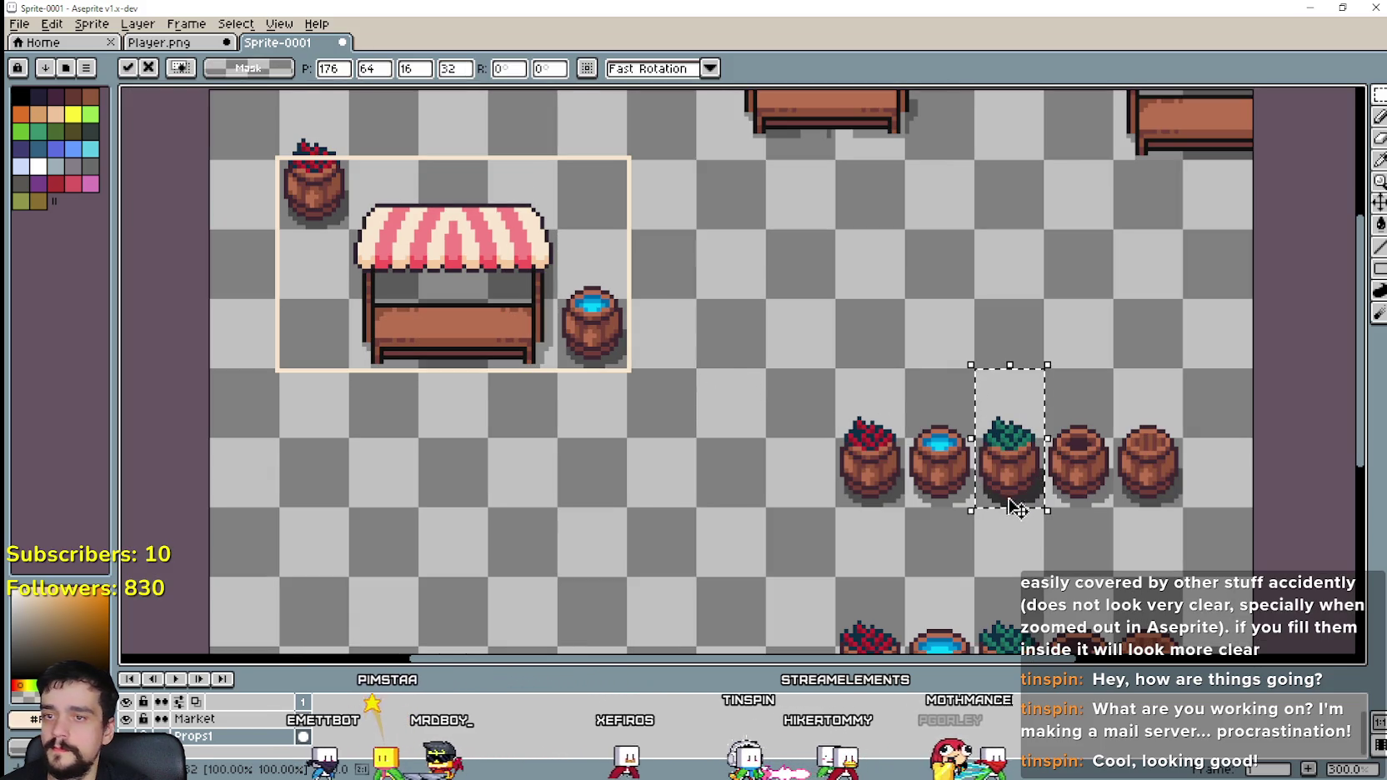
{"action": "mouse_move", "coordinate": [1022, 501]}
{"action": "left_mouse_down"}
{"action": "mouse_move", "coordinate": [590, 208]}
{"action": "mouse_move", "coordinate": [321, 265]}
{"action": "mouse_move", "coordinate": [325, 336]}
{"action": "left_mouse_up"}
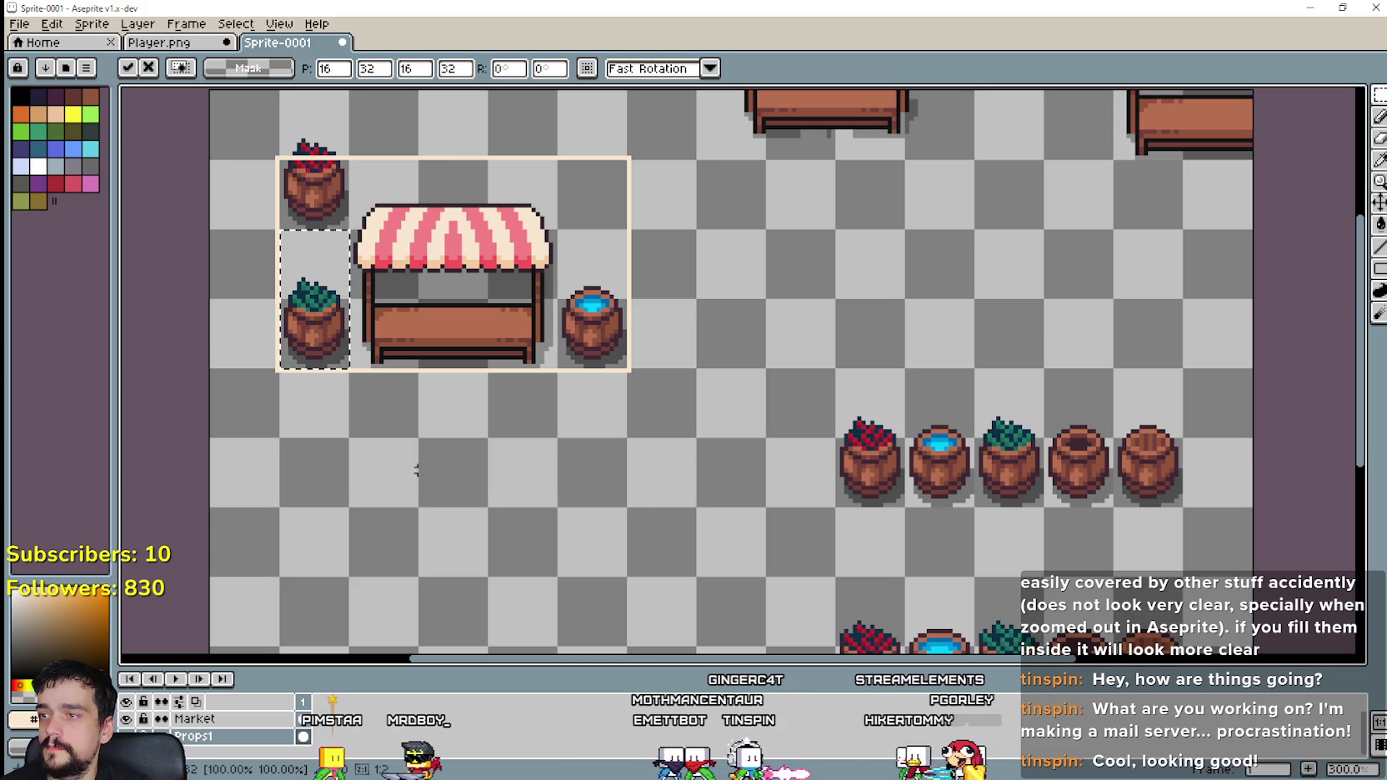
Step: Confirm the leafy barrel and move a blue-water barrel from the lower row next to the stall
{"action": "mouse_move", "coordinate": [530, 488]}
{"action": "left_mouse_down"}
{"action": "mouse_move", "coordinate": [542, 371]}
{"action": "mouse_move", "coordinate": [560, 424]}
{"action": "mouse_move", "coordinate": [584, 436]}
{"action": "mouse_move", "coordinate": [545, 363]}
{"action": "left_mouse_up"}
{"action": "key", "text": "Return"}
{"action": "left_click_drag", "start_coordinate": [841, 442], "coordinate": [915, 585]}
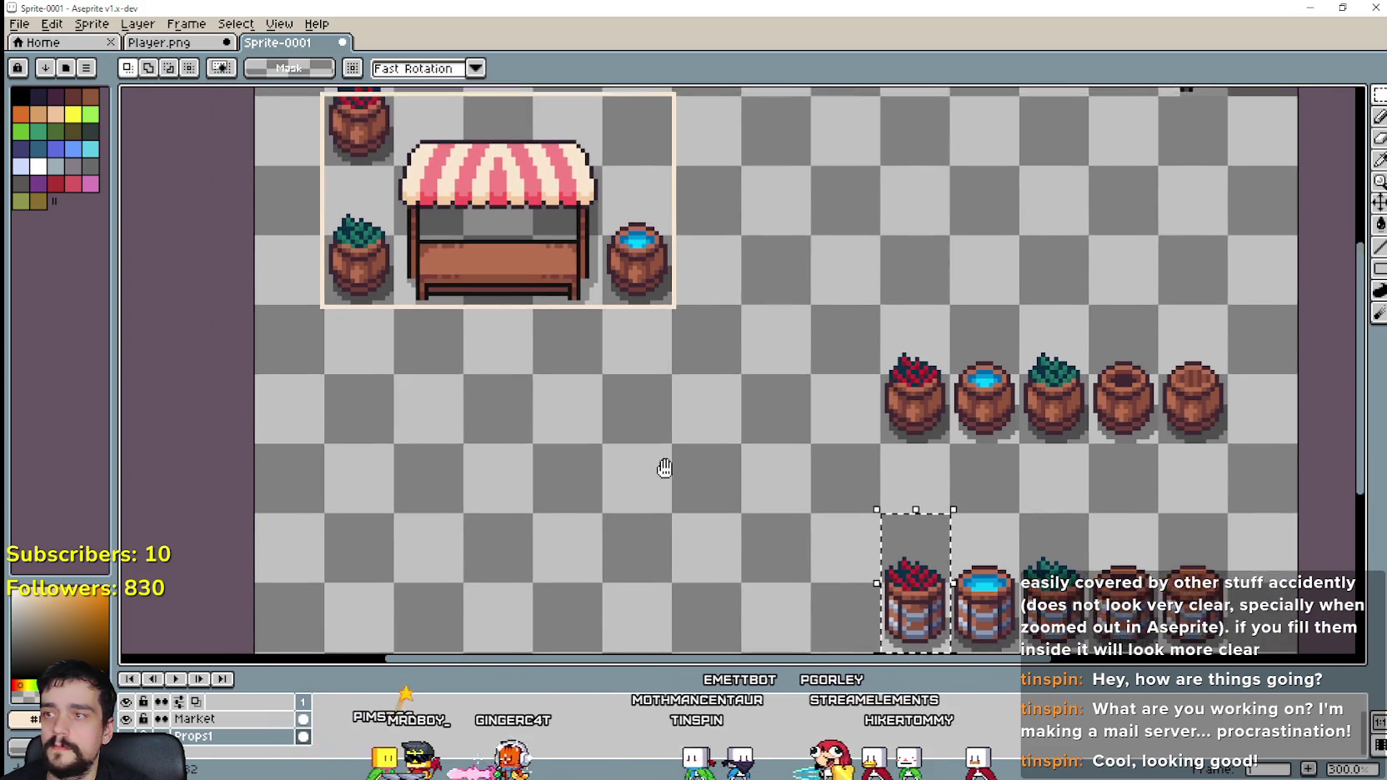
{"action": "left_click_drag", "start_coordinate": [818, 475], "coordinate": [625, 434]}
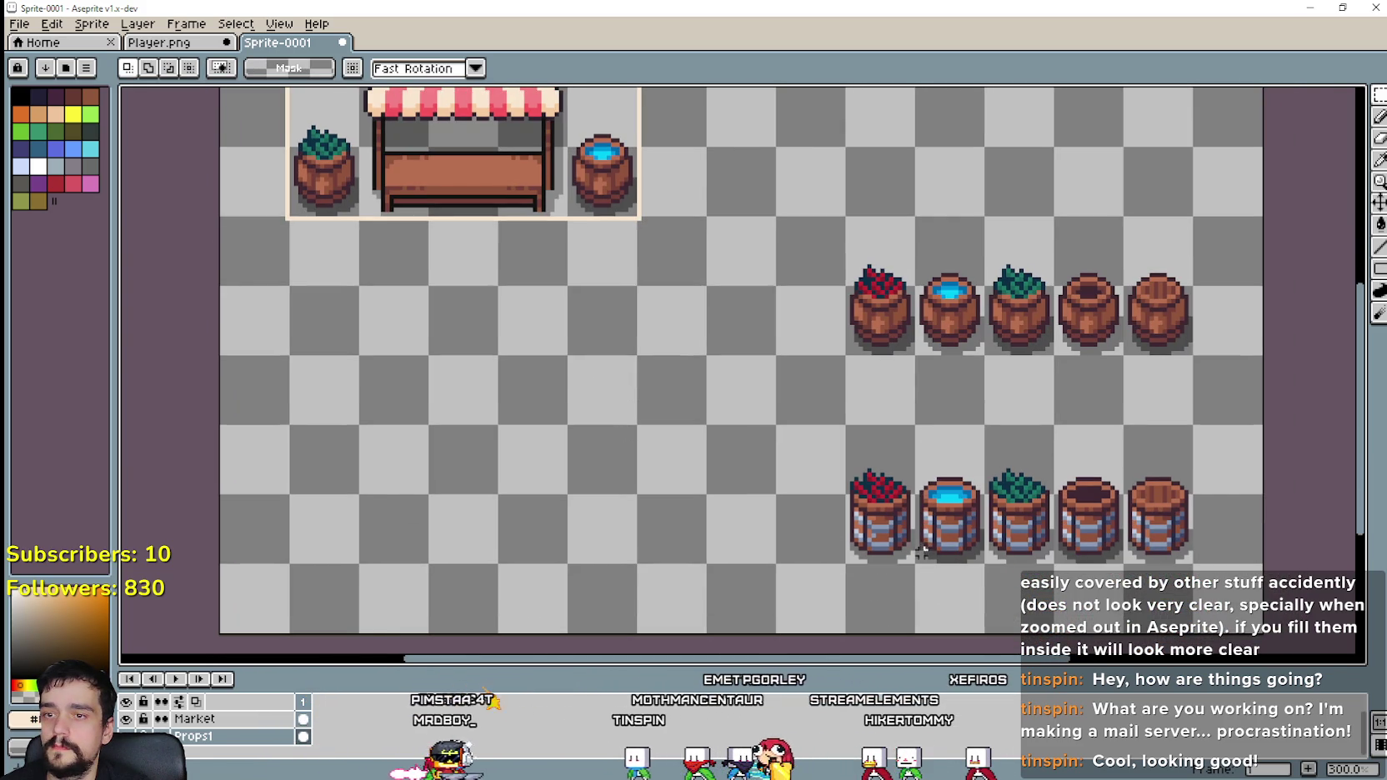
{"action": "mouse_move", "coordinate": [919, 430]}
{"action": "left_mouse_down"}
{"action": "mouse_move", "coordinate": [948, 484]}
{"action": "mouse_move", "coordinate": [1084, 563]}
{"action": "left_mouse_up"}
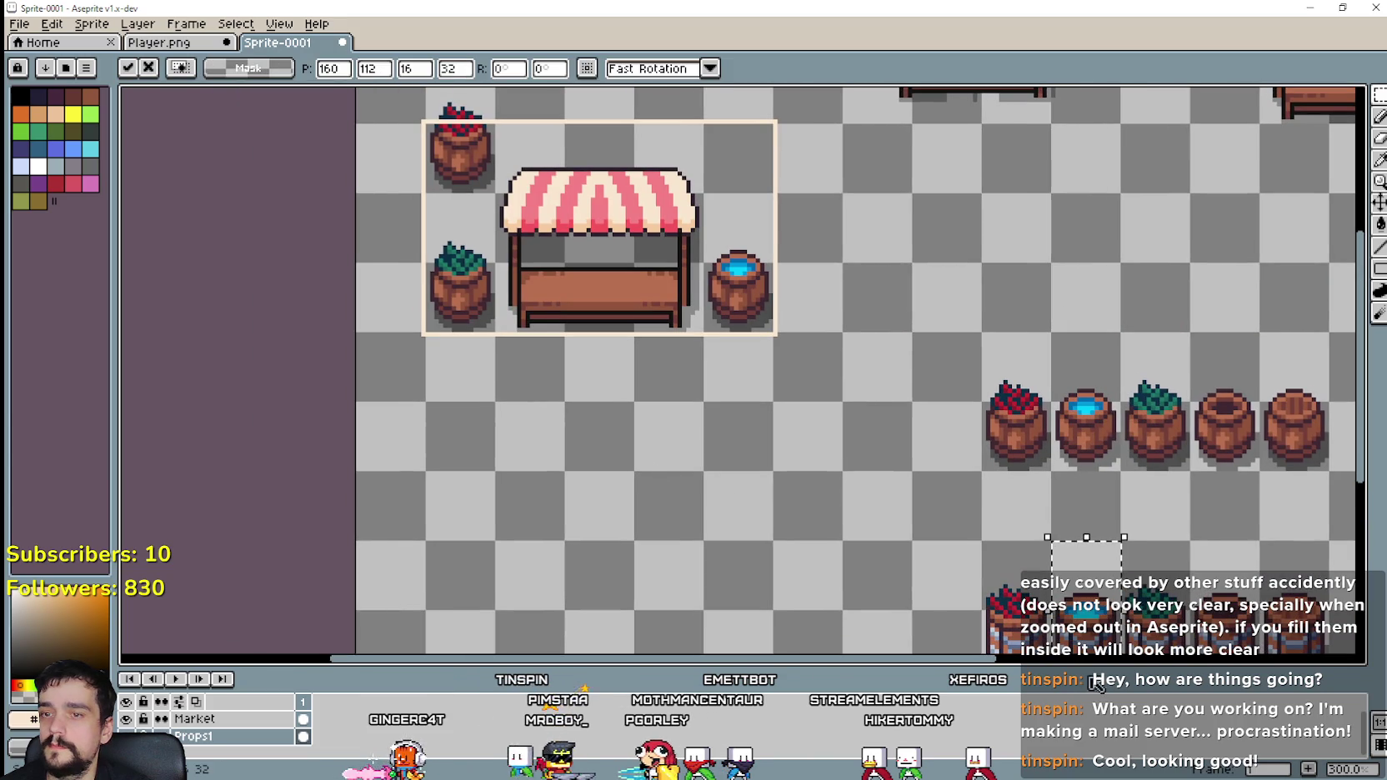
{"action": "mouse_move", "coordinate": [1005, 536]}
{"action": "left_mouse_down"}
{"action": "mouse_move", "coordinate": [894, 482]}
{"action": "mouse_move", "coordinate": [598, 143]}
{"action": "mouse_move", "coordinate": [530, 142]}
{"action": "left_mouse_up"}
{"action": "key", "text": "Return"}
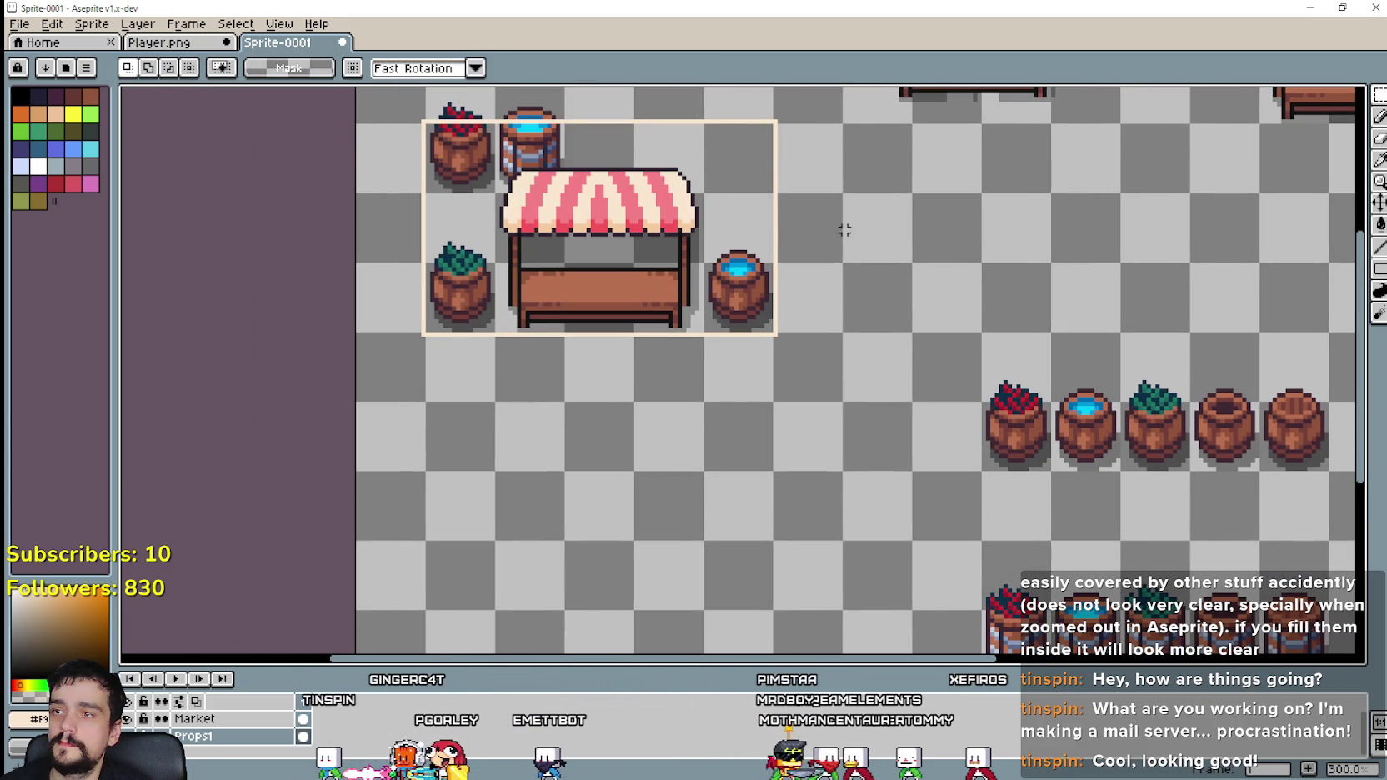
Step: Place a leafy barrel at the stall's top-right and a plain barrel on its left side
{"action": "left_click_drag", "start_coordinate": [974, 404], "coordinate": [949, 378]}
{"action": "left_click_drag", "start_coordinate": [1096, 513], "coordinate": [1165, 646]}
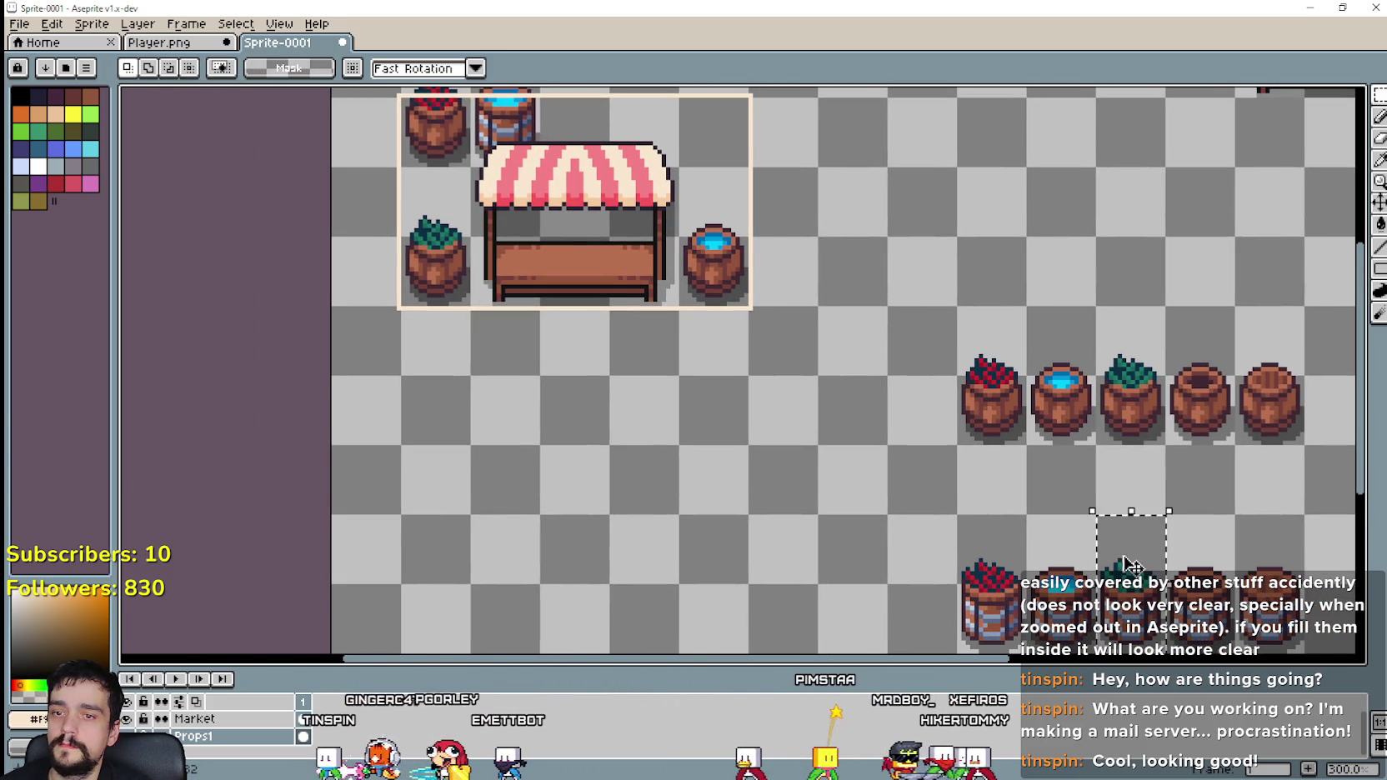
{"action": "mouse_move", "coordinate": [1132, 542]}
{"action": "left_mouse_down"}
{"action": "mouse_move", "coordinate": [679, 149]}
{"action": "mouse_move", "coordinate": [748, 149]}
{"action": "left_mouse_up"}
{"action": "scroll", "coordinate": [826, 316], "scroll_direction": "up", "scroll_amount": 2}
{"action": "left_click", "coordinate": [815, 384]}
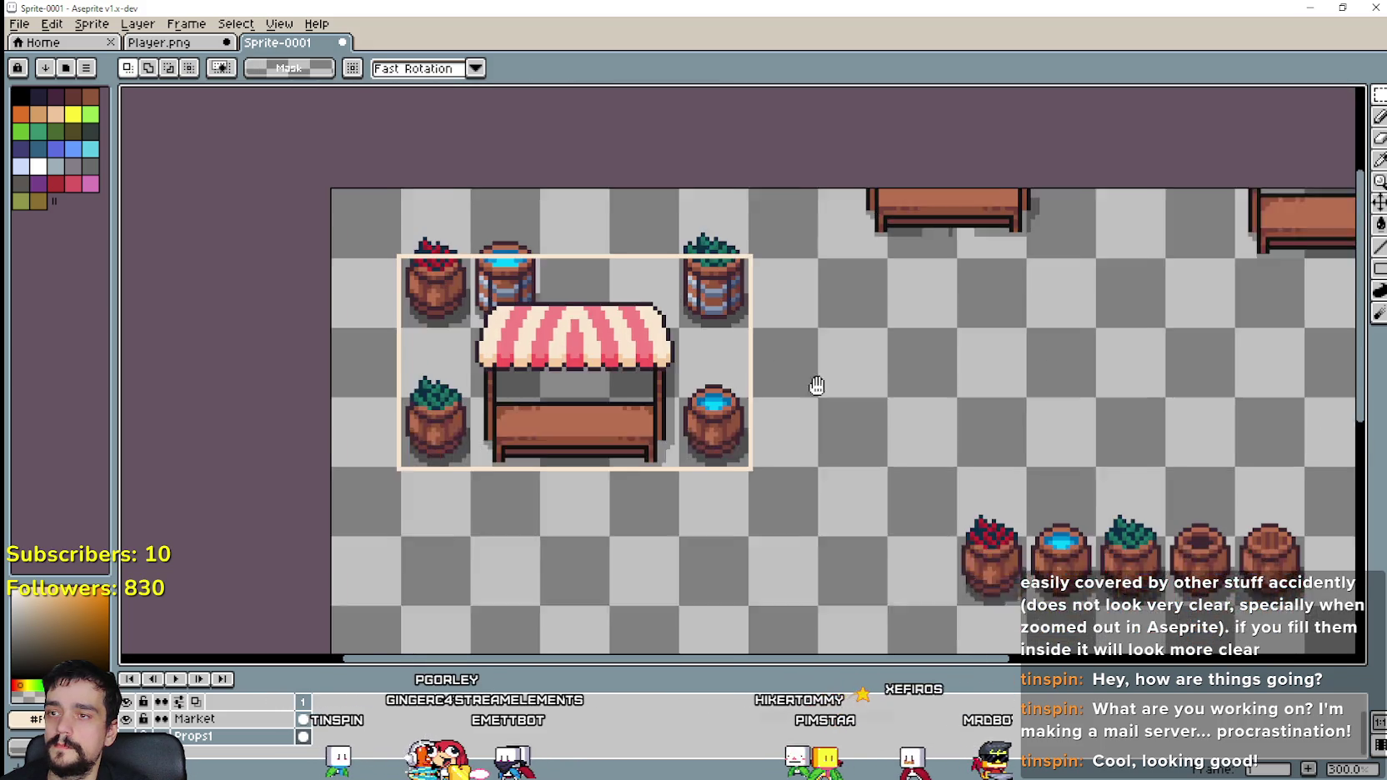
{"action": "scroll", "coordinate": [917, 434], "scroll_direction": "down", "scroll_amount": 2}
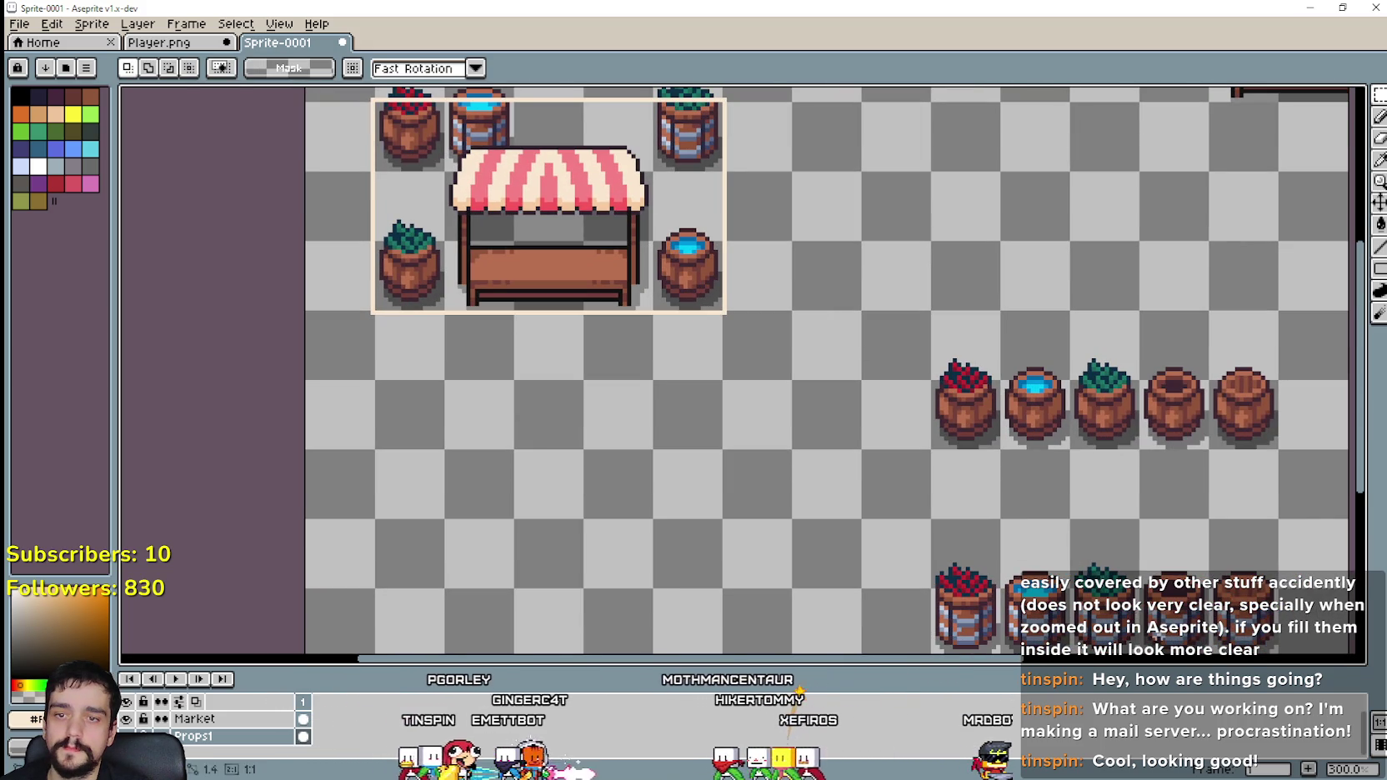
{"action": "left_click_drag", "start_coordinate": [1163, 572], "coordinate": [404, 215]}
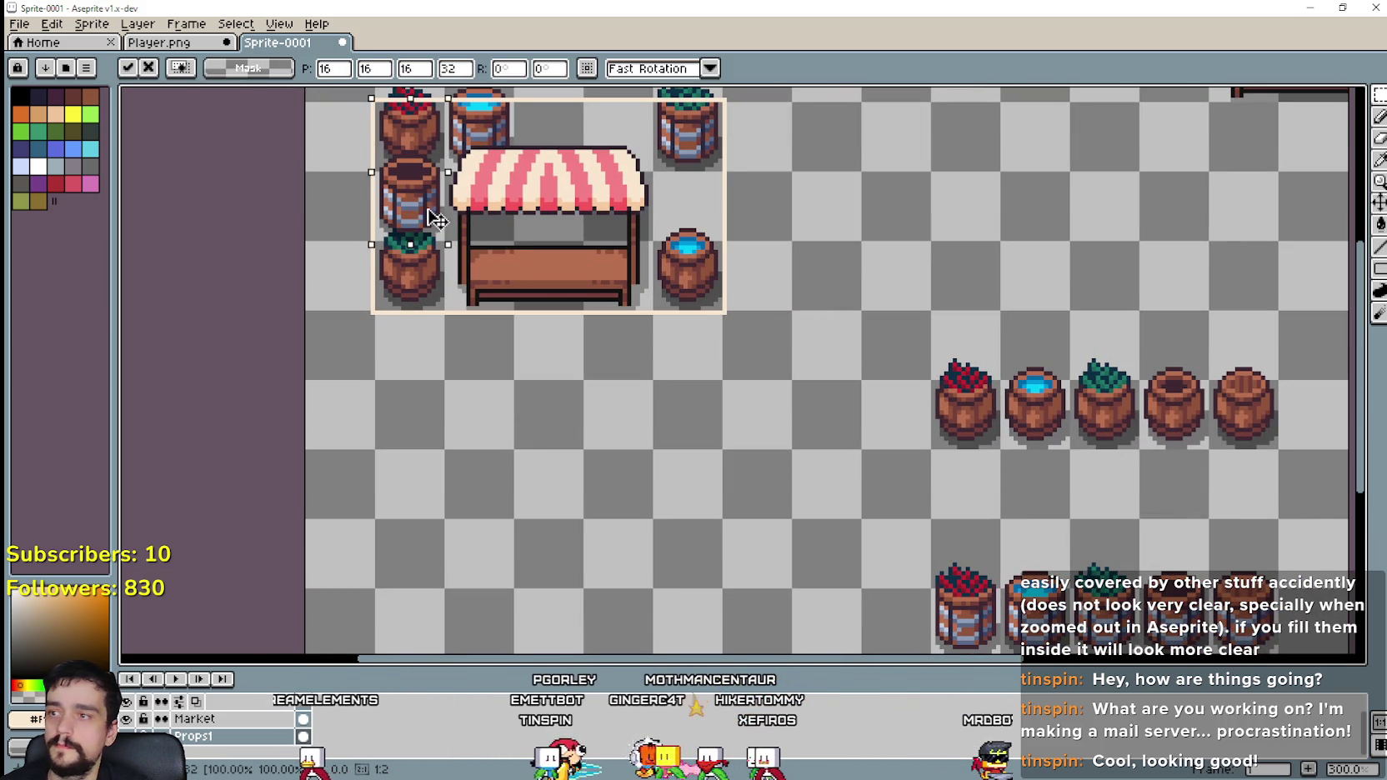
{"action": "left_click", "coordinate": [485, 400]}
{"action": "scroll", "coordinate": [634, 486], "scroll_direction": "up", "scroll_amount": 2}
{"action": "scroll", "coordinate": [718, 526], "scroll_direction": "down", "scroll_amount": 2}
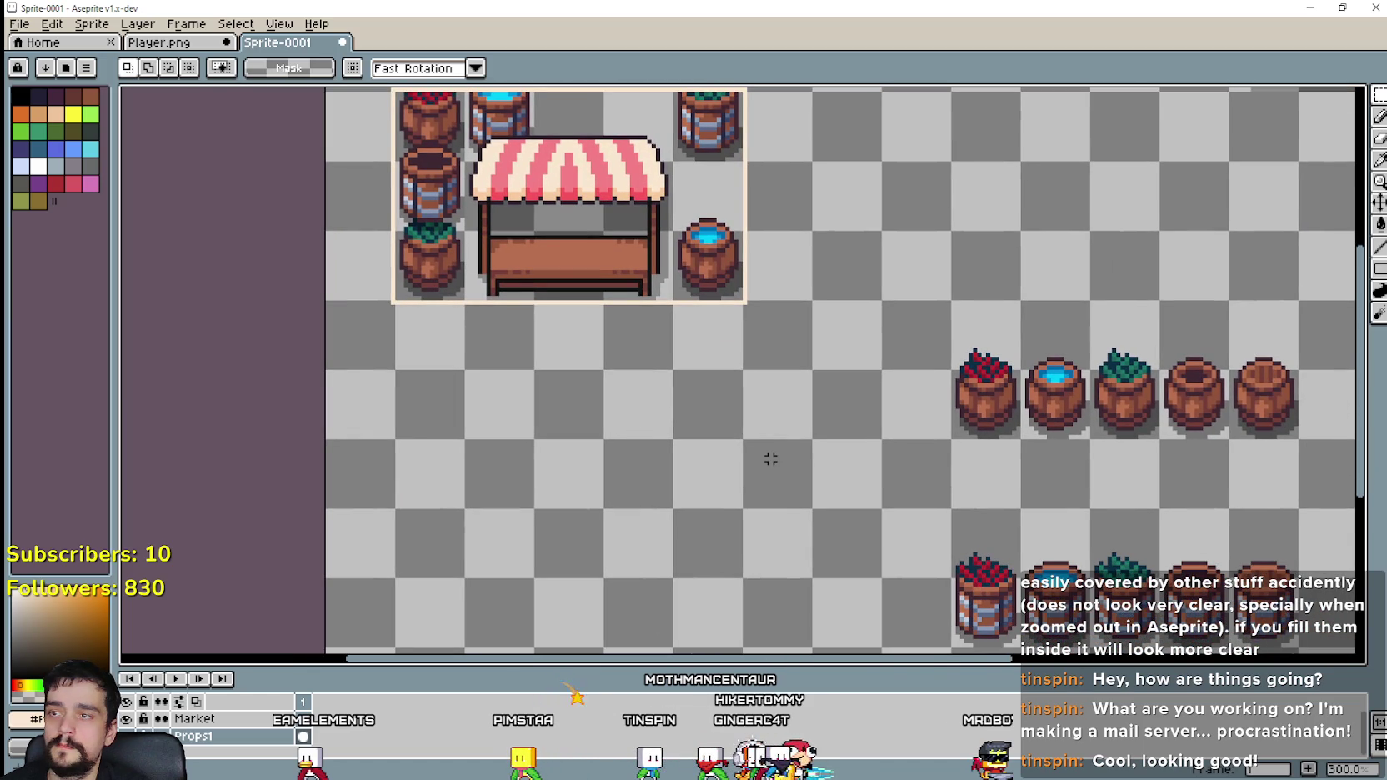
Step: Replace the leafy barrel in the stall's corner with a fresh leafy copy
{"action": "left_click_drag", "start_coordinate": [771, 454], "coordinate": [760, 440]}
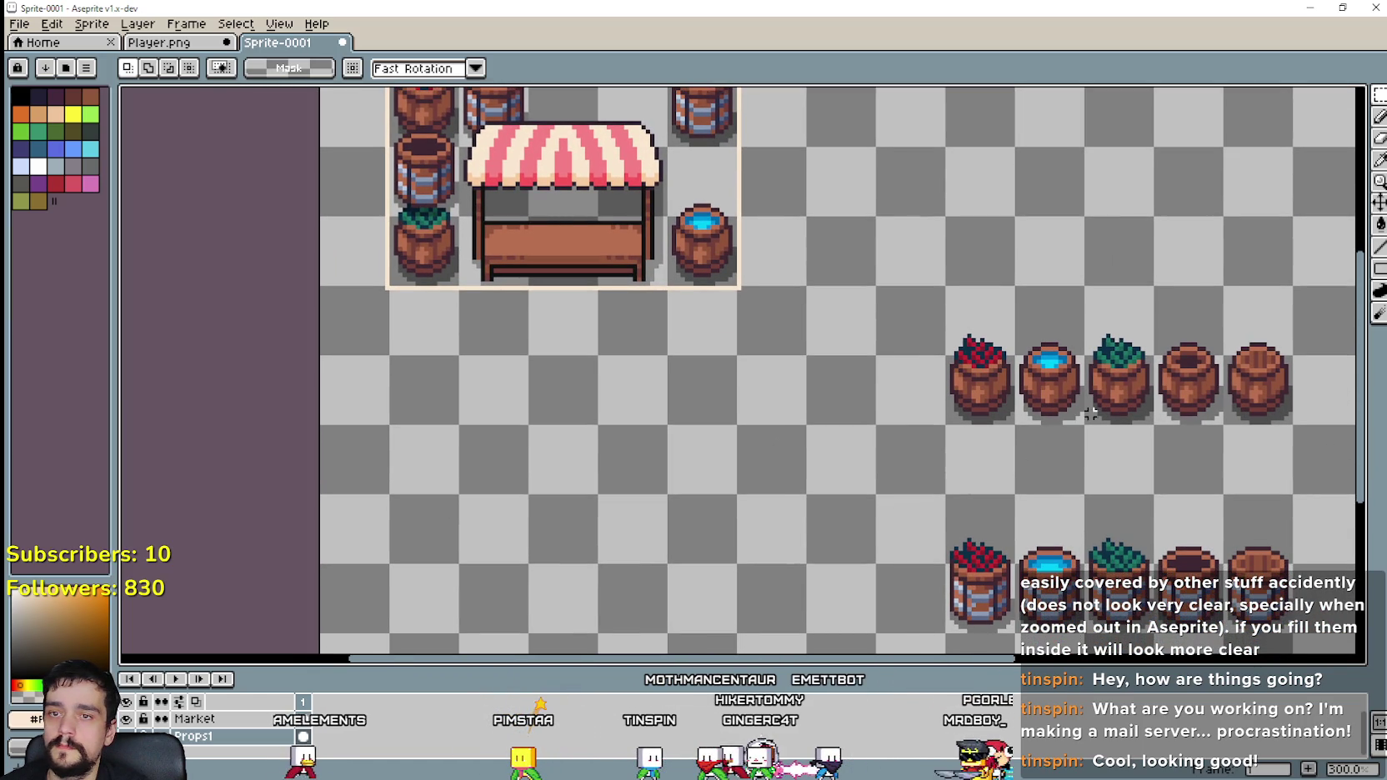
{"action": "left_click_drag", "start_coordinate": [1103, 417], "coordinate": [1108, 334]}
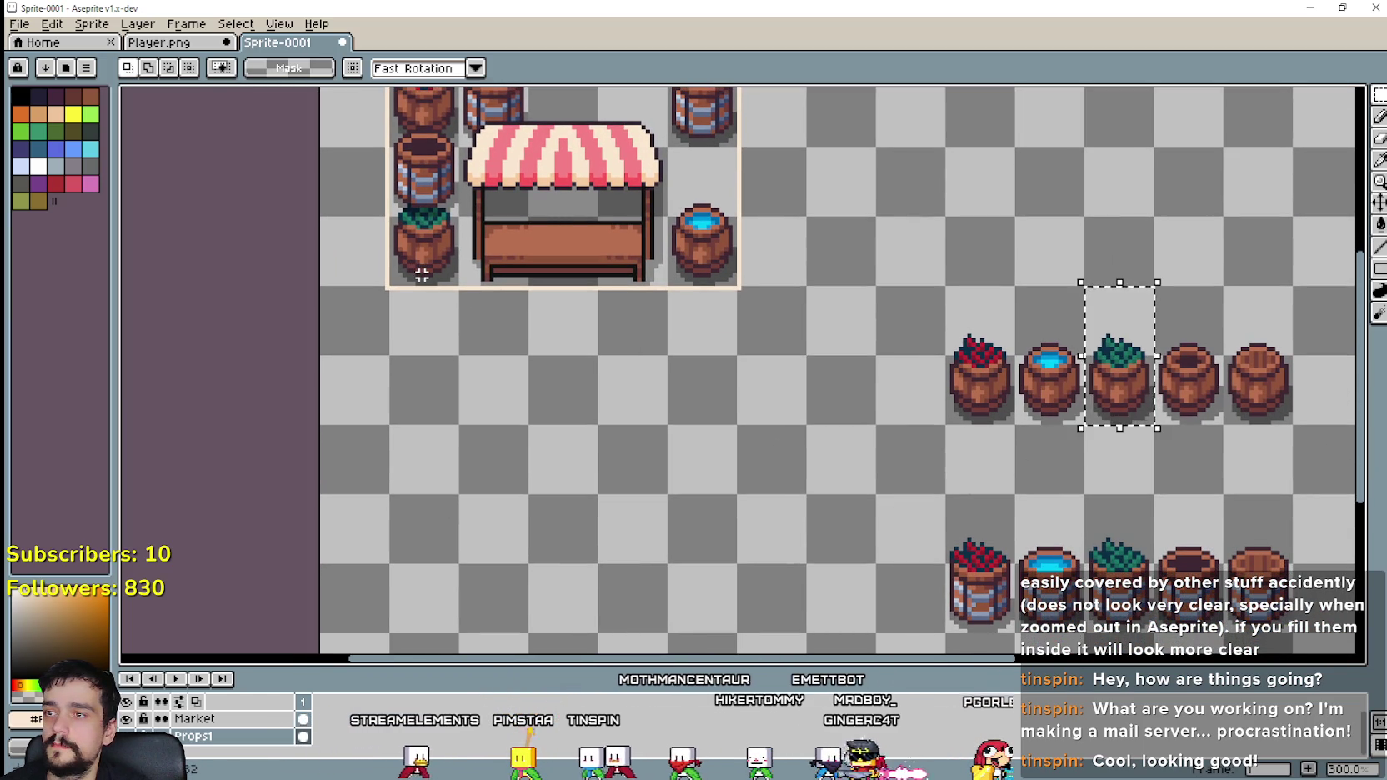
{"action": "left_click", "coordinate": [423, 251]}
{"action": "key", "text": "Delete"}
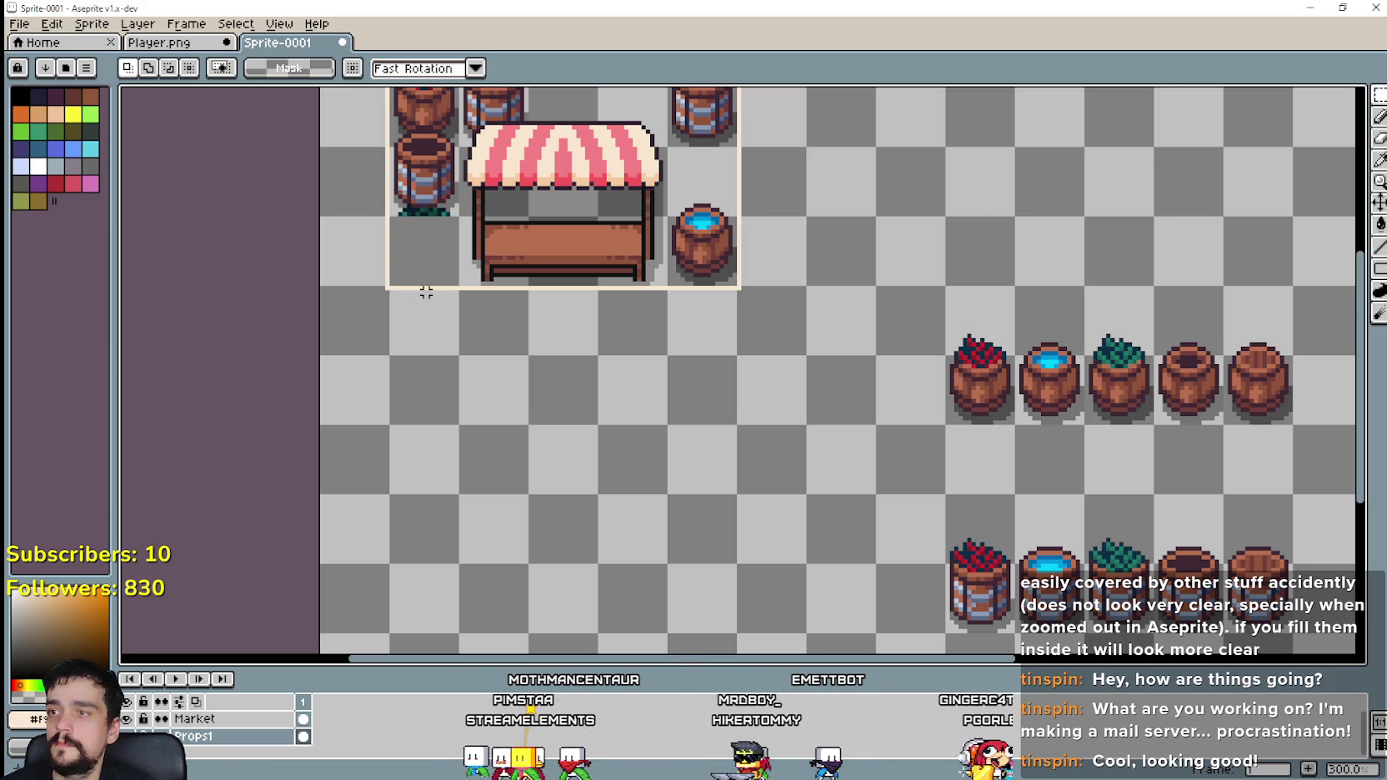
{"action": "key", "text": "ctrl+v"}
{"action": "left_click_drag", "start_coordinate": [1126, 392], "coordinate": [431, 254]}
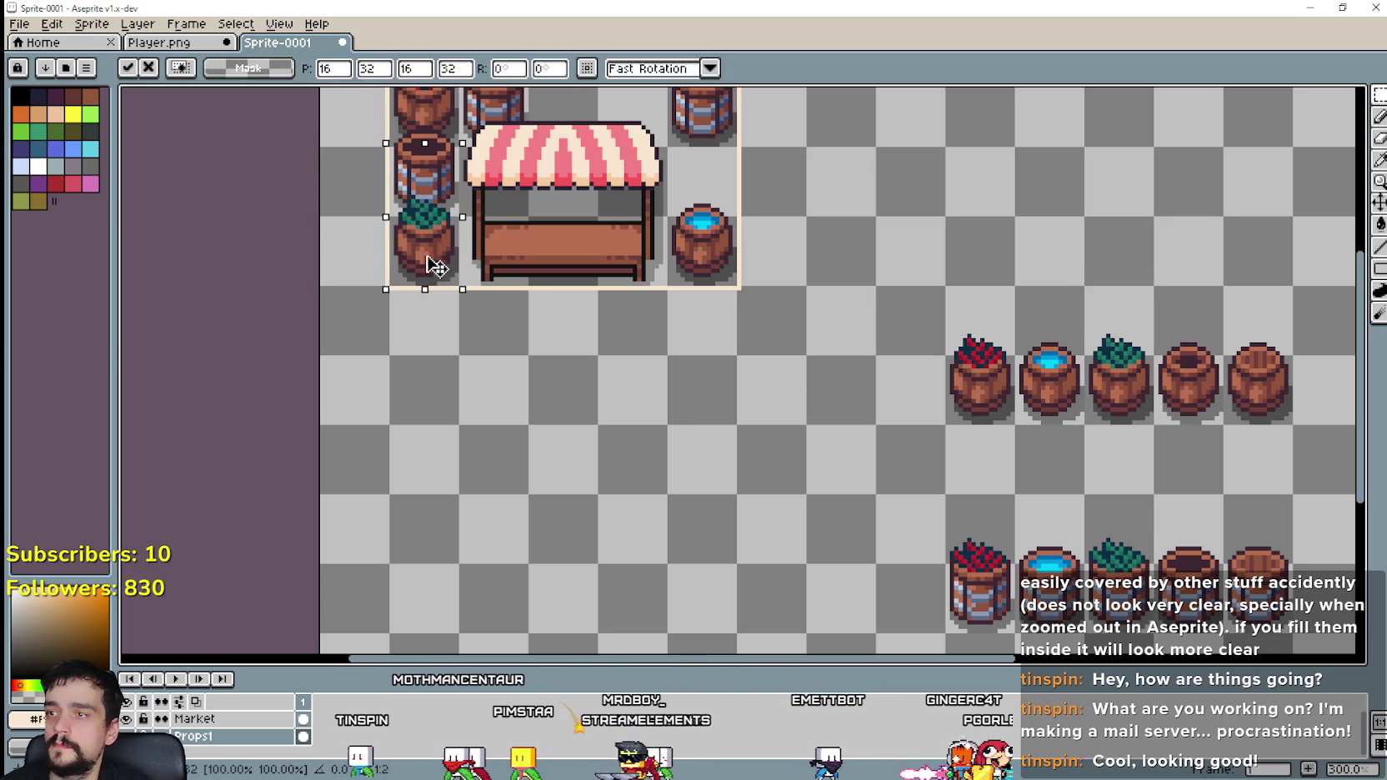
{"action": "left_click", "coordinate": [565, 397]}
Step: Cut a barrel and re-place it in the gap right of the stall
{"action": "scroll", "coordinate": [565, 397], "scroll_direction": "right", "scroll_amount": 3}
{"action": "scroll", "coordinate": [715, 514], "scroll_direction": "up", "scroll_amount": 2}
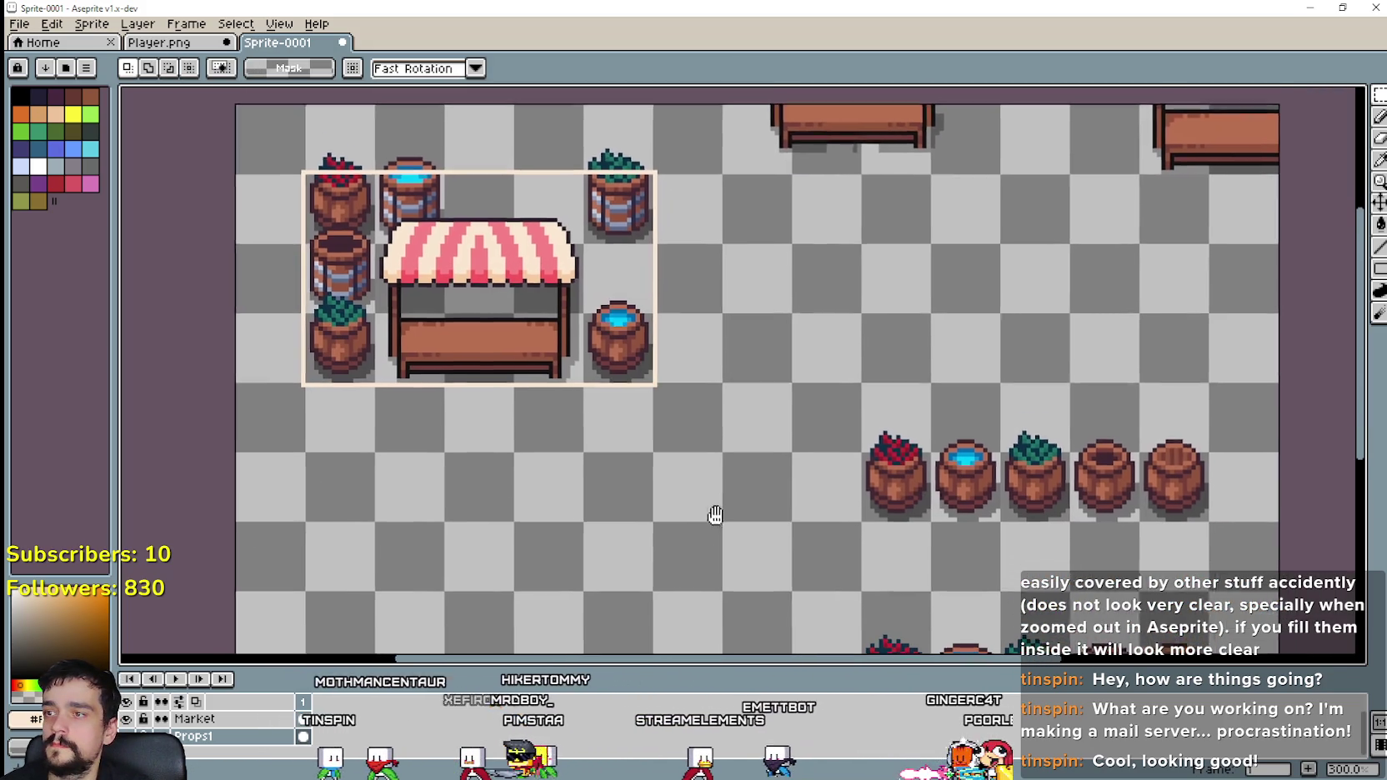
{"action": "left_click_drag", "start_coordinate": [665, 425], "coordinate": [929, 531]}
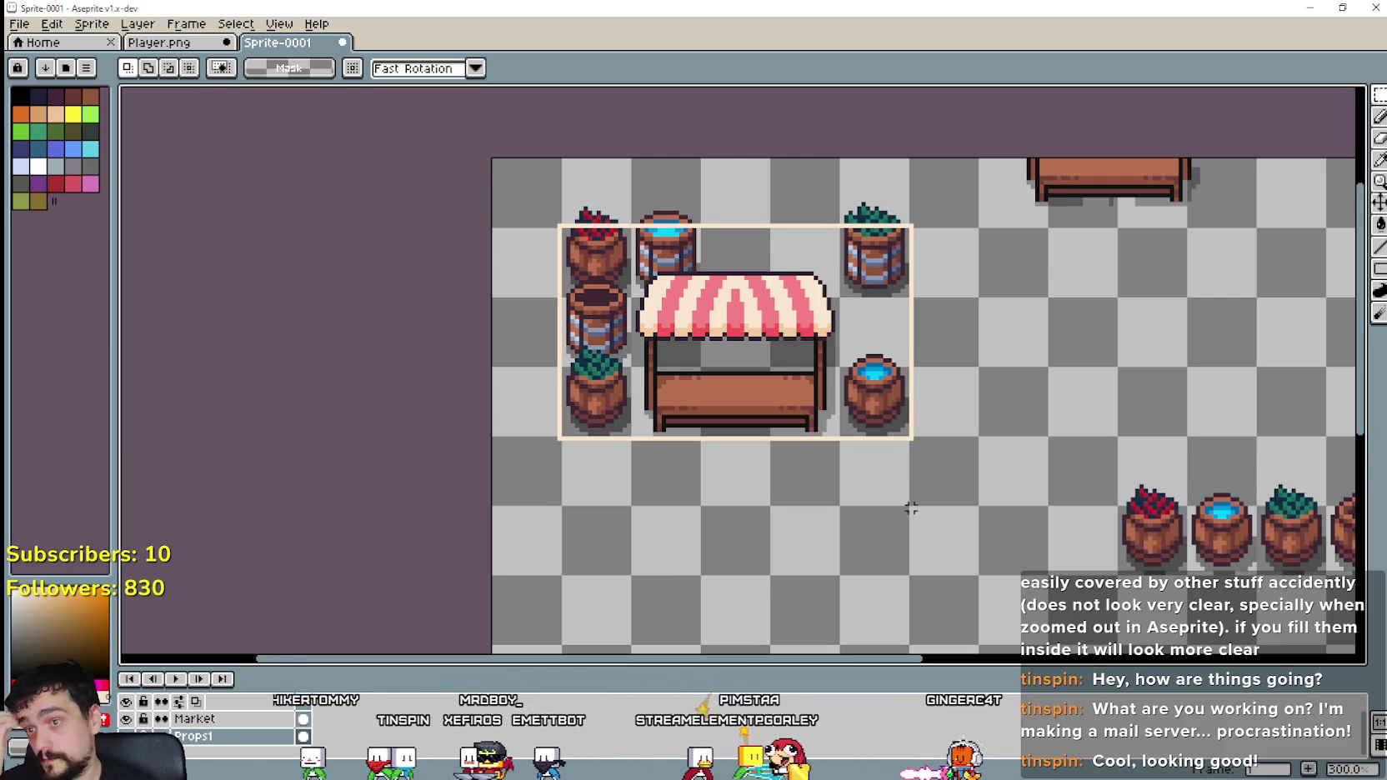
{"action": "left_click_drag", "start_coordinate": [907, 504], "coordinate": [856, 437]}
{"action": "scroll", "coordinate": [856, 437], "scroll_direction": "down", "scroll_amount": 2}
{"action": "scroll", "coordinate": [847, 377], "scroll_direction": "right", "scroll_amount": 2}
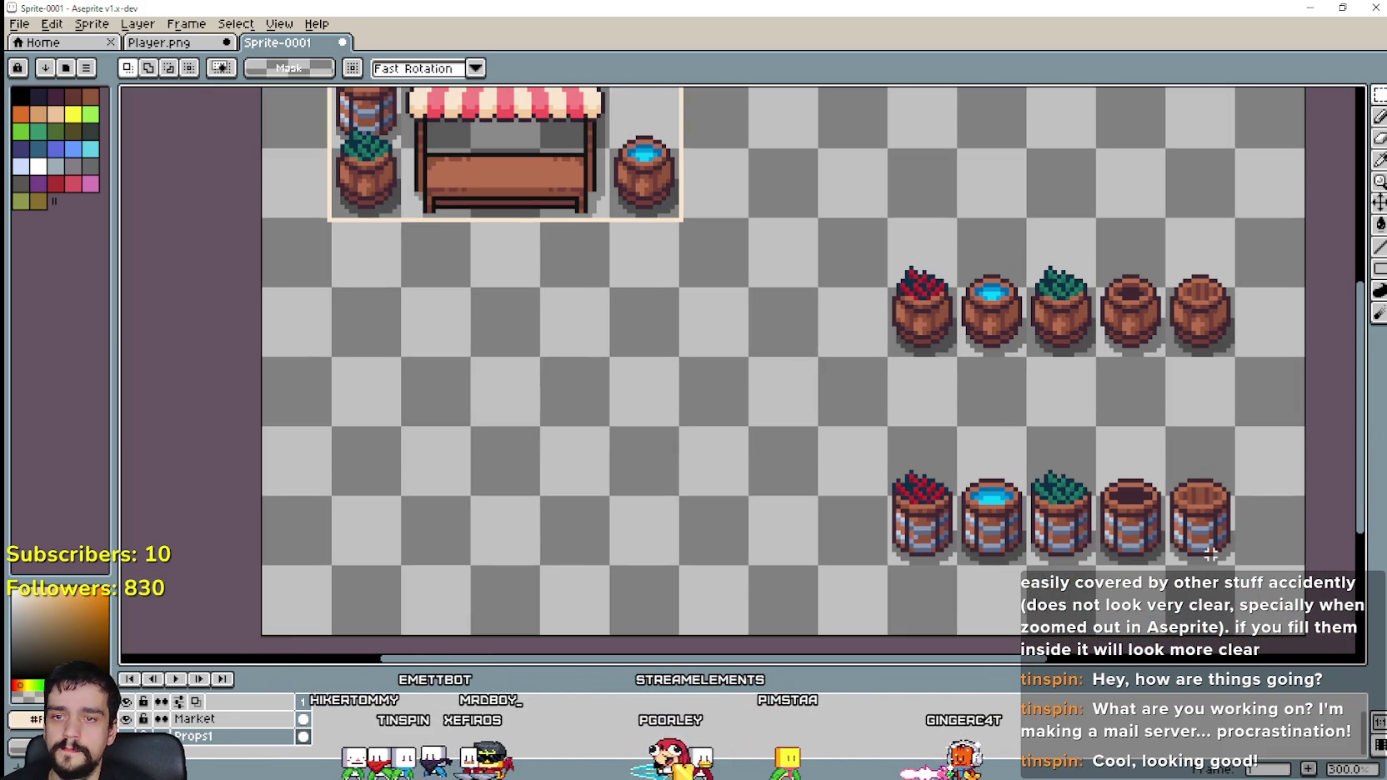
{"action": "key", "text": "ctrl+x"}
{"action": "scroll", "coordinate": [742, 423], "scroll_direction": "up", "scroll_amount": 1}
{"action": "scroll", "coordinate": [811, 525], "scroll_direction": "up", "scroll_amount": 2}
{"action": "scroll", "coordinate": [810, 526], "scroll_direction": "left", "scroll_amount": 1}
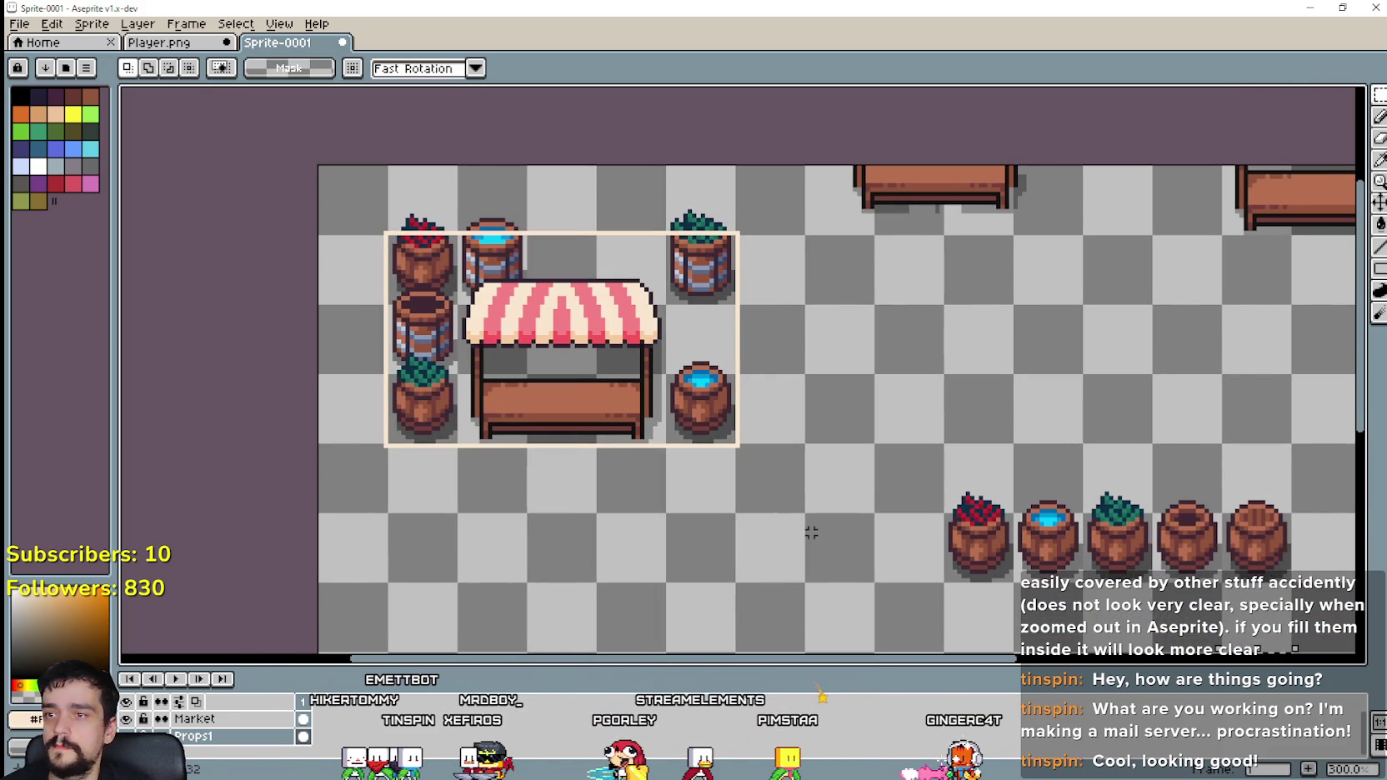
{"action": "key", "text": "ctrl+v"}
{"action": "left_click_drag", "start_coordinate": [1260, 423], "coordinate": [704, 350]}
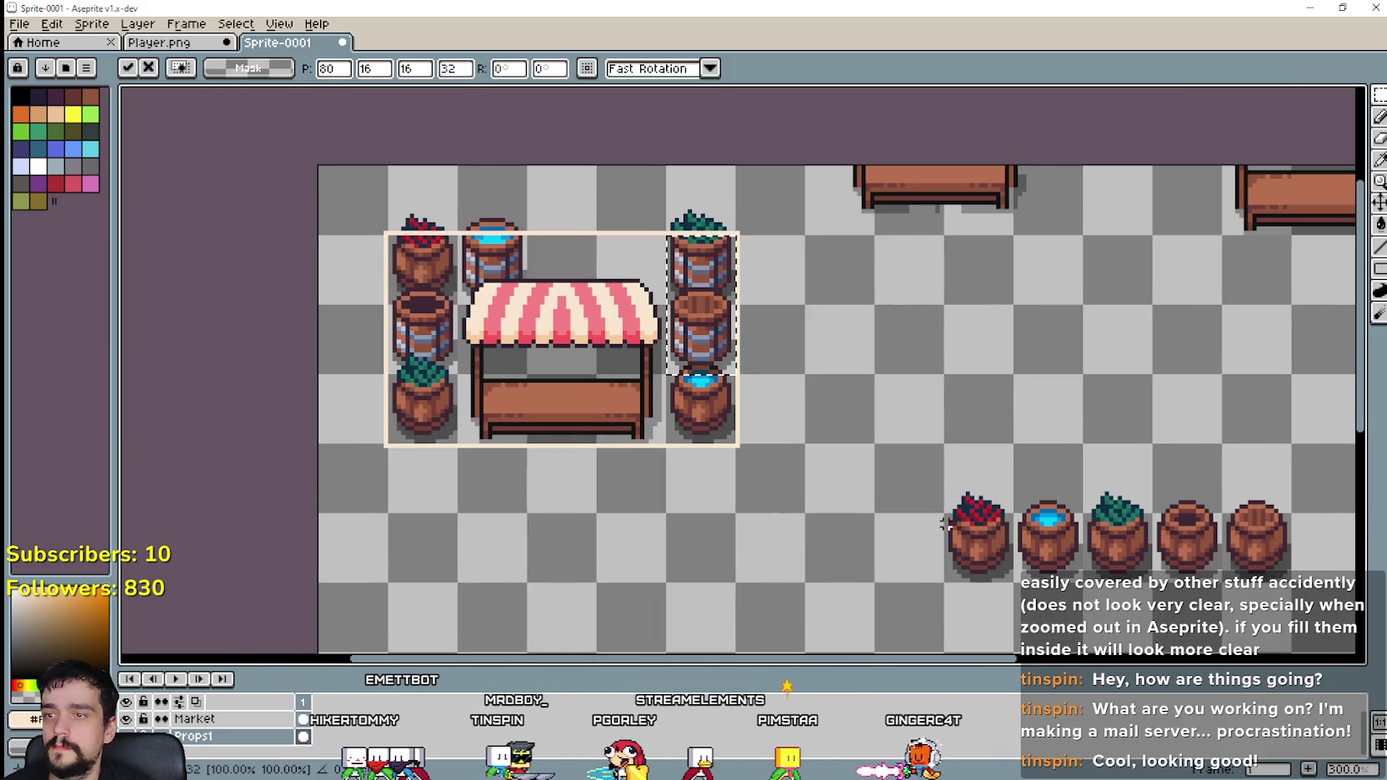
{"action": "key", "text": "Return"}
Step: Undo the misplaced blue barrel and put a blue-water barrel copy at the stall's lower right
{"action": "key", "text": "ctrl+z"}
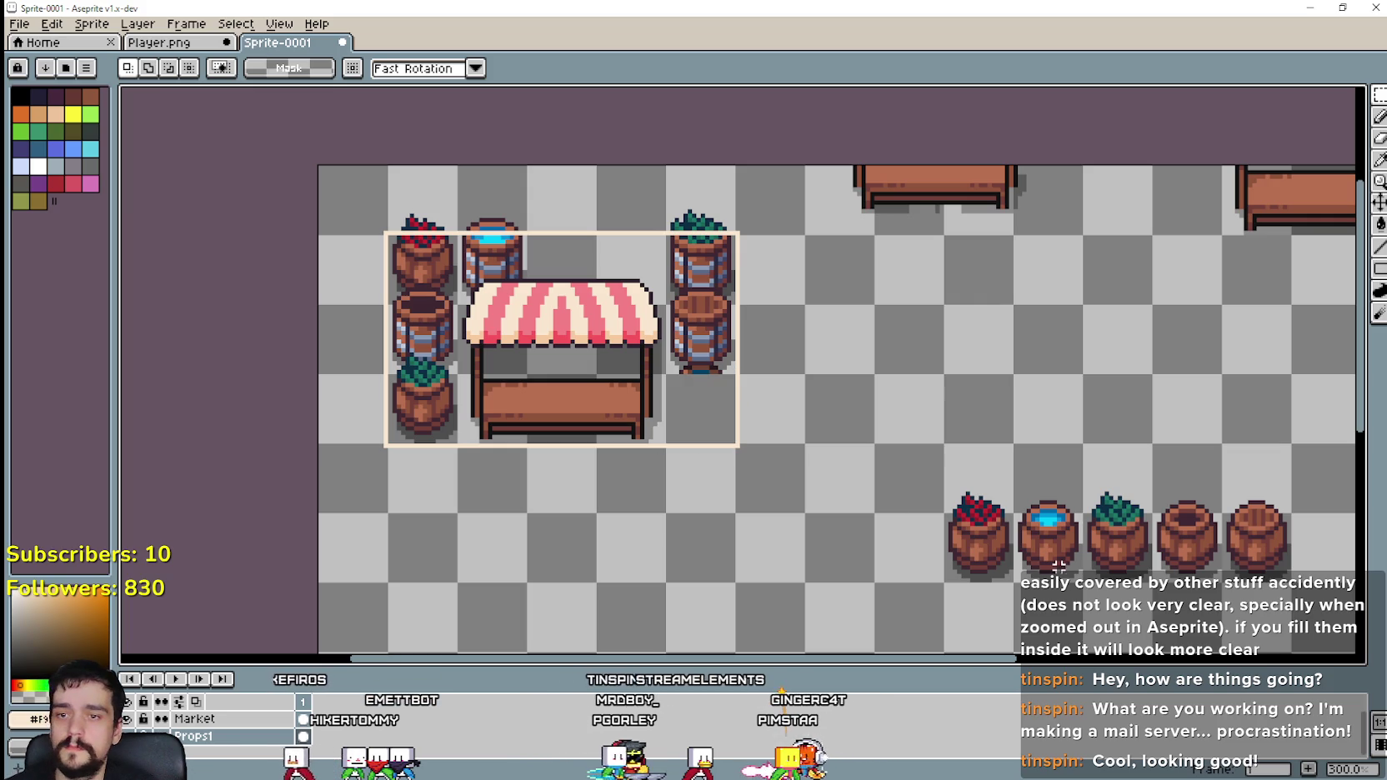
{"action": "key", "text": "ctrl+z"}
{"action": "key", "text": "ctrl+c"}
{"action": "key", "text": "ctrl+v"}
{"action": "left_click_drag", "start_coordinate": [1036, 499], "coordinate": [687, 365]}
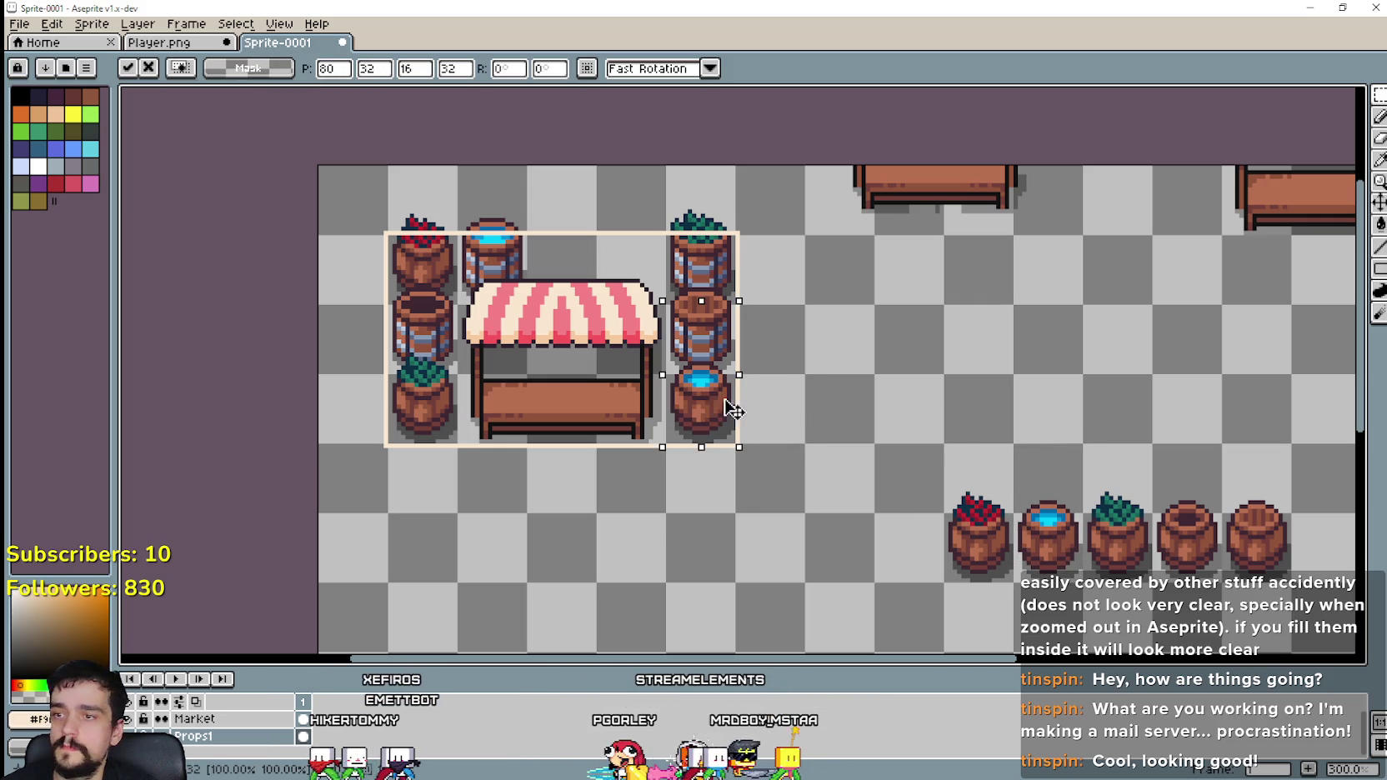
{"action": "key", "text": "Return"}
Step: Copy the rightmost plain barrel and set a copy beside the stall
{"action": "mouse_move", "coordinate": [853, 492]}
{"action": "left_mouse_down"}
{"action": "mouse_move", "coordinate": [878, 426]}
{"action": "mouse_move", "coordinate": [812, 247]}
{"action": "left_mouse_up"}
{"action": "left_click_drag", "start_coordinate": [1145, 269], "coordinate": [1151, 402]}
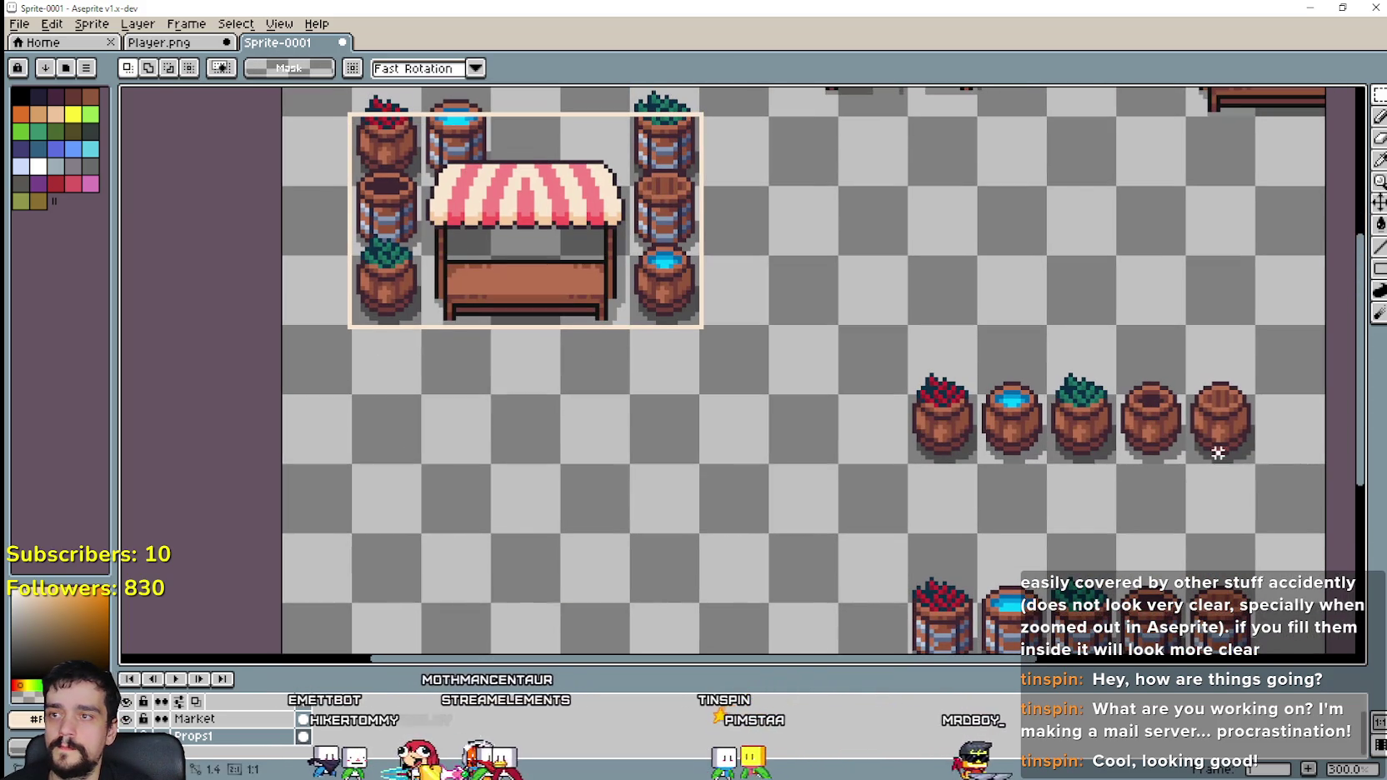
{"action": "mouse_move", "coordinate": [1182, 322]}
{"action": "left_mouse_down"}
{"action": "mouse_move", "coordinate": [1259, 467]}
{"action": "mouse_move", "coordinate": [632, 187]}
{"action": "left_mouse_up"}
{"action": "key", "text": "ctrl+c"}
{"action": "key", "text": "ctrl+v"}
{"action": "key", "text": "Return"}
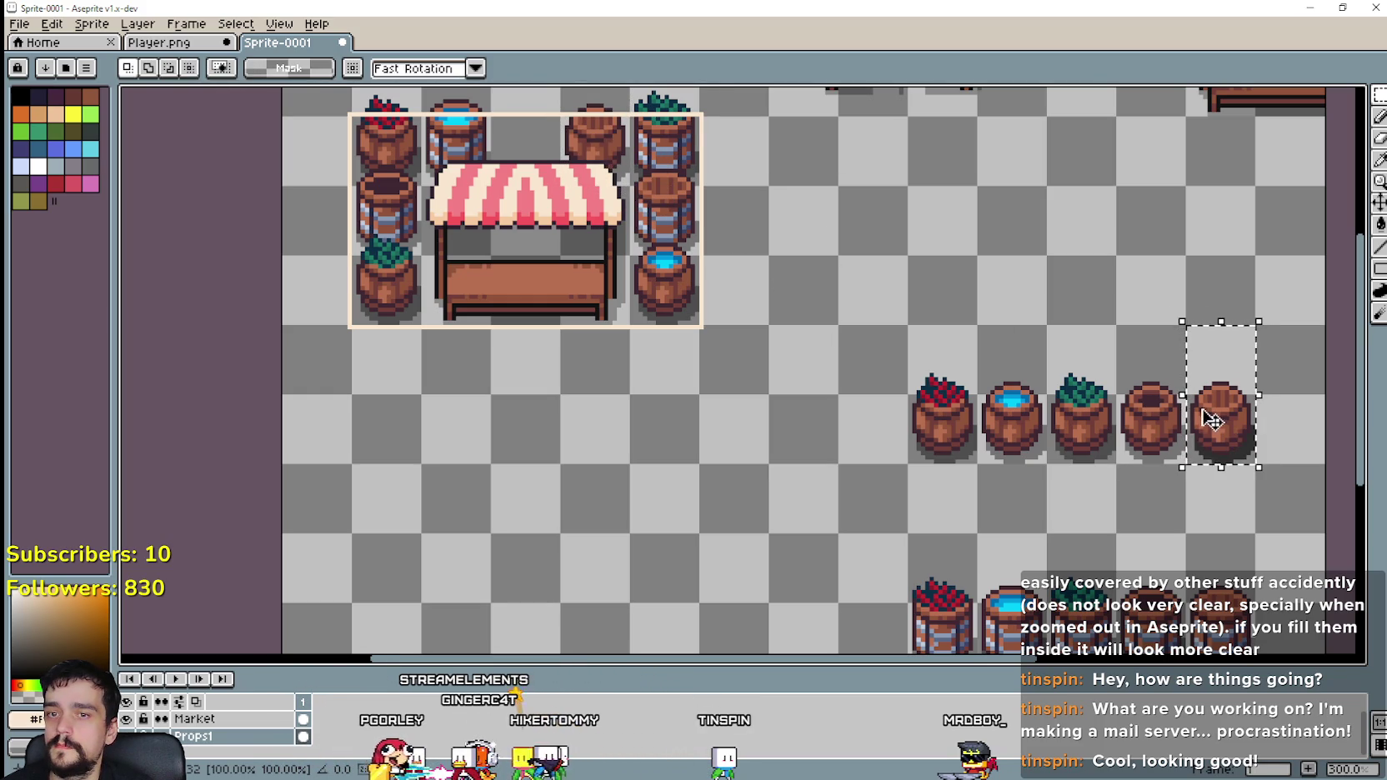
Step: Add another plain barrel copy along the stall's top edge
{"action": "key", "text": "ctrl+v"}
{"action": "left_click_drag", "start_coordinate": [874, 287], "coordinate": [528, 148]}
{"action": "key", "text": "Return"}
{"action": "left_click_drag", "start_coordinate": [813, 381], "coordinate": [981, 489]}
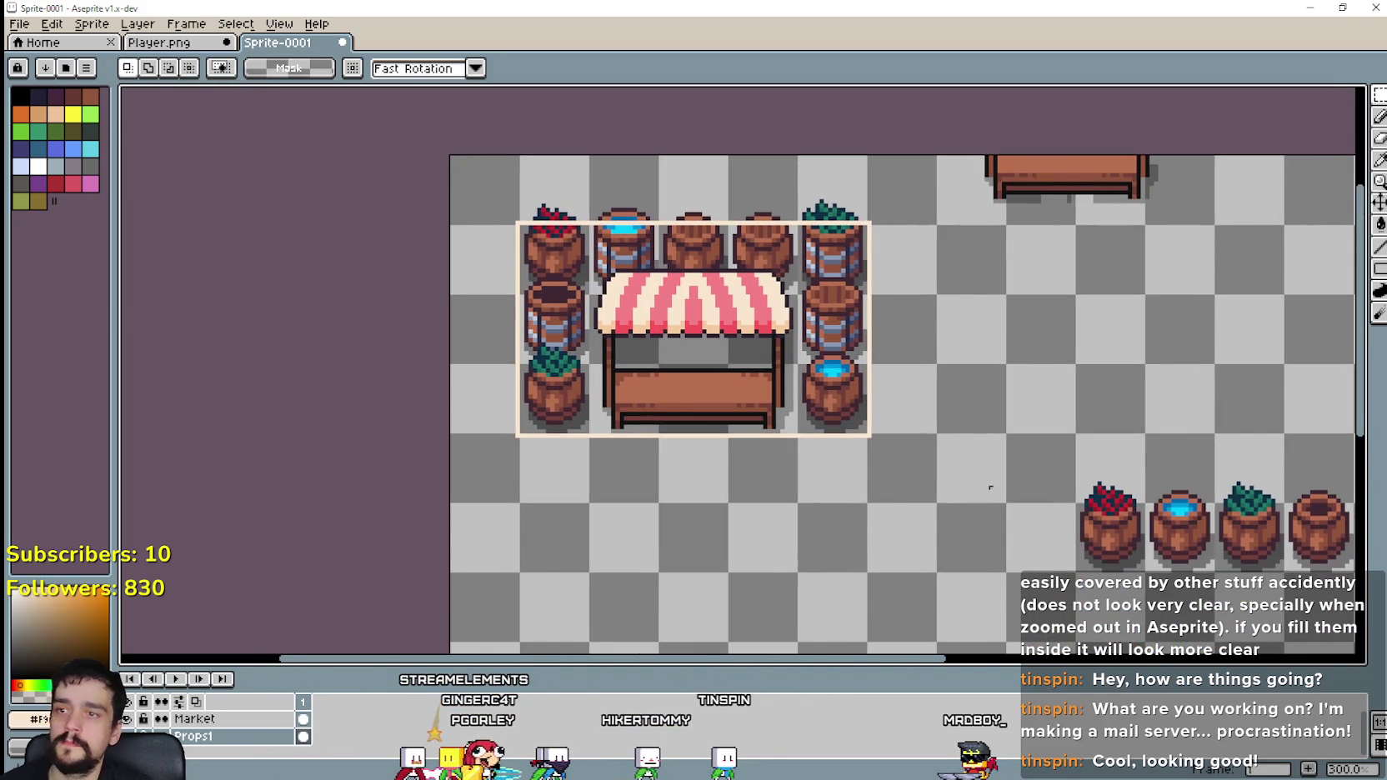
{"action": "scroll", "coordinate": [991, 487], "scroll_direction": "down", "scroll_amount": 1}
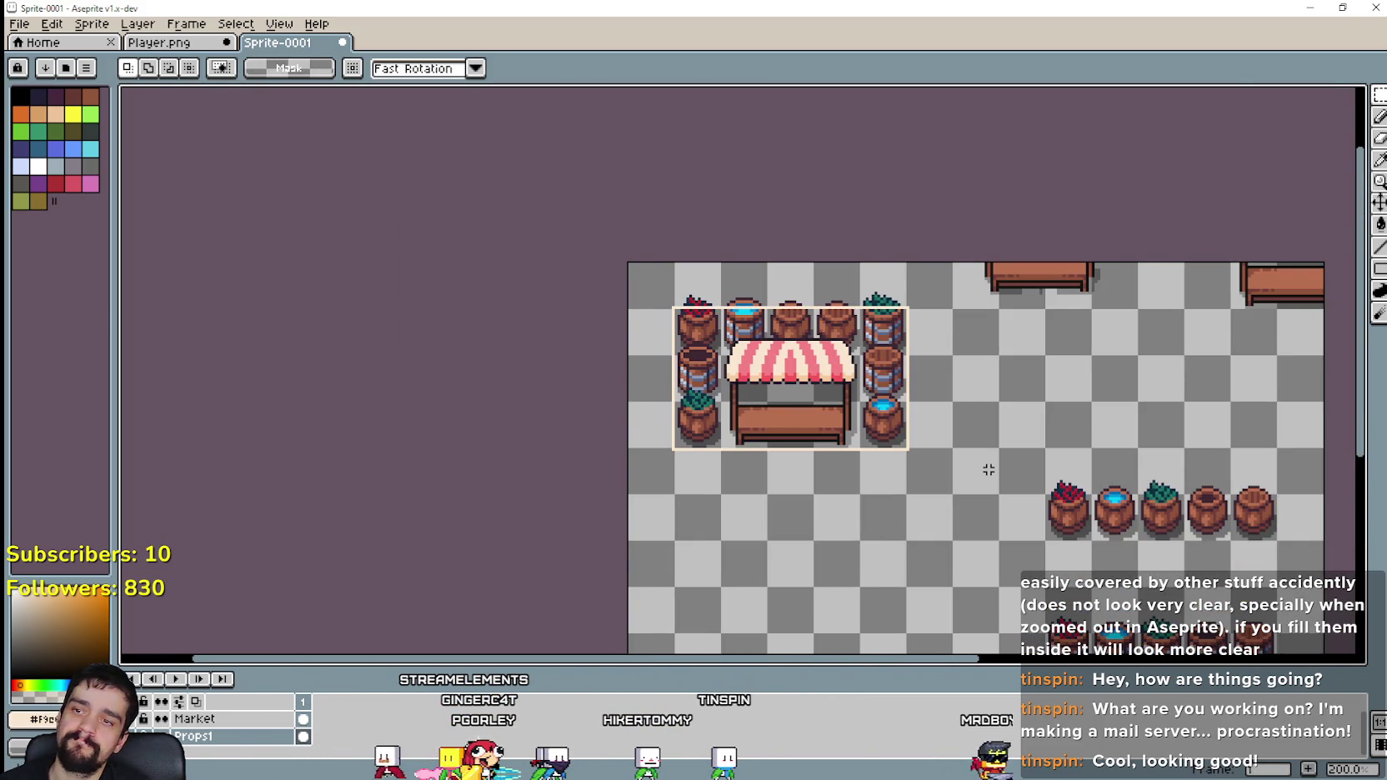
{"action": "left_click_drag", "start_coordinate": [989, 470], "coordinate": [868, 464]}
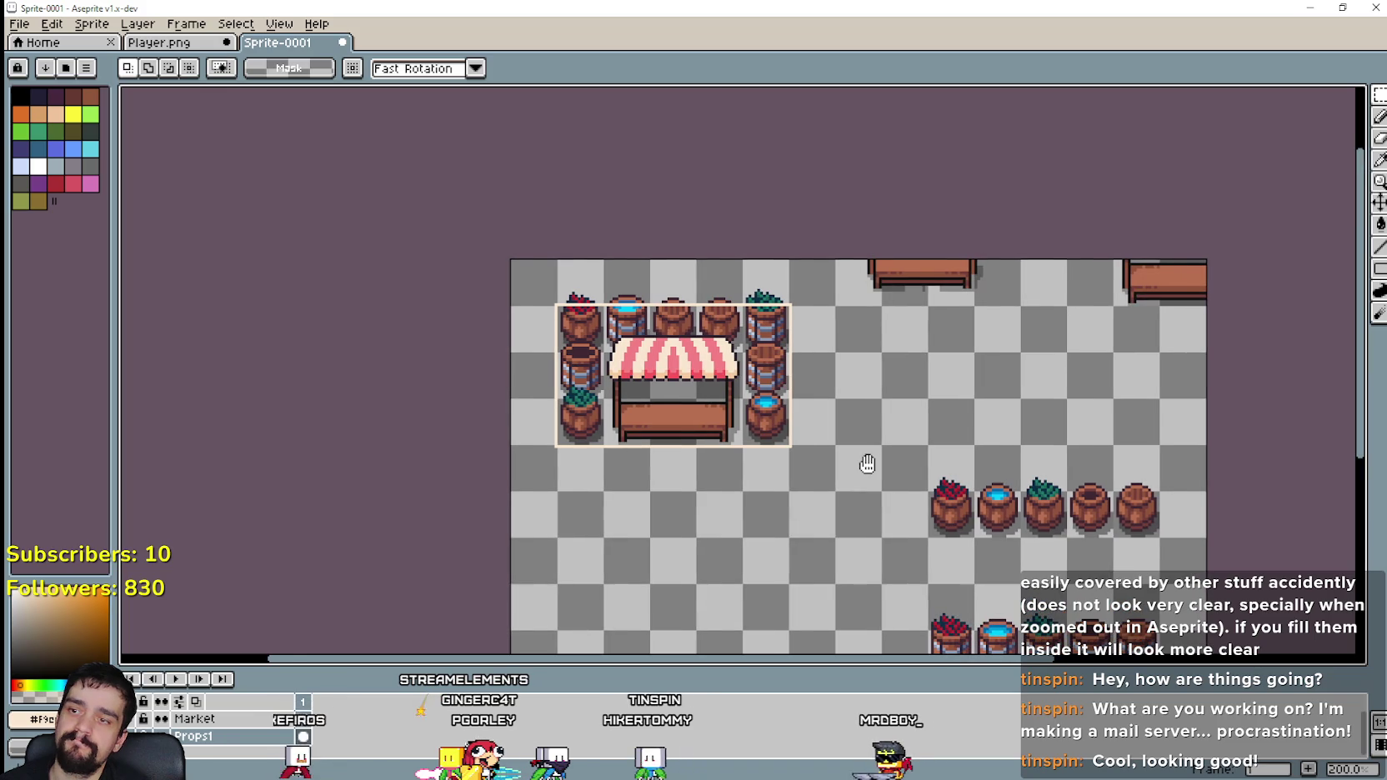
{"action": "left_click_drag", "start_coordinate": [868, 461], "coordinate": [960, 385]}
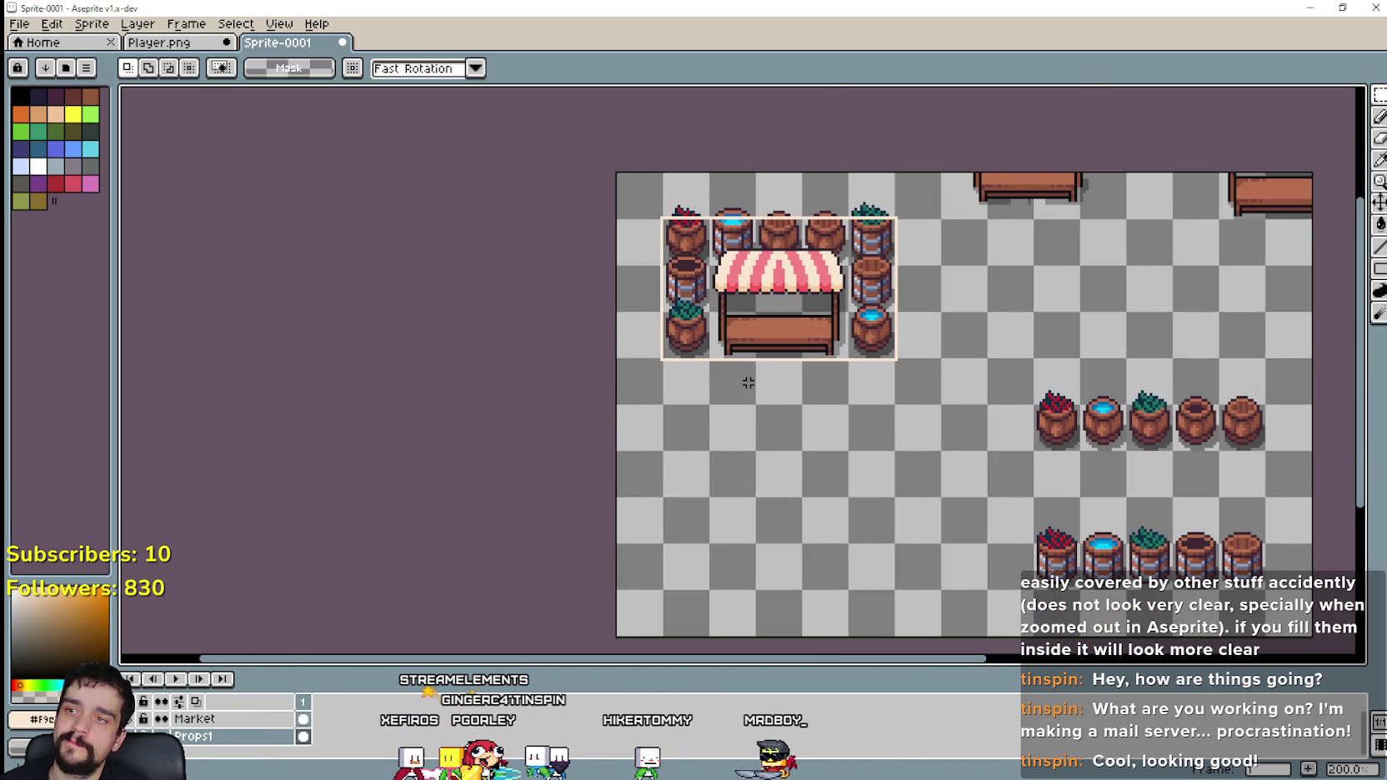
{"action": "scroll", "coordinate": [748, 382], "scroll_direction": "up", "scroll_amount": 1}
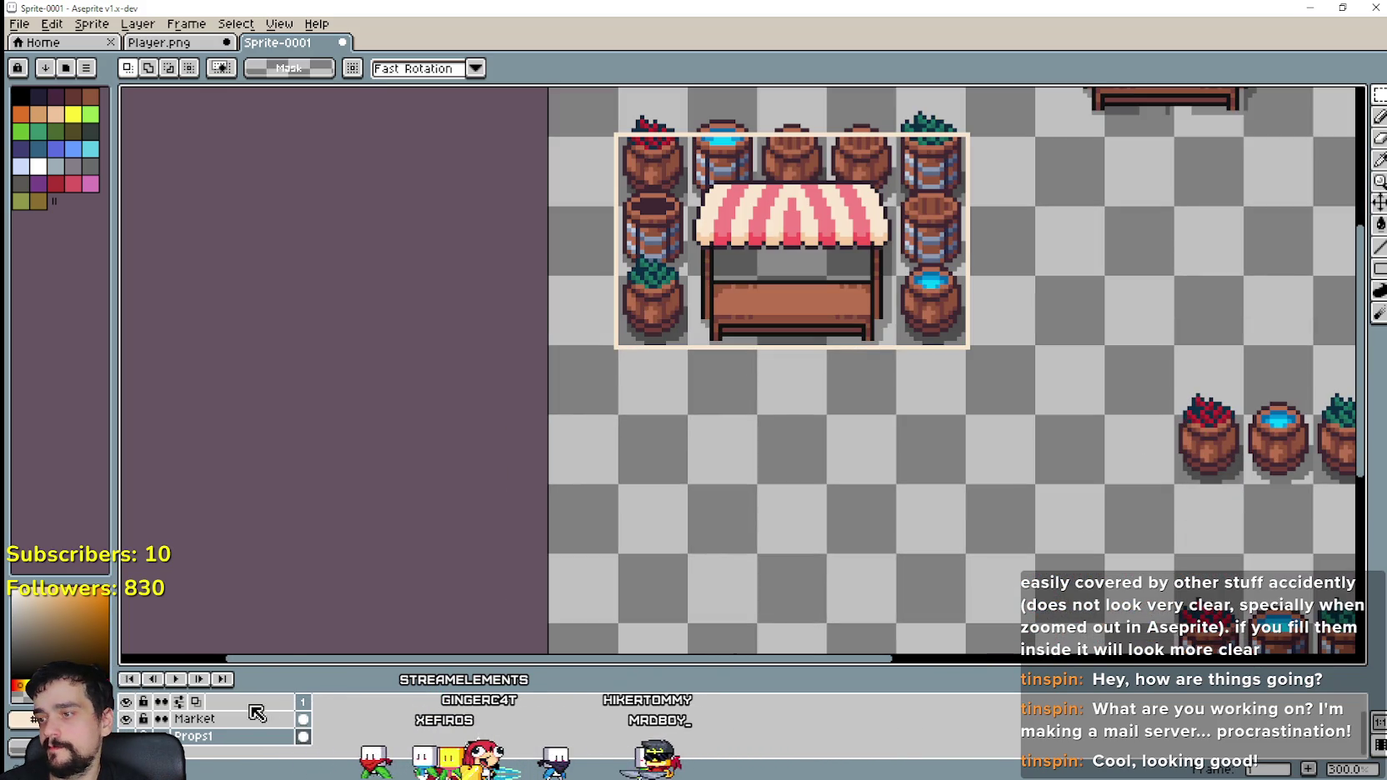
Step: On the Market layer, clear the cream stall outline with a contiguous-only Paint Bucket fill, keeping the awning stripes
{"action": "left_click", "coordinate": [250, 715]}
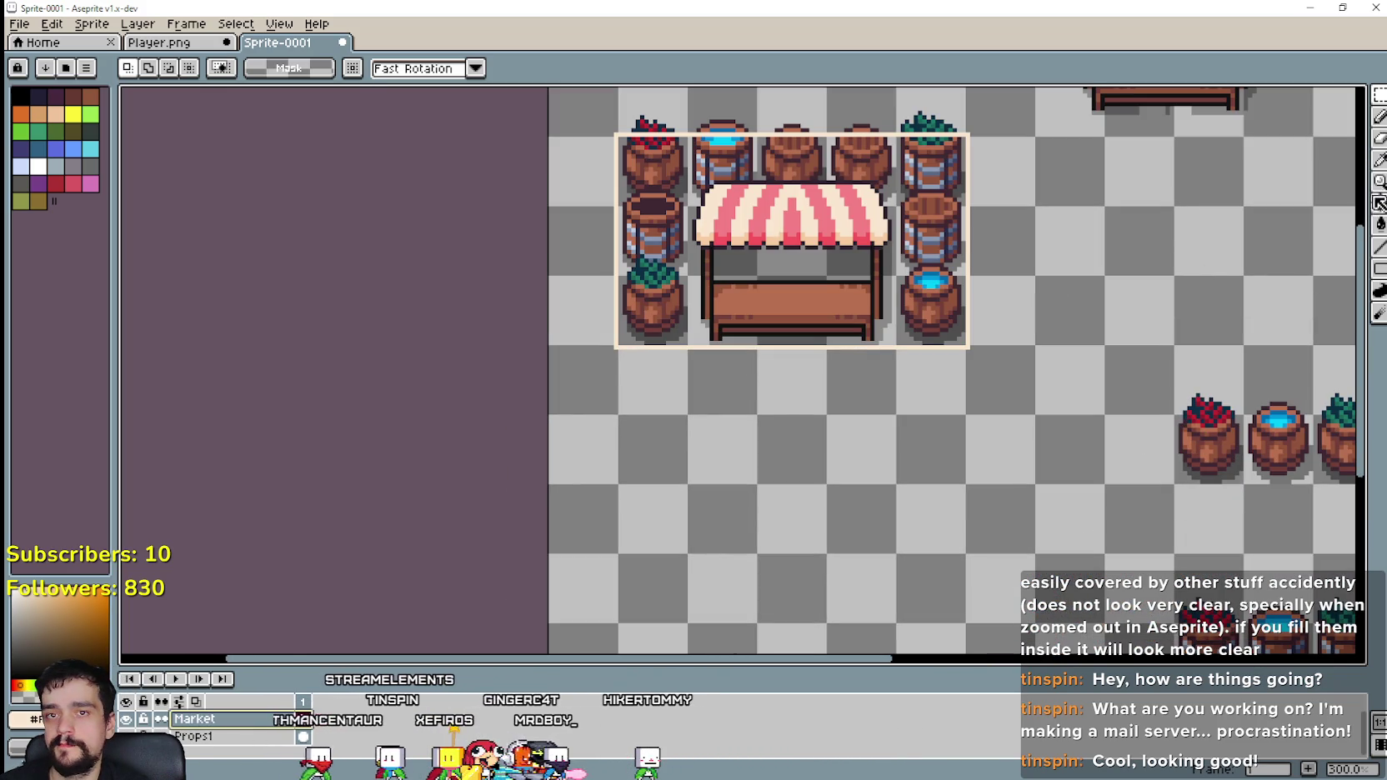
{"action": "left_click", "coordinate": [1380, 224]}
{"action": "left_click", "coordinate": [969, 151]}
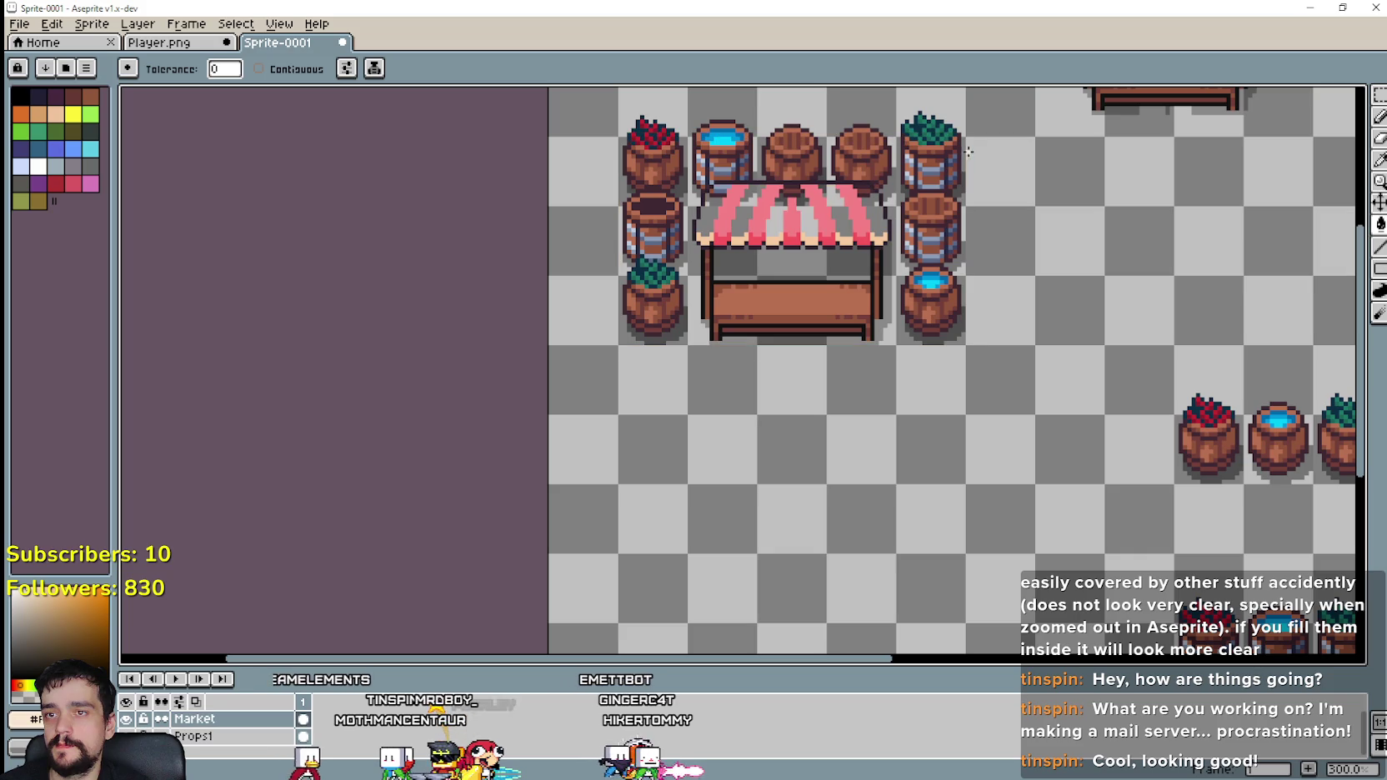
{"action": "key", "text": "ctrl+z"}
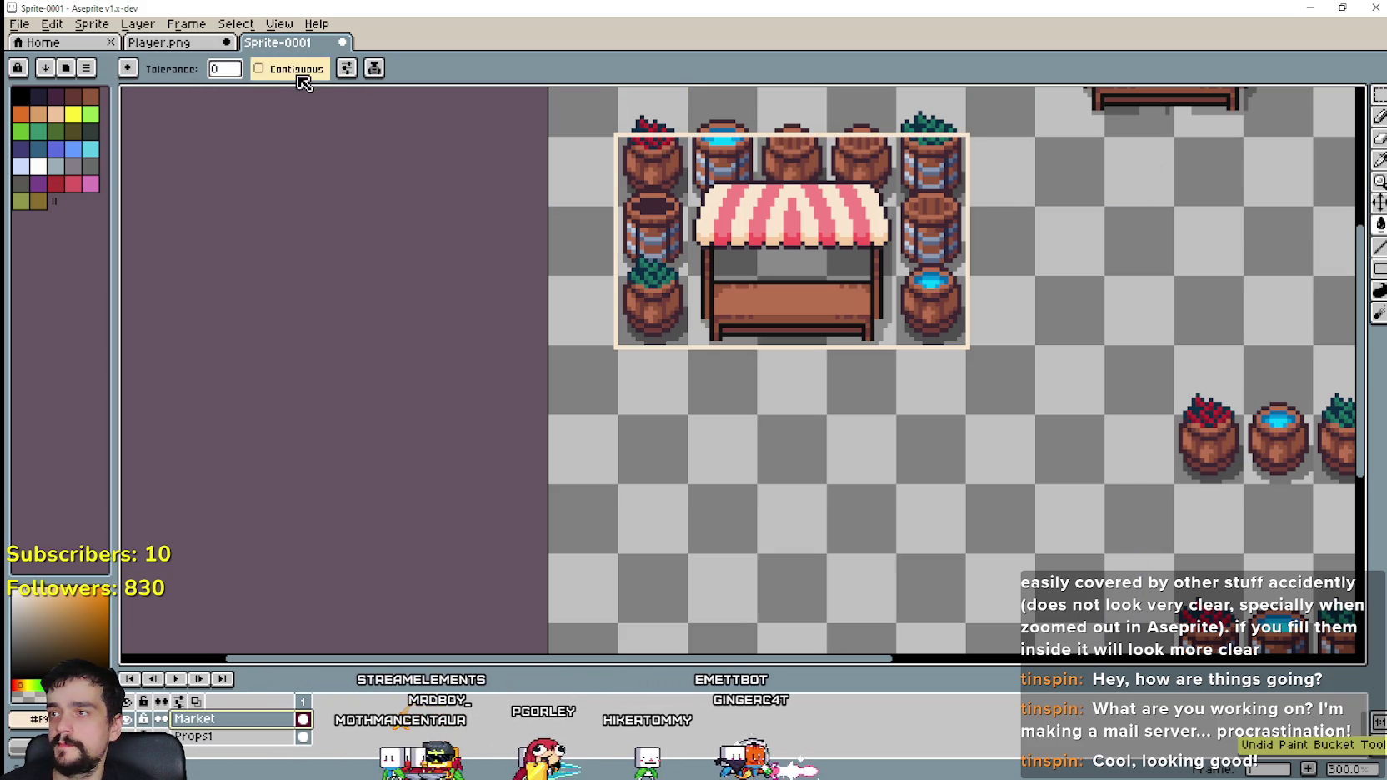
{"action": "left_click", "coordinate": [296, 70]}
{"action": "left_click", "coordinate": [968, 250]}
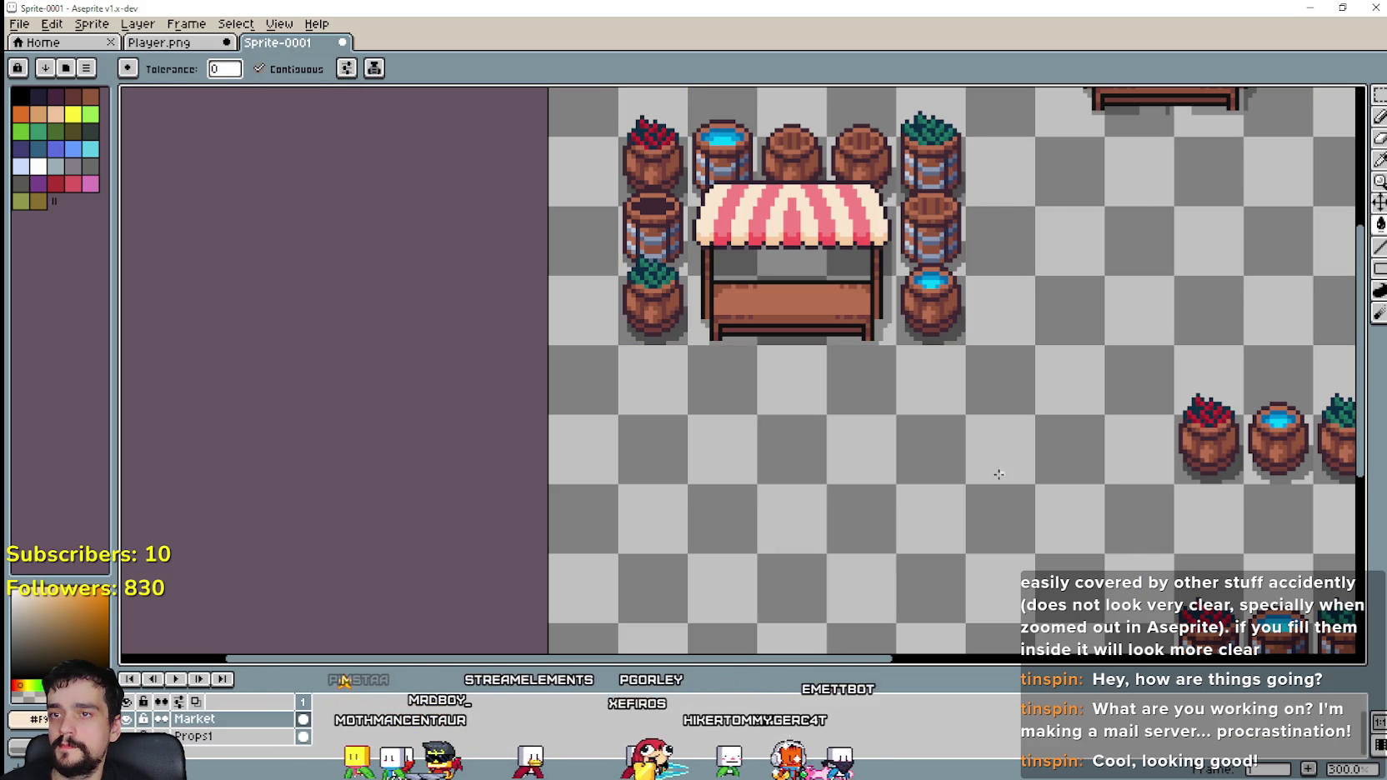
{"action": "left_click_drag", "start_coordinate": [999, 475], "coordinate": [858, 526]}
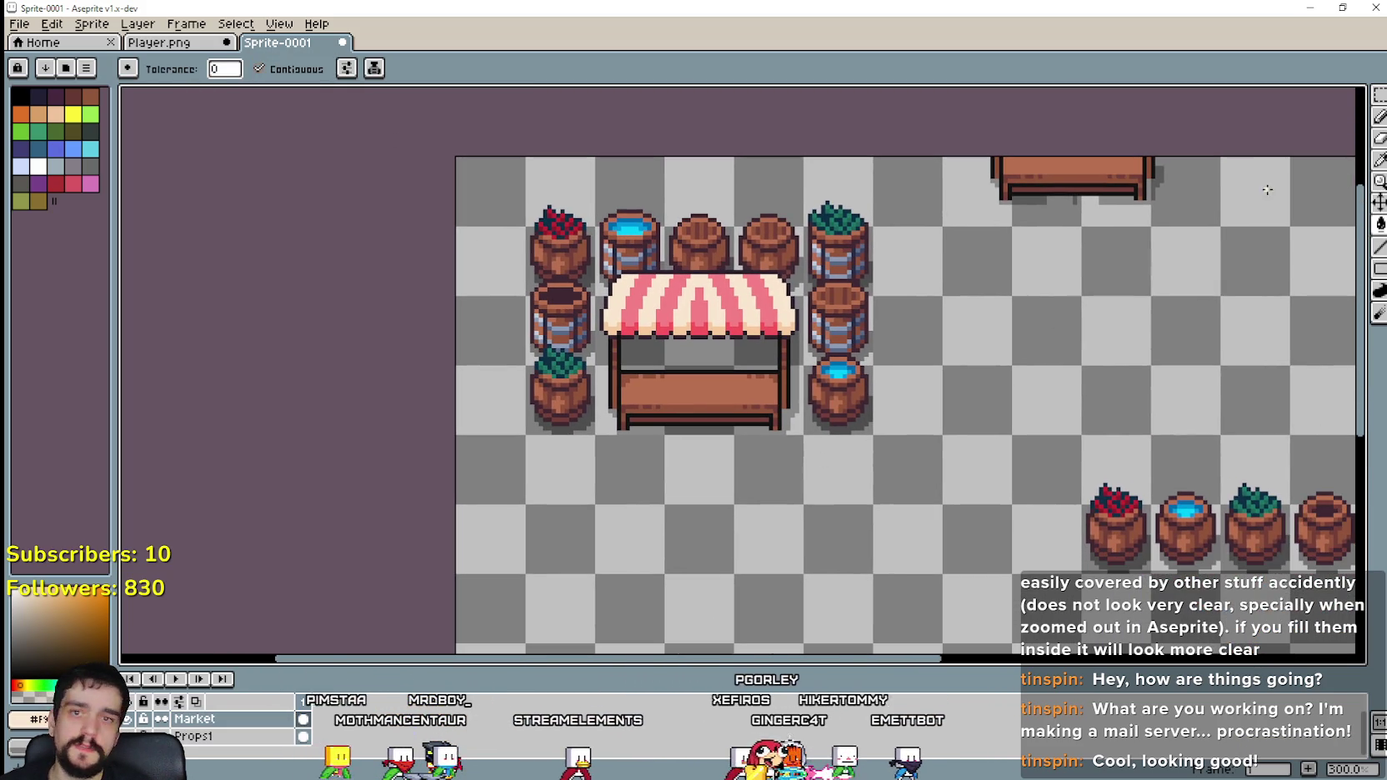
Step: Marquee-select the striped stall and its surrounding barrels
{"action": "key", "text": "m"}
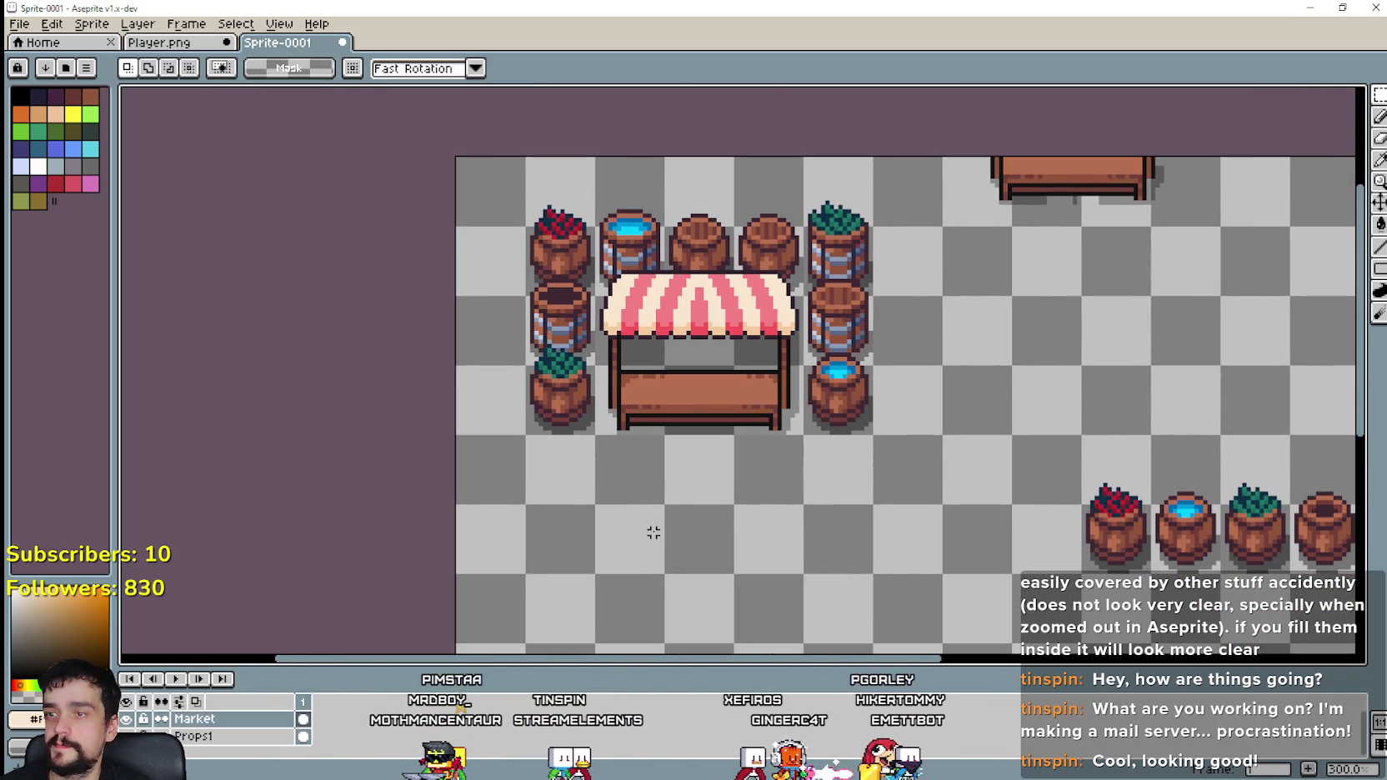
{"action": "scroll", "coordinate": [653, 532], "scroll_direction": "up", "scroll_amount": 1}
{"action": "mouse_move", "coordinate": [533, 443]}
{"action": "left_mouse_down"}
{"action": "mouse_move", "coordinate": [887, 205]}
{"action": "mouse_move", "coordinate": [968, 102]}
{"action": "left_mouse_up"}
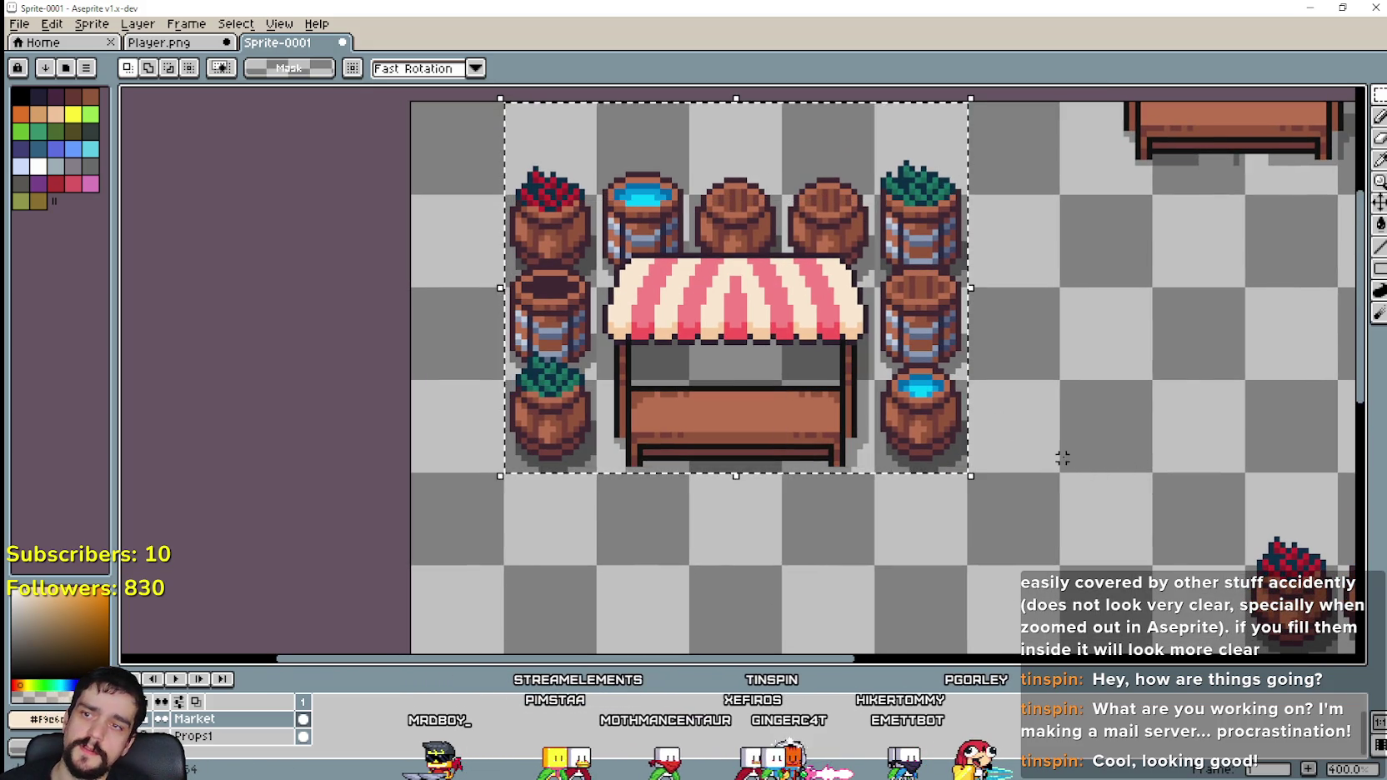
{"action": "scroll", "coordinate": [1063, 458], "scroll_direction": "down", "scroll_amount": 1}
{"action": "left_click_drag", "start_coordinate": [1063, 459], "coordinate": [669, 297]}
{"action": "scroll", "coordinate": [680, 298], "scroll_direction": "down", "scroll_amount": 1}
{"action": "left_click_drag", "start_coordinate": [726, 401], "coordinate": [818, 479]}
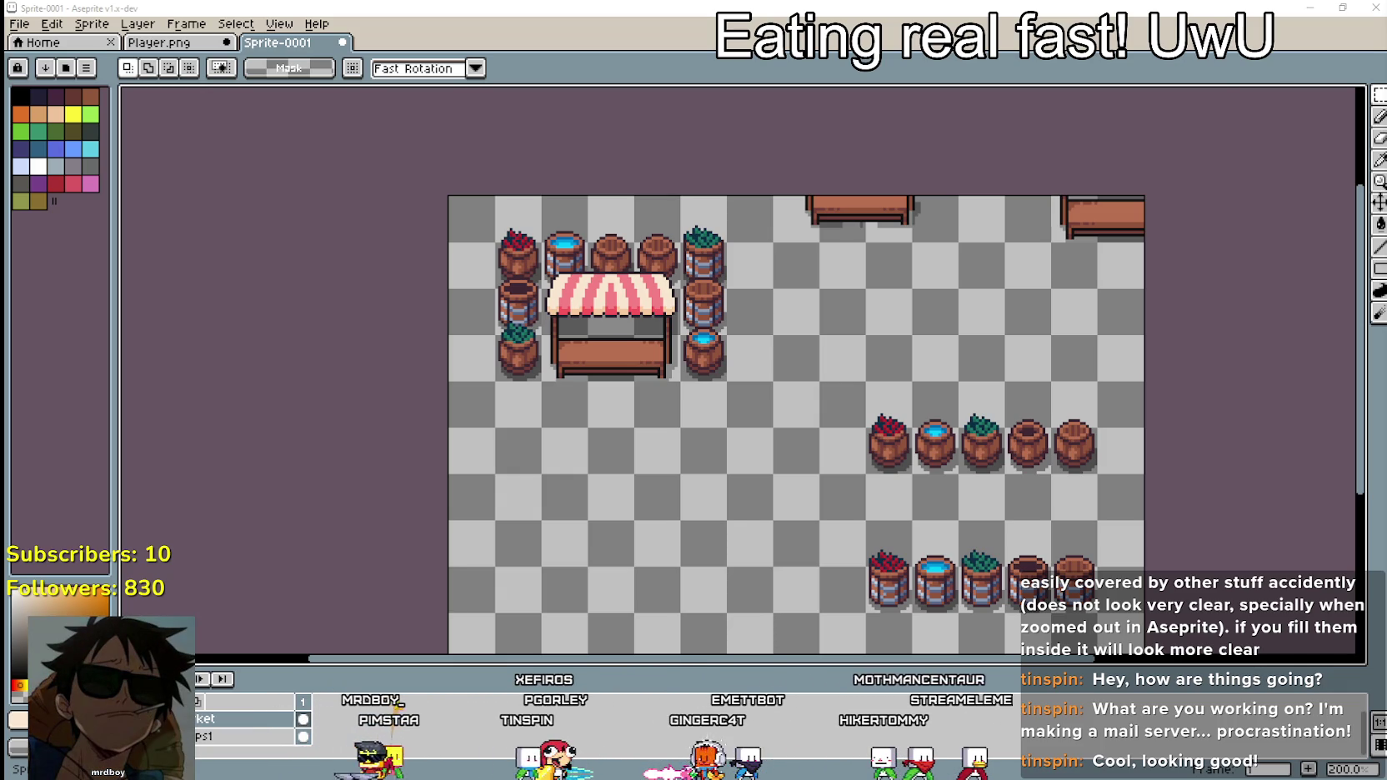
Step: Check the Trello game board, return to the sprite, then bring up IGN's YouTube Videos page in the browser
{"action": "key", "text": "alt+Tab"}
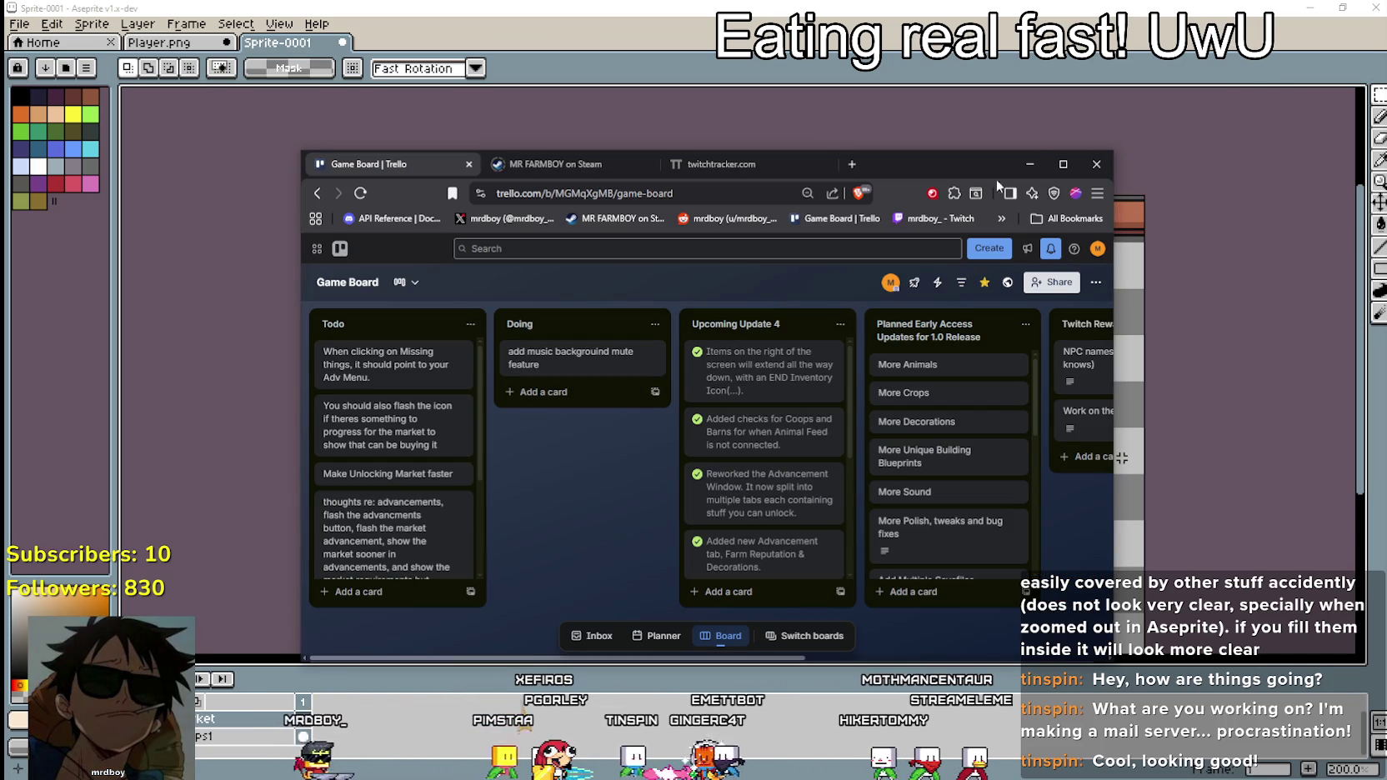
{"action": "left_click", "coordinate": [1030, 164]}
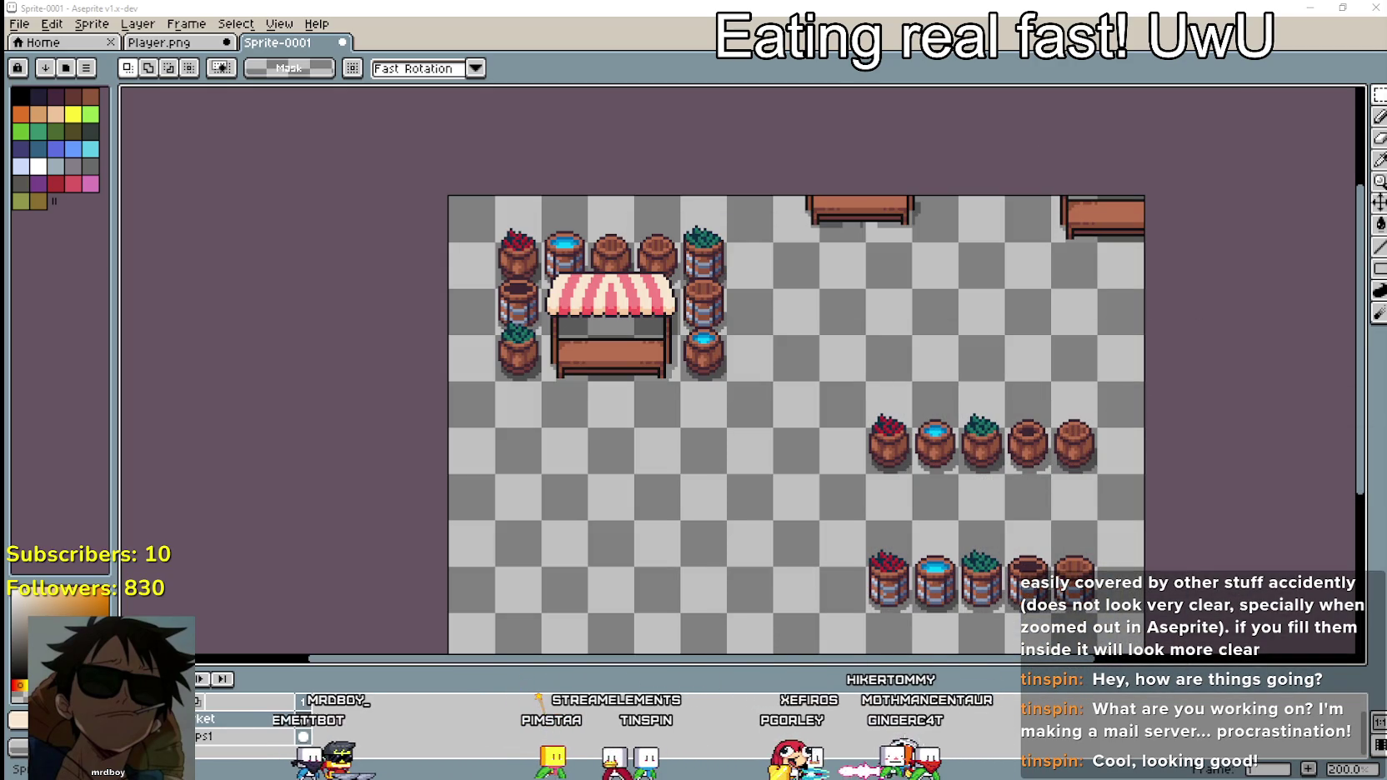
{"action": "key", "text": "alt+Tab"}
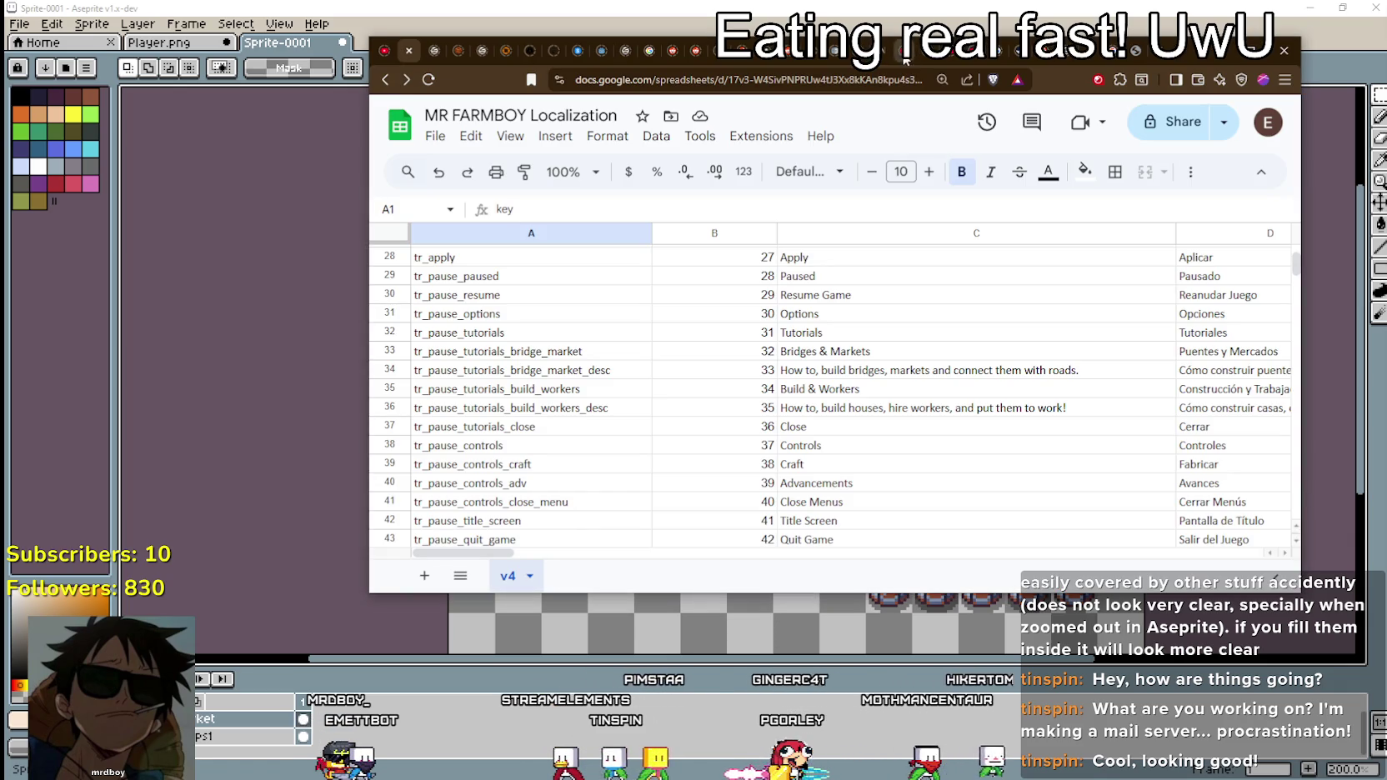
{"action": "key", "text": "ctrl+Tab"}
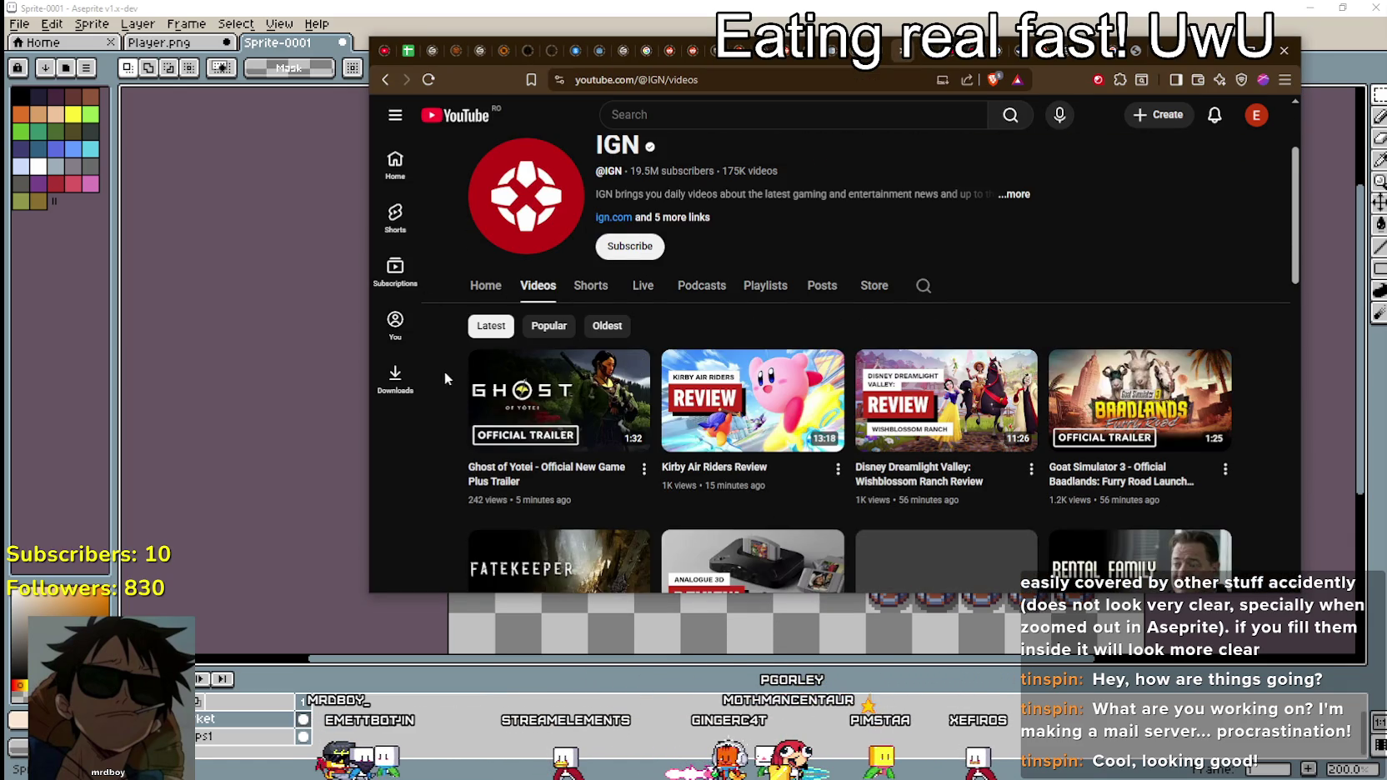
Step: Scroll through IGN's grid of latest uploads, then go back to the YouTube home page via the logo
{"action": "scroll", "coordinate": [448, 377], "scroll_direction": "down", "scroll_amount": 1}
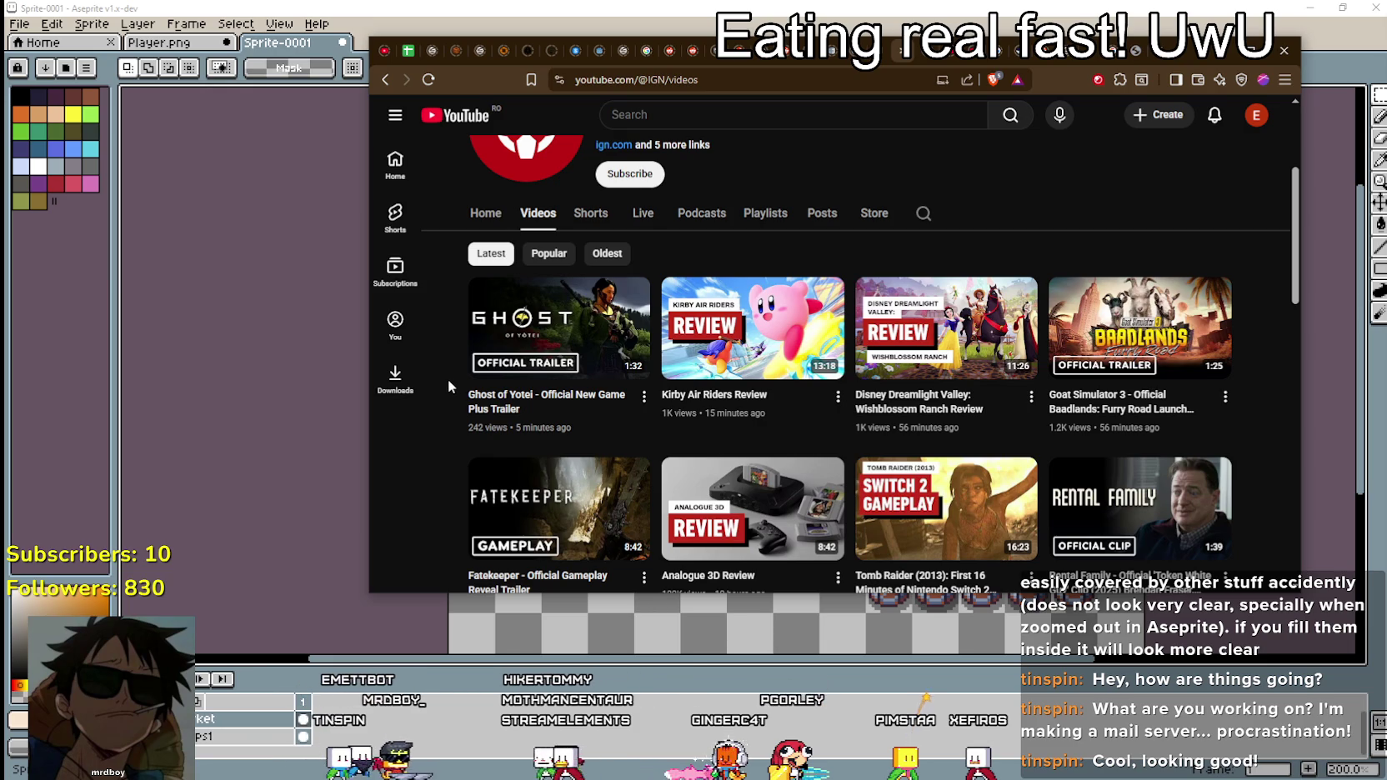
{"action": "scroll", "coordinate": [448, 386], "scroll_direction": "down", "scroll_amount": 1}
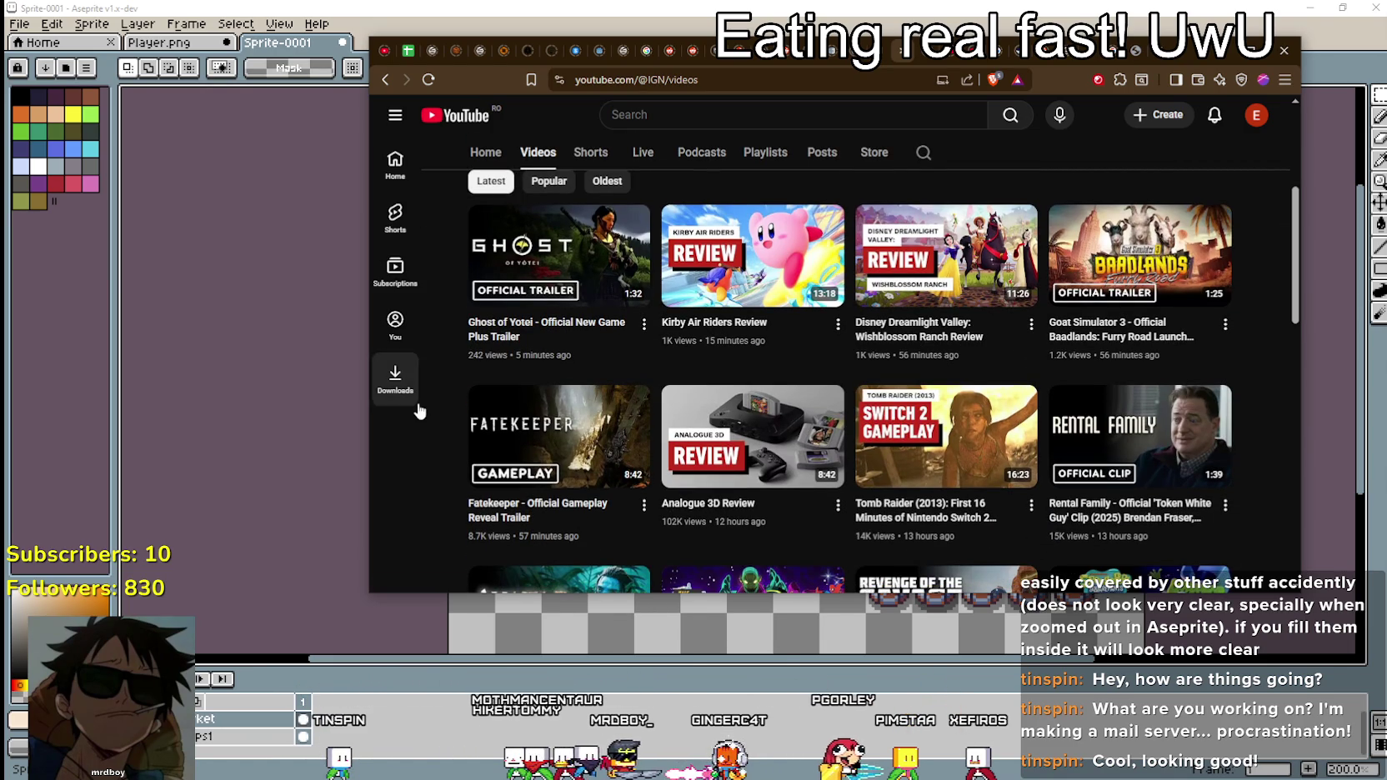
{"action": "scroll", "coordinate": [455, 422], "scroll_direction": "down", "scroll_amount": 2}
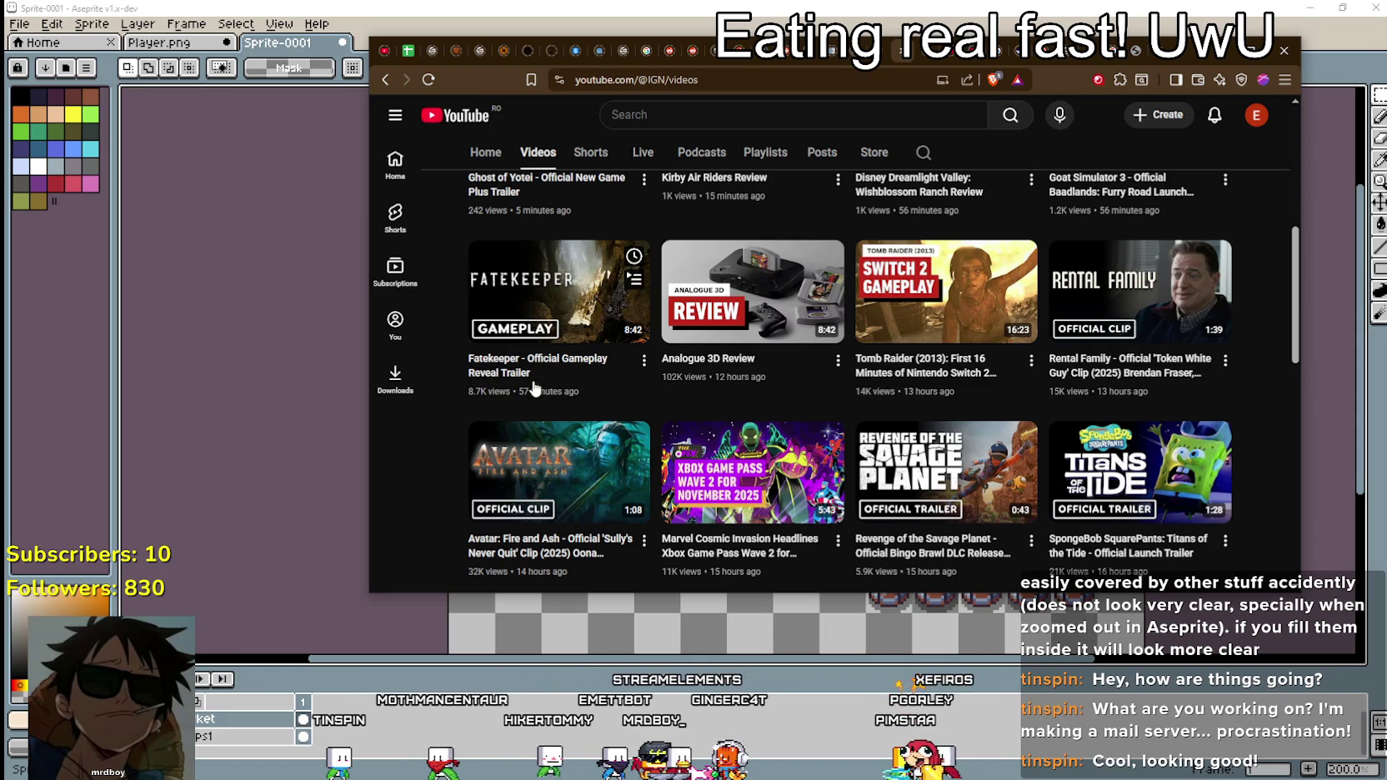
{"action": "mouse_move", "coordinate": [558, 436]}
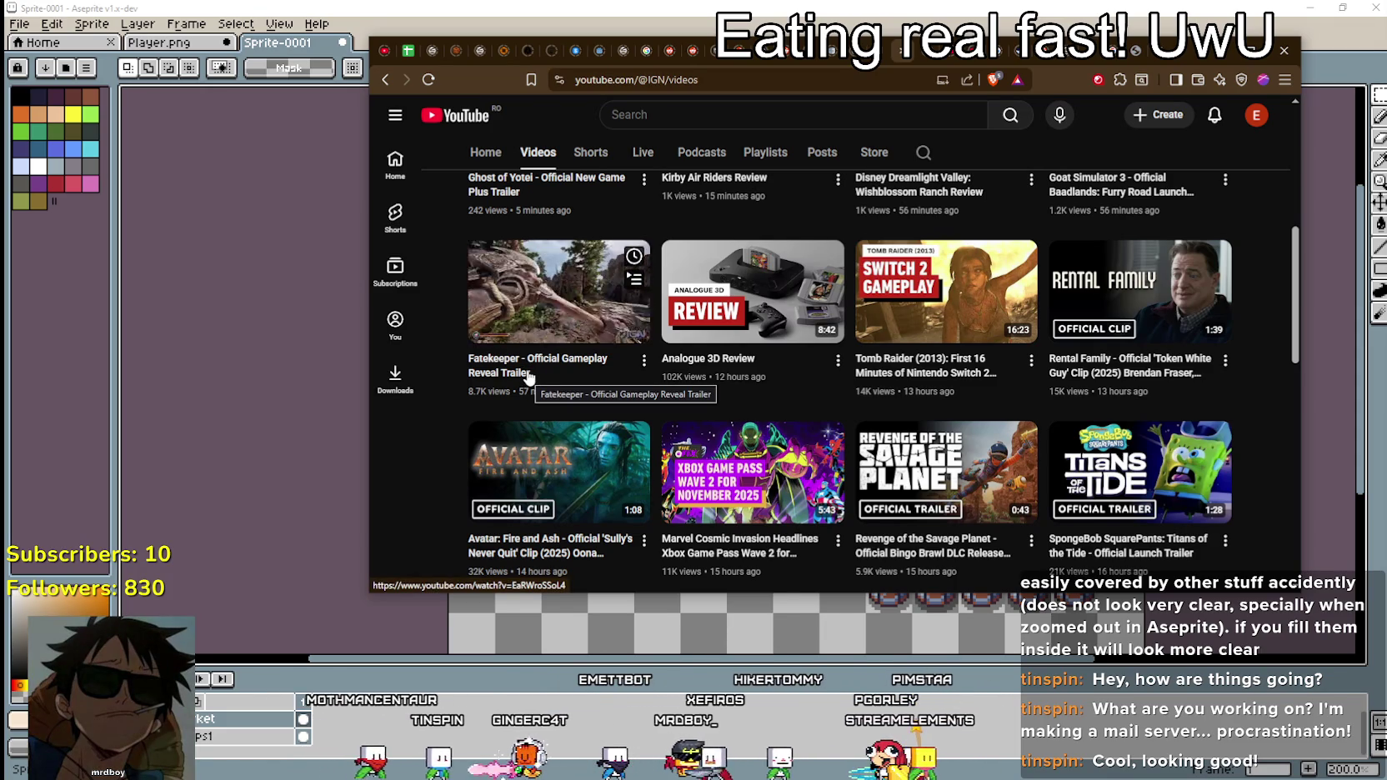
{"action": "scroll", "coordinate": [456, 434], "scroll_direction": "down", "scroll_amount": 2}
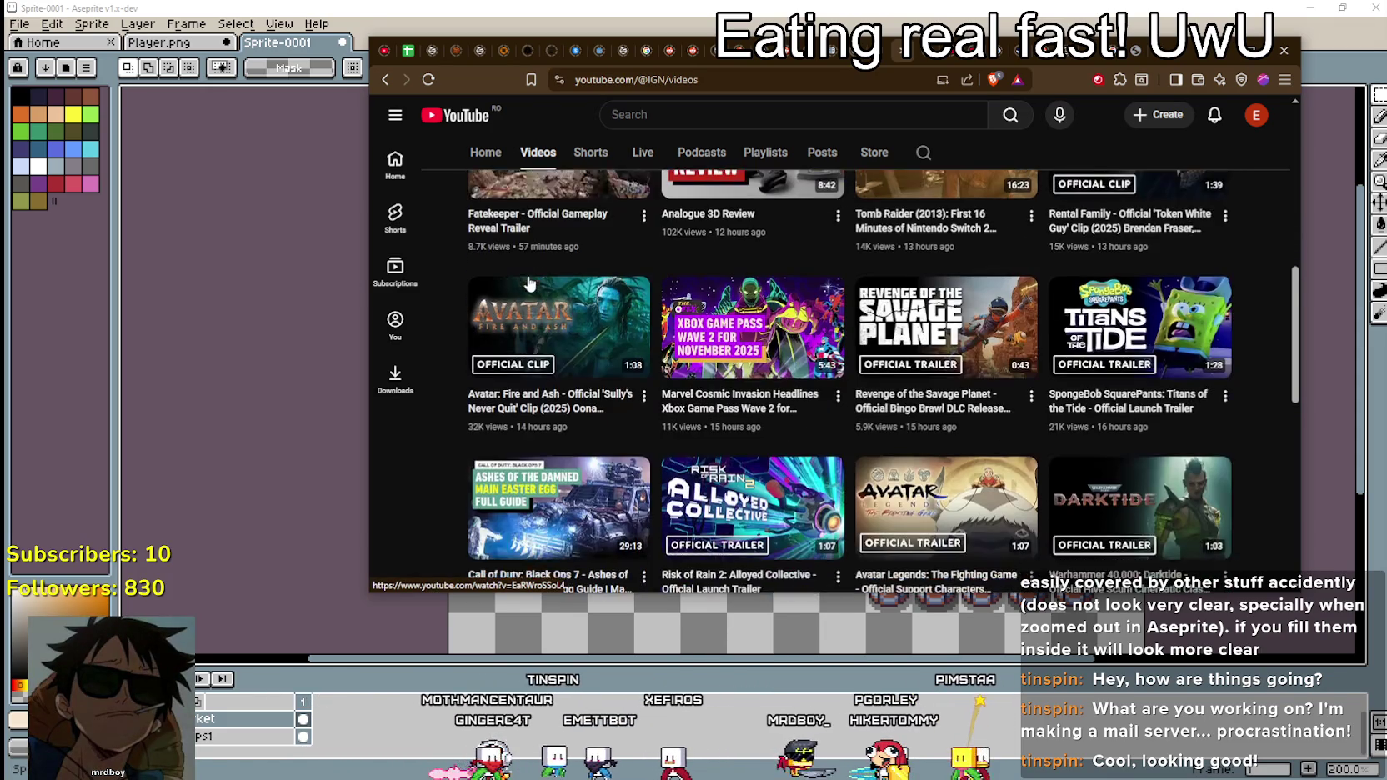
{"action": "scroll", "coordinate": [456, 435], "scroll_direction": "down", "scroll_amount": 2}
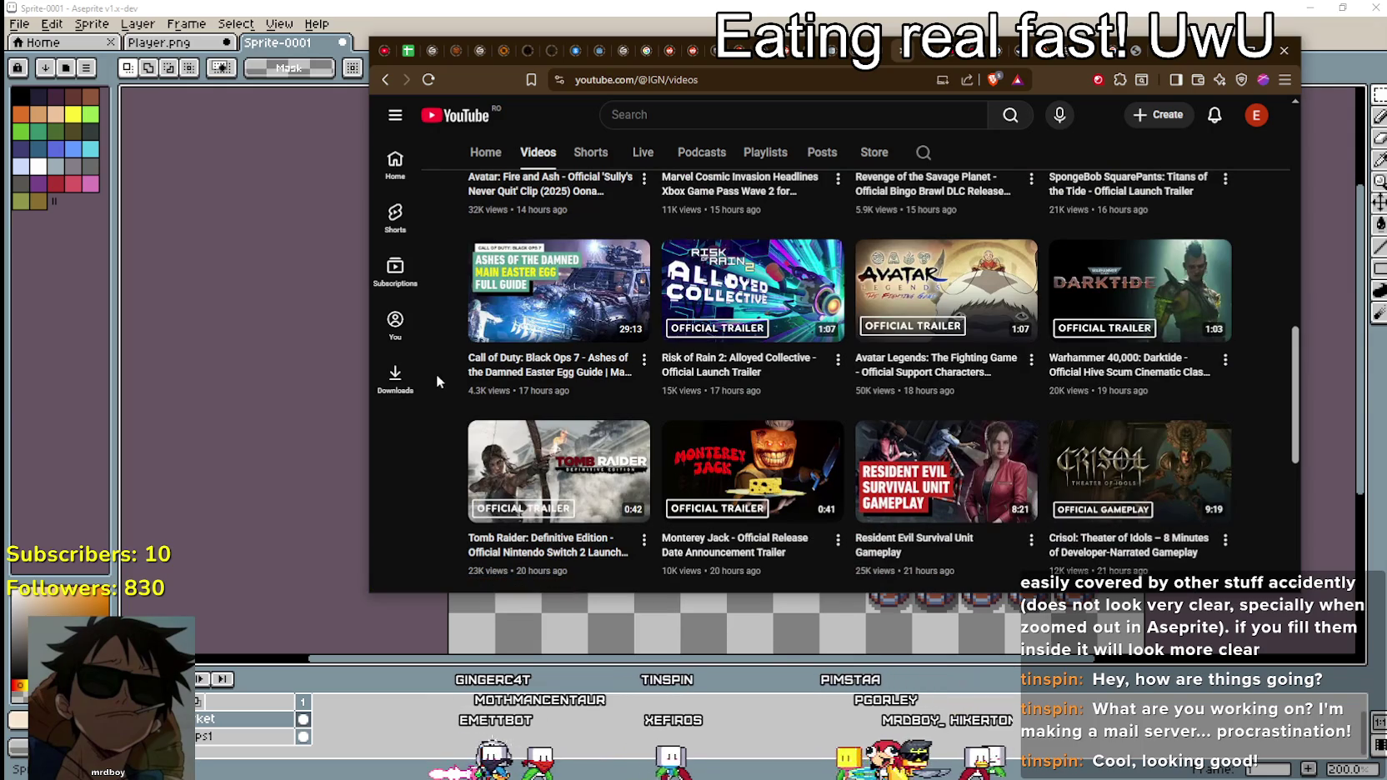
{"action": "scroll", "coordinate": [438, 376], "scroll_direction": "down", "scroll_amount": 2}
{"action": "scroll", "coordinate": [440, 382], "scroll_direction": "up", "scroll_amount": 2}
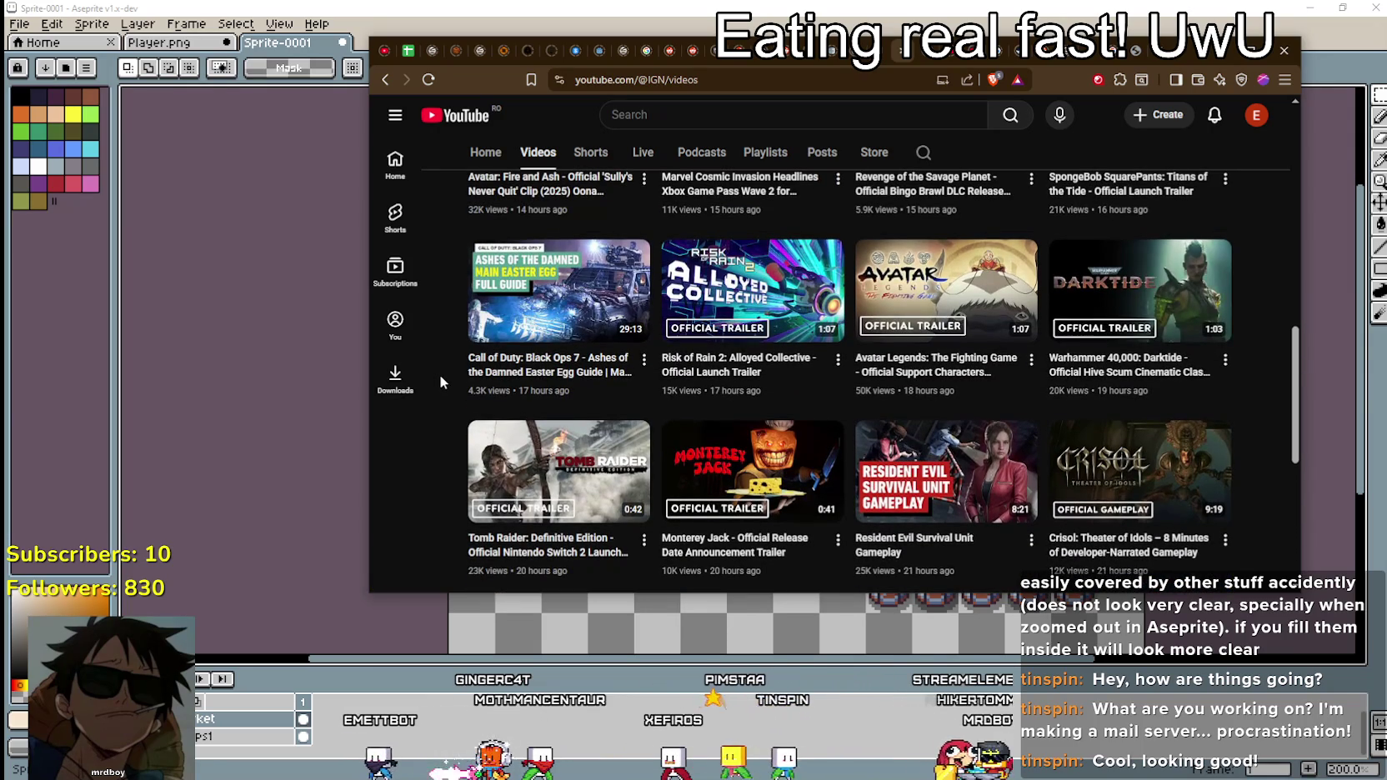
{"action": "scroll", "coordinate": [440, 382], "scroll_direction": "down", "scroll_amount": 2}
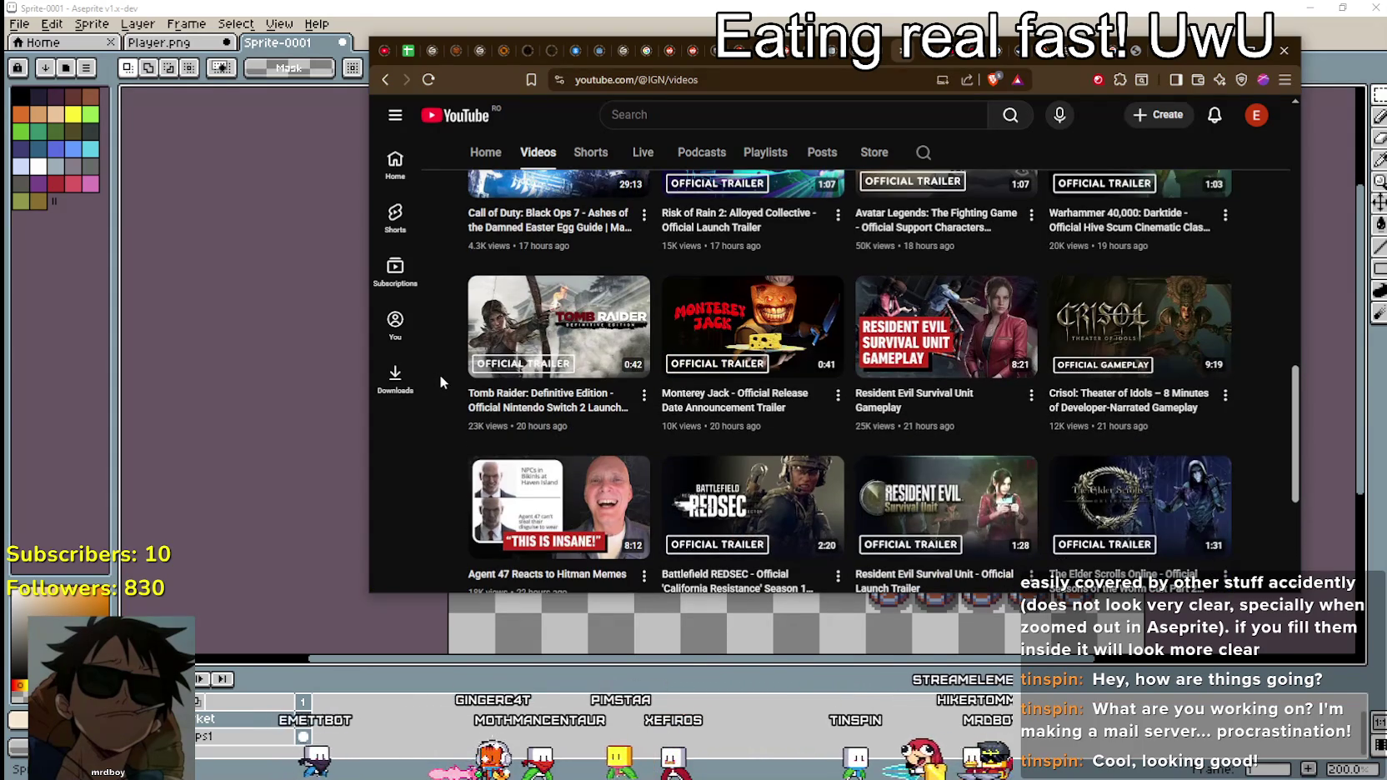
{"action": "scroll", "coordinate": [441, 375], "scroll_direction": "down", "scroll_amount": 1}
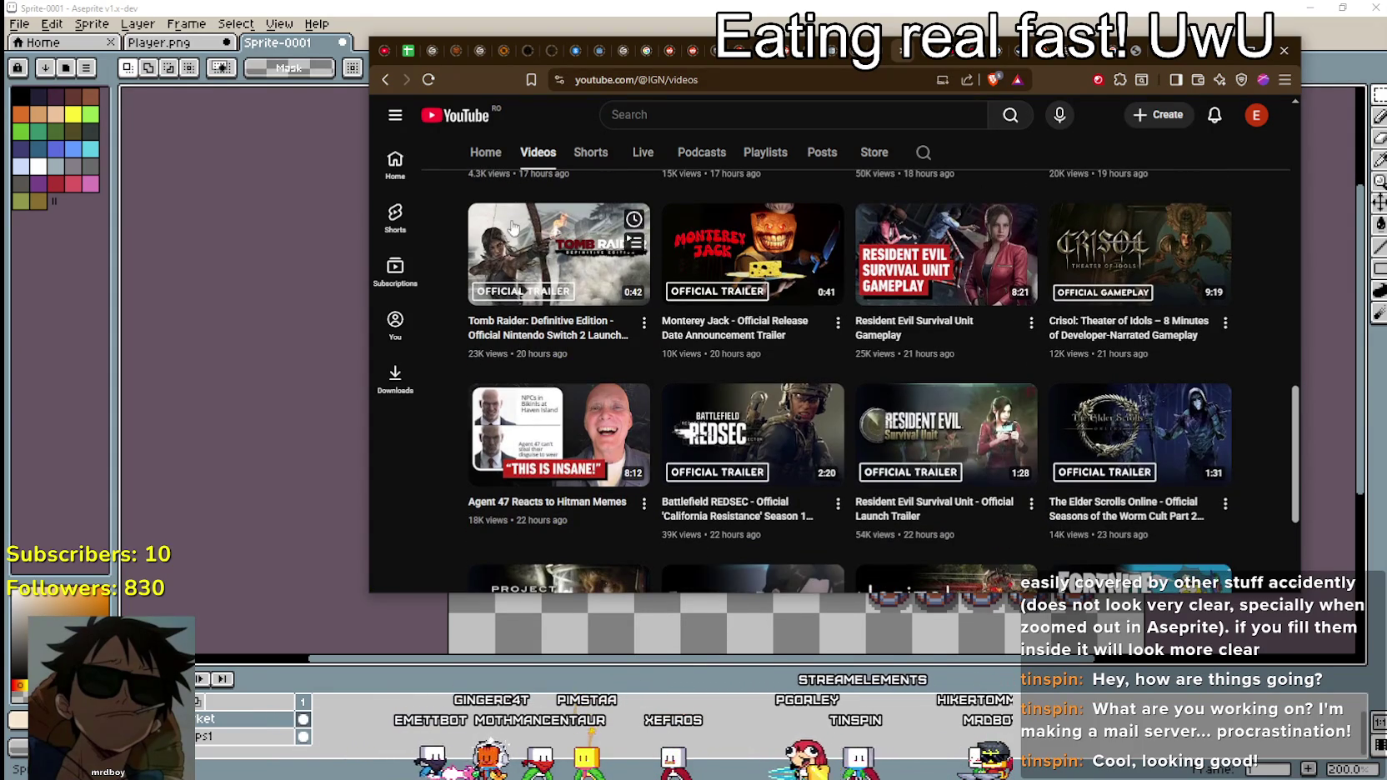
{"action": "left_click", "coordinate": [472, 120]}
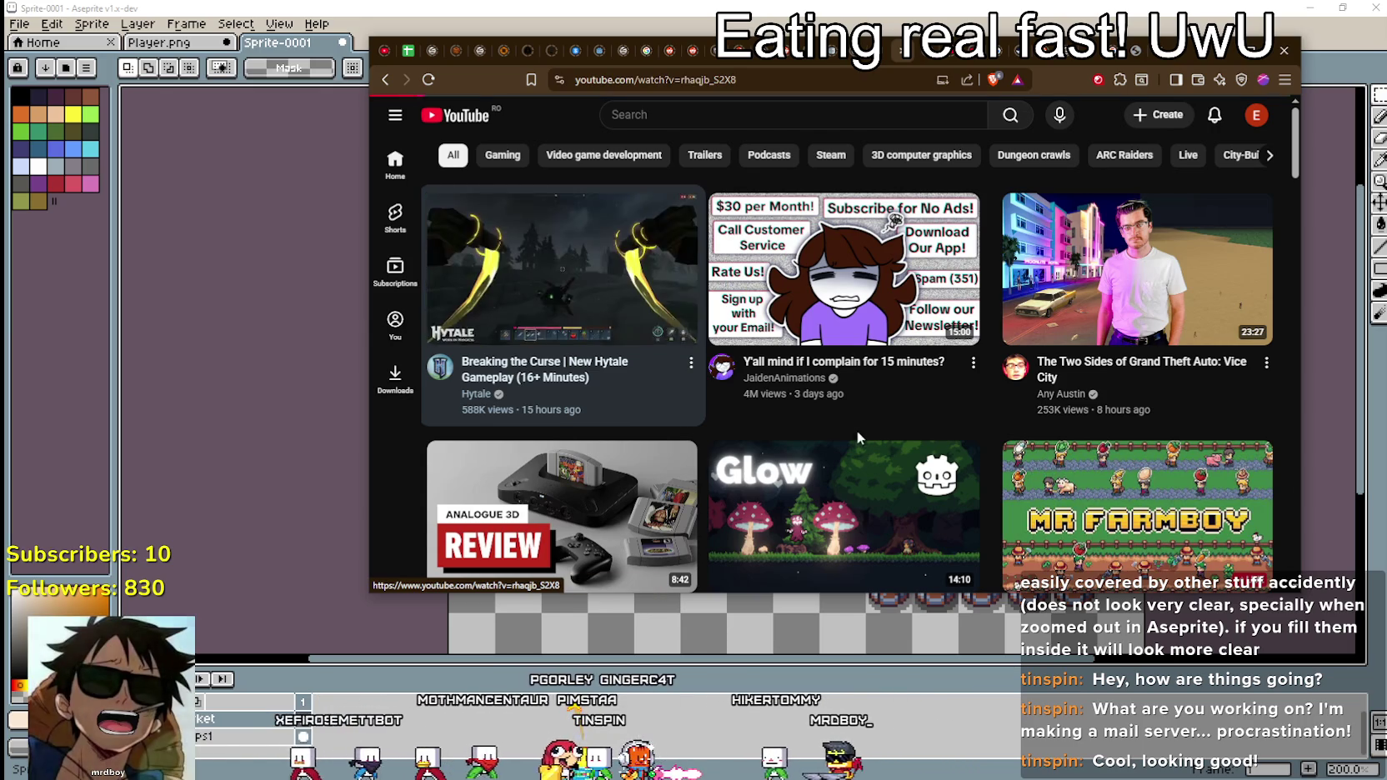
Step: Play Hytale's 'Breaking the Curse' gameplay video at a different quality with the browser maximized
{"action": "left_click", "coordinate": [529, 266]}
{"action": "left_click", "coordinate": [773, 382]}
{"action": "left_click", "coordinate": [1191, 491]}
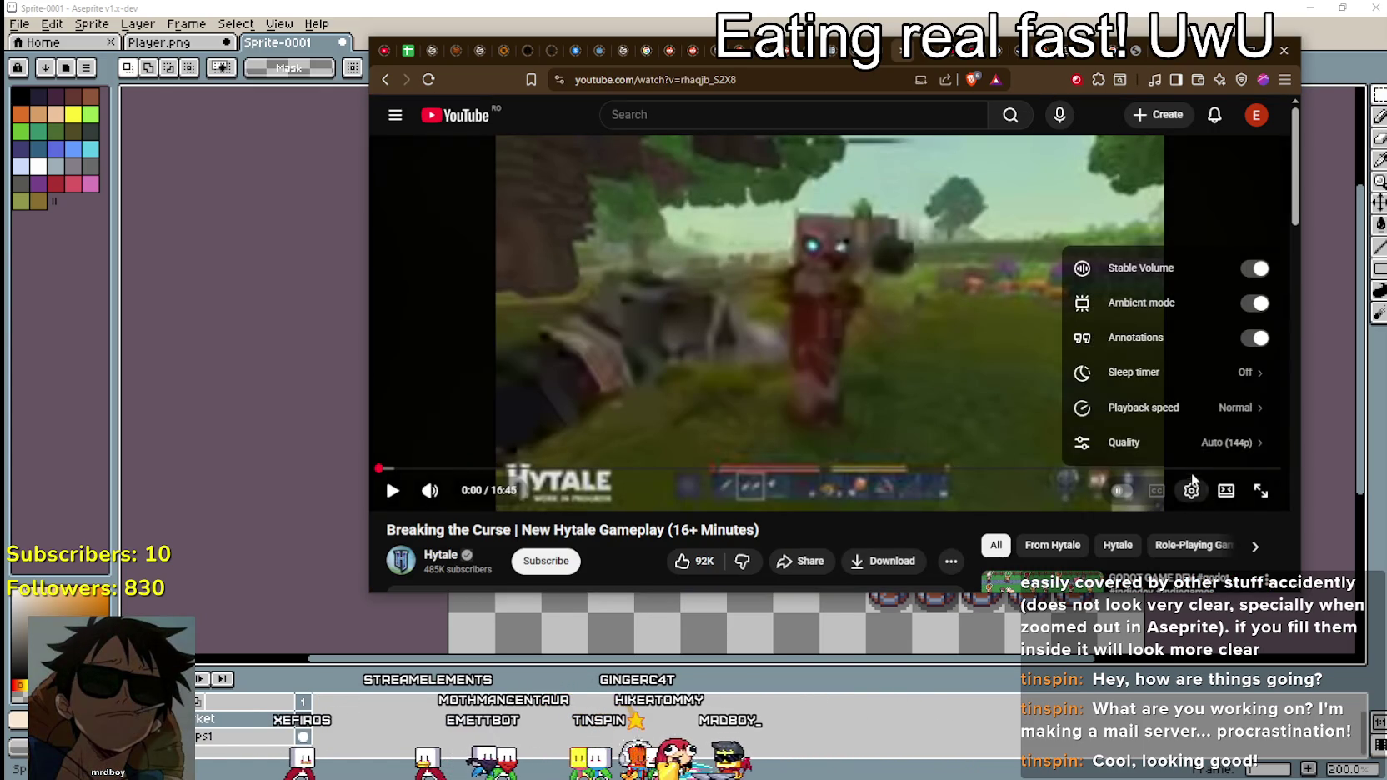
{"action": "left_click", "coordinate": [1195, 447]}
{"action": "left_click", "coordinate": [1154, 331]}
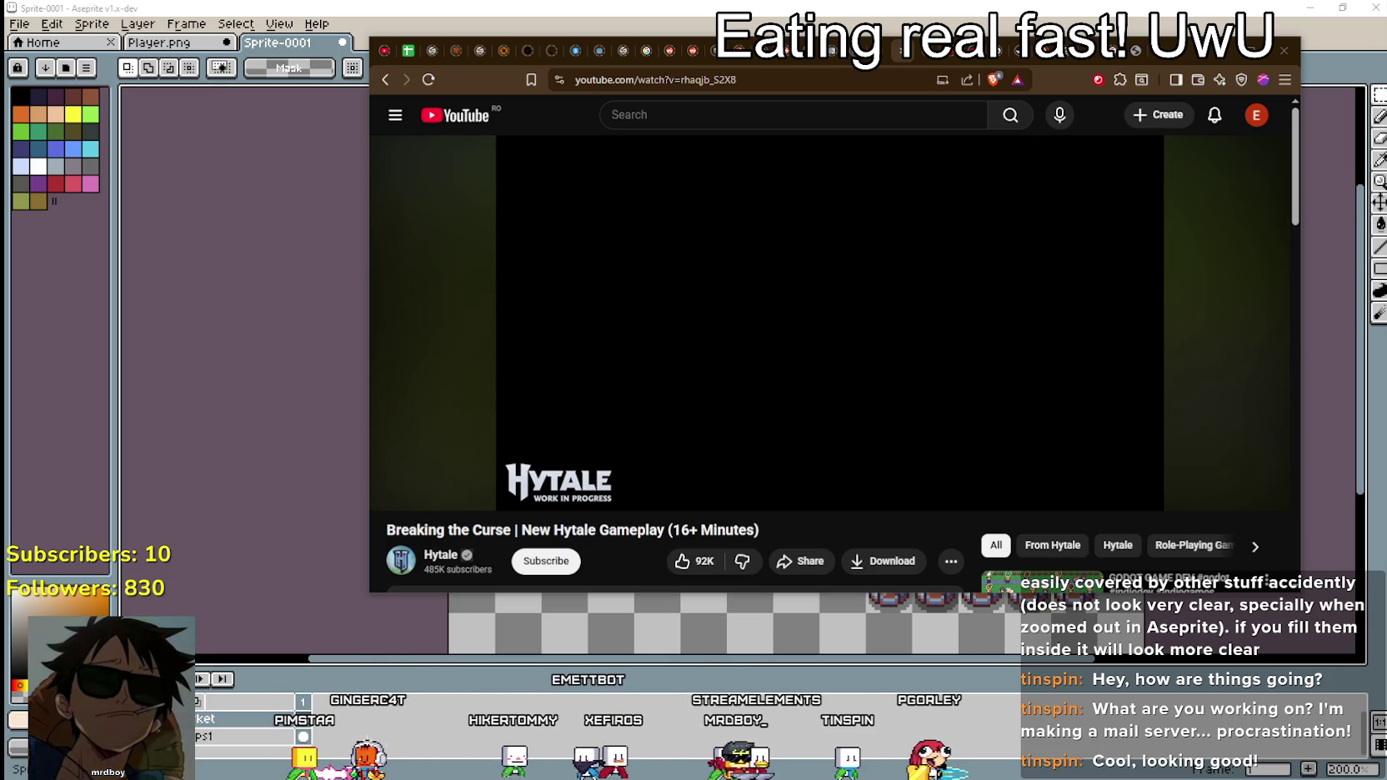
{"action": "left_click", "coordinate": [932, 354]}
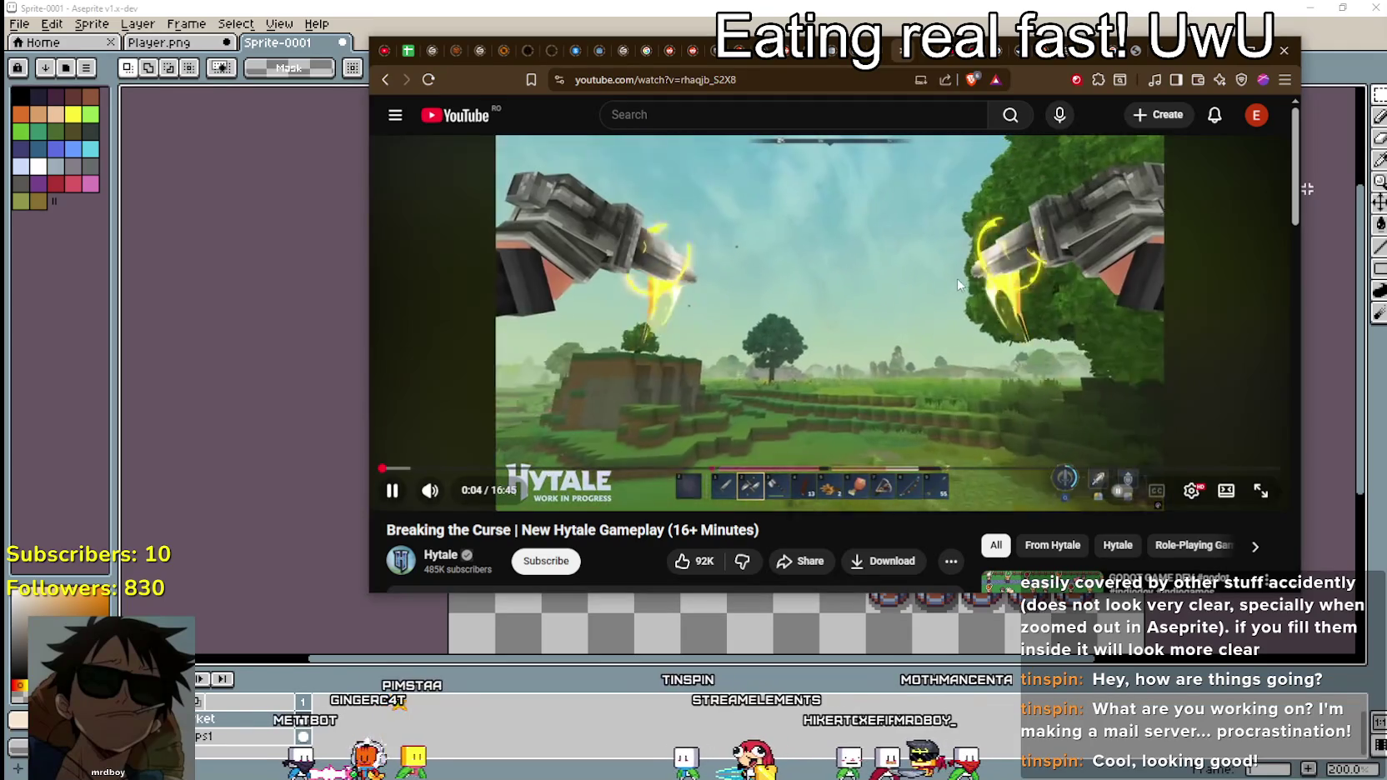
{"action": "double_click", "coordinate": [1116, 58]}
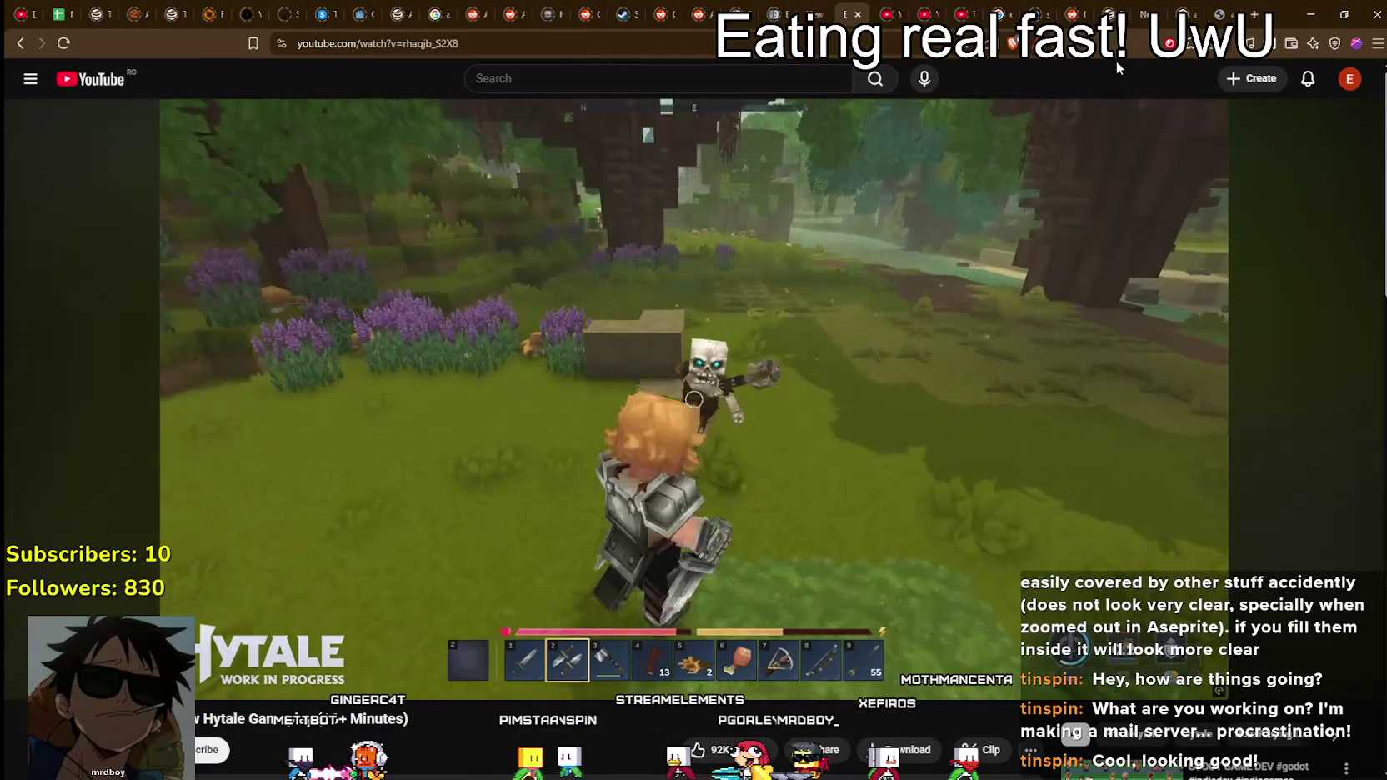